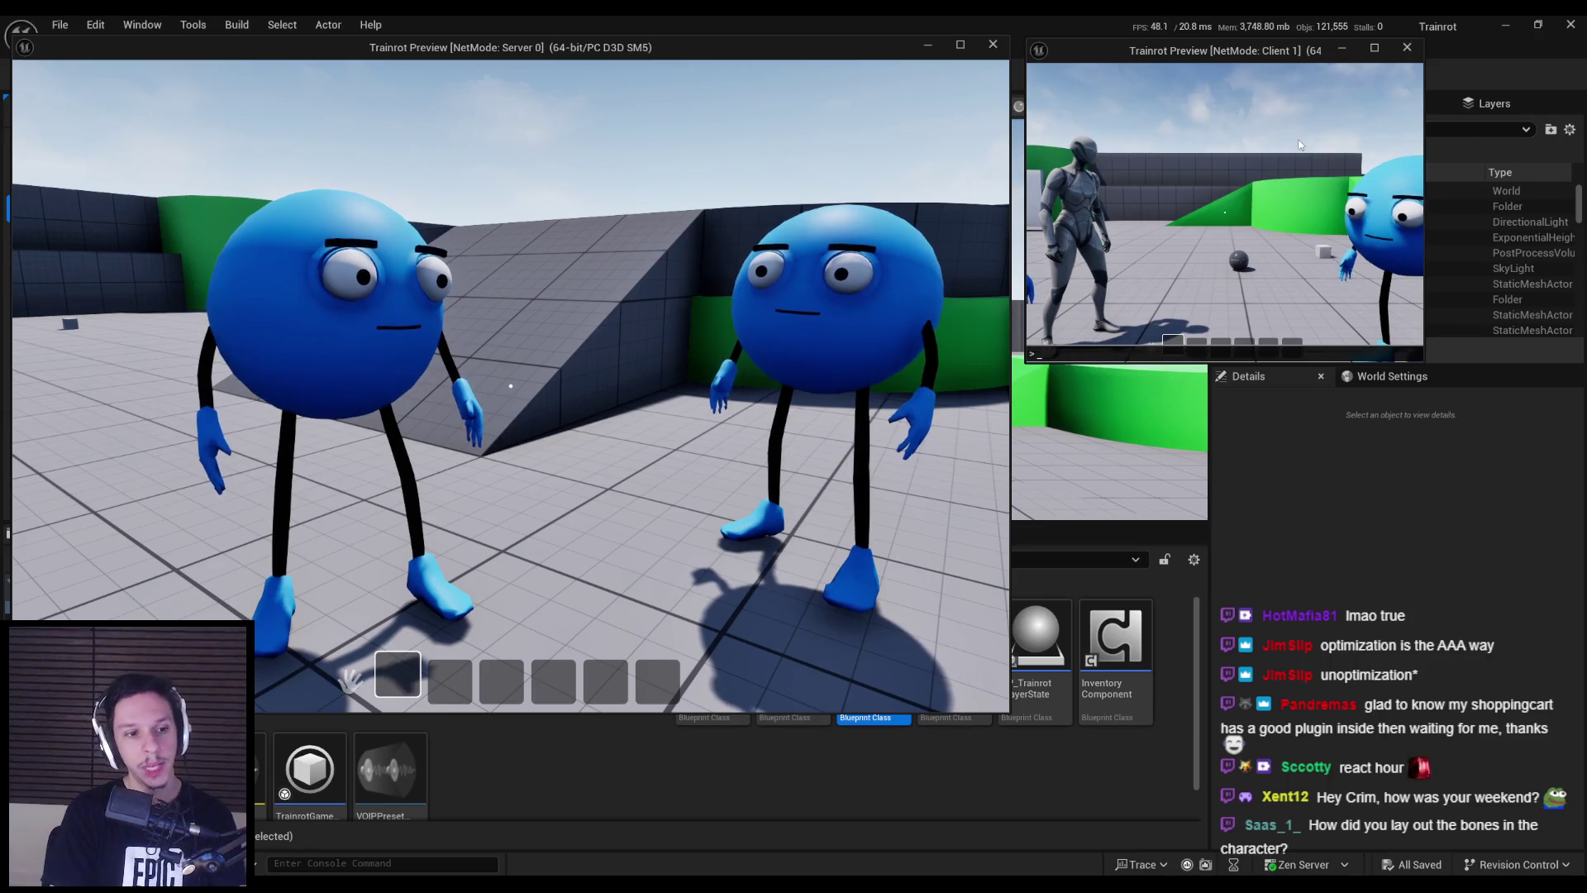
- Draw the character bones with the 'show bones' console command and walk toward the blue character
text(ow bones)
key(Return)
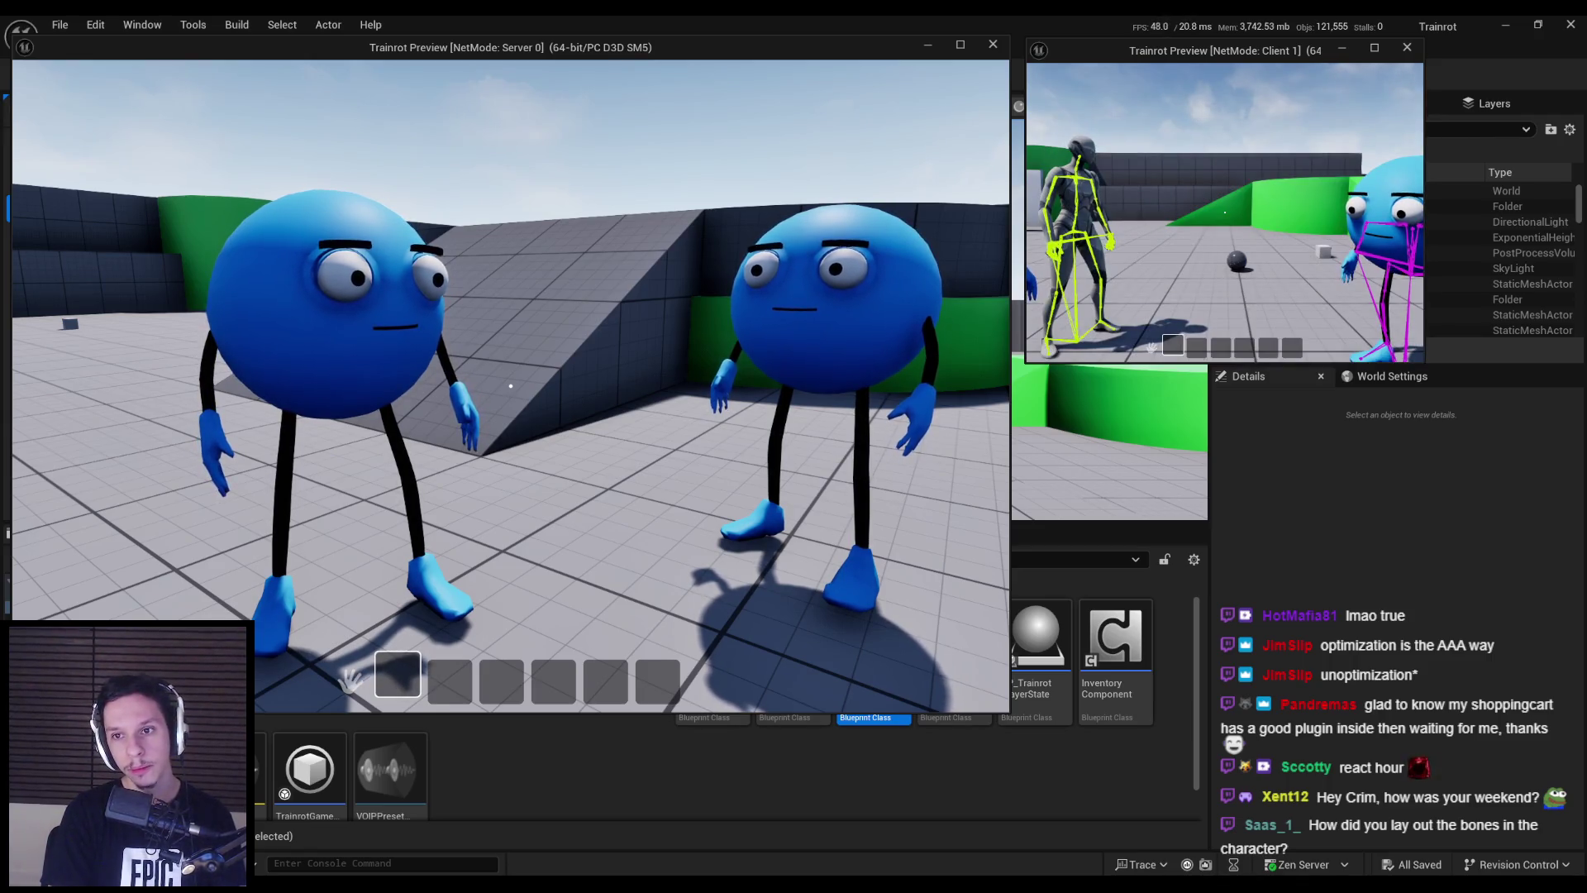
key(w)
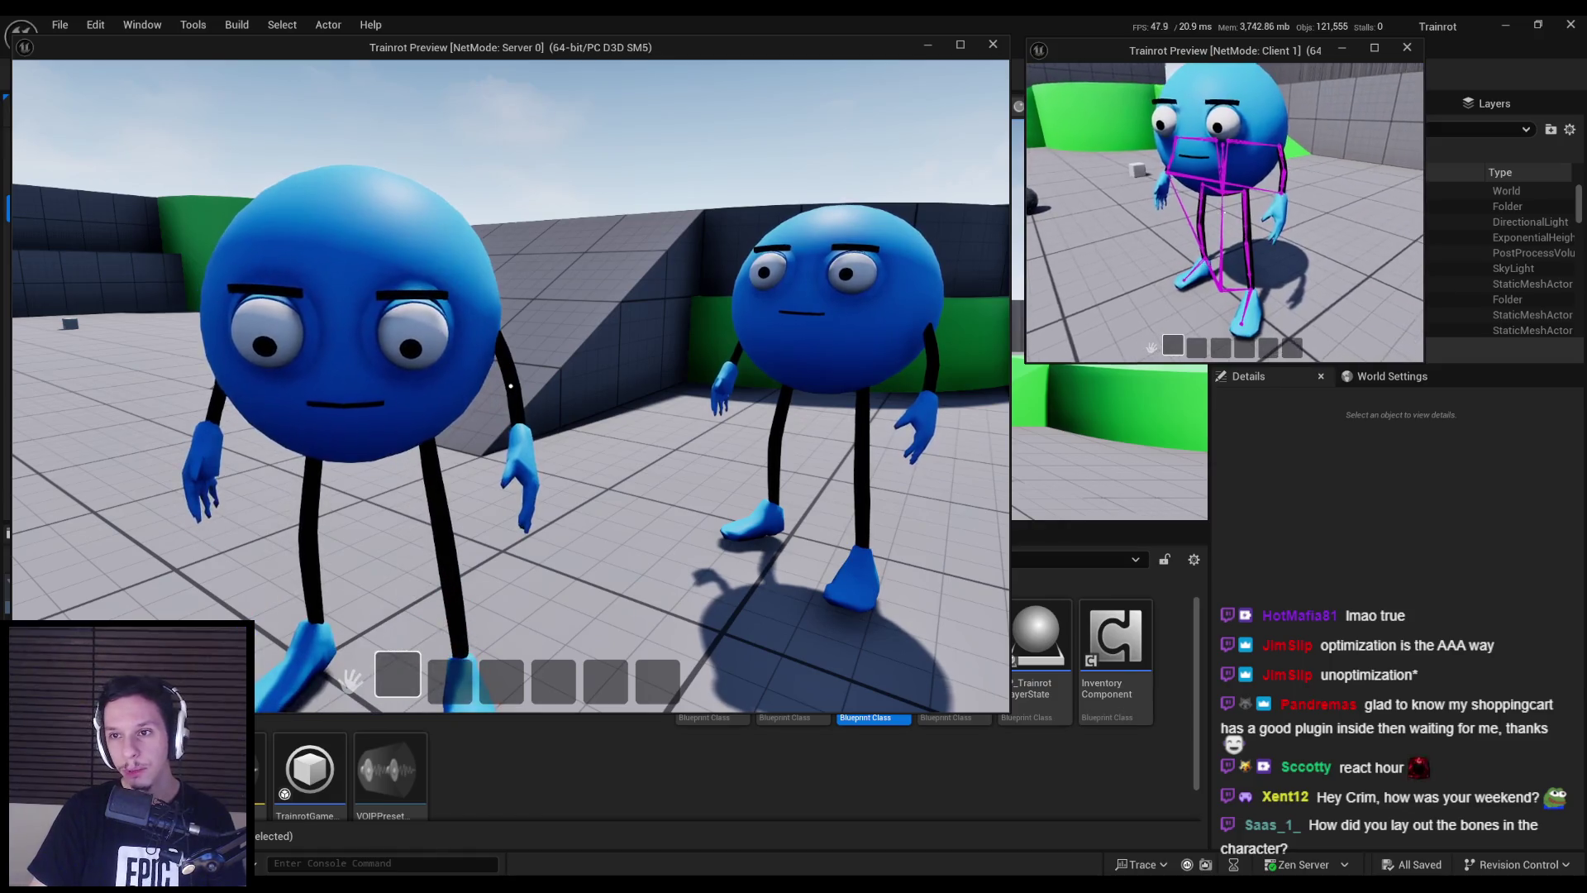
- Bring the game's play preview windows back into focus
mouse_move(1225, 211)
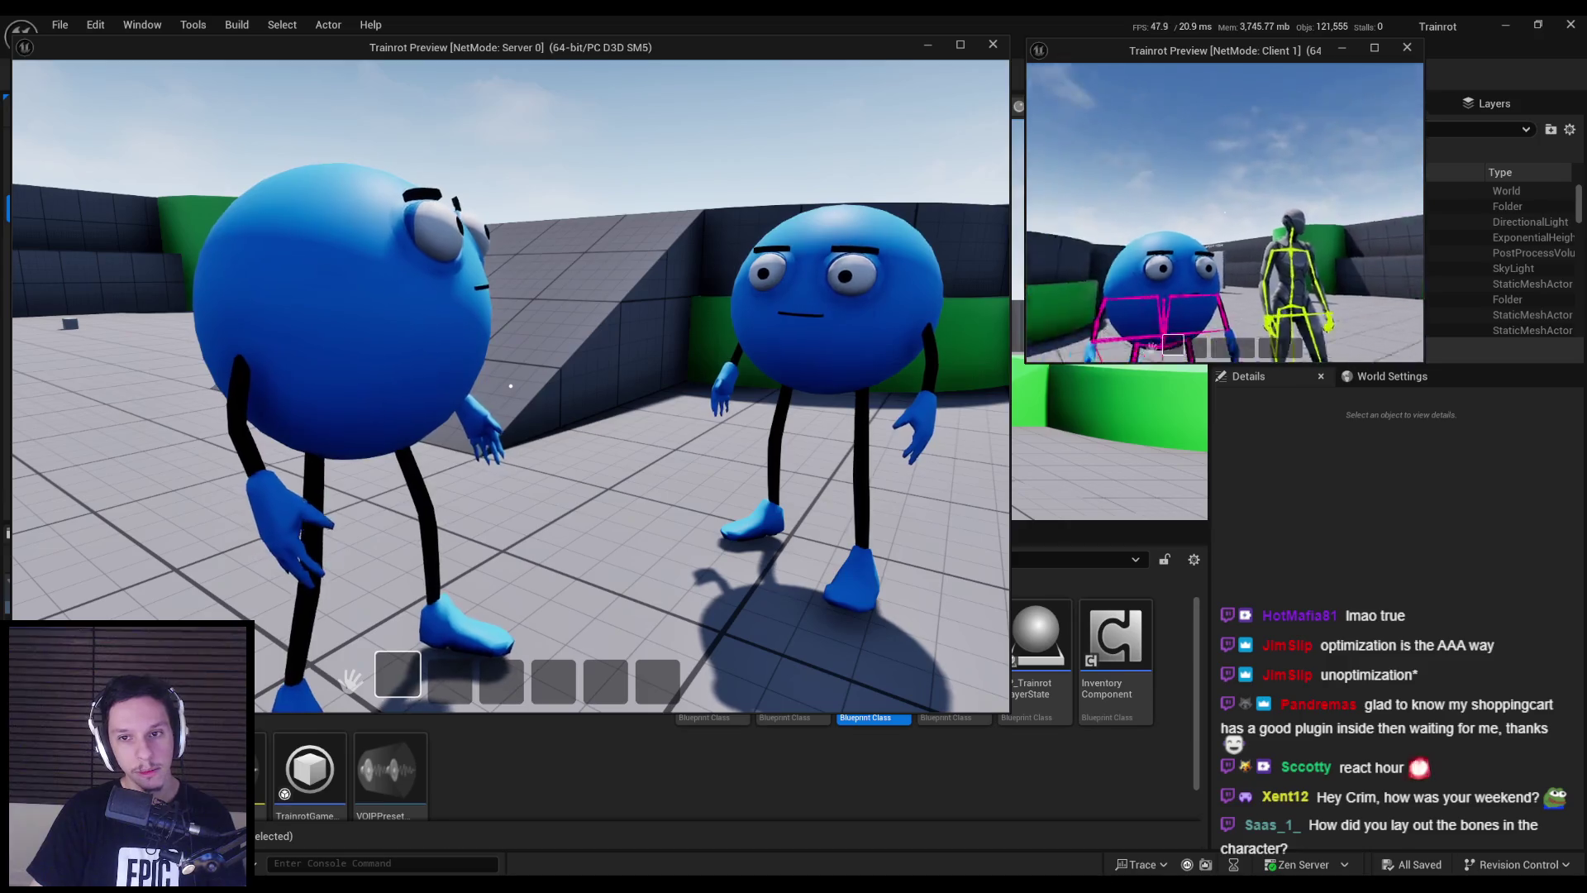
key(super)
click(1388, 138)
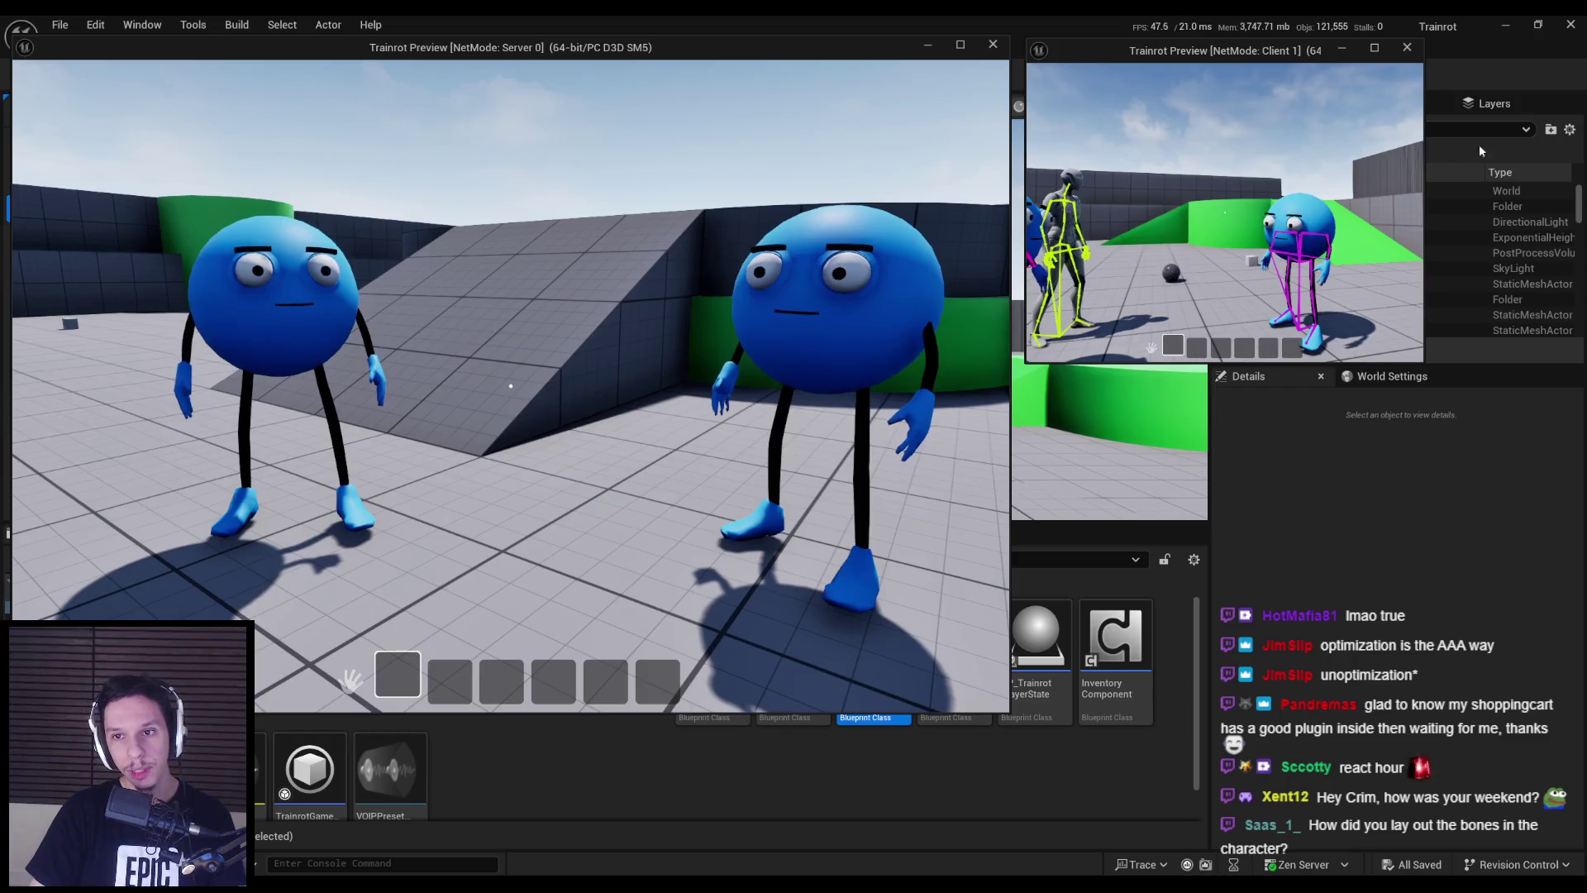
key(Escape)
click(1435, 172)
click(626, 816)
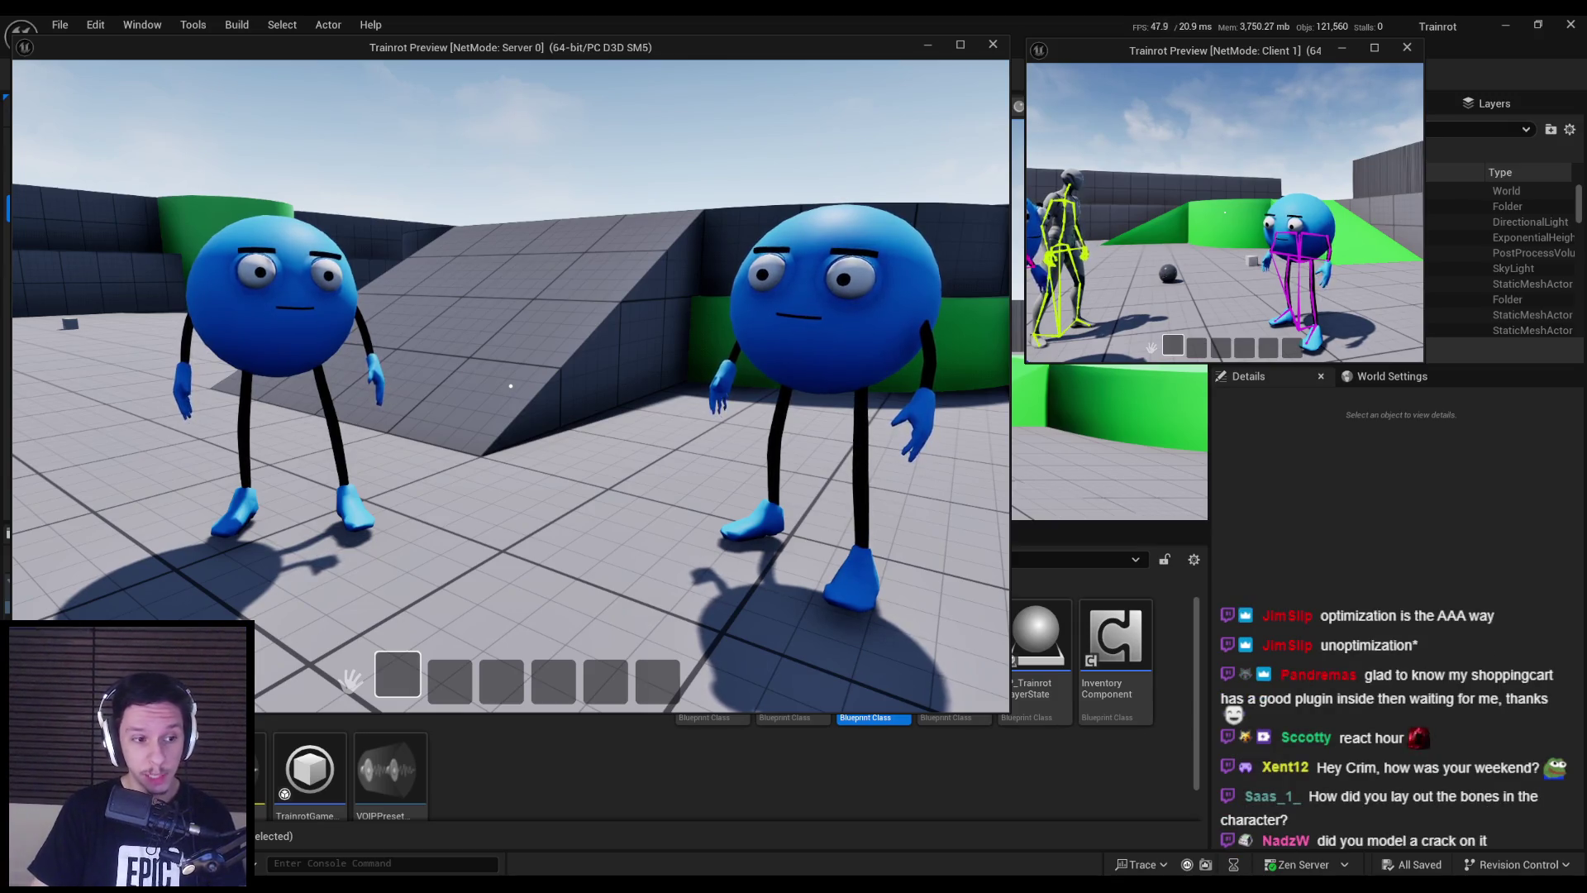
- Walk the character around the server view, up close to the camera and back
key(w)
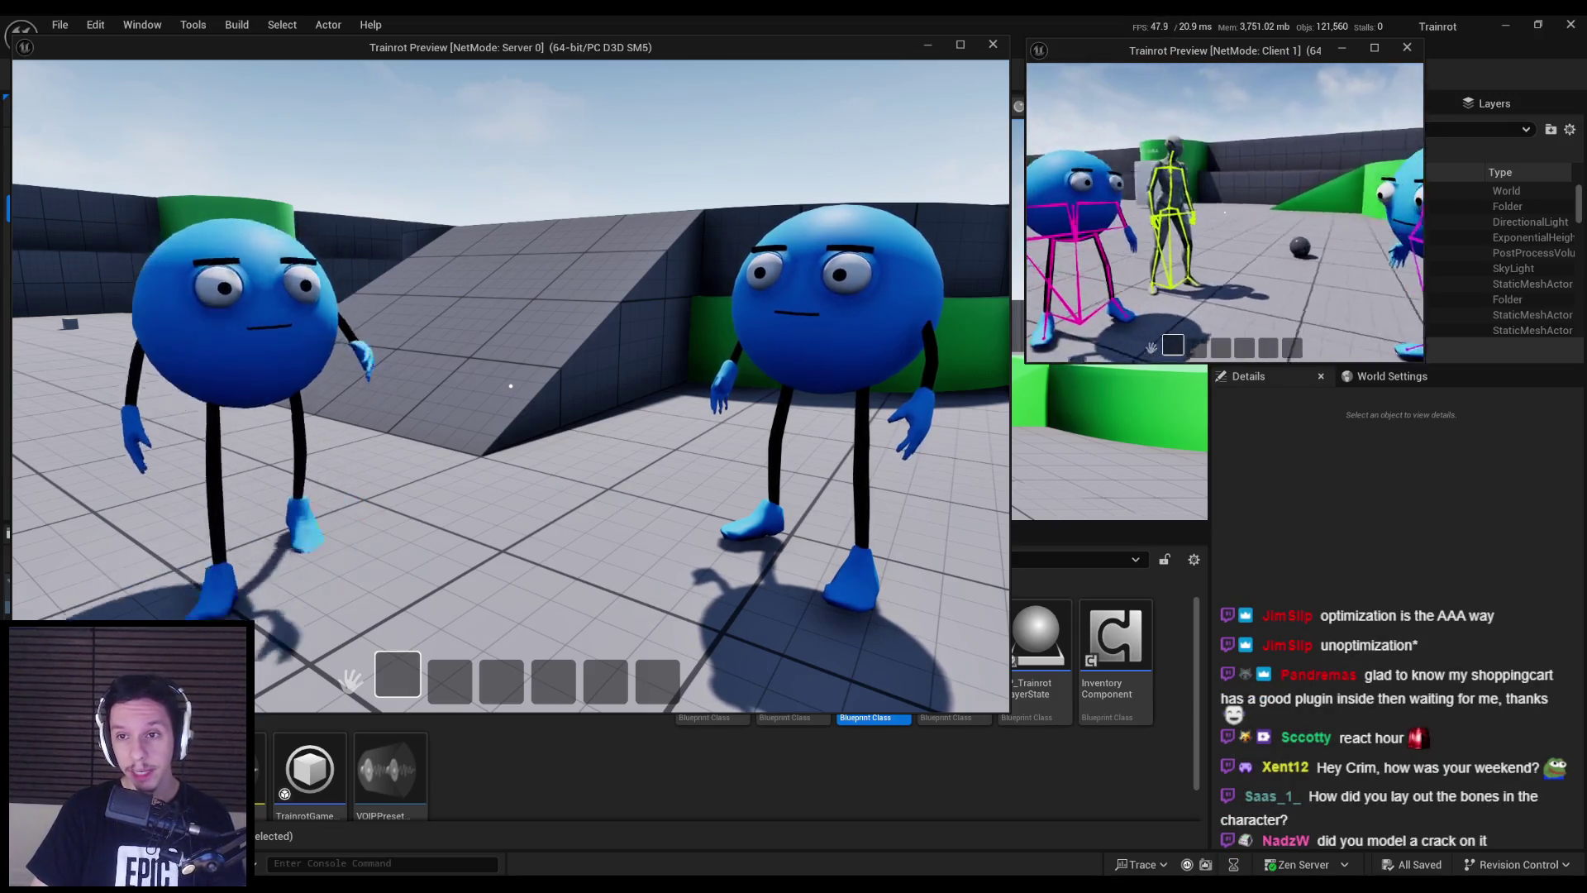
key(w)
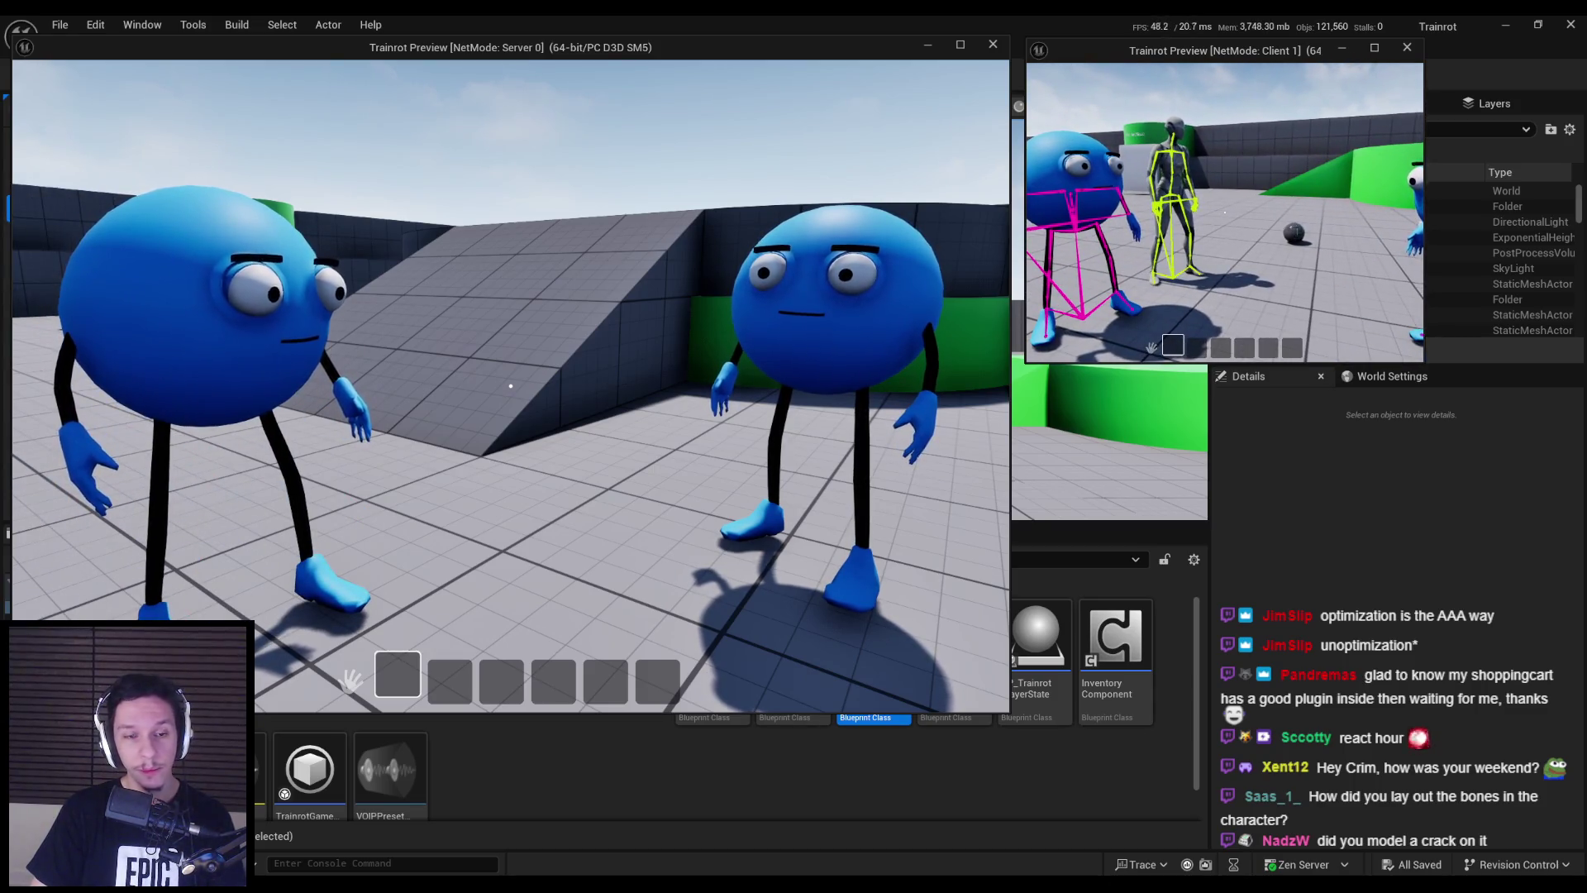
key(w)
key(w)
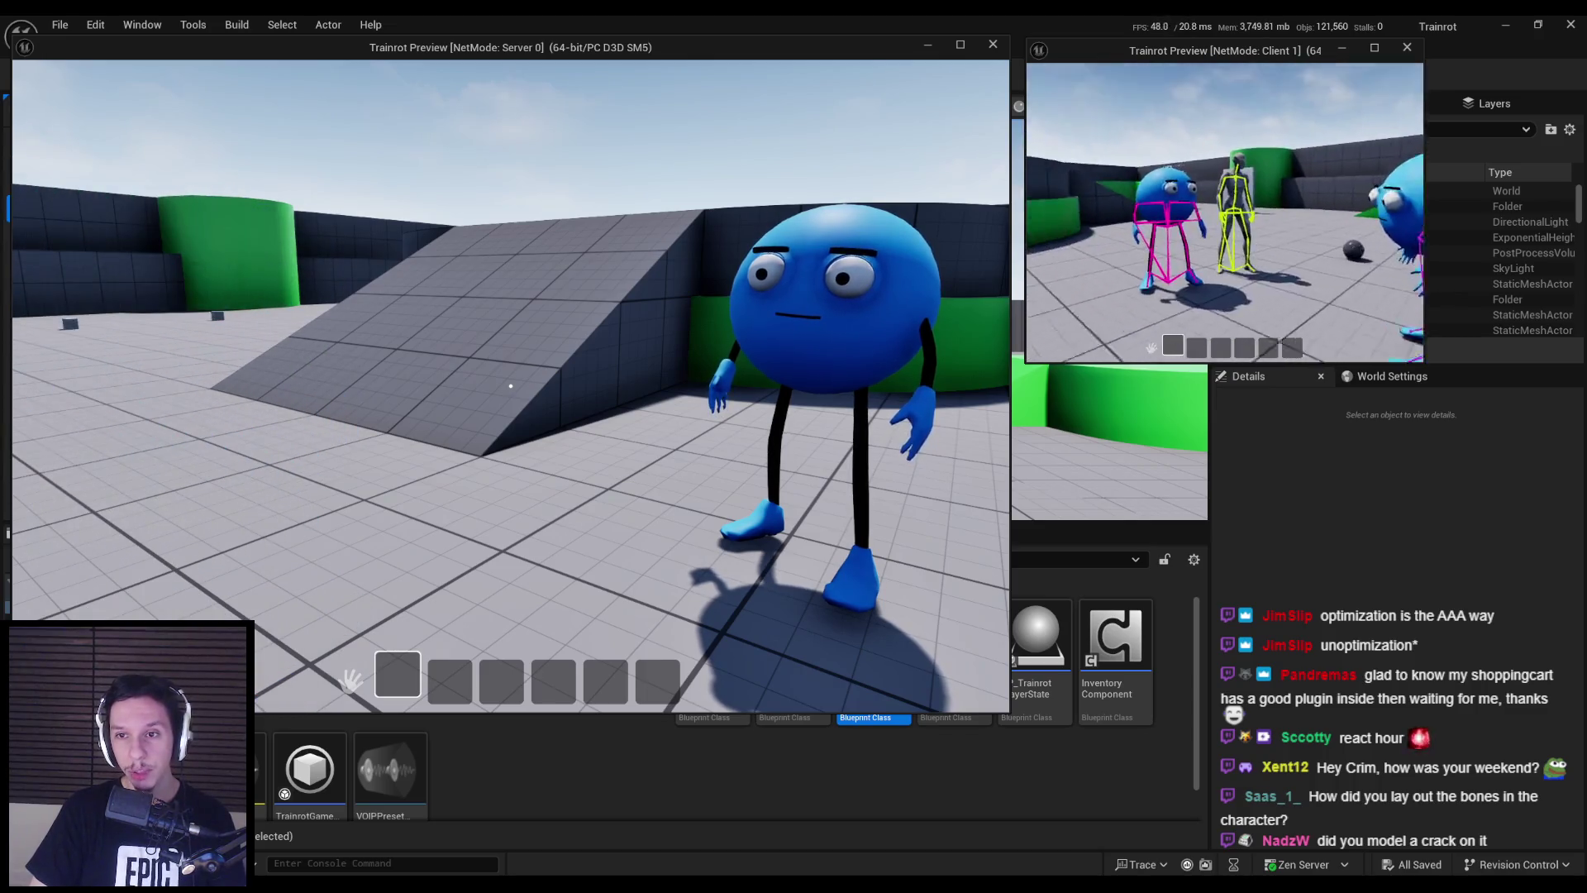
key(w)
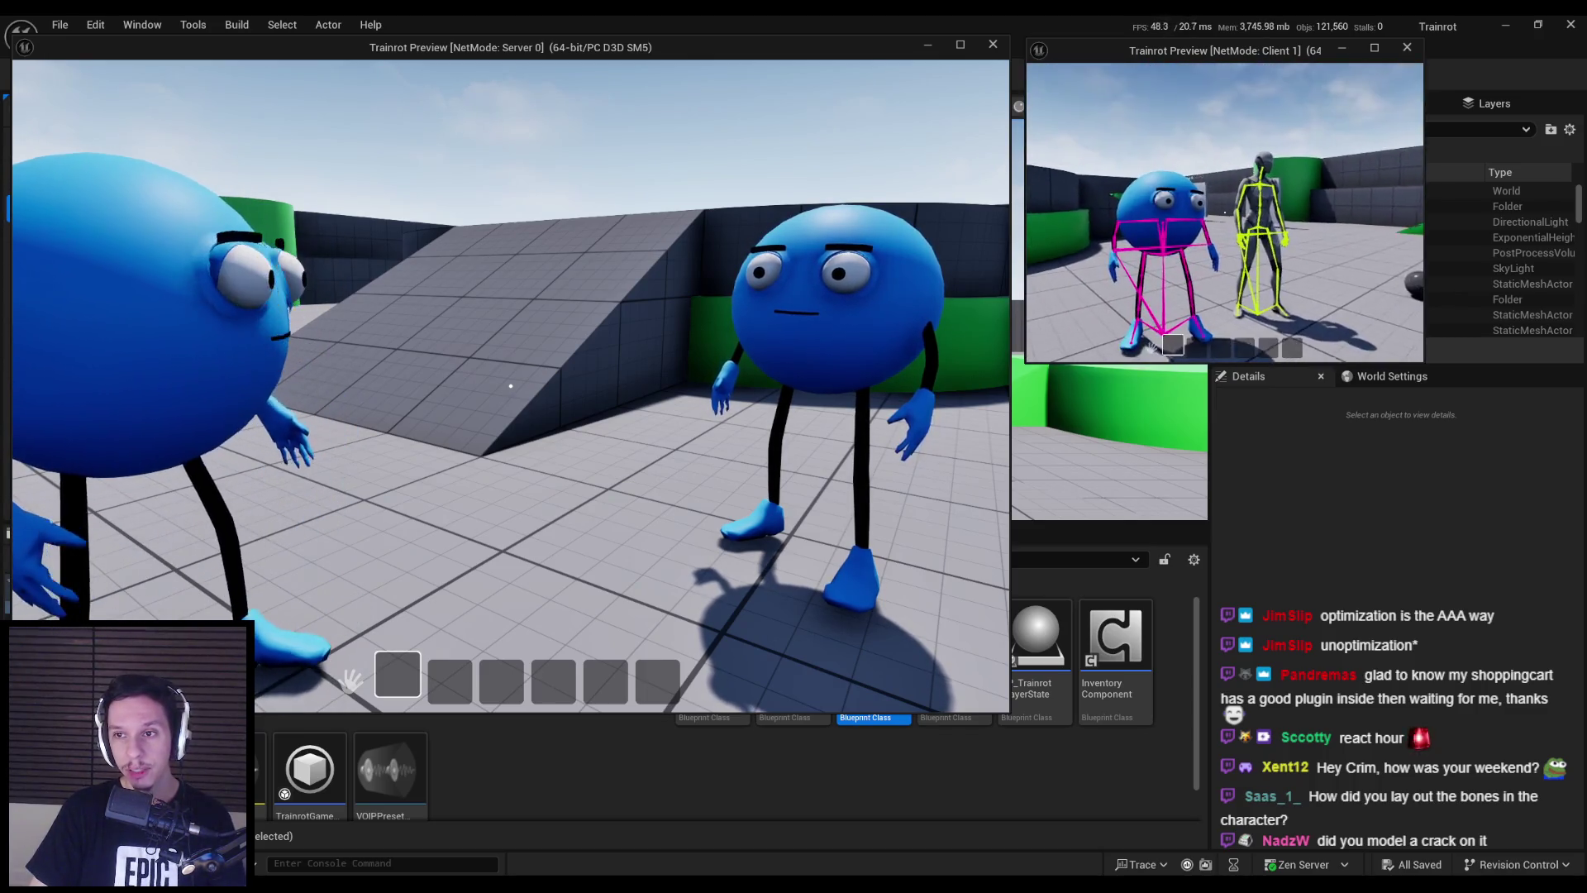
key(s)
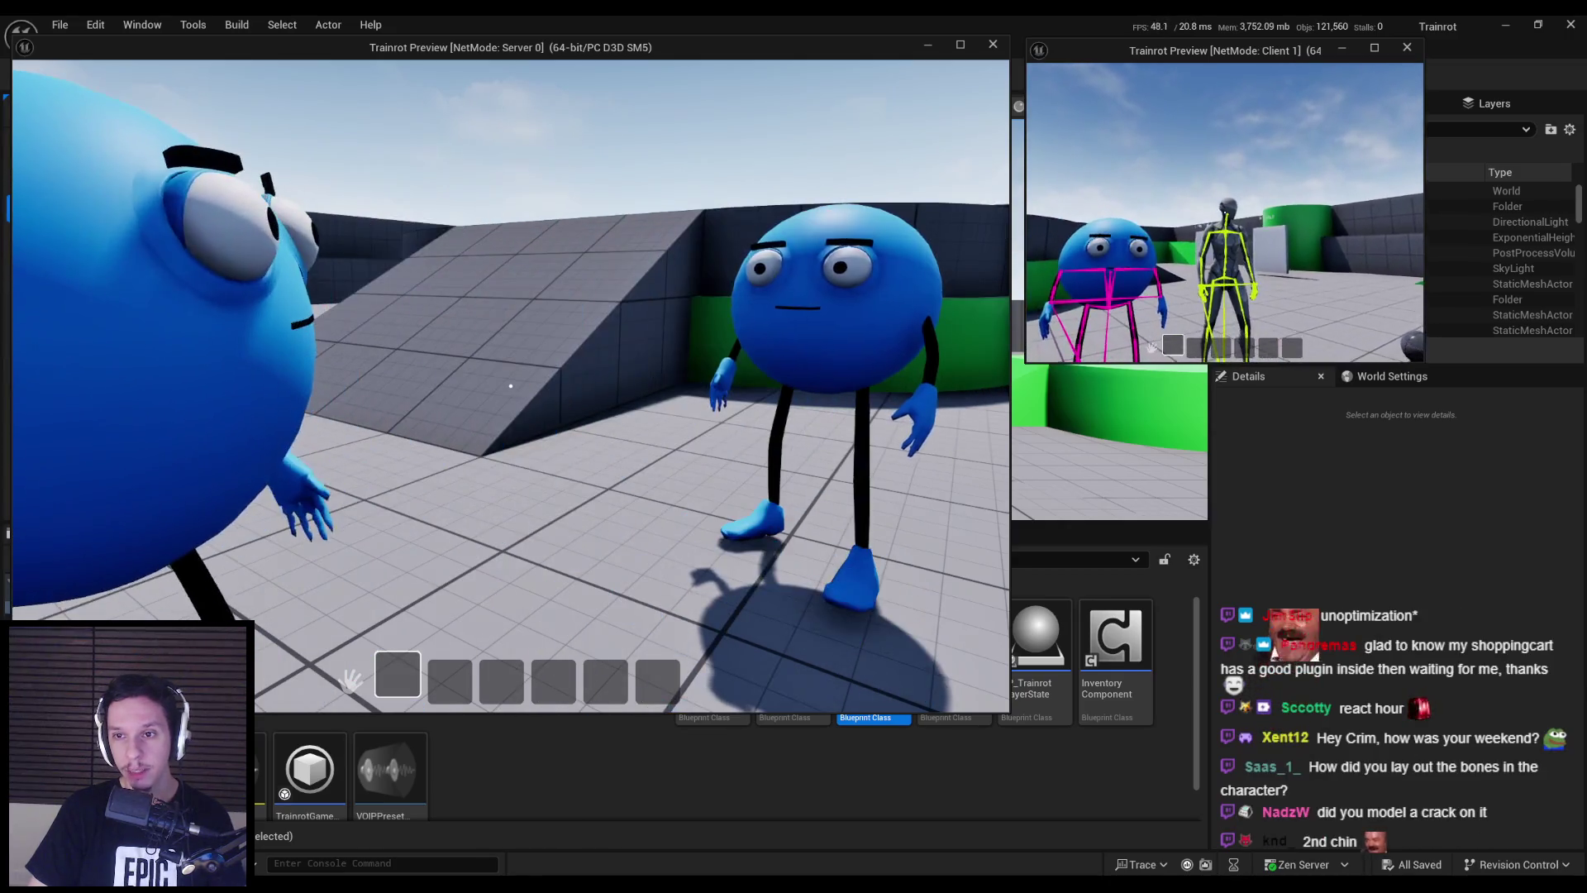
key(w)
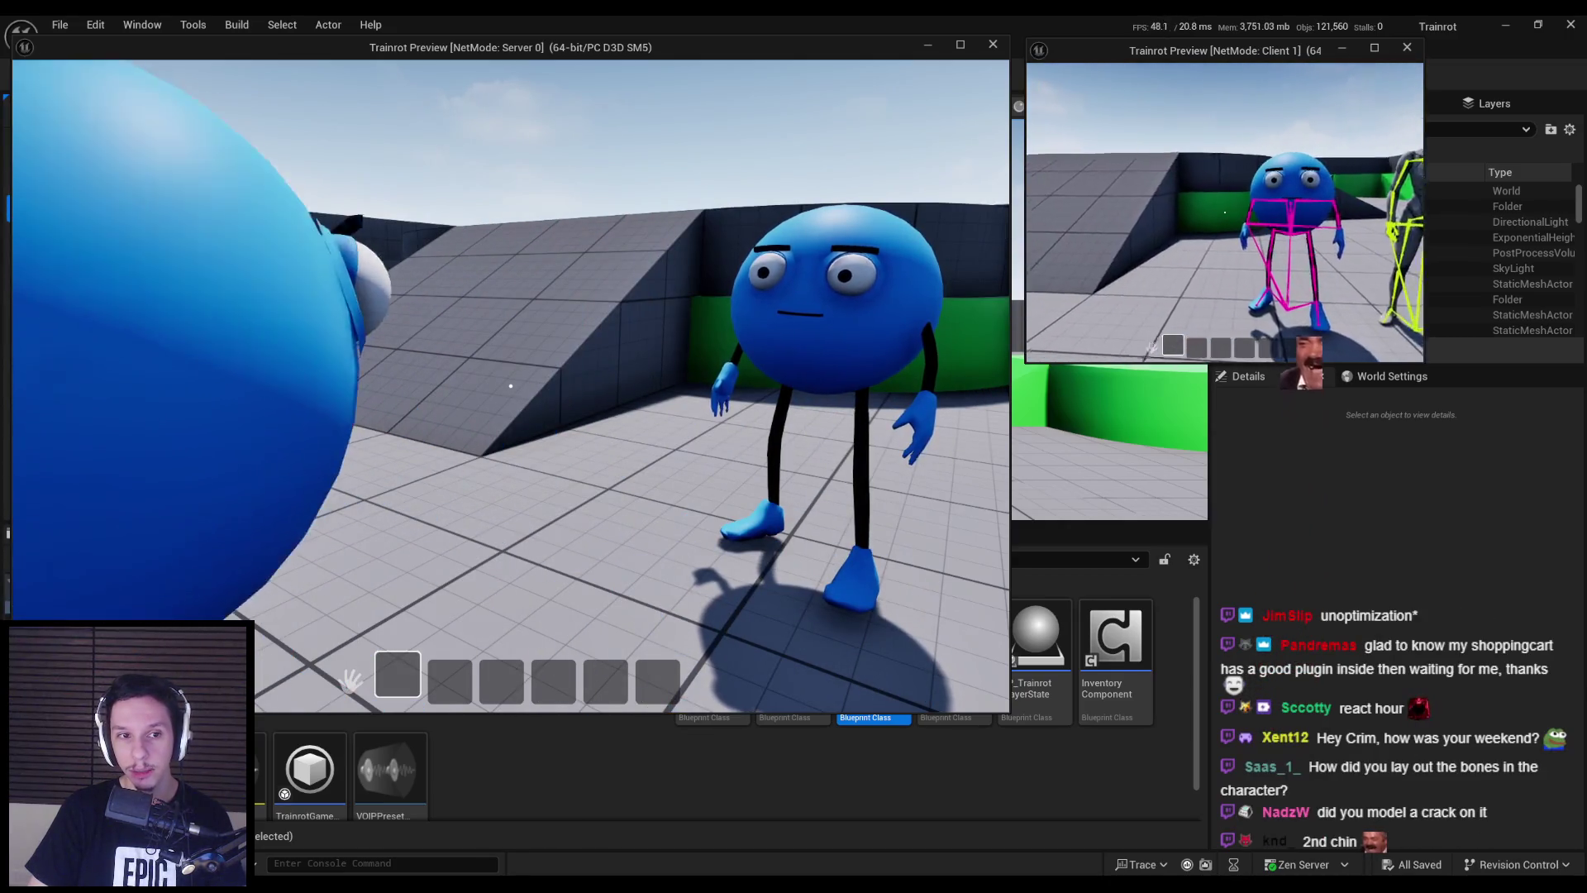
key(s)
key(super)
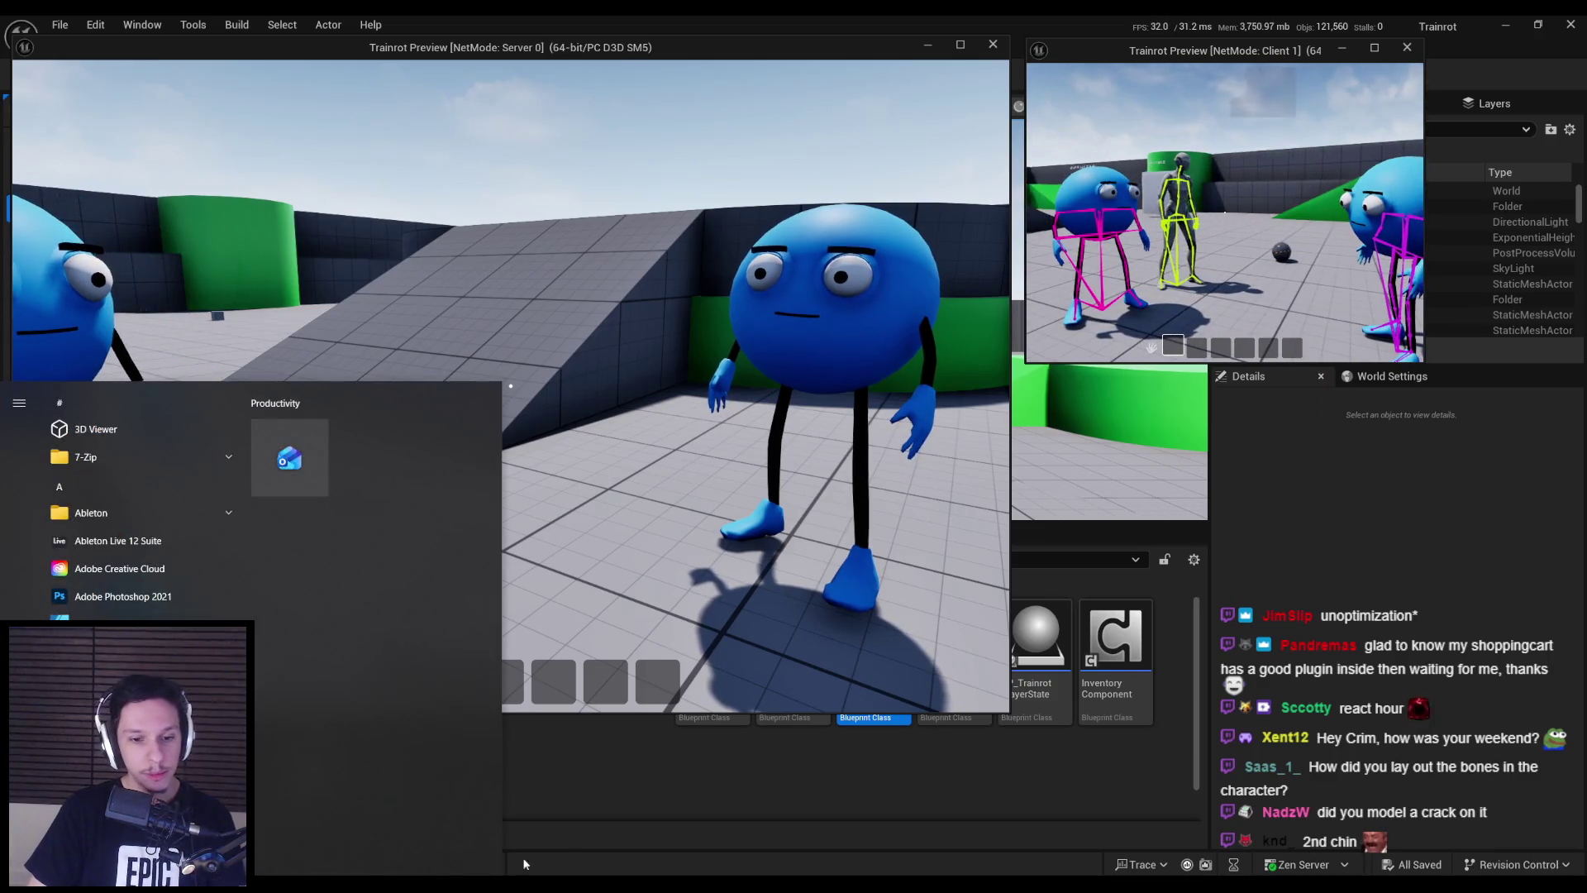
key(alt+Tab)
scroll(678, 436, down, 6)
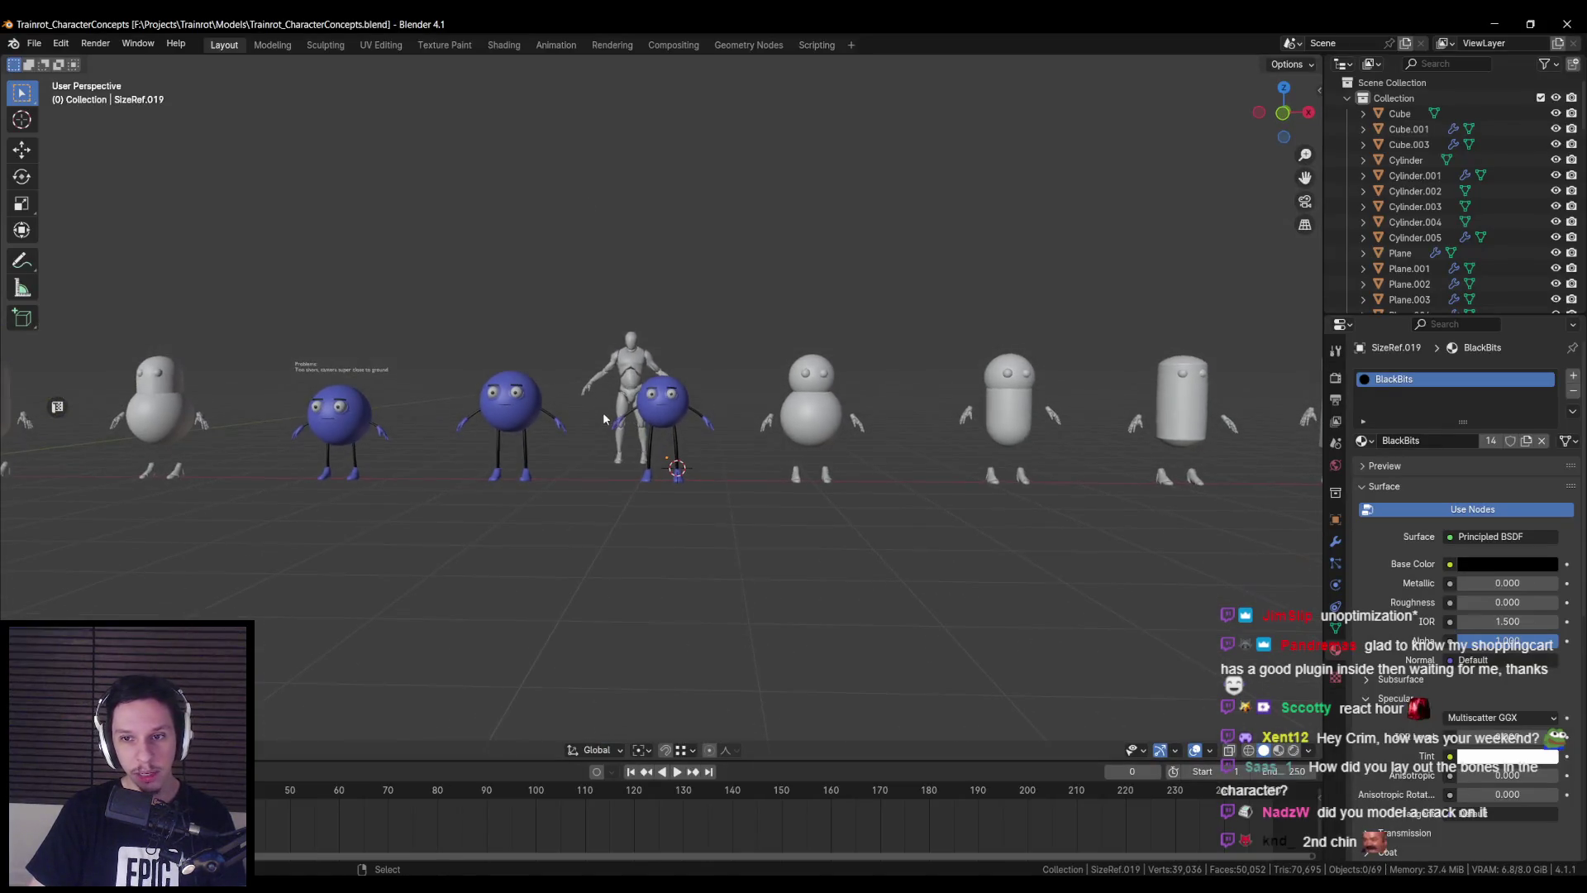
scroll(675, 409, up, 4)
scroll(666, 403, down, 3)
mouse_move(248, 494)
shift+middle_down()
mouse_move(726, 494)
mouse_move(826, 463)
mouse_move(721, 449)
mouse_move(827, 454)
mouse_move(641, 454)
mouse_move(644, 470)
mouse_move(658, 445)
shift+middle_up()
scroll(702, 479, down, 1)
scroll(741, 453, up, 4)
scroll(716, 450, up, 2)
scroll(644, 469, down, 2)
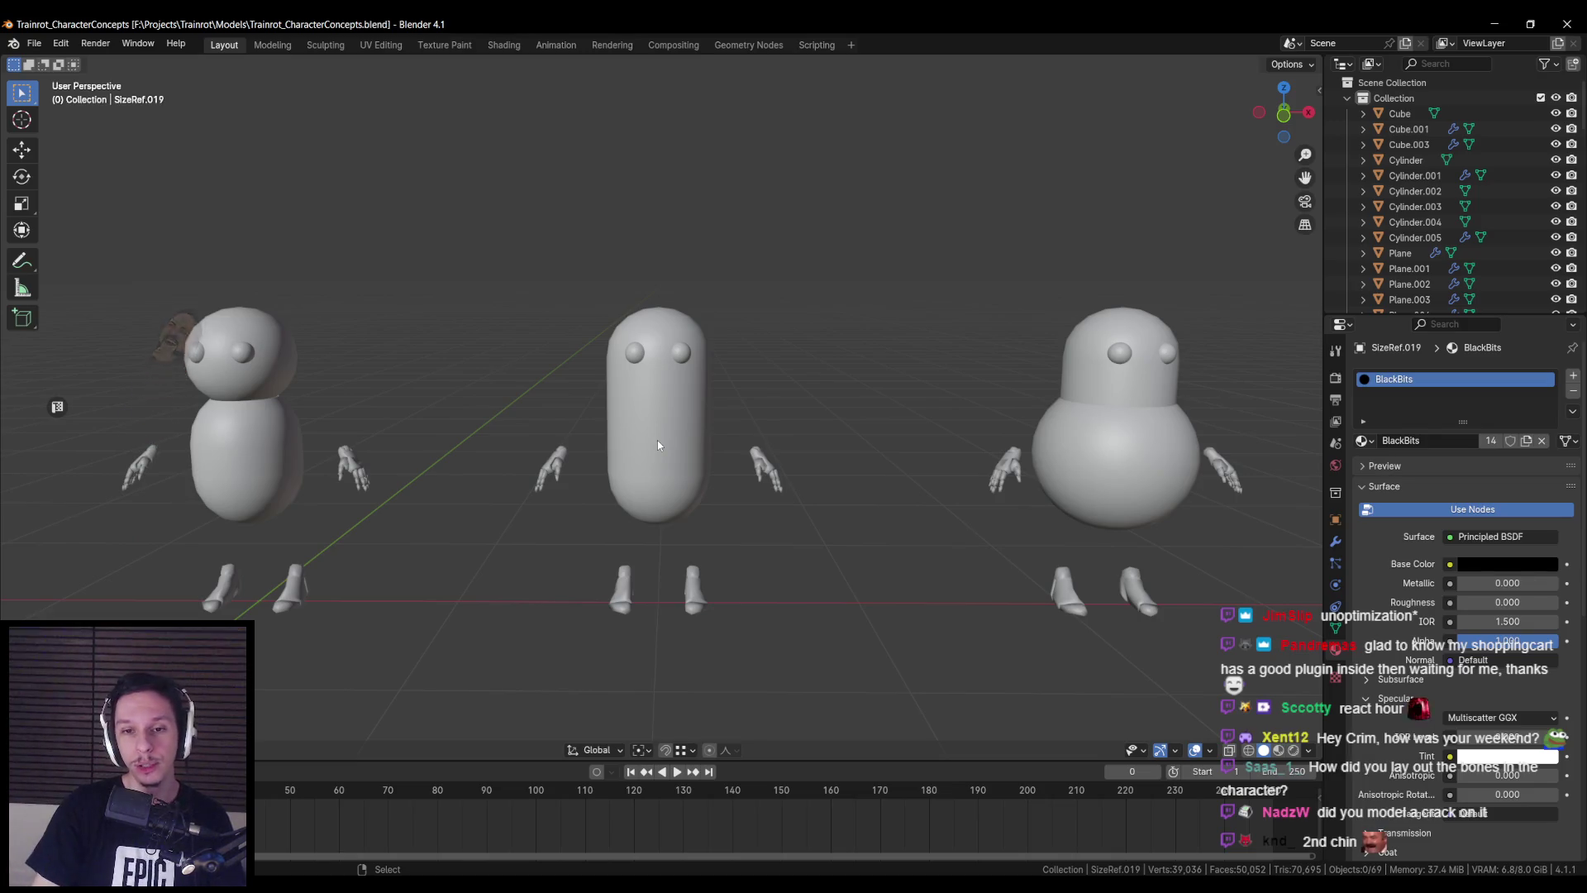
scroll(657, 440, down, 3)
shift+middle_drag(974, 524, 548, 541)
scroll(721, 503, up, 4)
mouse_move(720, 510)
shift+middle_down()
mouse_move(256, 488)
mouse_move(1000, 420)
mouse_move(1215, 426)
mouse_move(705, 442)
shift+middle_up()
scroll(913, 429, down, 3)
scroll(1215, 426, up, 4)
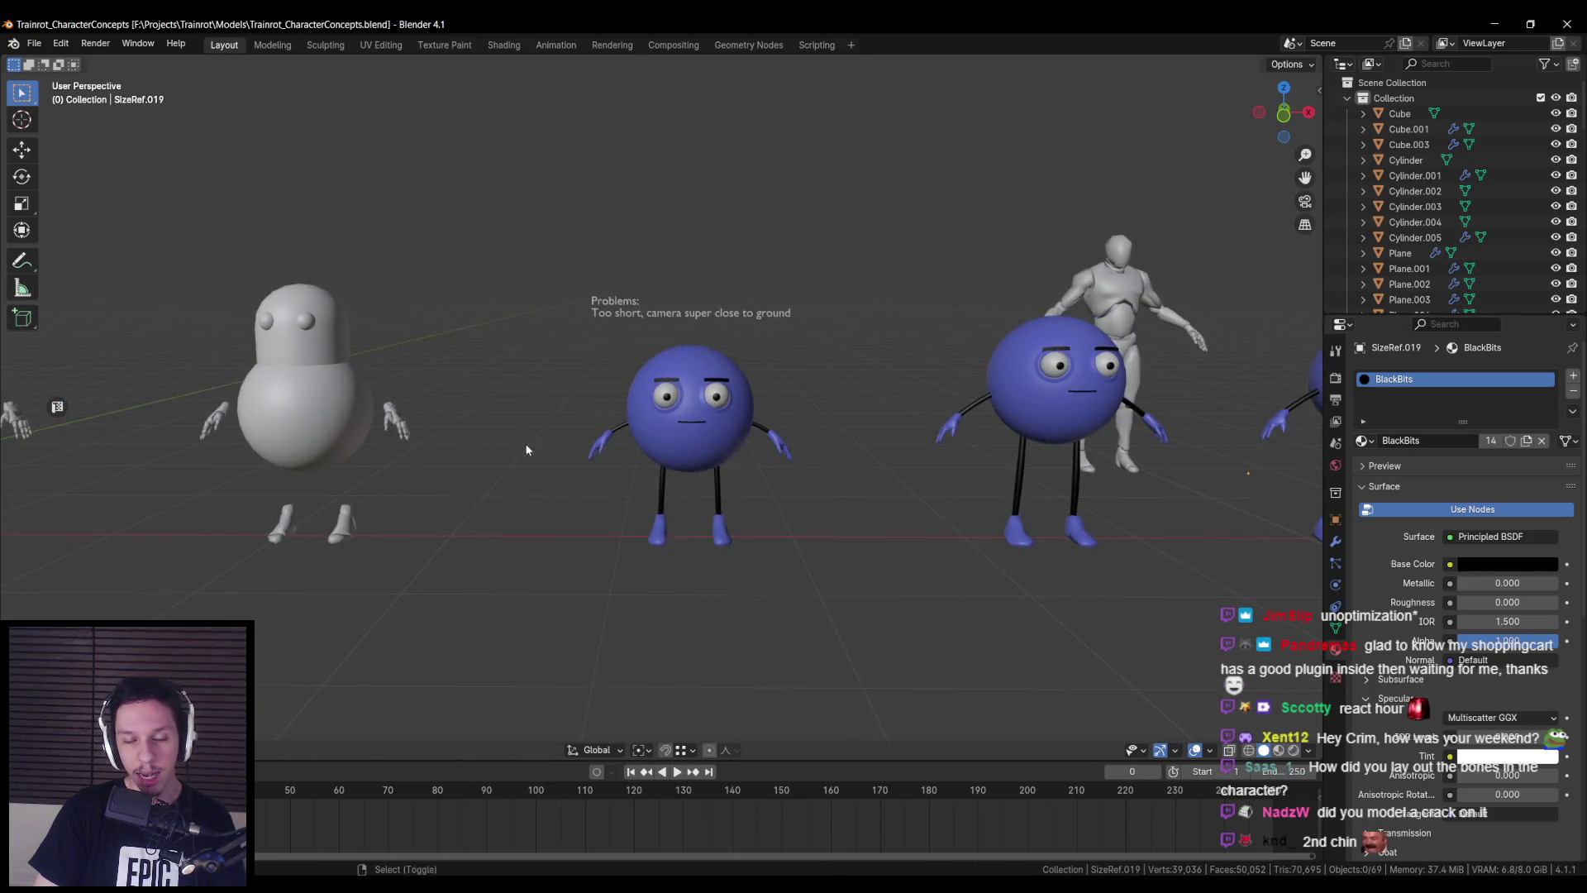
shift+middle_drag(526, 449, 1315, 453)
mouse_move(650, 337)
shift+middle_down()
mouse_move(726, 433)
mouse_move(1005, 472)
mouse_move(569, 430)
shift+middle_up()
key(Home)
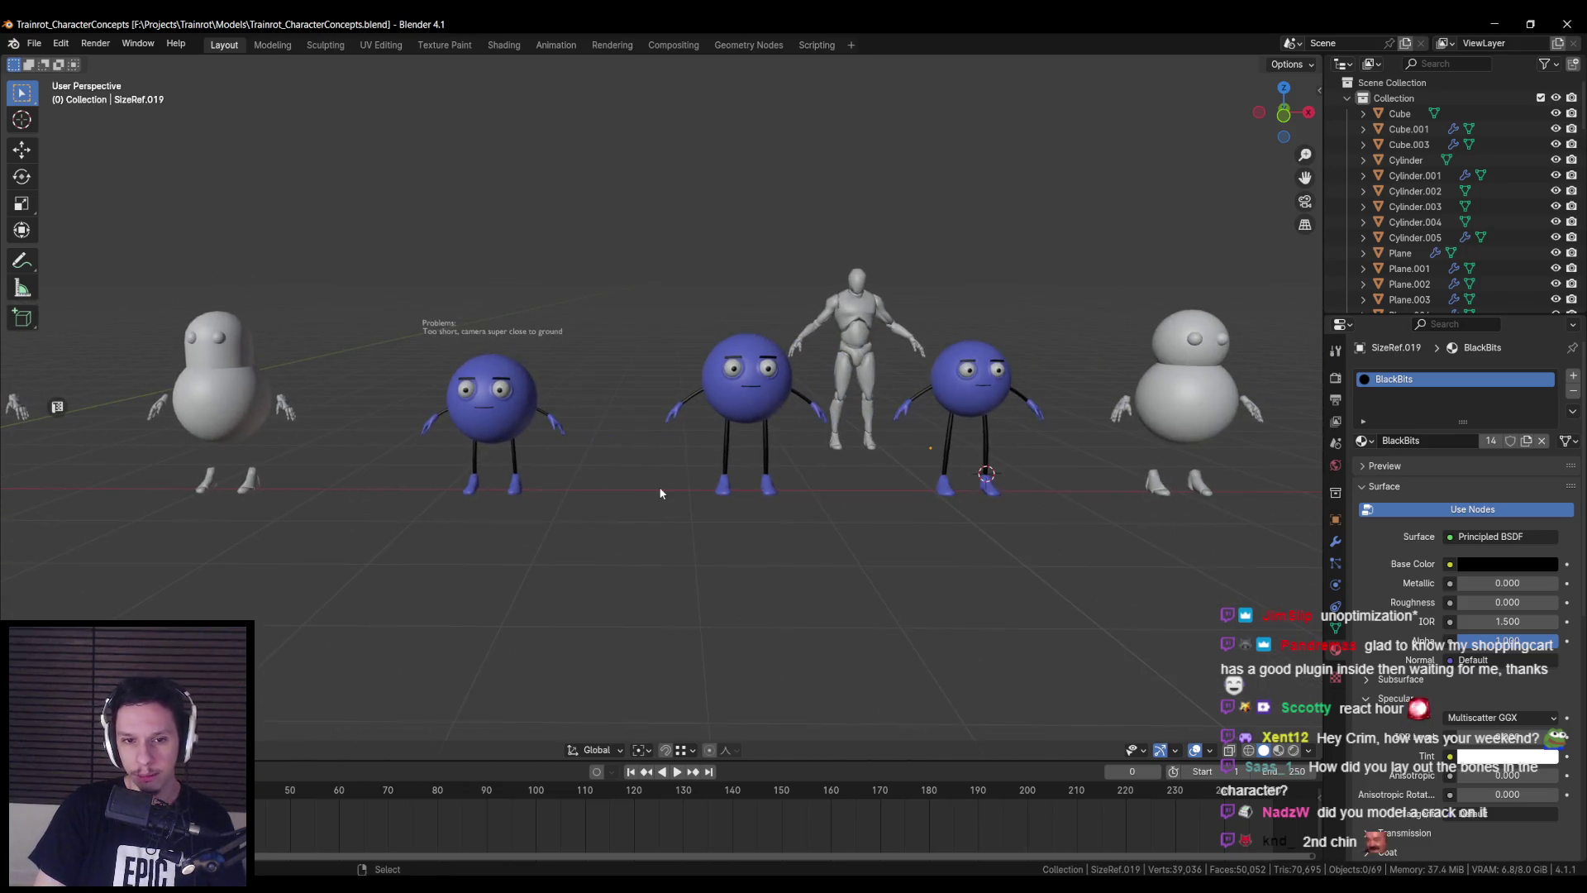
mouse_move(642, 496)
shift+middle_down()
mouse_move(380, 492)
mouse_move(678, 484)
mouse_move(627, 450)
mouse_move(404, 443)
mouse_move(612, 476)
shift+middle_up()
scroll(611, 476, up, 8)
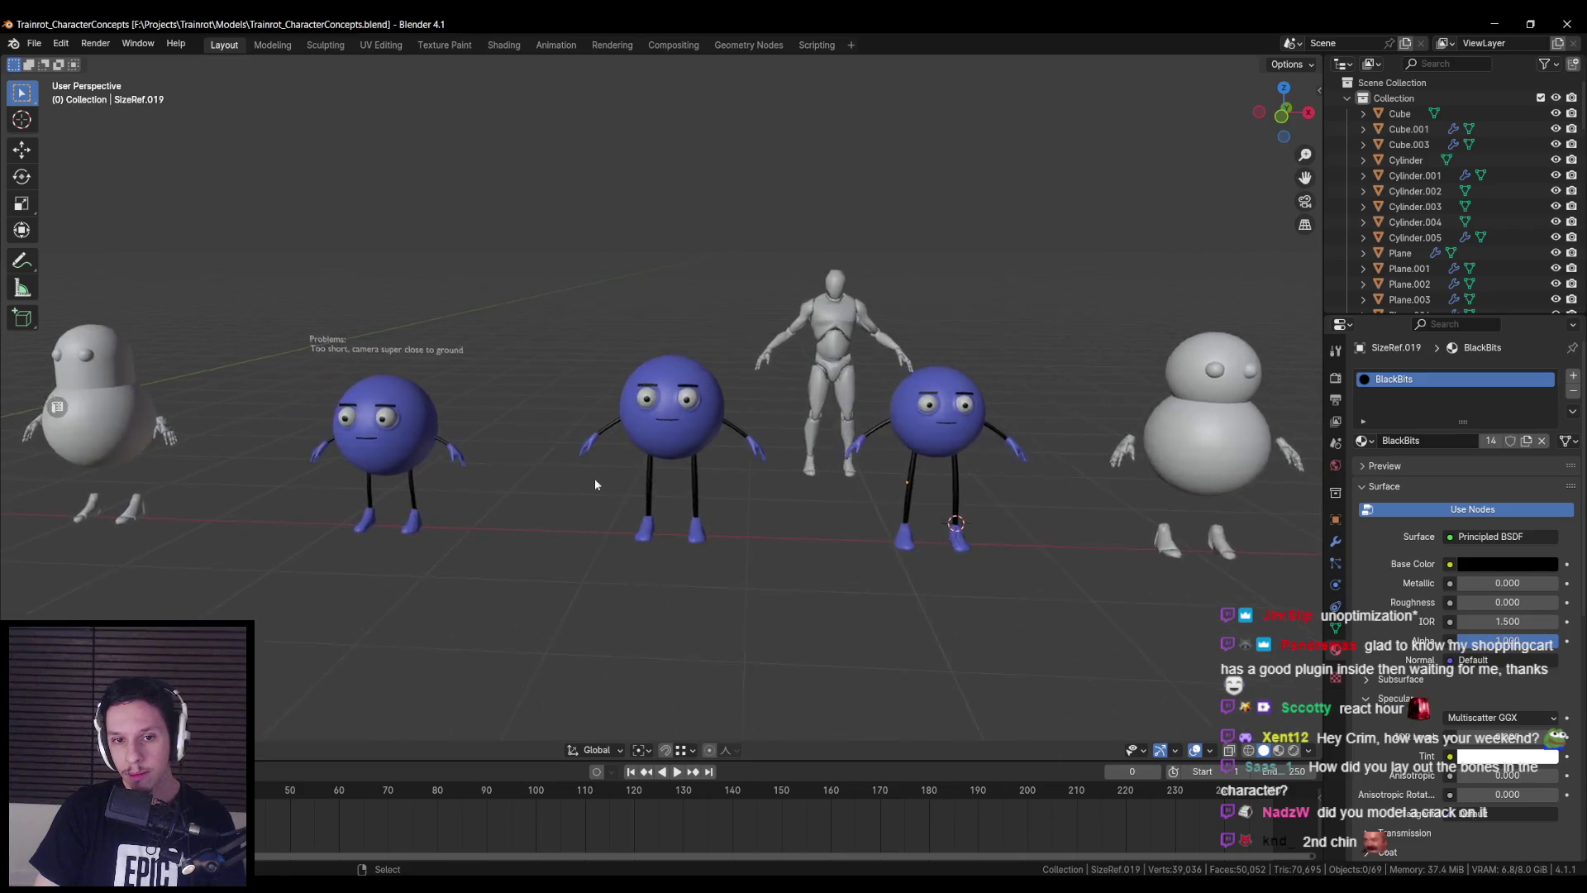
scroll(625, 460, down, 1)
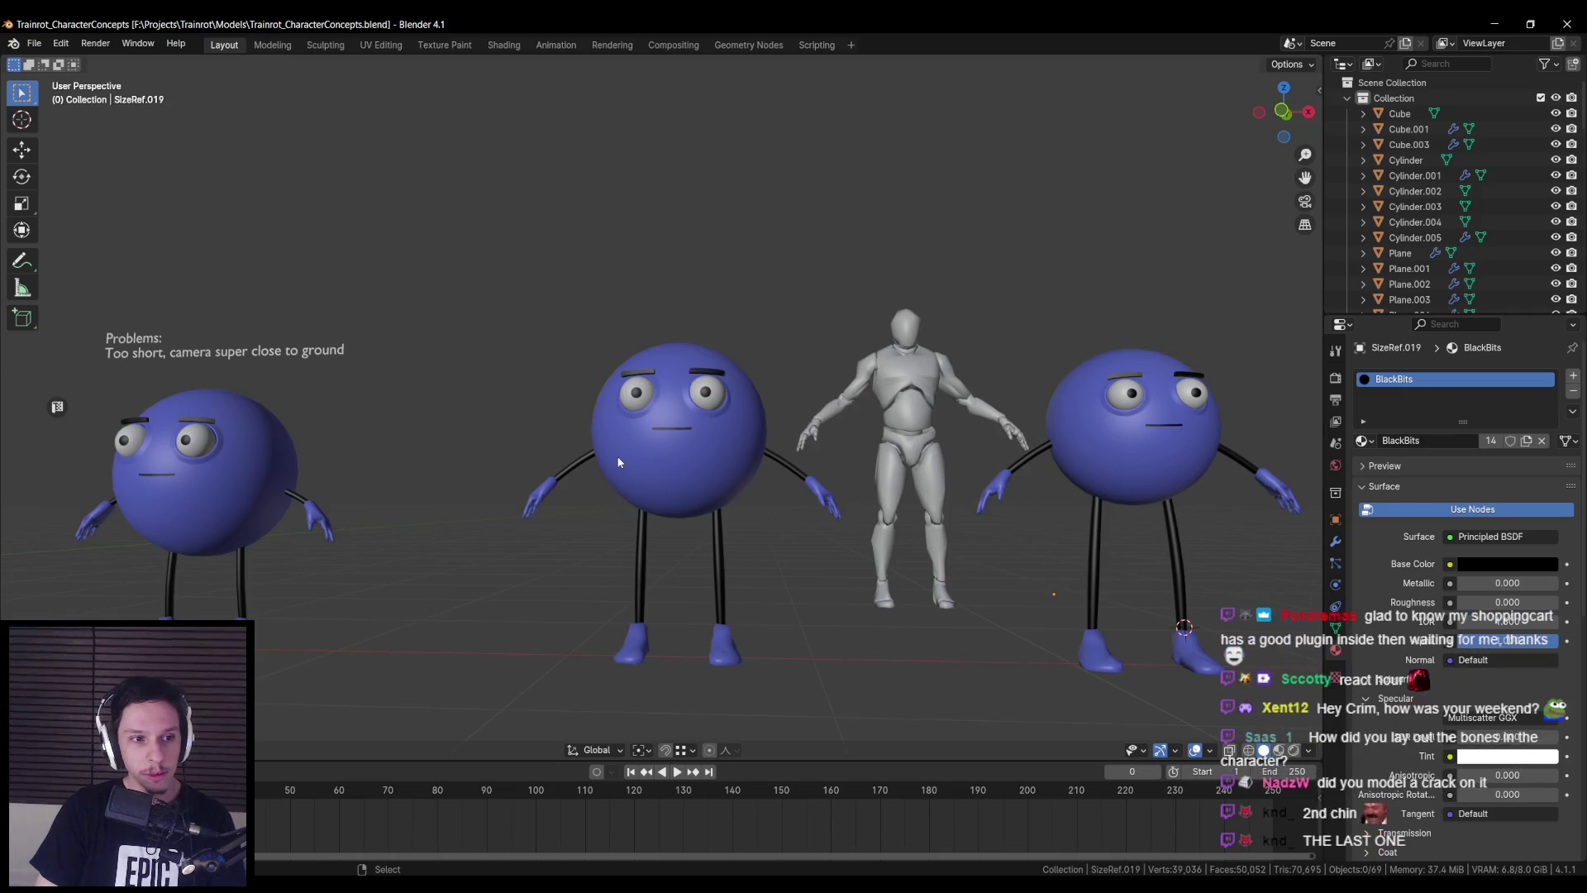
scroll(620, 460, down, 5)
ctrl+scroll(833, 507, down, 8)
ctrl+scroll(721, 443, down, 4)
scroll(664, 485, up, 5)
middle_drag(665, 484, 626, 513)
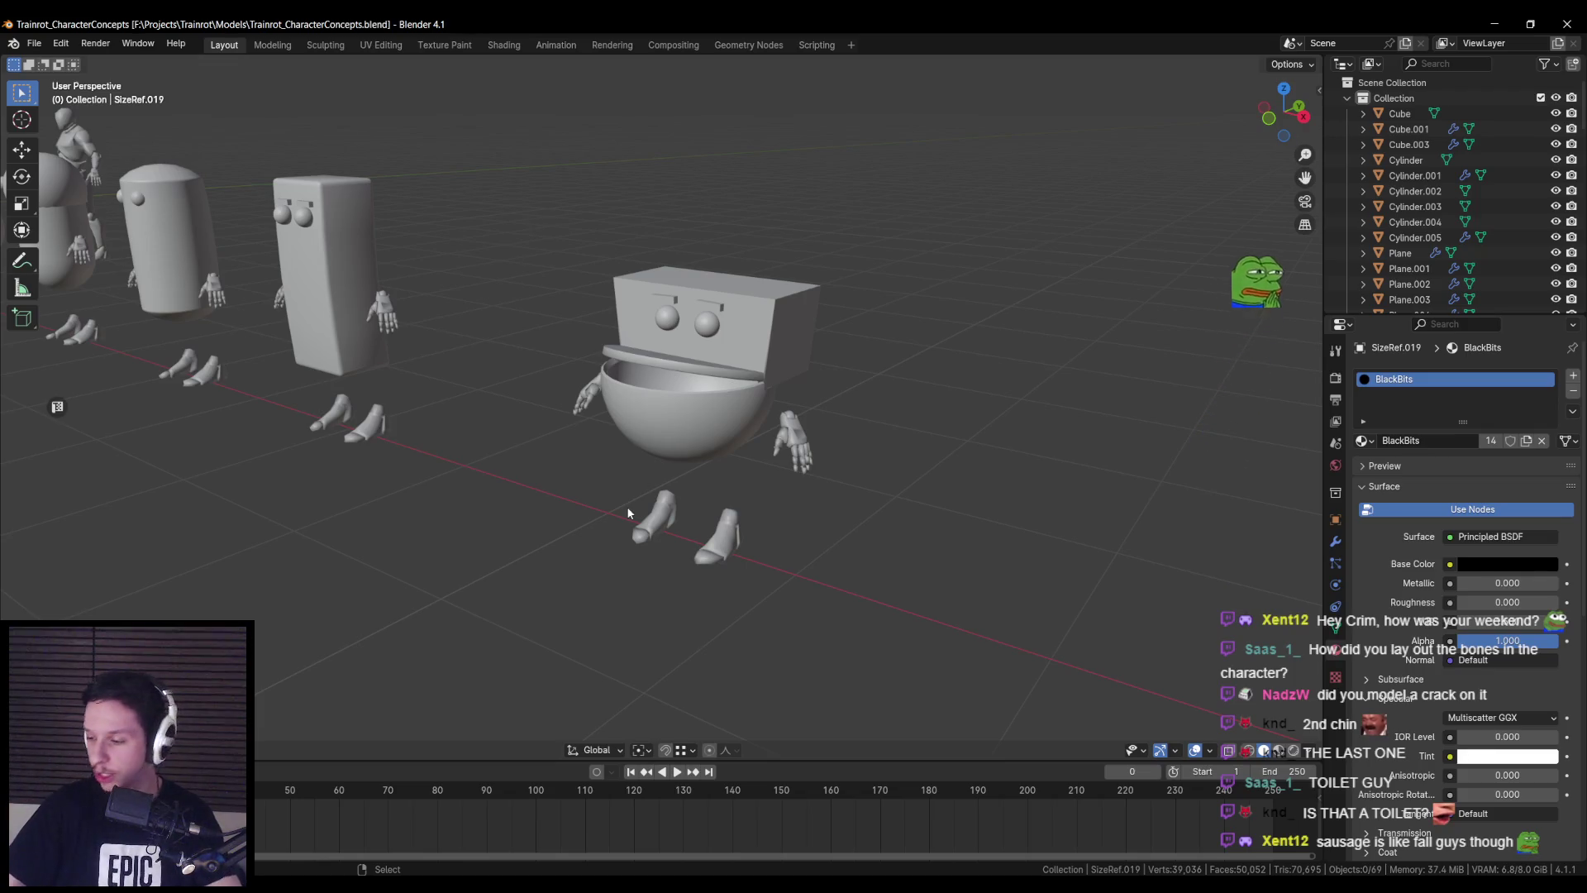
- Orbit and zoom around the blue character lineup to check the characters' sides
mouse_move(448, 421)
middle_down()
mouse_move(366, 434)
mouse_move(717, 468)
mouse_move(324, 465)
mouse_move(617, 486)
mouse_move(757, 310)
mouse_move(582, 493)
mouse_move(488, 505)
mouse_move(574, 484)
middle_up()
scroll(365, 434, down, 3)
scroll(617, 487, up, 2)
scroll(572, 483, up, 2)
scroll(570, 484, down, 2)
ctrl+scroll(568, 483, down, 10)
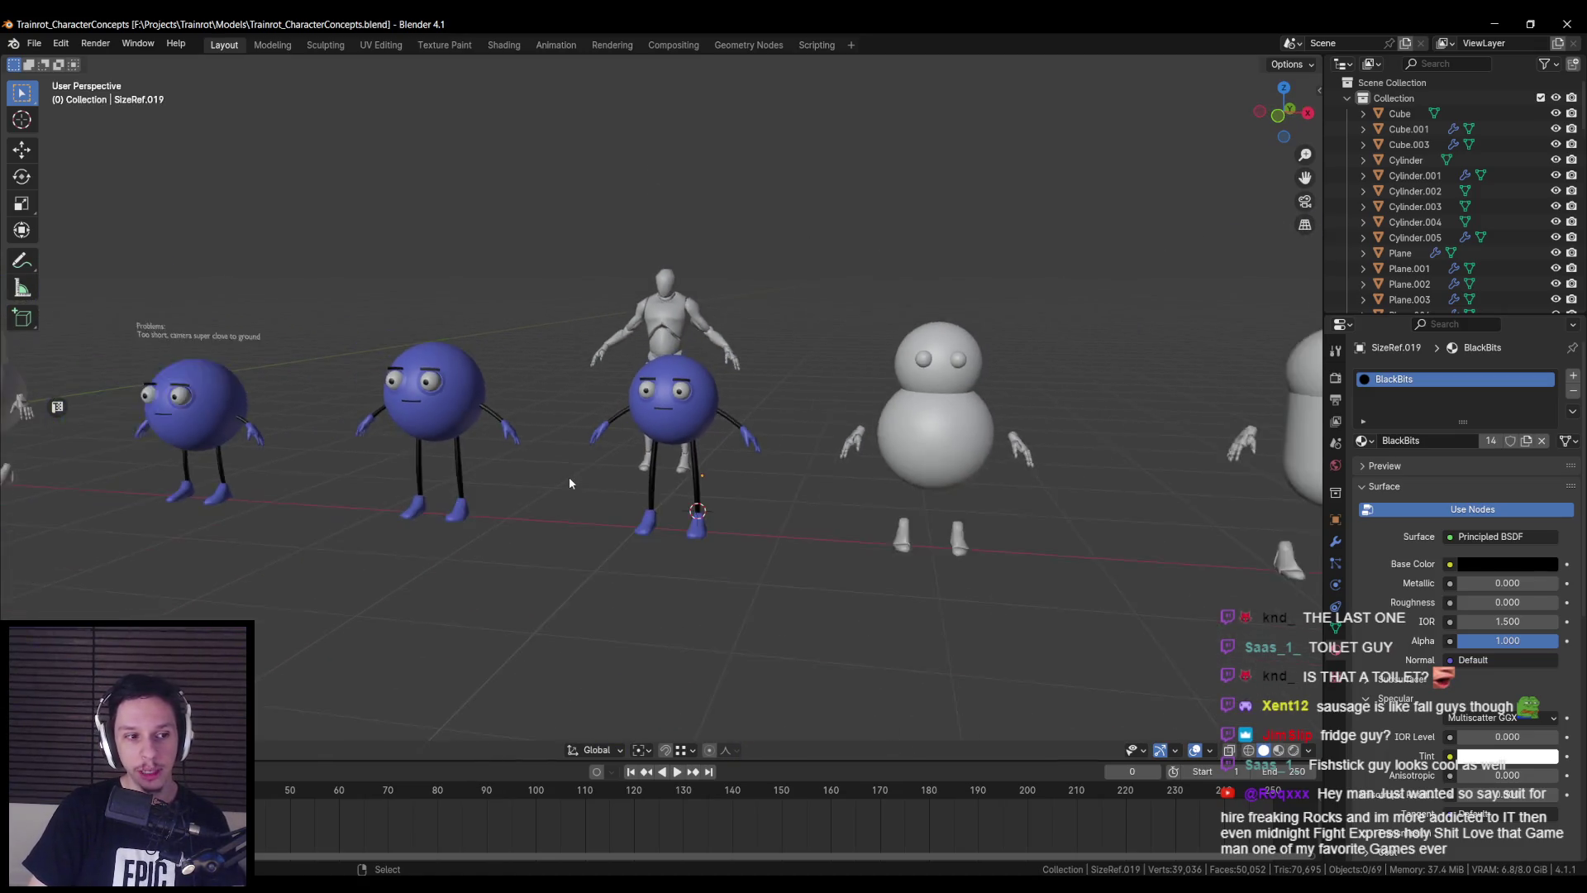
ctrl+scroll(653, 480, up, 5)
mouse_move(632, 476)
middle_down()
mouse_move(557, 459)
mouse_move(676, 458)
middle_up()
ctrl+scroll(496, 454, up, 3)
ctrl+scroll(339, 454, up, 5)
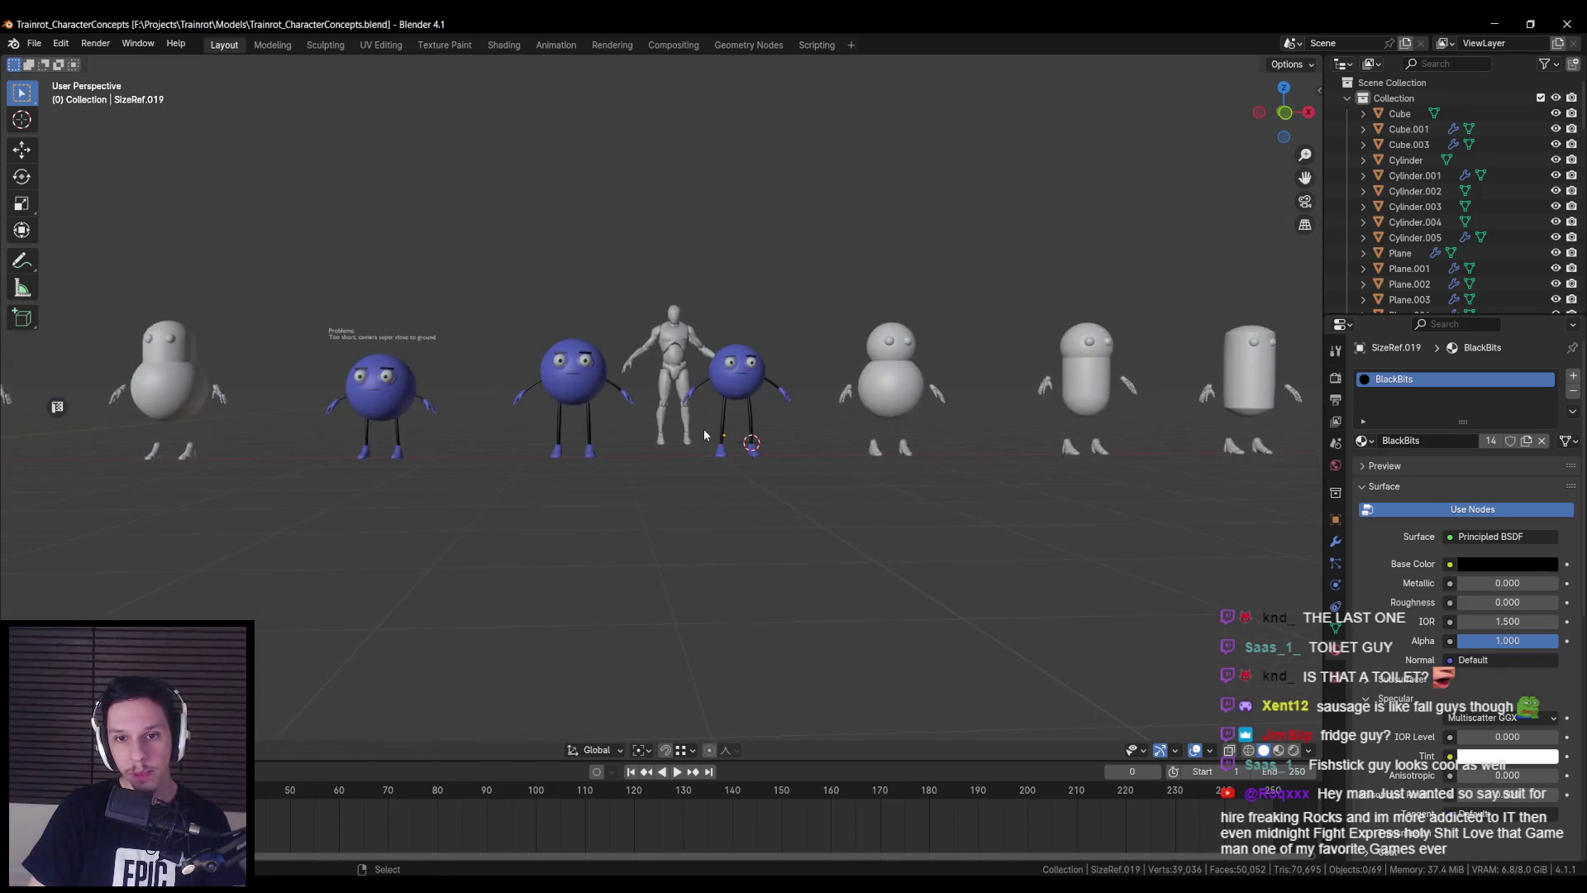
scroll(670, 501, up, 3)
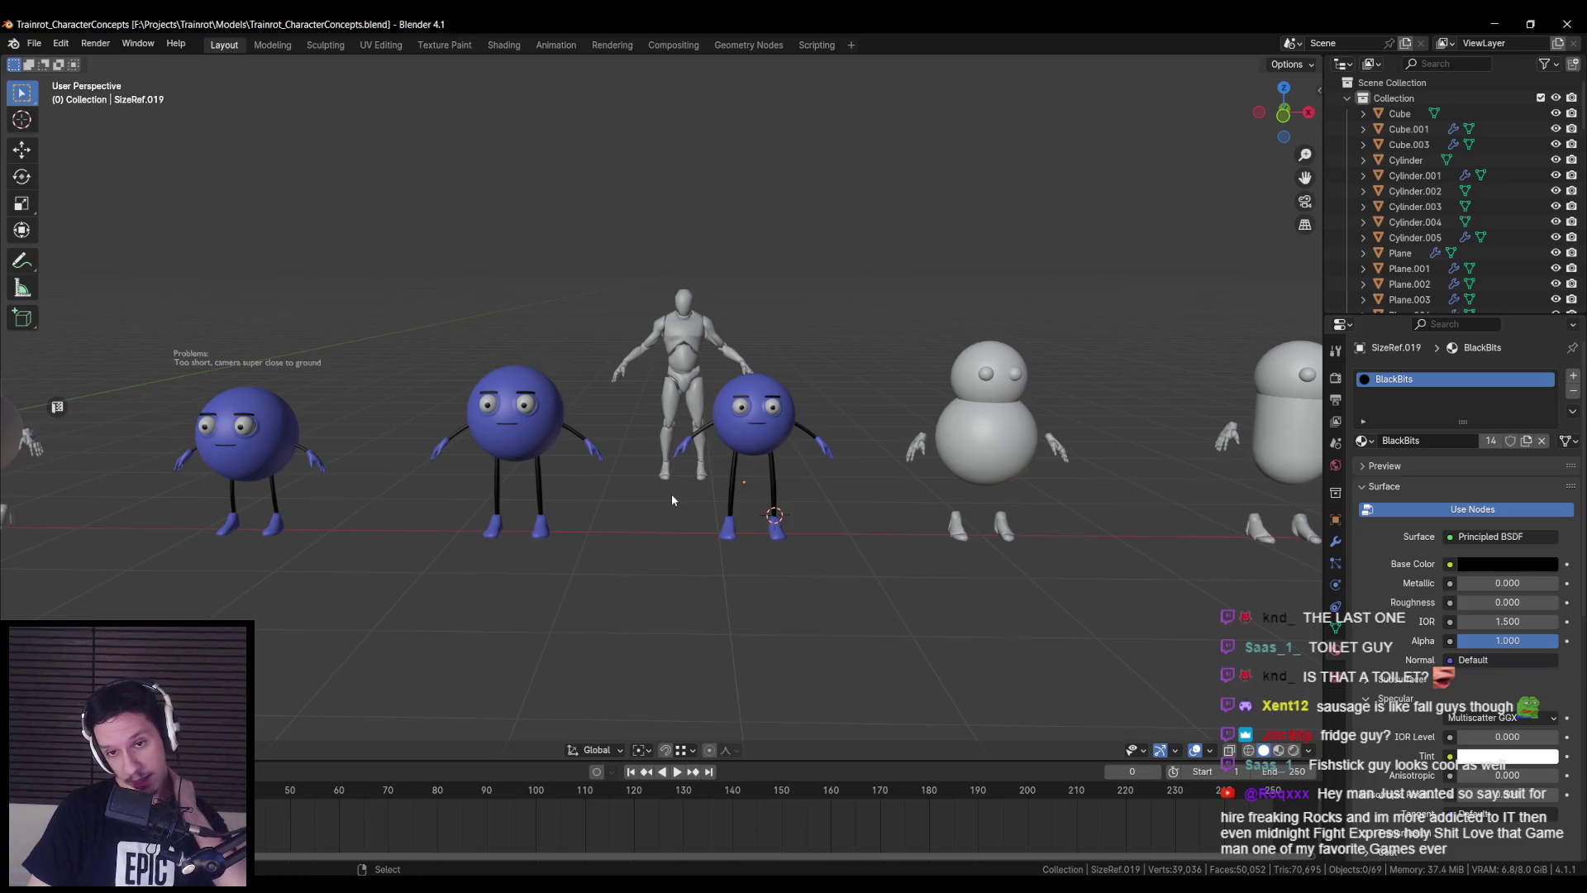
scroll(894, 424, up, 4)
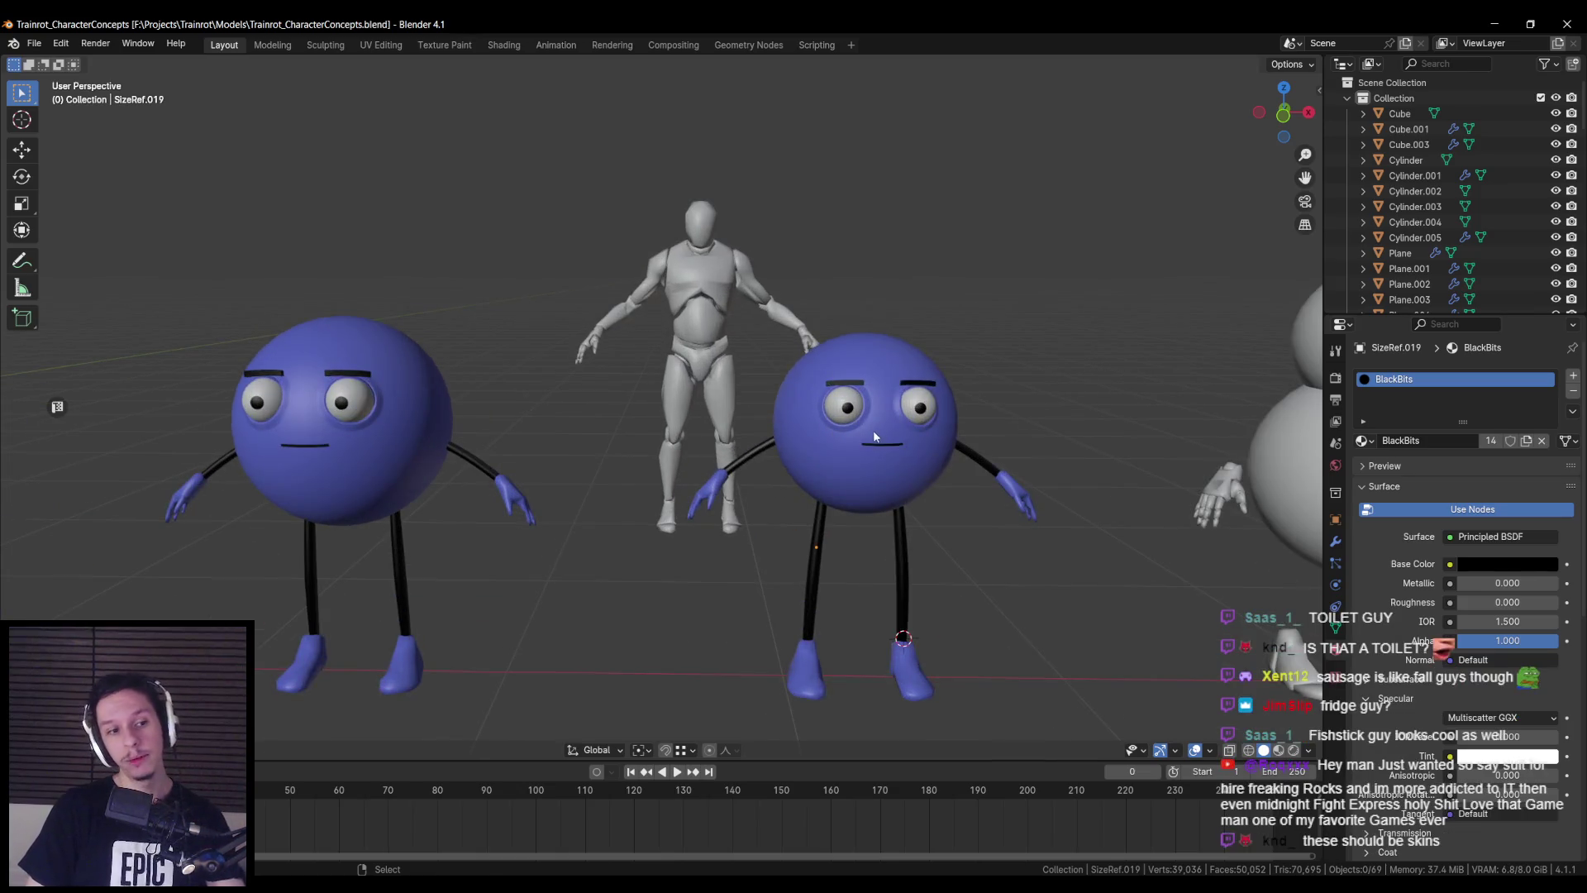
scroll(851, 438, up, 5)
mouse_move(618, 320)
middle_down()
mouse_move(832, 329)
mouse_move(647, 333)
middle_up()
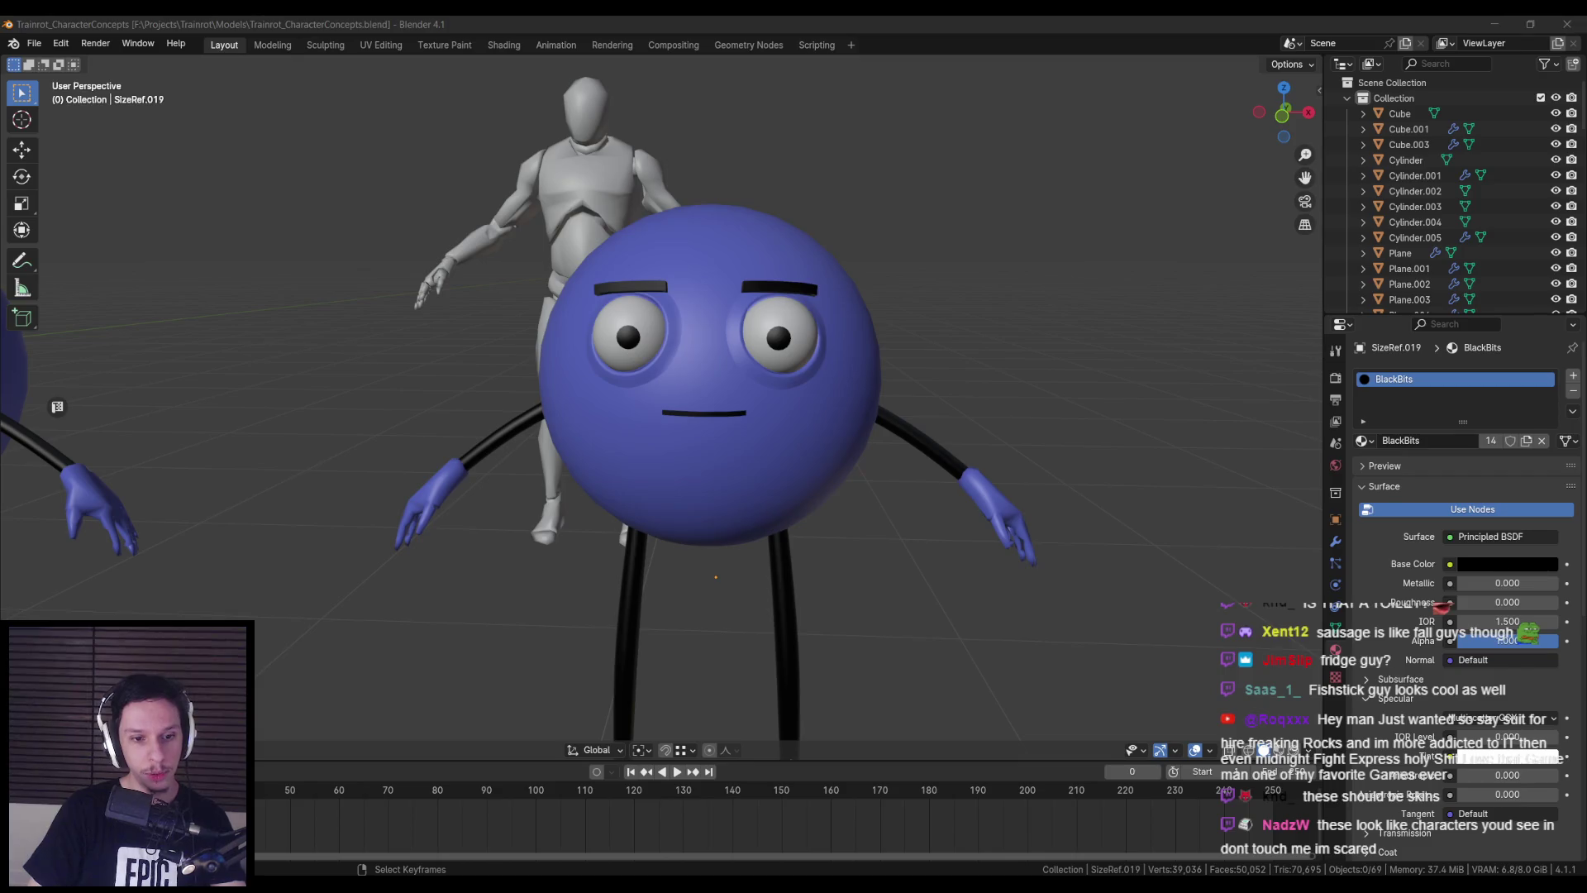
- Open the most recent reference board file and make it fill the screen
key(ctrl+shift+o)
click(254, 499)
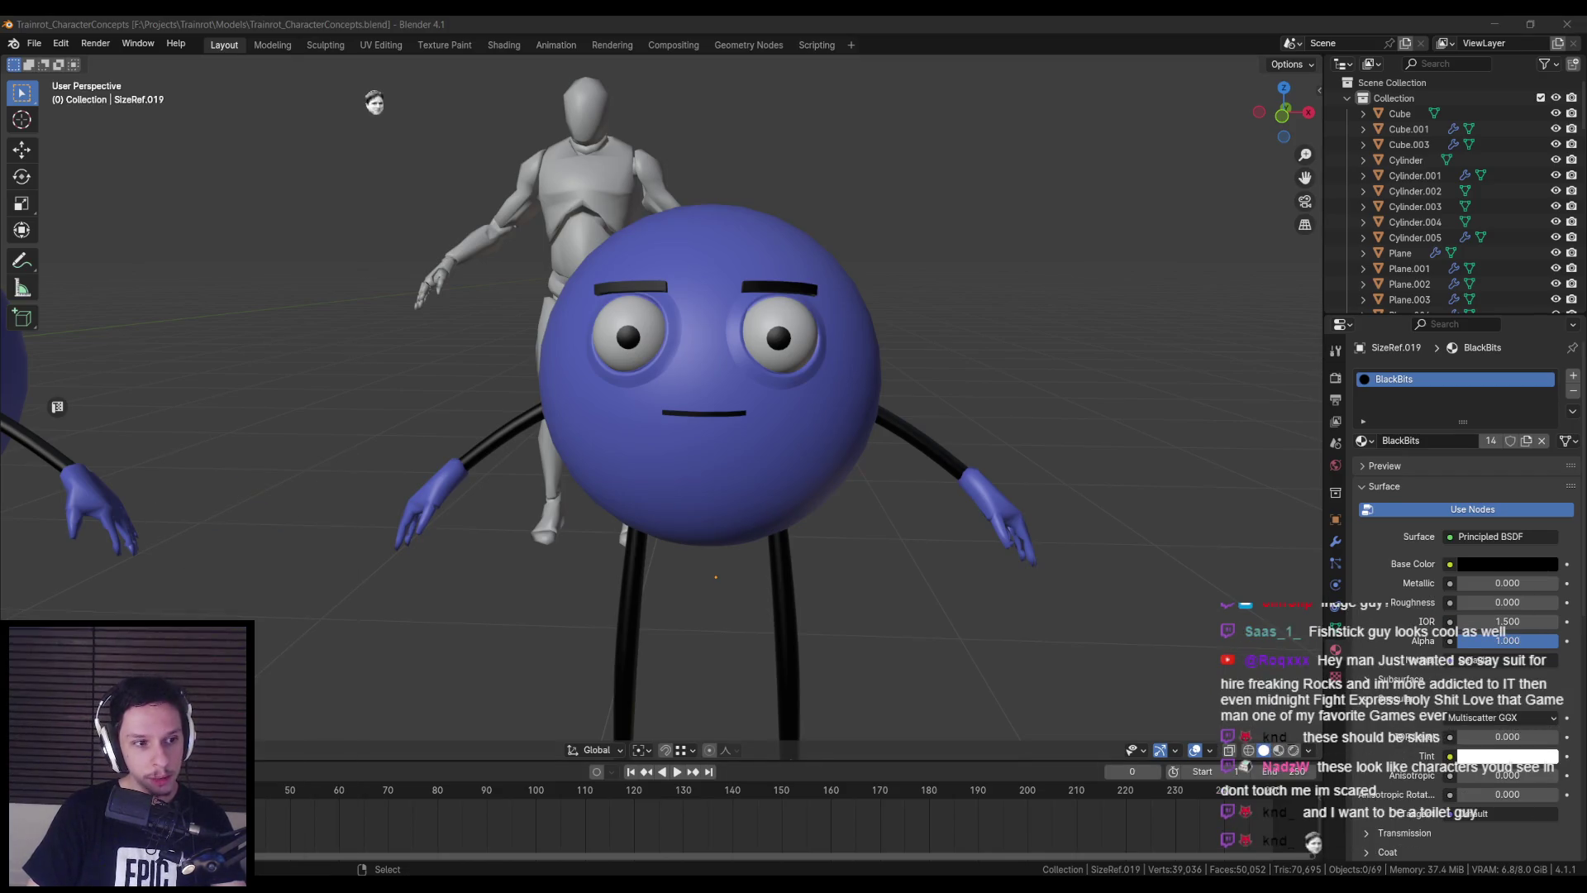
key(ctrl+f)
scroll(902, 495, down, 2)
scroll(712, 440, up, 8)
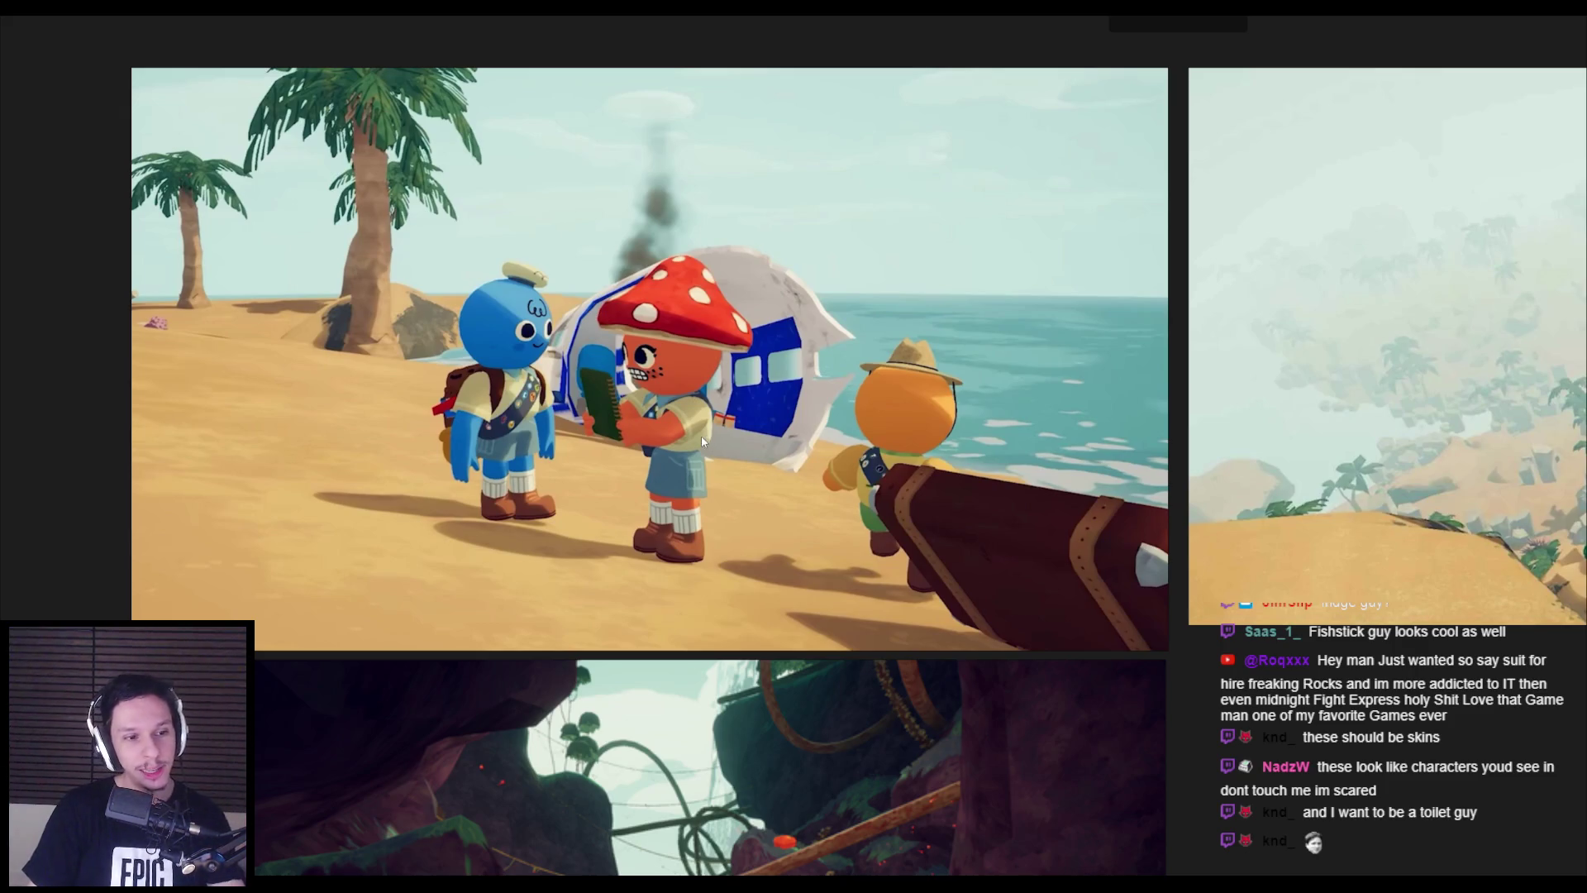
- Pan and zoom the board past PEAK and Lethal Company onto the R.E.P.O robot screenshot
scroll(702, 443, down, 6)
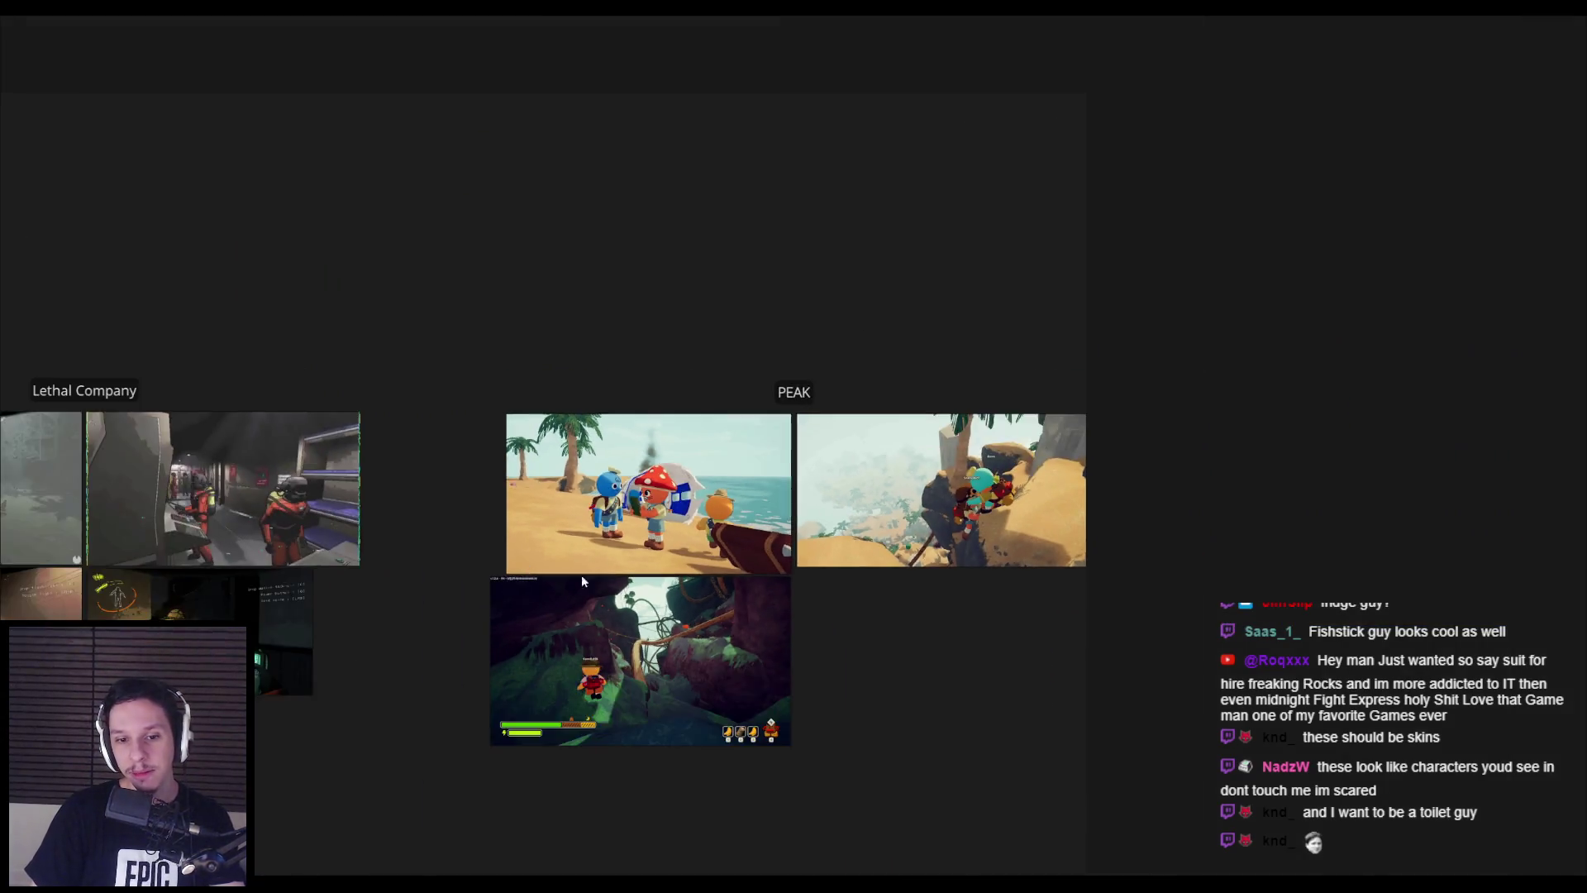
drag(582, 573, 937, 499)
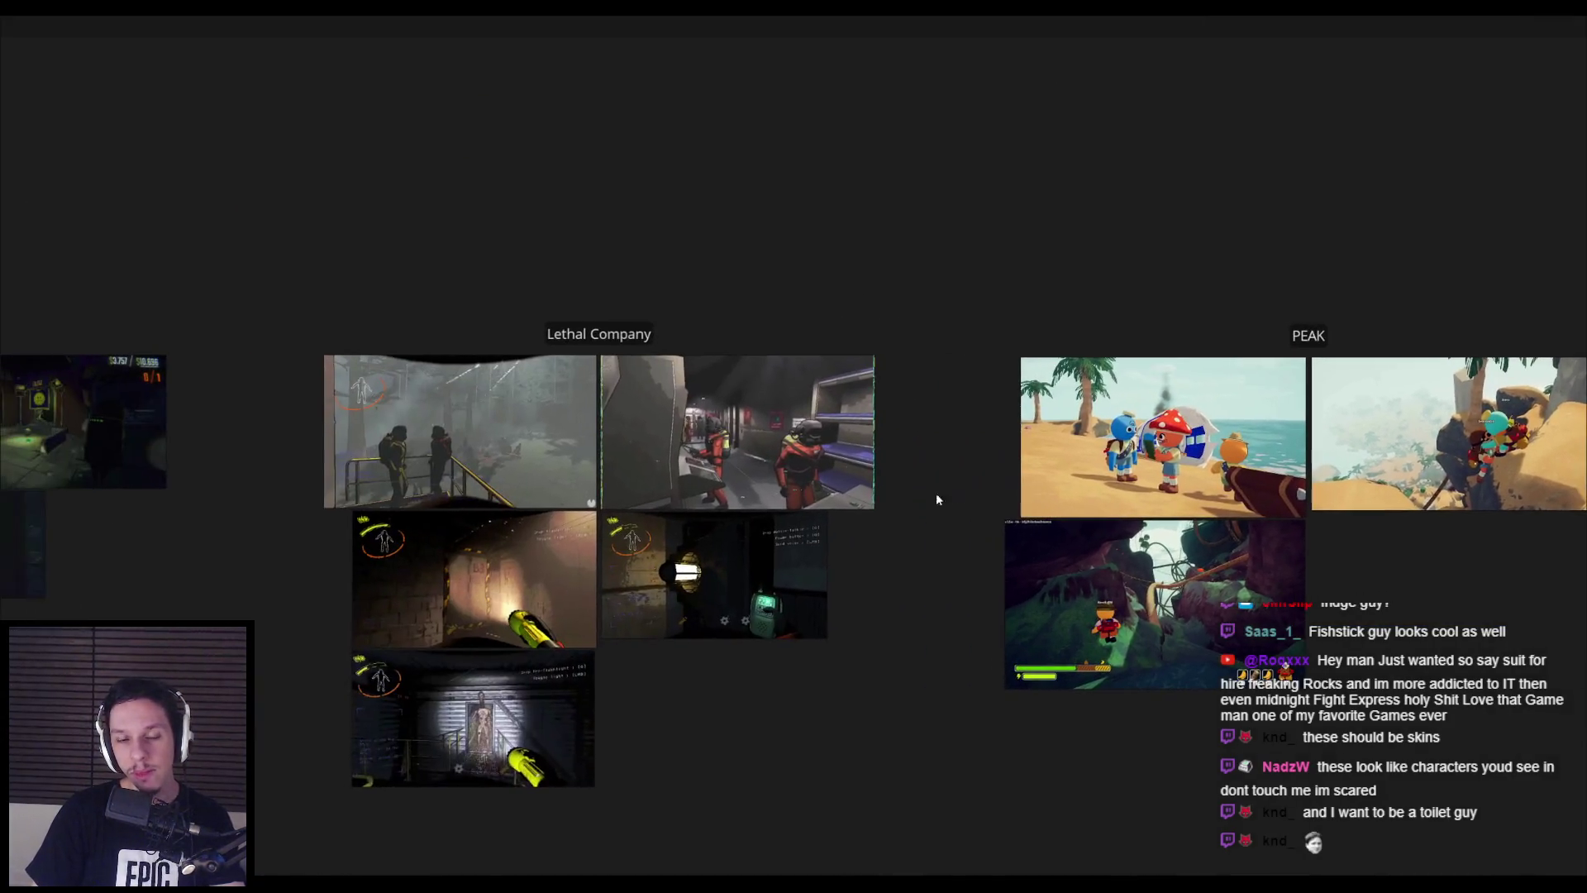
scroll(546, 519, up, 3)
scroll(545, 519, down, 4)
mouse_move(546, 519)
mouse_down()
mouse_move(827, 529)
mouse_move(557, 529)
mouse_up()
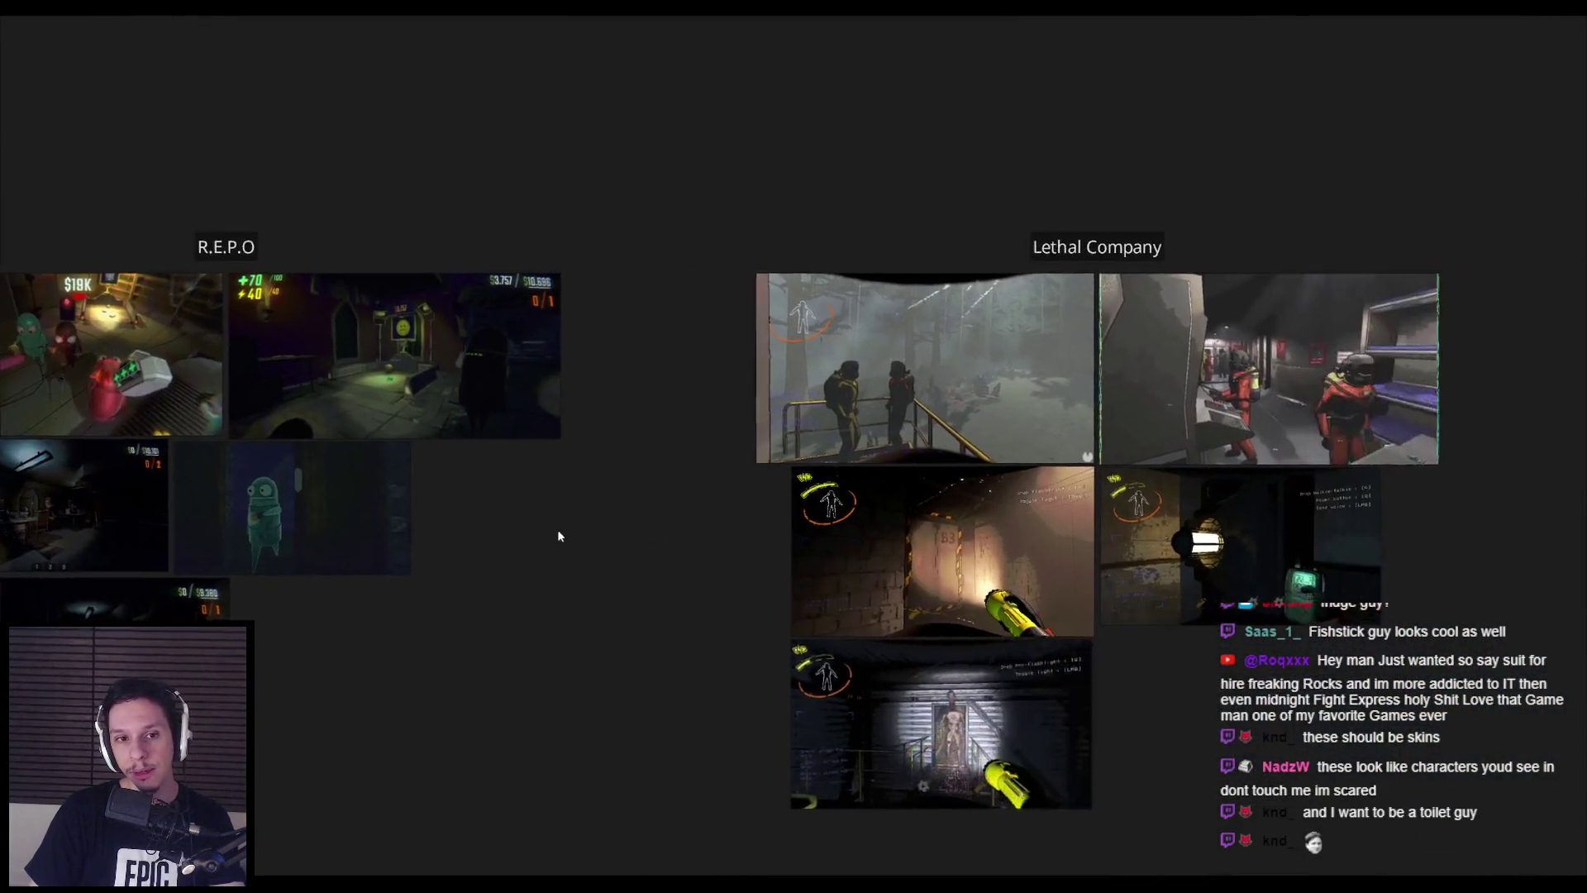
scroll(1038, 405, up, 4)
scroll(676, 410, down, 2)
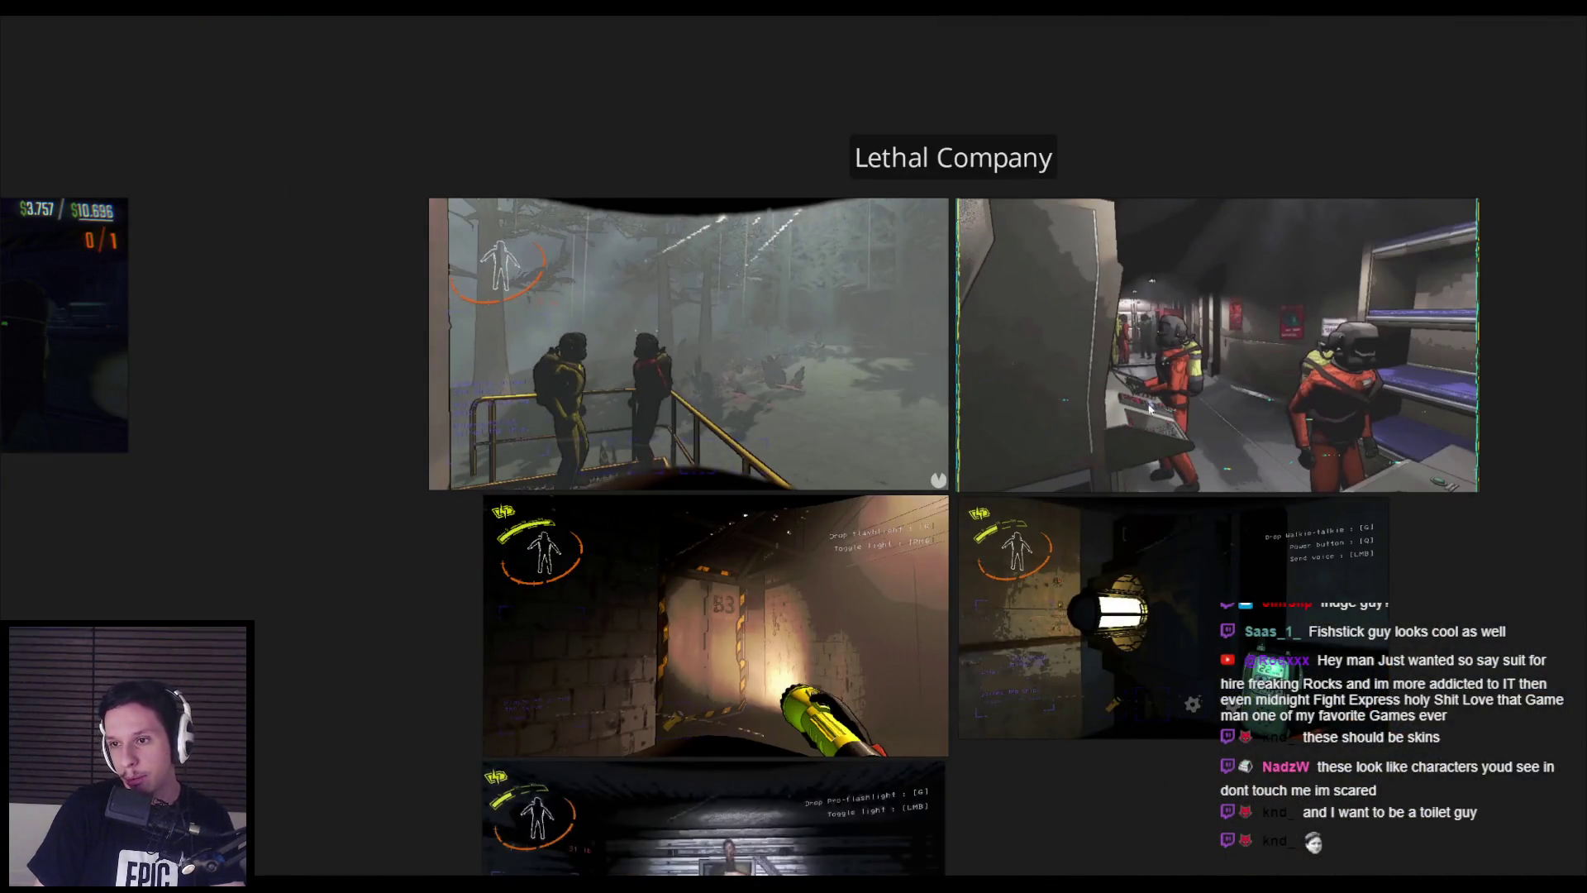
scroll(1434, 405, down, 3)
drag(397, 418, 715, 418)
scroll(716, 421, up, 4)
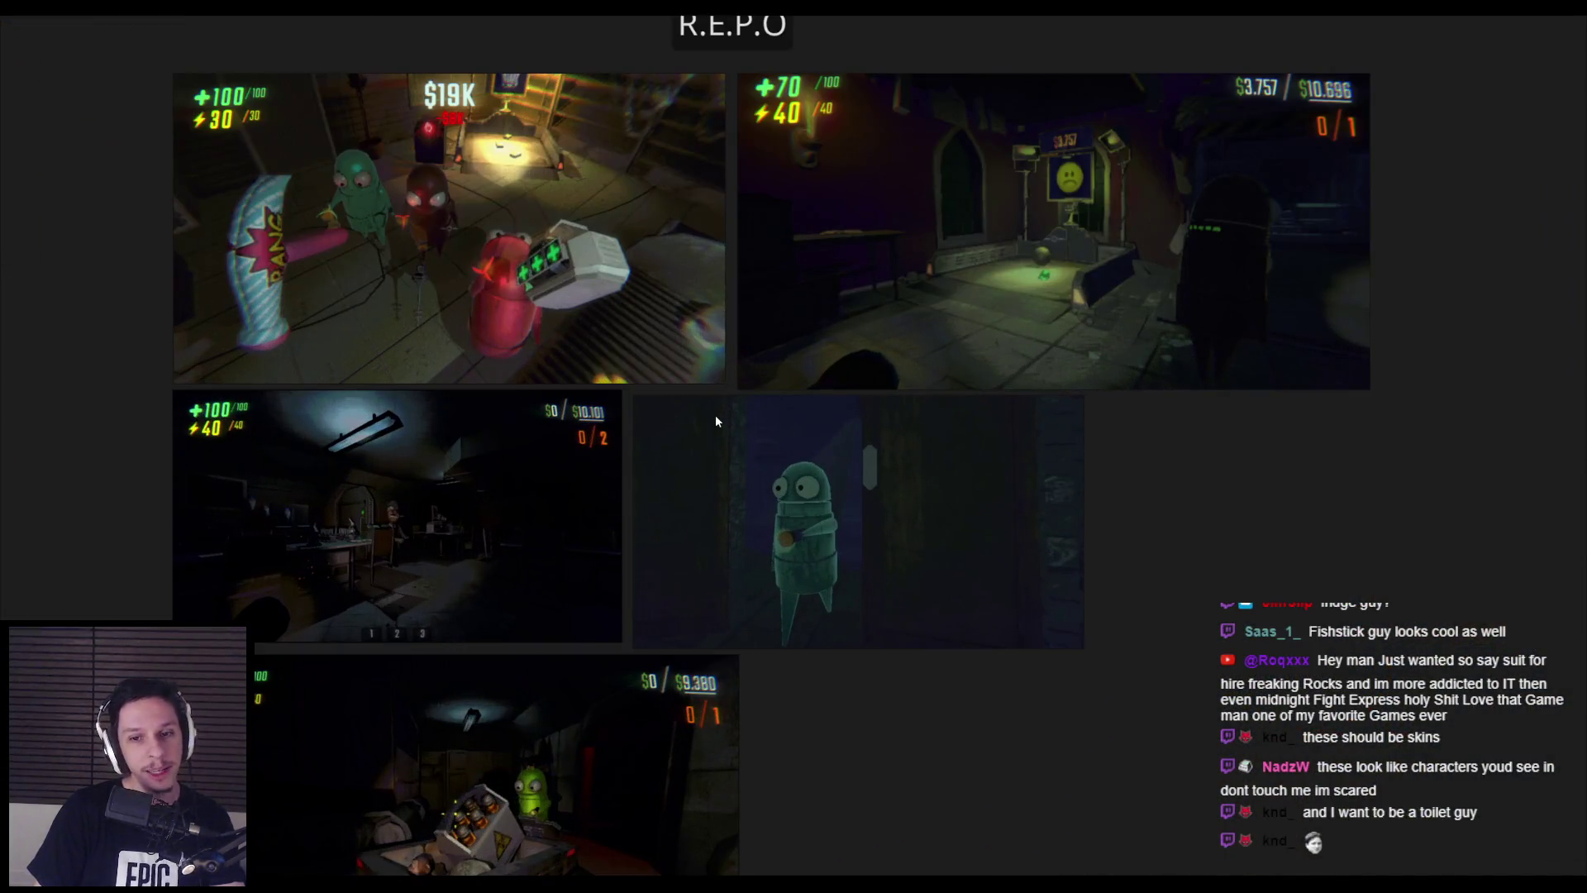
scroll(813, 544, up, 3)
scroll(760, 403, up, 2)
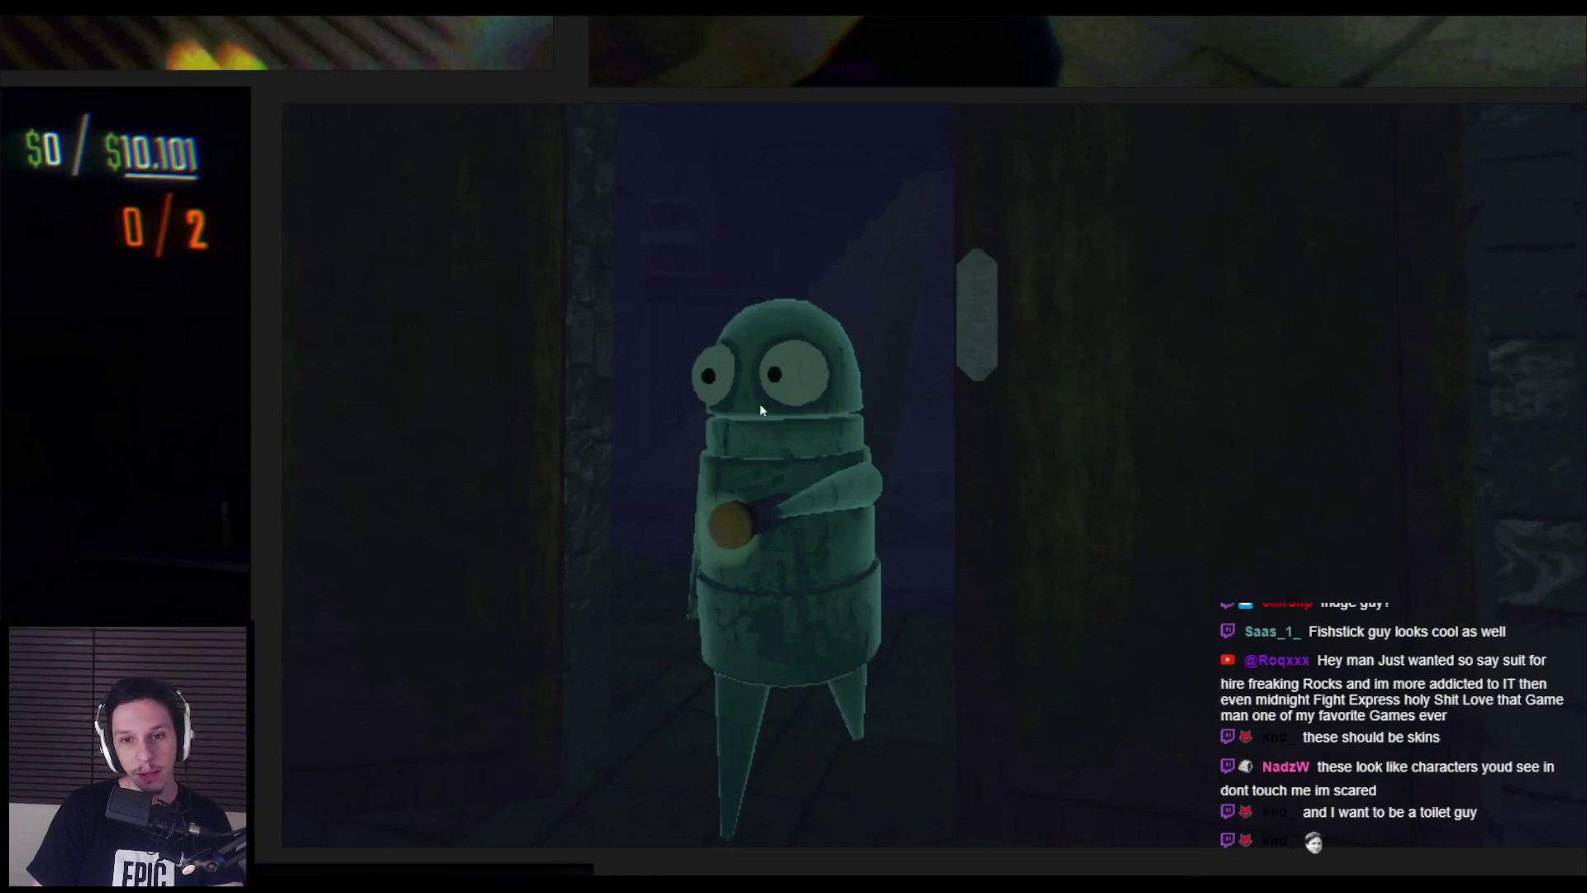
scroll(793, 447, down, 4)
scroll(794, 447, down, 4)
scroll(753, 523, up, 1)
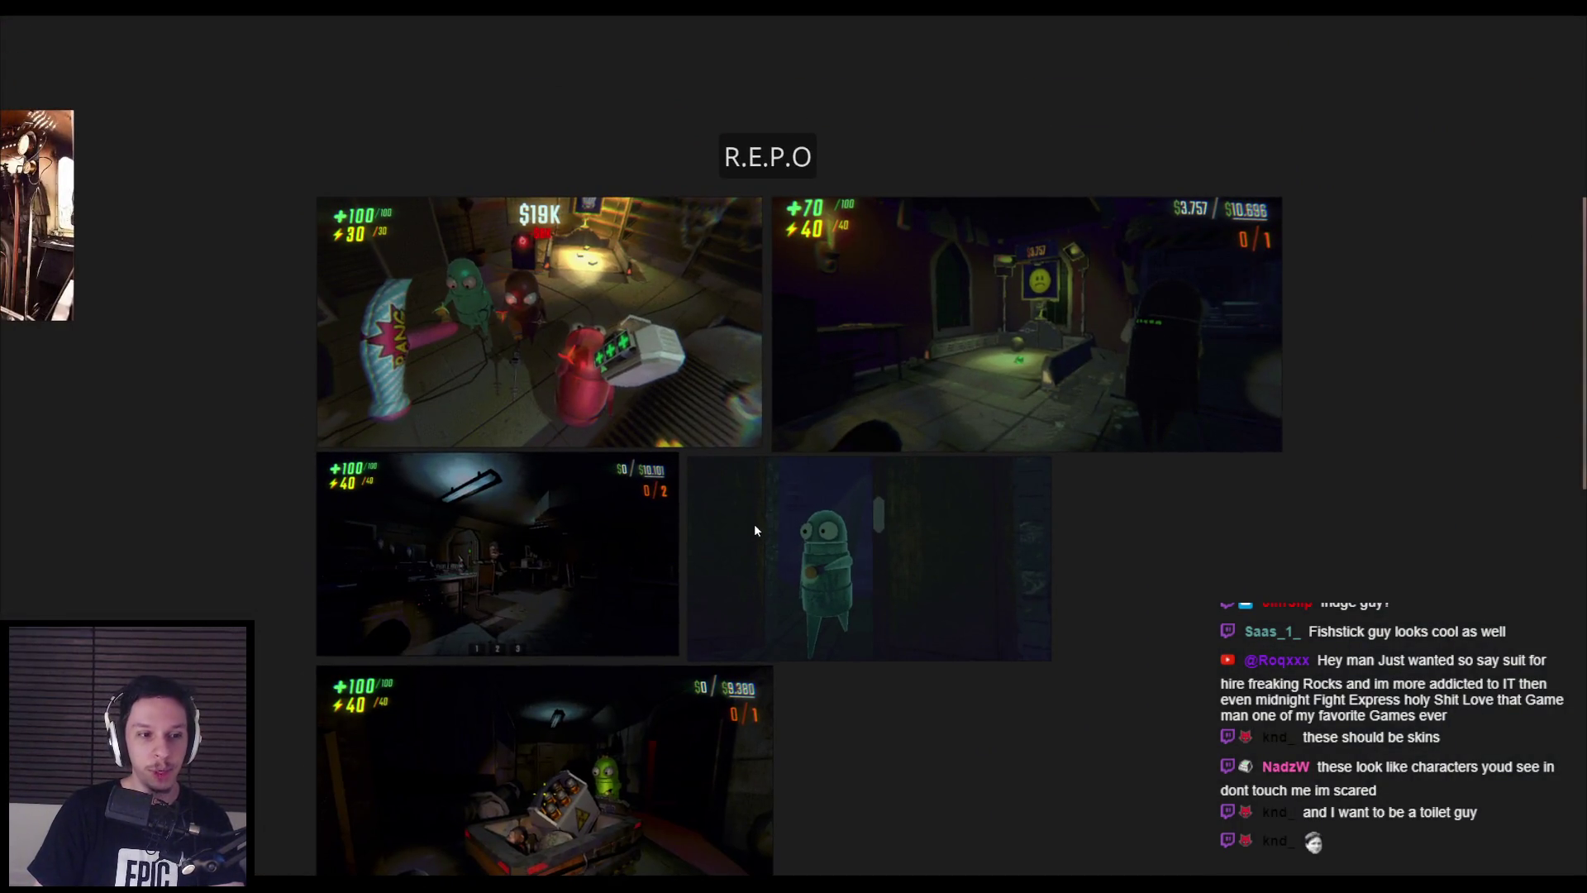
scroll(754, 523, up, 4)
scroll(713, 537, down, 3)
scroll(736, 552, up, 2)
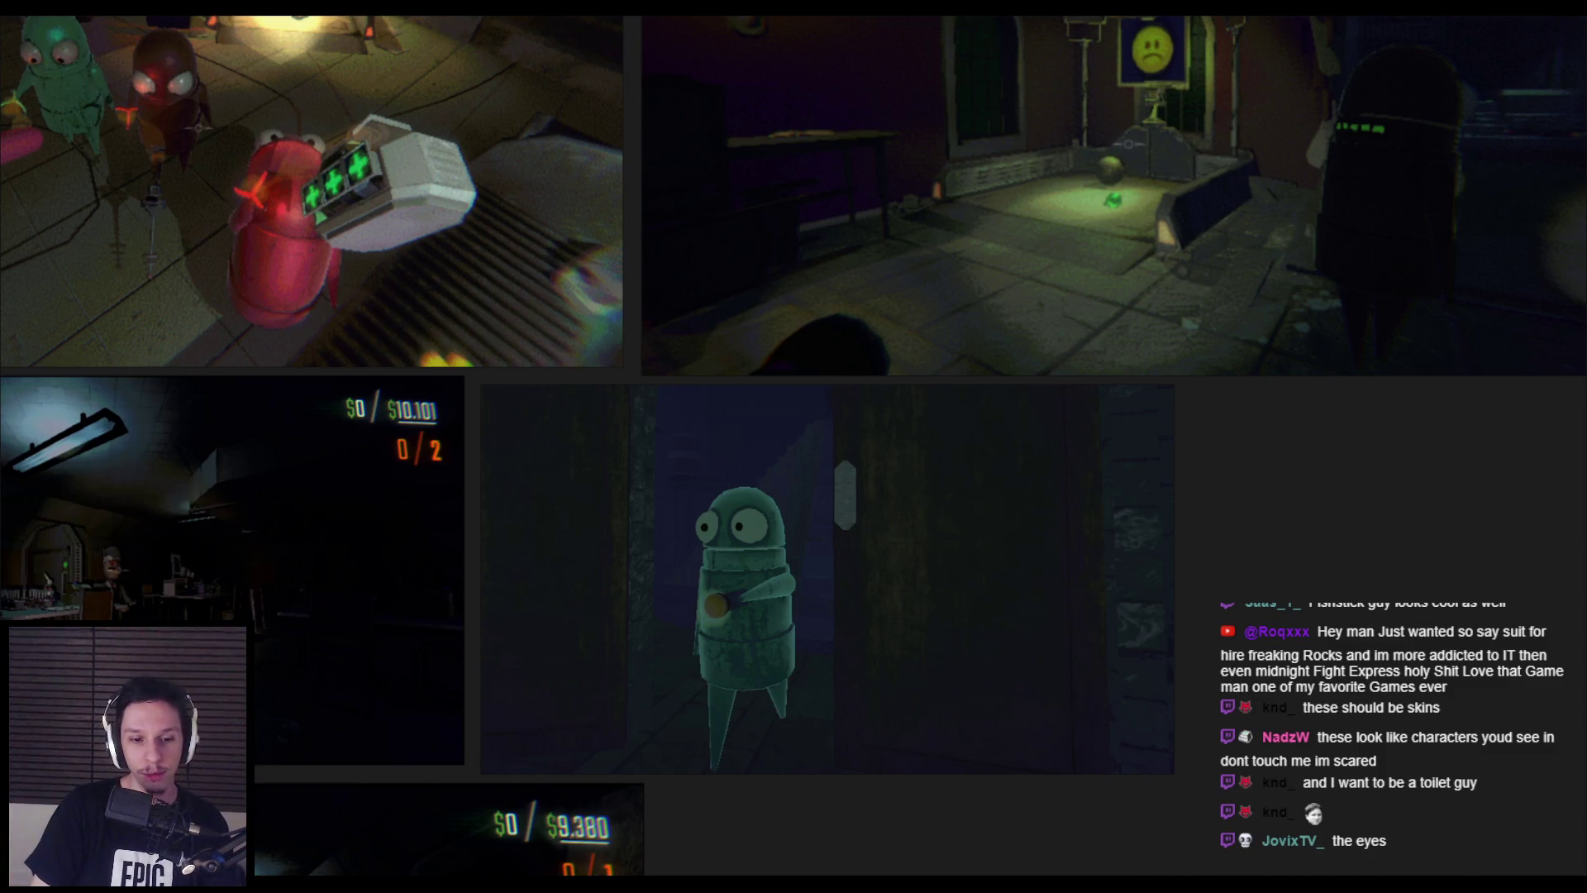
key(alt+Tab)
mouse_move(826, 430)
middle_down()
mouse_move(537, 434)
mouse_move(692, 430)
middle_up()
- Rotate the character's selected eye object open around the X axis
scroll(692, 430, up, 4)
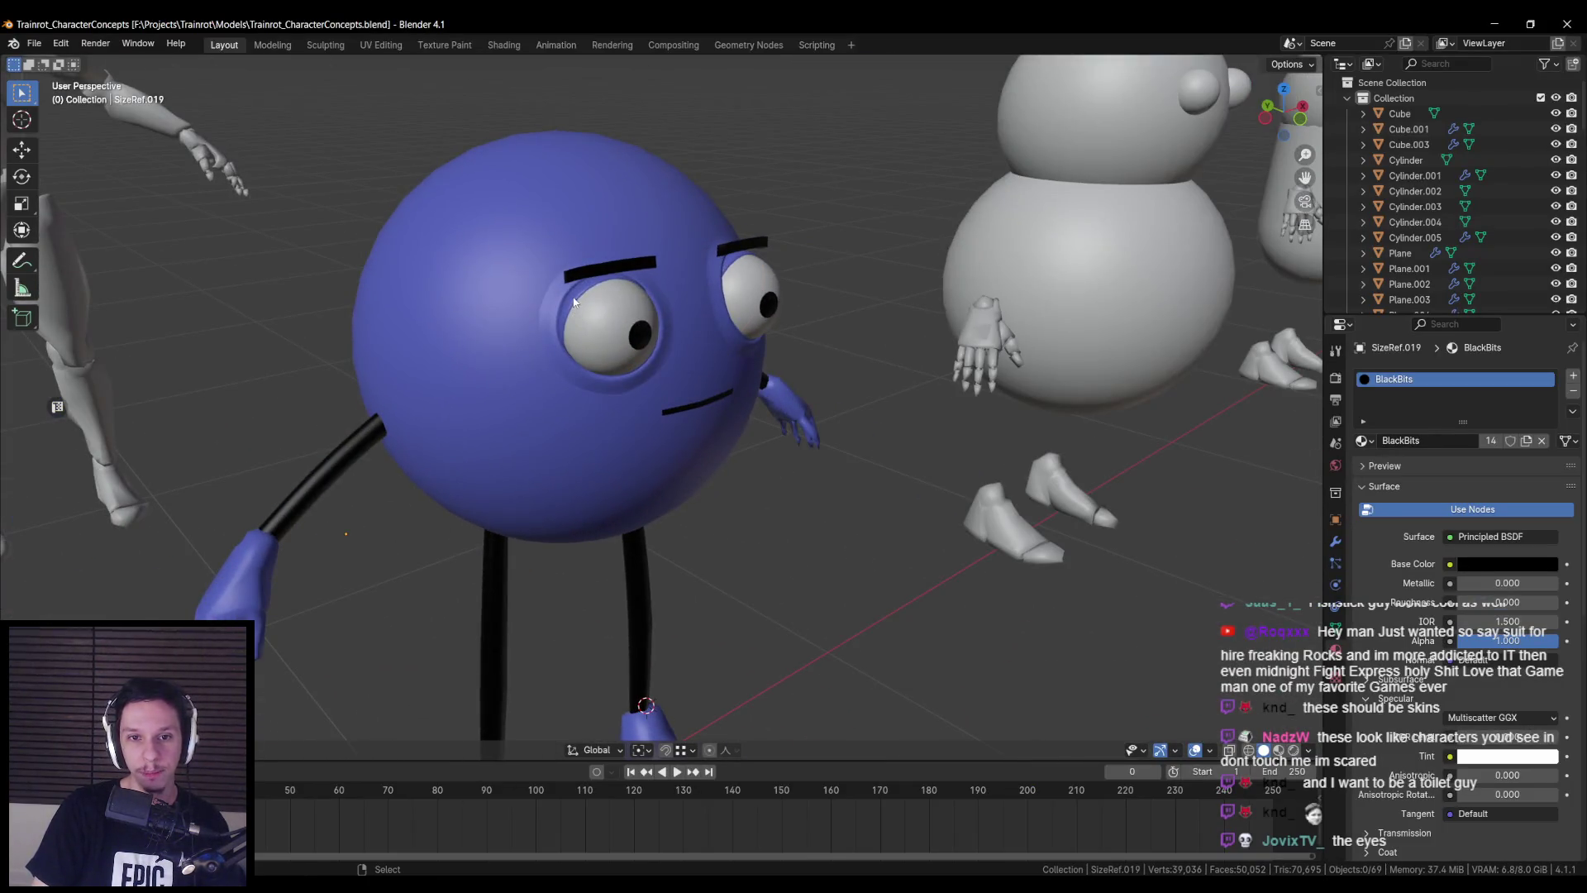
click(574, 302)
middle_drag(667, 343, 743, 397)
key(r)
key(x)
click(582, 590)
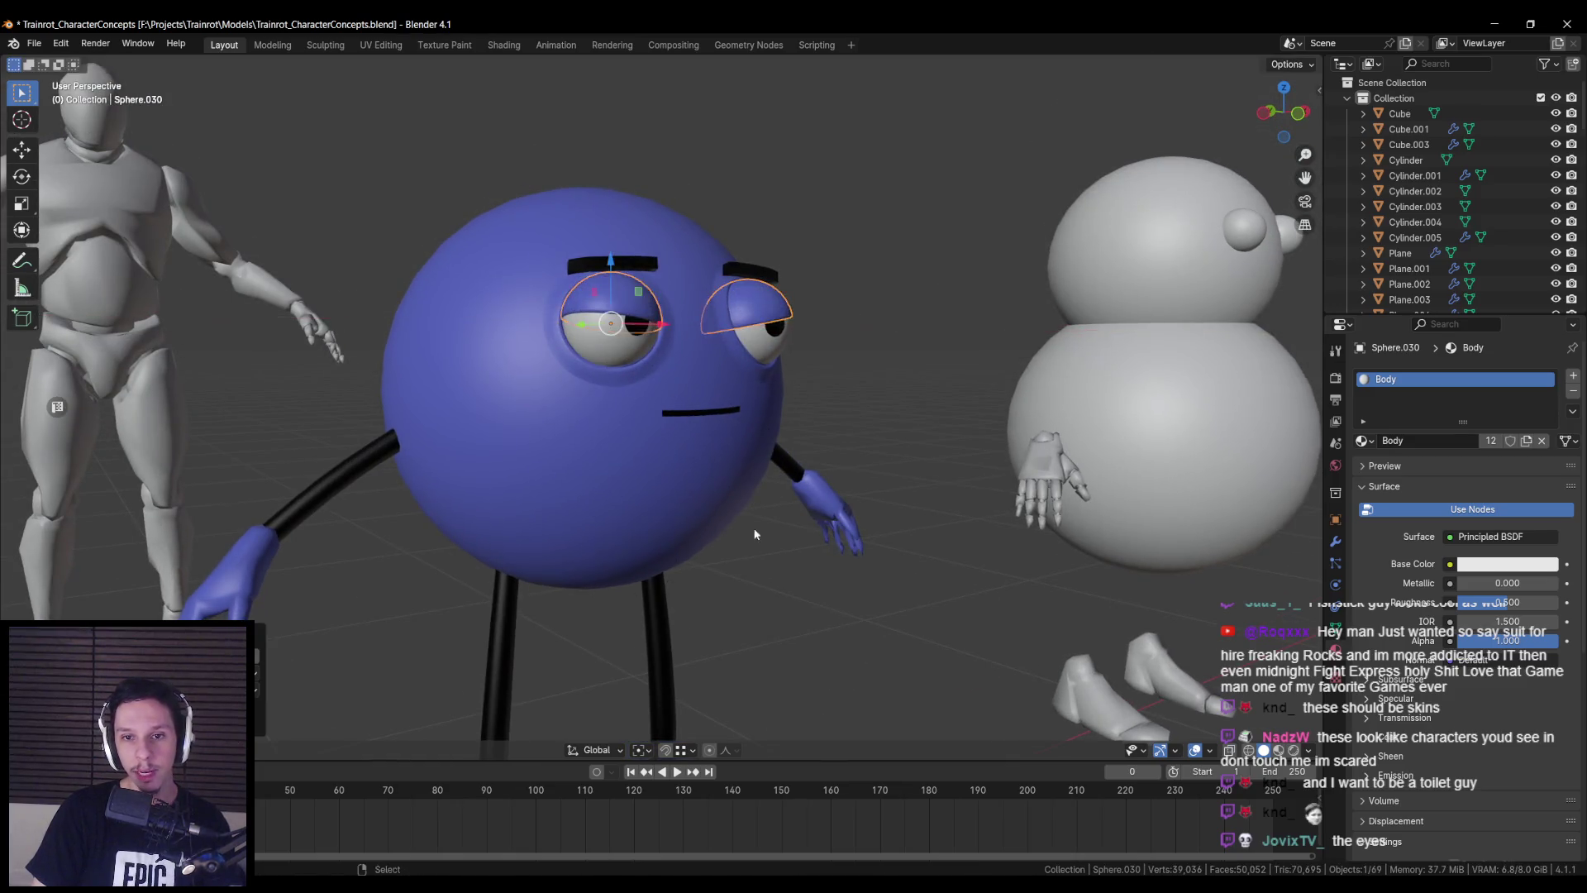
- Select the hidden eye shell Sphere.031 and rotate it open around the Y axis
middle_drag(755, 532, 643, 526)
key(shift+z)
click(613, 350)
click(615, 347)
click(616, 344)
click(617, 345)
click(617, 344)
key(shift+z)
key(r)
key(x)
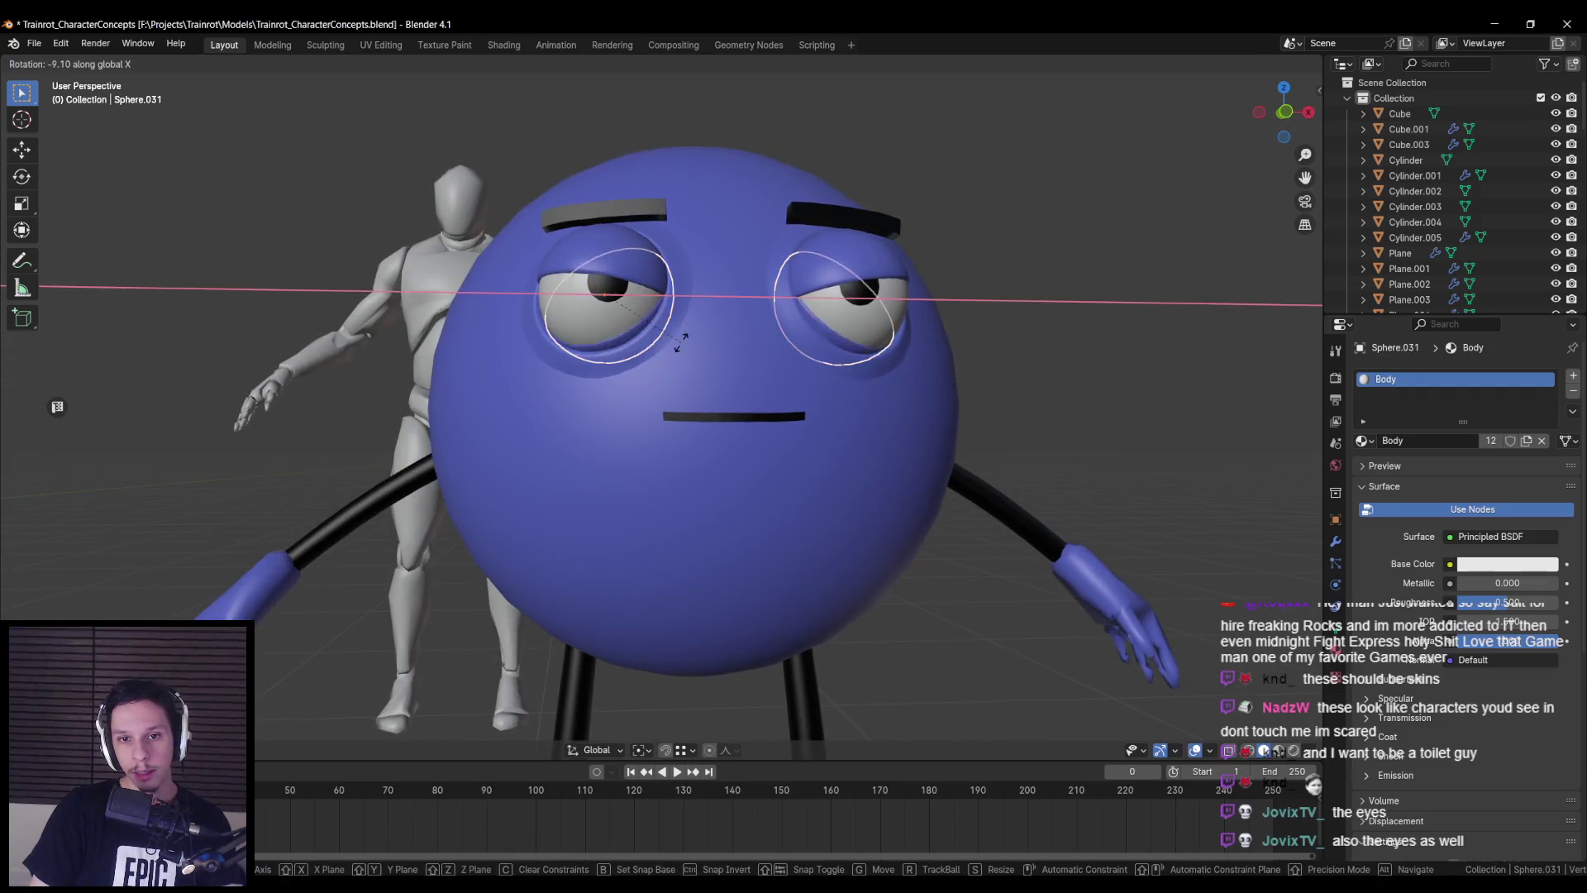
key(y)
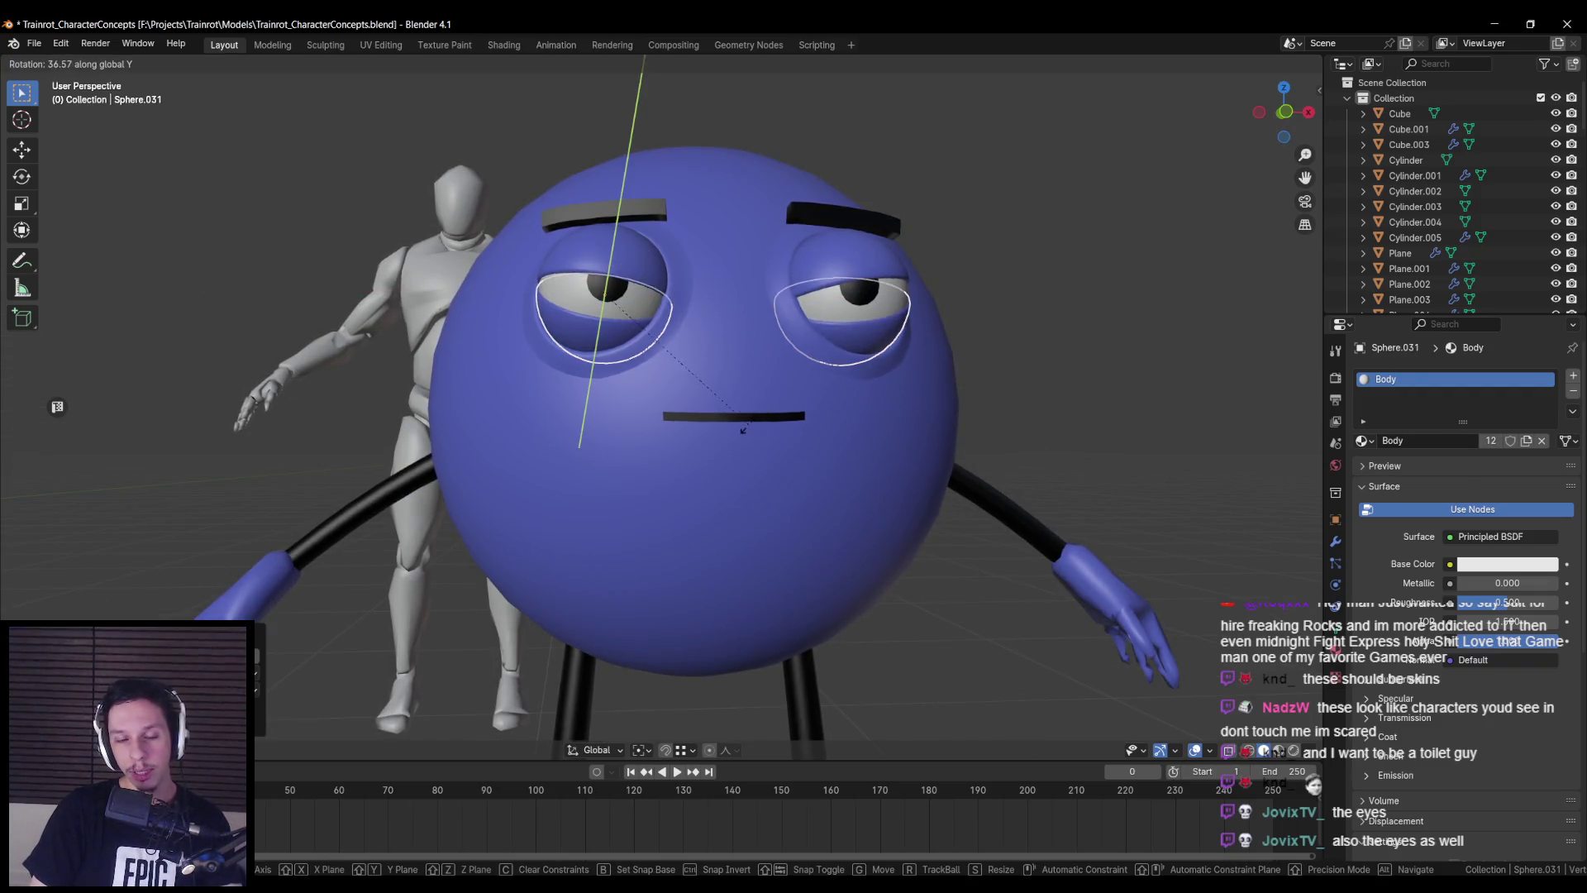
click(742, 339)
- Rotate eye shell Sphere.030 open around the X axis
scroll(742, 339, down, 4)
mouse_move(742, 339)
middle_down()
mouse_move(623, 433)
mouse_move(573, 448)
mouse_move(675, 434)
middle_up()
scroll(670, 425, up, 2)
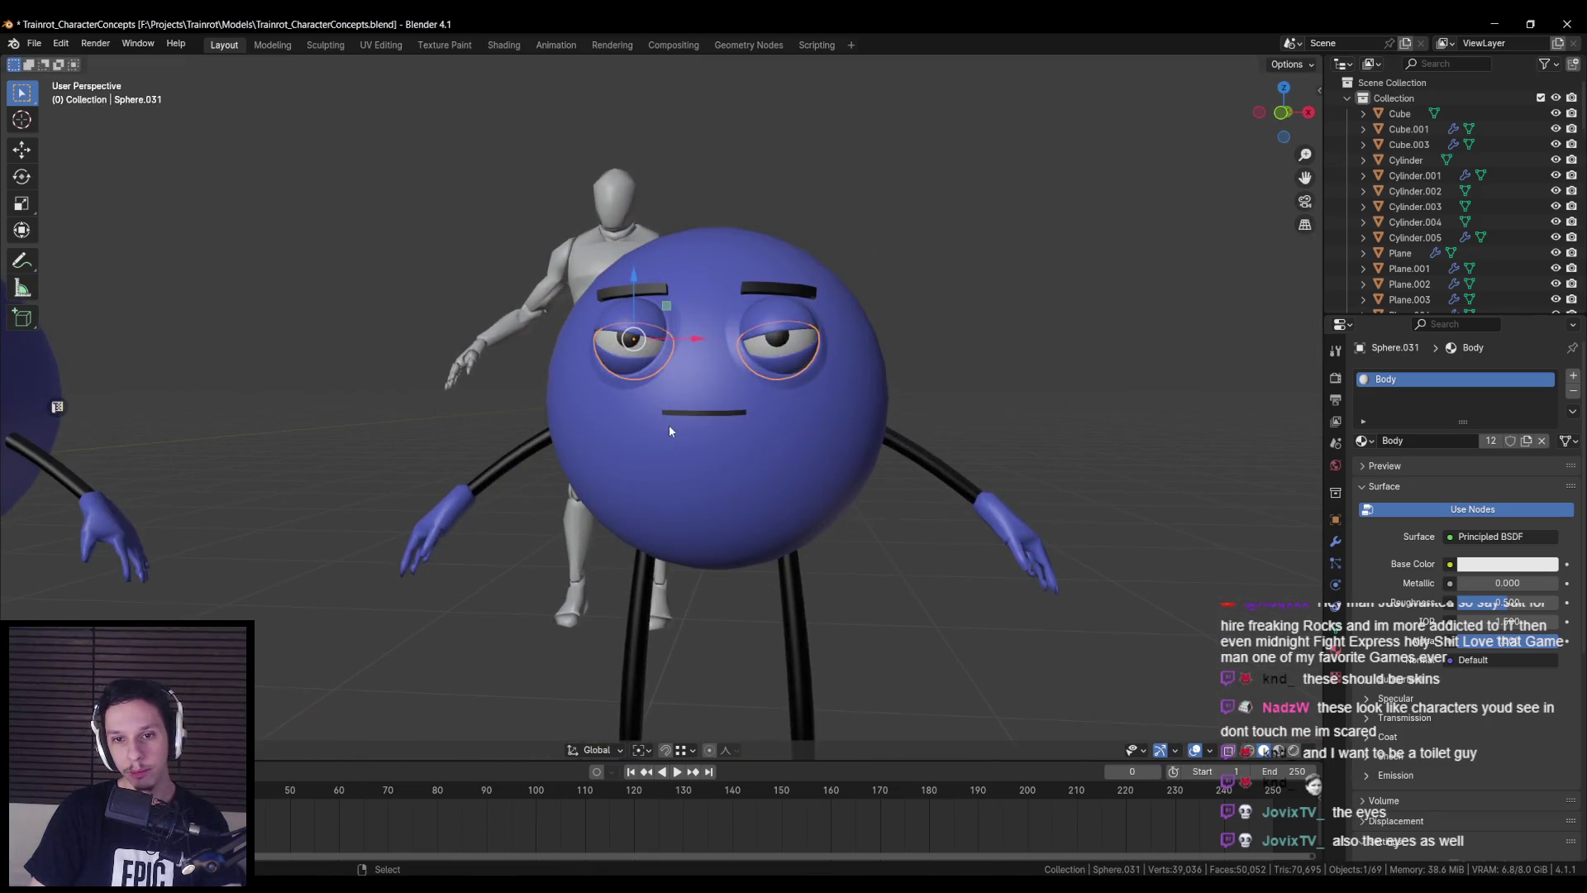
click(643, 315)
key(r)
key(x)
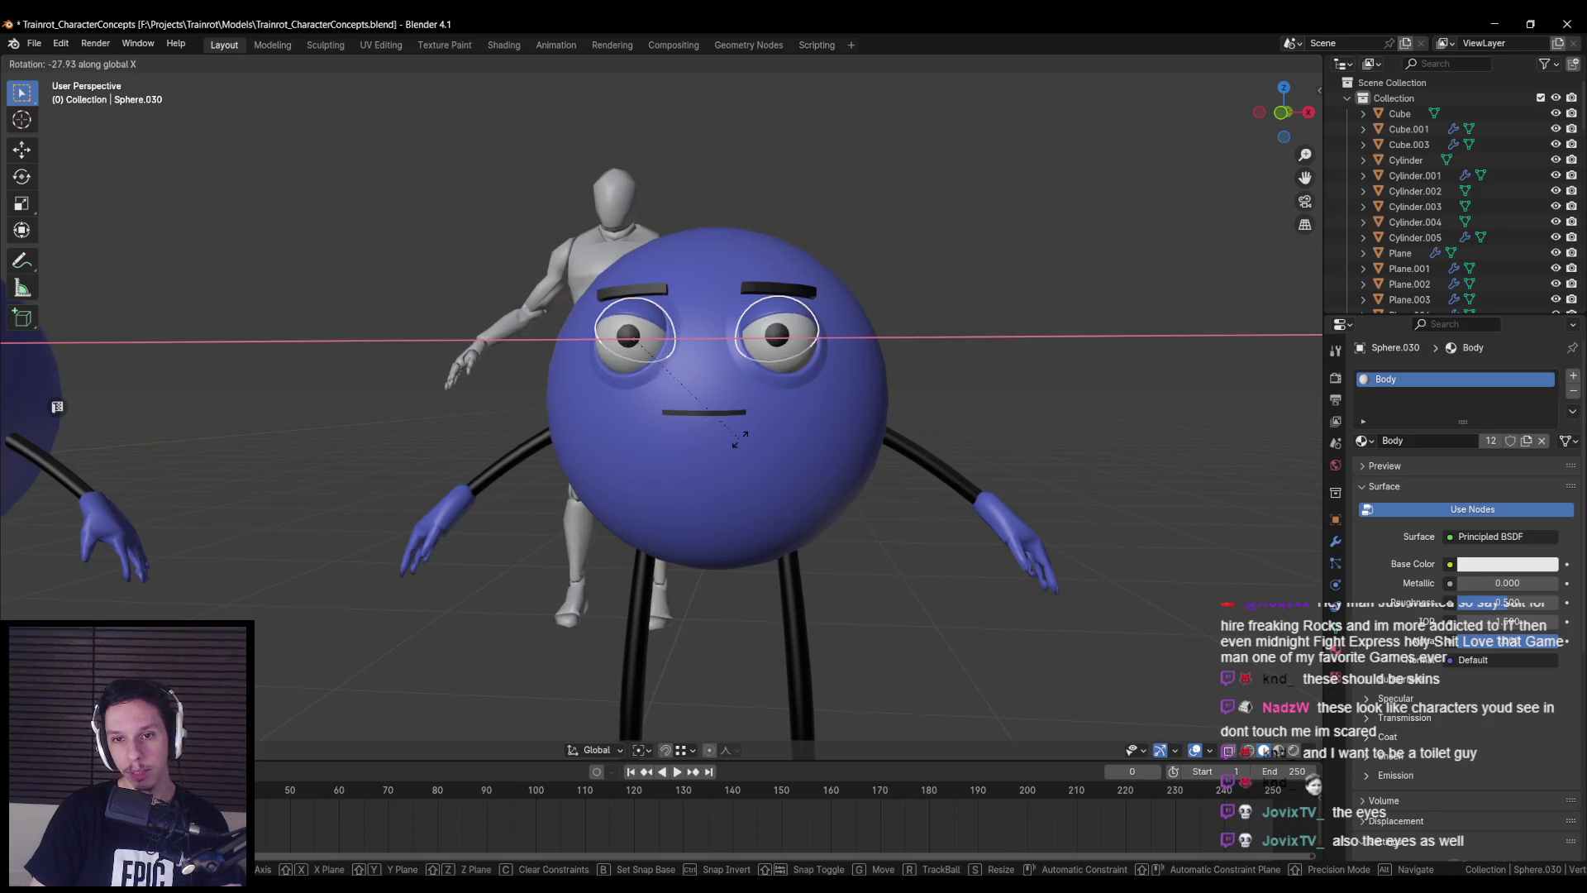
key(y)
key(x)
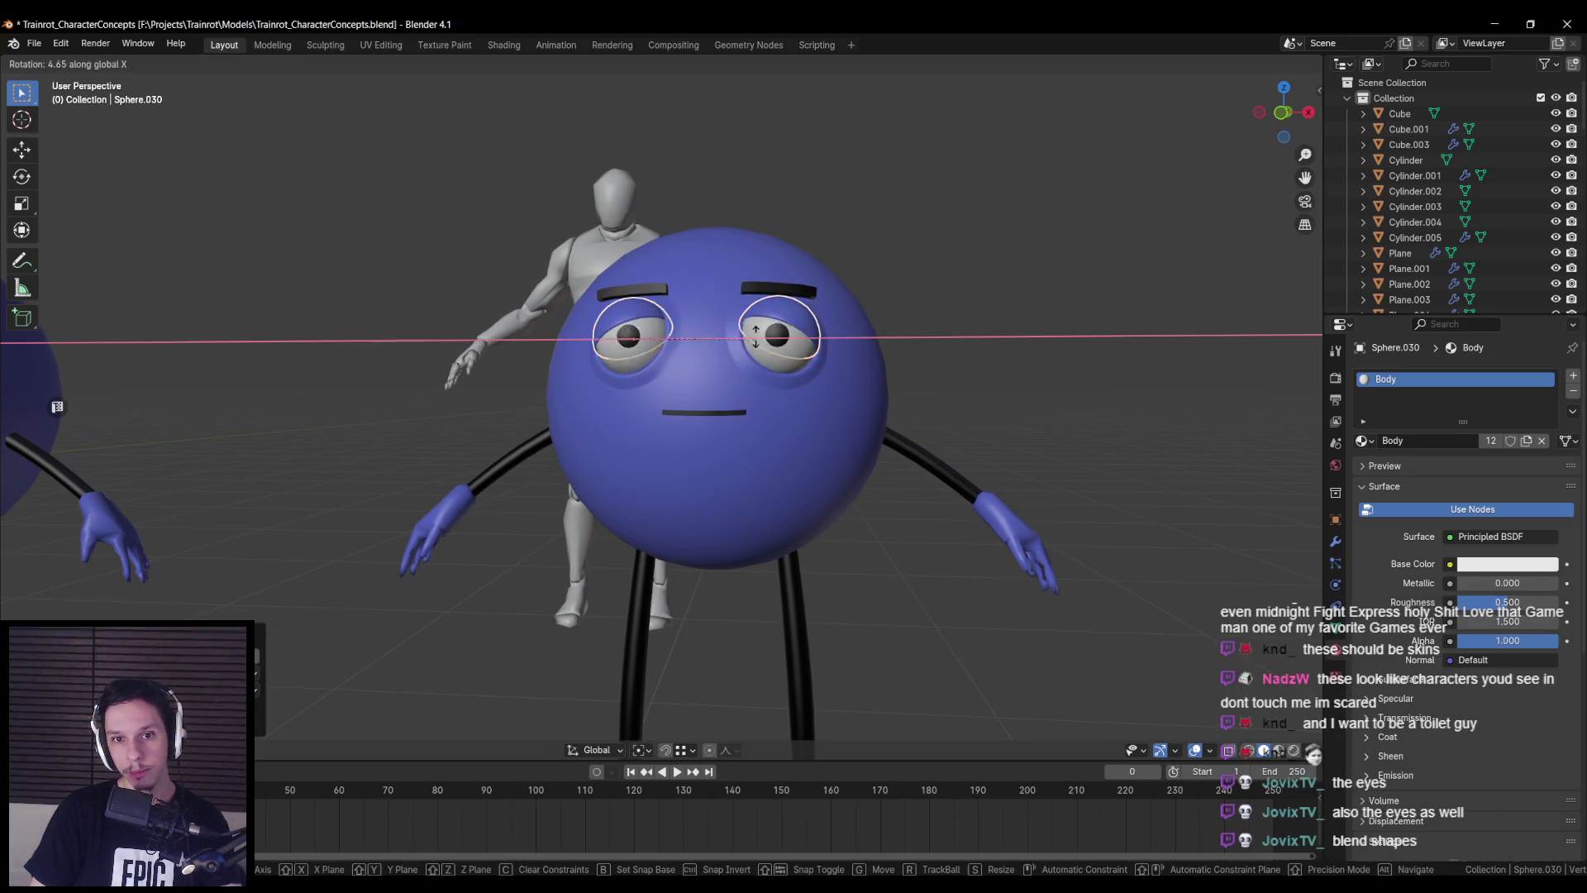
click(759, 401)
- Rotate the left eye shell Sphere.031 open around the X axis
key(shift+z)
shift+click(629, 370)
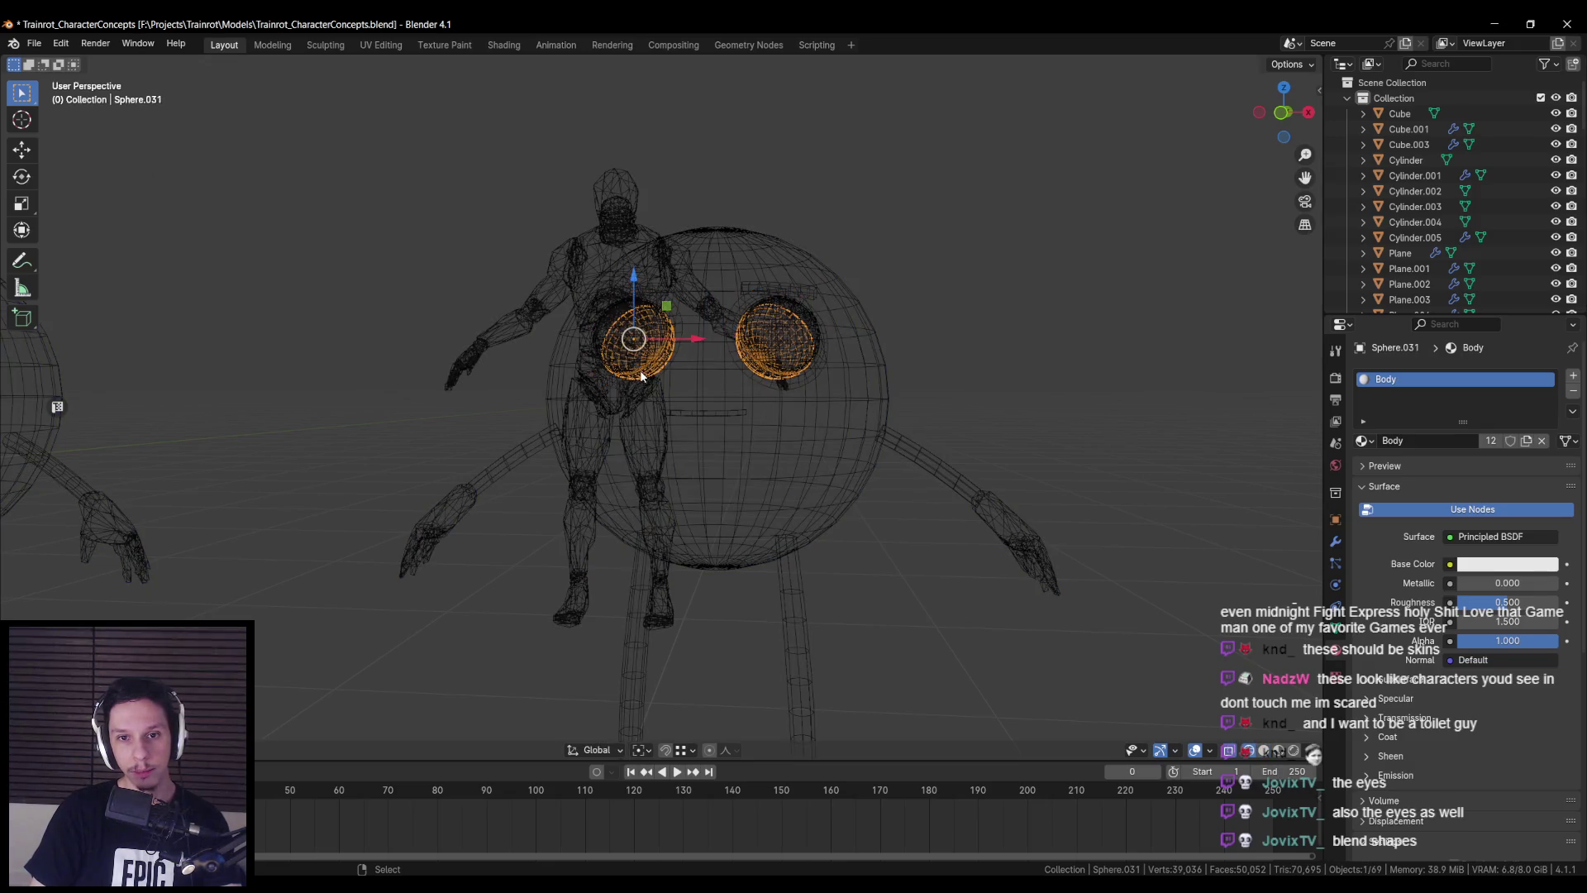
key(shift+z)
key(r)
key(x)
key(y)
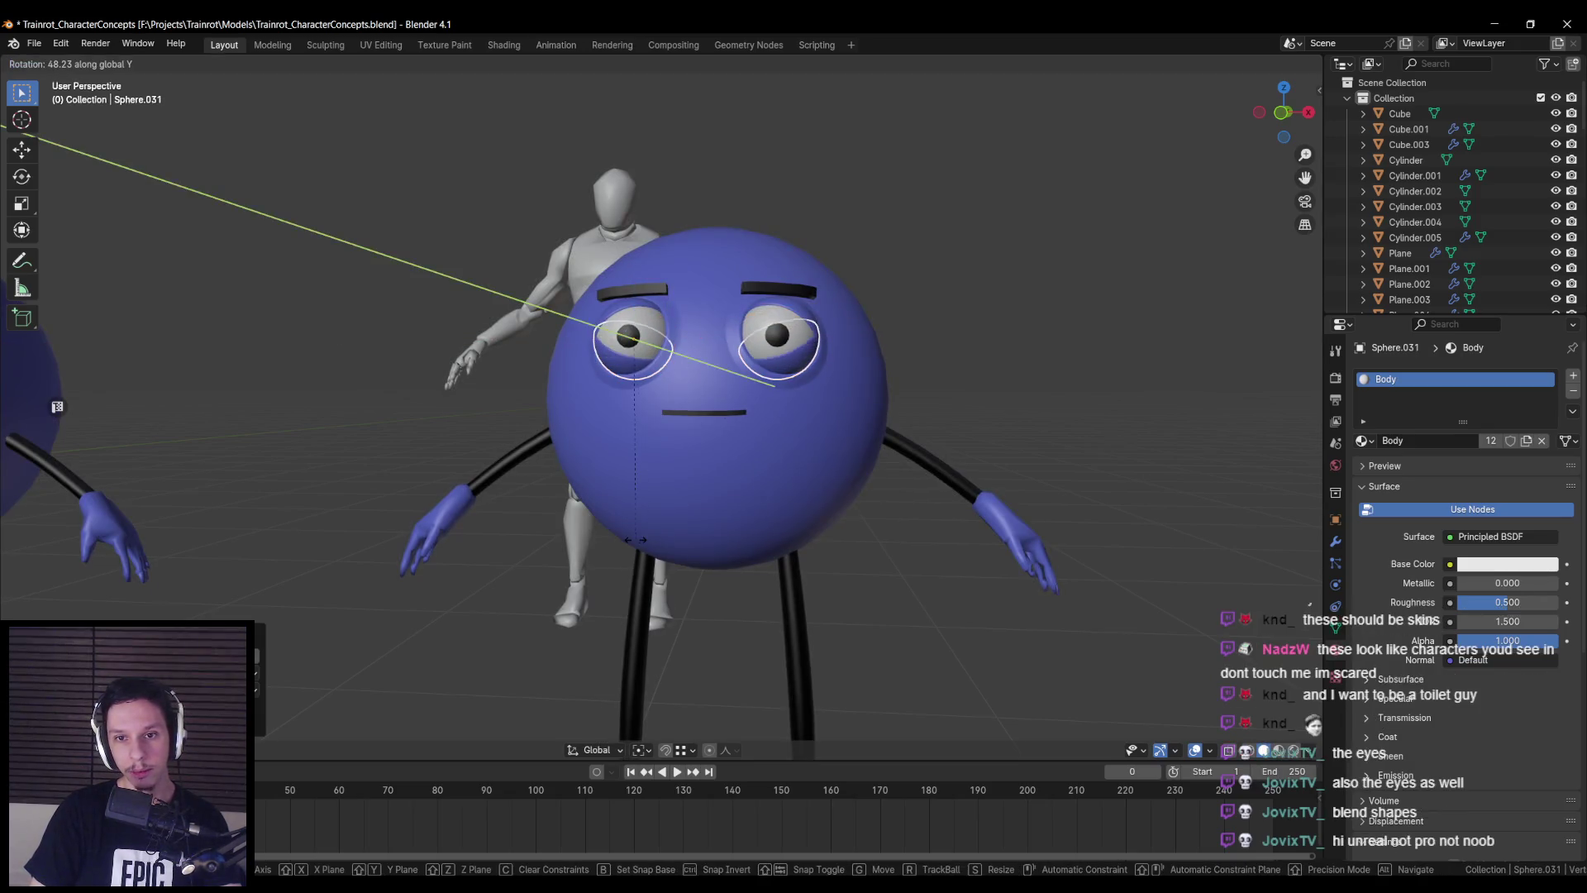
key(x)
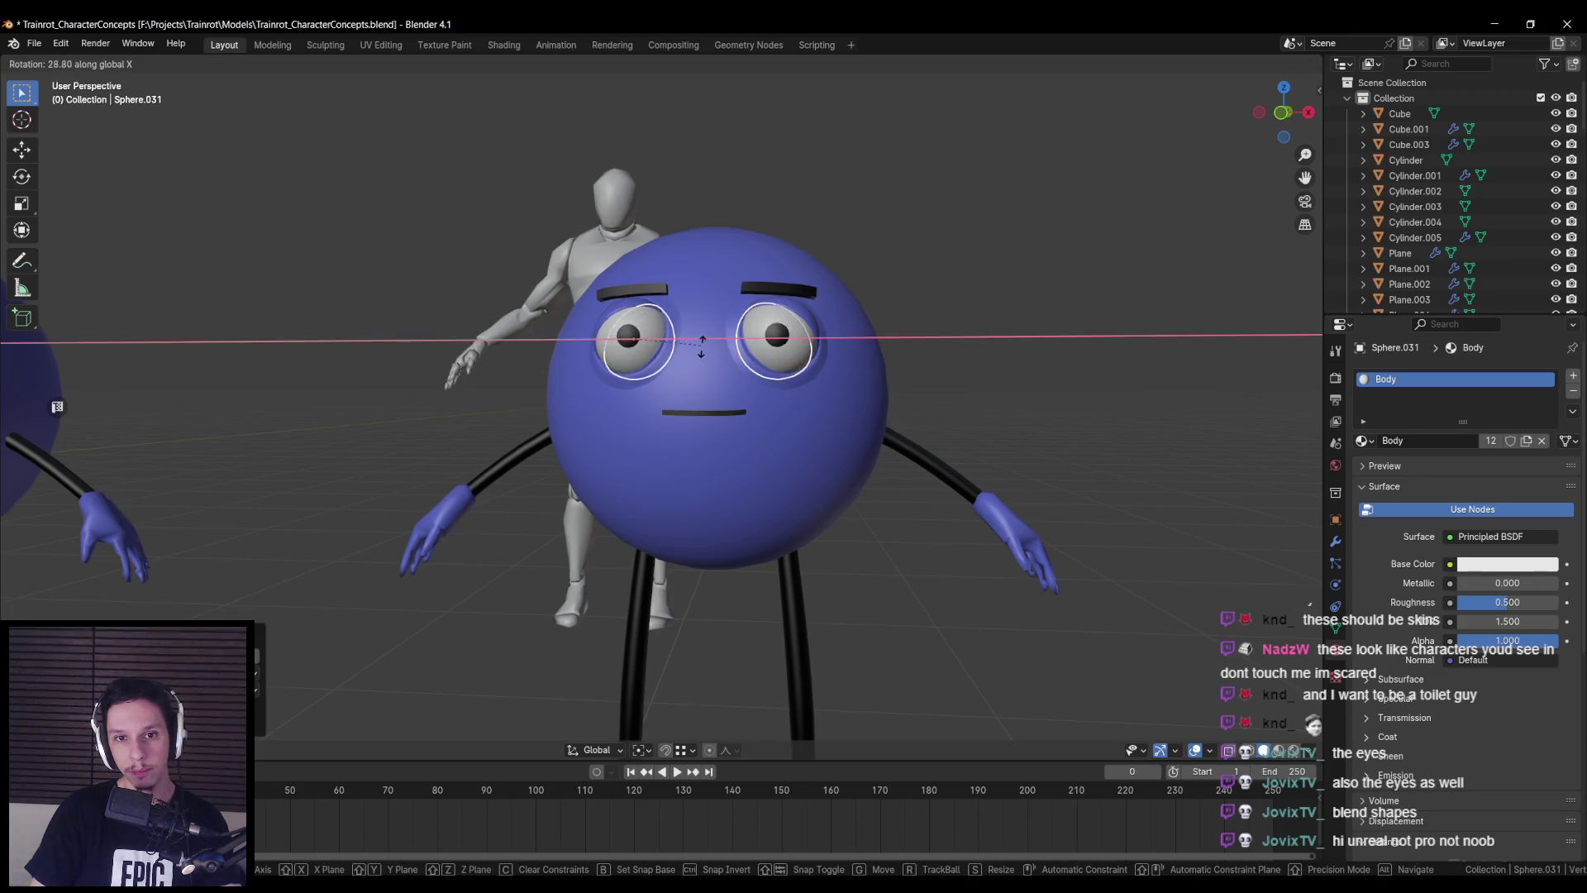
click(701, 341)
- Raise the eyebrows straight up along Z
scroll(697, 454, down, 3)
scroll(686, 463, up, 3)
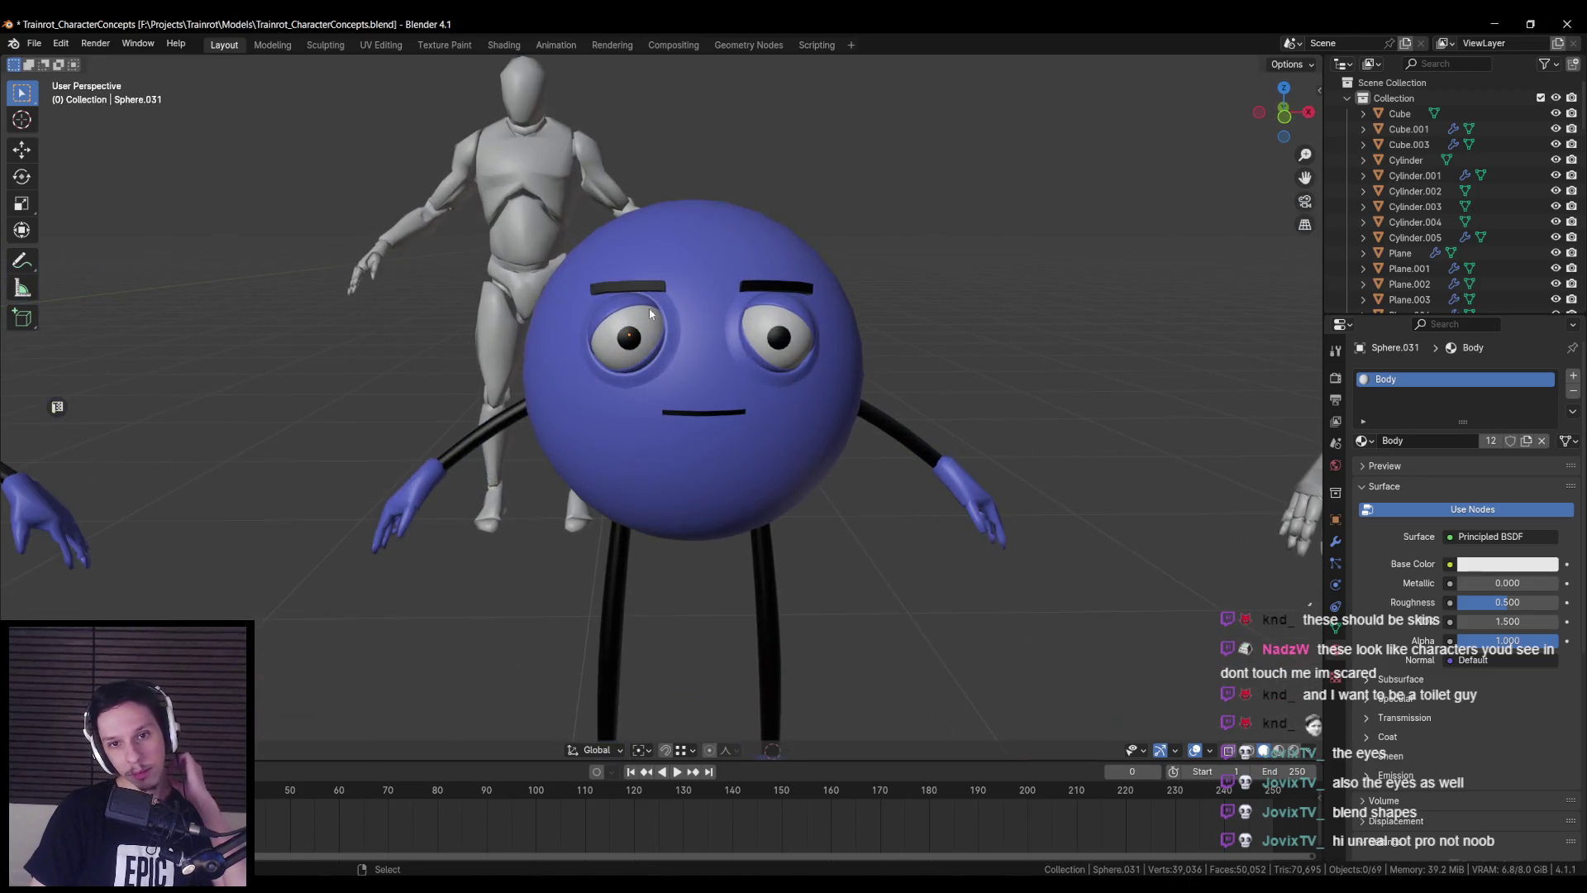
click(651, 289)
key(g)
key(z)
click(687, 336)
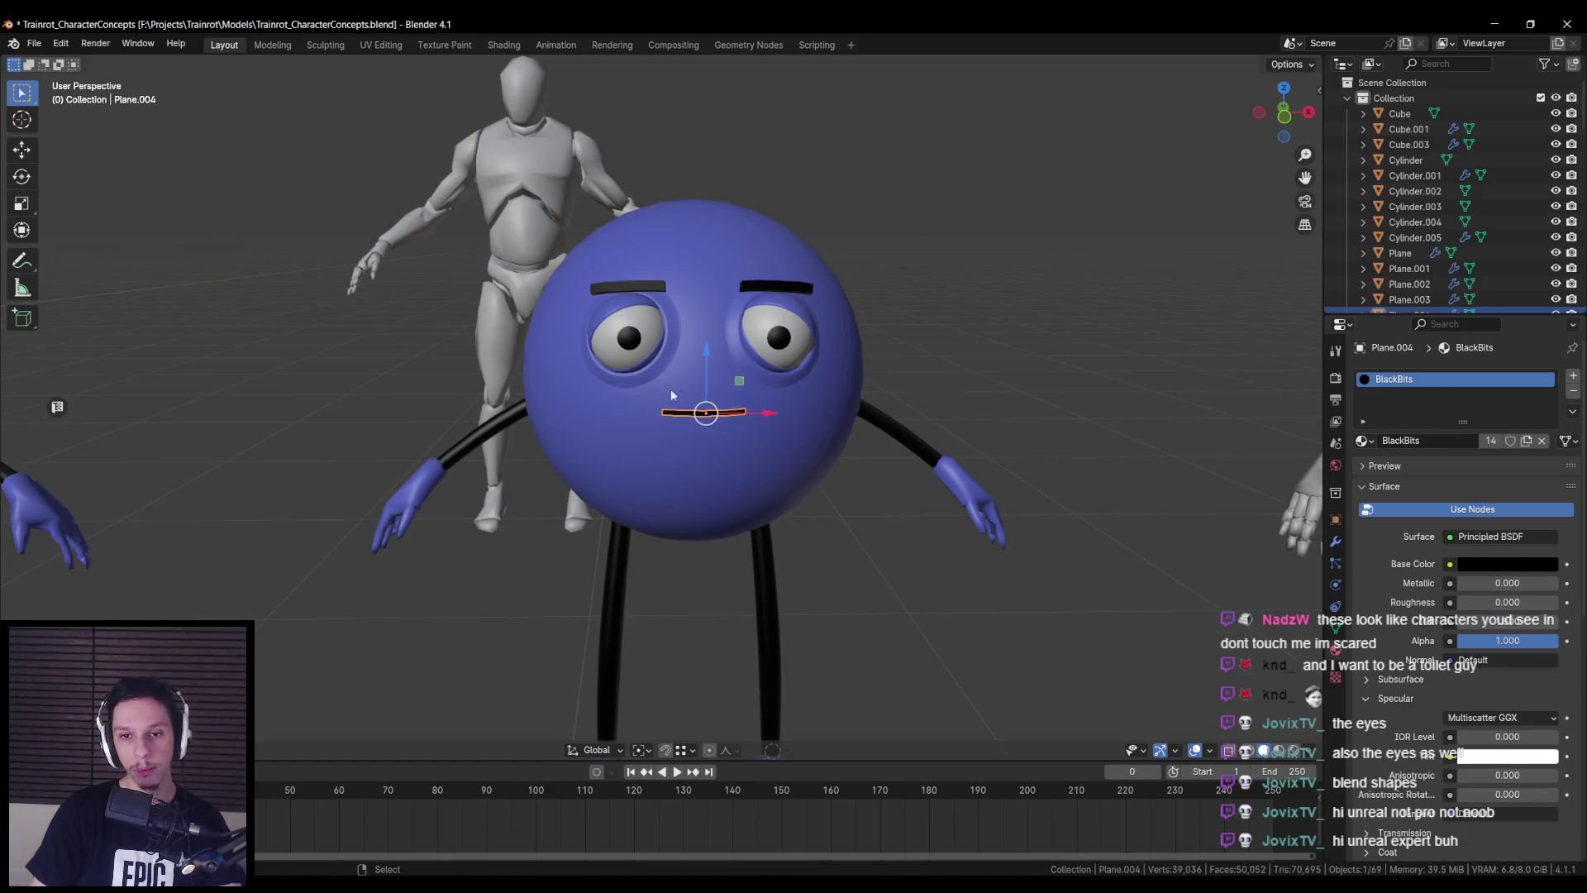
- Undo the half-lidded eyelid change on Sphere.030, then delete and restore the eye-ring object
click(716, 431)
click(716, 432)
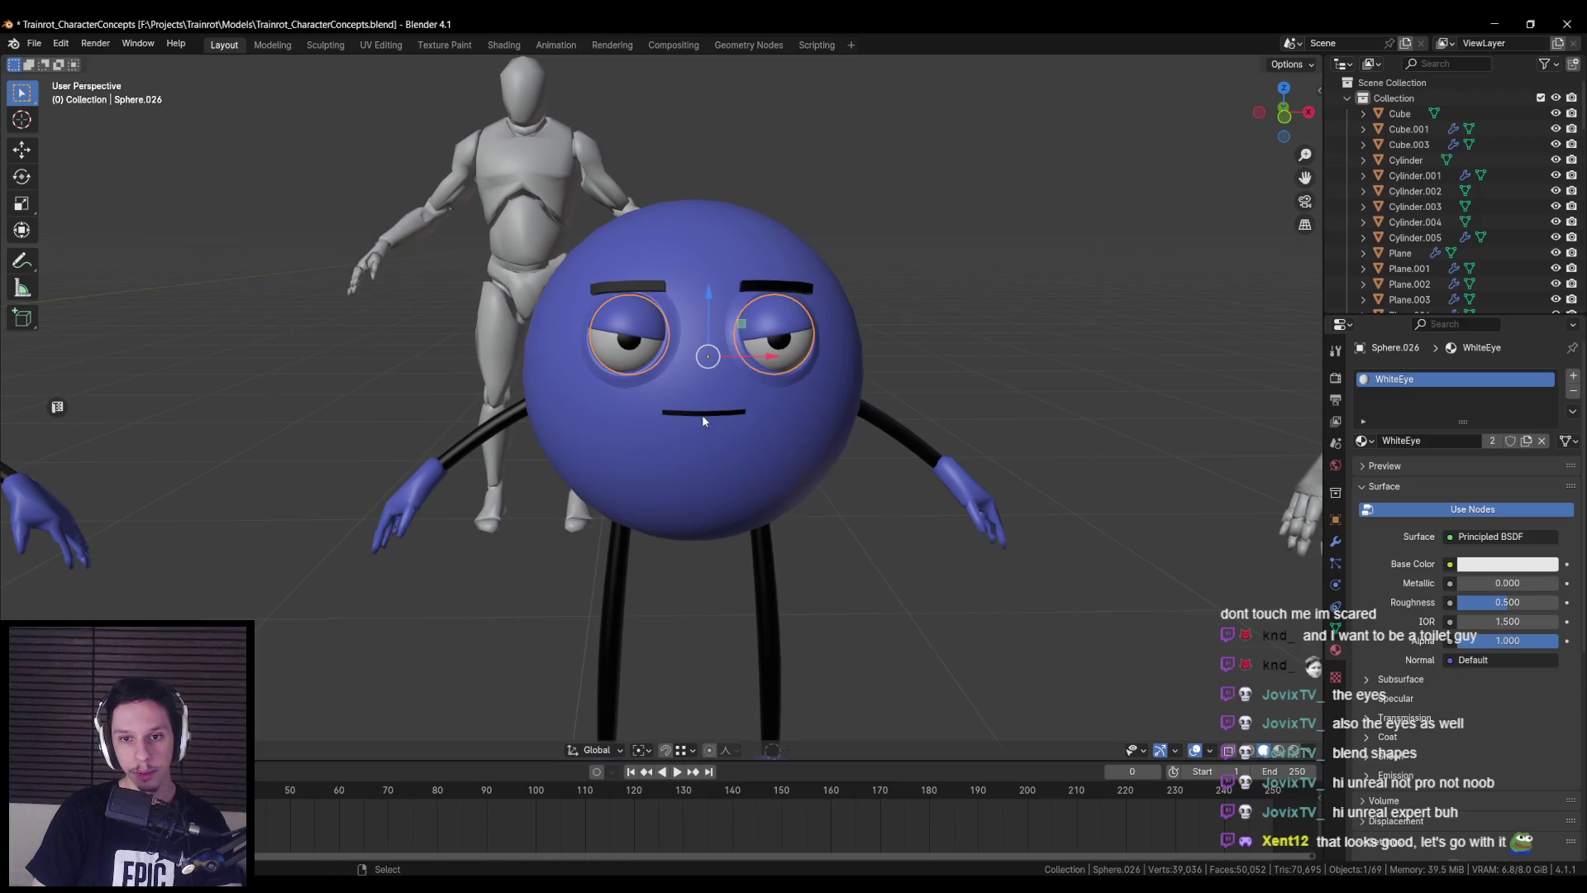
key(ctrl+z)
mouse_move(617, 360)
middle_down()
mouse_move(612, 523)
mouse_move(636, 445)
mouse_move(686, 406)
mouse_move(626, 448)
mouse_move(702, 438)
mouse_move(806, 463)
mouse_move(716, 468)
middle_up()
key(Delete)
key(ctrl+z)
- Orbit to a frontal view of all characters and switch to the Unreal Editor
scroll(709, 489, up, 6)
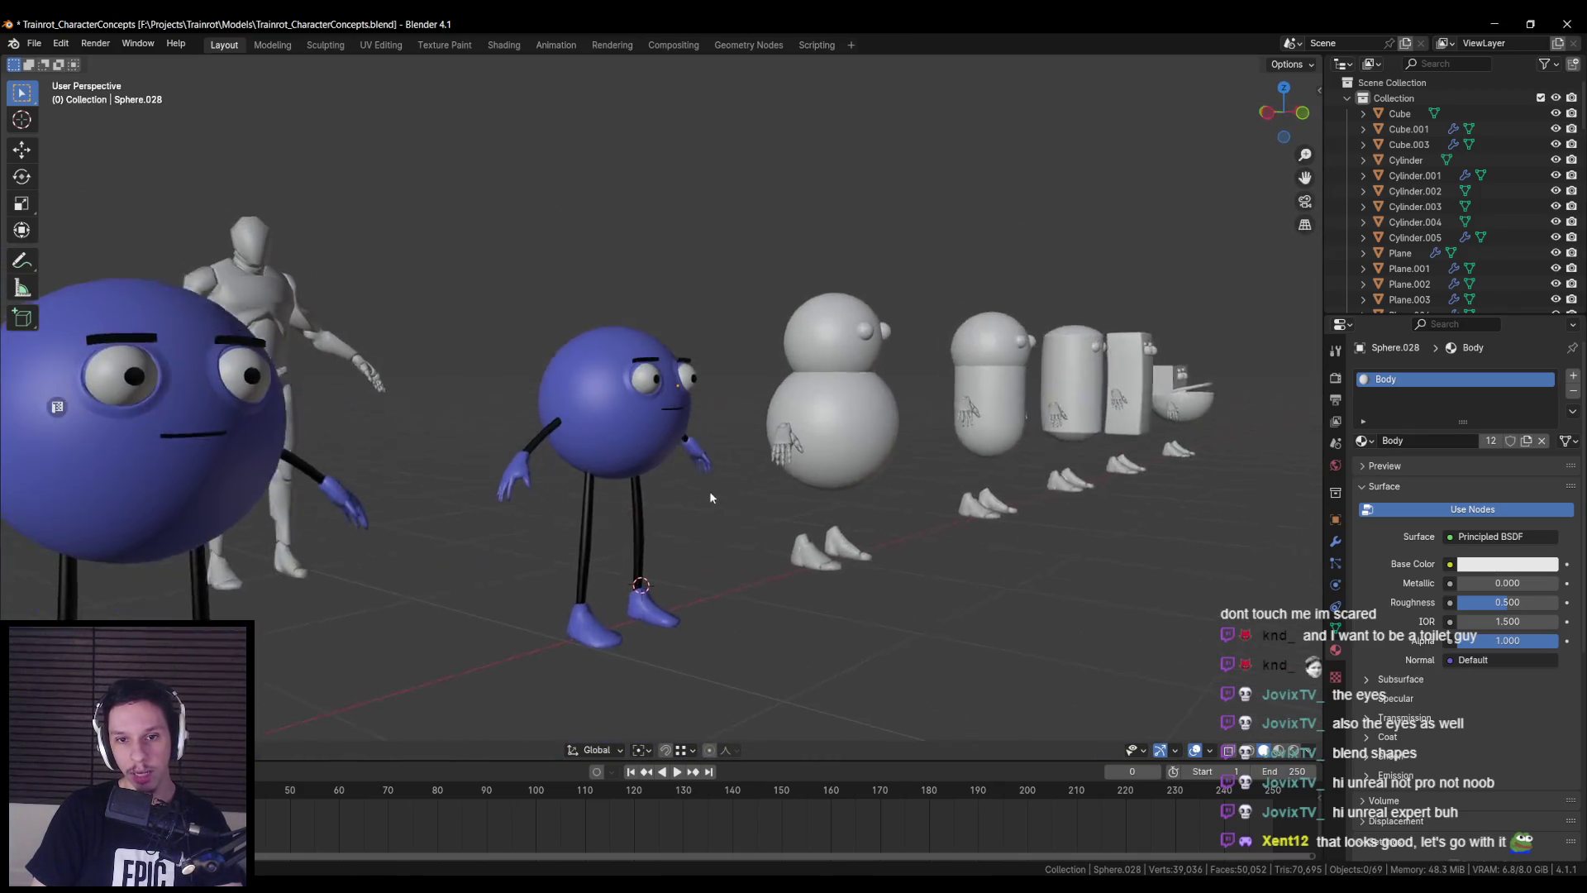
scroll(616, 402, down, 5)
mouse_move(602, 429)
middle_down()
mouse_move(588, 501)
mouse_move(562, 520)
middle_up()
mouse_move(358, 885)
click(358, 814)
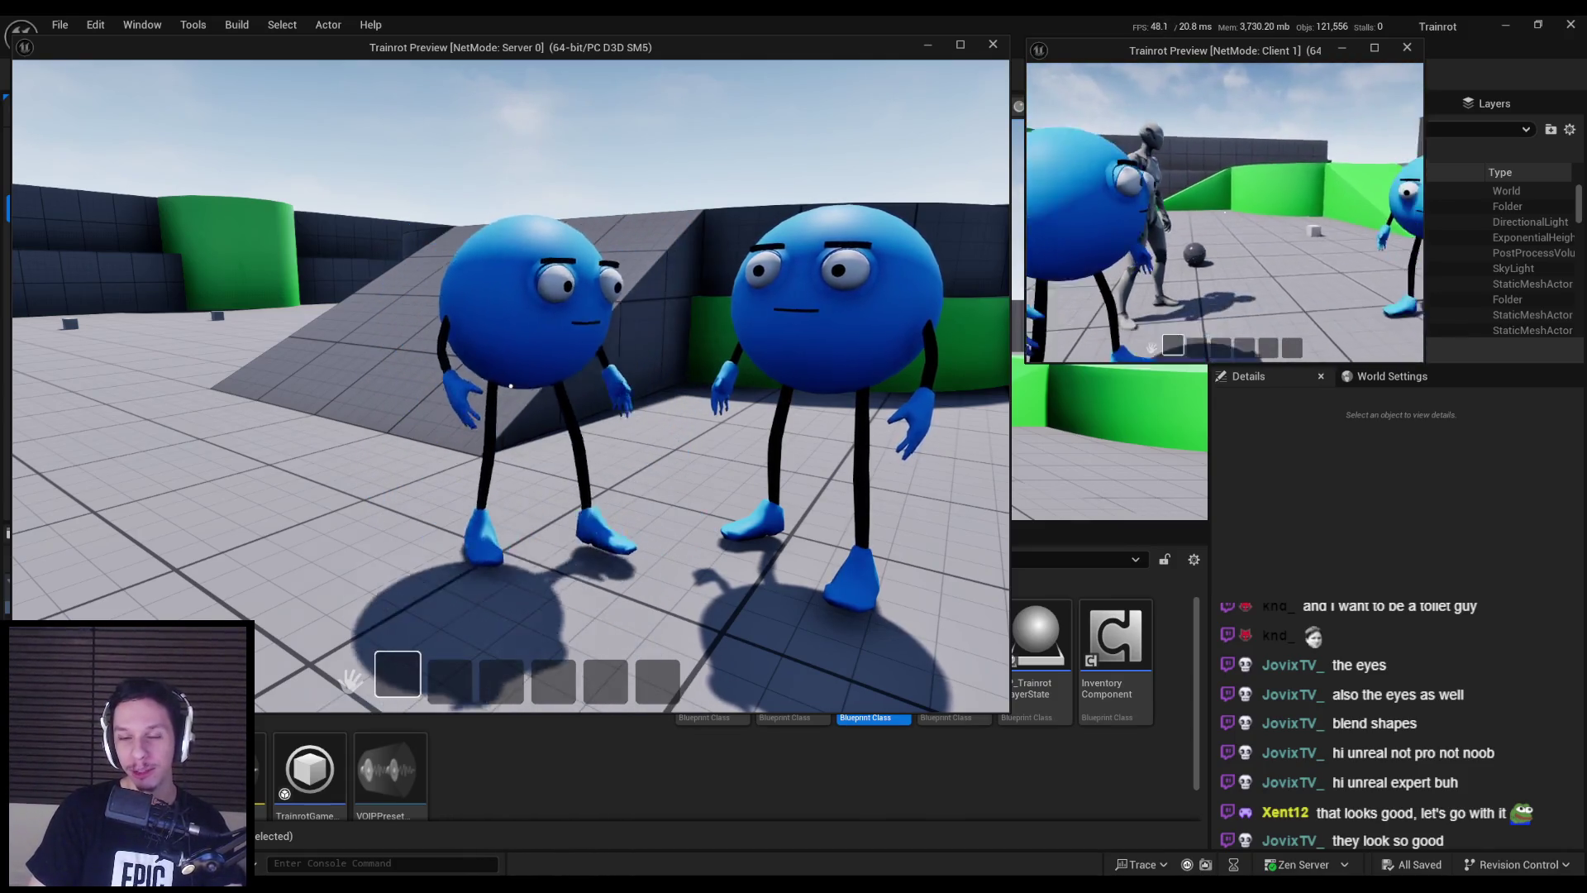
- End the Unreal play-test session after viewing the blue characters
key(Escape)
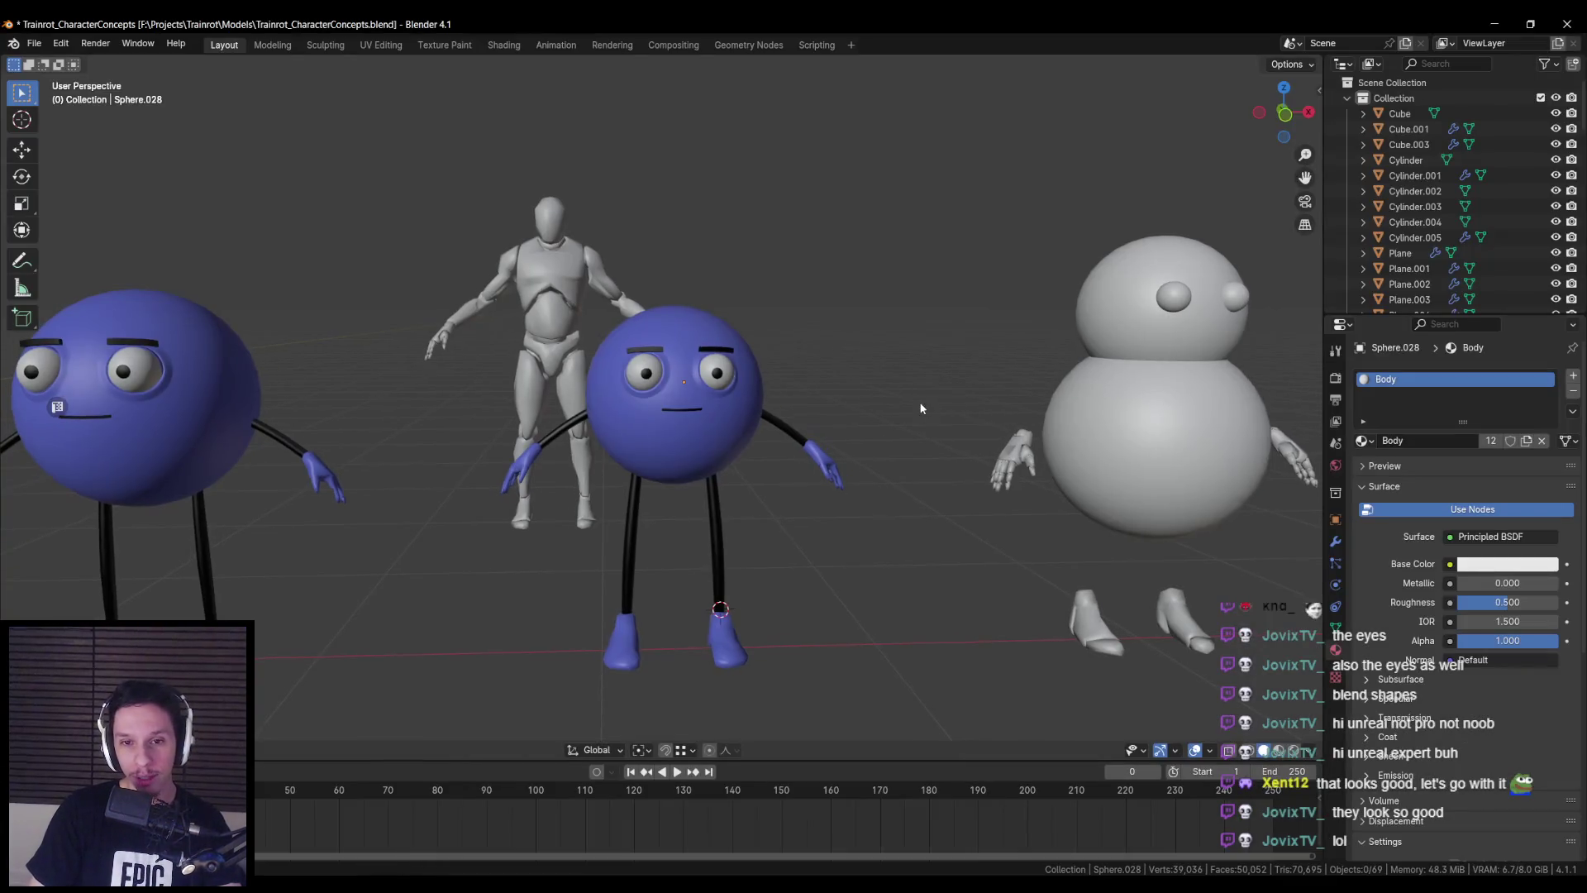
- Shrink the centre blue character together with its parts around a new pivot point
click(678, 424)
key(shift+z)
key(shift+z)
mouse_move(716, 419)
middle_down()
mouse_move(769, 483)
mouse_move(793, 483)
mouse_move(781, 489)
middle_up()
key(s)
click(805, 479)
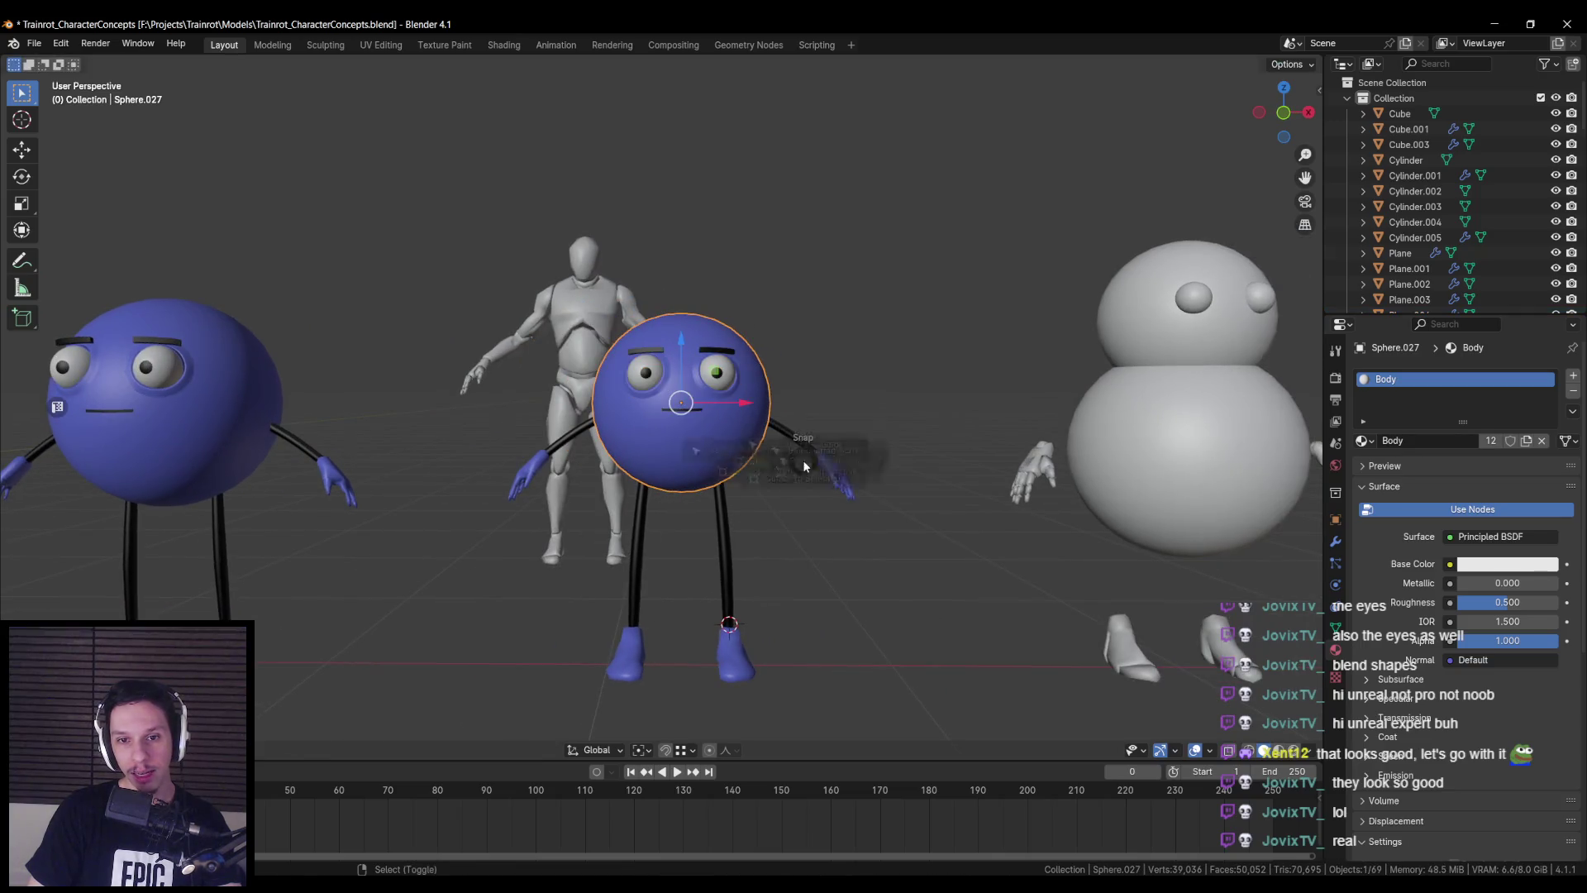
key(shift+z)
click(631, 461)
click(655, 549)
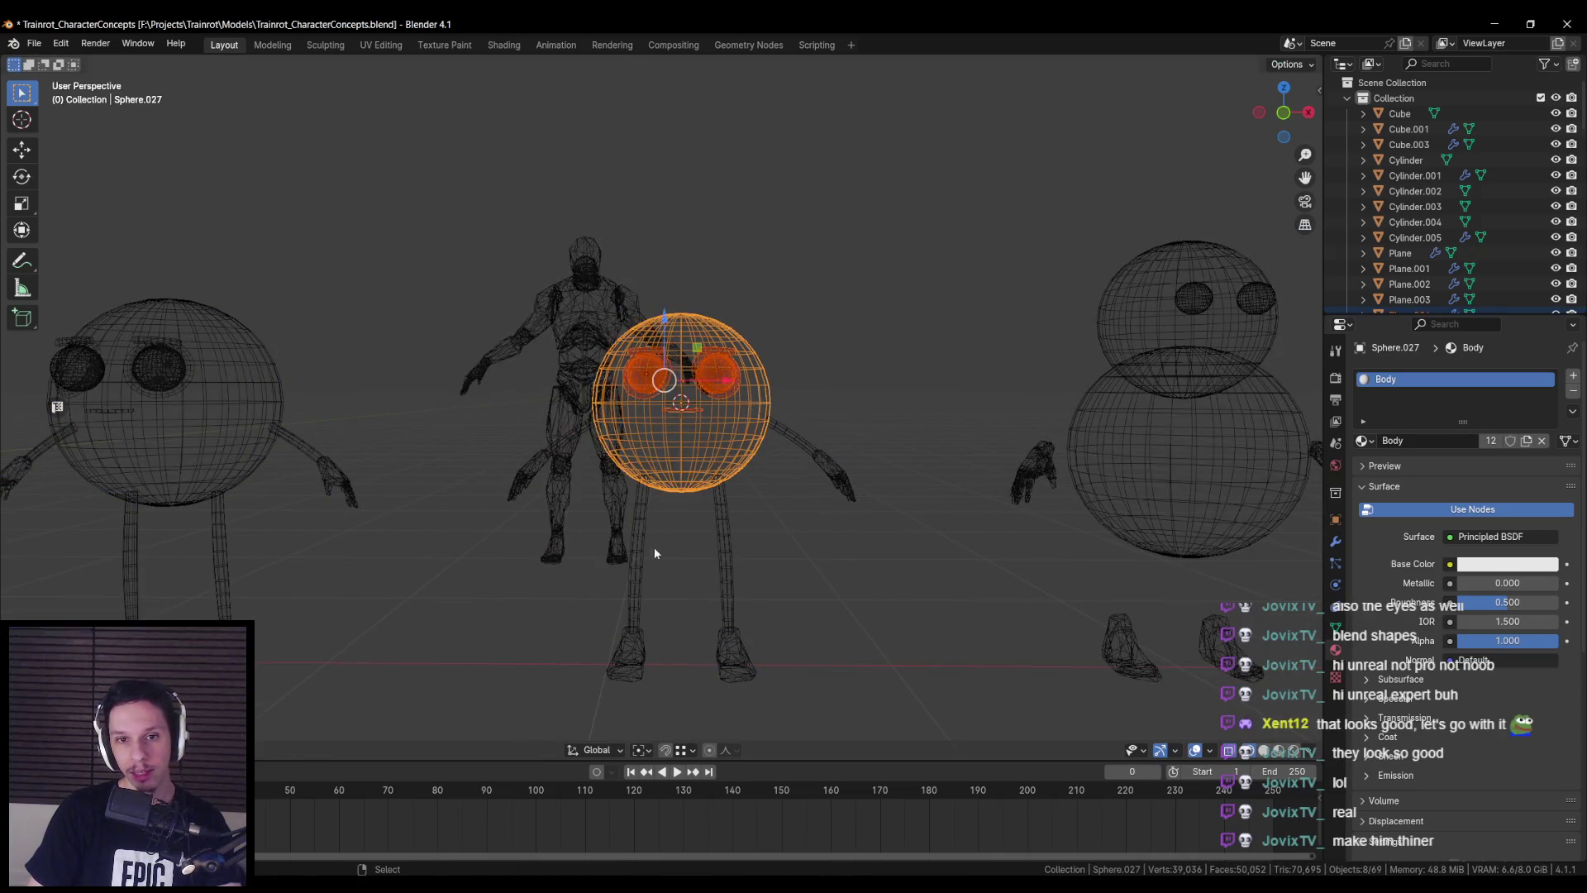
key(shift+z)
click(653, 751)
click(665, 691)
key(s)
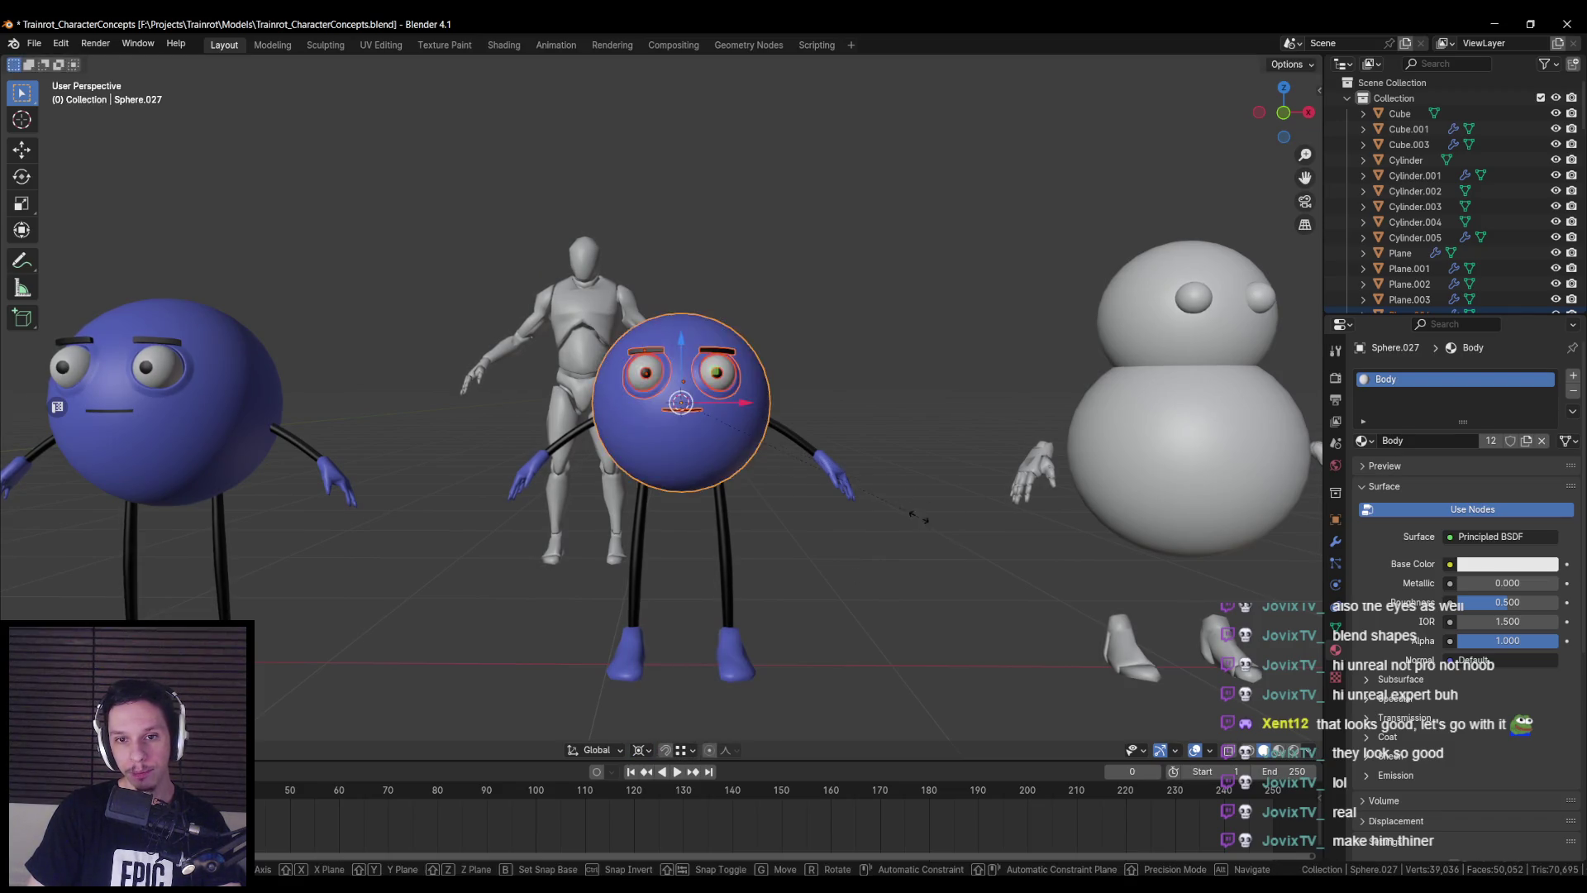
click(827, 488)
- Slim the body sphere Sphere.027 to about 0.82 in X and Y, keeping its height
mouse_move(826, 487)
middle_down()
mouse_move(672, 565)
mouse_move(830, 545)
mouse_move(731, 528)
middle_up()
scroll(830, 546, down, 3)
scroll(770, 524, up, 4)
scroll(732, 535, up, 2)
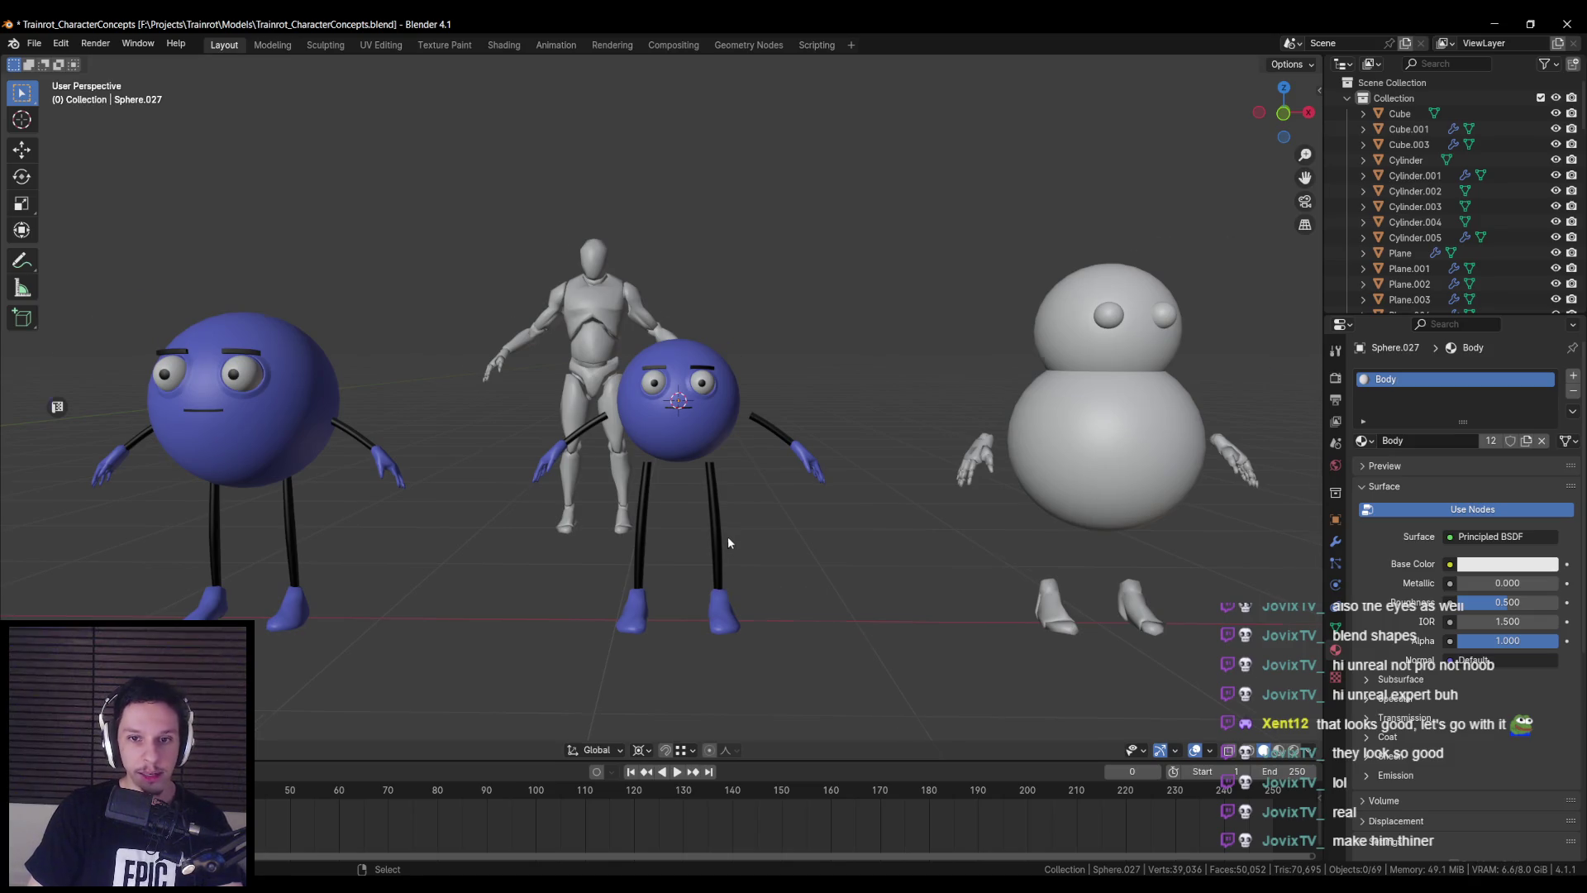
scroll(728, 535, up, 3)
click(744, 447)
key(s)
key(shift+z)
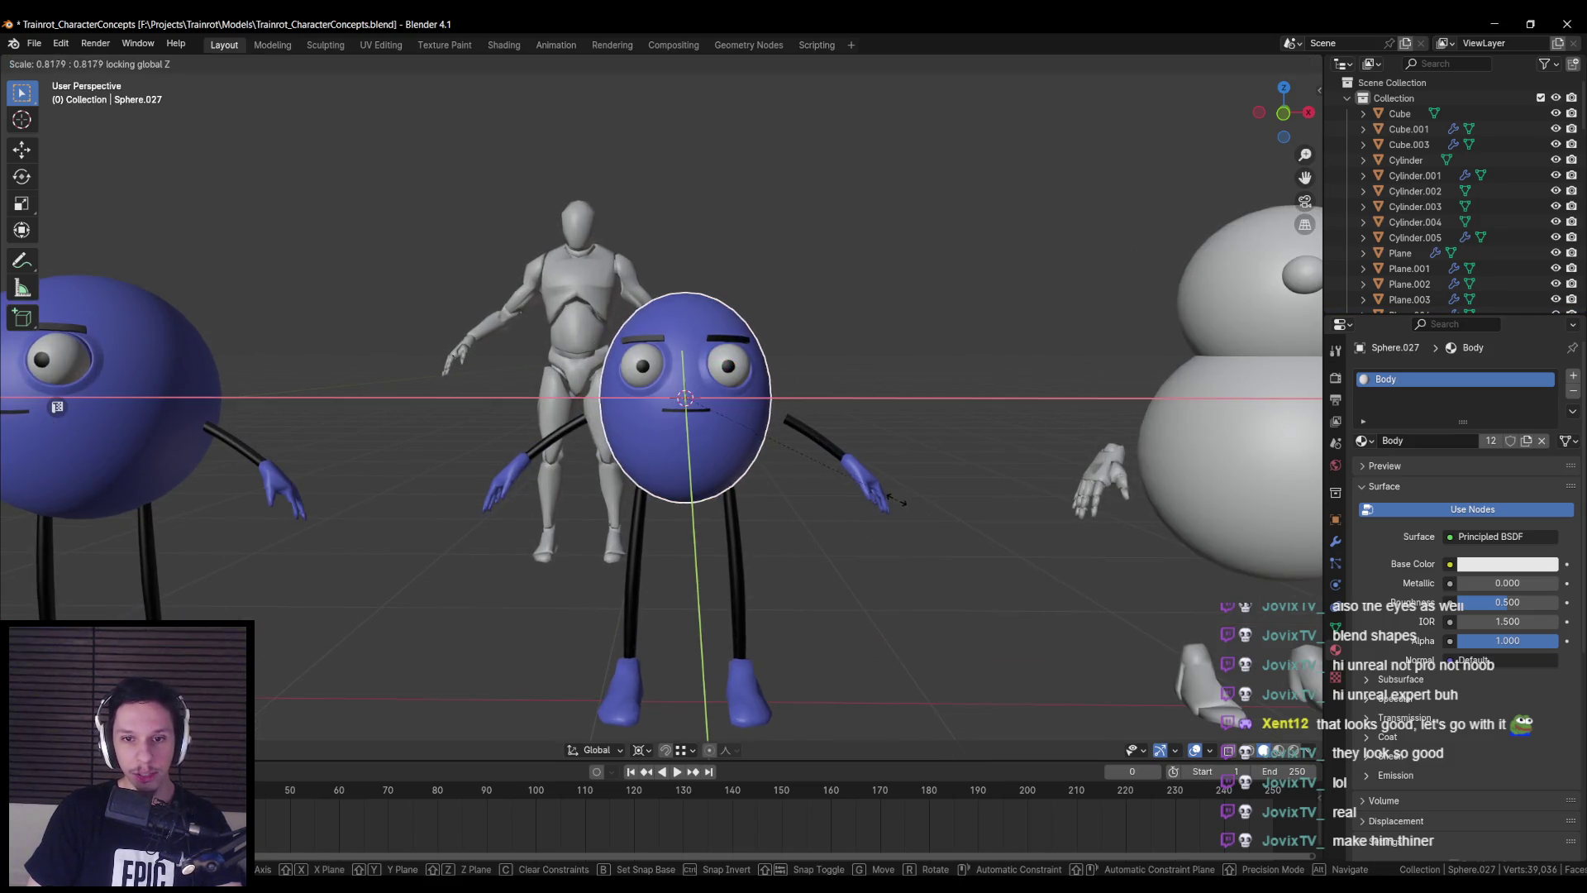
click(847, 548)
- View the scene from above and pan over to the white characters
scroll(847, 548, down, 2)
mouse_move(847, 548)
middle_down()
mouse_move(954, 550)
mouse_move(1034, 584)
mouse_move(826, 651)
mouse_move(812, 542)
mouse_move(791, 576)
mouse_move(541, 626)
mouse_move(478, 673)
mouse_move(714, 643)
mouse_move(696, 618)
middle_up()
scroll(600, 661, up, 2)
scroll(712, 637, down, 3)
scroll(696, 618, up, 3)
scroll(696, 619, down, 6)
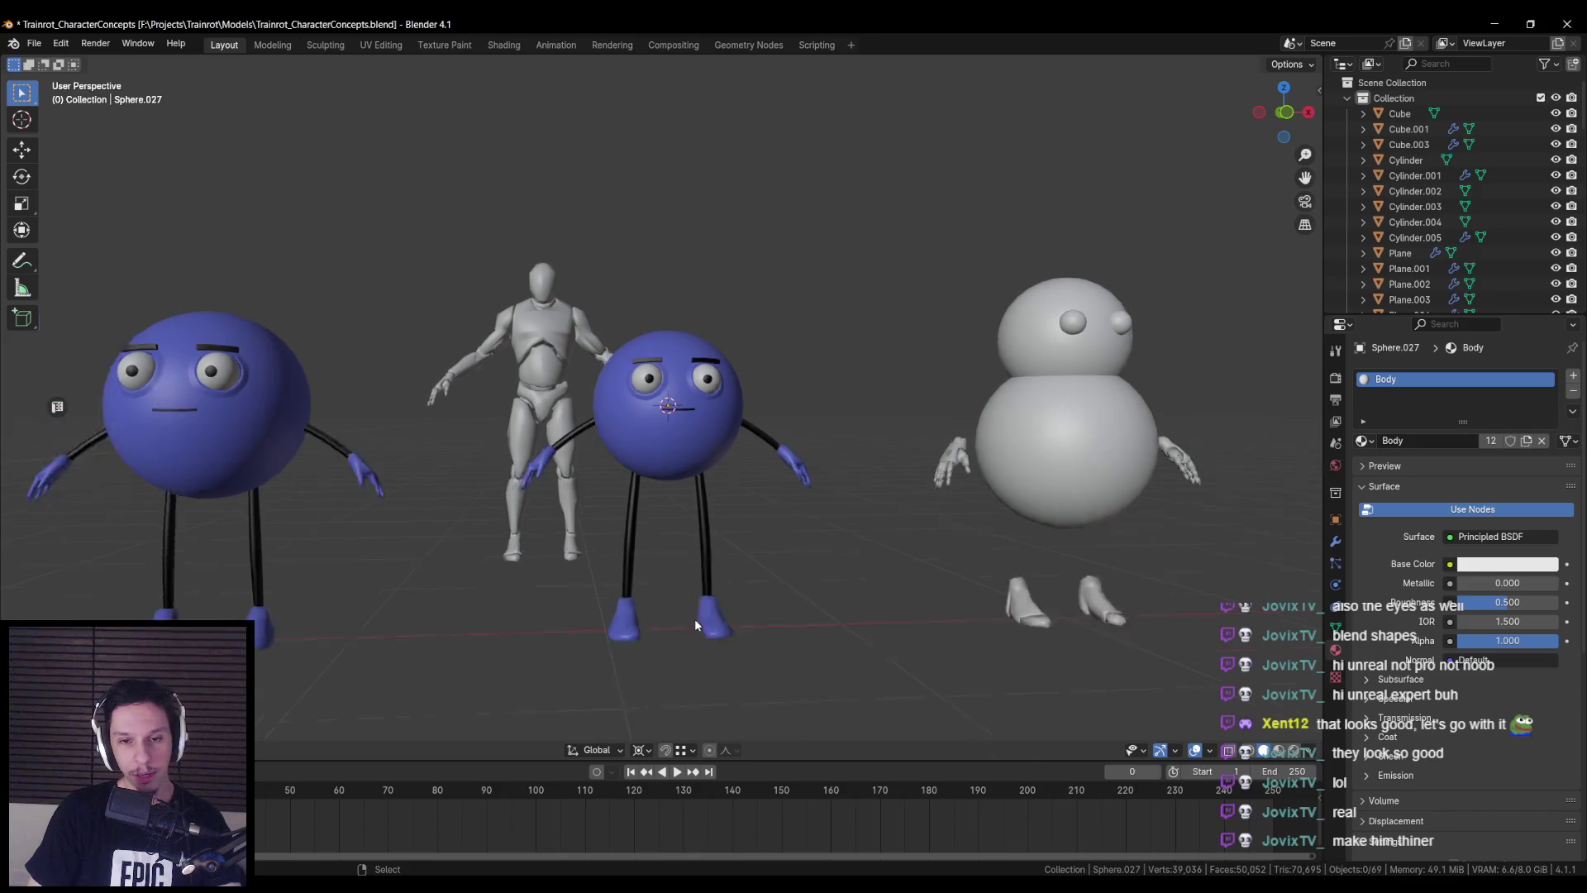
mouse_move(679, 635)
shift+middle_down()
mouse_move(603, 612)
mouse_move(727, 573)
shift+middle_up()
scroll(646, 450, up, 3)
scroll(666, 426, up, 2)
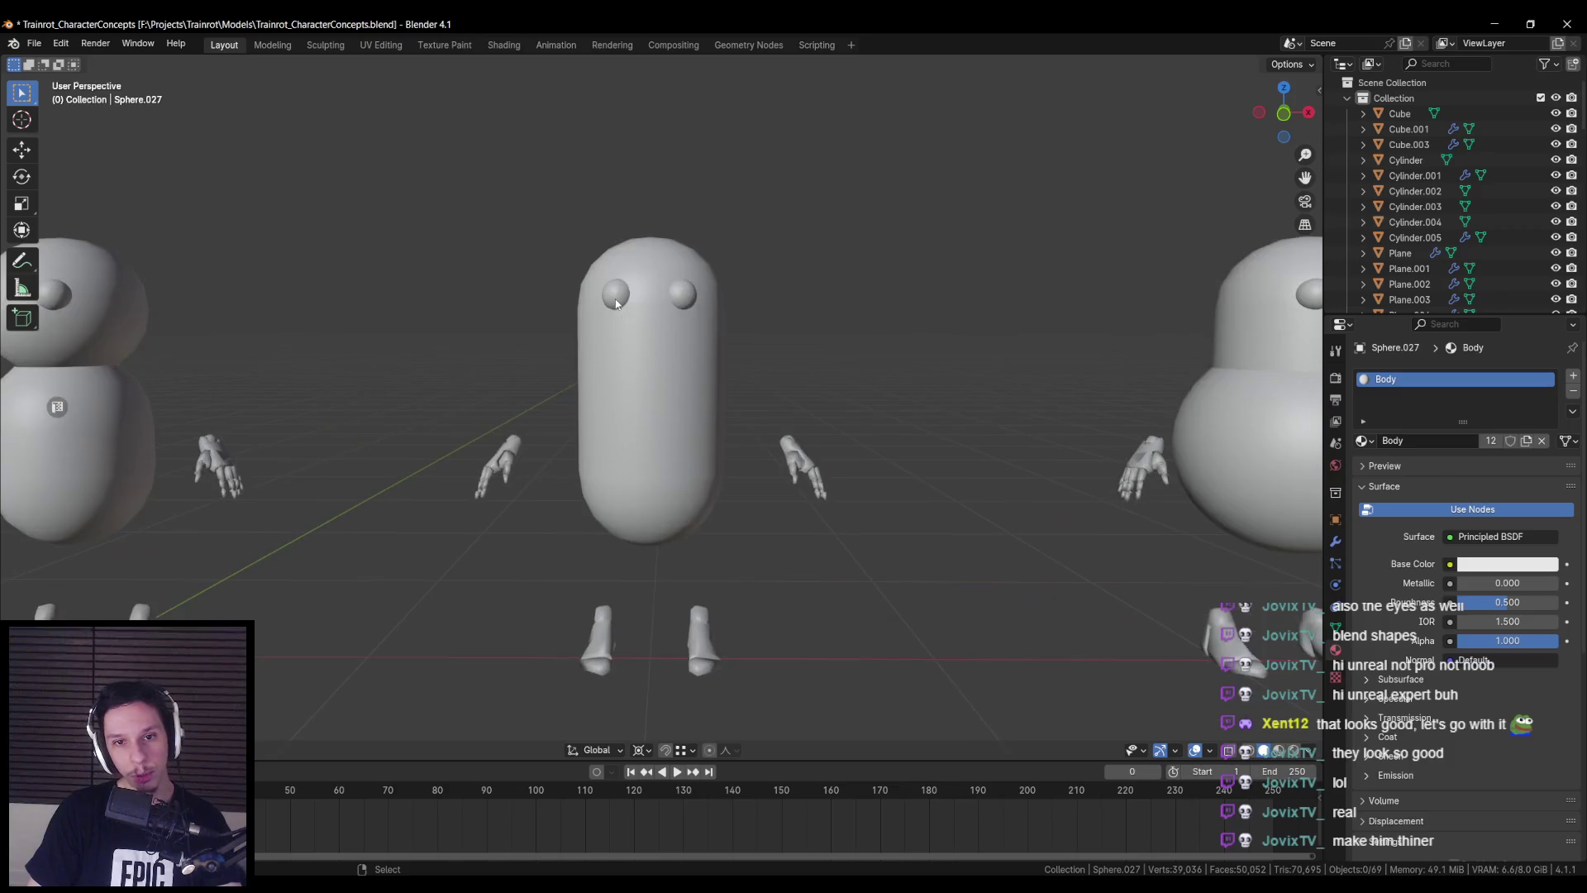
- Delete the middle white capsule's sphere object
click(653, 387)
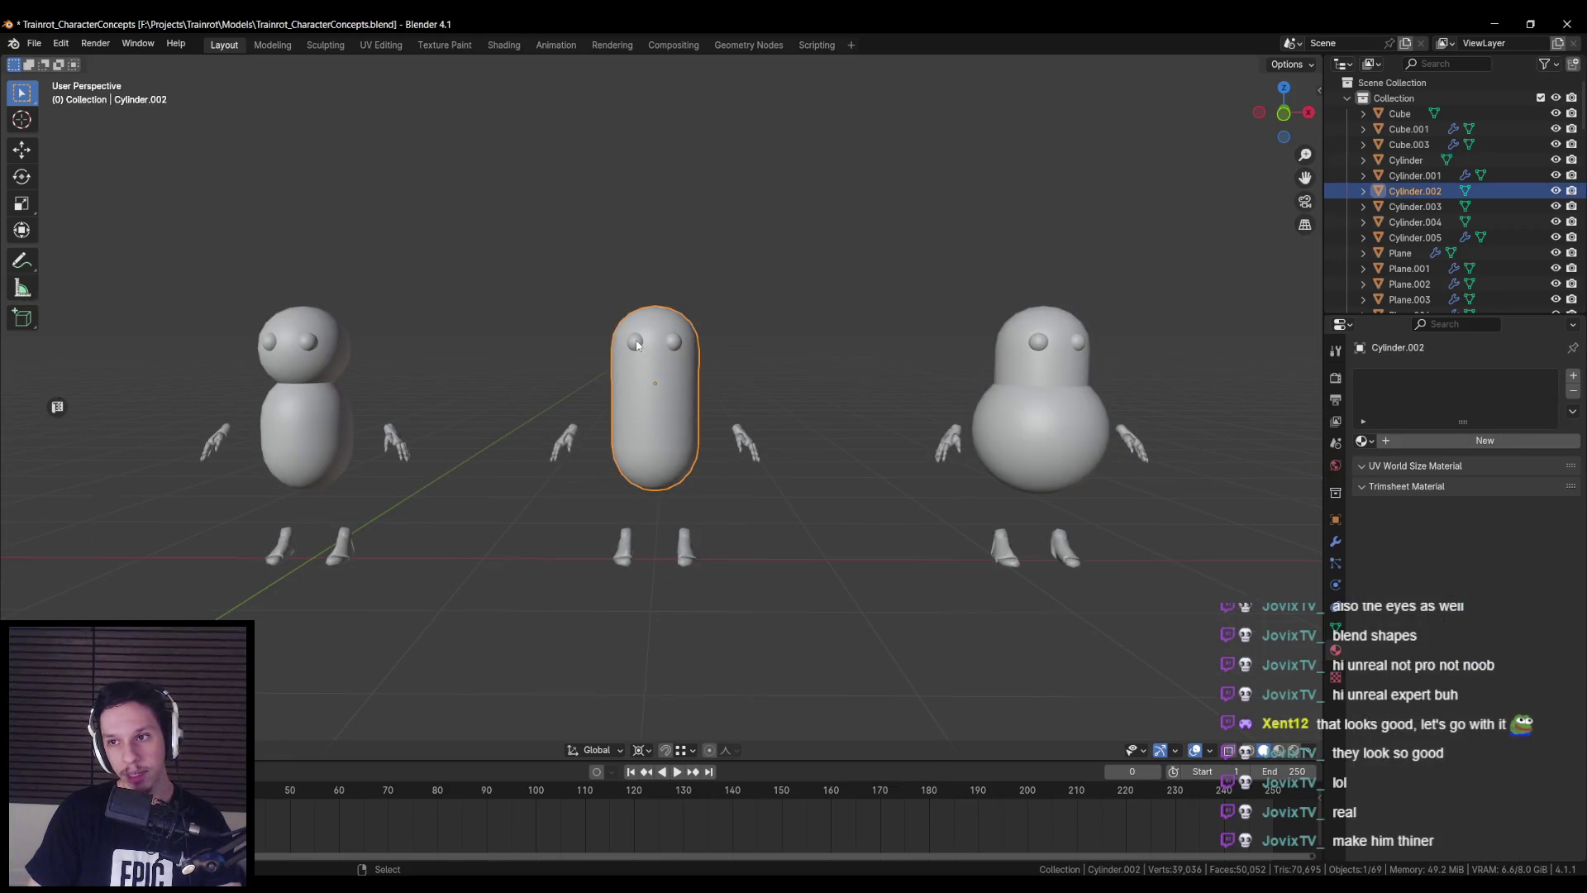
scroll(637, 344, up, 2)
scroll(635, 323, down, 4)
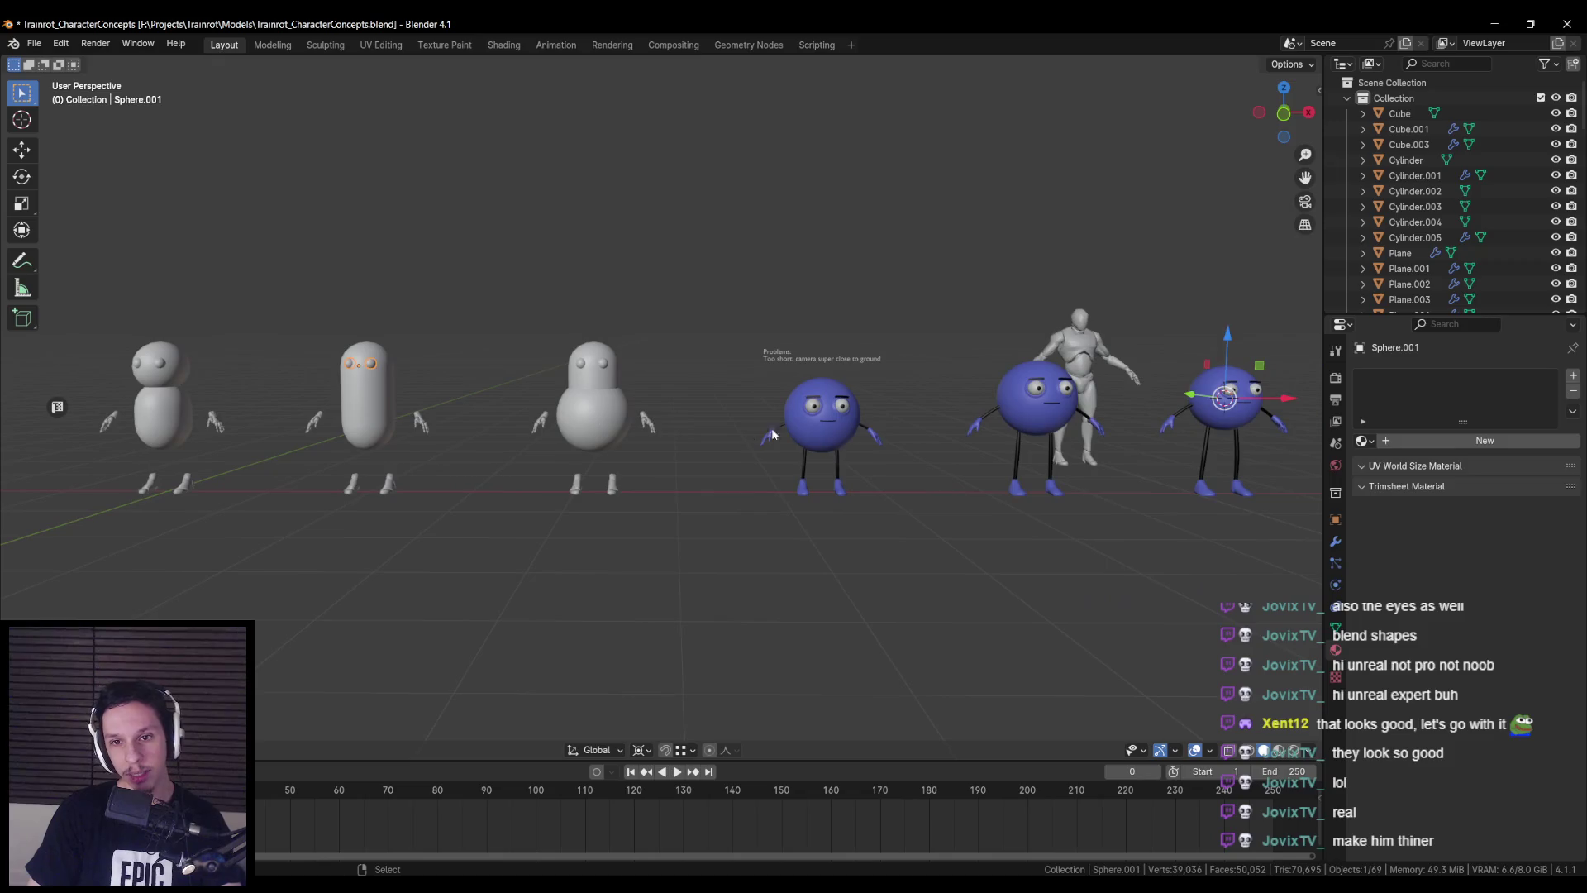
key(Delete)
scroll(699, 436, up, 3)
scroll(698, 436, up, 2)
- Select the character's eyes and duplicate them over to the white capsule
key(shift+z)
scroll(653, 446, down, 4)
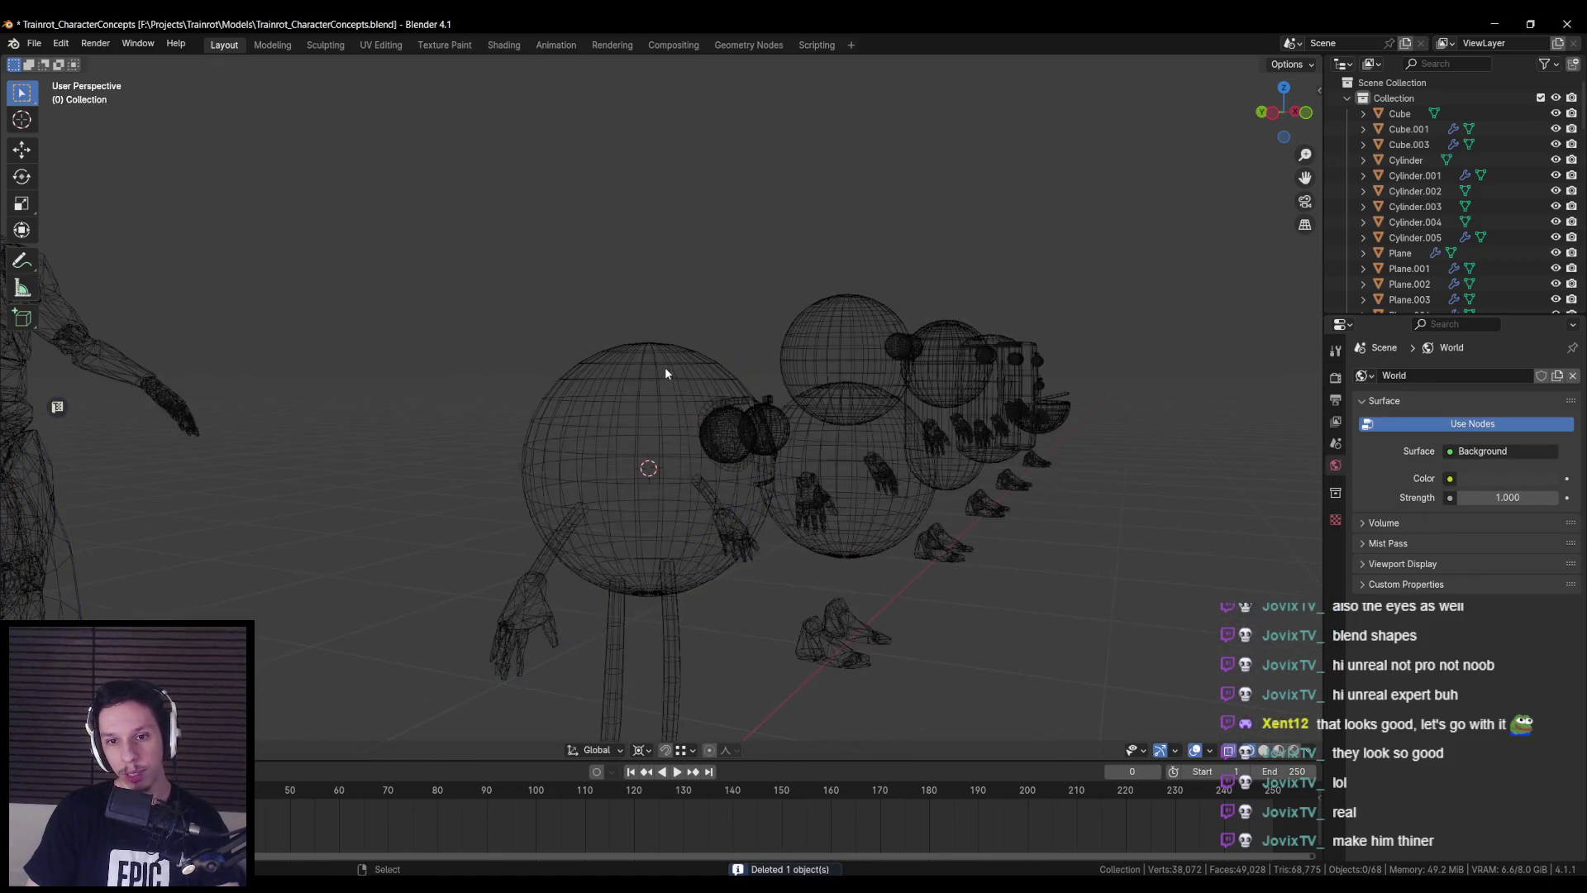
scroll(628, 413, up, 3)
drag(636, 362, 844, 521)
scroll(472, 325, up, 1)
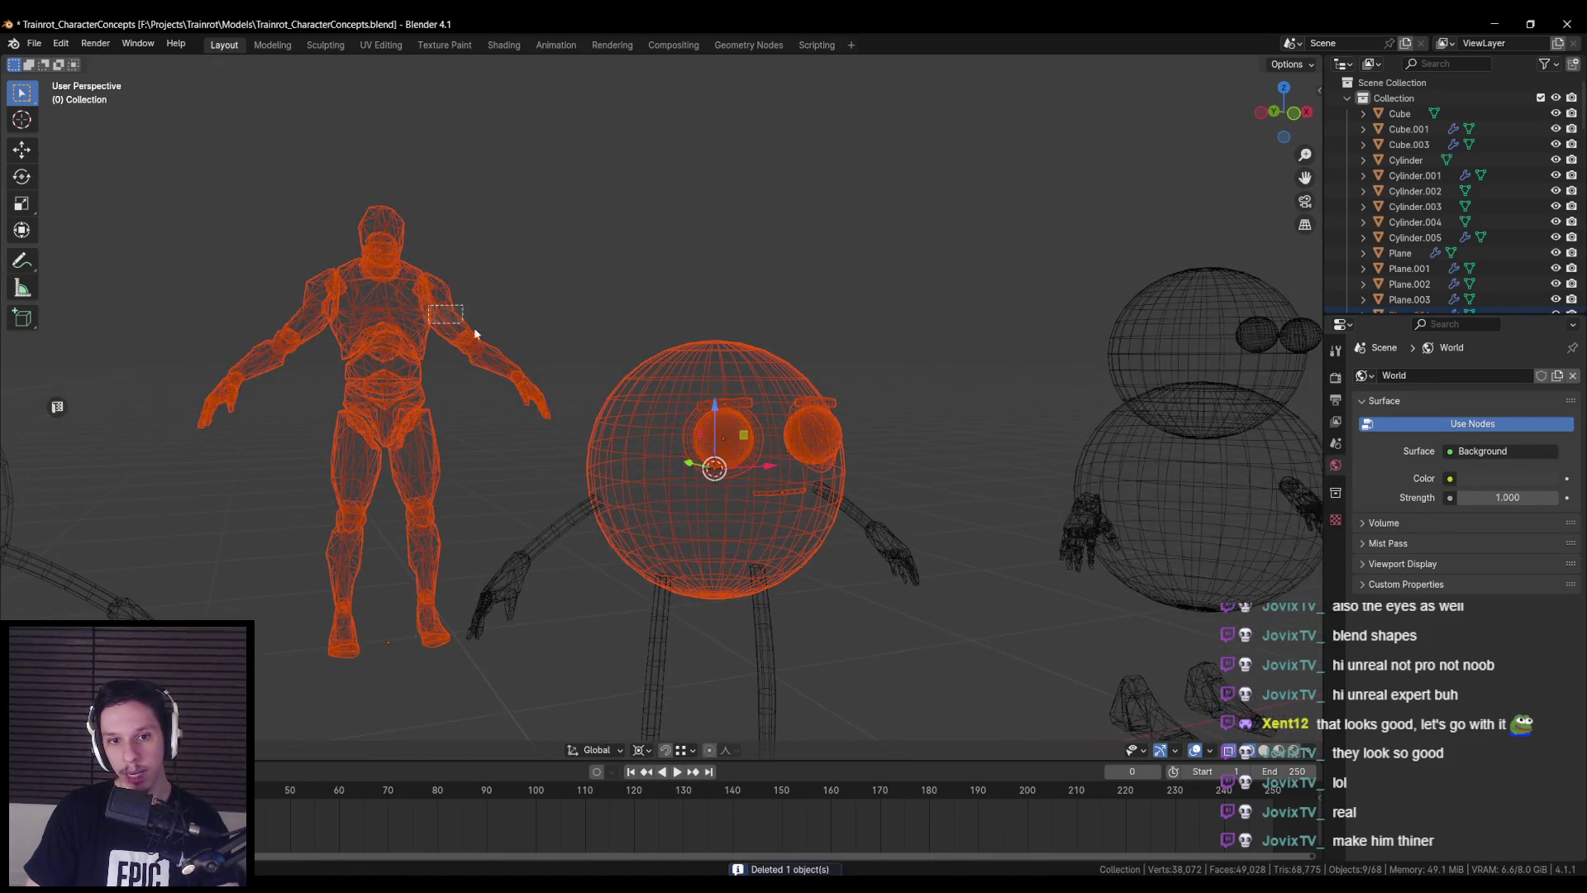
click(698, 461)
scroll(626, 450, down, 4)
key(shift+z)
mouse_move(626, 450)
middle_down()
mouse_move(699, 415)
mouse_move(897, 401)
middle_up()
key(shift+d)
click(273, 434)
middle_drag(273, 434, 541, 422)
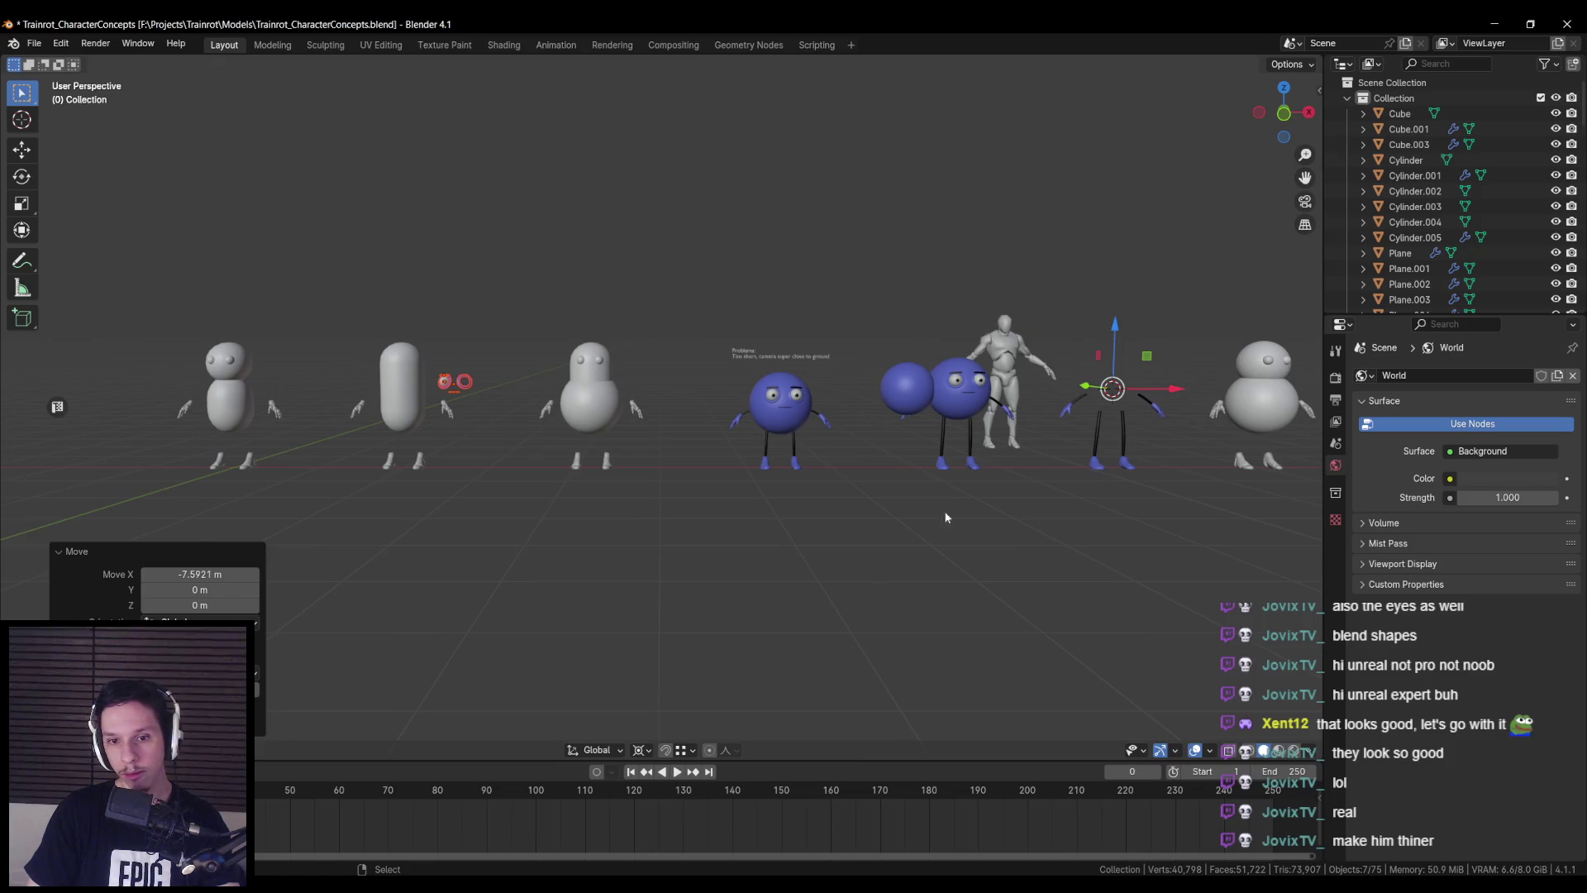
- Change the pivot point and try moving the eyes along X, cancelling each attempt
click(648, 749)
click(661, 700)
key(KP_Decimal)
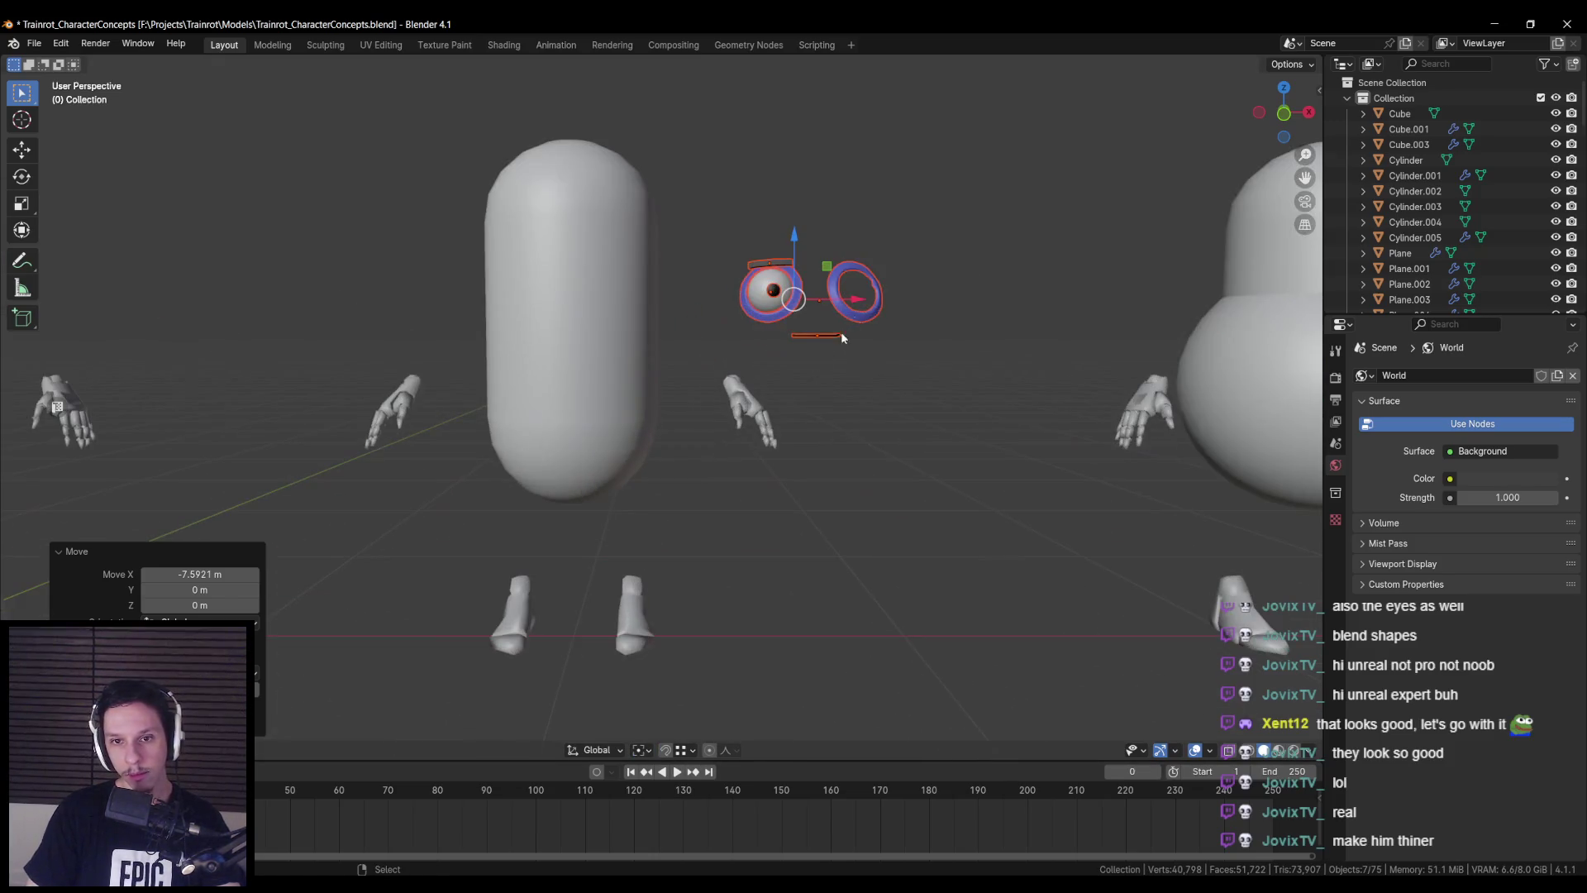
key(g)
key(Escape)
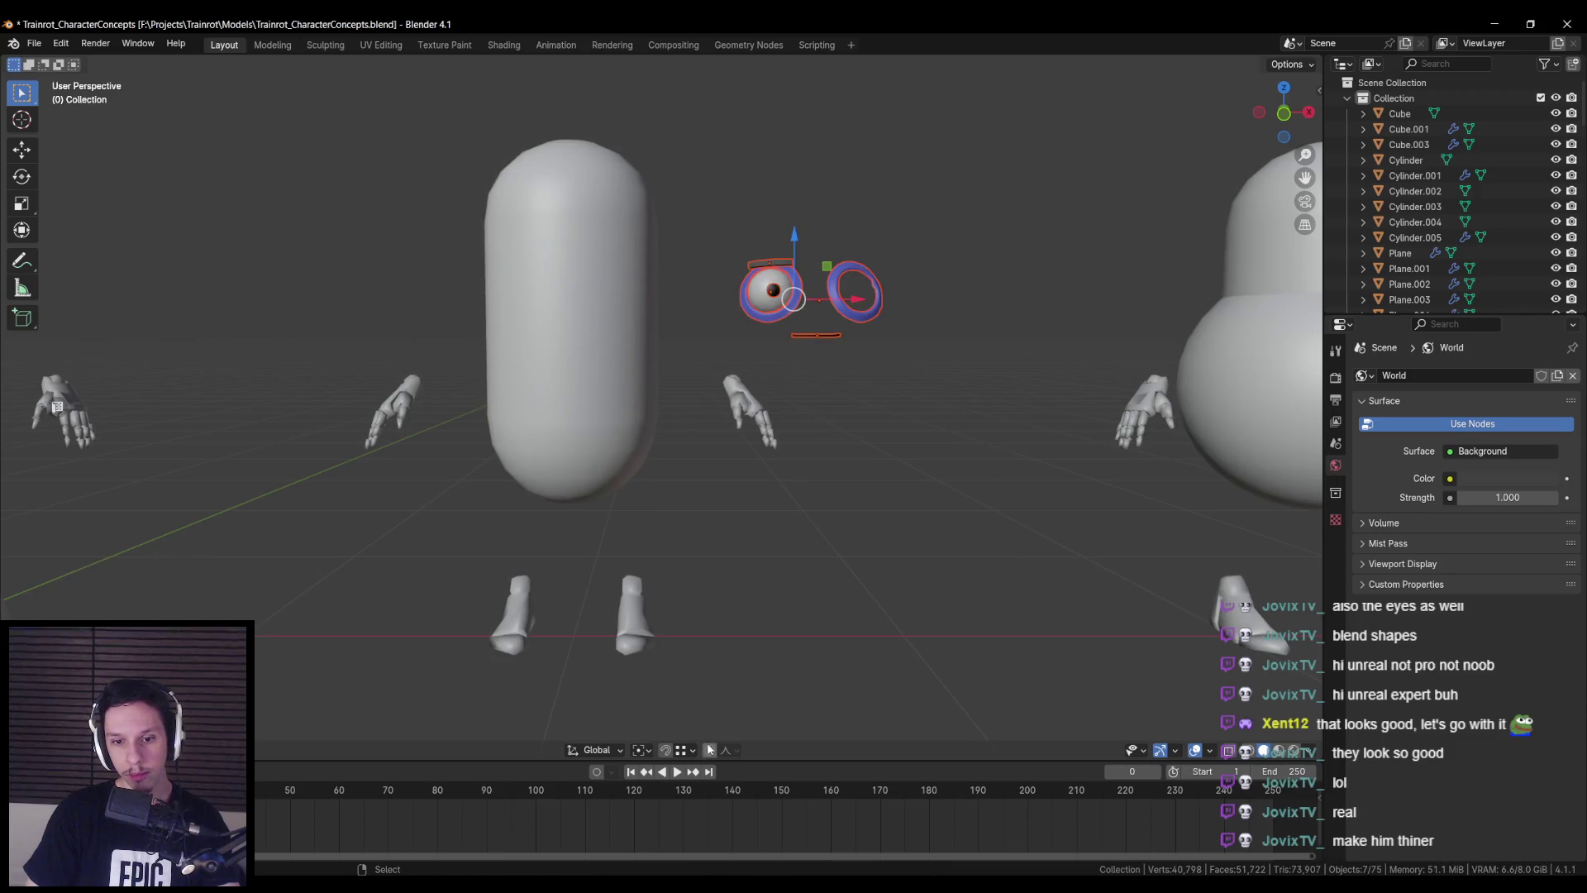
click(708, 755)
key(ctrl+z)
key(g)
key(x)
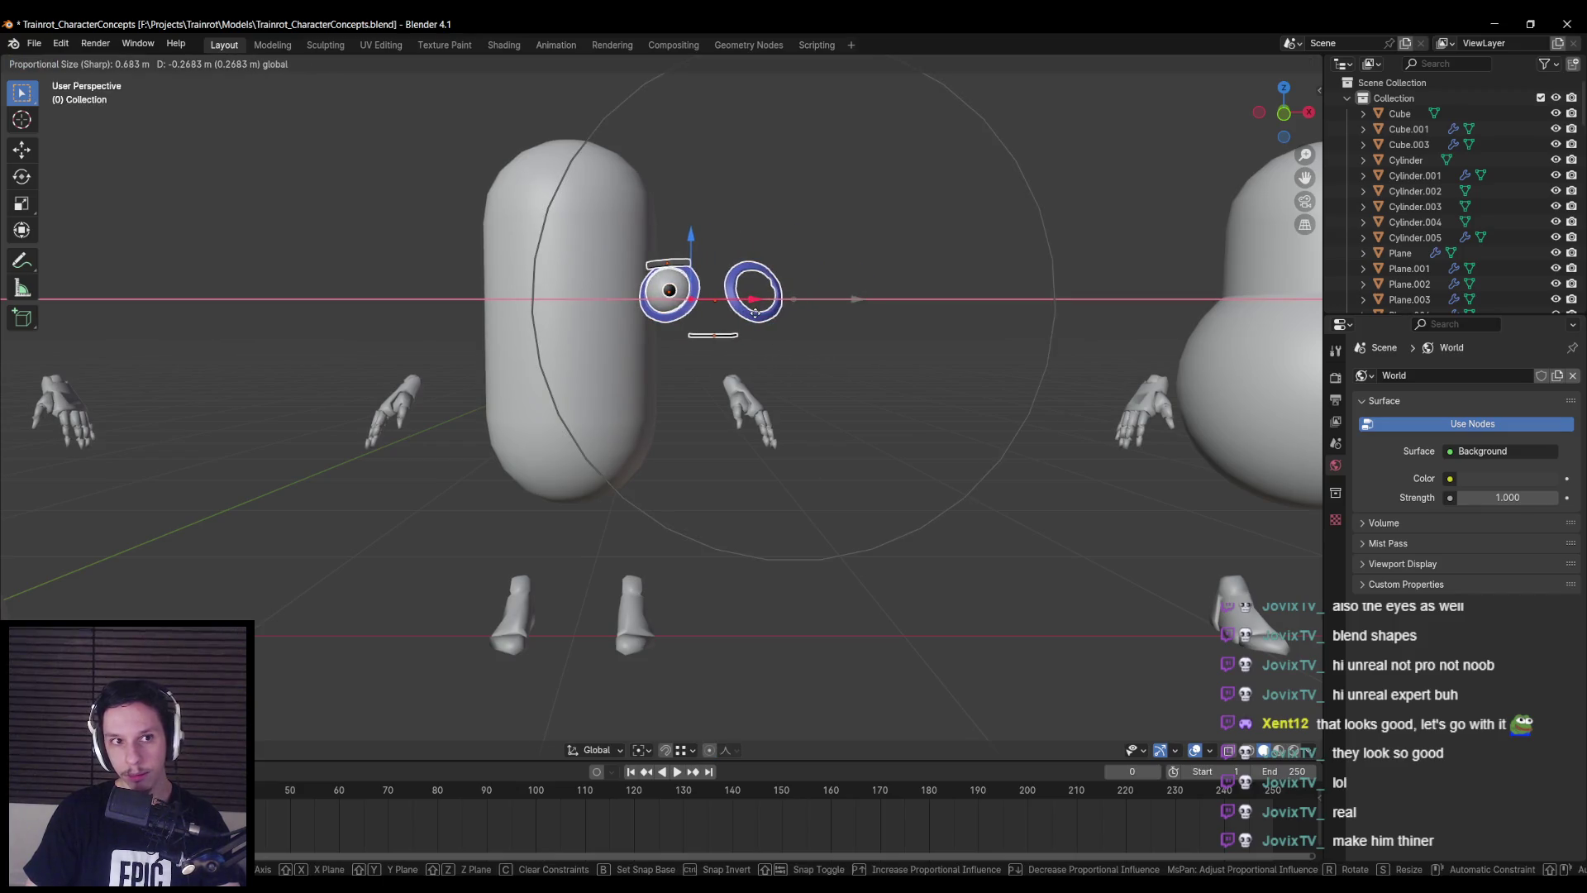
scroll(753, 311, up, 5)
key(Escape)
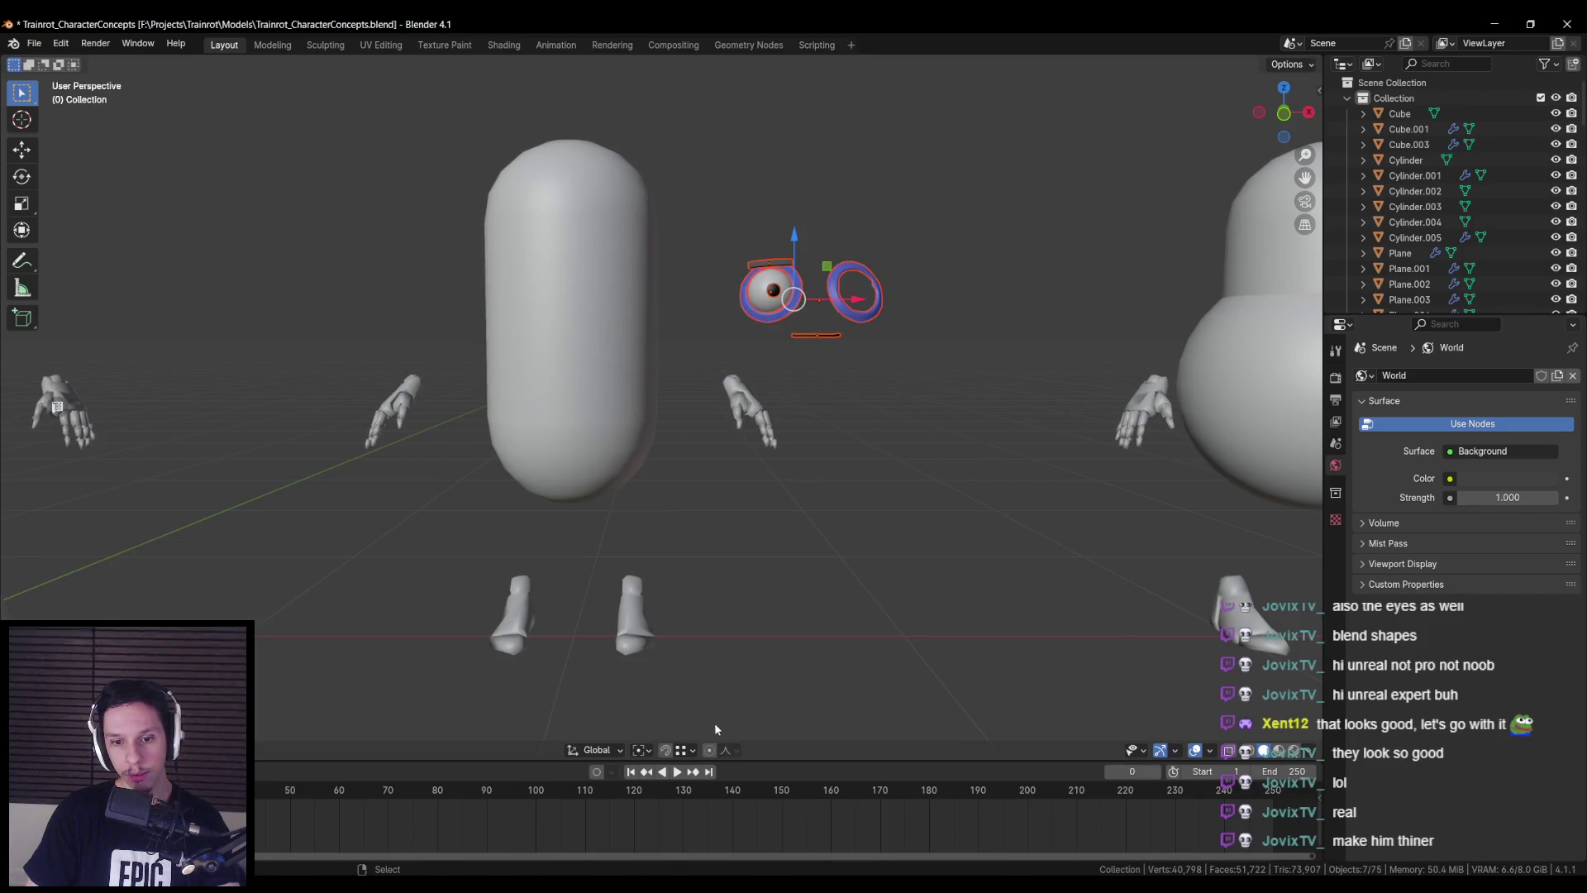
key(shift+Tab)
mouse_move(757, 623)
middle_down()
mouse_move(751, 578)
mouse_move(670, 575)
middle_up()
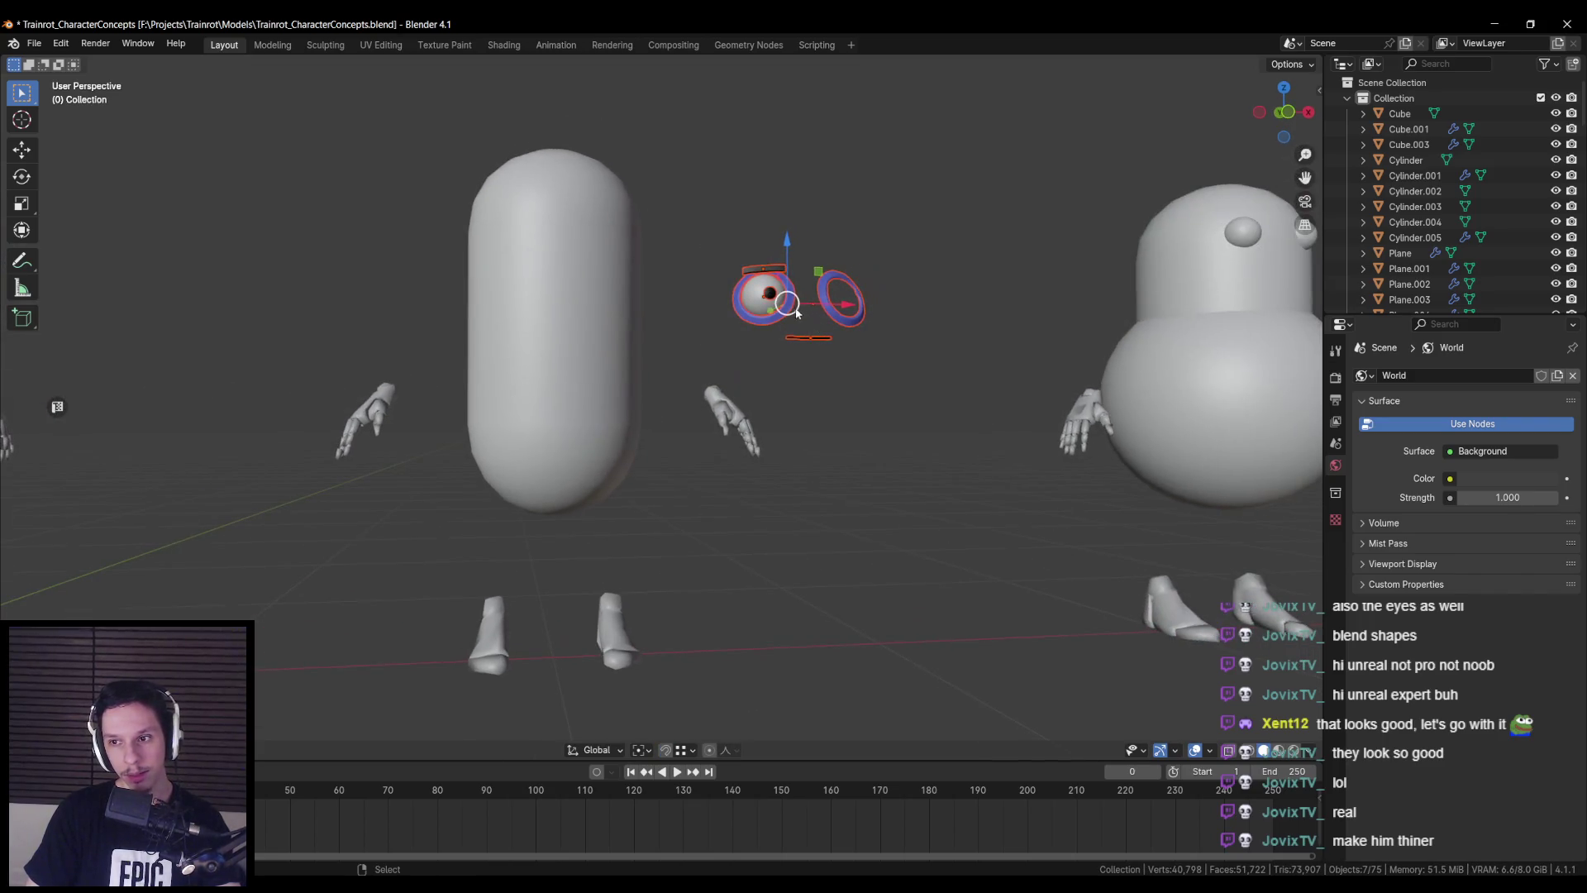
- Box-select both eyes and the mouth in X-ray and slide them along X onto the capsule
click(778, 316)
key(Tab)
key(Tab)
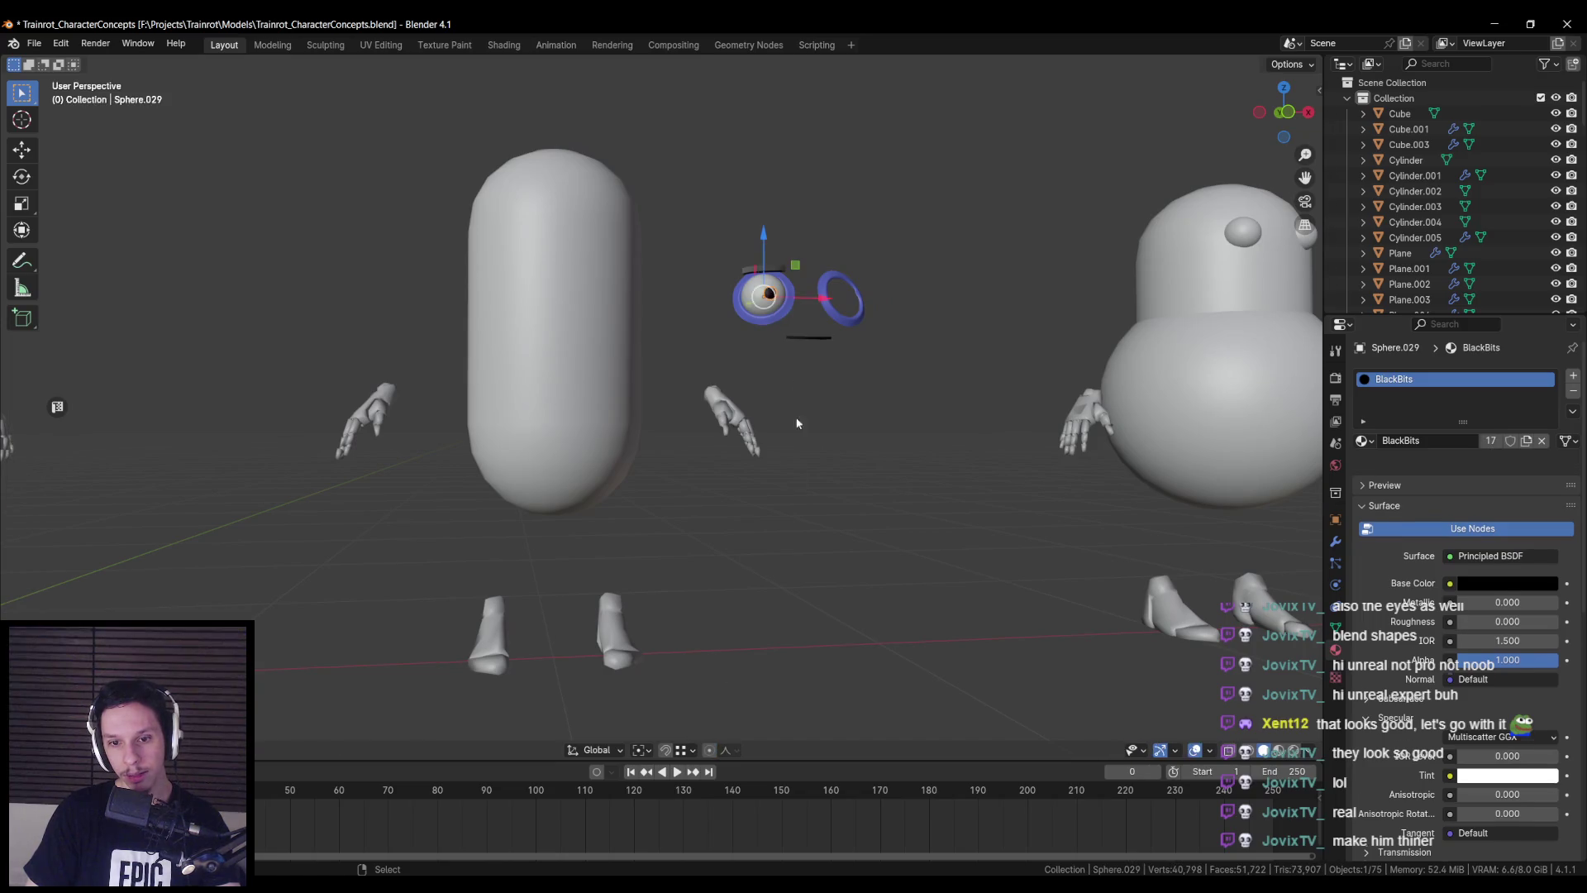
key(alt+z)
drag(711, 213, 934, 365)
key(alt+z)
key(g)
key(x)
click(614, 303)
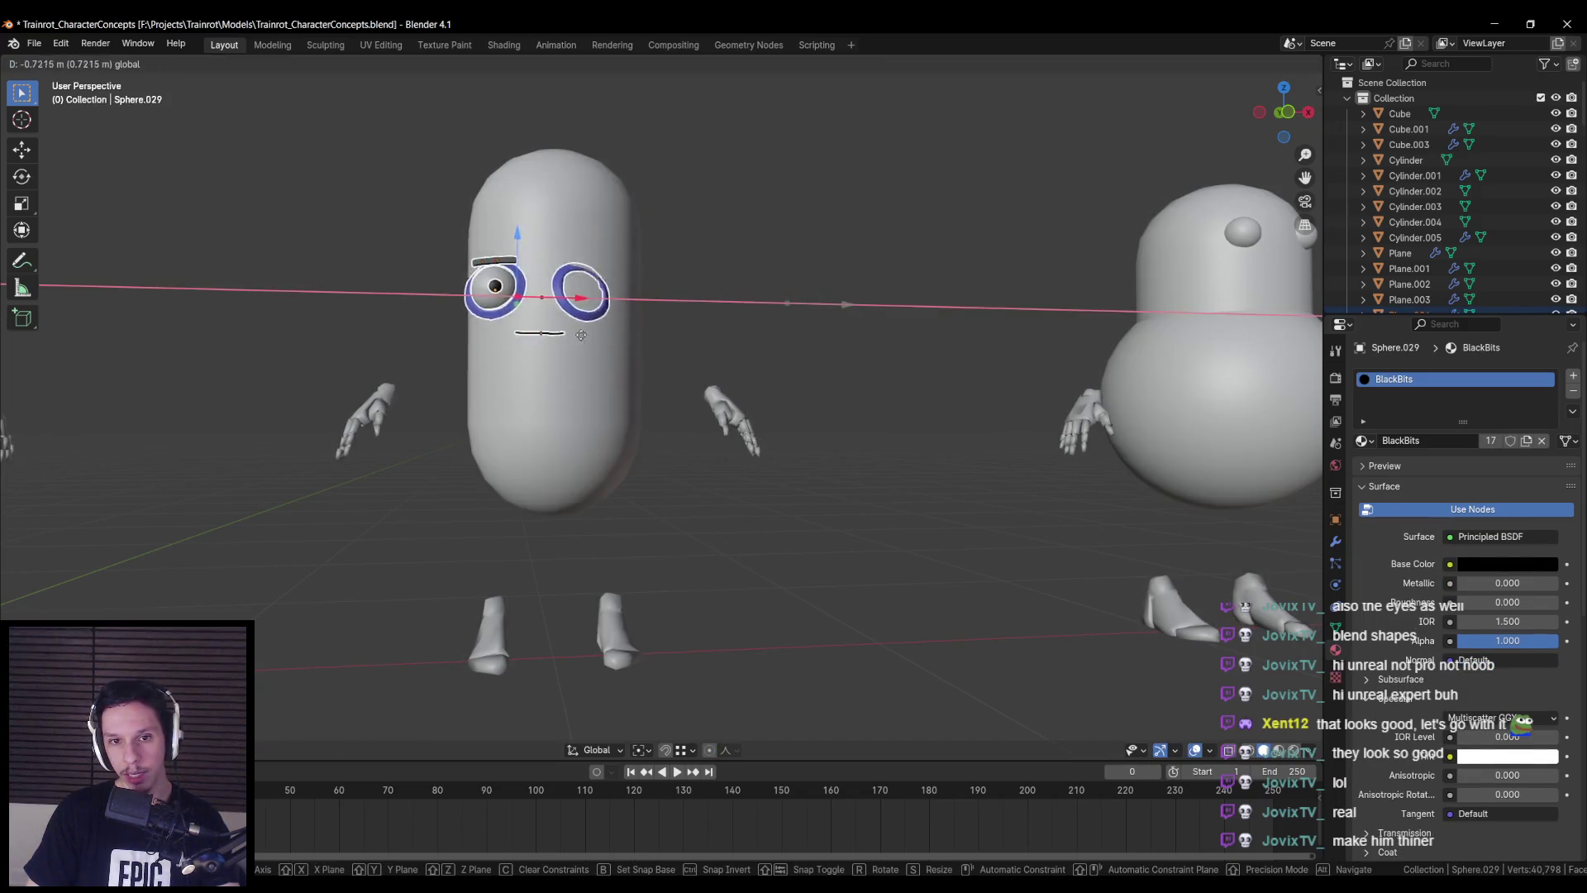
- In front view, raise the face pieces higher up the capsule along Z
key(KP_1)
scroll(701, 390, up, 2)
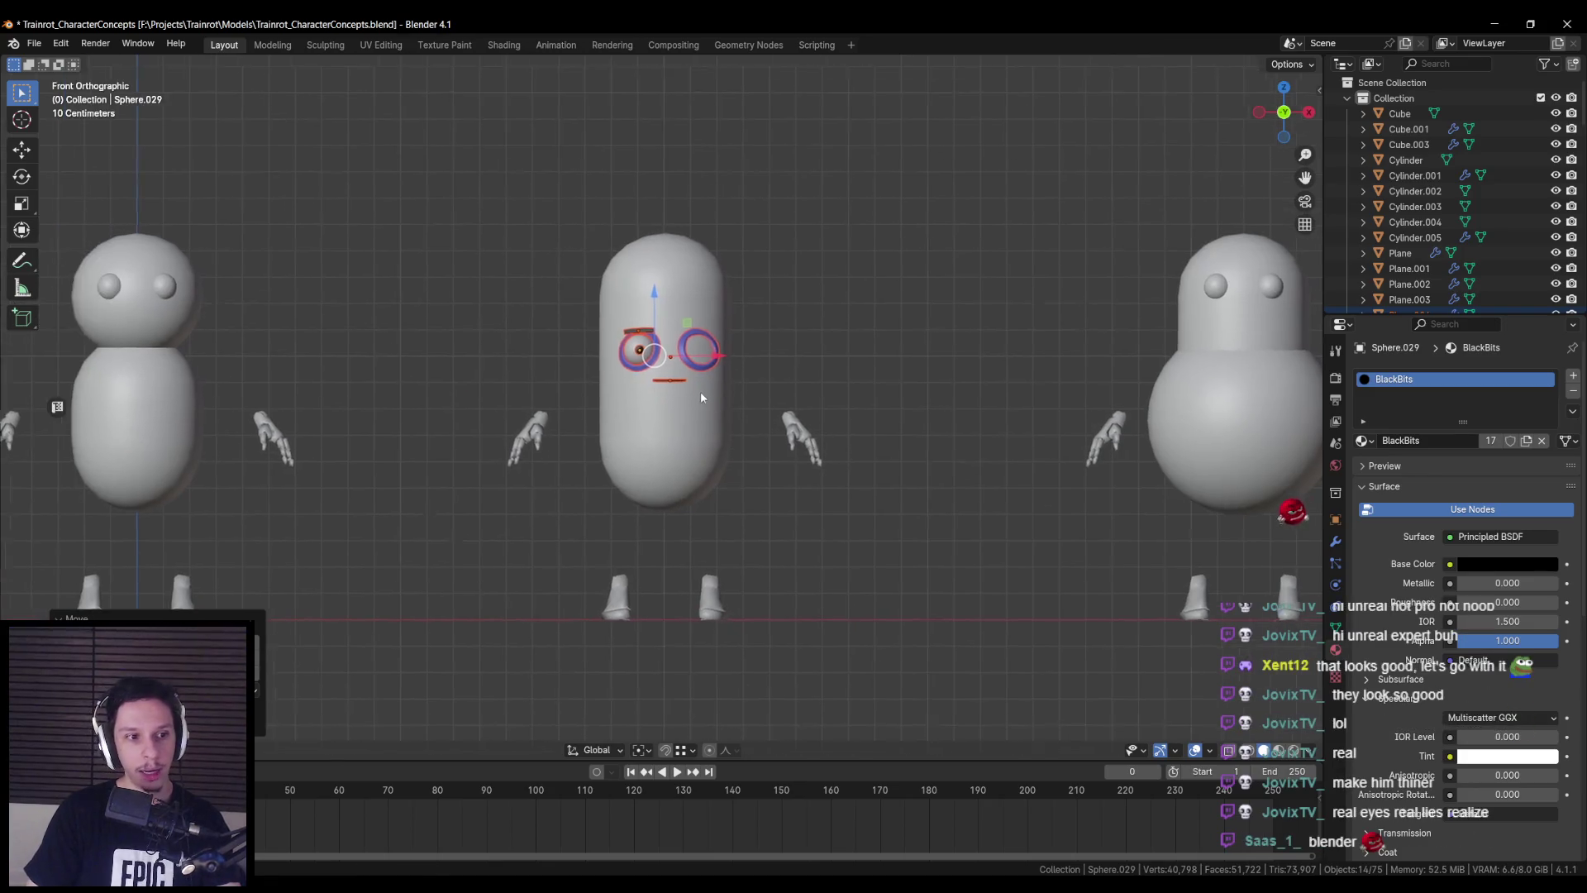
key(g)
key(x)
key(z)
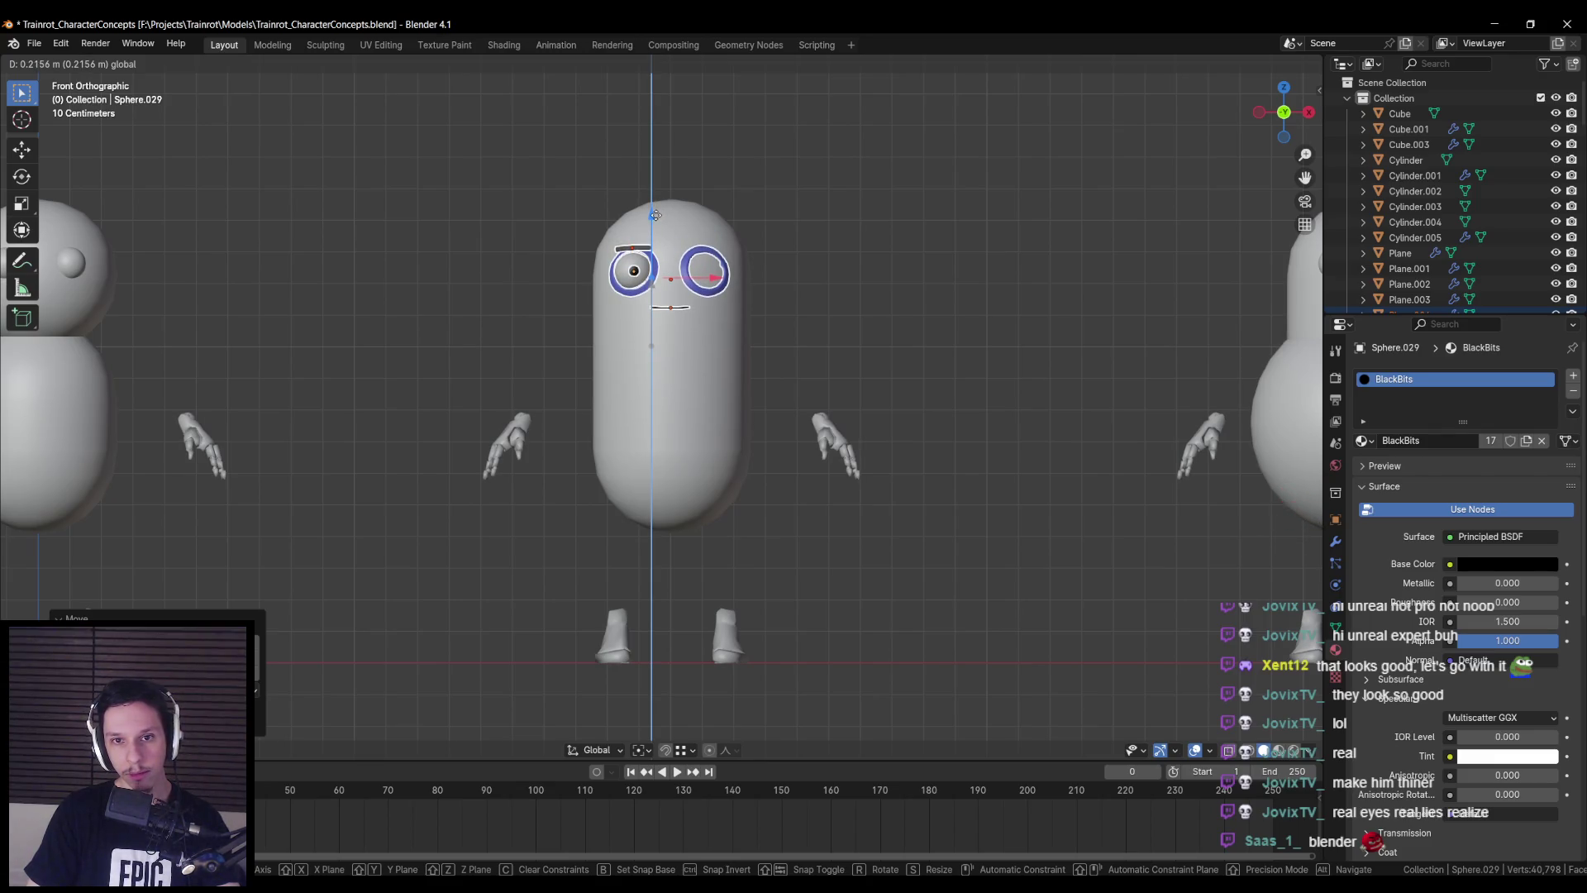
click(654, 215)
scroll(643, 384, up, 5)
- In wireframe, adjust the eyes sideways along X
key(shift+z)
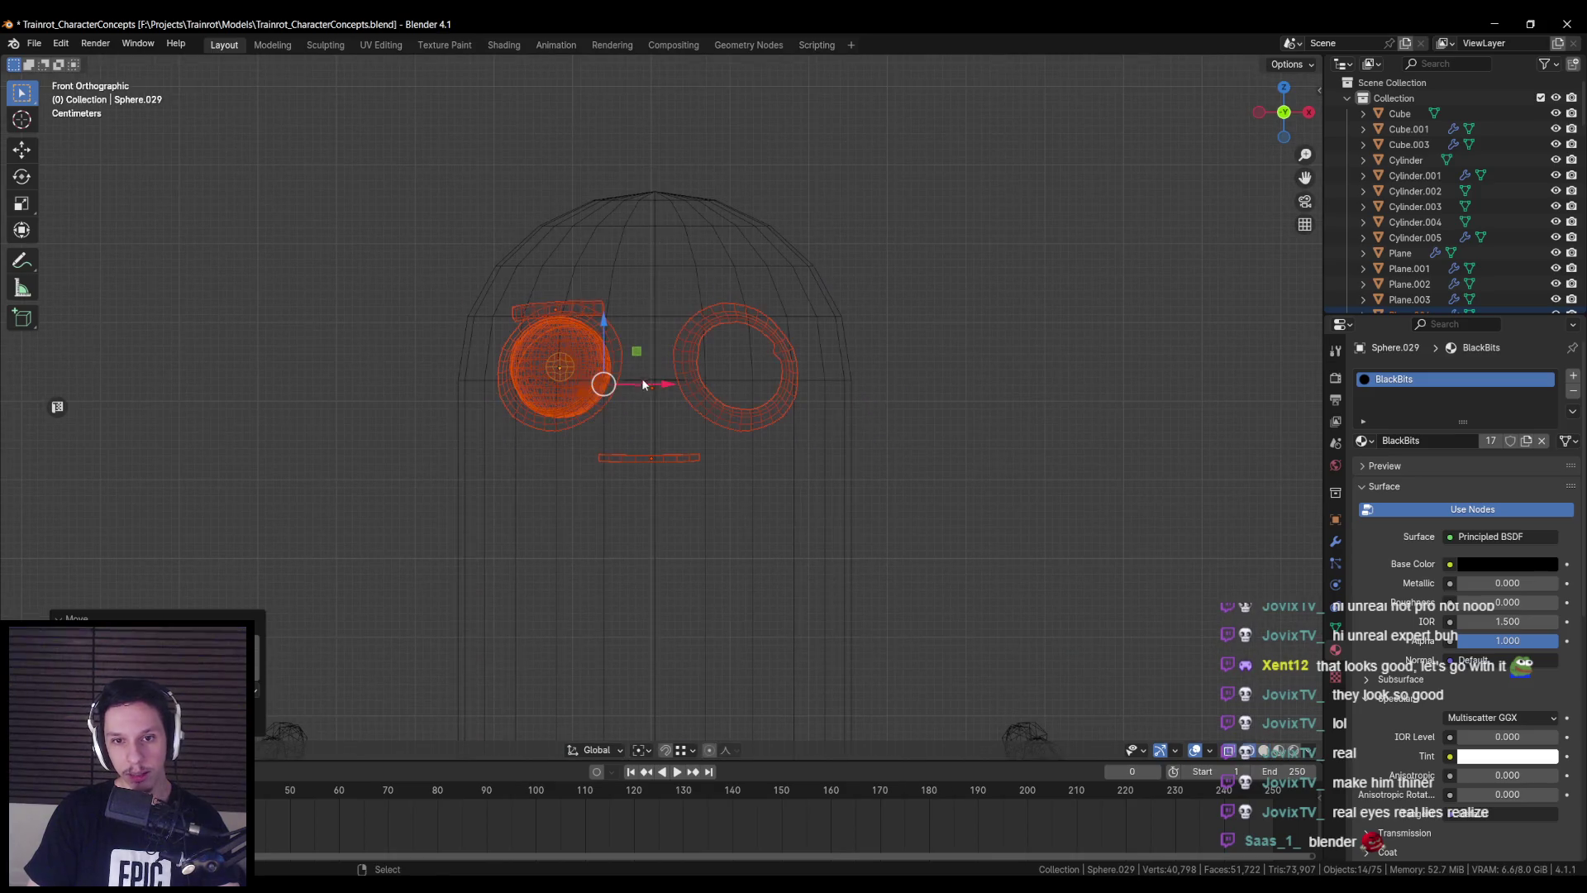
scroll(661, 384, up, 8)
key(g)
key(x)
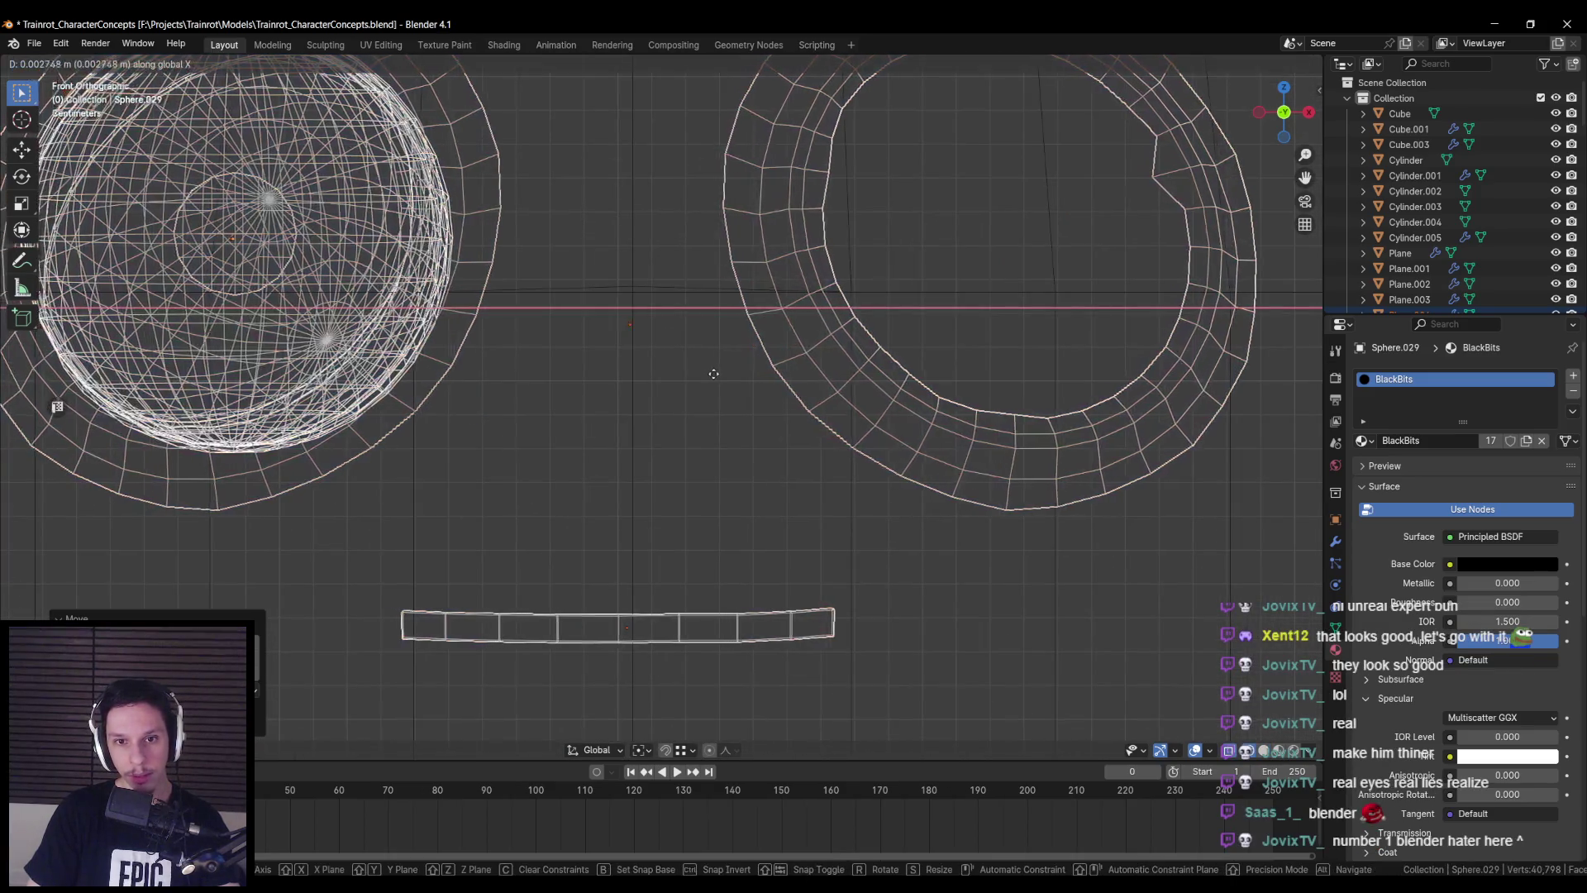
click(709, 371)
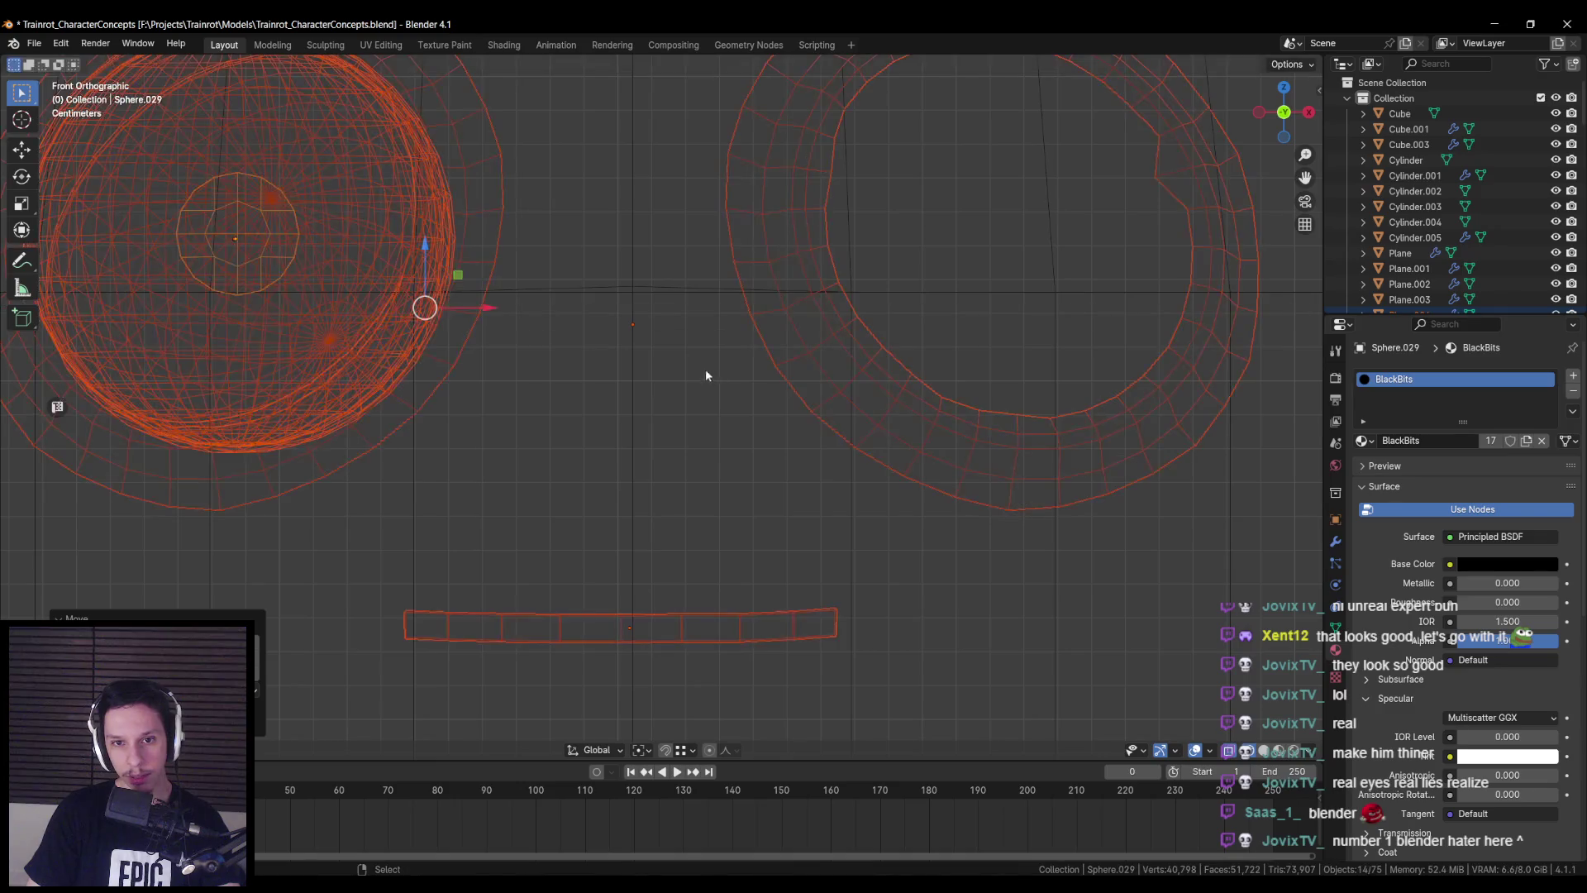
scroll(707, 370, down, 6)
key(shift+z)
- Inspect the Mirror modifiers of the eyeball, eye rings, eyebrow and pupil
click(586, 355)
click(1335, 542)
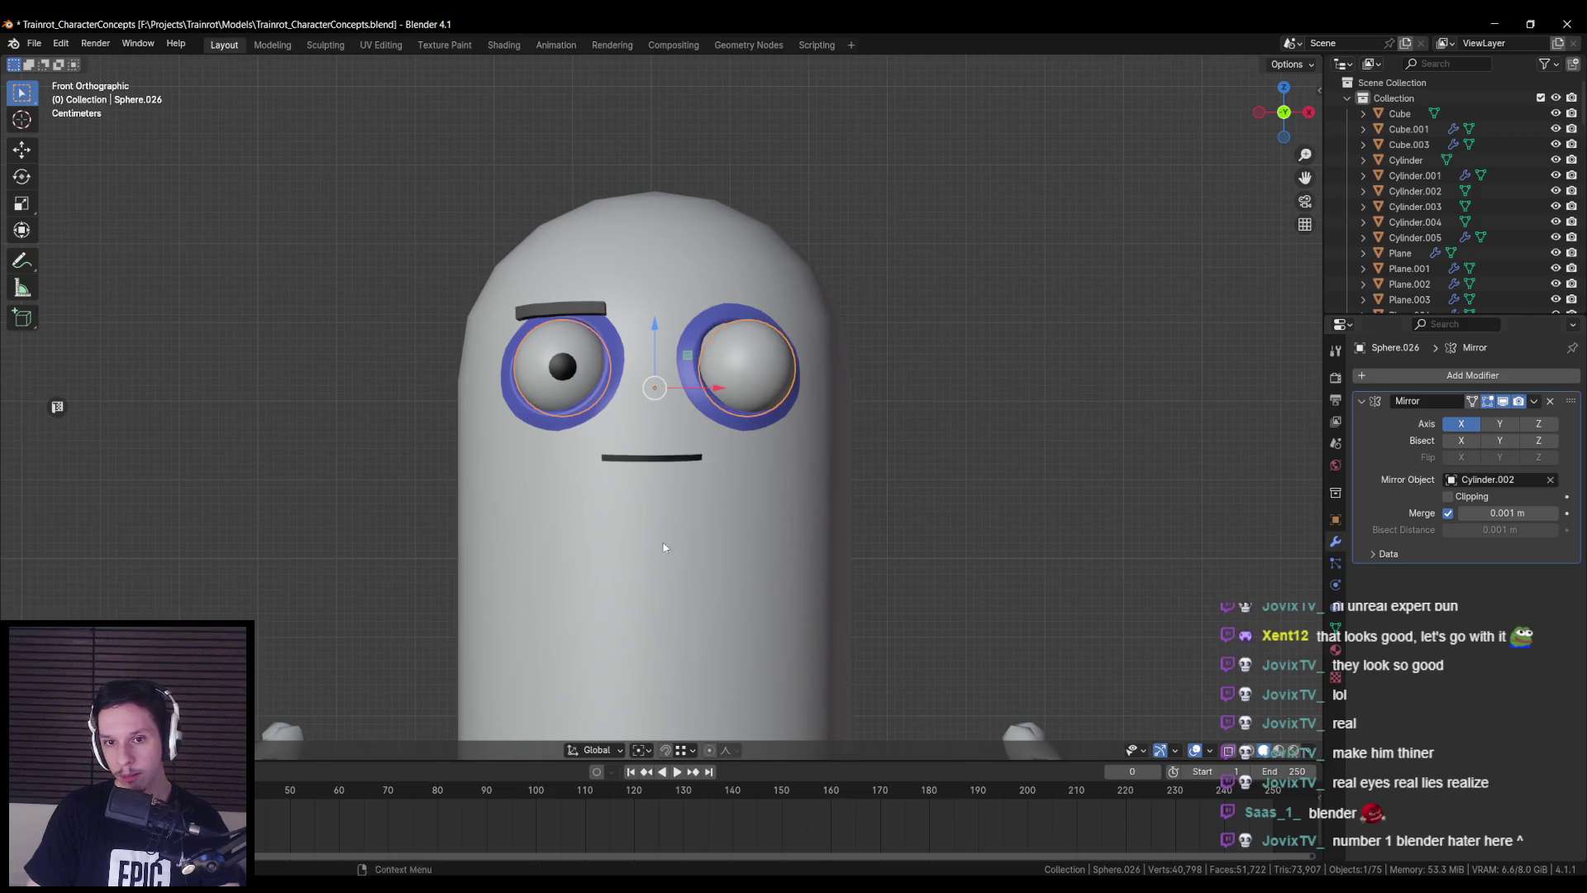
click(619, 383)
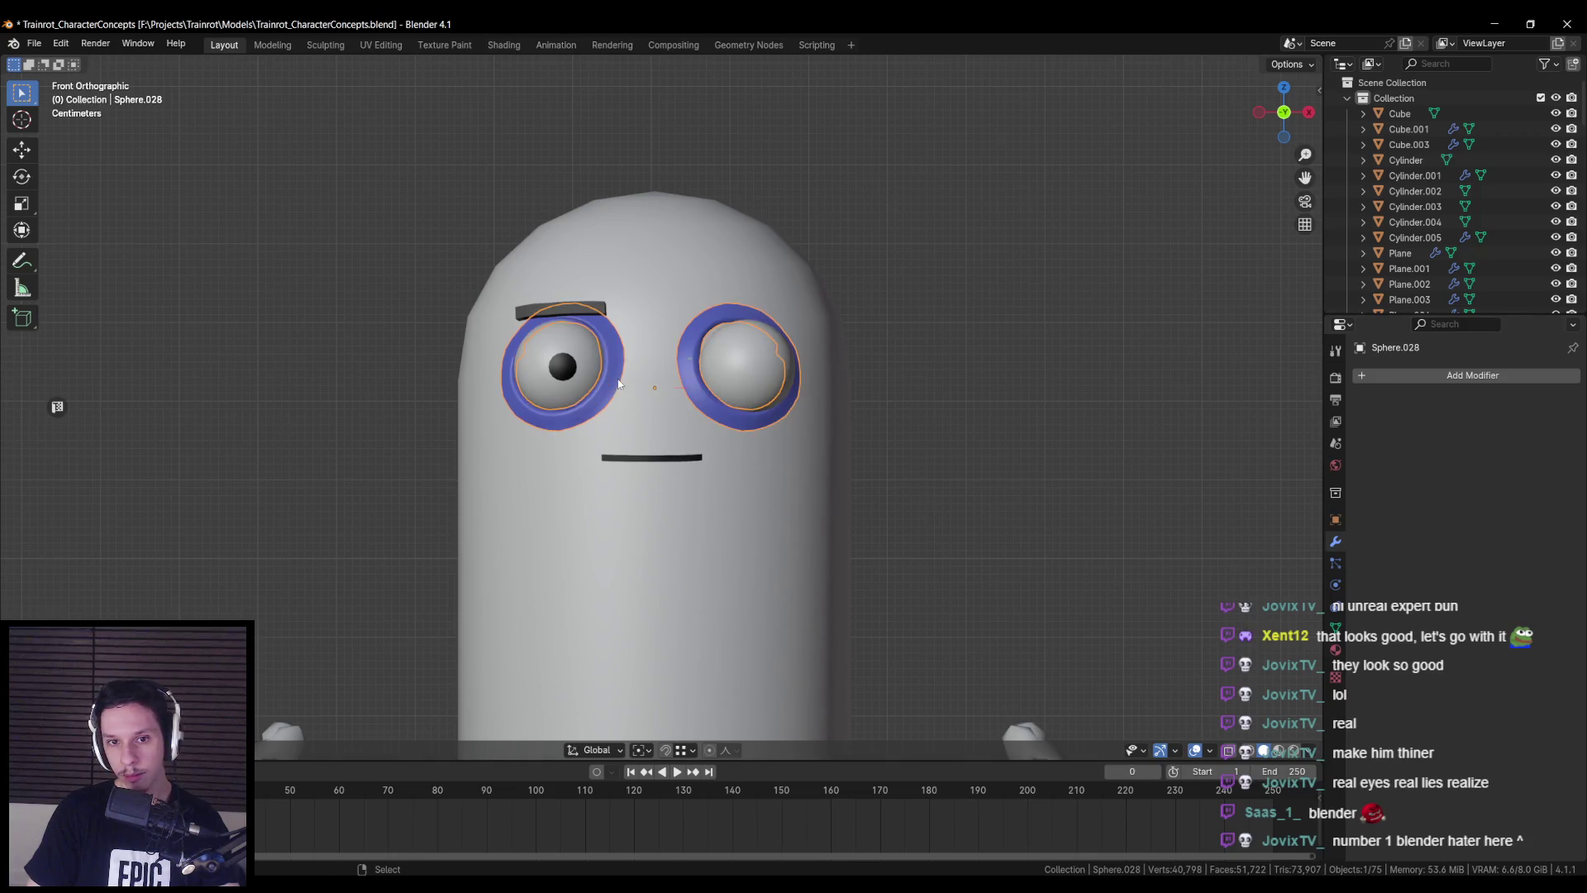
click(569, 313)
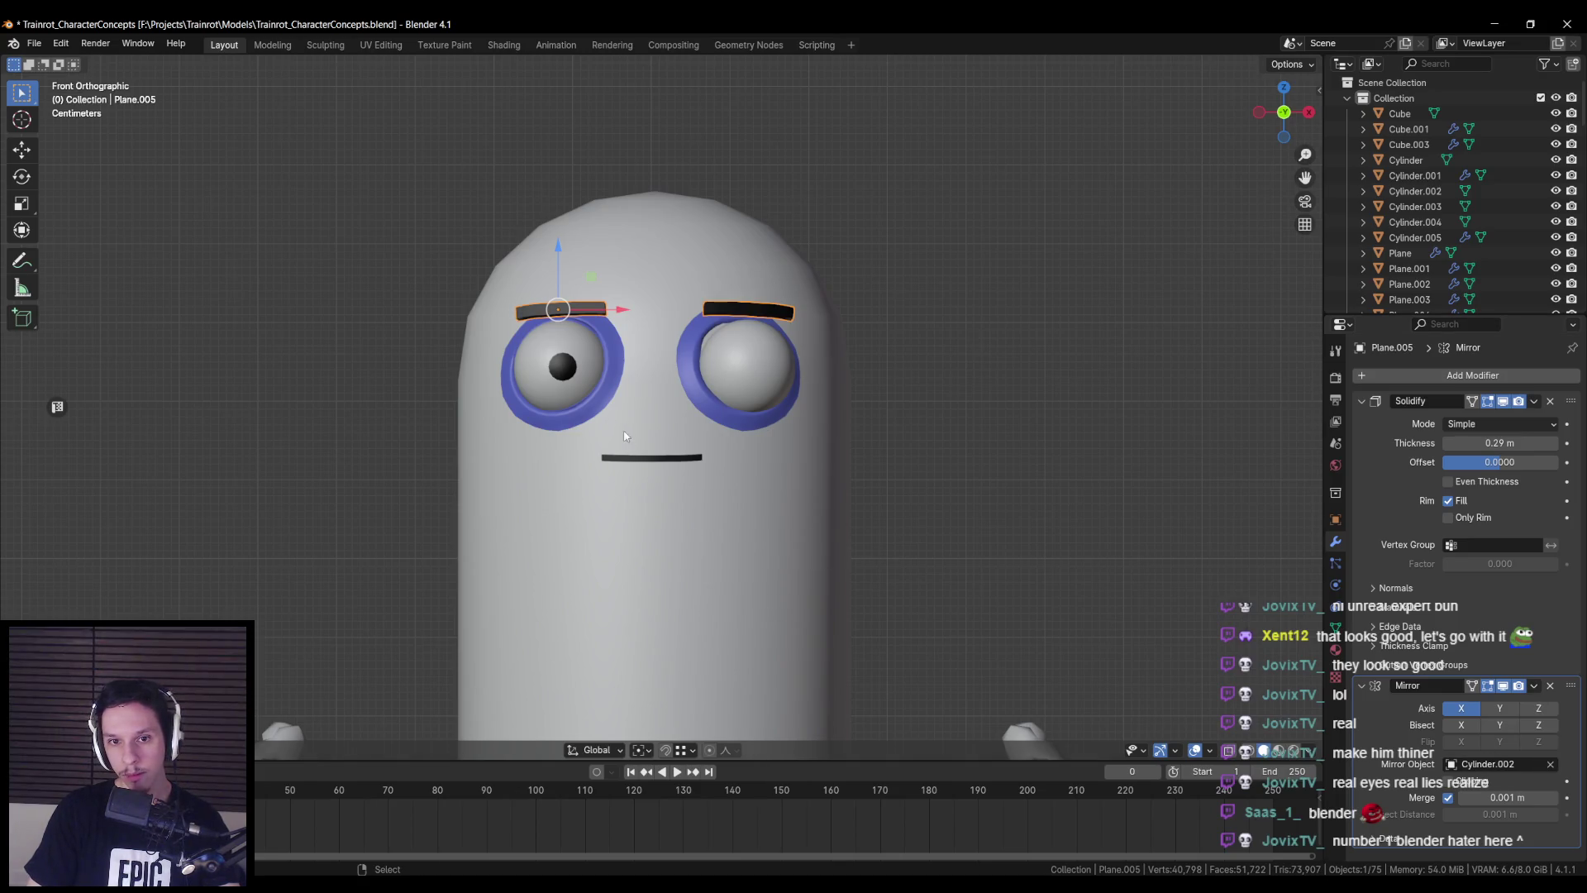
click(565, 372)
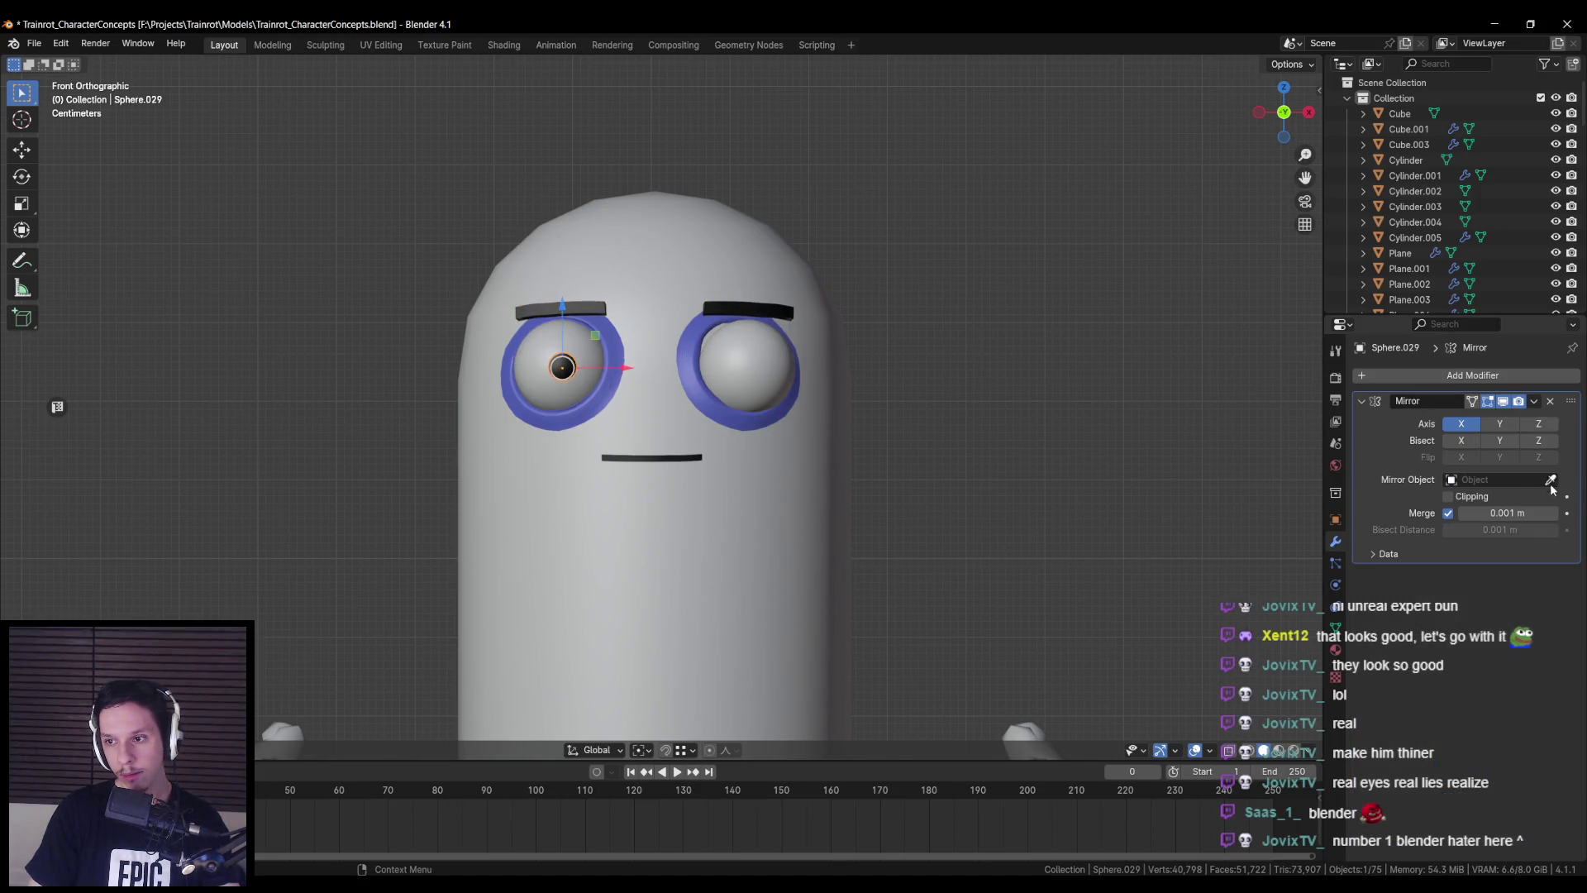
scroll(571, 378, up, 3)
middle_drag(571, 378, 511, 273)
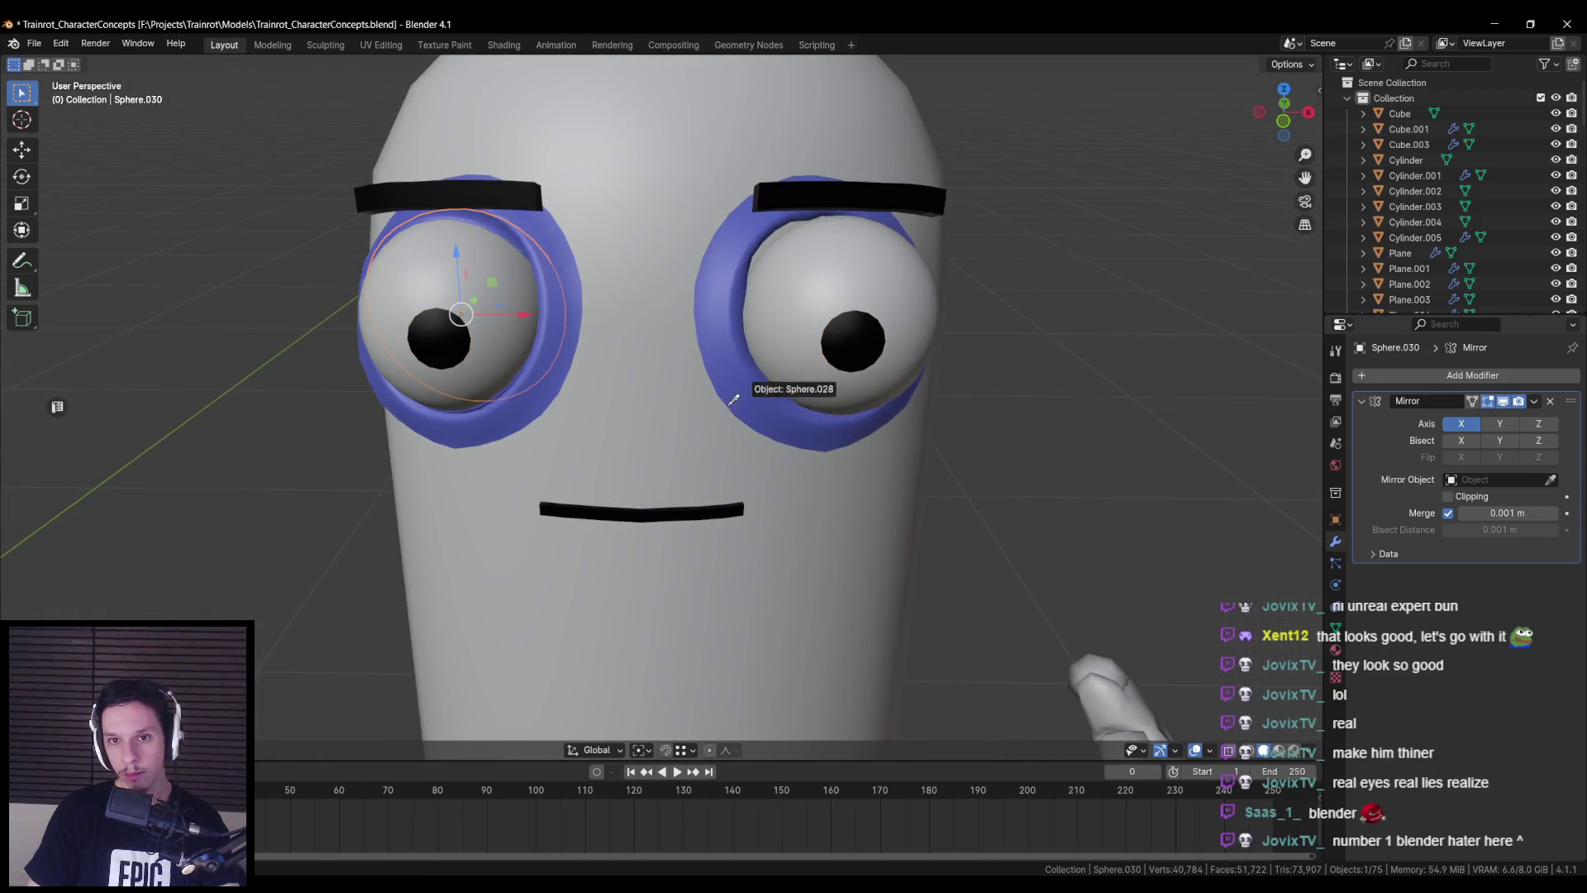
- Set the capsule as the eyeball's Mirror modifier object
key(shift+z)
click(459, 409)
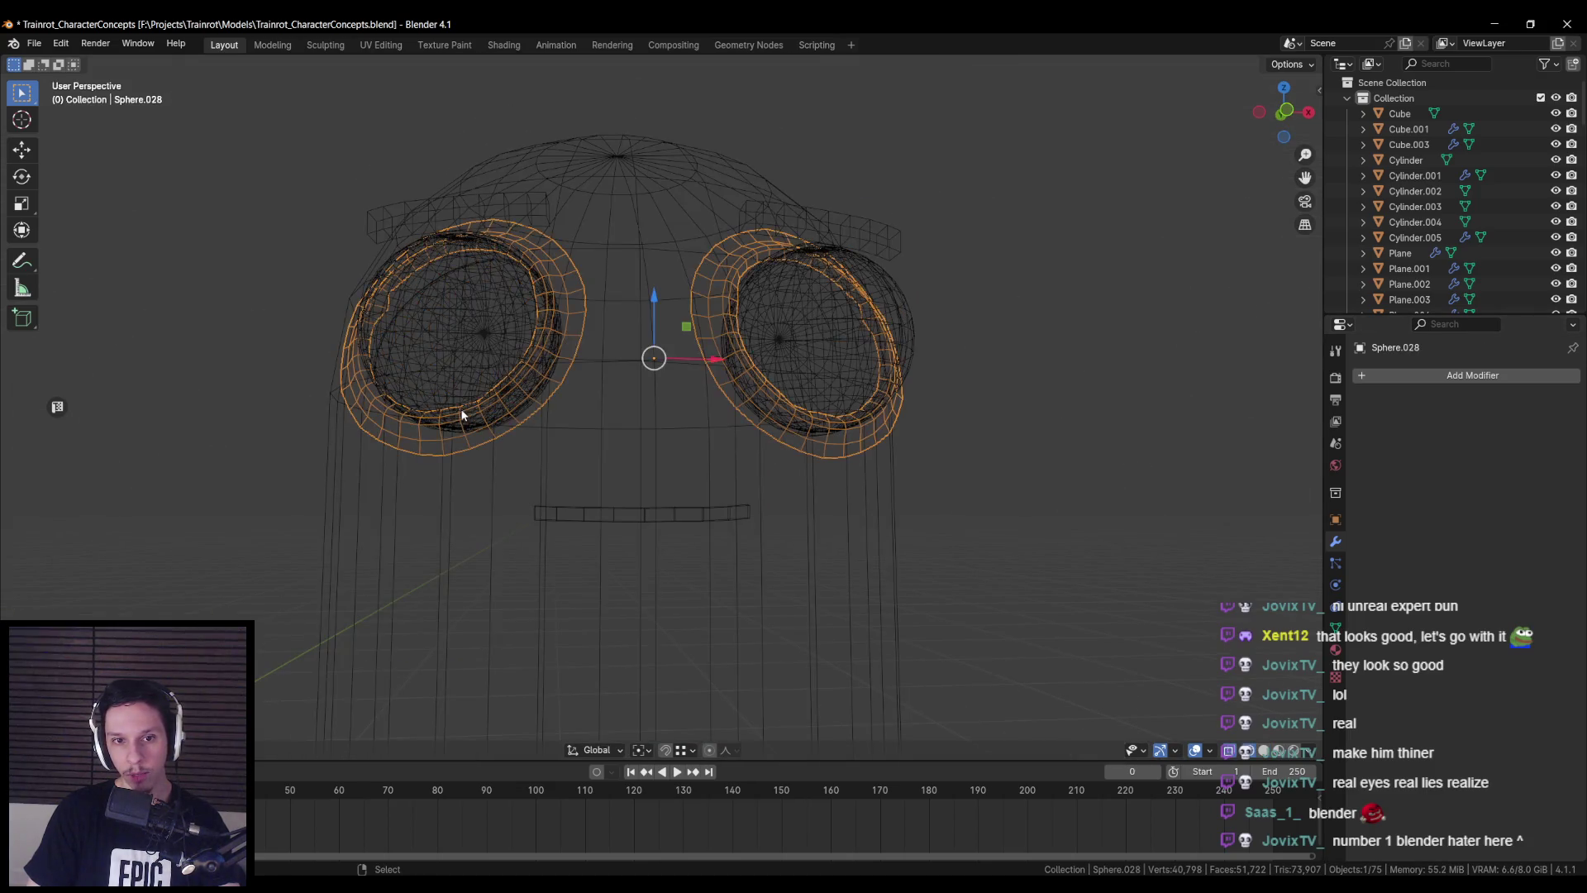
click(477, 411)
key(shift+z)
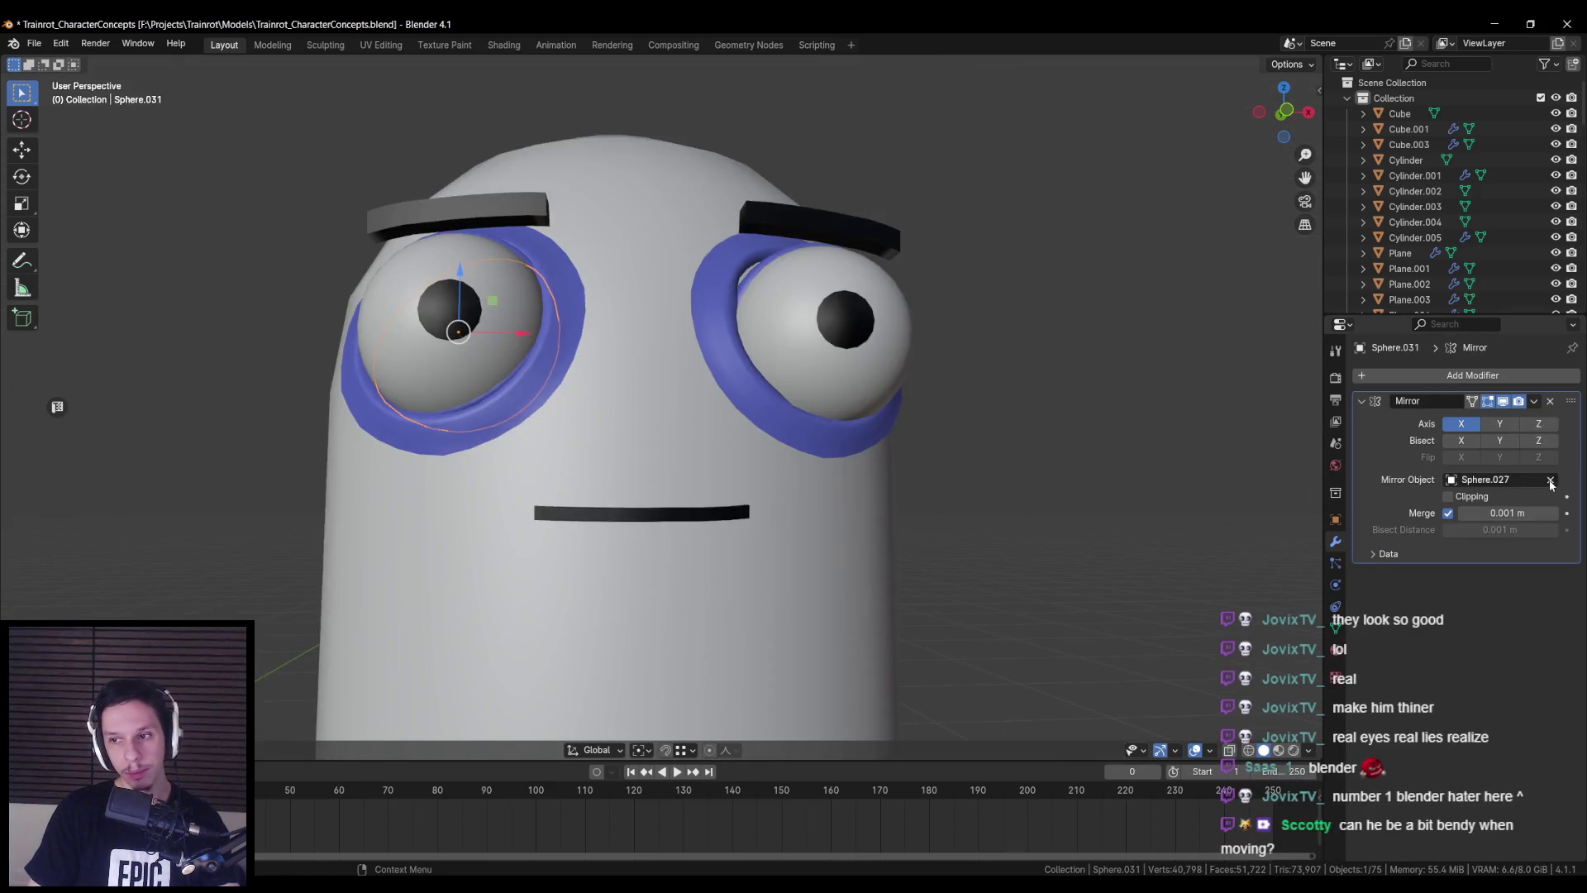
click(622, 448)
scroll(621, 447, down, 5)
mouse_move(622, 451)
middle_down()
mouse_move(558, 538)
mouse_move(628, 583)
mouse_move(712, 532)
mouse_move(569, 519)
mouse_move(728, 352)
mouse_move(663, 542)
mouse_move(716, 498)
mouse_move(691, 404)
mouse_move(802, 483)
mouse_move(872, 504)
middle_up()
scroll(711, 532, up, 5)
- Select all eyes, brows and mouth pieces together from the top view
click(727, 352)
scroll(727, 352, down, 3)
scroll(716, 498, up, 2)
key(shift+z)
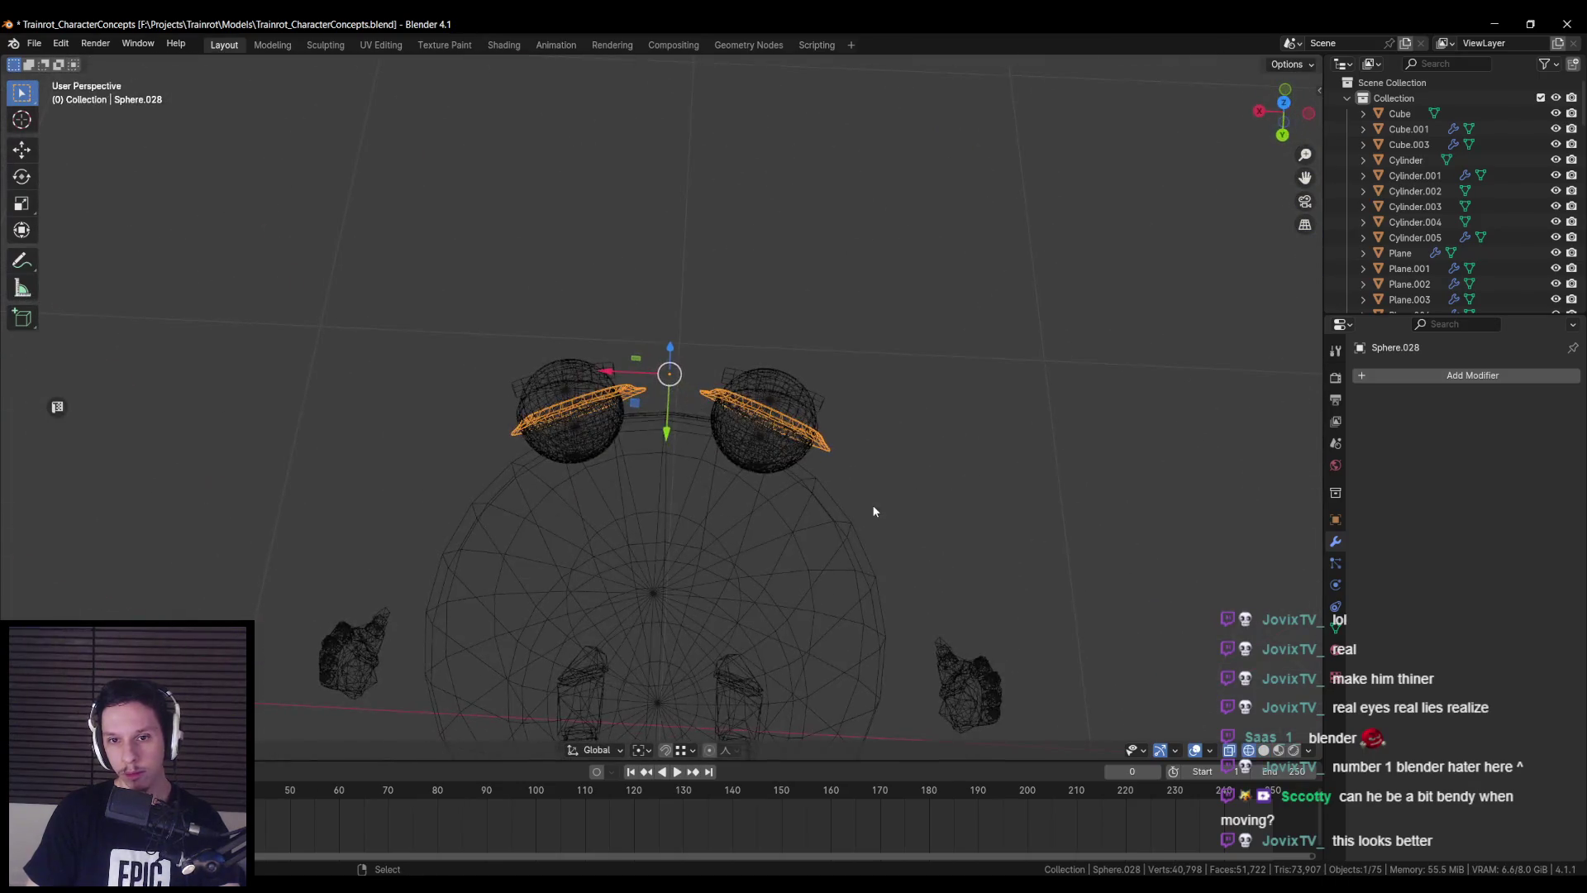
key(KP_7)
mouse_move(871, 506)
mouse_down()
mouse_move(718, 440)
mouse_move(662, 279)
mouse_up()
shift+click(662, 279)
key(shift+z)
middle_drag(662, 279, 672, 423)
key(KP_1)
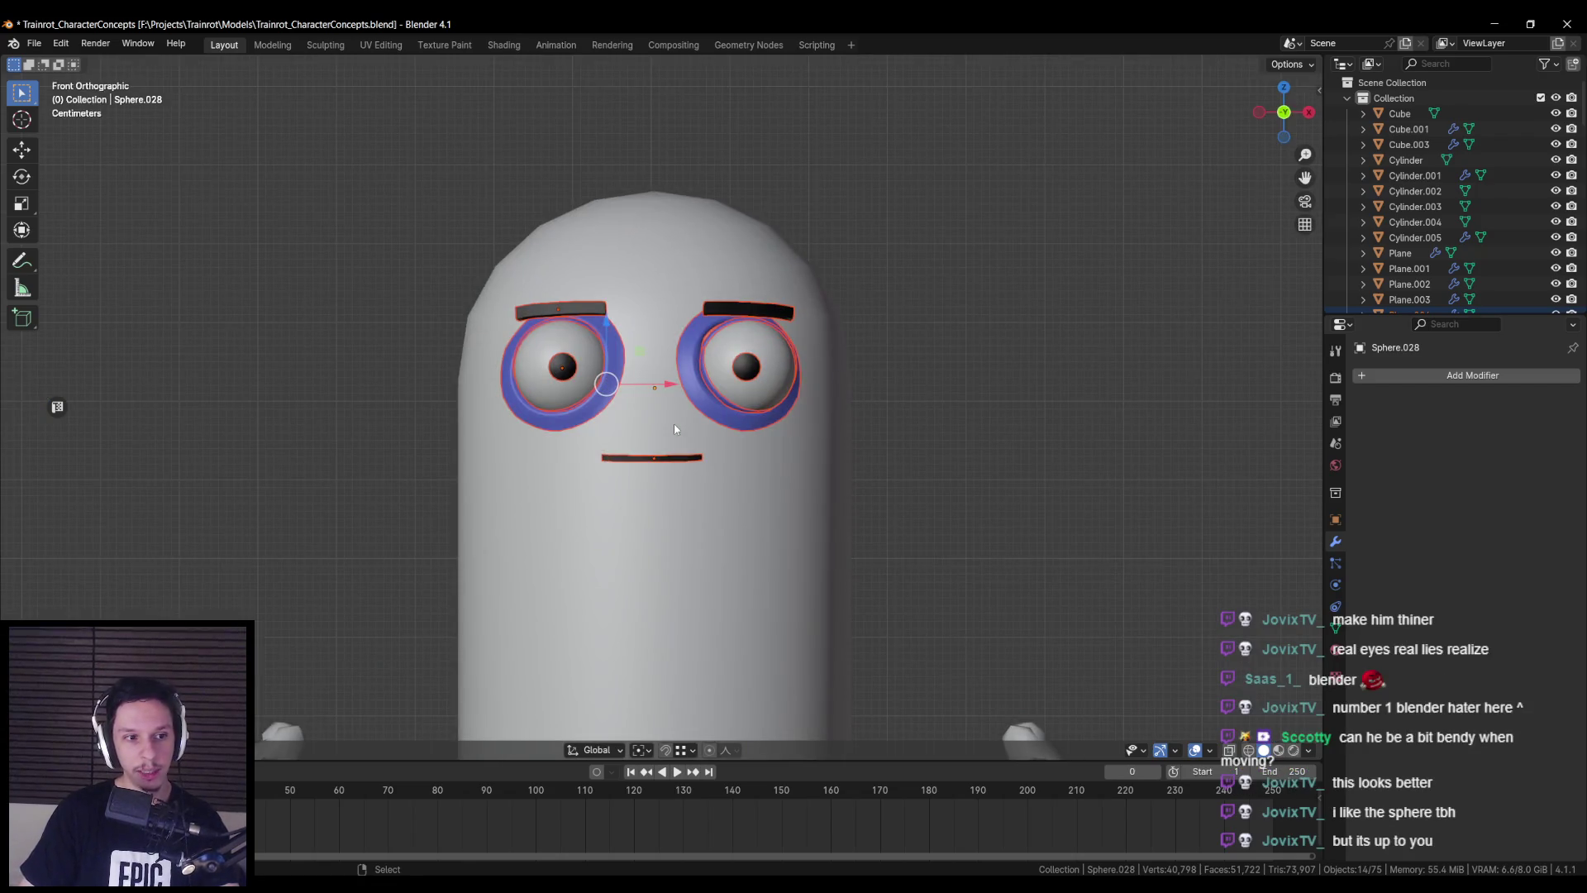
- Nudge the whole face set about 0.005 m along X to centre it
scroll(673, 423, up, 3)
key(shift+z)
scroll(681, 388, up, 2)
shift+middle_drag(733, 384, 696, 405)
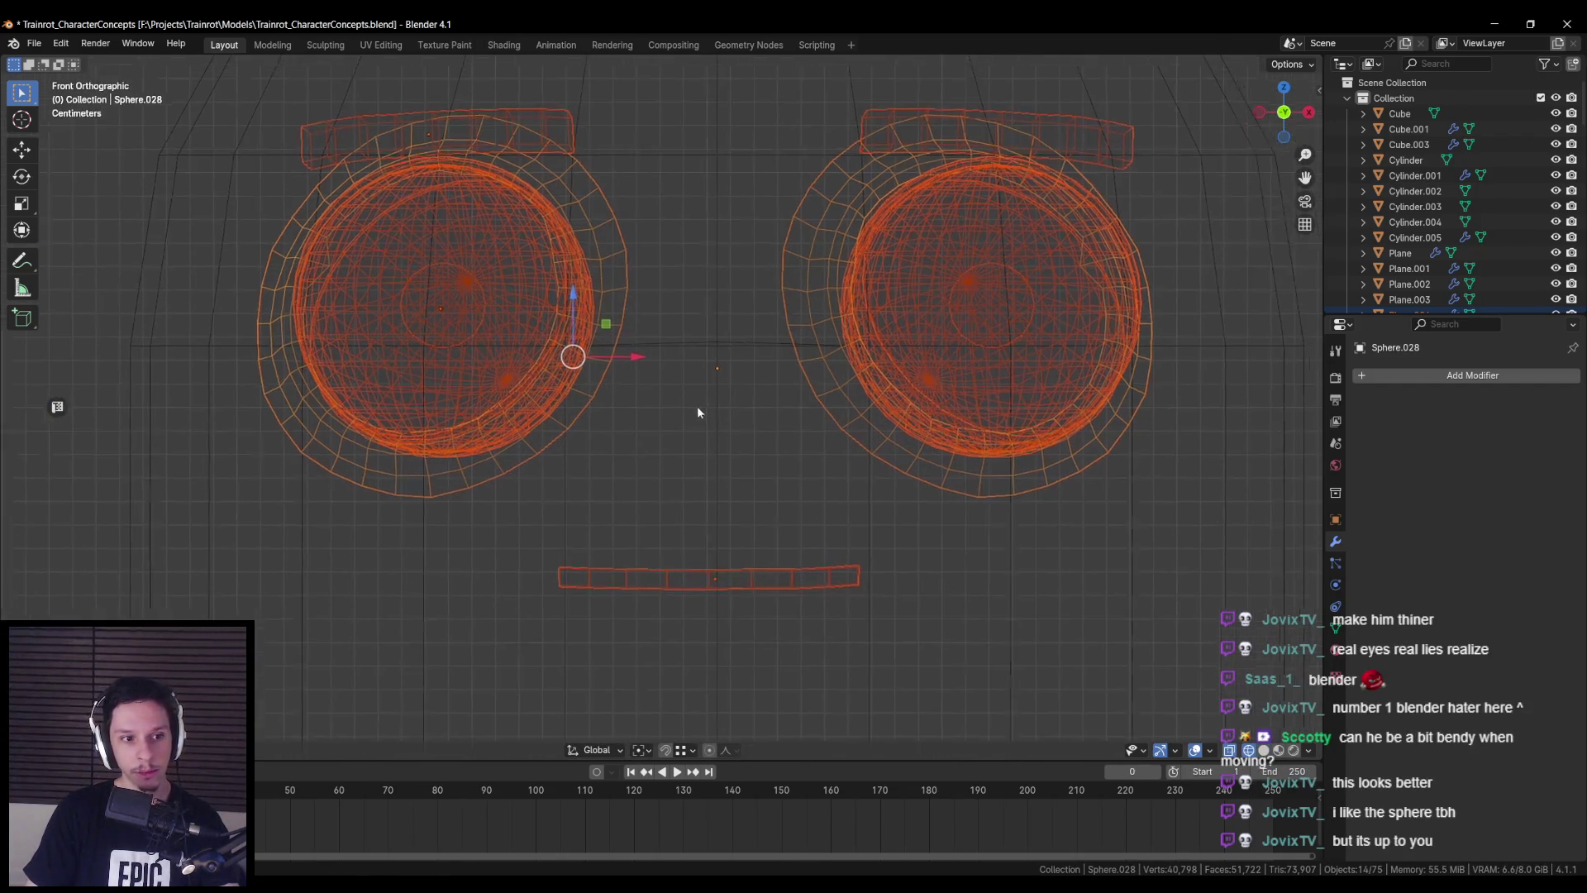
scroll(696, 405, up, 3)
key(shift+z)
key(g)
key(x)
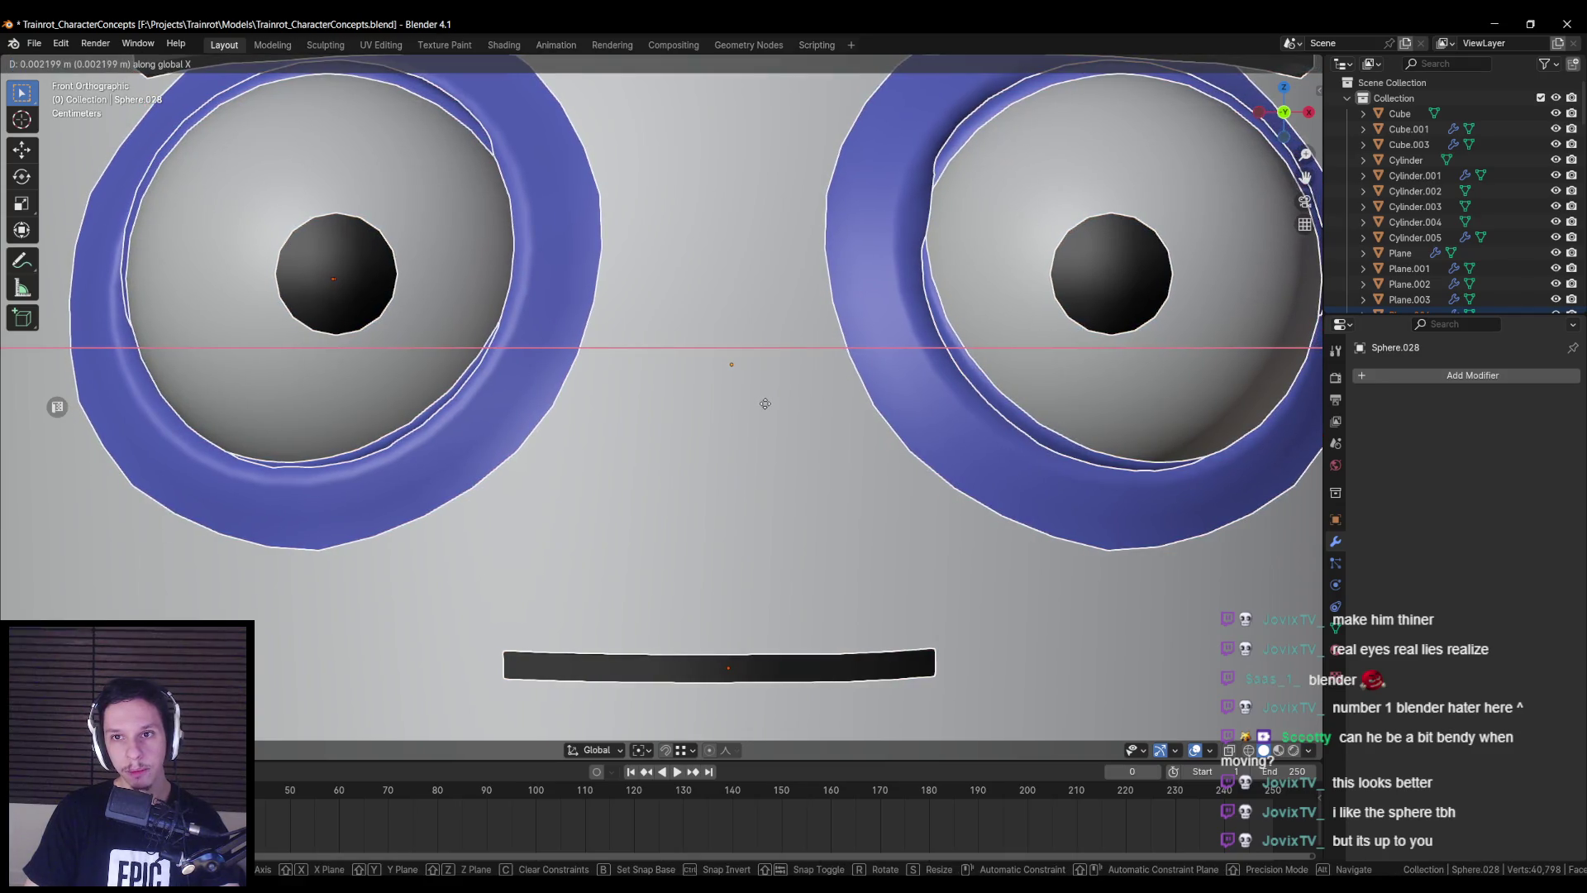
key(Escape)
key(g)
key(x)
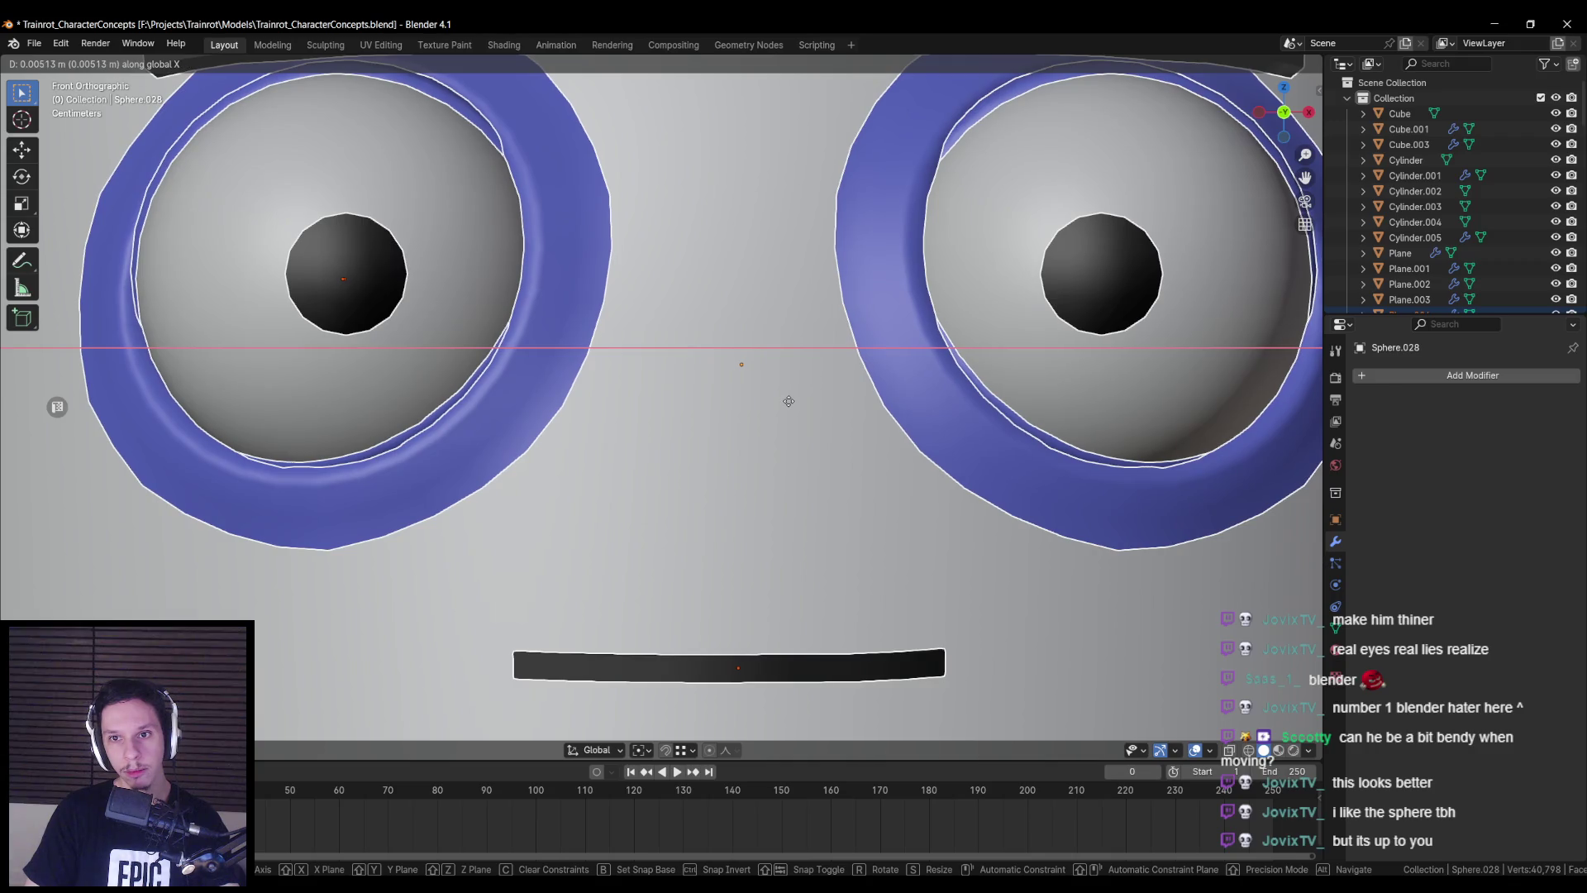
click(788, 405)
scroll(788, 405, down, 8)
mouse_move(787, 405)
middle_down()
mouse_move(616, 444)
mouse_move(776, 491)
middle_up()
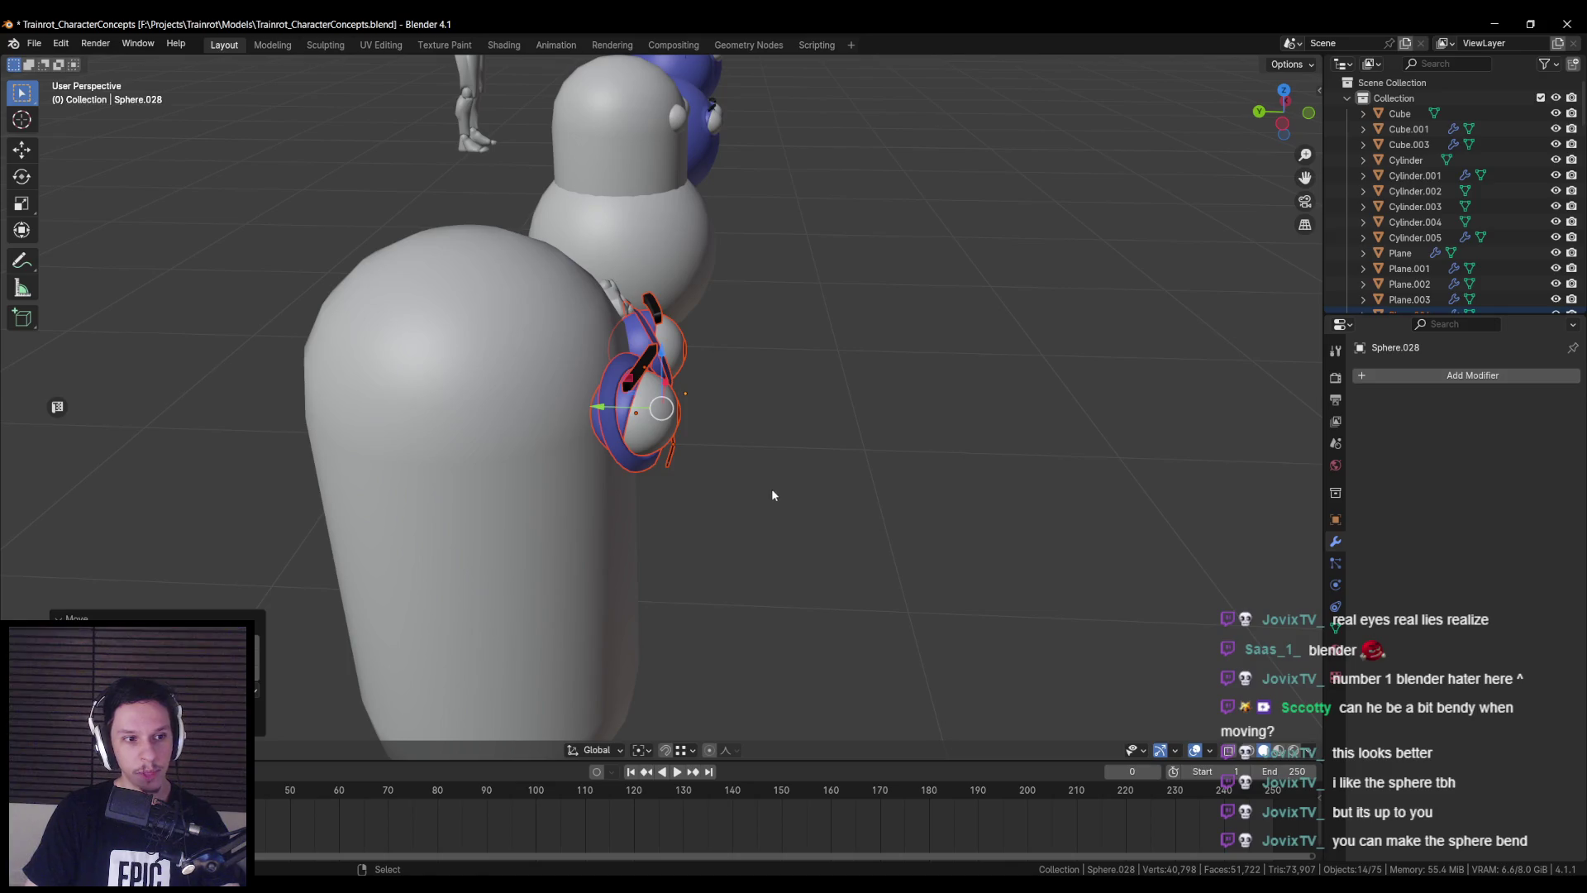
- Push the face pieces along Y back onto the capsule body's surface
key(g)
key(y)
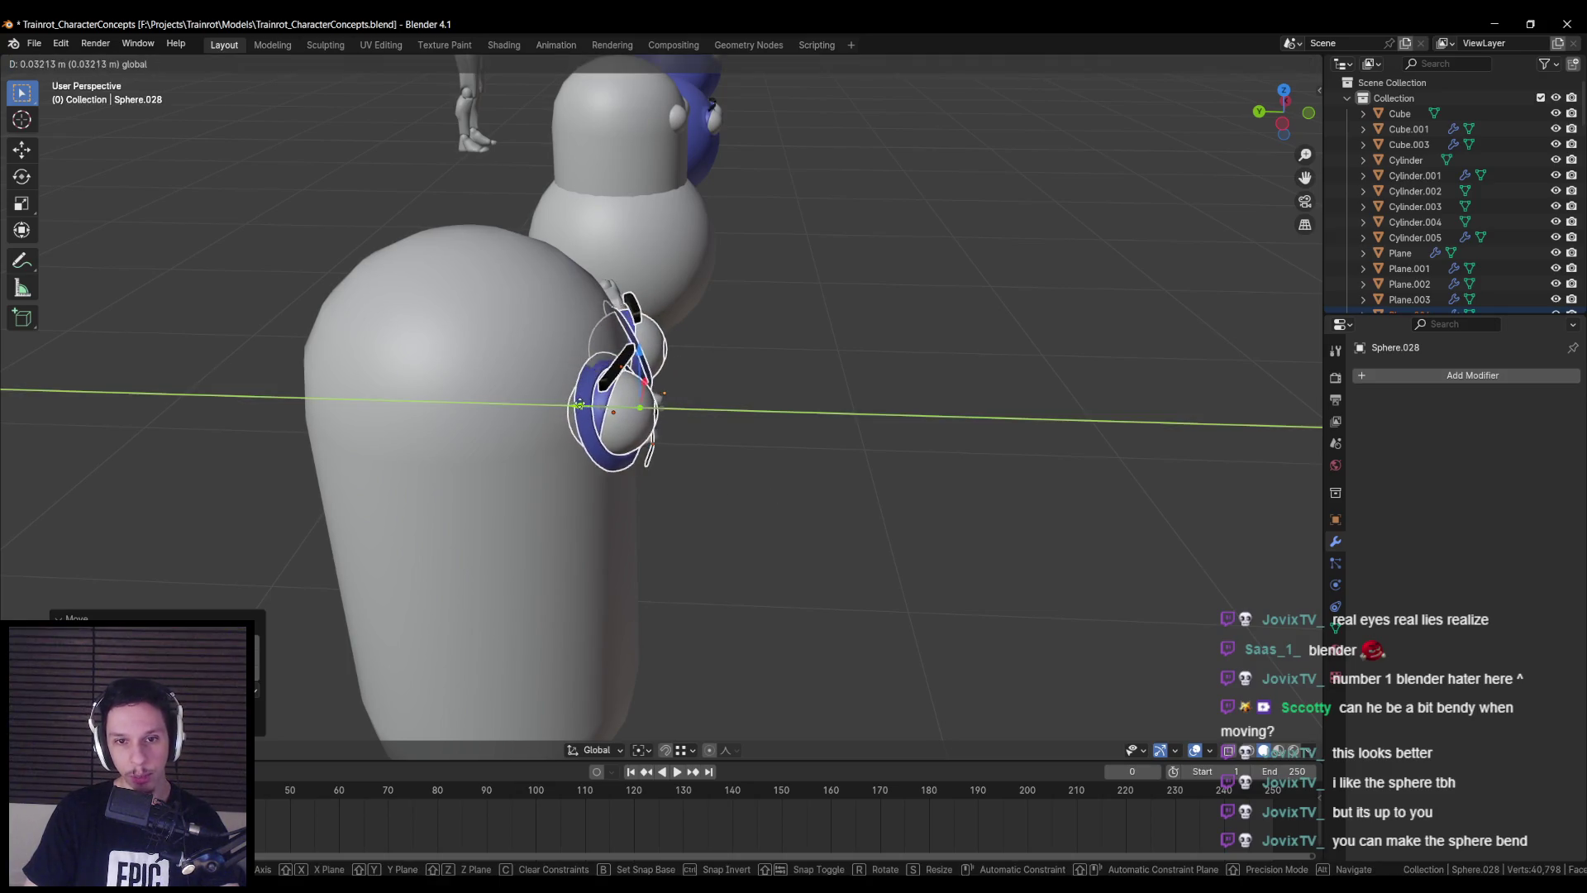
click(582, 404)
middle_drag(582, 404, 423, 424)
mouse_move(651, 469)
middle_down()
mouse_move(495, 441)
mouse_move(623, 413)
mouse_move(632, 451)
middle_up()
- Copy the 14 selected face objects to the clipboard, then undo twice
scroll(627, 453, down, 5)
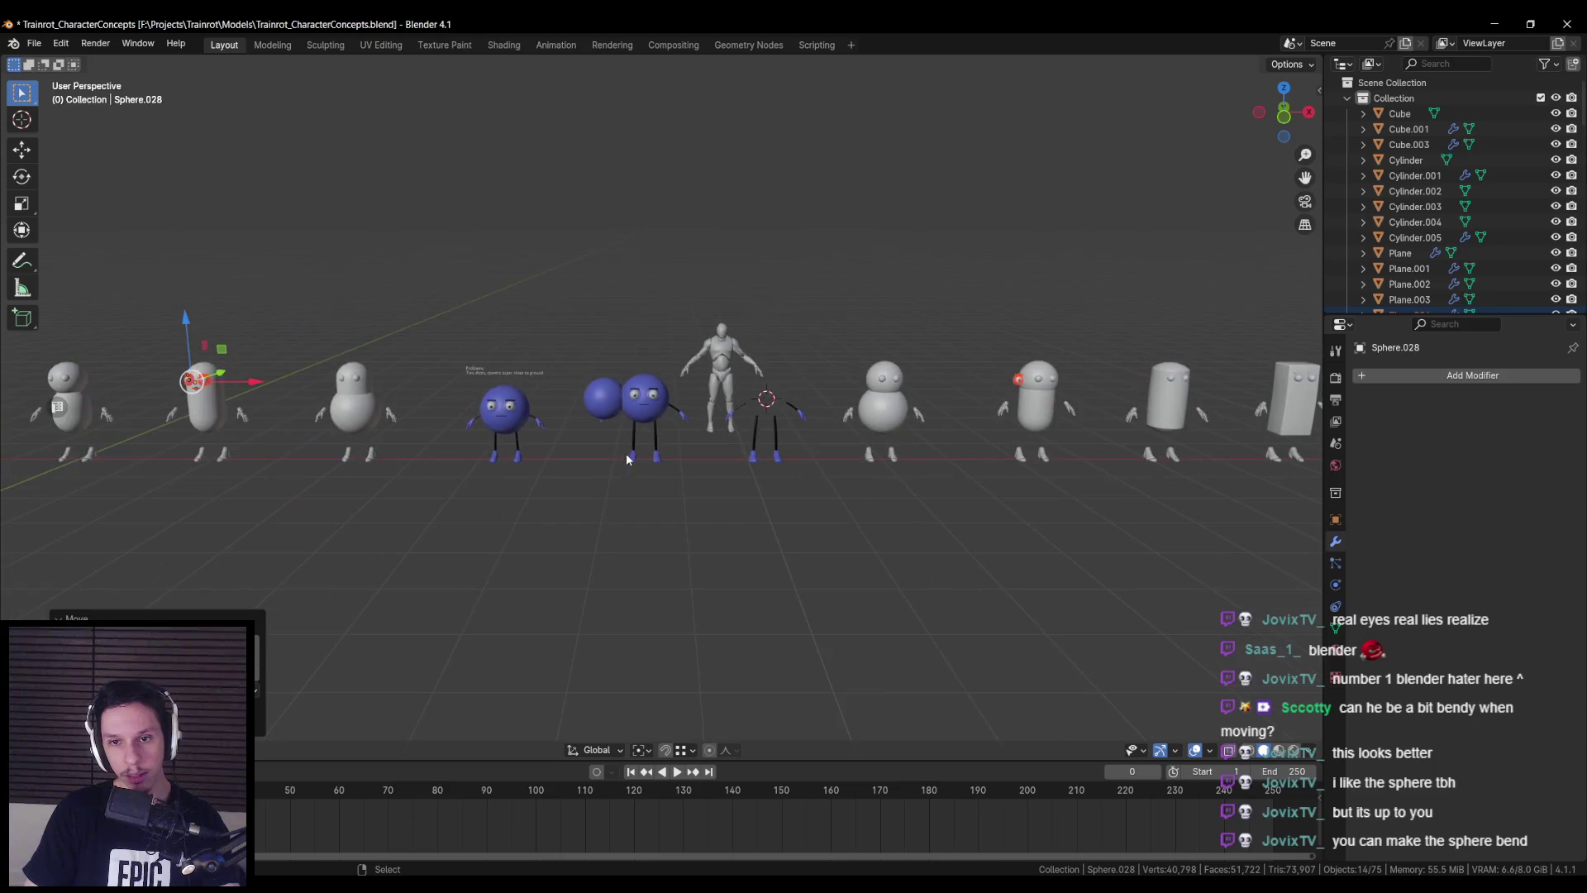
scroll(622, 451, up, 5)
scroll(621, 451, down, 2)
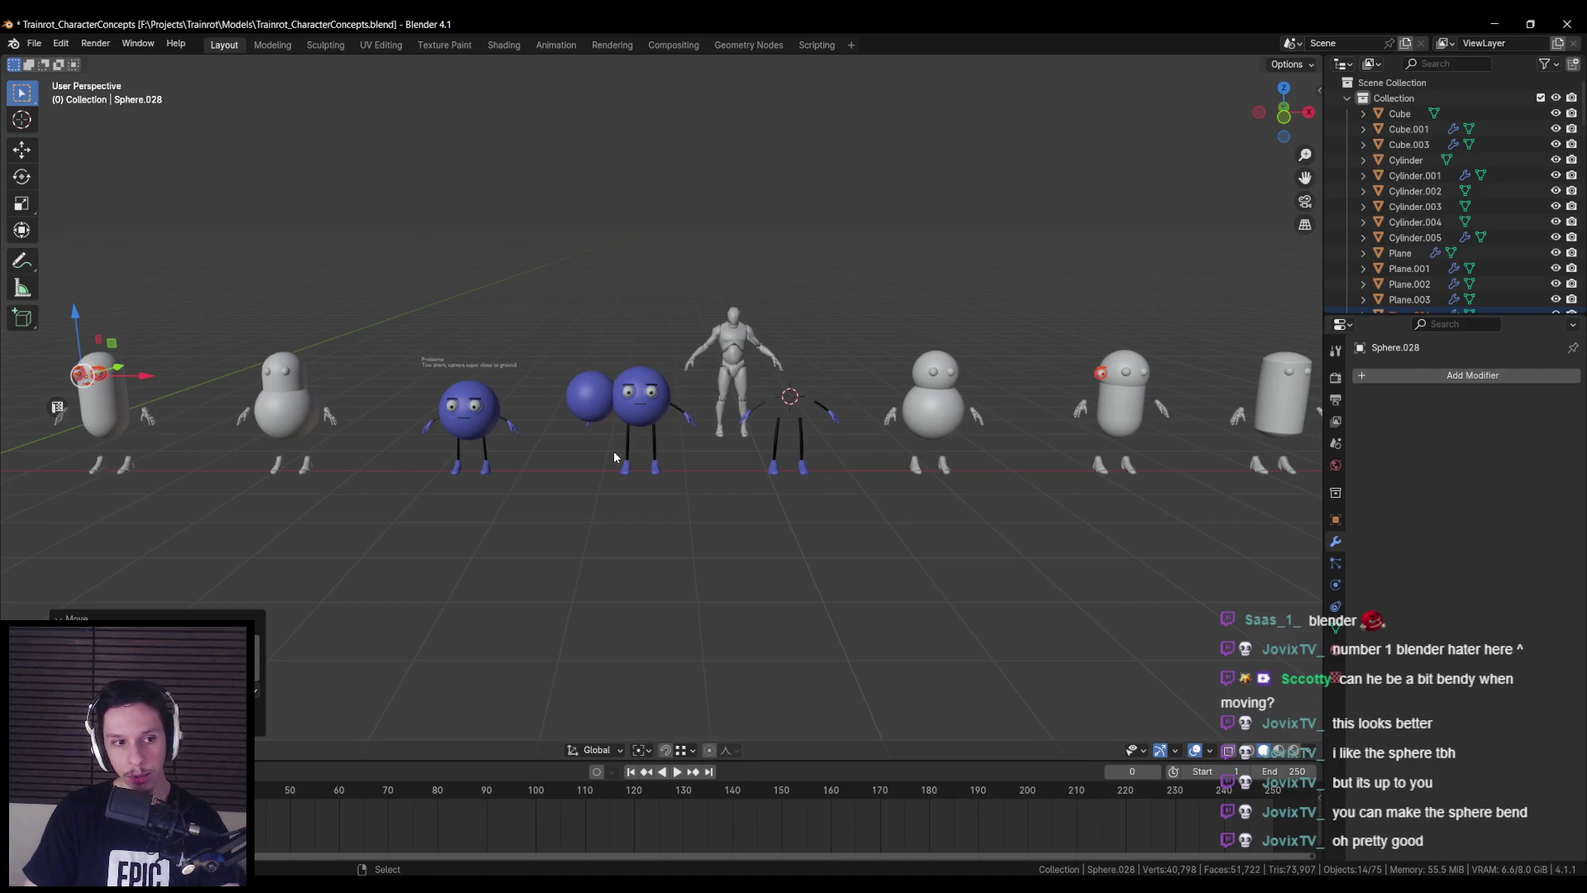
key(ctrl+c)
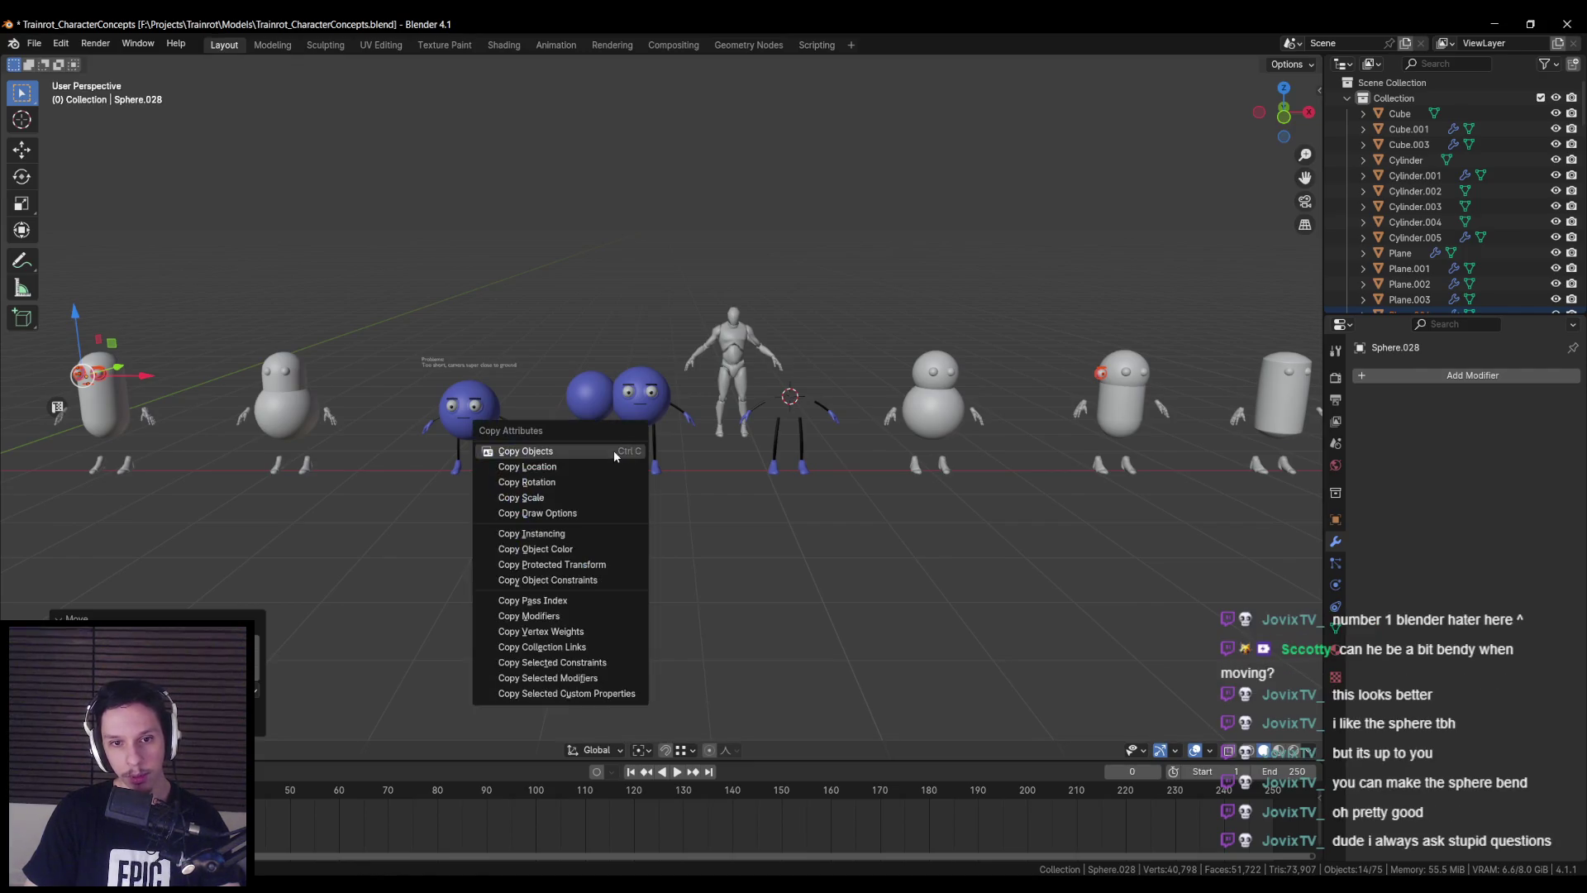
click(614, 450)
key(ctrl+z)
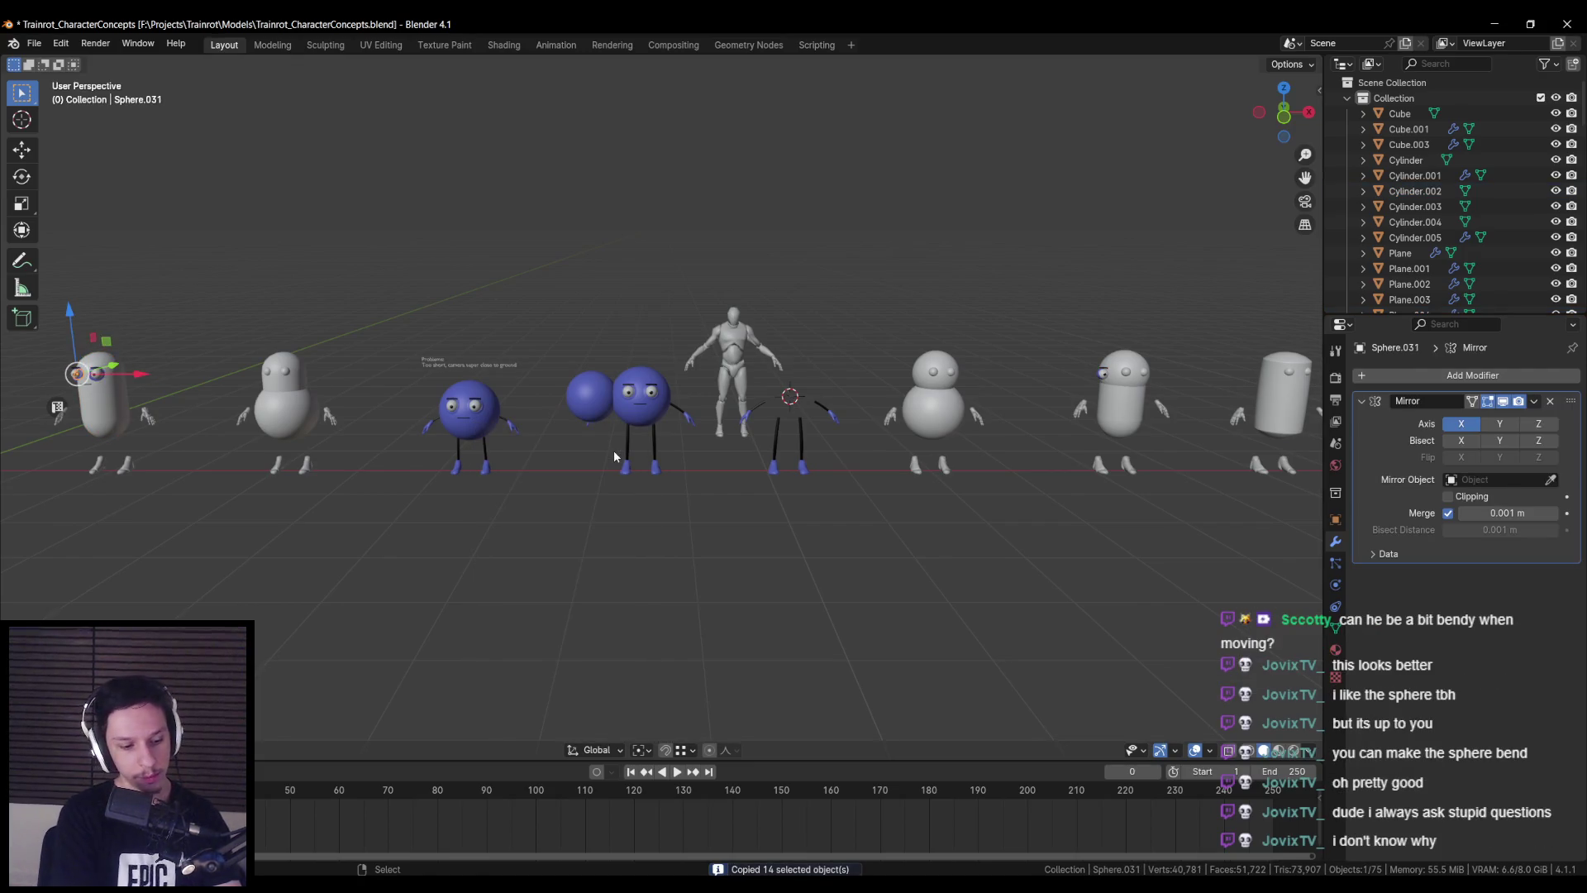
key(ctrl+z)
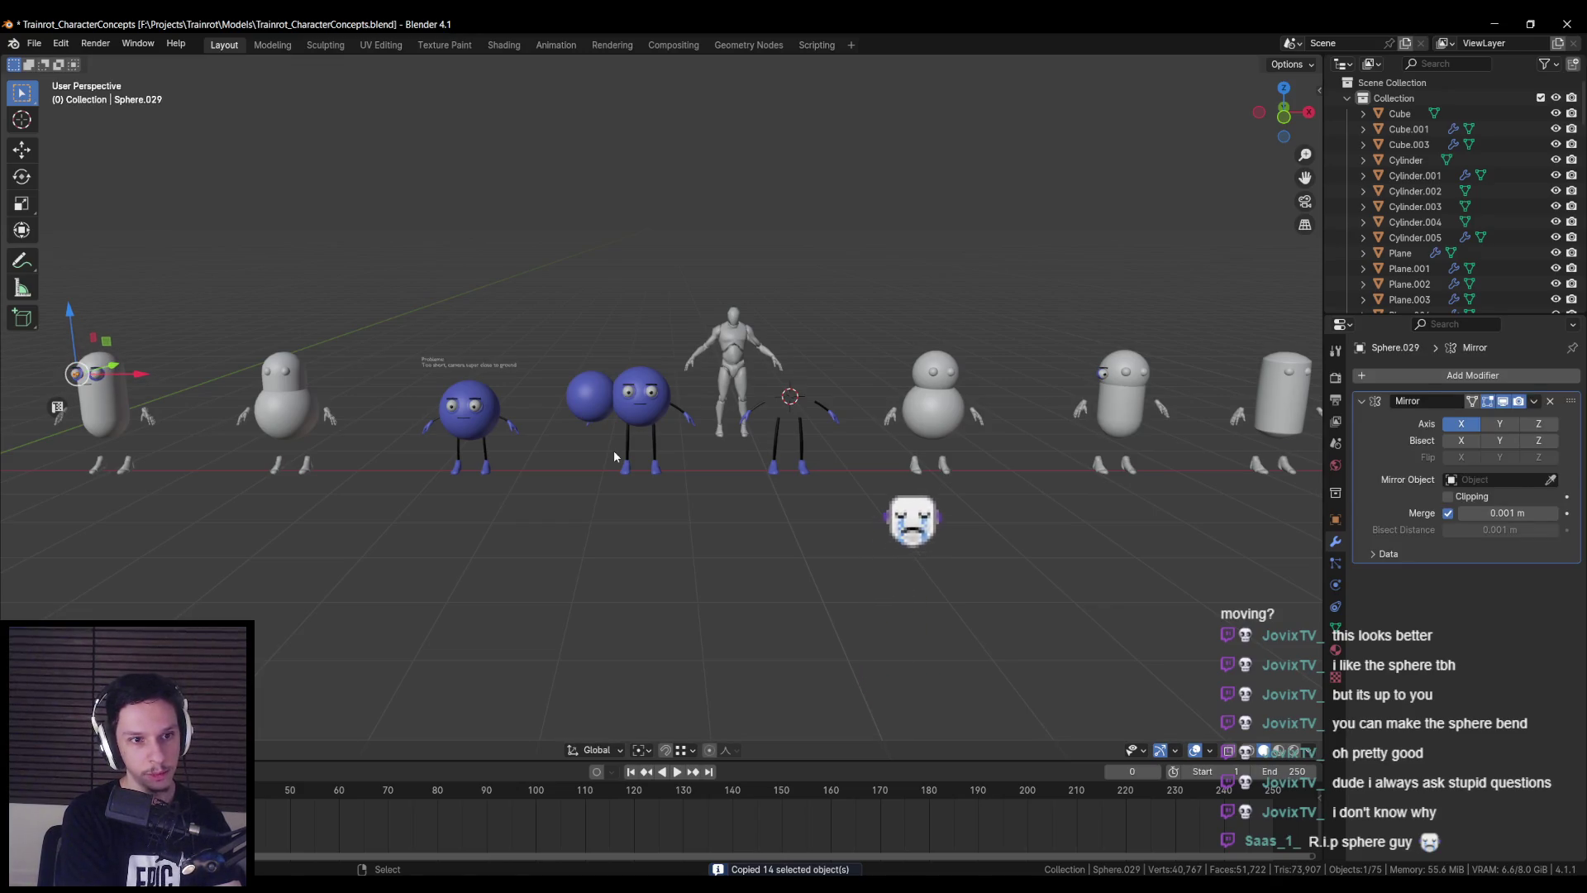
- Undo the recent sphere edits back to before the extra sphere was added
key(ctrl+z)
key(ctrl+z)
key(ctrl+z)
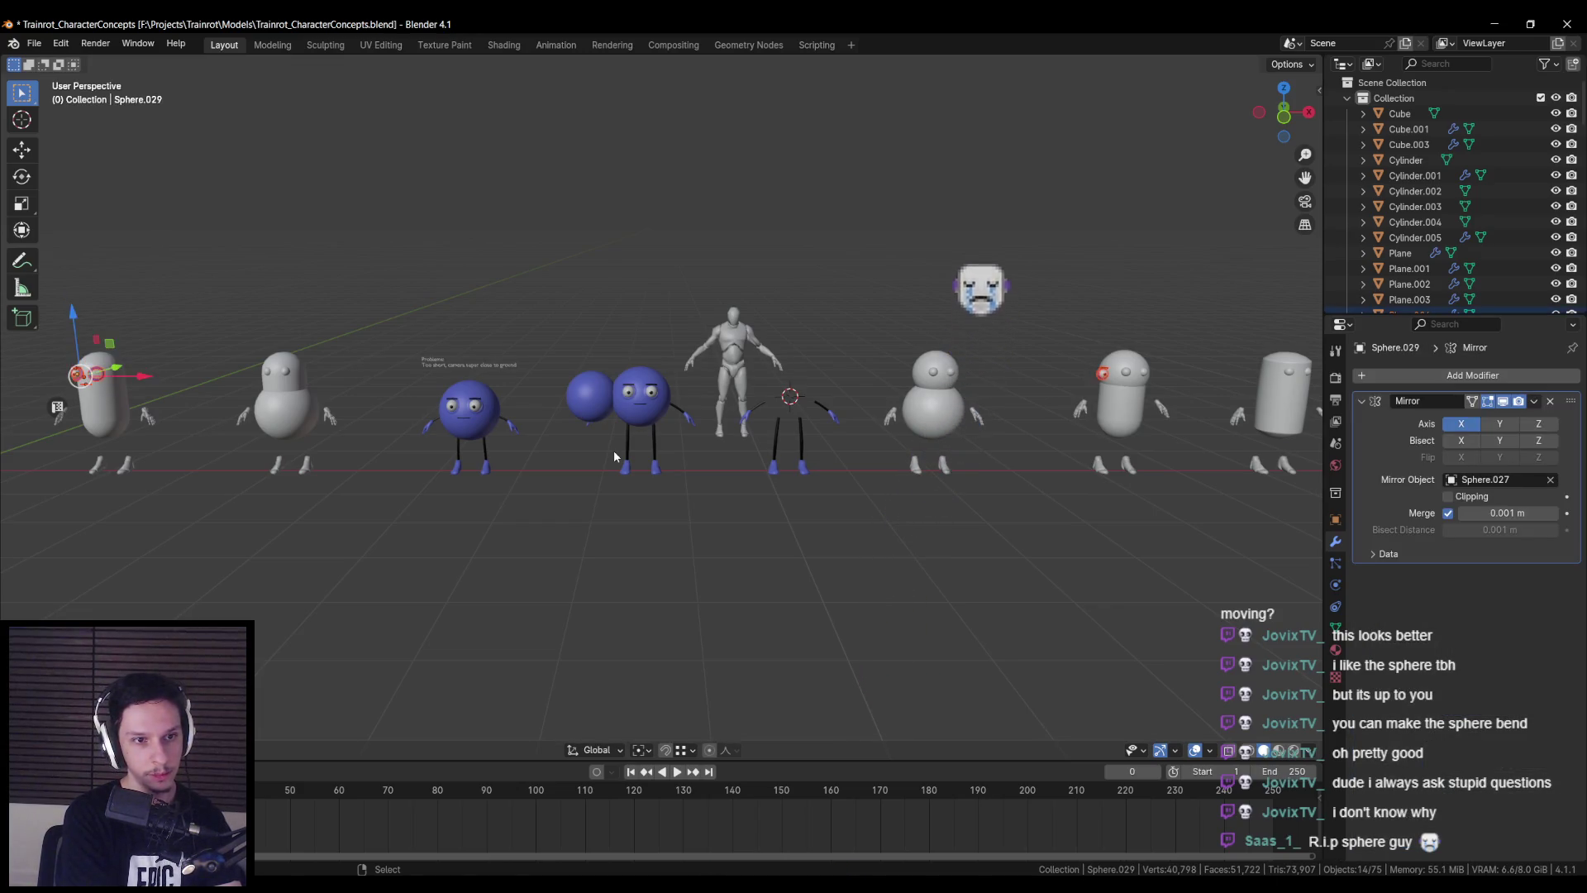
key(ctrl+z)
key(ctrl+z)
key(ctrl+z)
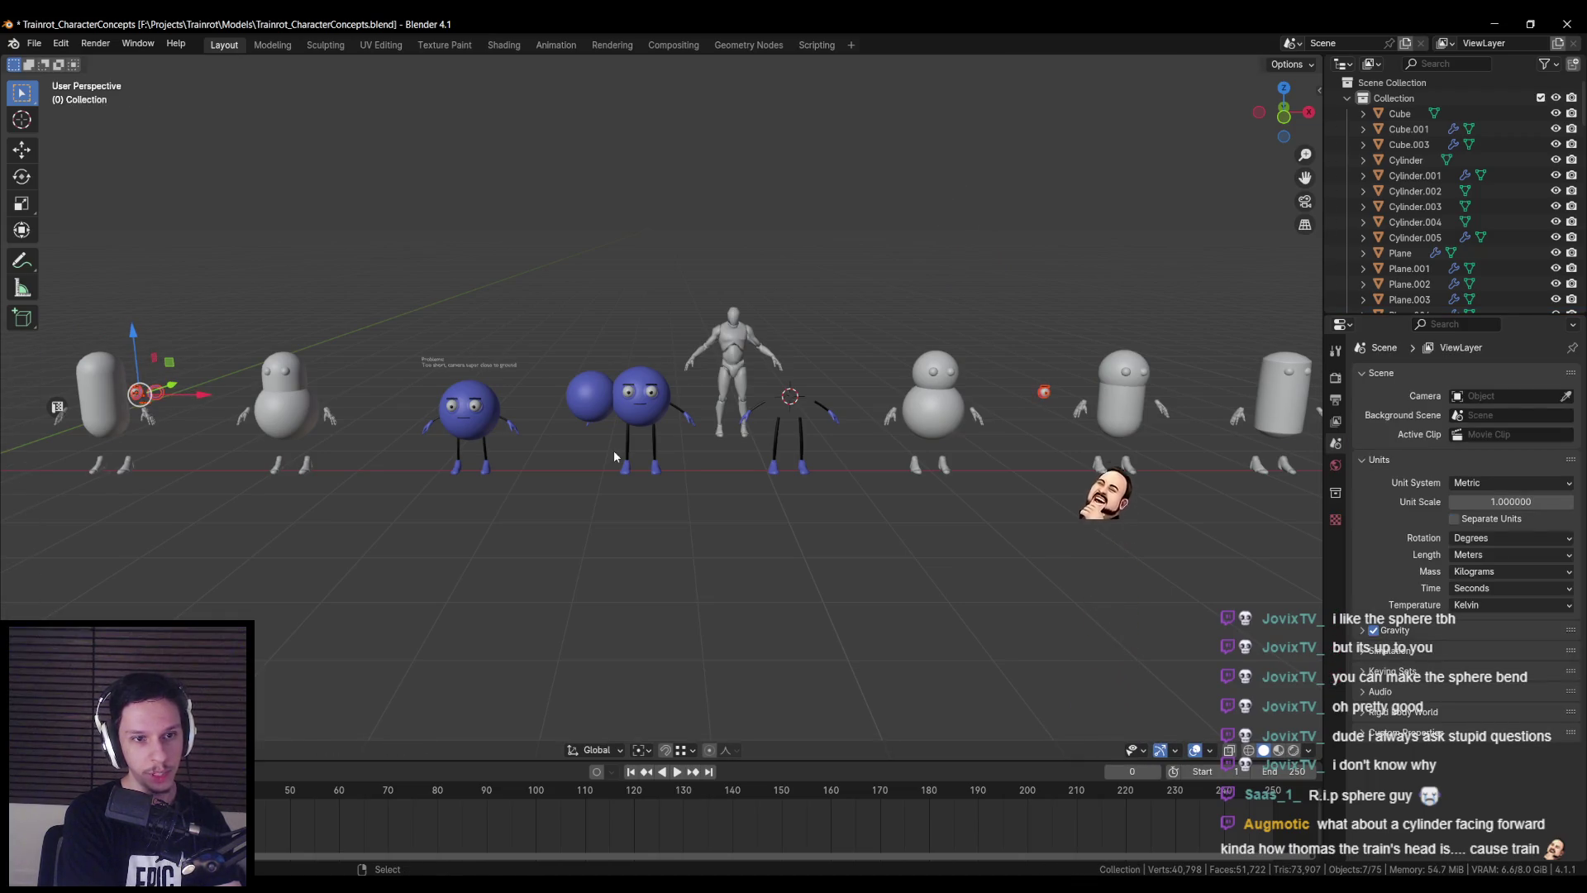
key(ctrl+z)
key(ctrl+z)
- Paste the copied cartoon face parts onto the capsule character
scroll(661, 461, up, 7)
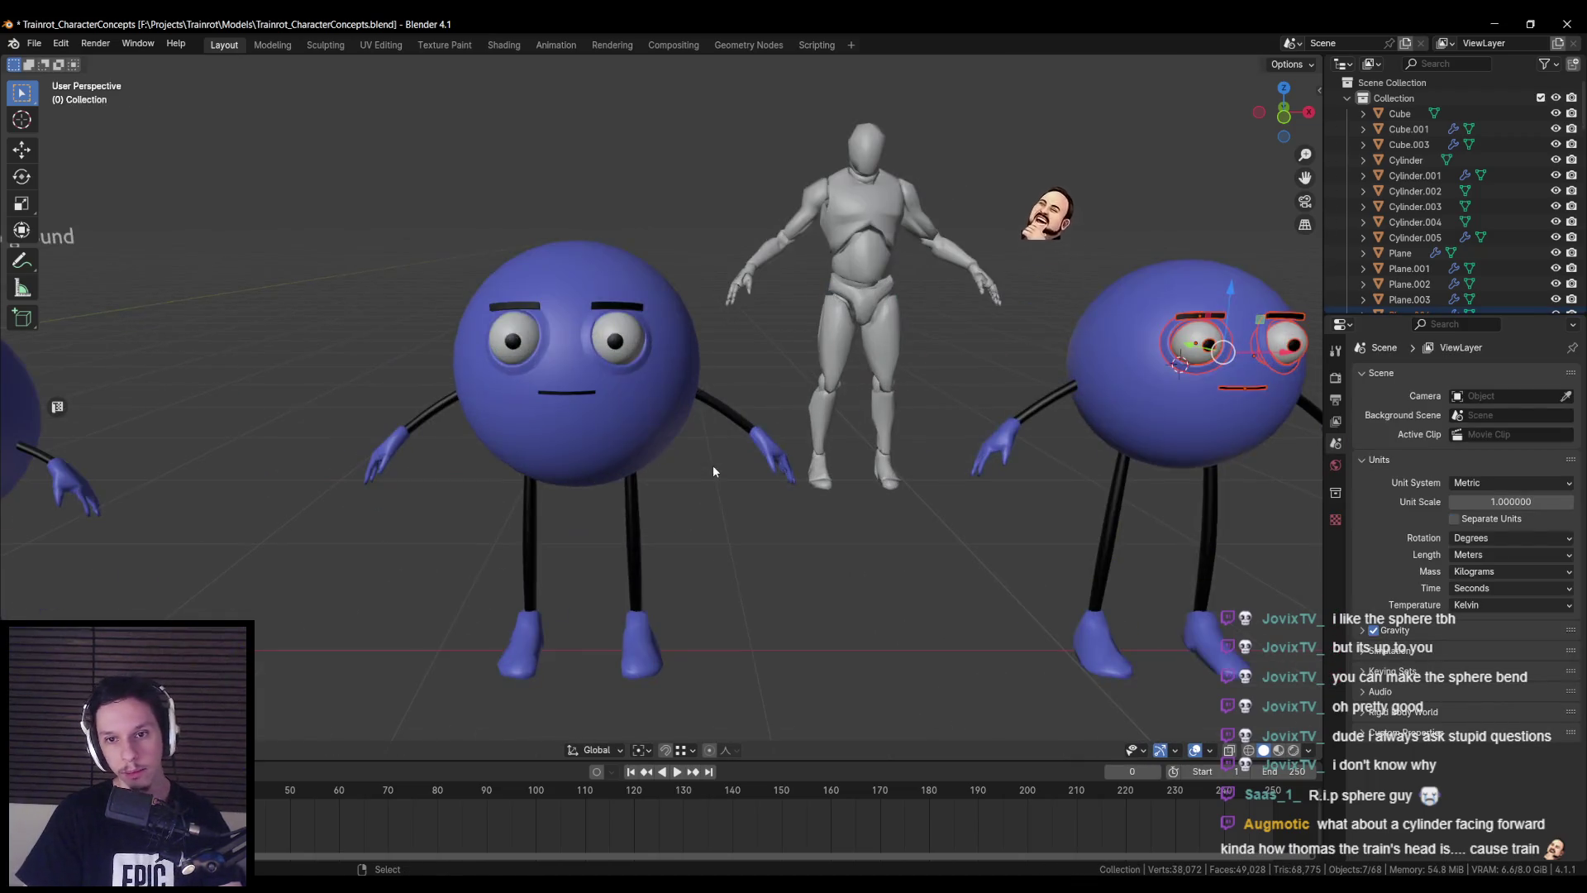
scroll(727, 461, down, 7)
click(745, 465)
mouse_move(746, 466)
middle_down()
mouse_move(384, 489)
mouse_move(340, 544)
mouse_move(948, 541)
mouse_move(739, 539)
mouse_move(642, 394)
middle_up()
key(ctrl+v)
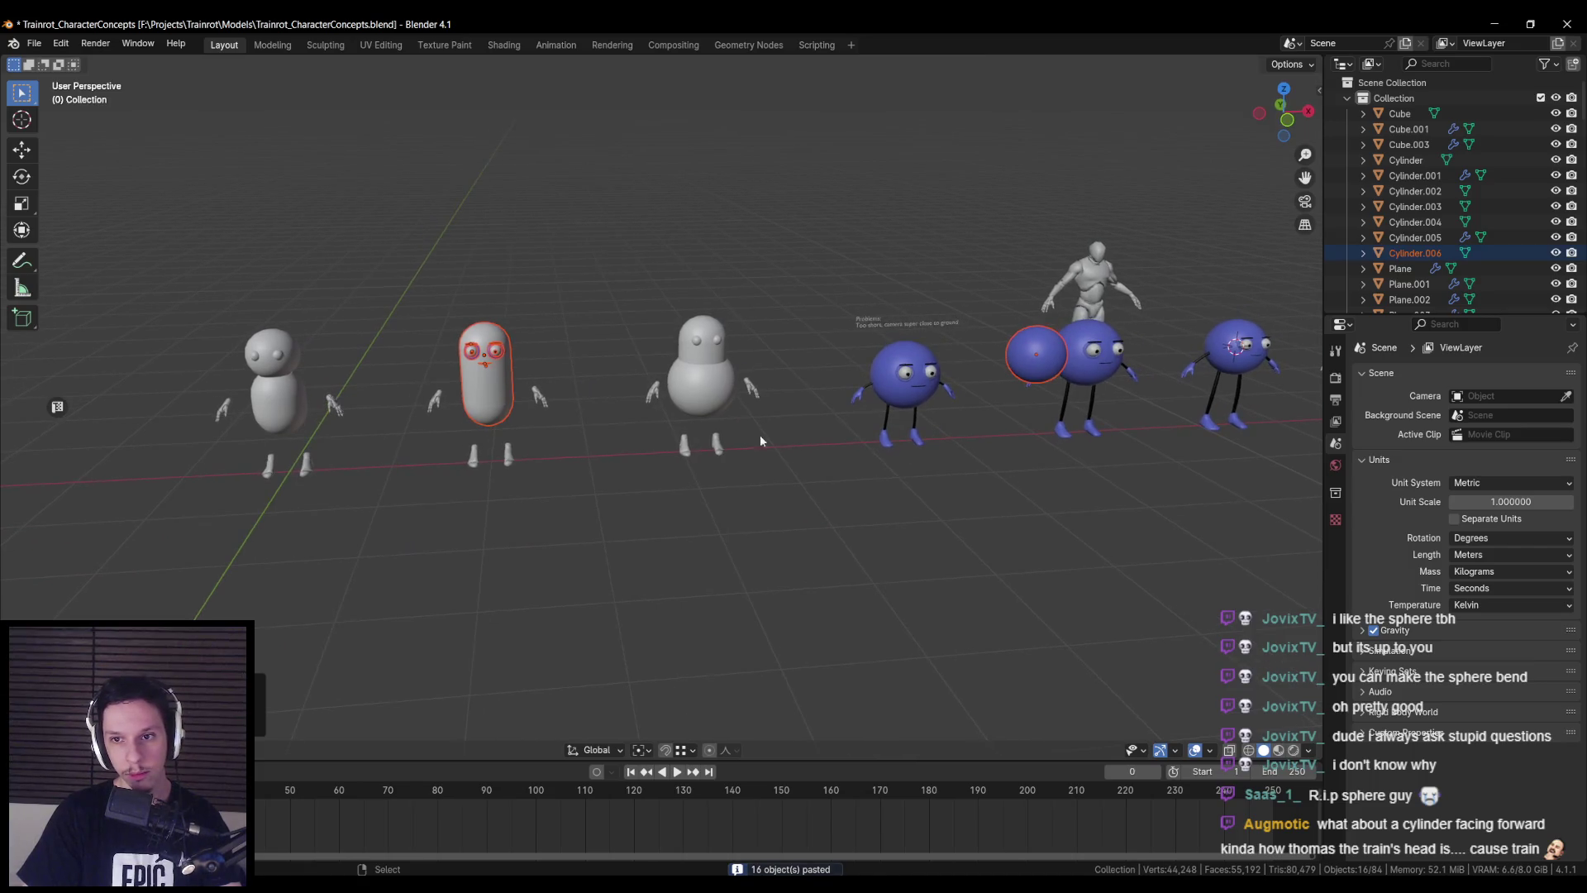
- In wireframe view, delete the stray sphere overlapping the face
scroll(1012, 415, down, 1)
key(shift+z)
key(shift+z)
click(959, 400)
key(Delete)
scroll(579, 397, up, 10)
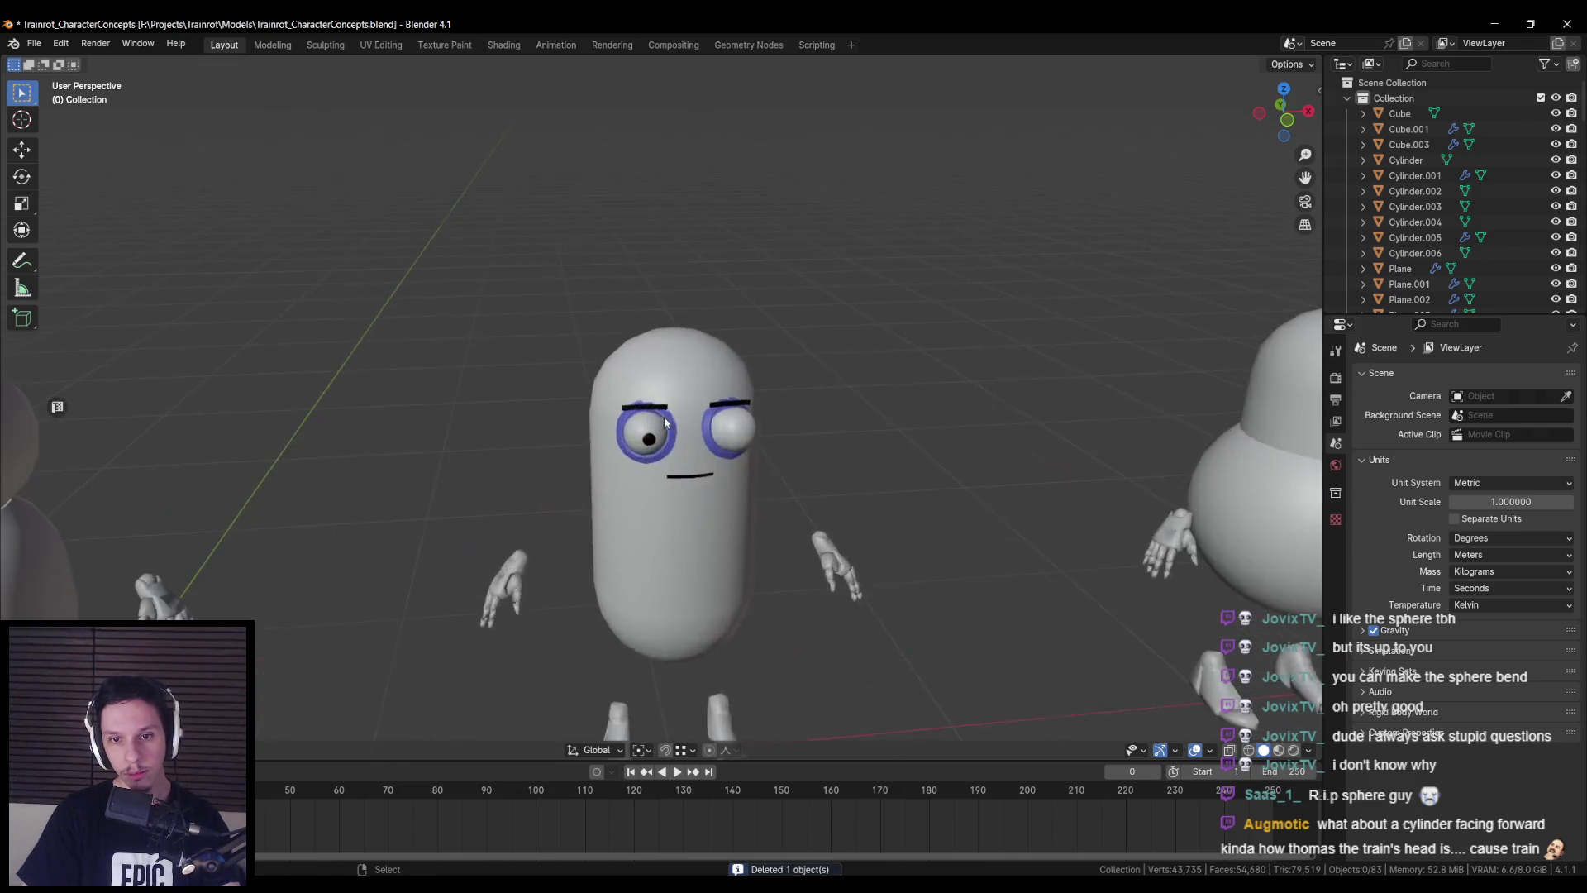
- Delete the duplicate right eye sphere
click(990, 508)
scroll(988, 506, down, 8)
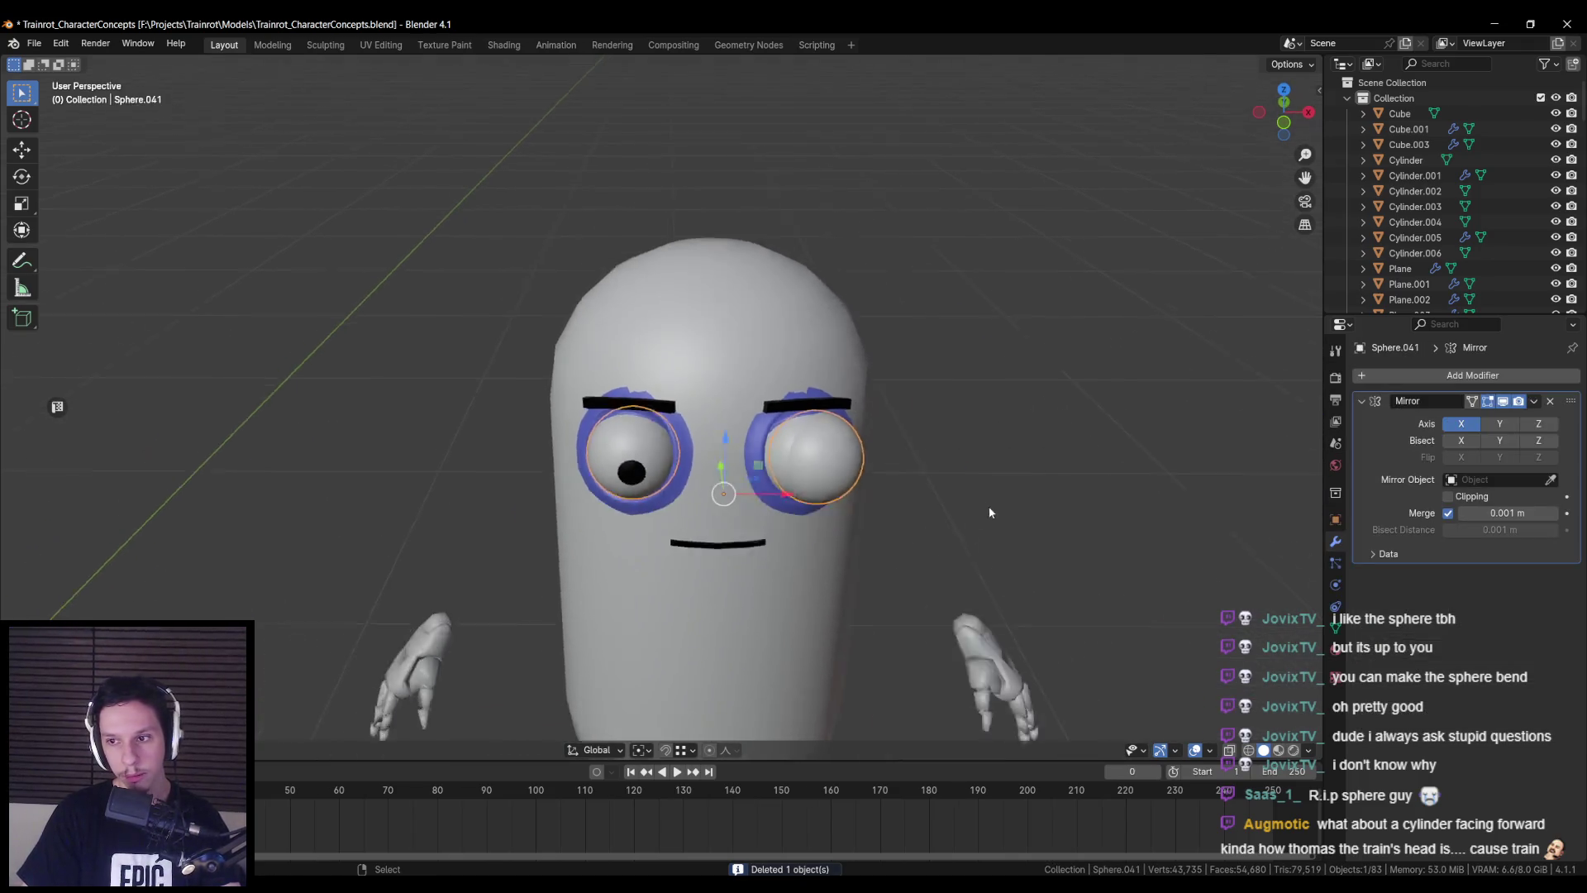
mouse_move(1089, 483)
shift+middle_down()
mouse_move(951, 485)
mouse_move(1289, 477)
shift+middle_up()
scroll(964, 474, down, 4)
scroll(823, 394, up, 6)
scroll(597, 441, up, 2)
key(g)
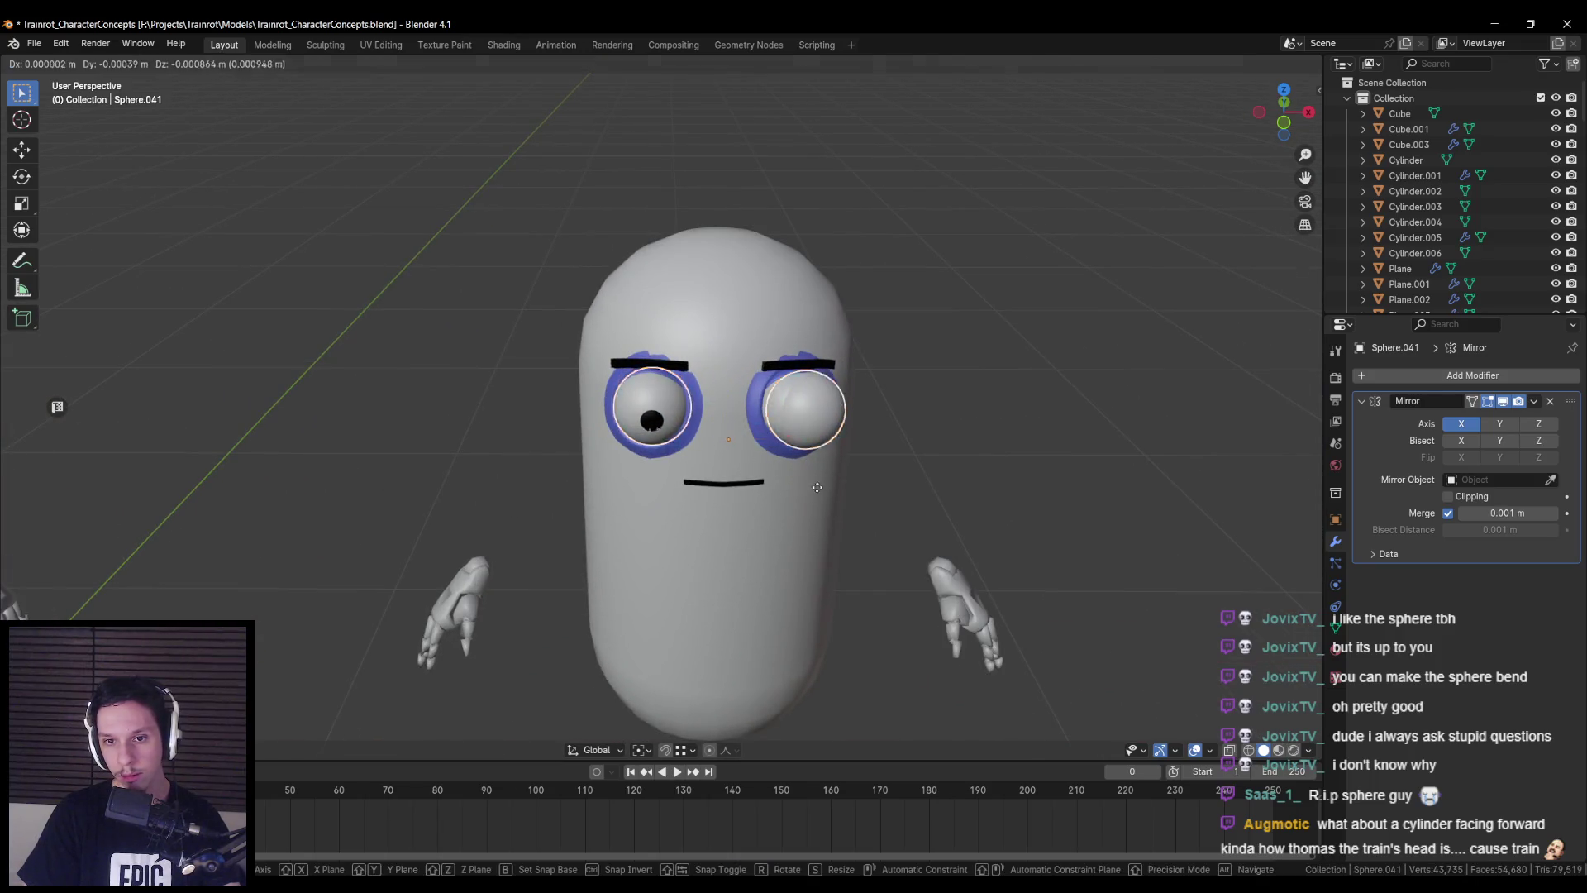
right_click(829, 621)
mouse_move(829, 621)
middle_down()
mouse_move(805, 492)
mouse_move(835, 498)
mouse_move(644, 503)
middle_up()
key(Delete)
scroll(645, 473, up, 2)
- Lower the pupils so they sit inside the eyes
click(648, 438)
key(g)
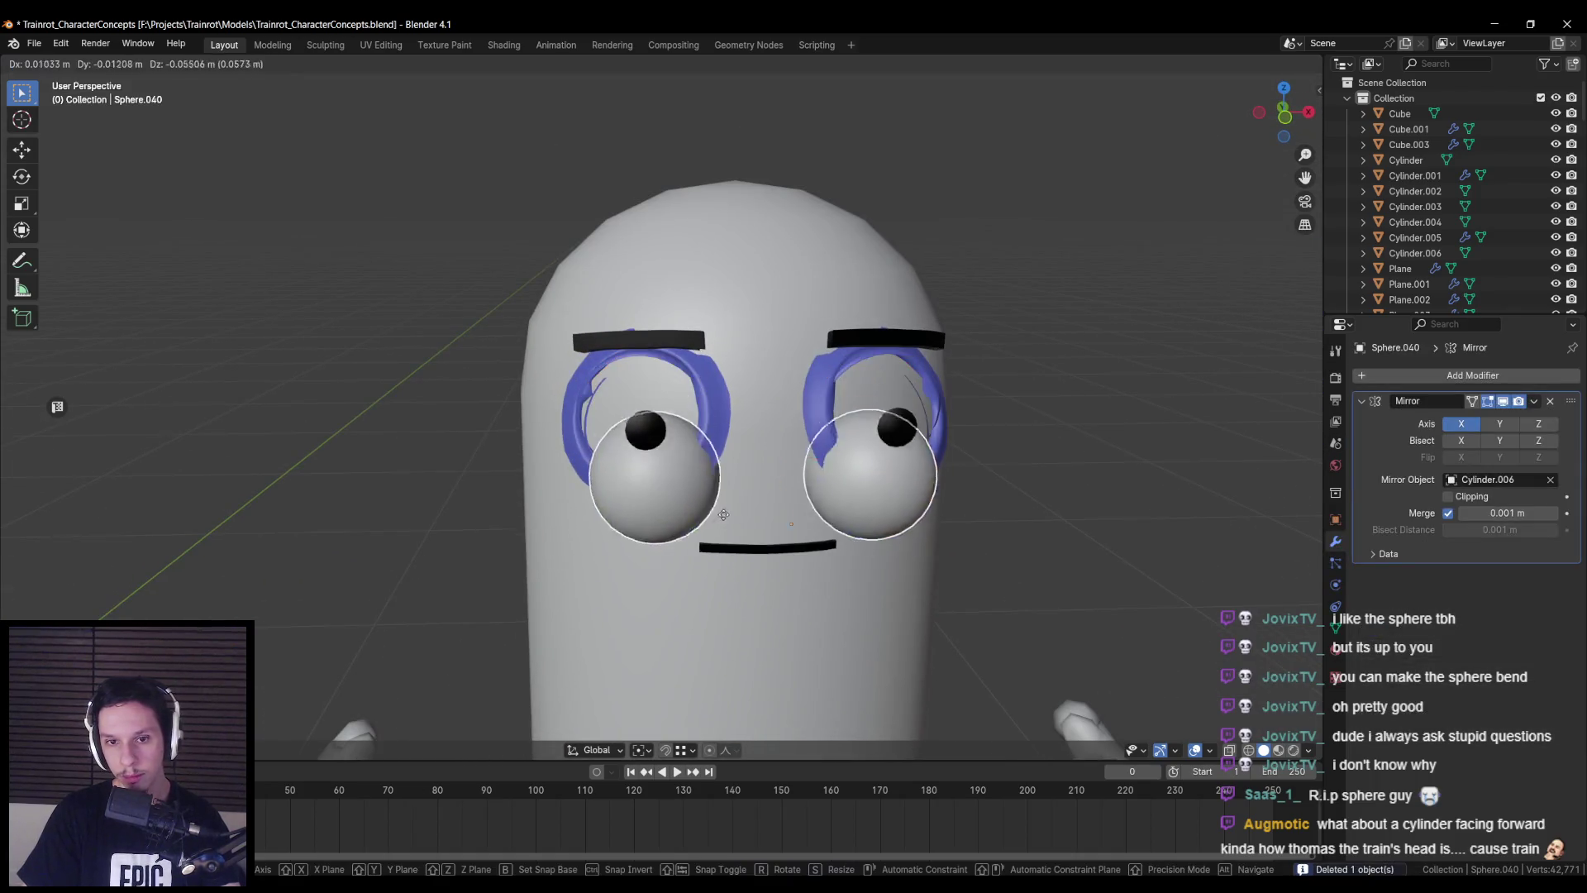
right_click(648, 445)
click(648, 438)
key(g)
right_click(775, 563)
key(g)
click(915, 484)
- Try moving the eyebrows and blue eye rings down, cancelling both moves
click(640, 341)
key(g)
right_click(671, 380)
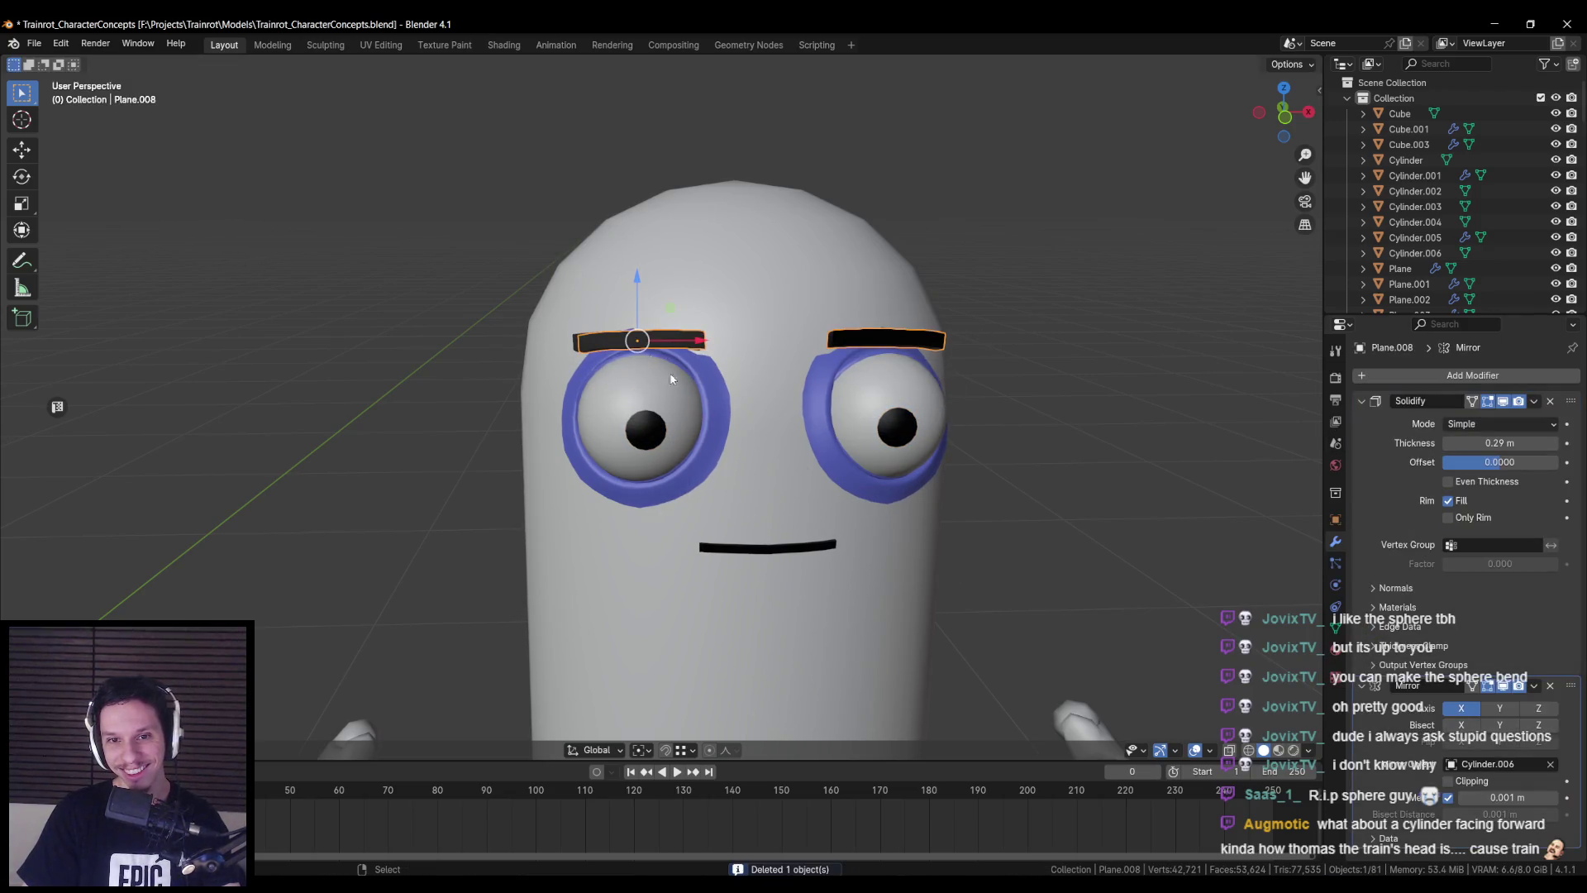
click(728, 515)
click(778, 459)
click(778, 459)
key(g)
right_click(793, 510)
- Cycle through the stacked eye parts and delete the extra sphere Sphere.034
click(693, 370)
click(692, 370)
click(720, 402)
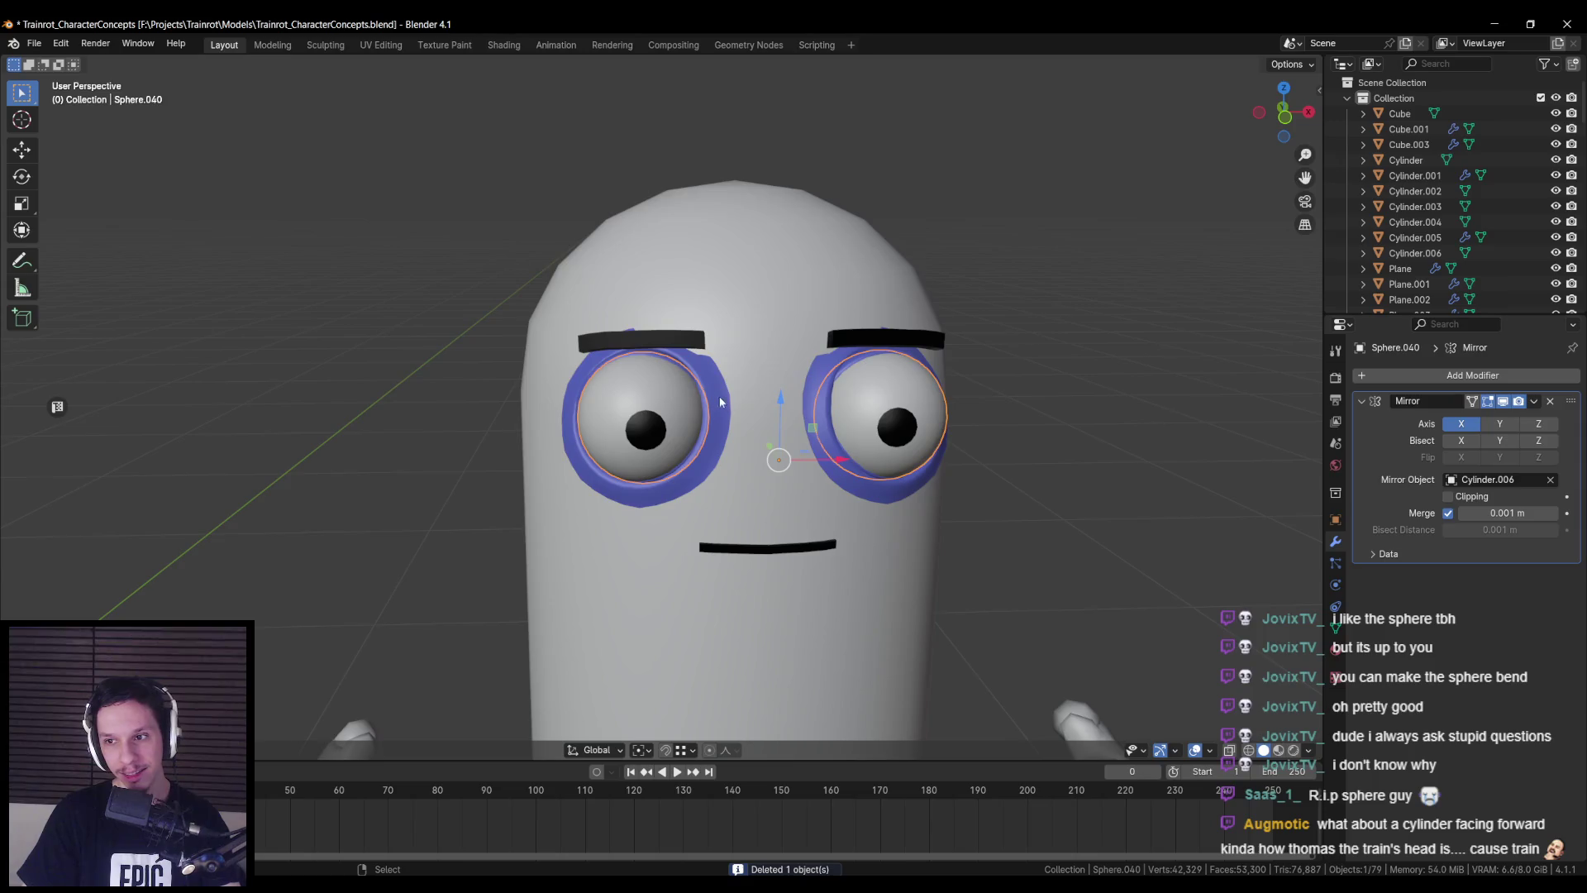
scroll(720, 402, up, 3)
middle_drag(720, 402, 727, 394)
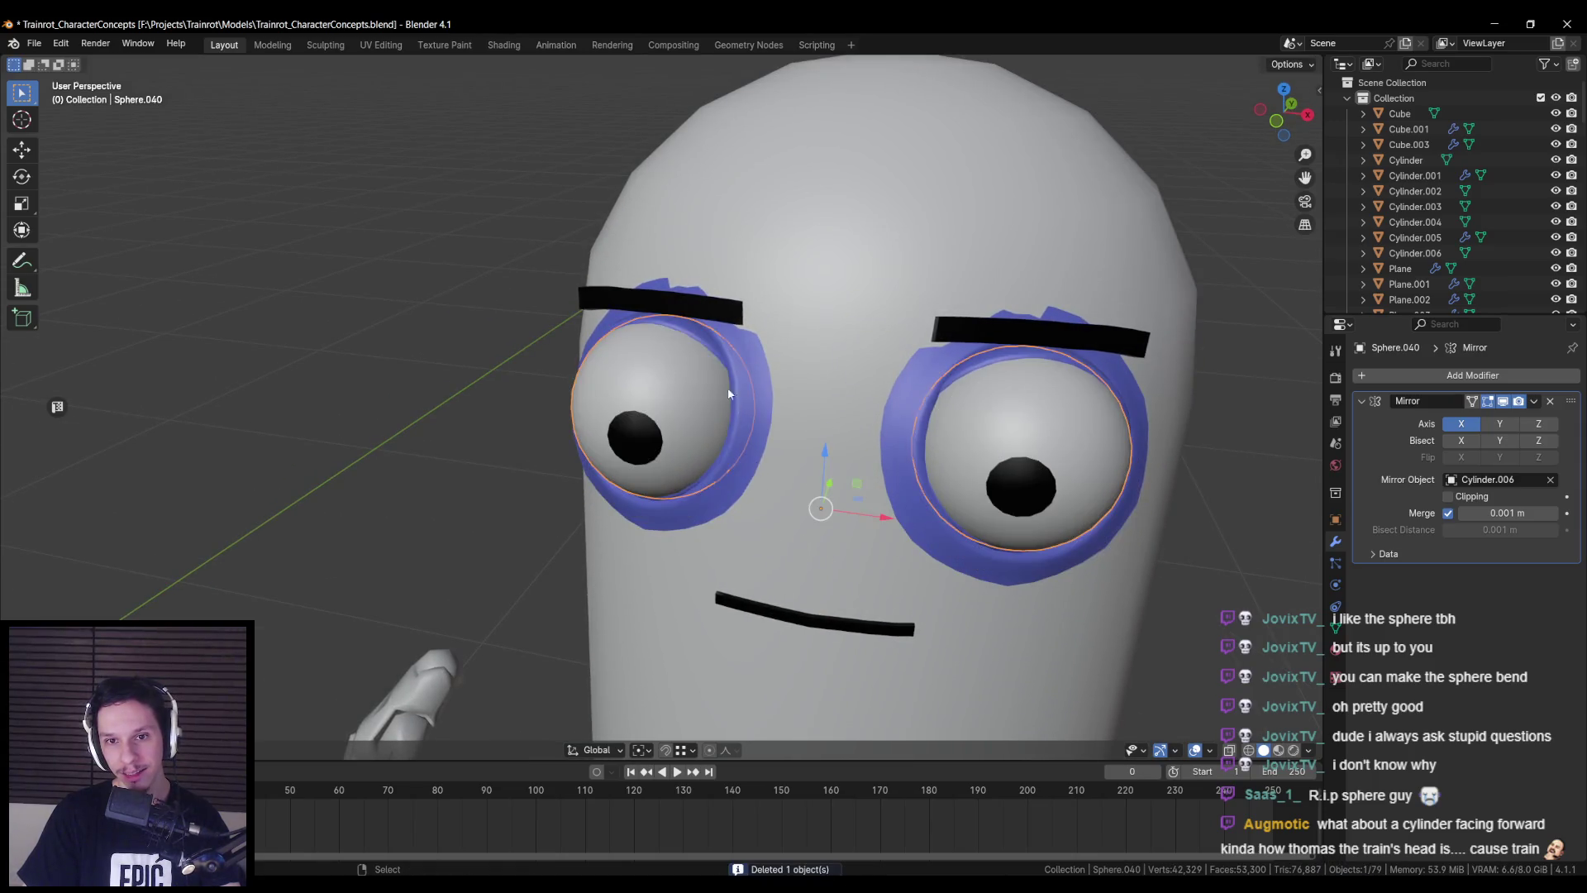
key(Delete)
- Find the hidden object overlapping eye ring Sphere.038 and delete it
click(681, 509)
middle_drag(682, 509, 678, 519)
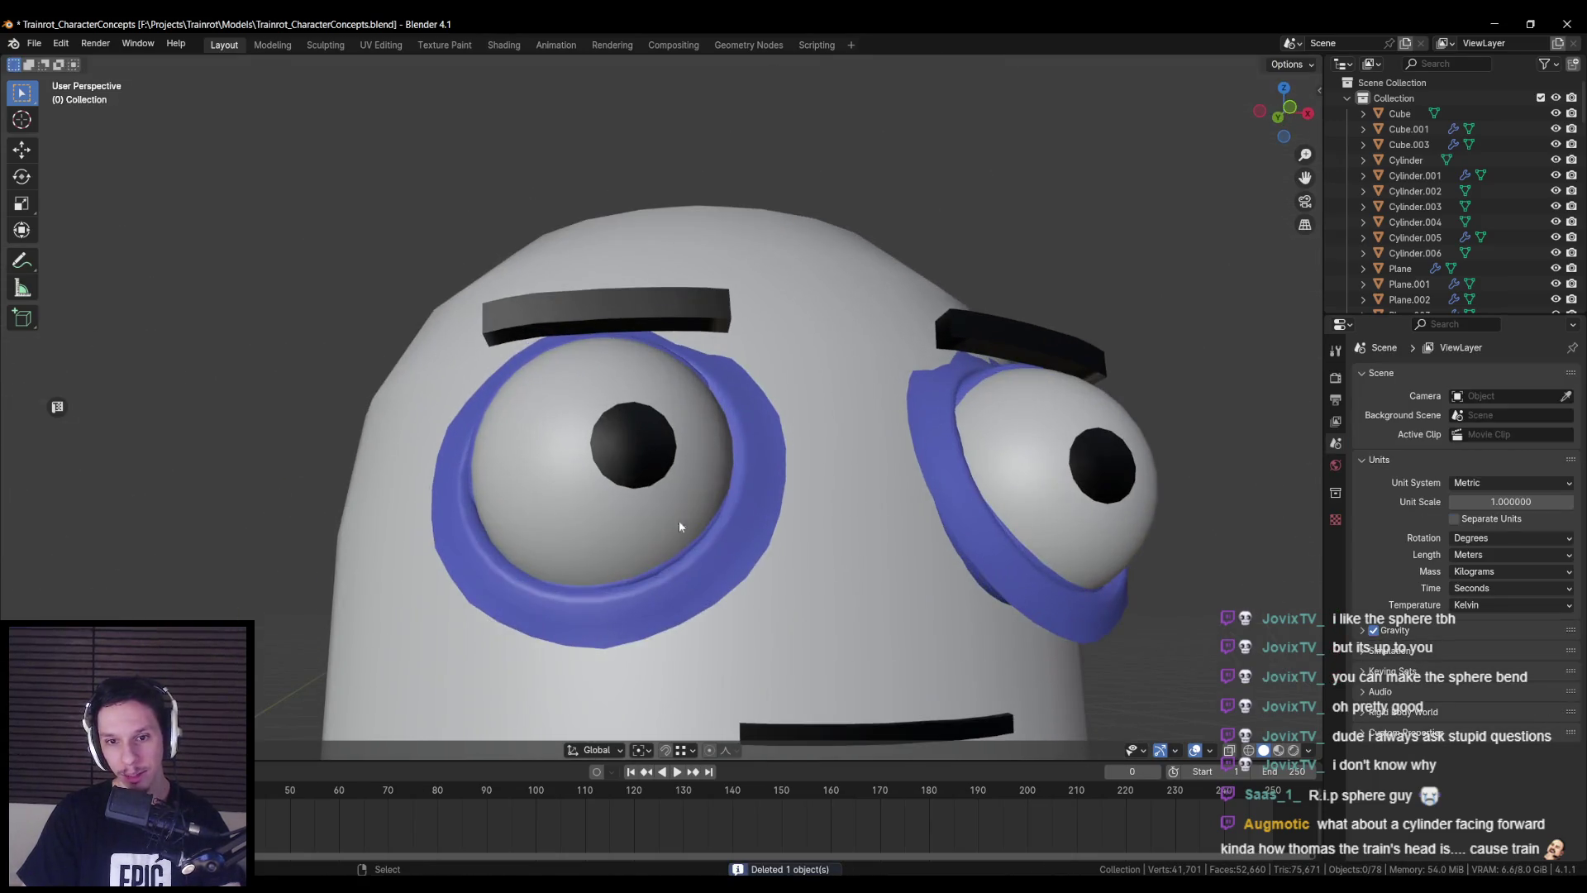
click(627, 581)
key(g)
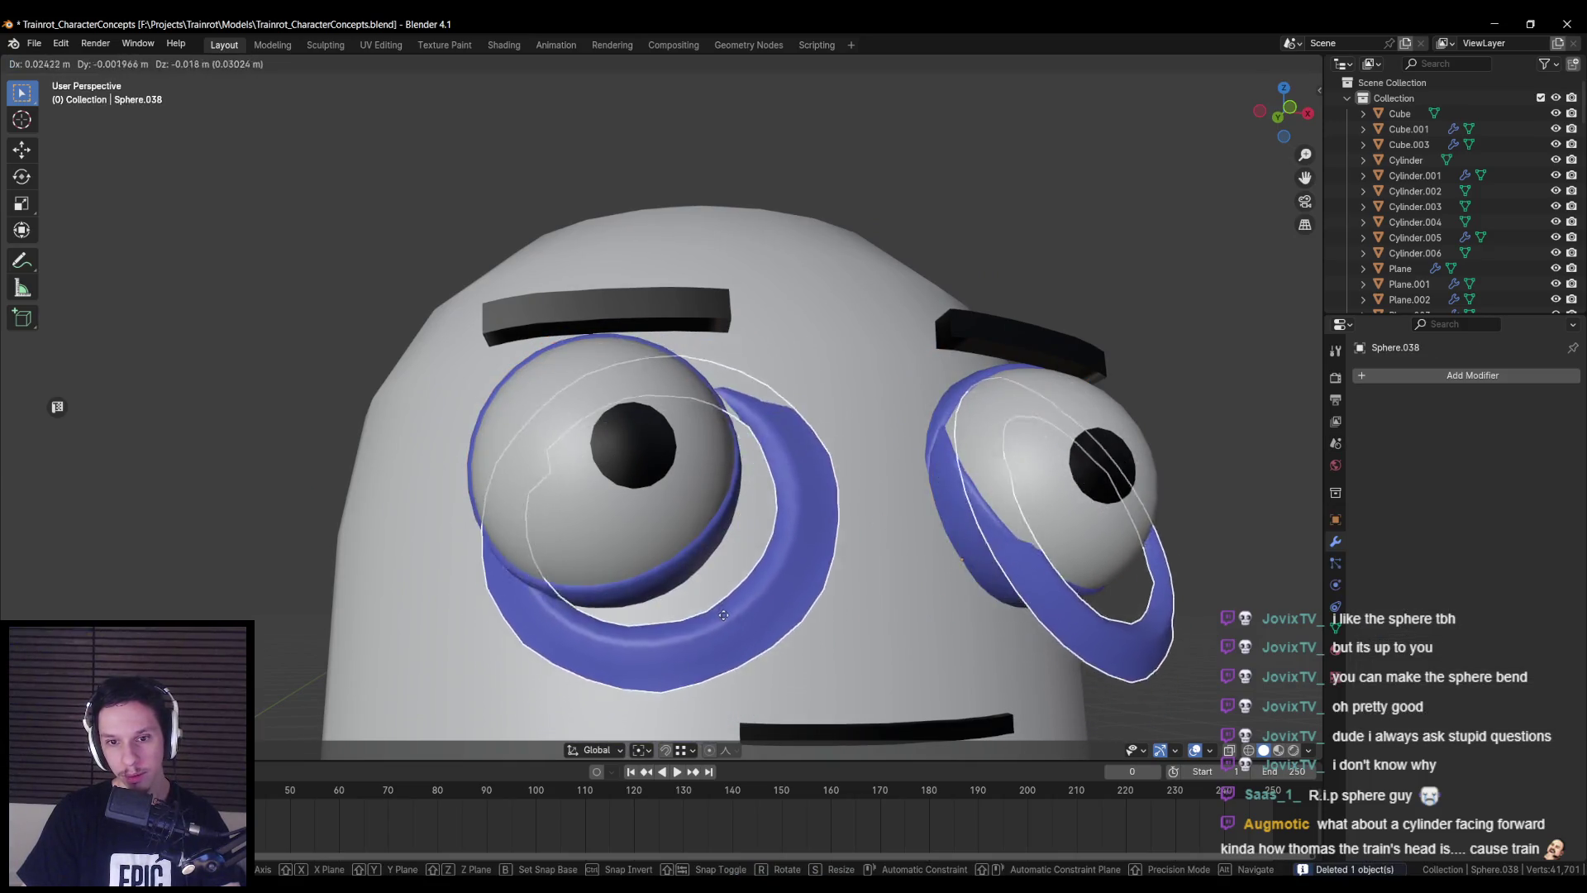
right_click(672, 562)
click(672, 567)
click(677, 562)
key(Delete)
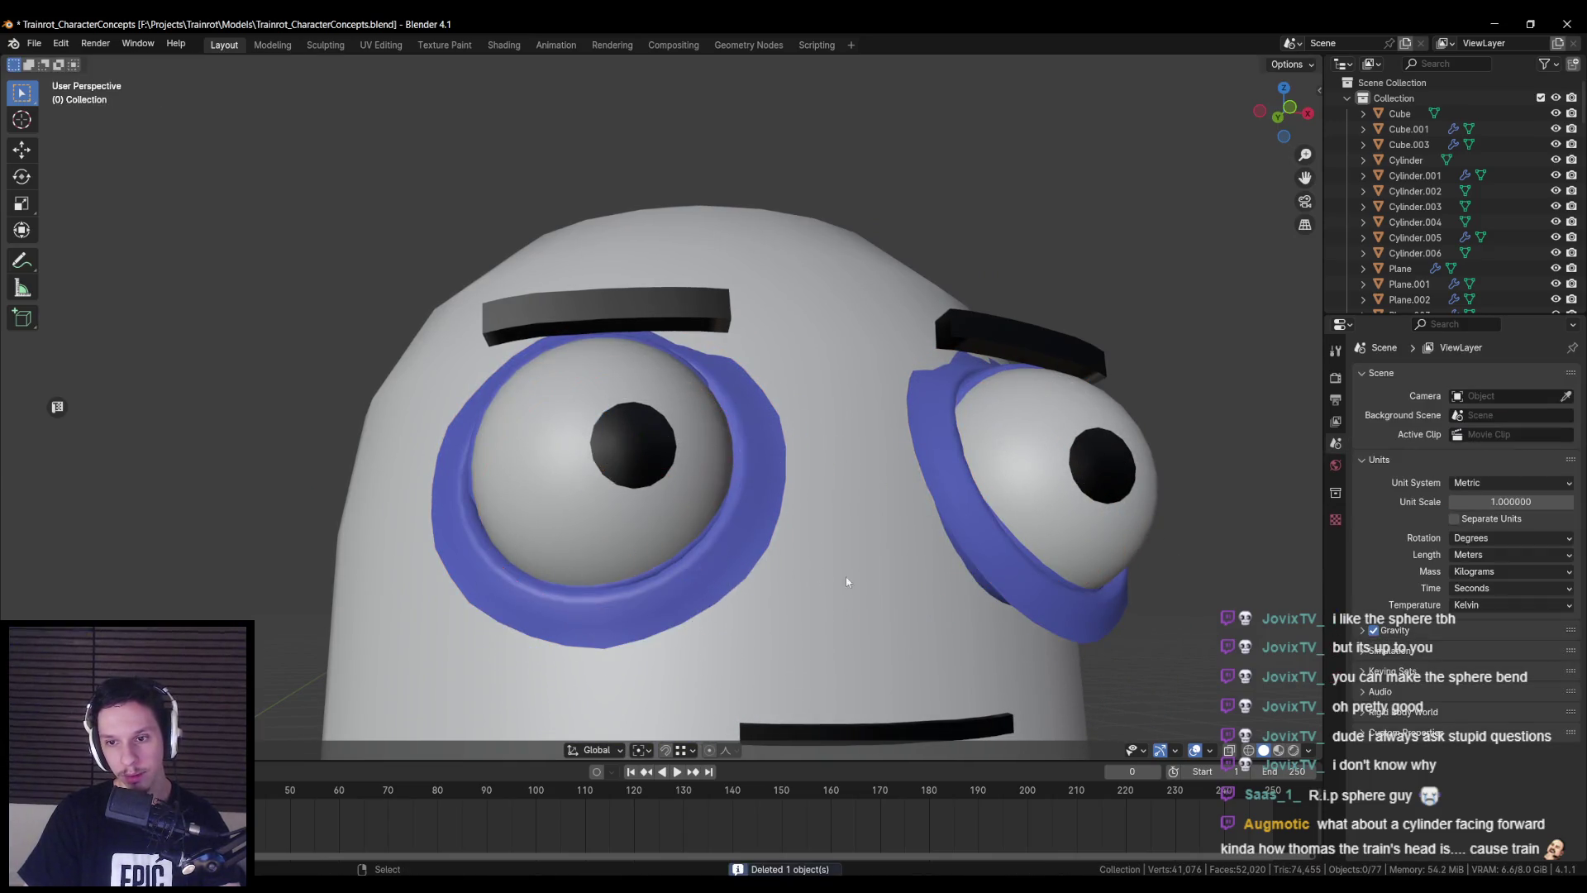
scroll(839, 591, down, 5)
- Test moving eye ring Sphere.038, then cancel the move
click(830, 609)
key(g)
right_click(736, 658)
scroll(736, 658, down, 3)
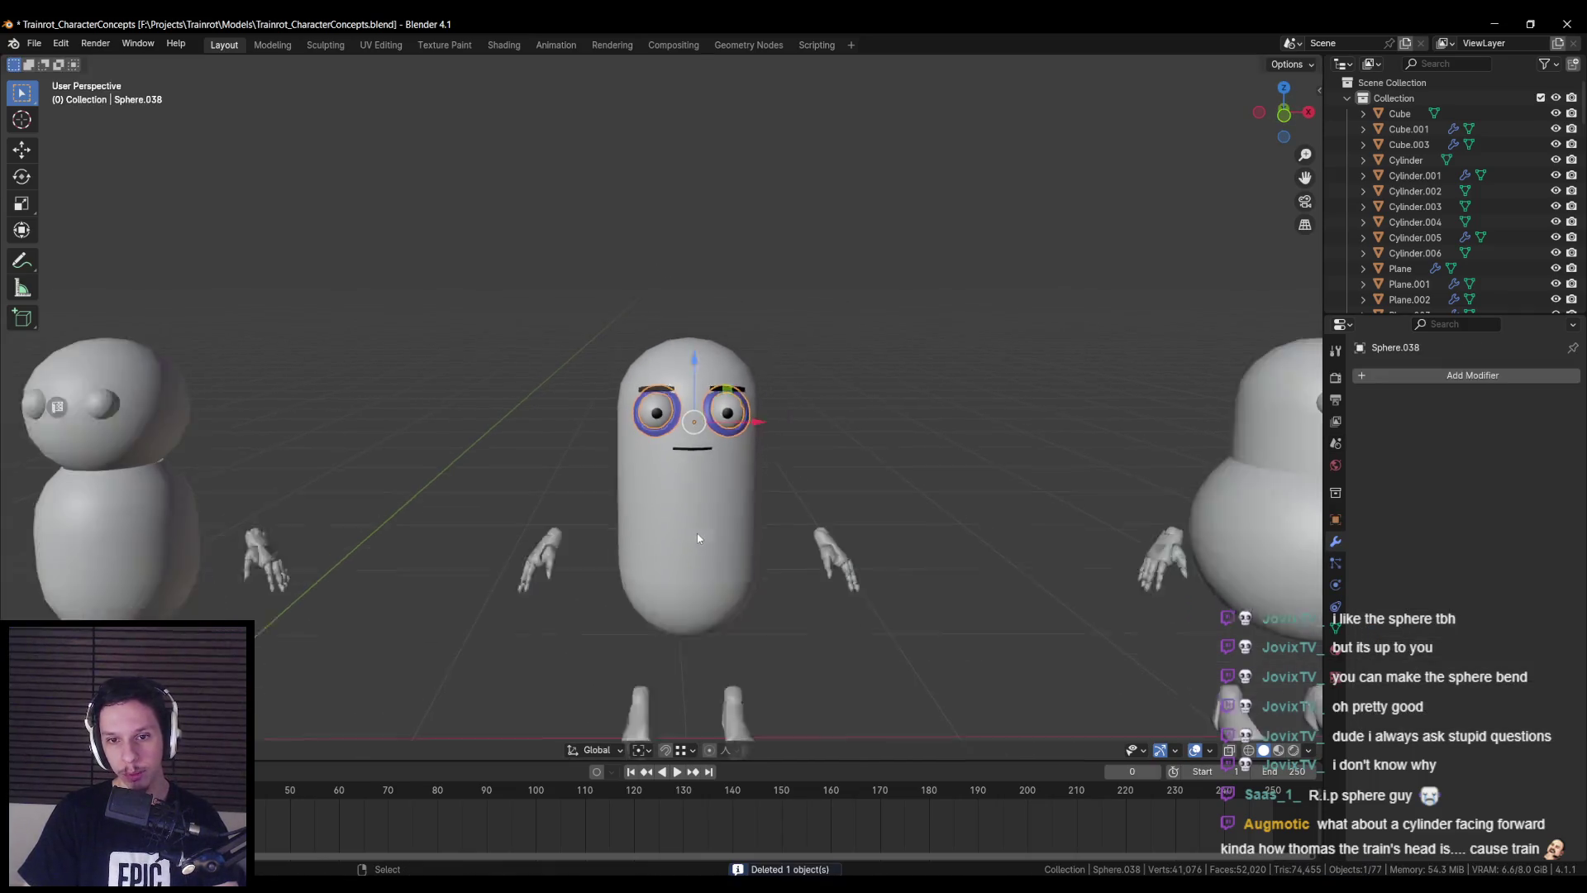
- In Edit Mode, tilt the whole eye ring mesh around the X axis
middle_drag(736, 658, 850, 524)
key(KP_Decimal)
scroll(754, 531, down, 4)
middle_drag(754, 531, 618, 558)
scroll(618, 557, down, 2)
scroll(787, 474, up, 6)
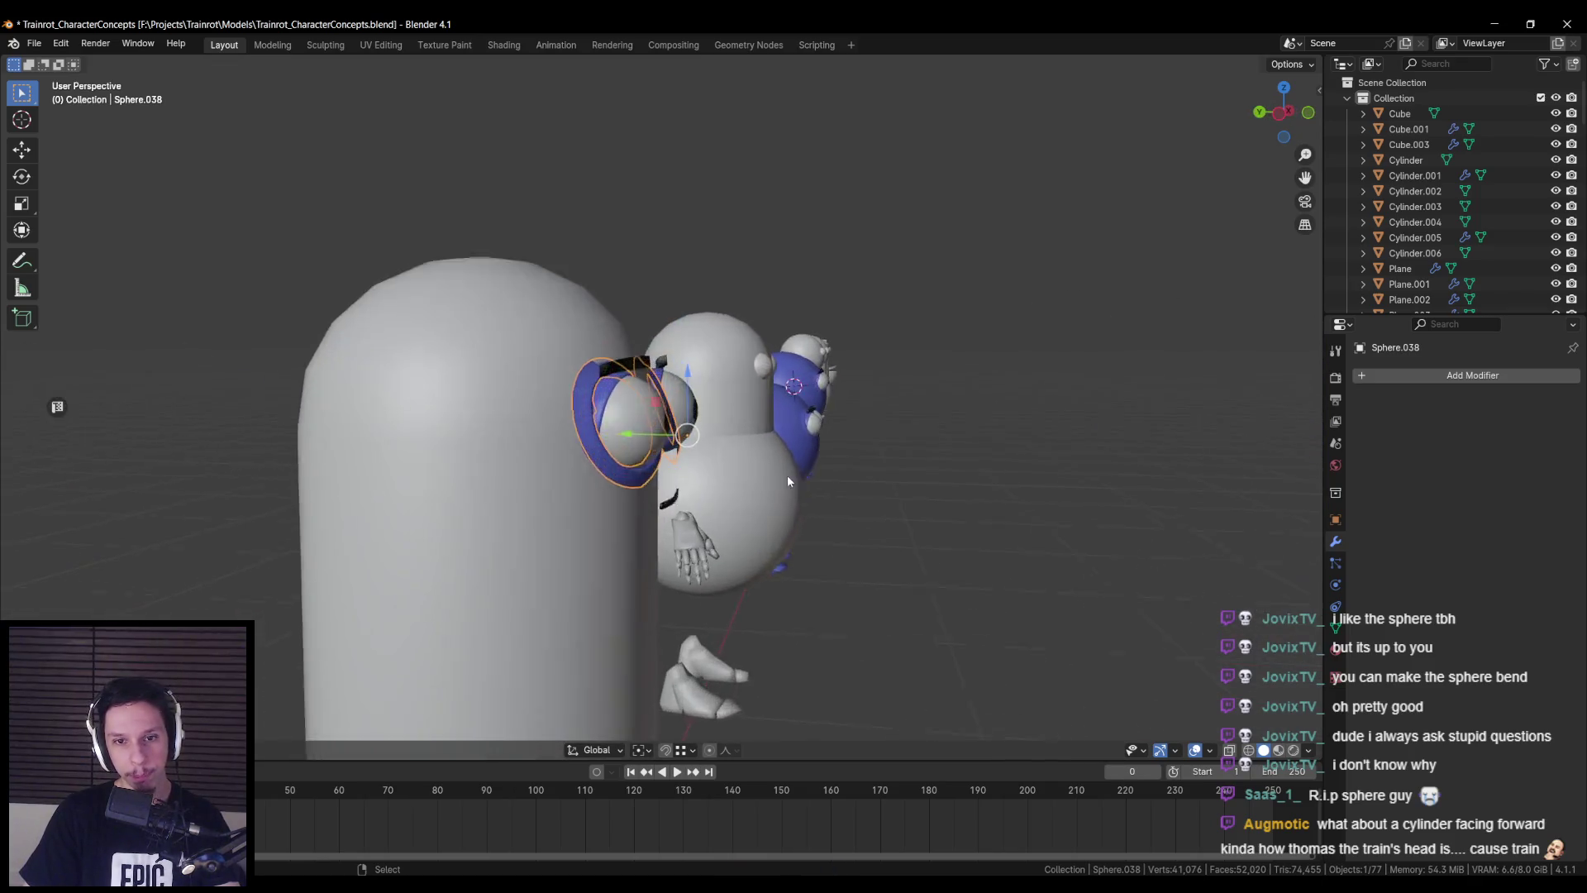
key(Tab)
key(a)
mouse_move(744, 445)
middle_down()
mouse_move(879, 461)
mouse_move(815, 411)
mouse_move(909, 487)
middle_up()
key(r)
key(x)
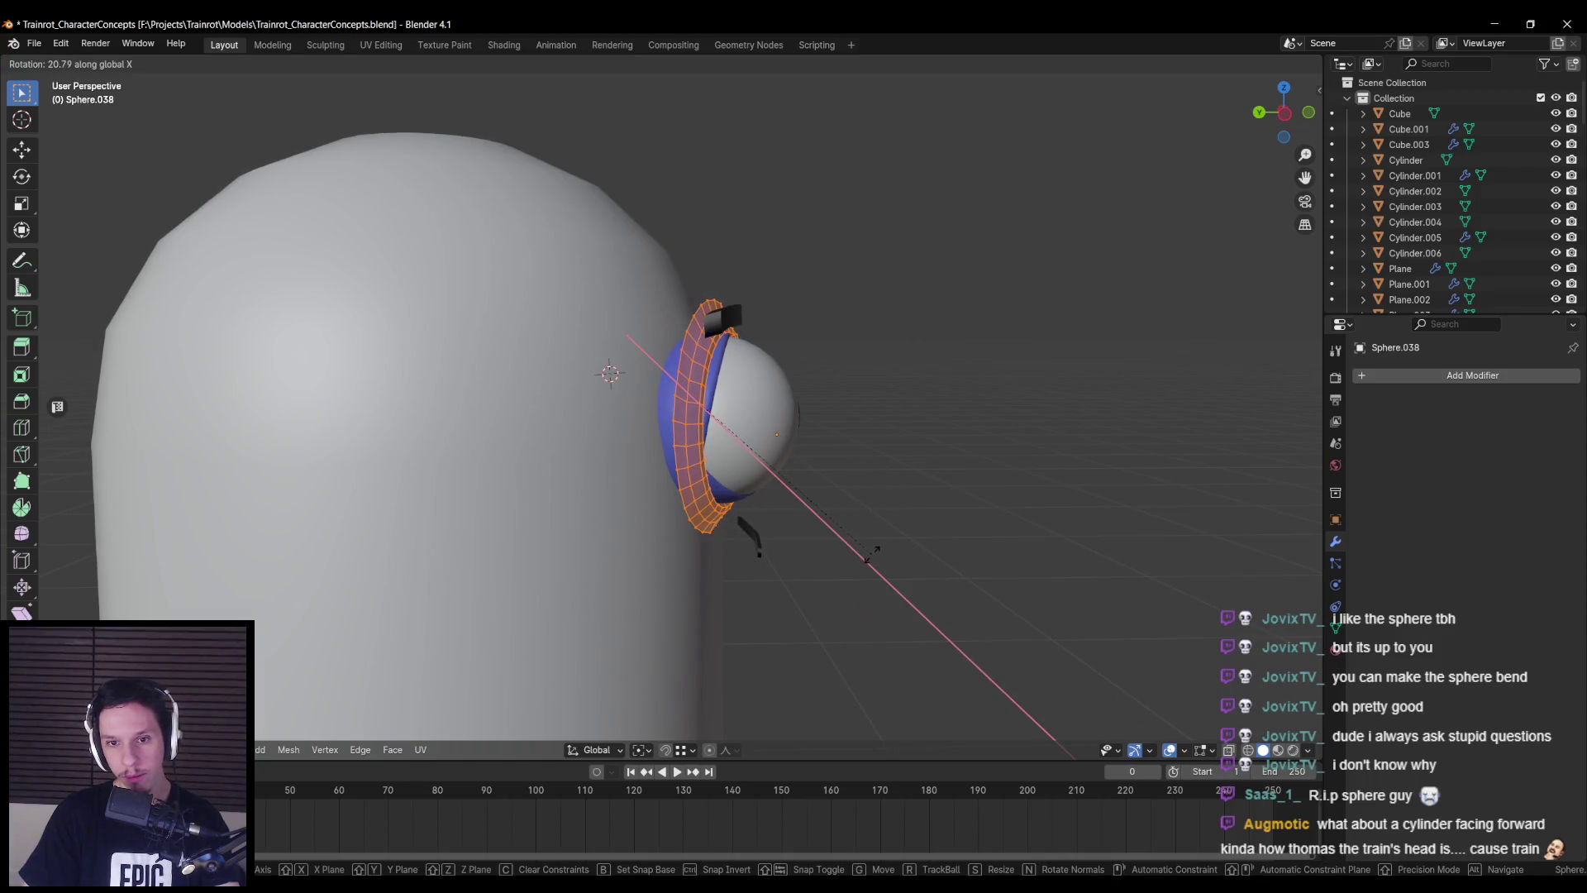
click(870, 549)
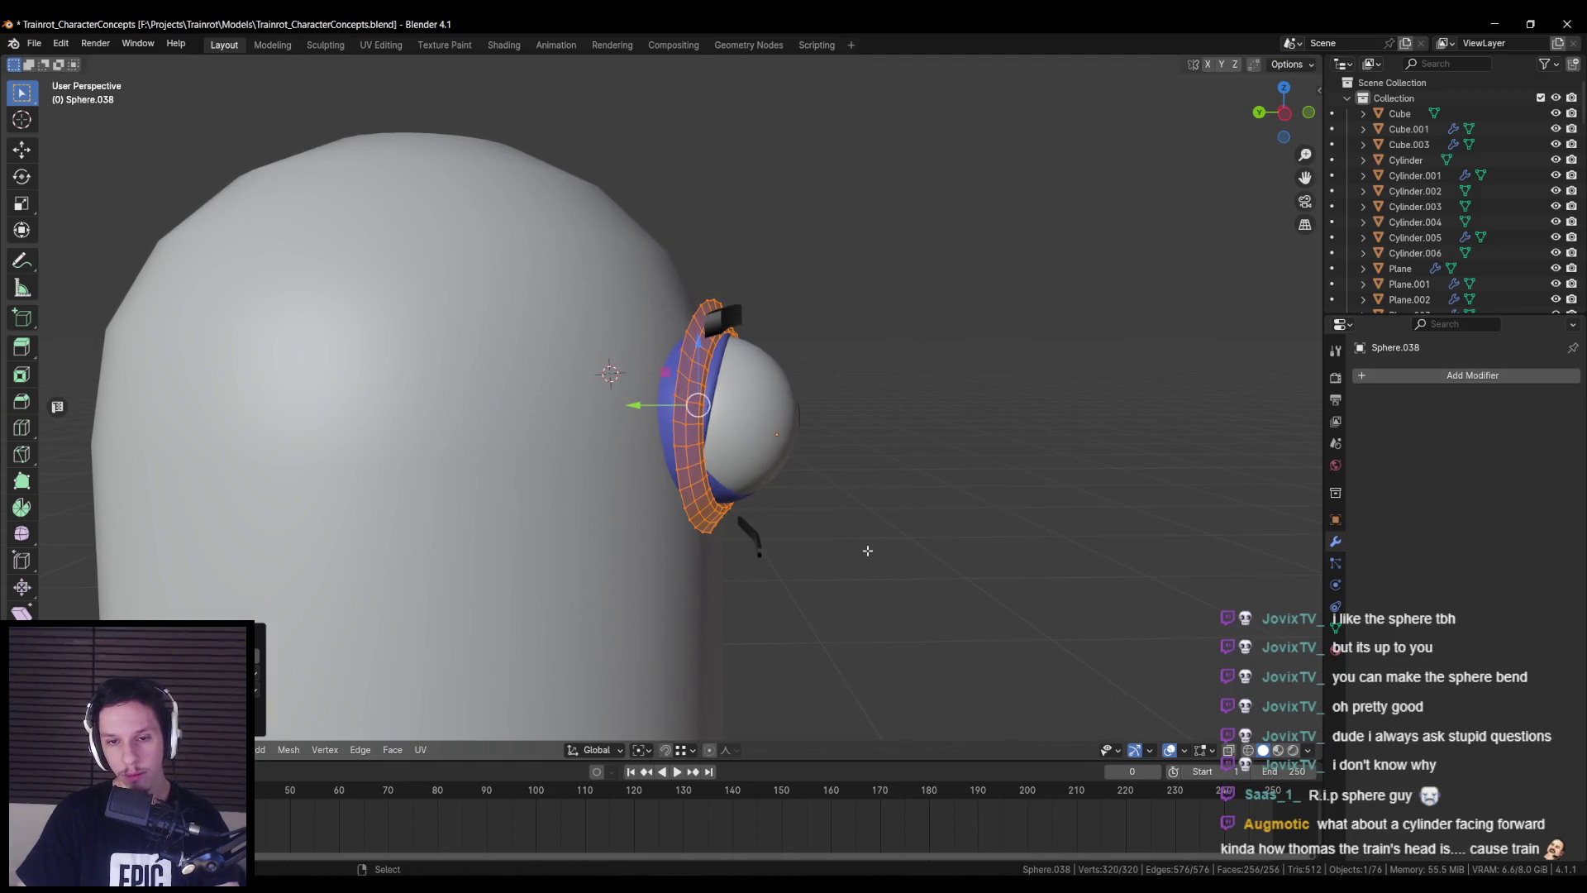
- Push the eye rings back along Y against the face, then re-tilt on X
key(KP_1)
middle_drag(736, 473, 945, 464)
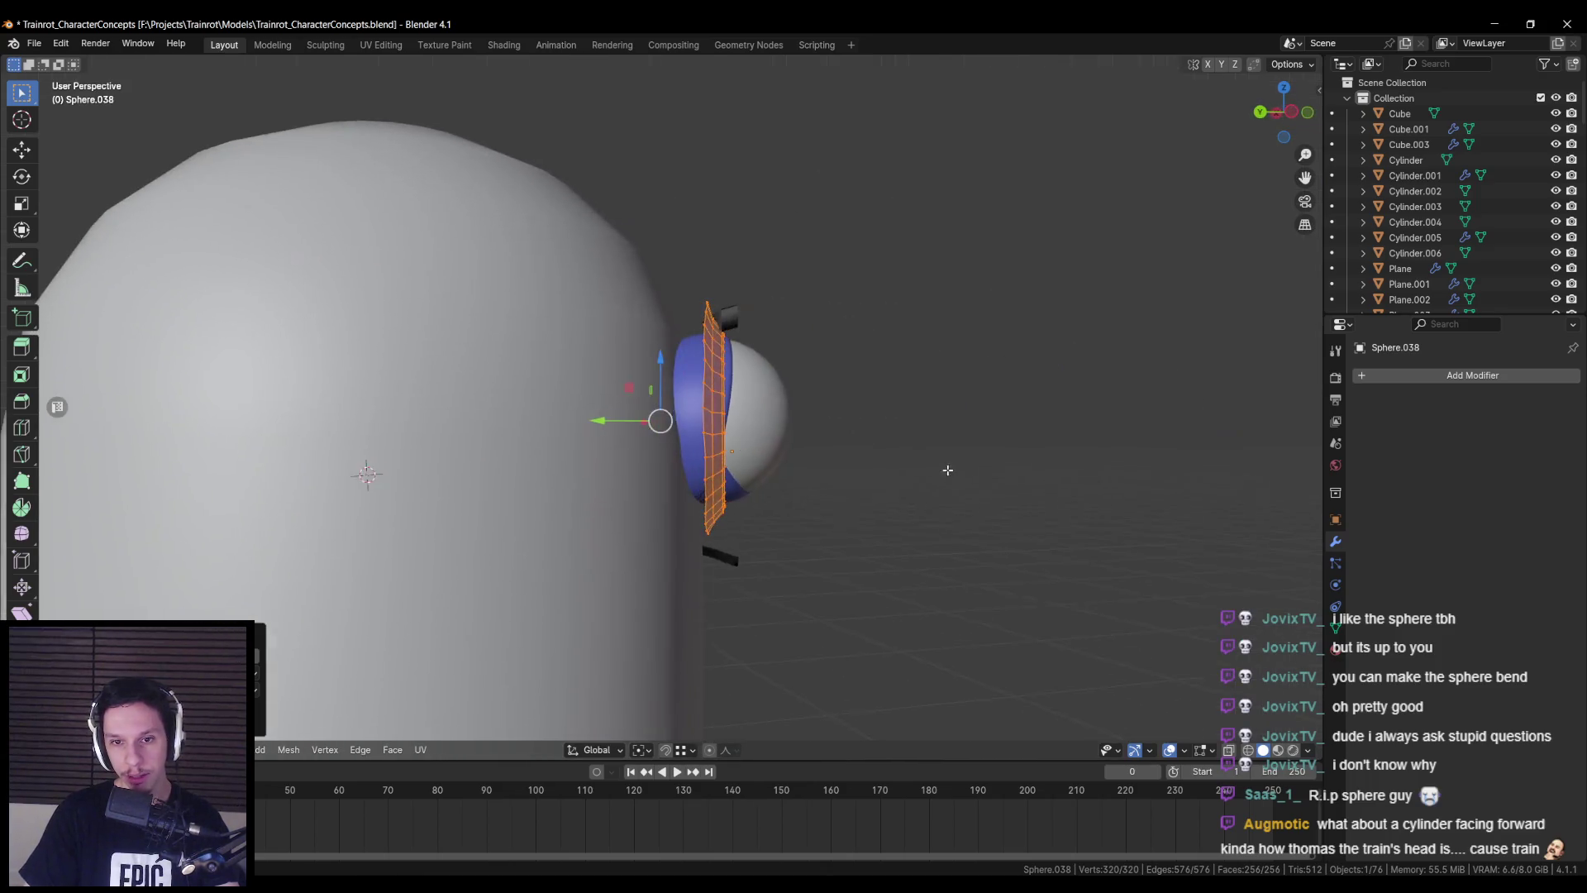
key(g)
key(y)
key(x)
key(y)
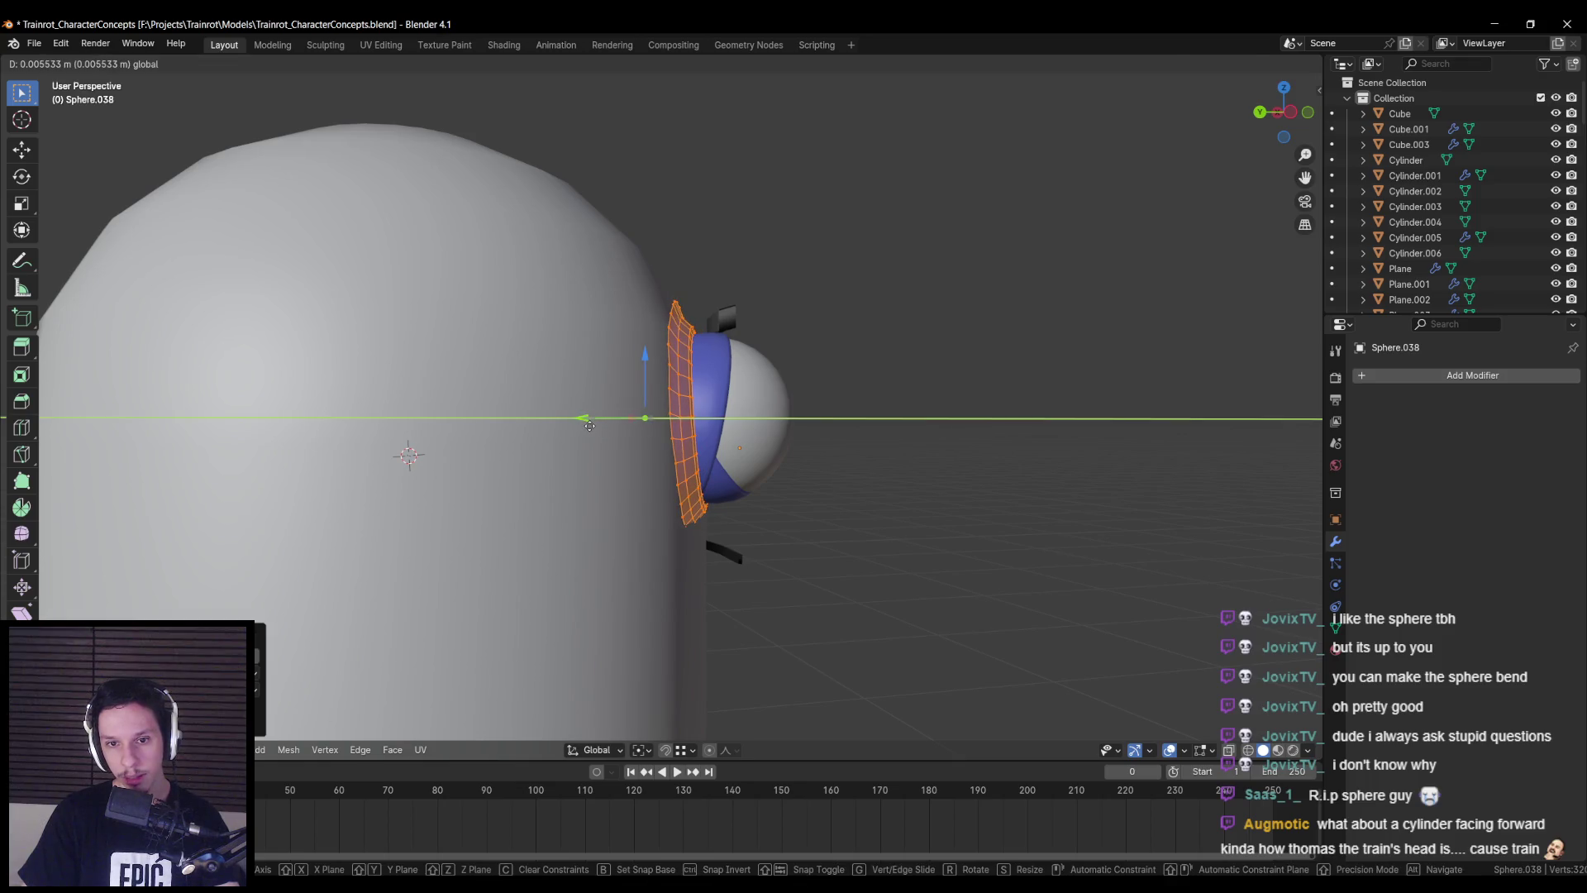
click(590, 426)
key(r)
key(x)
mouse_move(967, 471)
middle_down()
mouse_move(925, 514)
mouse_move(744, 506)
middle_up()
click(924, 511)
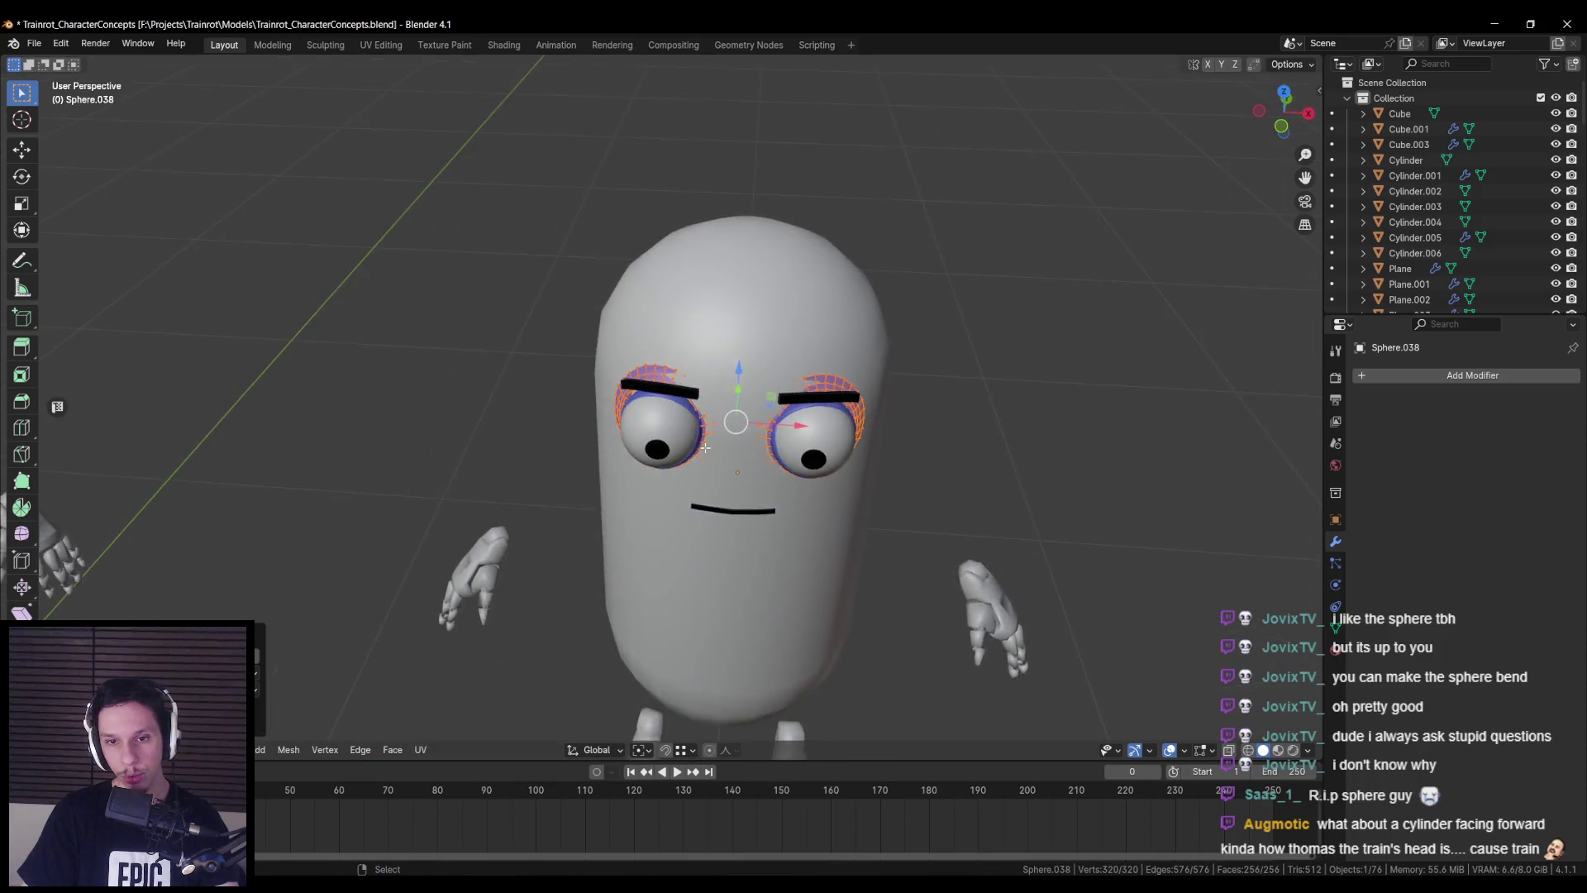
- Box-select the right eyelid ring and separate it into its own object
scroll(744, 506, up, 3)
click(774, 467)
key(shift+z)
drag(776, 301, 1027, 584)
key(shift+z)
scroll(897, 495, down, 2)
key(p)
click(897, 500)
key(Tab)
scroll(744, 487, up, 2)
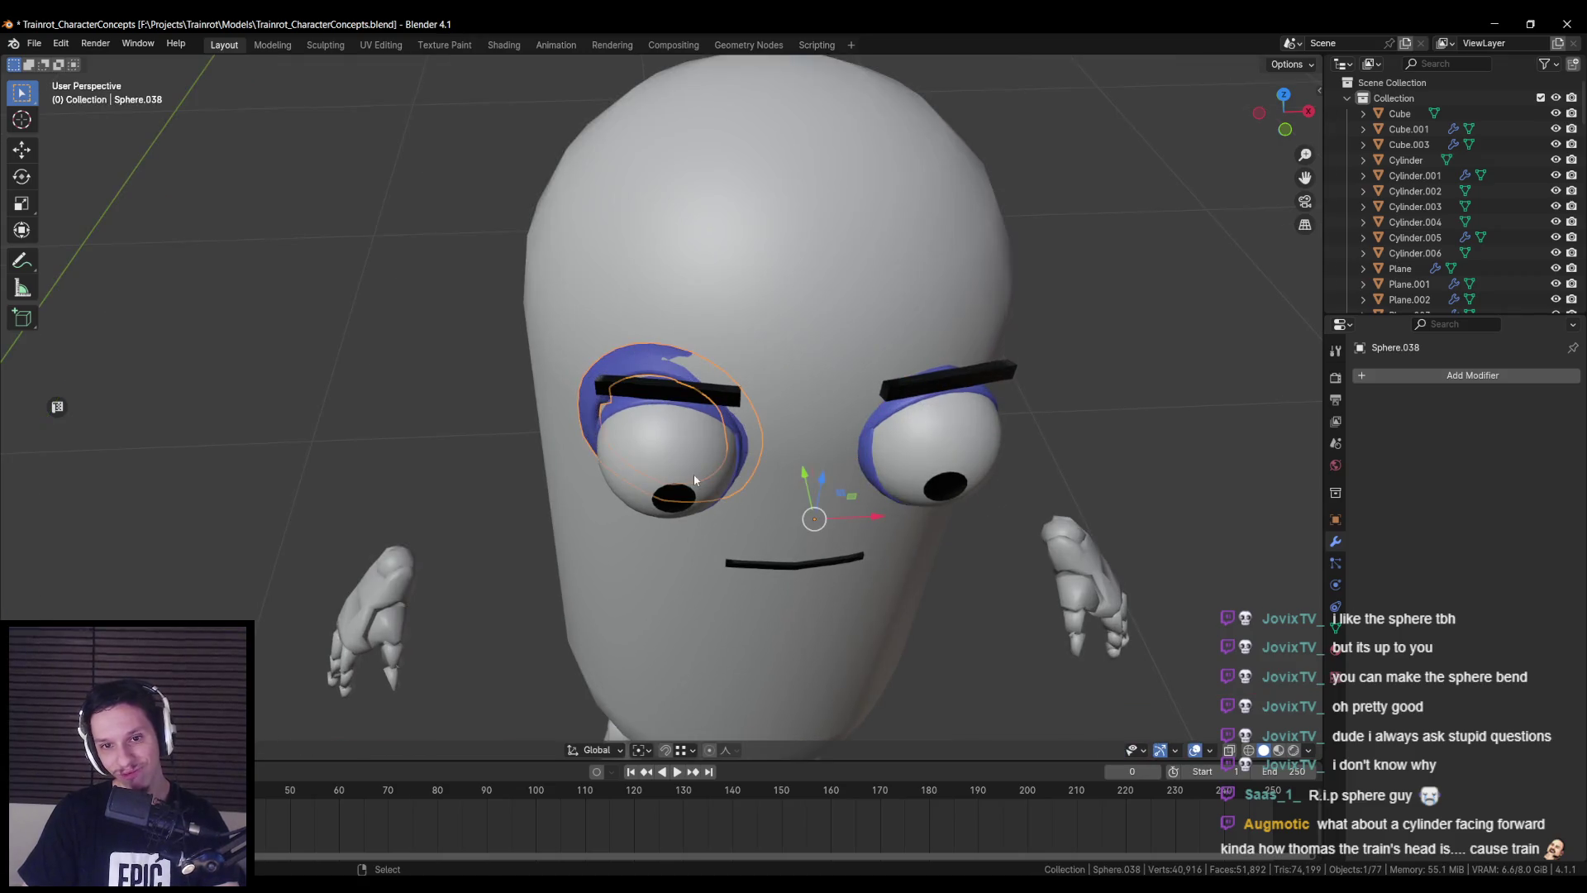
- Rotate the eyelid mesh on the X axis and shift it along Y
click(1400, 380)
mouse_move(1363, 437)
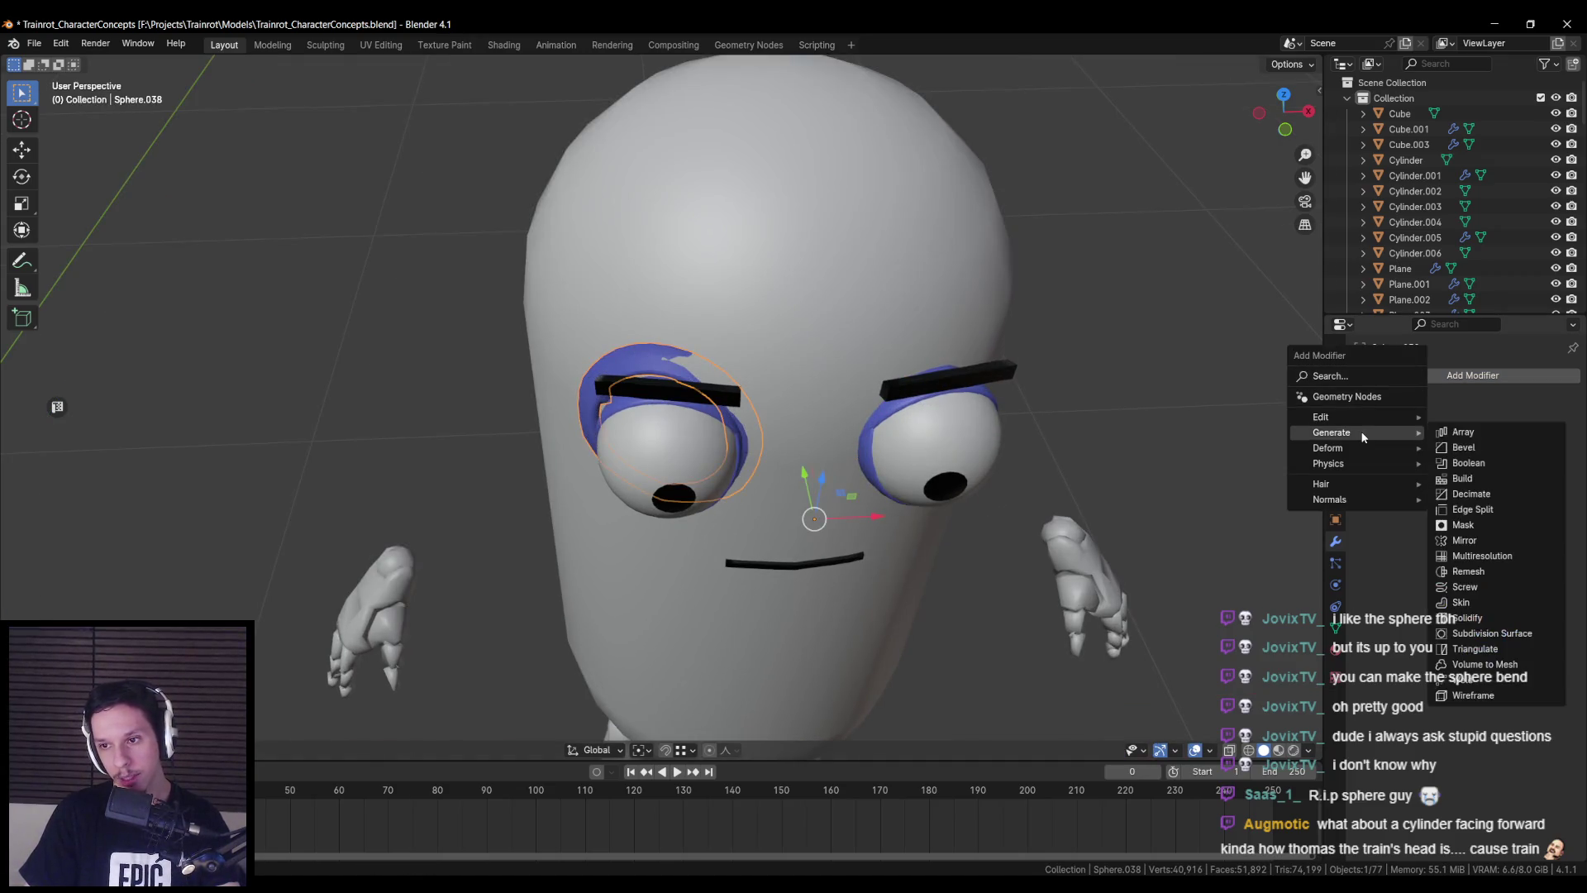
middle_drag(957, 300, 860, 535)
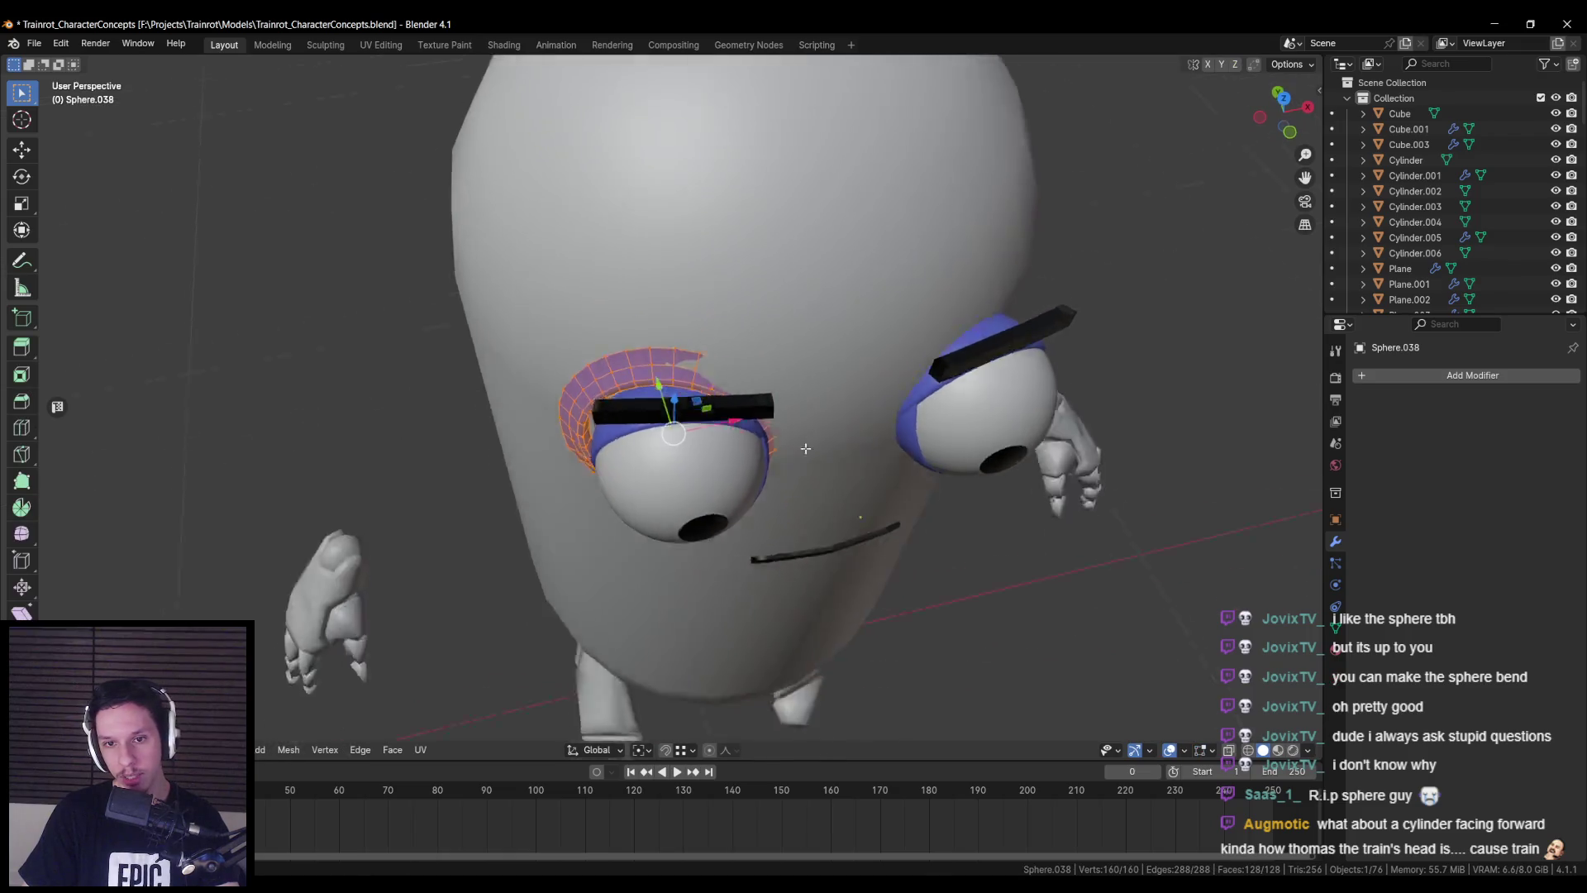
key(Tab)
key(r)
key(z)
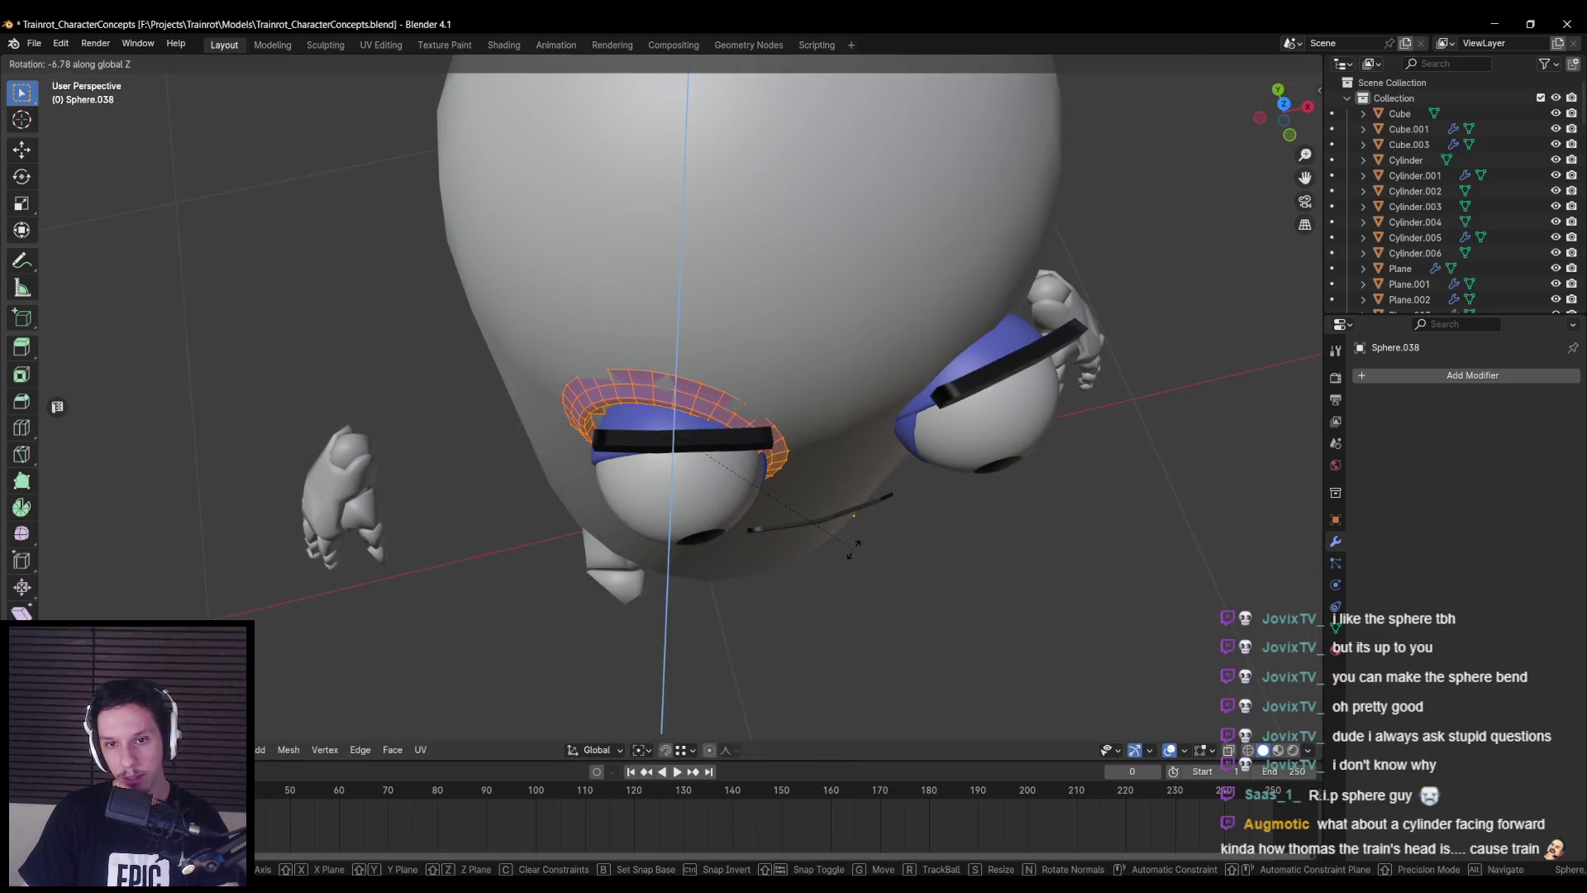
mouse_move(854, 548)
alt+middle_down()
mouse_move(851, 350)
mouse_move(950, 439)
mouse_move(630, 418)
alt+middle_up()
key(x)
click(952, 433)
key(g)
key(y)
click(829, 507)
middle_drag(829, 507, 700, 528)
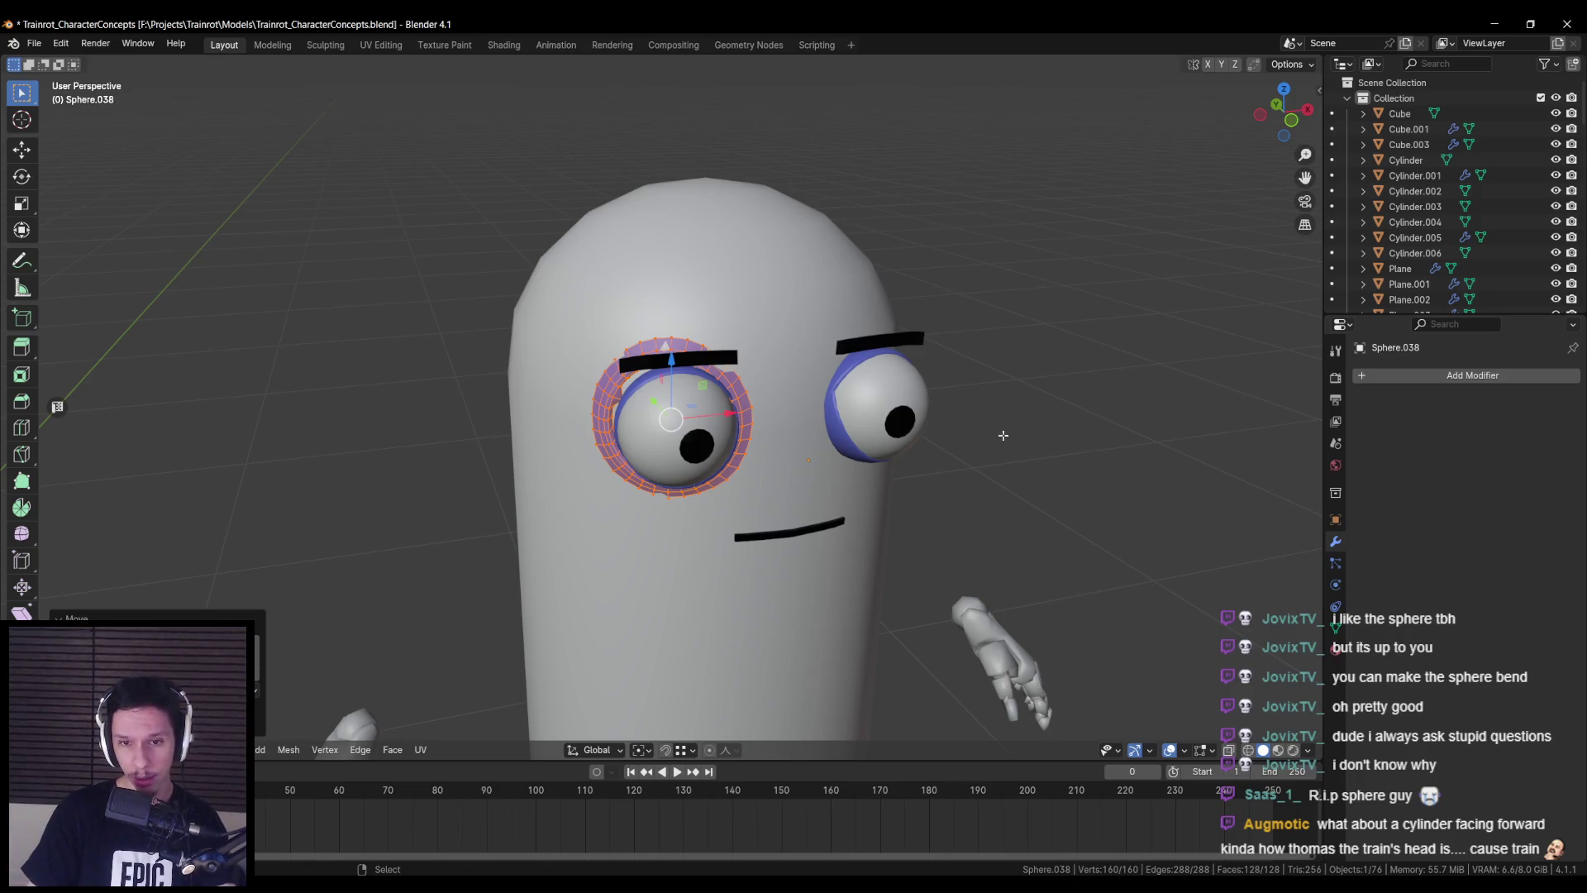
- Add a Shrinkwrap modifier targeting Cylinder.002 with snap mode Outside Surface
click(1402, 378)
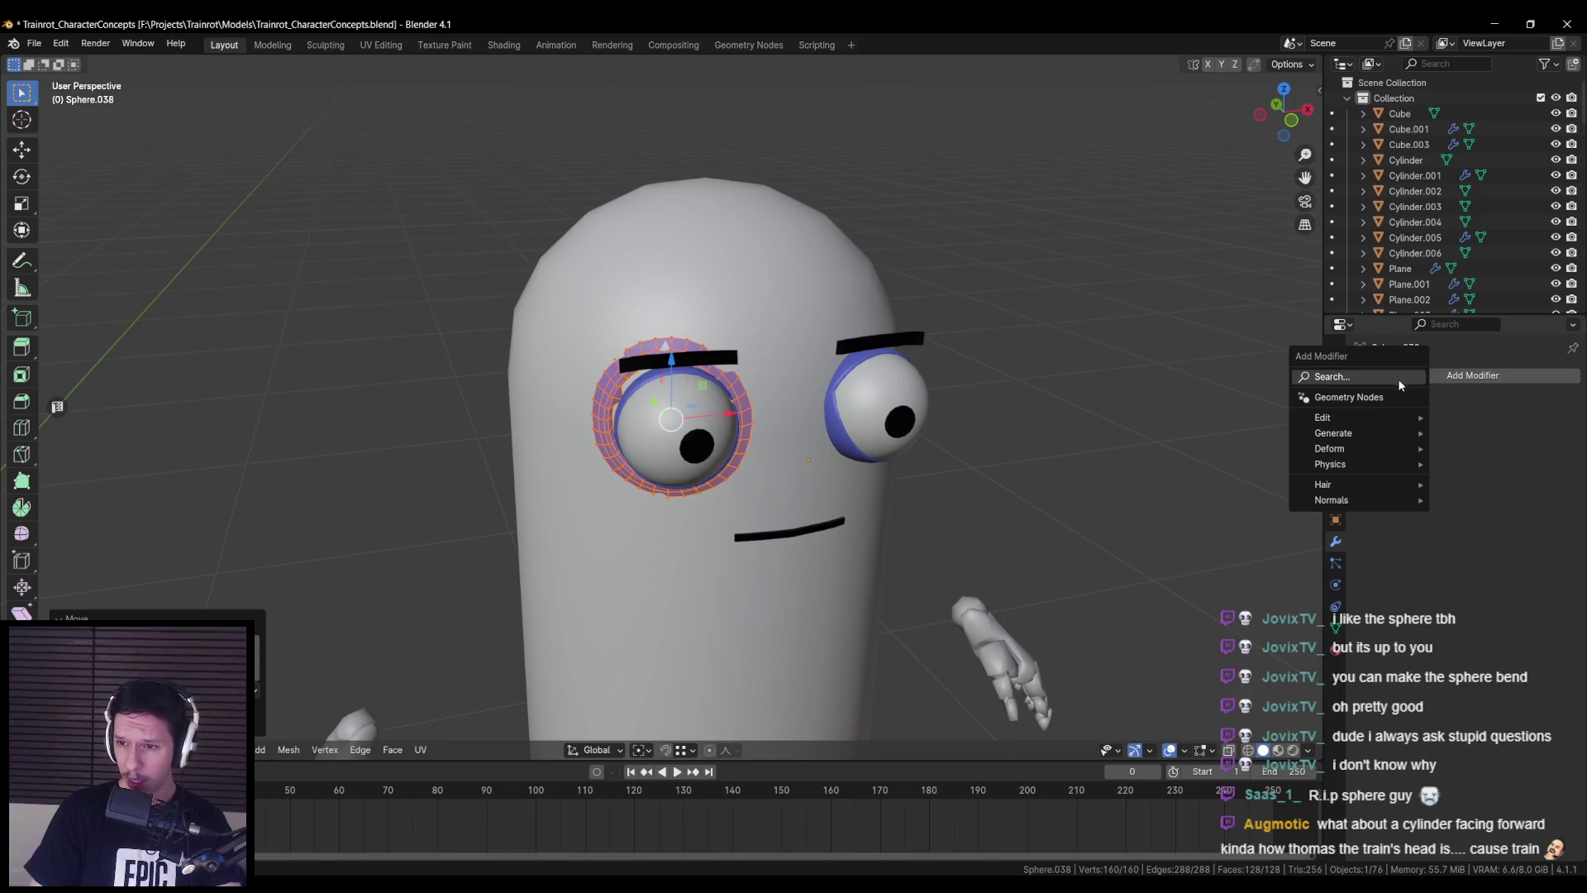
mouse_move(1352, 446)
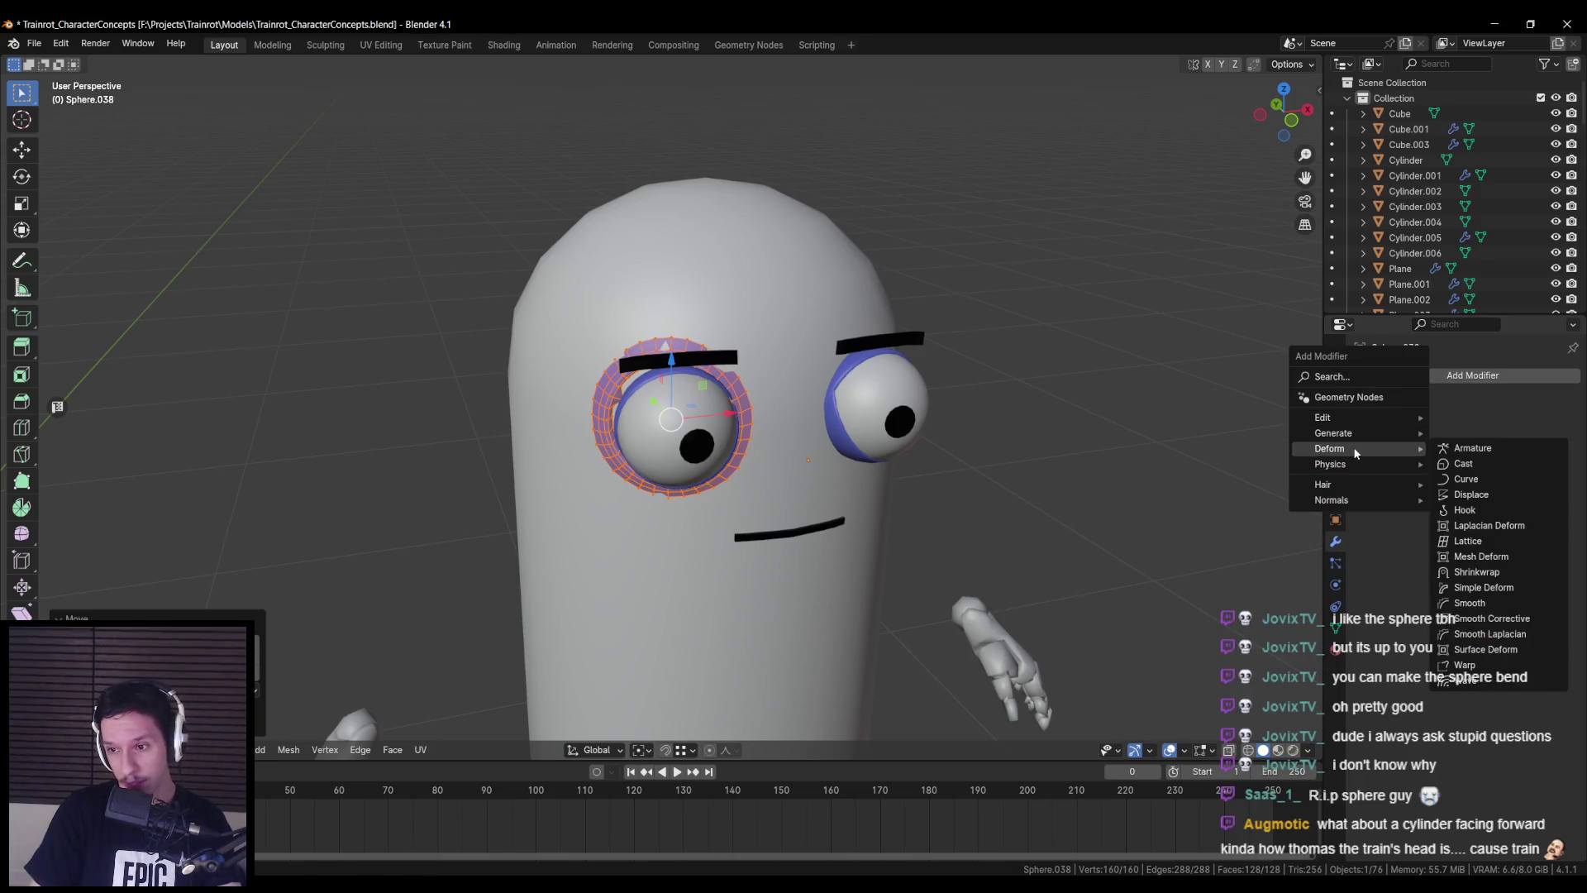
click(1494, 572)
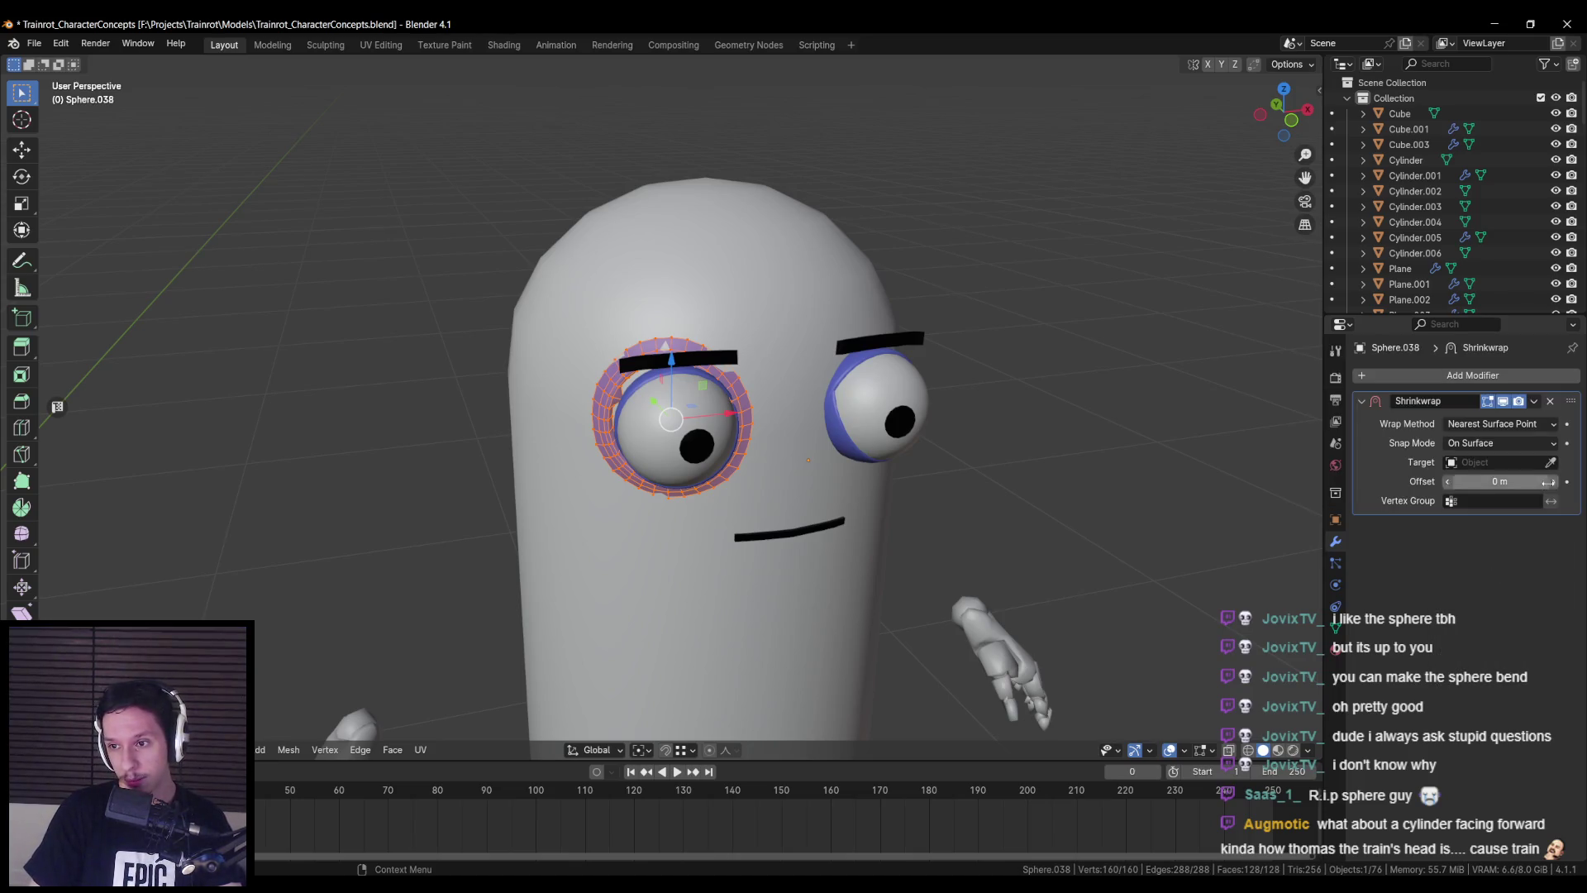
click(782, 305)
scroll(885, 437, up, 3)
key(Tab)
middle_drag(871, 446, 860, 471)
click(1498, 443)
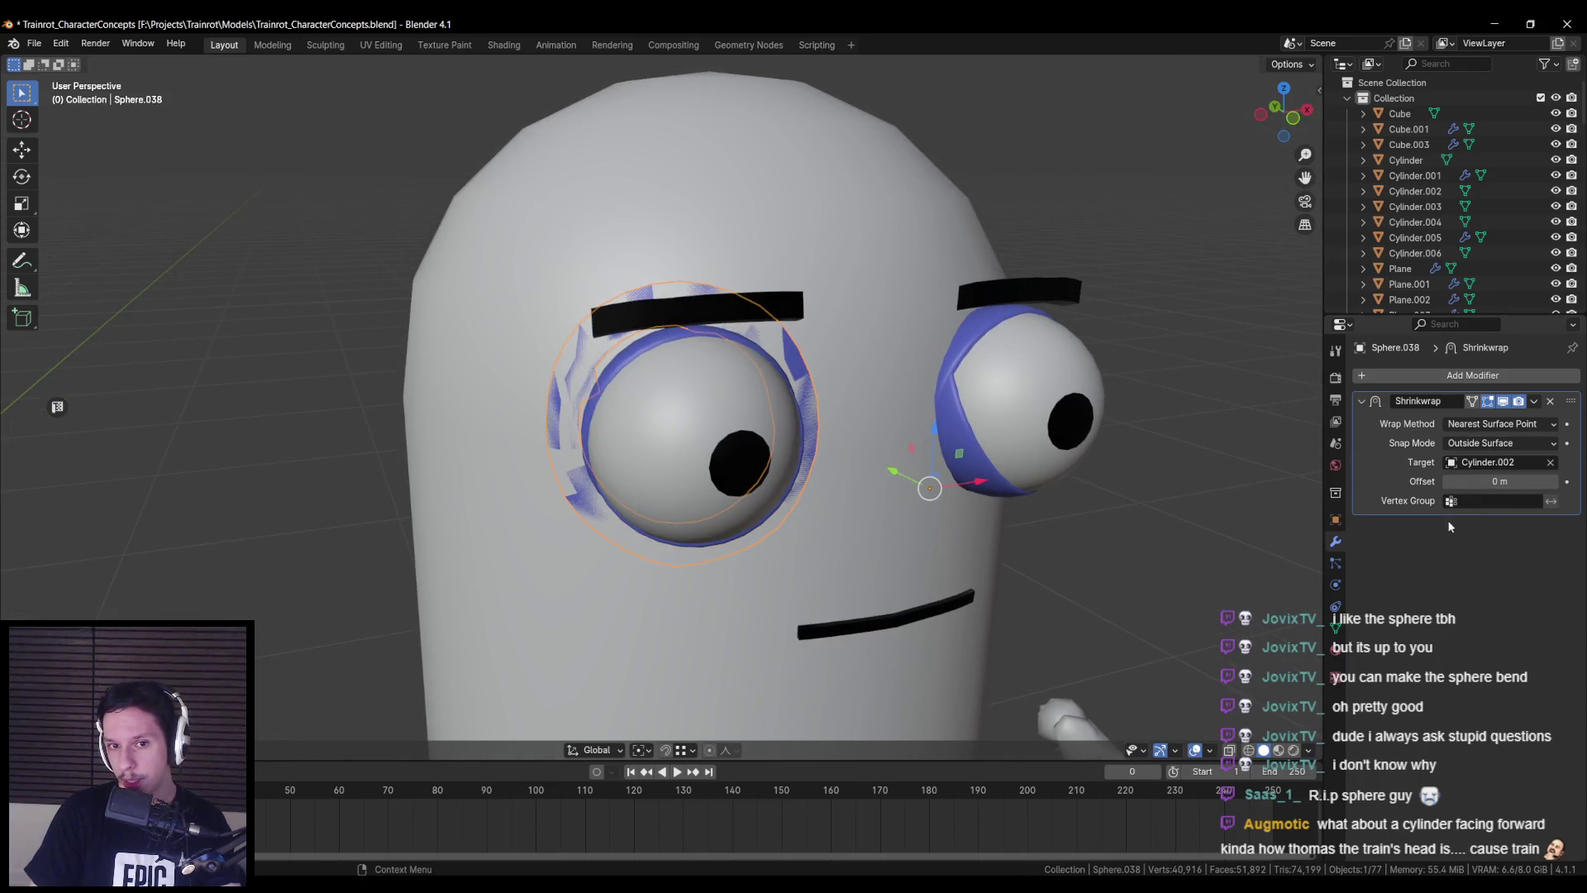
- Set the Shrinkwrap wrap method to Project and raise its offset to 0.06 m
click(1486, 424)
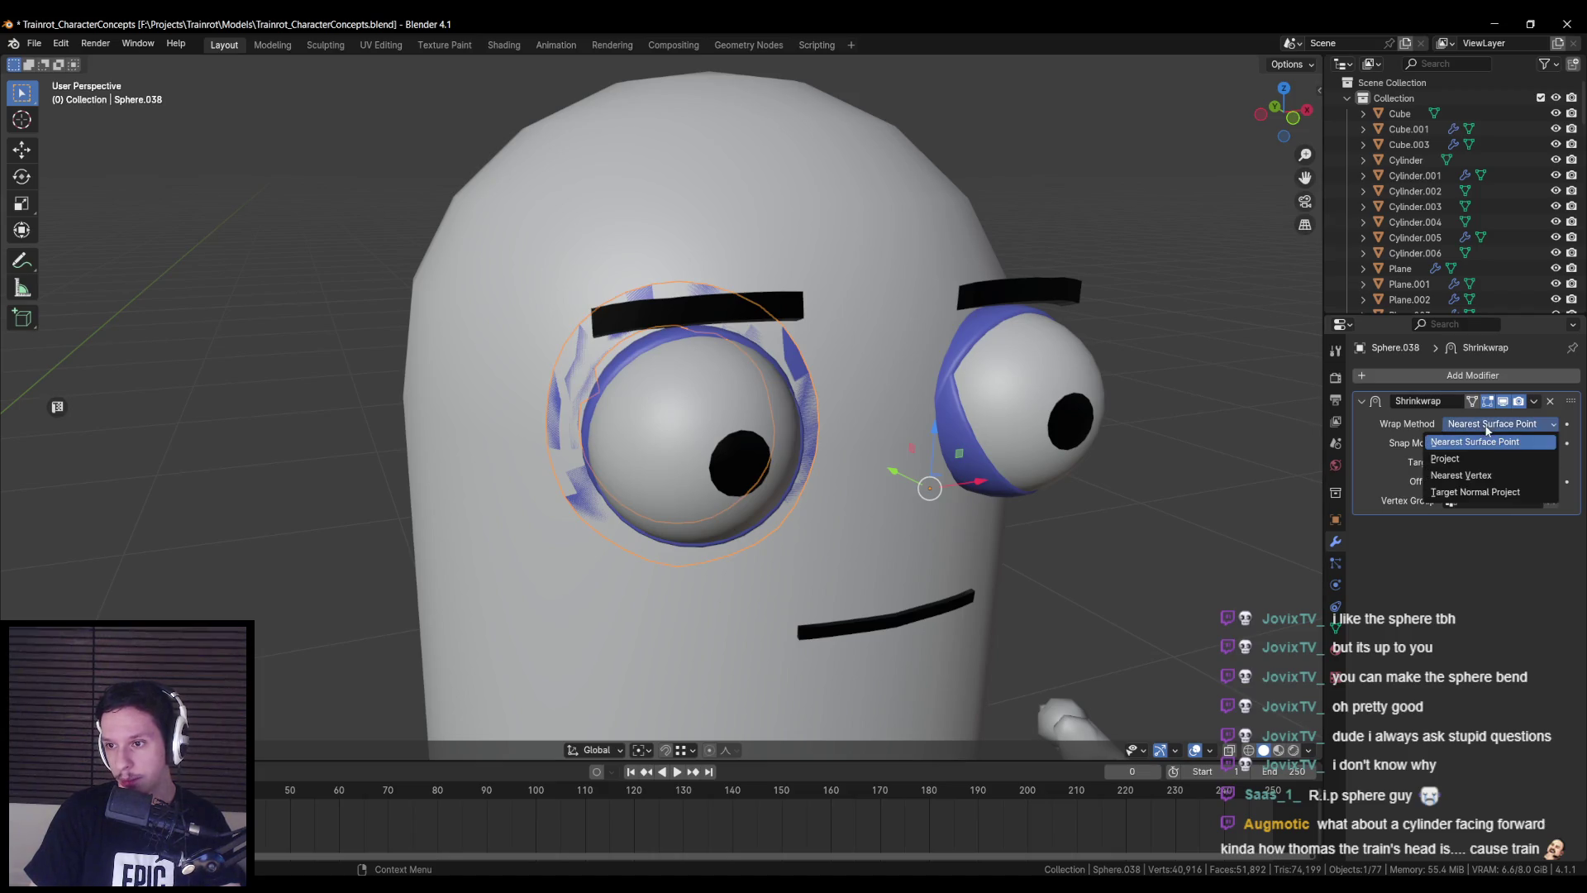
click(1482, 477)
click(1479, 424)
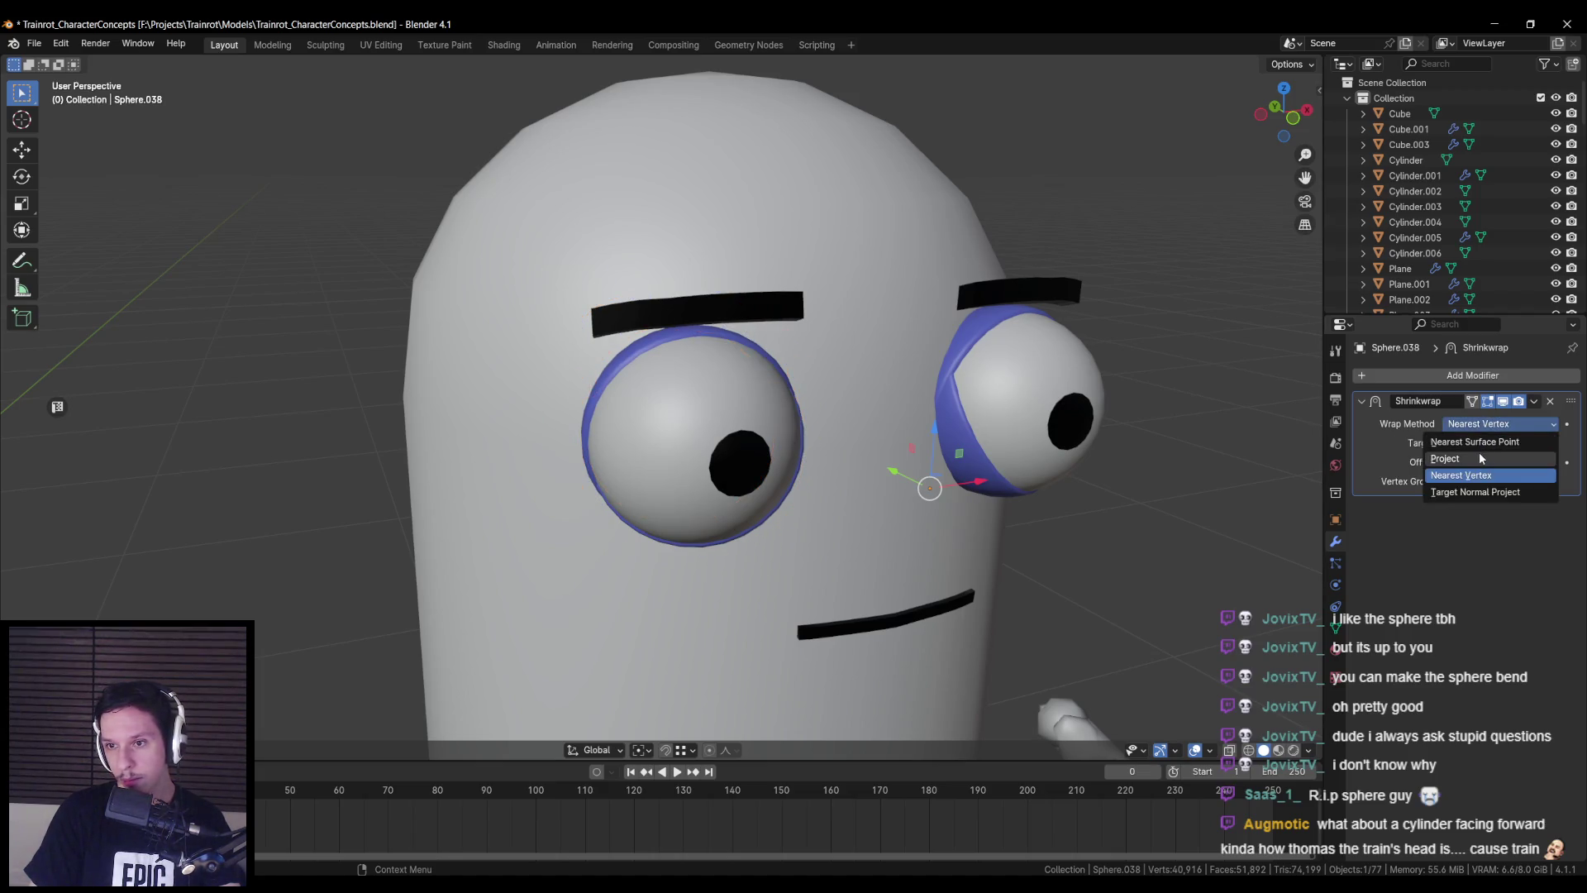
click(1480, 451)
mouse_move(1013, 492)
middle_down()
mouse_move(1084, 478)
mouse_move(976, 478)
middle_up()
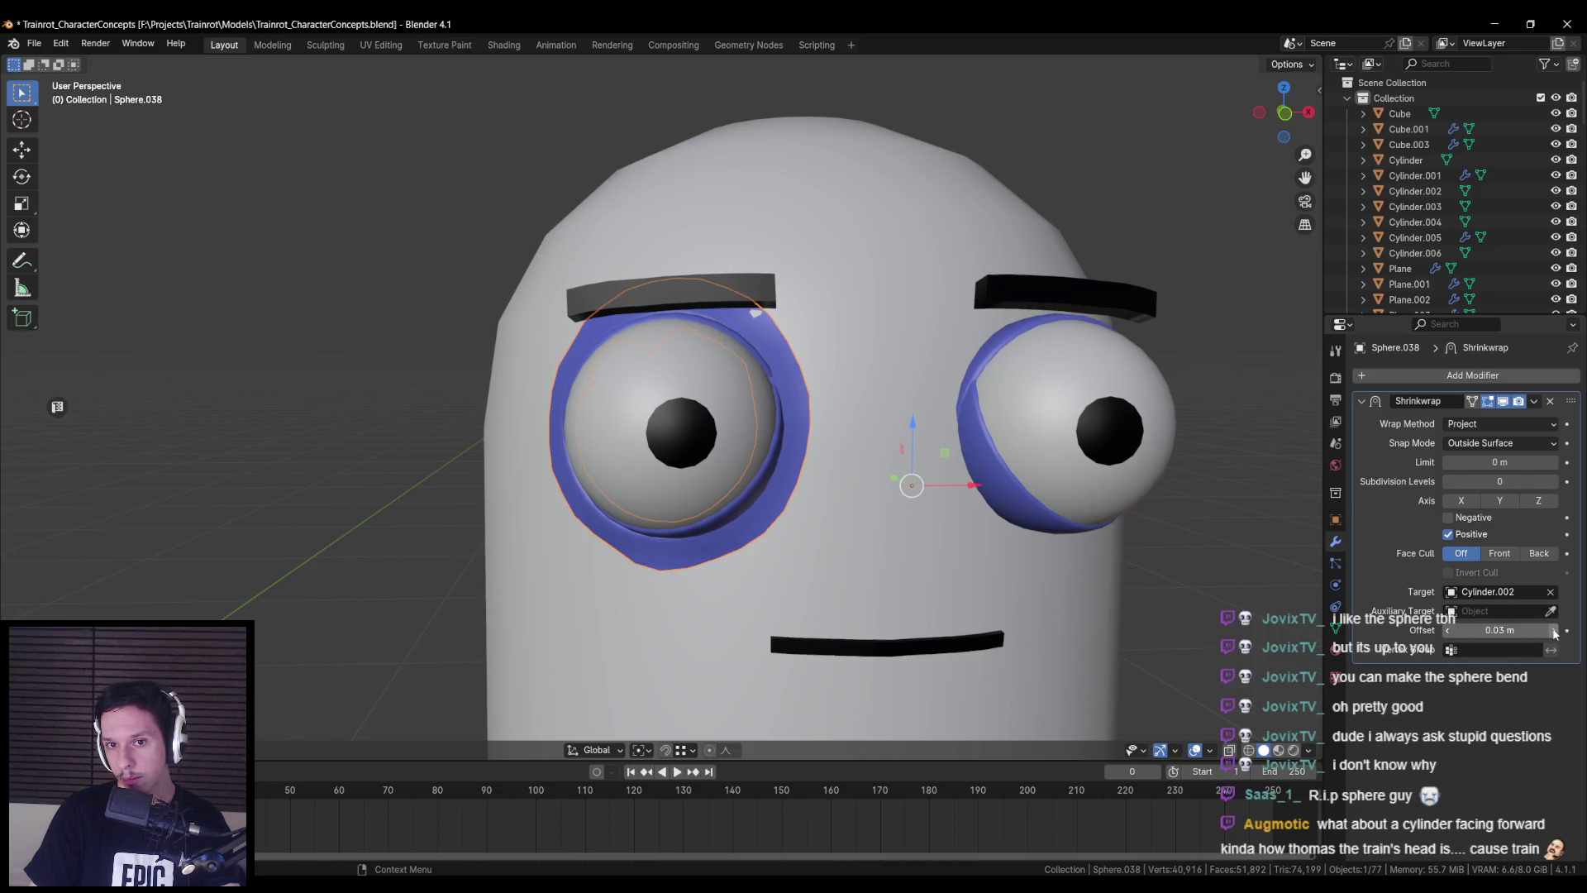
scroll(1013, 548, down, 4)
mouse_move(1020, 532)
middle_down()
mouse_move(1090, 512)
mouse_move(963, 513)
mouse_move(980, 540)
mouse_move(943, 537)
mouse_move(824, 640)
mouse_move(673, 489)
mouse_move(807, 425)
middle_up()
scroll(1079, 511, up, 4)
click(961, 518)
click(1555, 631)
key(shift+z)
- Shift both eye spheres and their eyelids slightly sideways on the pill character's face
drag(715, 334, 790, 388)
mouse_move(790, 388)
middle_down()
mouse_move(777, 430)
mouse_move(811, 593)
middle_up()
key(shift+z)
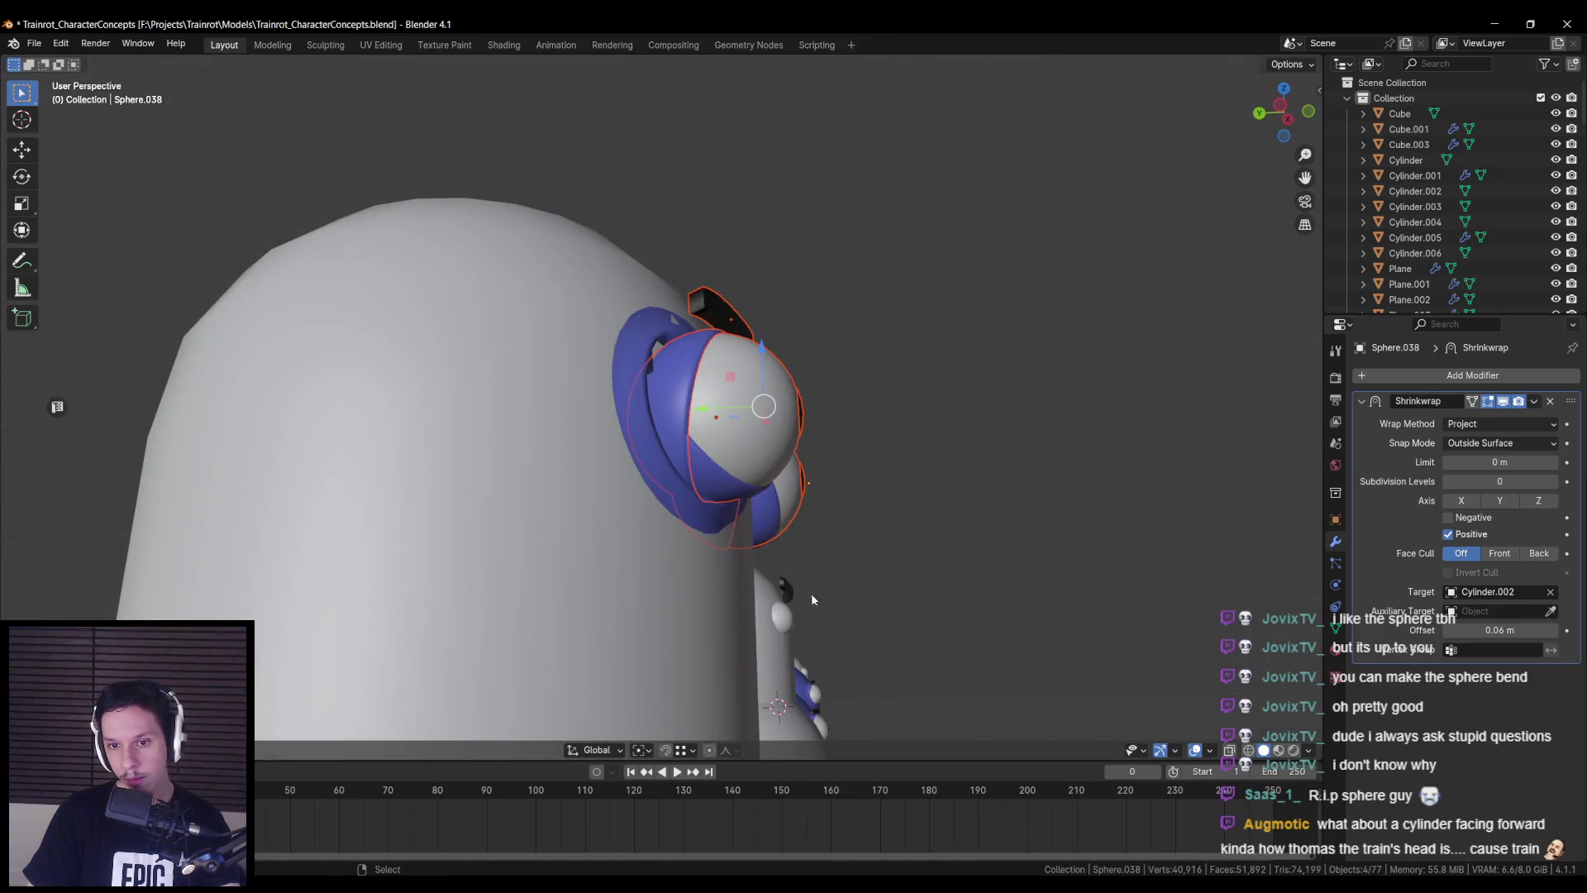
shift+click(738, 491)
drag(704, 475, 678, 473)
shift+click(721, 478)
mouse_move(679, 473)
middle_down()
mouse_move(508, 530)
mouse_move(552, 549)
mouse_move(729, 515)
mouse_move(528, 582)
mouse_move(806, 468)
mouse_move(790, 378)
mouse_move(664, 399)
mouse_move(721, 425)
mouse_move(814, 416)
mouse_move(835, 380)
mouse_move(805, 341)
mouse_move(692, 341)
middle_up()
scroll(527, 587, up, 1)
scroll(528, 592, down, 3)
- Check the eye ring's geometry in Edit Mode in X-ray, then zoom out to the character lineup
click(805, 468)
click(663, 400)
key(shift+z)
key(shift+z)
key(shift+z)
key(shift+z)
scroll(839, 372, up, 3)
key(Tab)
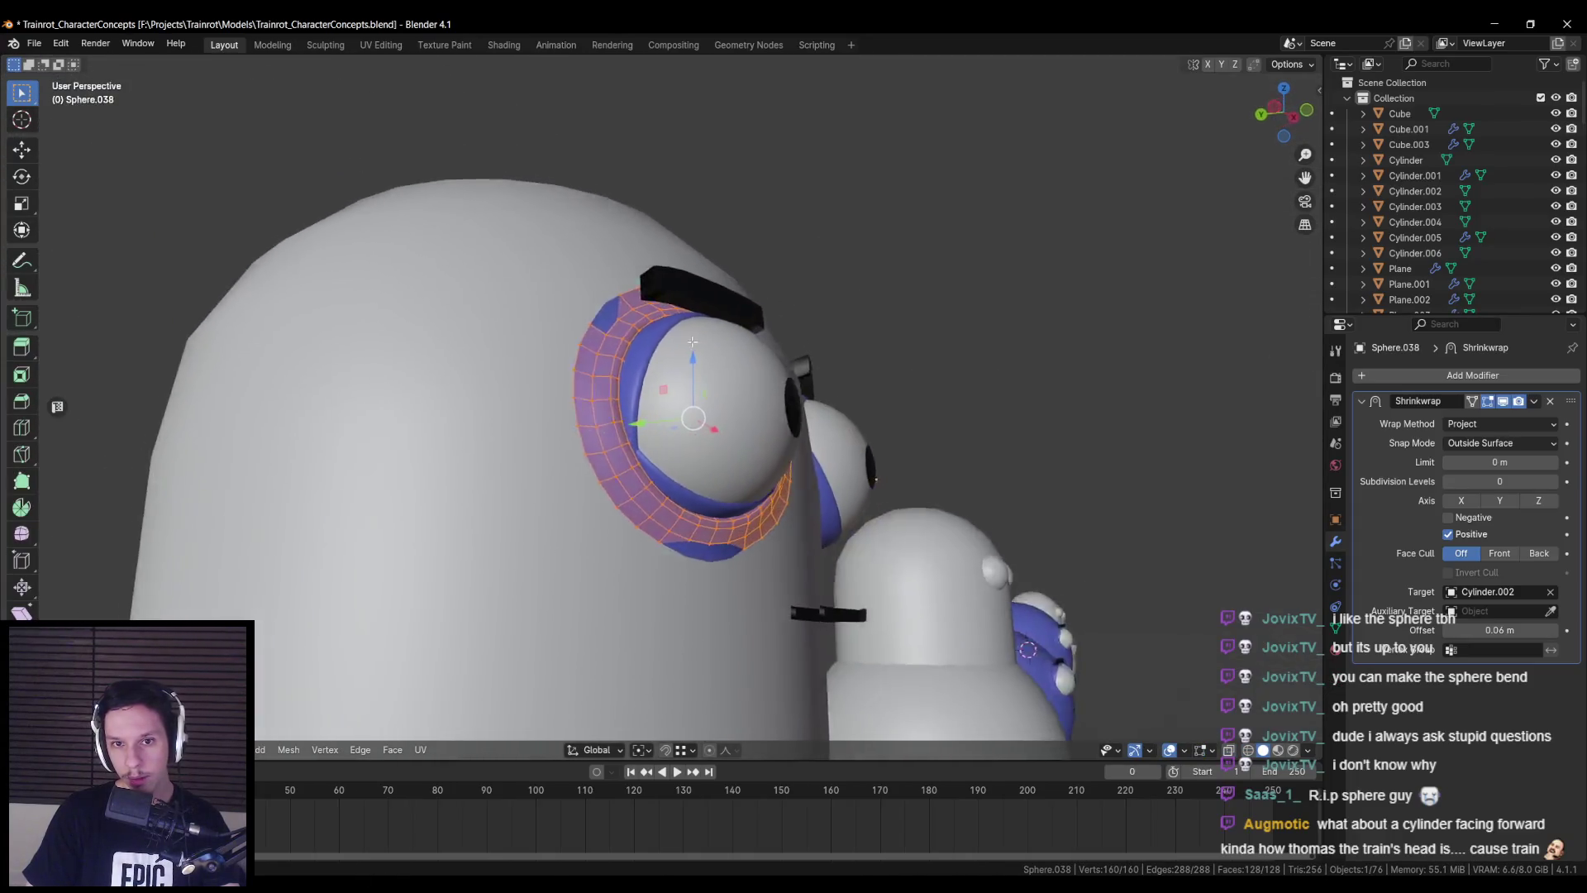
scroll(693, 341, down, 5)
key(Tab)
scroll(613, 387, down, 3)
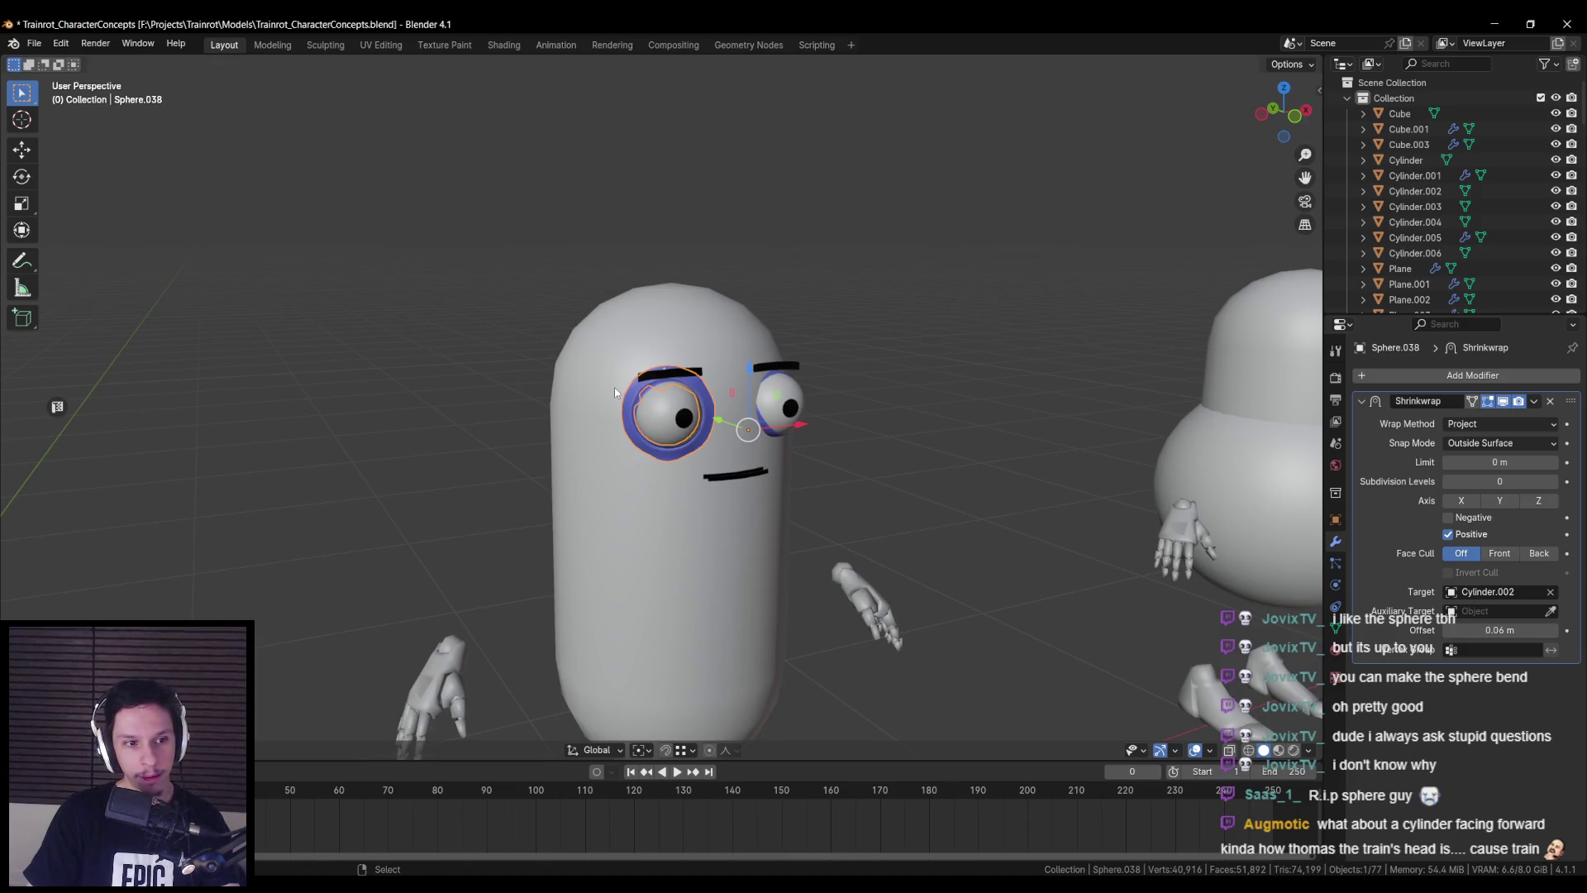
scroll(610, 391, down, 4)
middle_drag(610, 392, 552, 409)
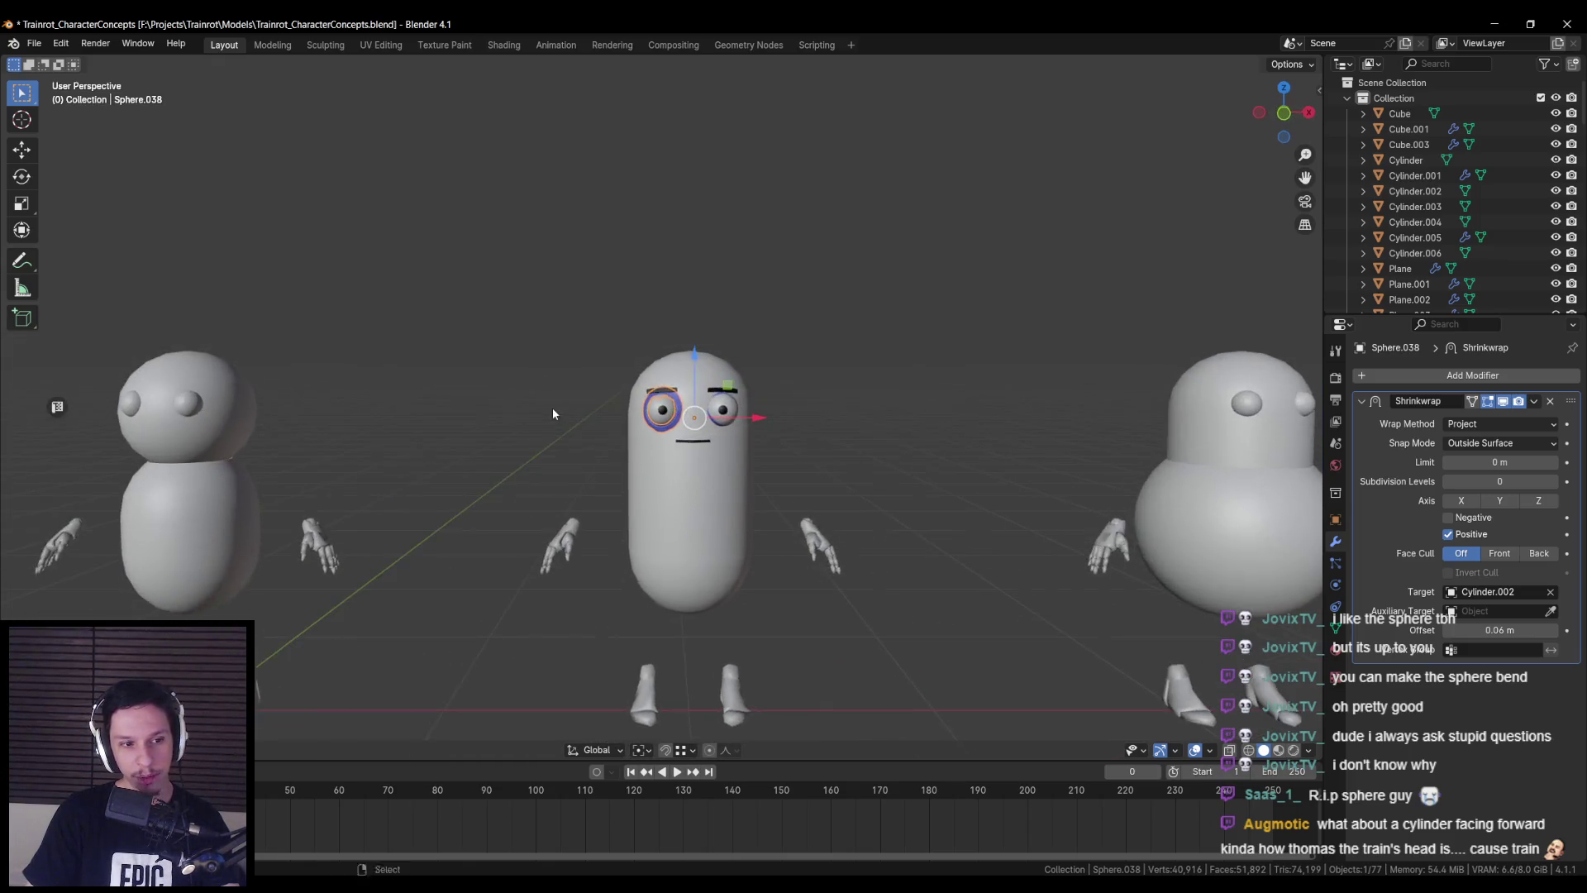
scroll(748, 474, down, 2)
mouse_move(748, 473)
middle_down()
mouse_move(486, 488)
mouse_move(655, 482)
mouse_move(325, 472)
mouse_move(1041, 504)
middle_up()
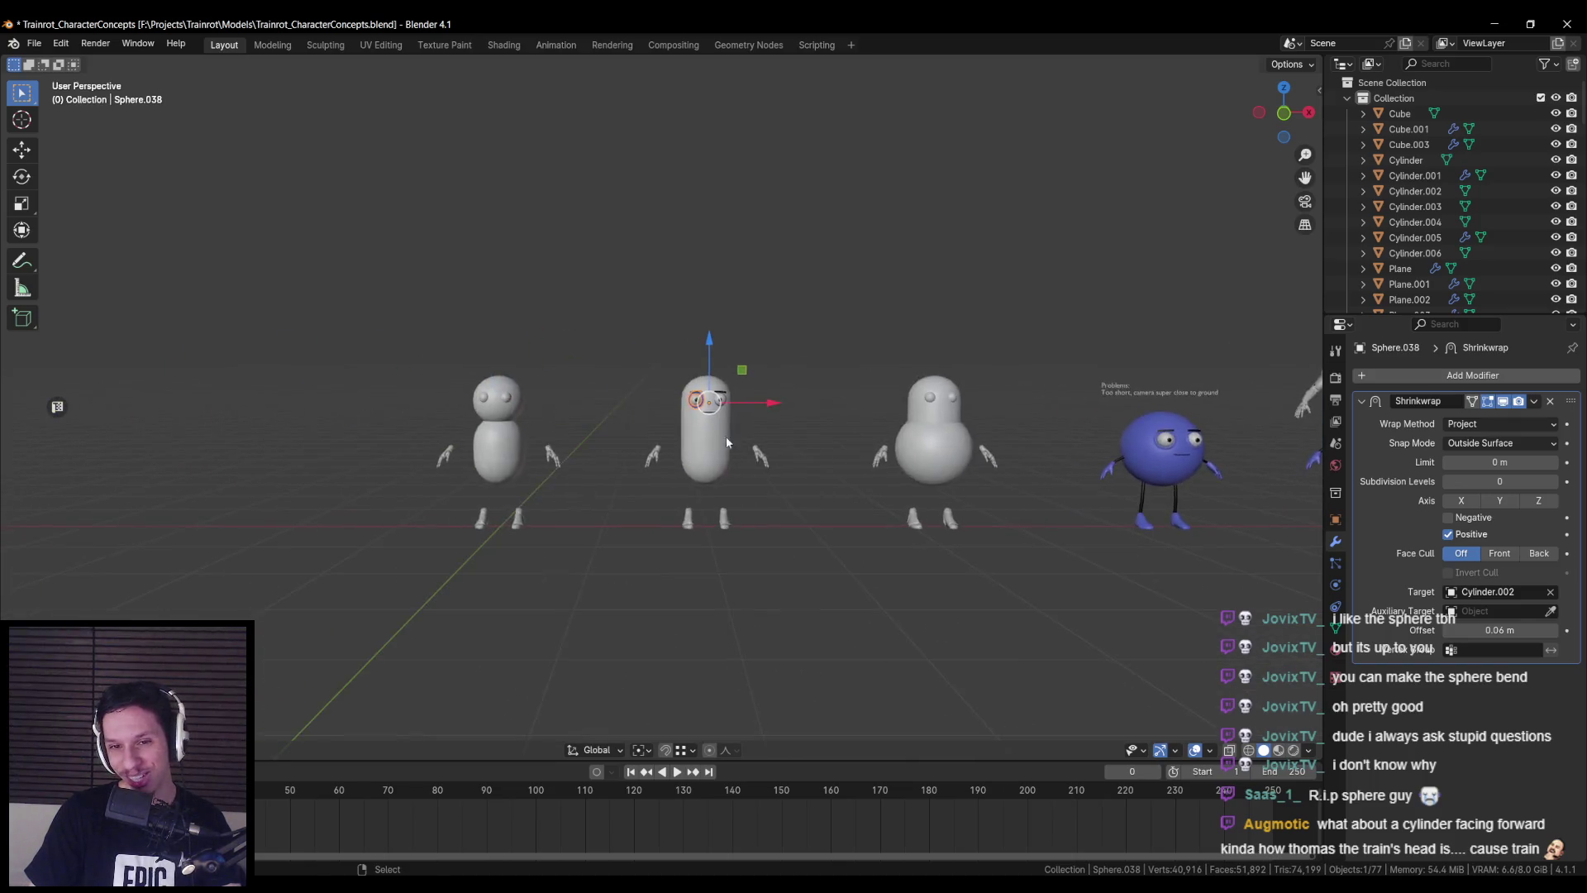
- Assign the Body.001 material to the pill character's body Cylinder.006
scroll(743, 525, up, 5)
scroll(743, 527, up, 2)
click(814, 508)
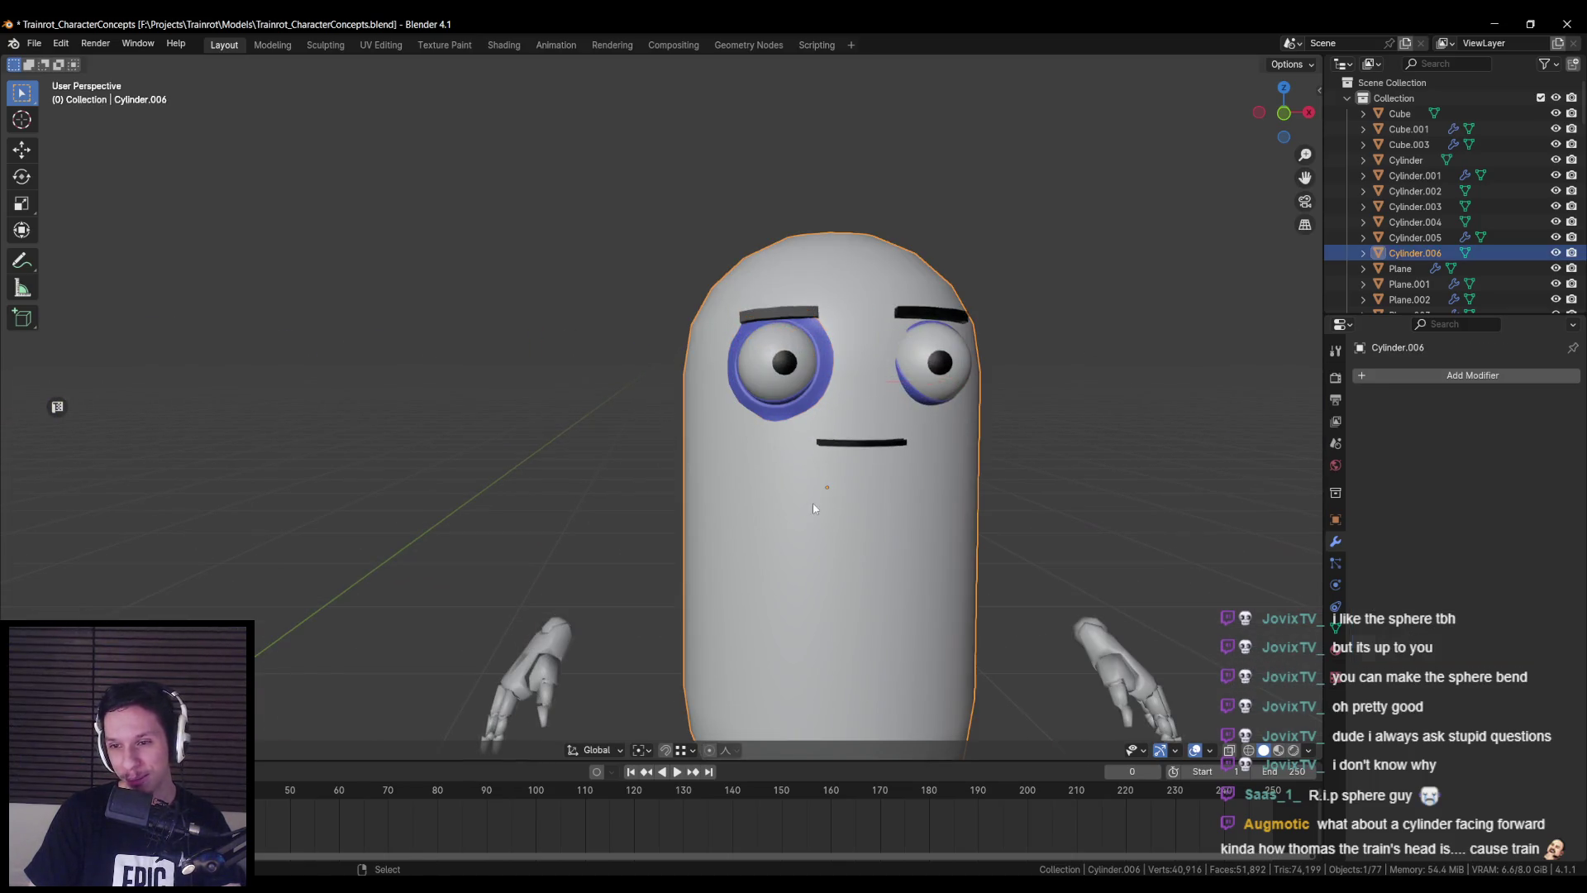
click(1339, 648)
click(1362, 440)
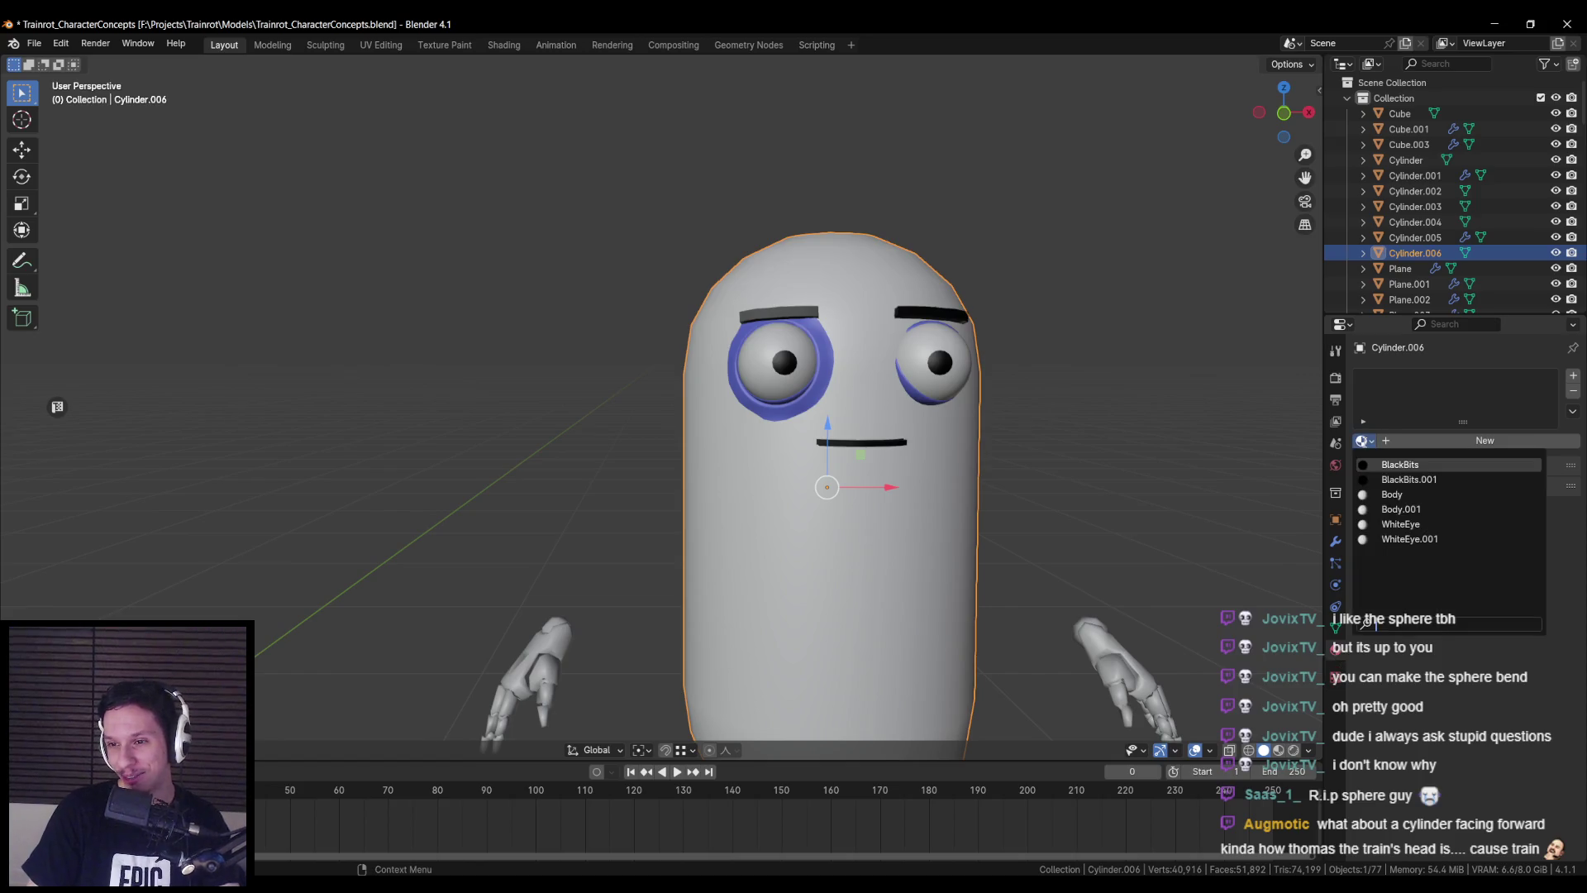
click(1401, 494)
click(1366, 445)
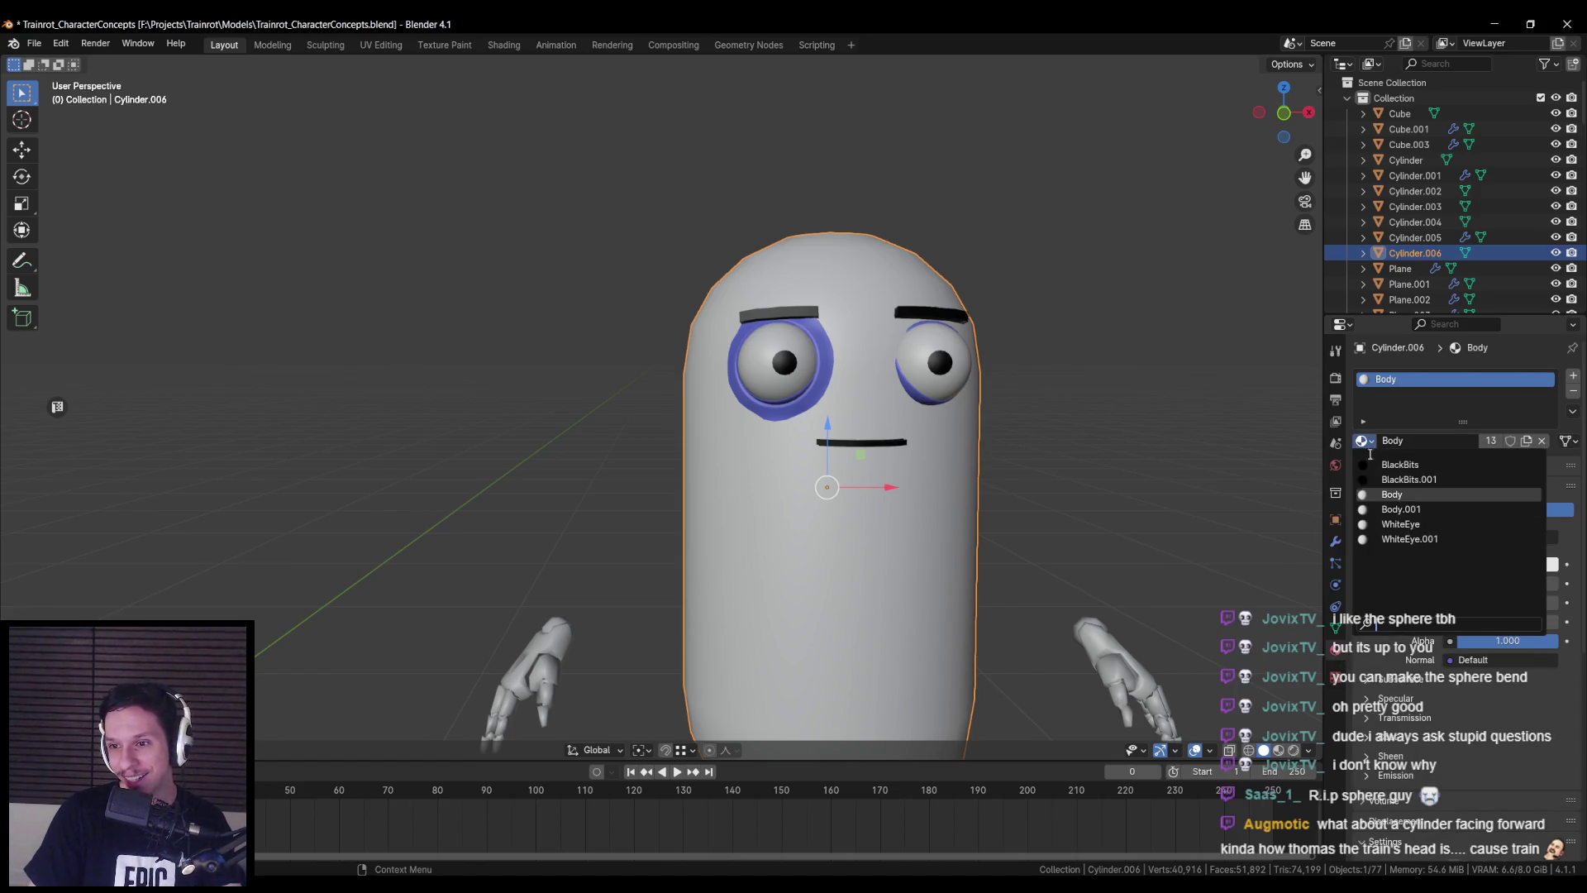
click(1399, 509)
click(812, 402)
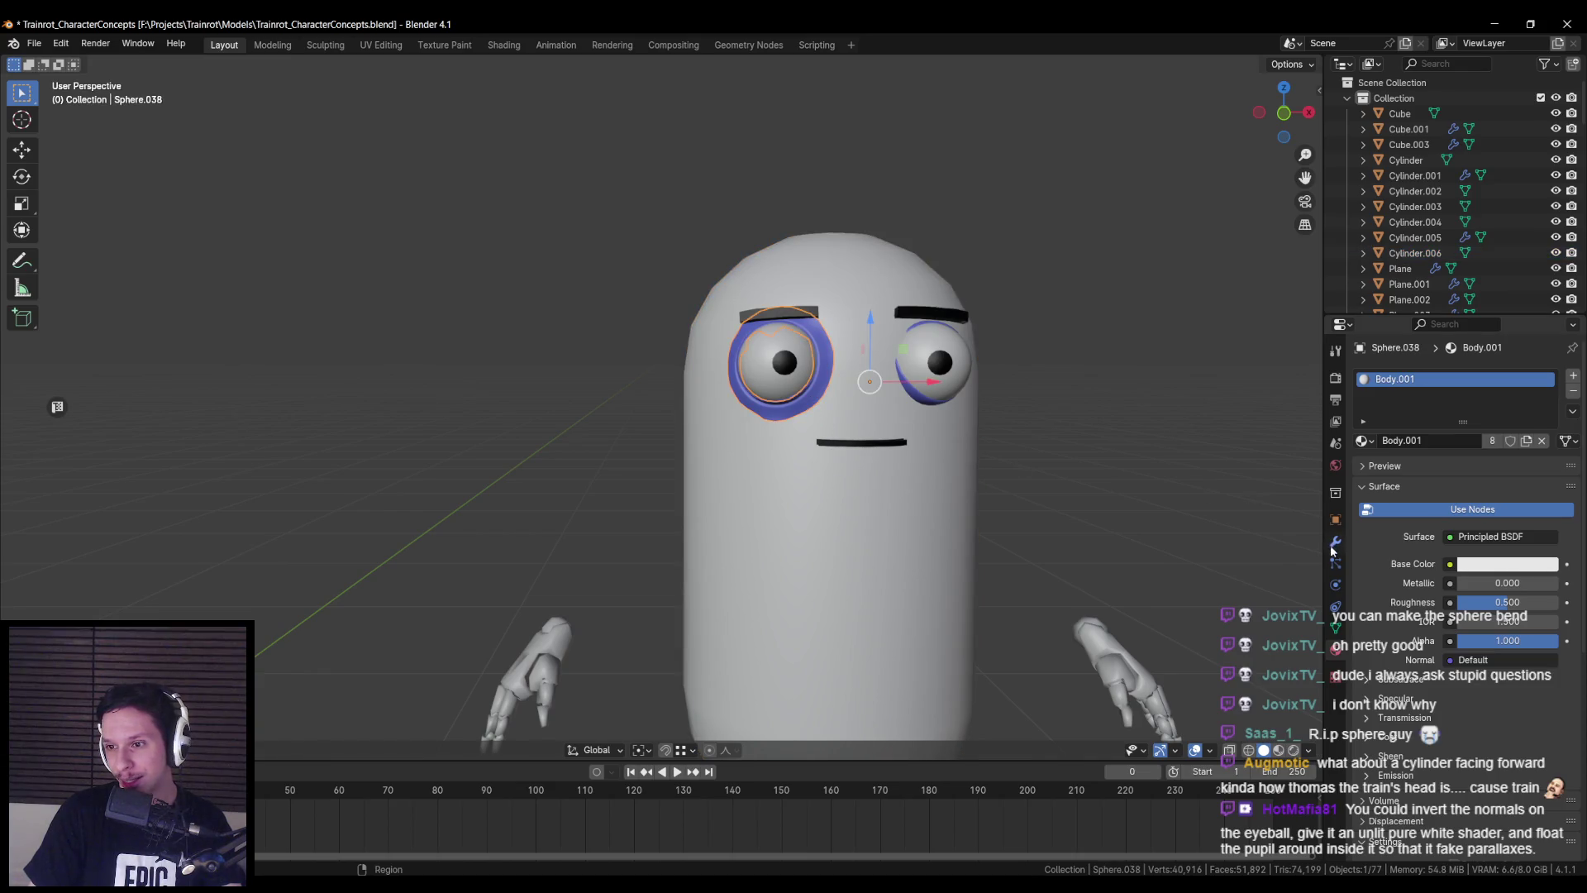
click(1335, 519)
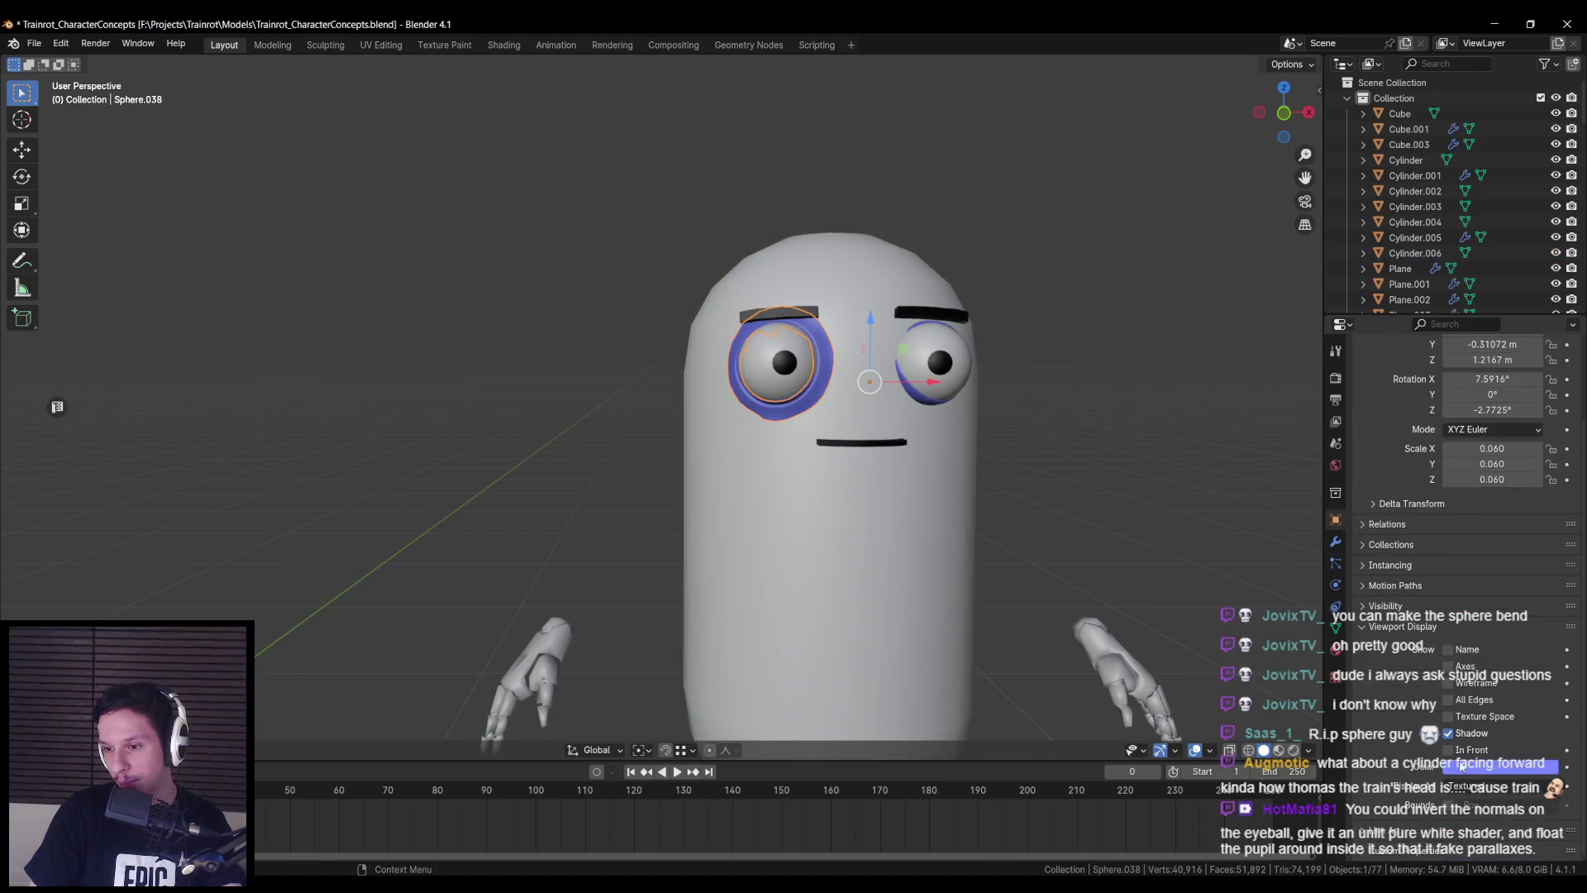
click(1465, 770)
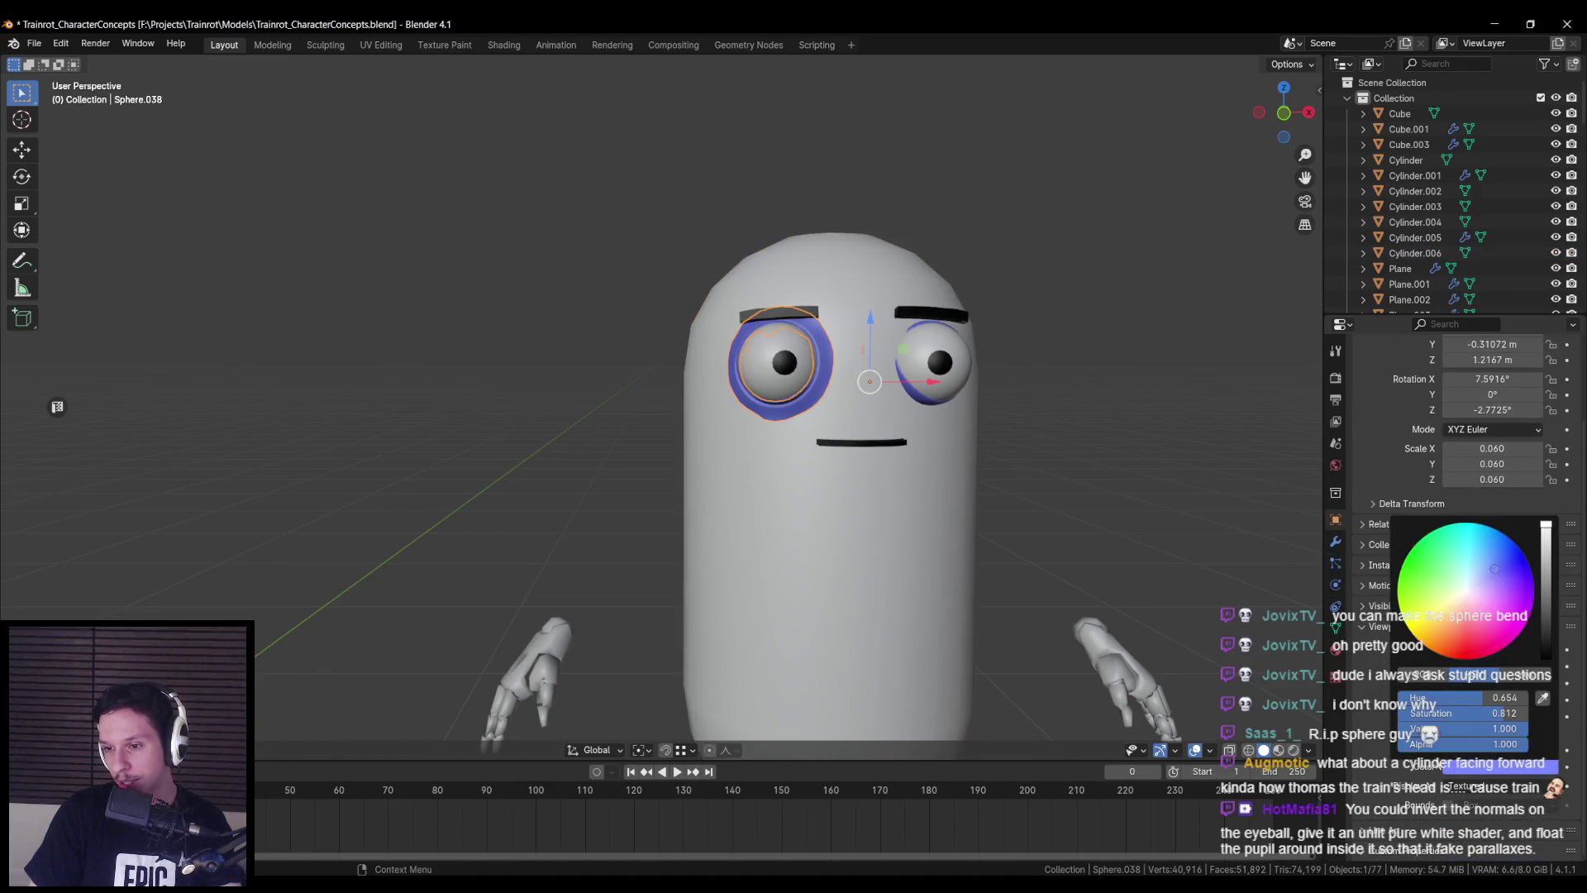
- Set the Body.001 material's base colour to blue, hex 7889FF
click(980, 572)
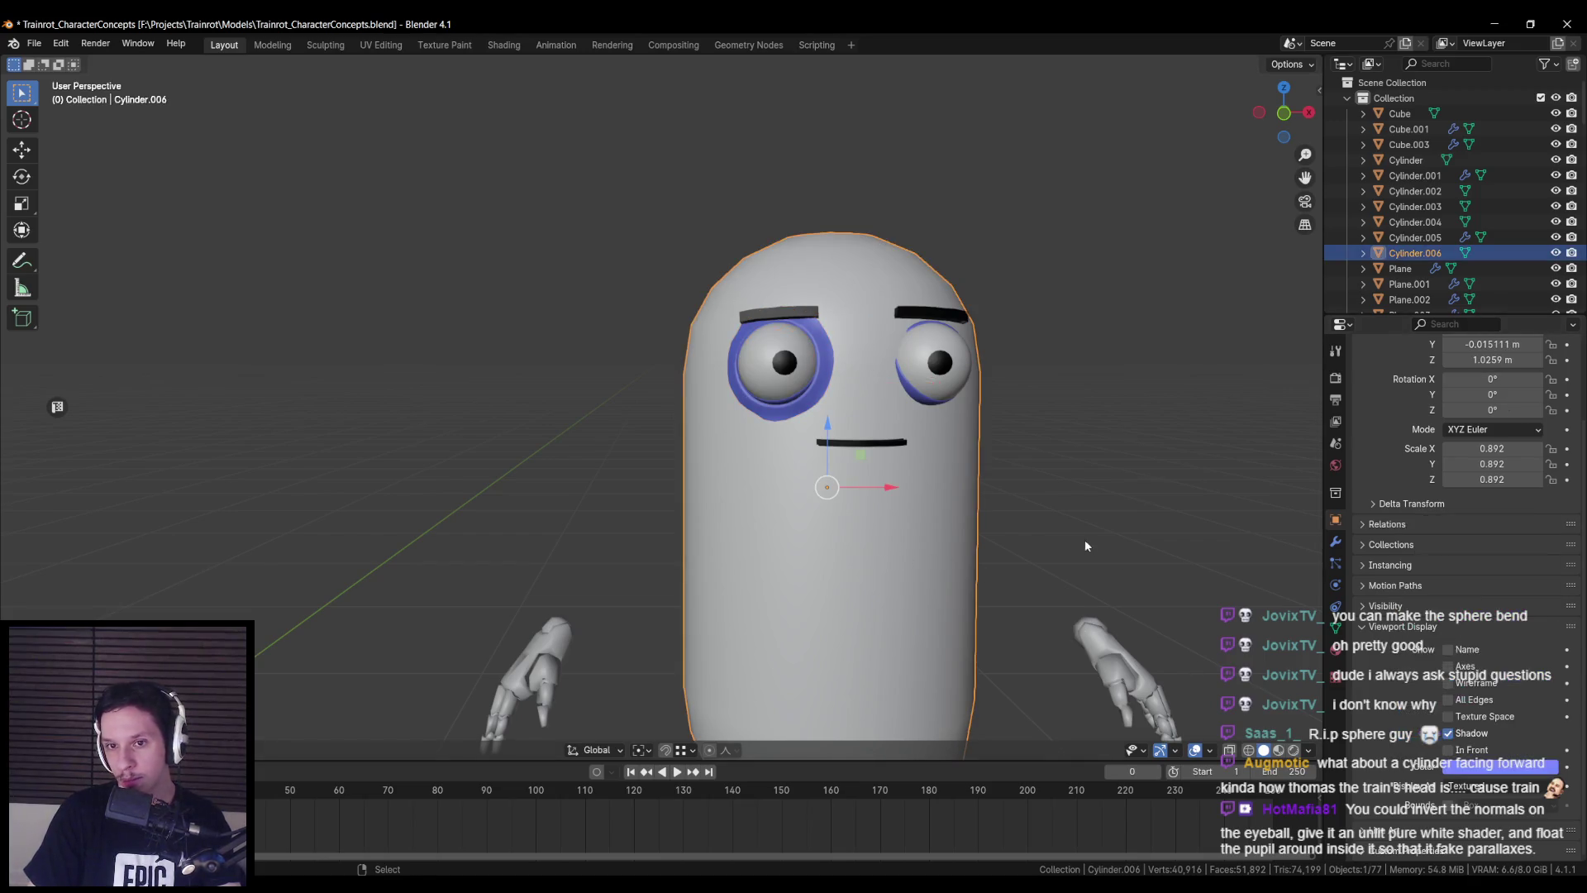
scroll(1073, 534, down, 2)
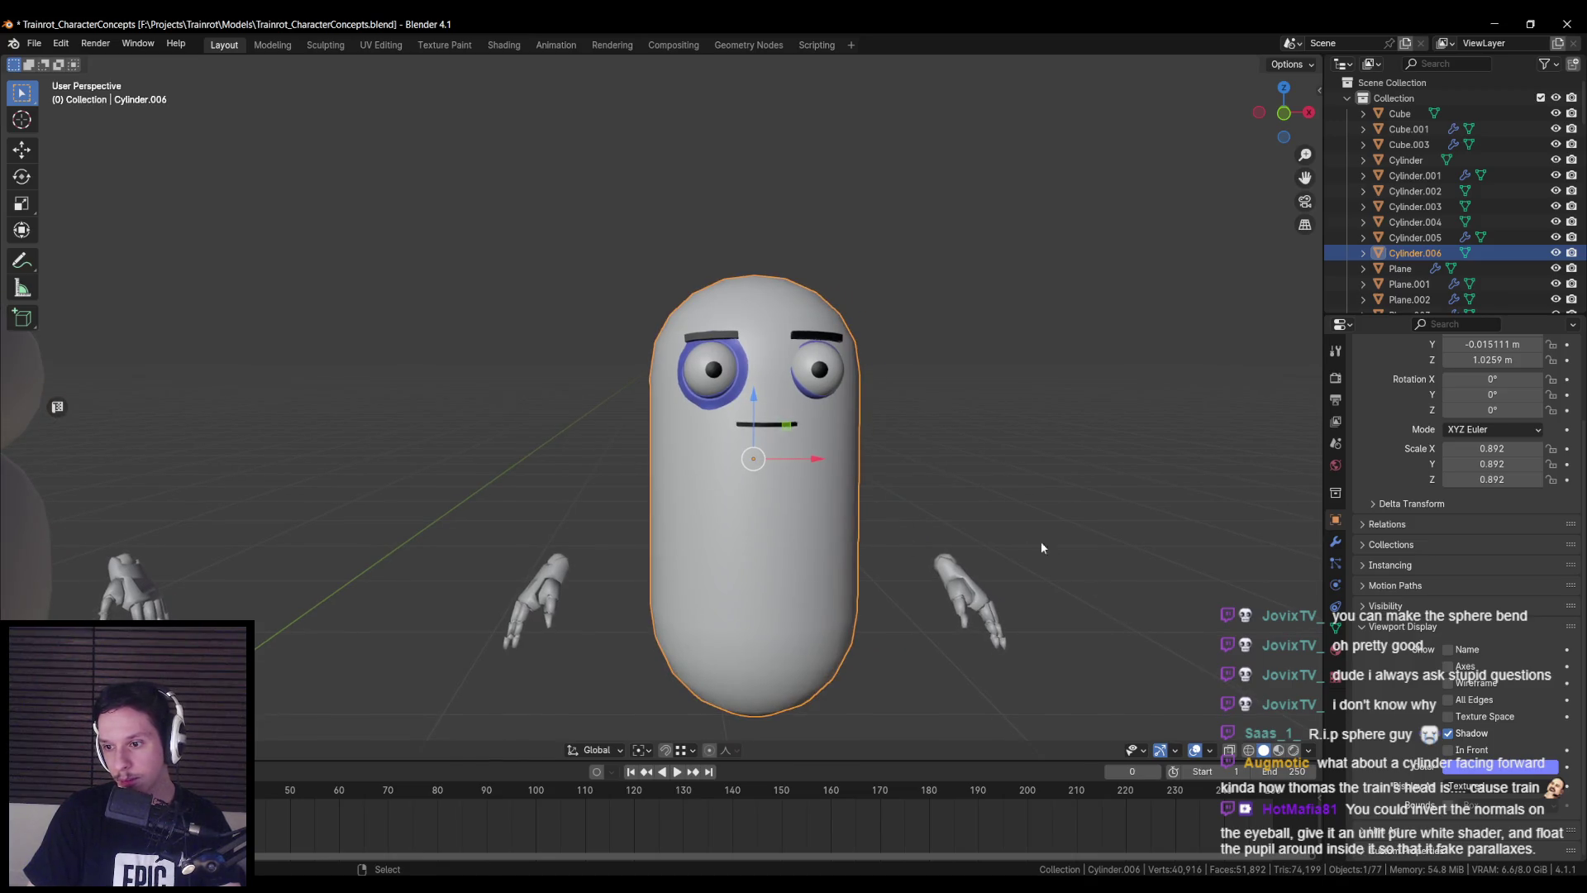
mouse_move(865, 502)
middle_down()
mouse_move(895, 557)
mouse_move(884, 578)
middle_up()
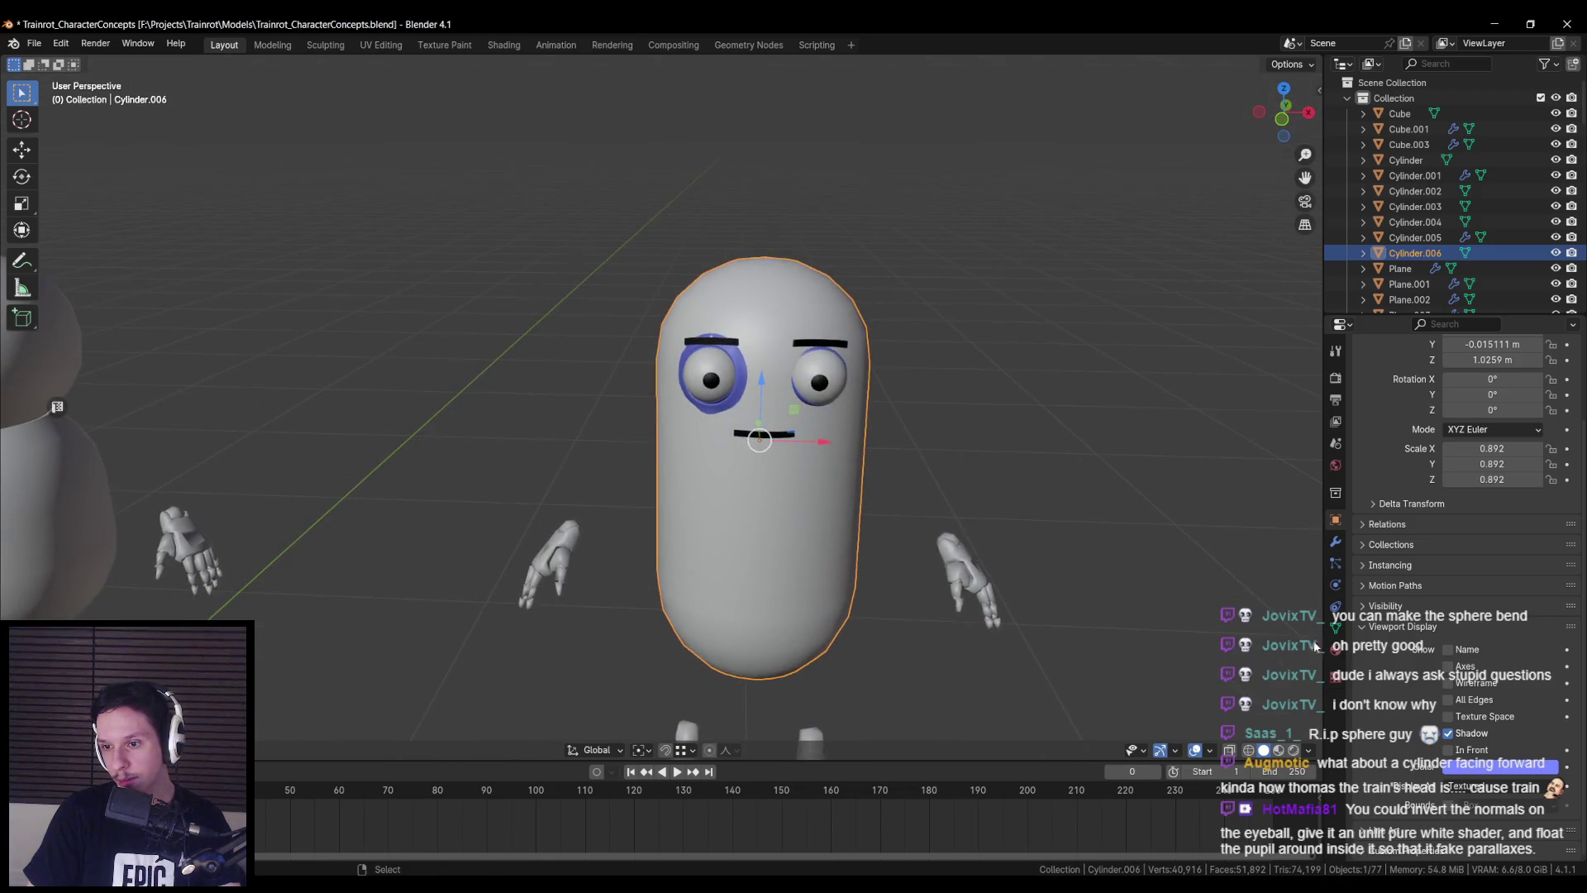
click(1333, 649)
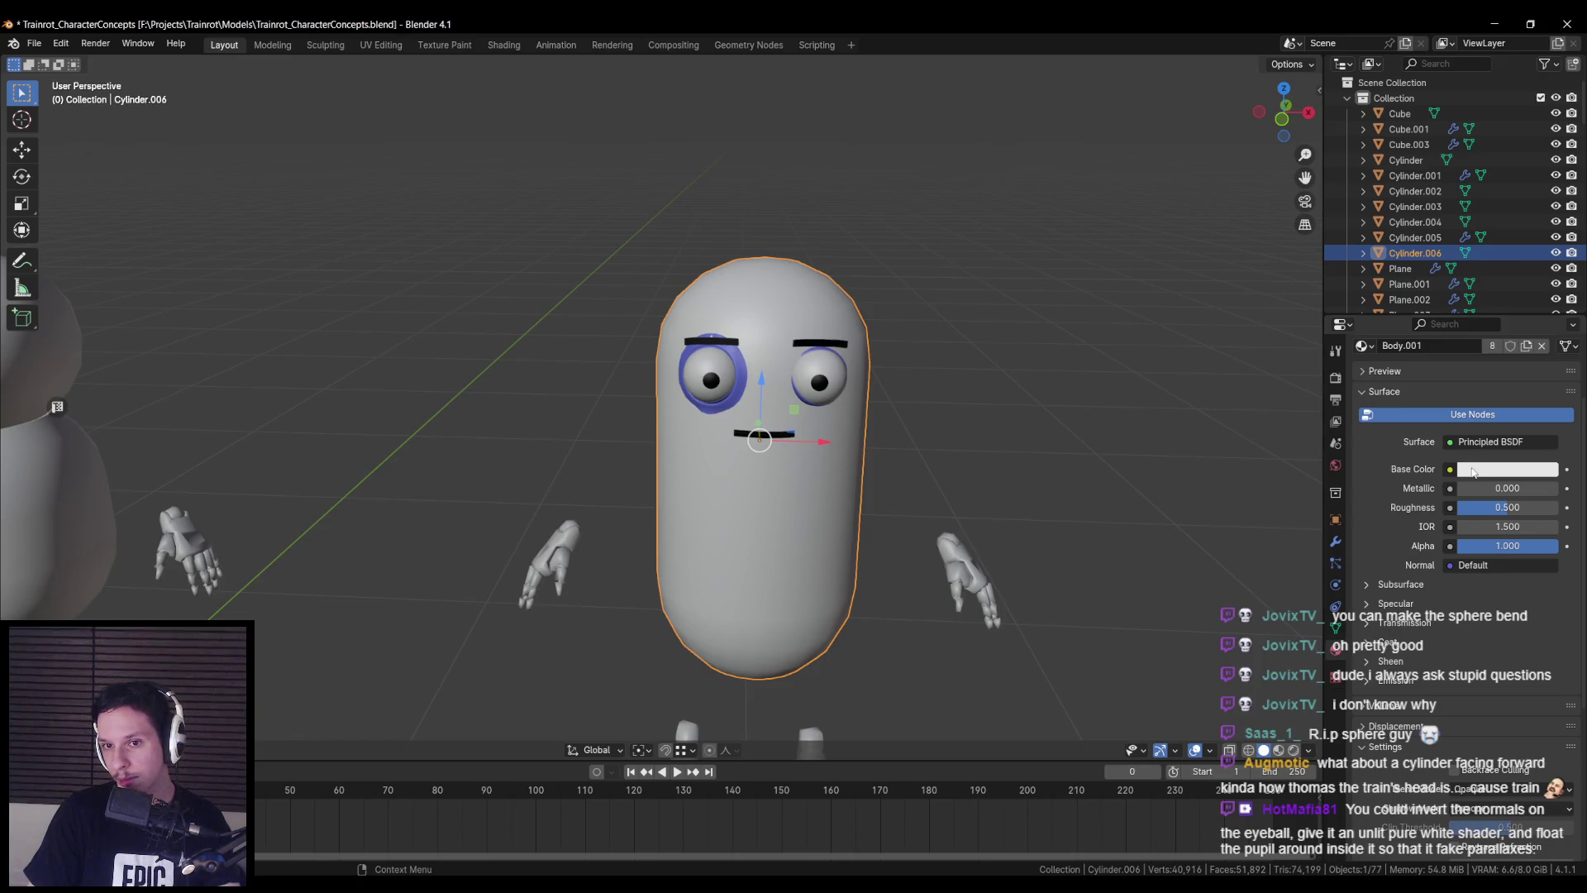
click(1490, 475)
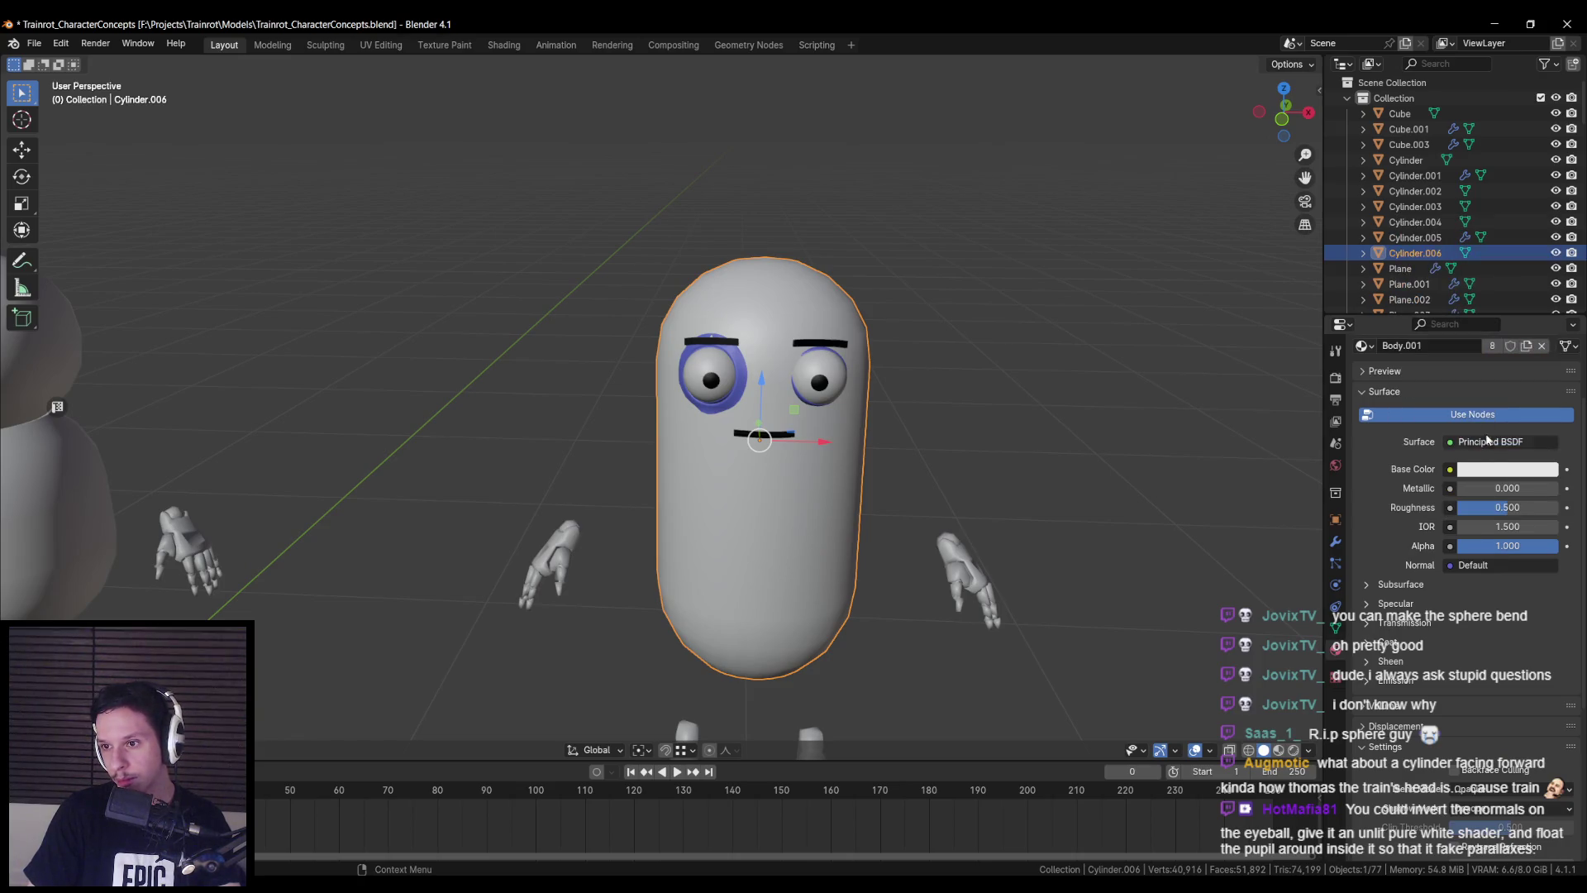
click(1491, 471)
key(Return)
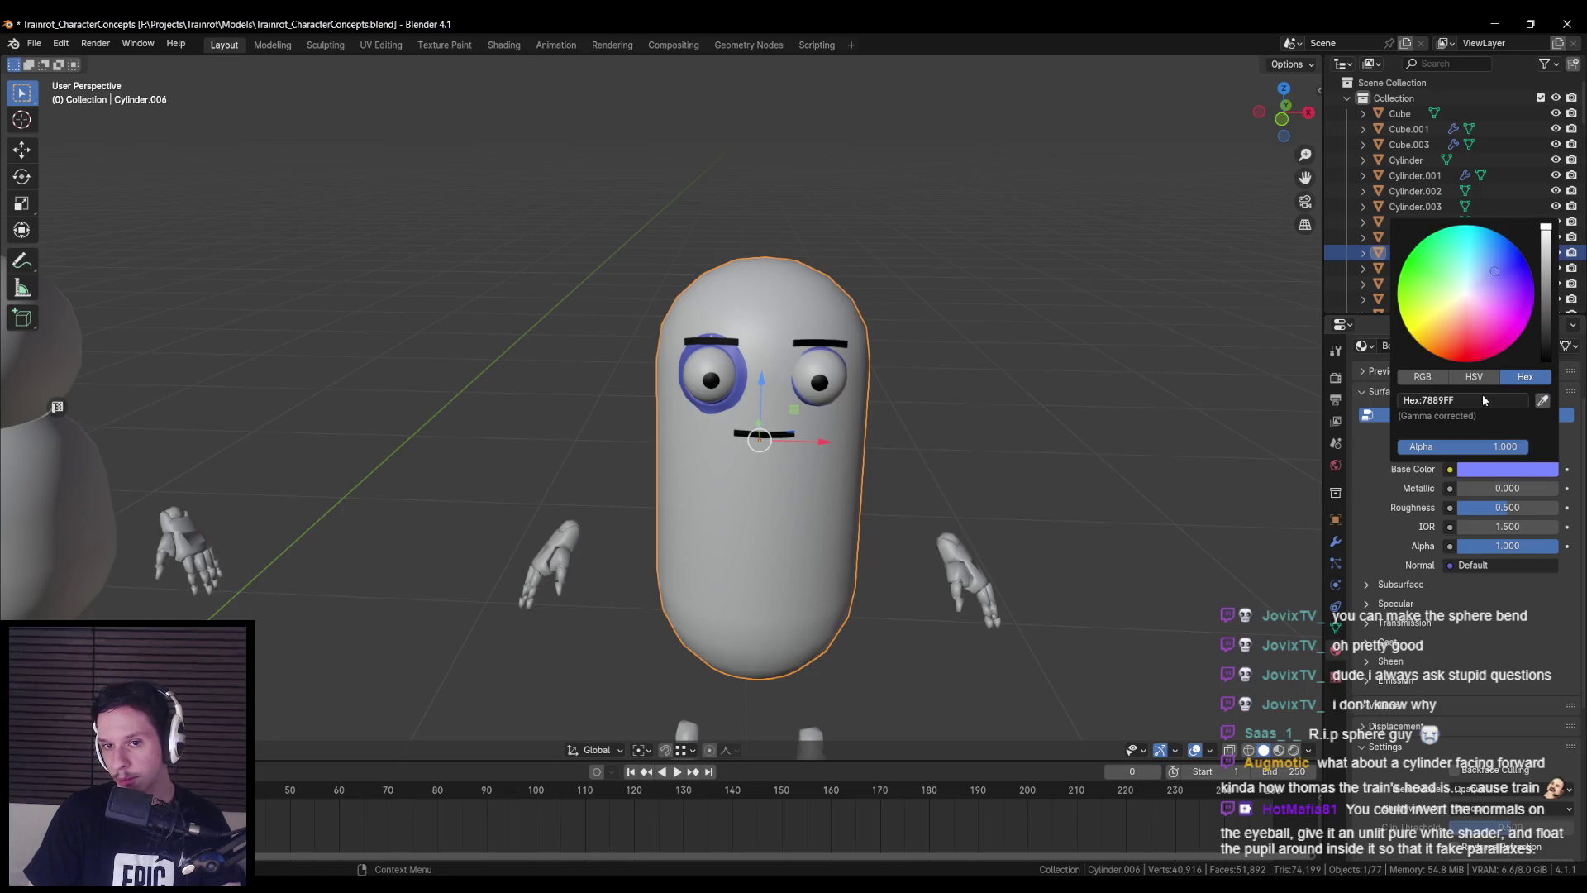
- Select the spare Cylinder.002 and delete it
middle_drag(1065, 395, 776, 481)
click(776, 481)
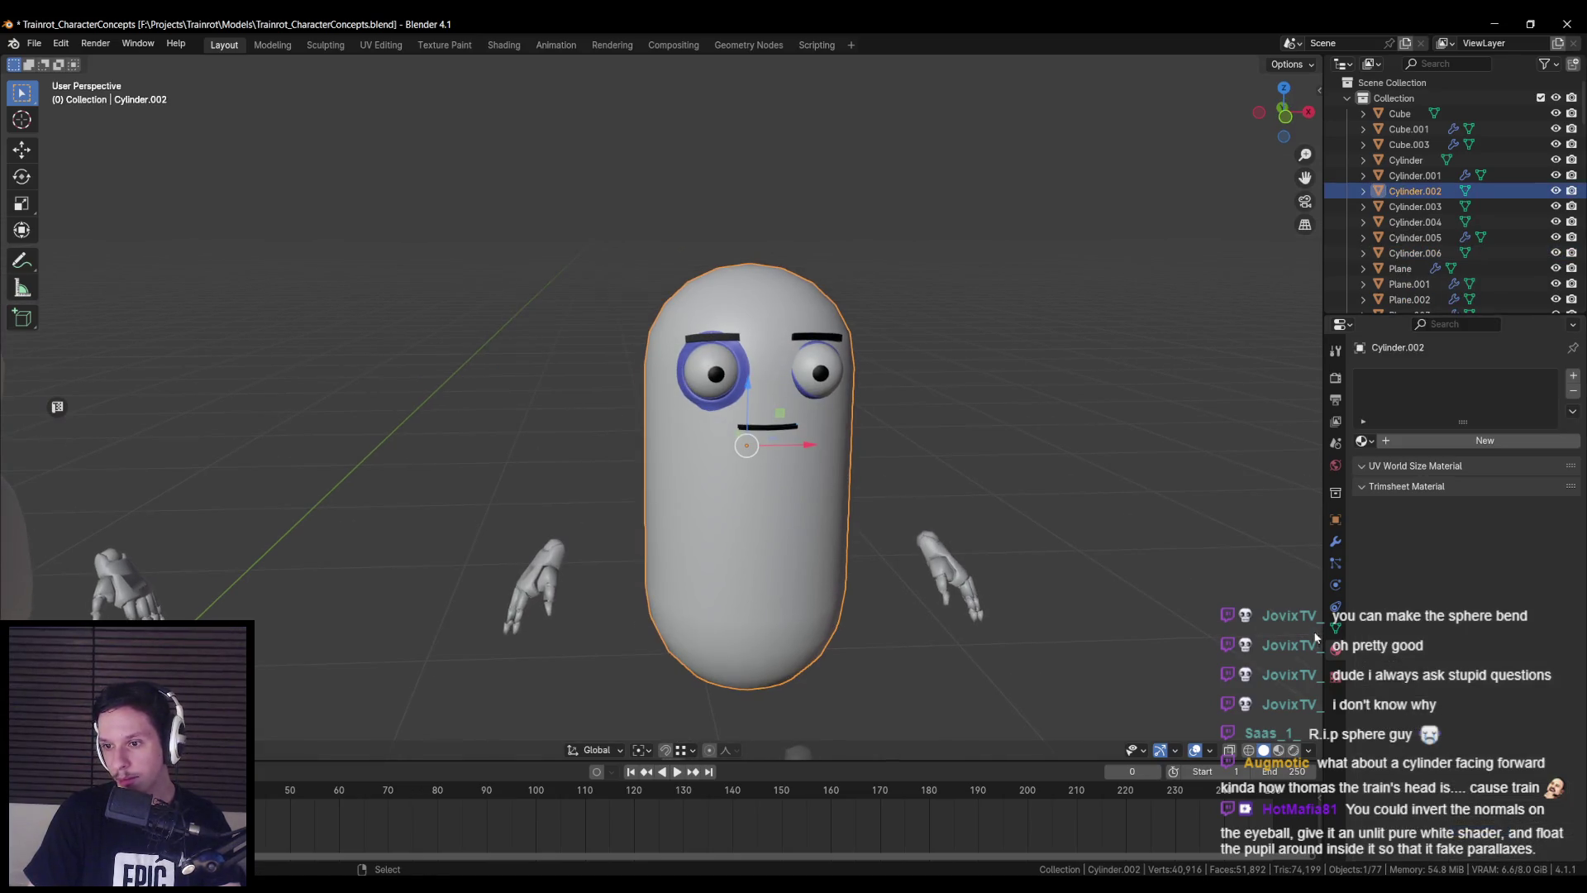
click(1334, 519)
key(g)
right_click(1030, 543)
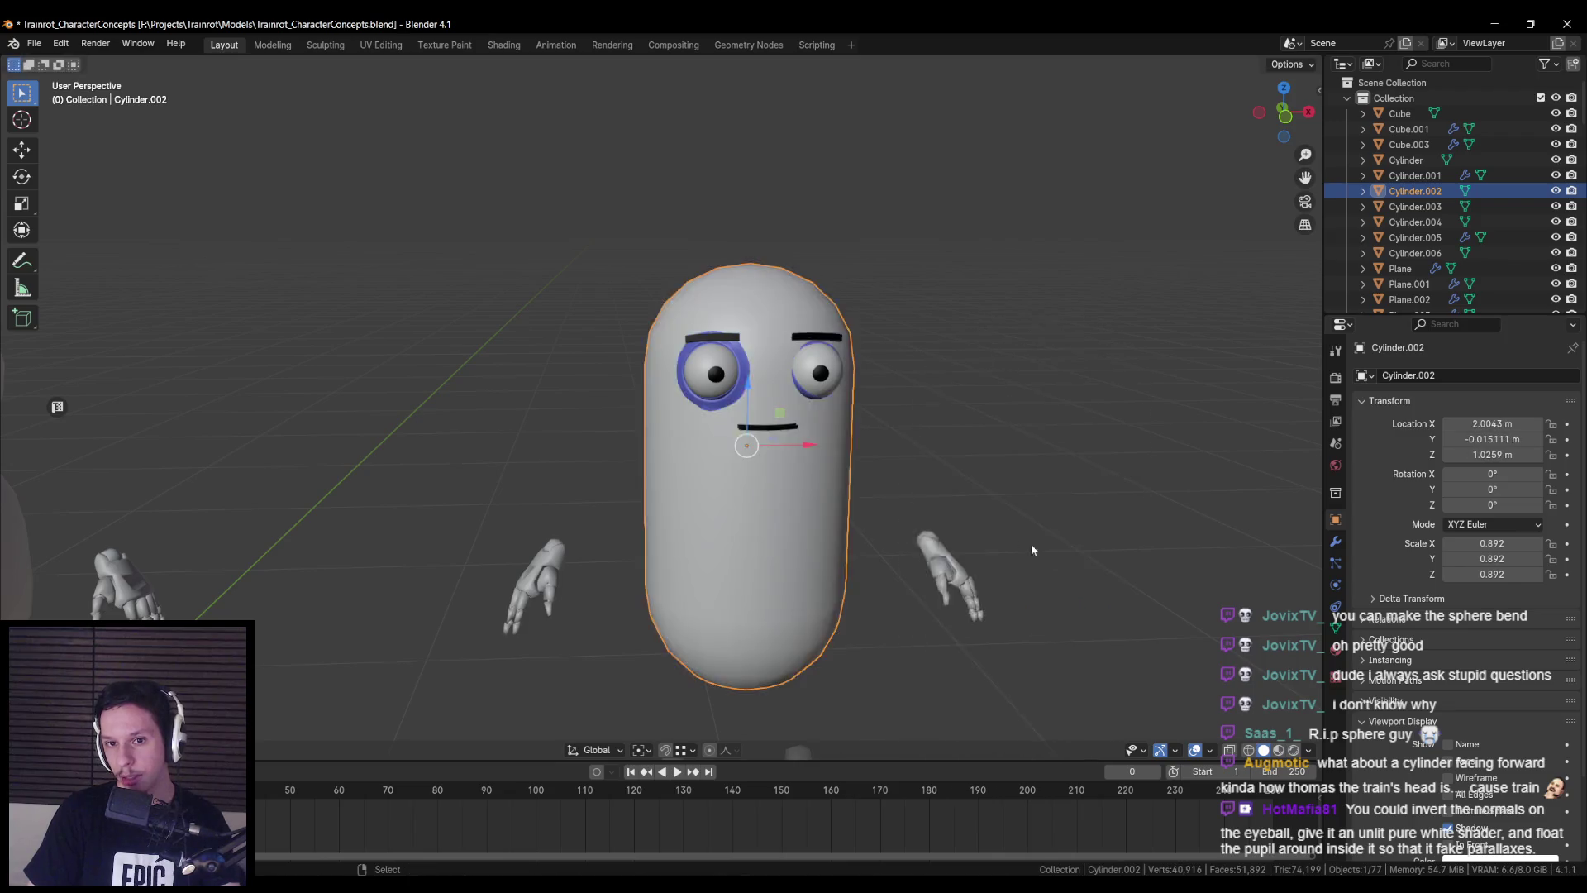
scroll(1029, 543, down, 3)
key(Delete)
click(959, 479)
key(g)
right_click(1183, 640)
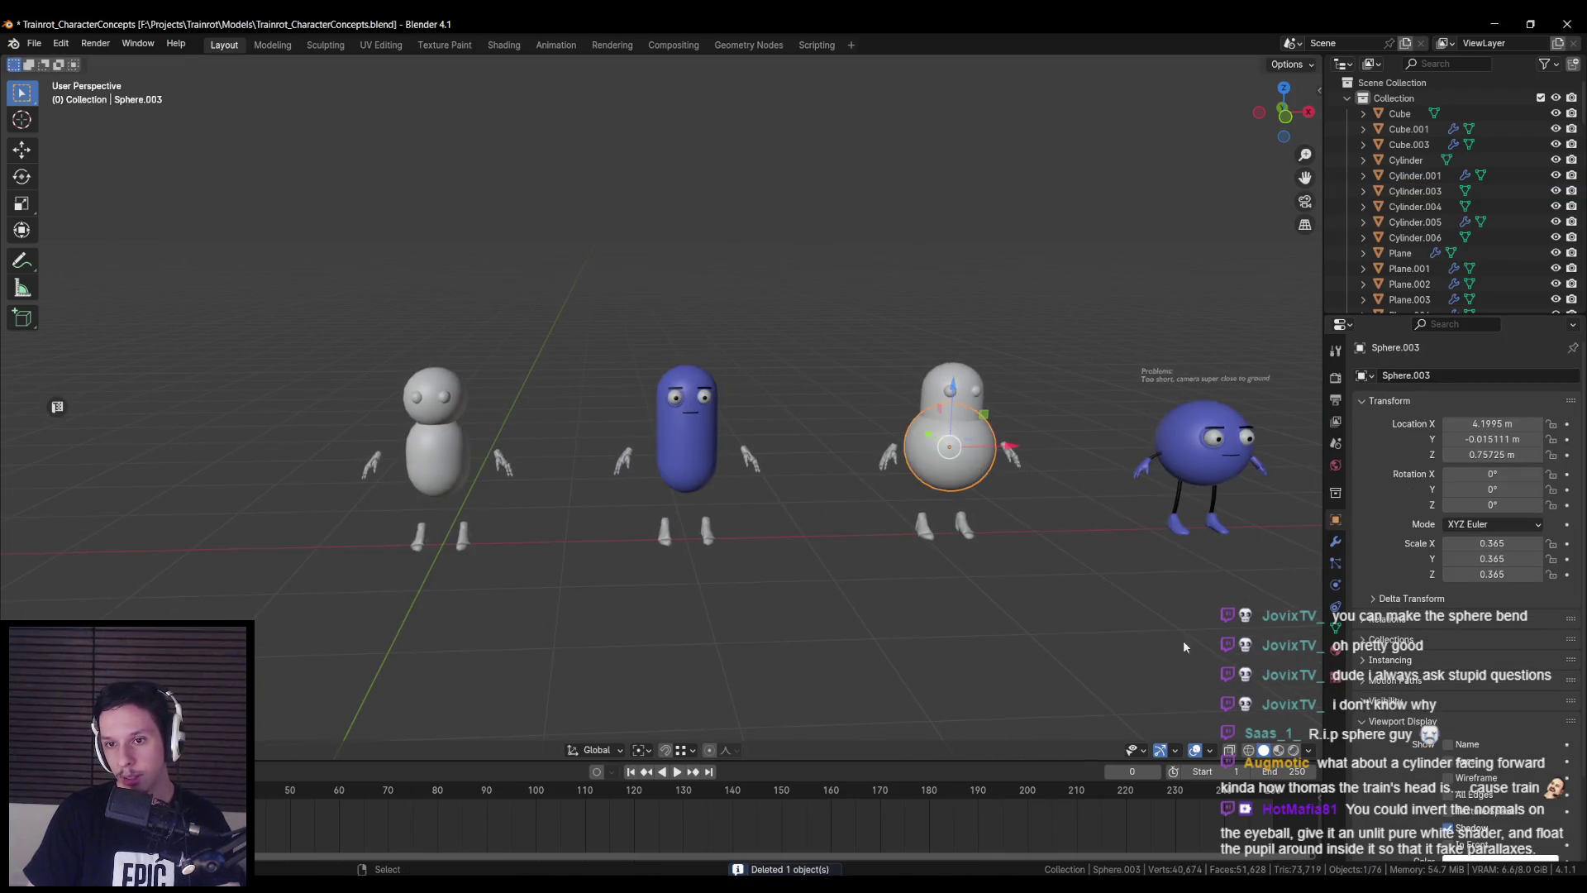
click(686, 446)
ctrl+scroll(899, 557, down, 5)
click(702, 430)
click(1143, 405)
key(g)
right_click(1166, 593)
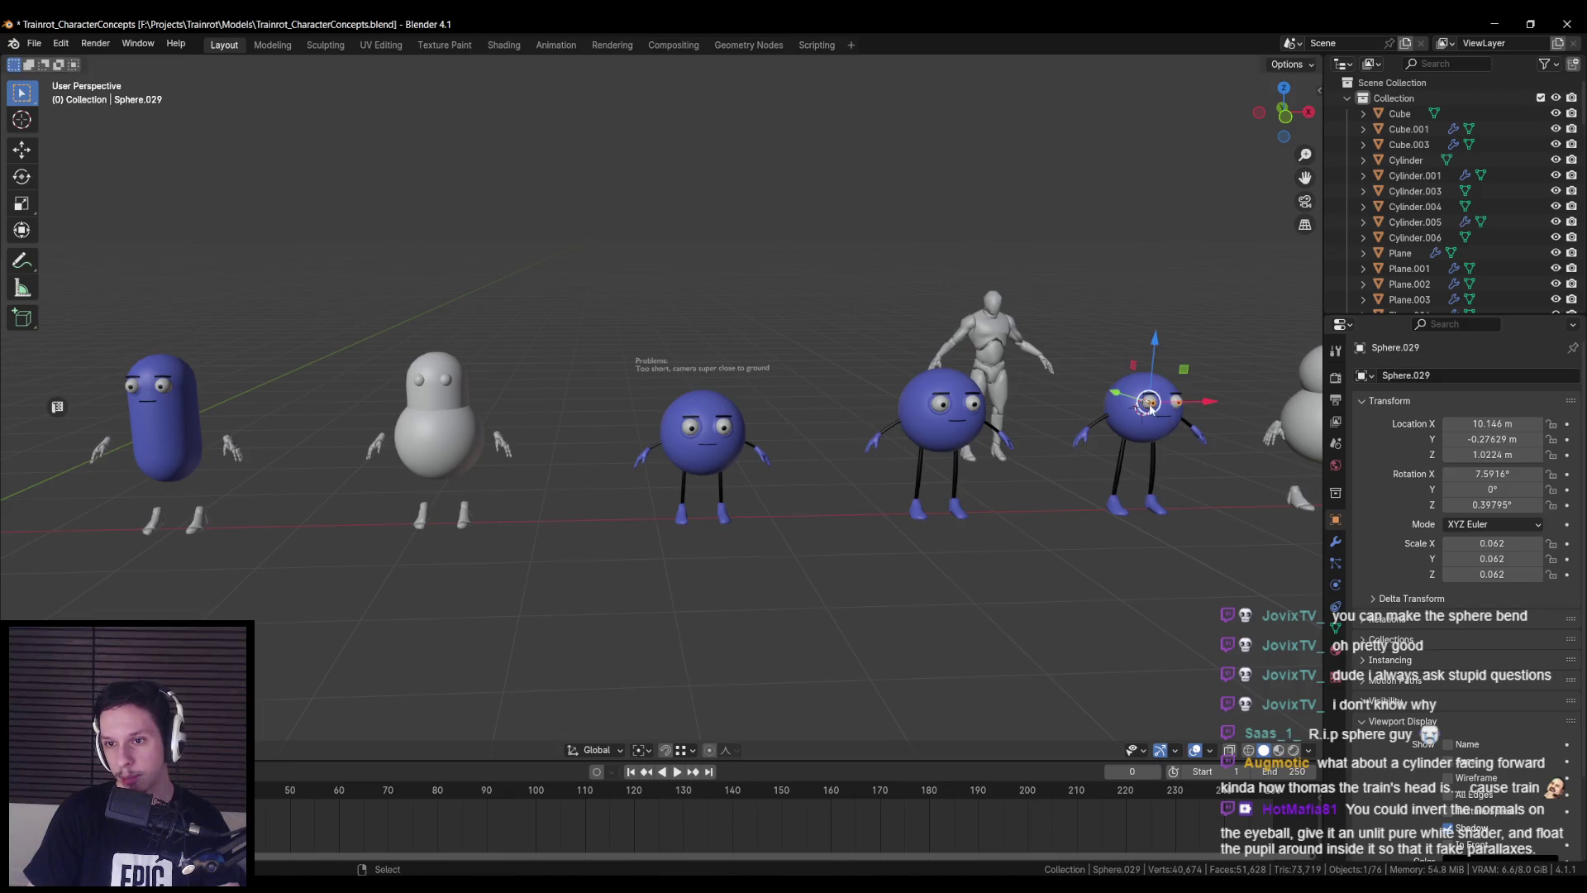
key(g)
middle_drag(775, 501, 688, 425)
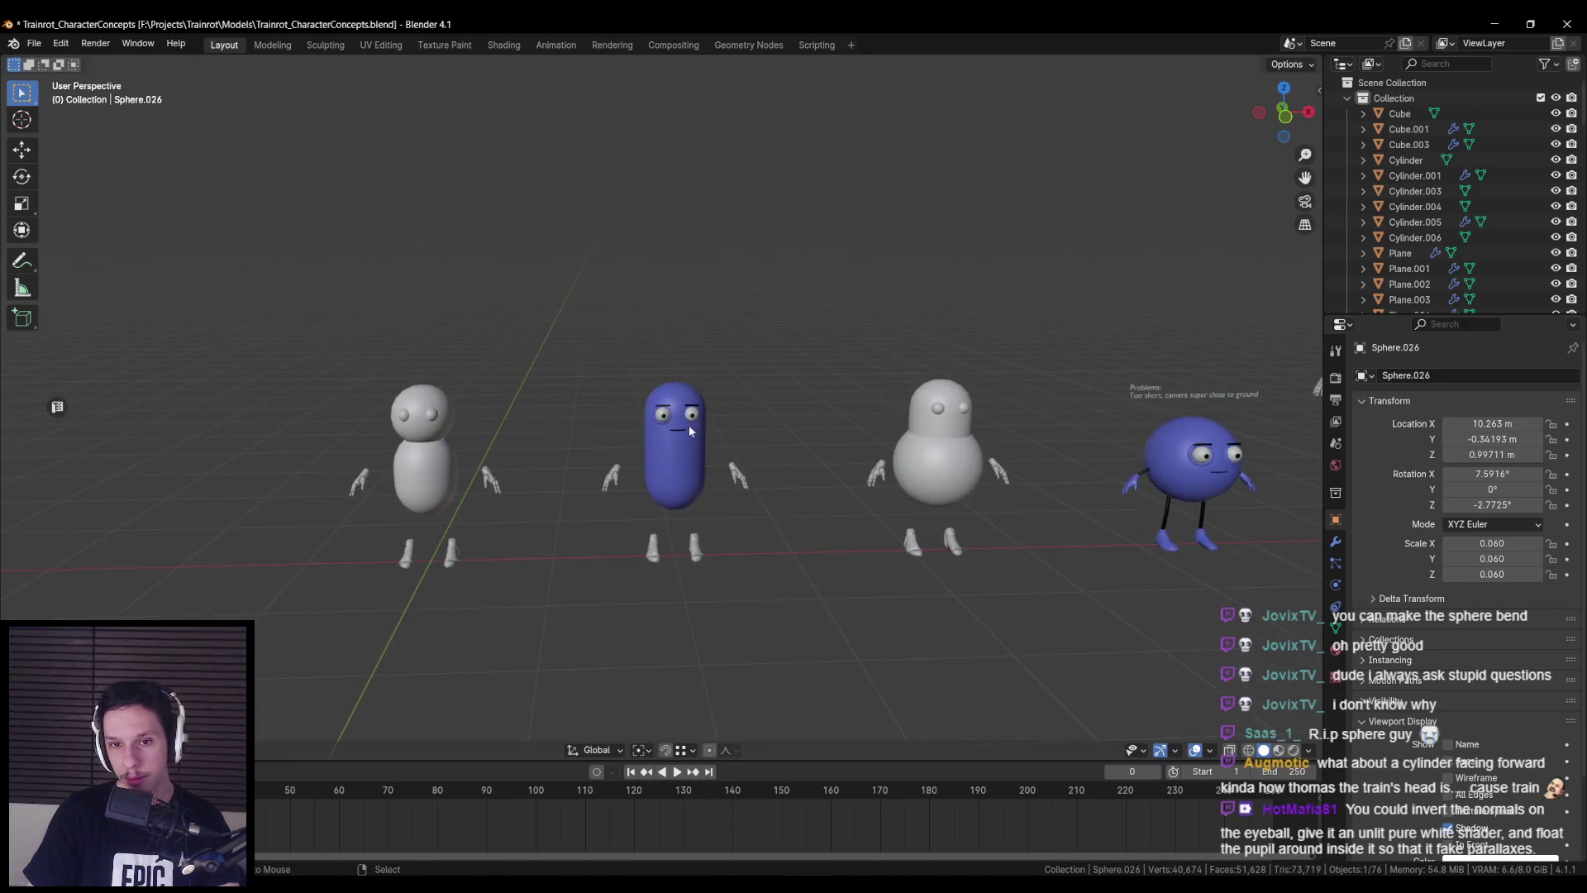
scroll(688, 425, up, 6)
scroll(777, 490, down, 2)
mouse_move(801, 493)
middle_down()
mouse_move(655, 489)
mouse_move(744, 394)
middle_up()
click(744, 394)
click(1335, 542)
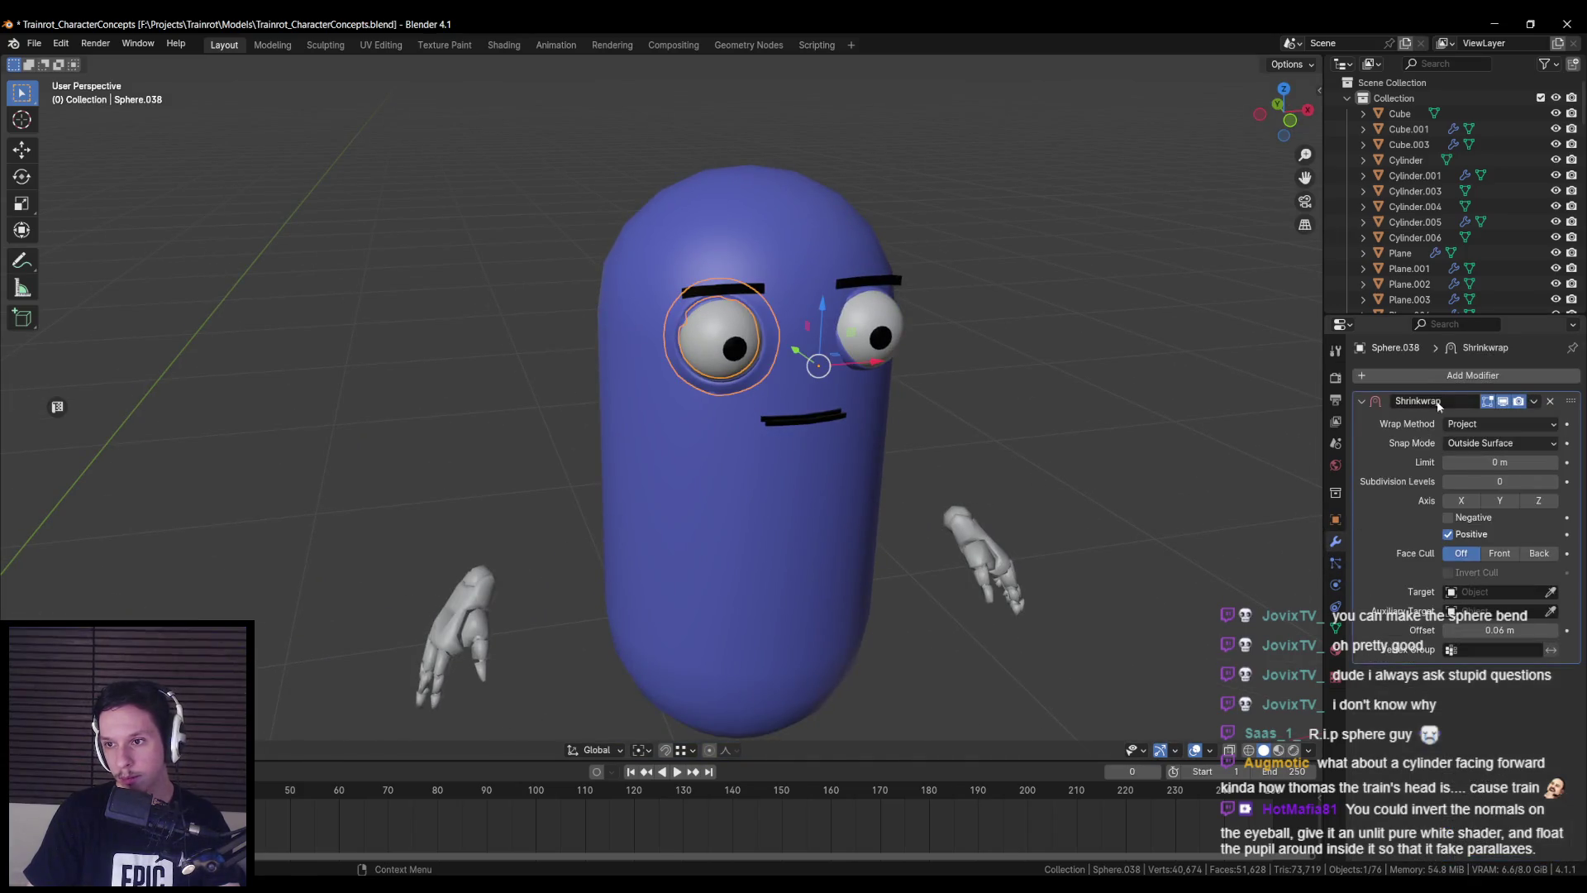
- Add a Mirror modifier to the eye ring with Cylinder.006 as mirror object, placed above Shrinkwrap
click(1472, 376)
text(mirror)
key(Return)
click(1552, 755)
click(851, 542)
middle_drag(851, 542, 926, 529)
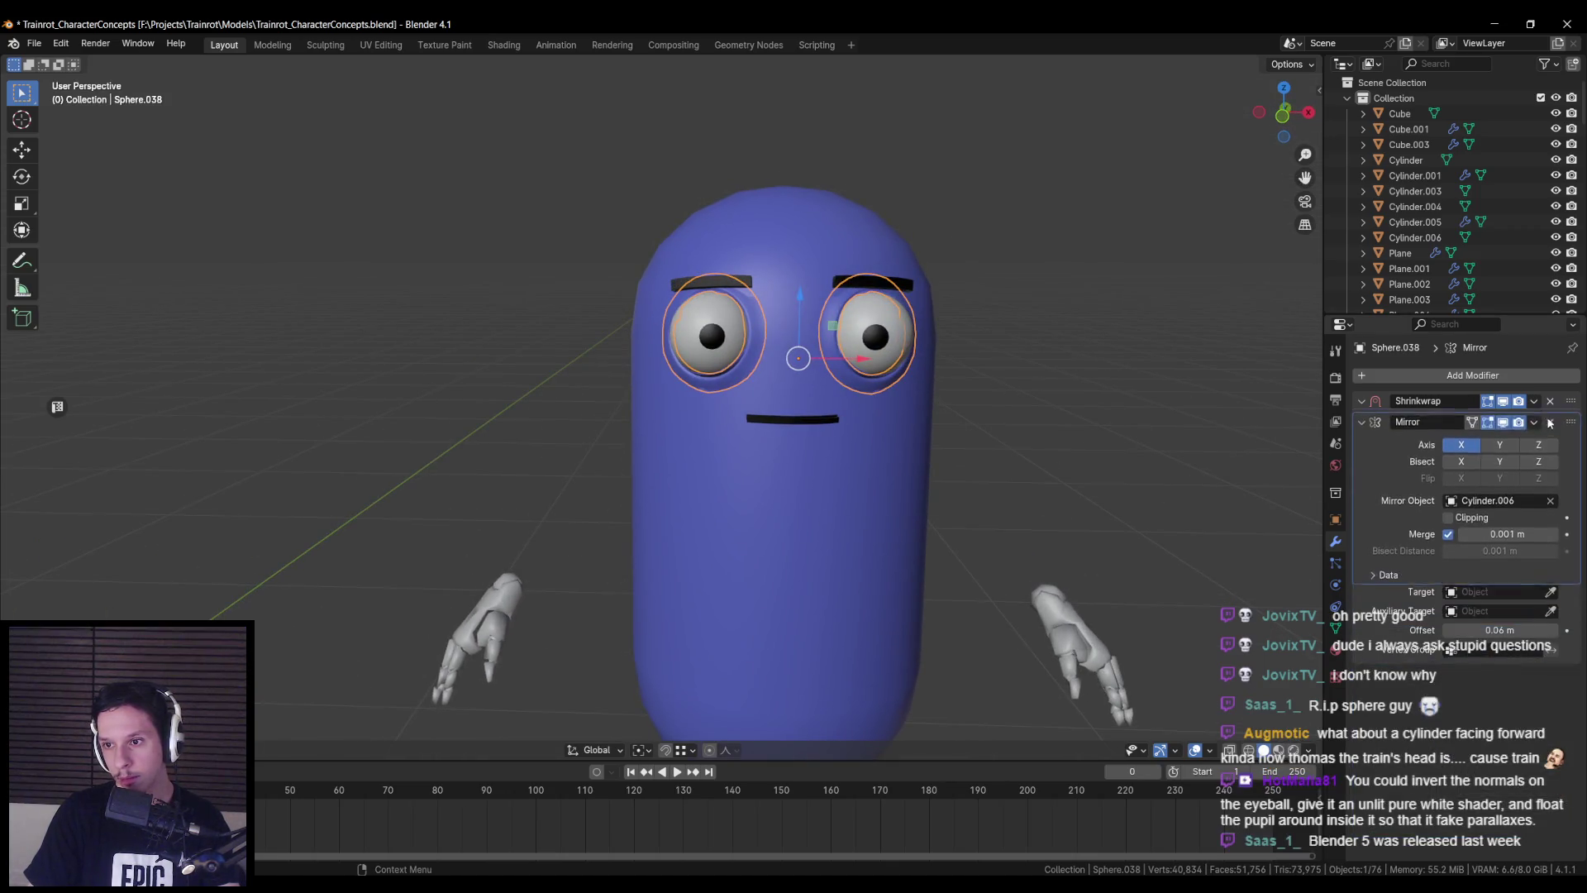
drag(1550, 422, 1547, 400)
- Save the file and recentre the view on the blue capsule character
scroll(815, 473, down, 2)
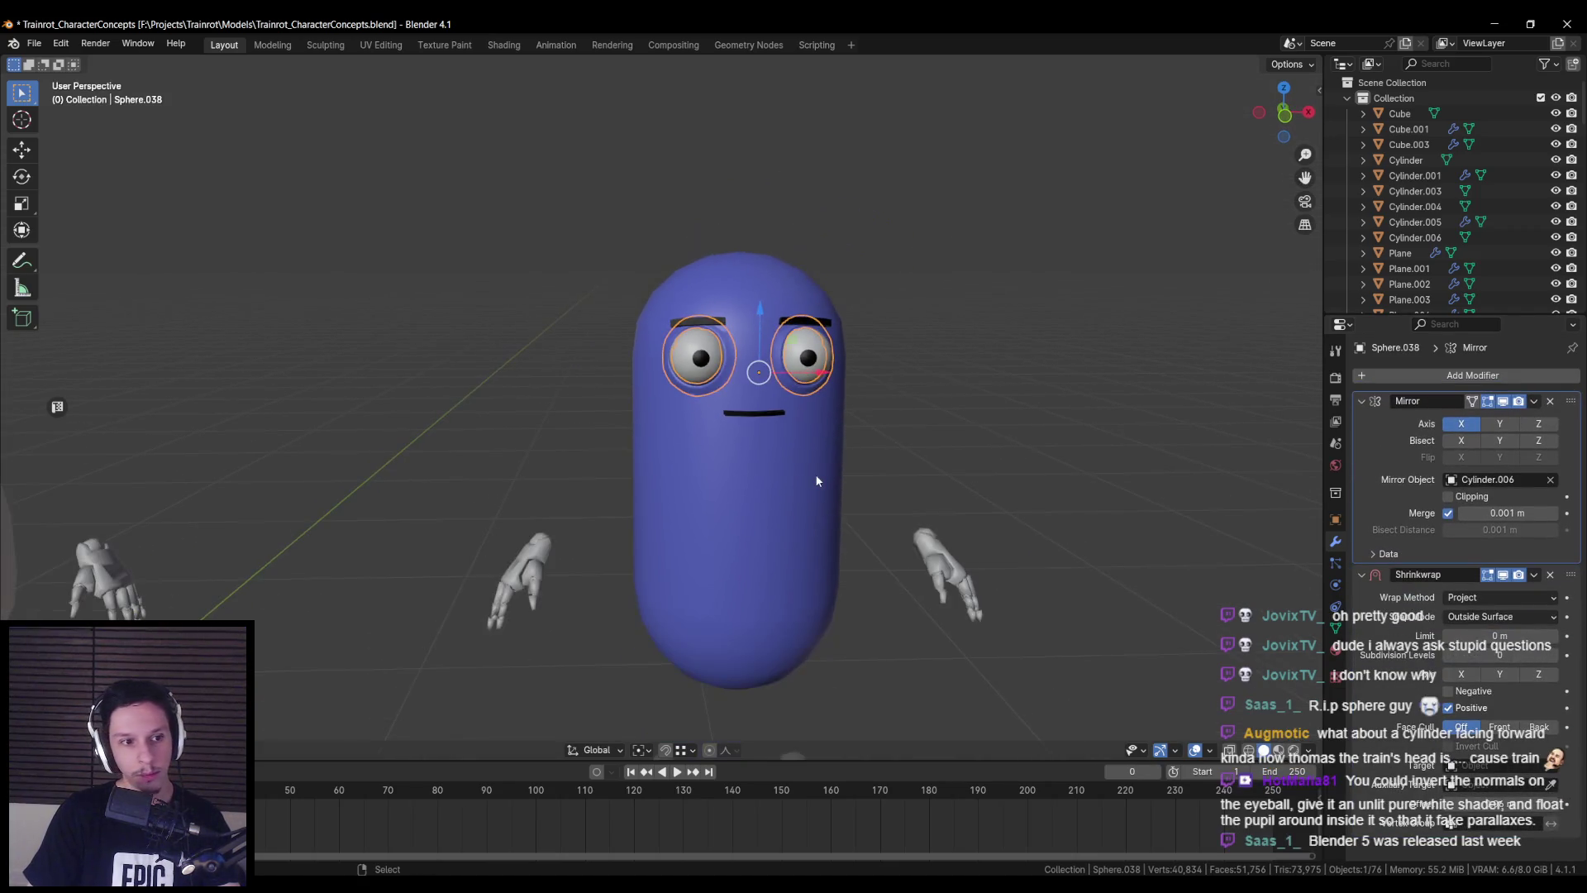
key(ctrl+s)
key(alt+a)
scroll(797, 488, down, 1)
scroll(744, 459, down, 3)
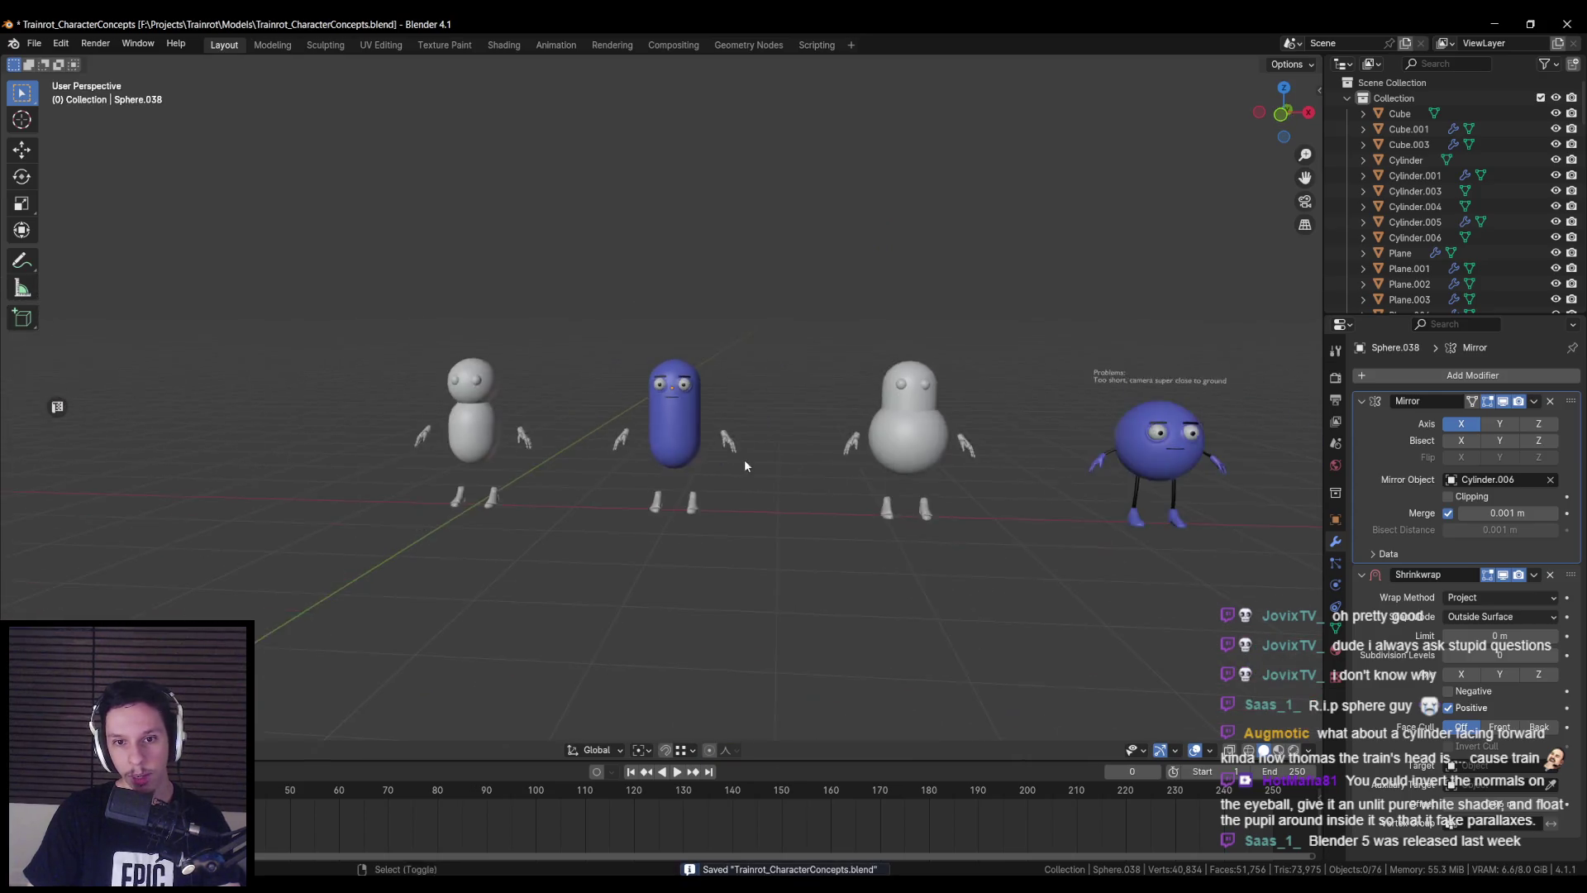
scroll(678, 479, down, 2)
scroll(667, 504, up, 1)
scroll(666, 502, up, 1)
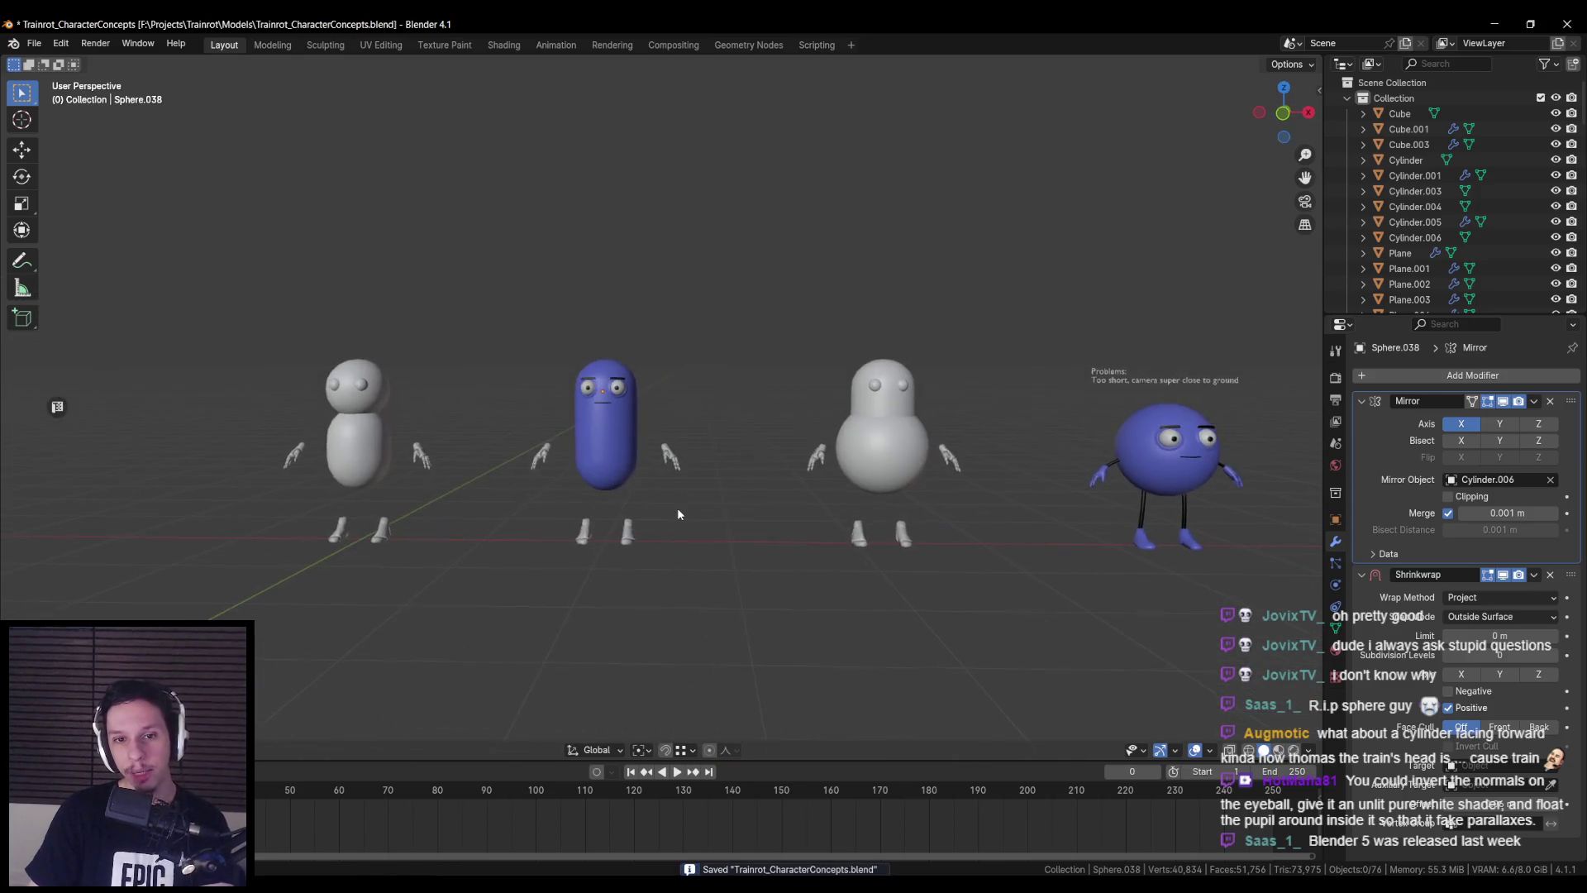
scroll(676, 507, down, 1)
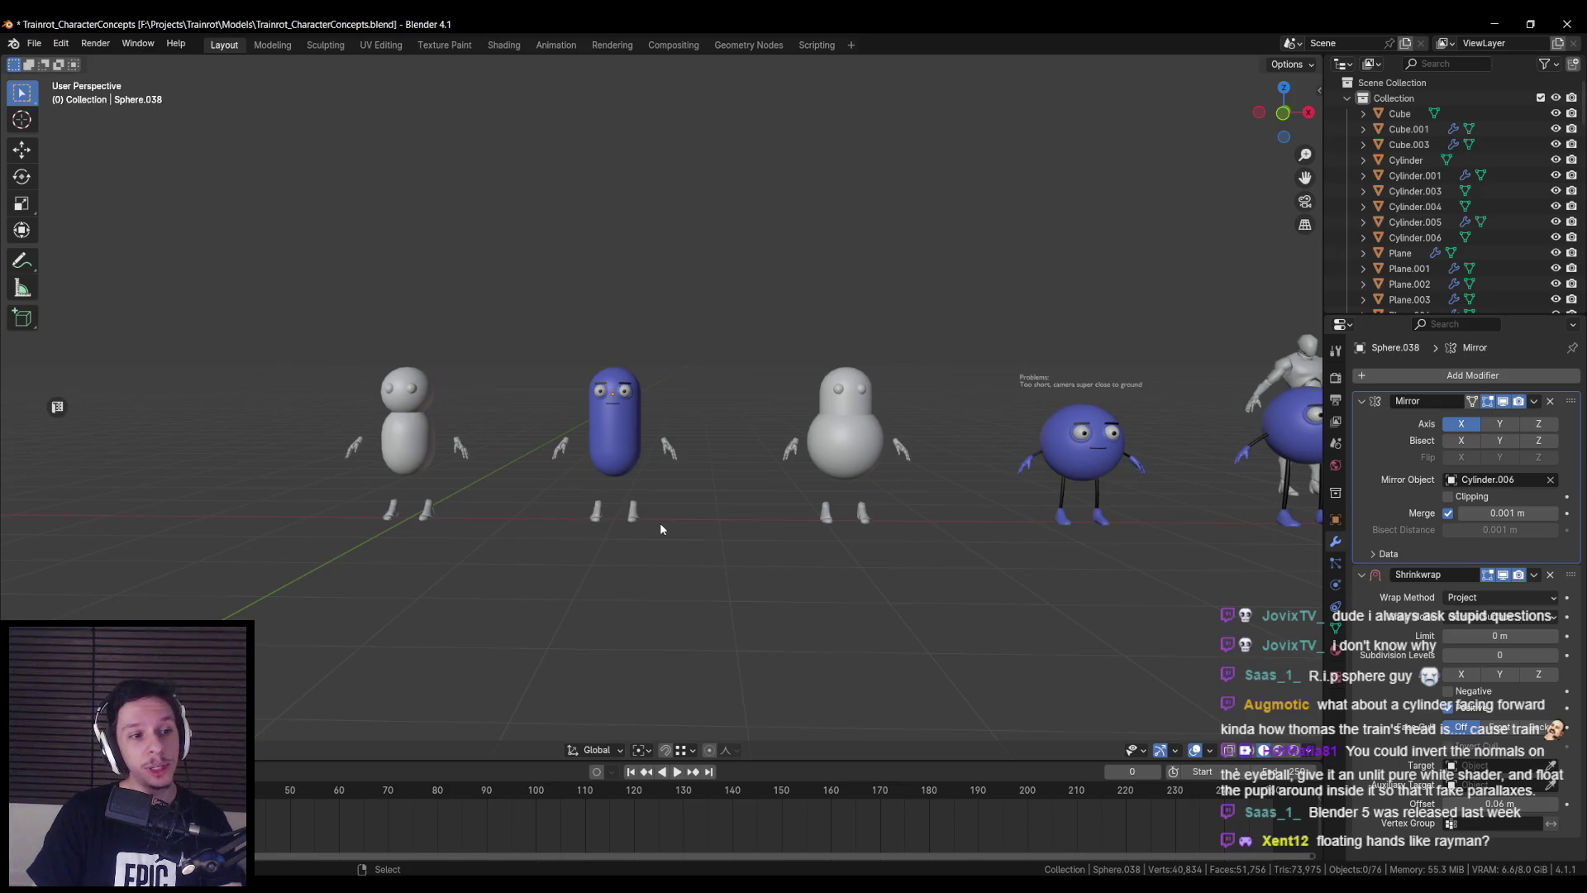
scroll(660, 529, up, 2)
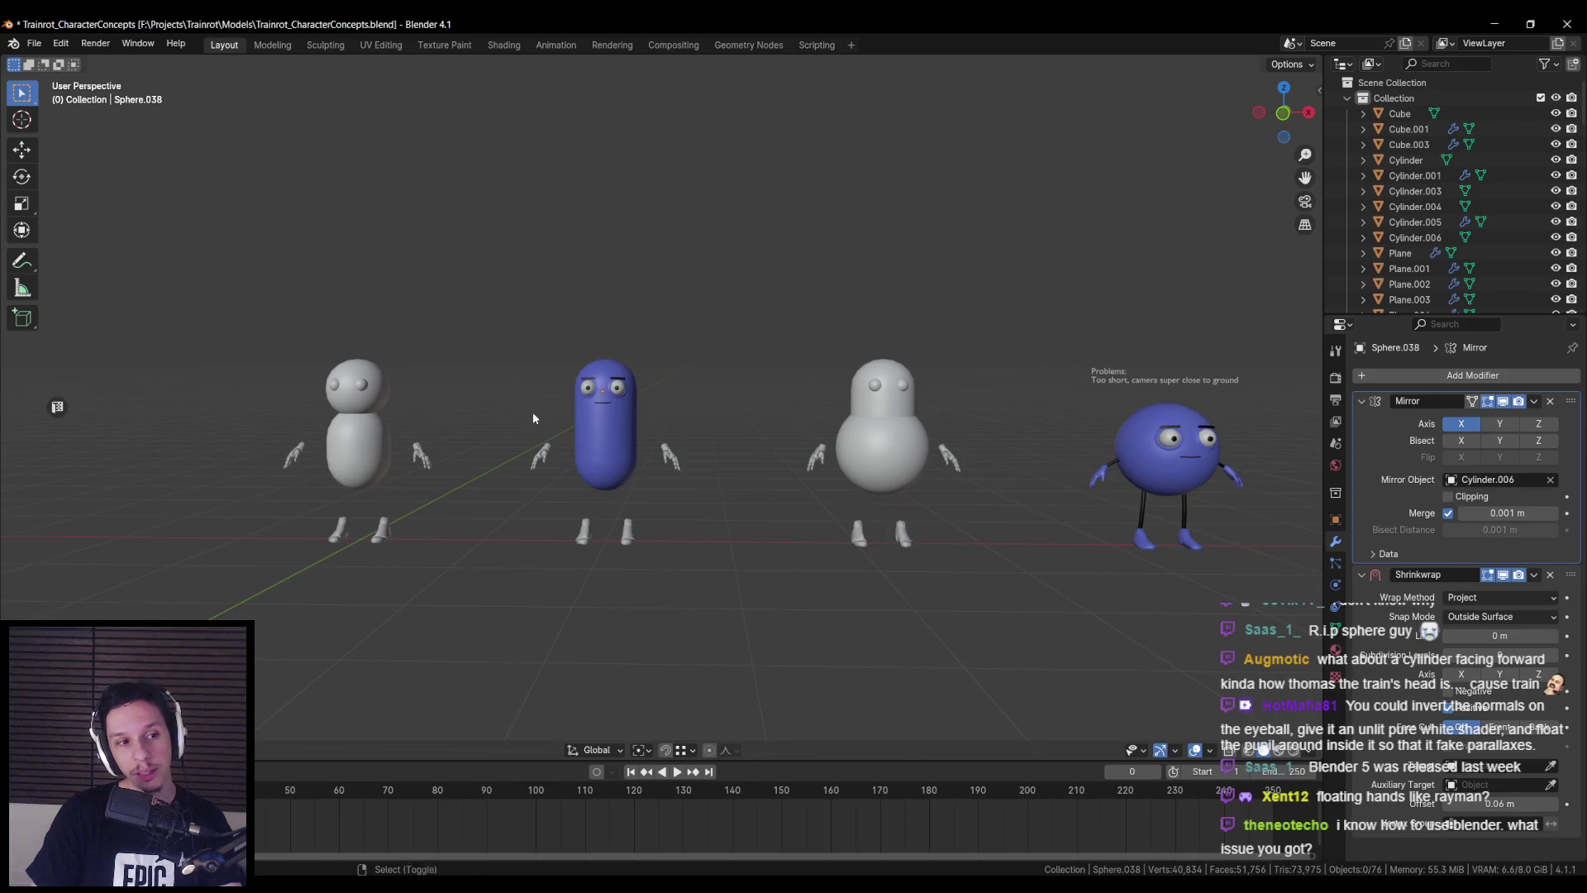
scroll(532, 411, up, 3)
shift+middle_drag(770, 464, 676, 468)
scroll(557, 479, up, 3)
- Inspect the eyeball Sphere.040's mesh in Edit Mode, then orbit back to the blue character's face
mouse_move(557, 479)
middle_down()
mouse_move(722, 494)
mouse_move(720, 481)
middle_up()
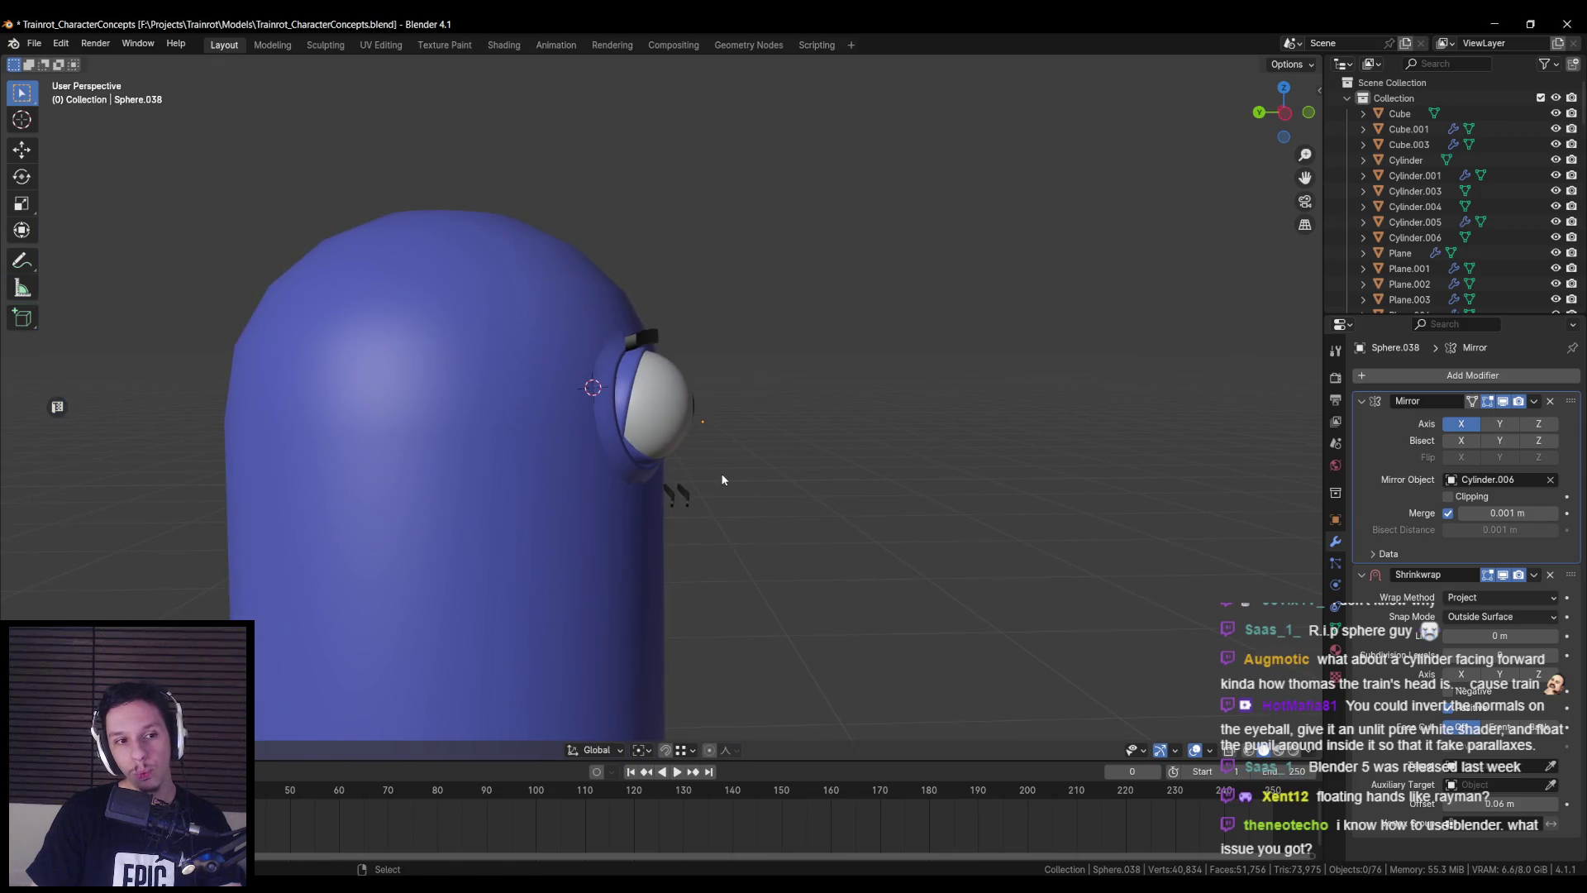
click(674, 412)
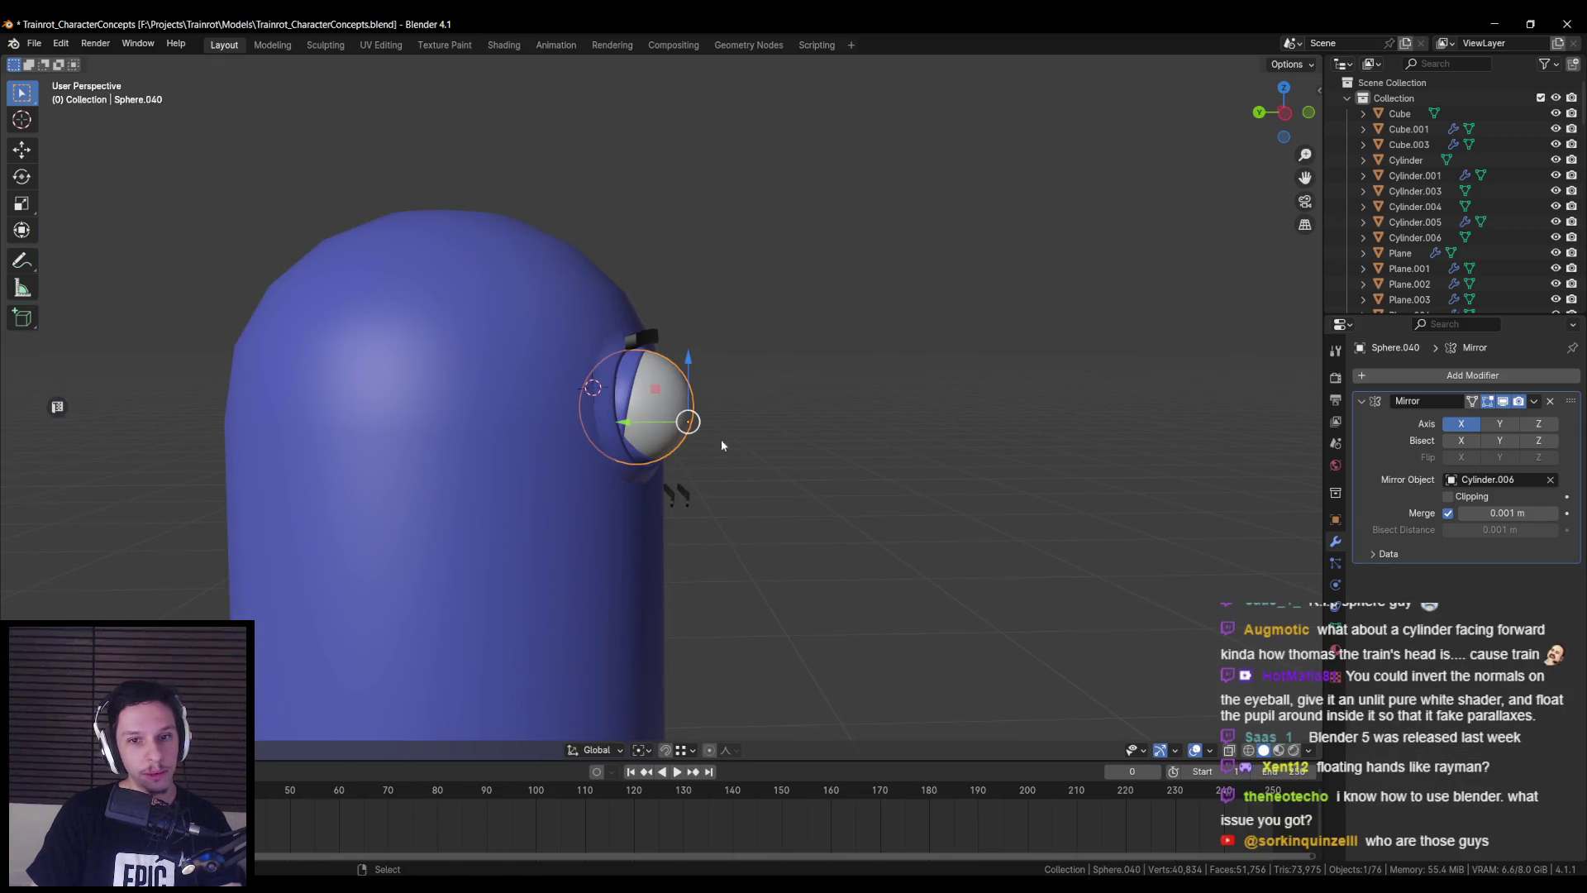
key(Tab)
key(Tab)
key(Tab)
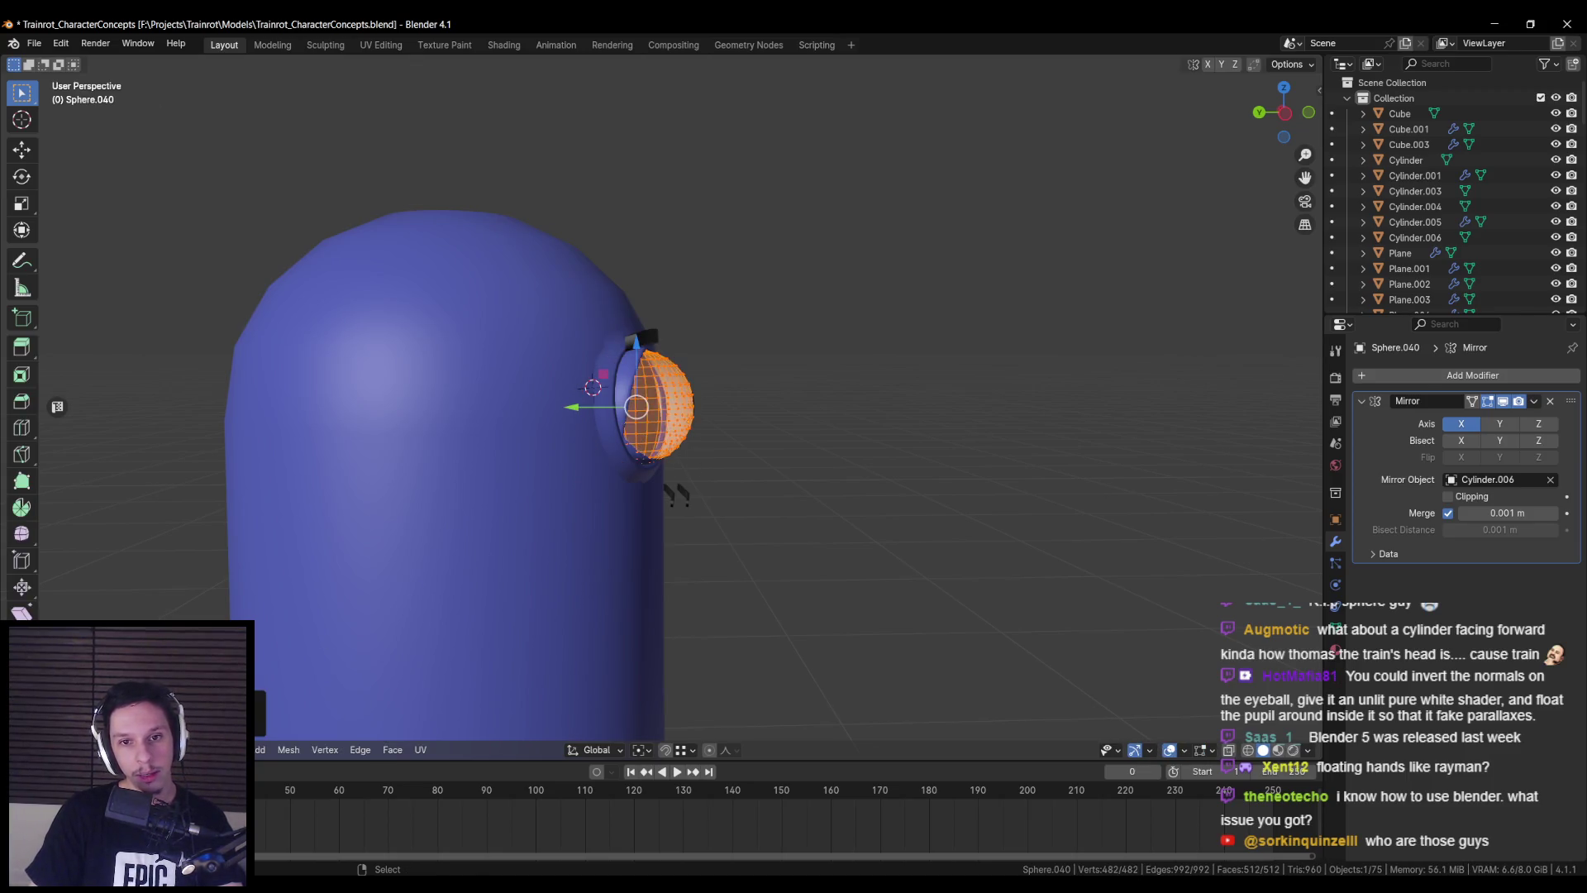
key(Tab)
key(KP_Divide)
scroll(653, 495, down, 6)
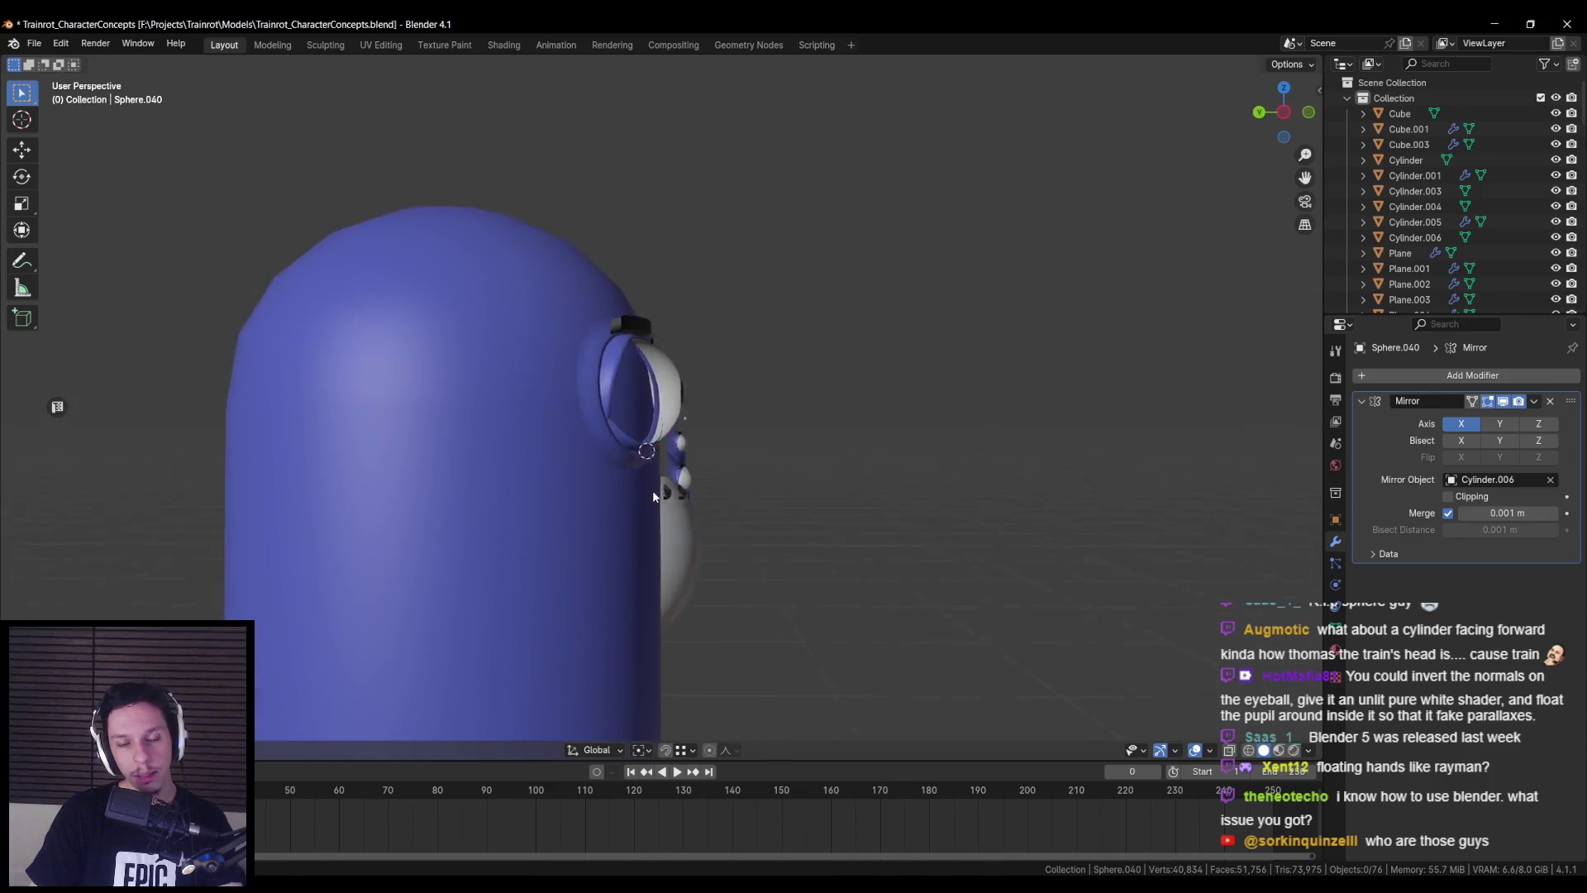
middle_drag(636, 492, 582, 492)
scroll(665, 454, up, 4)
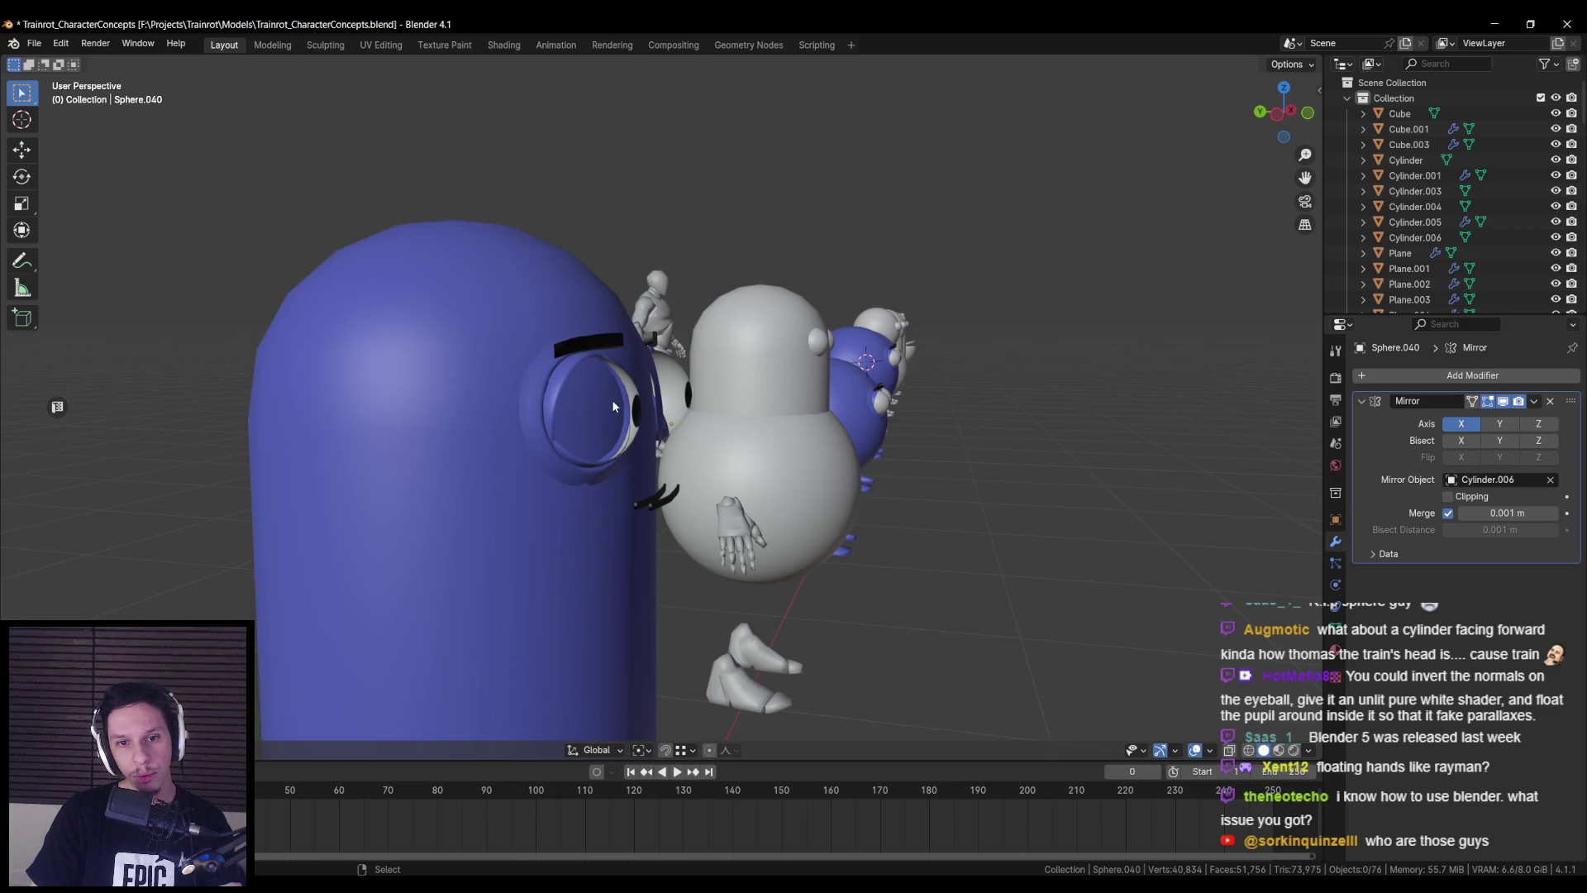
mouse_move(613, 442)
middle_down()
mouse_move(619, 471)
mouse_move(488, 362)
mouse_move(515, 453)
mouse_move(443, 468)
mouse_move(658, 469)
mouse_move(608, 455)
mouse_move(445, 470)
mouse_move(406, 495)
mouse_move(681, 464)
mouse_move(611, 456)
mouse_move(656, 503)
mouse_move(503, 478)
mouse_move(638, 509)
mouse_move(581, 537)
middle_up()
scroll(482, 449, down, 3)
scroll(500, 453, up, 4)
- Duplicate the eyelid piece Plane.006 and place the copy slightly beside the original
click(611, 460)
key(Tab)
key(Tab)
scroll(636, 516, up, 3)
click(675, 542)
key(shift+d)
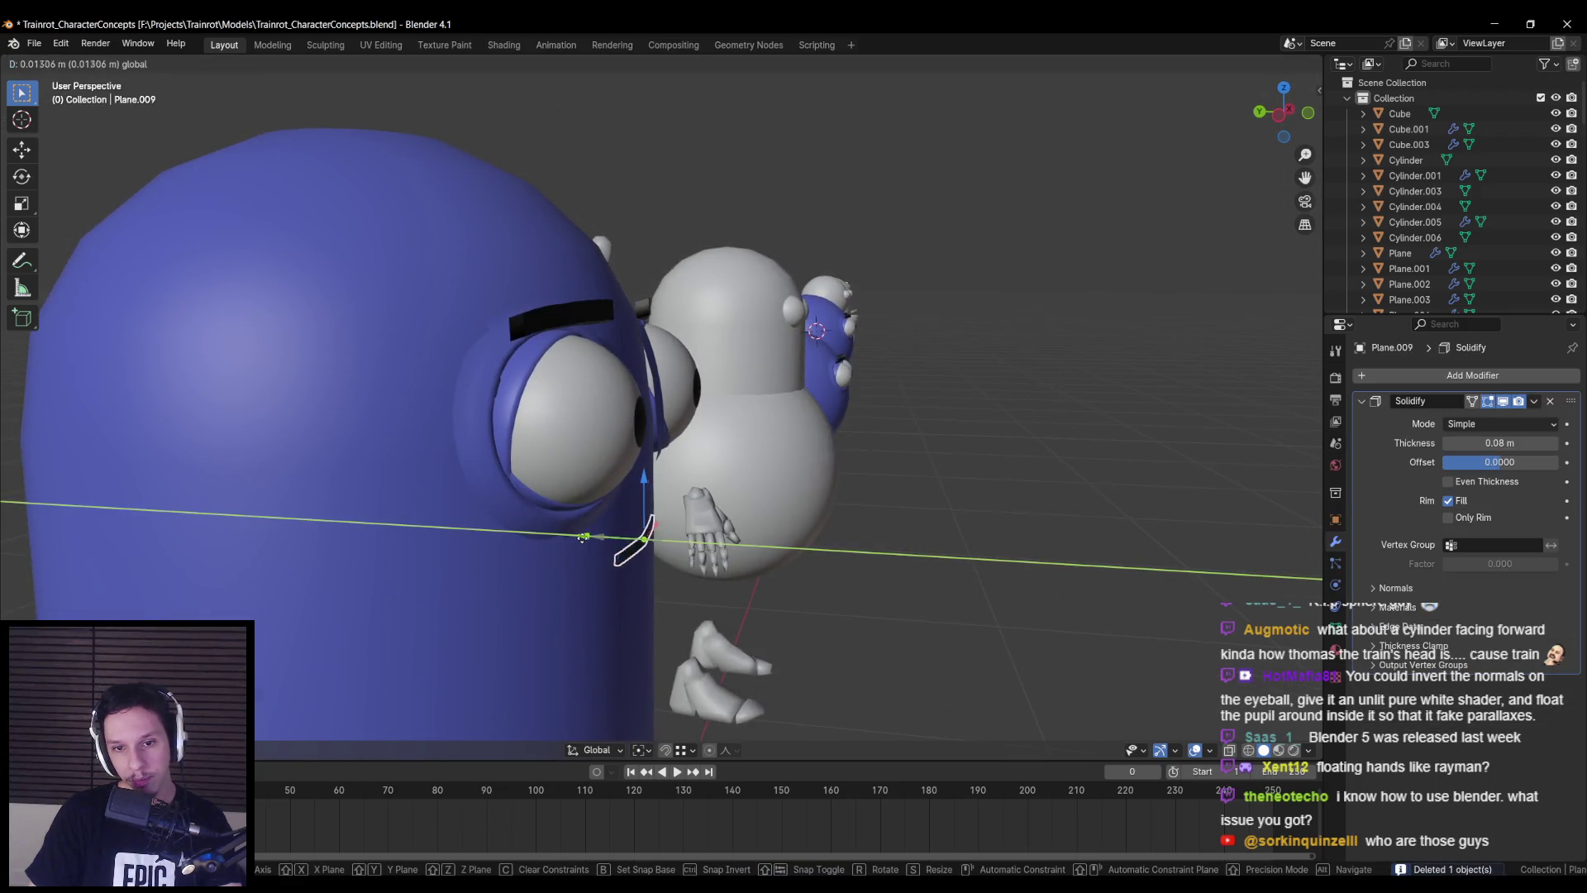
click(585, 538)
key(KP_1)
scroll(523, 539, down, 4)
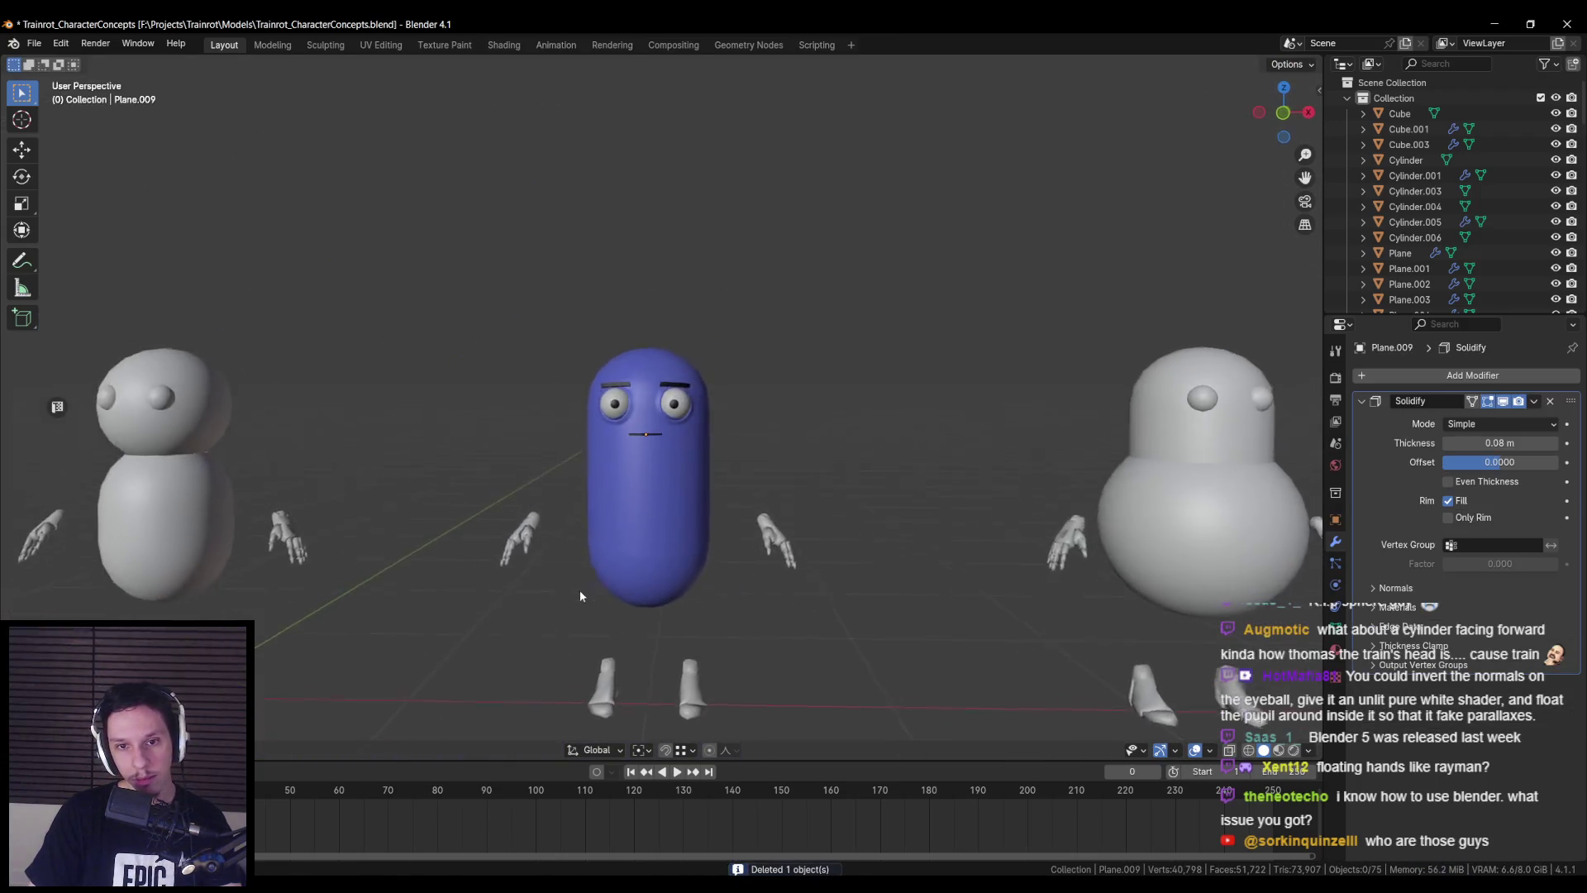
- Select the eye ring Sphere.038 and select all its vertices in Edit Mode
scroll(597, 563, up, 6)
scroll(597, 569, up, 2)
key(alt+z)
click(640, 517)
key(alt+z)
mouse_move(640, 517)
middle_down()
mouse_move(581, 546)
mouse_move(838, 337)
mouse_move(857, 383)
middle_up()
key(Tab)
key(alt+a)
key(a)
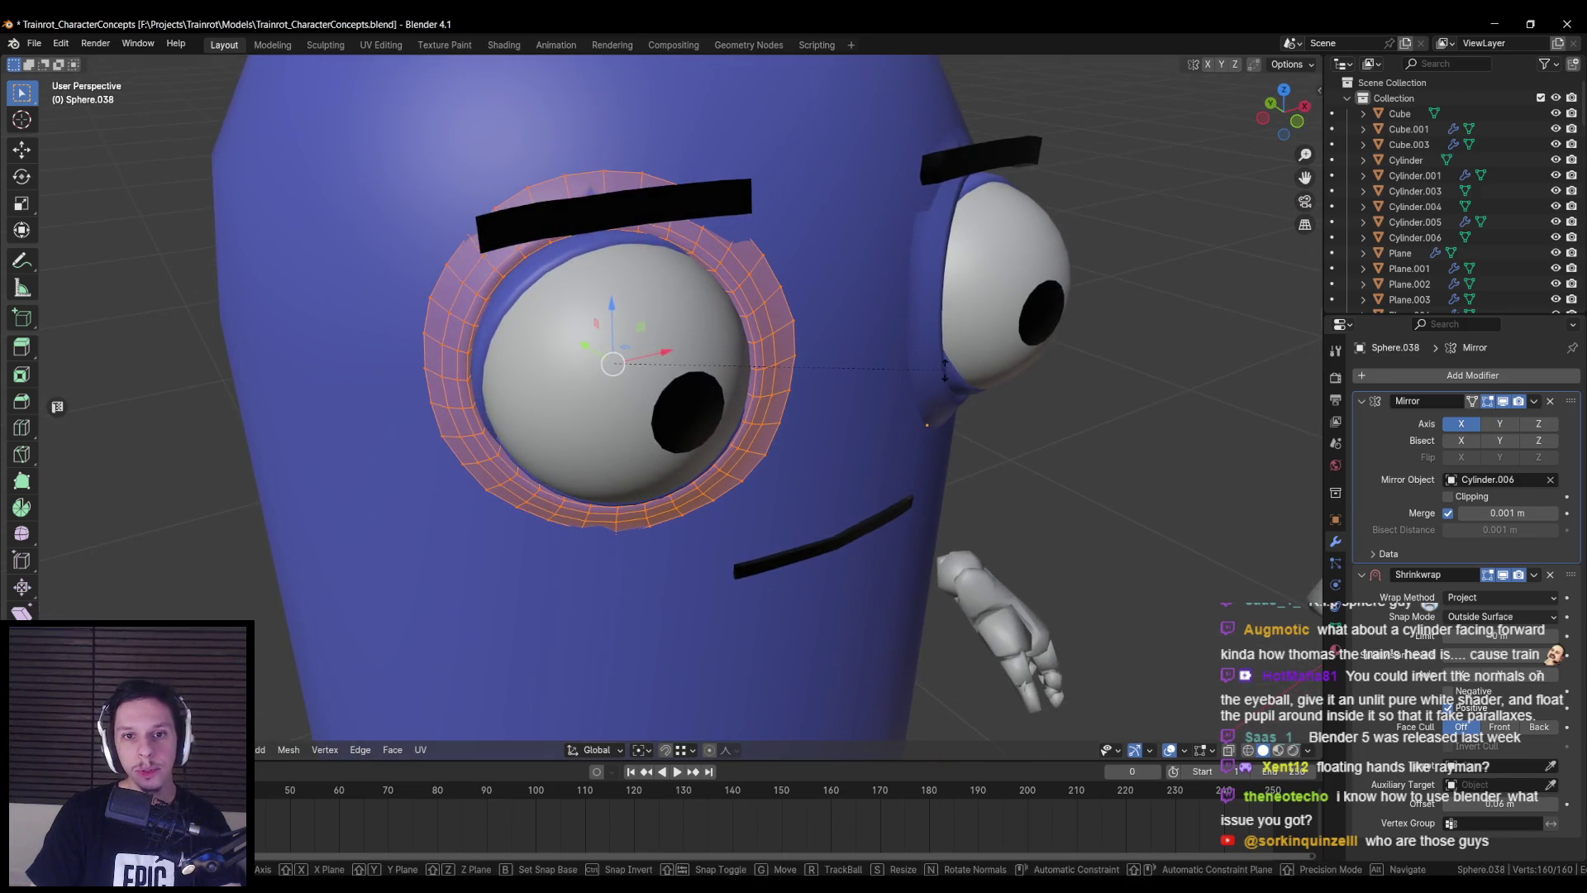
- Rotate the ring's mesh slightly about the X axis, then about the Z axis
key(r)
key(x)
click(937, 372)
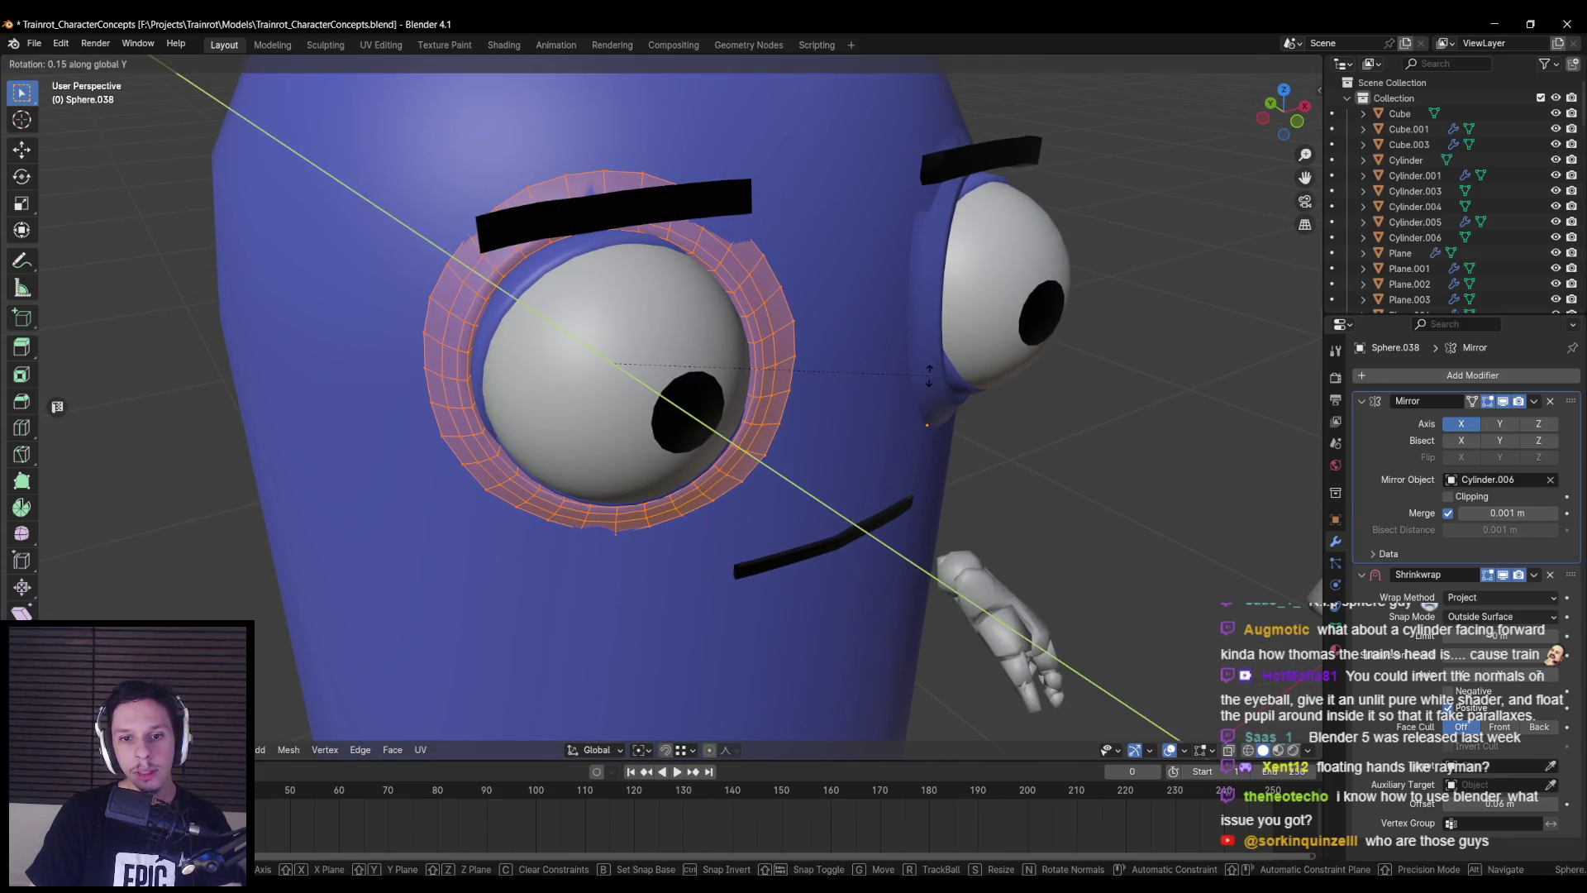
key(r)
key(z)
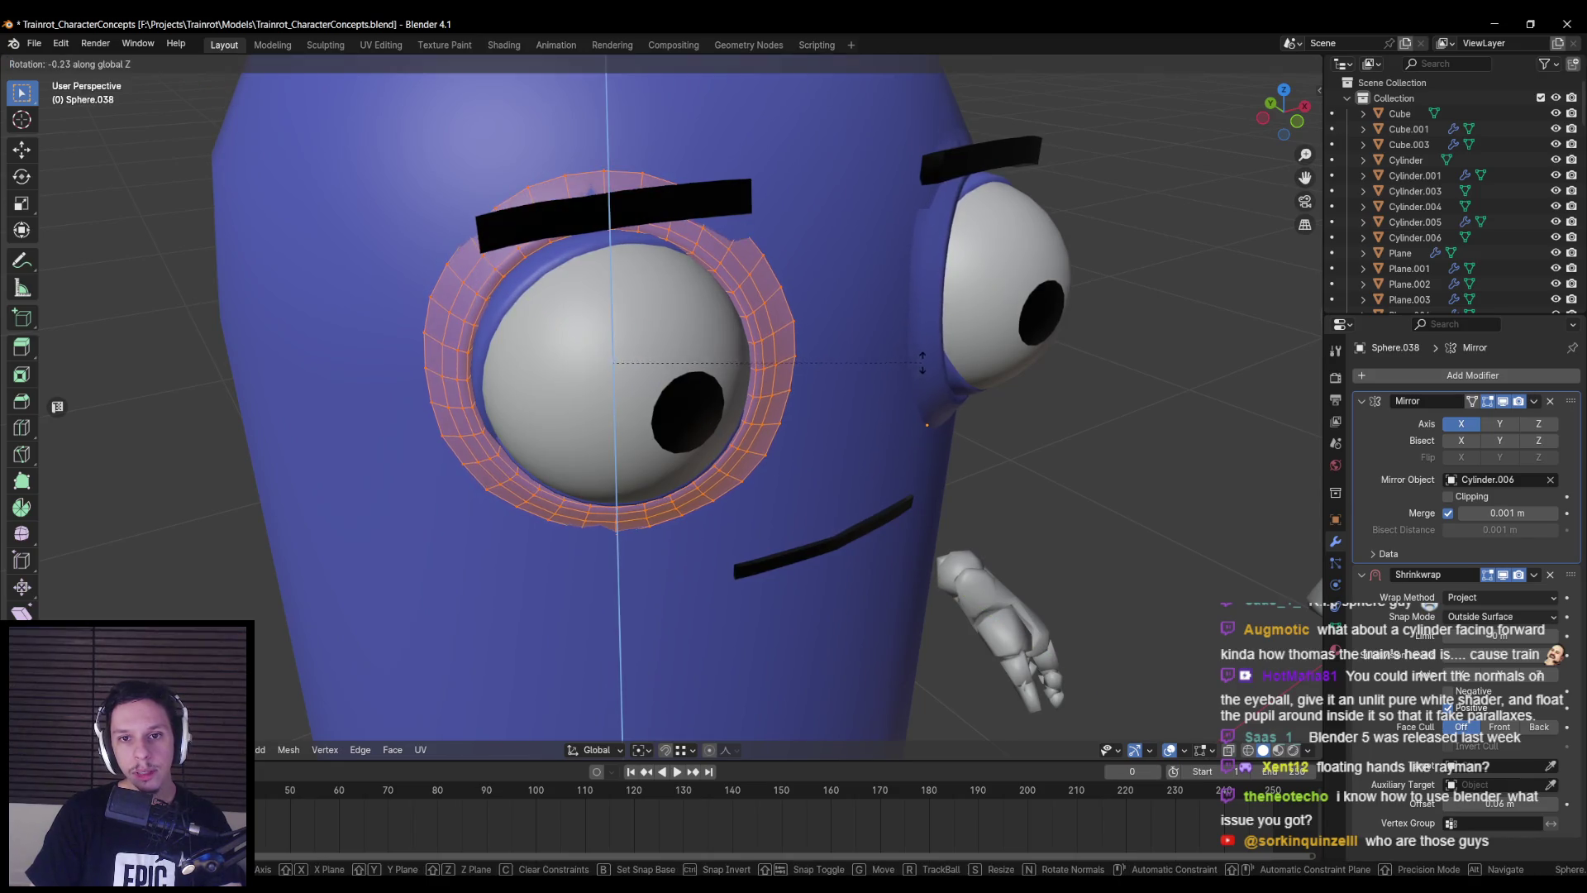
click(905, 350)
- Try further X rotations and a Y-axis move of the ring, cancelling each one
key(r)
key(x)
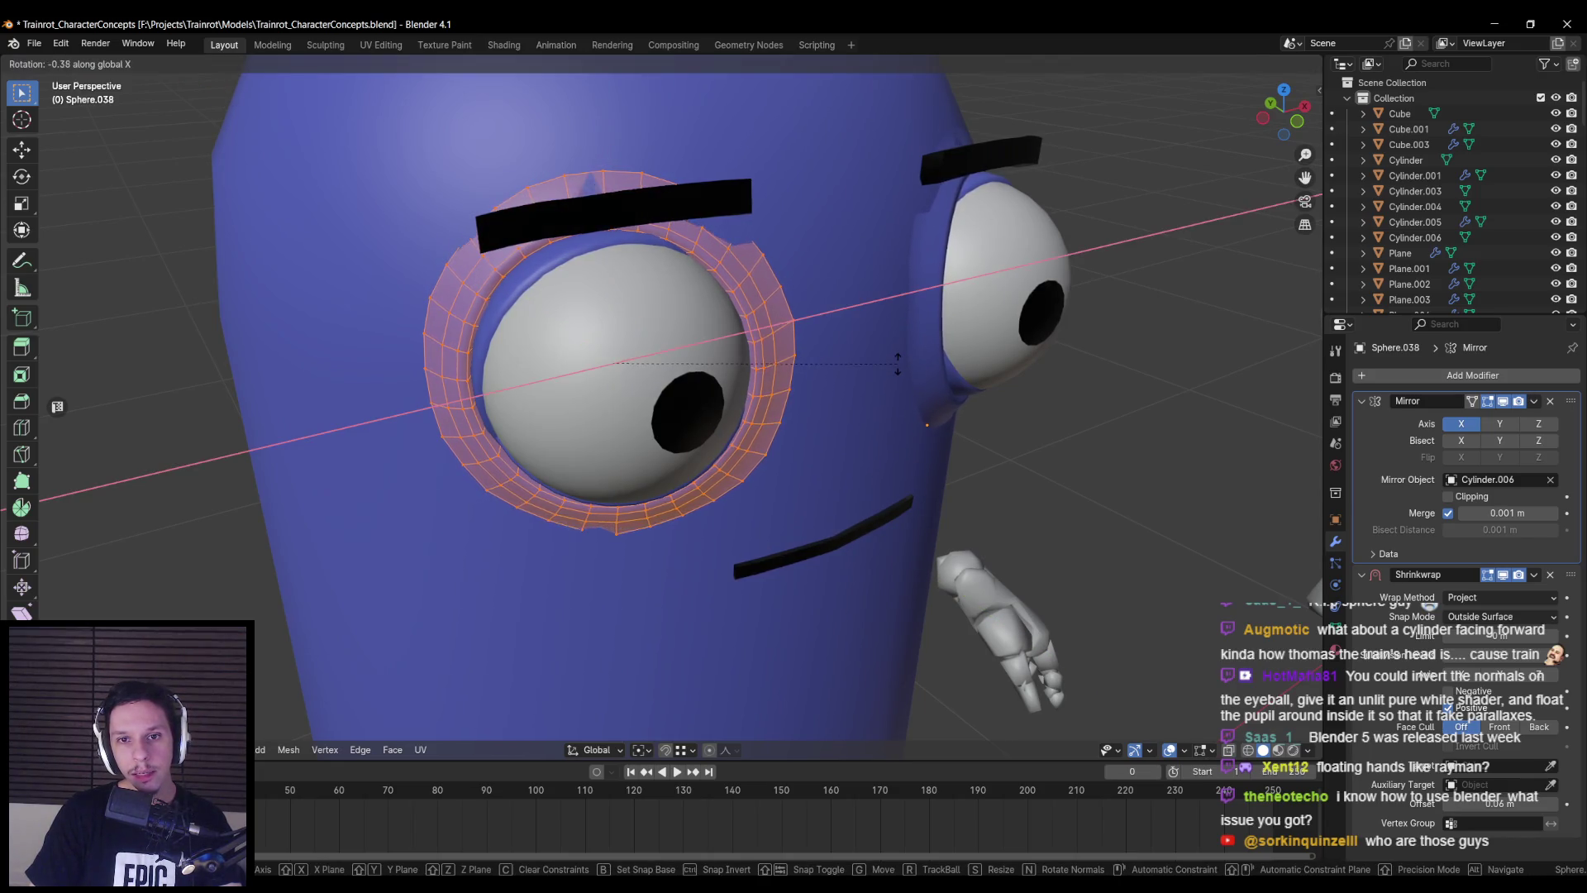
right_click(896, 370)
key(r)
key(x)
right_click(686, 368)
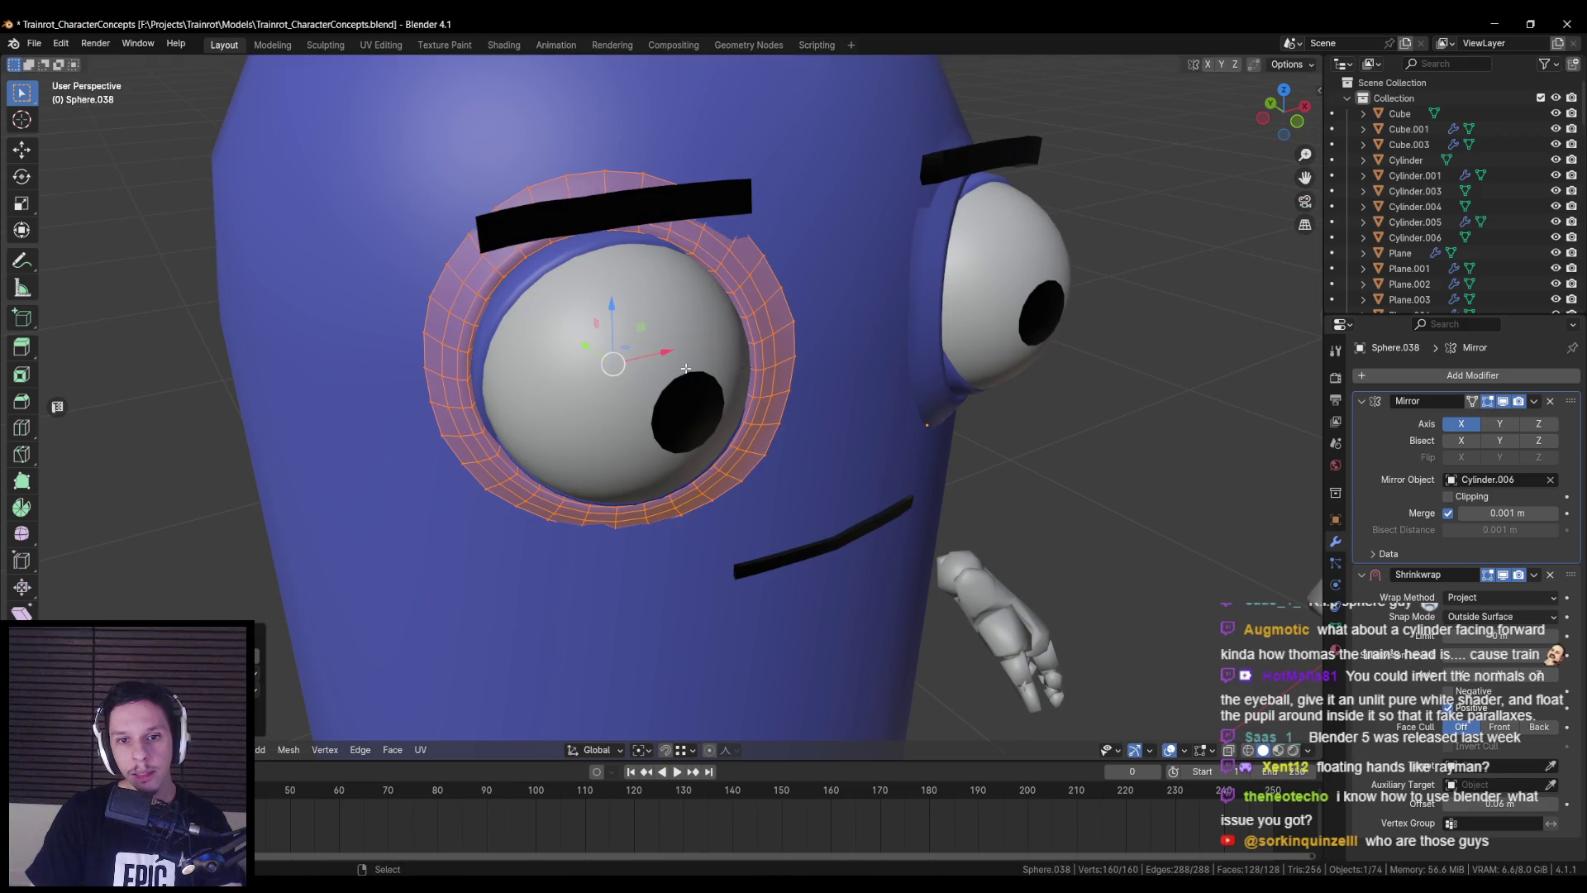
key(g)
key(y)
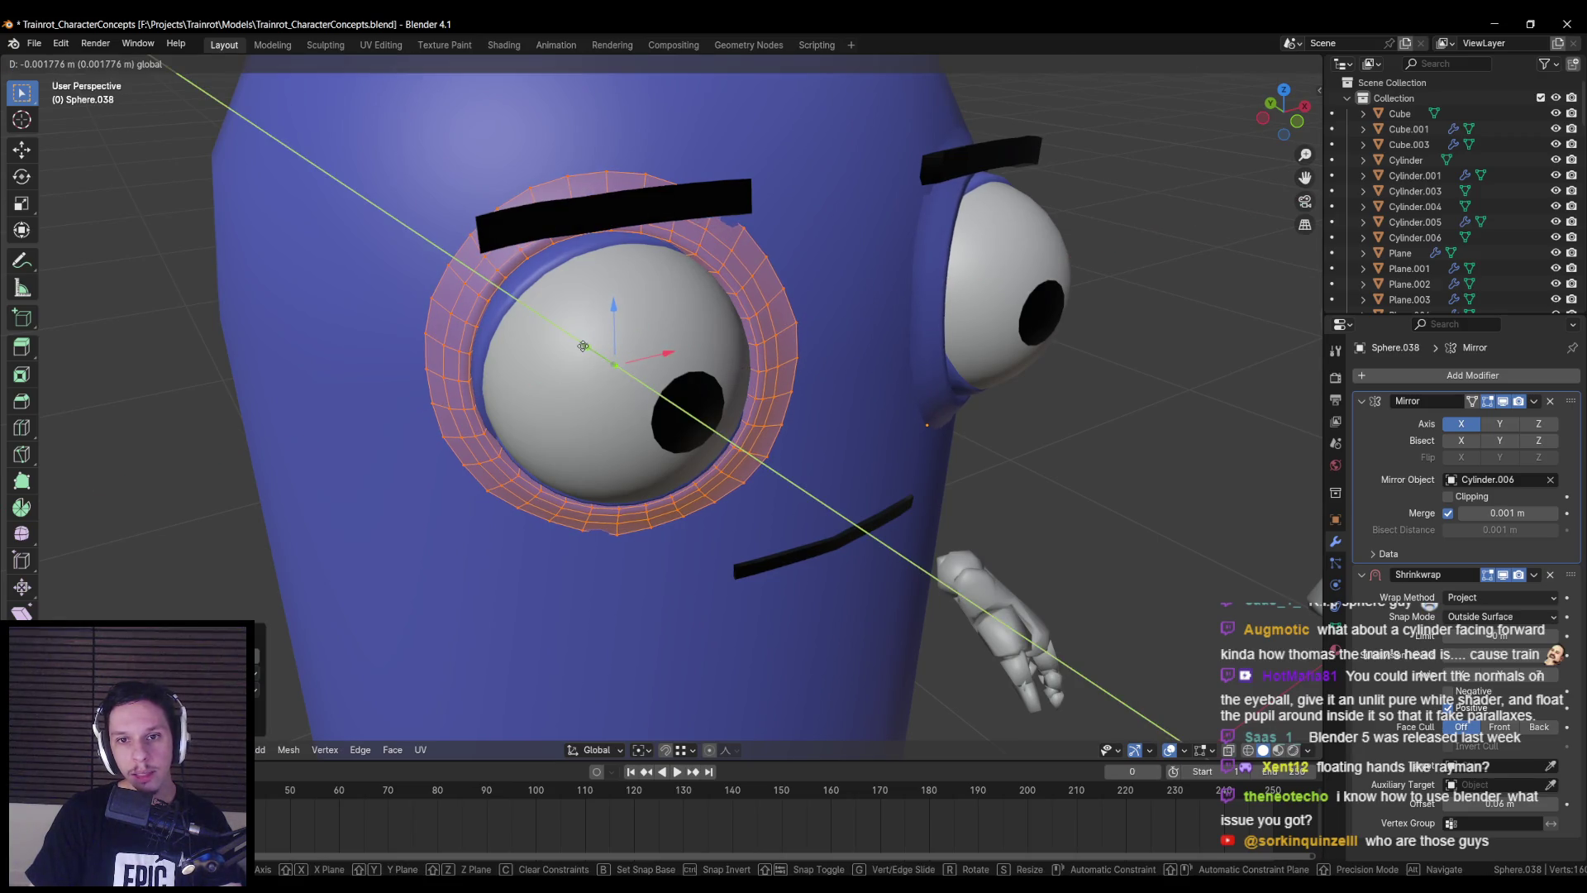
right_click(581, 348)
scroll(582, 348, down, 5)
mouse_move(587, 356)
middle_down()
mouse_move(651, 475)
mouse_move(810, 551)
middle_up()
- Set the Shrinkwrap Snap Mode to Above Surface after briefly trying Outside
click(1486, 617)
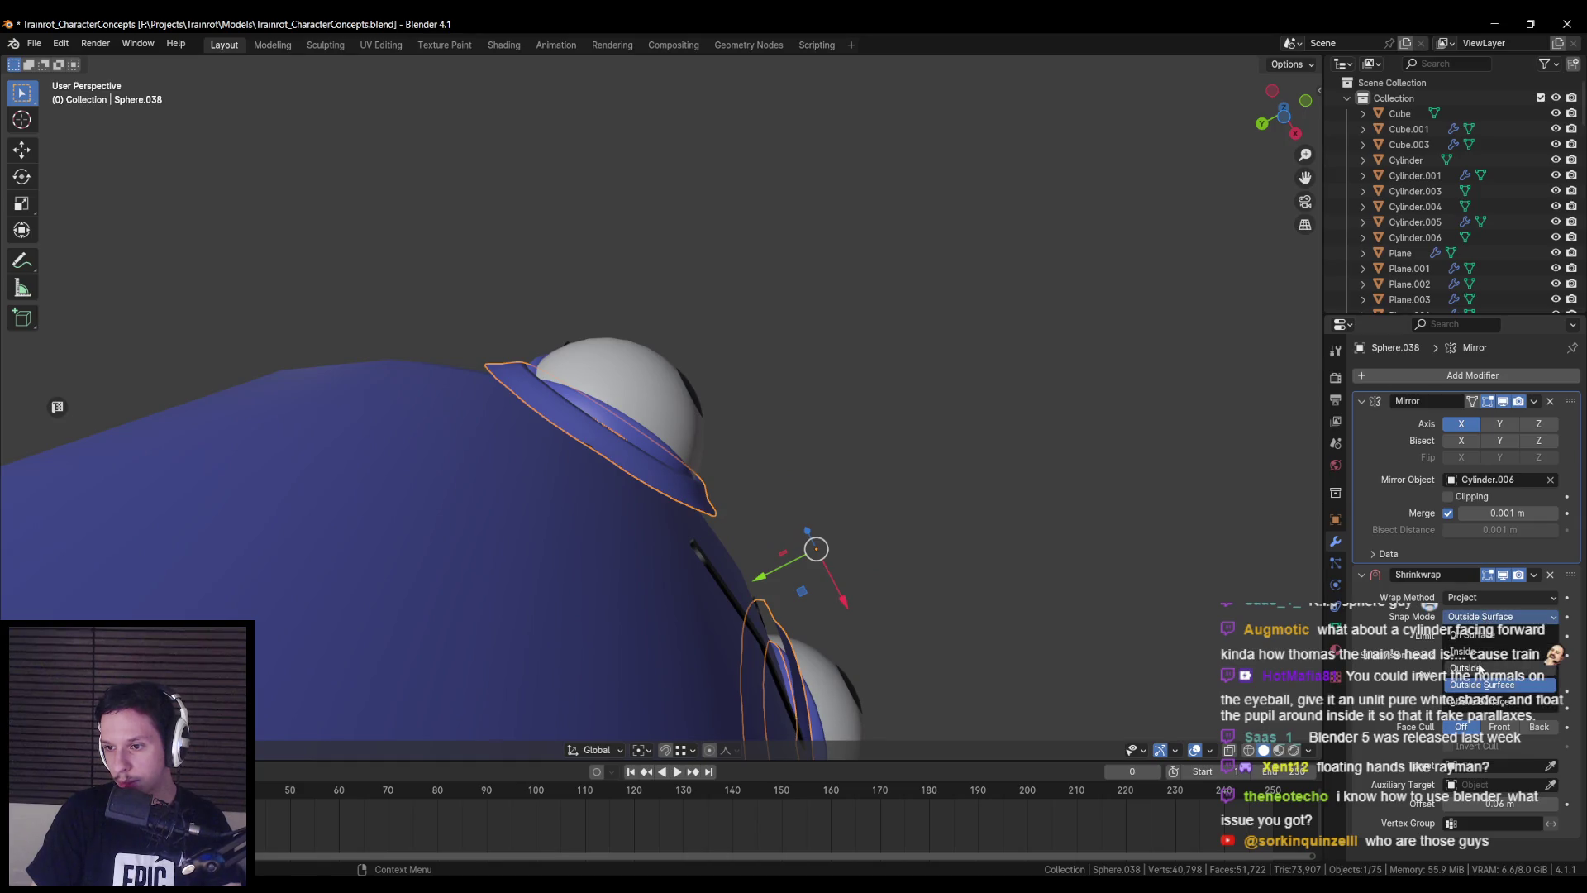
click(1479, 668)
click(1500, 616)
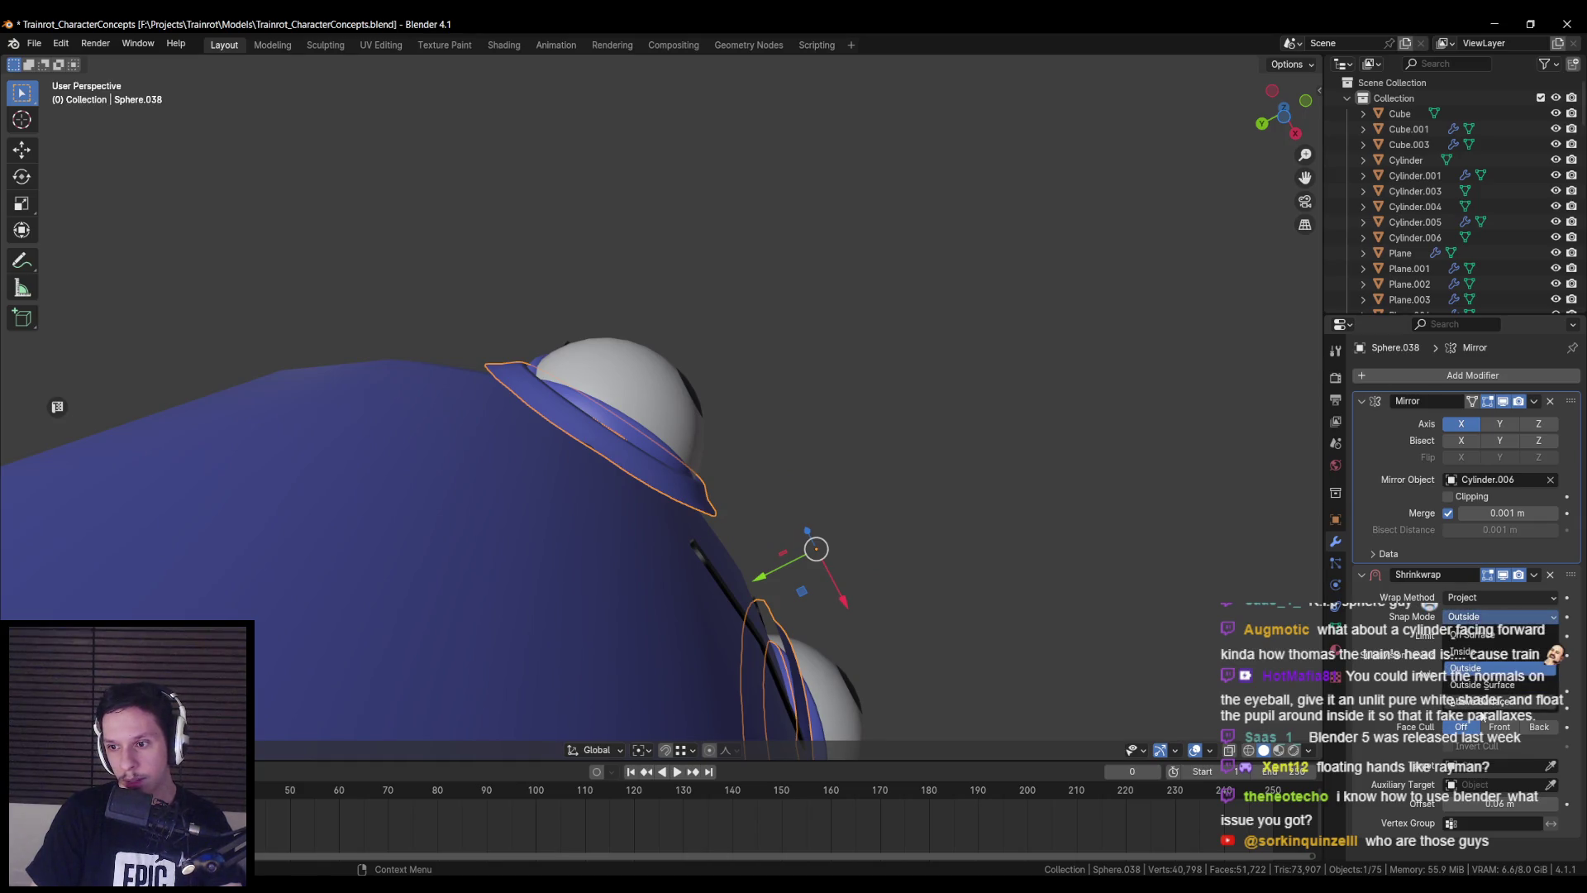
click(1479, 701)
- Move the Shrinkwrap modifier above Mirror in Sphere.038's modifier stack
middle_drag(579, 636, 802, 627)
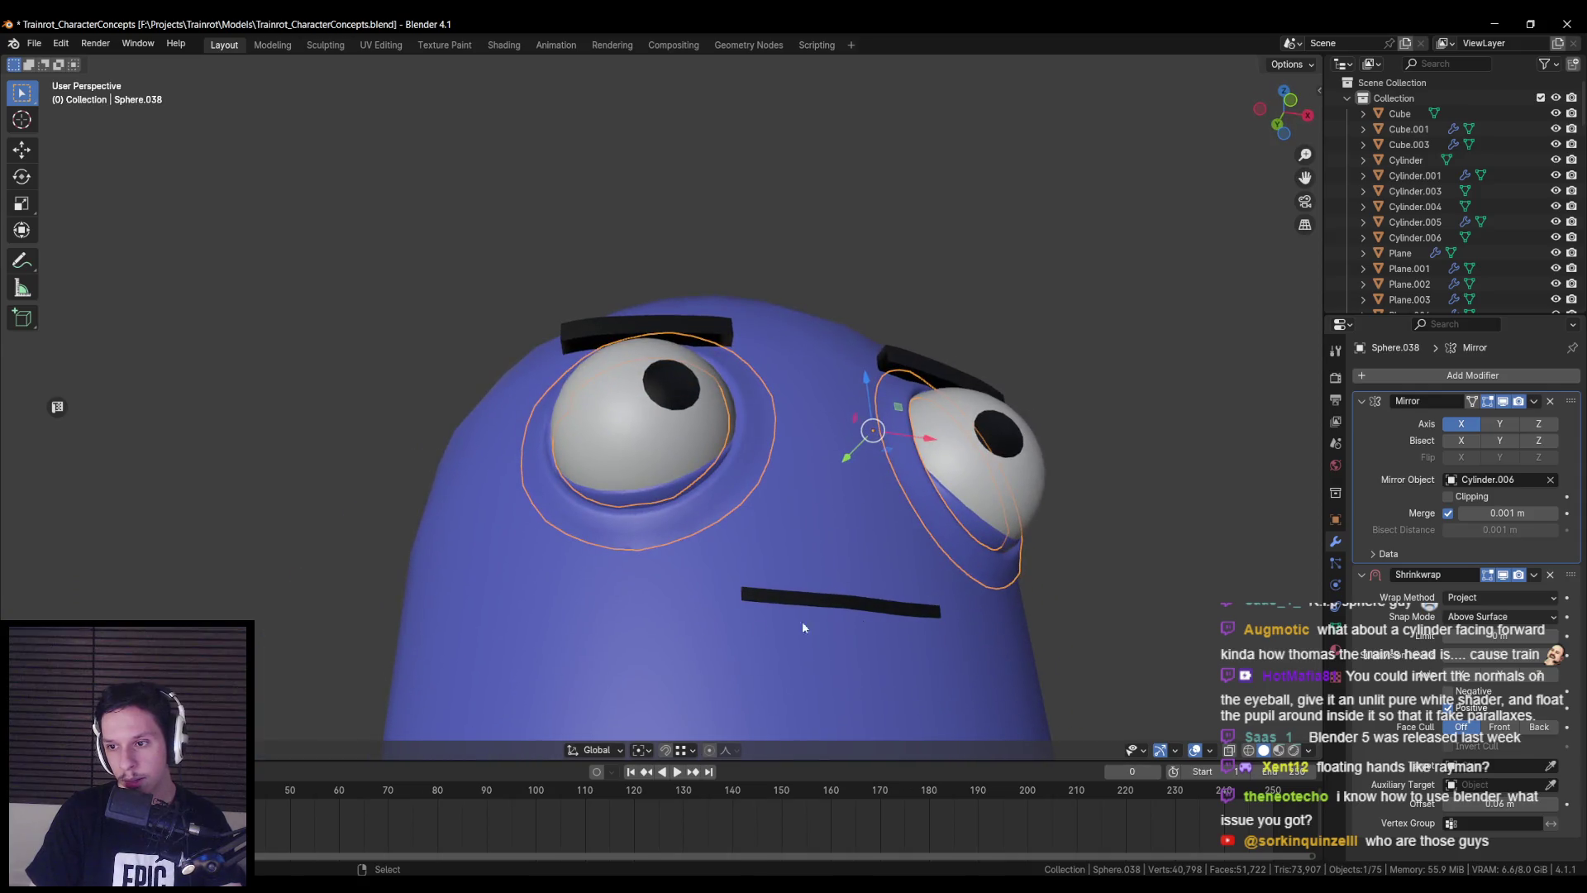
click(1442, 642)
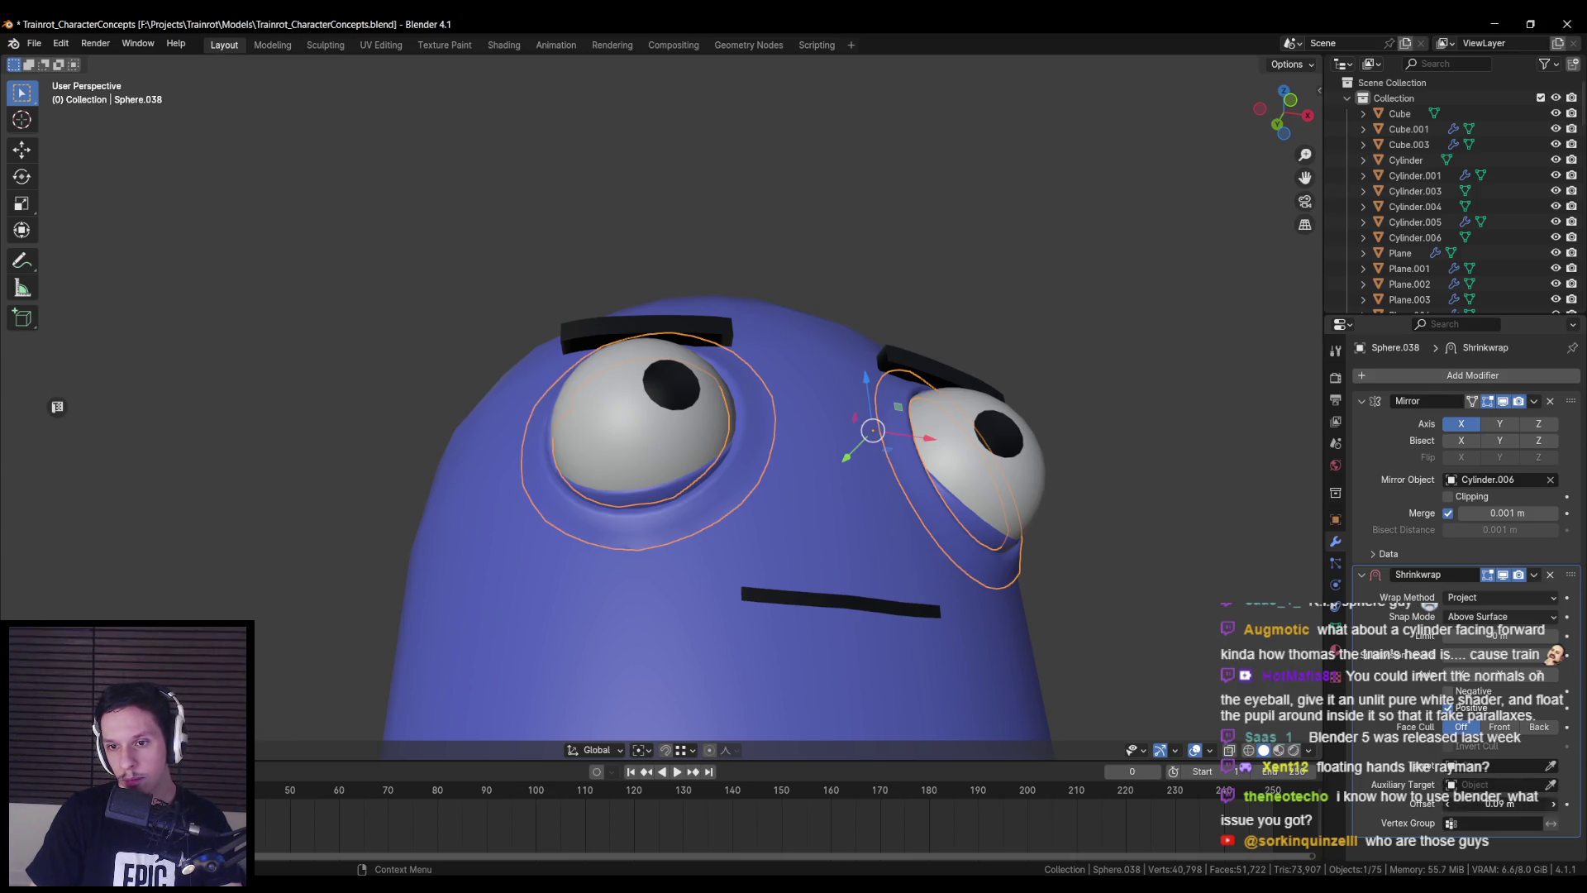
drag(1570, 574, 1575, 410)
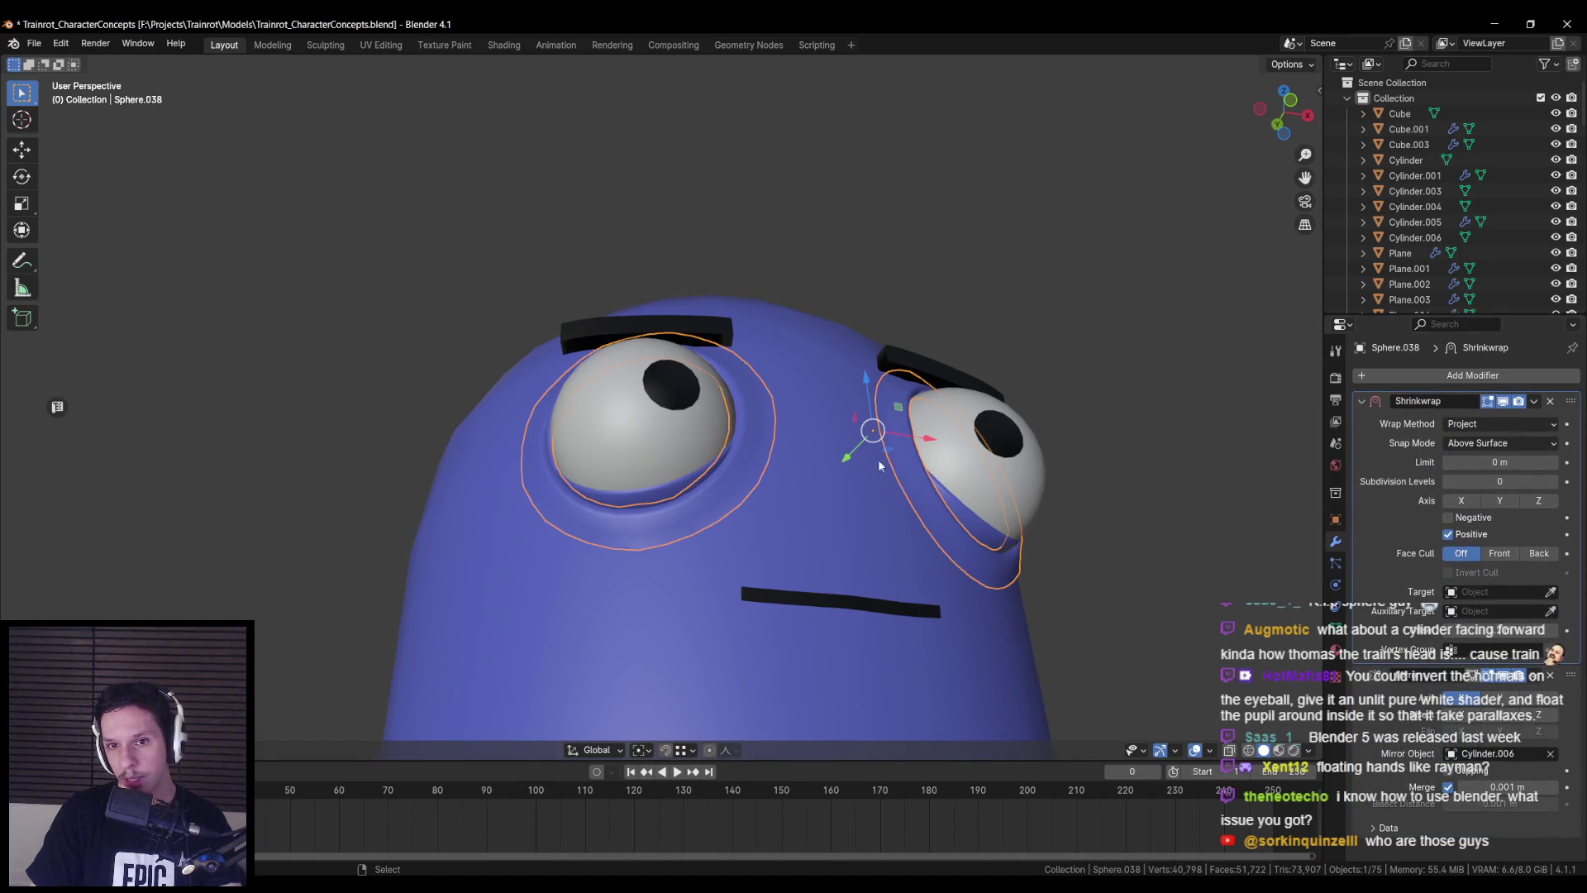
scroll(880, 465, down, 10)
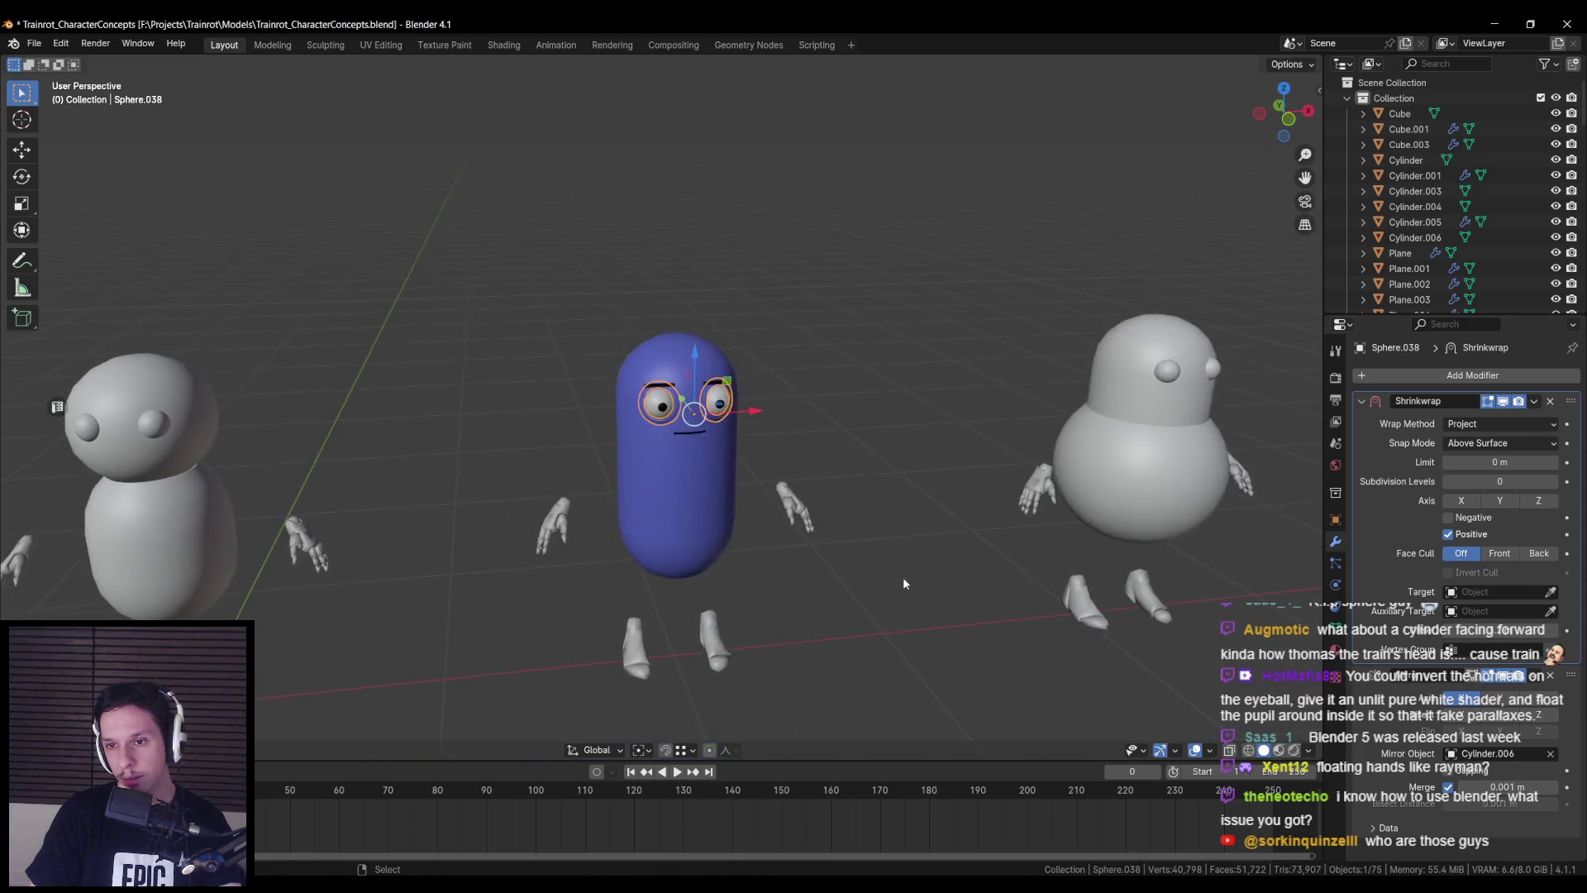
- Save Trainrot_CharacterConcepts.blend after orbiting around the eyeball
scroll(831, 506, up, 8)
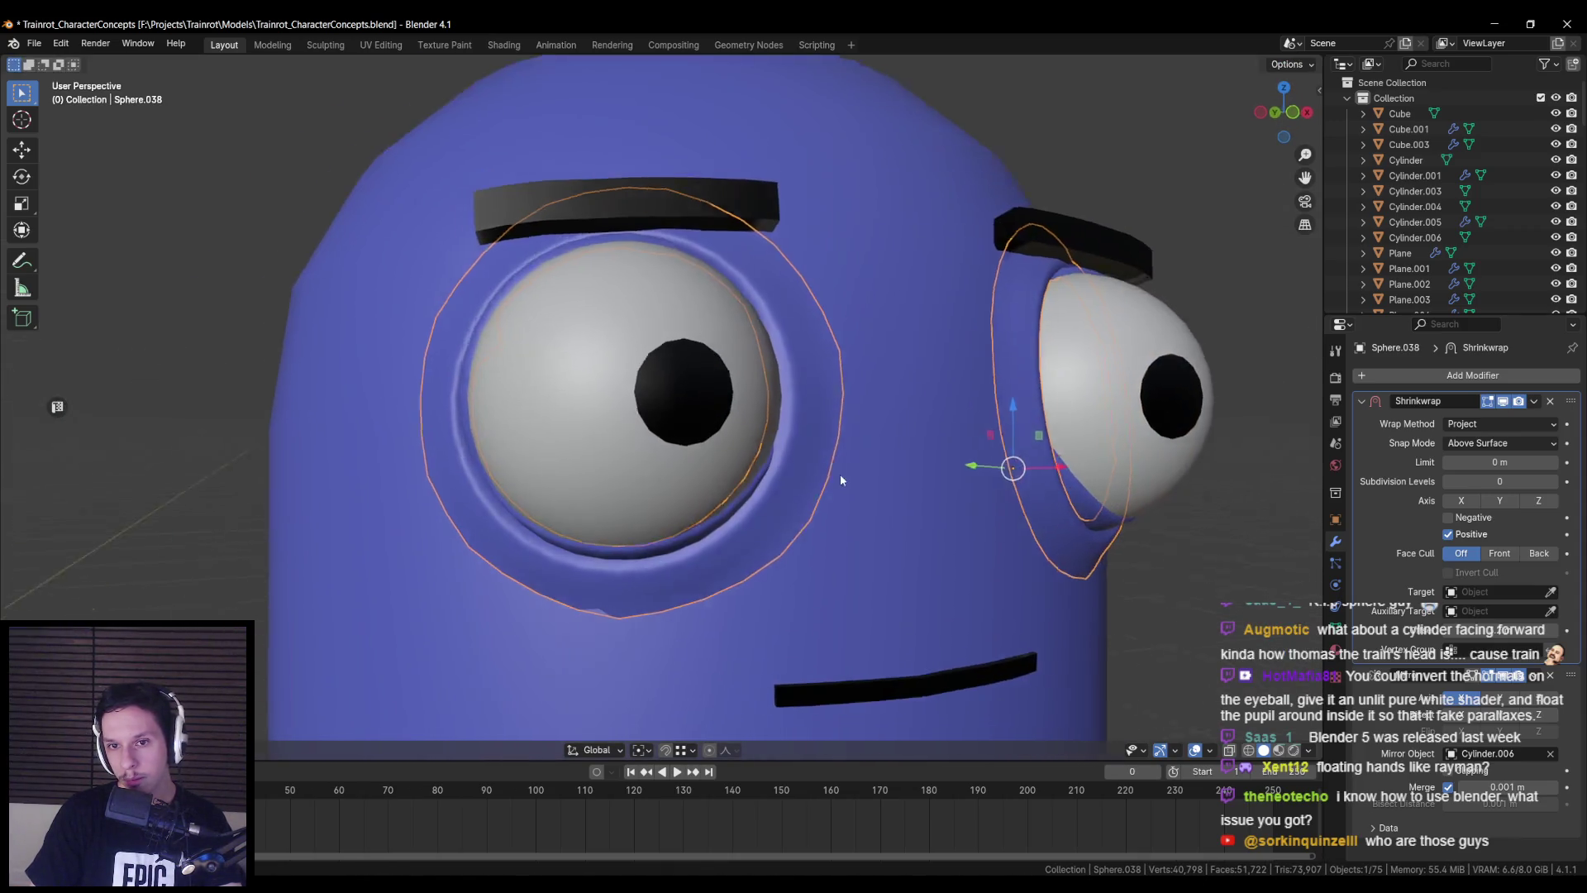
mouse_move(840, 473)
middle_down()
mouse_move(1003, 489)
mouse_move(1028, 523)
middle_up()
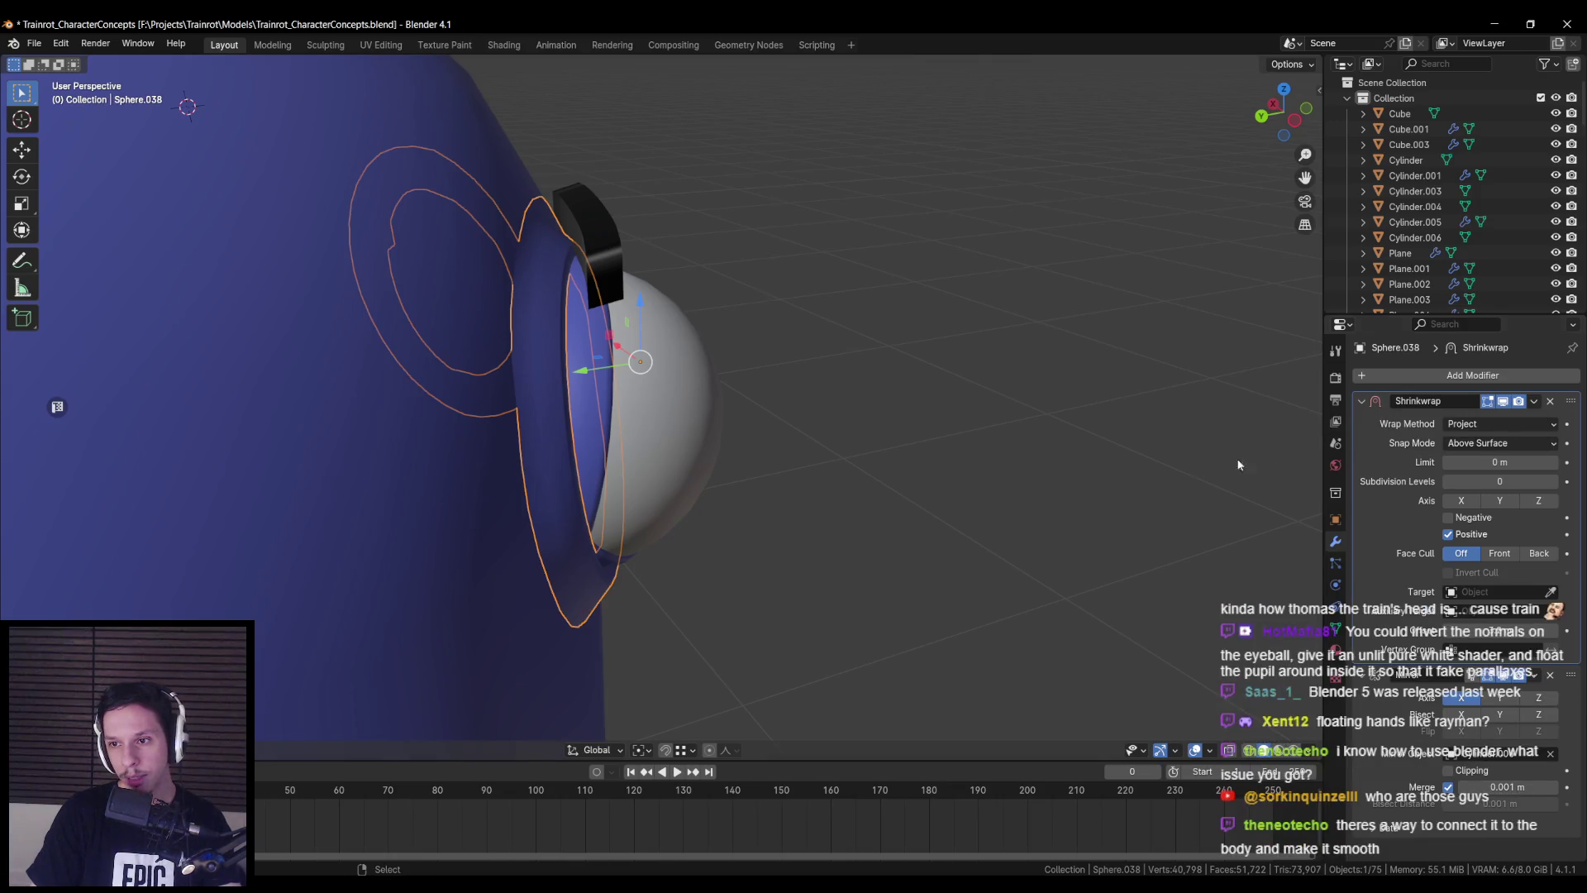
middle_drag(1238, 464, 1048, 453)
key(ctrl+s)
- Set the Shrinkwrap snap mode to Outside Surface and keep Project as the wrap method
click(1508, 404)
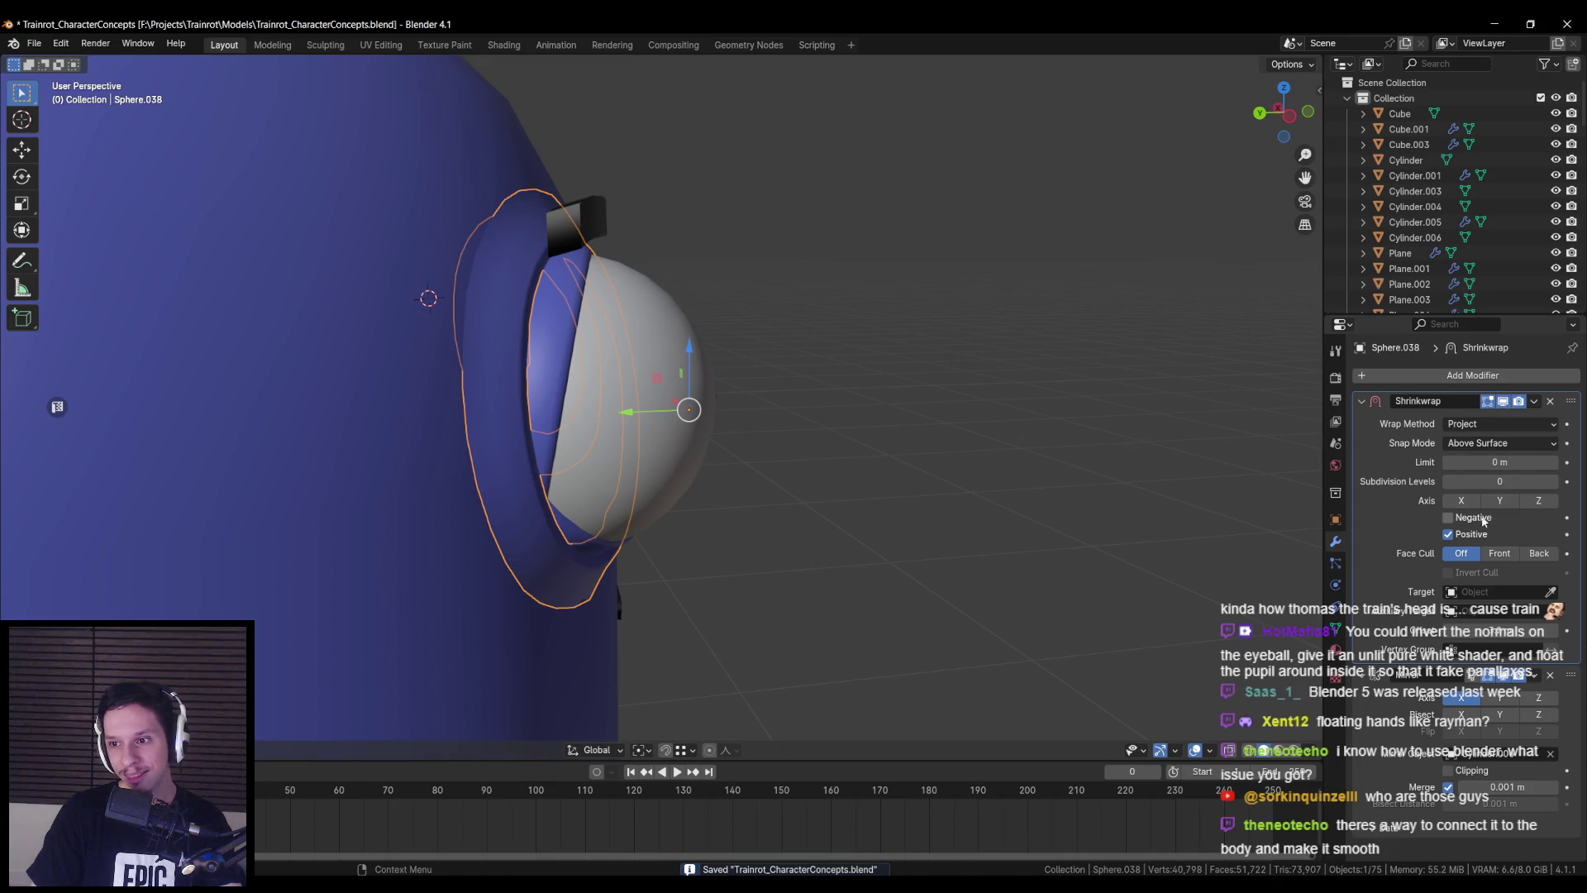
click(1468, 443)
click(1482, 511)
click(1468, 445)
click(1467, 496)
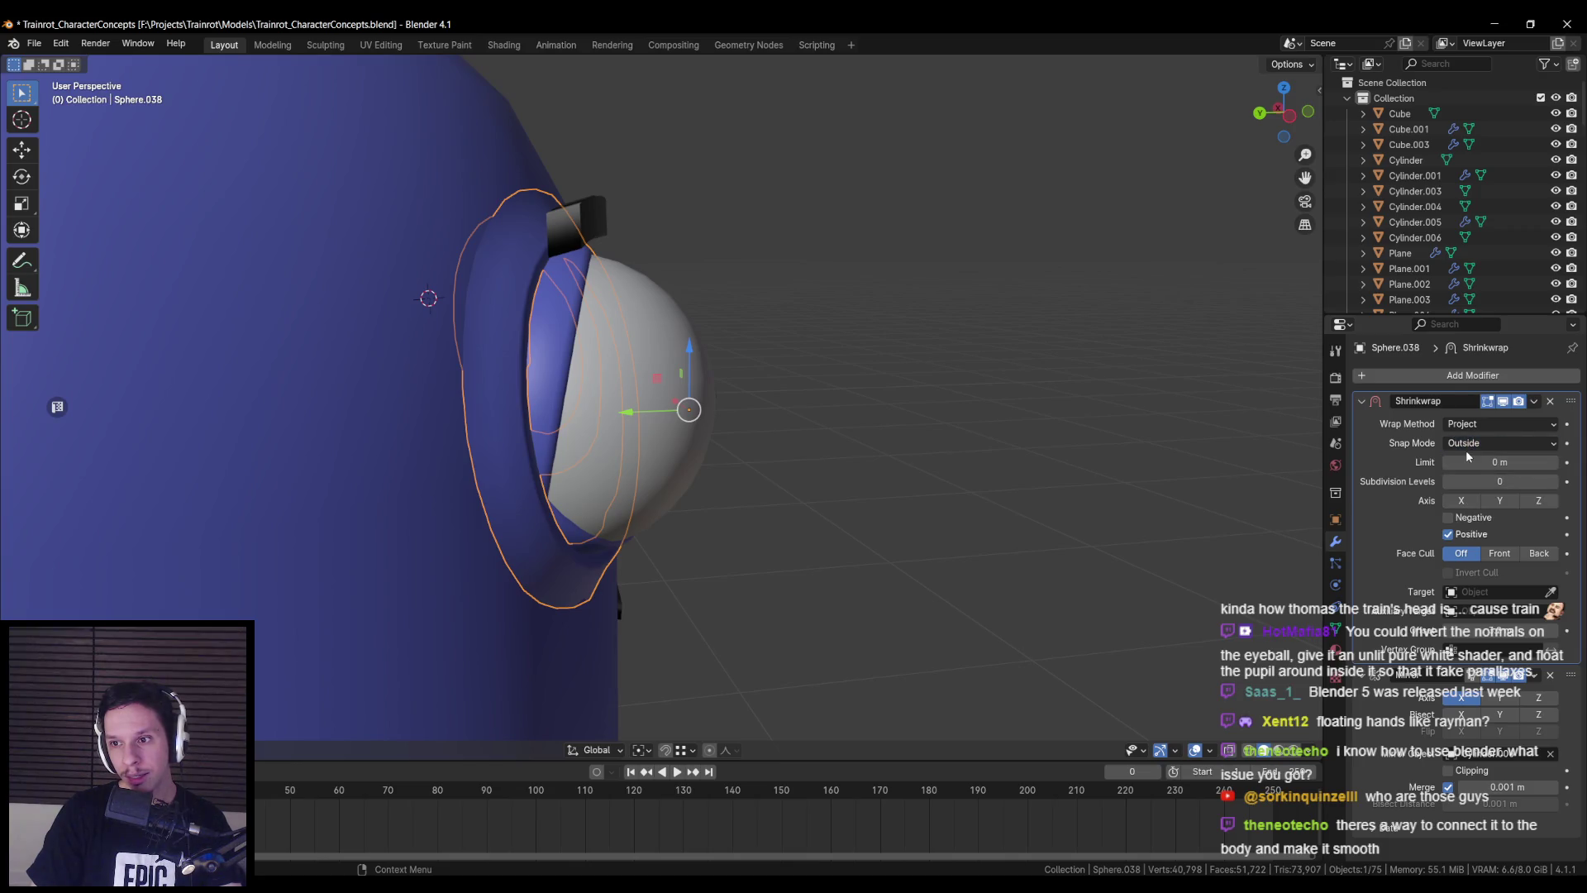
click(1479, 423)
click(1467, 482)
click(1468, 423)
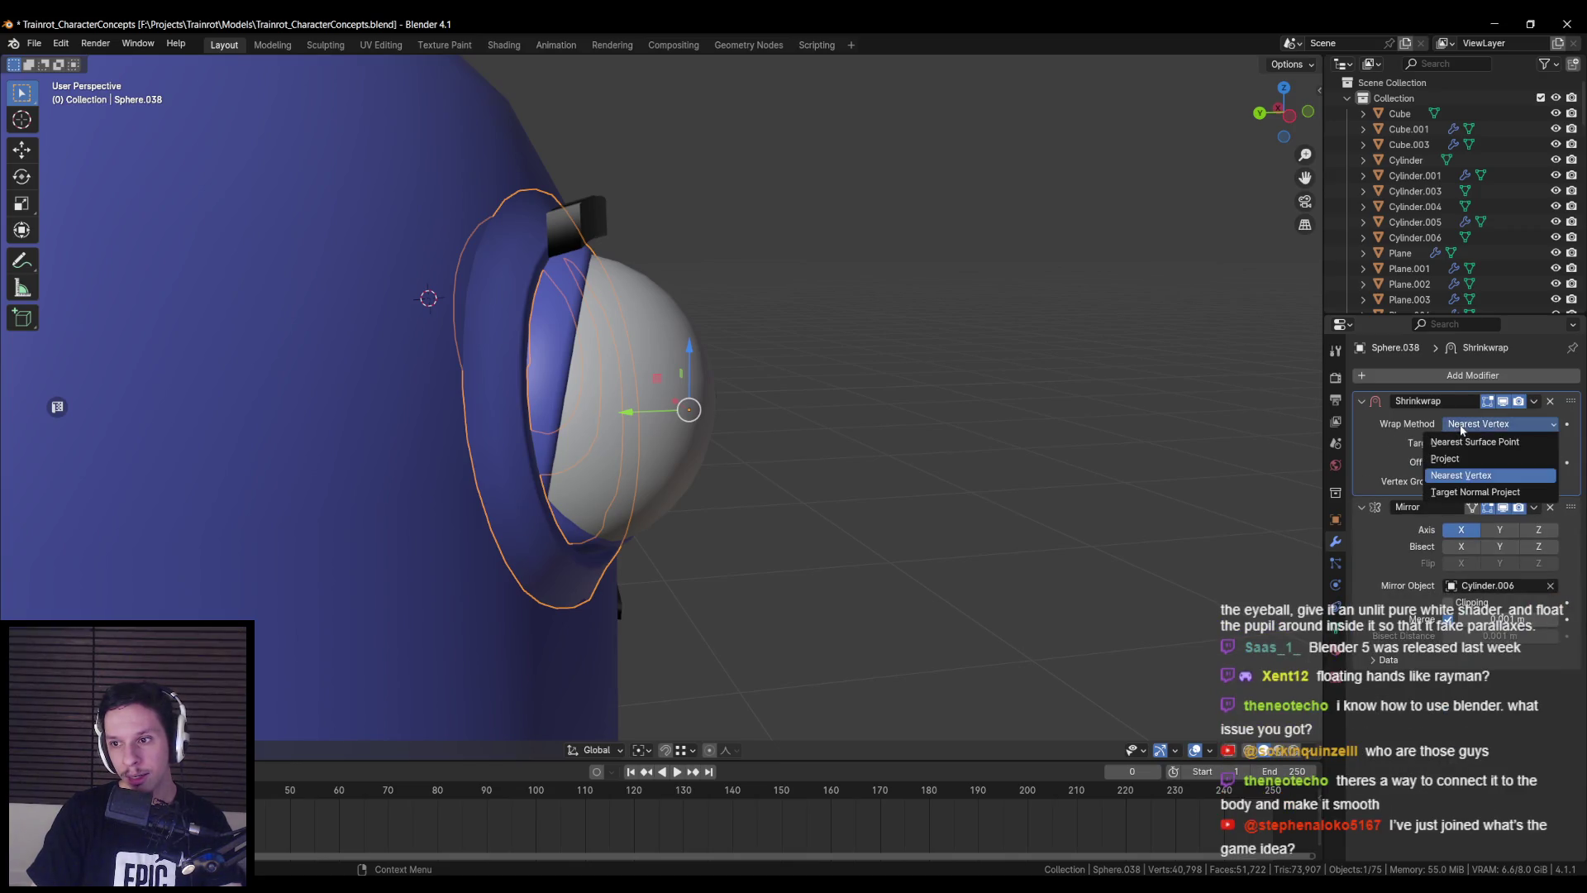
click(1463, 458)
- Make Cylinder.006 the Shrinkwrap target and compare wrap methods, keeping Project
click(1501, 678)
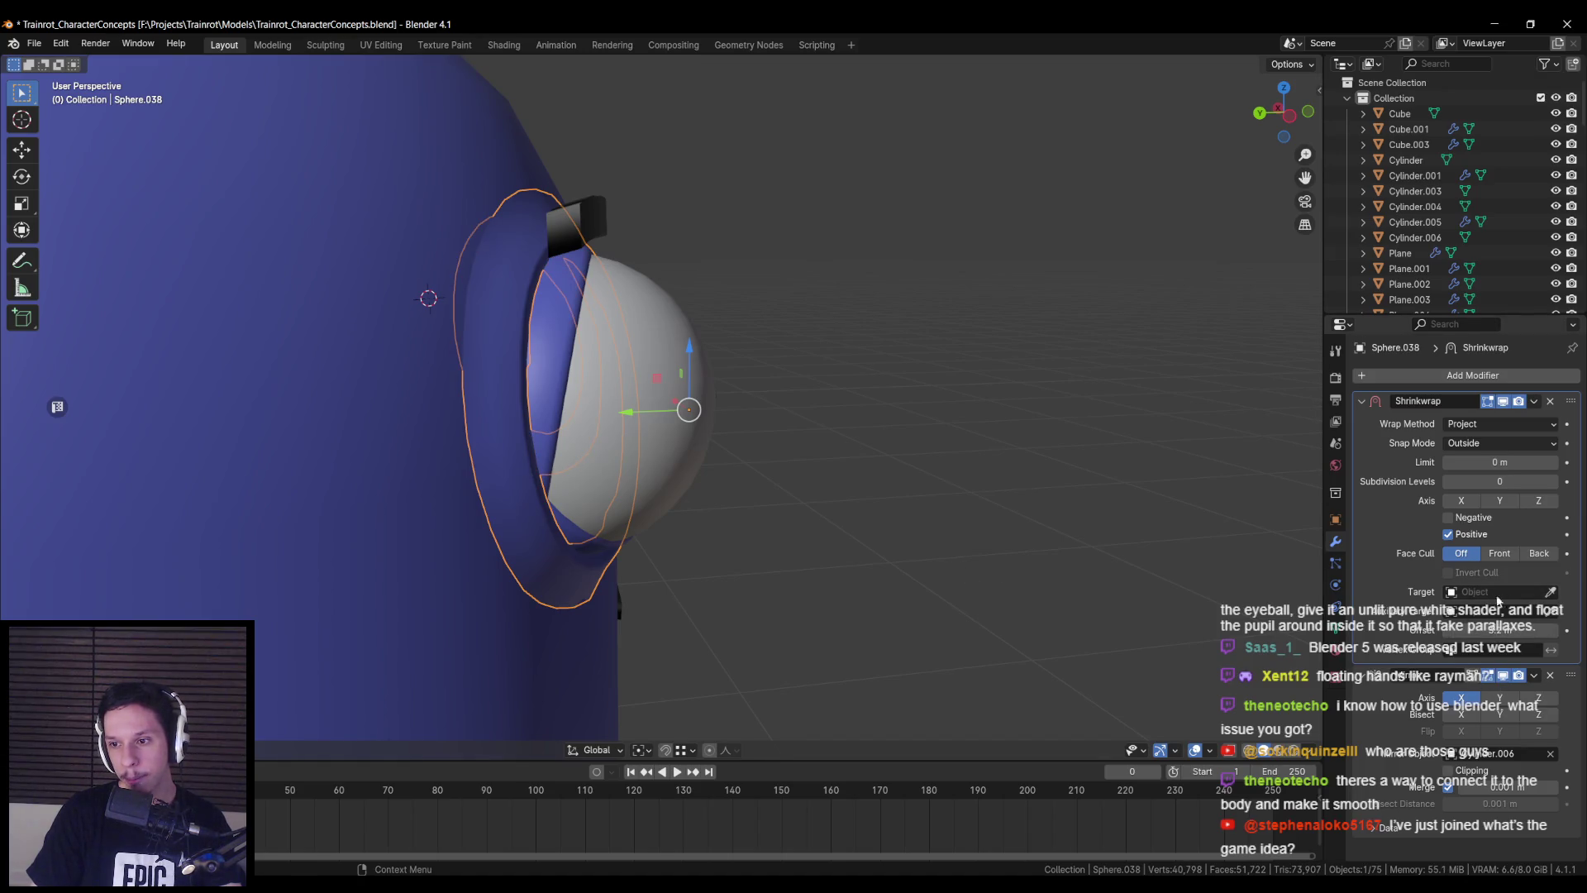
middle_drag(1169, 573, 1464, 581)
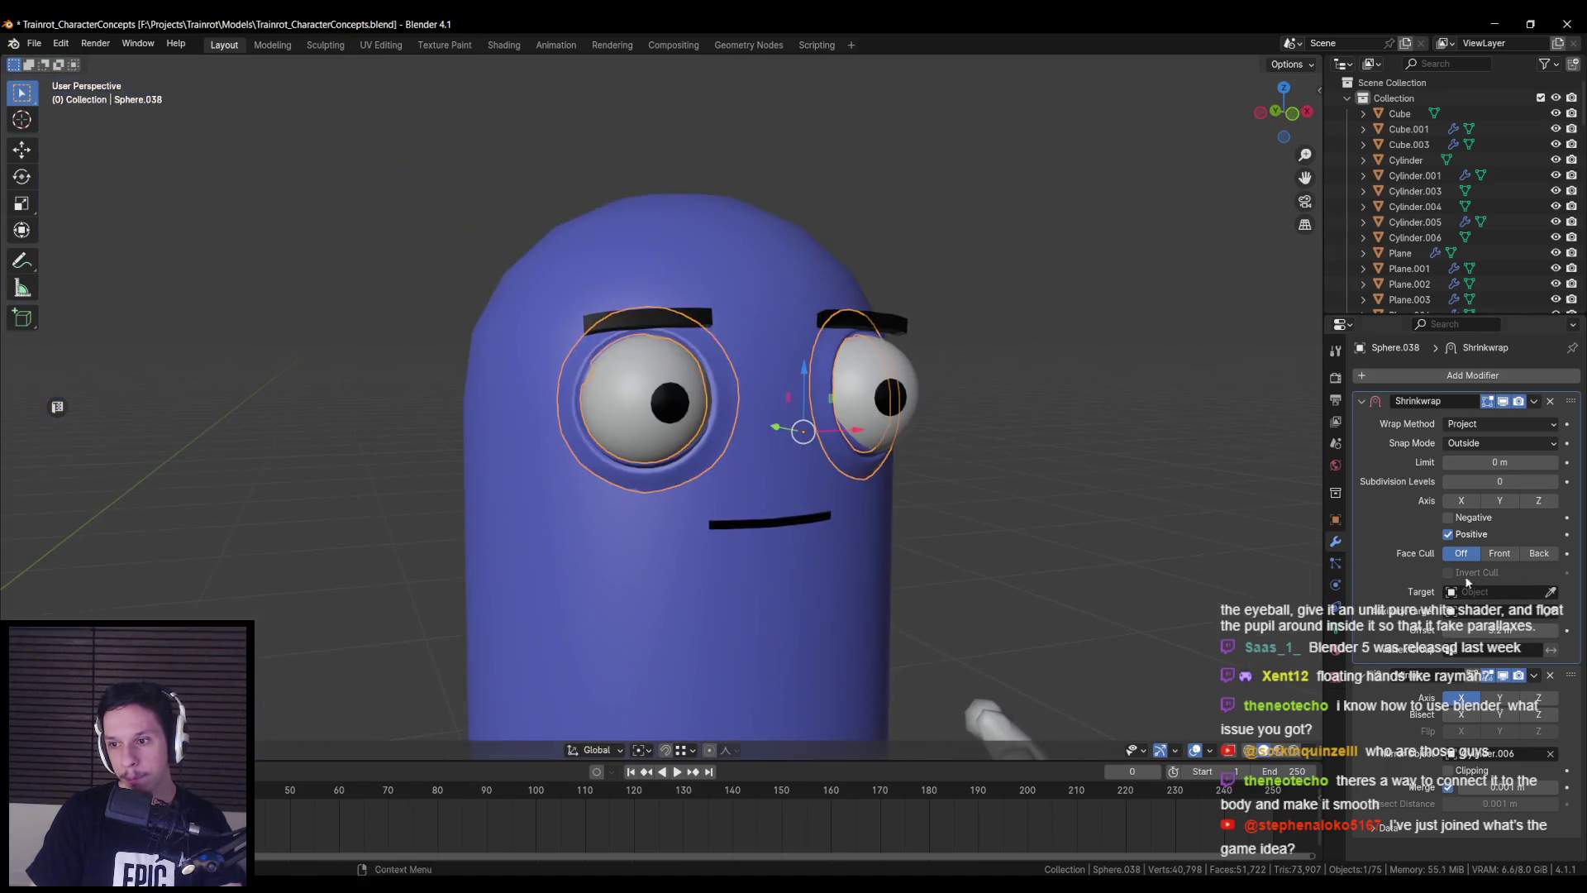
click(658, 608)
middle_drag(721, 539, 853, 576)
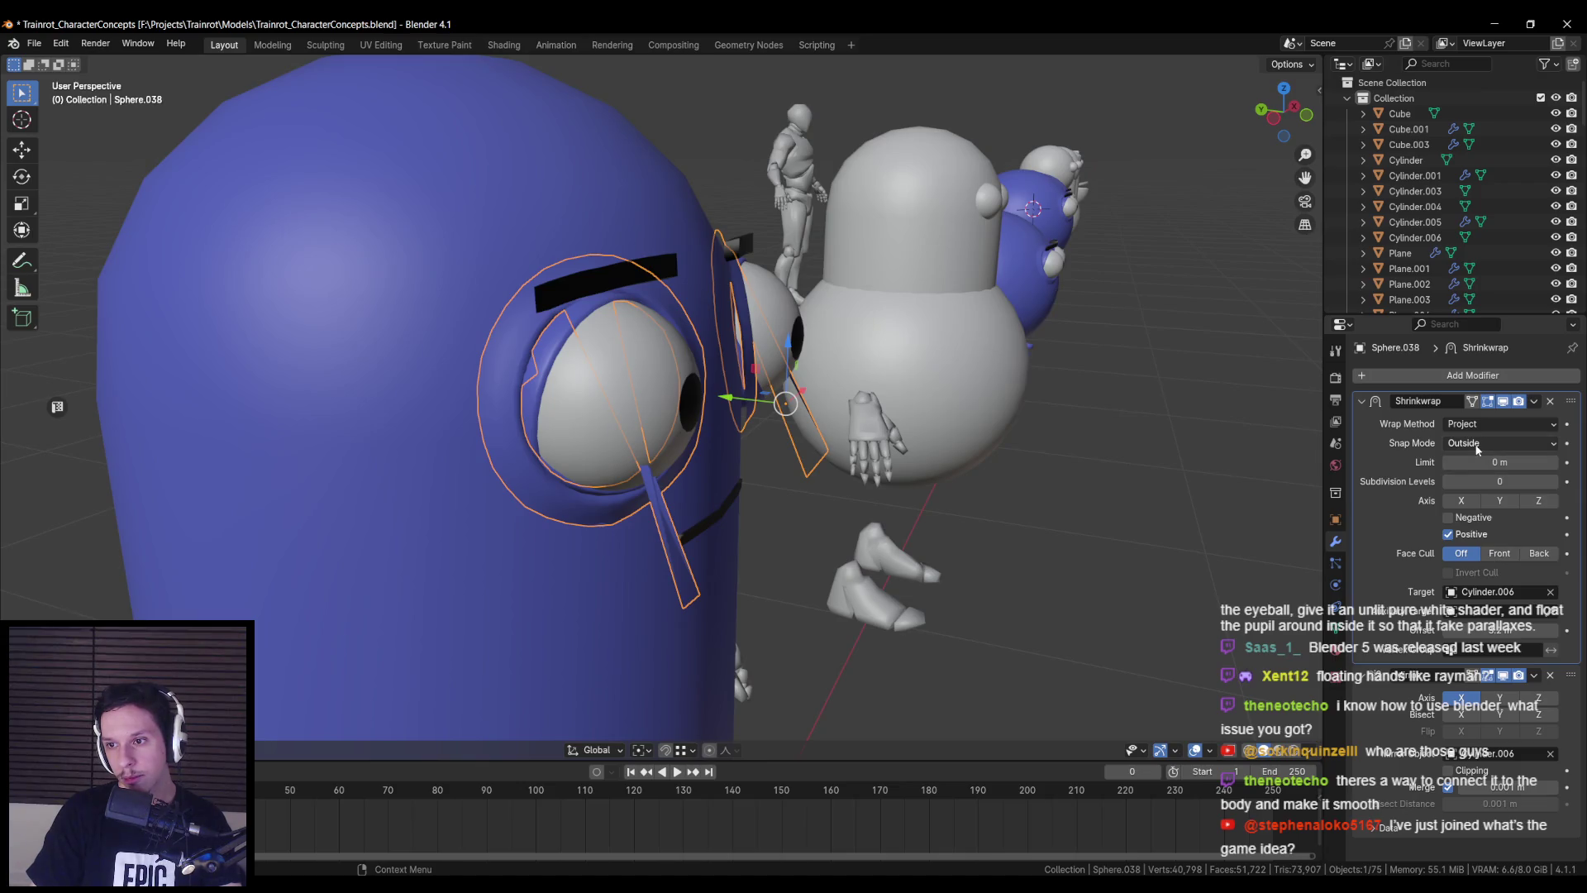
click(1488, 423)
click(1477, 477)
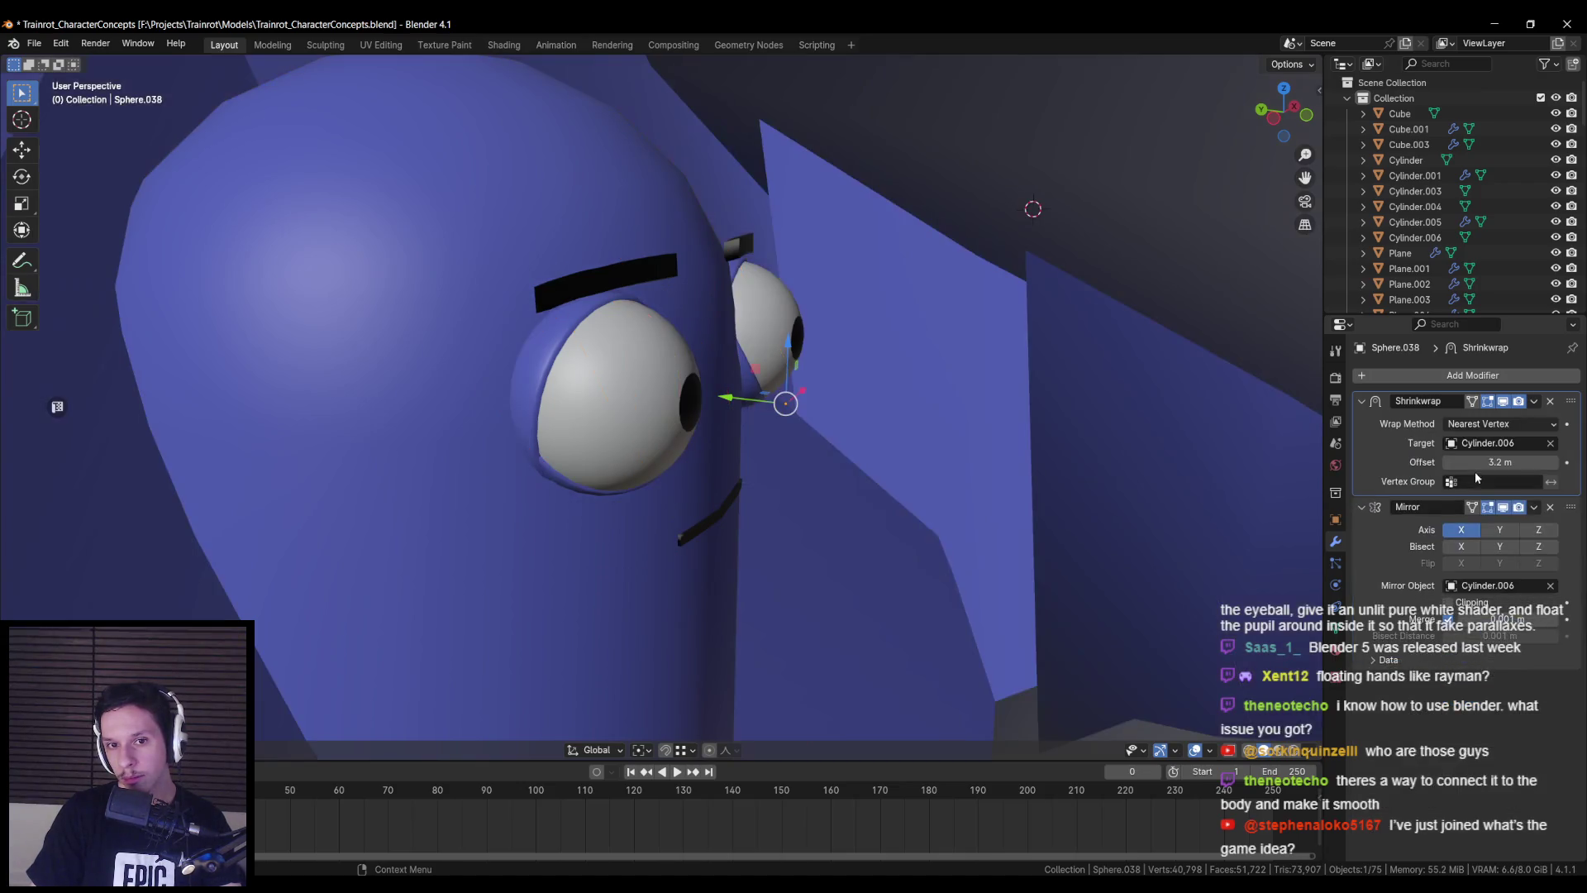
click(1487, 423)
click(1479, 440)
click(1488, 423)
click(1480, 459)
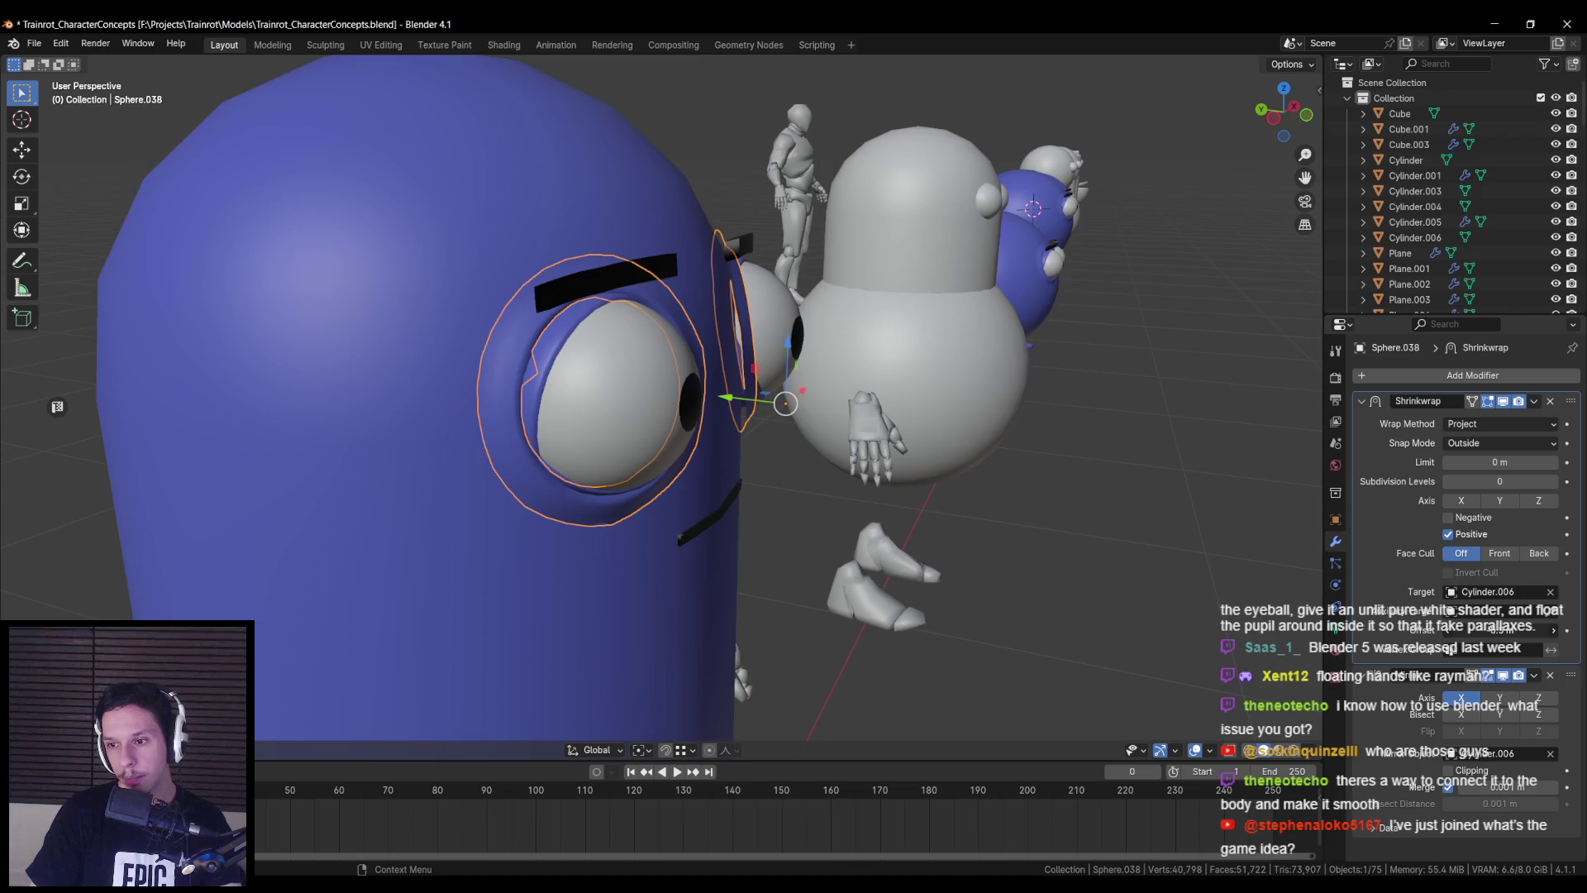
- Set the Shrinkwrap snap mode to Above Surface with subdivision levels 1
mouse_move(926, 587)
middle_down()
mouse_move(1000, 523)
mouse_move(1035, 549)
mouse_move(931, 611)
mouse_move(815, 567)
mouse_move(884, 552)
middle_up()
click(931, 612)
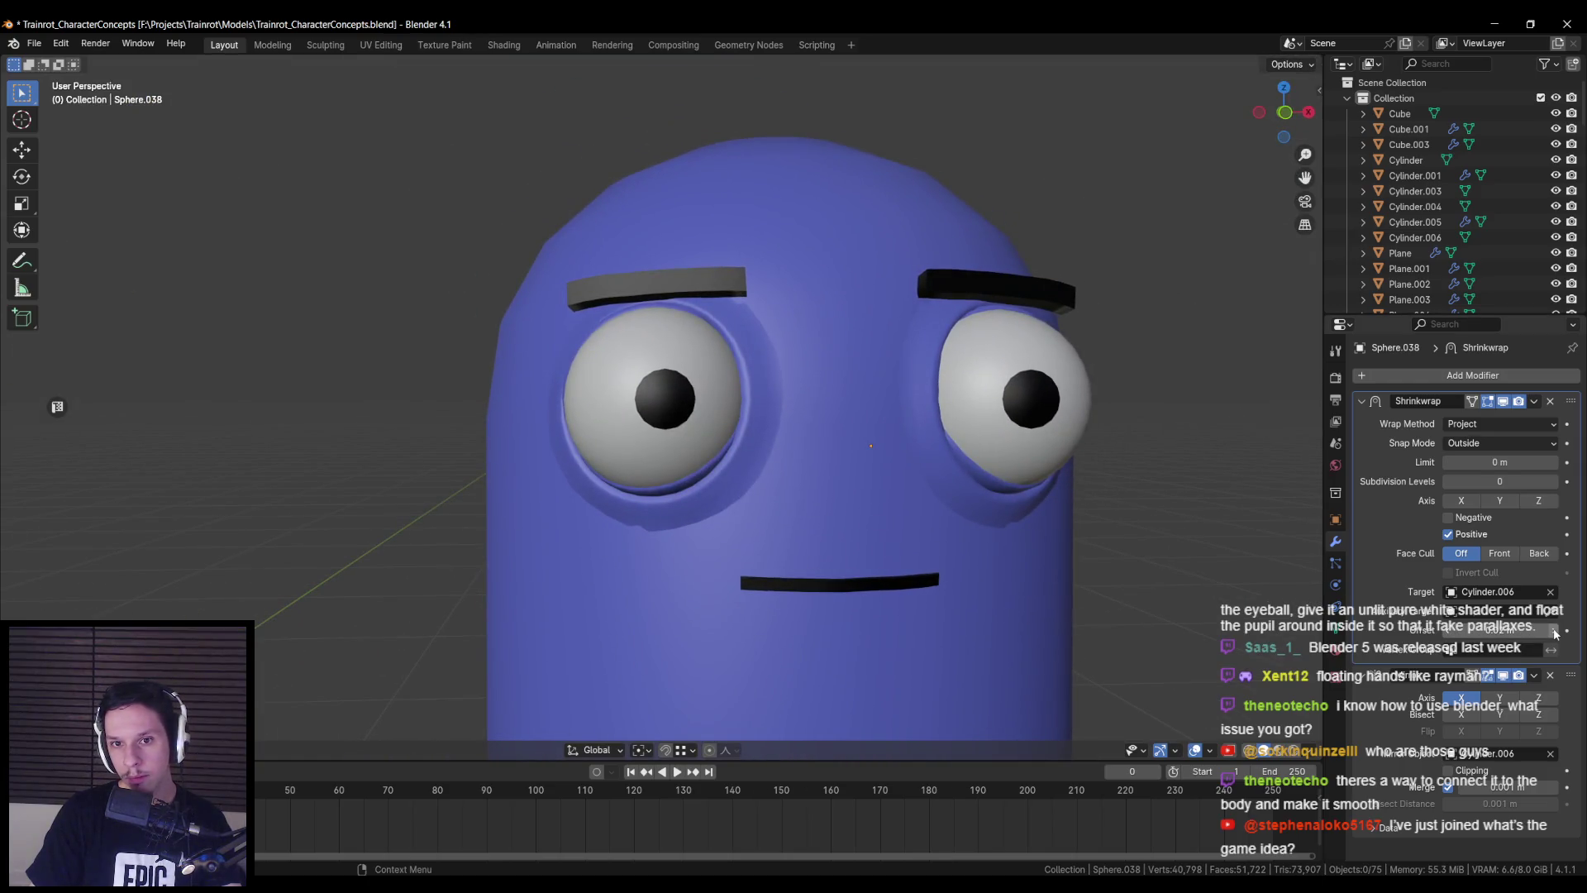
click(1484, 444)
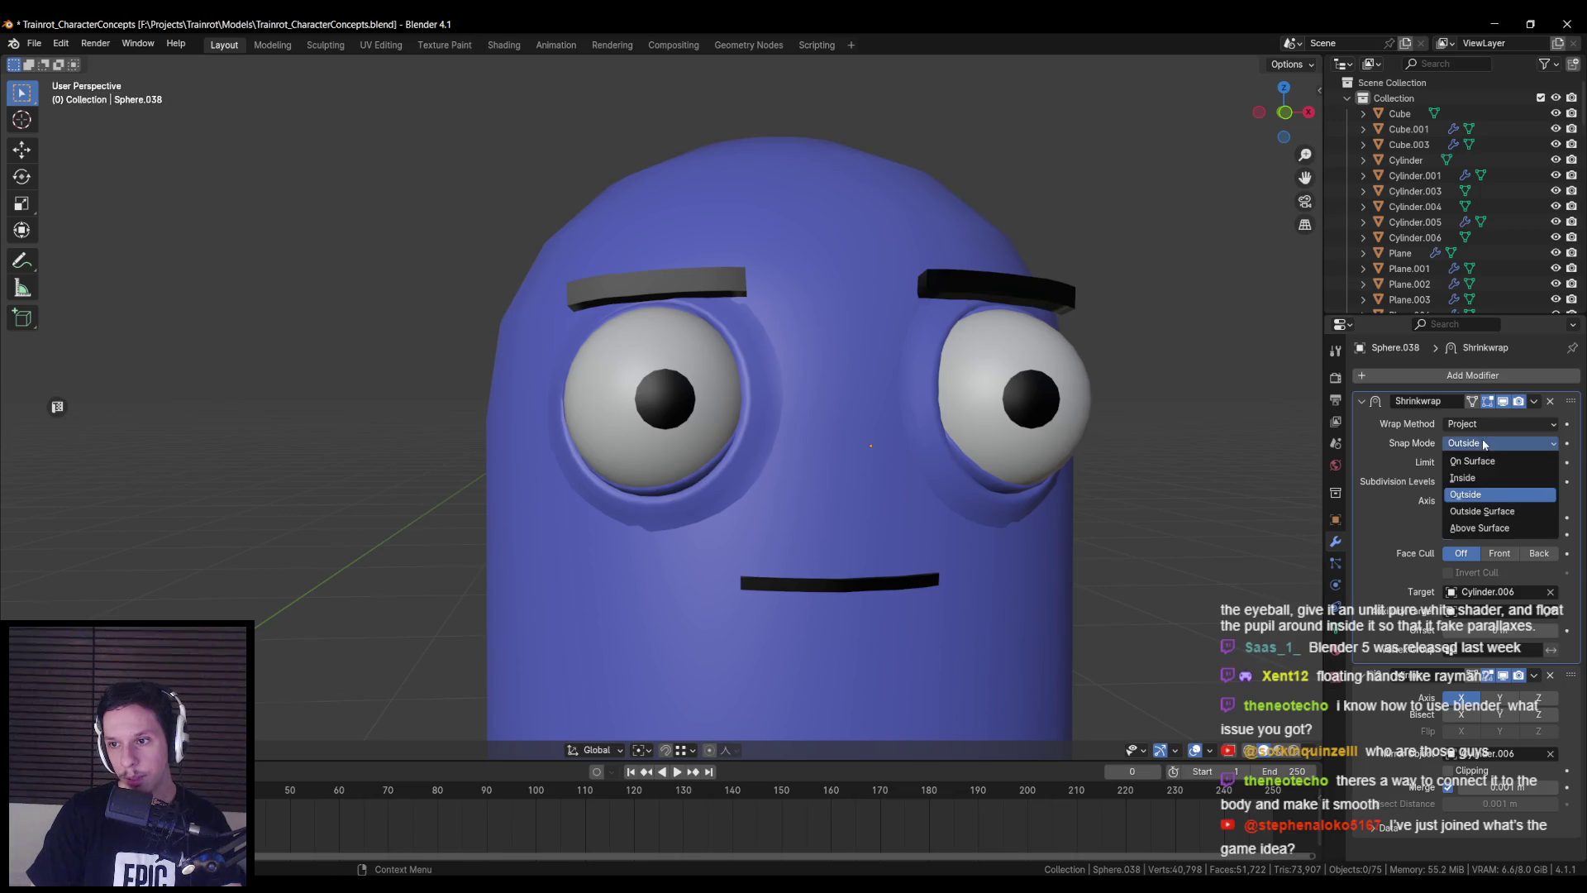
click(1485, 518)
click(1496, 443)
click(1483, 529)
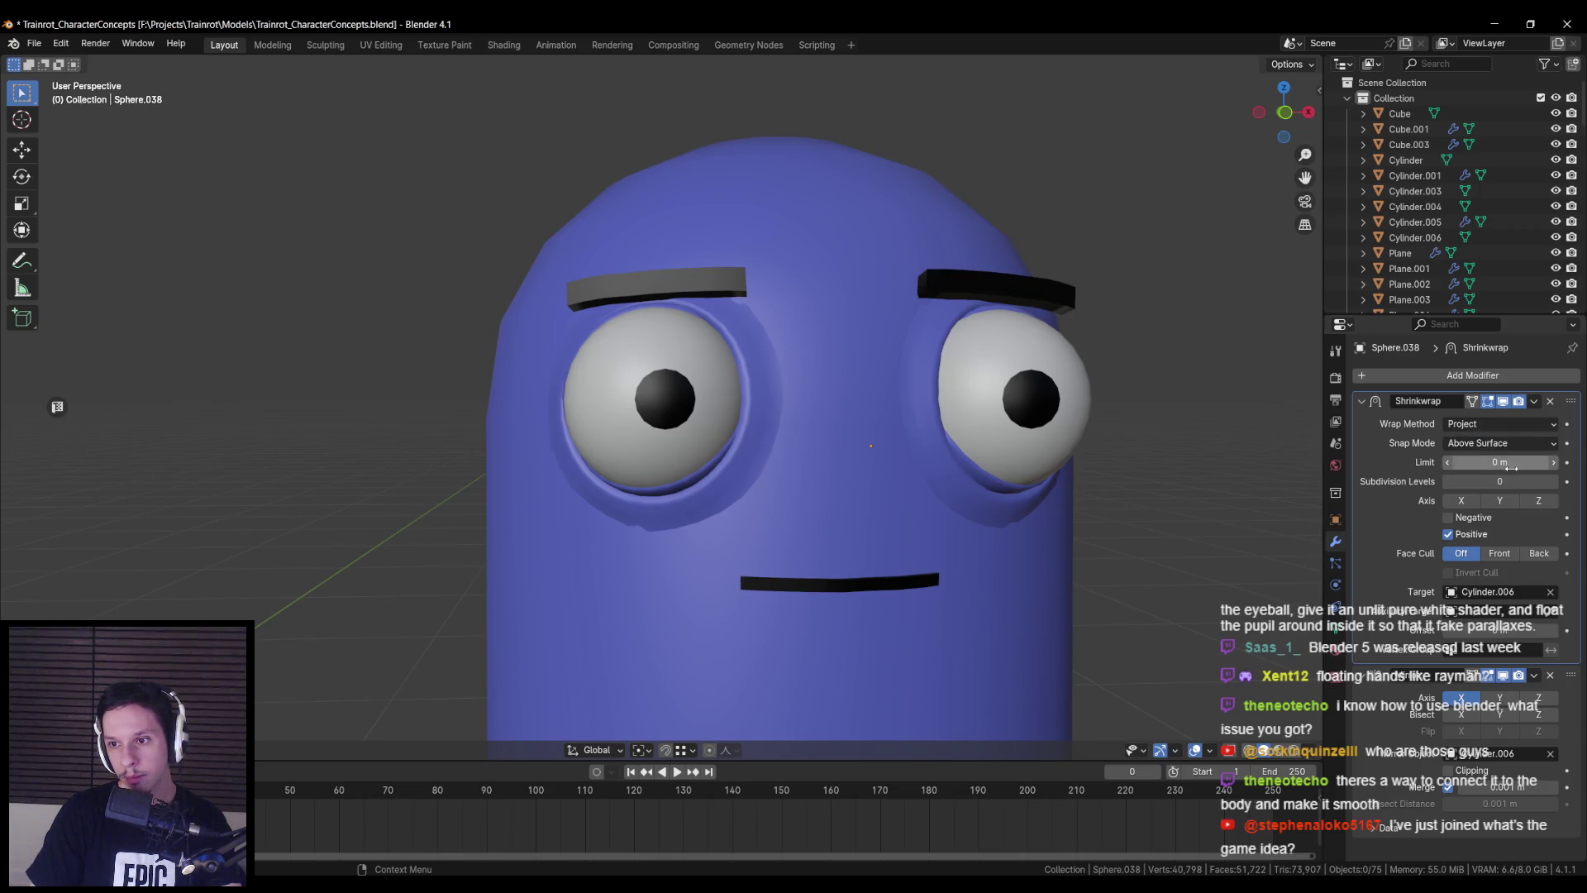
click(1553, 483)
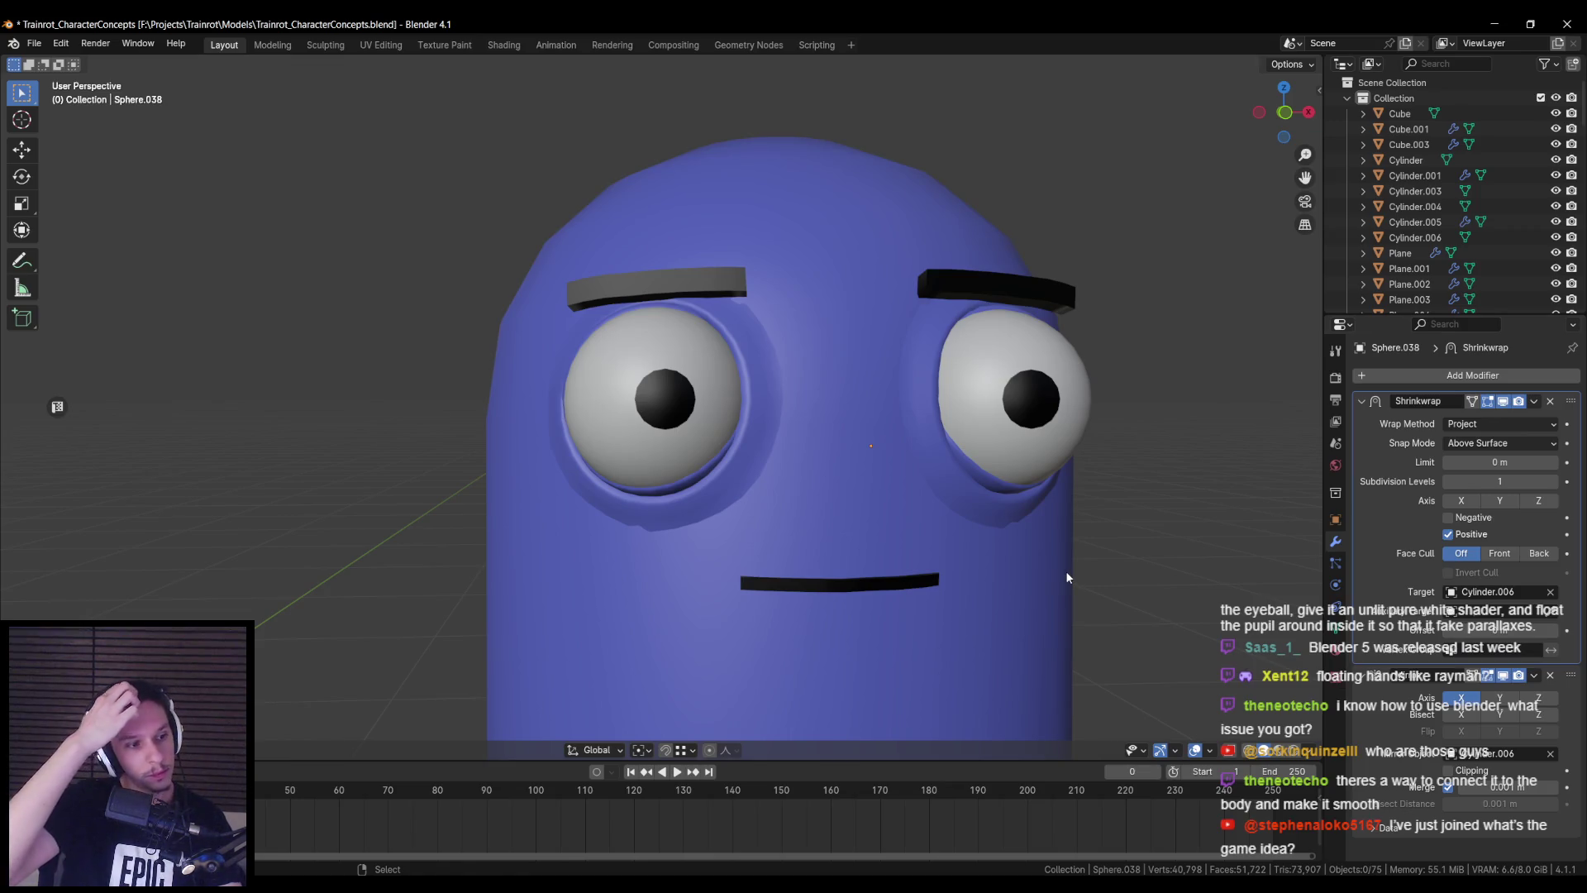
- Frame the blue capsule character in the lineup and switch to the Unreal Editor
scroll(924, 573, down, 10)
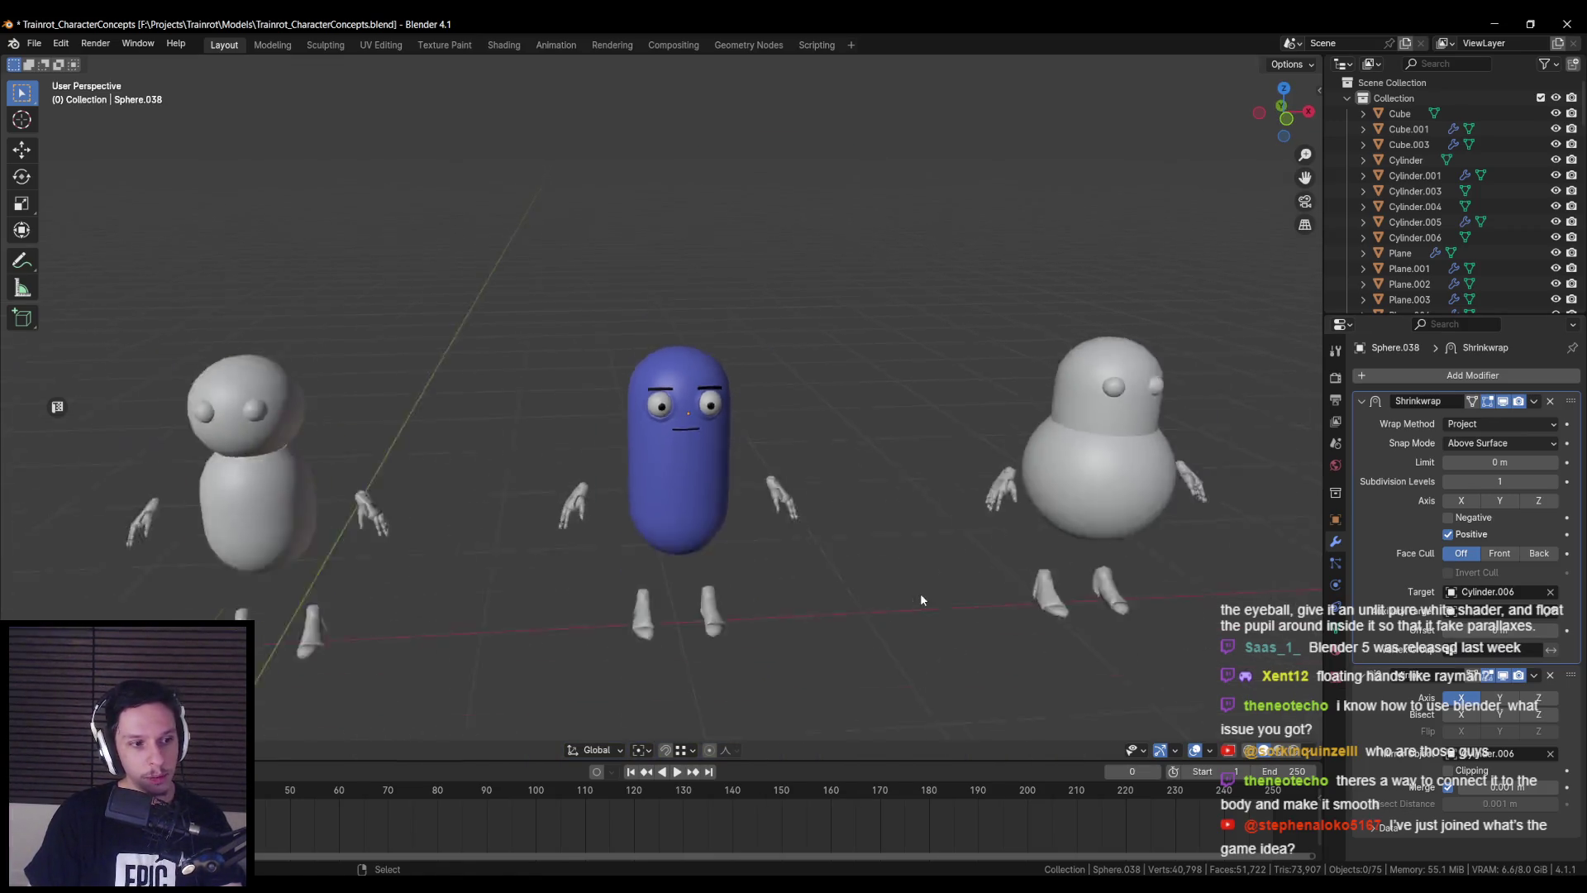
scroll(920, 593, down, 3)
mouse_move(1010, 592)
shift+middle_down()
mouse_move(701, 616)
mouse_move(866, 603)
mouse_move(944, 572)
shift+middle_up()
scroll(866, 603, down, 2)
mouse_move(559, 593)
middle_down()
mouse_move(1038, 568)
mouse_move(726, 543)
middle_up()
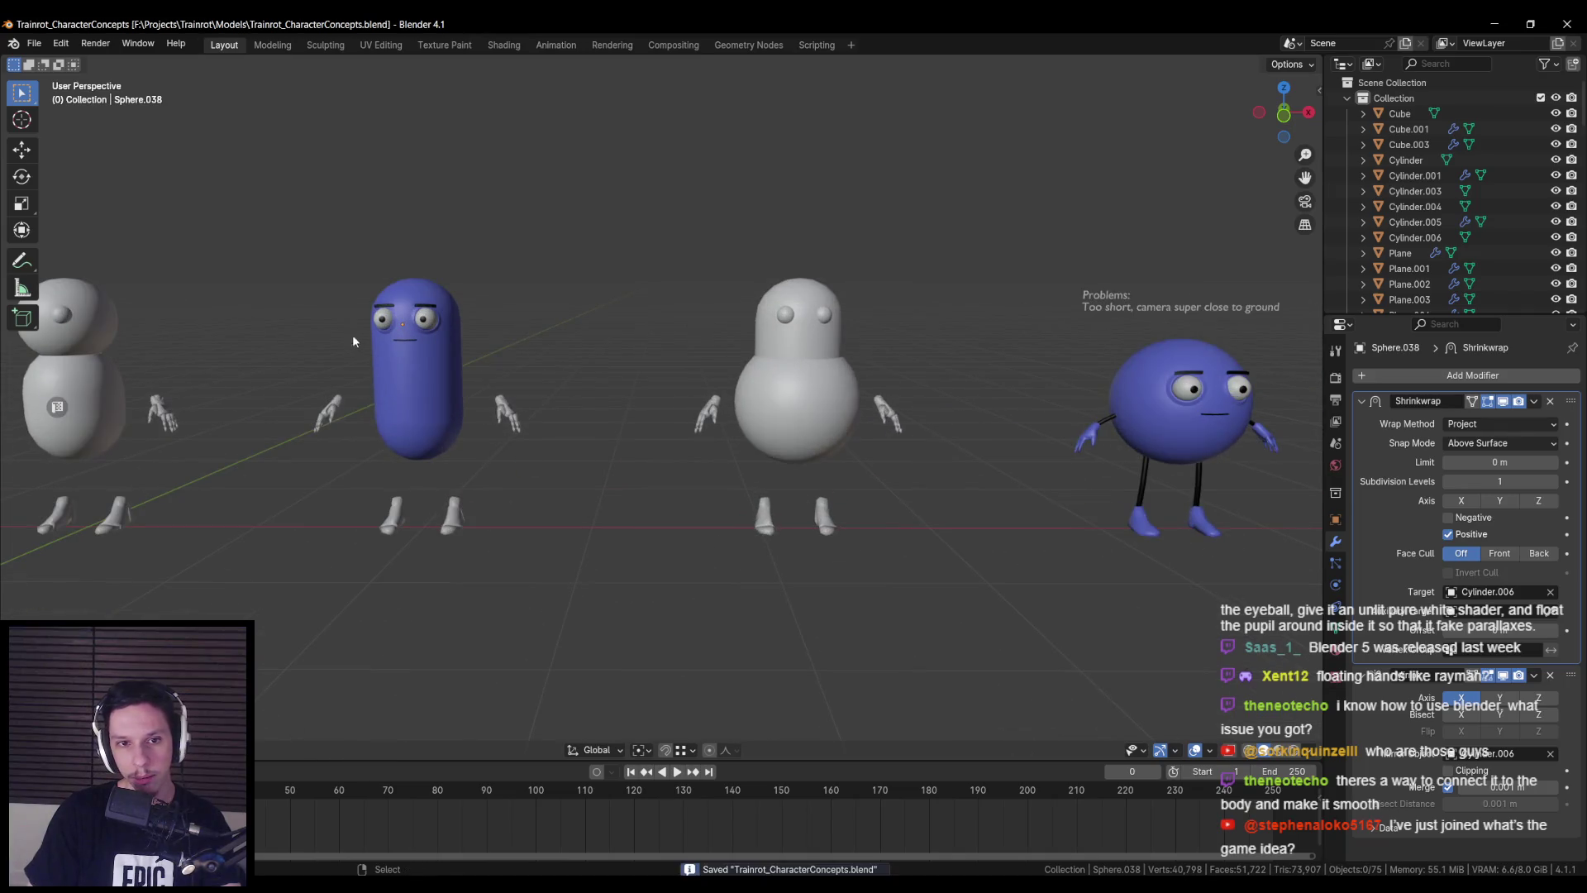
shift+middle_drag(352, 334, 440, 454)
scroll(440, 454, up, 3)
key(alt+Tab)
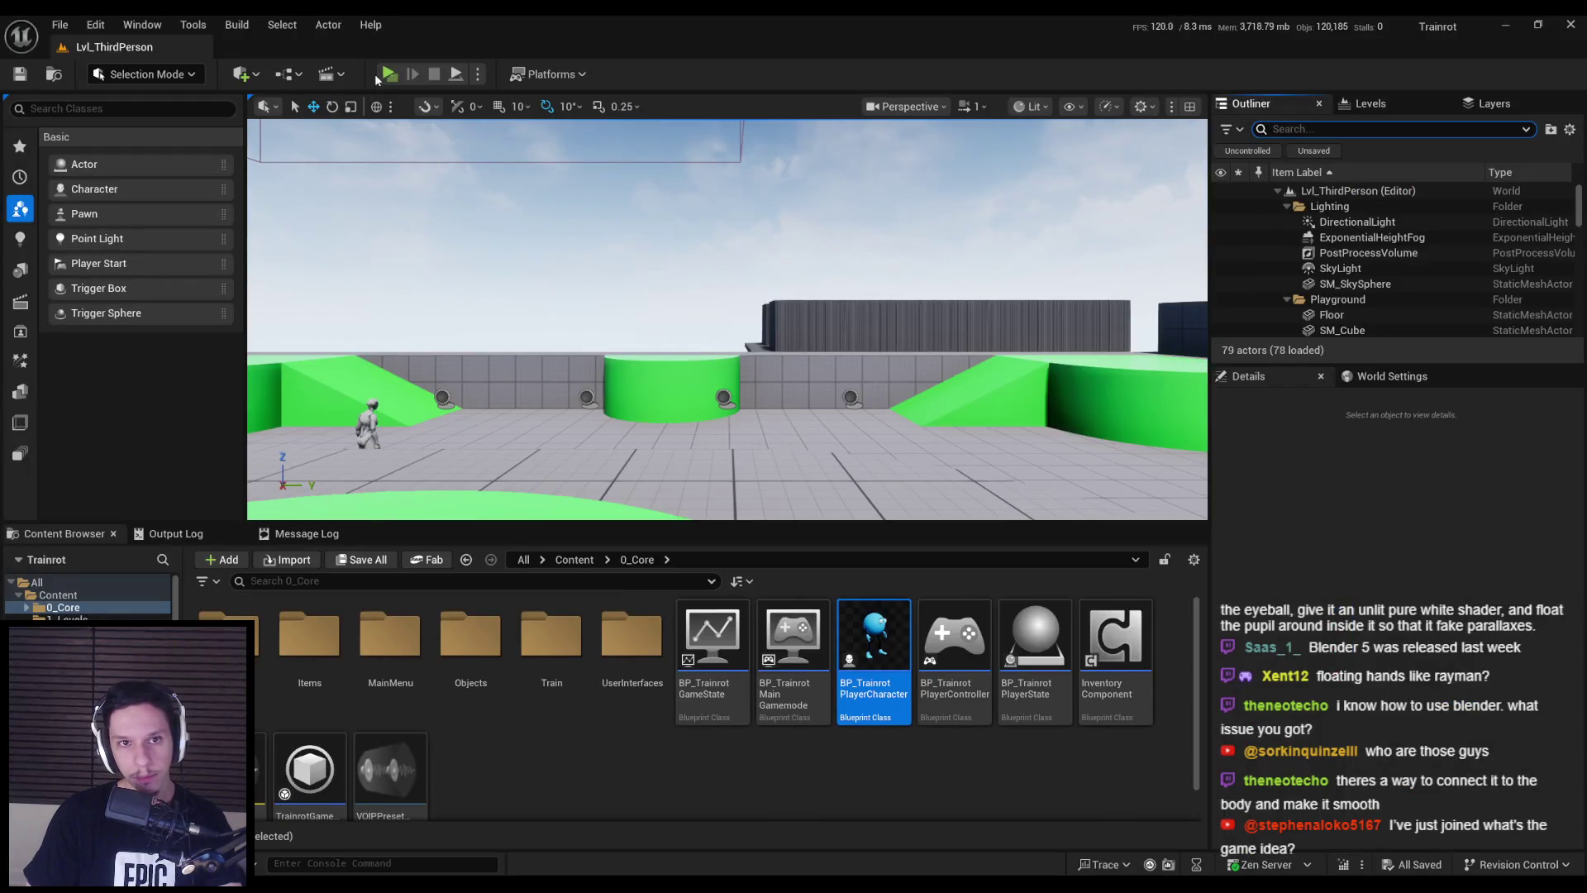
key(alt+p)
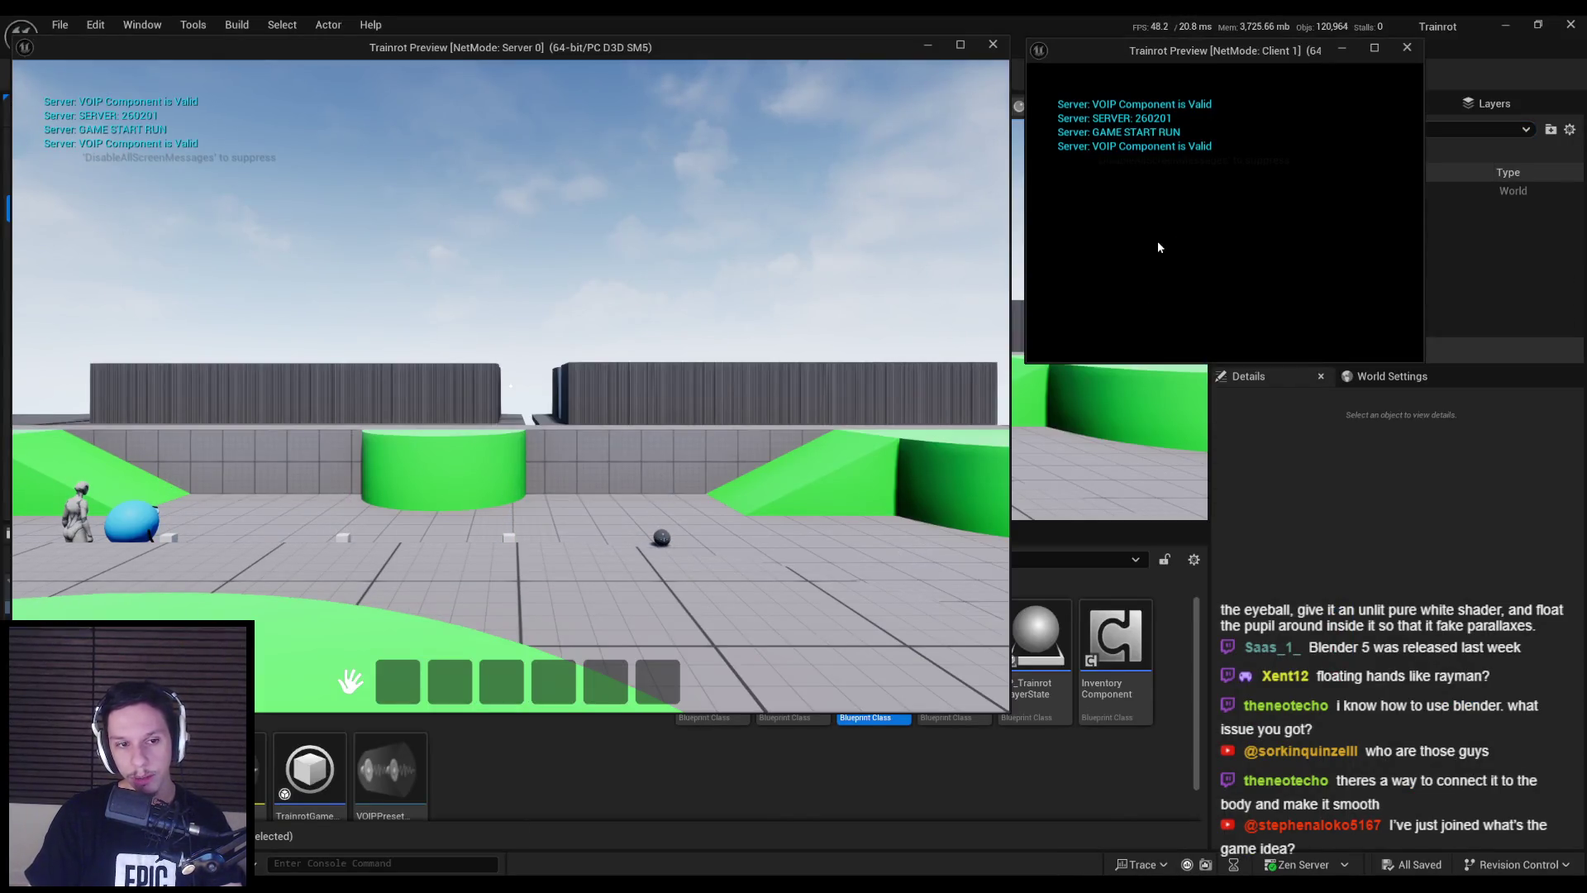
key(w)
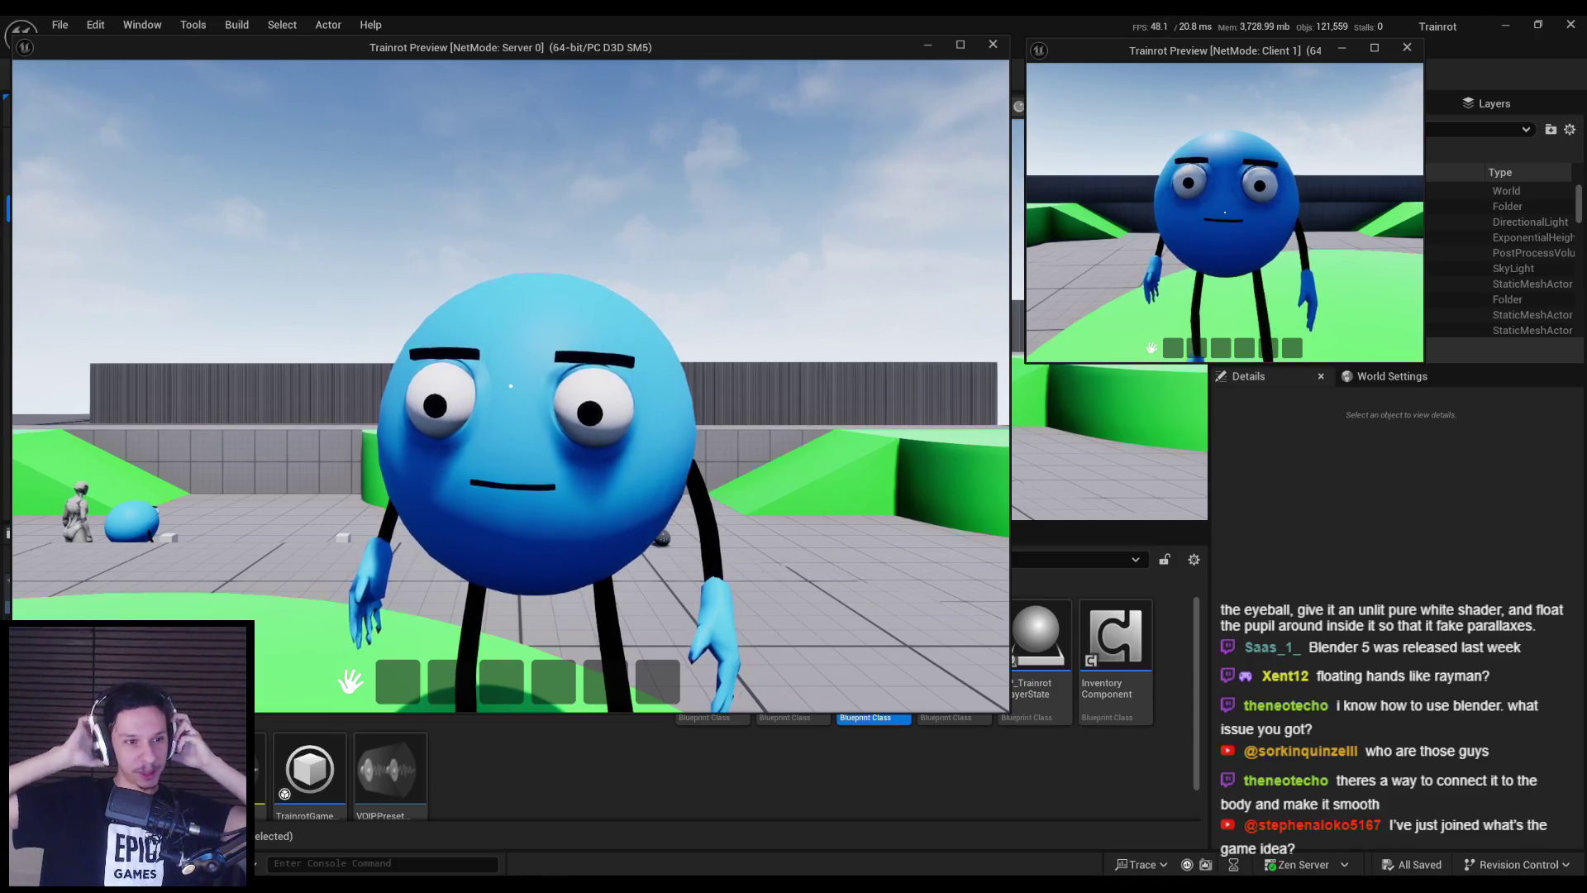
key(s)
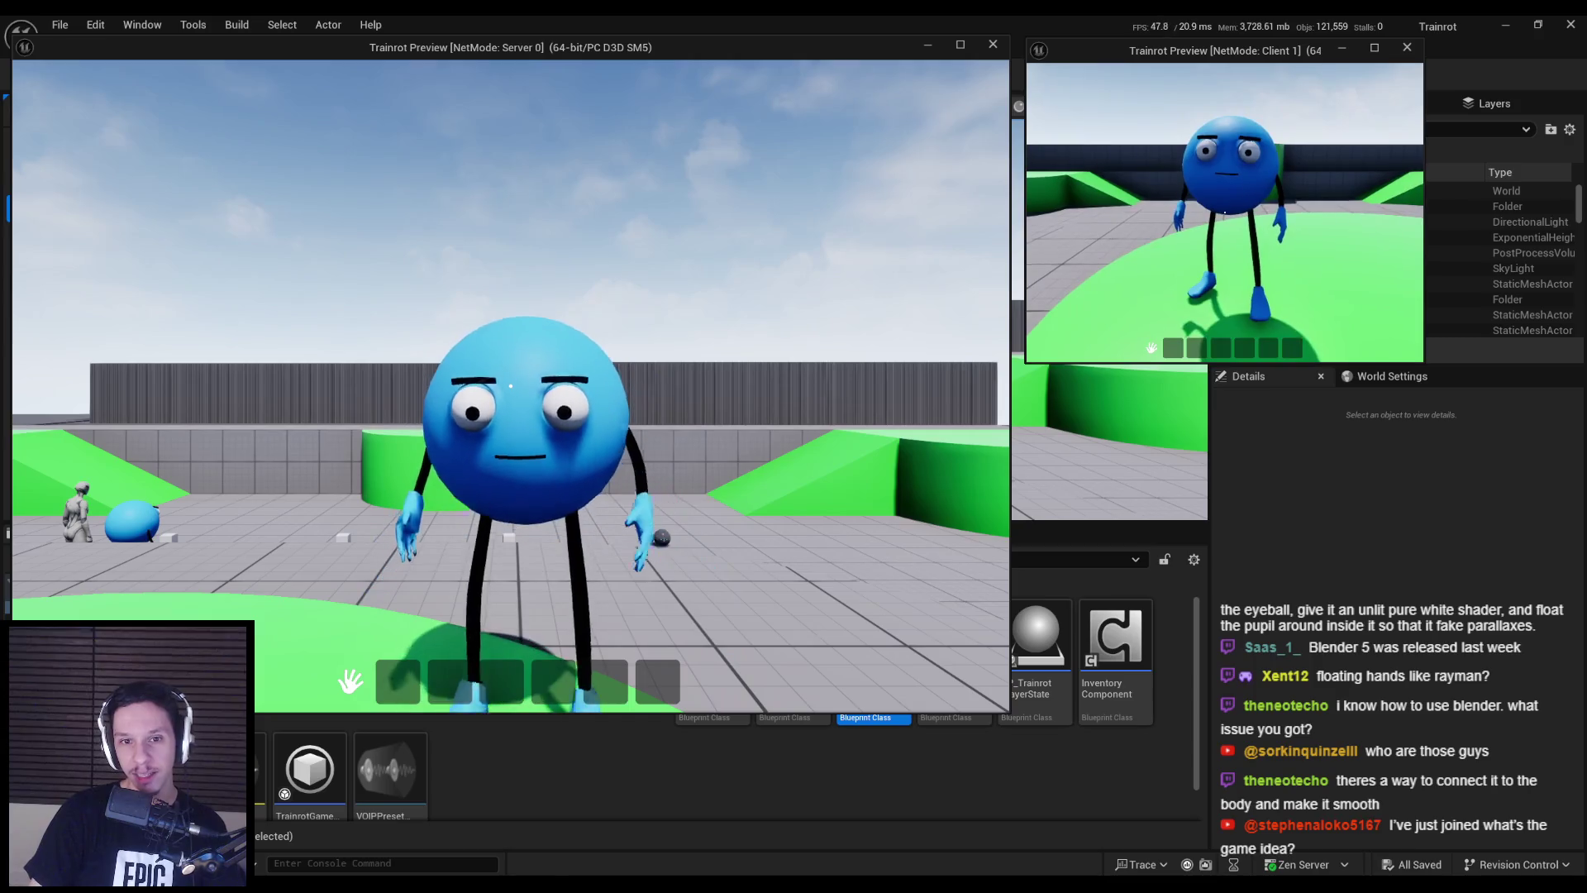
key(Escape)
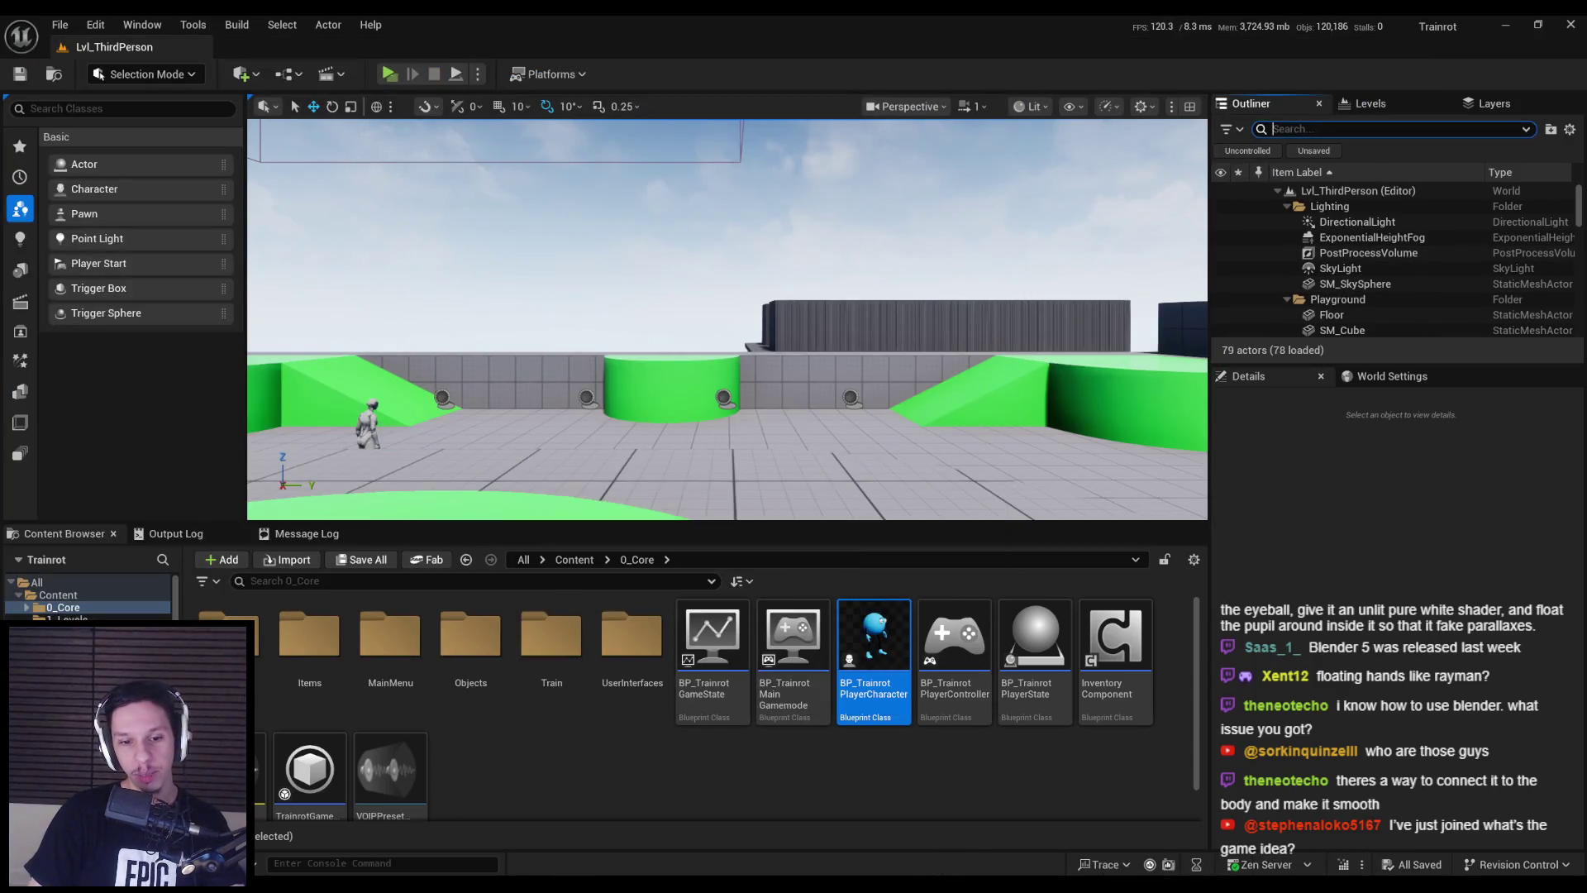
key(alt+Tab)
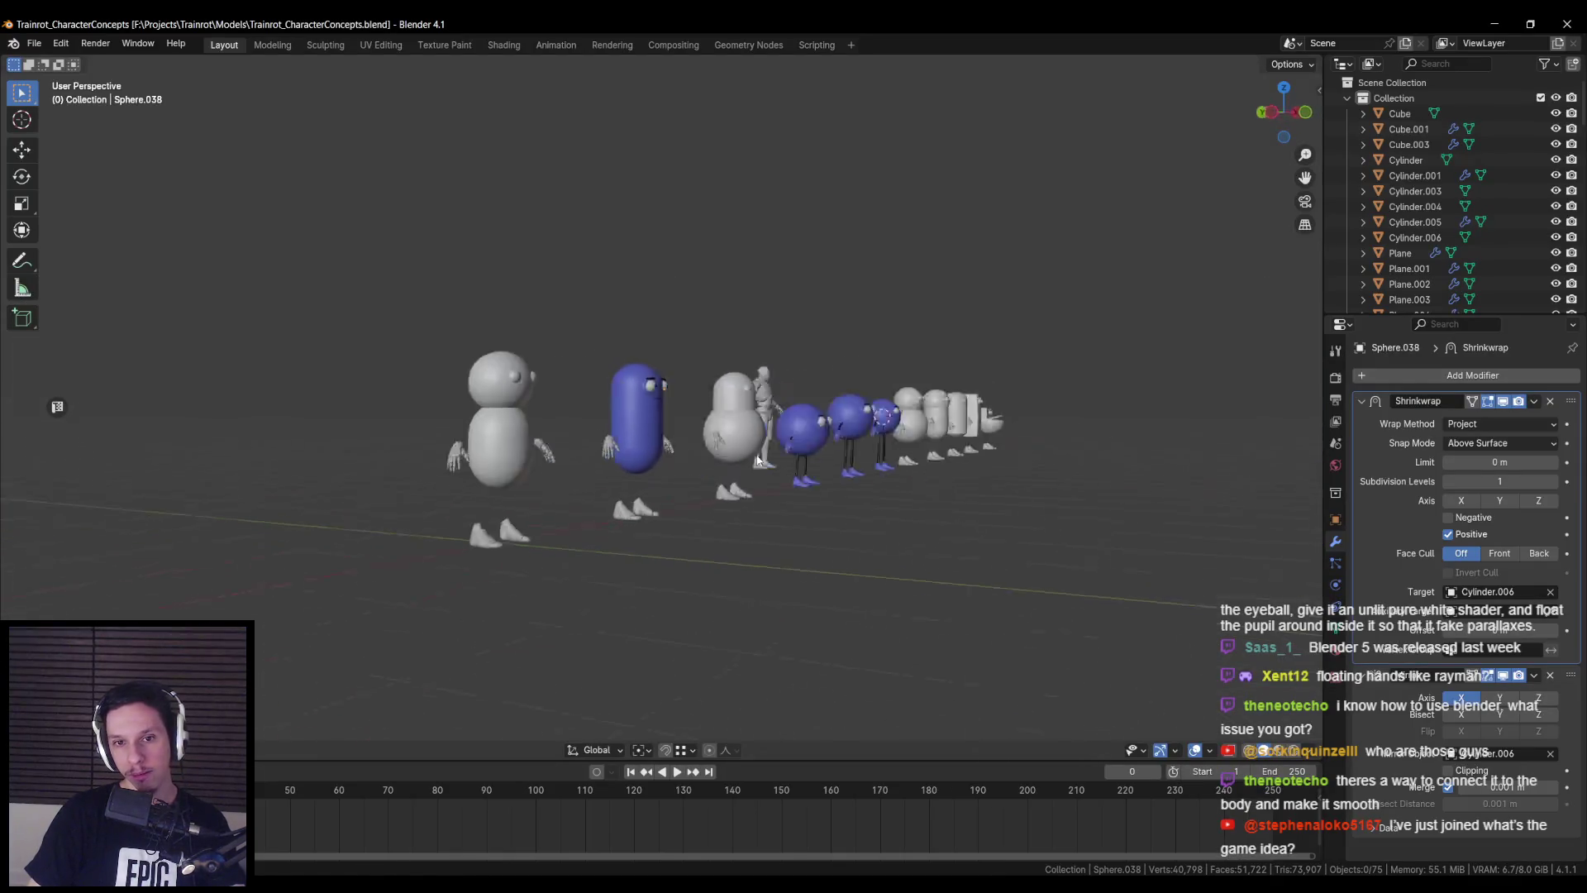
- Select the eye-socket rings and frame the view on the character's eyes
scroll(668, 476, down, 8)
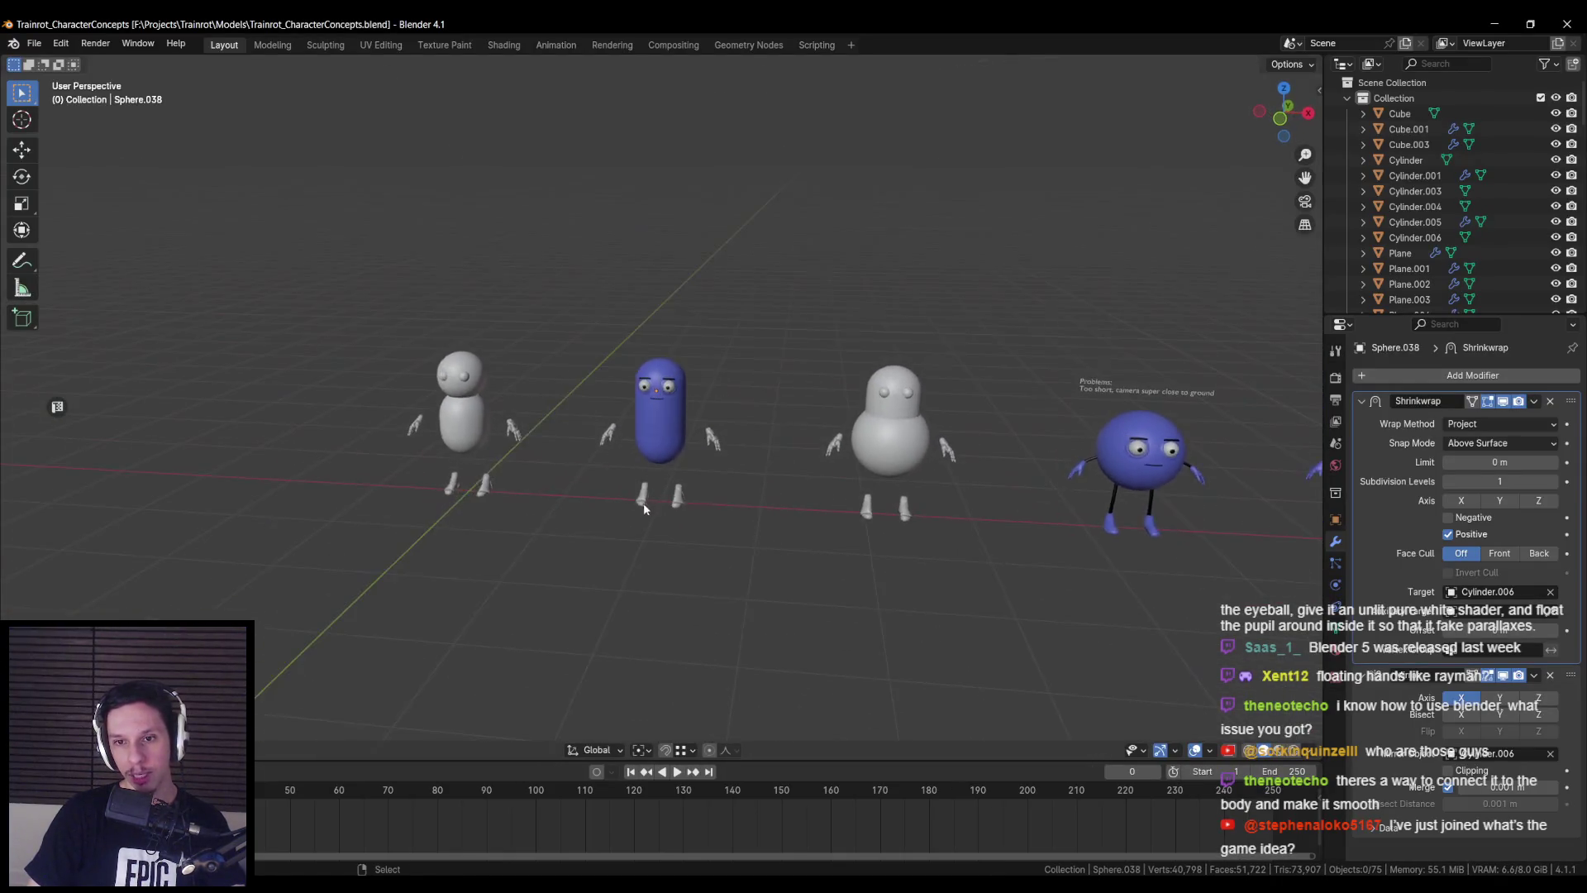
middle_drag(648, 566, 491, 525)
mouse_move(550, 411)
shift+middle_down()
mouse_move(540, 500)
mouse_move(514, 509)
mouse_move(731, 527)
mouse_move(642, 435)
mouse_move(732, 430)
mouse_move(632, 248)
shift+middle_up()
scroll(642, 435, up, 5)
scroll(657, 427, down, 5)
scroll(649, 434, up, 5)
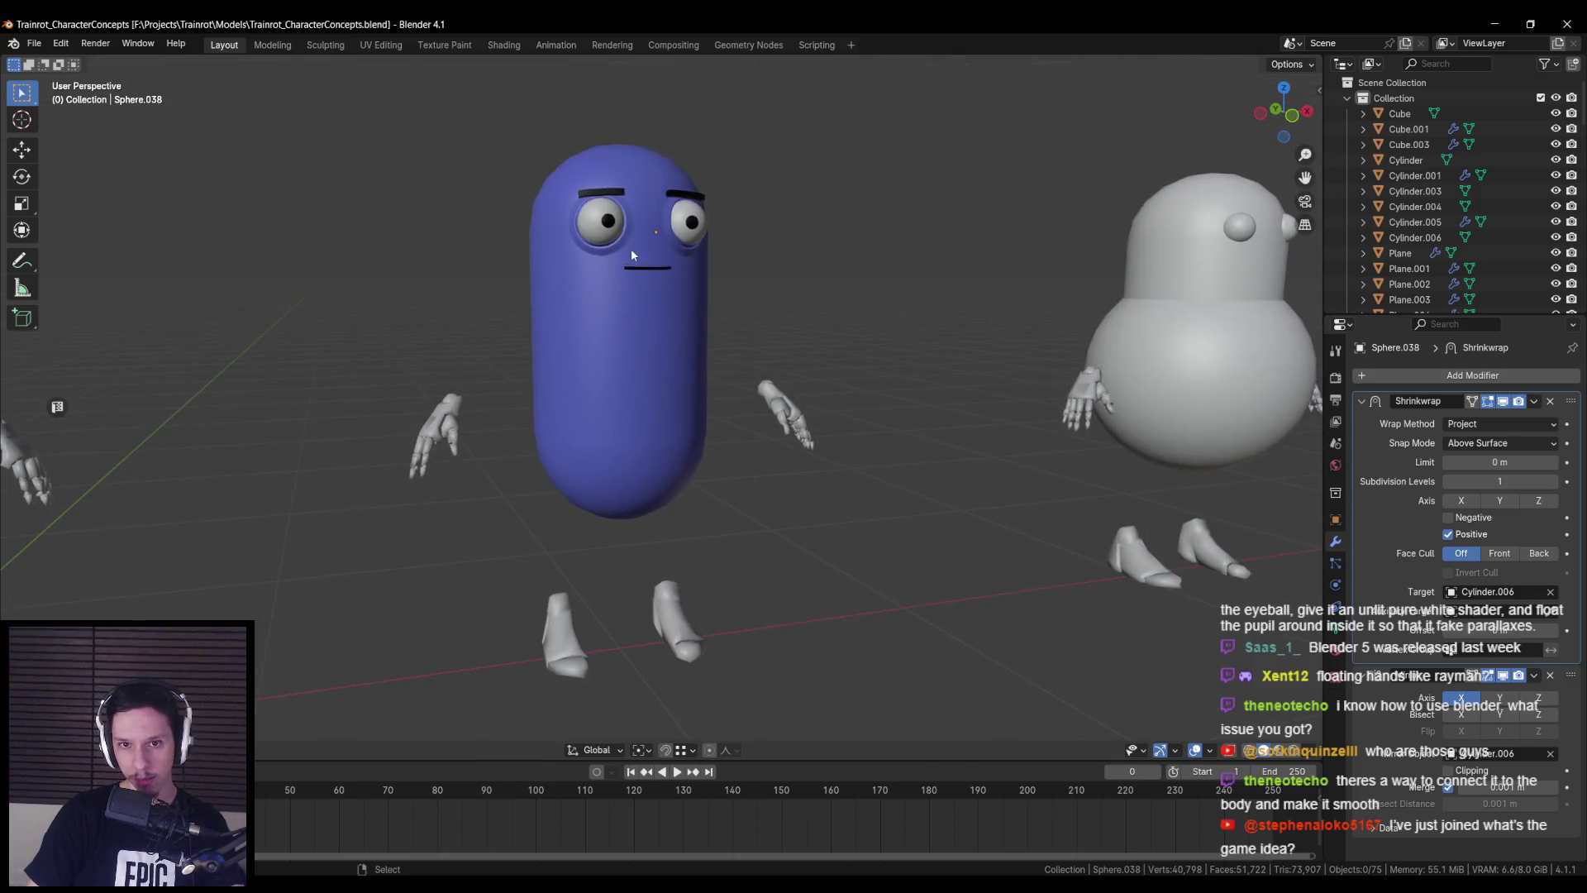
click(632, 248)
key(KP_Decimal)
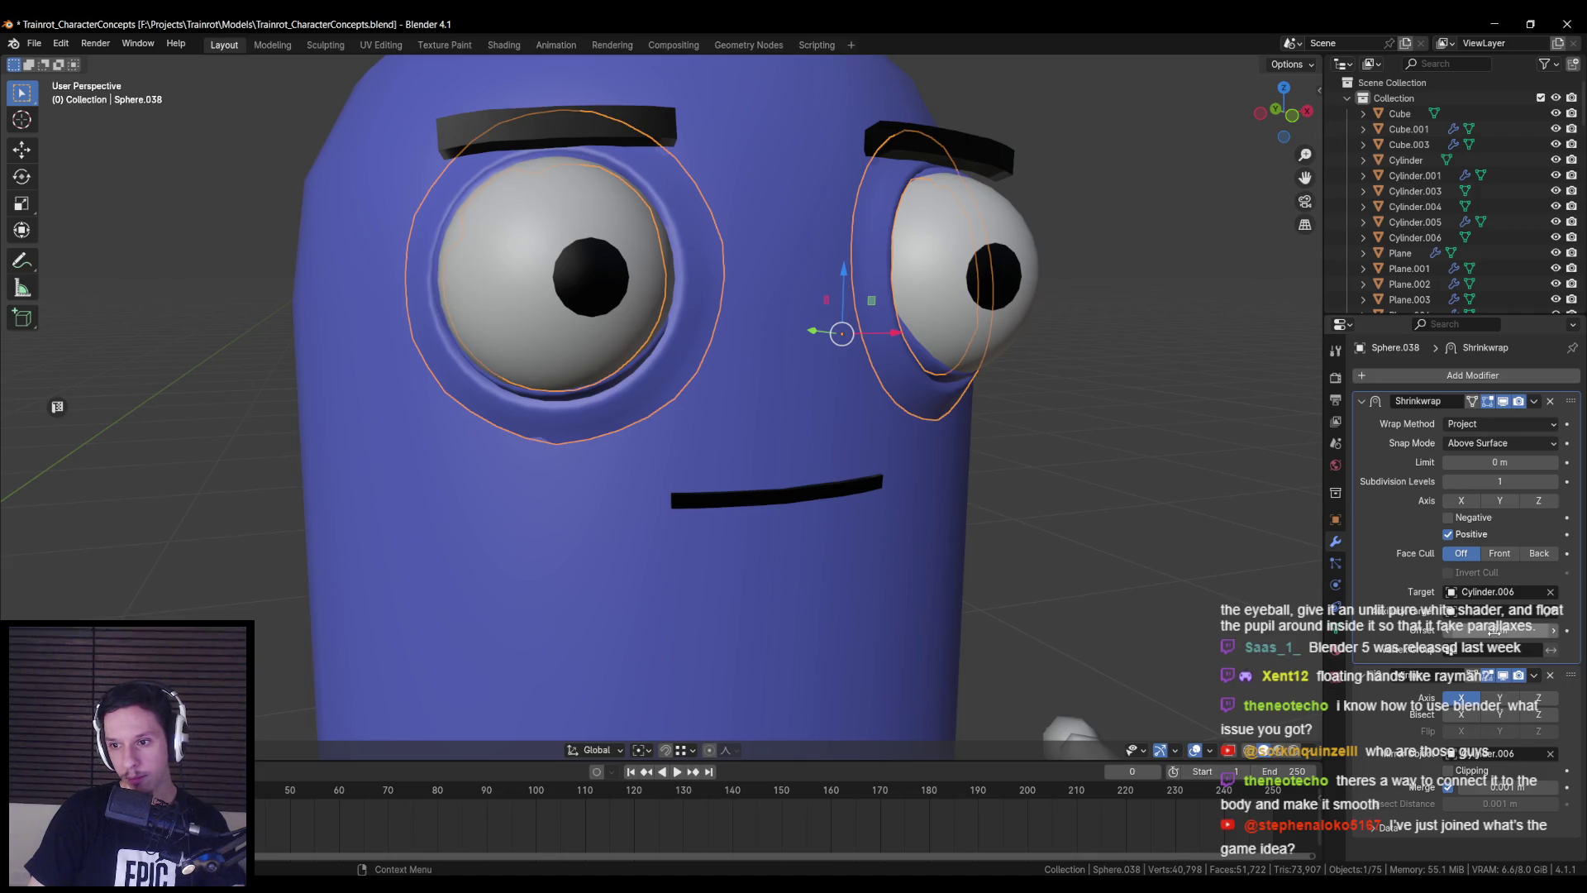
drag(1494, 630, 1512, 630)
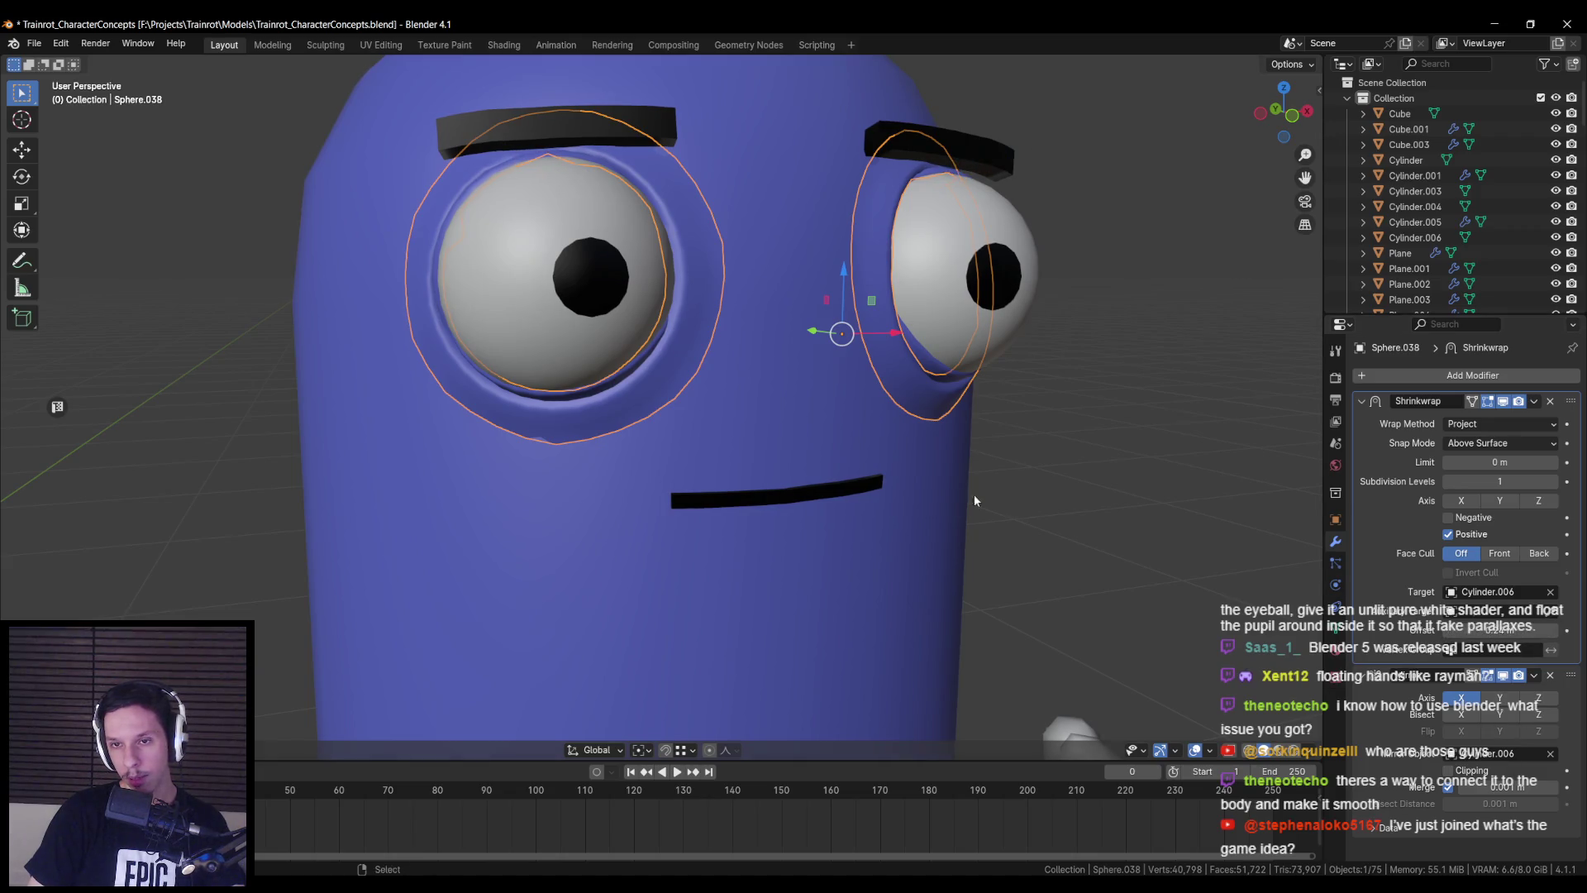
middle_drag(974, 500, 962, 523)
key(shift+z)
key(shift+z)
key(g)
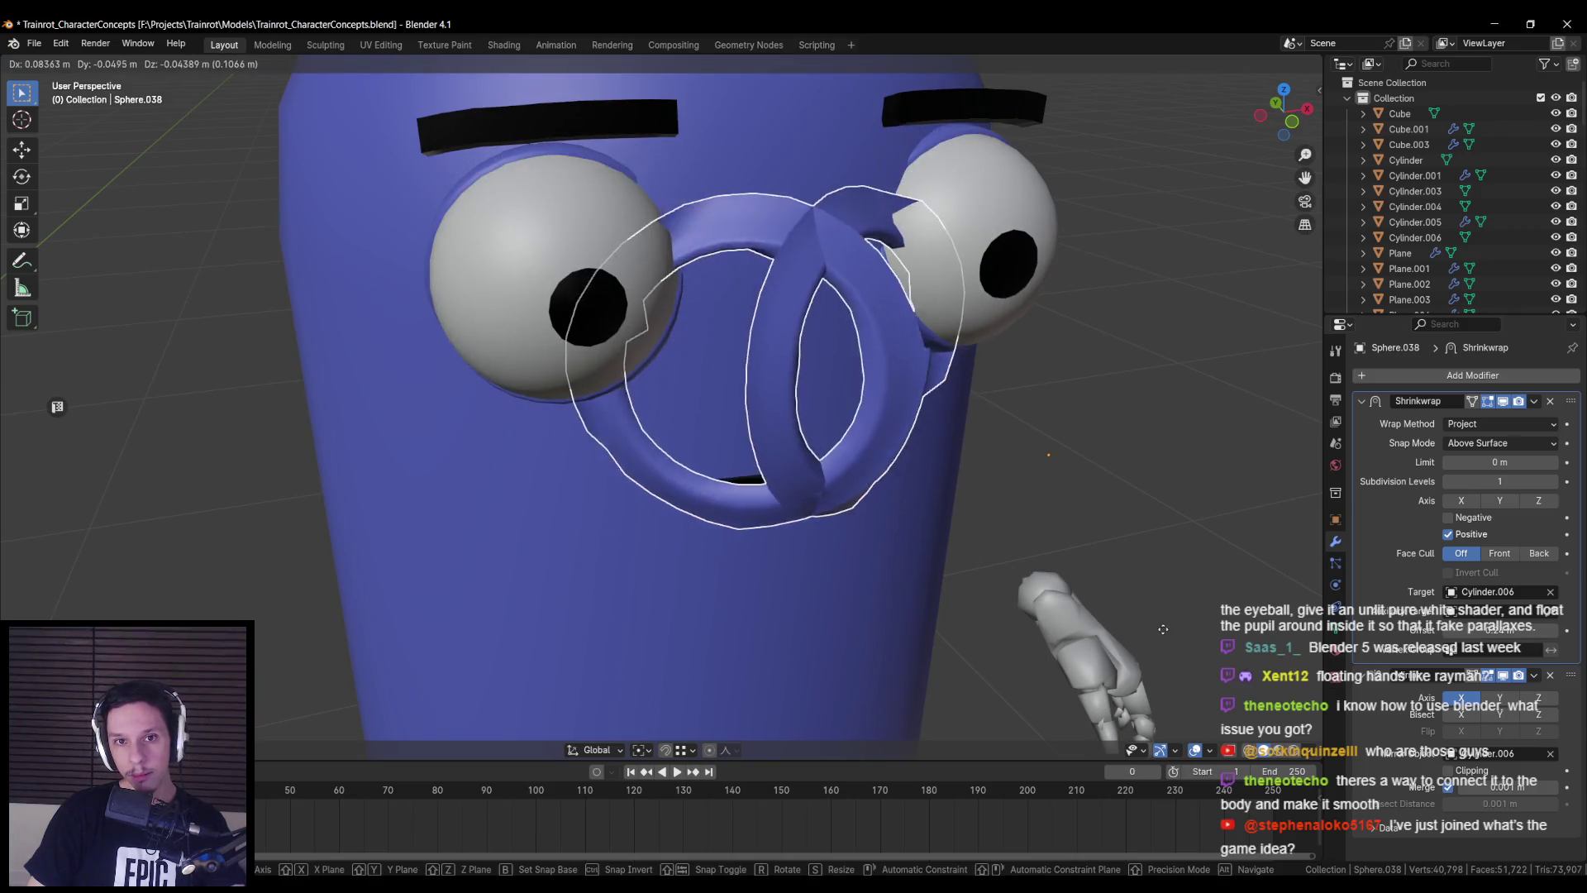
key(Escape)
- Re-pick Cylinder.006 as the Shrinkwrap target and set wrap method to Nearest Surface Point
click(1551, 594)
click(1550, 591)
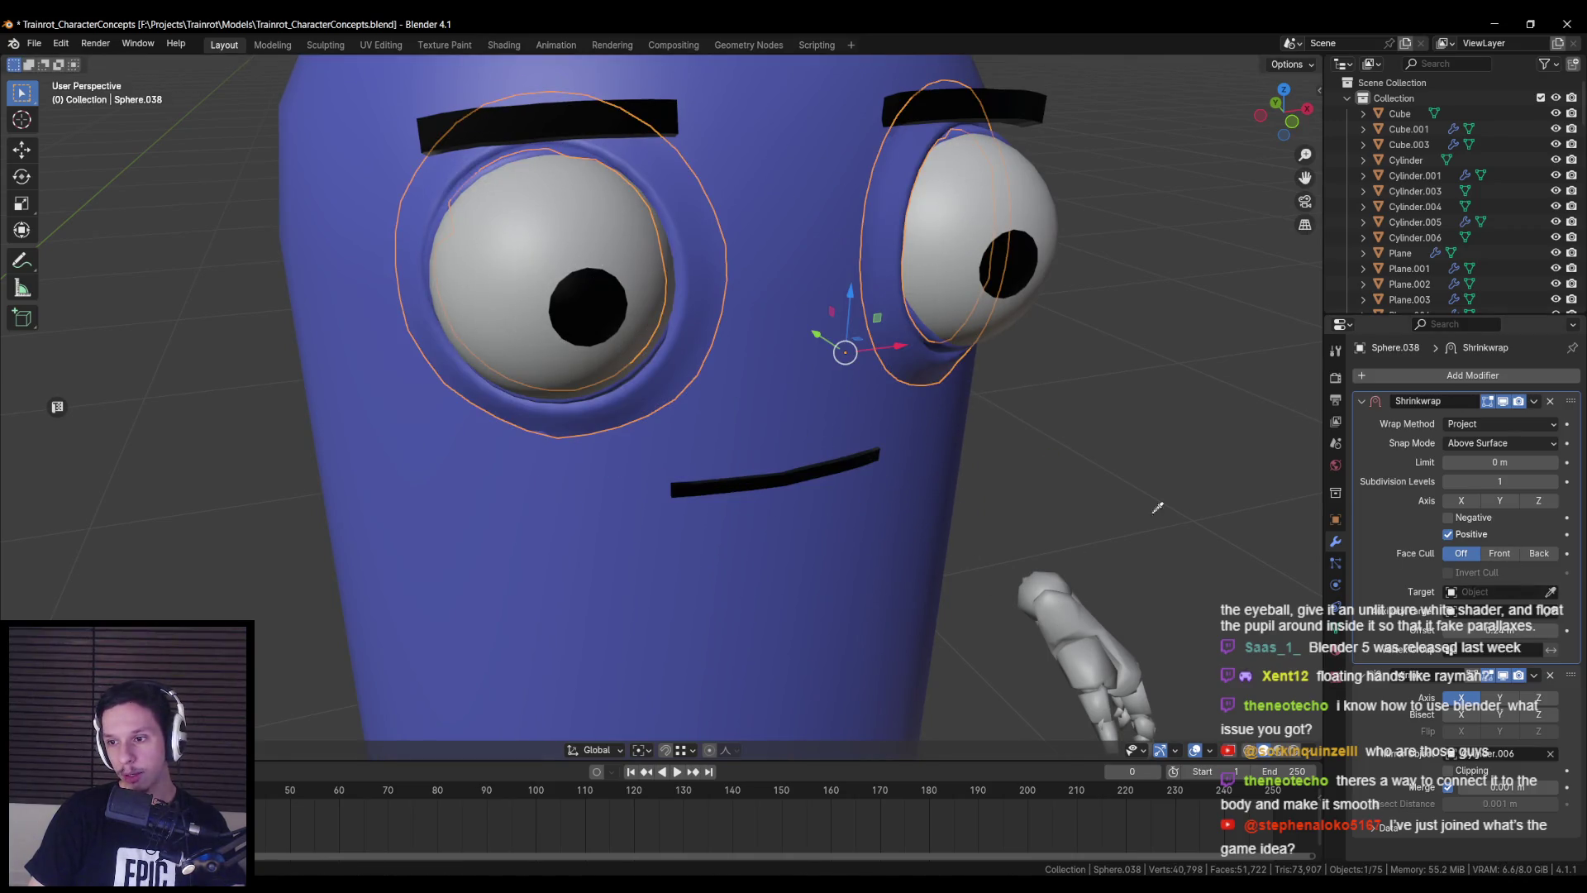
click(786, 374)
mouse_move(786, 374)
middle_down()
mouse_move(711, 388)
mouse_move(742, 435)
mouse_move(691, 349)
middle_up()
scroll(892, 518, up, 2)
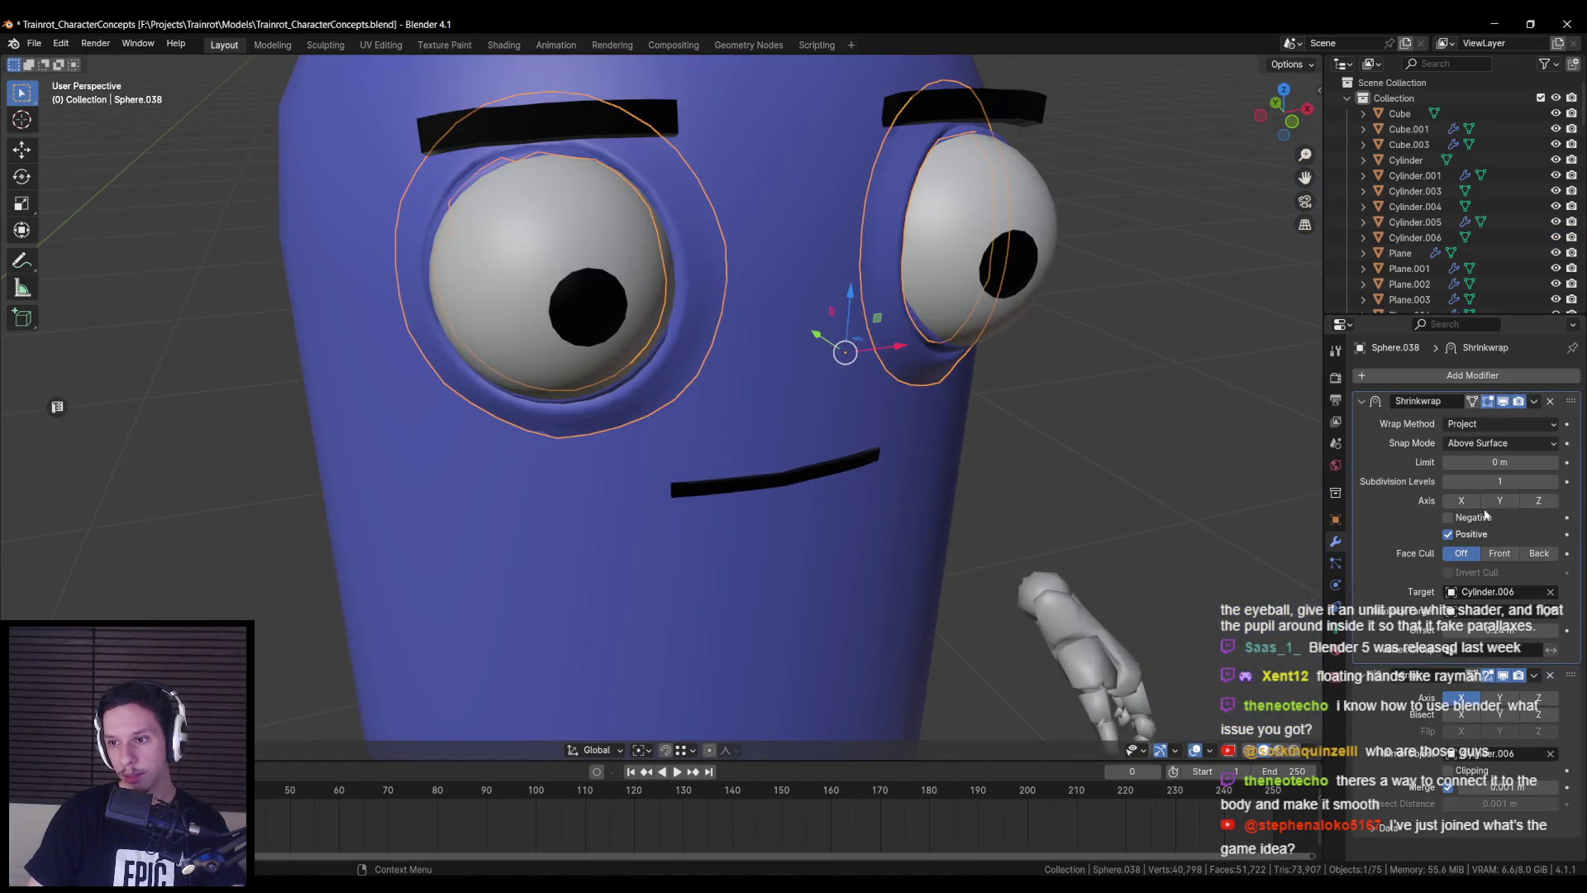
click(1471, 427)
click(1475, 441)
click(1470, 427)
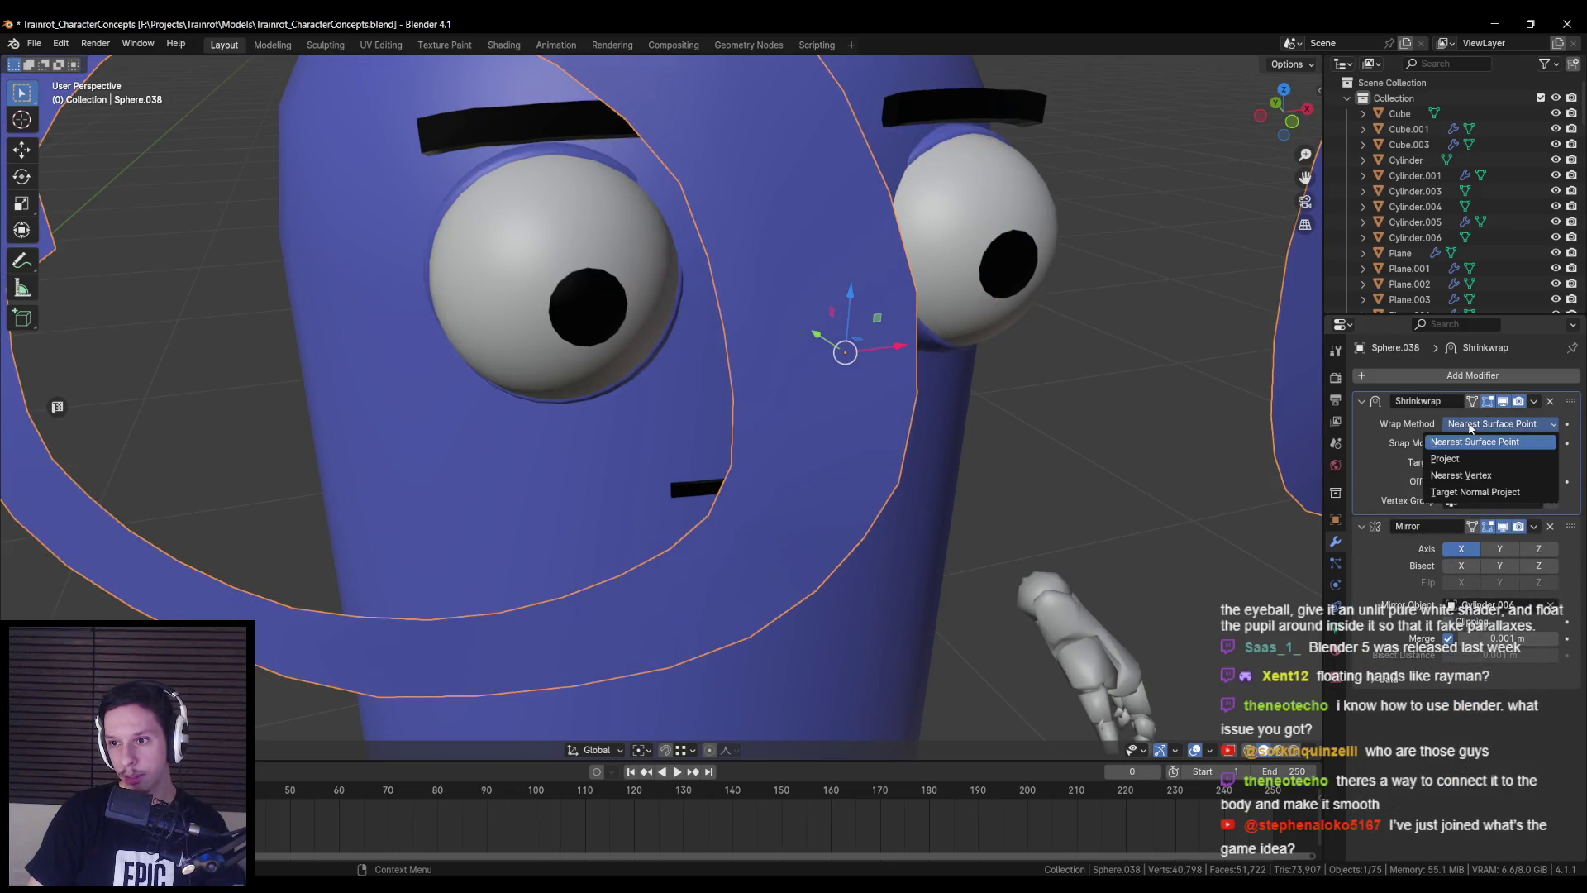
- Keep Nearest Surface Point wrapping and set snap mode to Outside with a 0.01 m offset
scroll(911, 438, down, 4)
drag(1460, 480, 1439, 480)
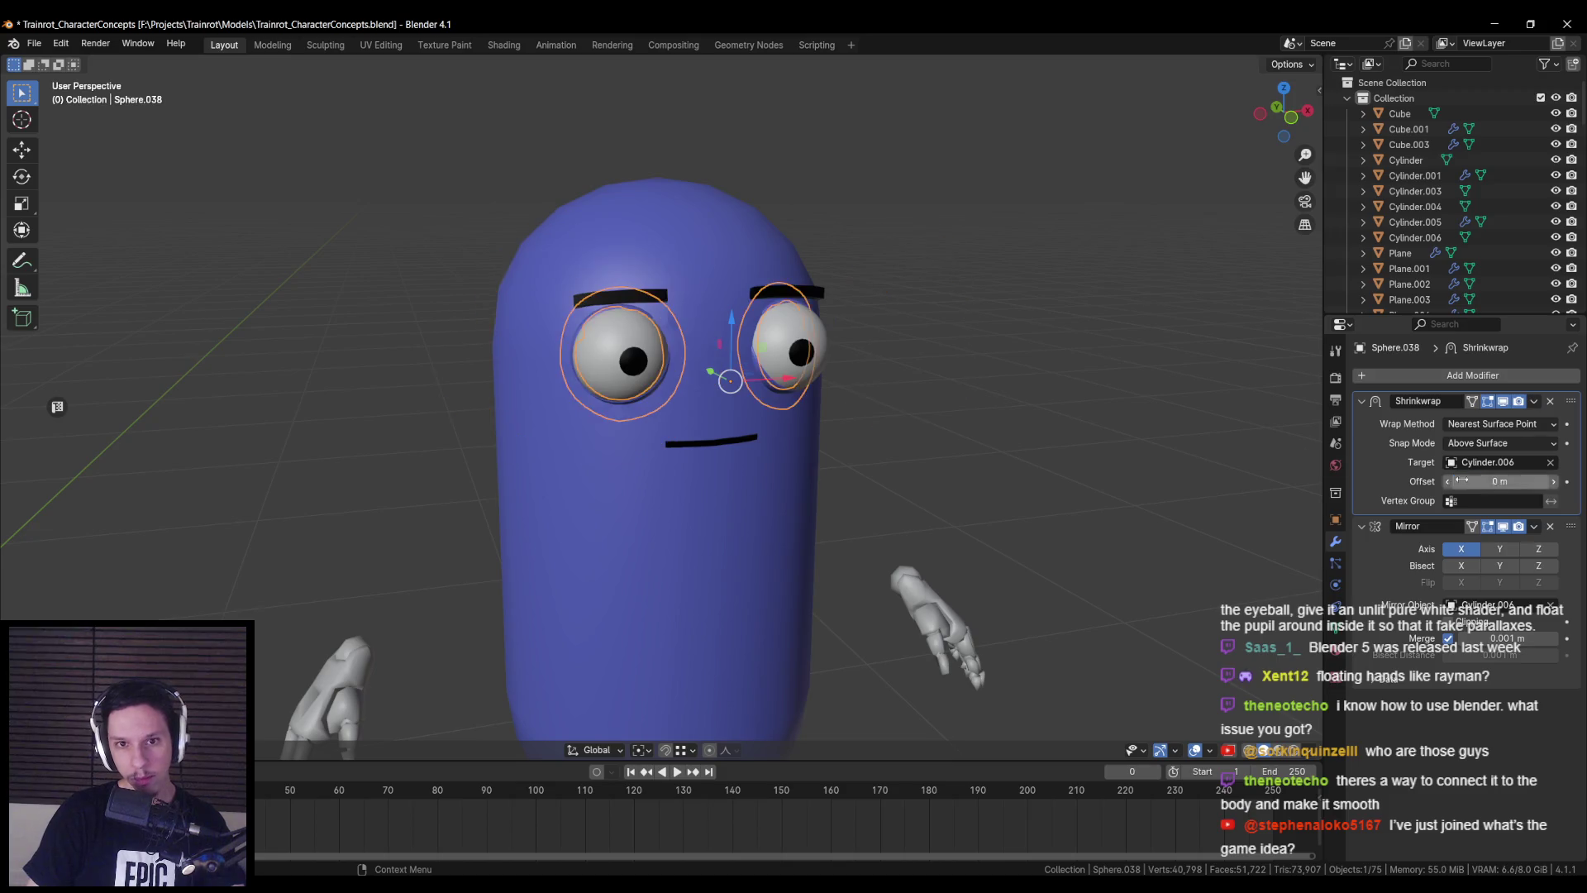
scroll(817, 347, up, 5)
click(1488, 425)
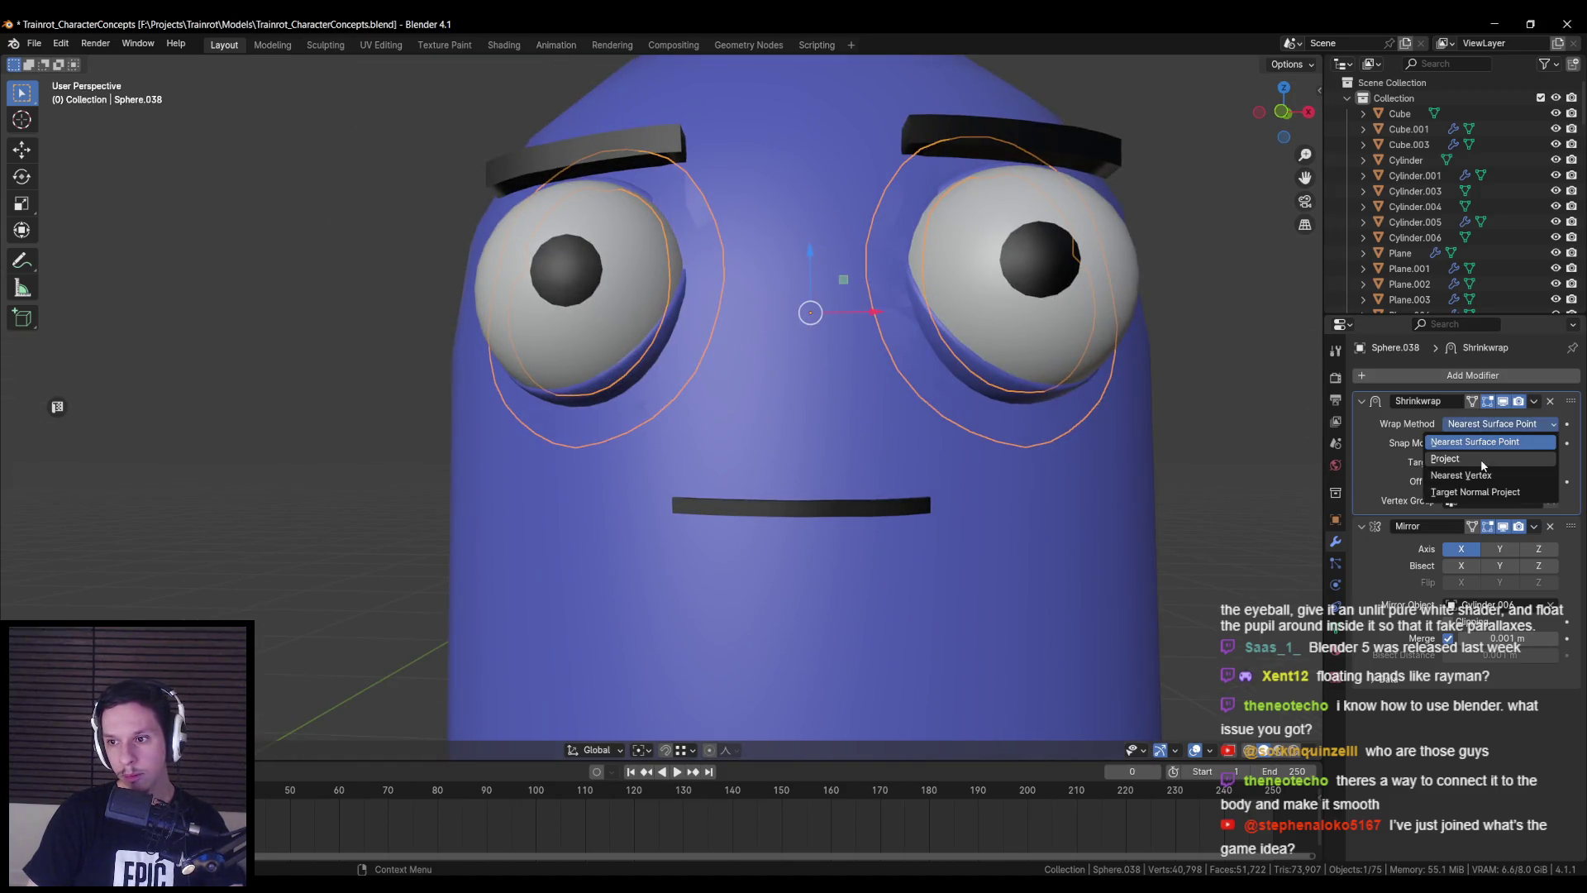
click(1477, 442)
click(1484, 447)
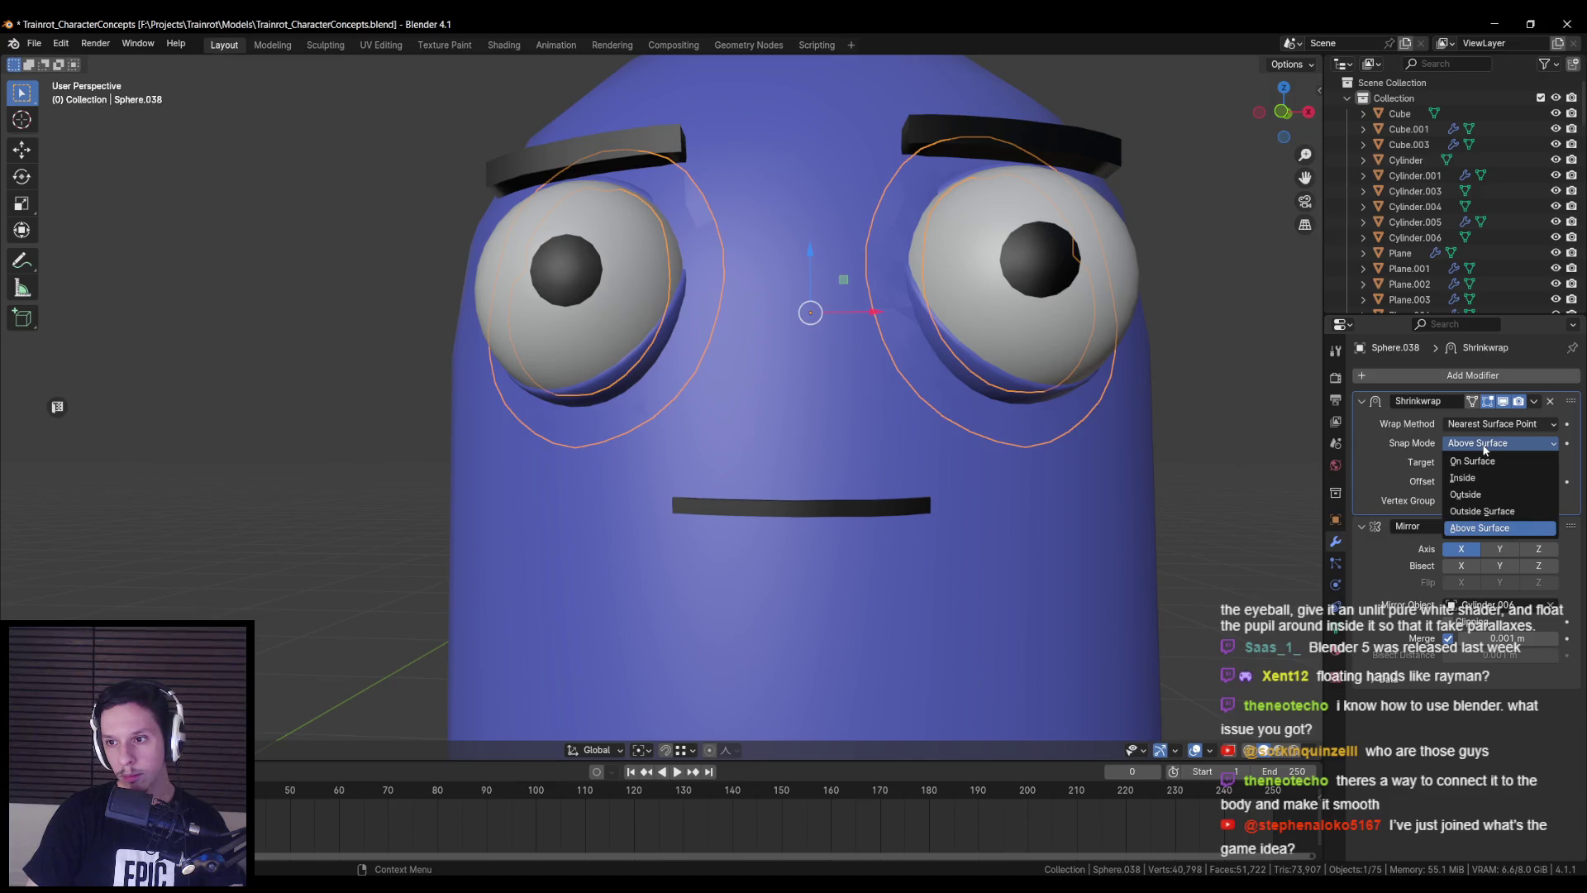
click(1483, 495)
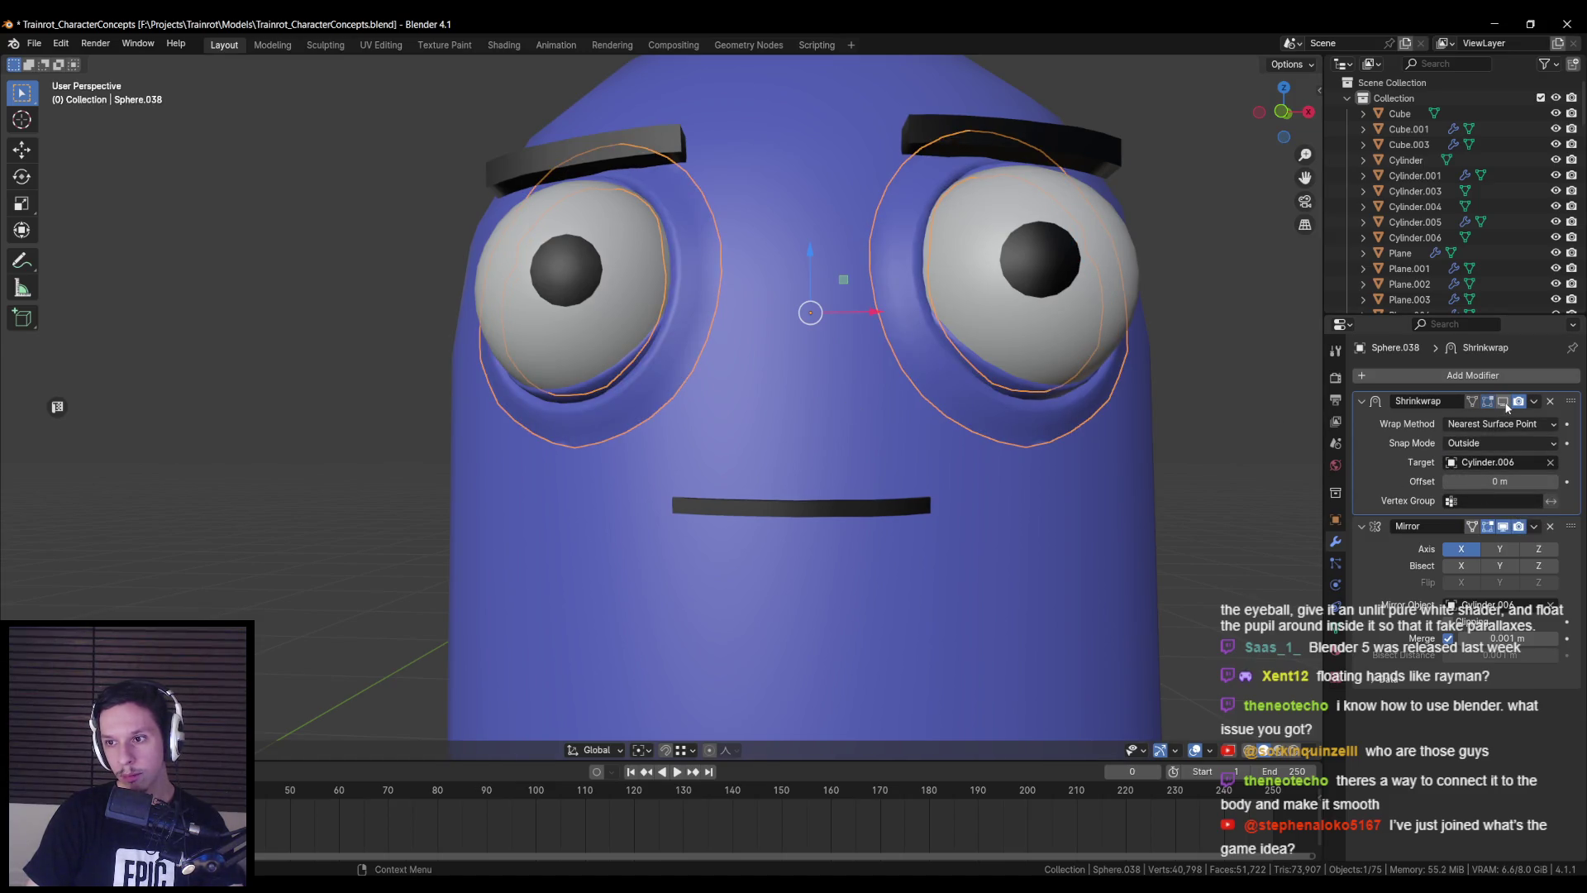
click(1552, 483)
- Compare Above Surface and Outside Surface snapping, settle on Outside, and show transform values
mouse_move(1240, 471)
middle_down()
mouse_move(1034, 513)
mouse_move(1240, 529)
middle_up()
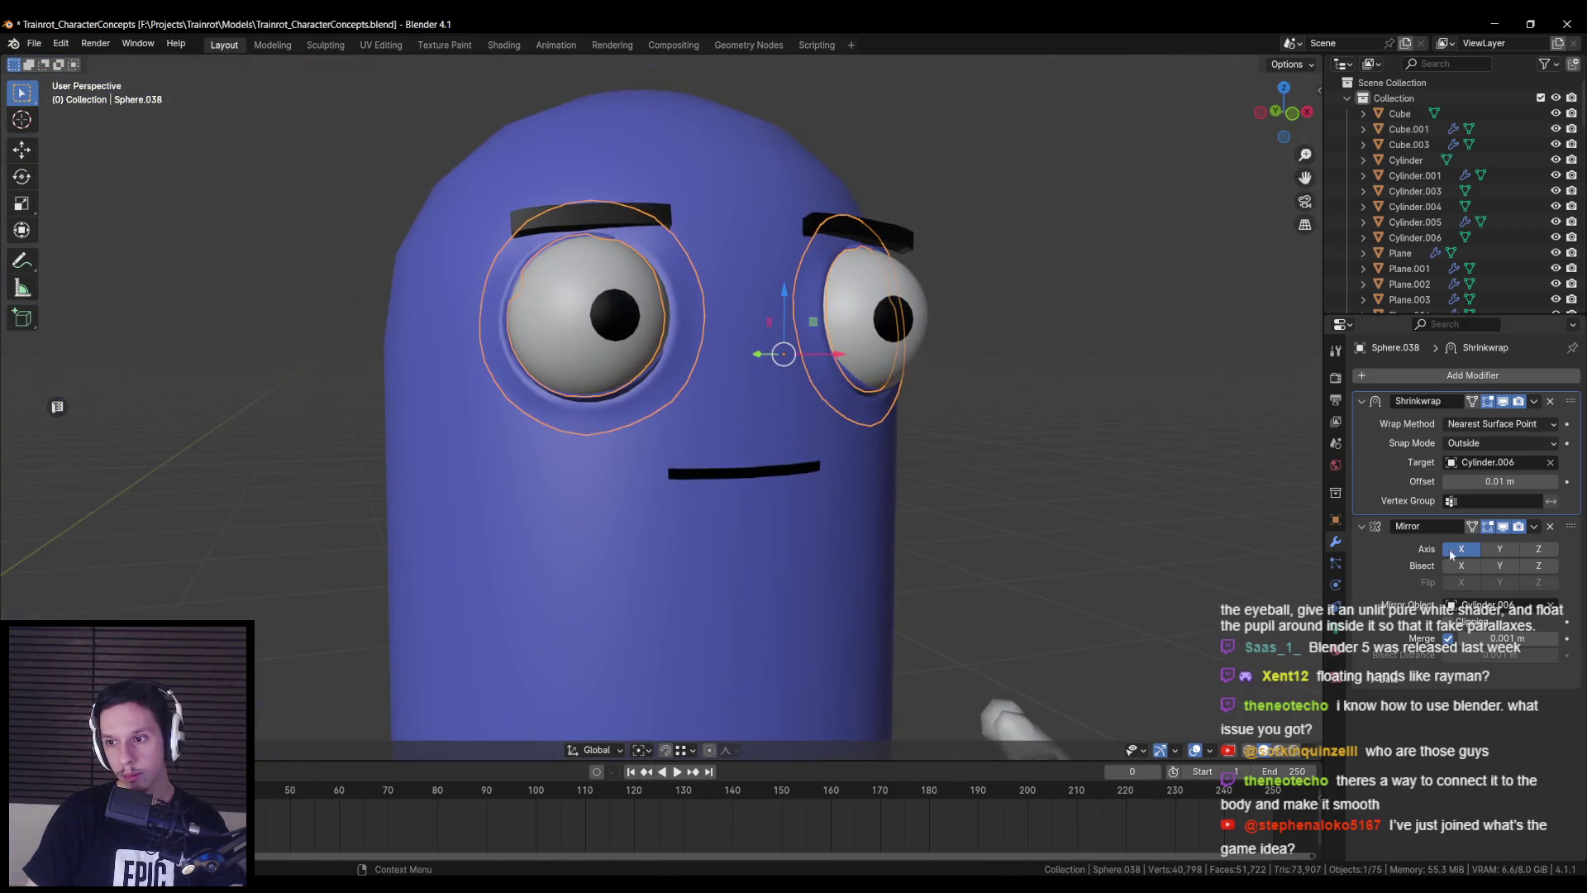
click(1480, 443)
click(1488, 530)
middle_drag(1075, 430, 891, 427)
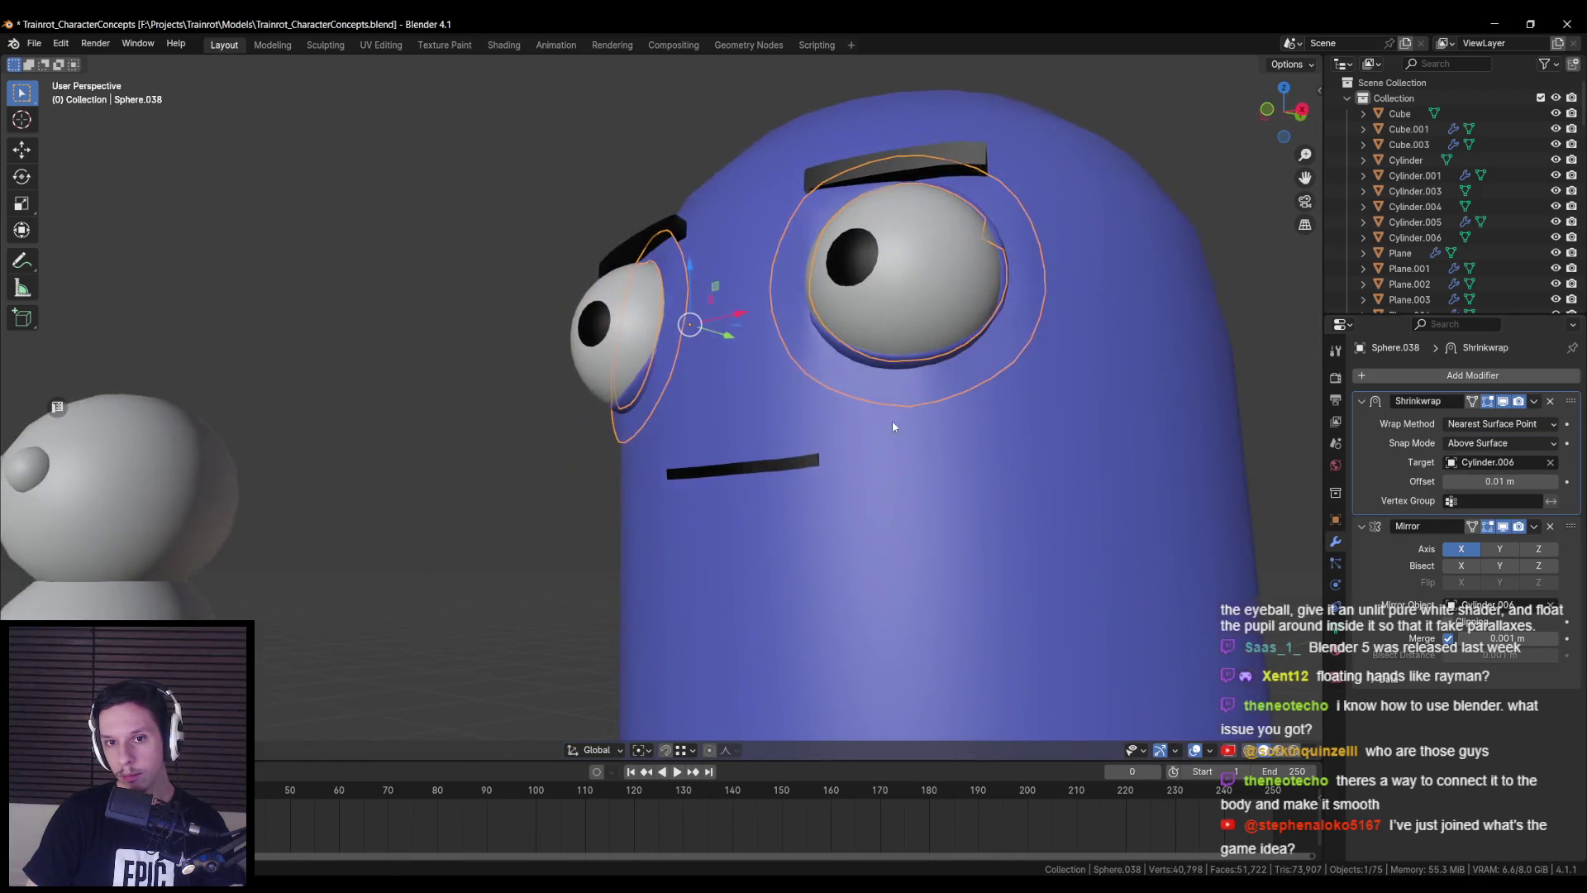
click(1480, 444)
click(1471, 519)
click(1476, 444)
click(1479, 496)
middle_drag(967, 482, 779, 513)
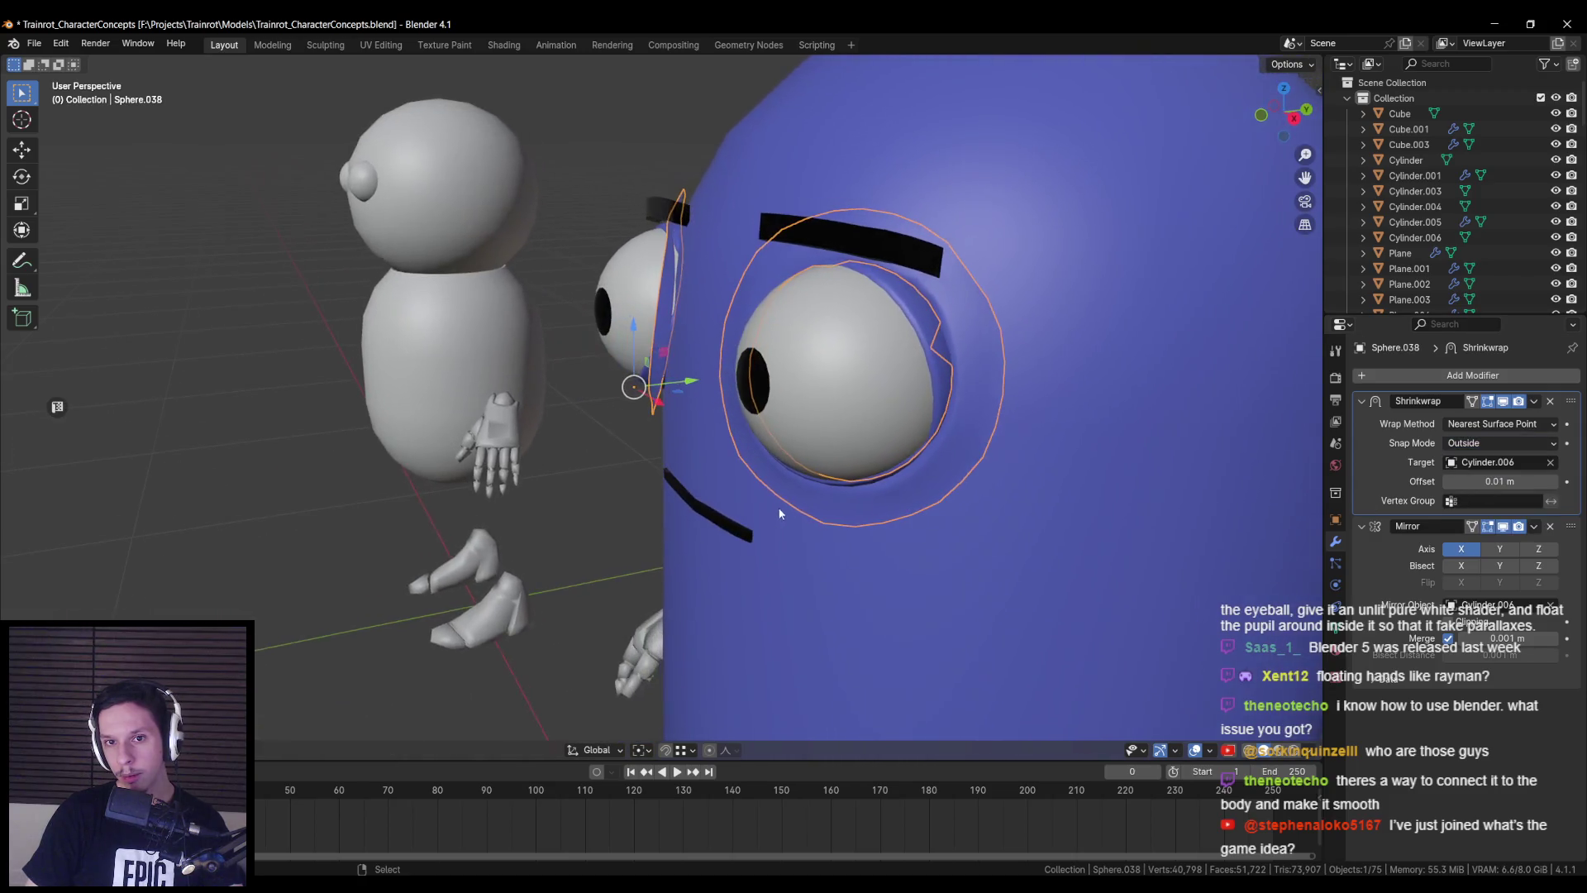
click(1468, 483)
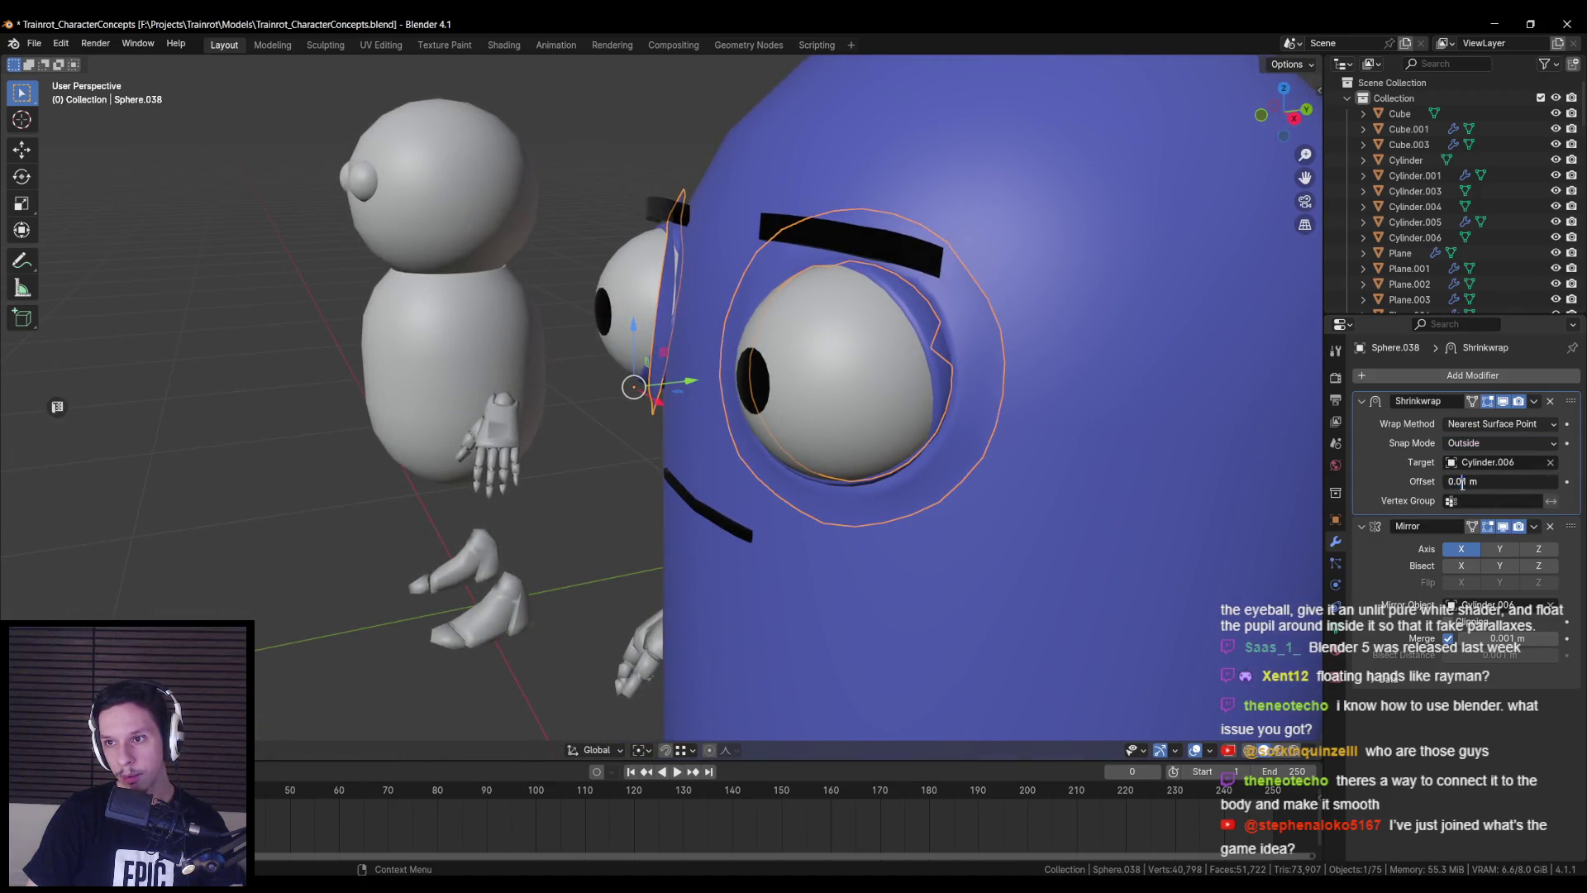
key(n)
key(ctrl+a)
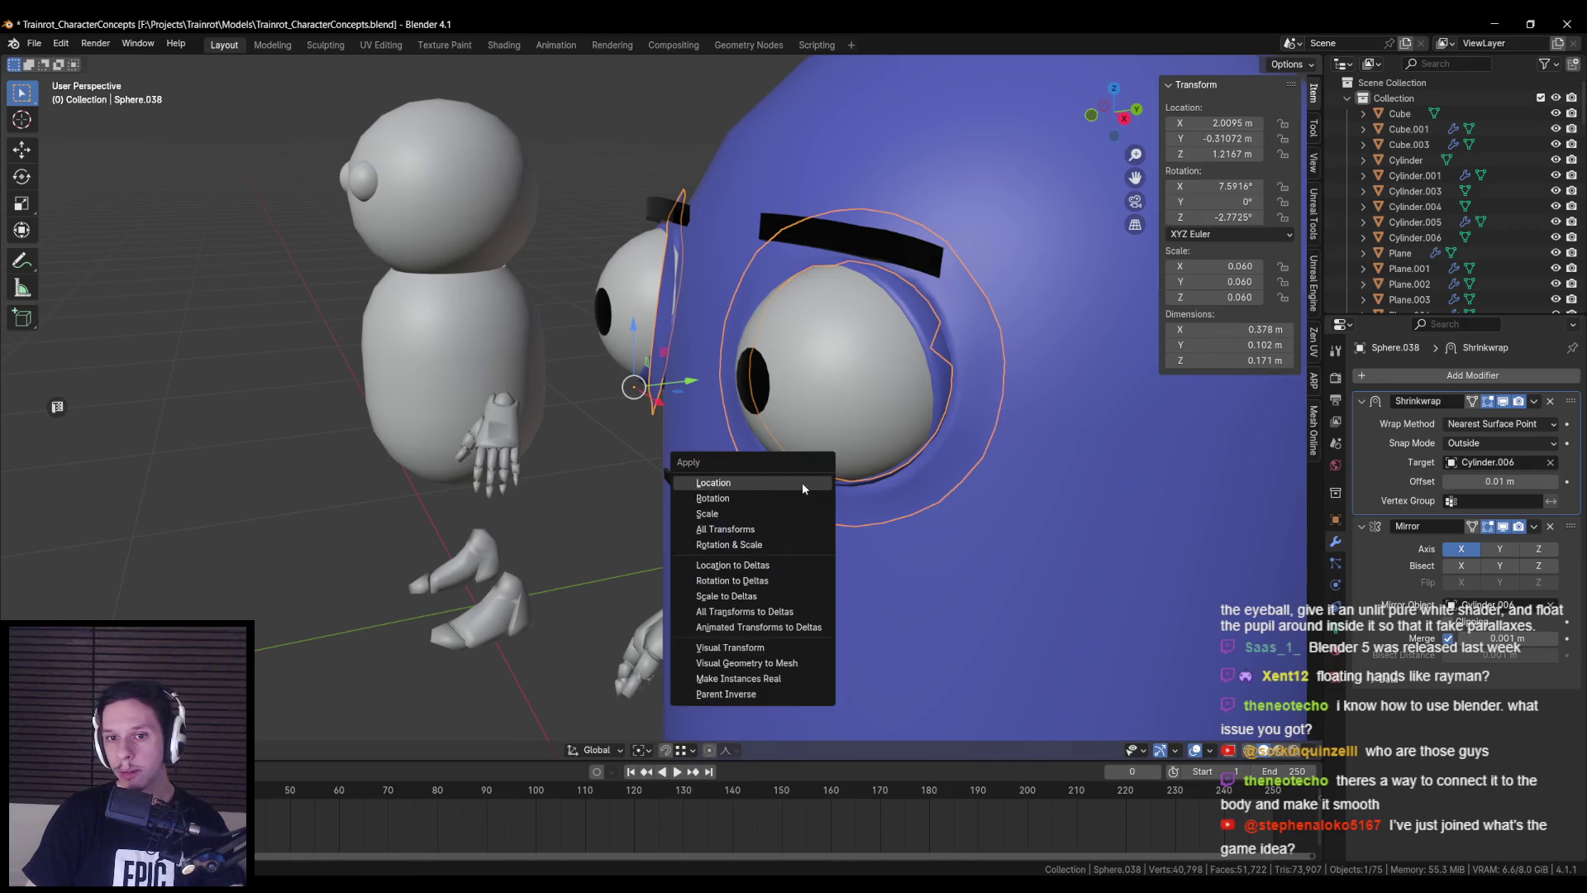
- Apply the eye rings' scale, then rotation and scale, and set the wrap offset to 0.001 m
click(766, 513)
mouse_move(765, 520)
middle_down()
mouse_move(820, 517)
mouse_move(700, 521)
mouse_move(901, 506)
middle_up()
key(ctrl+a)
click(799, 546)
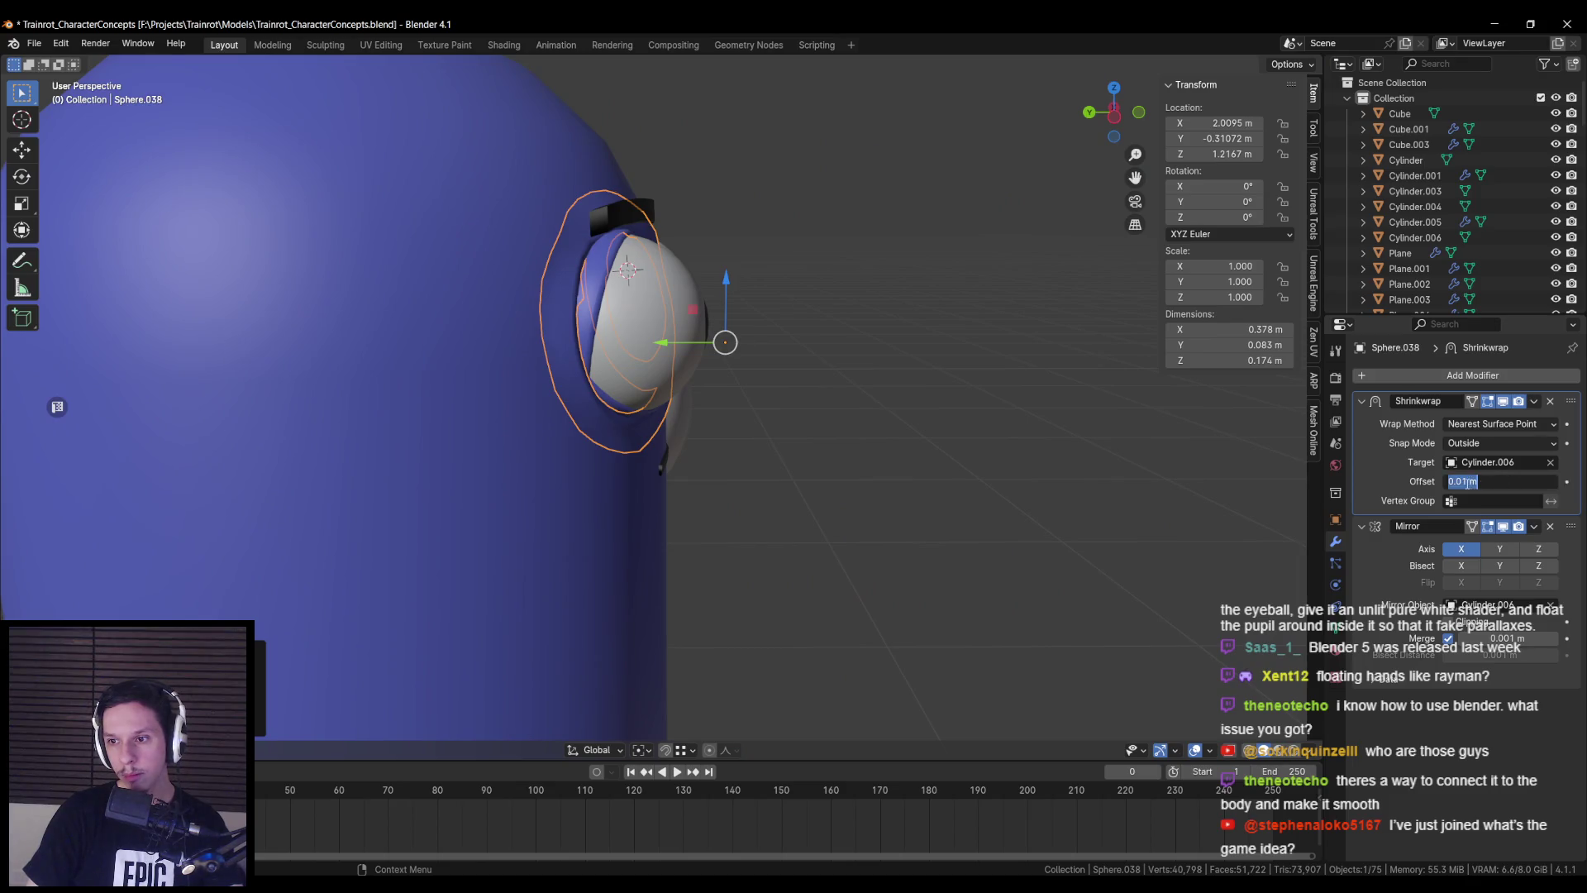
key(Return)
mouse_move(755, 458)
middle_down()
mouse_move(813, 483)
mouse_move(807, 511)
mouse_move(699, 453)
mouse_move(586, 424)
middle_up()
click(786, 479)
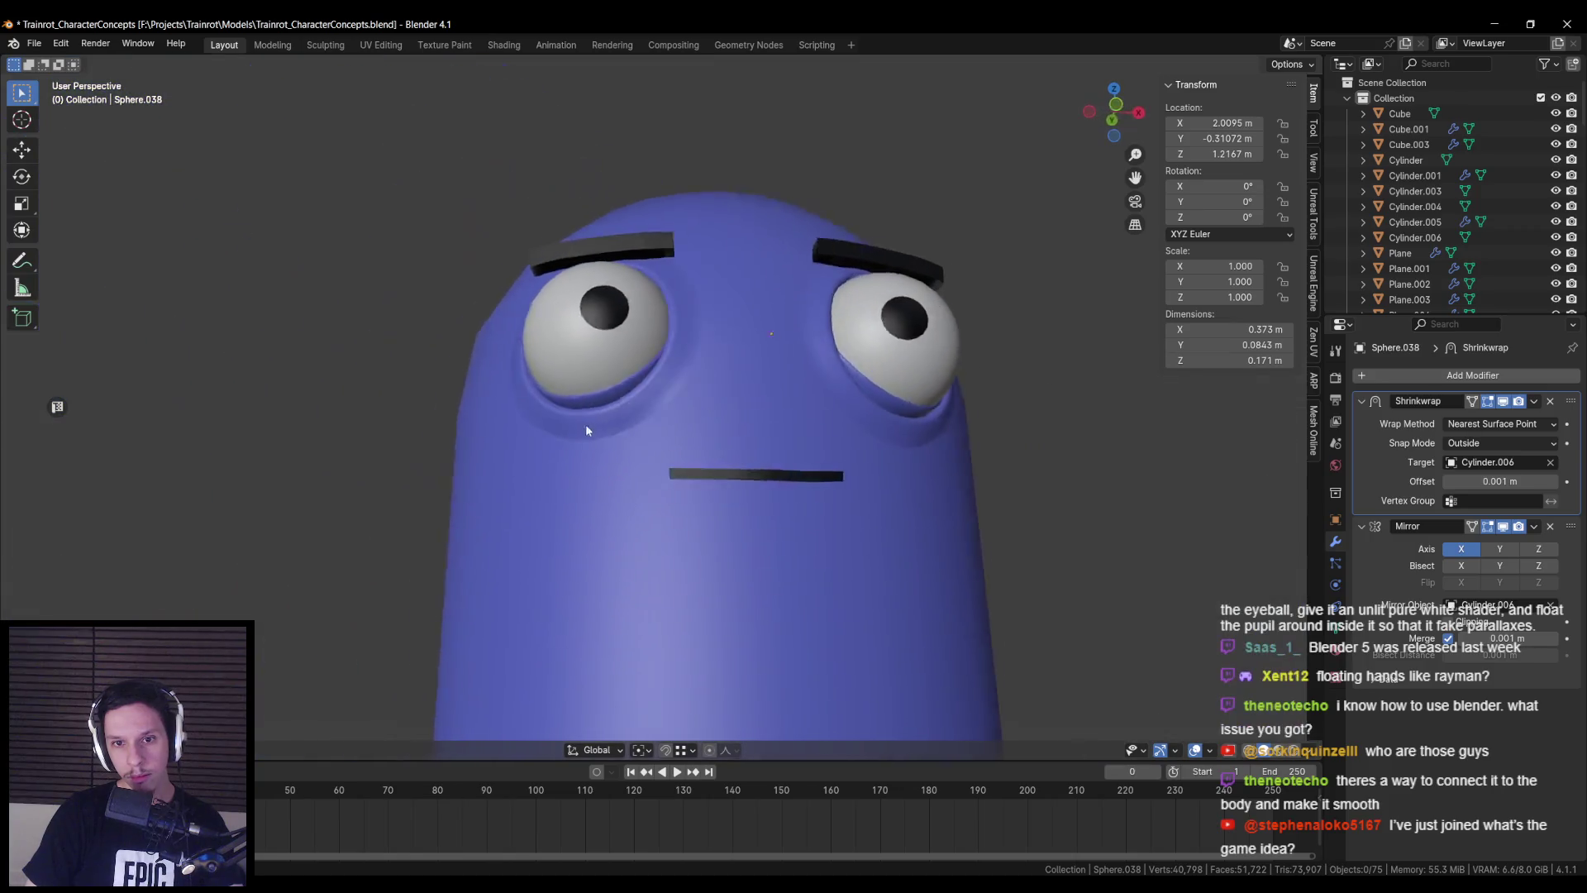
- Frame the blue character and switch to Unreal to start a play test
scroll(632, 473, down, 6)
scroll(679, 518, down, 2)
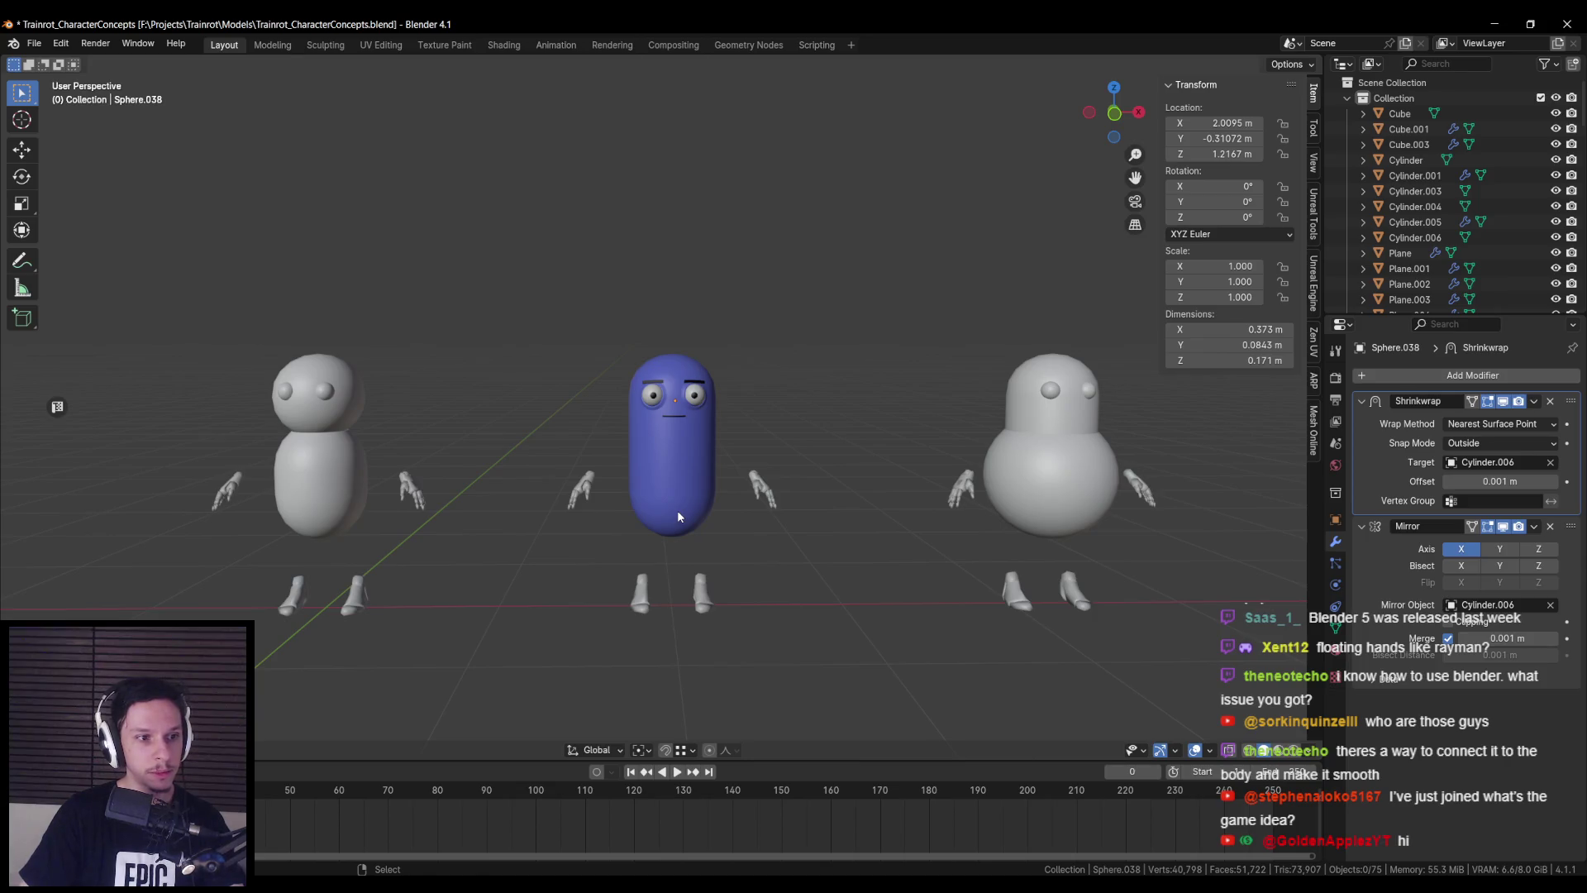
scroll(579, 524, down, 4)
middle_drag(506, 539, 828, 459)
key(KP_Decimal)
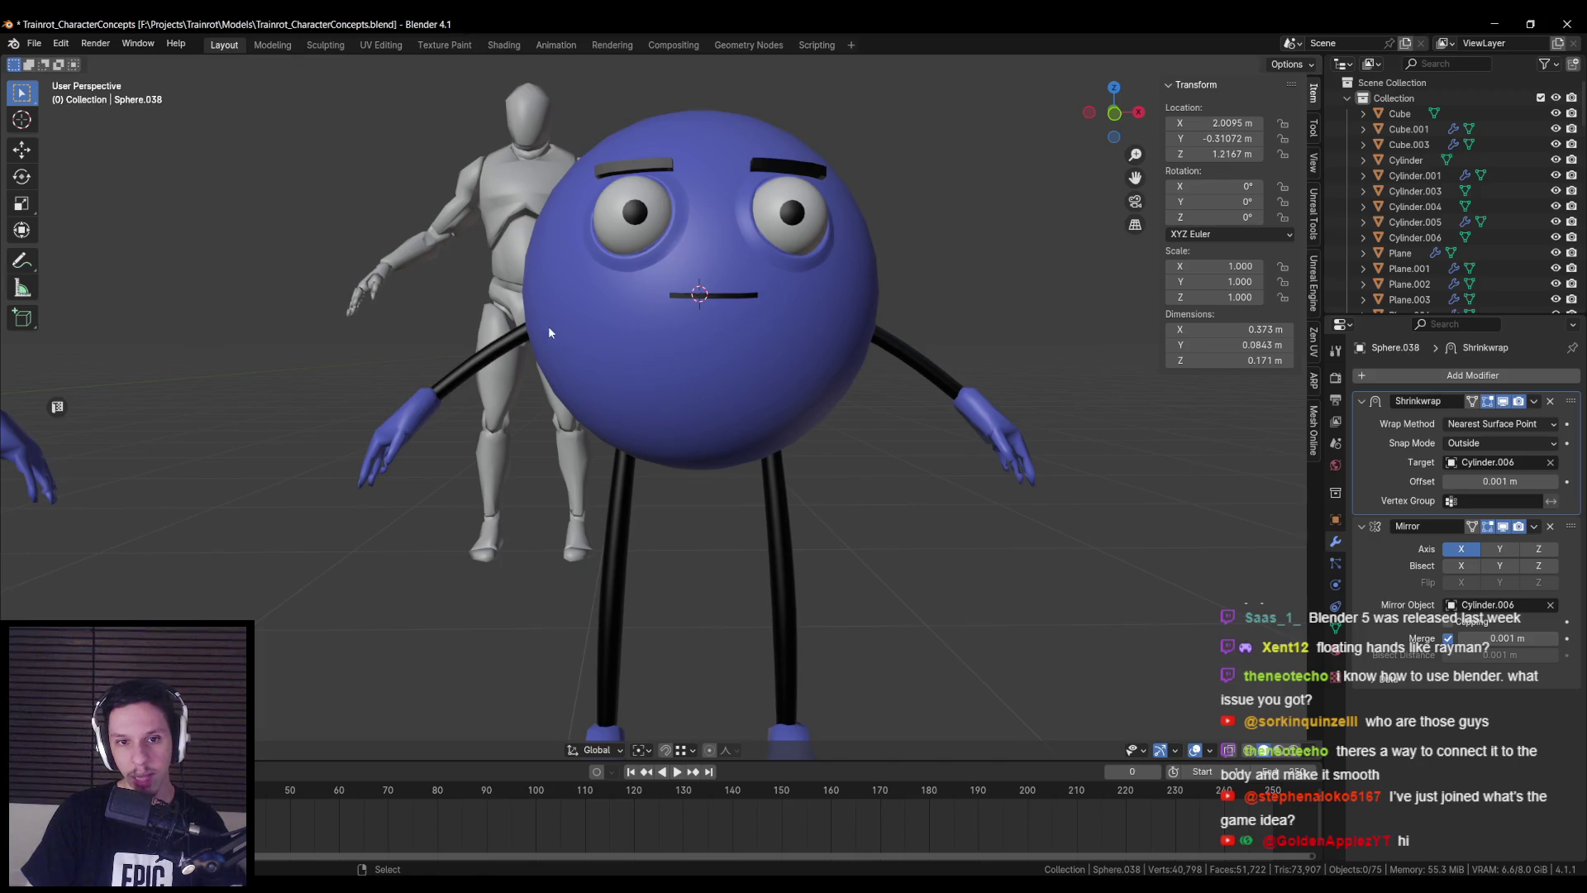
key(alt+Tab)
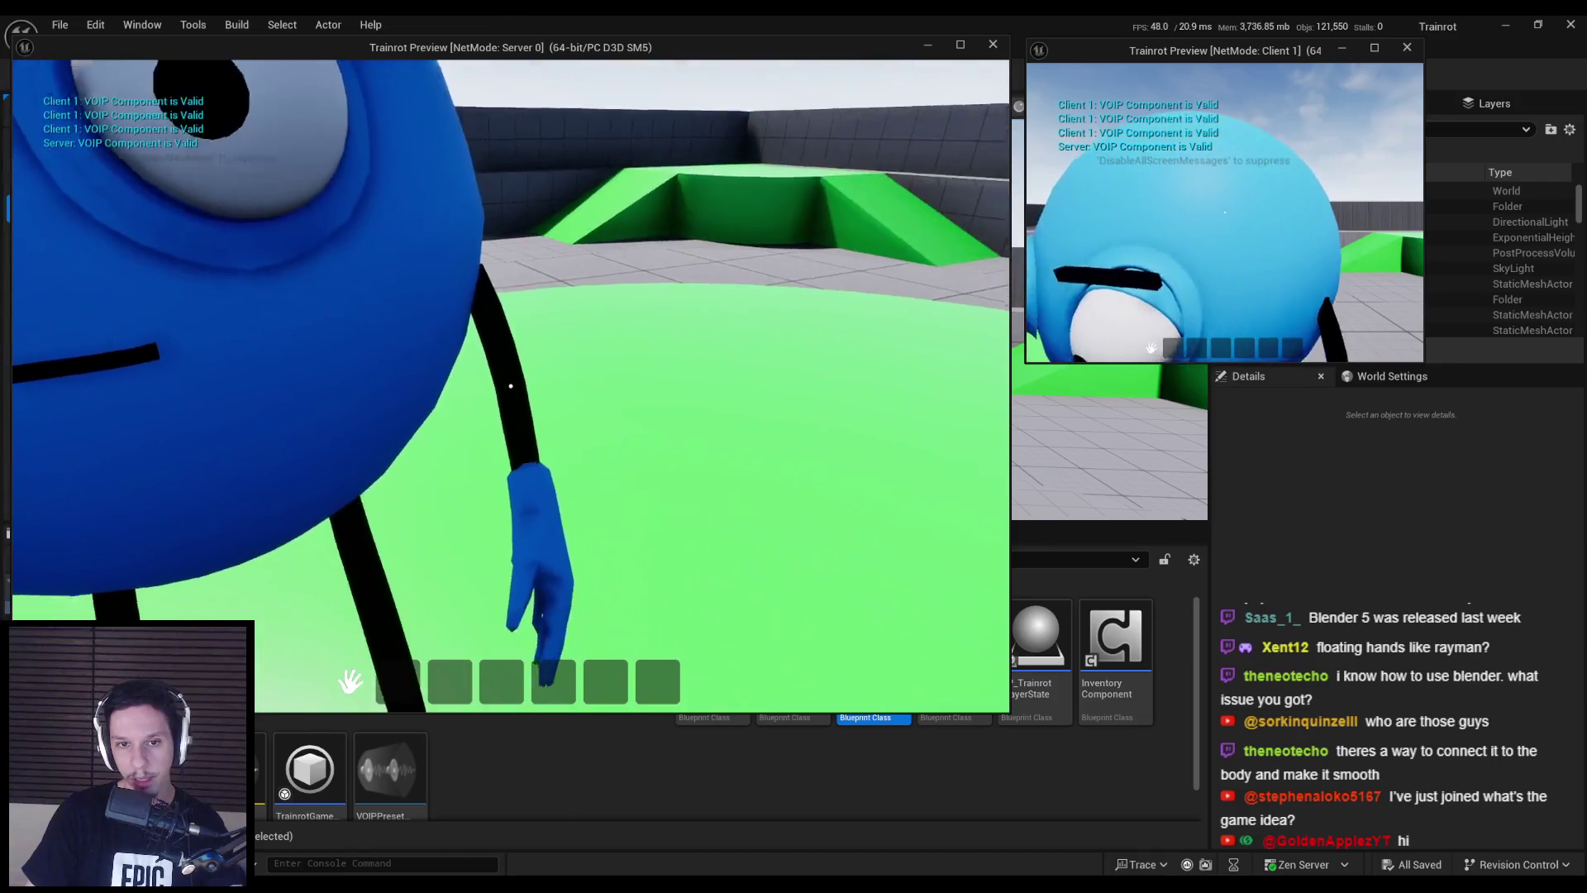
- Walk the blue character backward for a full-body view, then stop the play session
key(s)
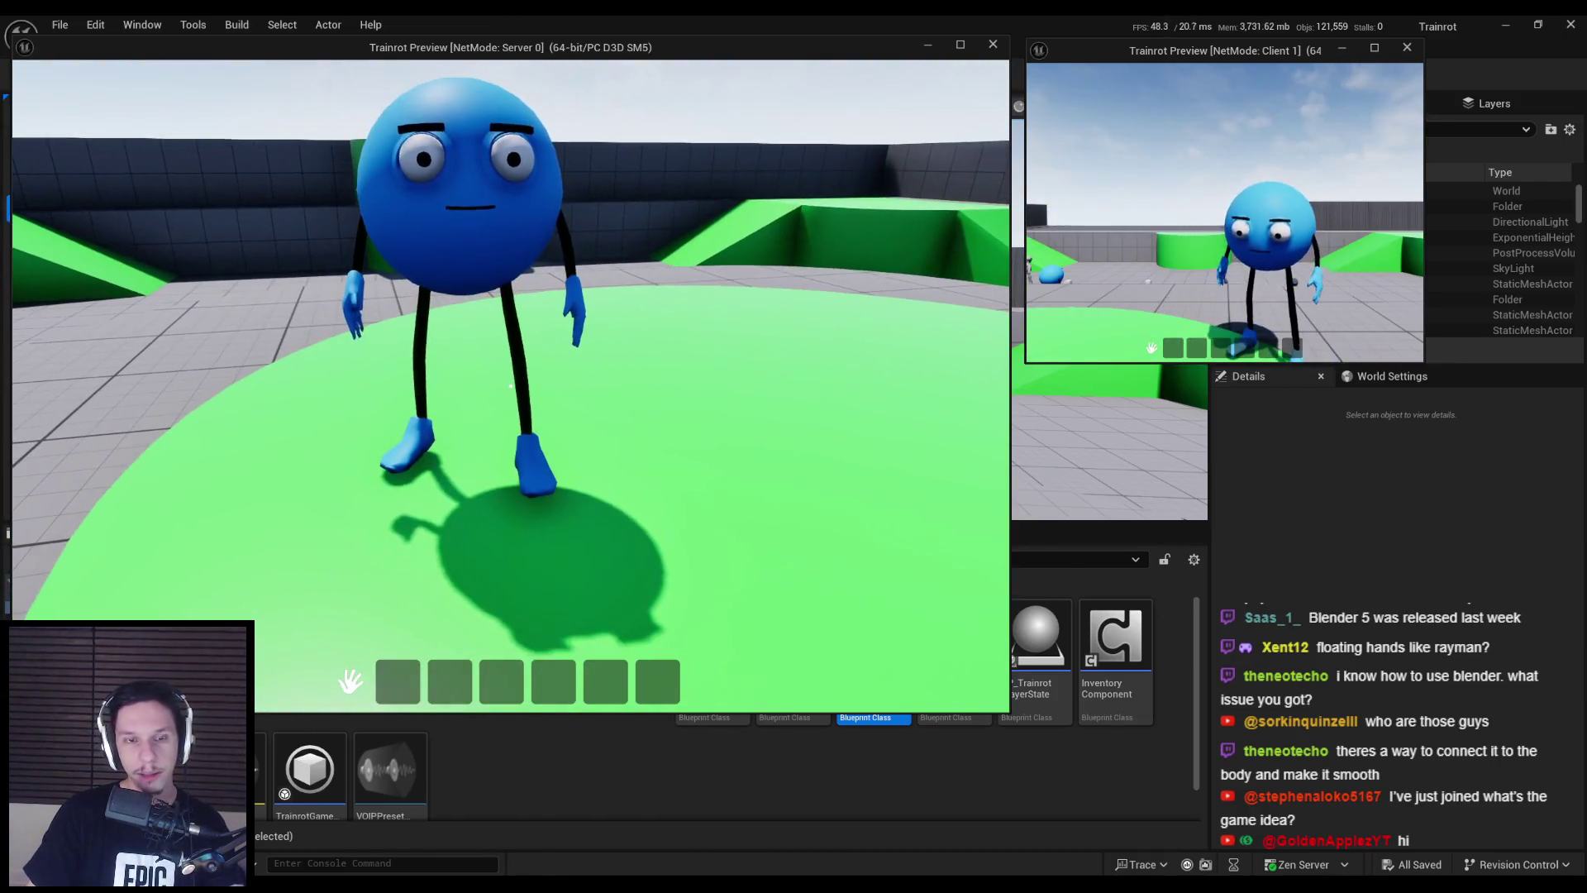
key(s)
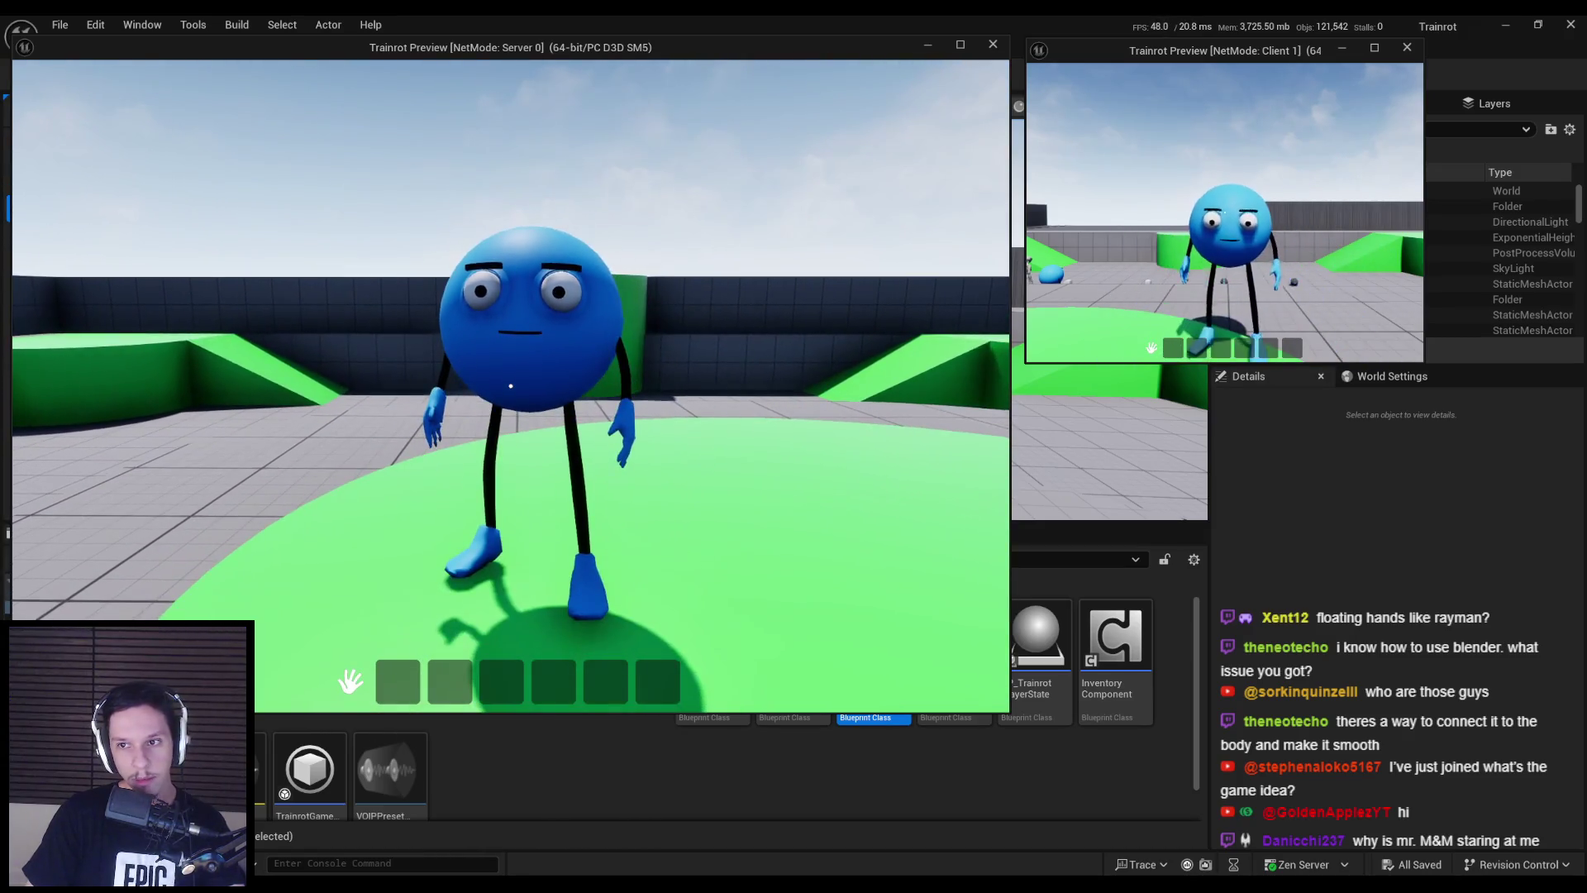
key(Escape)
click(538, 794)
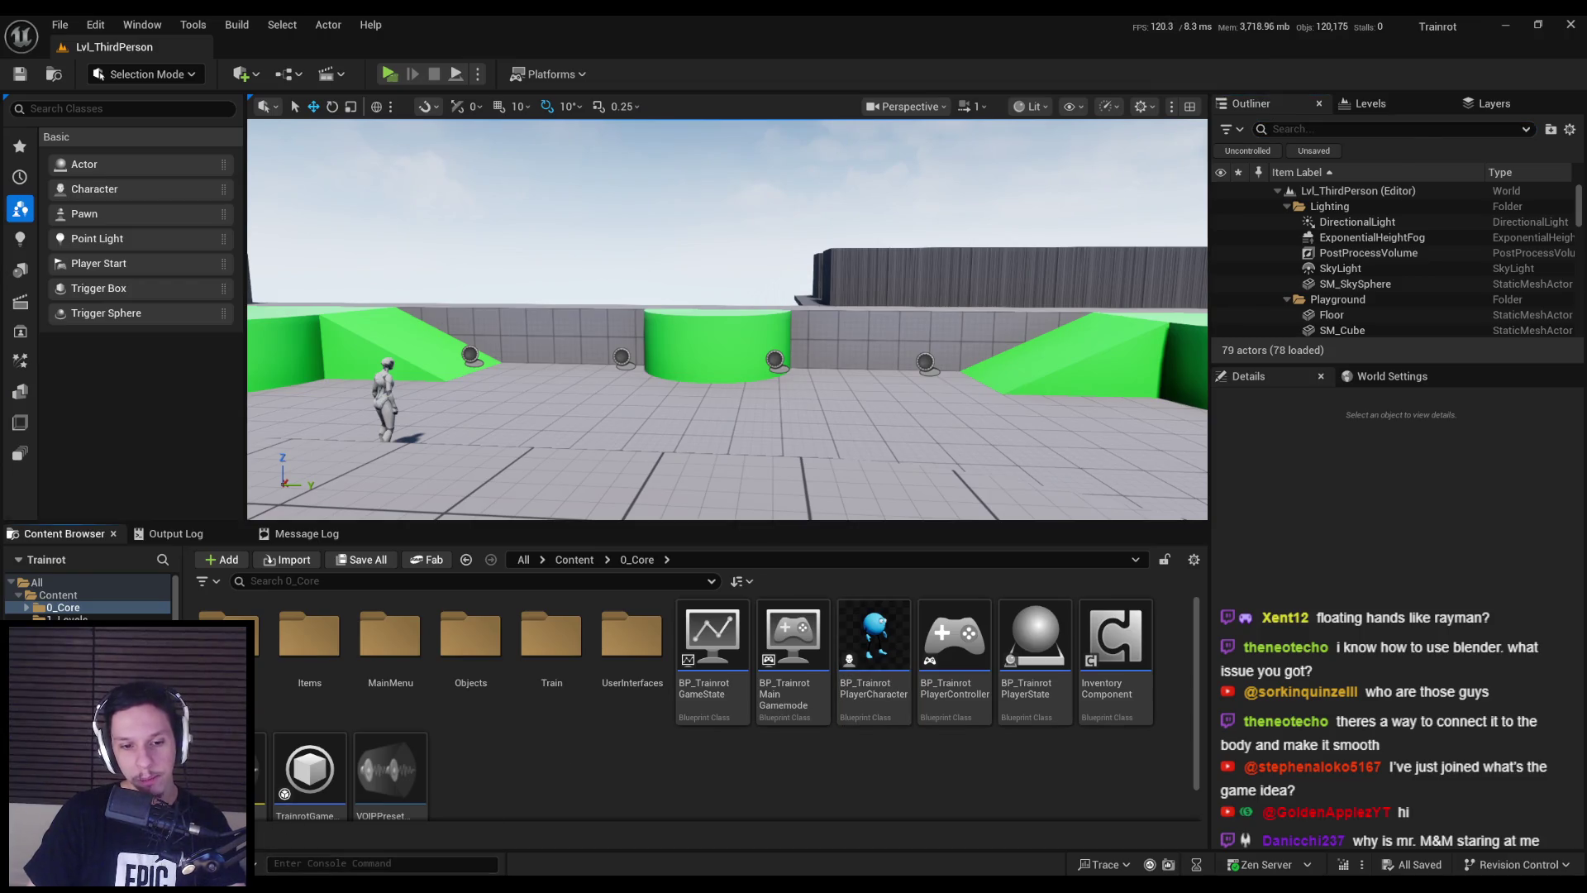
- Return to Blender, view the blue pill character up close, then switch to the Chrome reference
key(alt+Tab)
shift+middle_drag(471, 454, 1118, 487)
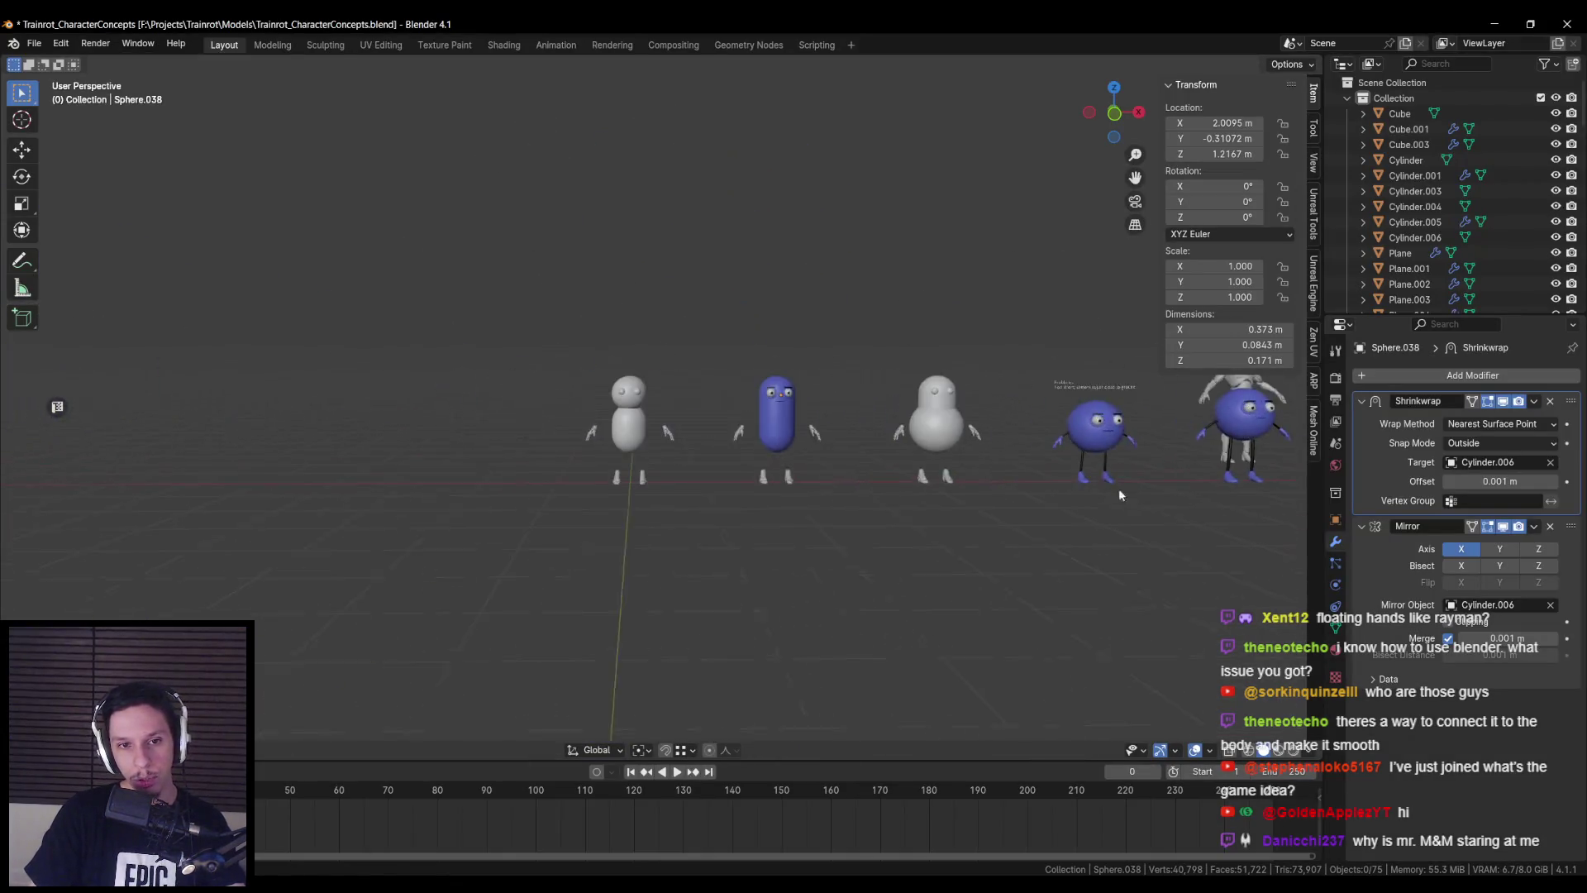
scroll(793, 474, up, 4)
scroll(781, 477, down, 5)
scroll(775, 474, up, 6)
shift+middle_drag(686, 349, 686, 349)
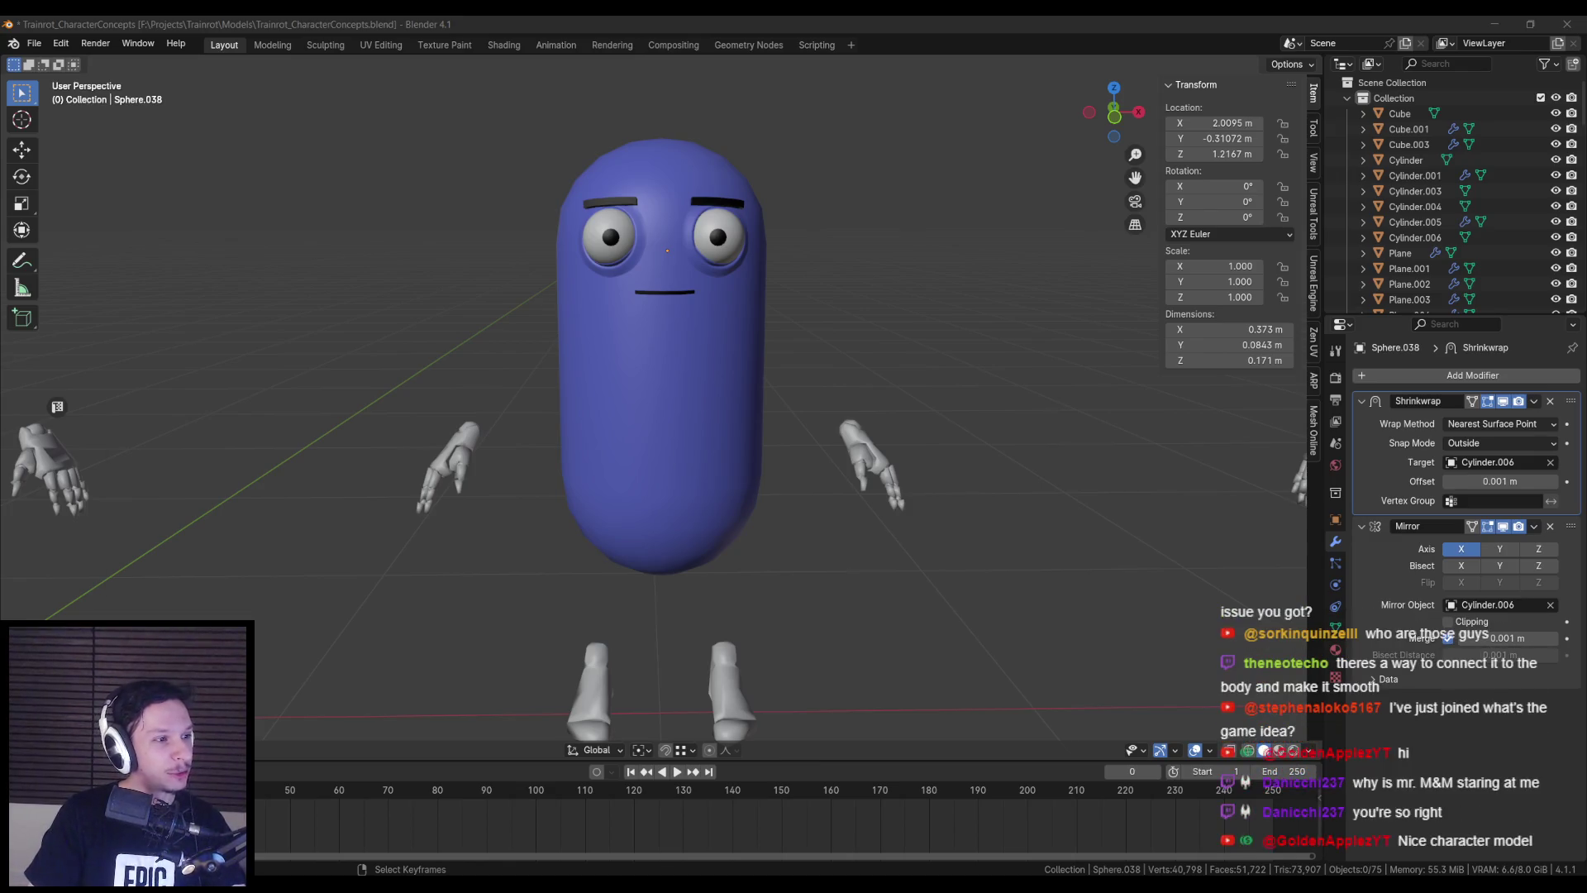
key(alt+Tab)
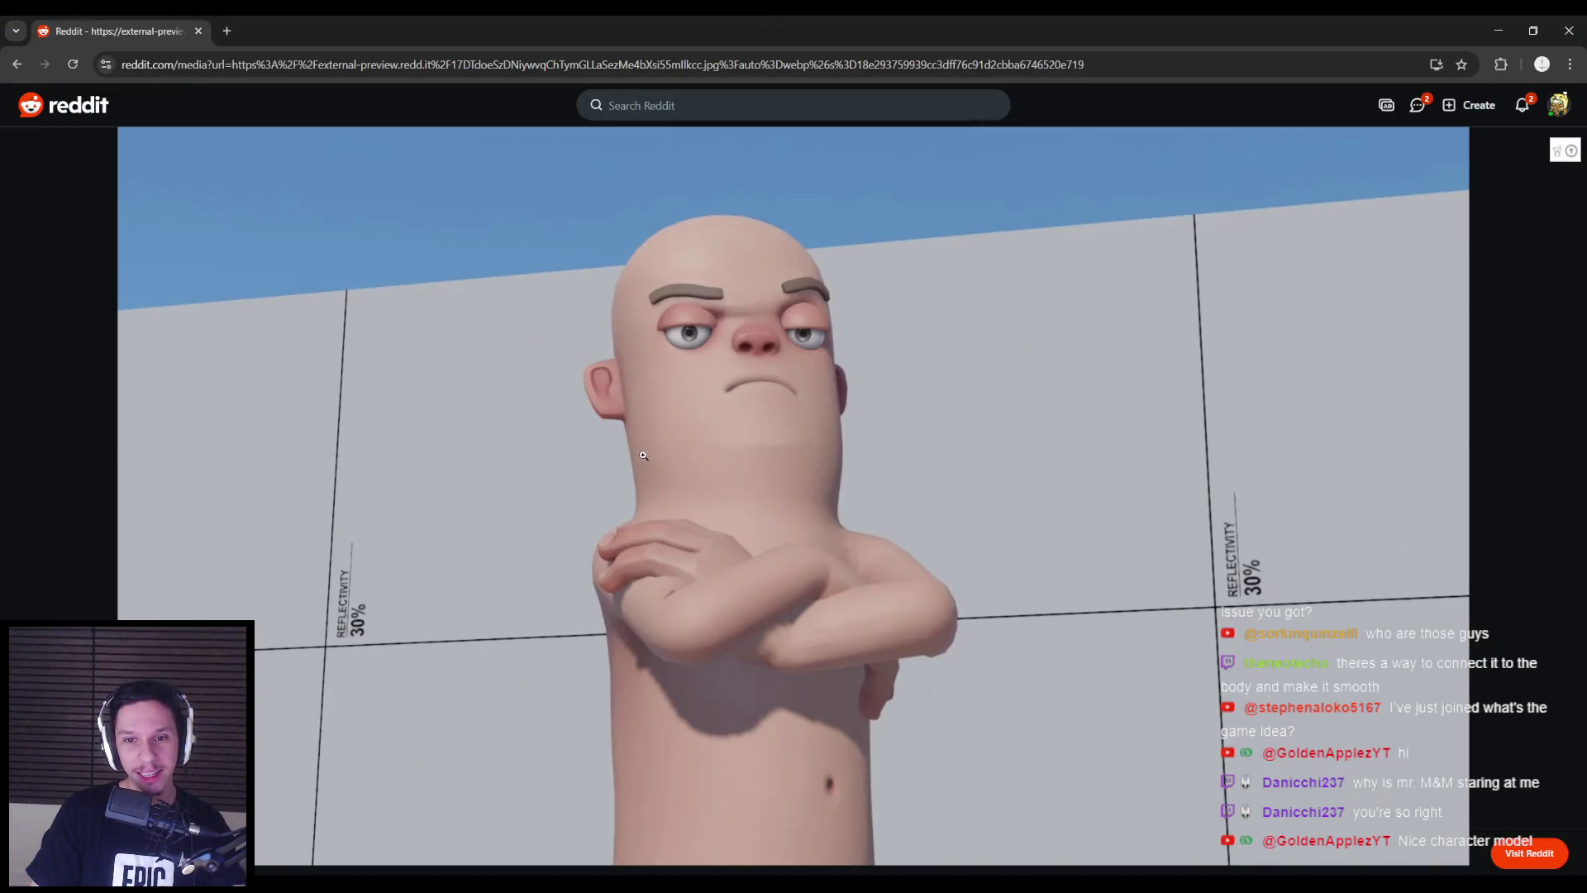
- Shrink the Chrome window and close the Reddit reference image to reveal Blender
drag(781, 29, 1079, 460)
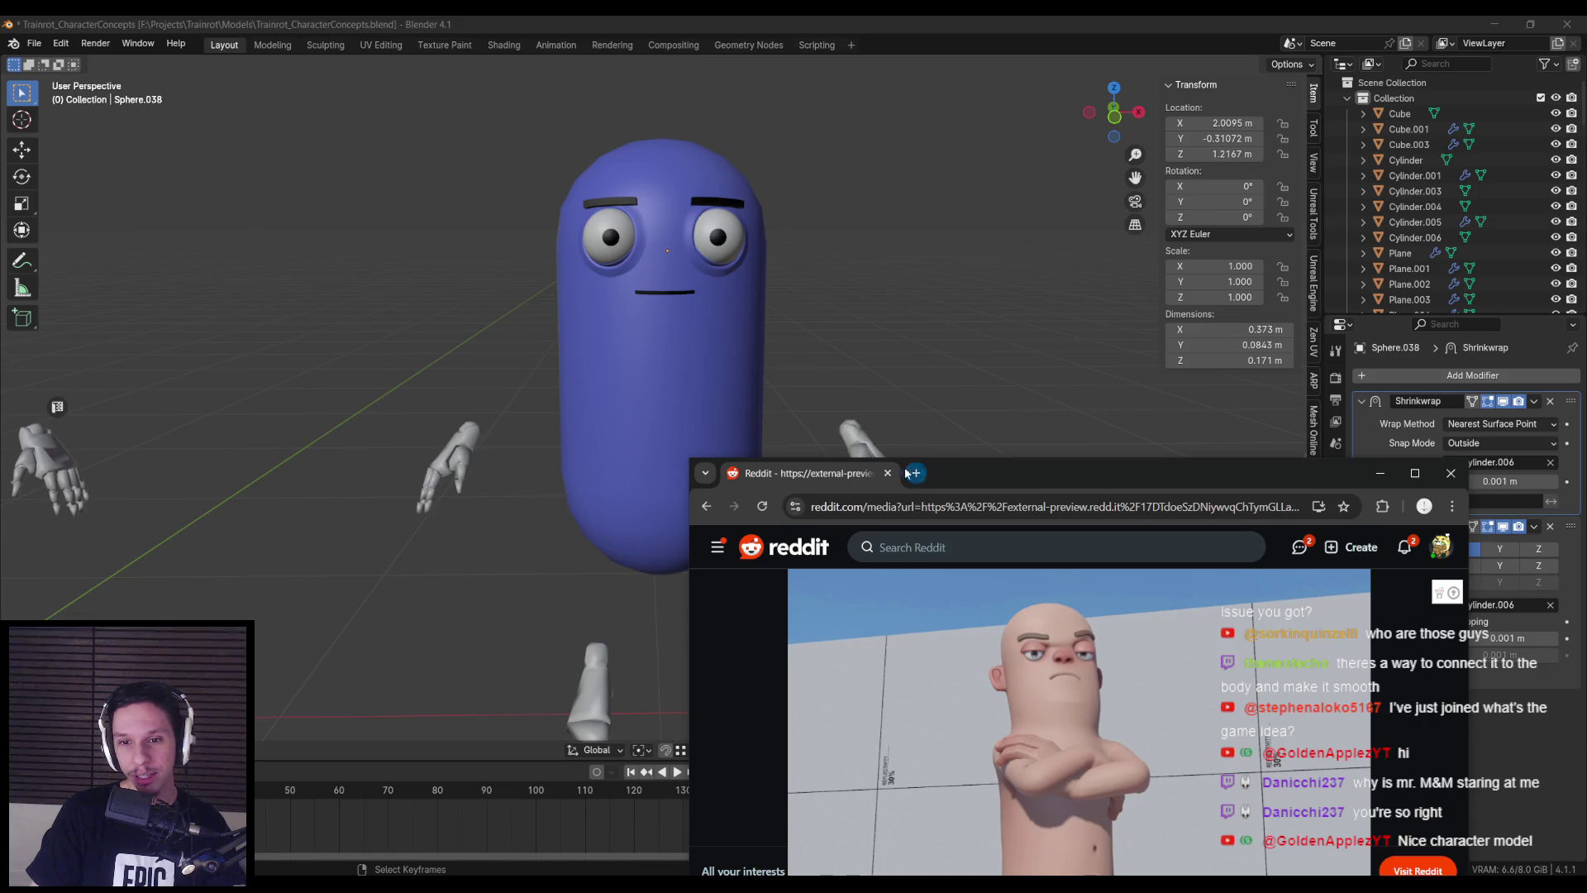
click(797, 425)
scroll(796, 425, down, 3)
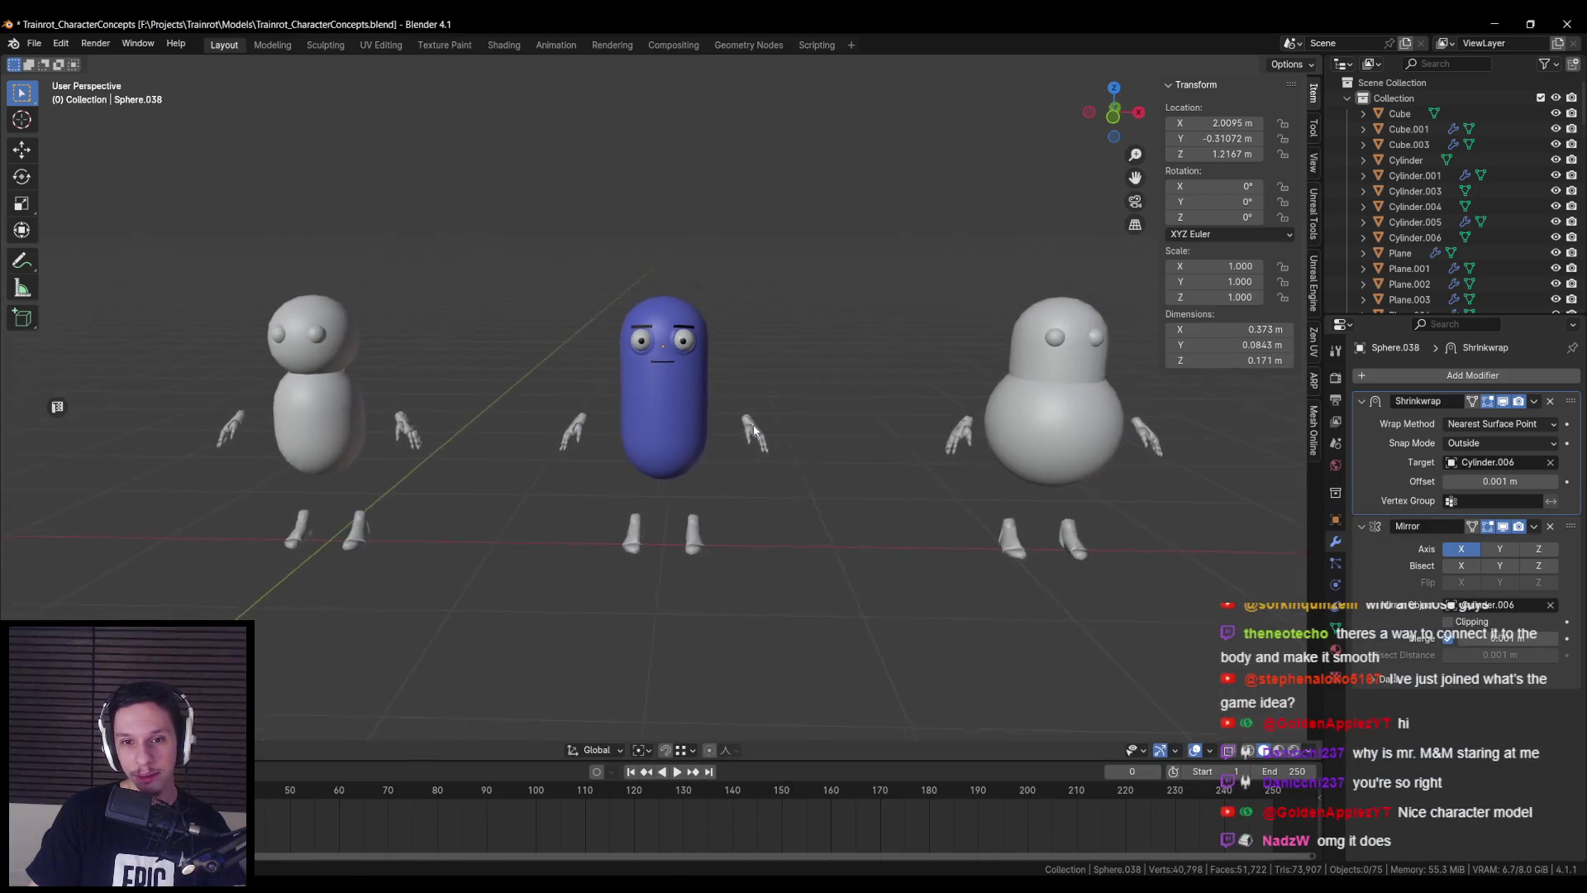
- Save the Trainrot_CharacterConcepts file
scroll(548, 589, up, 2)
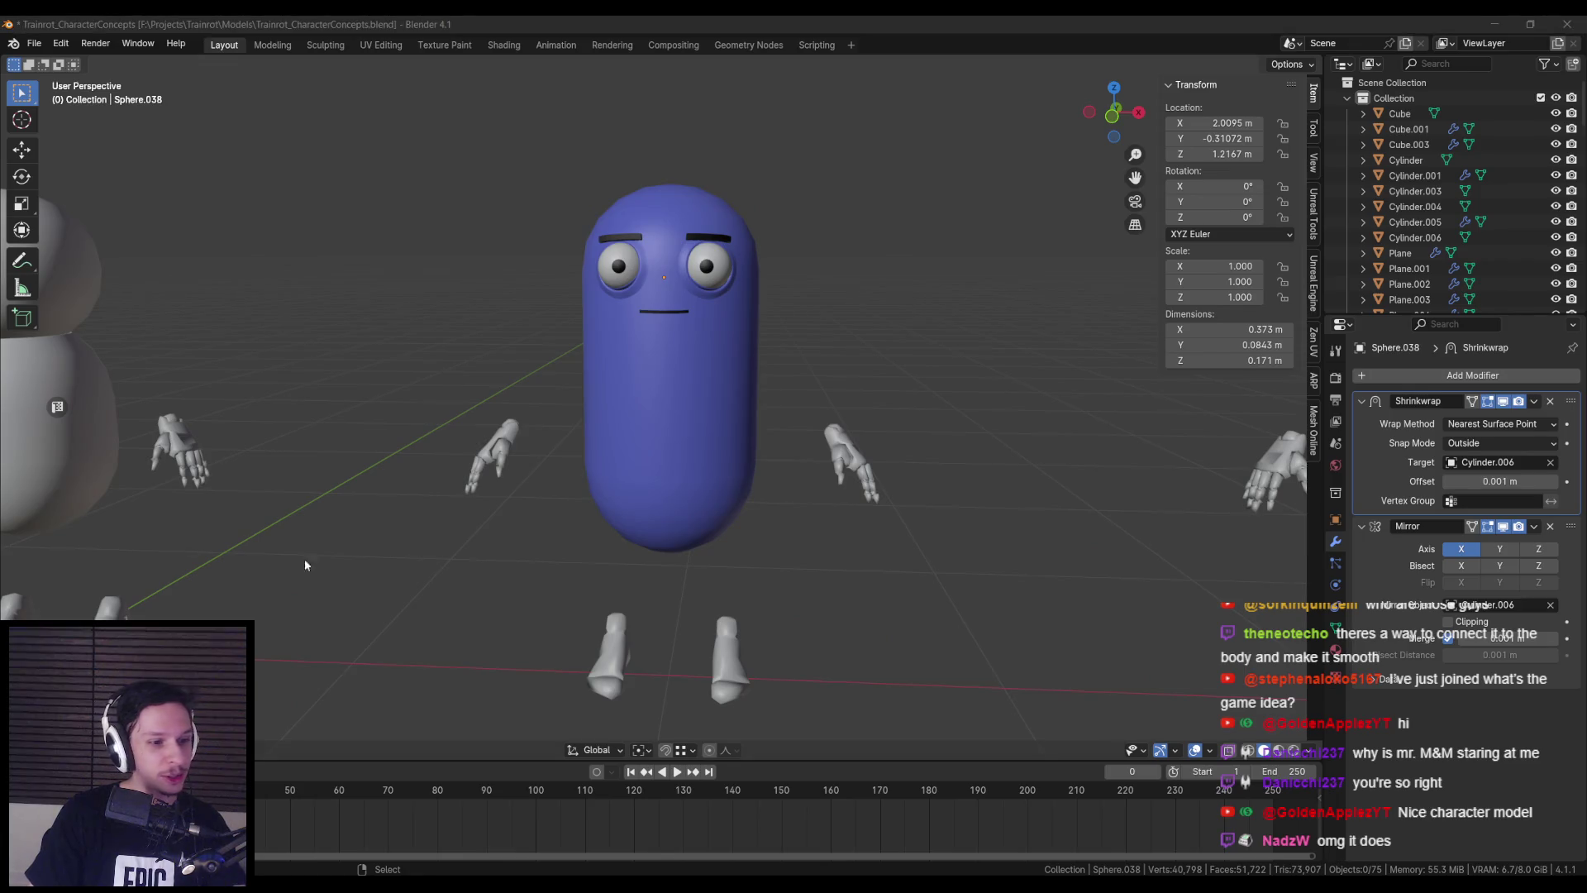
scroll(440, 528, down, 3)
scroll(484, 500, up, 3)
key(ctrl+s)
scroll(511, 498, down, 3)
mouse_move(556, 500)
middle_down()
mouse_move(717, 504)
mouse_move(578, 496)
middle_up()
scroll(843, 455, up, 3)
- Select and delete the pill character's old hands and feet
click(843, 455)
scroll(827, 484, down, 4)
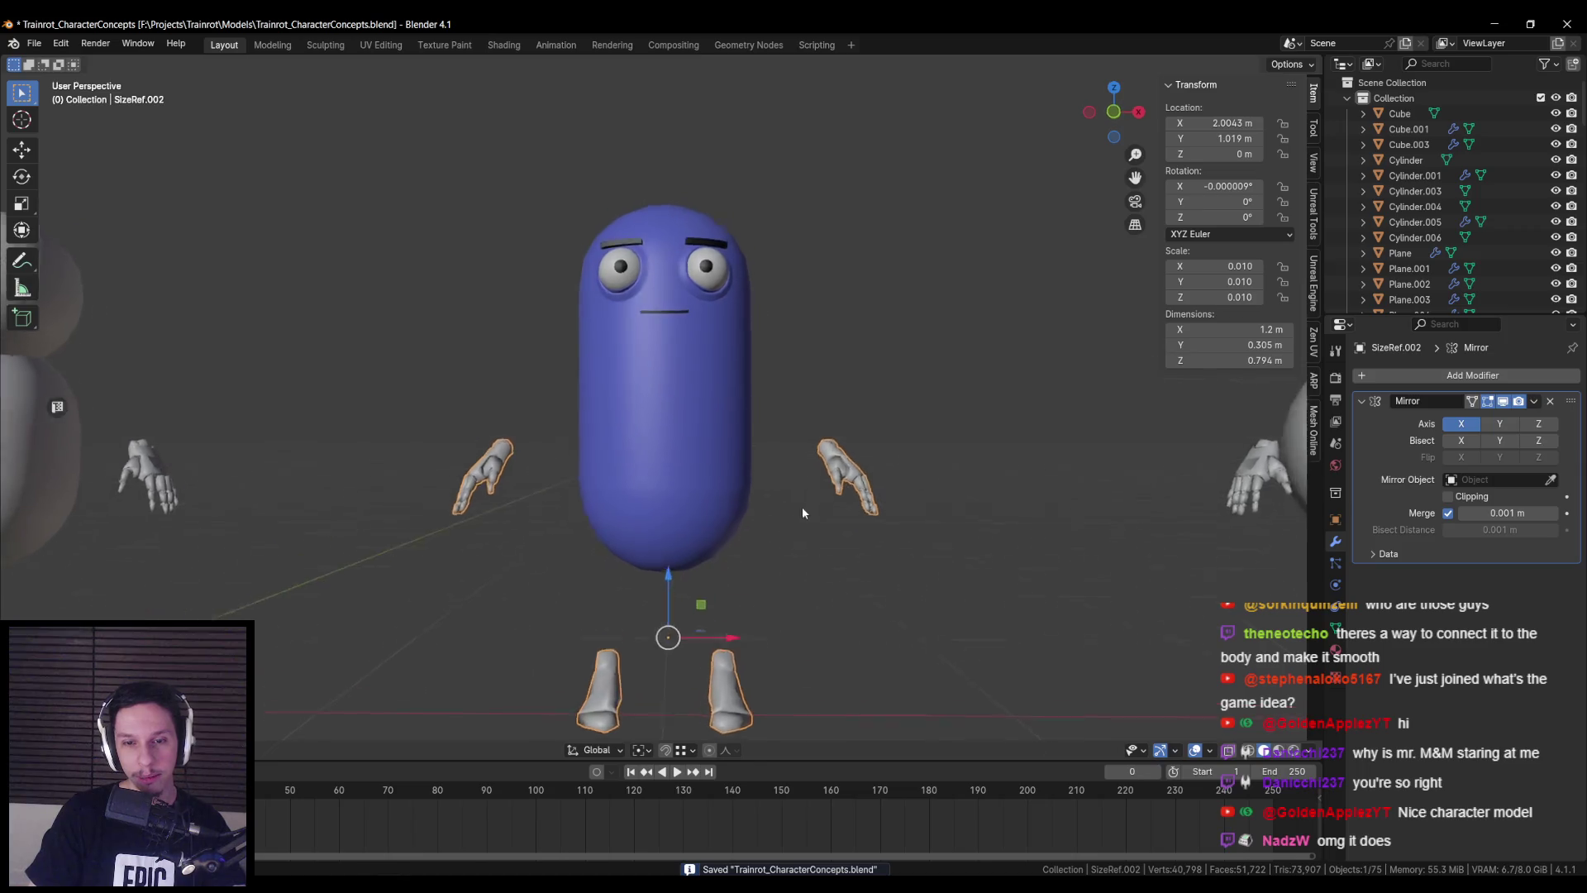
scroll(784, 531, down, 2)
click(703, 519)
mouse_move(702, 519)
middle_down()
mouse_move(577, 529)
mouse_move(676, 531)
middle_up()
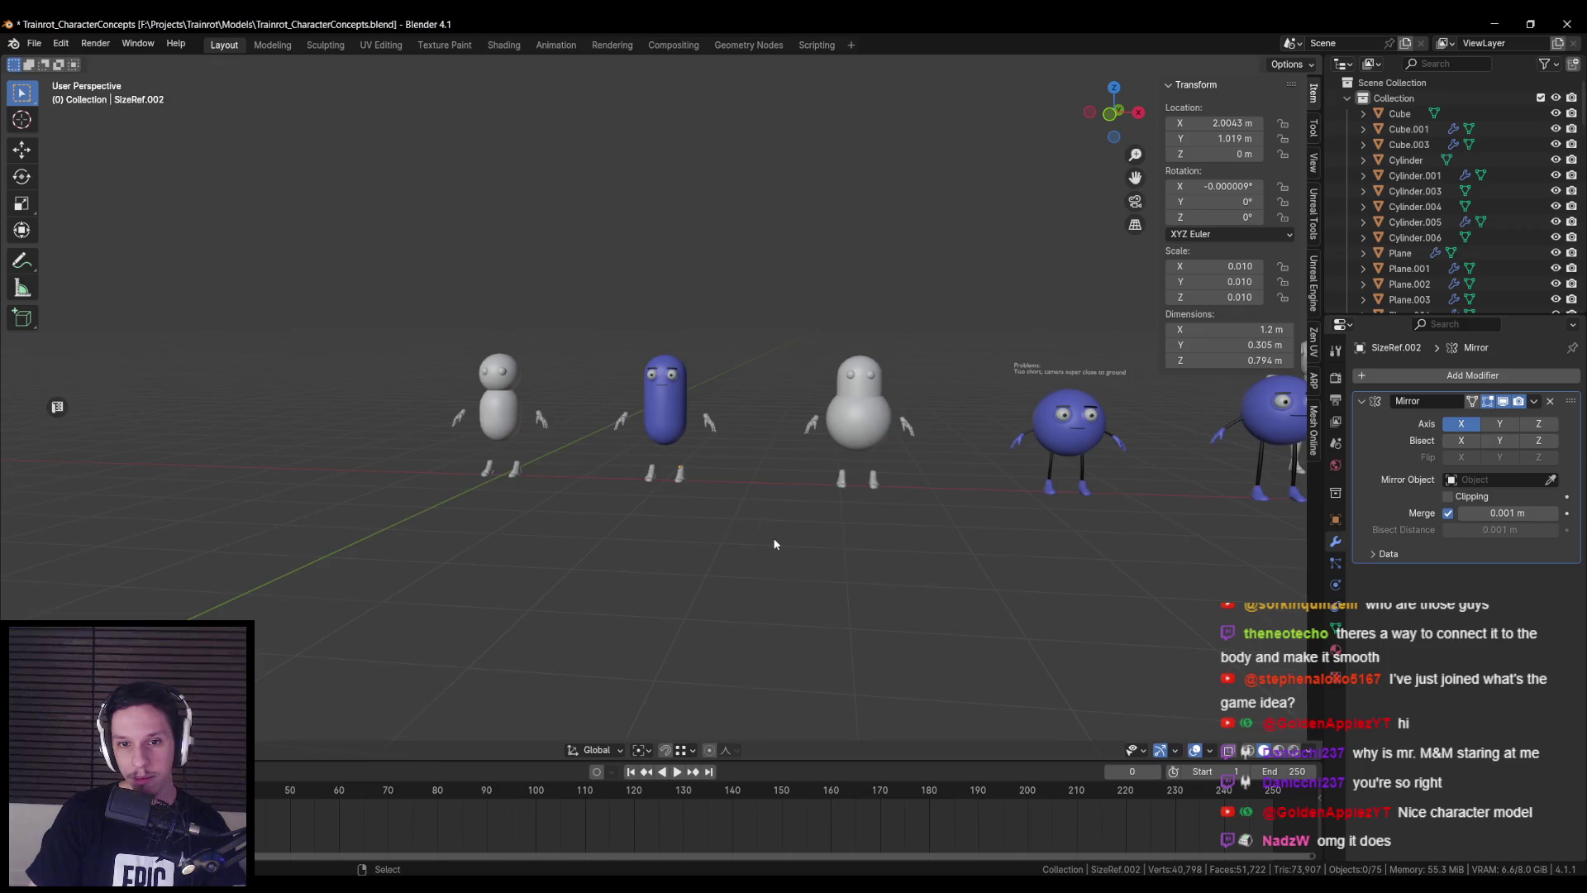
scroll(772, 541, up, 4)
click(752, 438)
scroll(833, 503, down, 2)
shift+middle_drag(833, 503, 705, 510)
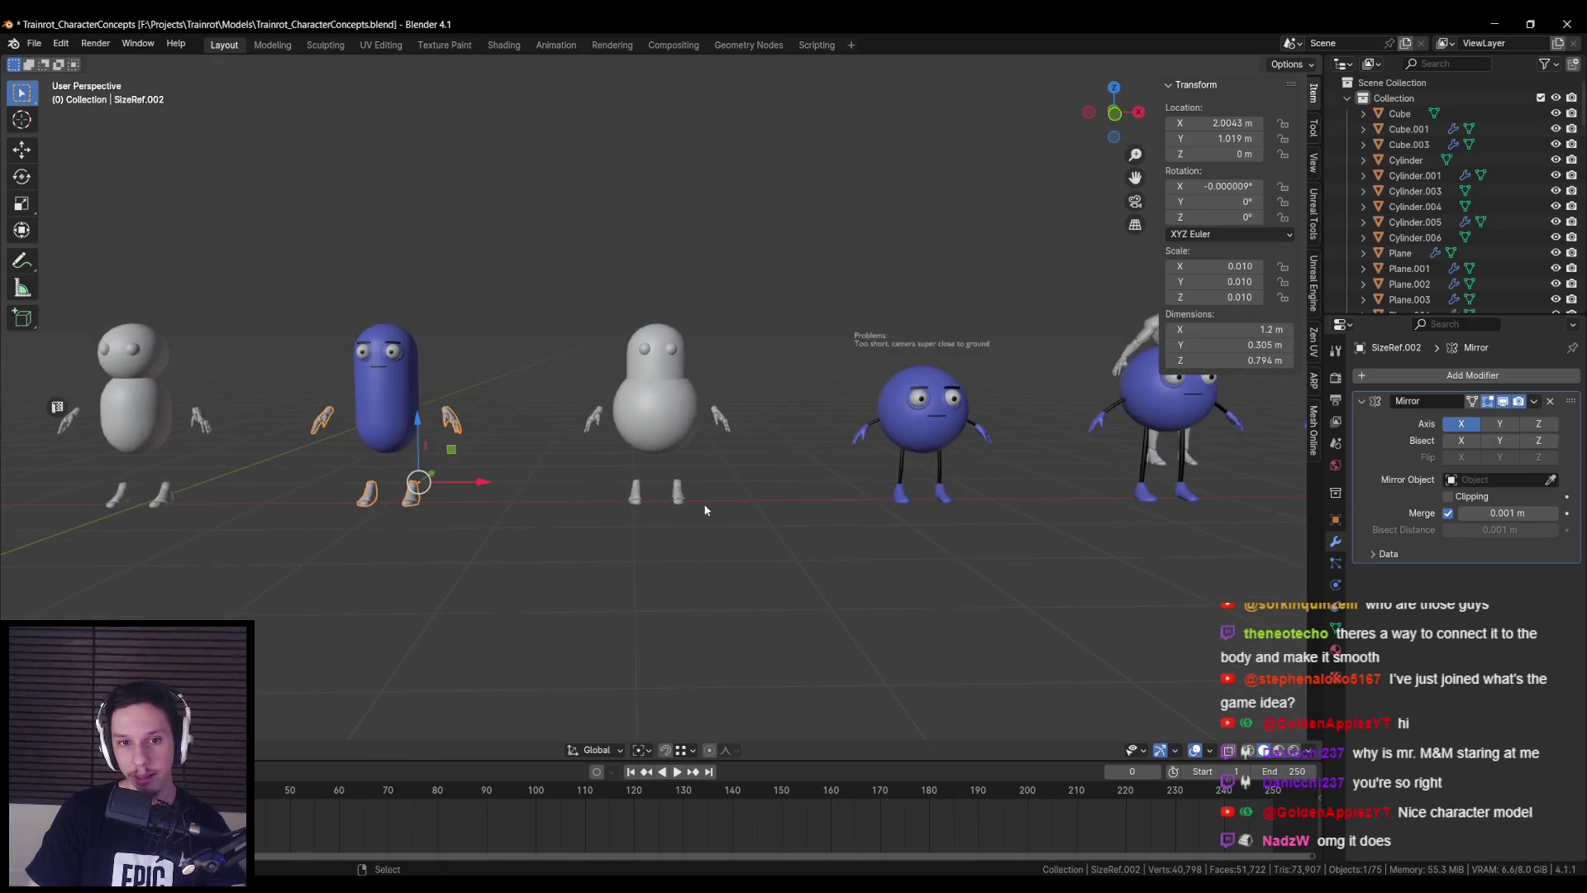
key(Delete)
- Select the ball character's stick limbs
click(918, 500)
shift+middle_drag(982, 522, 697, 493)
click(698, 492)
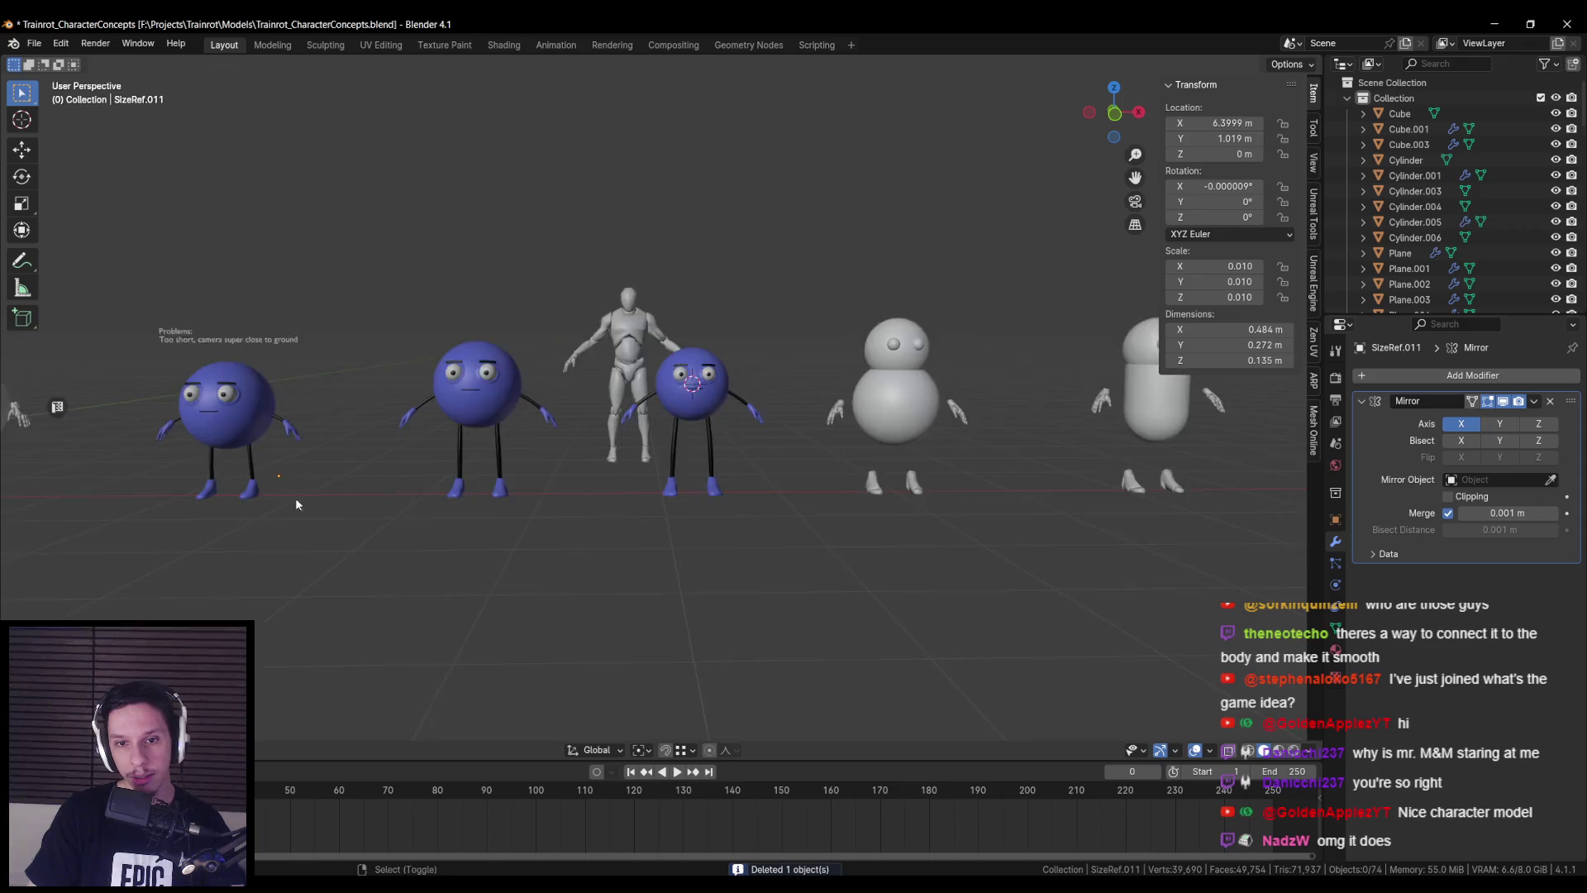
middle_drag(297, 505, 835, 478)
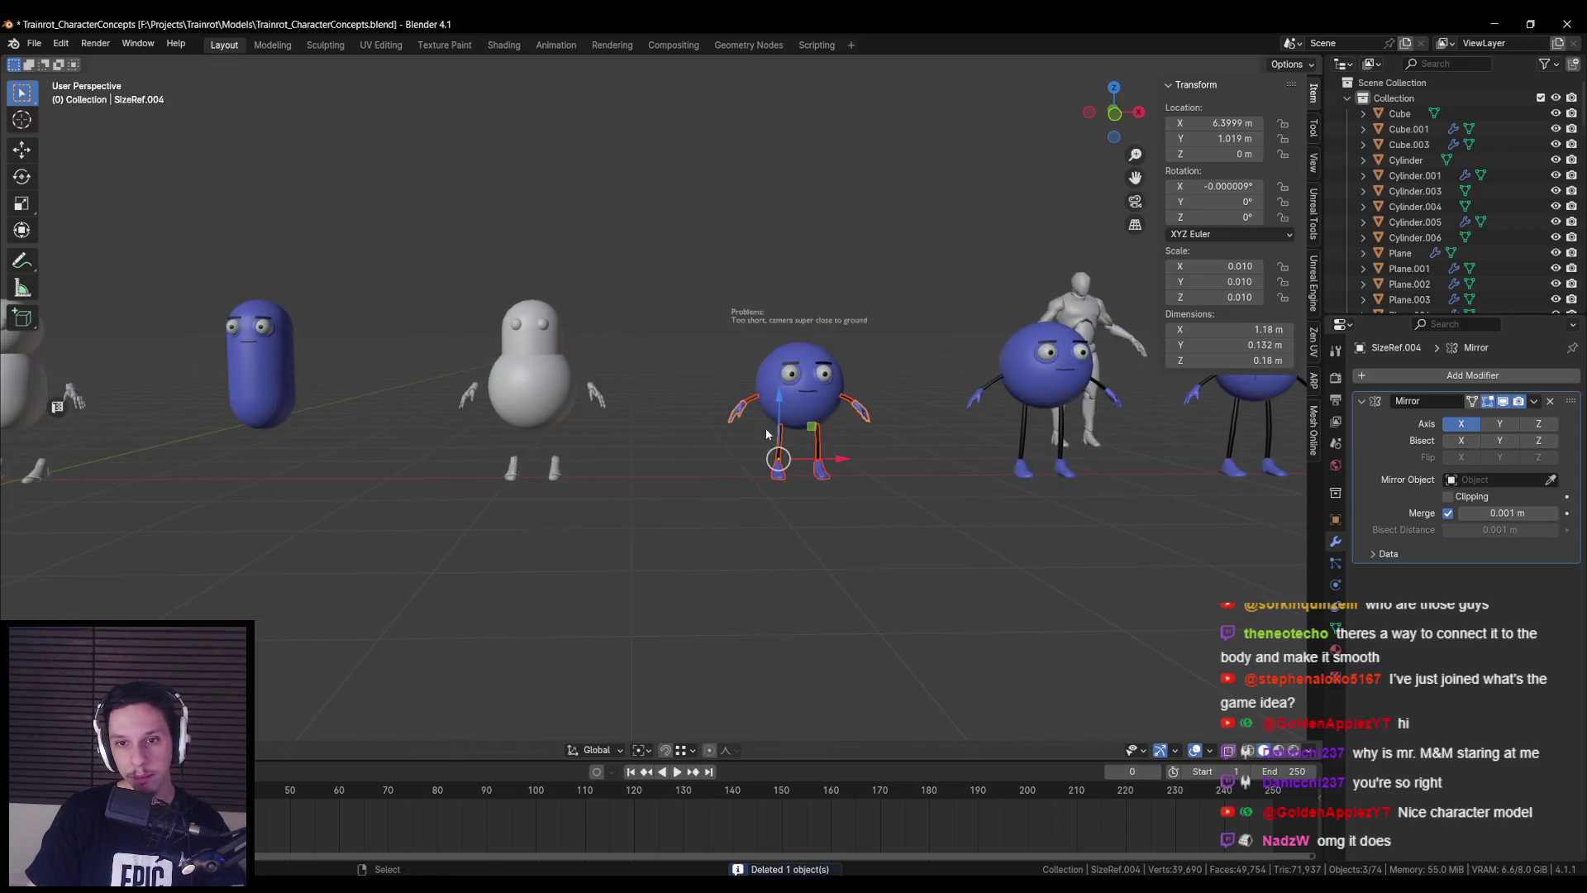
- Duplicate the ball character's stick arms and legs onto the pill and align them along X
shift+middle_drag(854, 423, 1054, 464)
key(shift+d)
click(556, 483)
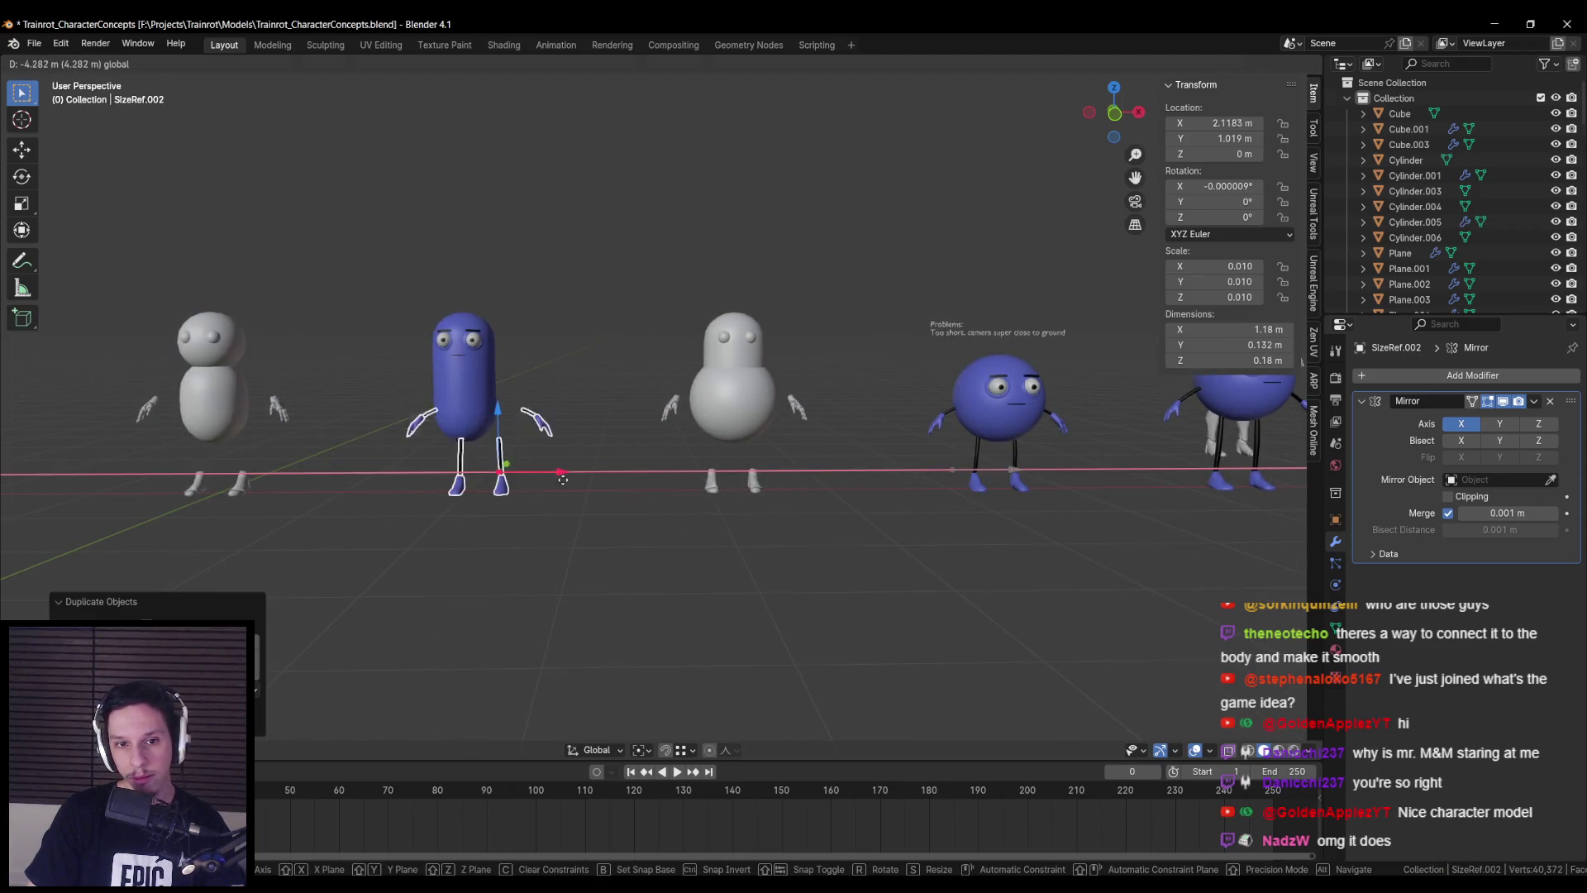
key(KP_1)
scroll(622, 494, up, 3)
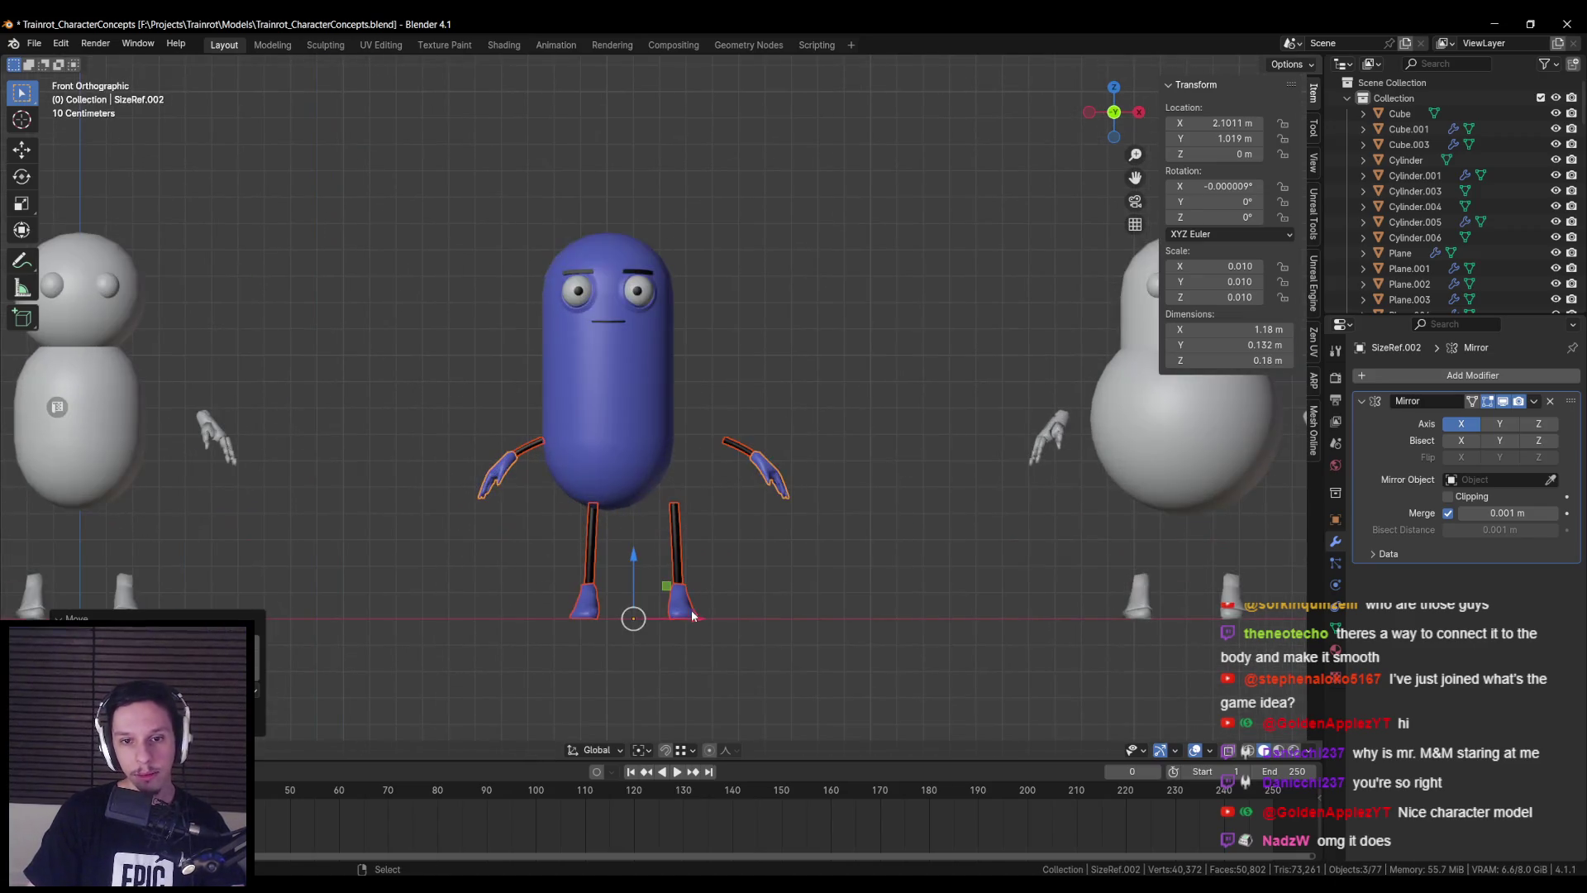
key(g)
key(x)
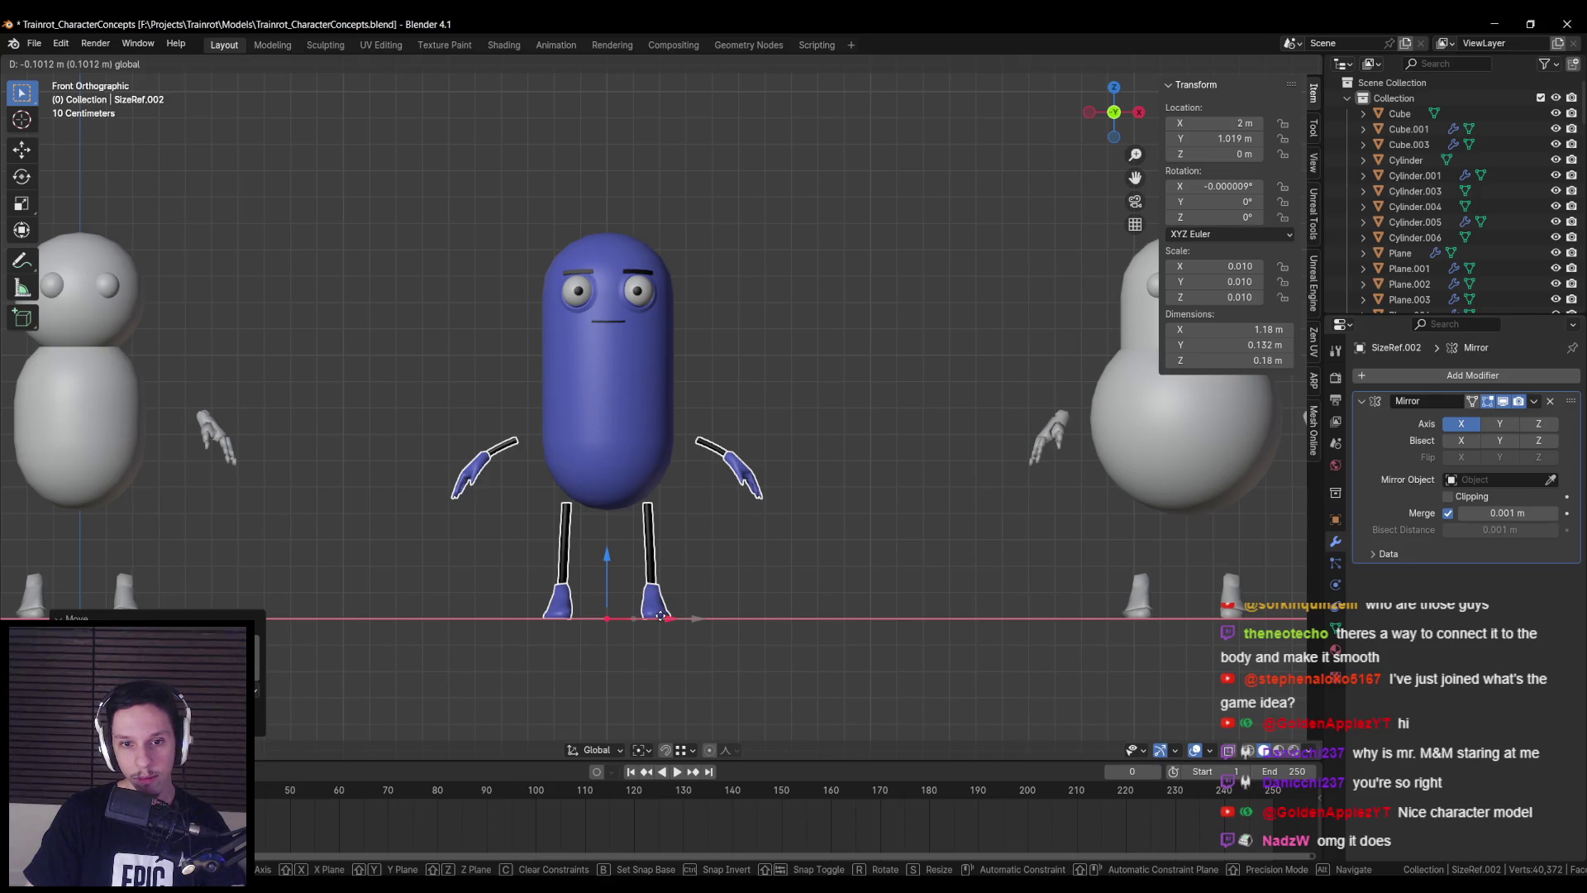
click(660, 614)
- Isolate the left leg in Edit Mode and stretch it vertically
click(496, 453)
key(Tab)
scroll(604, 553, up, 5)
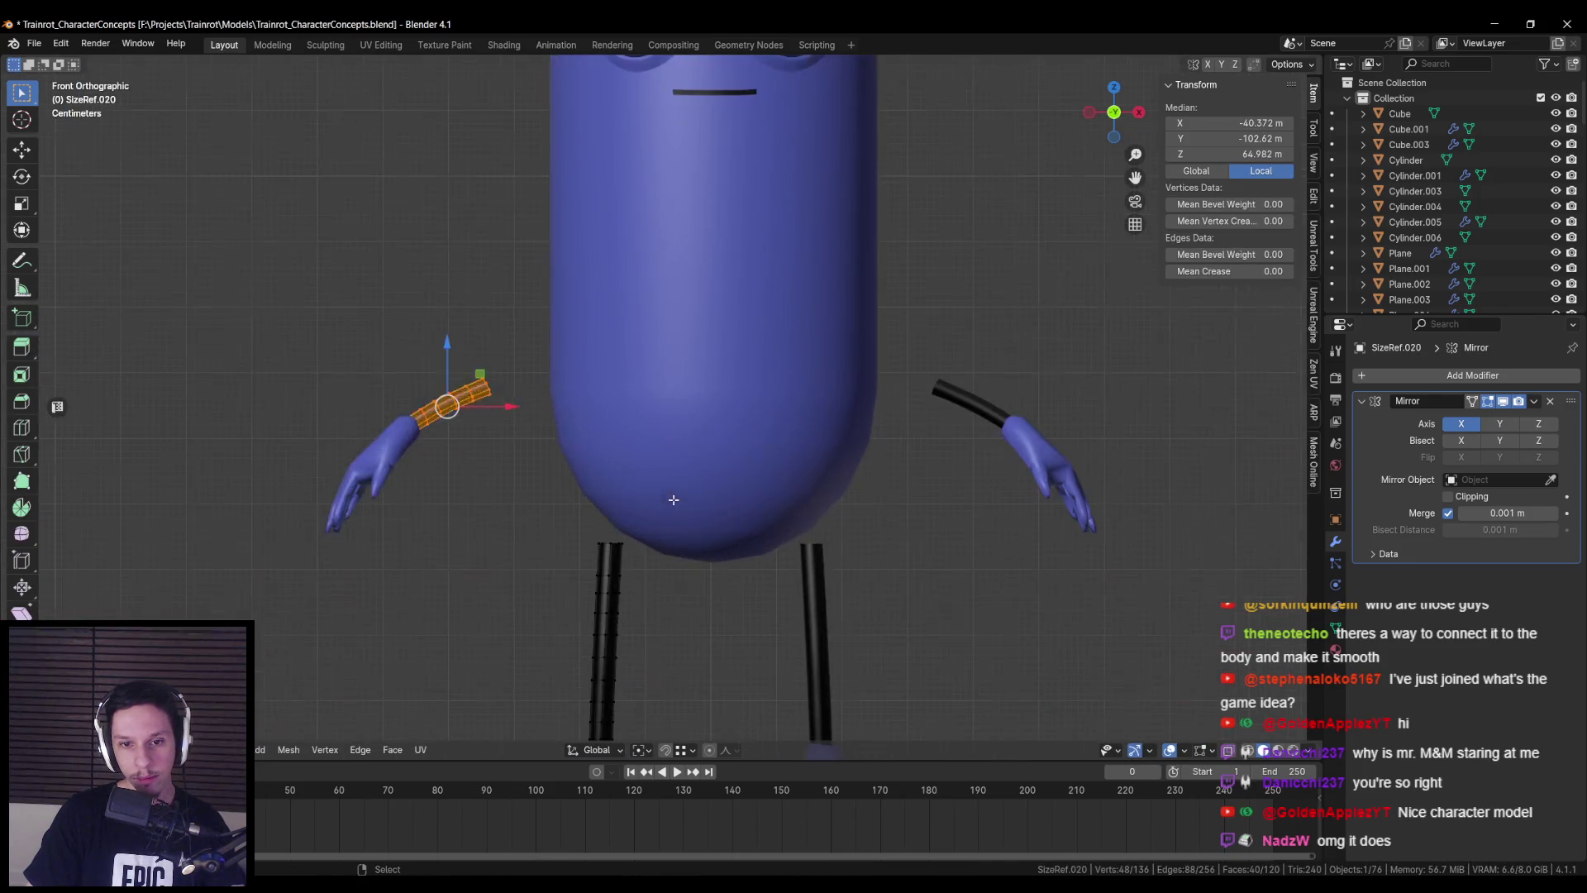
scroll(604, 552, down, 4)
key(a)
key(shift+z)
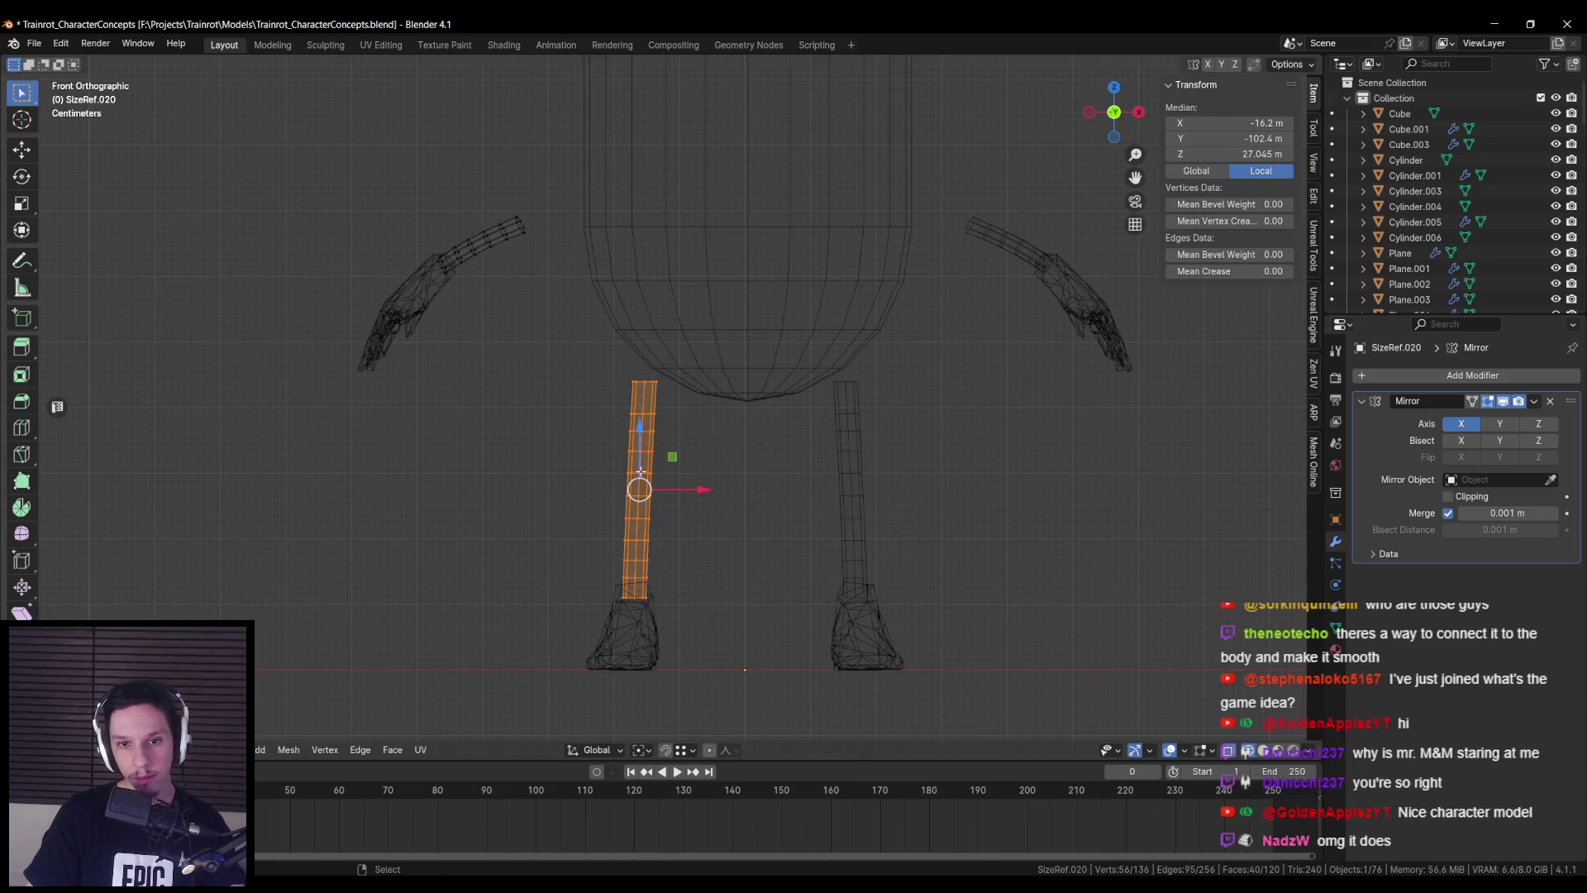
ctrl+drag(377, 183, 516, 299)
key(shift+z)
key(s)
key(z)
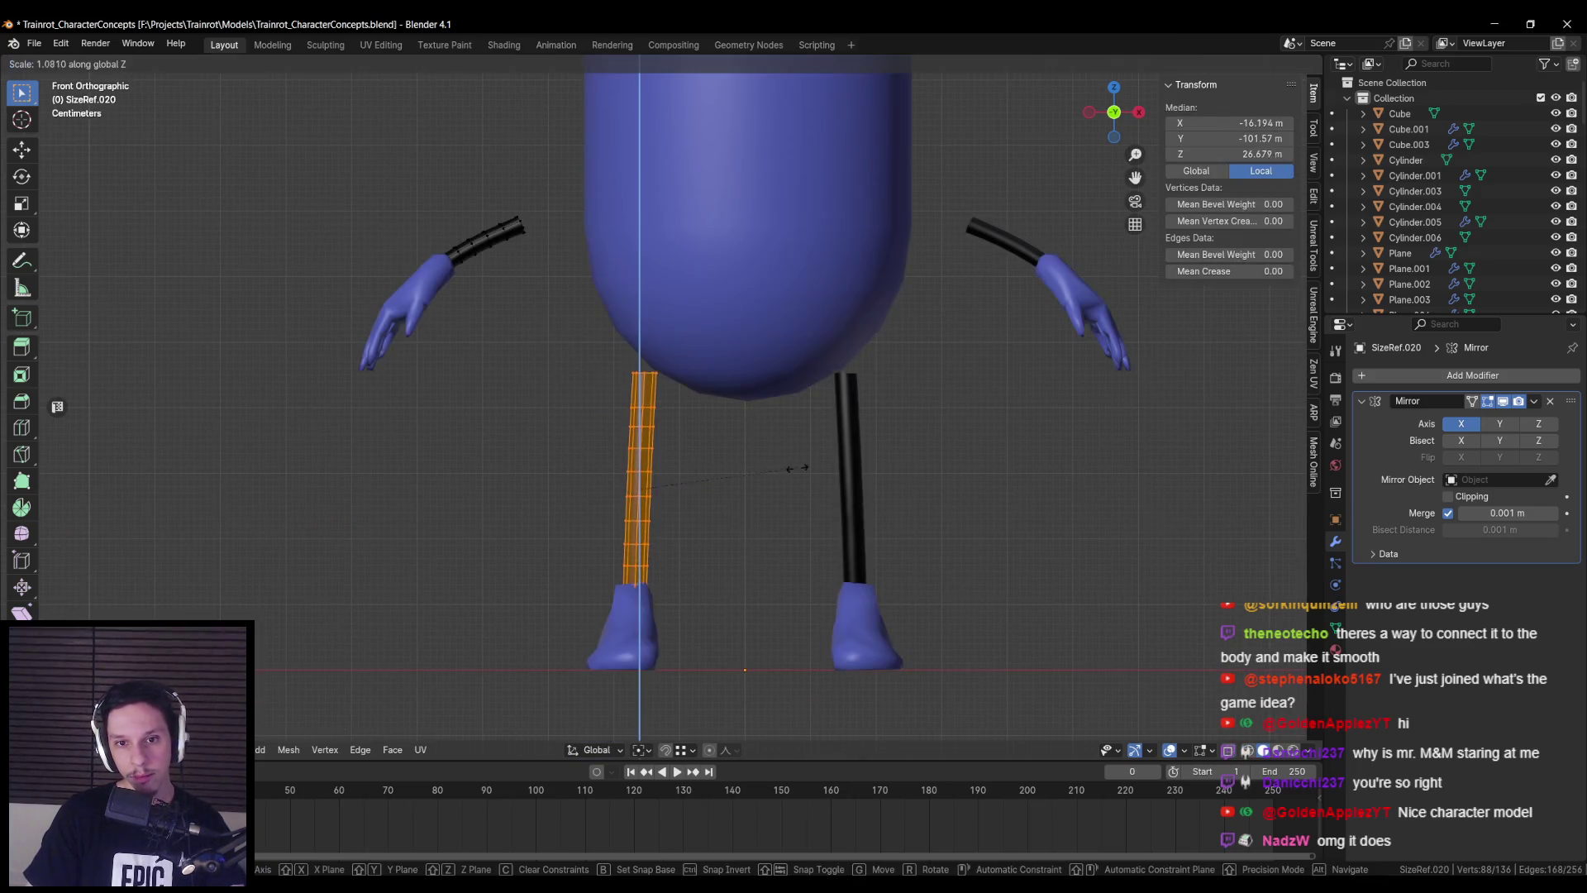
click(774, 460)
- Raise the leg up to the body and rescale it to its final length
key(g)
key(z)
click(756, 449)
key(s)
key(z)
click(690, 460)
key(alt+a)
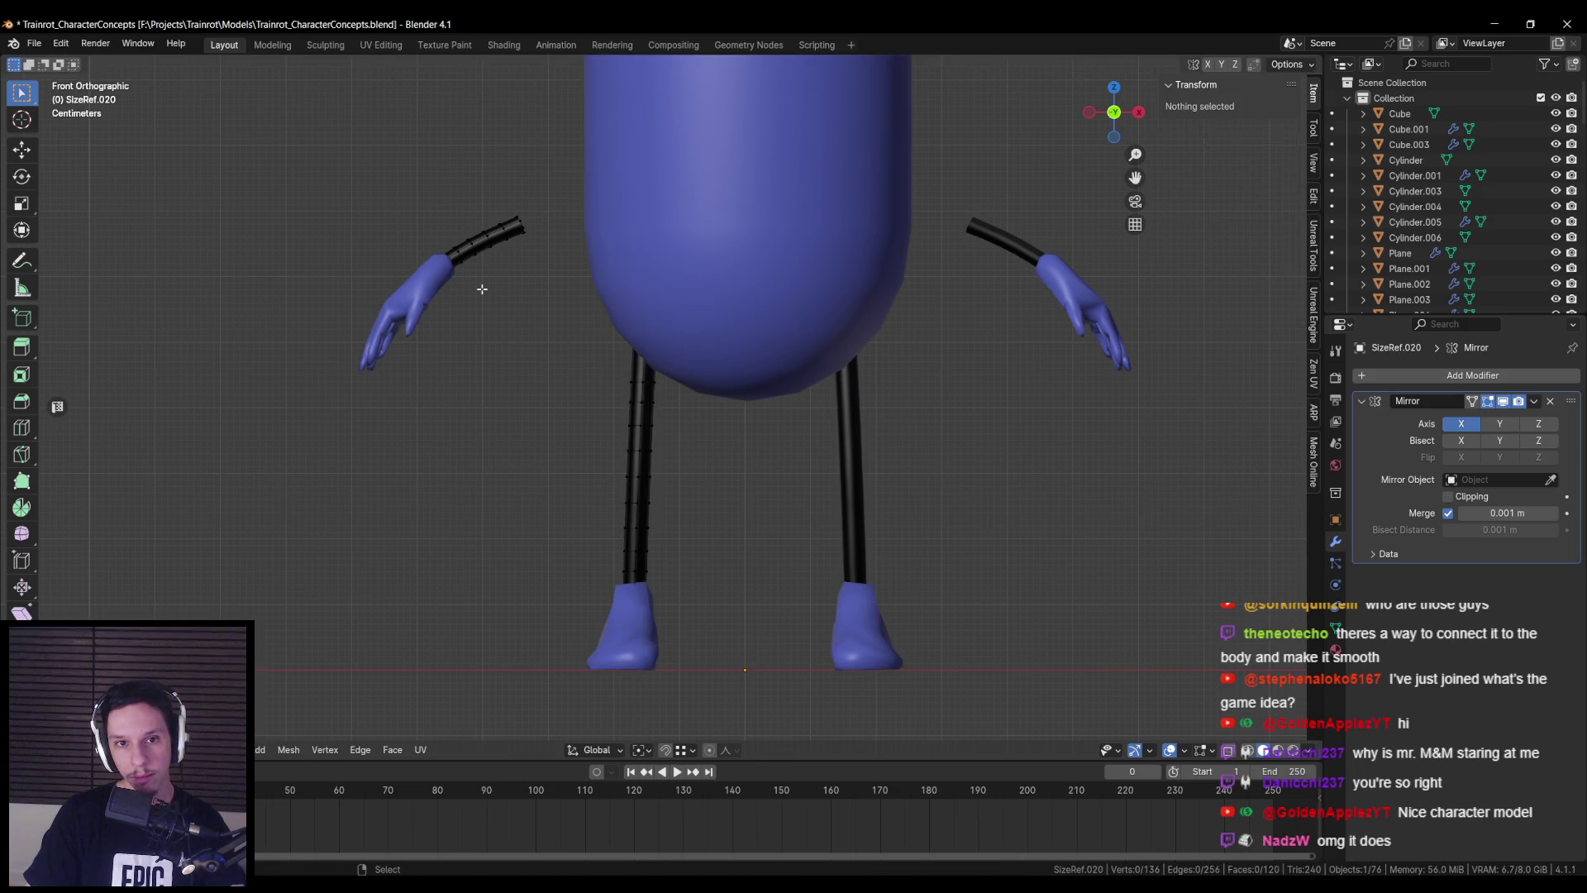
scroll(522, 470, down, 4)
scroll(522, 470, up, 2)
key(alt+q)
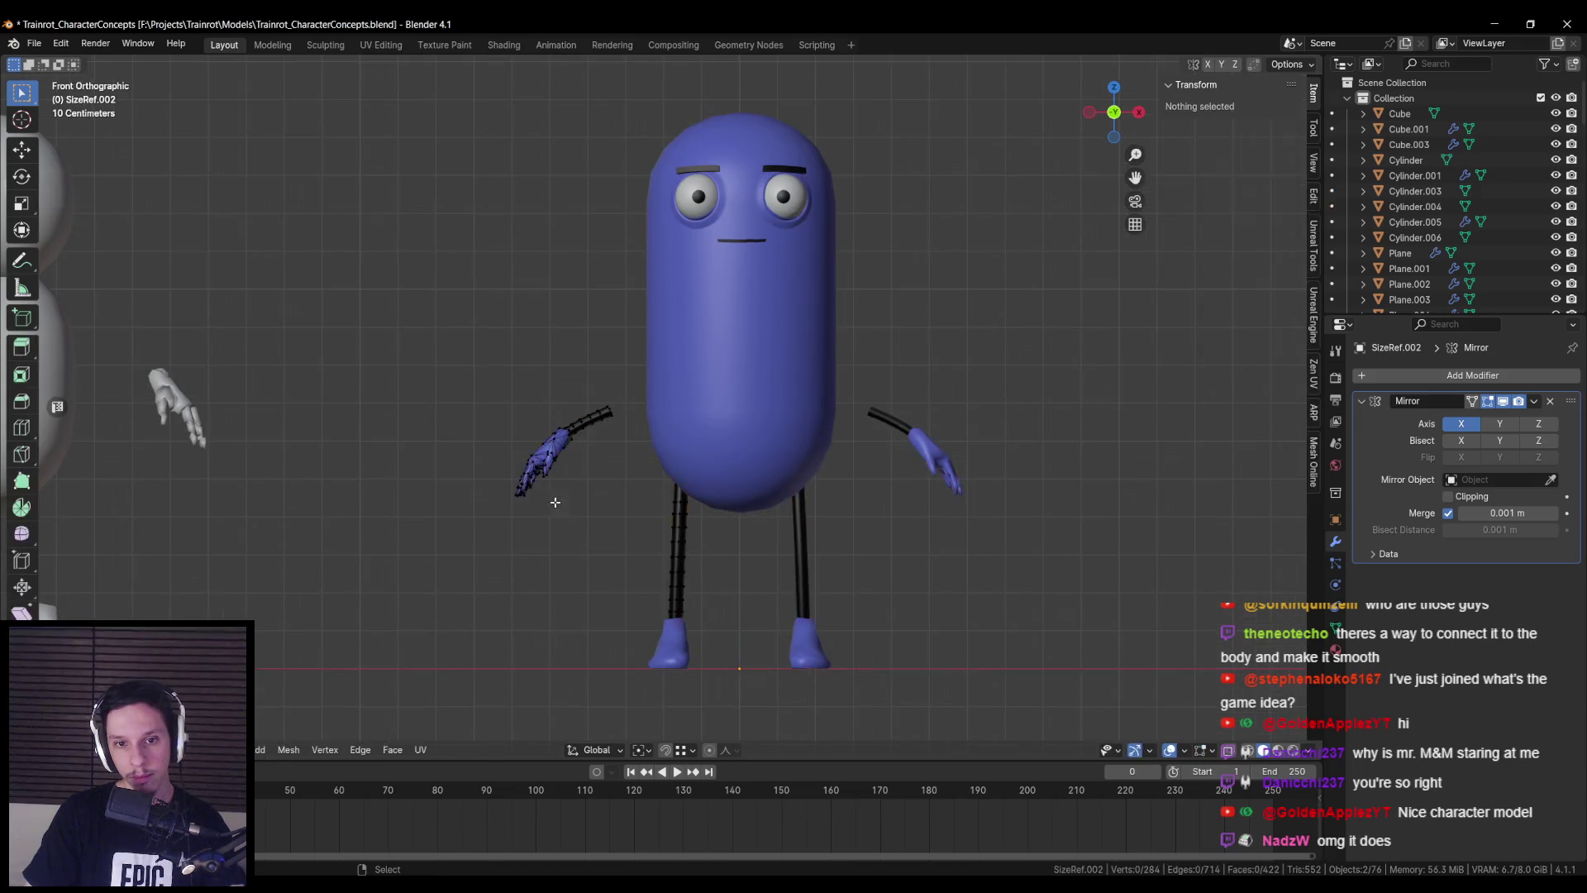
- Move the whole left arm higher against the capsule body
key(alt+z)
drag(438, 350, 647, 546)
key(alt+z)
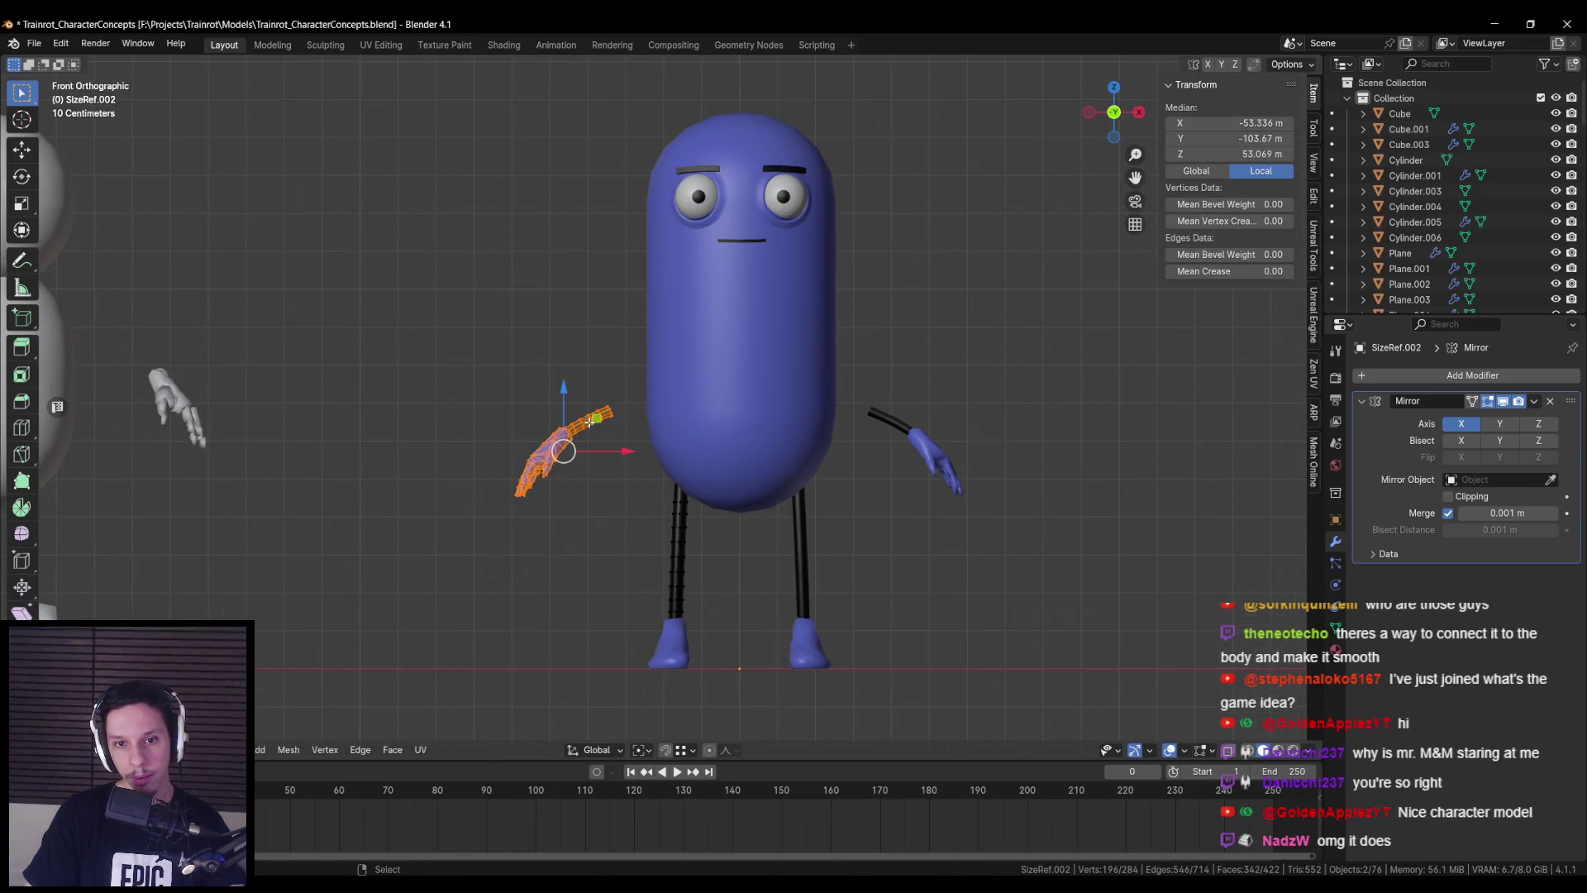
key(g)
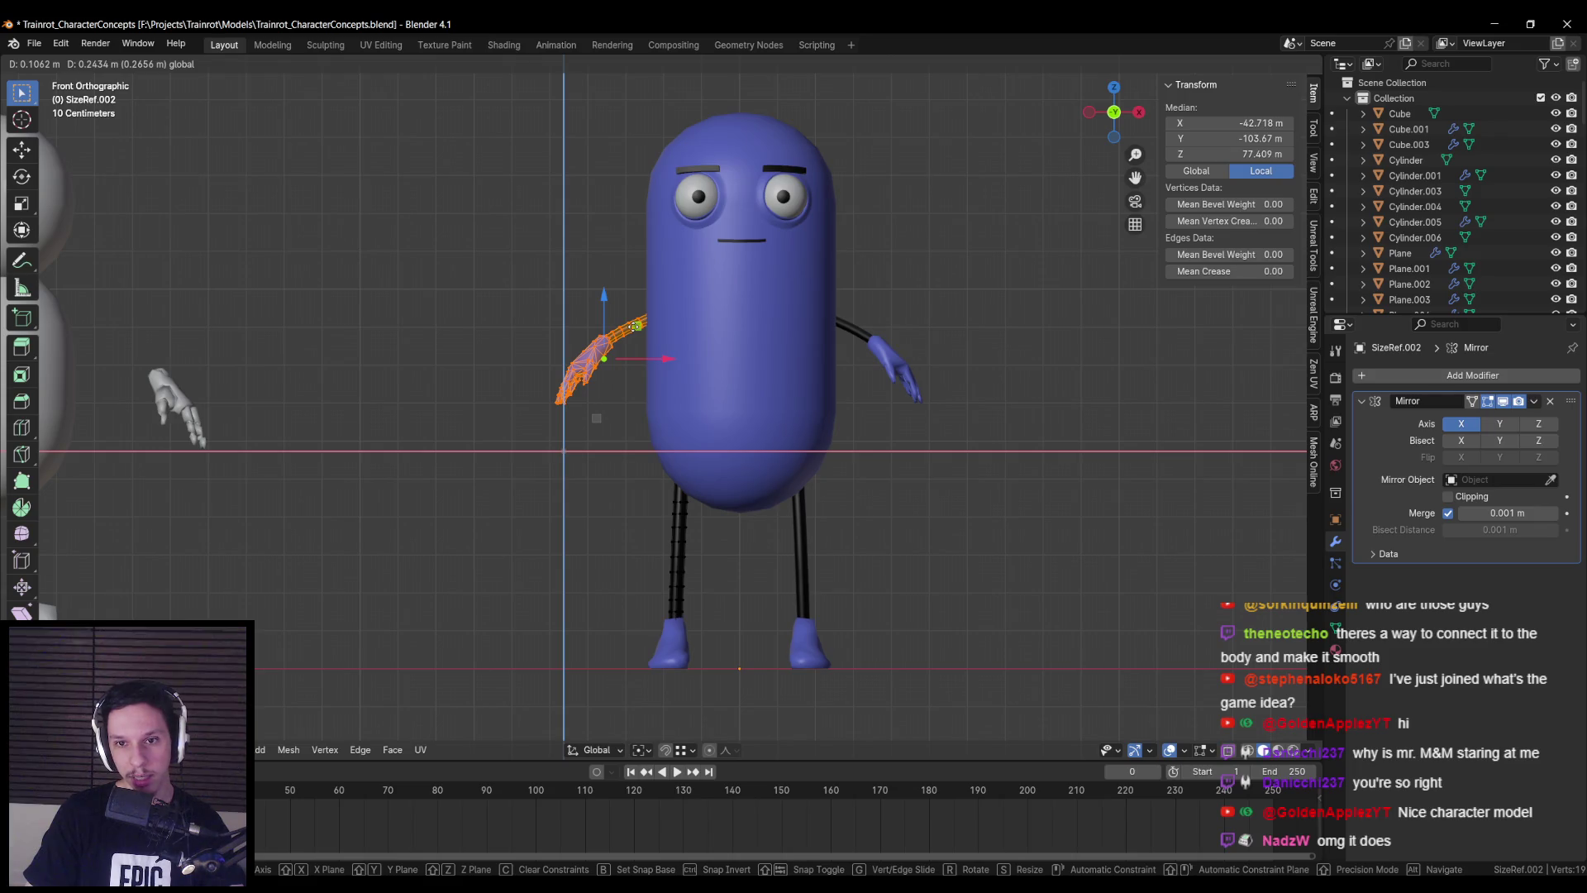
click(635, 325)
mouse_move(635, 325)
middle_down()
mouse_move(703, 355)
mouse_move(647, 383)
middle_up()
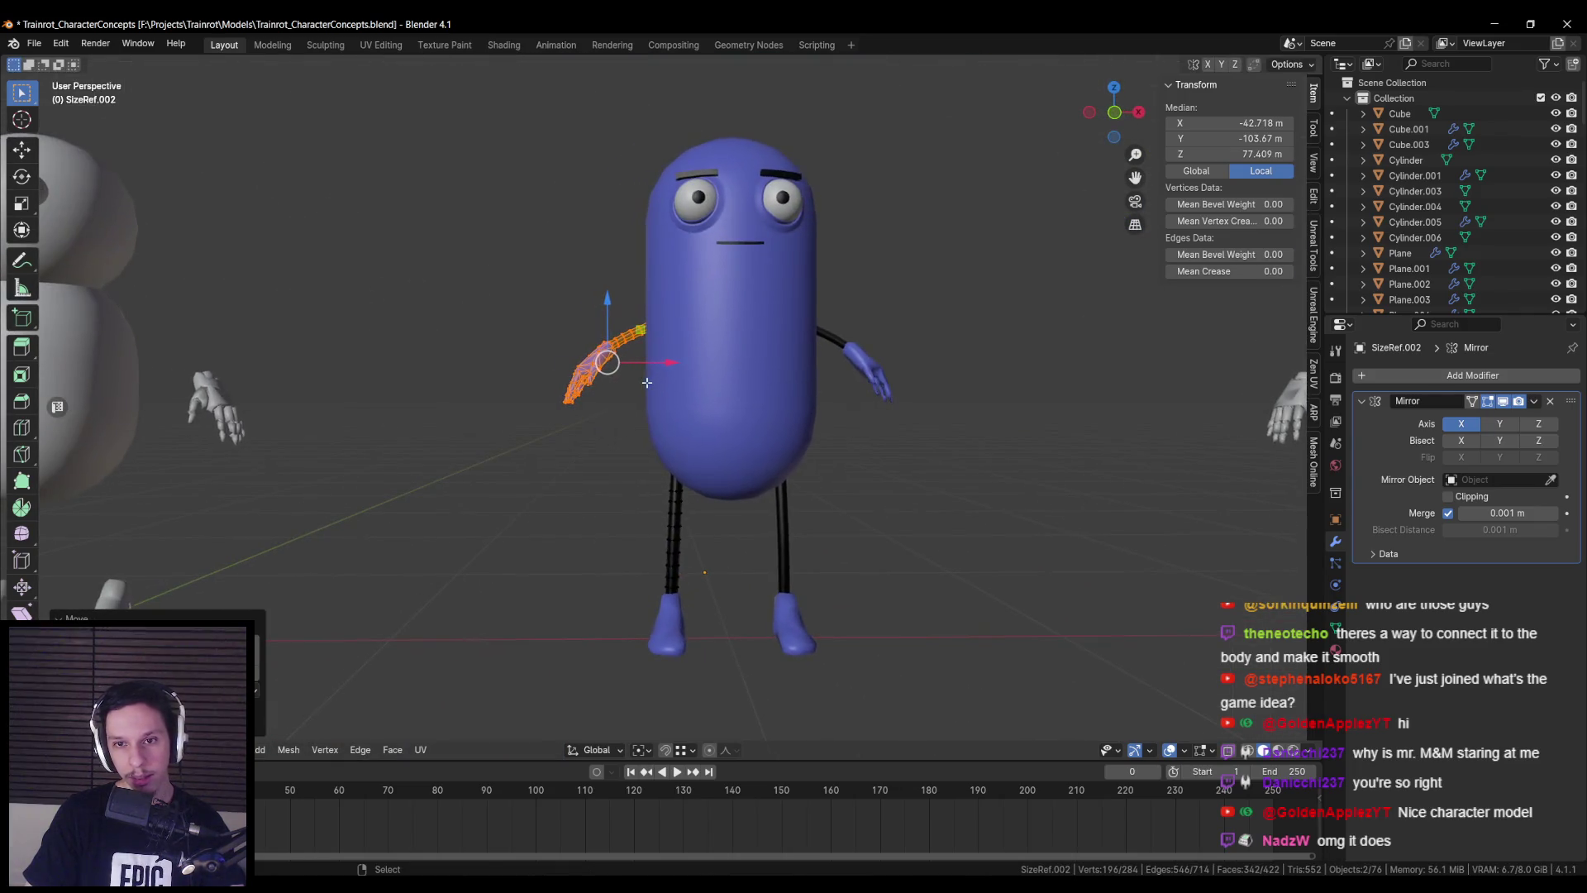
key(alt+a)
- Bend the arm tube's end ring up into the body with proportional editing
scroll(653, 458, up, 5)
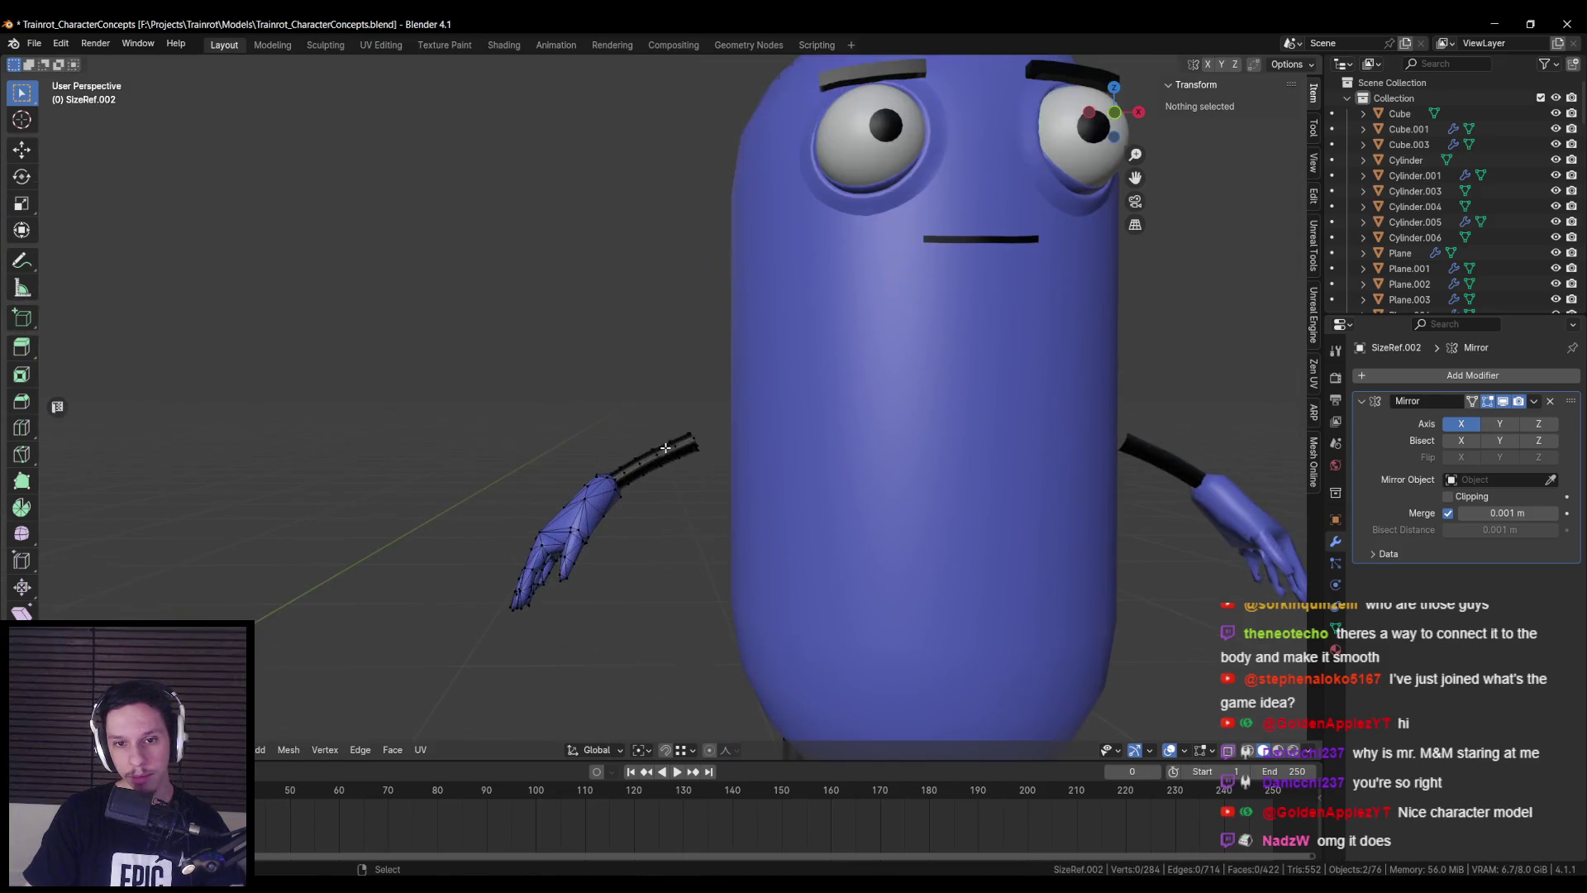
key(l)
scroll(663, 463, up, 2)
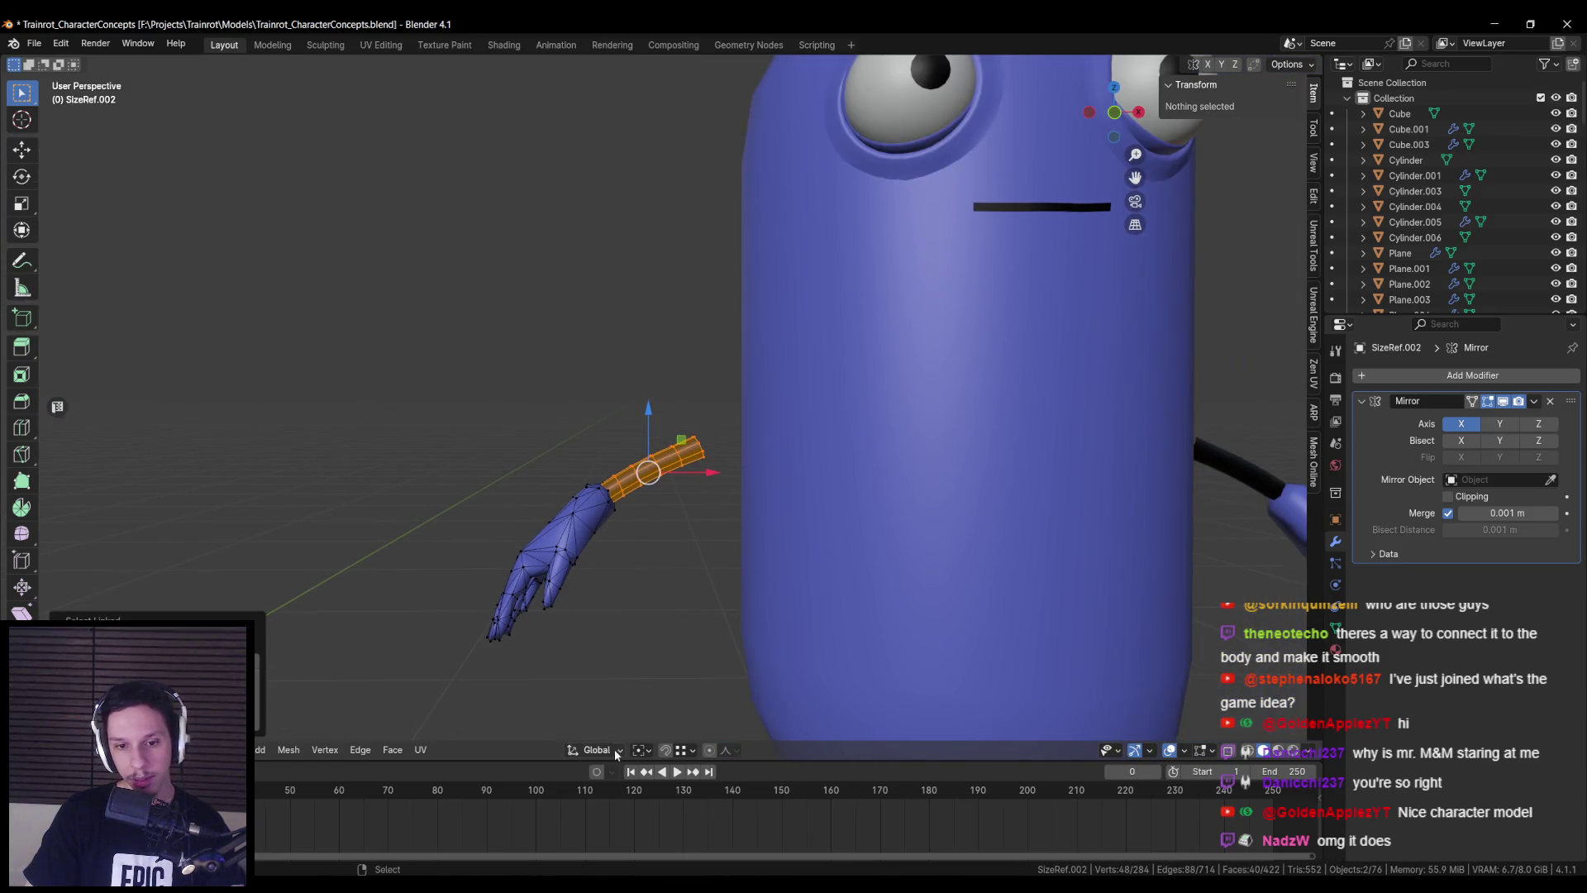
middle_drag(783, 471, 744, 464)
key(alt+a)
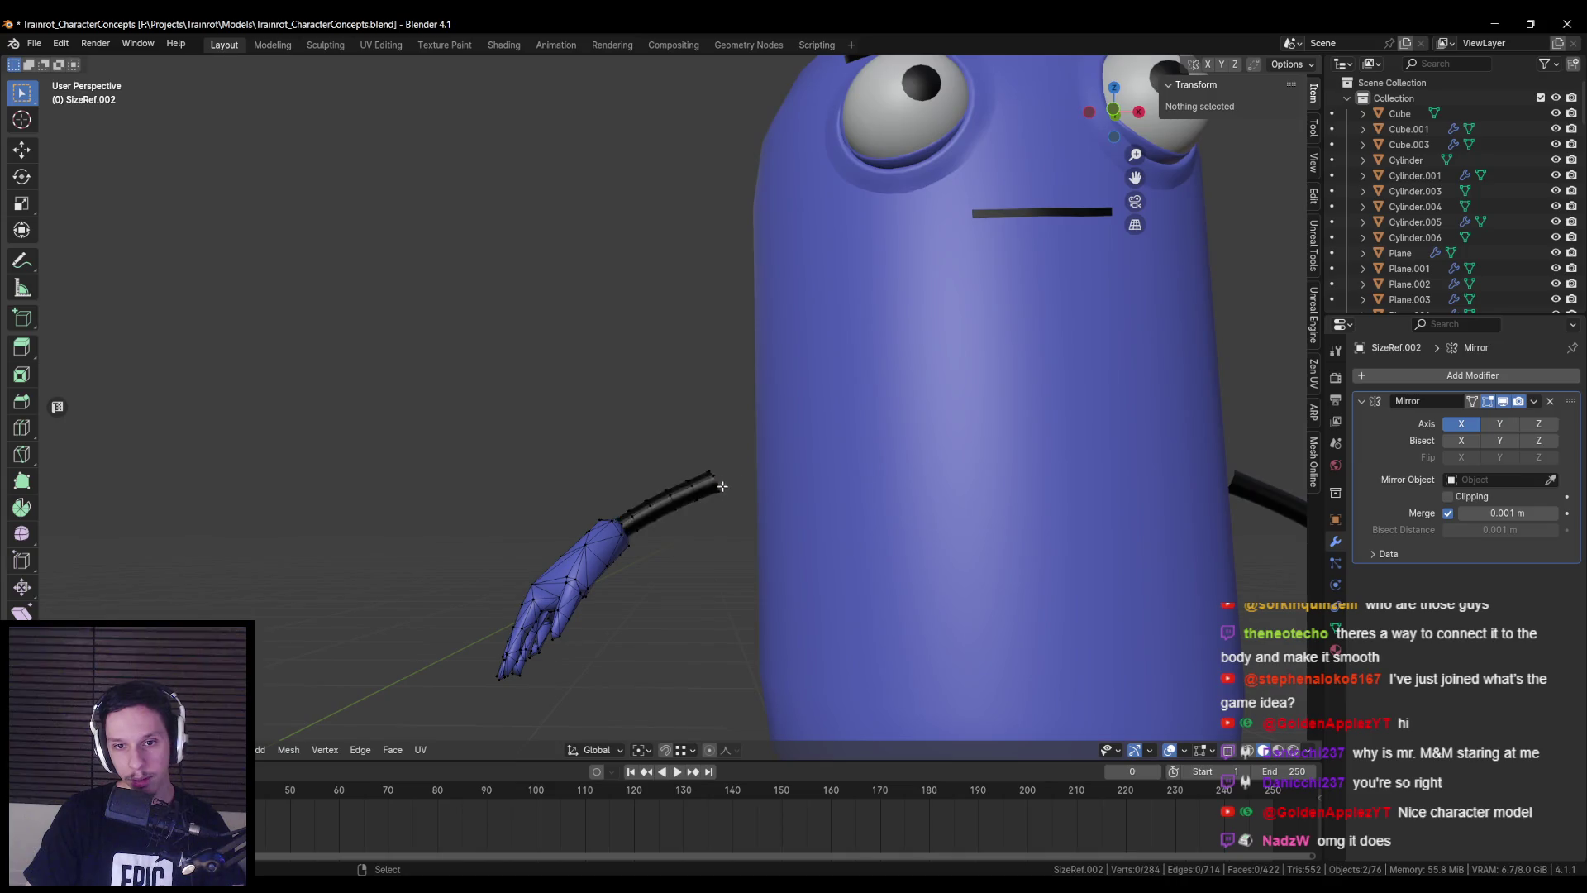
key(shift+z)
key(Tab)
alt+click(721, 485)
key(shift+z)
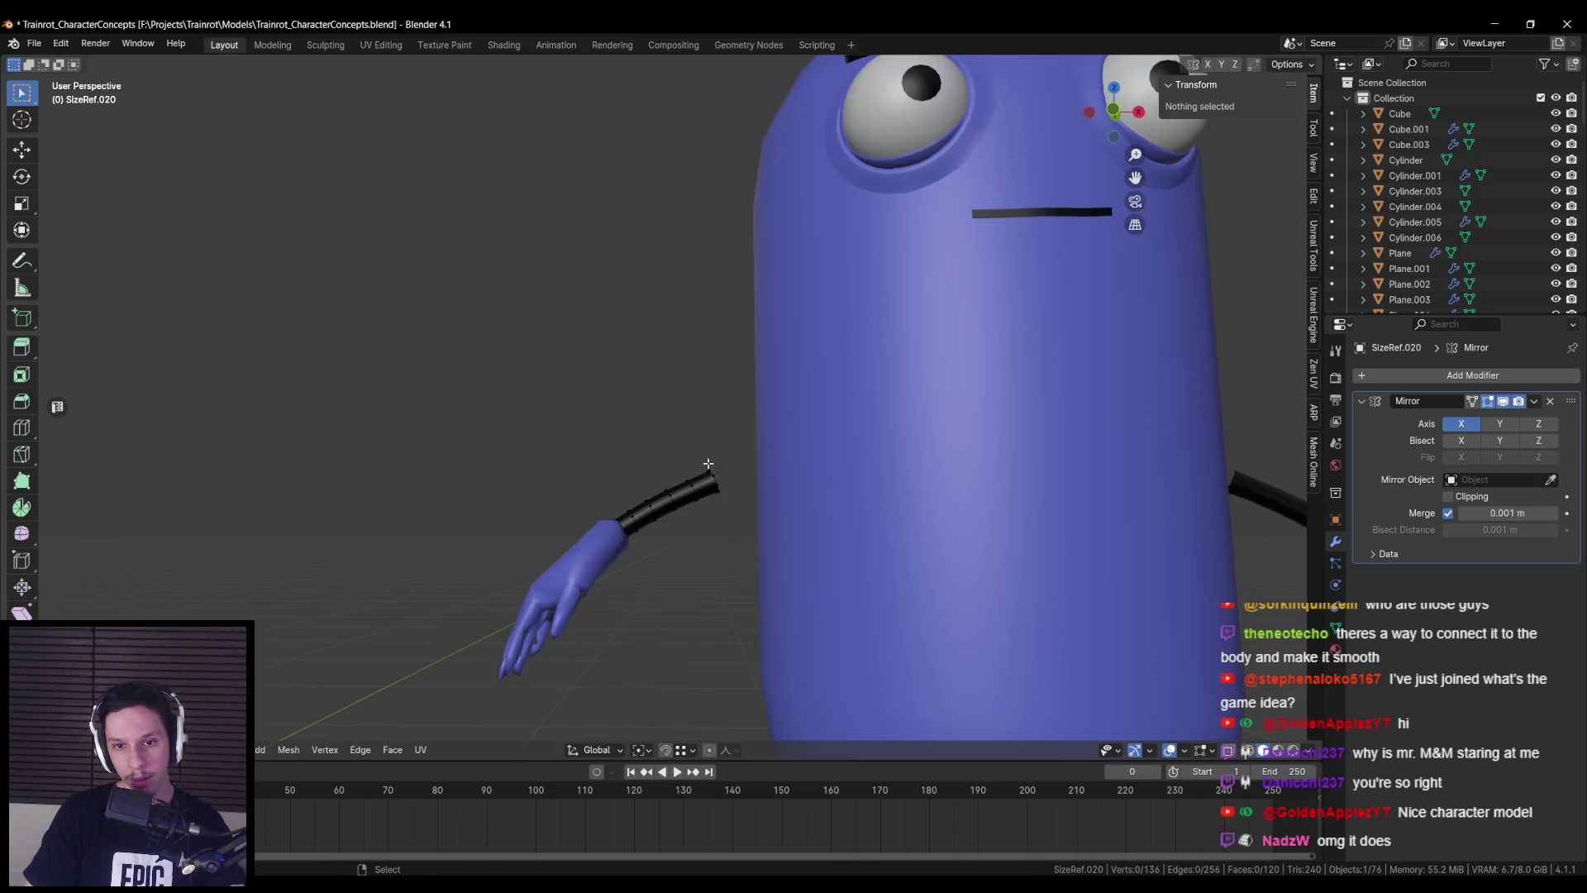
key(shift+z)
key(shift+z)
key(o)
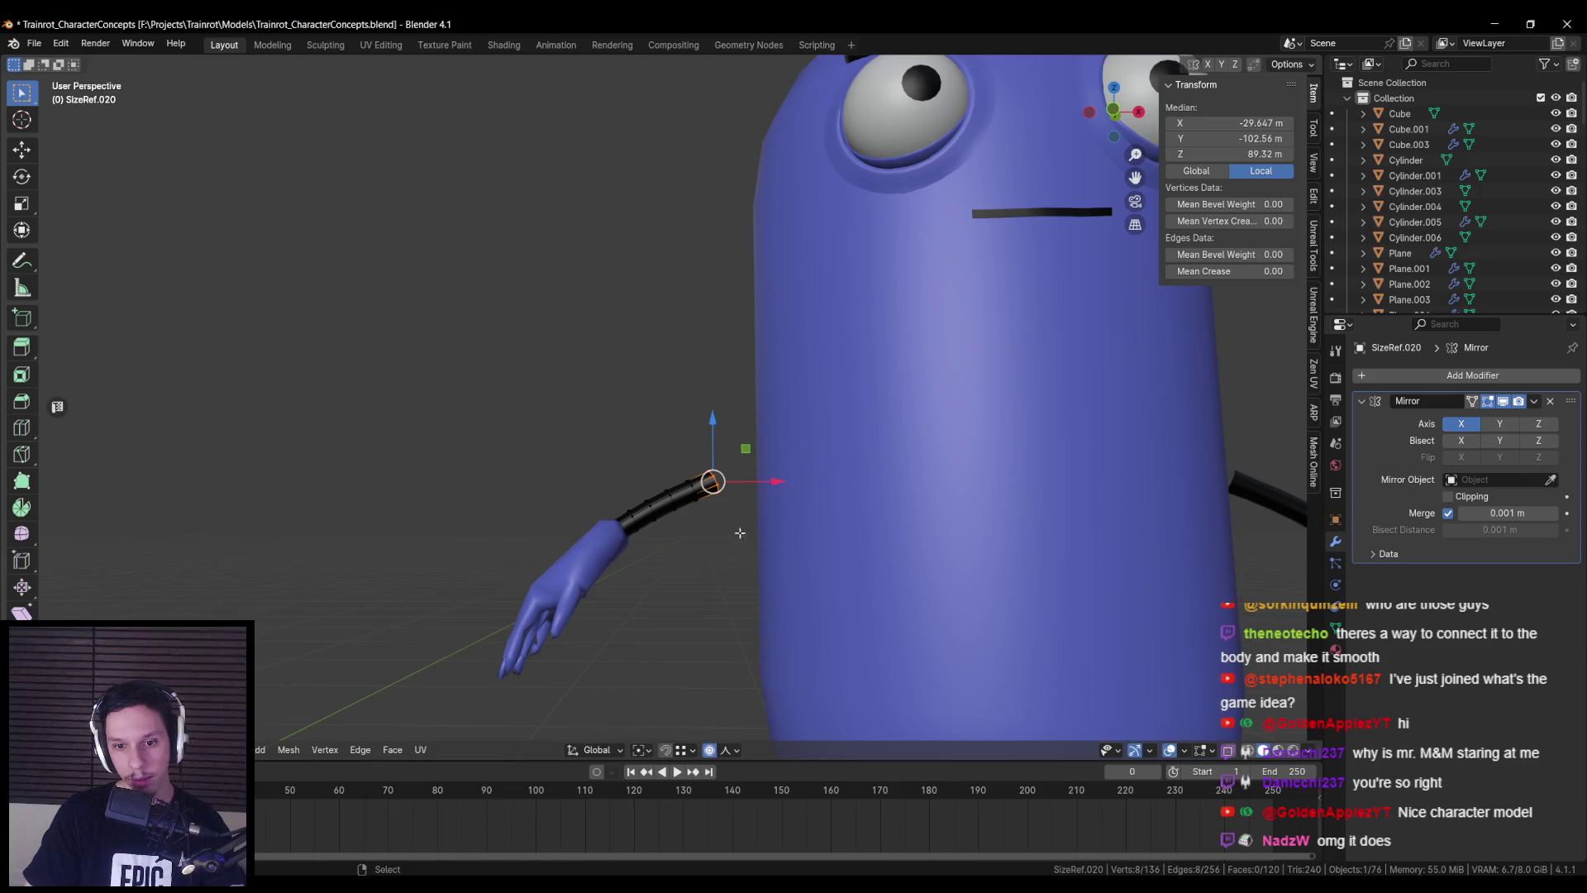
key(g)
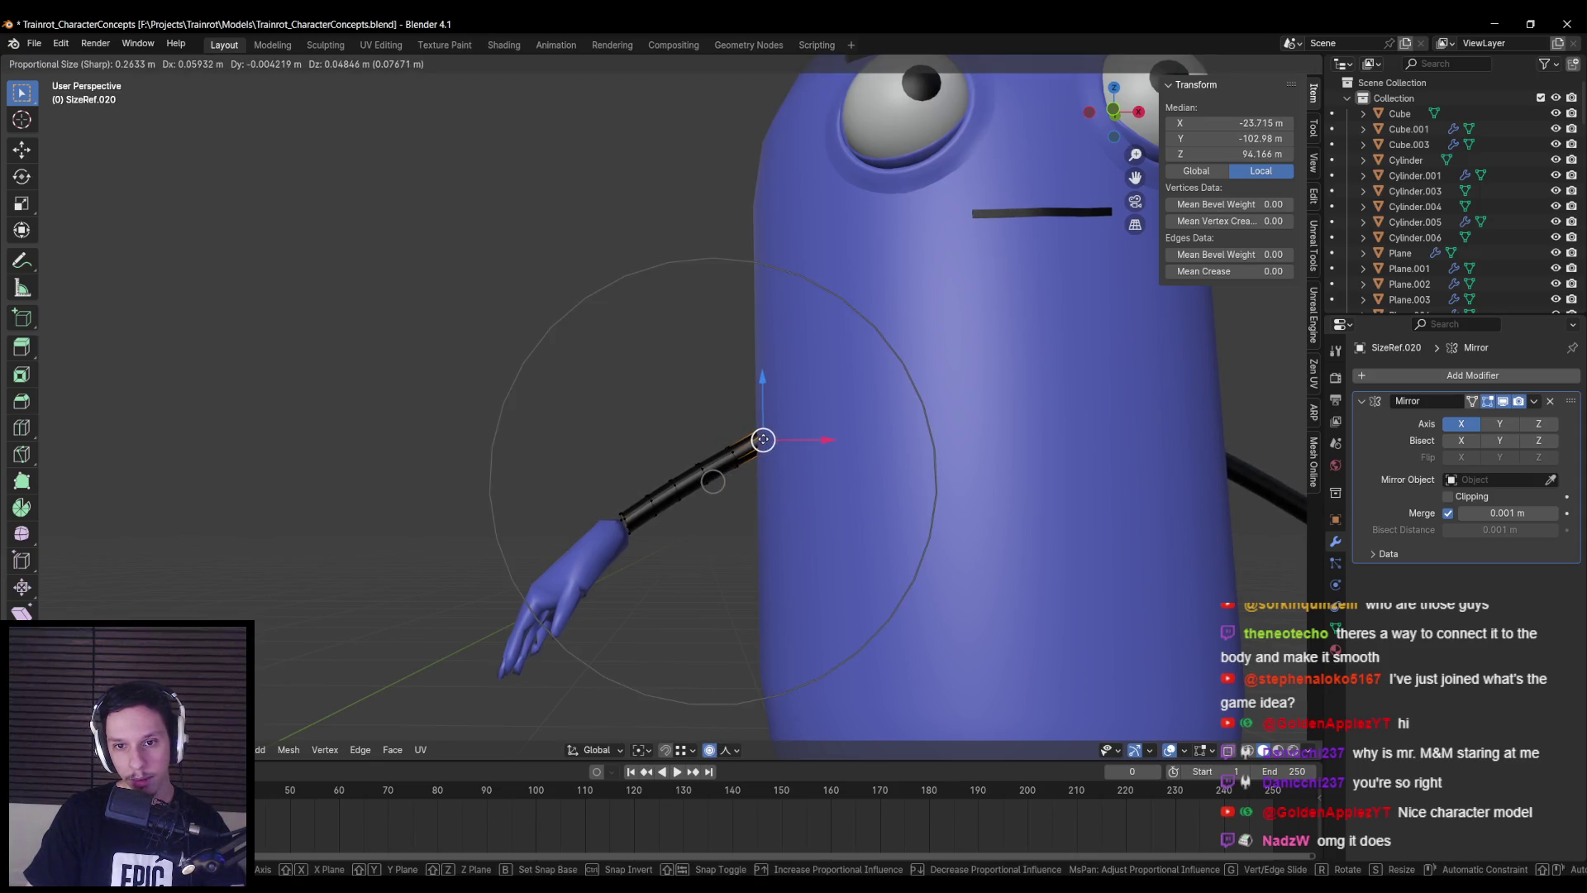
click(761, 438)
- Adjust the wrist edge loop with smooth falloff, then return to Object Mode
key(alt+a)
key(shift+z)
alt+click(615, 521)
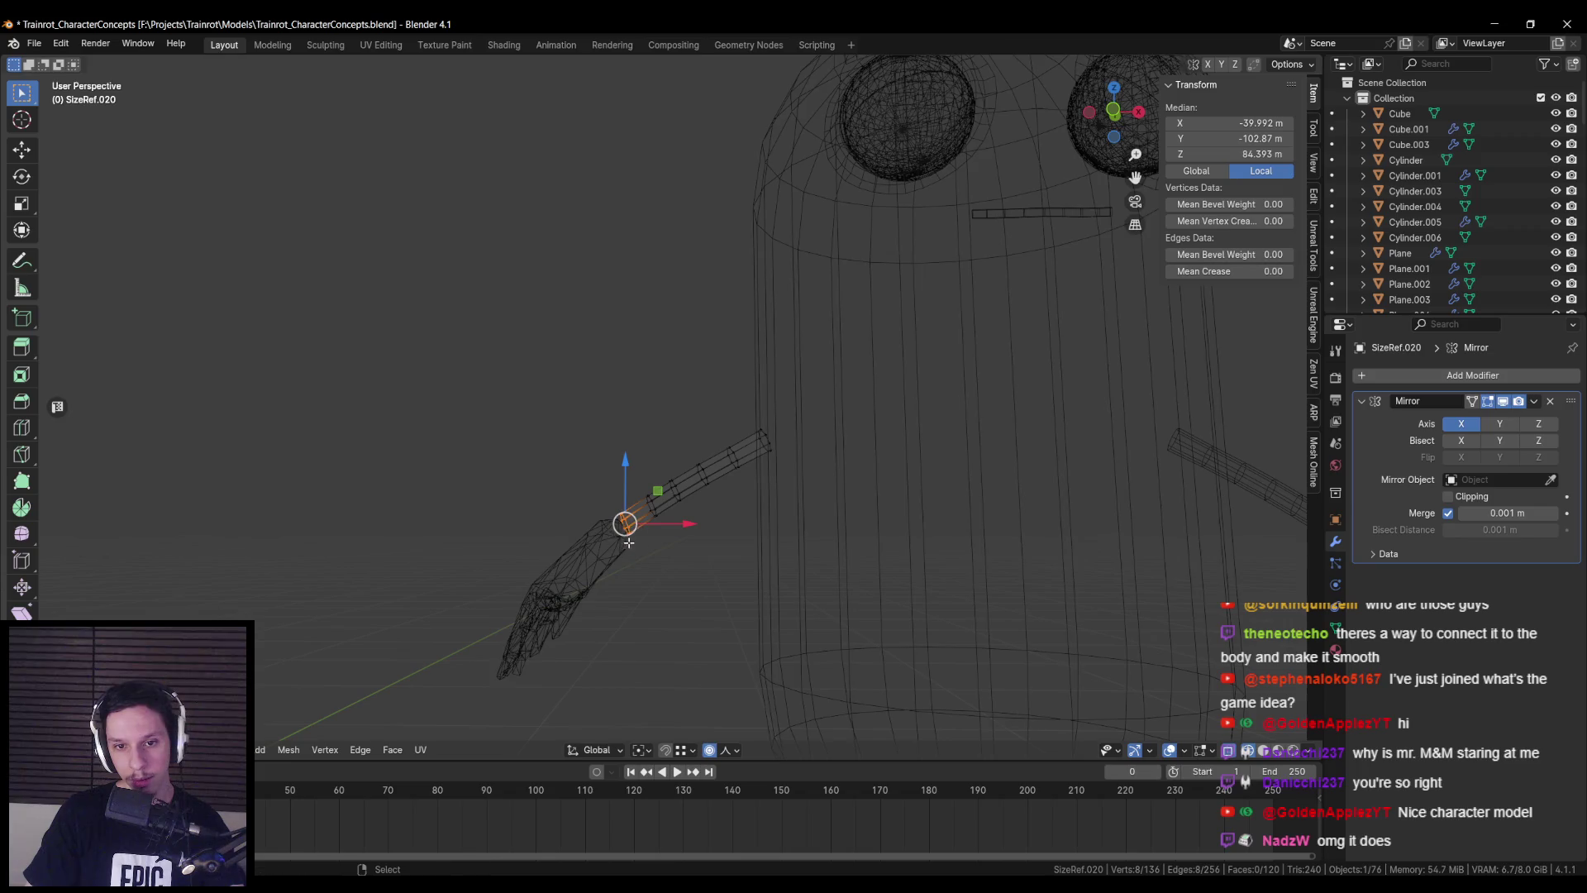
key(shift+z)
key(g)
click(610, 538)
key(Tab)
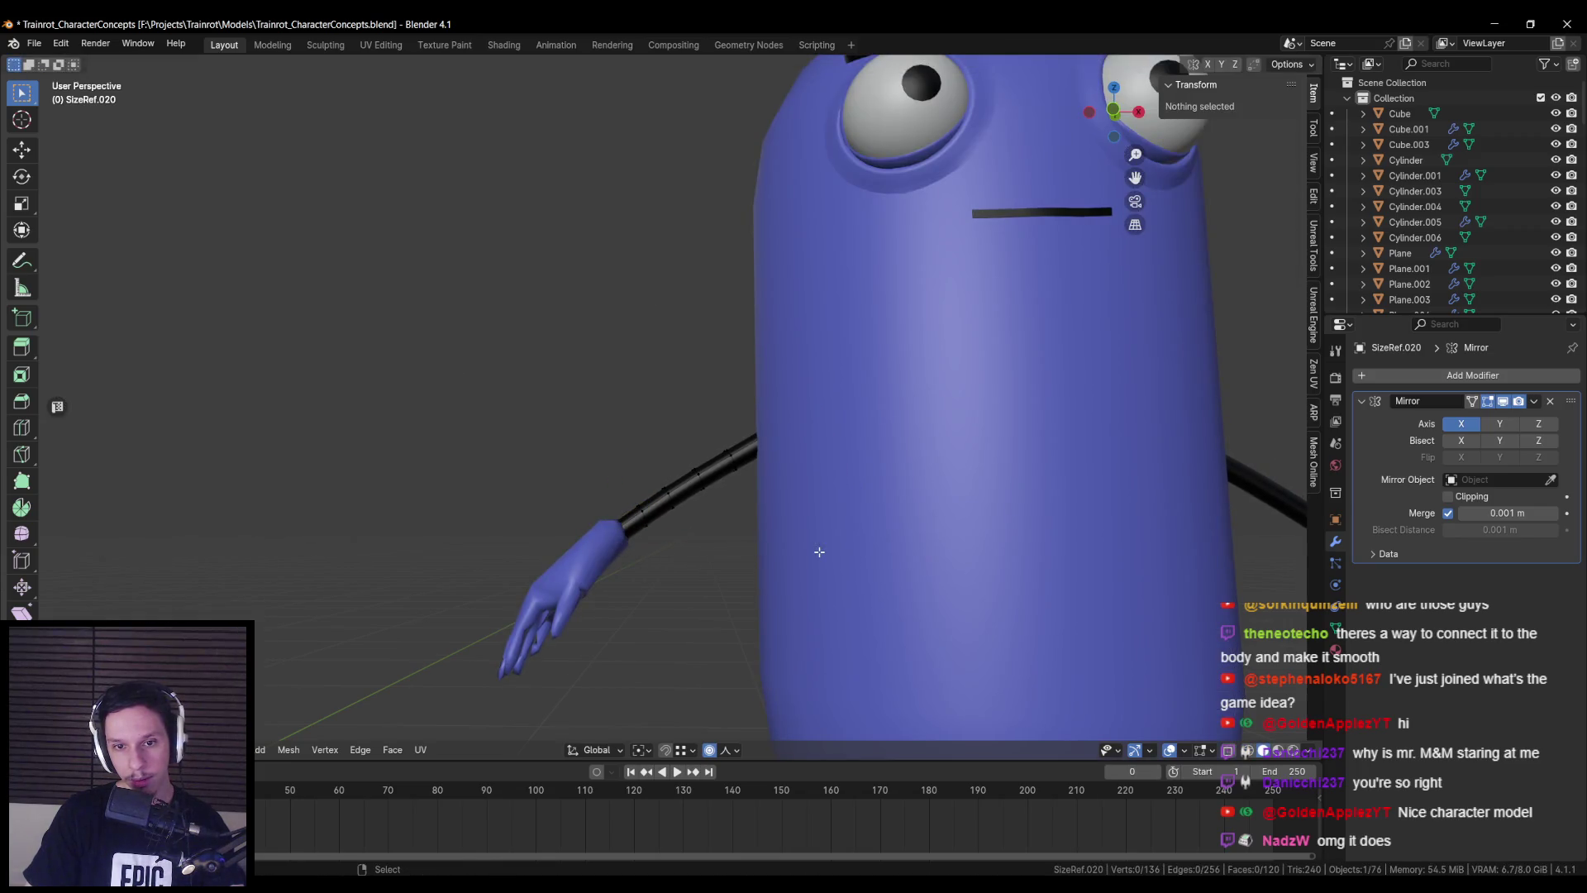
mouse_move(964, 618)
middle_down()
mouse_move(985, 618)
mouse_move(572, 557)
middle_up()
scroll(572, 557, down, 10)
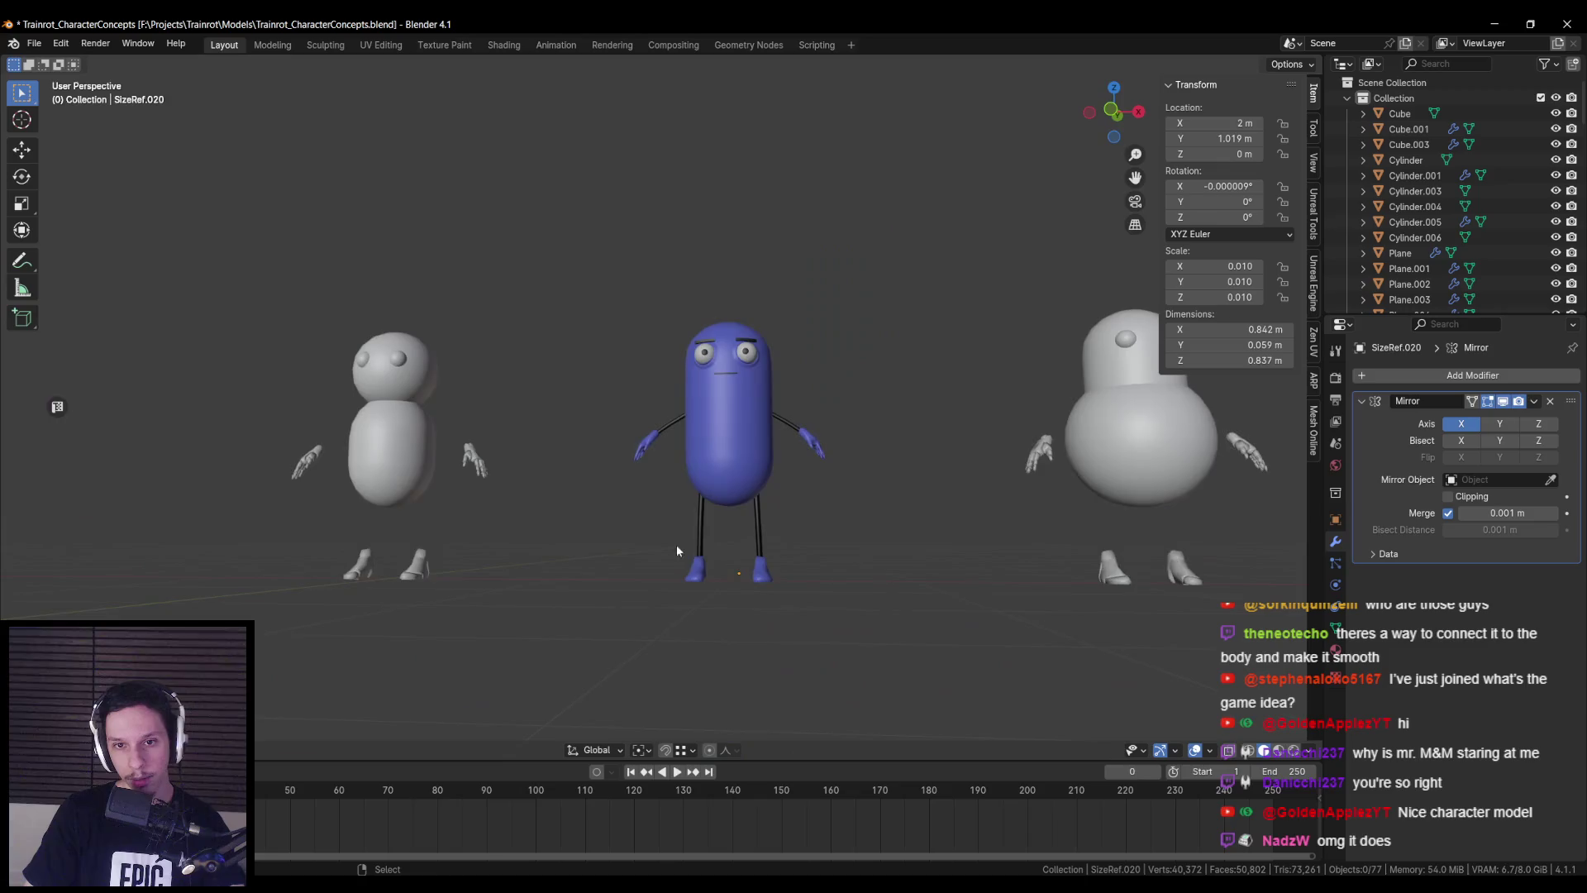
- Check the left arm's edges in the limbs object's Edit Mode, then return to Object Mode
middle_drag(619, 598, 497, 582)
scroll(638, 543, up, 8)
click(626, 449)
key(Tab)
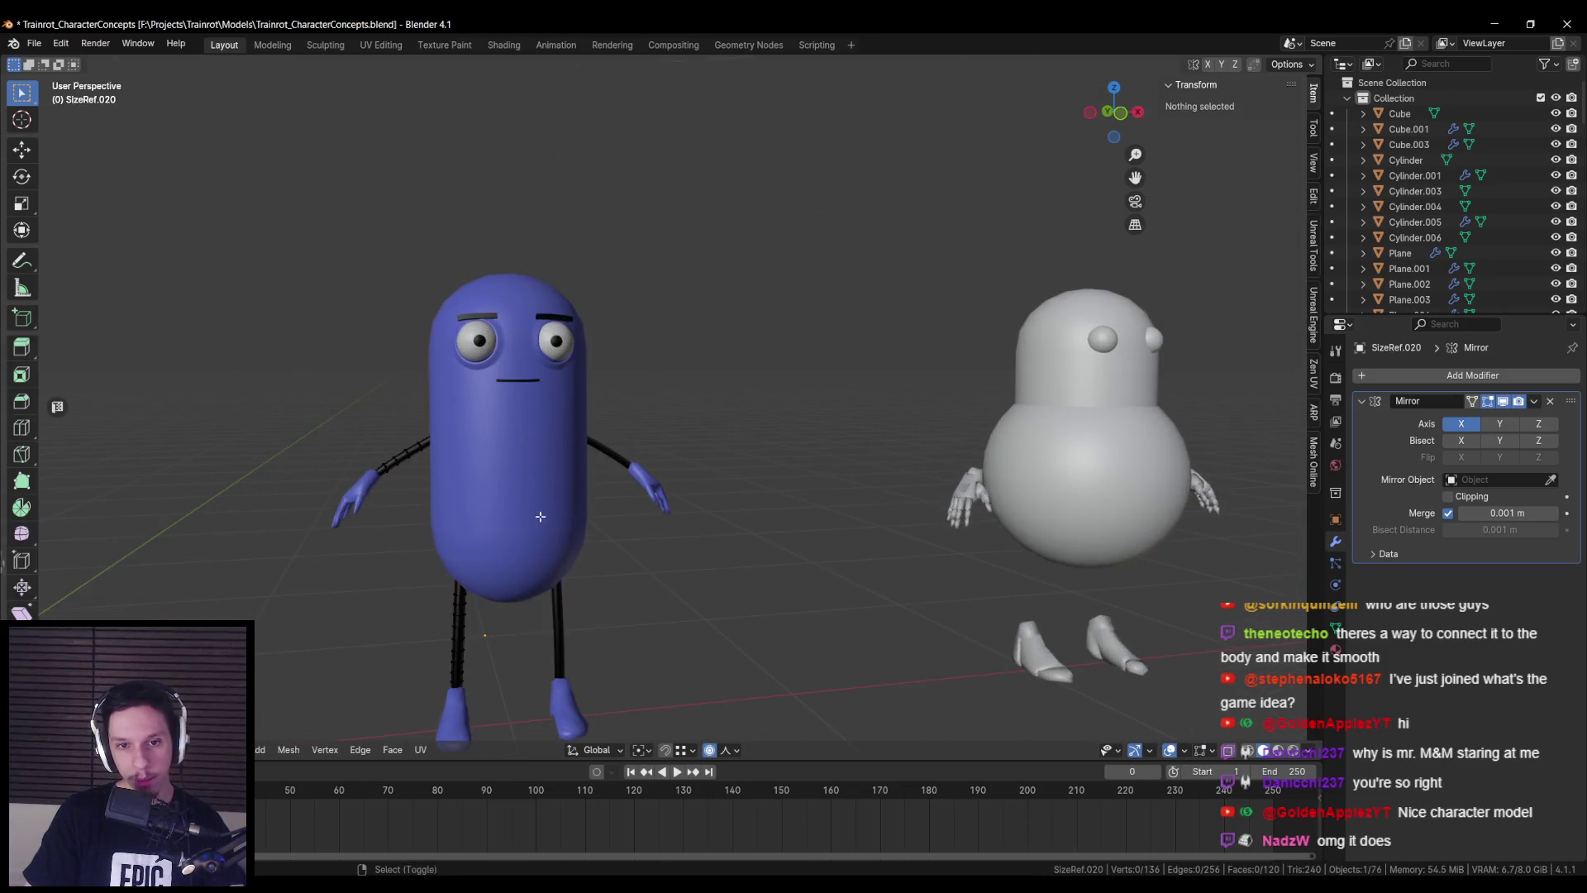
key(KP_Decimal)
key(alt+z)
drag(560, 355, 727, 465)
key(alt+z)
key(Tab)
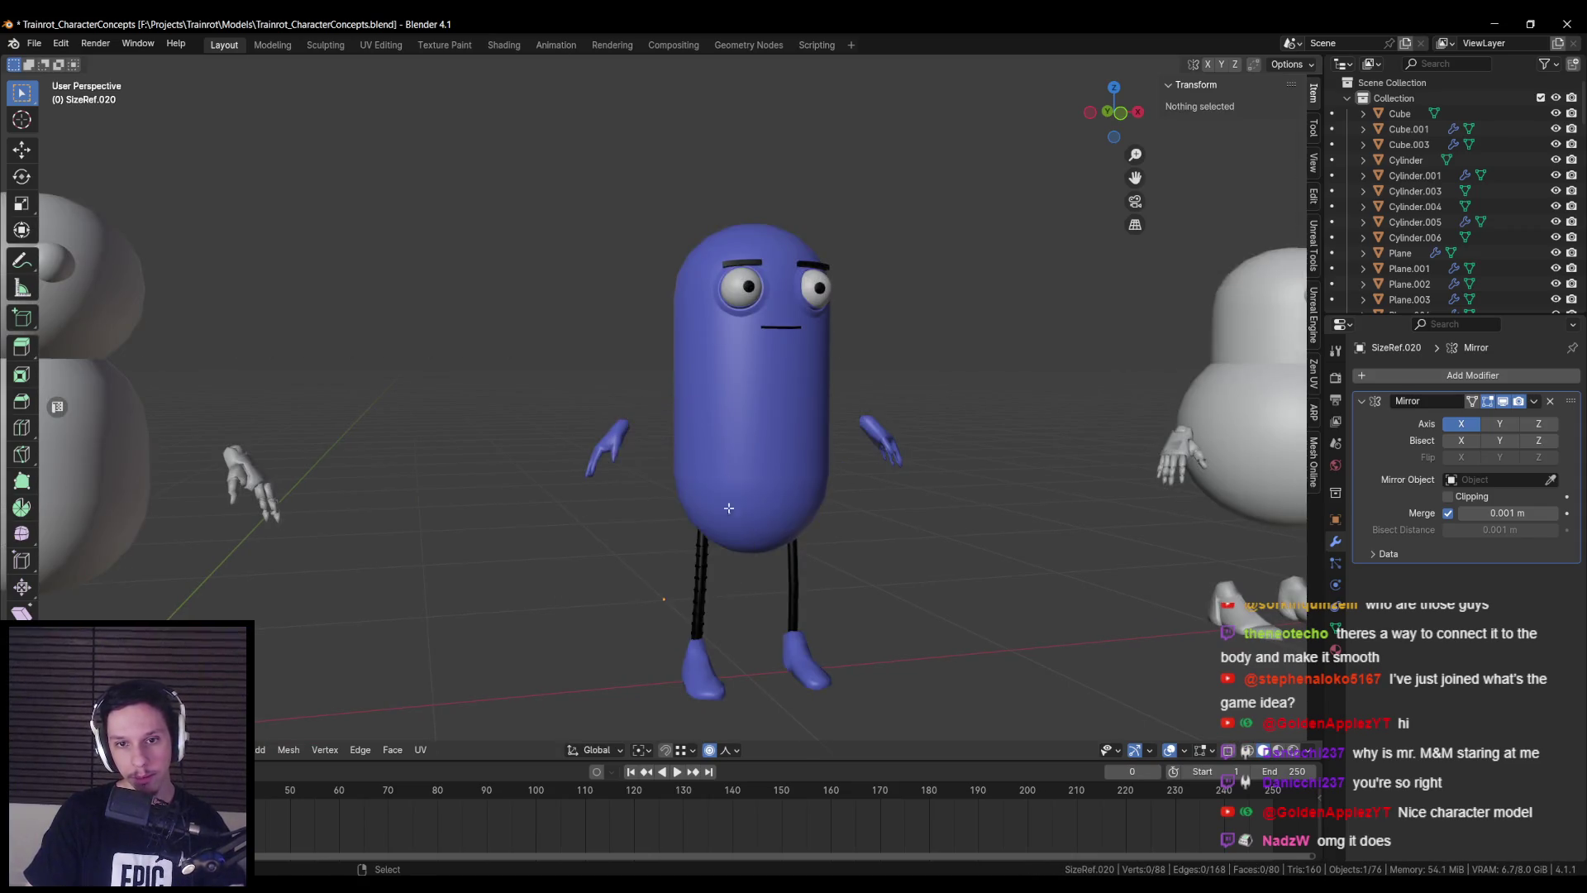
scroll(685, 536, down, 8)
scroll(678, 527, up, 3)
- Inspect the blue body mesh and orbit to face the full row of characters
click(699, 524)
mouse_move(699, 524)
middle_down()
mouse_move(880, 519)
mouse_move(643, 498)
middle_up()
key(Tab)
scroll(670, 520, up, 3)
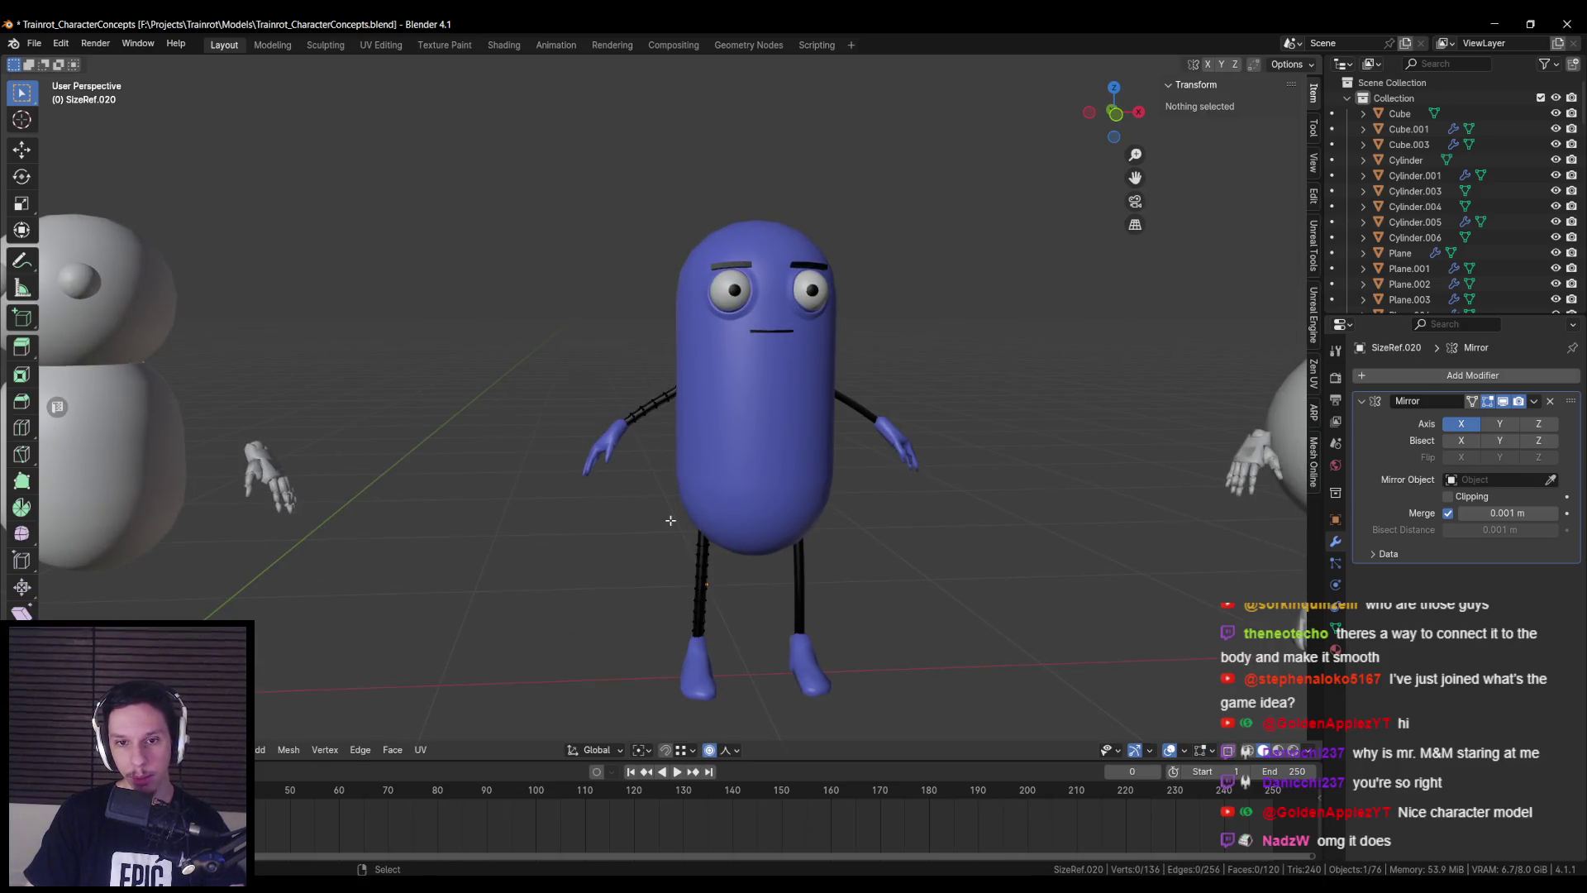
key(Tab)
scroll(653, 529, down, 5)
mouse_move(609, 542)
middle_down()
mouse_move(747, 549)
mouse_move(633, 541)
middle_up()
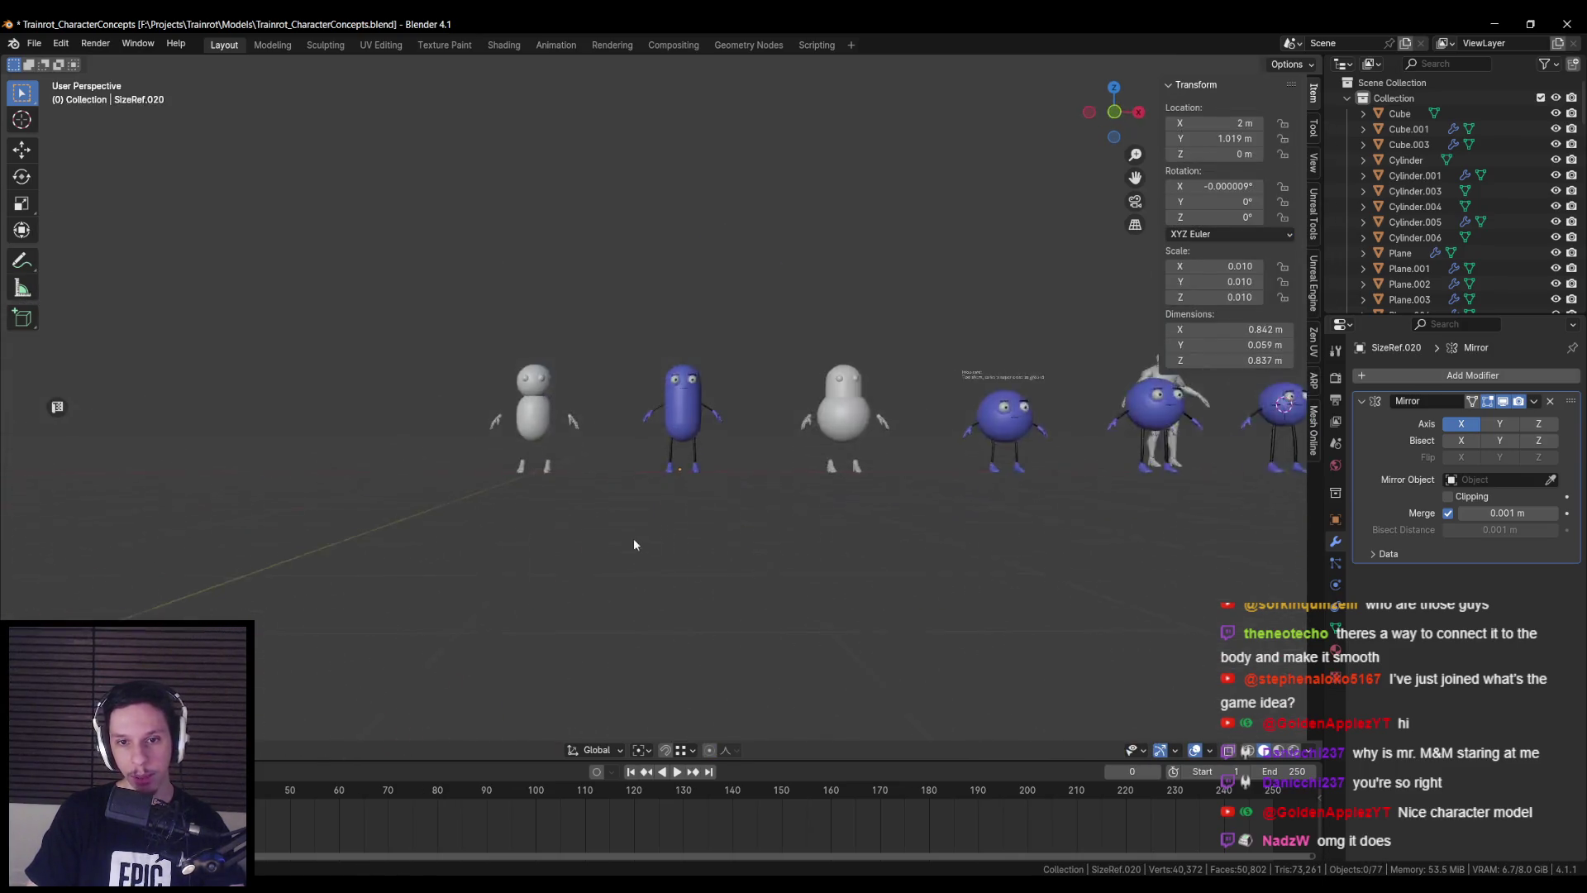
scroll(653, 464, up, 4)
scroll(743, 503, down, 4)
mouse_move(739, 505)
middle_down()
mouse_move(567, 504)
mouse_move(608, 520)
middle_up()
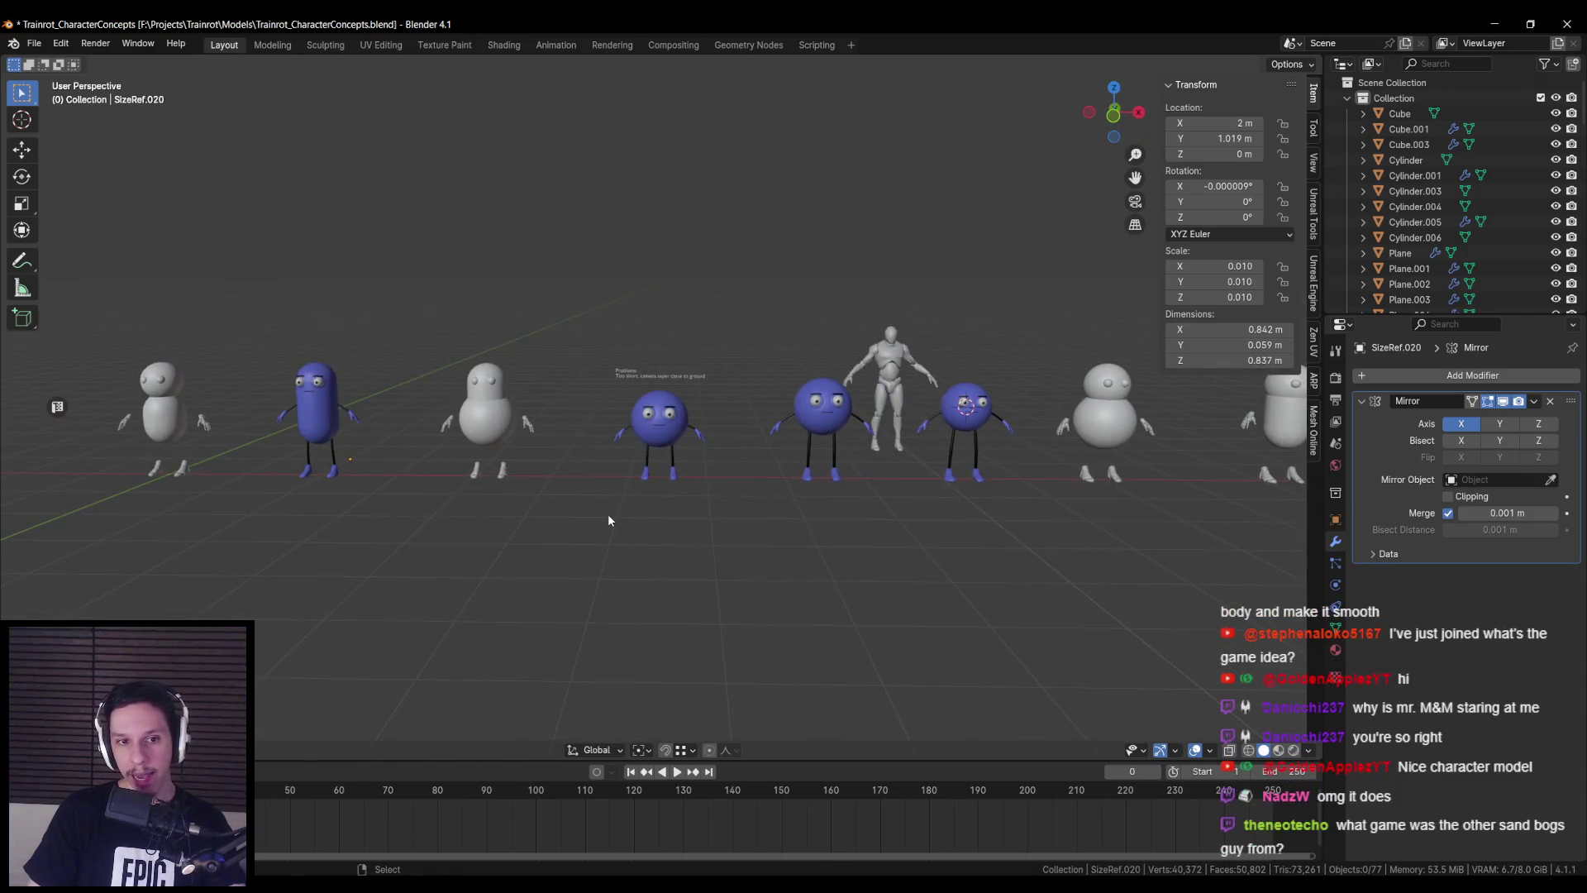
- Hide the transform sidebar, save Trainrot_CharacterConcepts.blend, and turn off viewport overlays
key(n)
key(ctrl+s)
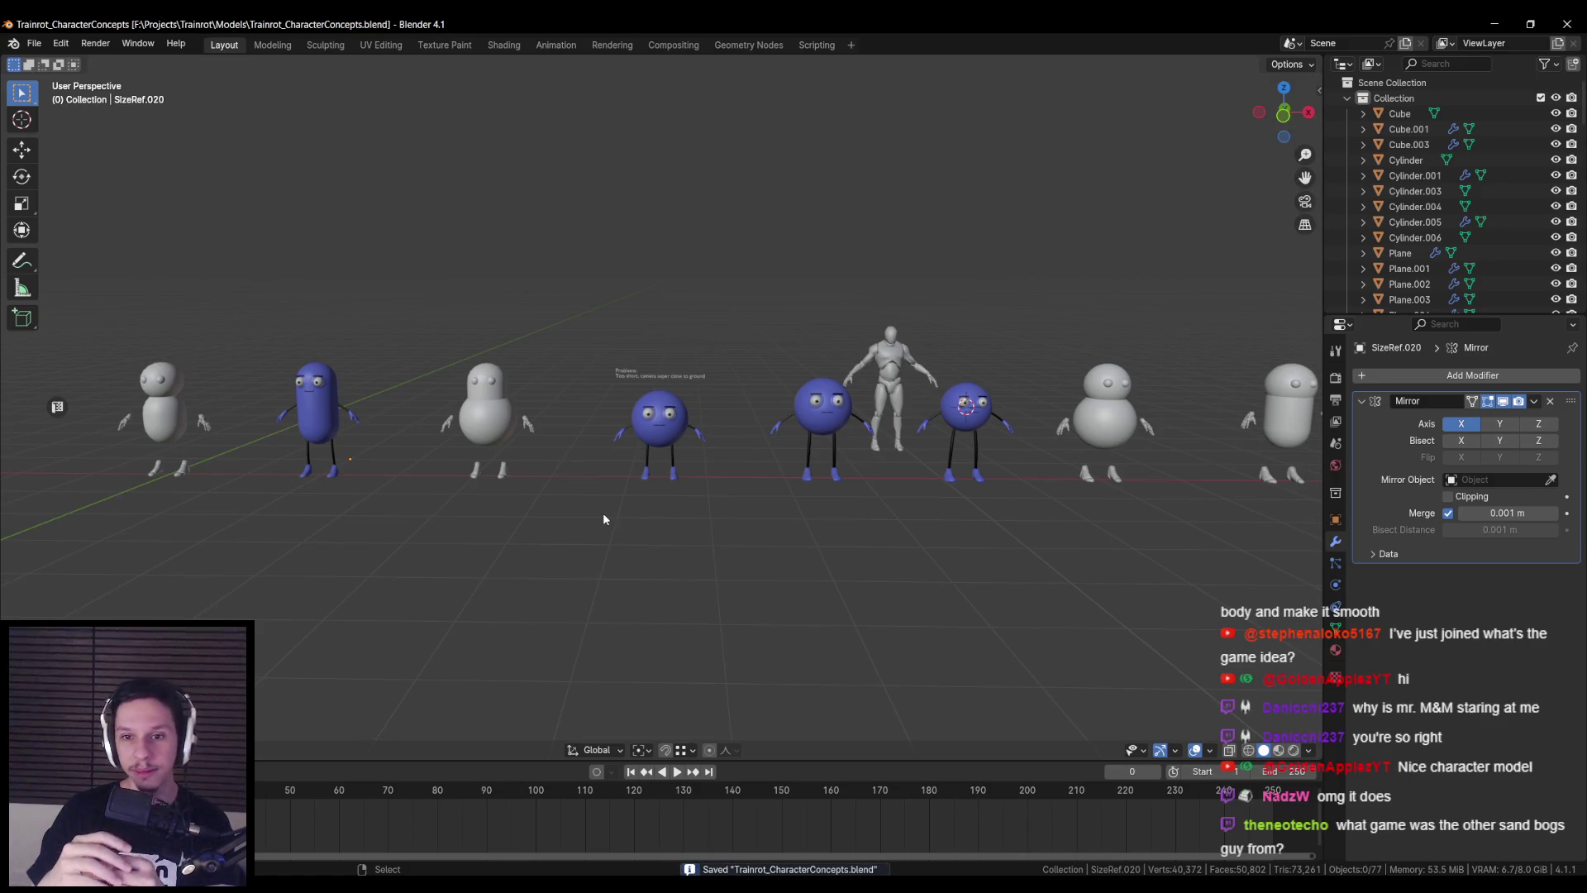
click(1194, 749)
middle_drag(801, 620, 730, 583)
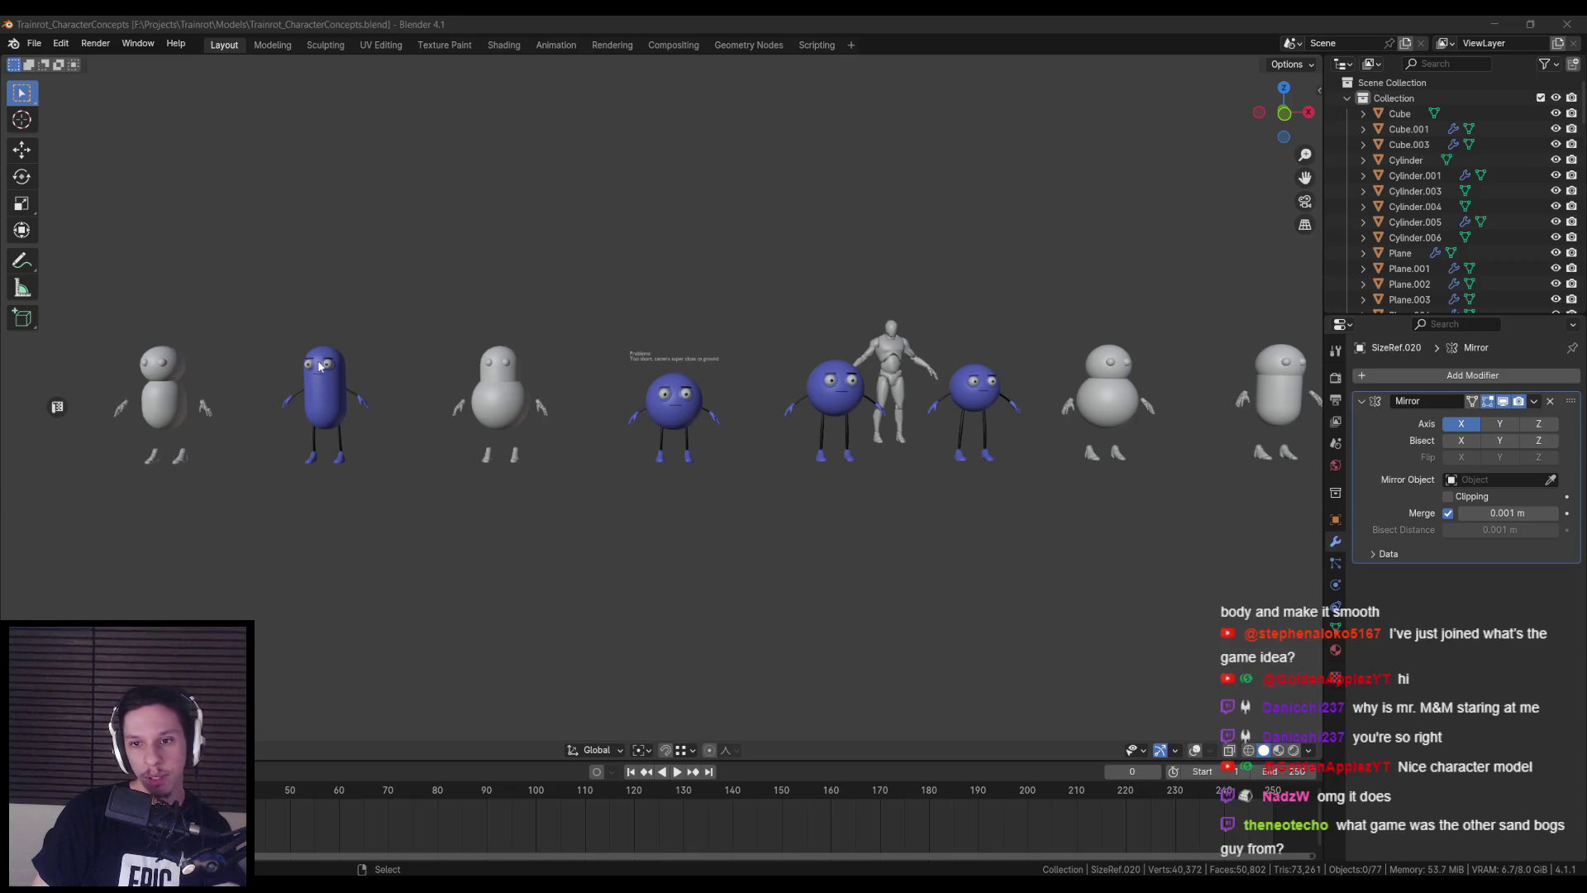
- Orbit slightly around the lineup and save the file again
middle_drag(270, 349, 284, 369)
scroll(284, 369, up, 6)
scroll(746, 481, down, 8)
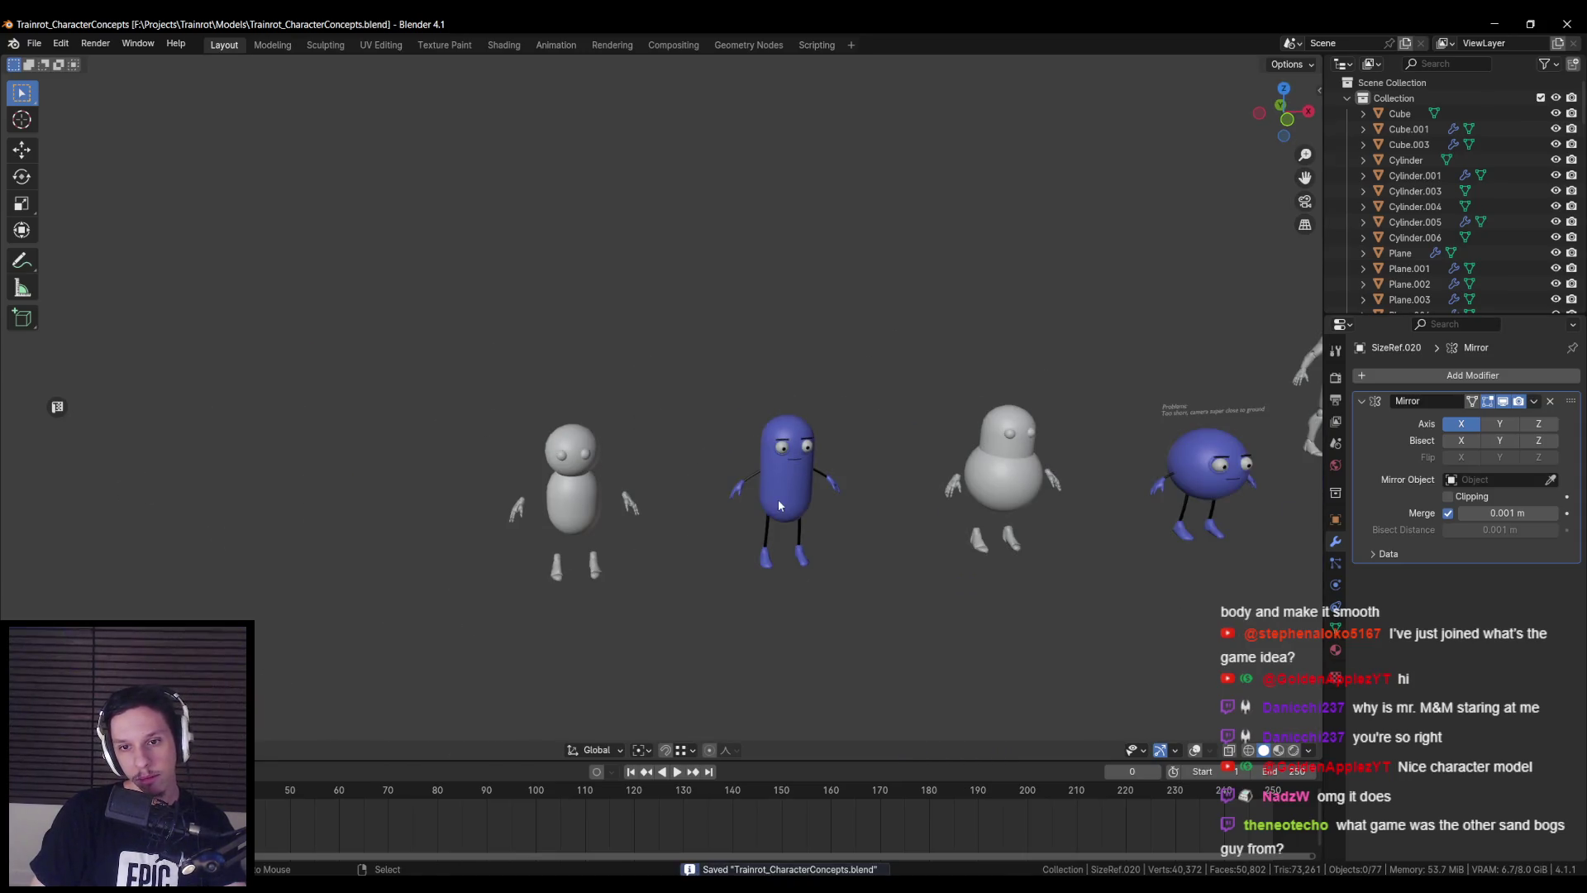
key(ctrl+s)
- Orbit and zoom along the row of characters to include the grey mannequin
mouse_move(355, 468)
middle_down()
mouse_move(340, 489)
mouse_move(697, 501)
mouse_move(453, 364)
mouse_move(851, 480)
mouse_move(627, 470)
middle_up()
scroll(695, 432, down, 3)
scroll(627, 469, down, 3)
mouse_move(722, 498)
shift+middle_down()
mouse_move(411, 529)
mouse_move(686, 546)
mouse_move(514, 562)
shift+middle_up()
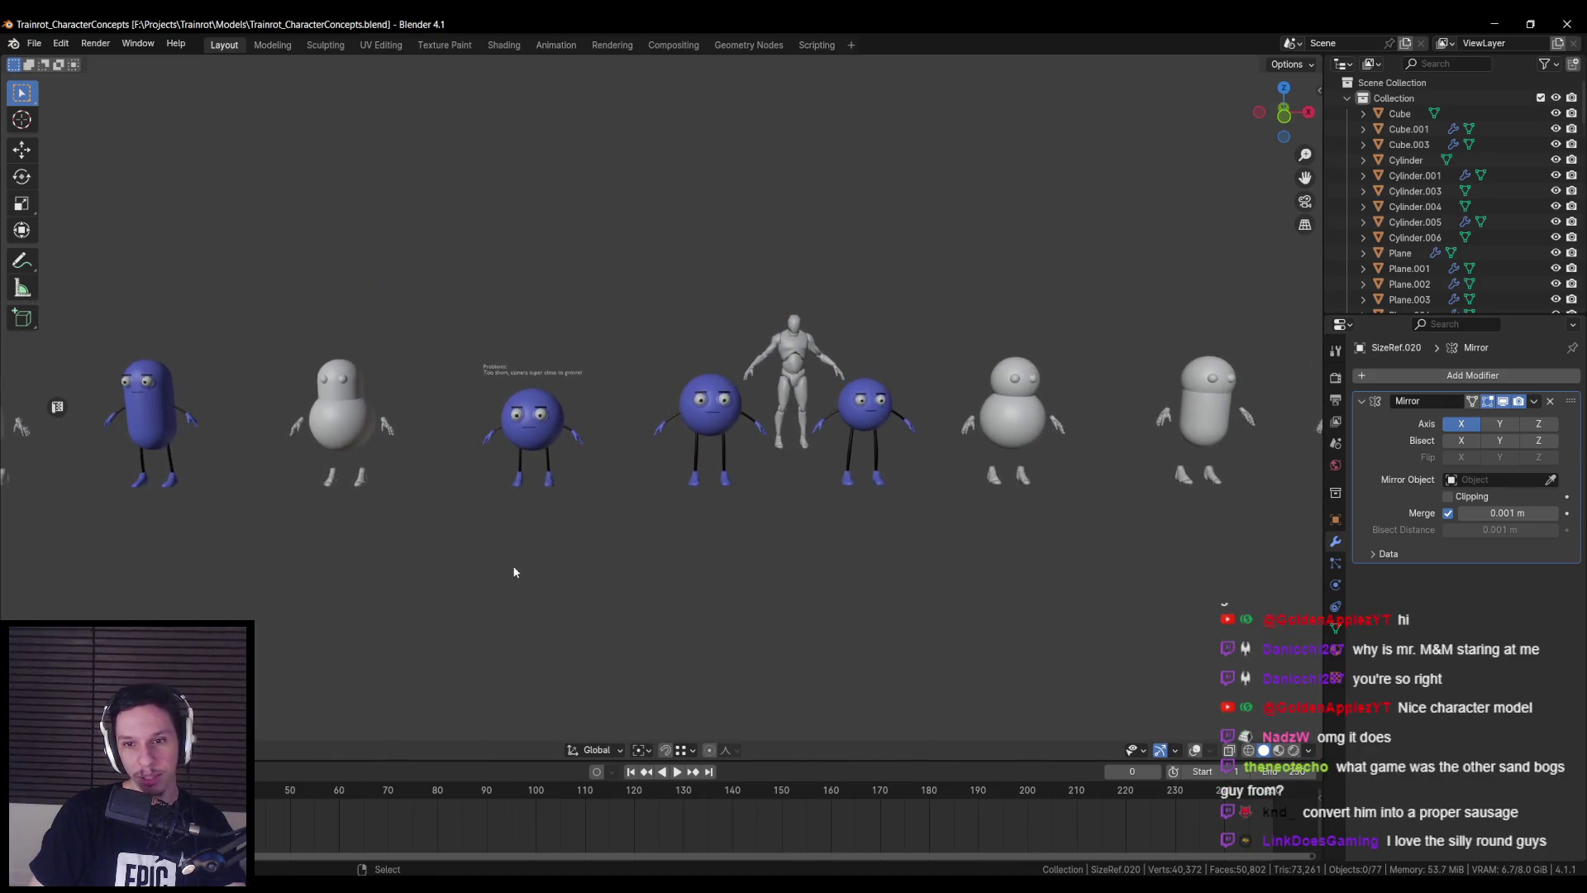
scroll(514, 565, down, 2)
scroll(344, 460, up, 2)
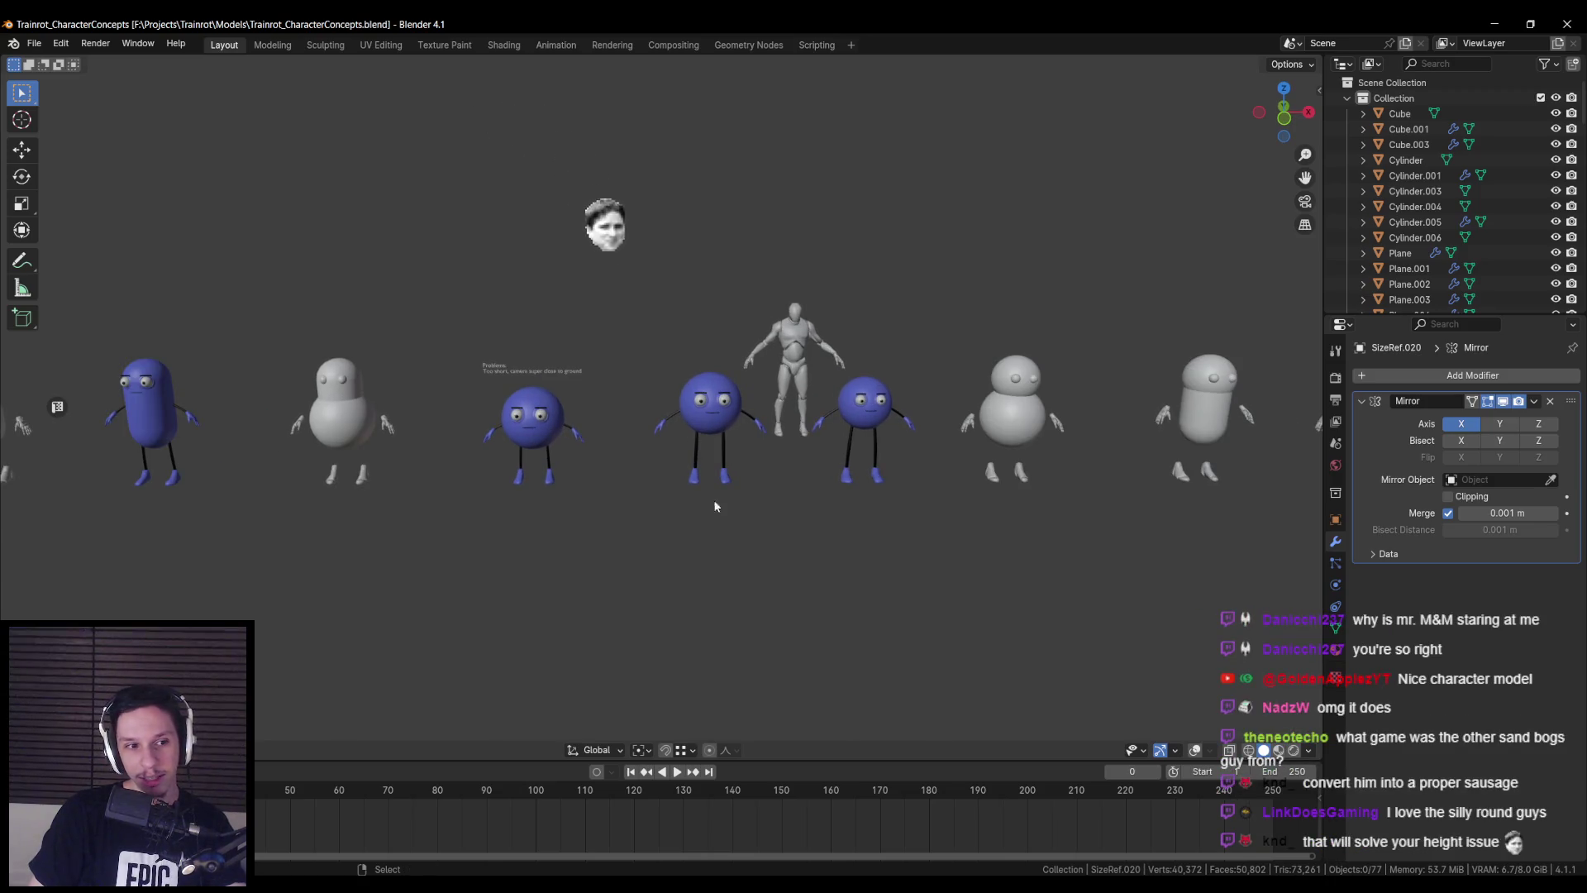
scroll(571, 495, down, 1)
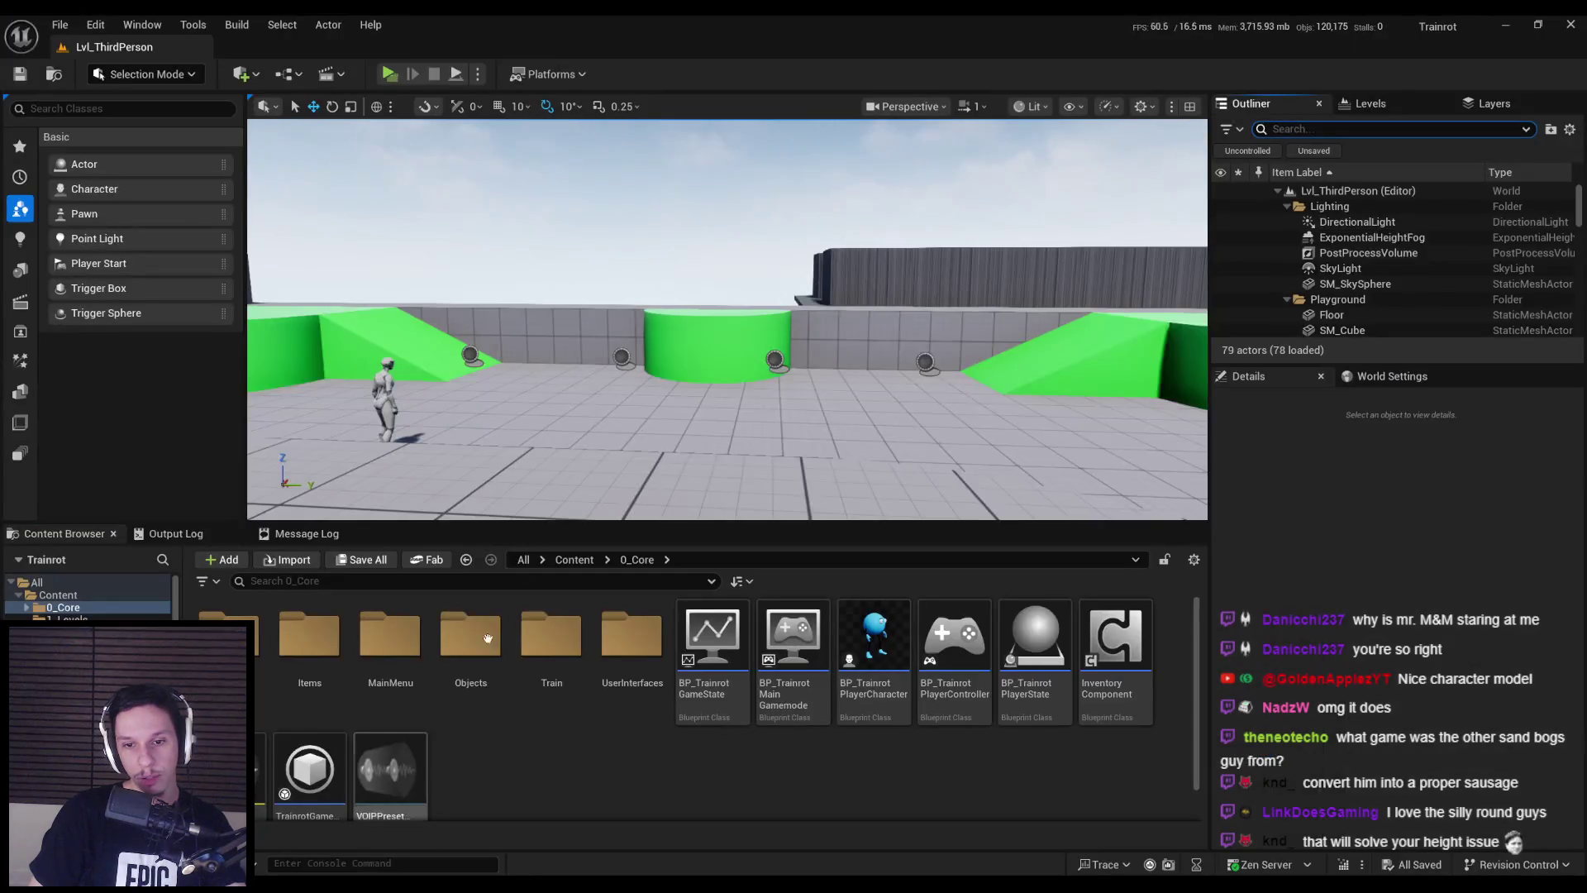
scroll(413, 290, up, 5)
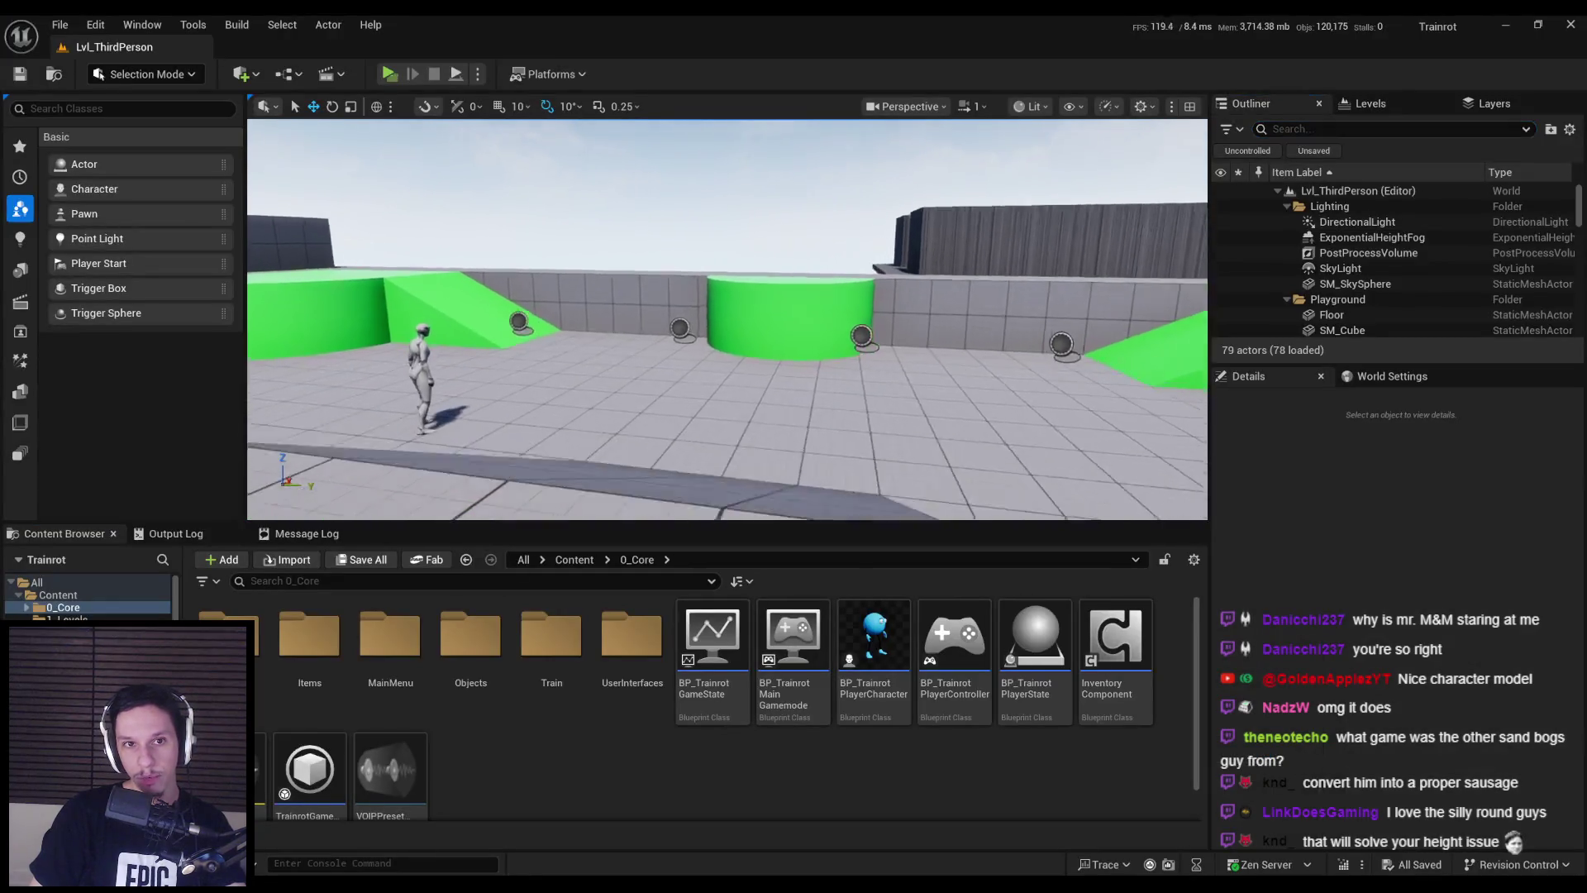
- Play the level in Server 0 and Client 1 windows, walking the blue character forward
key(alt+p)
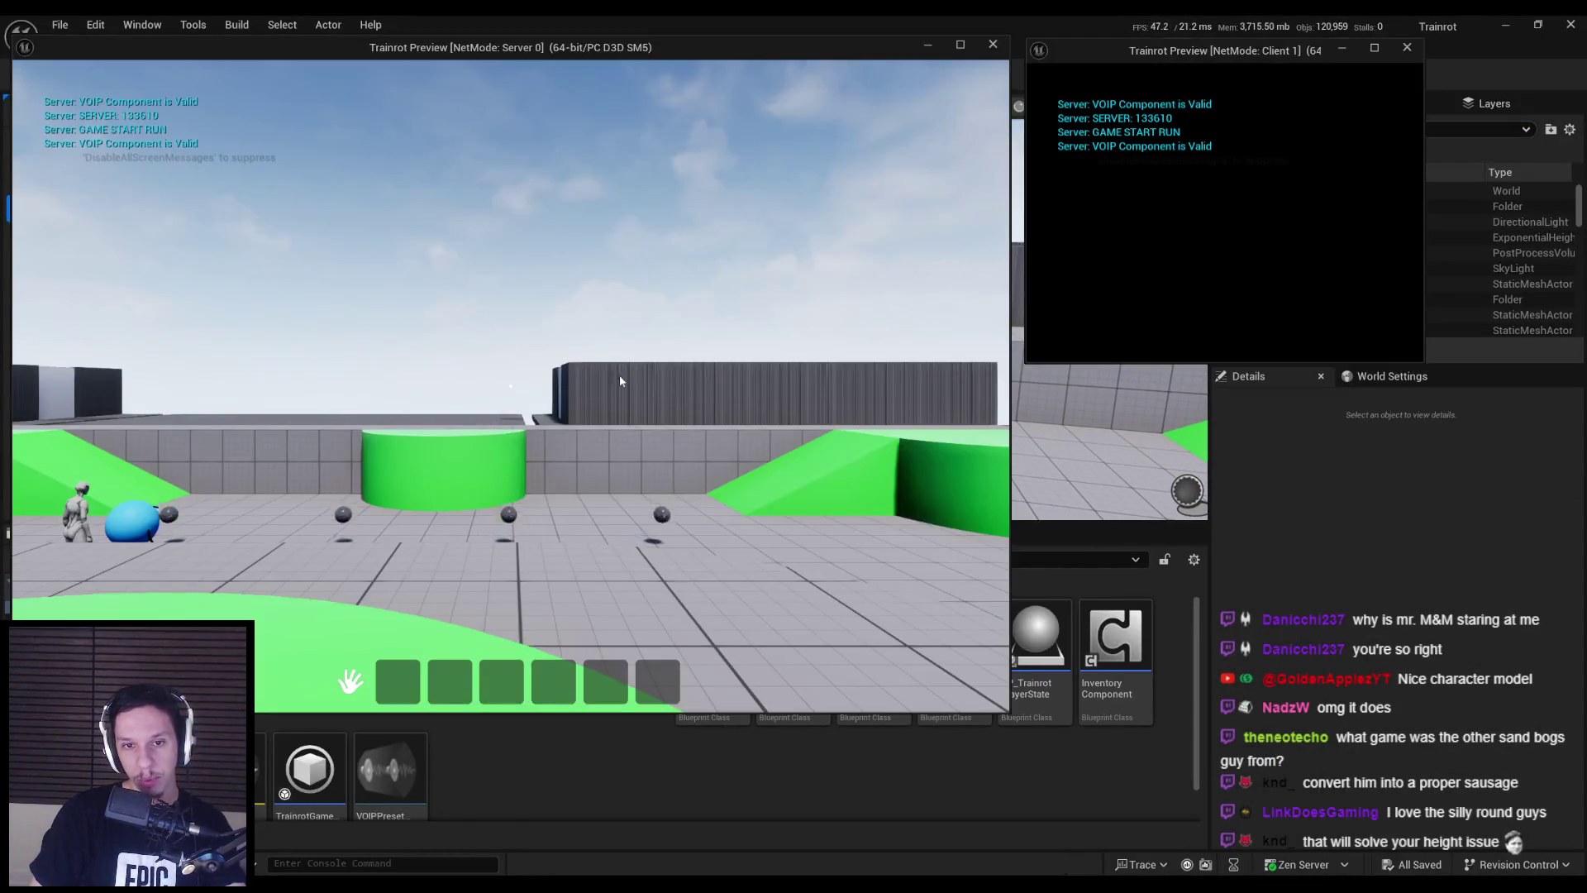
key(w)
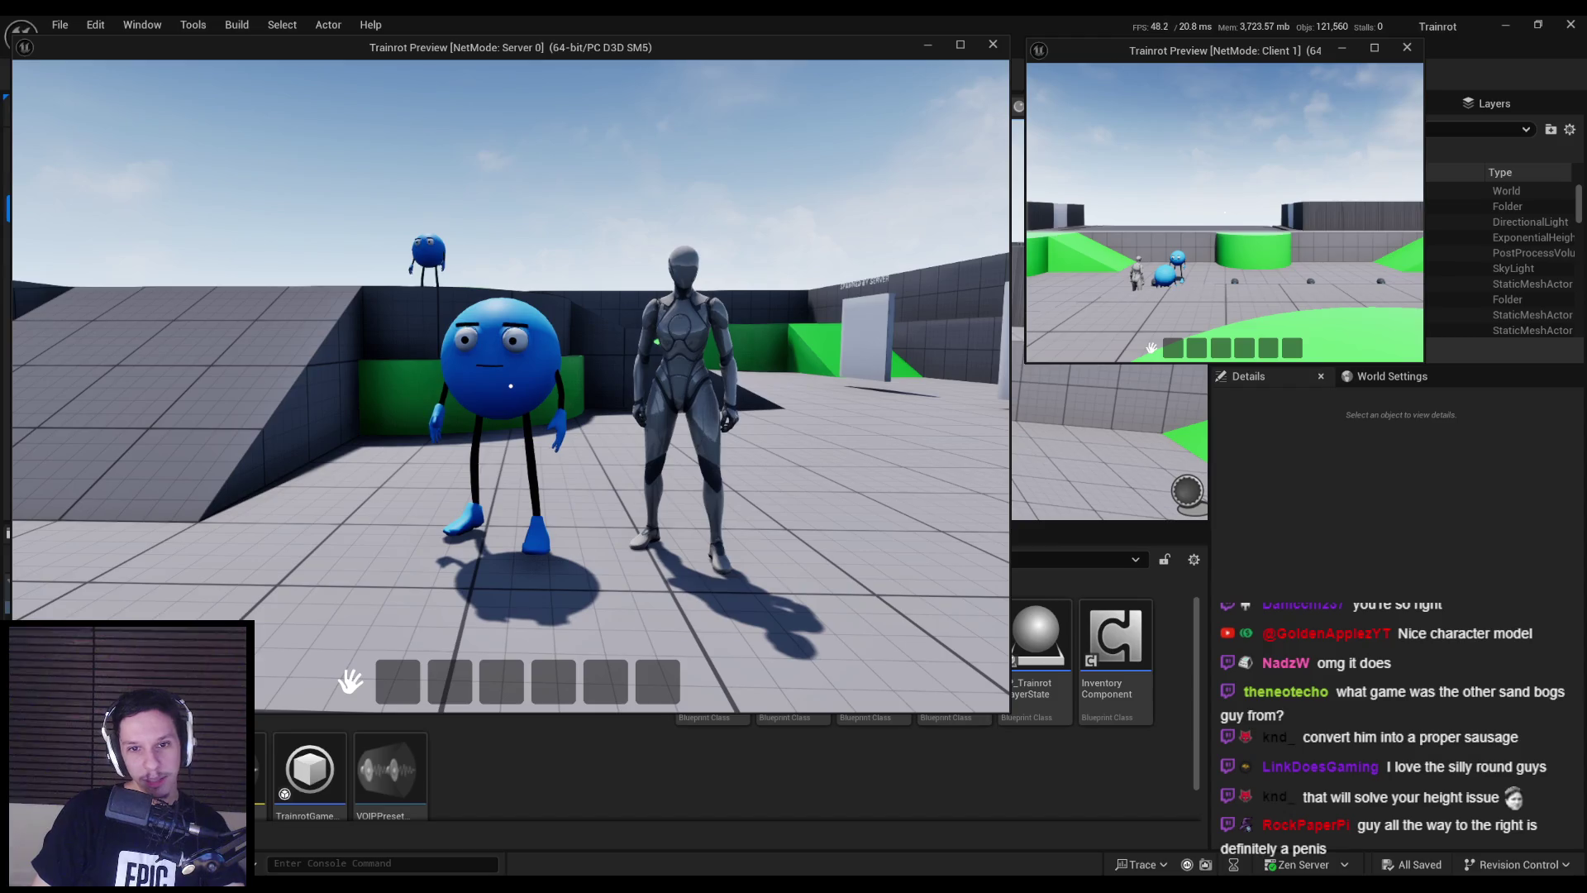
key(alt+Tab)
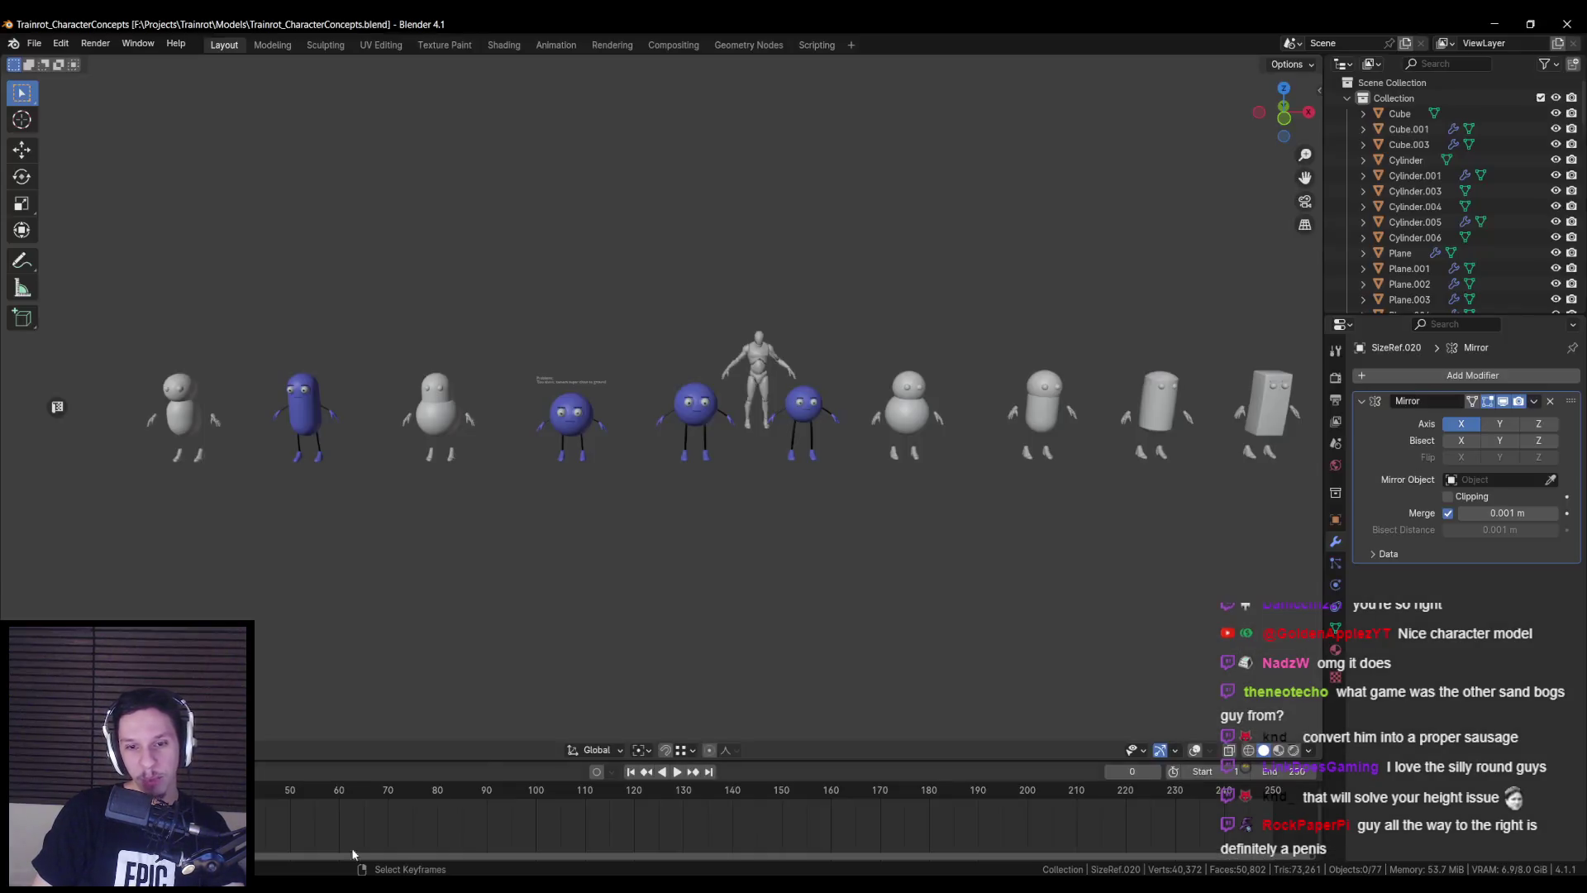
- Pan along the character row to bring more characters into view
mouse_move(774, 494)
shift+middle_down()
mouse_move(812, 503)
mouse_move(612, 367)
shift+middle_up()
scroll(583, 416, up, 4)
scroll(584, 417, down, 4)
shift+middle_drag(521, 444, 811, 464)
shift+middle_drag(467, 477, 654, 487)
scroll(855, 494, down, 1)
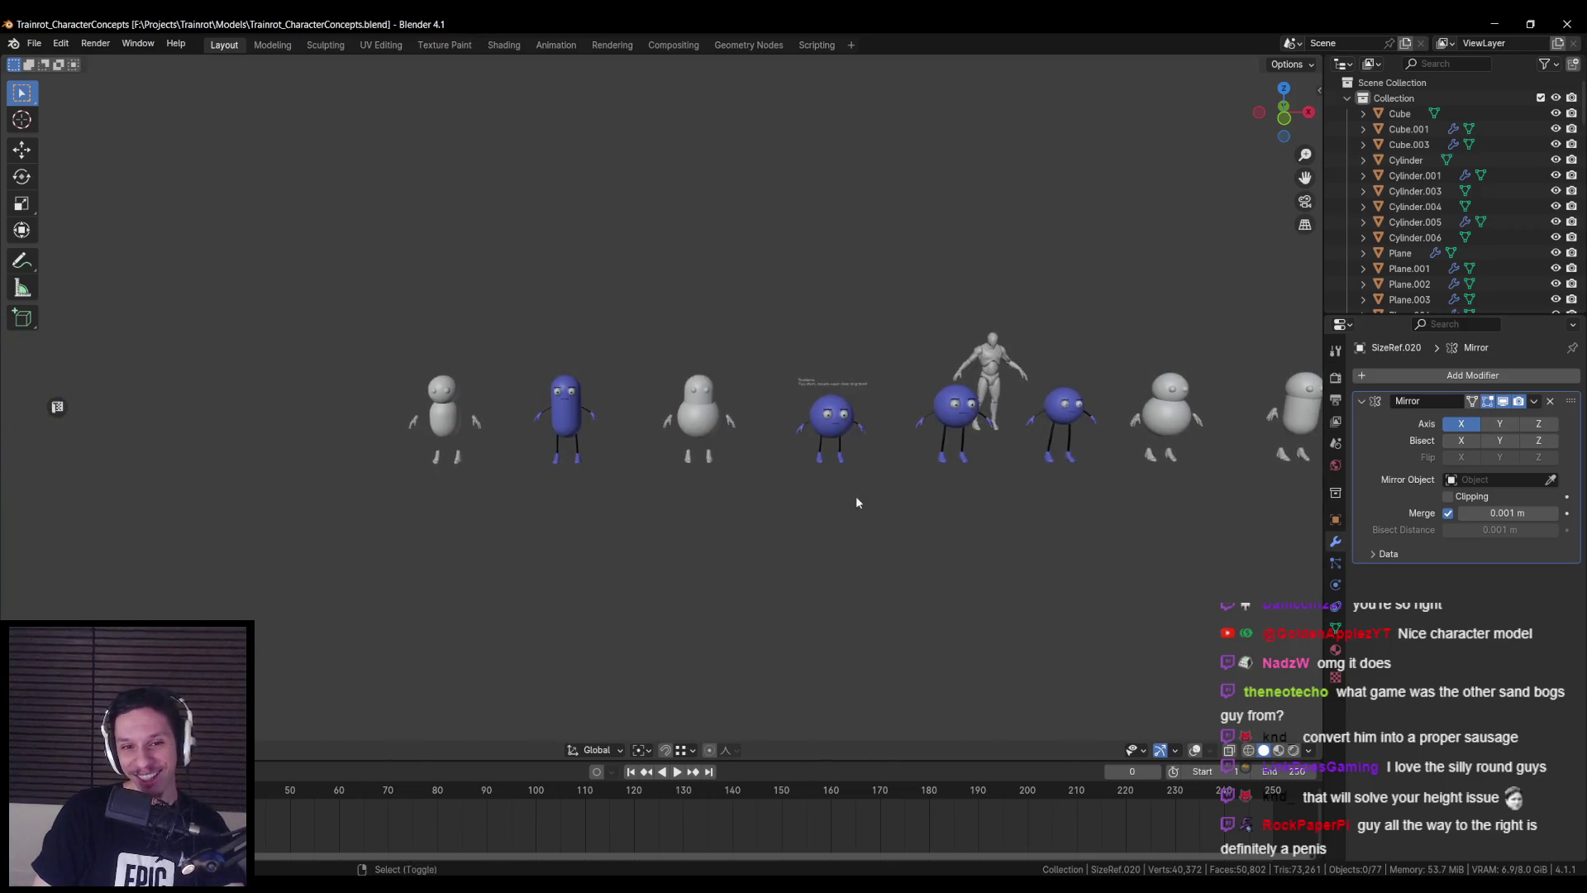
shift+middle_drag(855, 494, 497, 473)
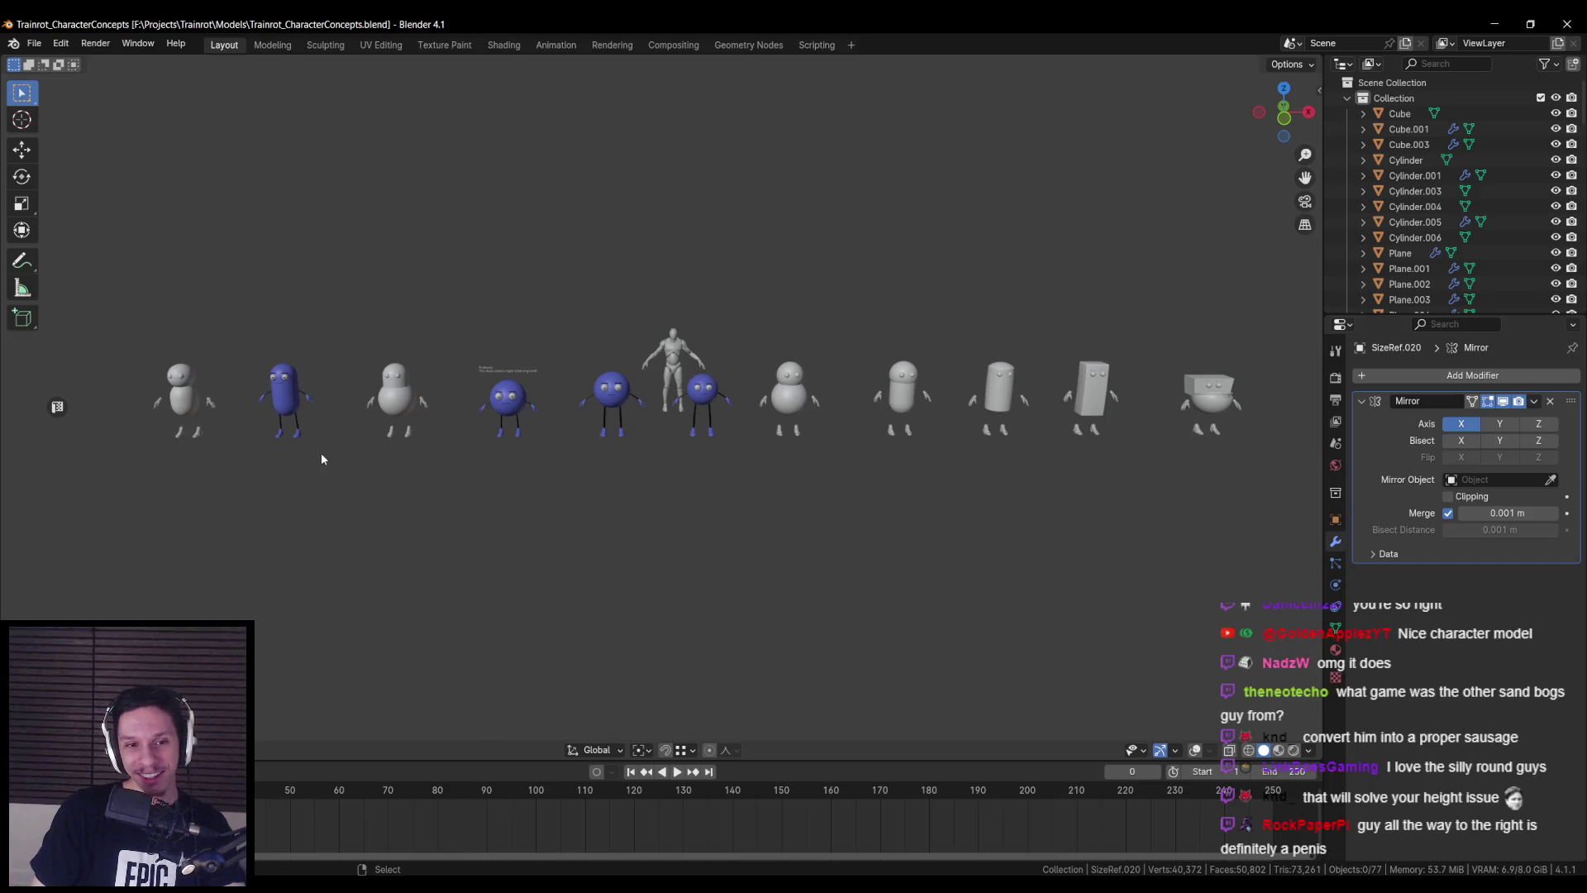
scroll(584, 403, up, 8)
- Centre the blue sausage character, view the row from behind, and save Trainrot_CharacterConcepts.blend
shift+middle_drag(322, 459, 684, 380)
scroll(691, 428, up, 5)
scroll(691, 428, down, 7)
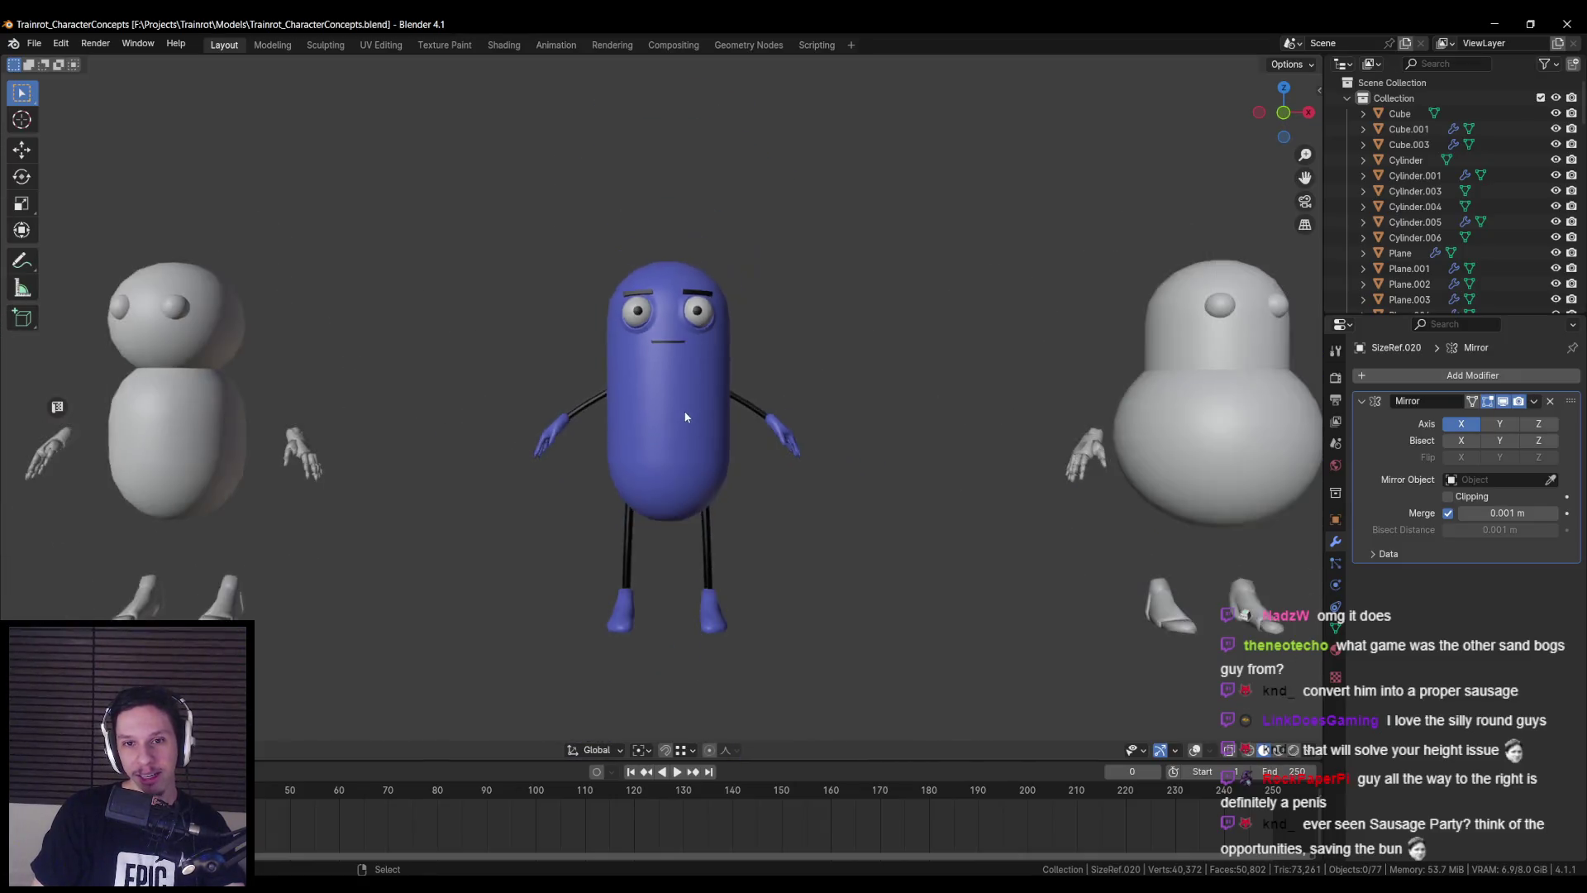
mouse_move(687, 431)
middle_down()
mouse_move(1041, 439)
mouse_move(677, 425)
middle_up()
scroll(701, 429, down, 5)
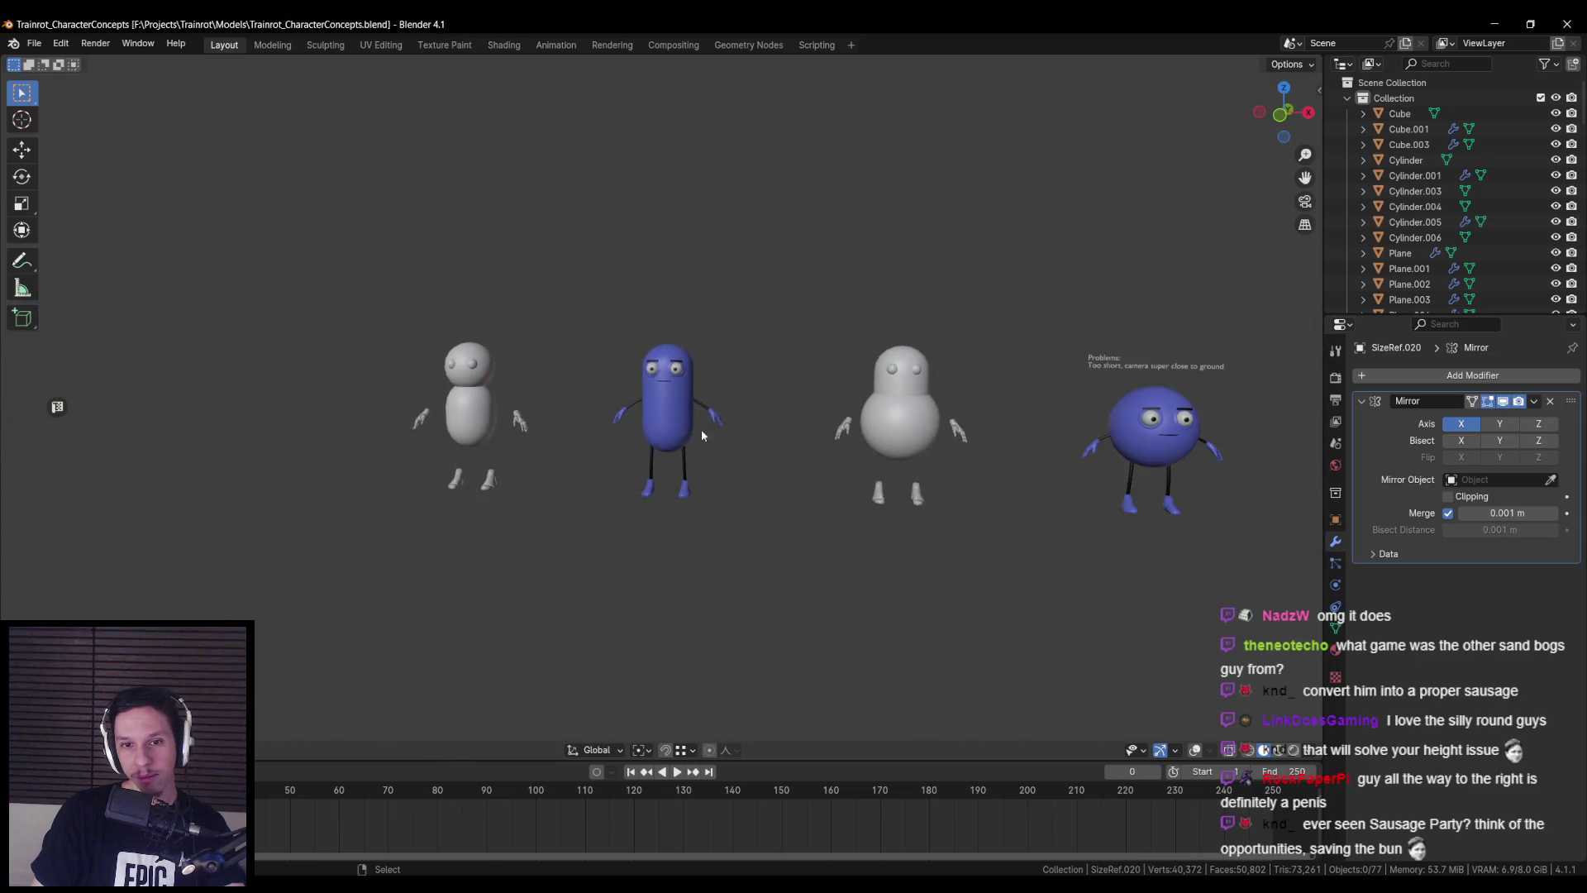
scroll(490, 426, down, 1)
scroll(488, 438, up, 1)
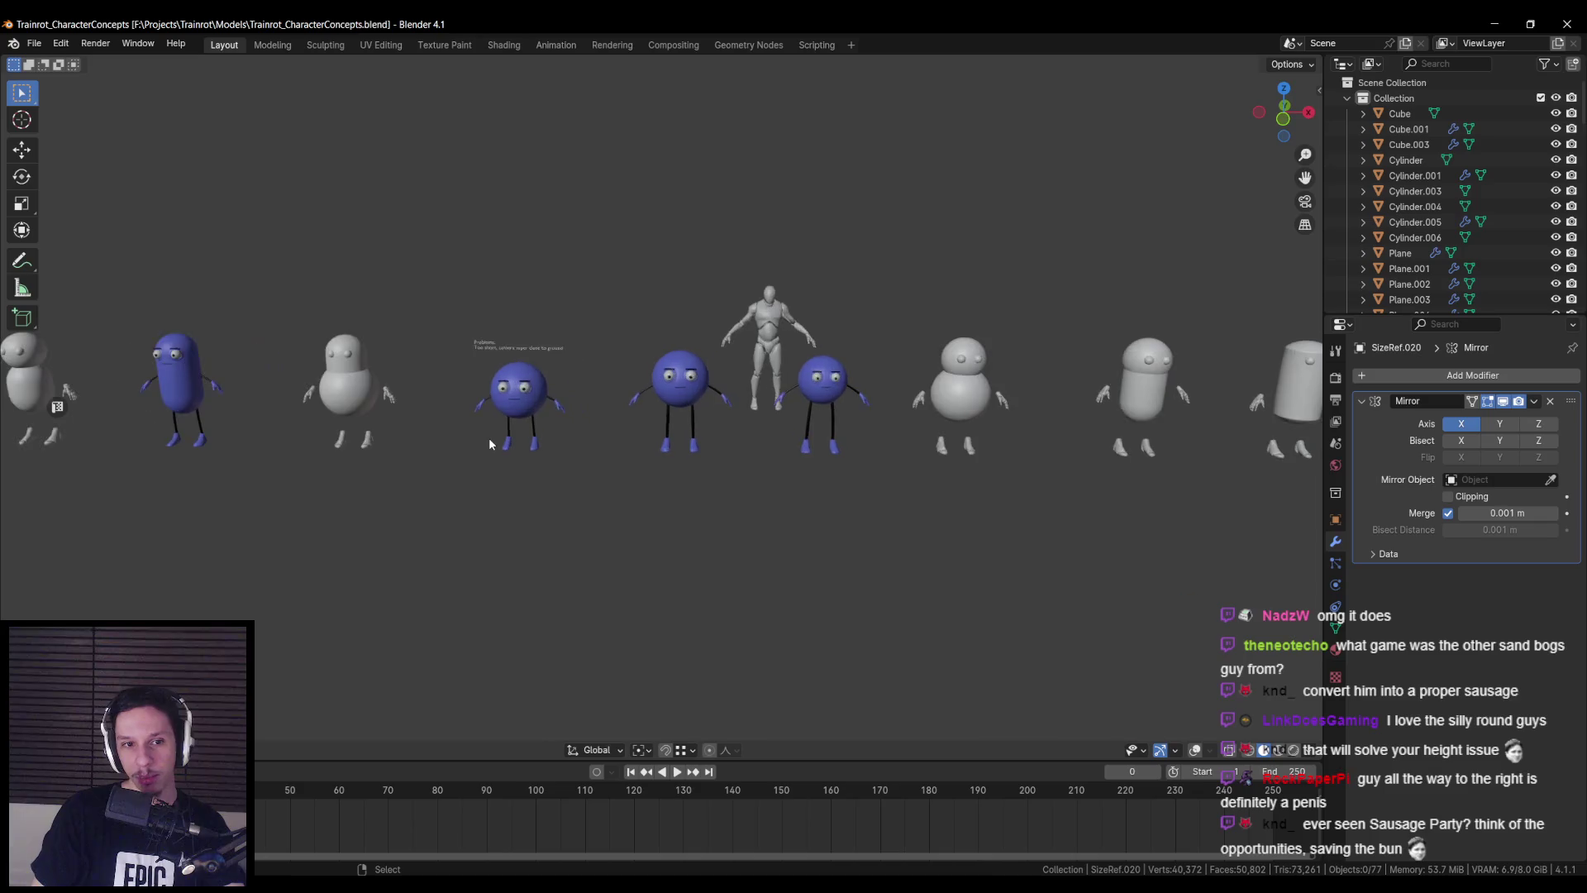
shift+middle_drag(489, 438, 625, 452)
key(ctrl+s)
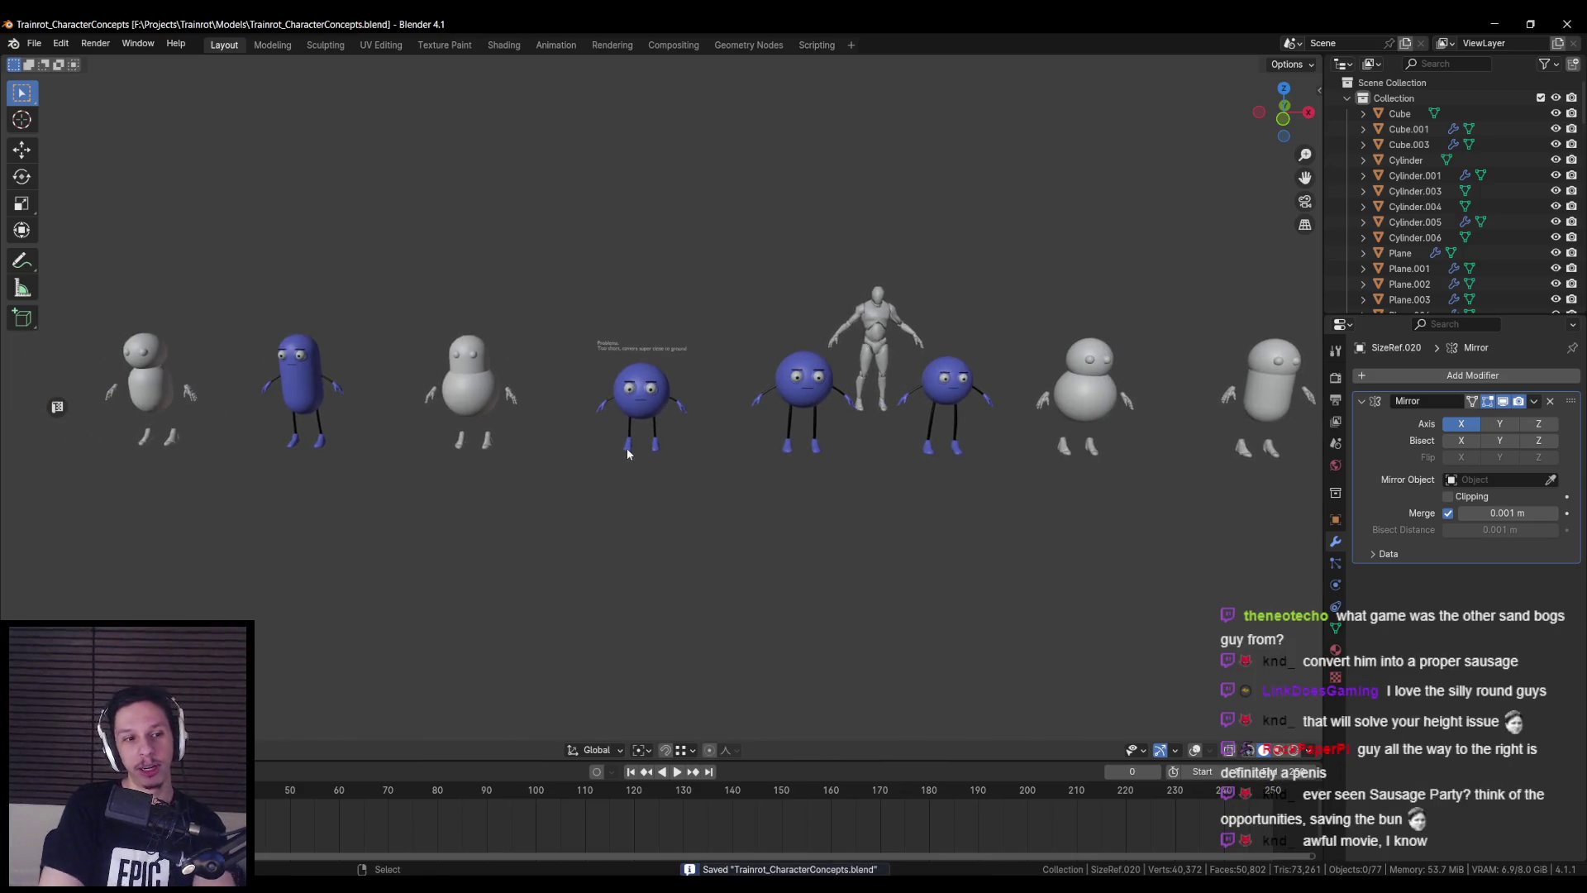
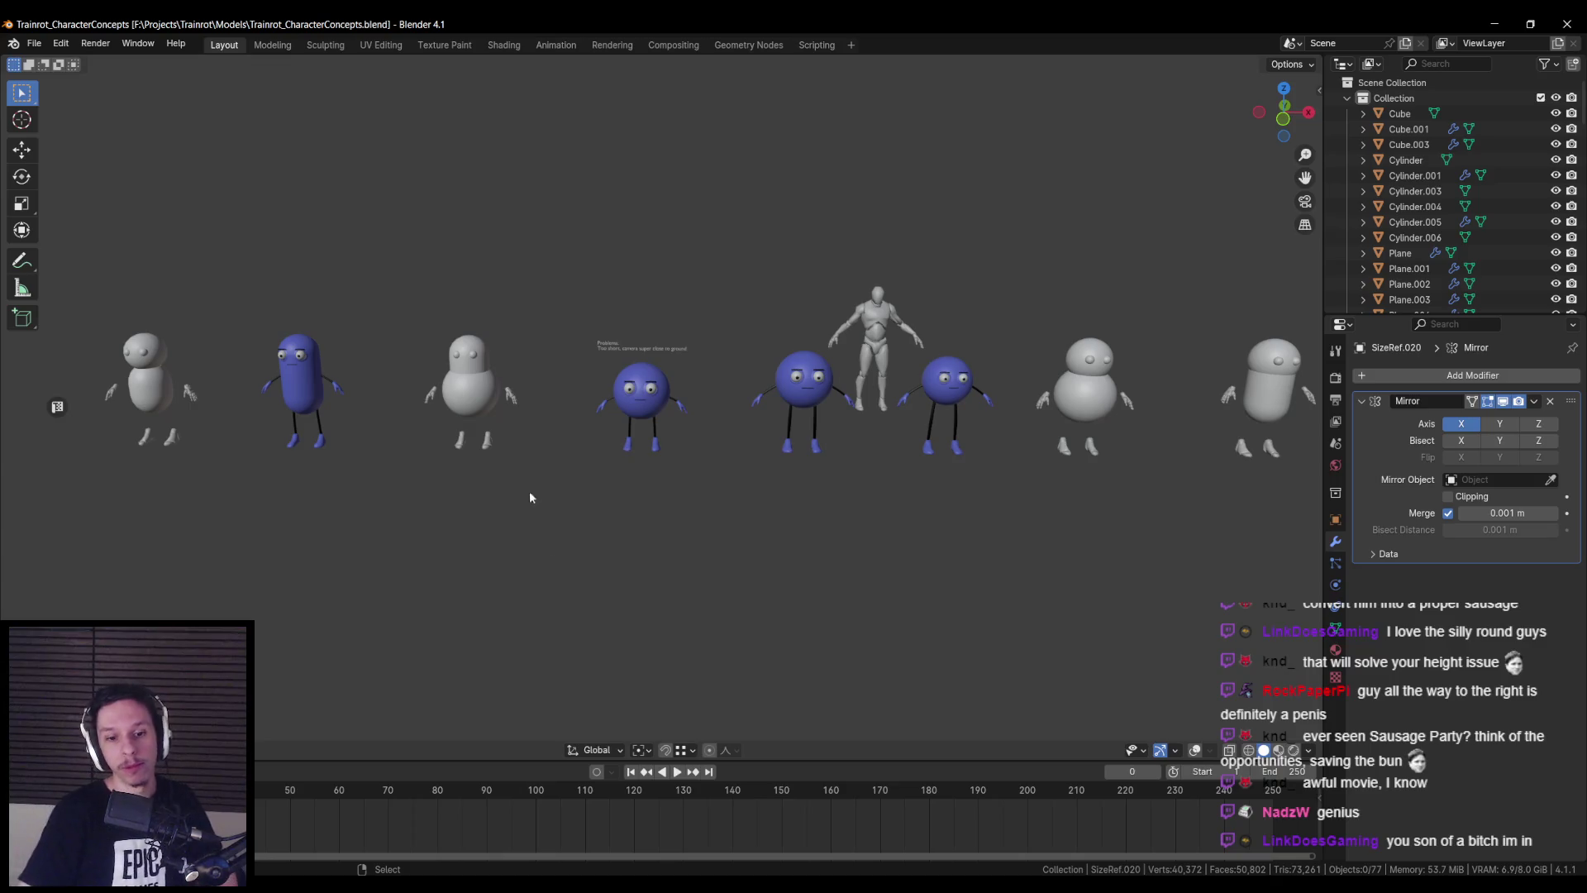
- Glance at the game preview window, then return to the Blender scene
mouse_move(429, 832)
click(618, 834)
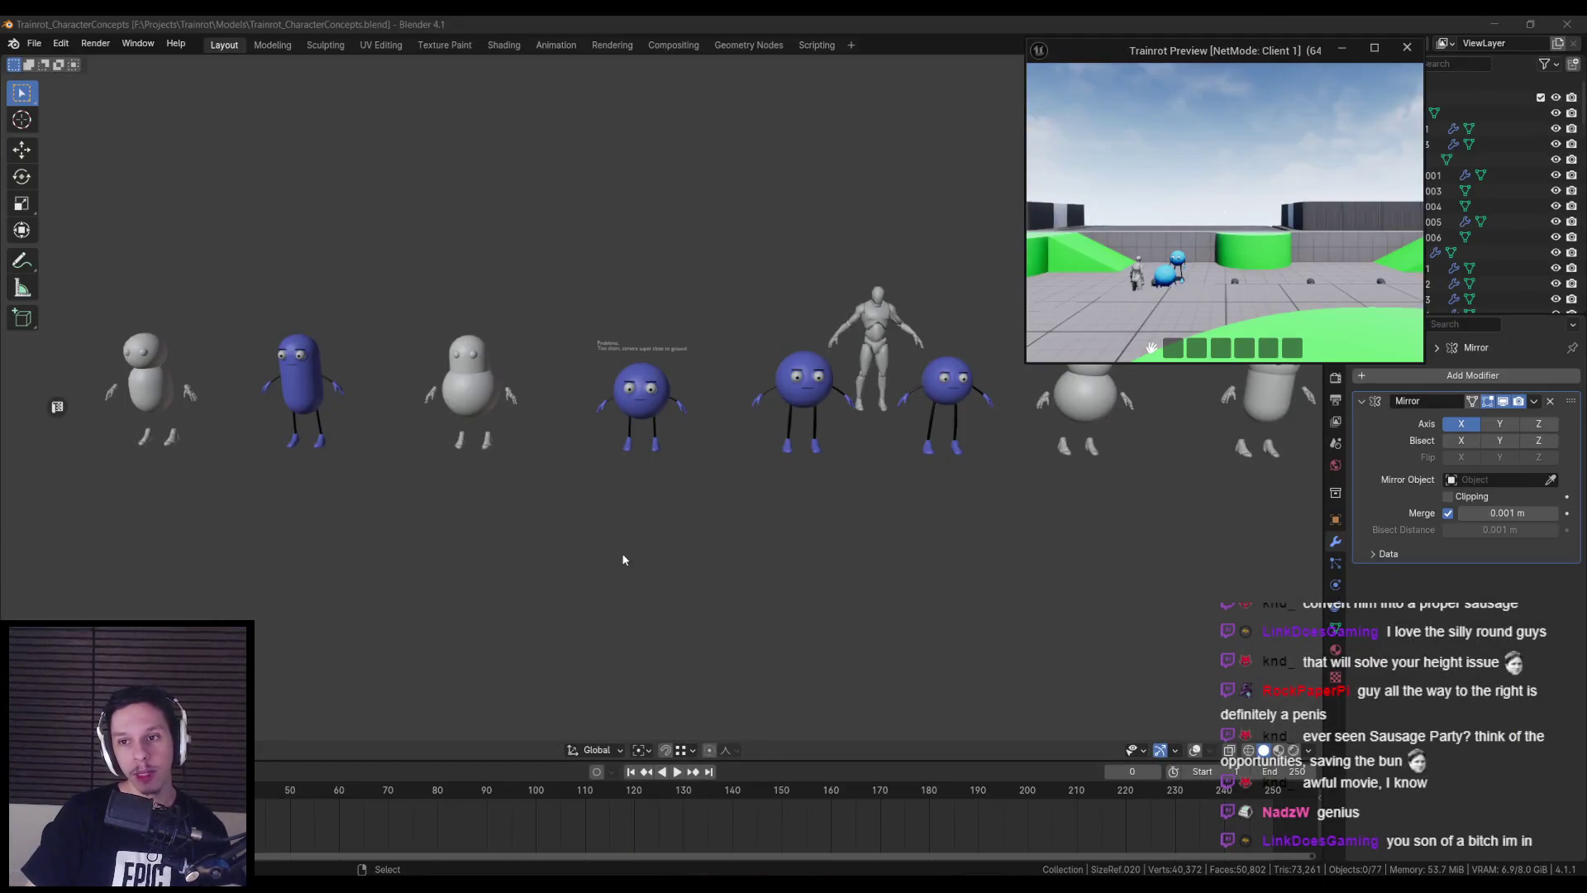
click(624, 559)
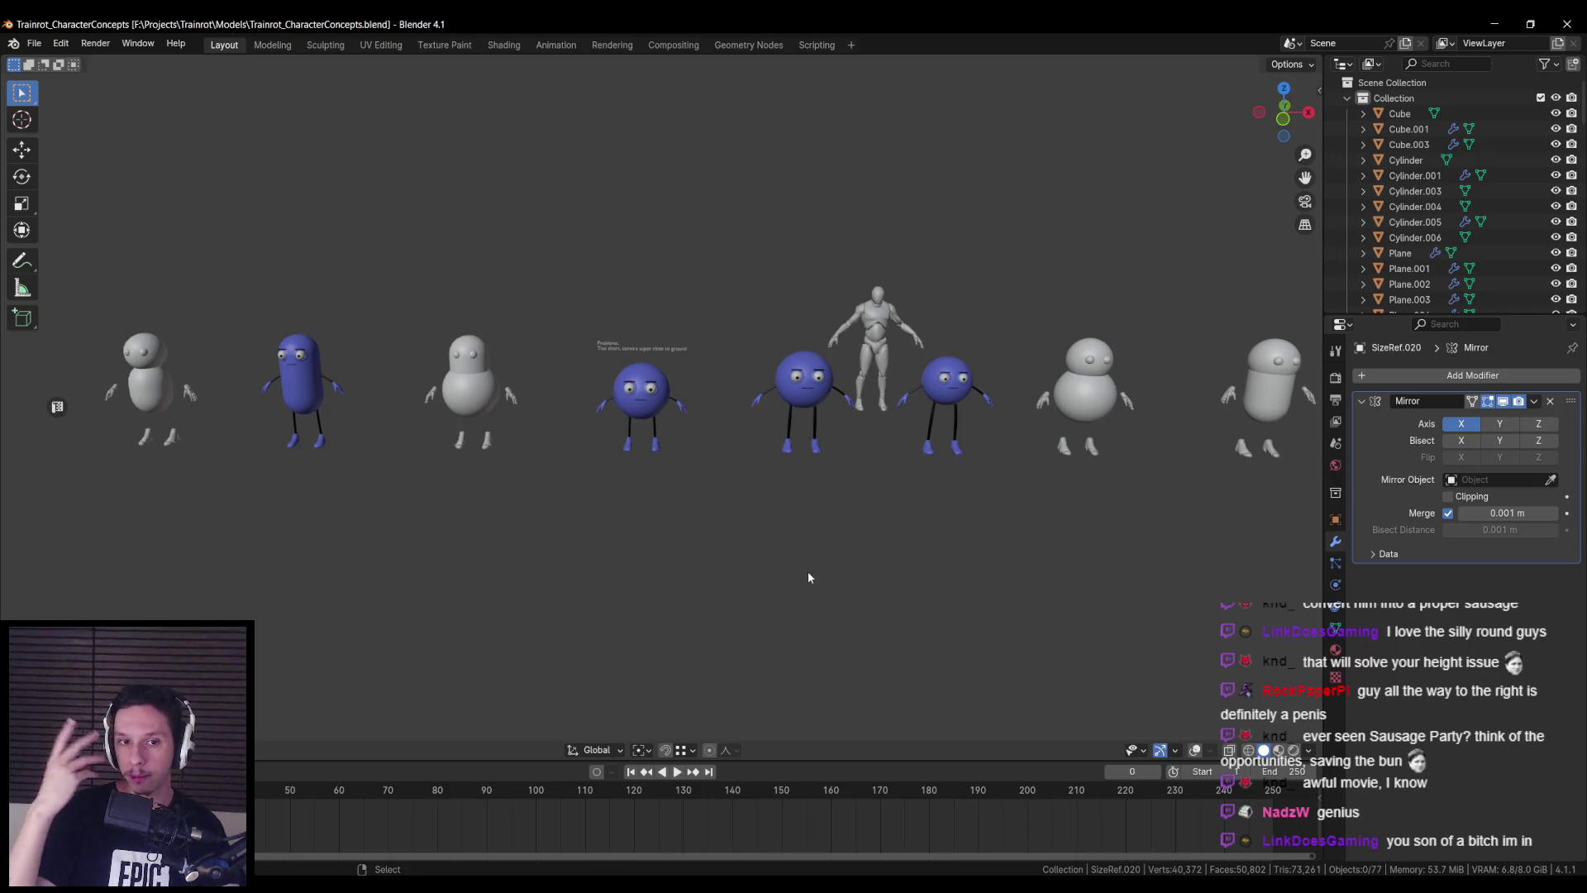
- Frame several characters around the blue pill and select the human SizeRef figure
scroll(354, 397, up, 2)
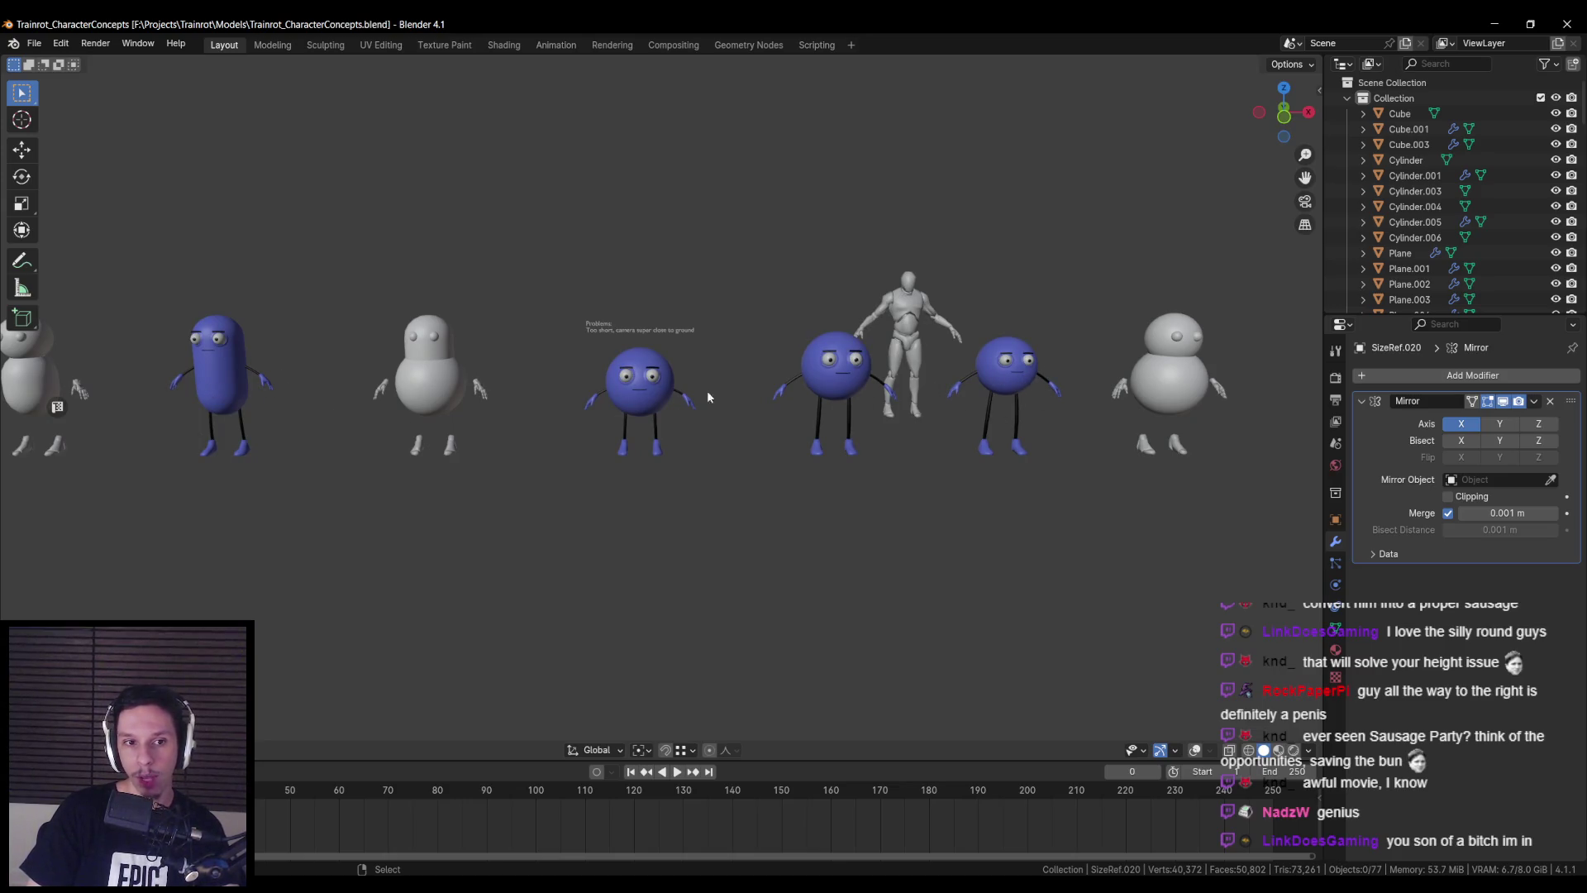
scroll(214, 382, up, 3)
mouse_move(214, 383)
middle_down()
mouse_move(533, 299)
mouse_move(693, 458)
mouse_move(587, 453)
mouse_move(748, 417)
middle_up()
scroll(622, 443, up, 4)
scroll(758, 414, down, 6)
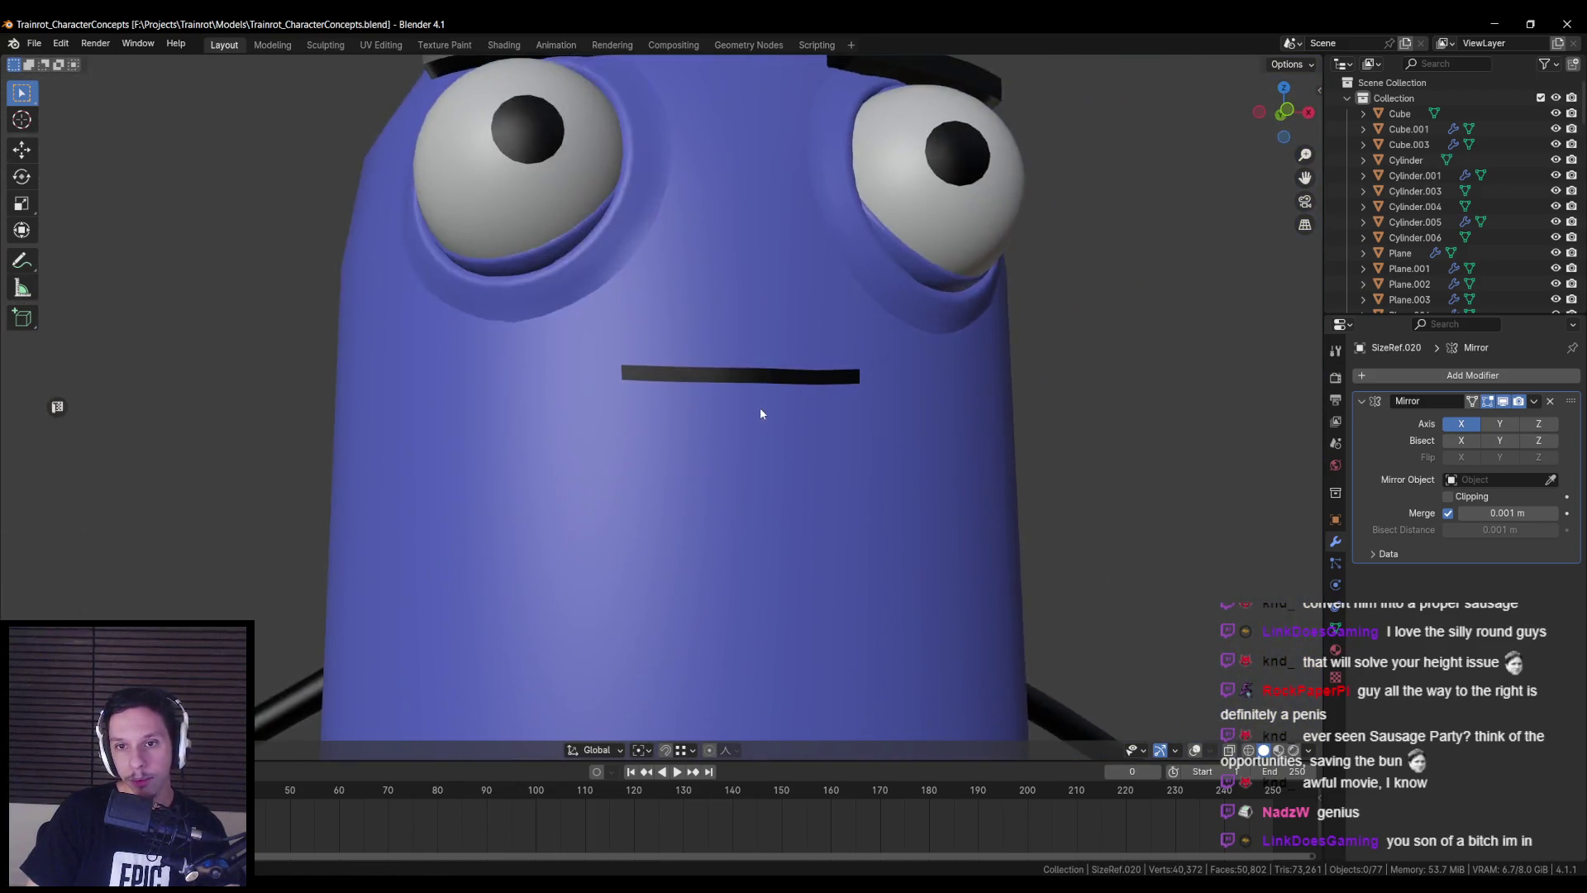
shift+middle_drag(623, 356, 157, 342)
scroll(780, 439, down, 3)
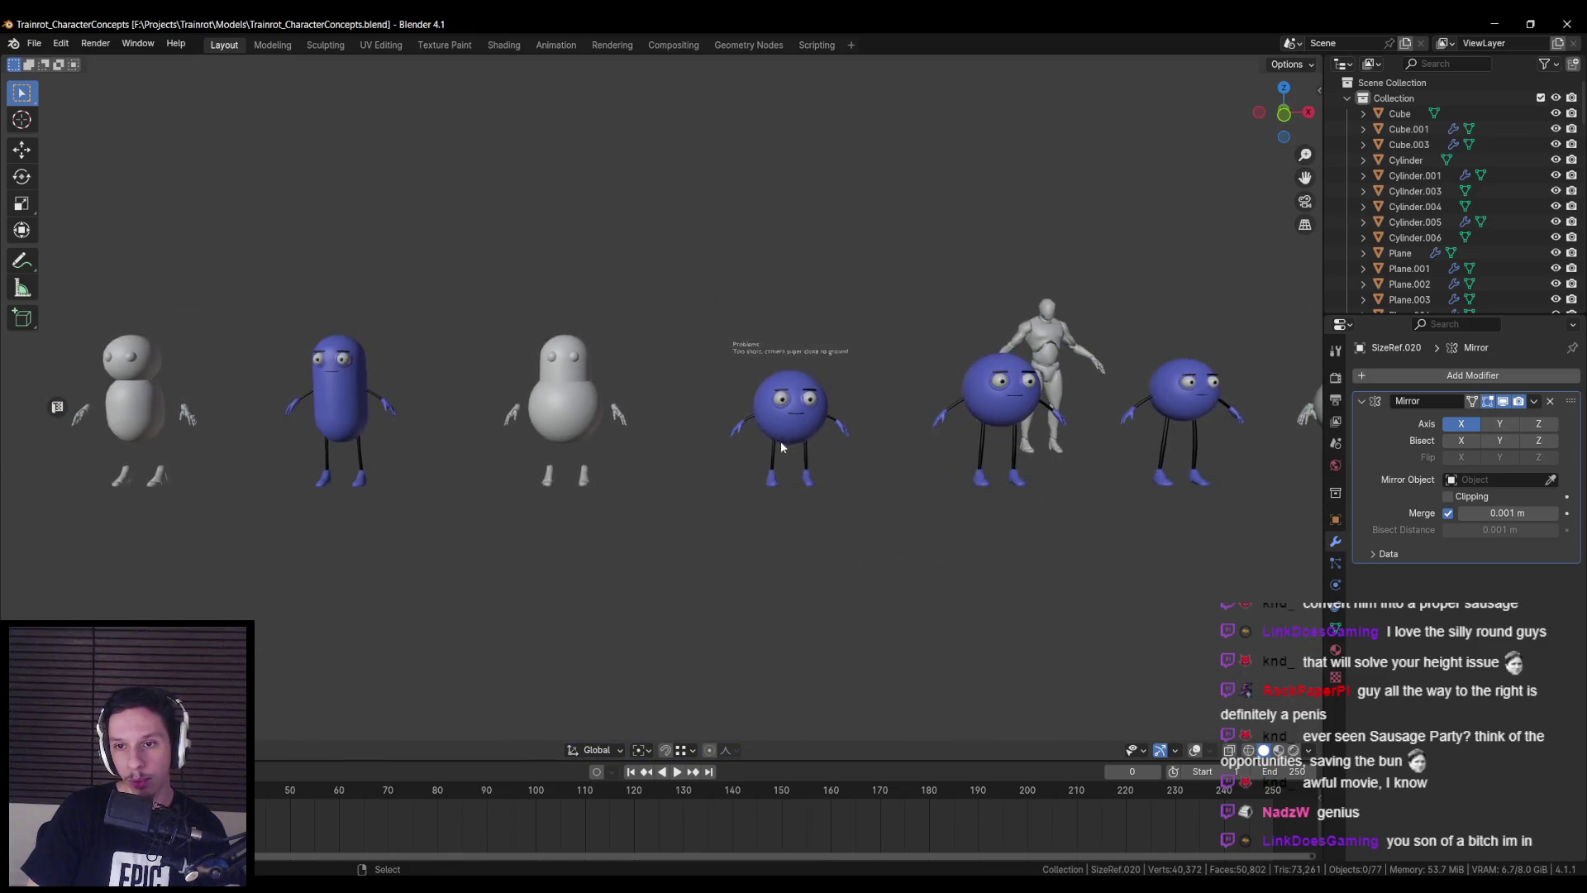
click(1064, 363)
middle_drag(1063, 364, 1077, 354)
- Move SizeRef along X to sit between the blue pill and the white blob
key(g)
key(x)
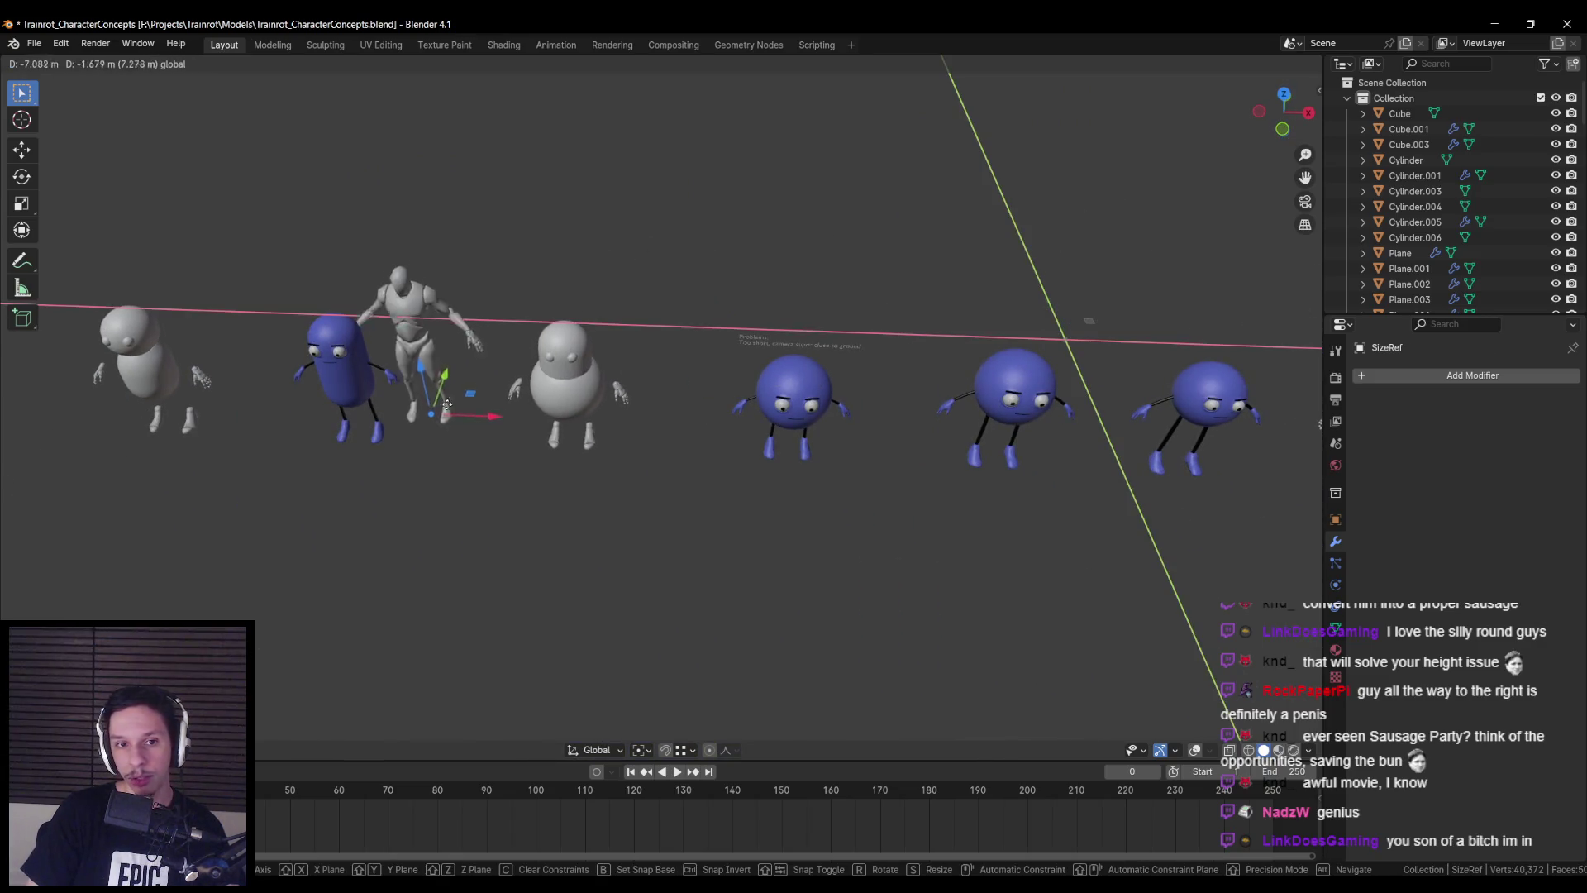
key(KP_1)
click(713, 398)
- Compare heights in front view, then select the blue pill body Cylinder.006
scroll(613, 438, up, 2)
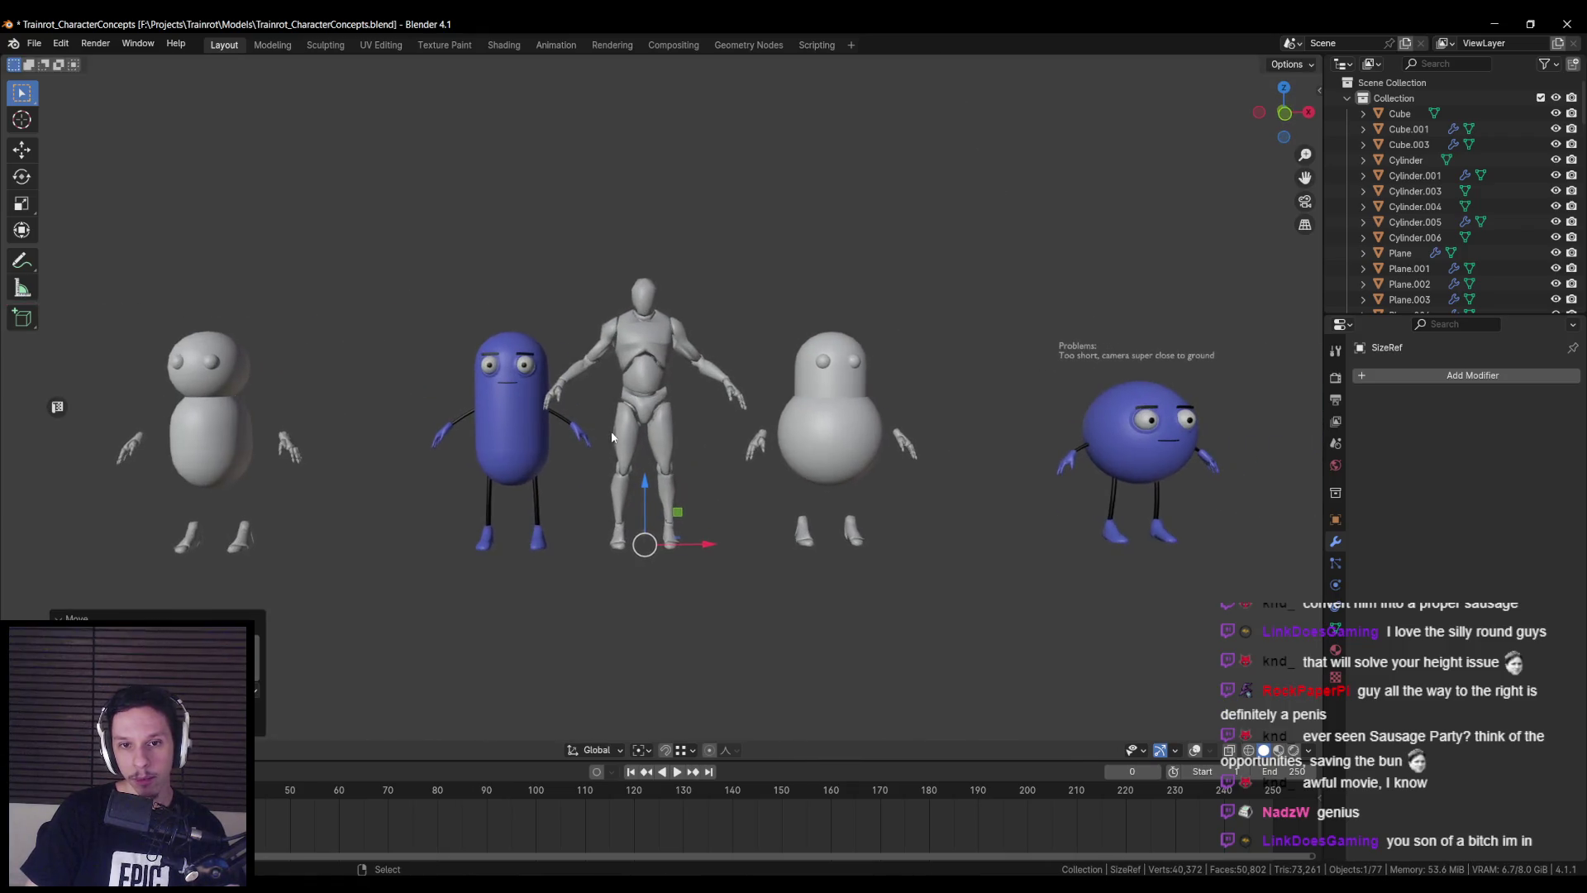
scroll(539, 468, down, 6)
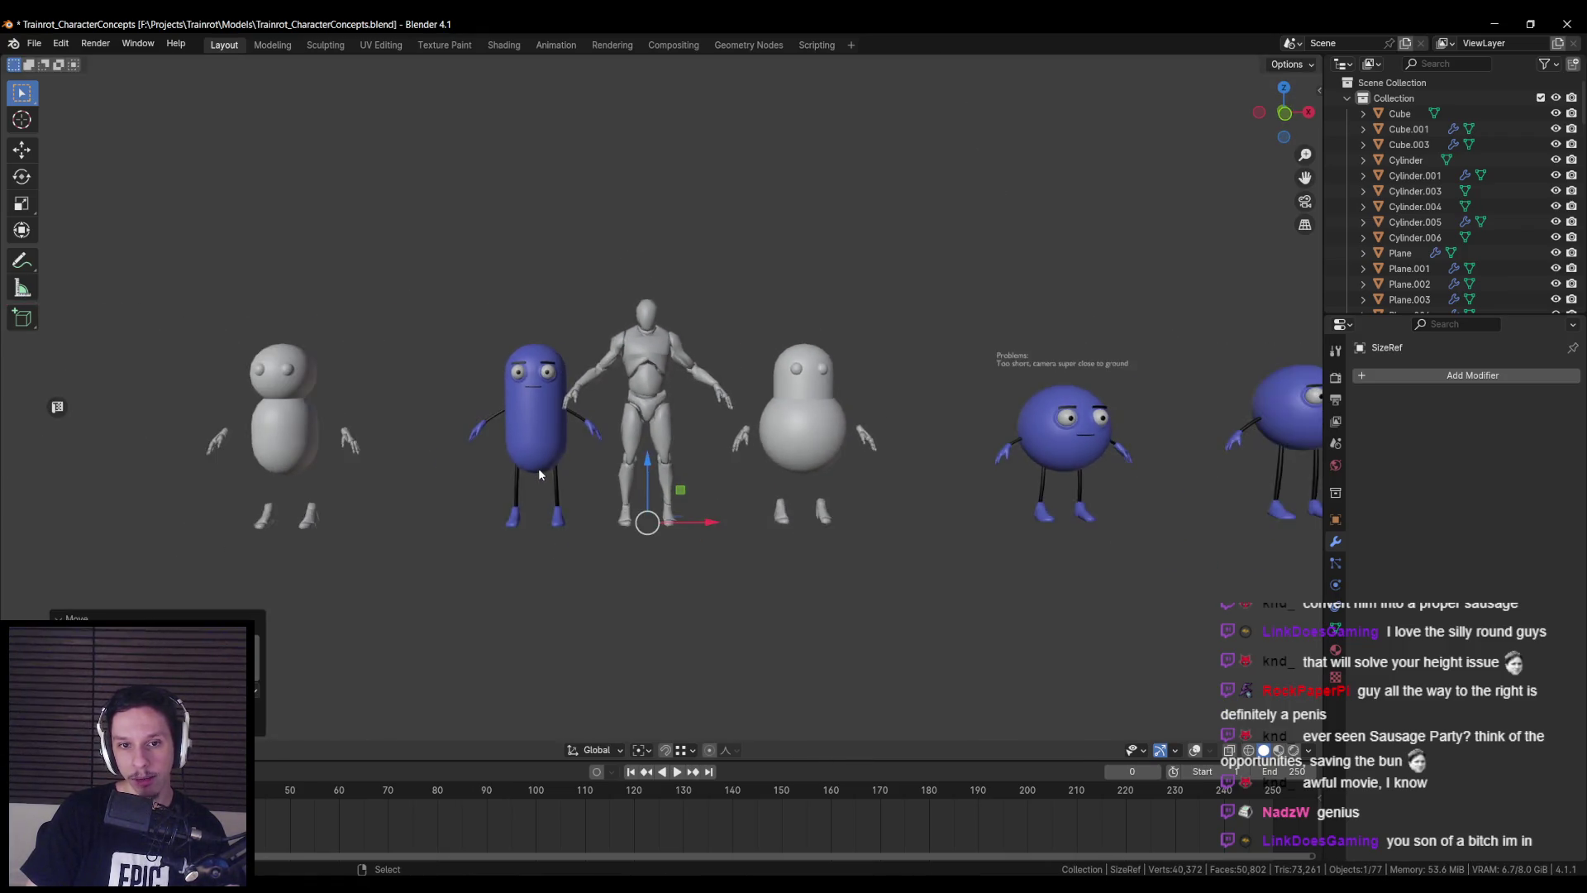
scroll(535, 473, up, 4)
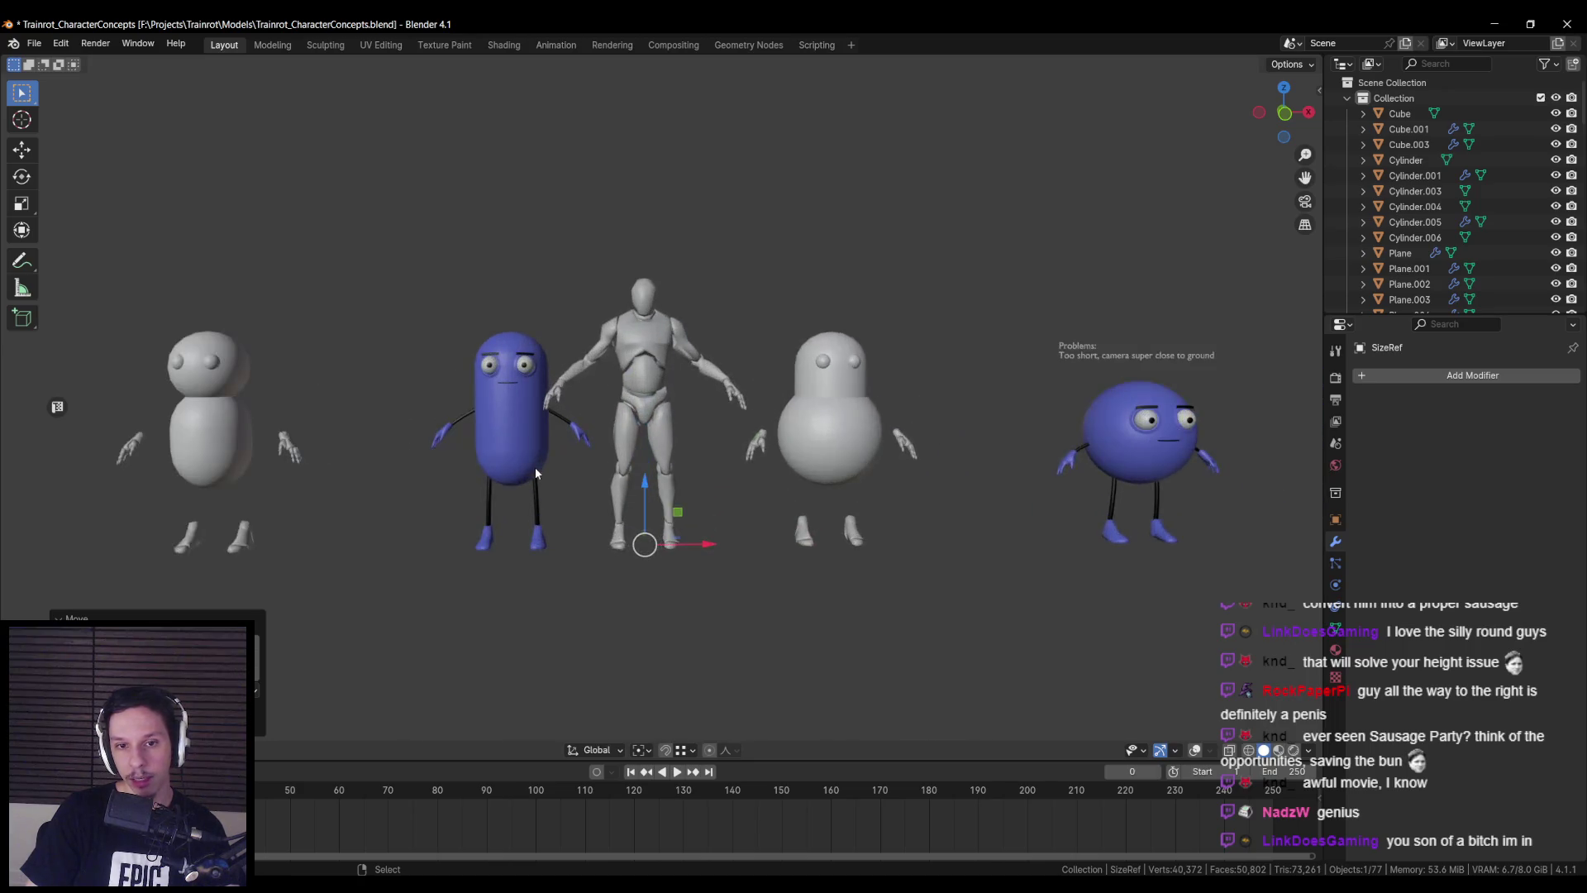
scroll(536, 472, down, 1)
ctrl+scroll(717, 424, down, 5)
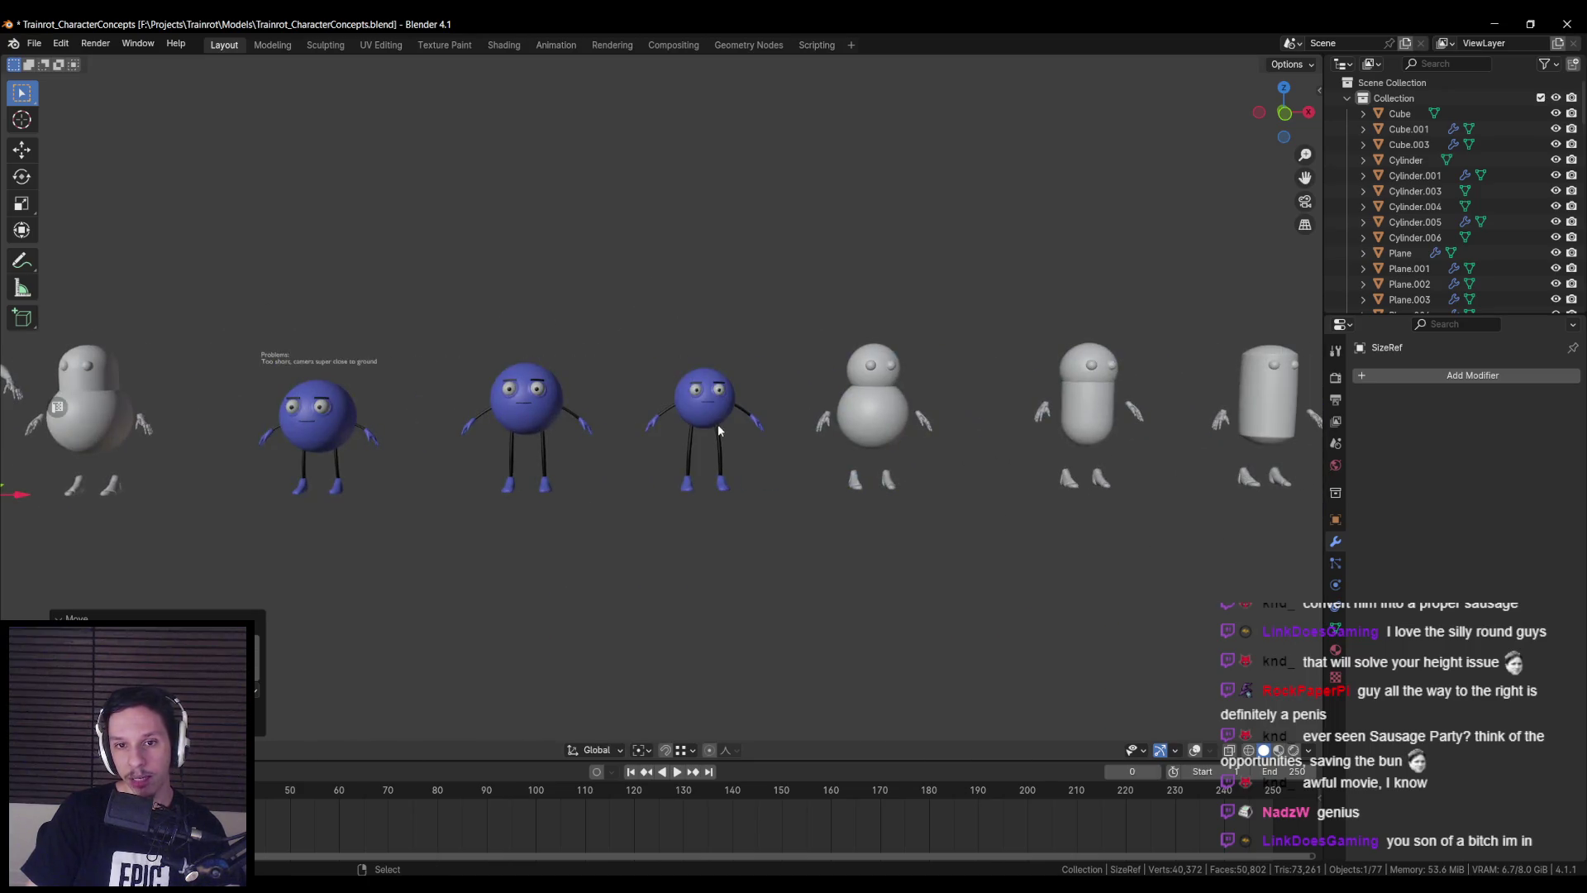
ctrl+scroll(701, 413, up, 3)
scroll(777, 385, up, 4)
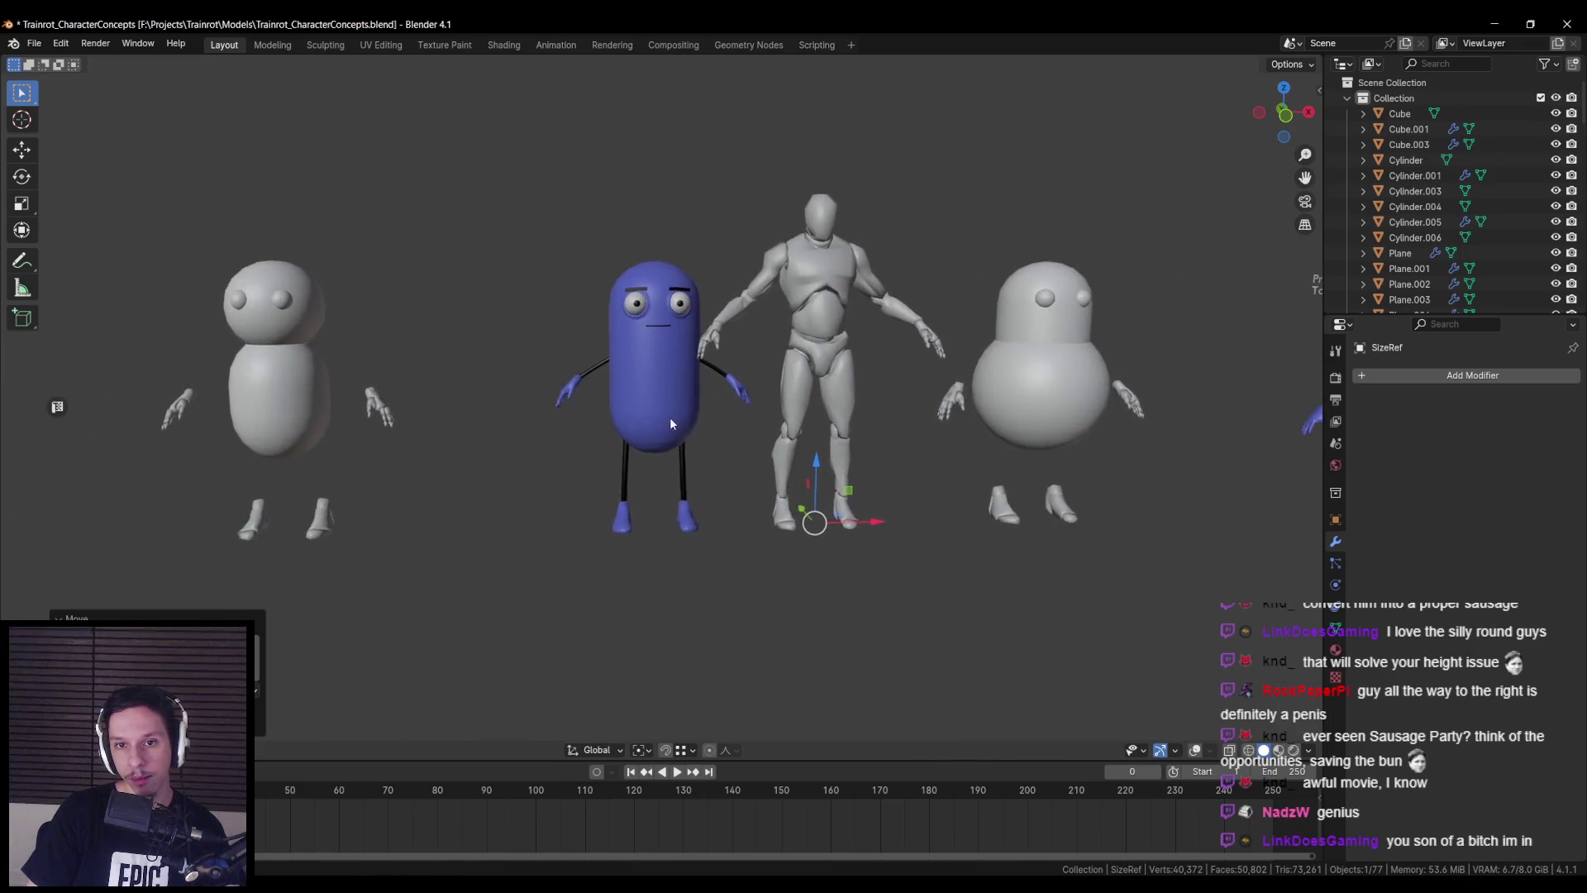
scroll(659, 419, down, 2)
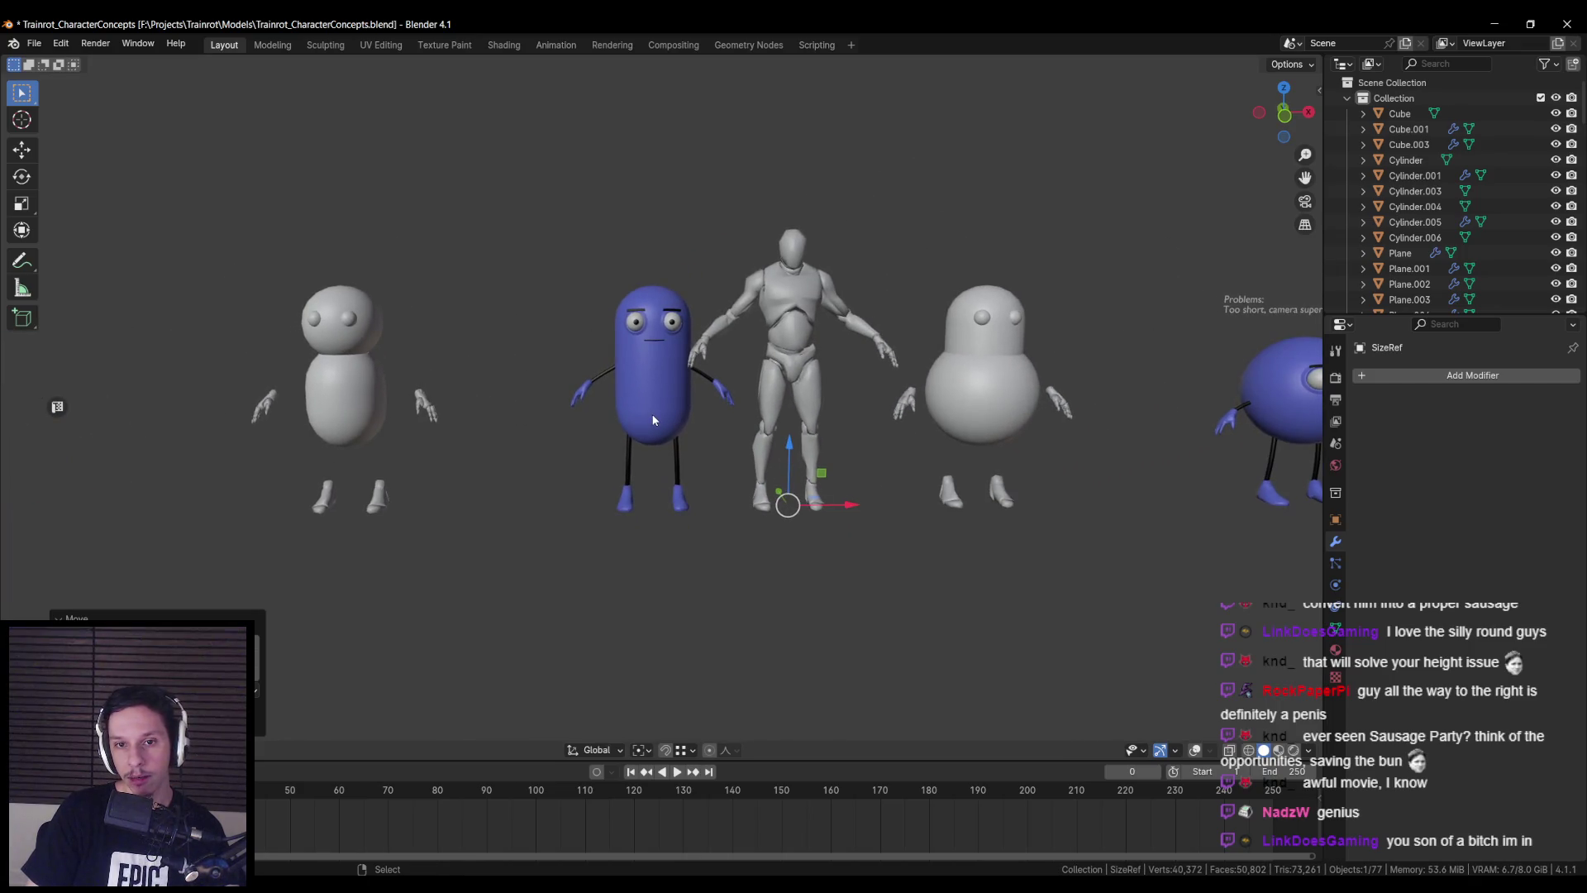
scroll(655, 422, down, 2)
middle_drag(656, 422, 899, 429)
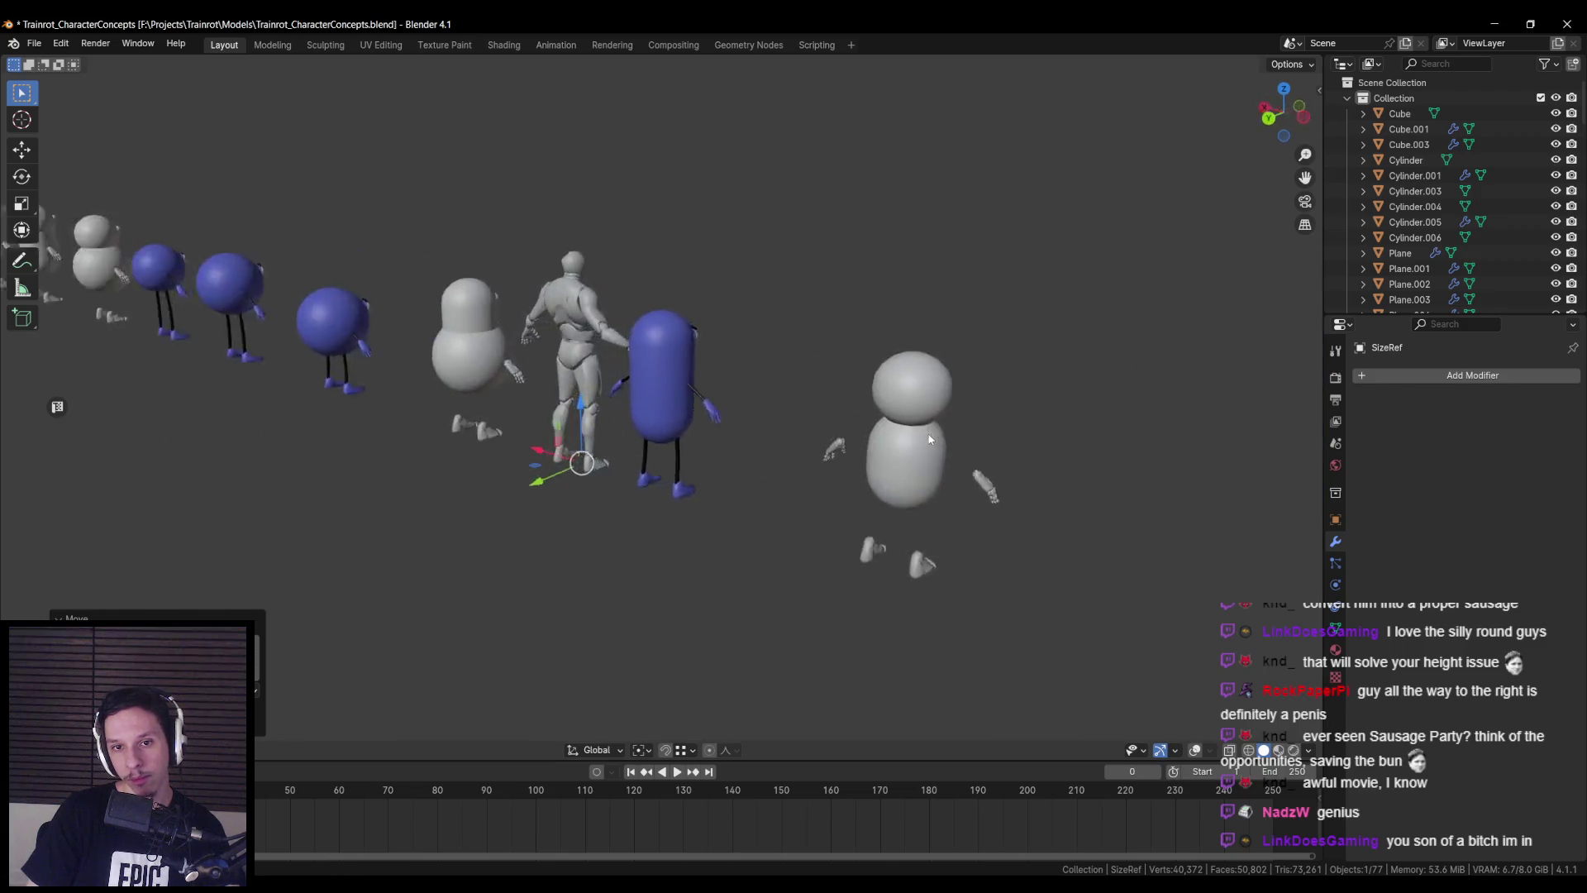
key(KP_1)
click(651, 413)
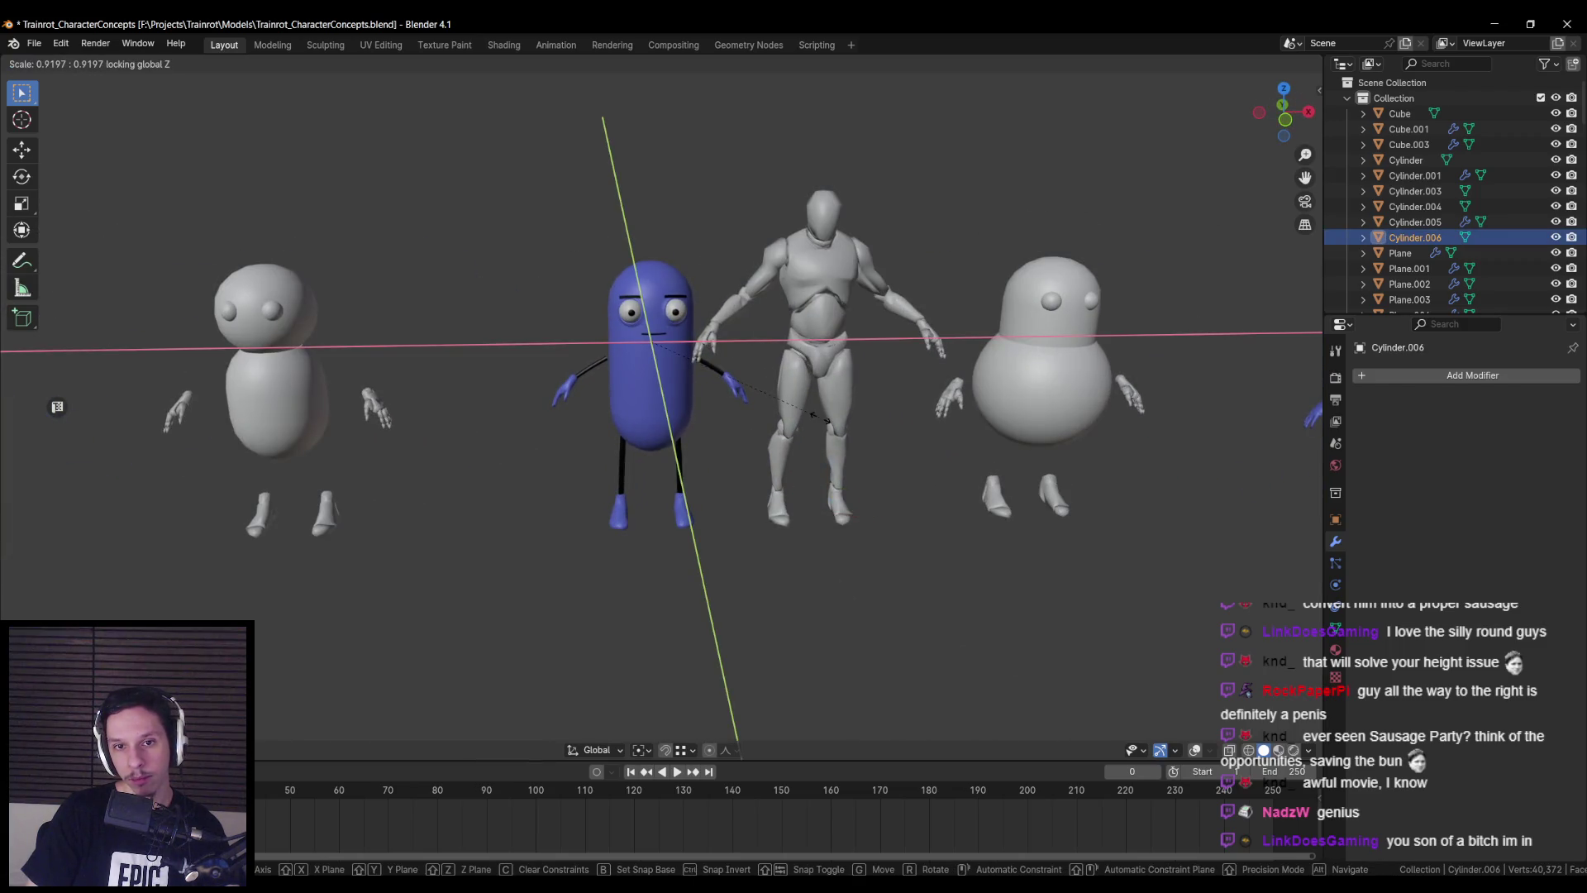
- Scale the pill body on X and Y only, keeping its height, for thinner proportions
middle_drag(649, 407, 810, 434)
key(s)
key(shift+z)
key(Escape)
key(s)
key(shift+z)
key(Escape)
key(s)
key(shift+z)
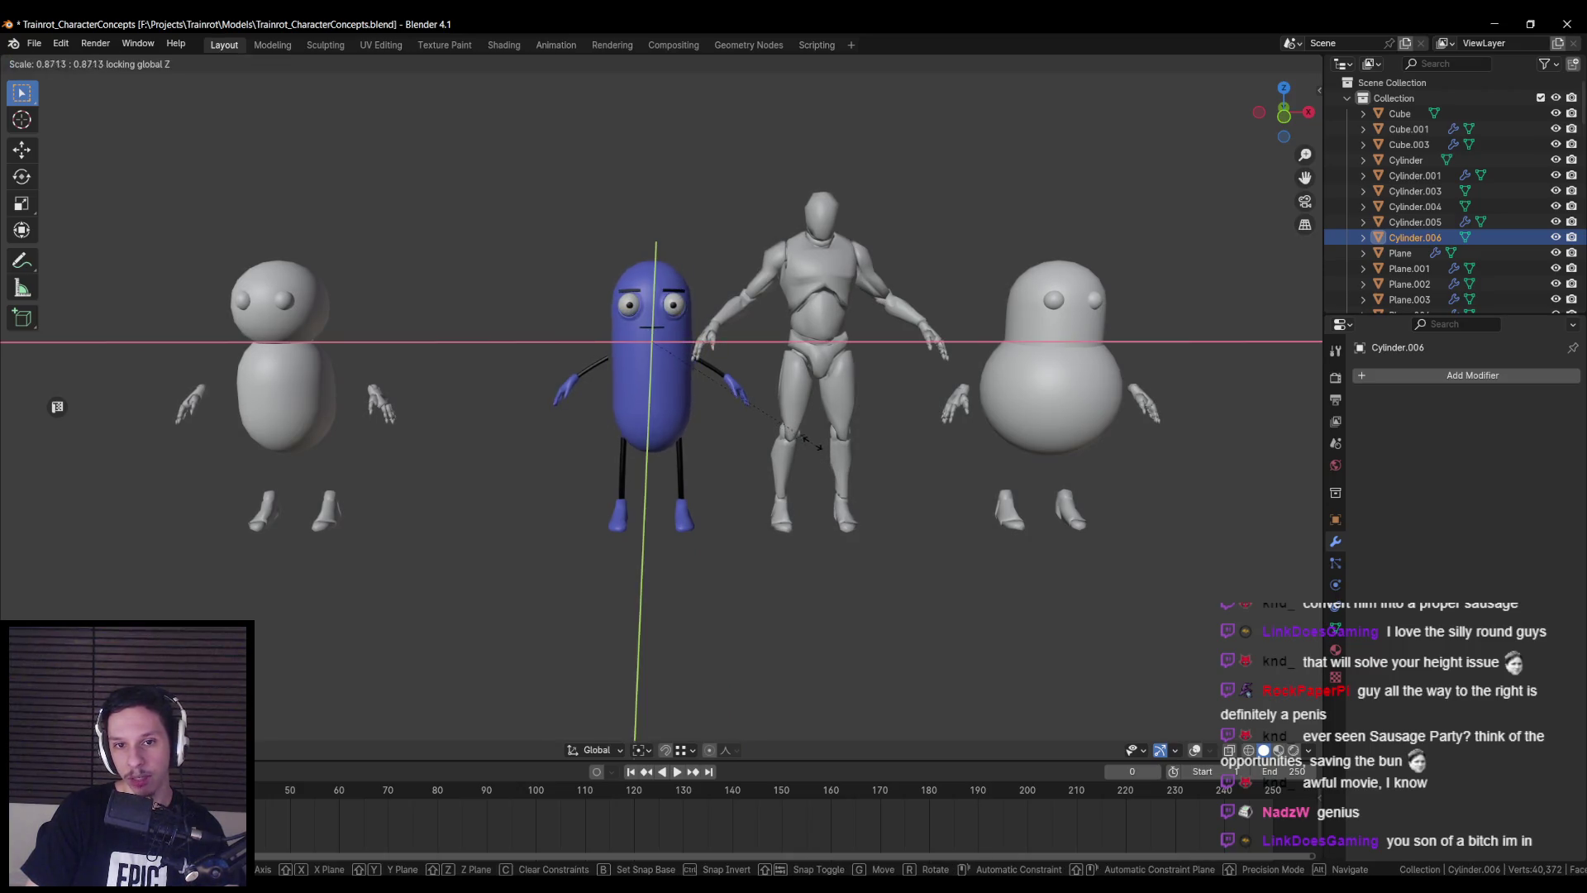
click(806, 441)
middle_drag(806, 441, 625, 424)
key(KP_1)
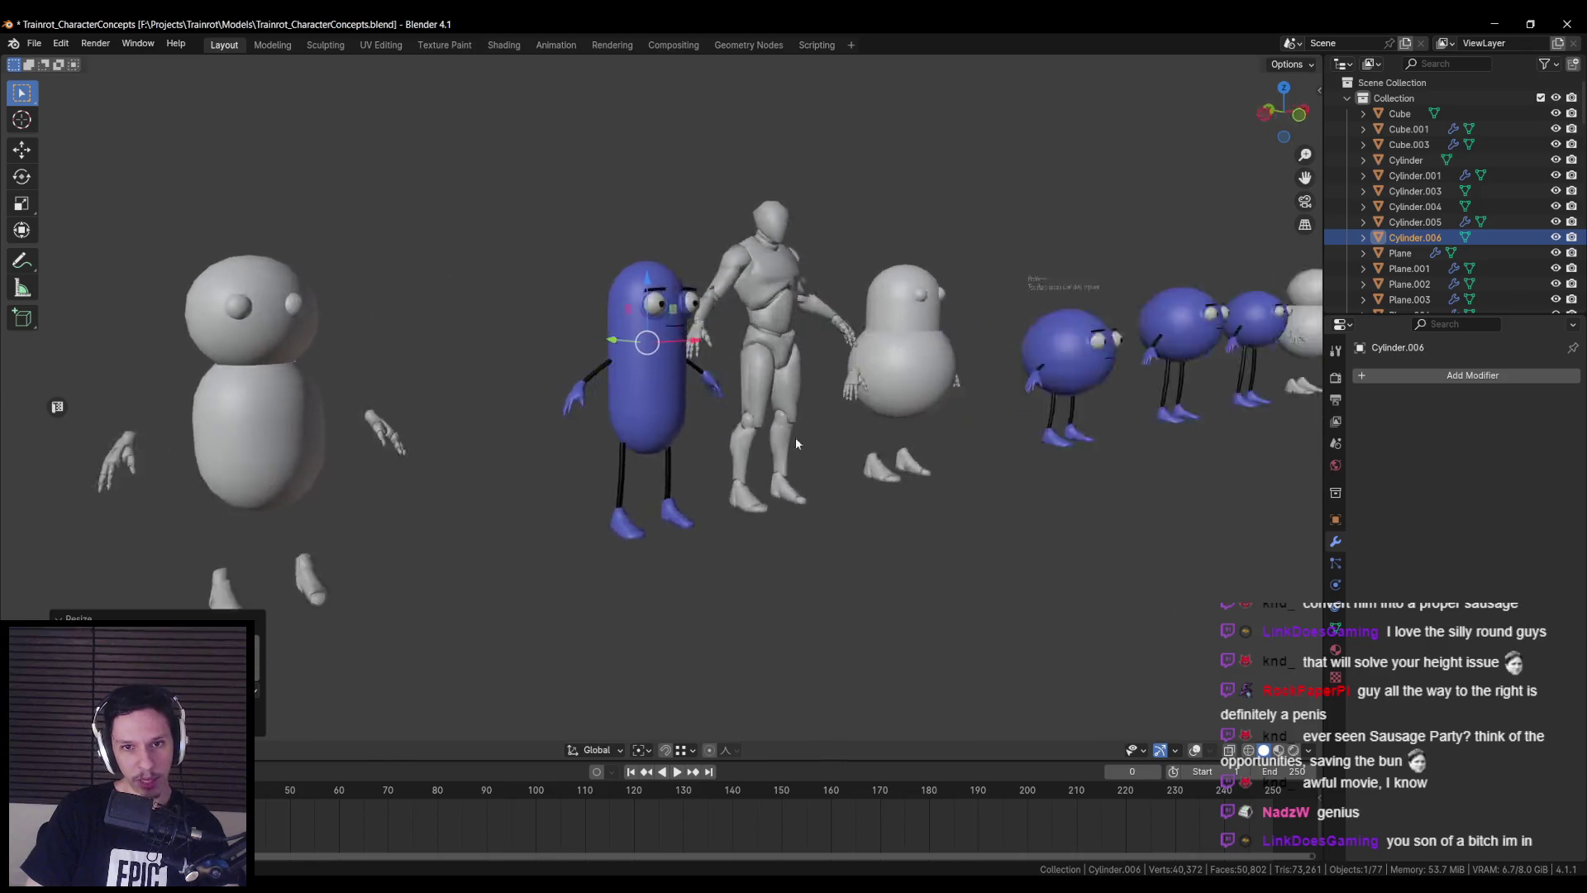
- Narrow the pill body along X twice to try different widths
key(s)
key(x)
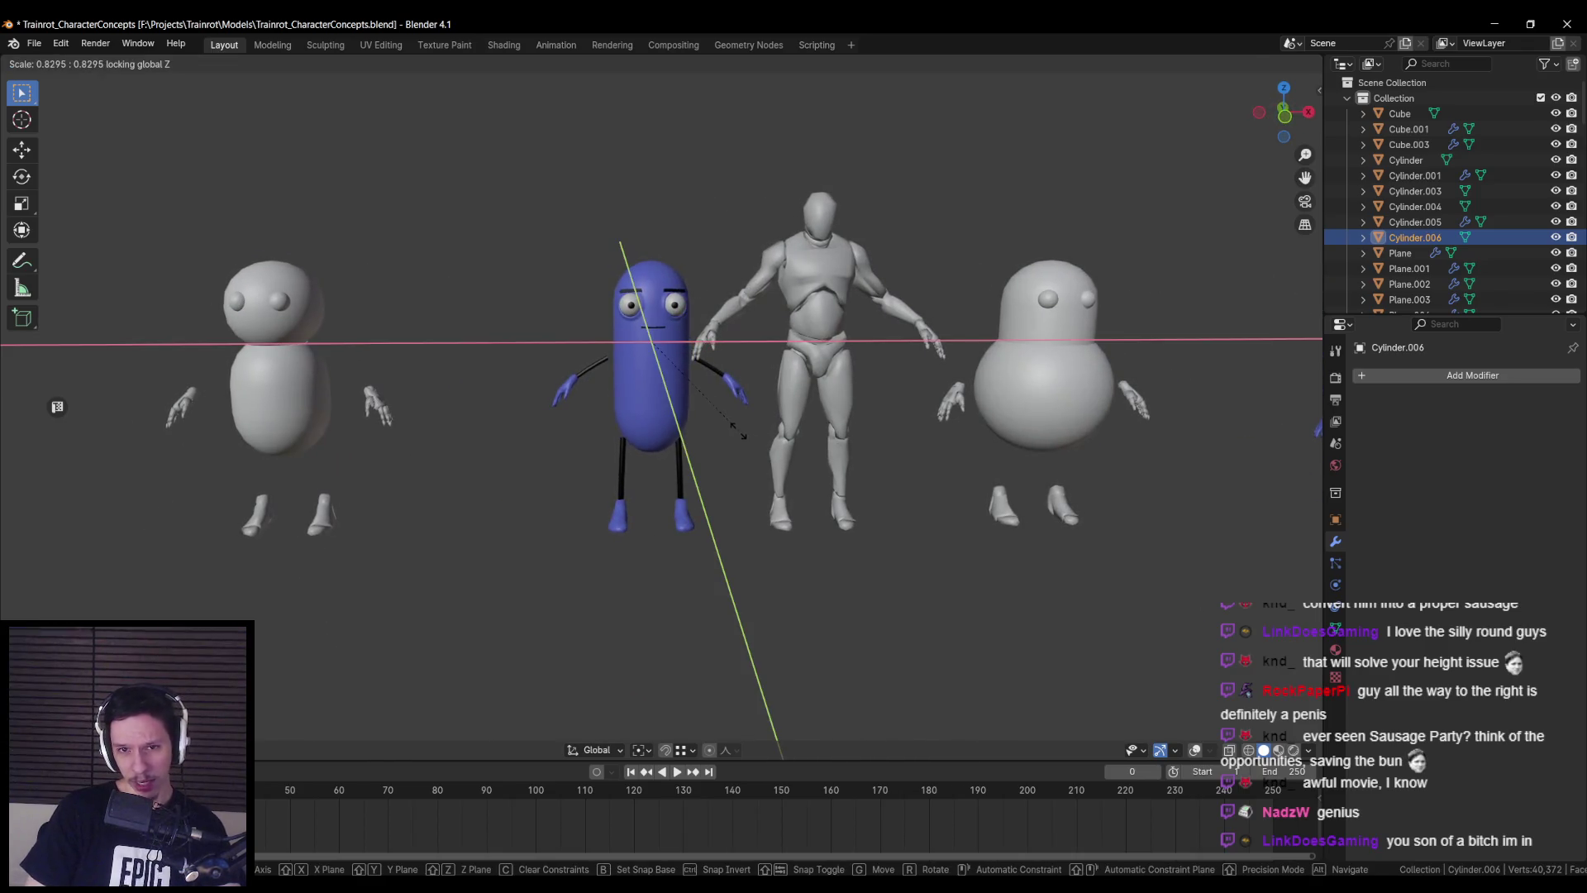
click(749, 443)
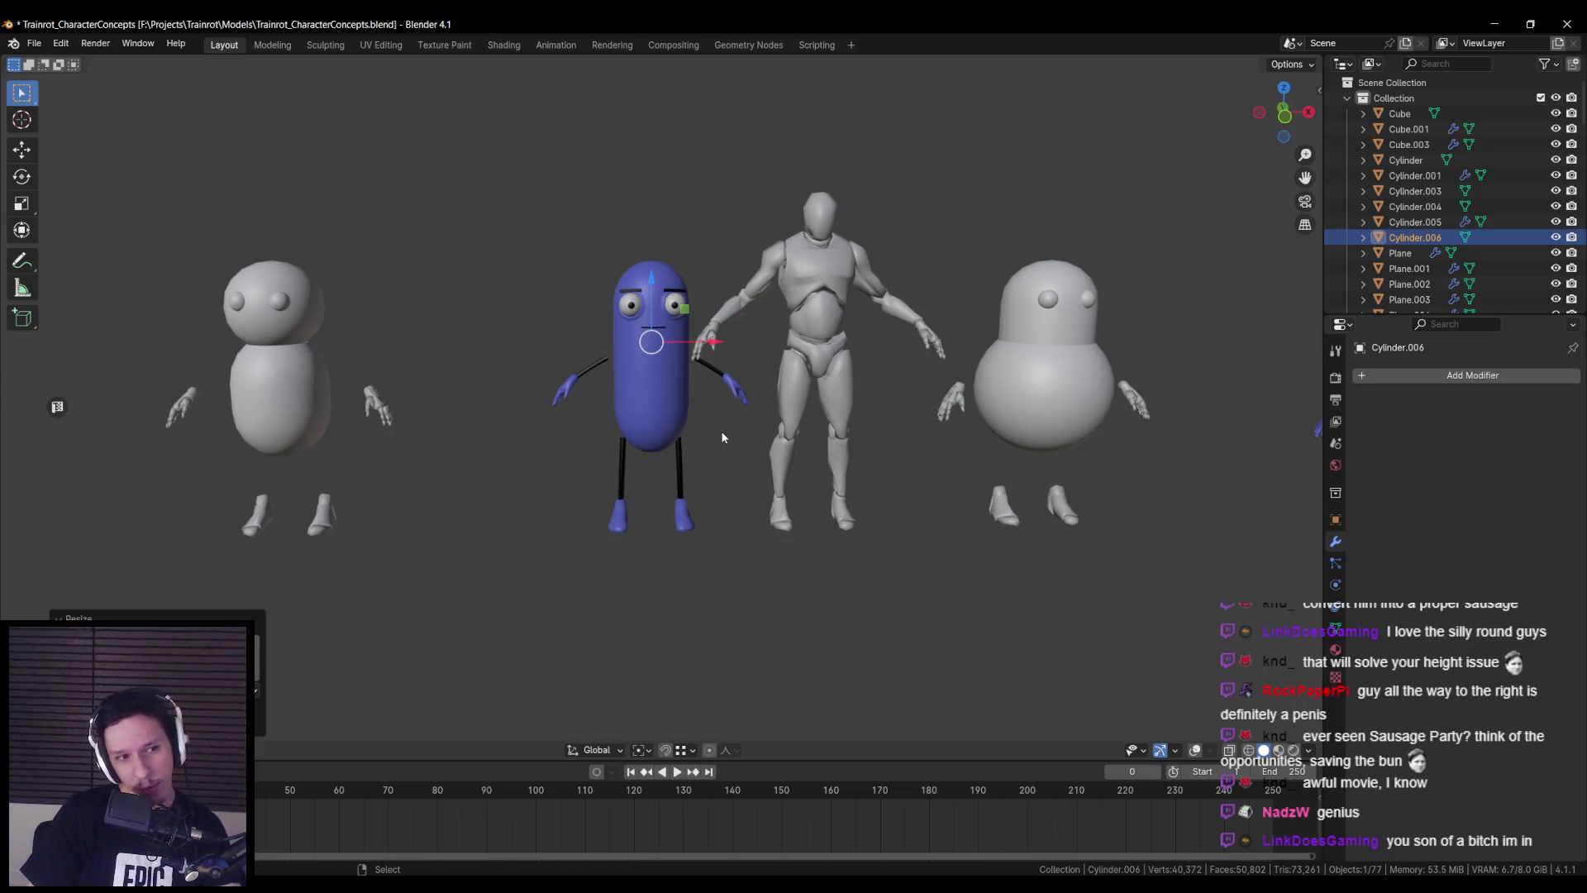
mouse_move(647, 326)
middle_down()
mouse_move(595, 450)
mouse_move(631, 522)
mouse_move(694, 488)
middle_up()
click(697, 491)
scroll(697, 491, down, 2)
click(671, 423)
key(s)
key(x)
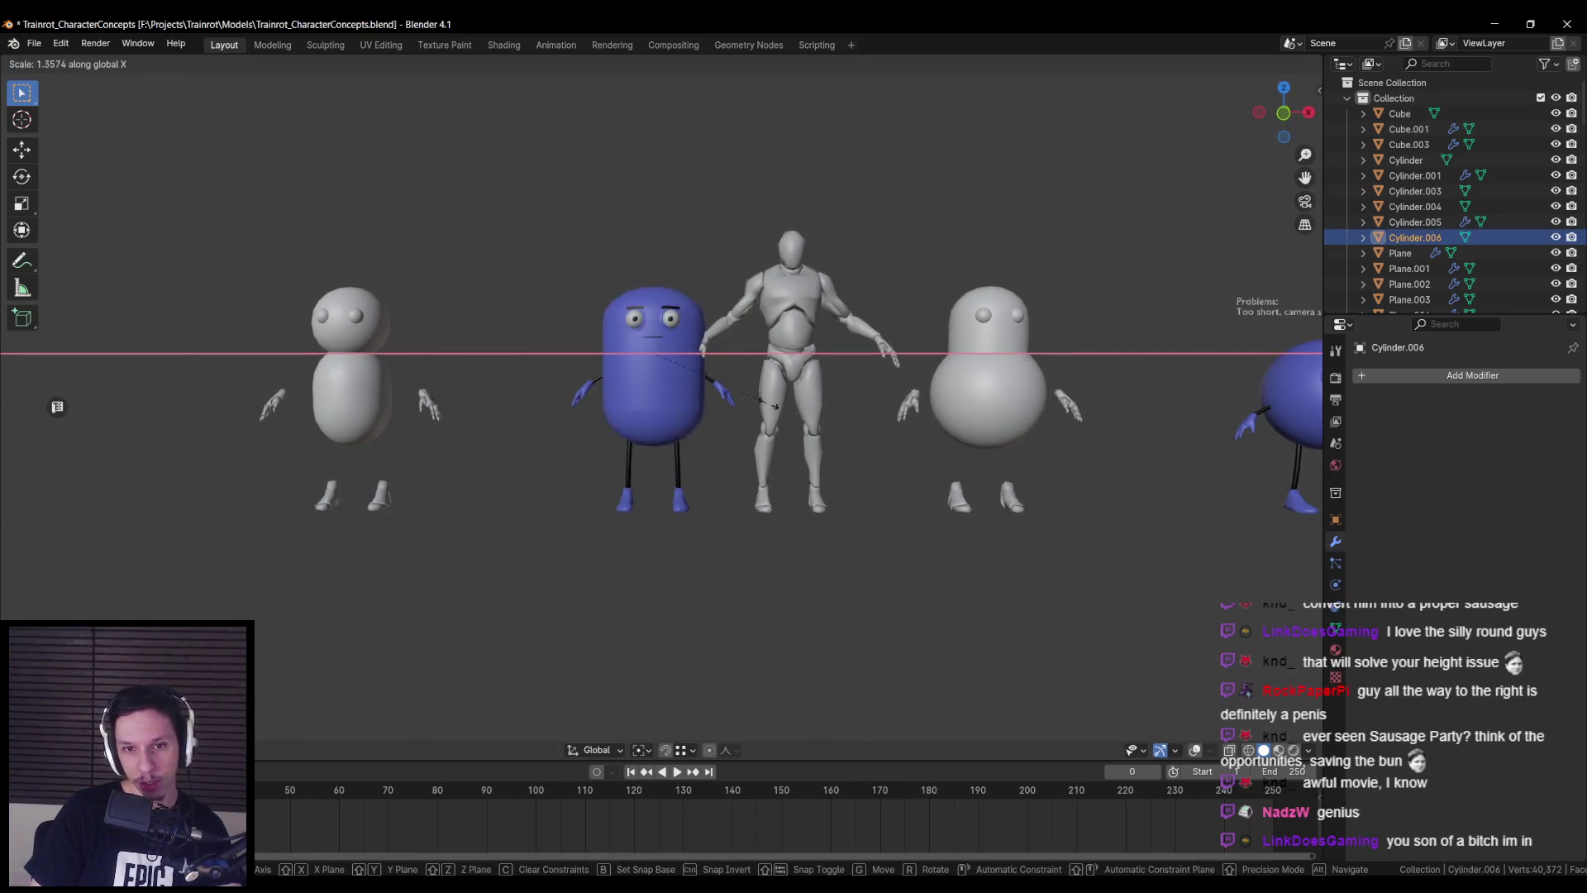
click(707, 400)
mouse_move(707, 400)
middle_down()
mouse_move(636, 427)
mouse_move(839, 443)
mouse_move(705, 418)
middle_up()
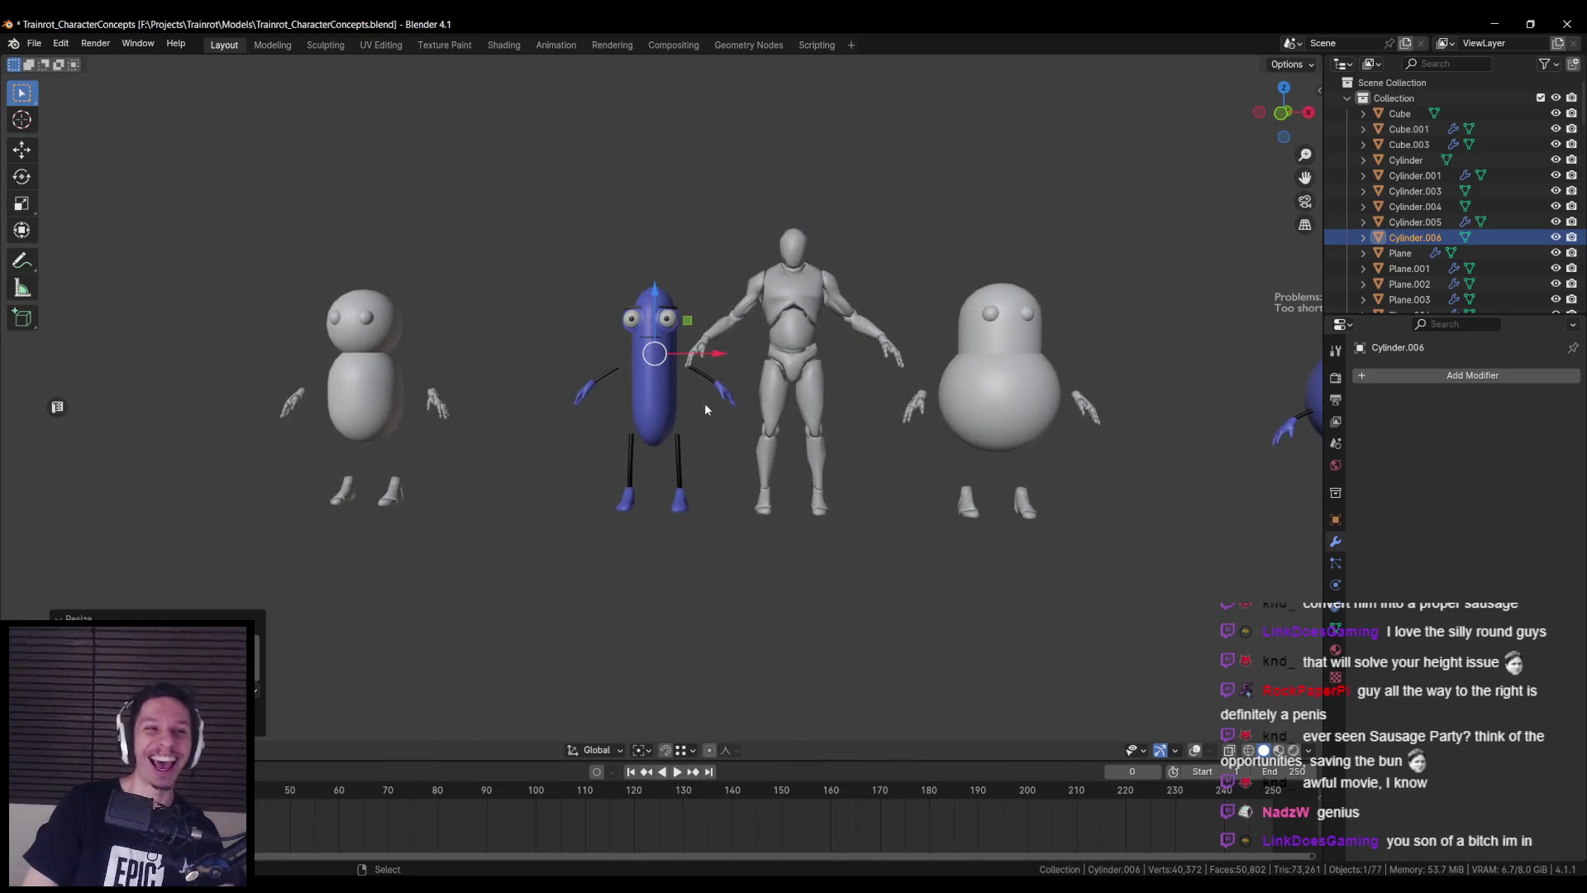
scroll(709, 397, up, 1)
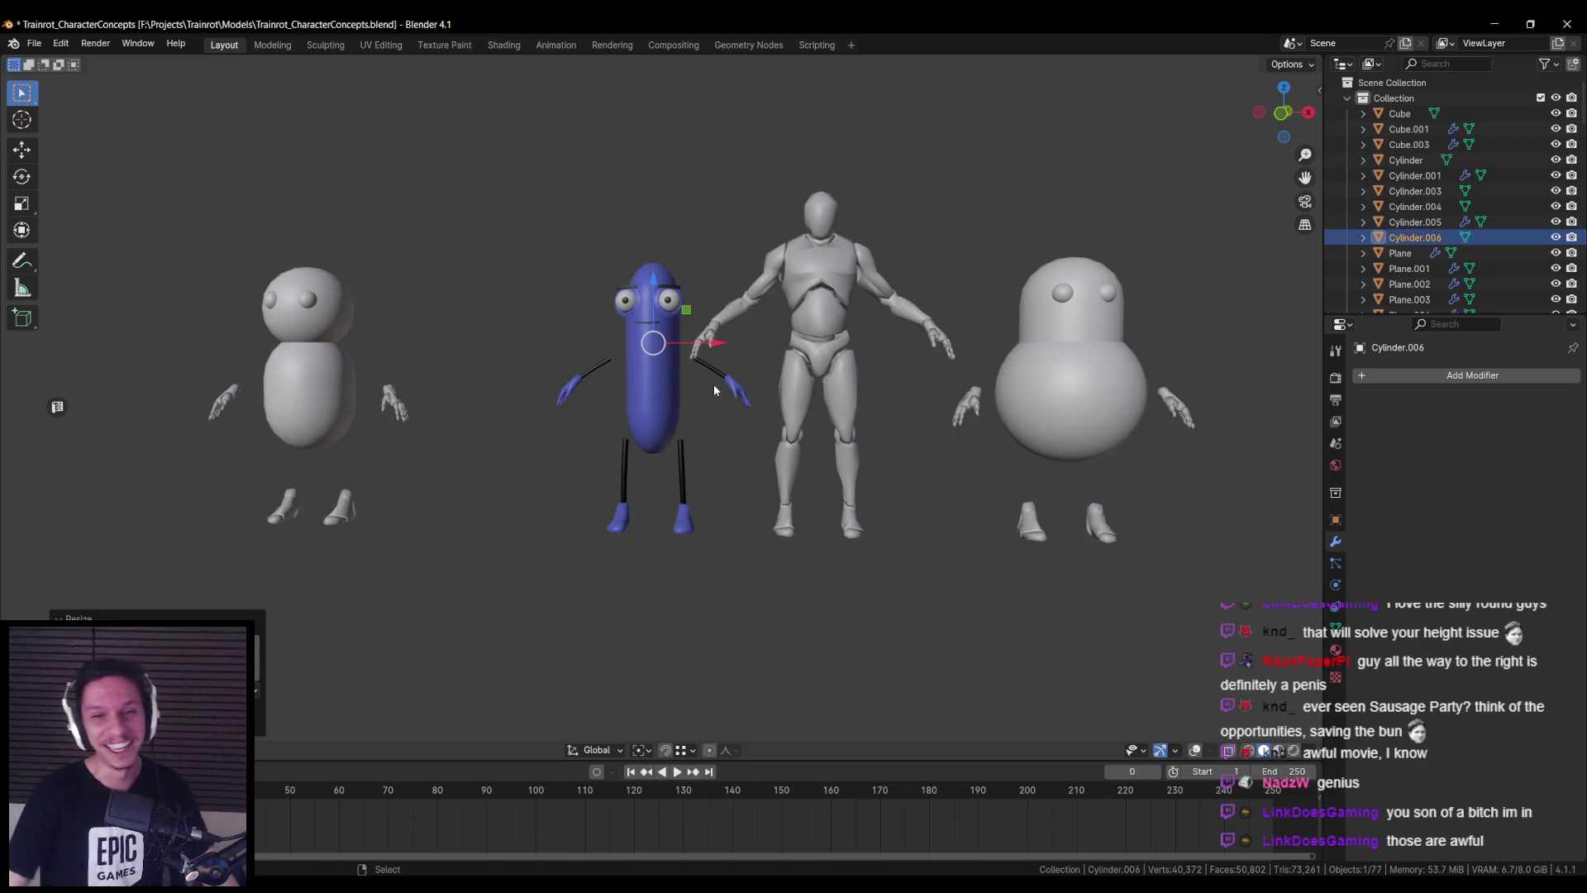
- Try a much thinner pill, then undo to the original width and save Trainrot_CharacterConcepts.blend
key(s)
key(x)
click(702, 449)
mouse_move(701, 449)
middle_down()
mouse_move(1020, 461)
mouse_move(745, 493)
mouse_move(789, 478)
middle_up()
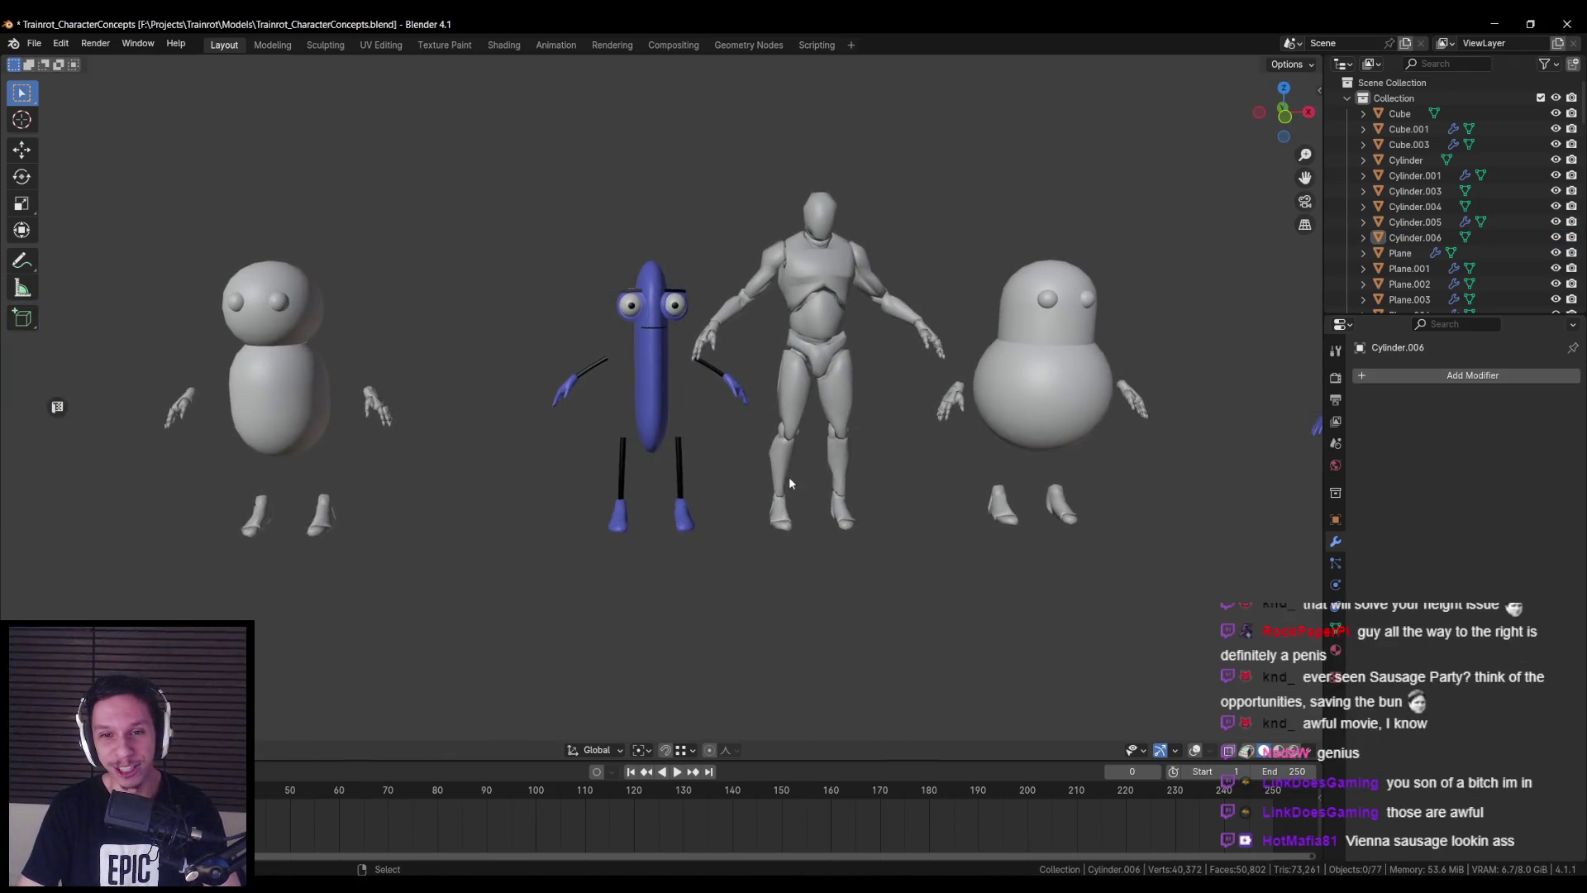
key(ctrl+z)
key(ctrl+z)
key(ctrl+z)
key(ctrl+s)
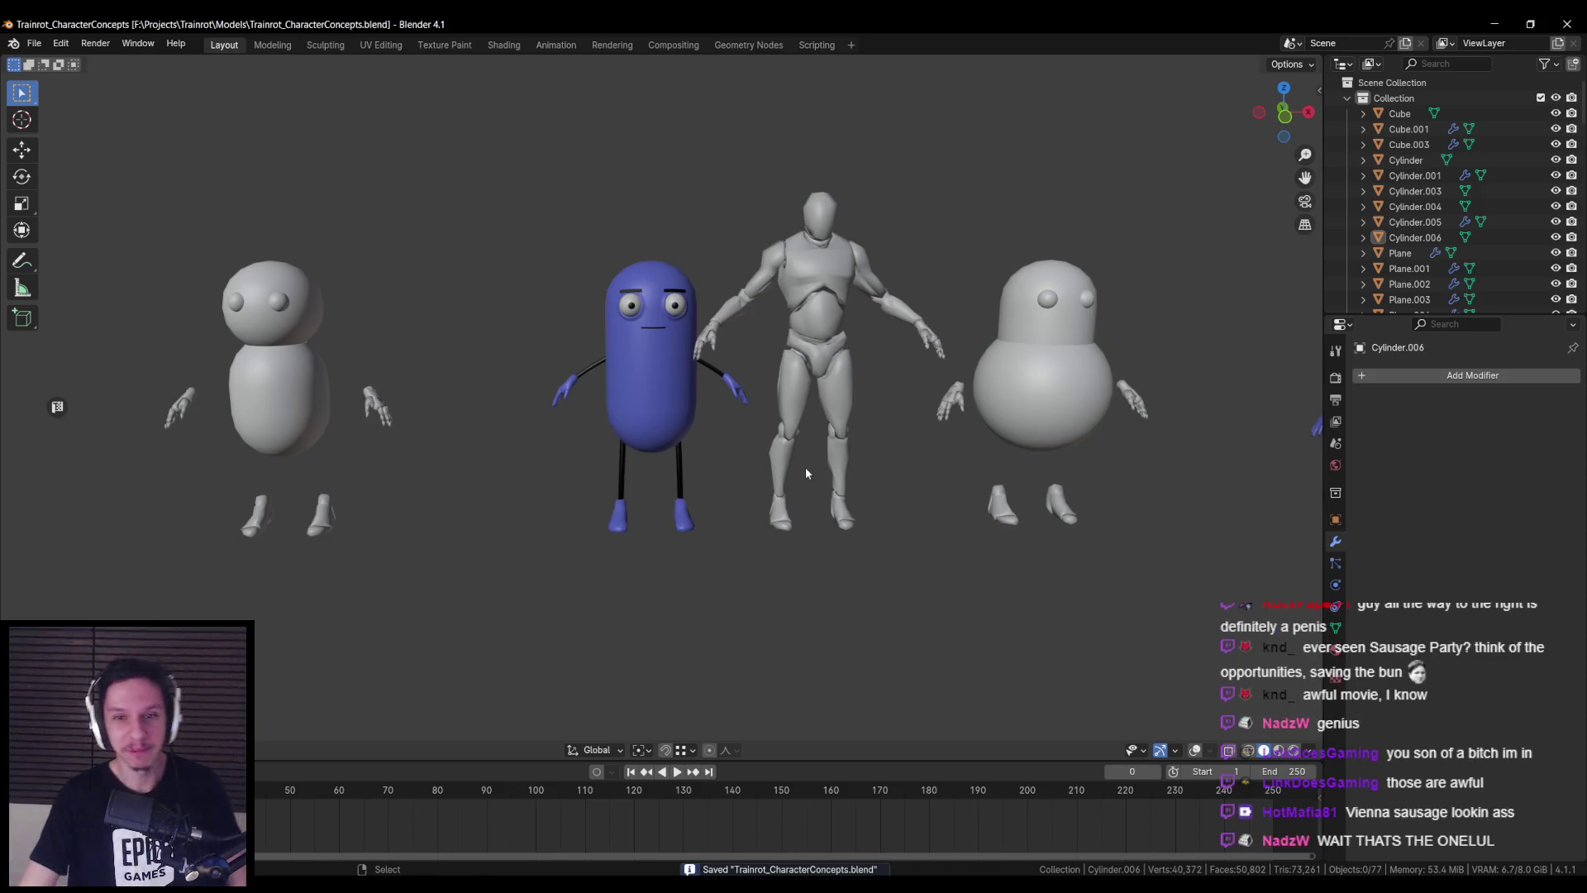
key(ctrl+shift+z)
- Narrow the pill body slightly along X and save the file
key(s)
key(x)
click(702, 442)
key(alt+a)
mouse_move(703, 442)
middle_down()
mouse_move(666, 446)
mouse_move(602, 499)
mouse_move(769, 499)
mouse_move(762, 450)
mouse_move(677, 379)
mouse_move(712, 458)
mouse_move(706, 412)
middle_up()
scroll(762, 449, up, 5)
scroll(699, 376, up, 2)
scroll(708, 400, down, 3)
key(ctrl+s)
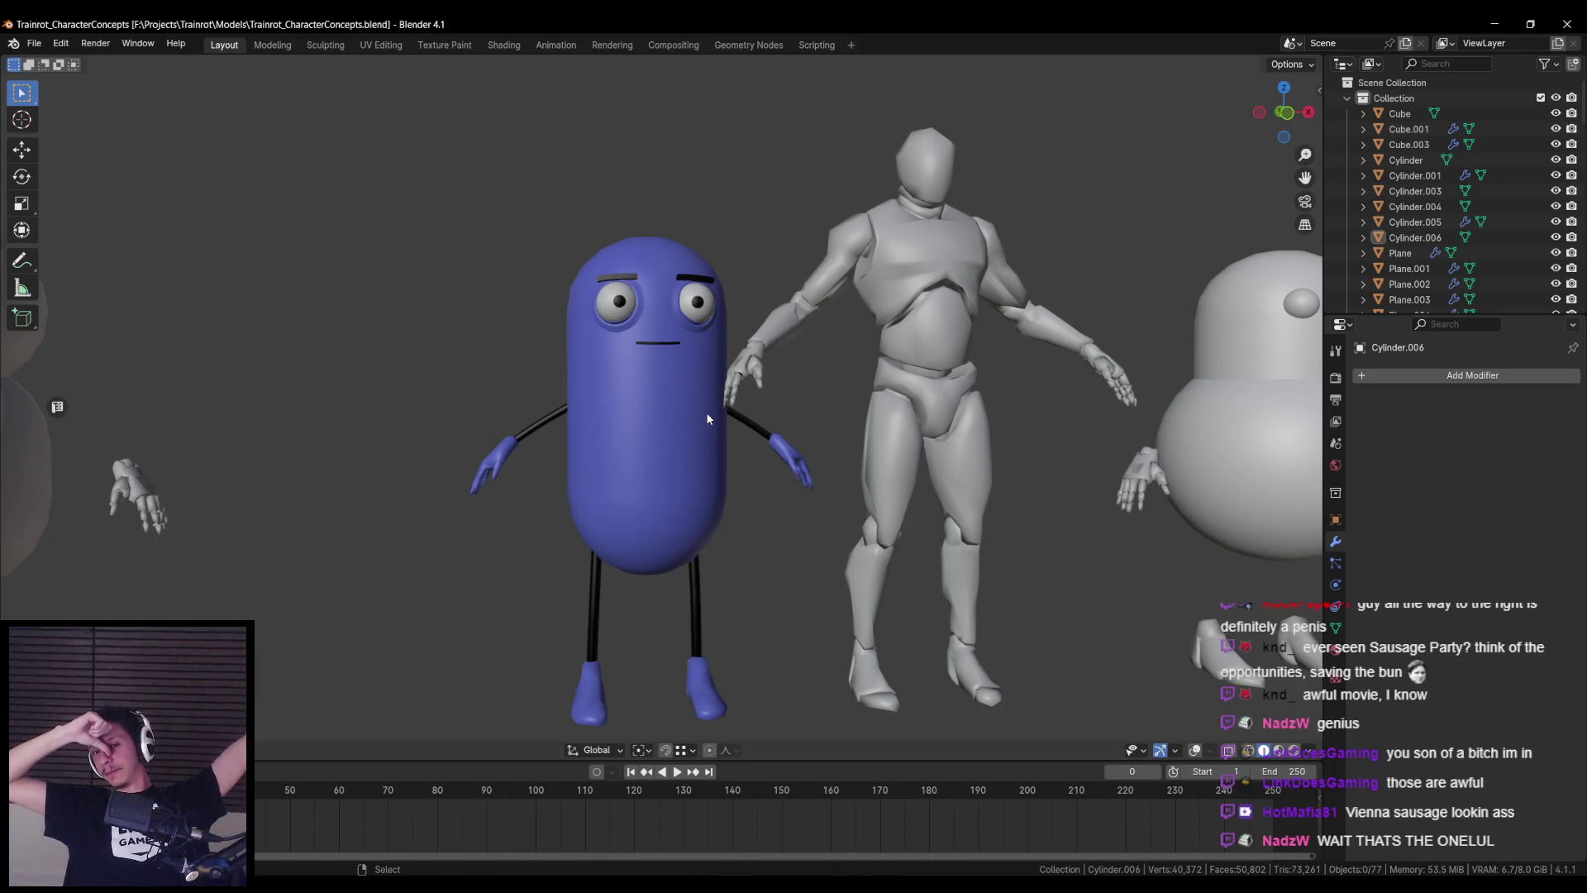
- Toggle the pill's Edit Mode, overlays and wireframe shading, undoing a stray selection
key(Tab)
key(Tab)
click(1193, 744)
key(shift+z)
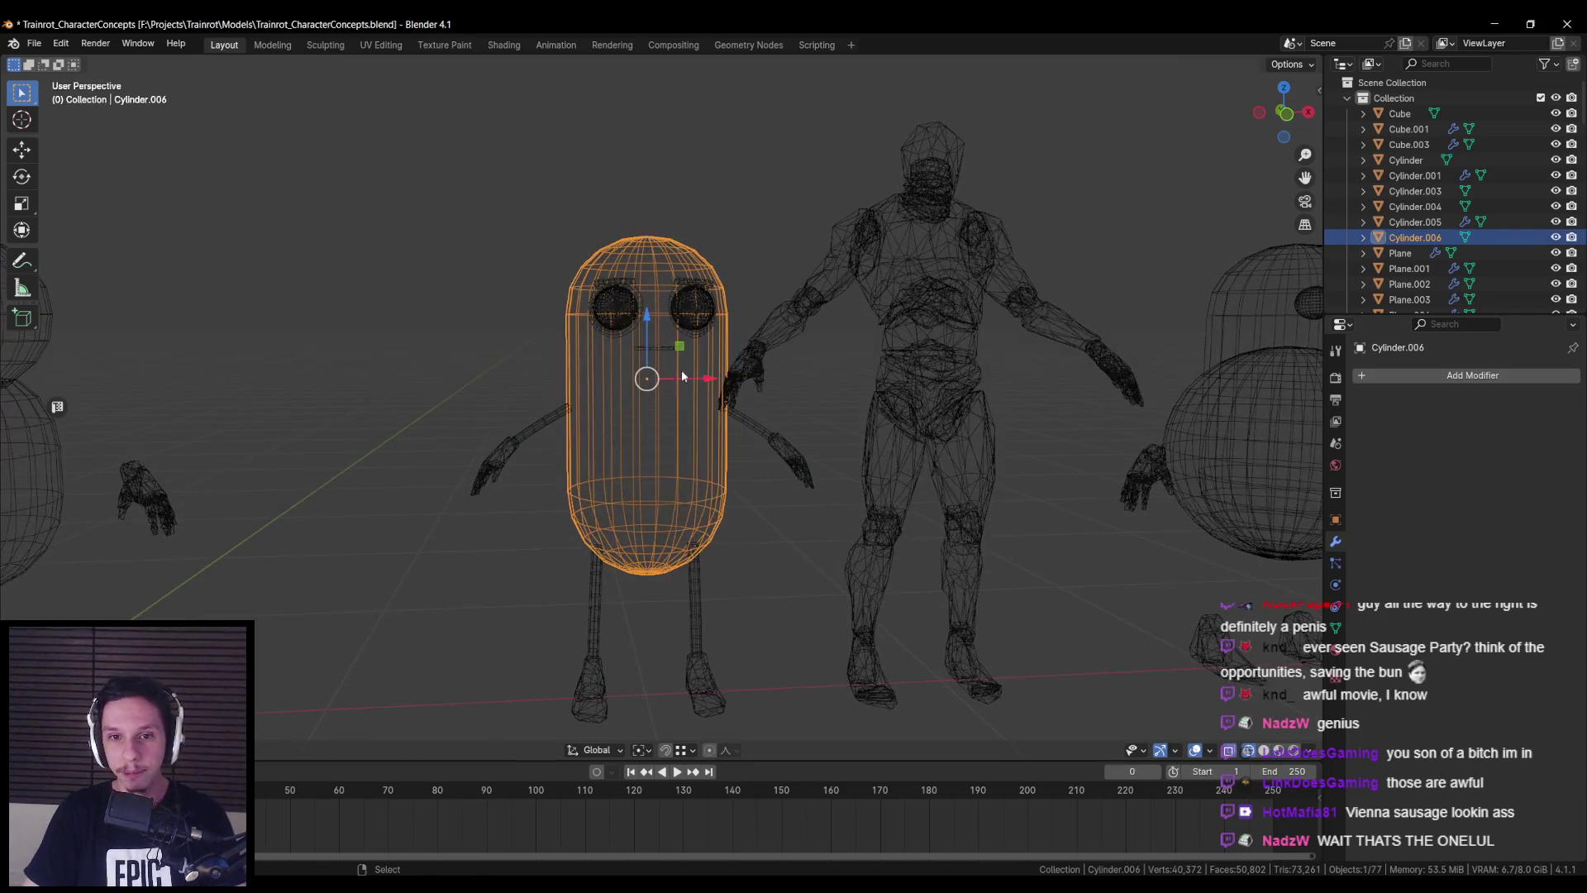
shift+click(732, 369)
key(ctrl+z)
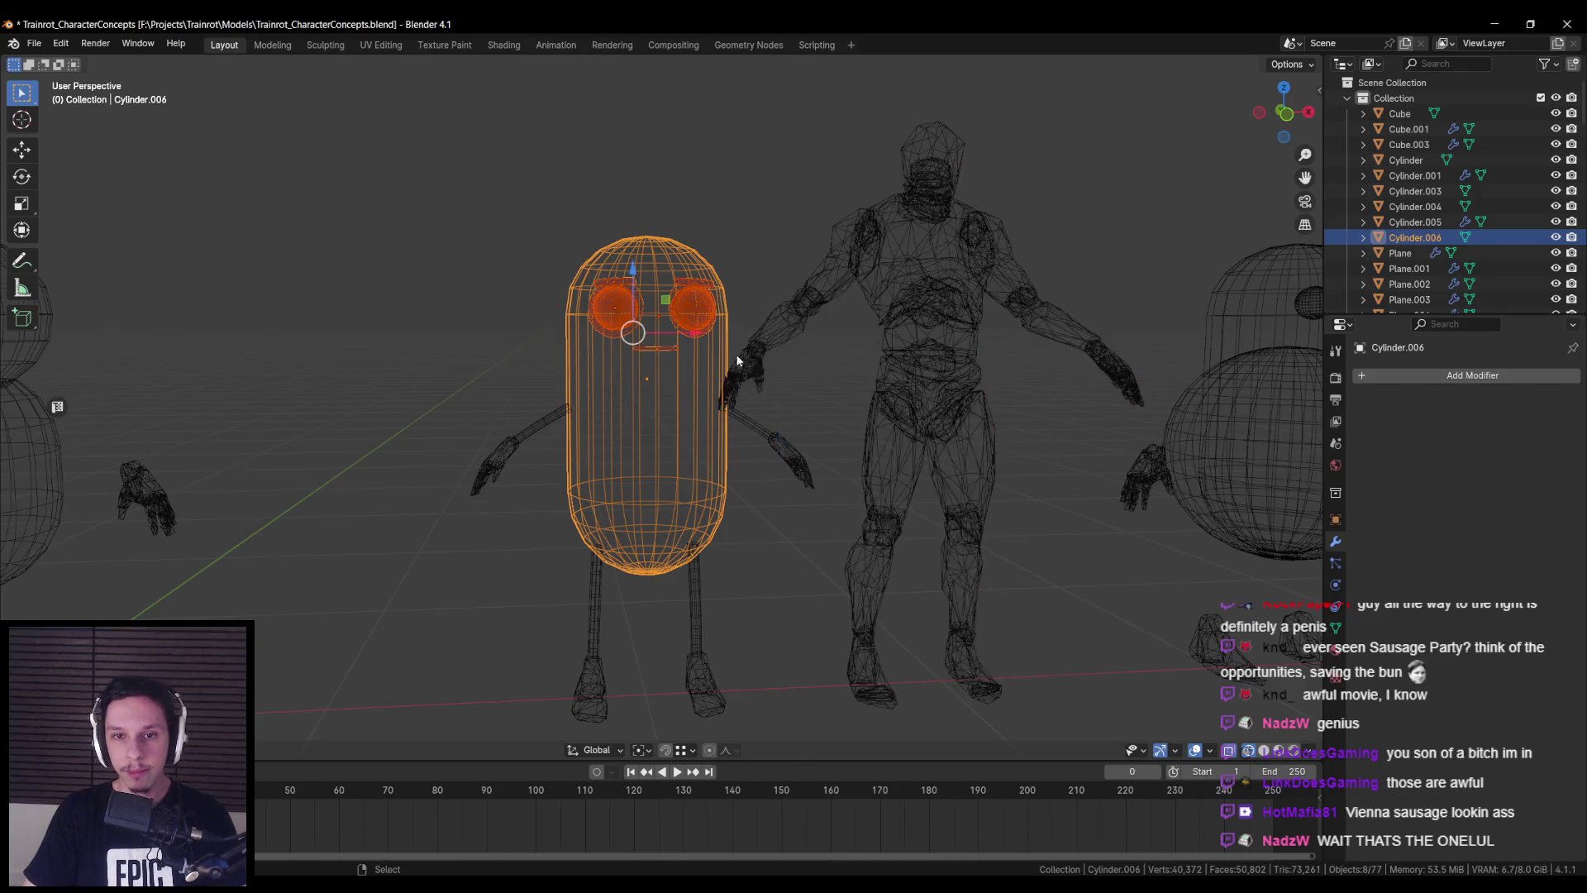
key(Tab)
key(shift+z)
- Box-select the pill's top vertices, try a vertical move, cancel it and exit Edit Mode
key(shift+z)
drag(489, 184, 791, 360)
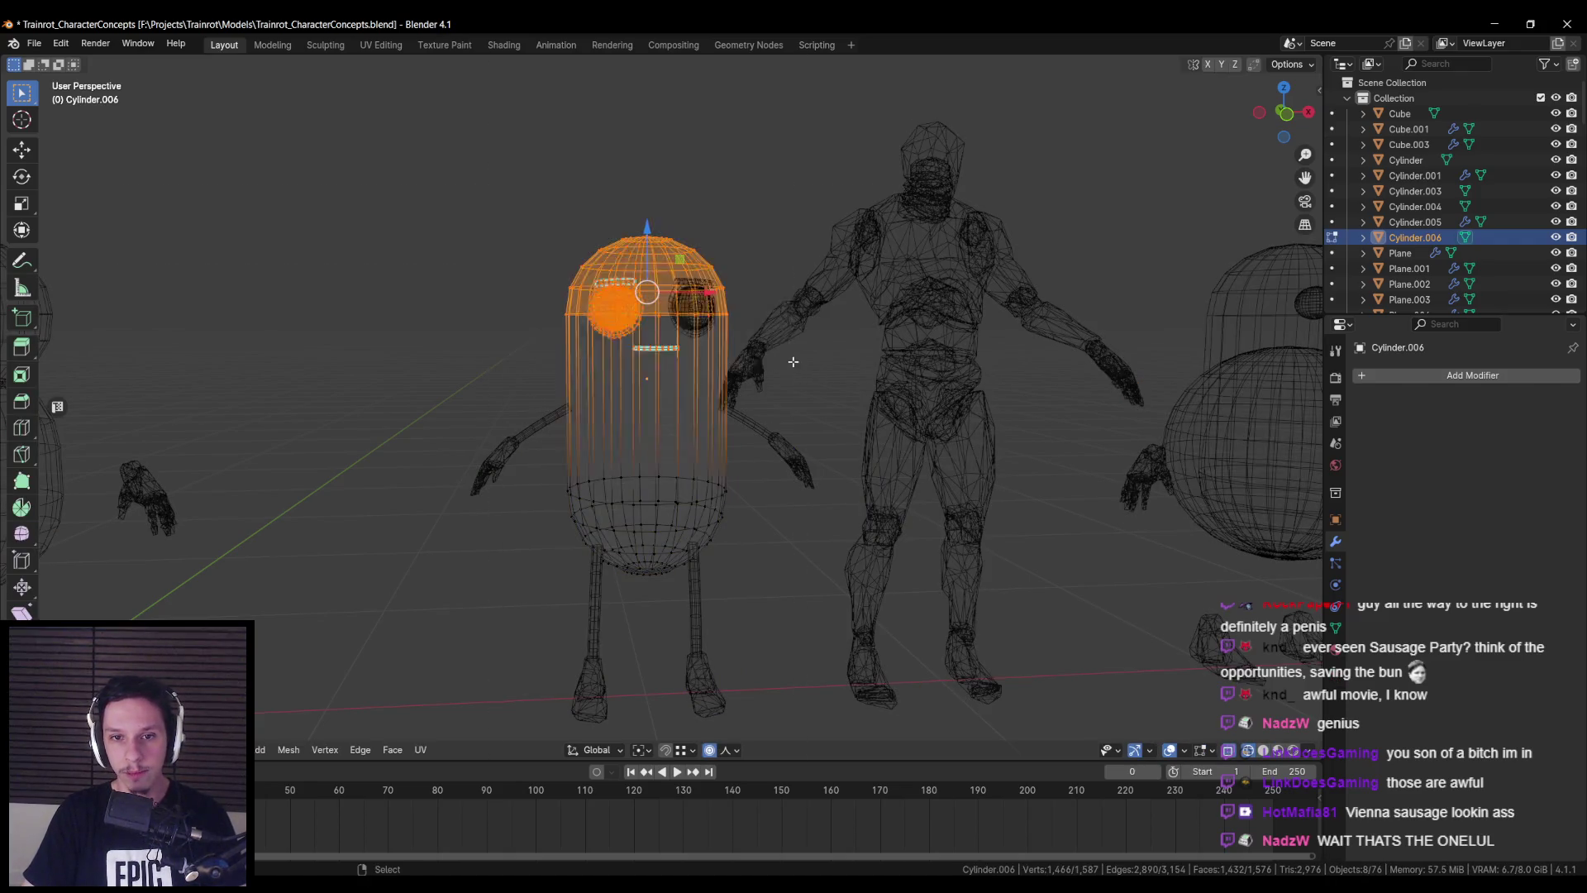
key(shift+z)
key(g)
key(z)
right_click(811, 347)
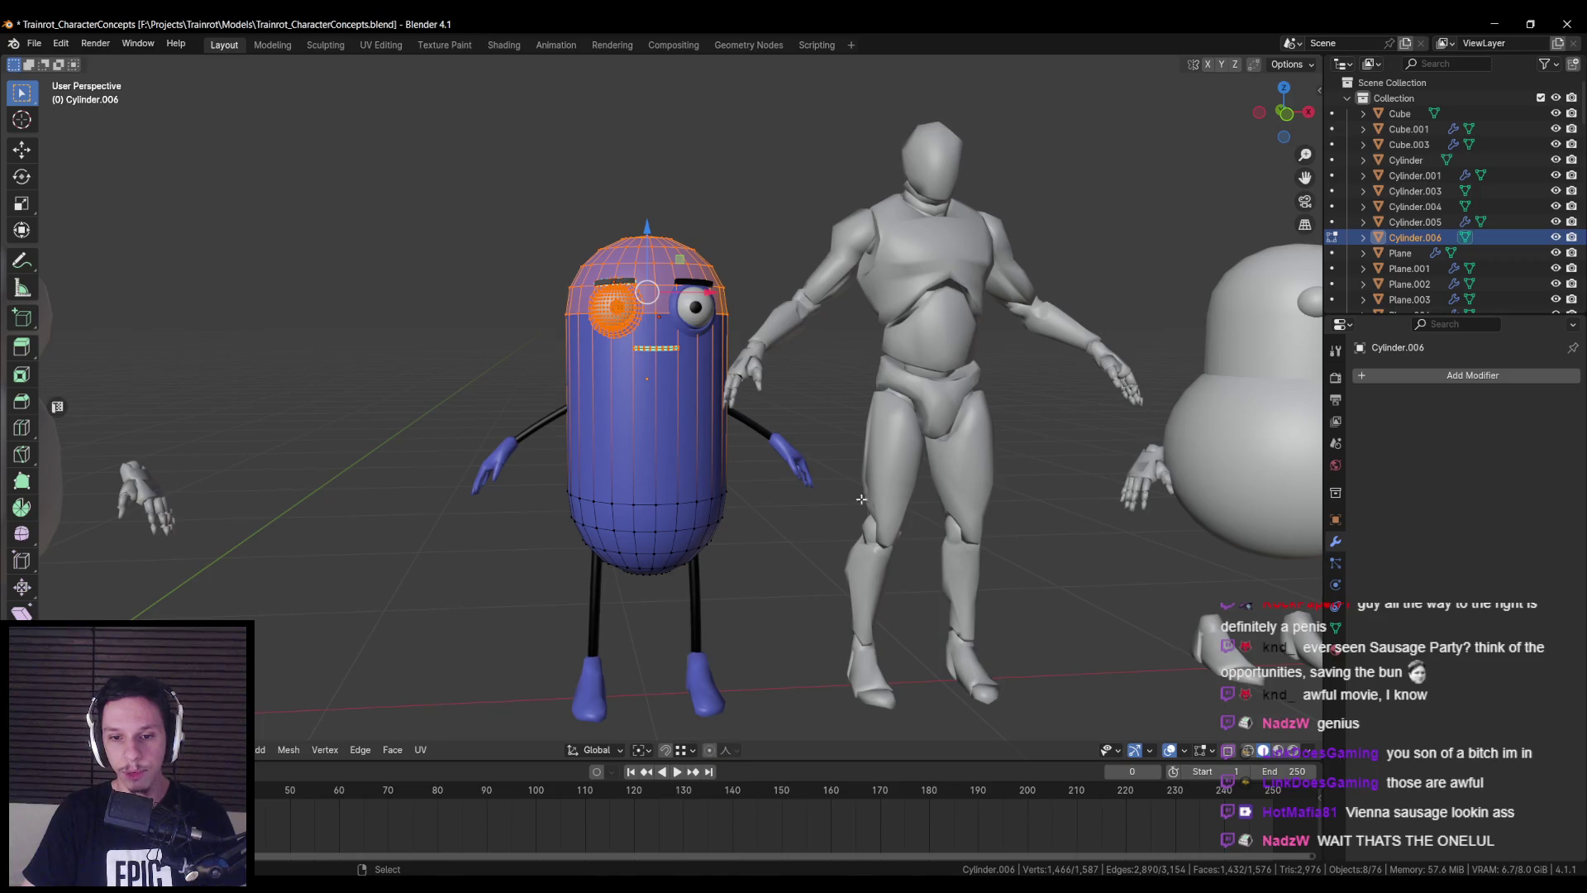
key(Tab)
- Reselect the blue pill body, enter Edit Mode and deselect all its vertices
scroll(830, 454, down, 5)
mouse_move(651, 444)
middle_down()
mouse_move(574, 461)
mouse_move(765, 448)
mouse_move(701, 448)
middle_up()
scroll(701, 448, up, 3)
click(701, 453)
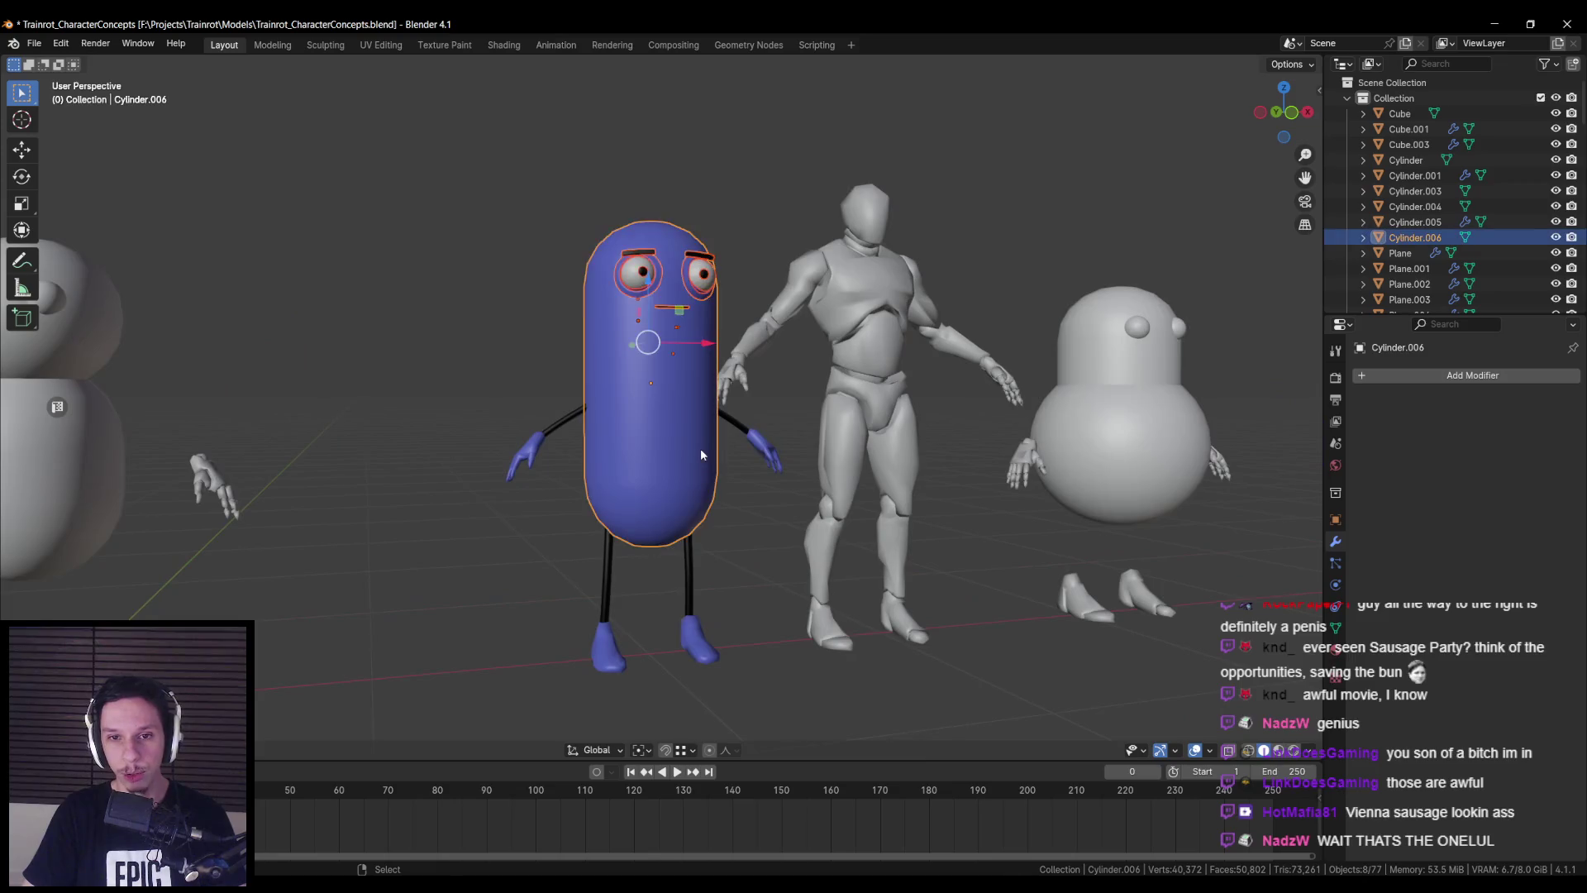
key(Tab)
key(Tab)
key(alt+a)
scroll(690, 457, down, 3)
mouse_move(689, 457)
middle_down()
mouse_move(892, 466)
mouse_move(727, 464)
mouse_move(736, 486)
middle_up()
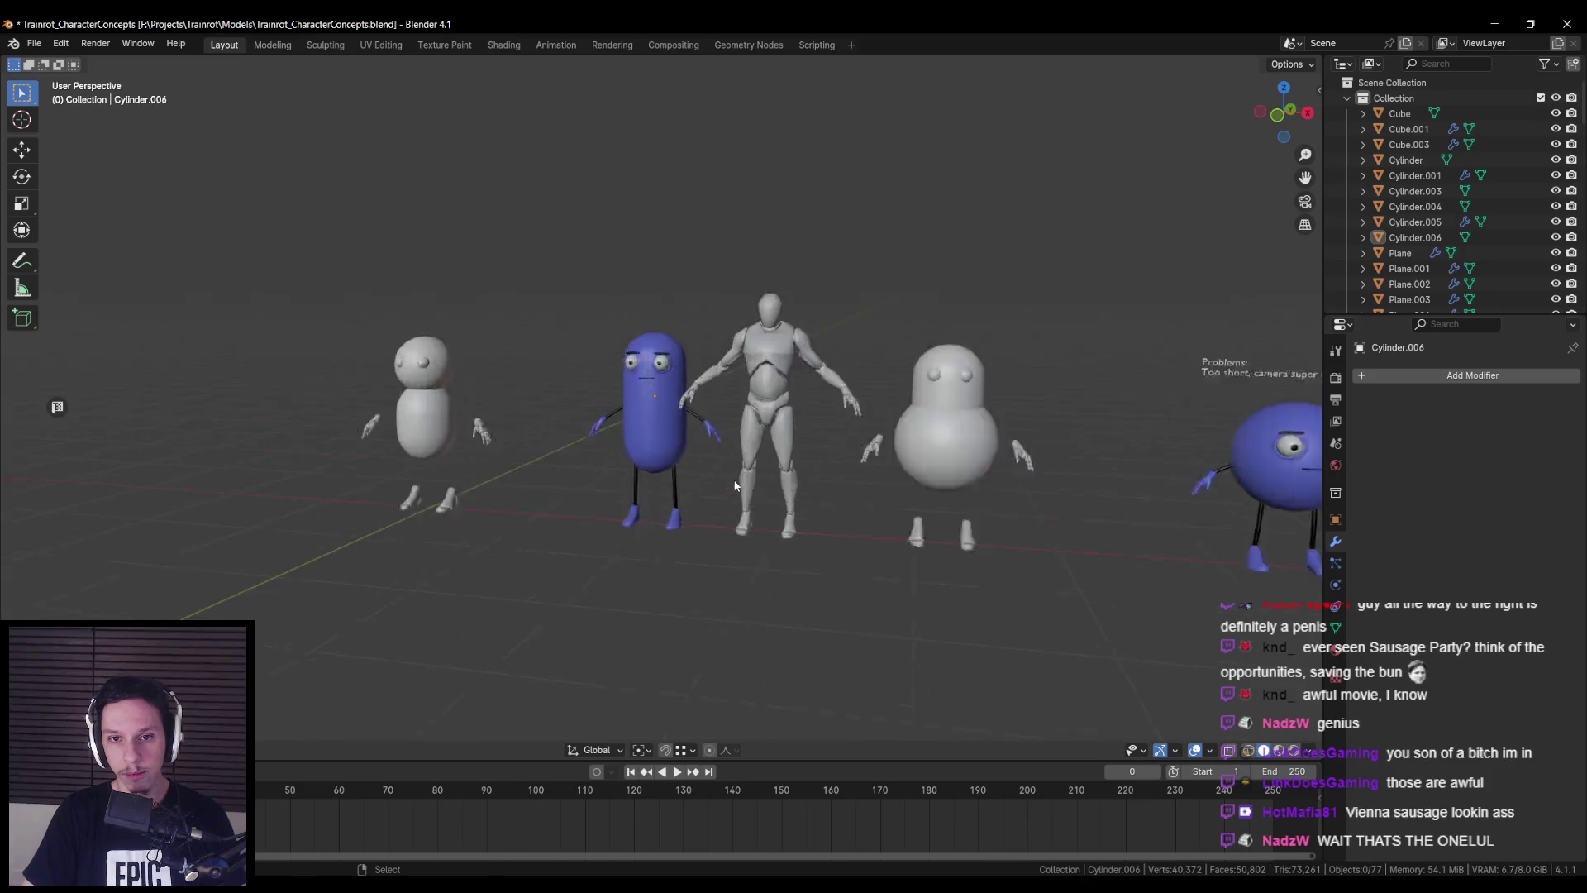
- Raise the pill's top vertices along Z for a taller body, then return to Object Mode
scroll(734, 486, up, 3)
click(736, 488)
key(Tab)
key(g)
key(z)
click(754, 465)
mouse_move(749, 459)
middle_down()
mouse_move(791, 449)
mouse_move(584, 447)
mouse_move(807, 453)
mouse_move(757, 453)
mouse_move(777, 483)
mouse_move(682, 483)
mouse_move(478, 536)
mouse_move(717, 486)
mouse_move(792, 443)
mouse_move(951, 452)
mouse_move(810, 448)
middle_up()
key(Tab)
key(alt+a)
- View the character row end-on, then select Cylinder.006 in wireframe shading
scroll(791, 449, down, 3)
scroll(717, 485, down, 5)
scroll(806, 454, up, 3)
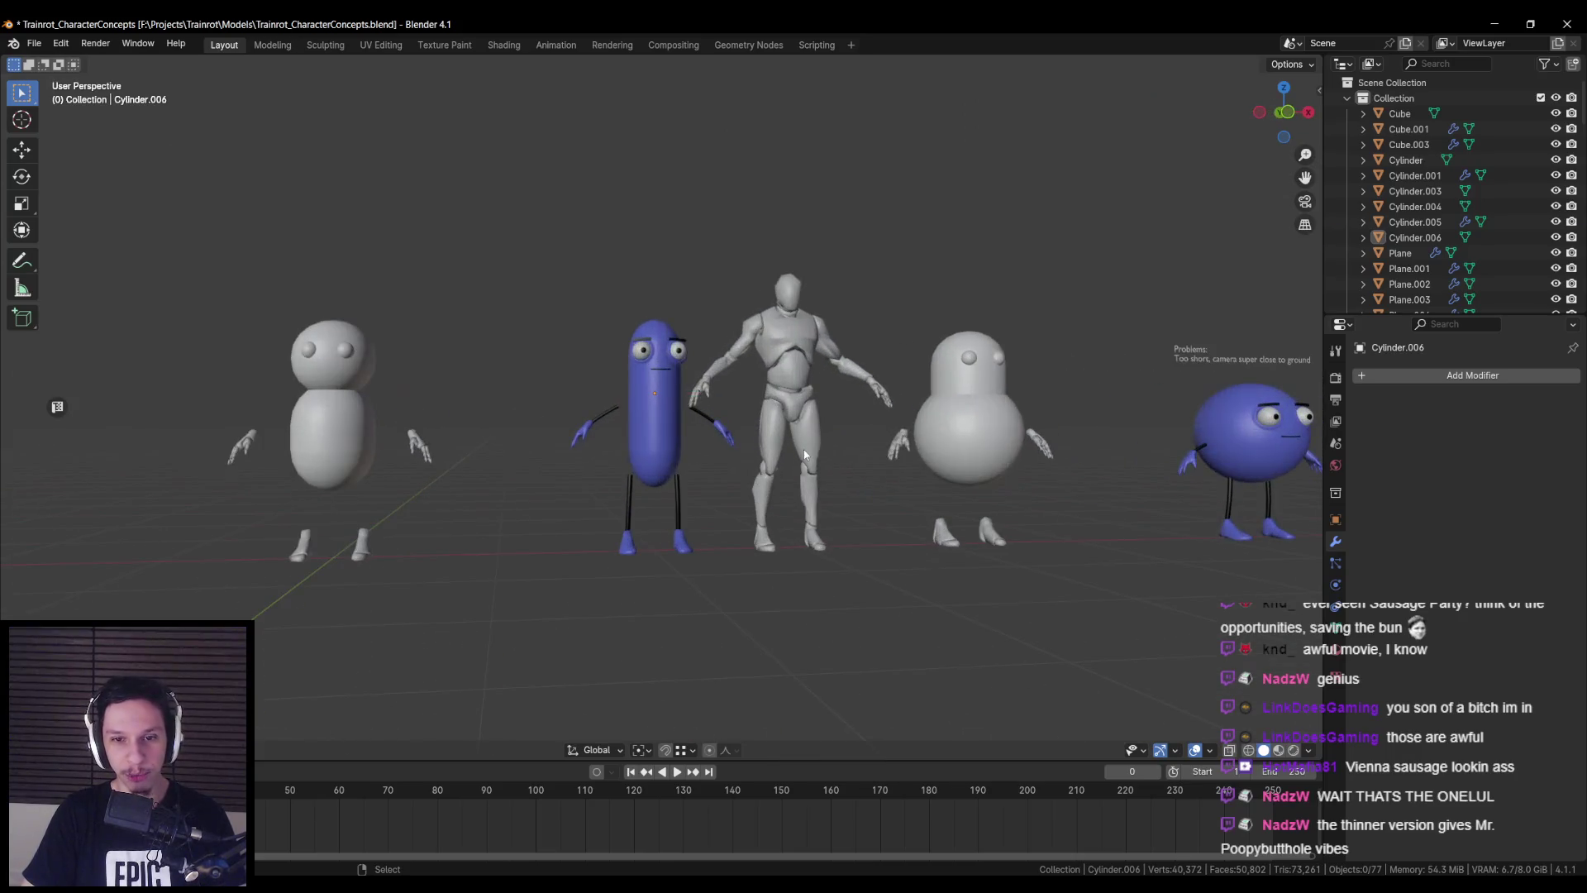
scroll(669, 472, up, 3)
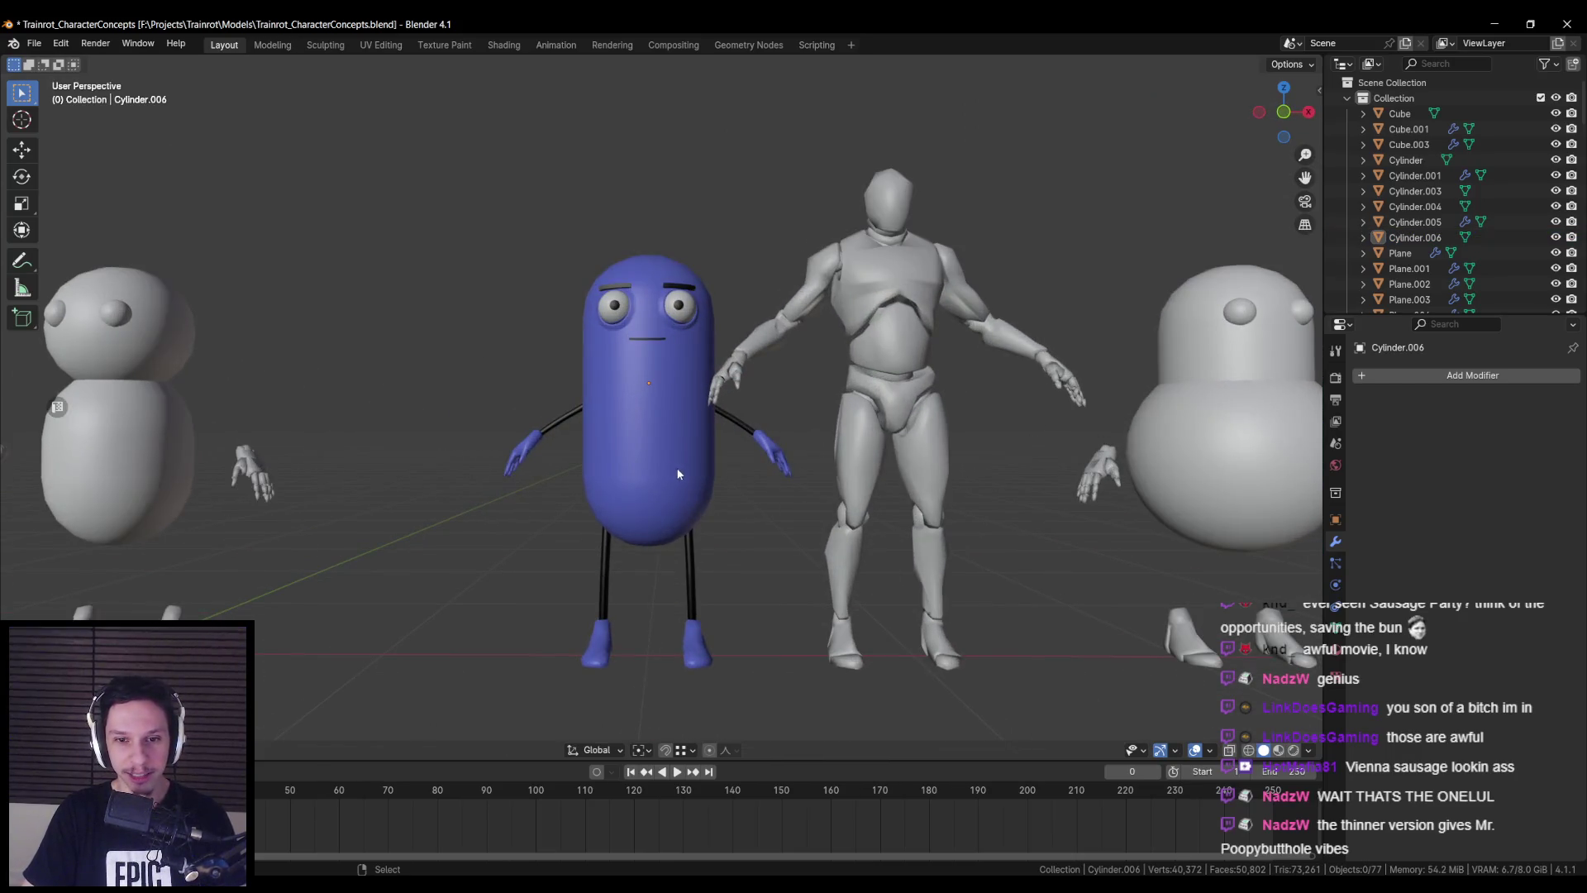
scroll(678, 473, down, 6)
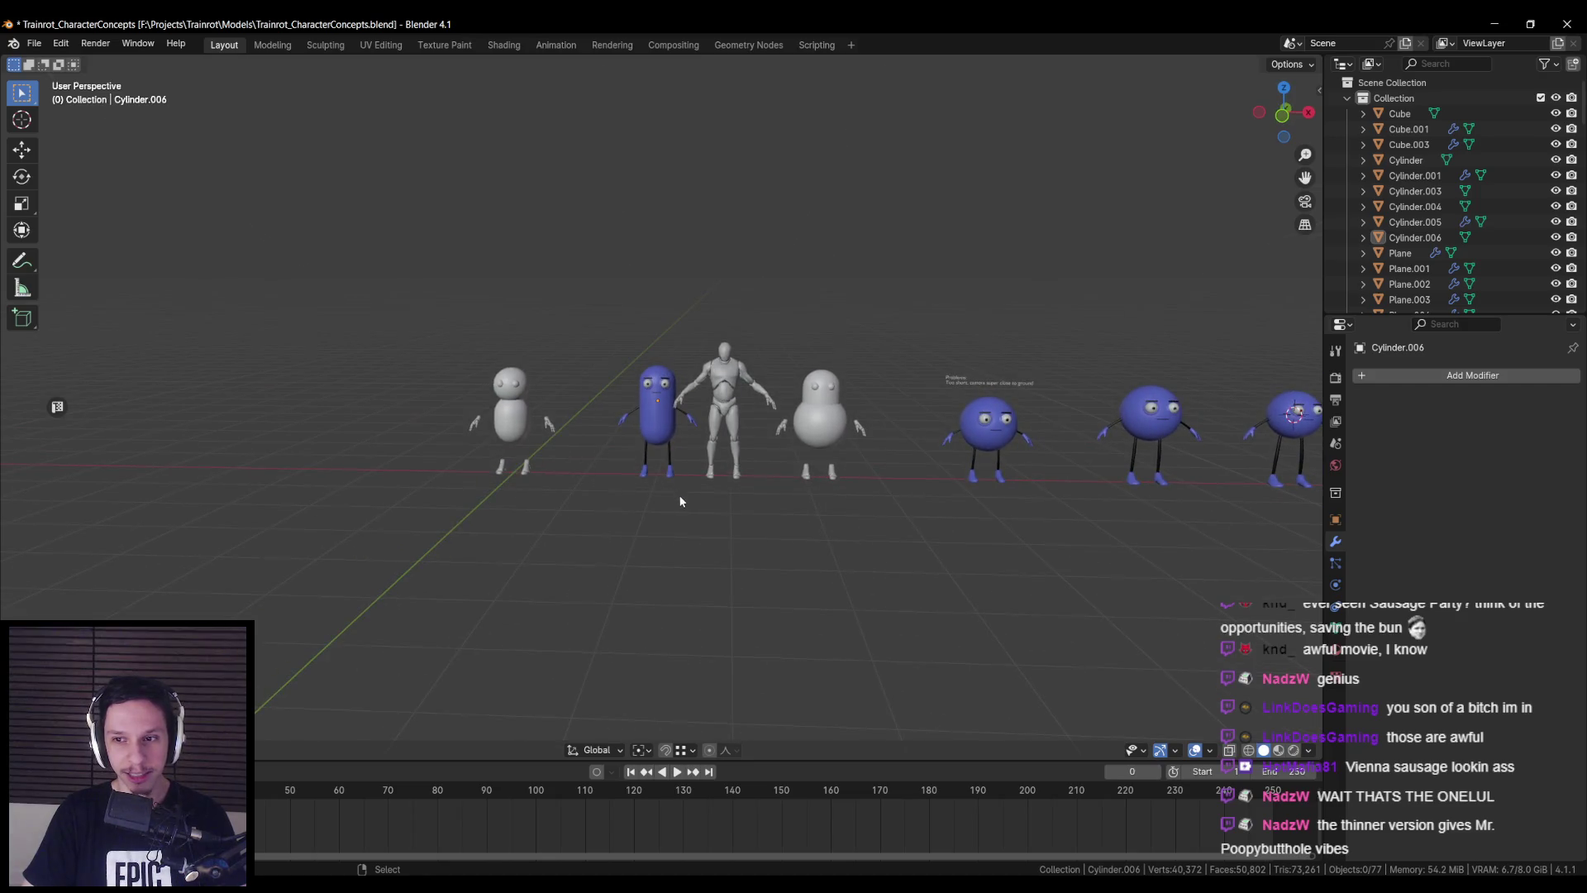
scroll(689, 518, up, 5)
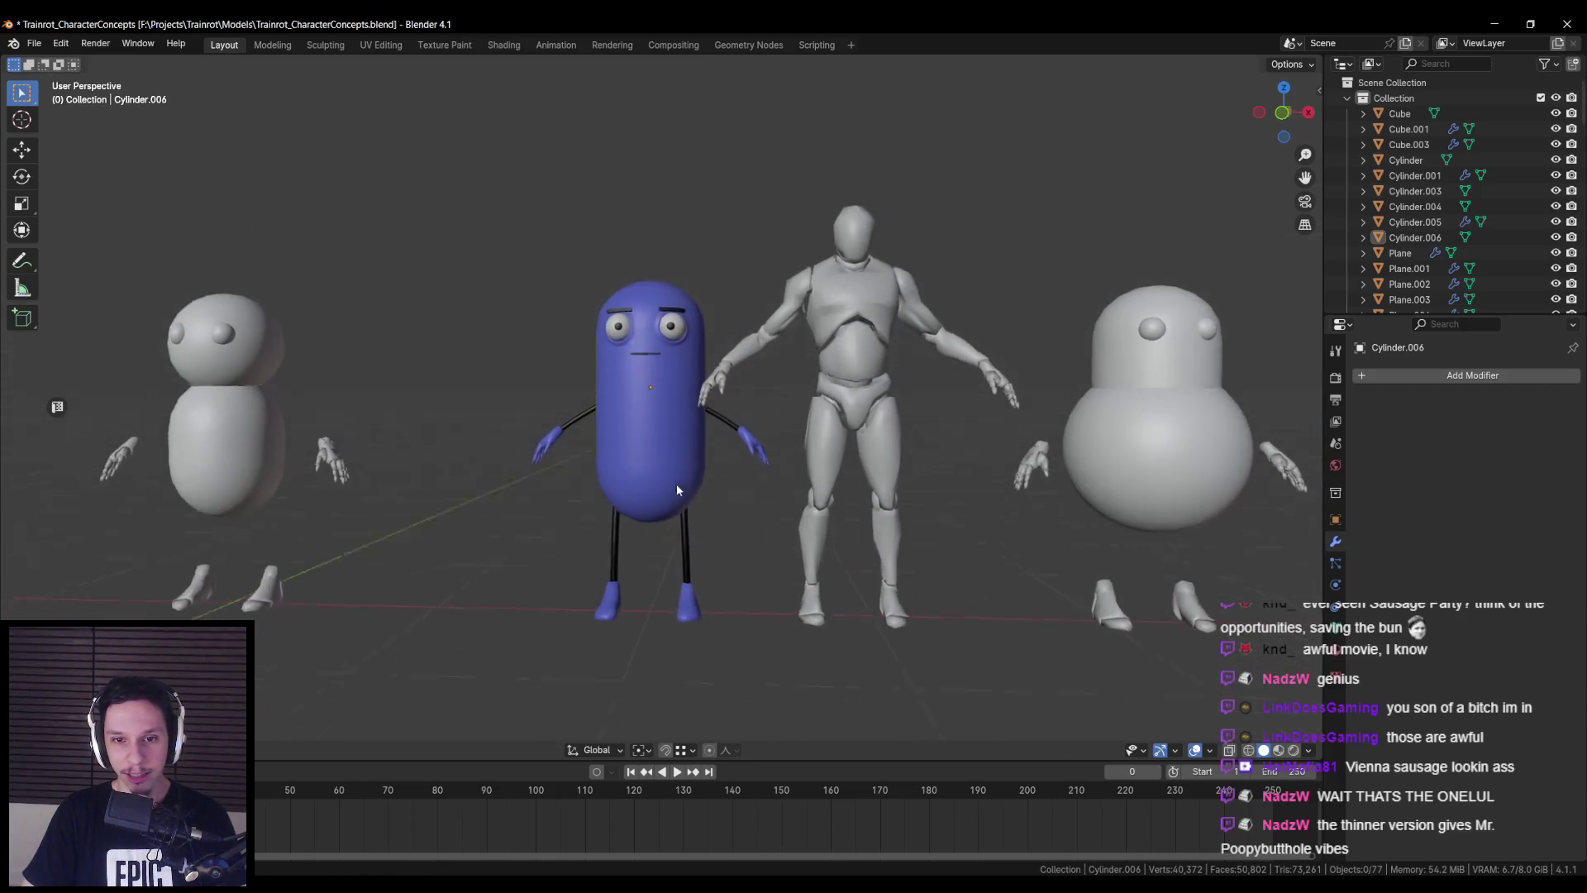
scroll(682, 529, down, 6)
scroll(678, 514, up, 3)
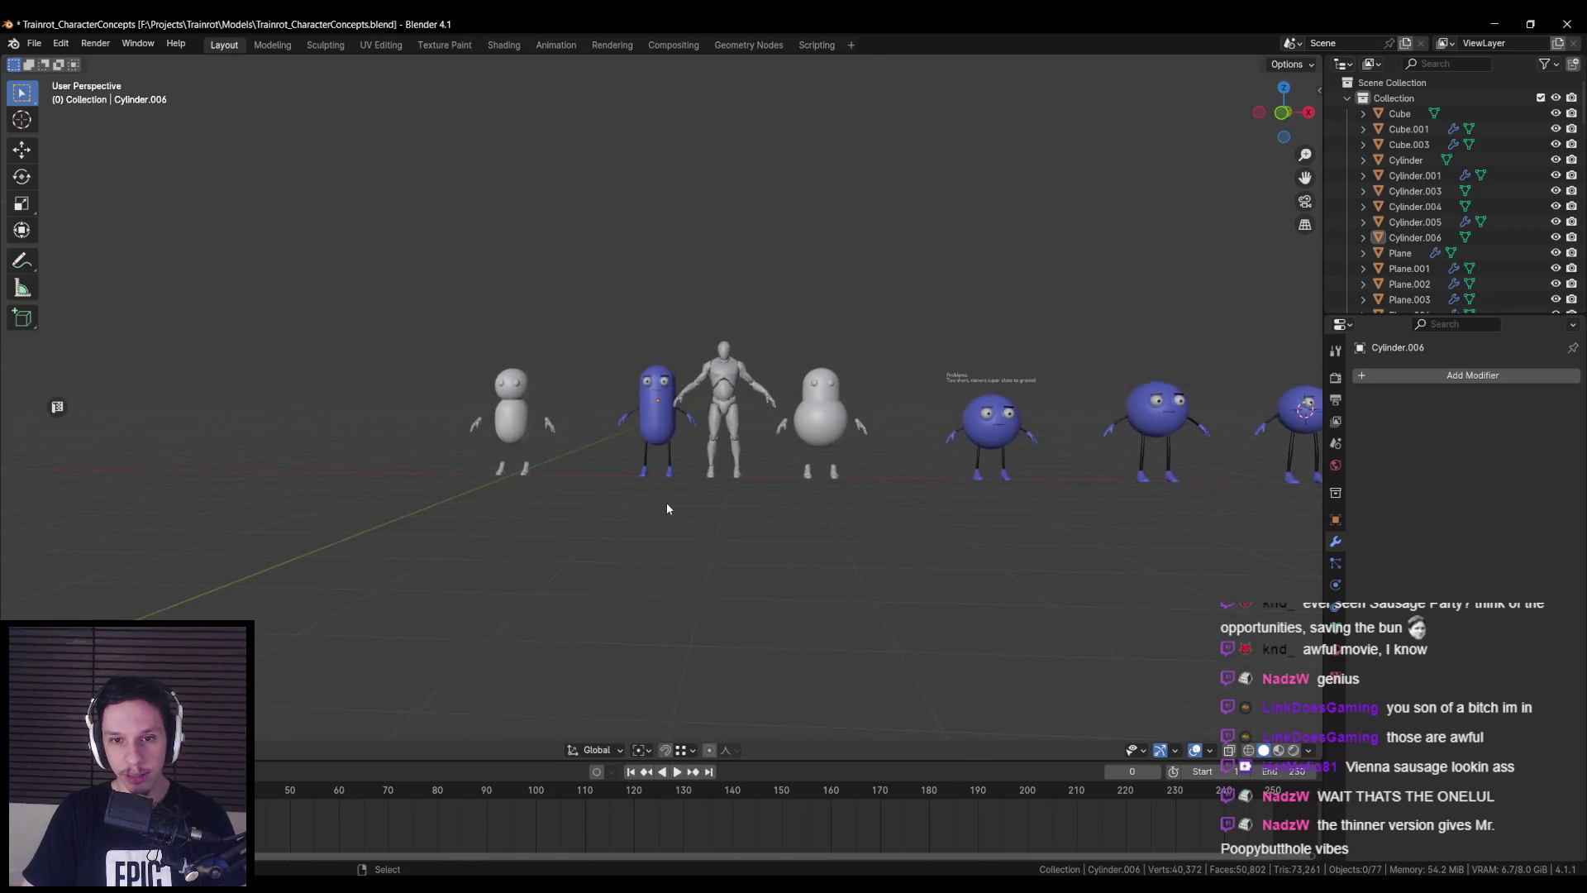
scroll(672, 510, up, 2)
scroll(669, 494, down, 5)
mouse_move(681, 494)
middle_down()
mouse_move(855, 498)
mouse_move(715, 498)
middle_up()
scroll(690, 498, up, 4)
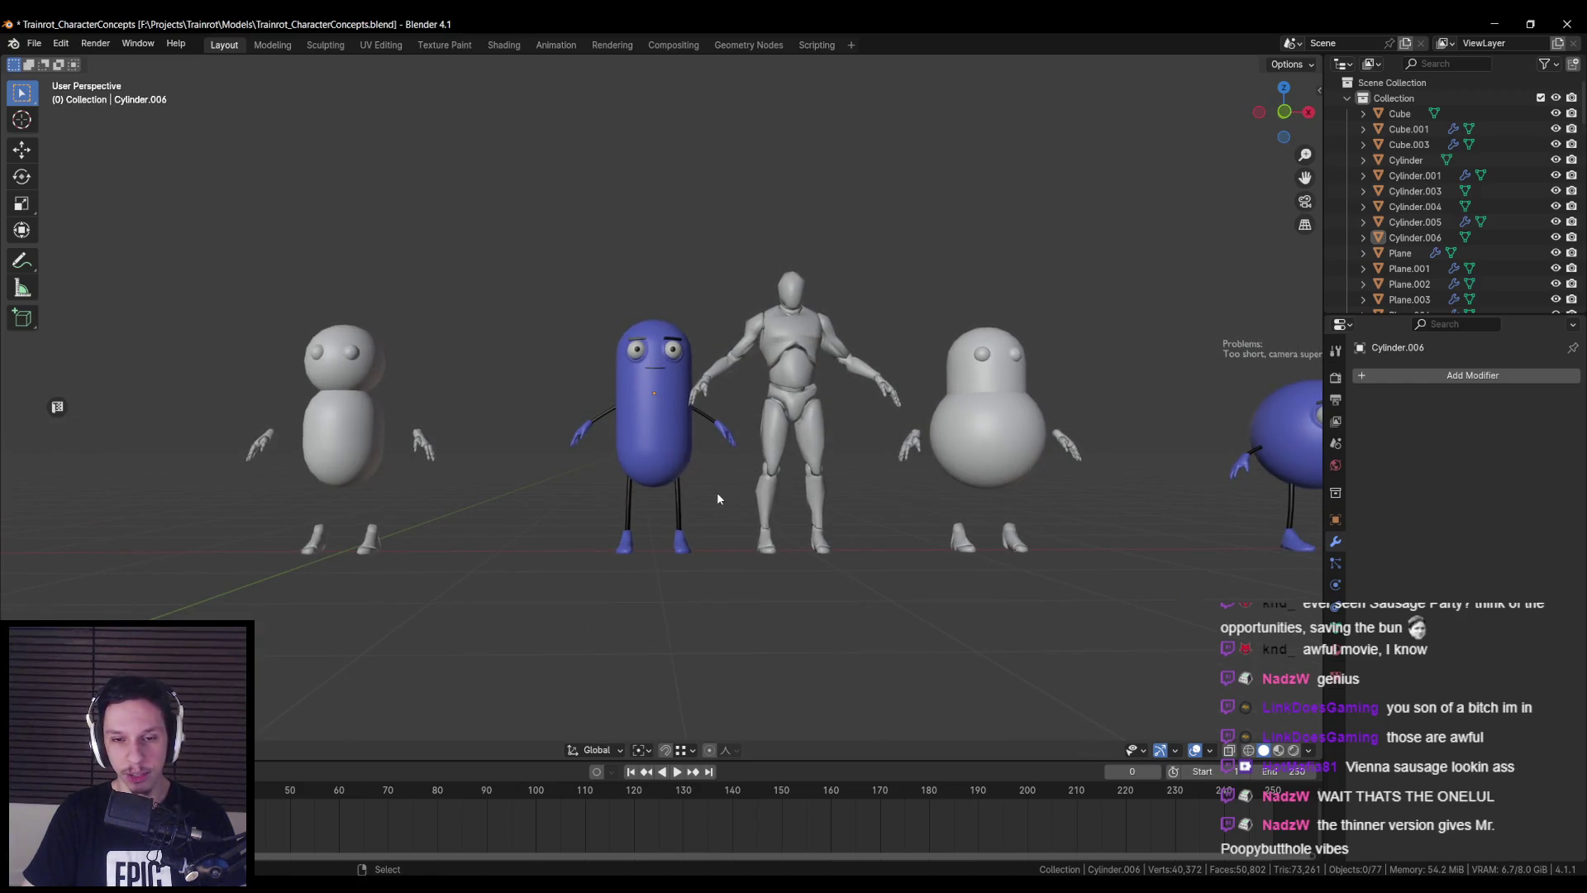
scroll(717, 493, up, 1)
click(631, 450)
key(shift+z)
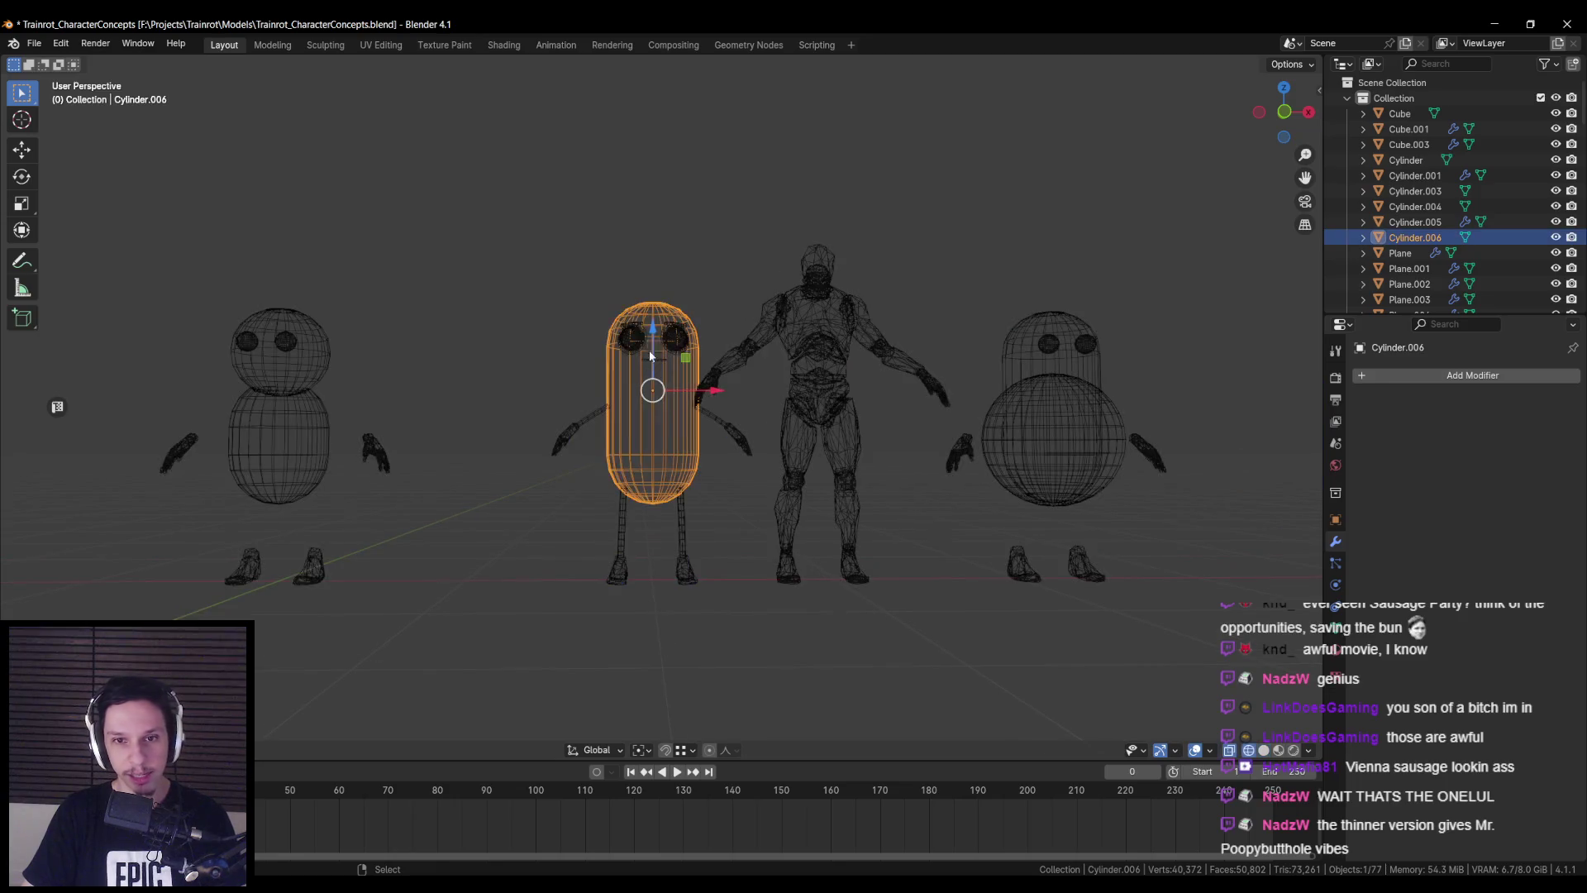
- Add the pill's eyes and the arm SizeRef.002 to the selection for editing
key(shift+bracketright)
middle_drag(704, 378, 715, 425)
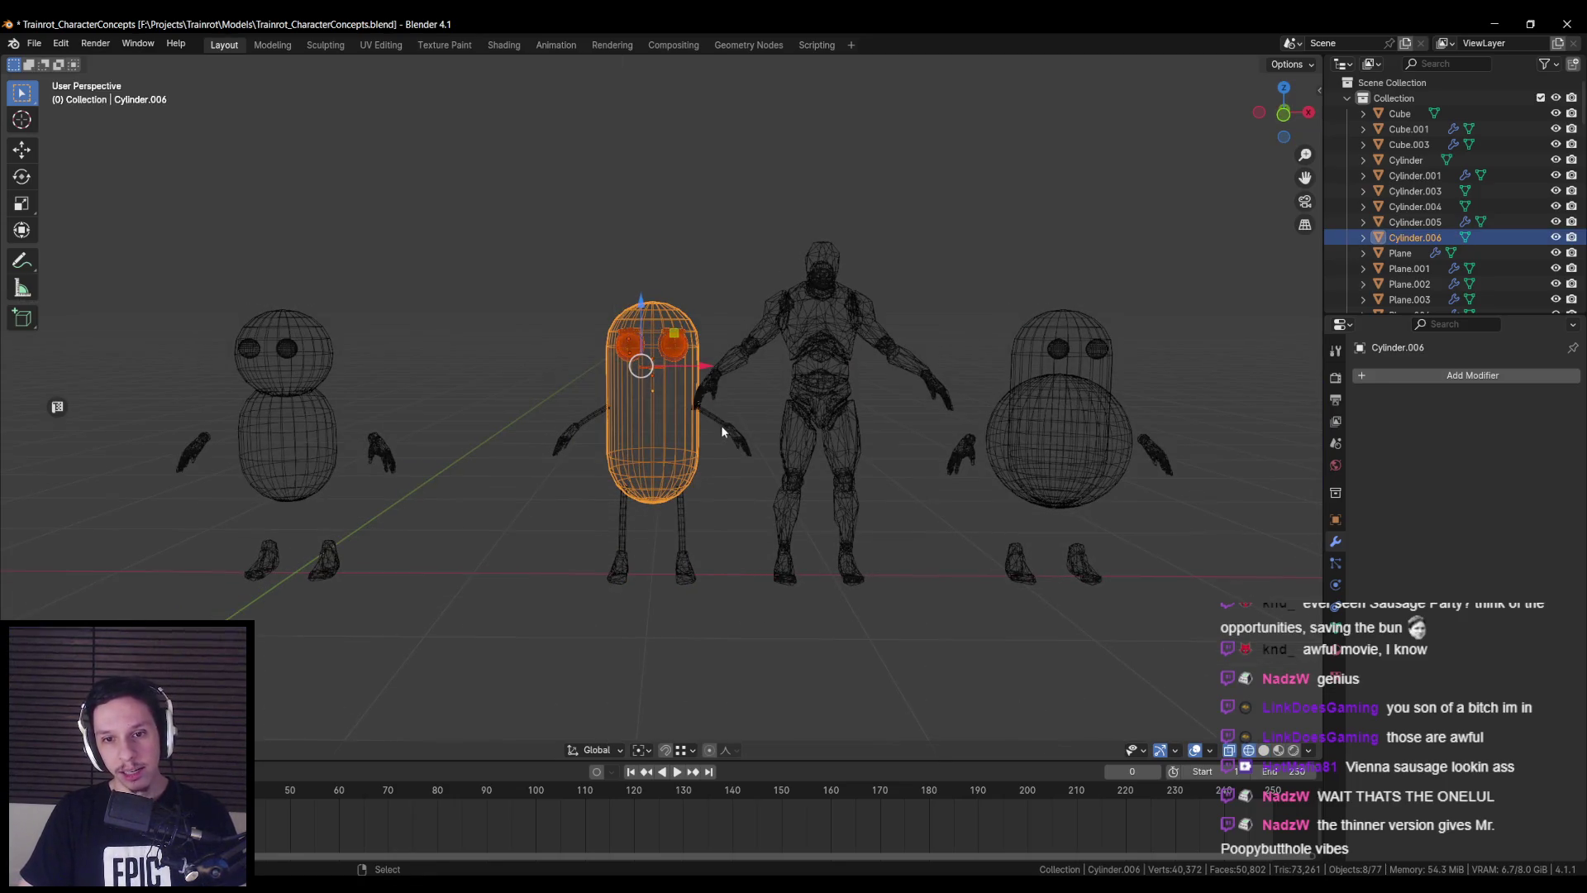
key(Tab)
key(Tab)
shift+click(582, 420)
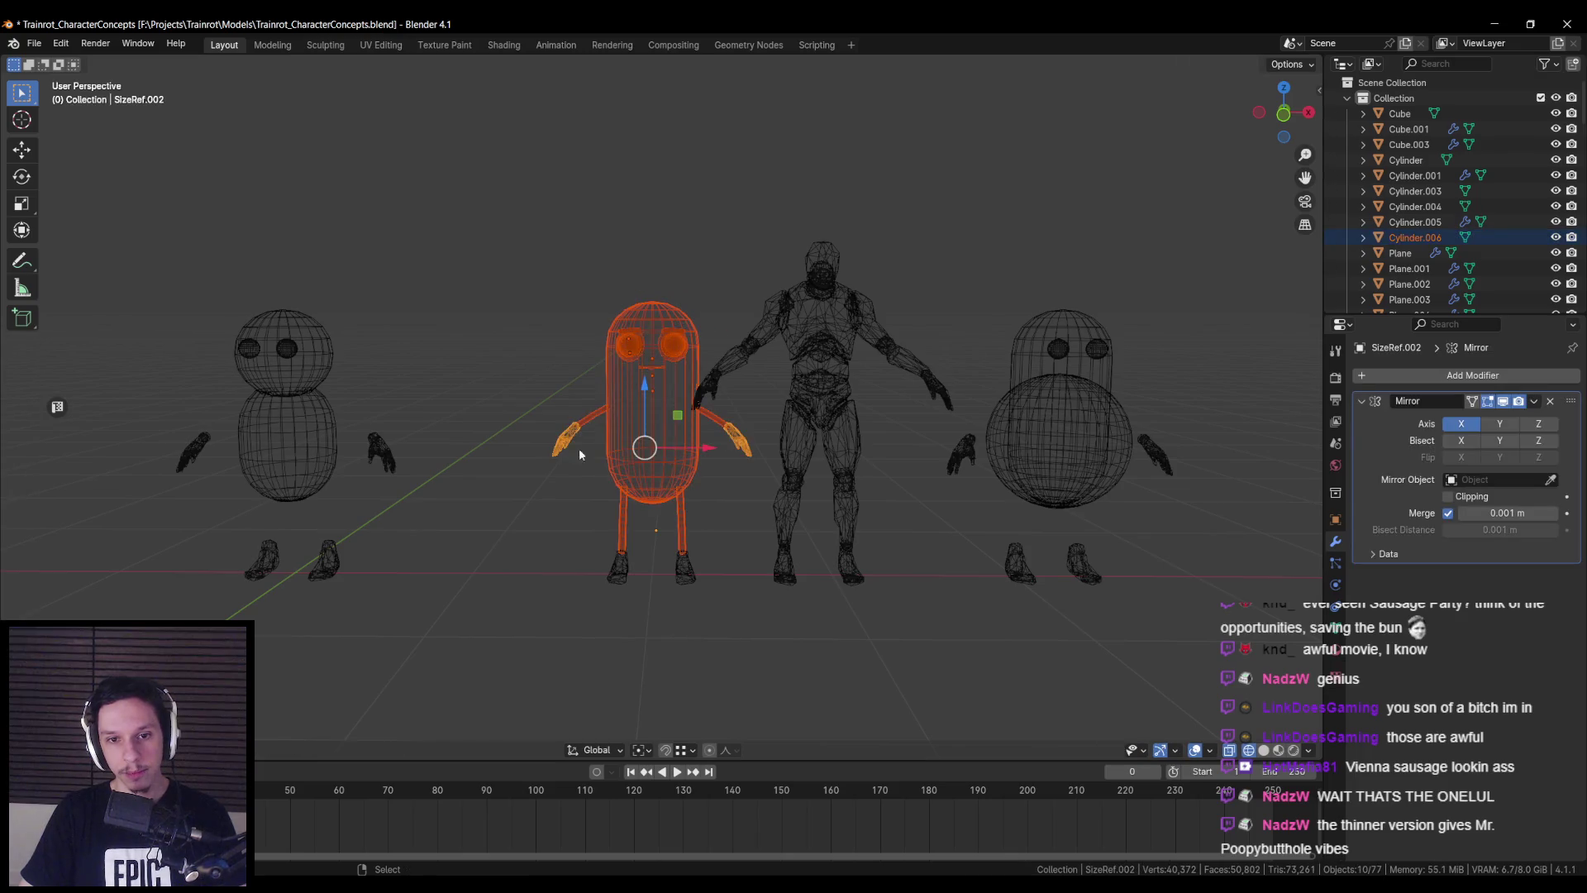
key(Tab)
key(a)
key(alt+a)
- Select the whole capsule and arm, switch to solid shading, then clear the selection
drag(715, 272, 551, 400)
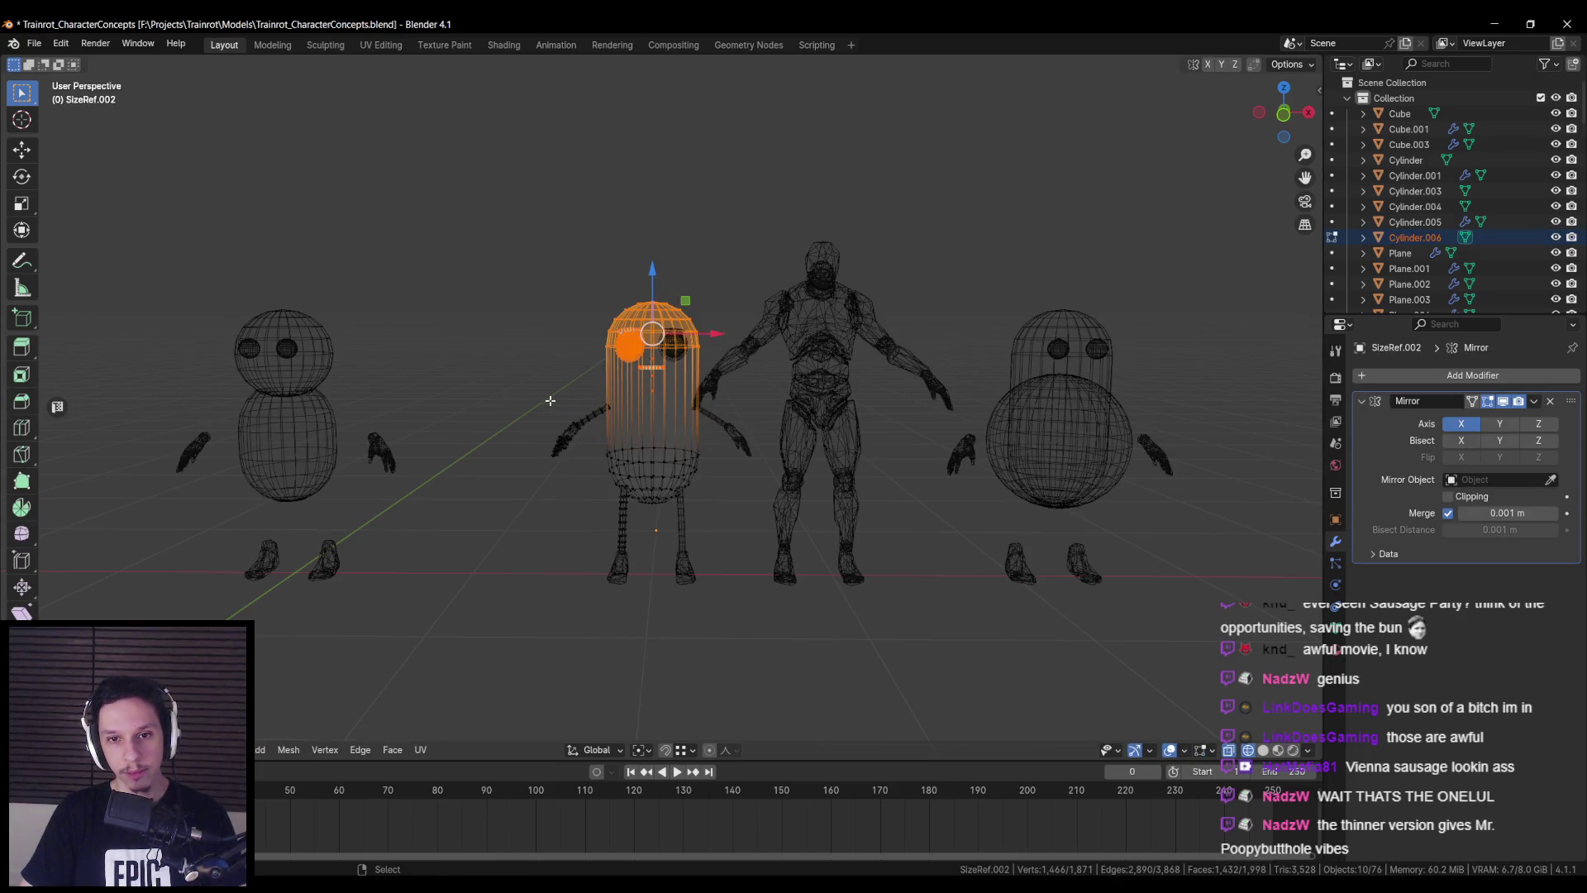
key(alt+a)
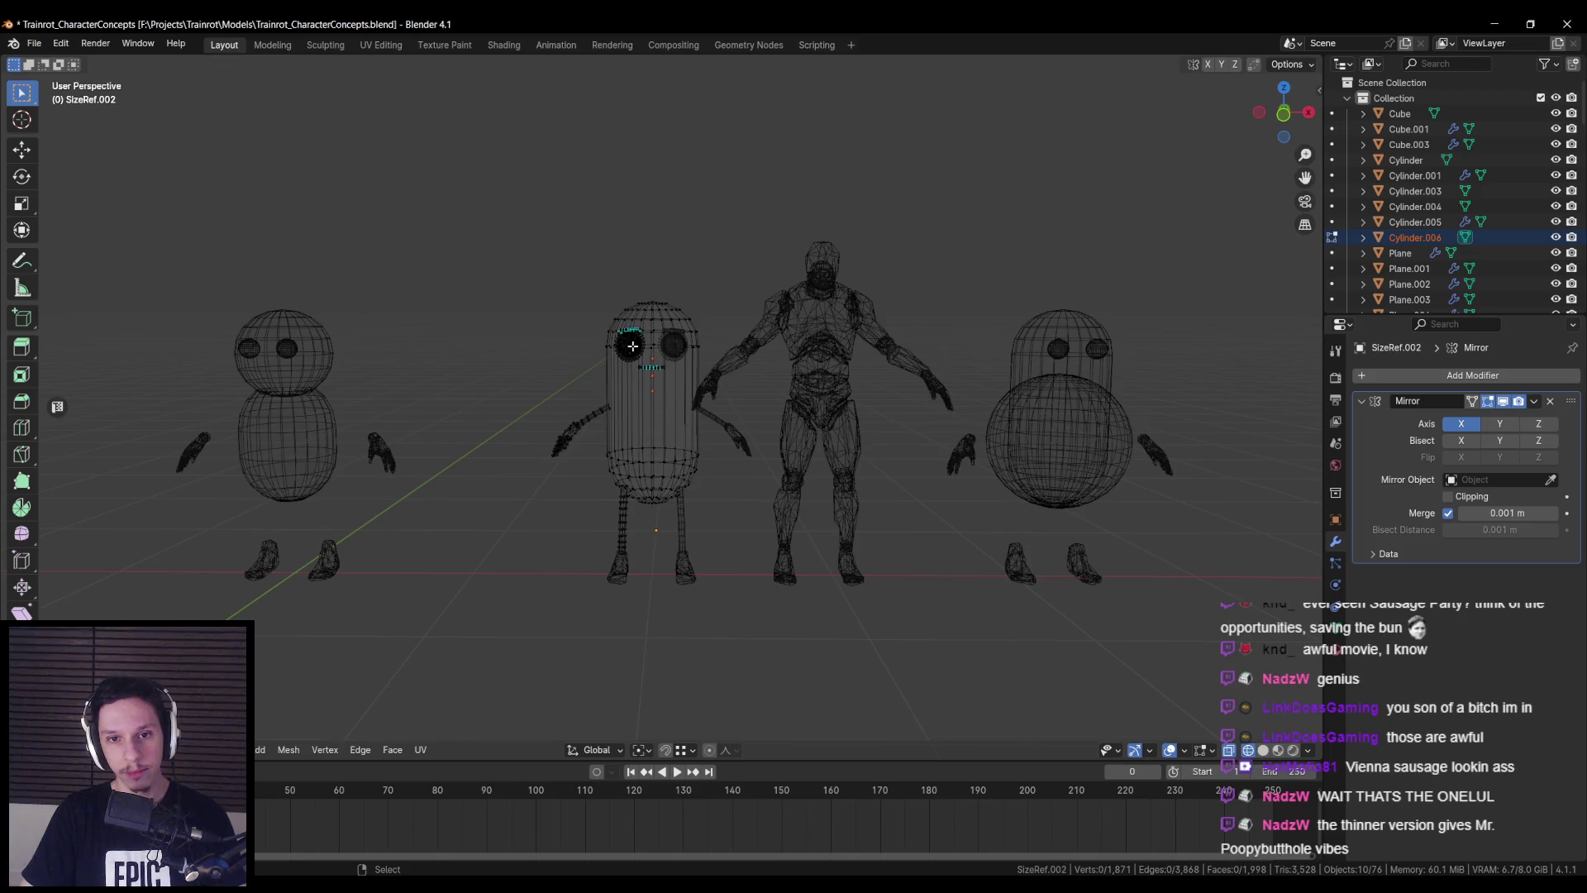
mouse_move(588, 285)
mouse_down()
mouse_move(664, 381)
mouse_move(521, 459)
mouse_up()
key(ctrl+l)
middle_drag(612, 398, 618, 400)
key(shift+z)
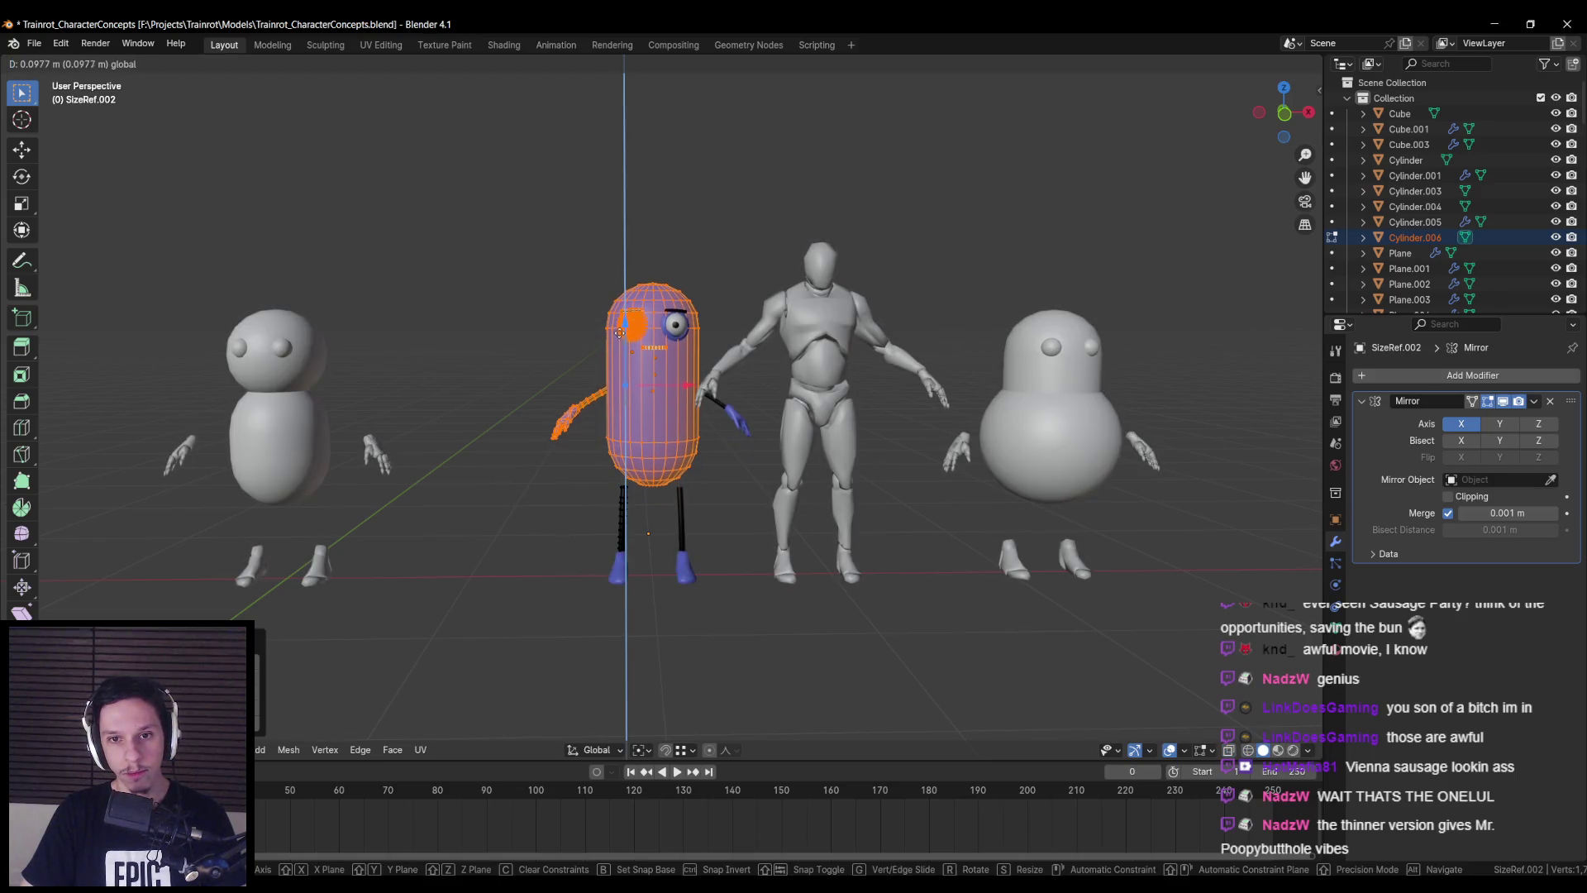
key(alt+a)
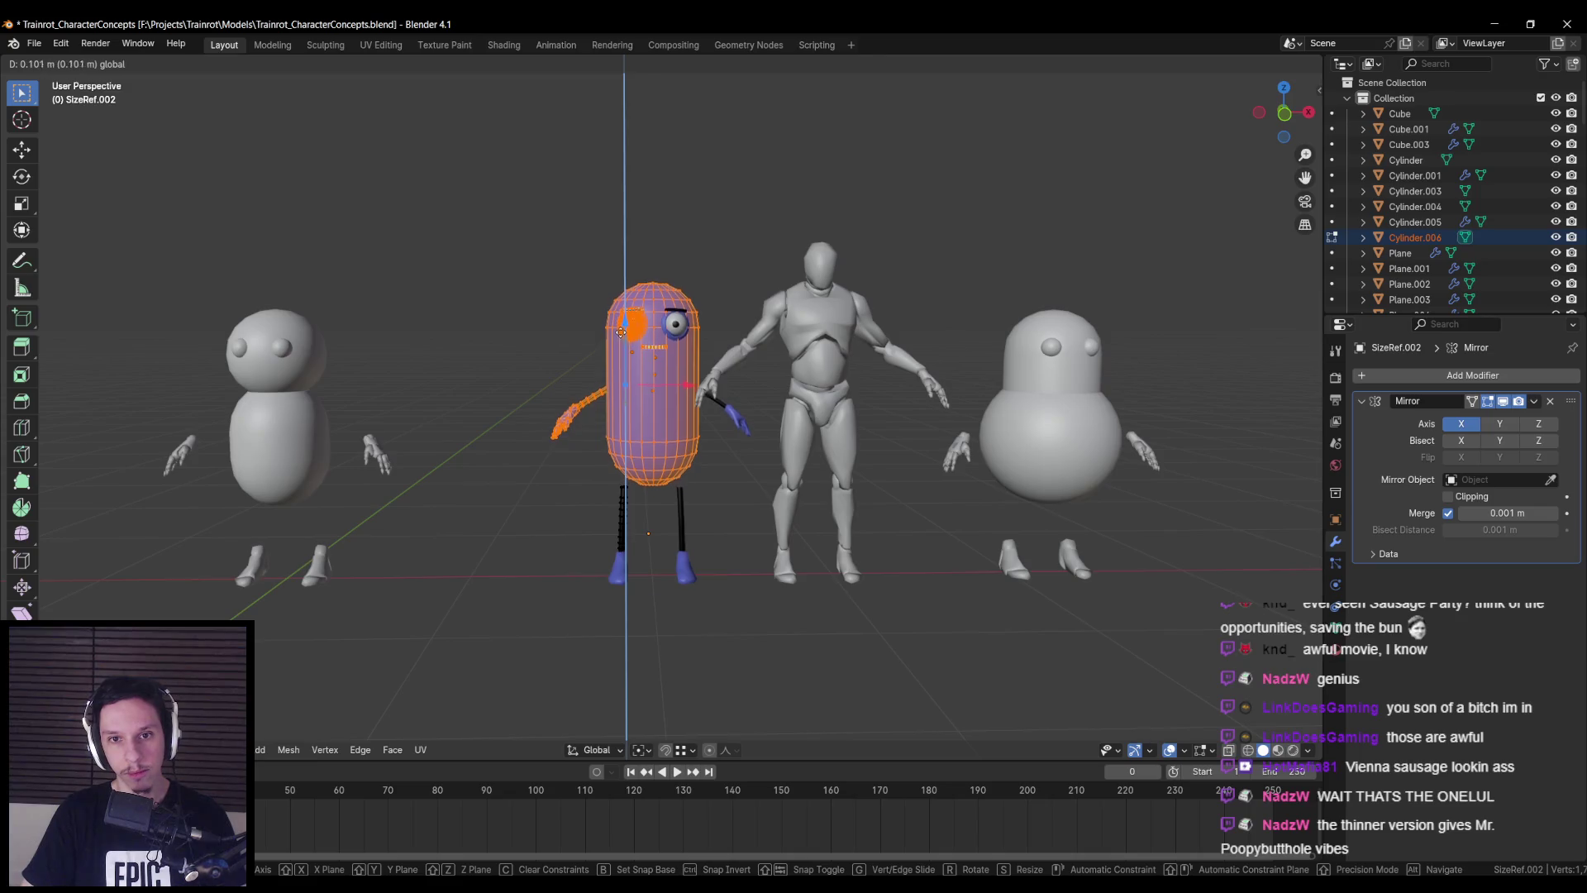
scroll(596, 560, up, 3)
- Select the left leg, stretch it vertically, raise it, and stretch it again
key(l)
scroll(597, 561, up, 3)
key(s)
key(z)
click(653, 437)
key(g)
key(z)
click(649, 420)
key(s)
key(z)
click(851, 443)
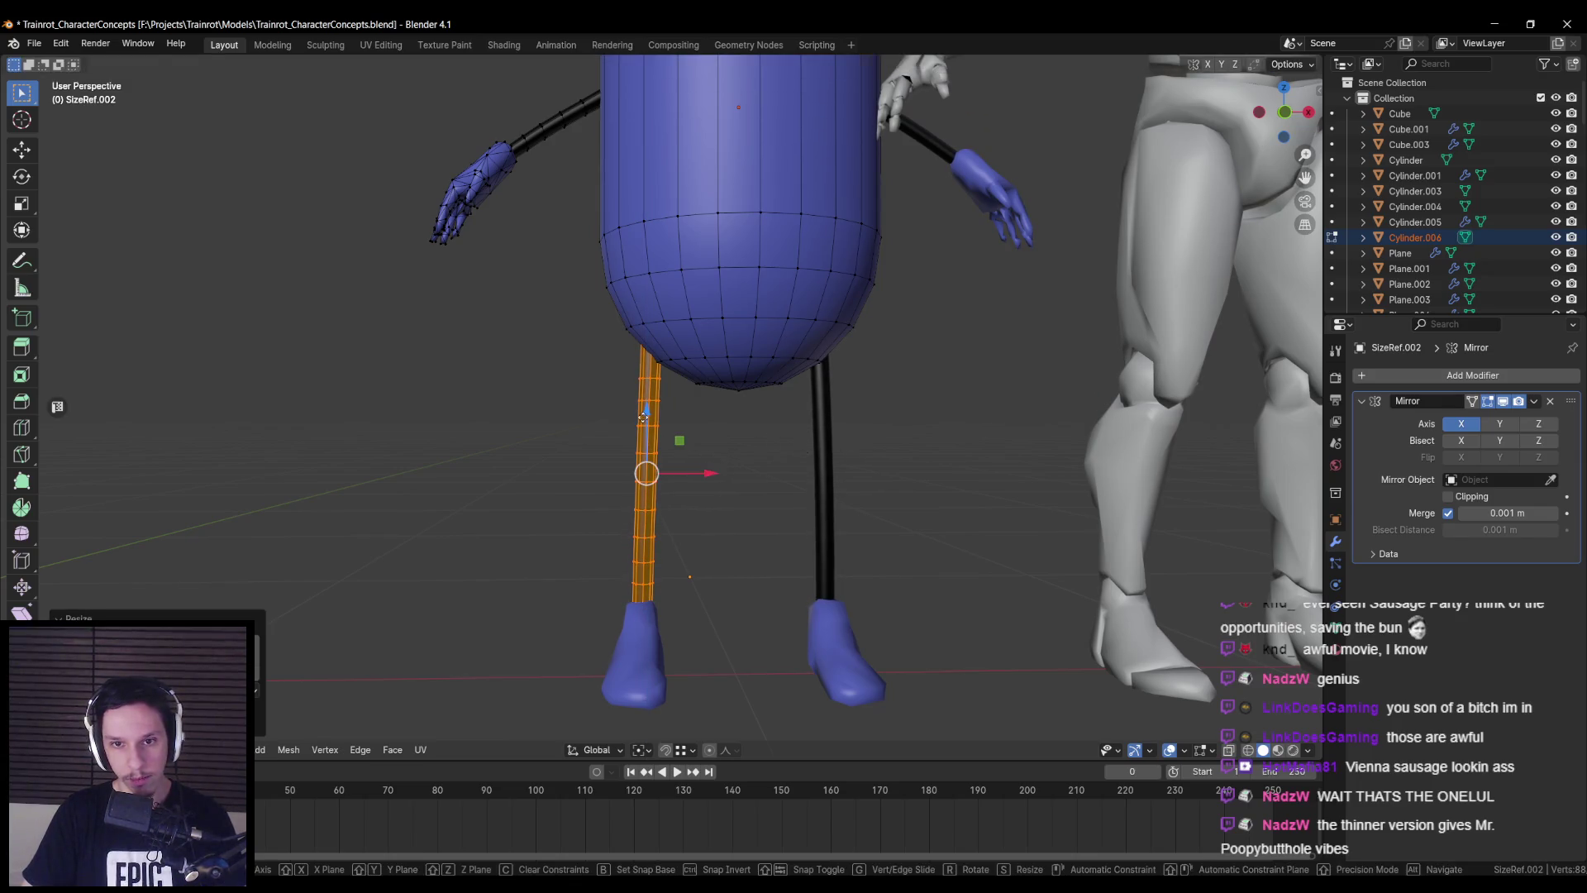
- Return to Object Mode, deselect everything and check the taller character from several angles
key(Tab)
scroll(648, 420, down, 8)
mouse_move(645, 434)
middle_down()
mouse_move(578, 438)
mouse_move(702, 447)
middle_up()
click(703, 448)
scroll(747, 413, up, 5)
mouse_move(849, 420)
middle_down()
mouse_move(1028, 415)
mouse_move(846, 416)
mouse_move(547, 468)
mouse_move(613, 465)
mouse_move(573, 366)
middle_up()
scroll(846, 416, down, 5)
scroll(618, 451, up, 3)
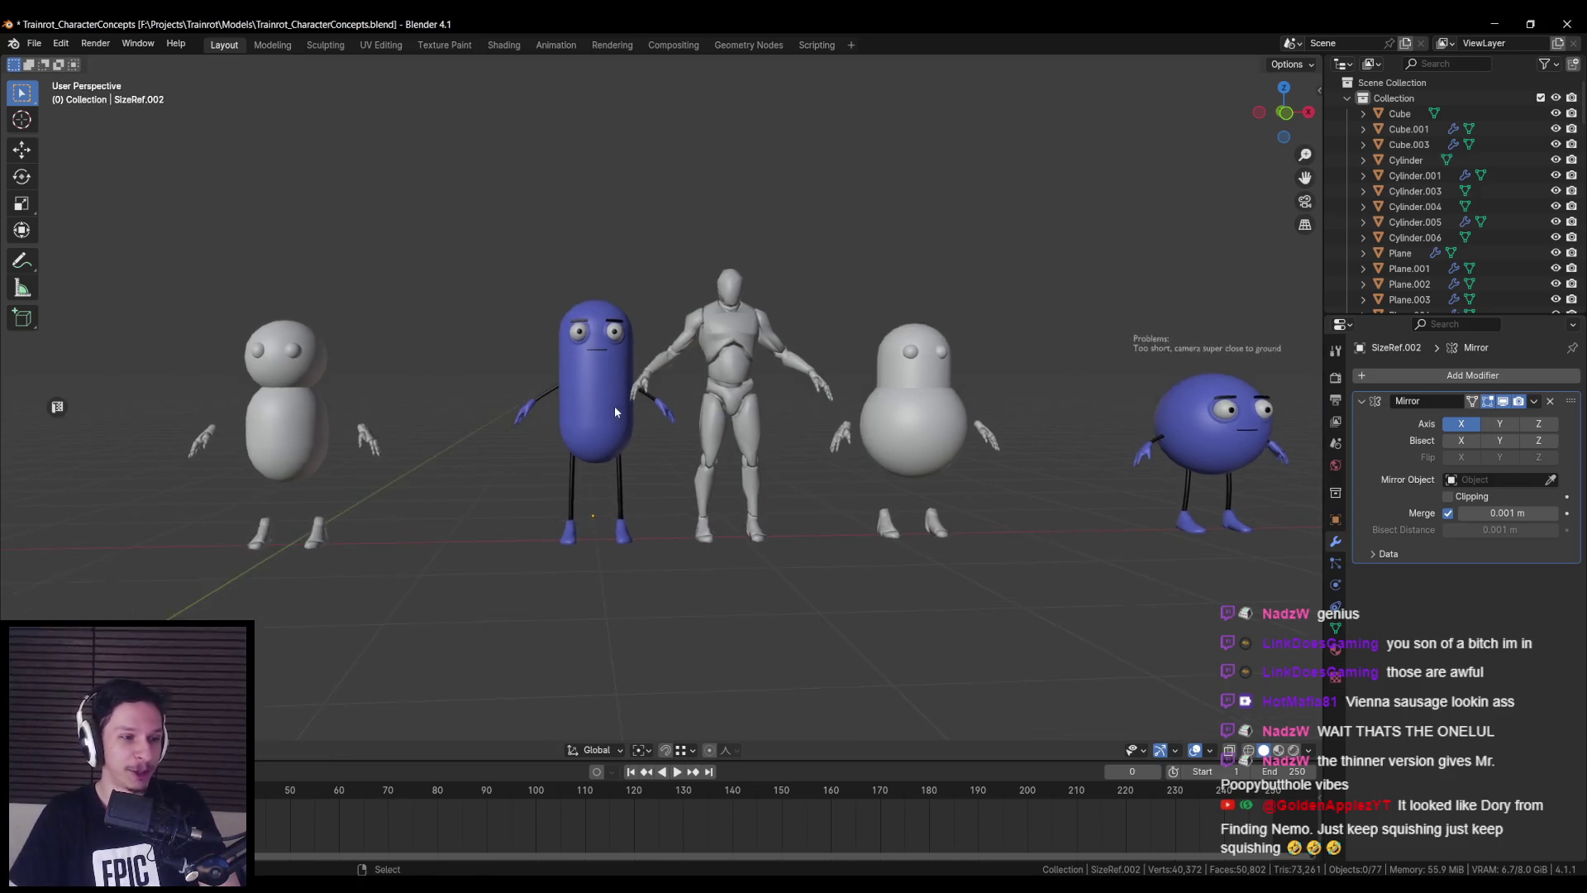
- Select the blue pill Cylinder.006 and look around the row of characters
click(613, 405)
scroll(557, 441, up, 4)
middle_drag(851, 436, 649, 428)
scroll(657, 431, down, 5)
click(772, 442)
mouse_move(772, 442)
middle_down()
mouse_move(673, 426)
mouse_move(514, 438)
mouse_move(520, 552)
mouse_move(910, 479)
mouse_move(696, 463)
middle_up()
scroll(678, 469, up, 5)
- Undo the thinning to restore the pill's wider body, deselect it, and save
click(625, 478)
key(ctrl+z)
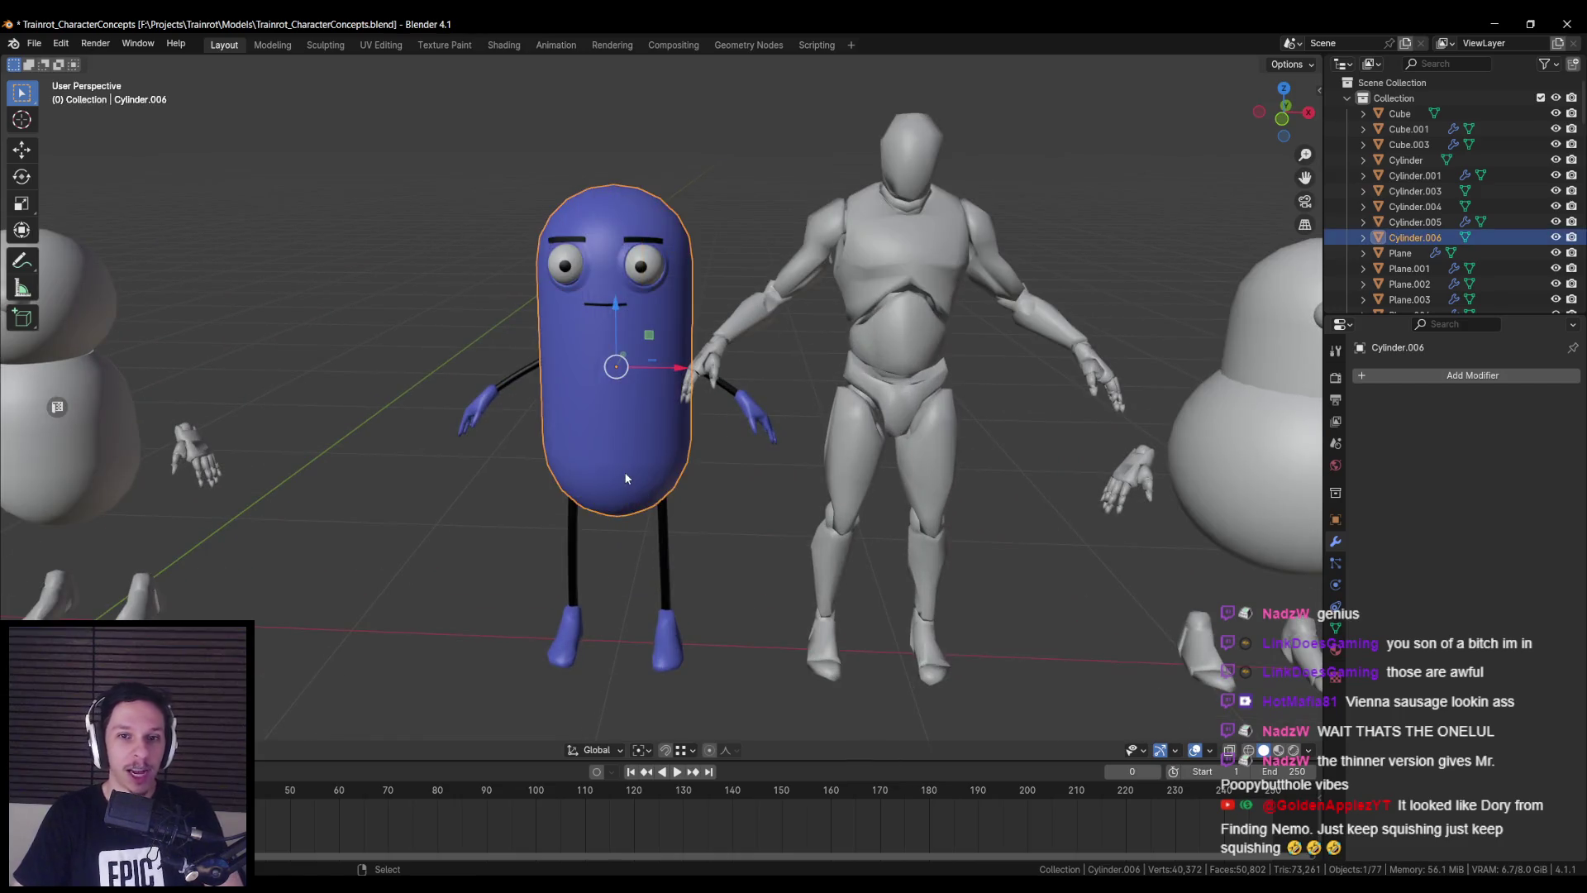
scroll(633, 470, down, 3)
key(alt+a)
key(ctrl+s)
scroll(642, 385, up, 3)
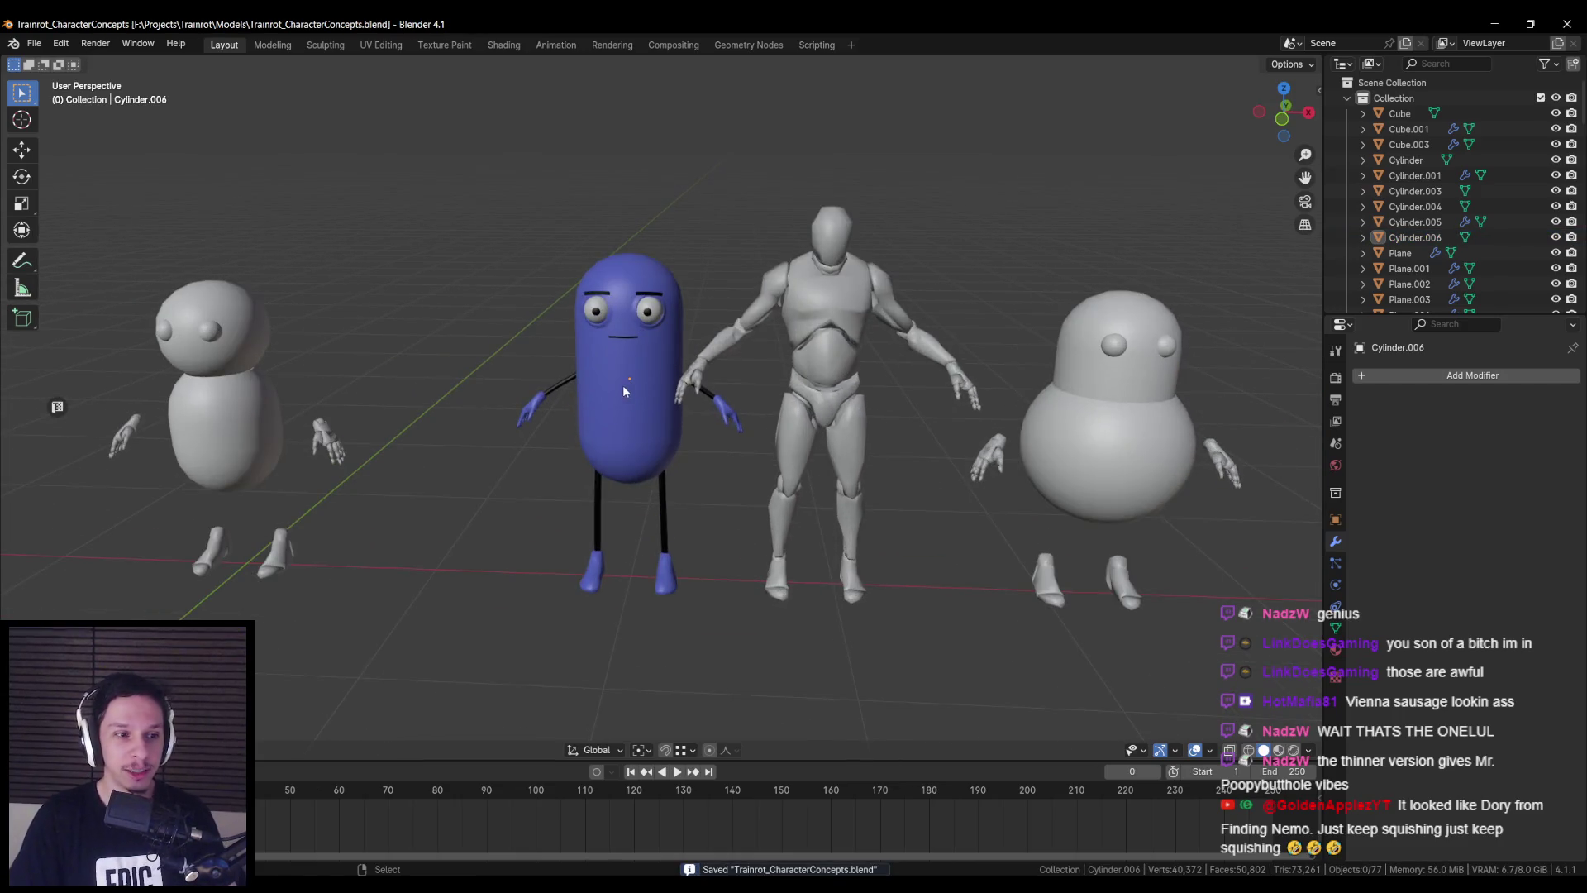
scroll(623, 384, down, 4)
mouse_move(863, 424)
shift+middle_down()
mouse_move(731, 444)
mouse_move(389, 426)
mouse_move(688, 463)
mouse_move(658, 484)
shift+middle_up()
scroll(390, 426, down, 3)
scroll(689, 463, up, 4)
scroll(661, 492, up, 4)
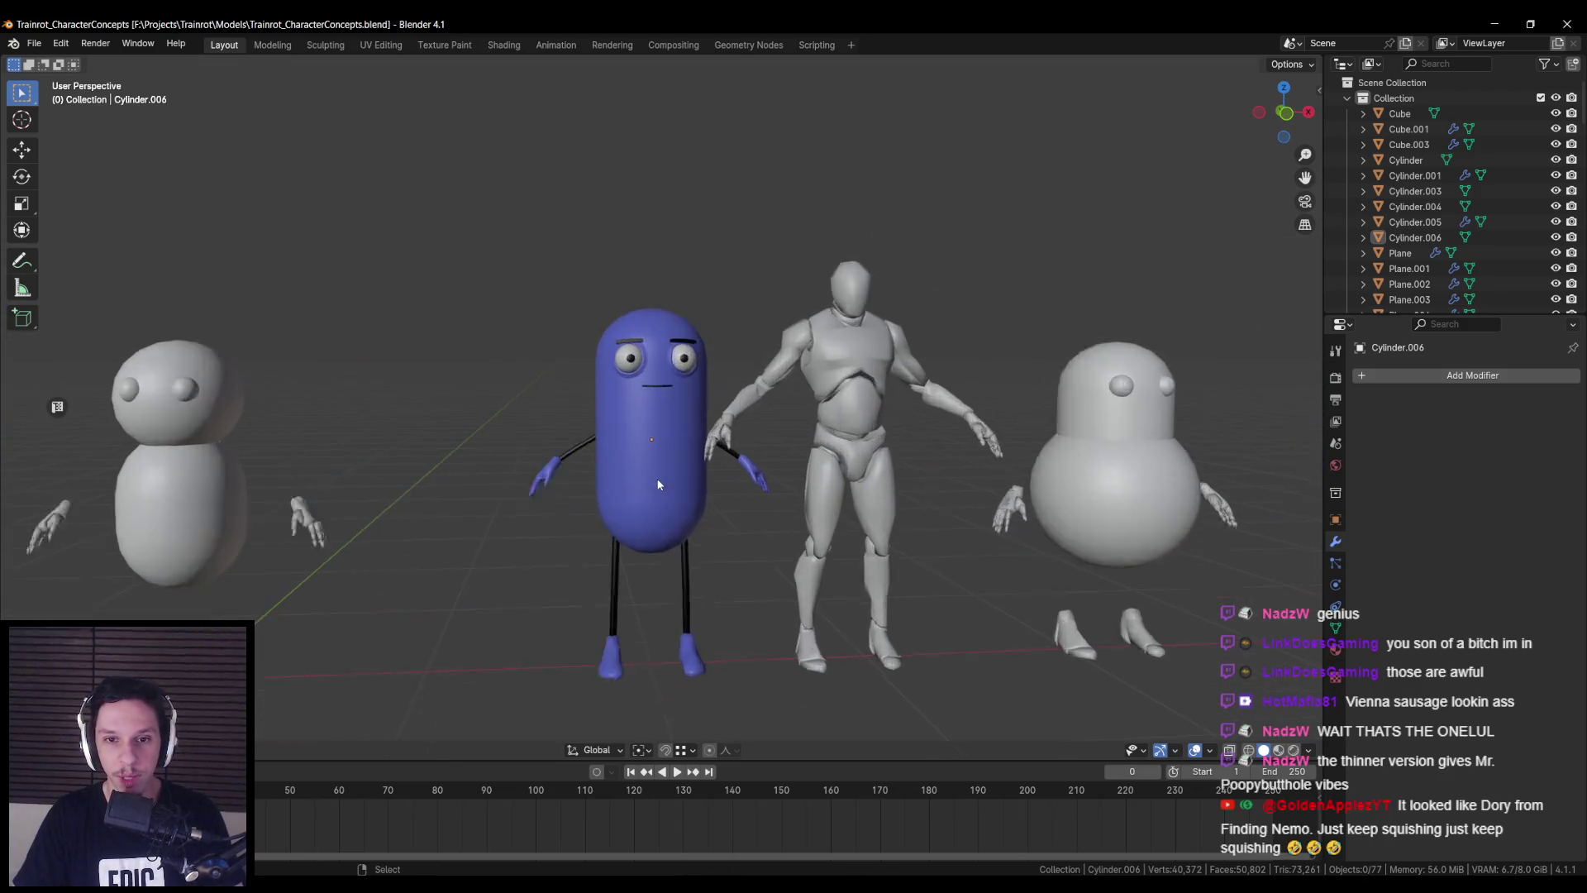
scroll(671, 508, down, 3)
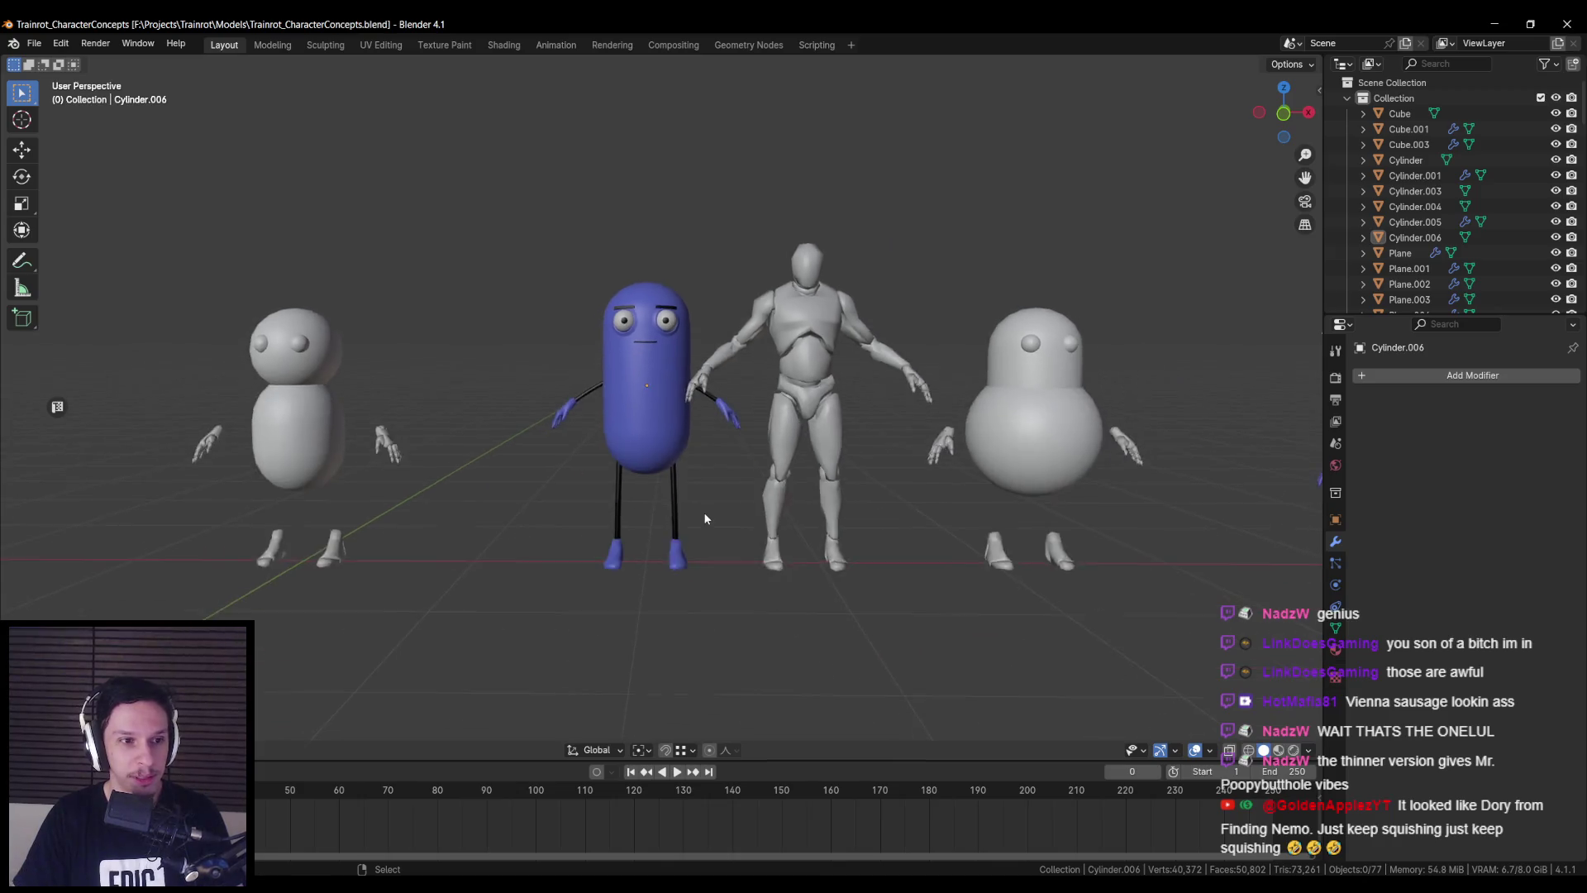
scroll(703, 512, up, 2)
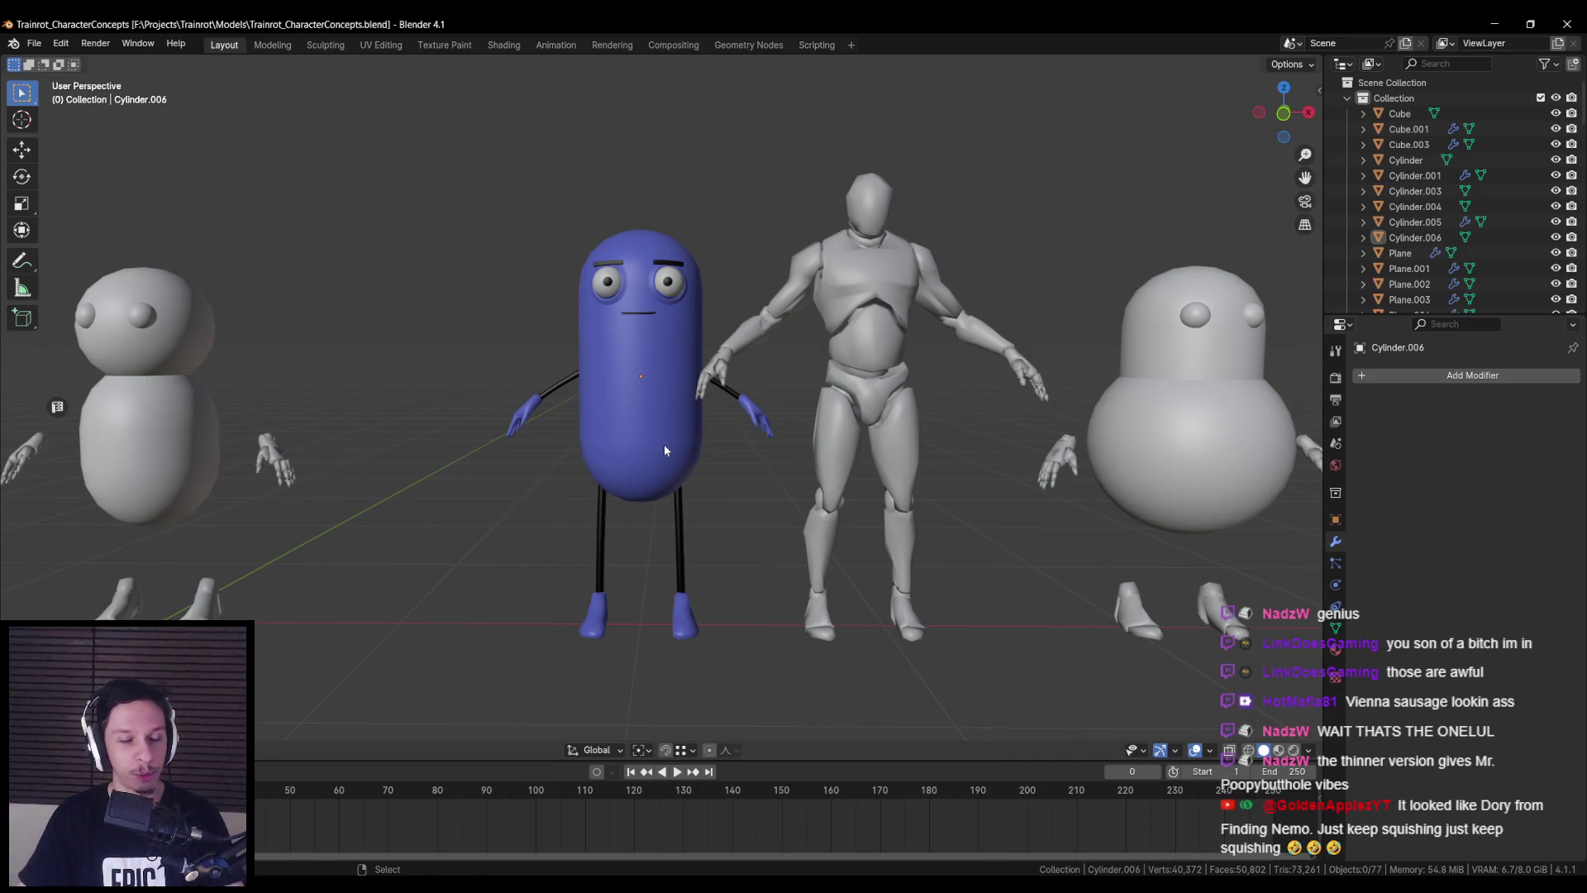
click(637, 428)
key(s)
key(x)
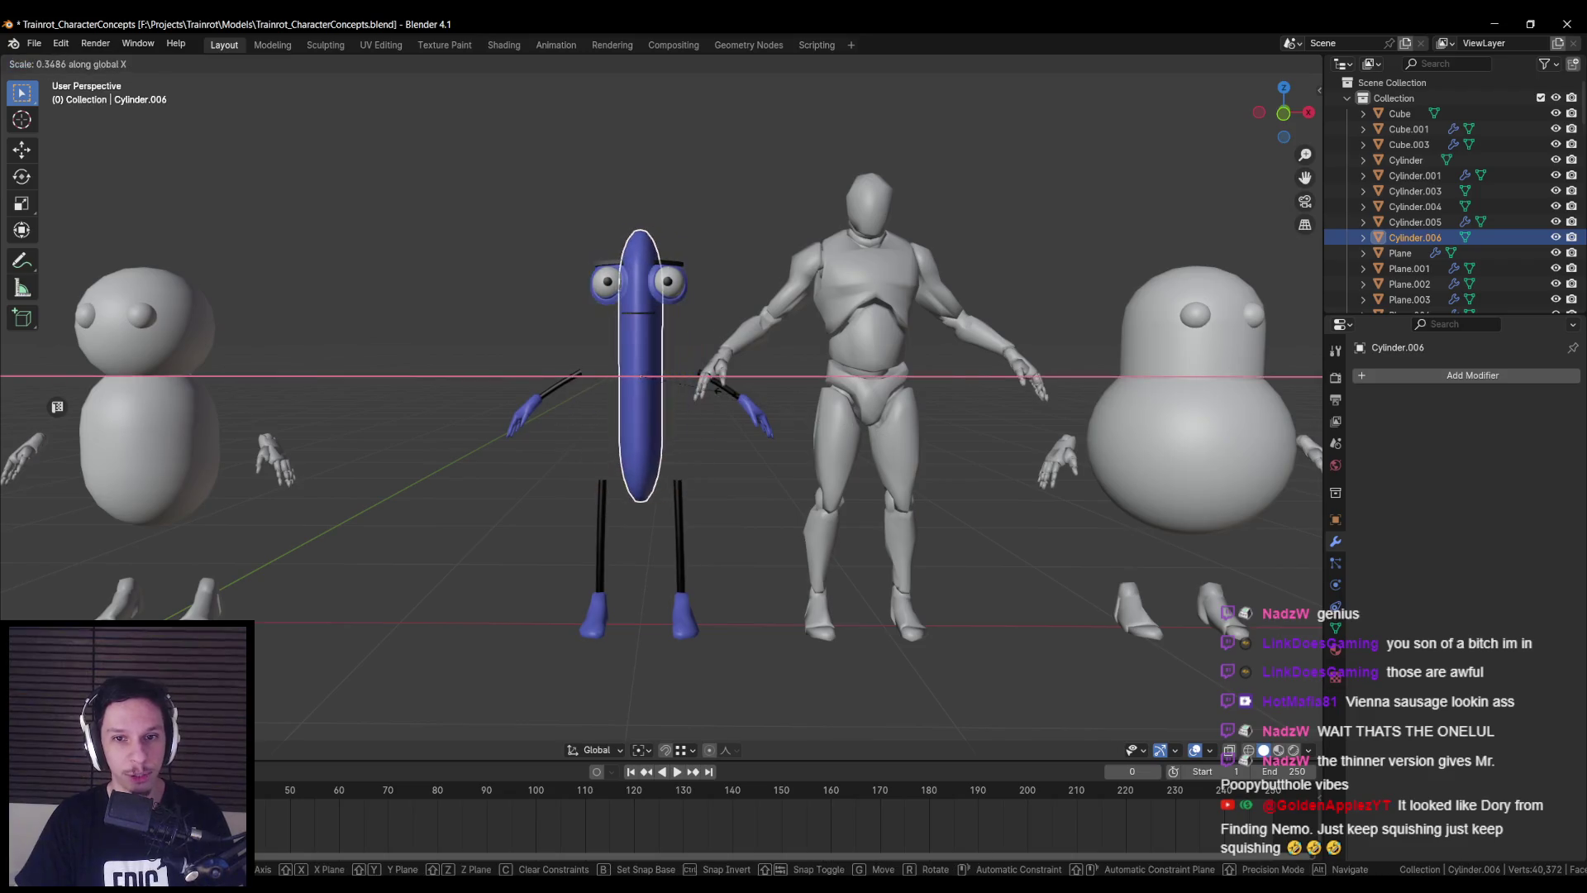
click(716, 472)
mouse_move(715, 473)
middle_down()
mouse_move(567, 499)
mouse_move(755, 492)
mouse_move(635, 489)
mouse_move(697, 471)
mouse_move(884, 493)
mouse_move(696, 491)
mouse_move(678, 519)
middle_up()
scroll(701, 469, up, 3)
scroll(628, 468, down, 2)
key(ctrl+z)
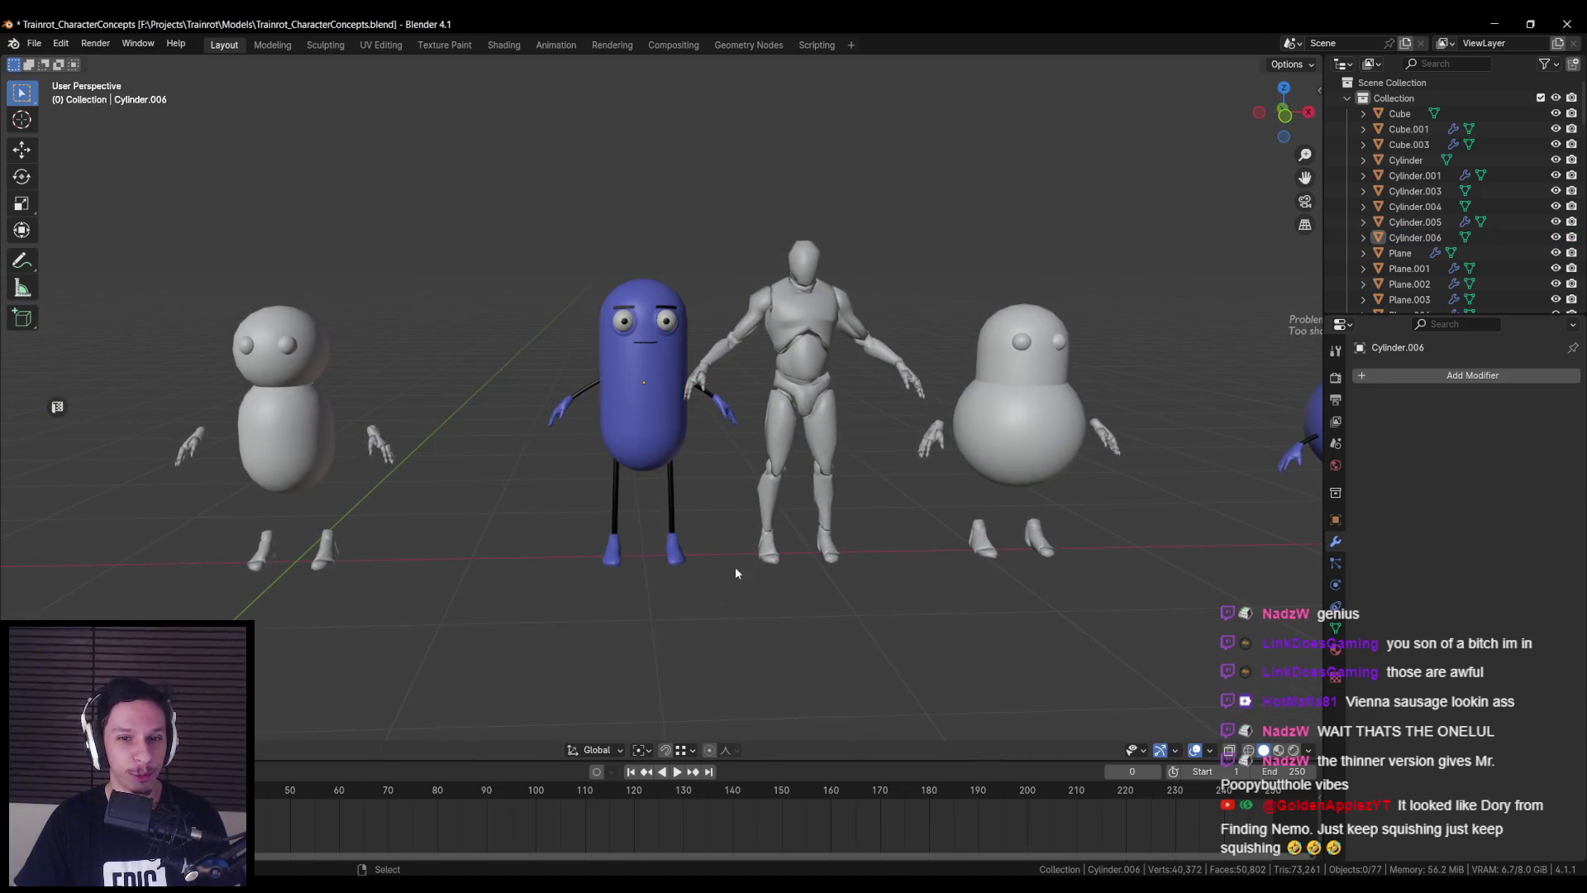
key(ctrl+s)
scroll(660, 504, down, 3)
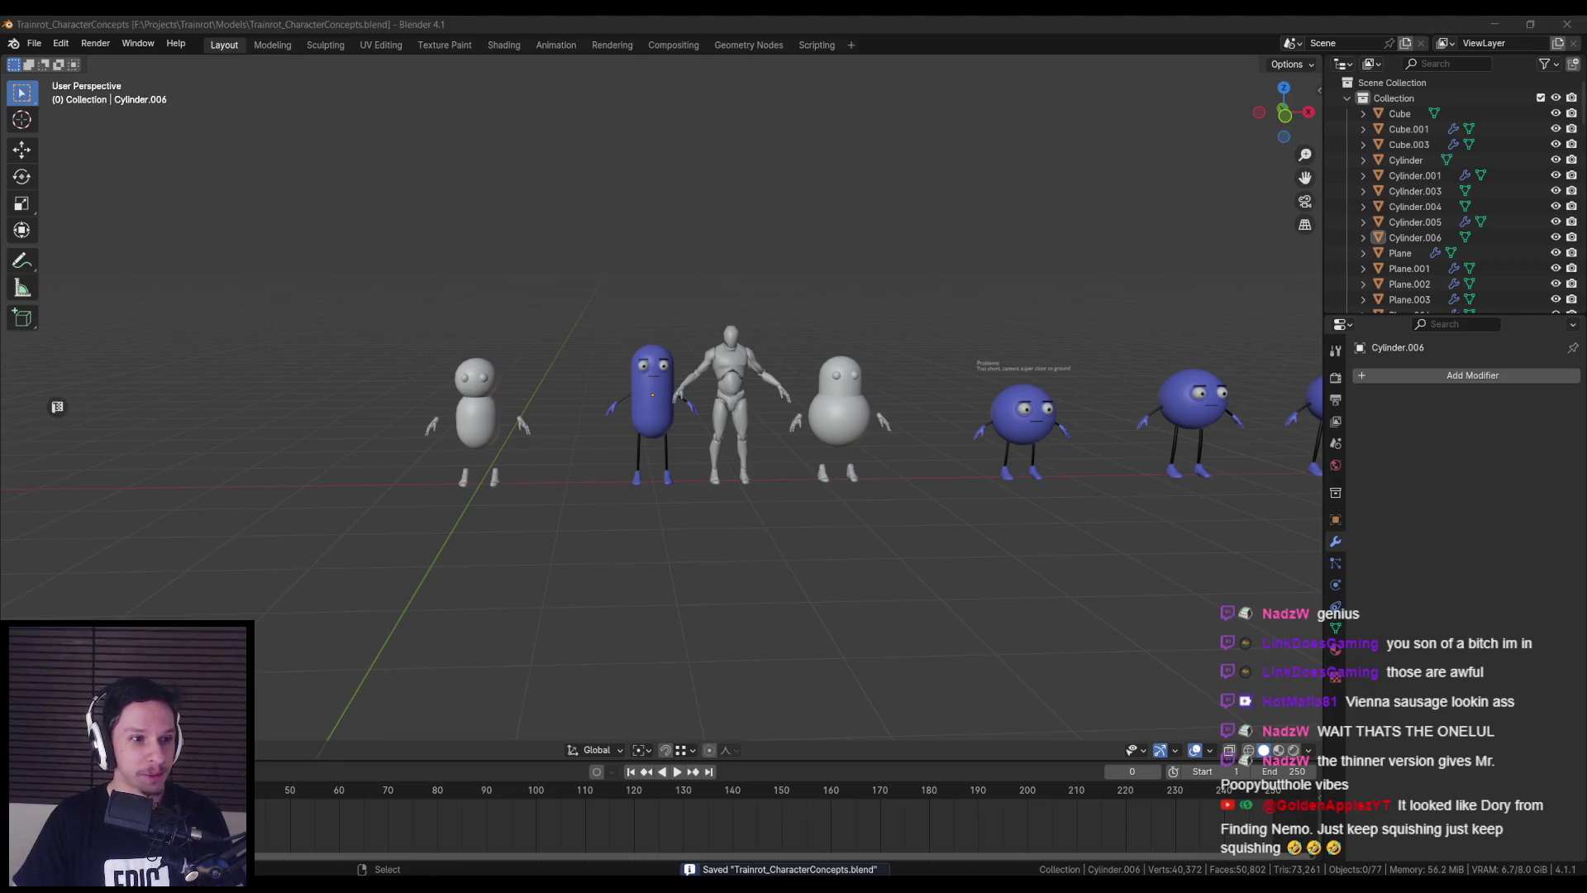
scroll(622, 445, up, 3)
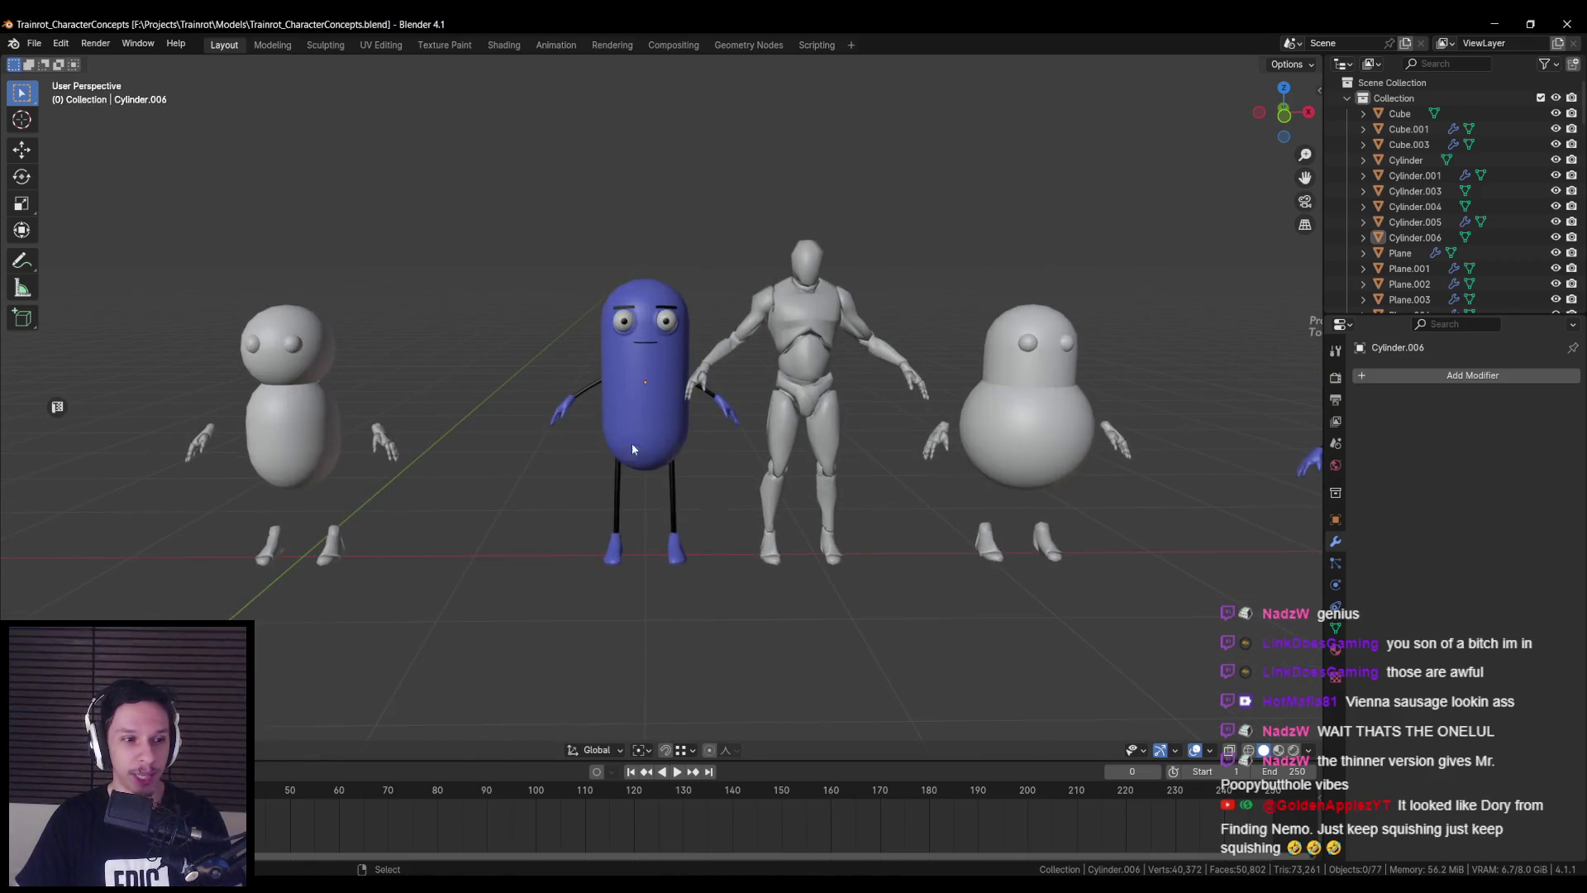
scroll(662, 448, down, 3)
scroll(653, 459, up, 3)
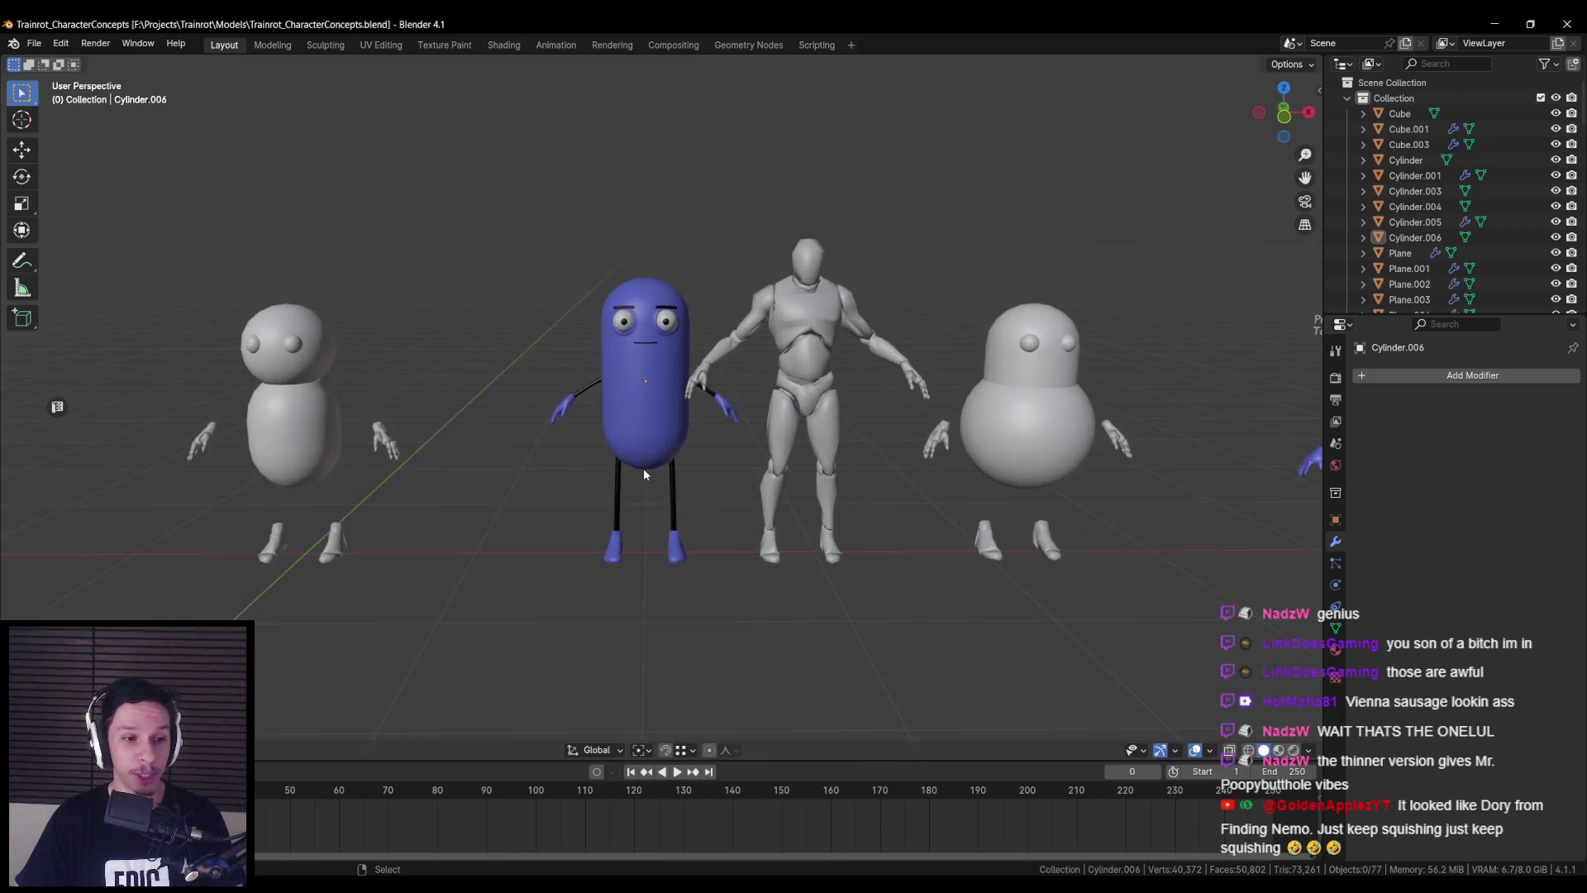
scroll(643, 471, down, 1)
scroll(649, 474, up, 1)
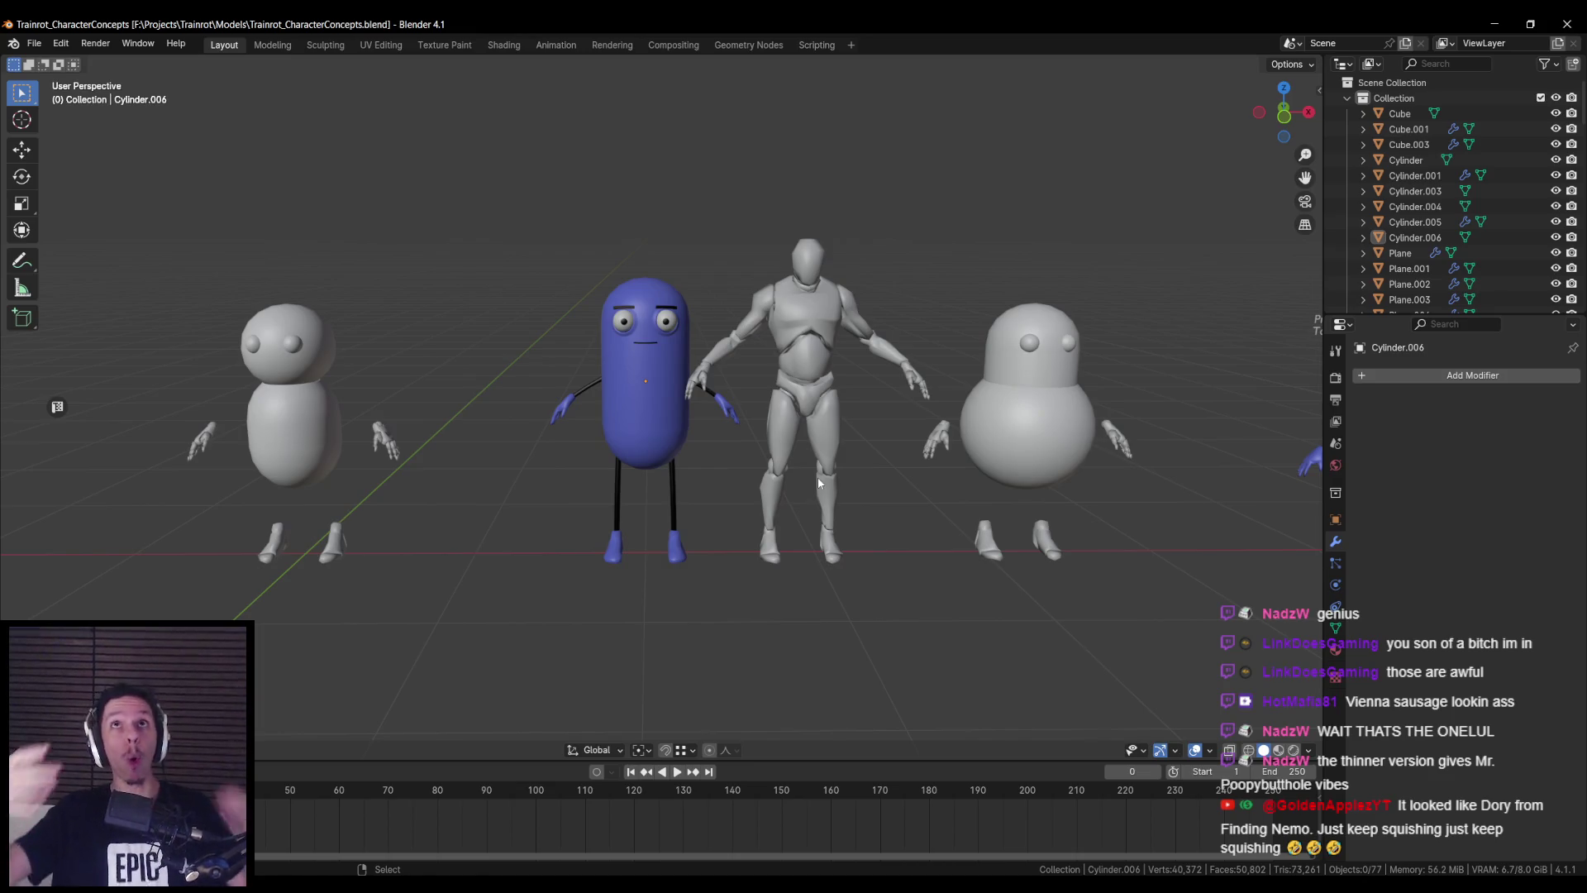
scroll(867, 515, down, 2)
key(ctrl+s)
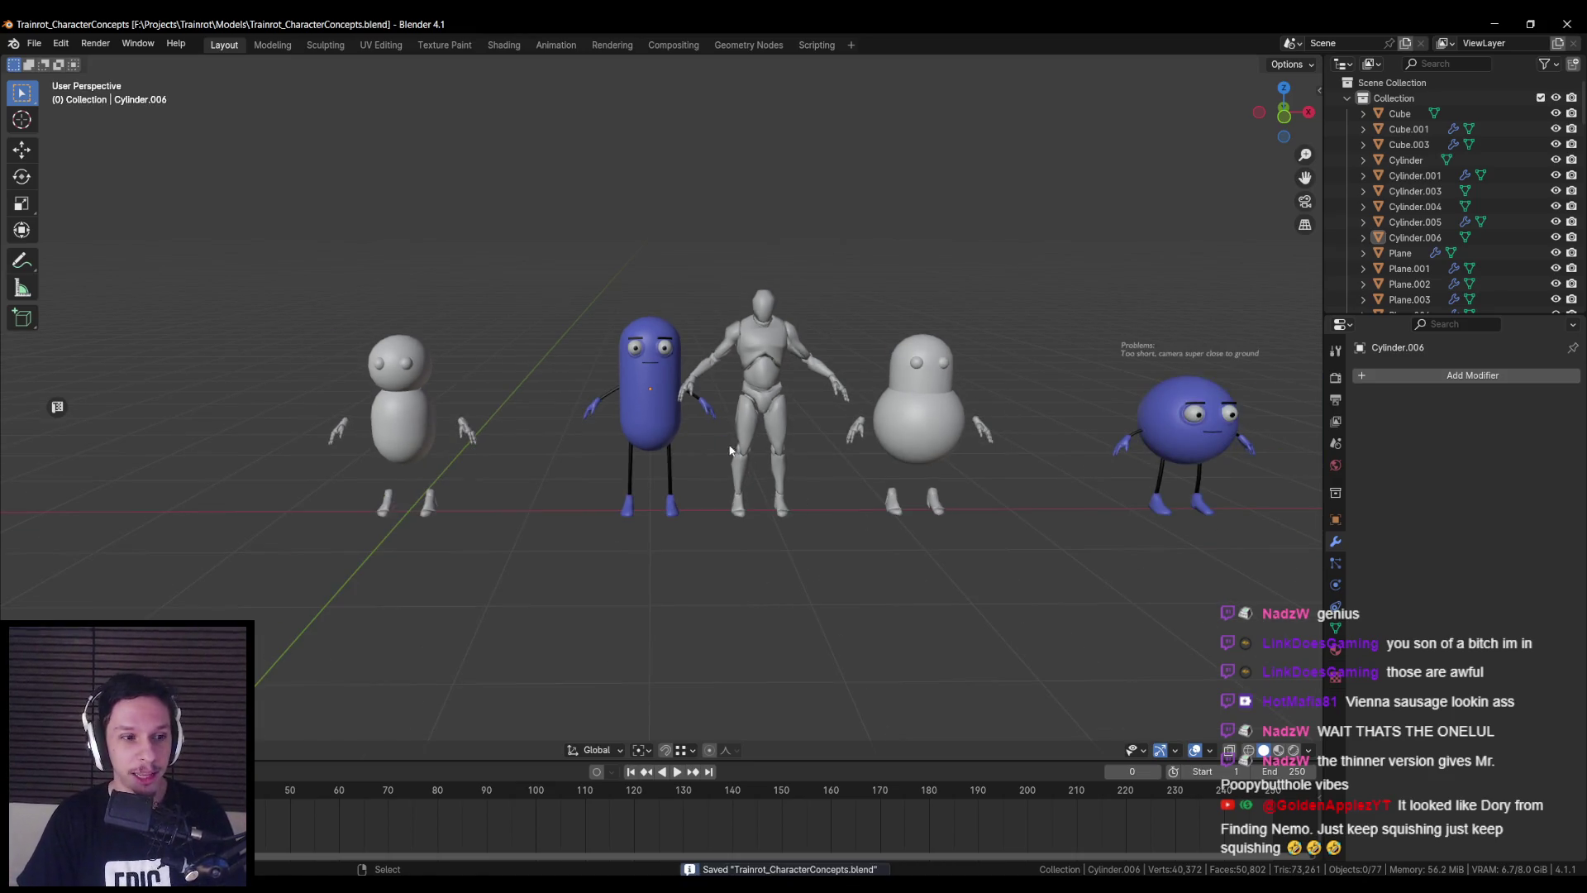
middle_drag(867, 514, 645, 456)
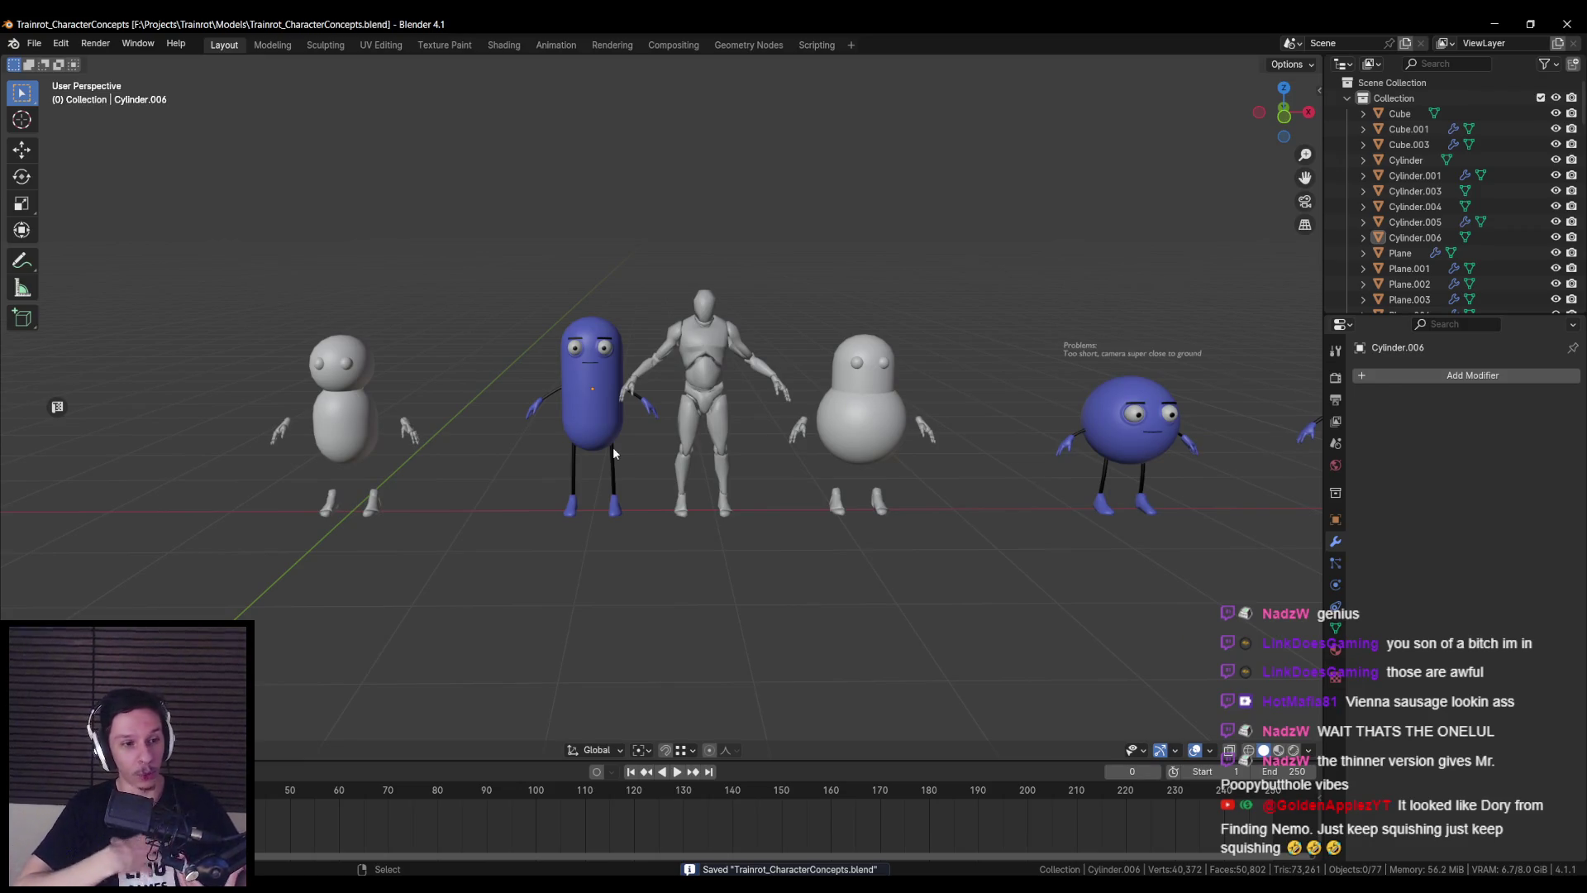
scroll(548, 399, up, 2)
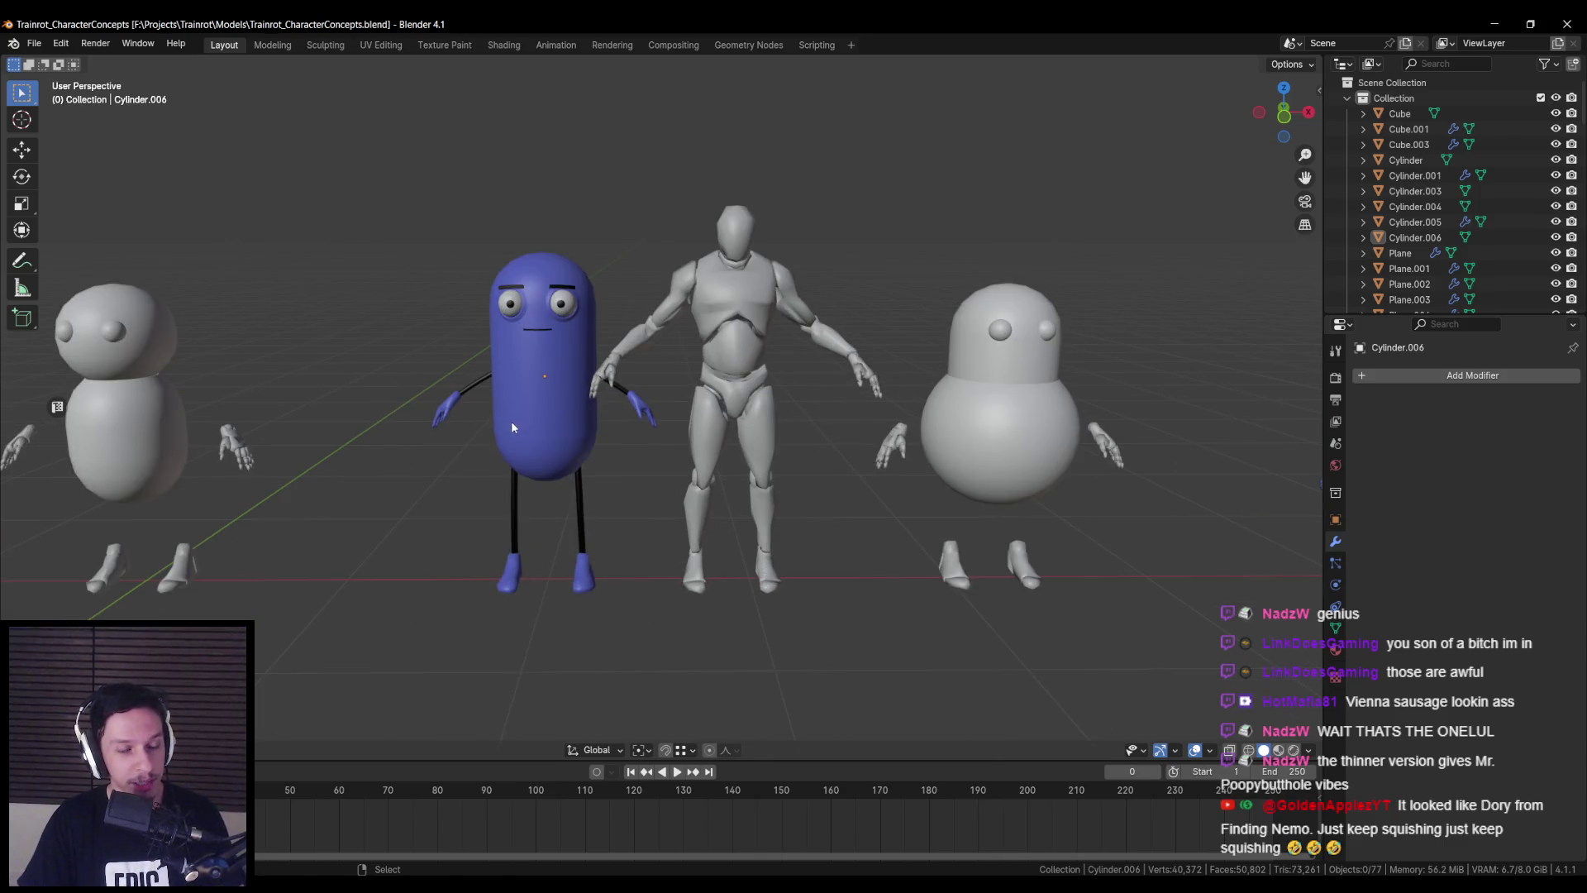
scroll(509, 420, down, 3)
middle_drag(562, 444, 590, 421)
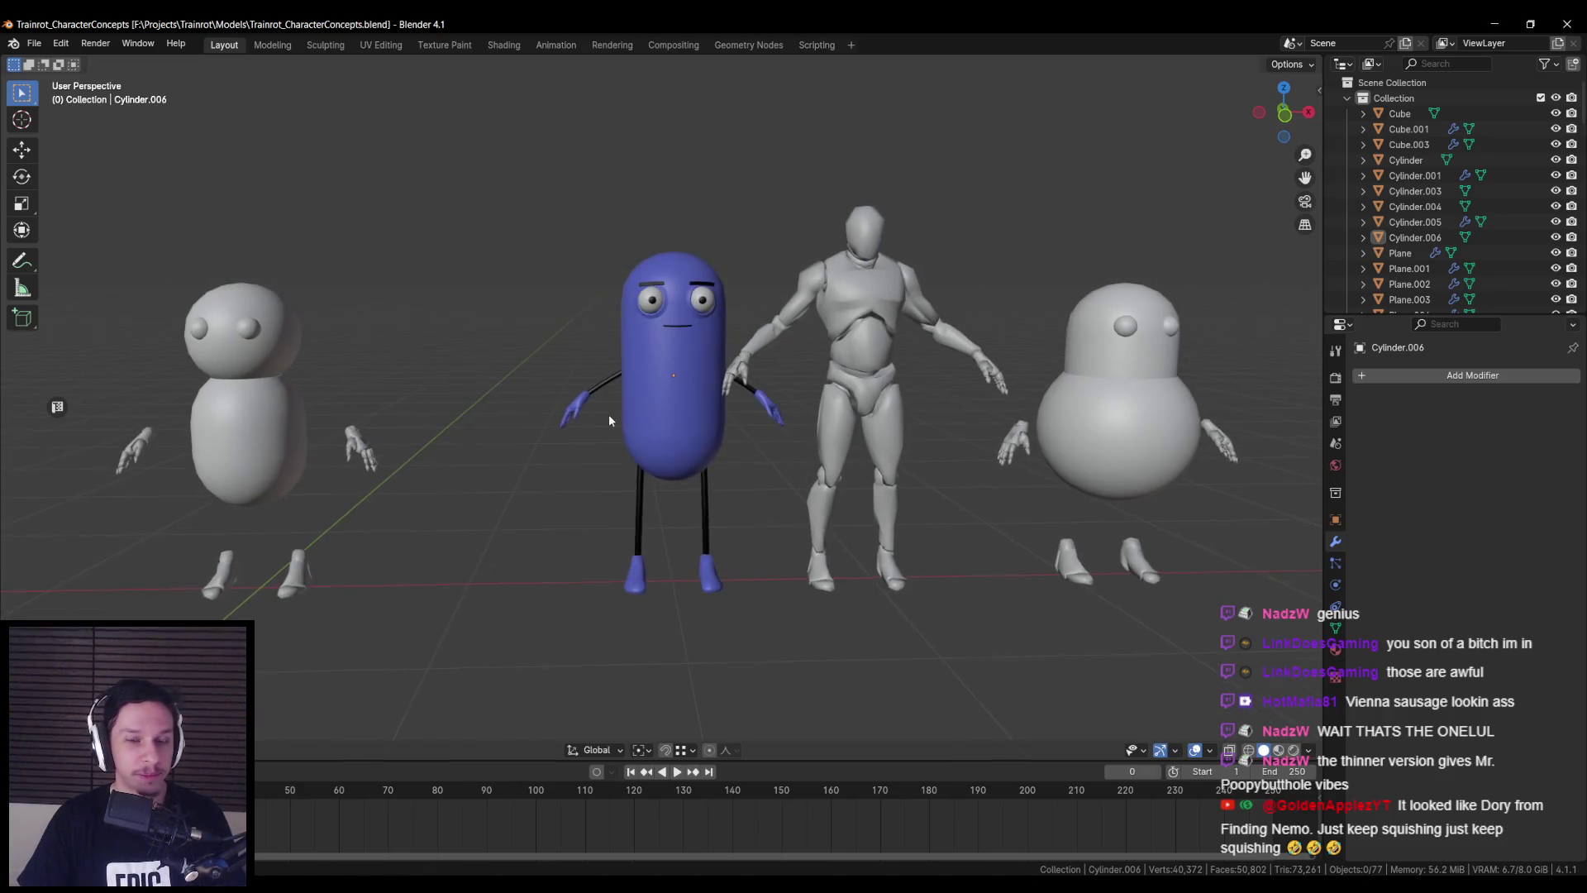
- Save the Trainrot_CharacterConcepts file
key(ctrl+s)
scroll(608, 415, down, 3)
scroll(622, 388, up, 5)
scroll(621, 390, down, 2)
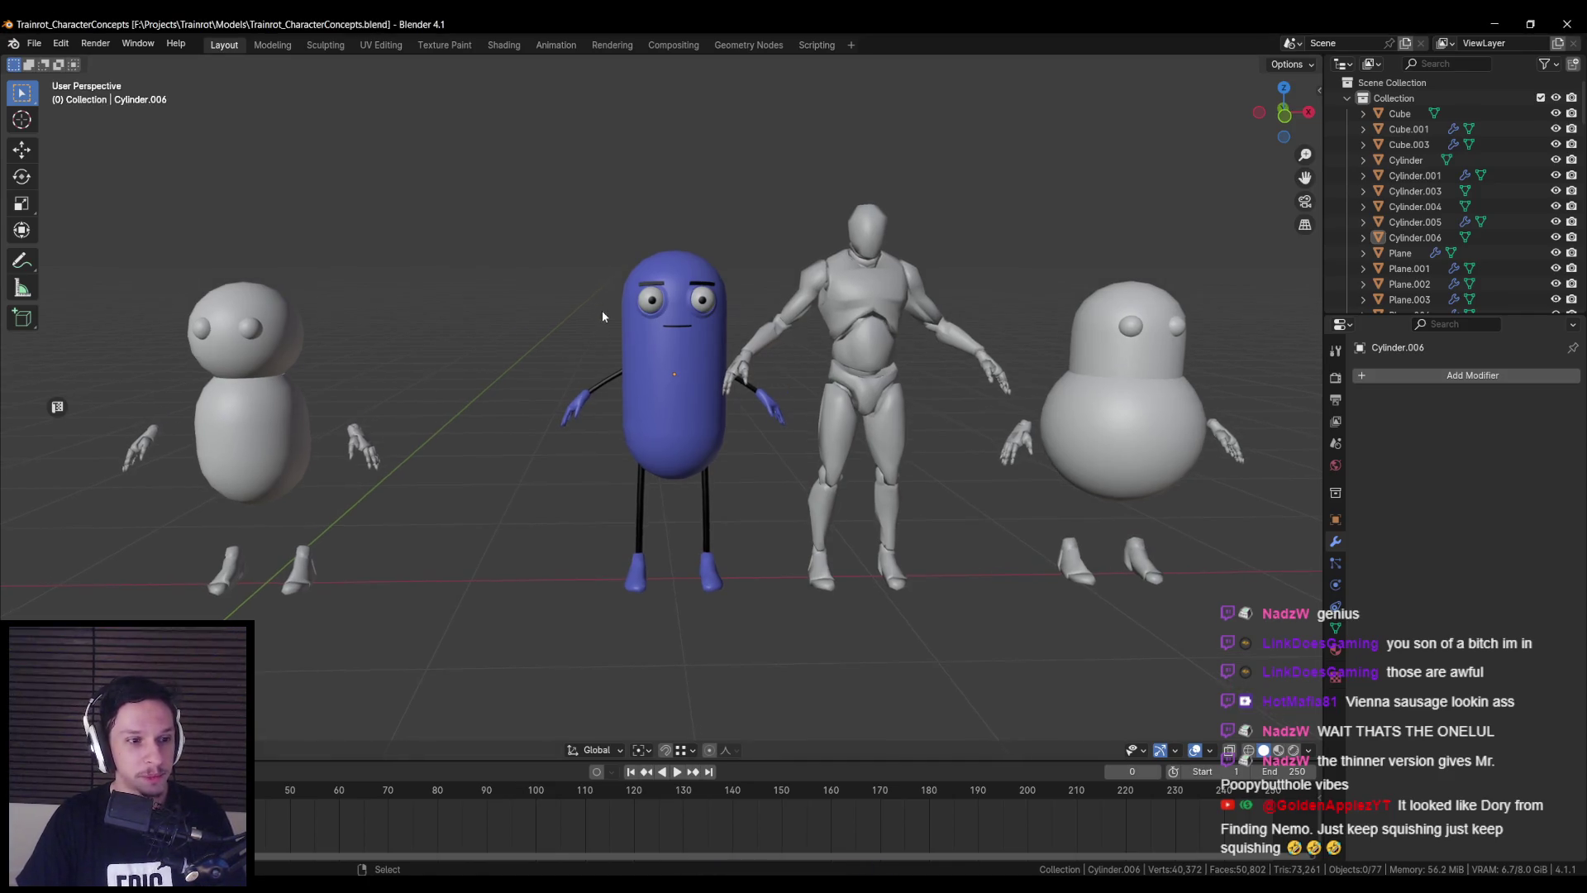
scroll(602, 310, down, 3)
scroll(703, 364, up, 5)
- Orbit and zoom around the lineup to view the blue capsule up close
mouse_move(694, 348)
middle_down()
mouse_move(832, 370)
mouse_move(942, 421)
mouse_move(953, 446)
mouse_move(658, 305)
mouse_move(578, 384)
mouse_move(892, 464)
mouse_move(712, 397)
middle_up()
scroll(696, 453, down, 3)
scroll(696, 453, down, 6)
mouse_move(697, 453)
middle_down()
mouse_move(870, 477)
mouse_move(578, 446)
mouse_move(785, 441)
mouse_move(682, 424)
mouse_move(764, 437)
middle_up()
scroll(683, 425, up, 4)
scroll(763, 436, up, 4)
scroll(566, 405, up, 4)
middle_drag(524, 464, 881, 422)
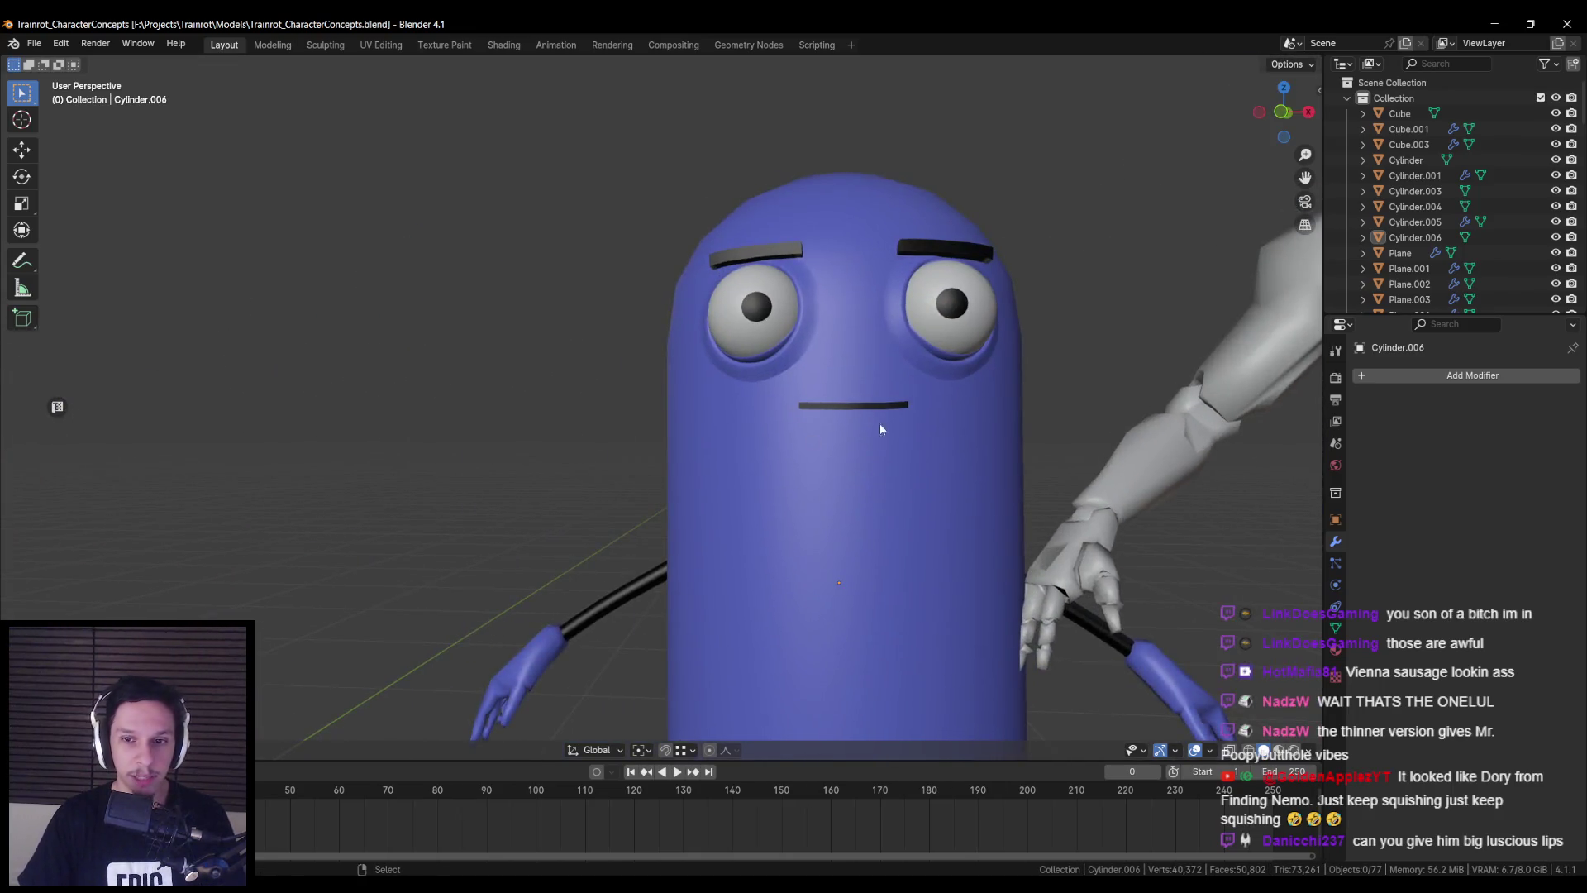
scroll(839, 459, down, 2)
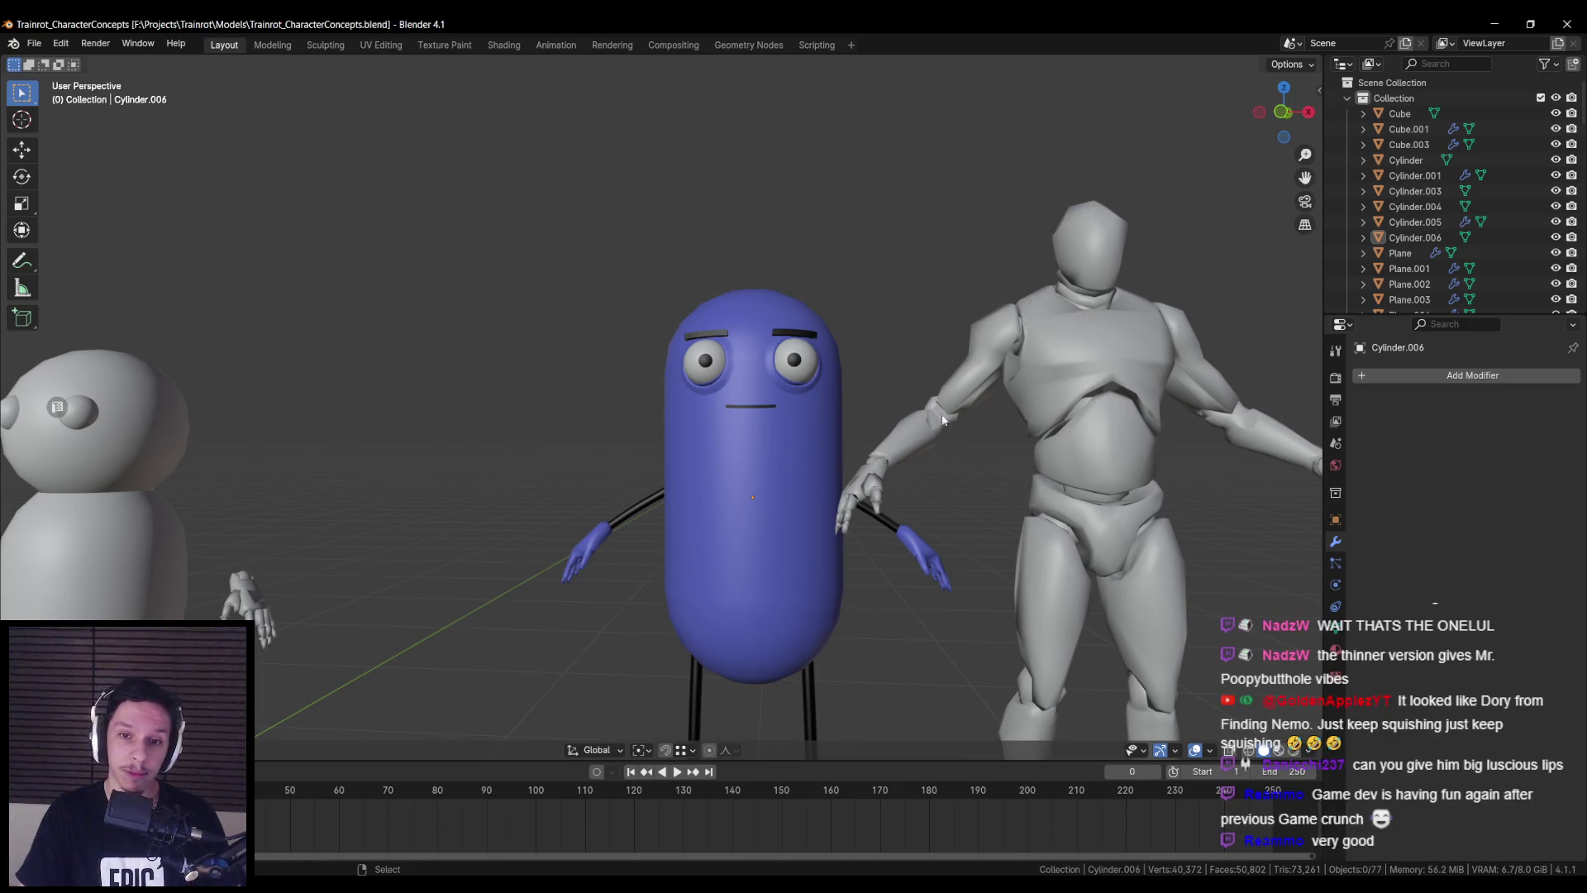
- Select the blue character's eyes to inspect them, then clear the selection
scroll(744, 397, up, 6)
click(742, 309)
shift+middle_drag(742, 309, 612, 299)
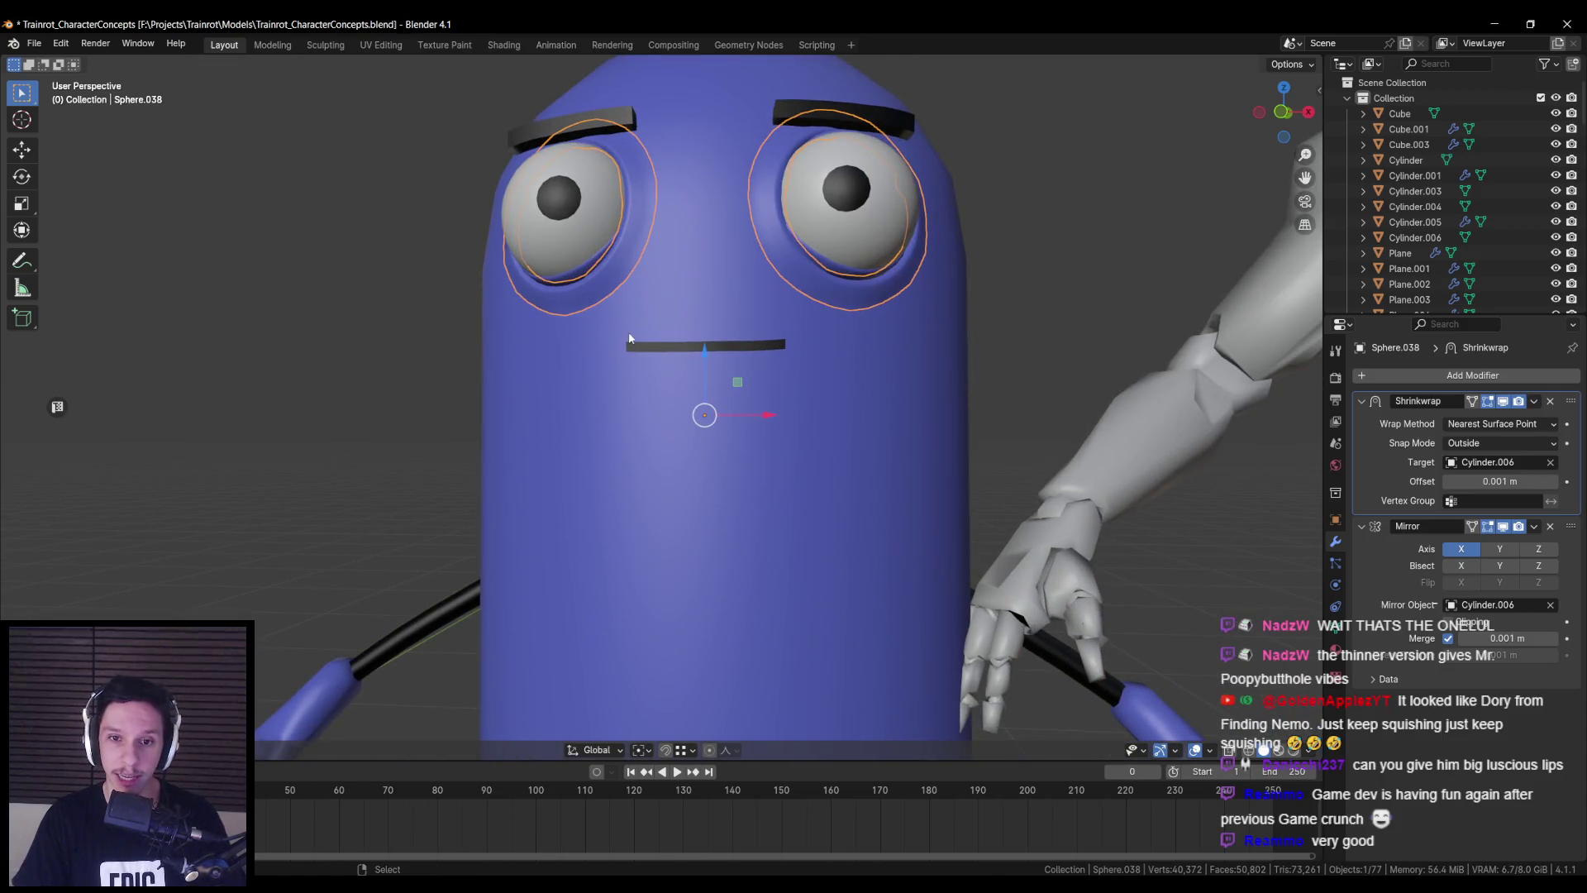
scroll(707, 372, down, 5)
key(alt+a)
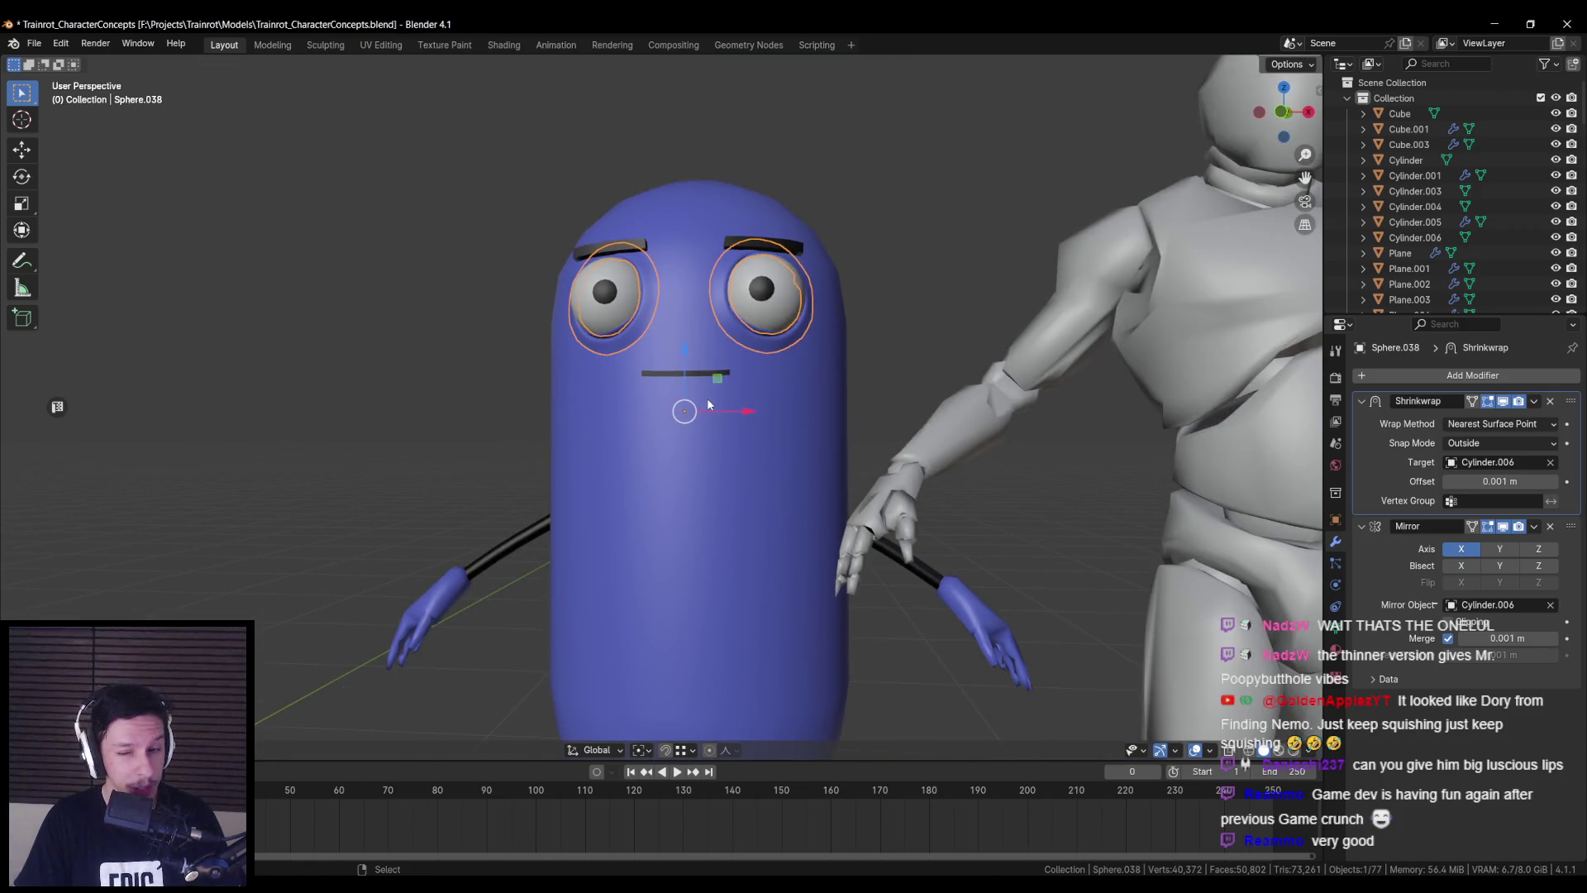
scroll(699, 402, down, 4)
scroll(705, 444, up, 4)
- Select the mouth piece and inspect it from a side view
click(692, 385)
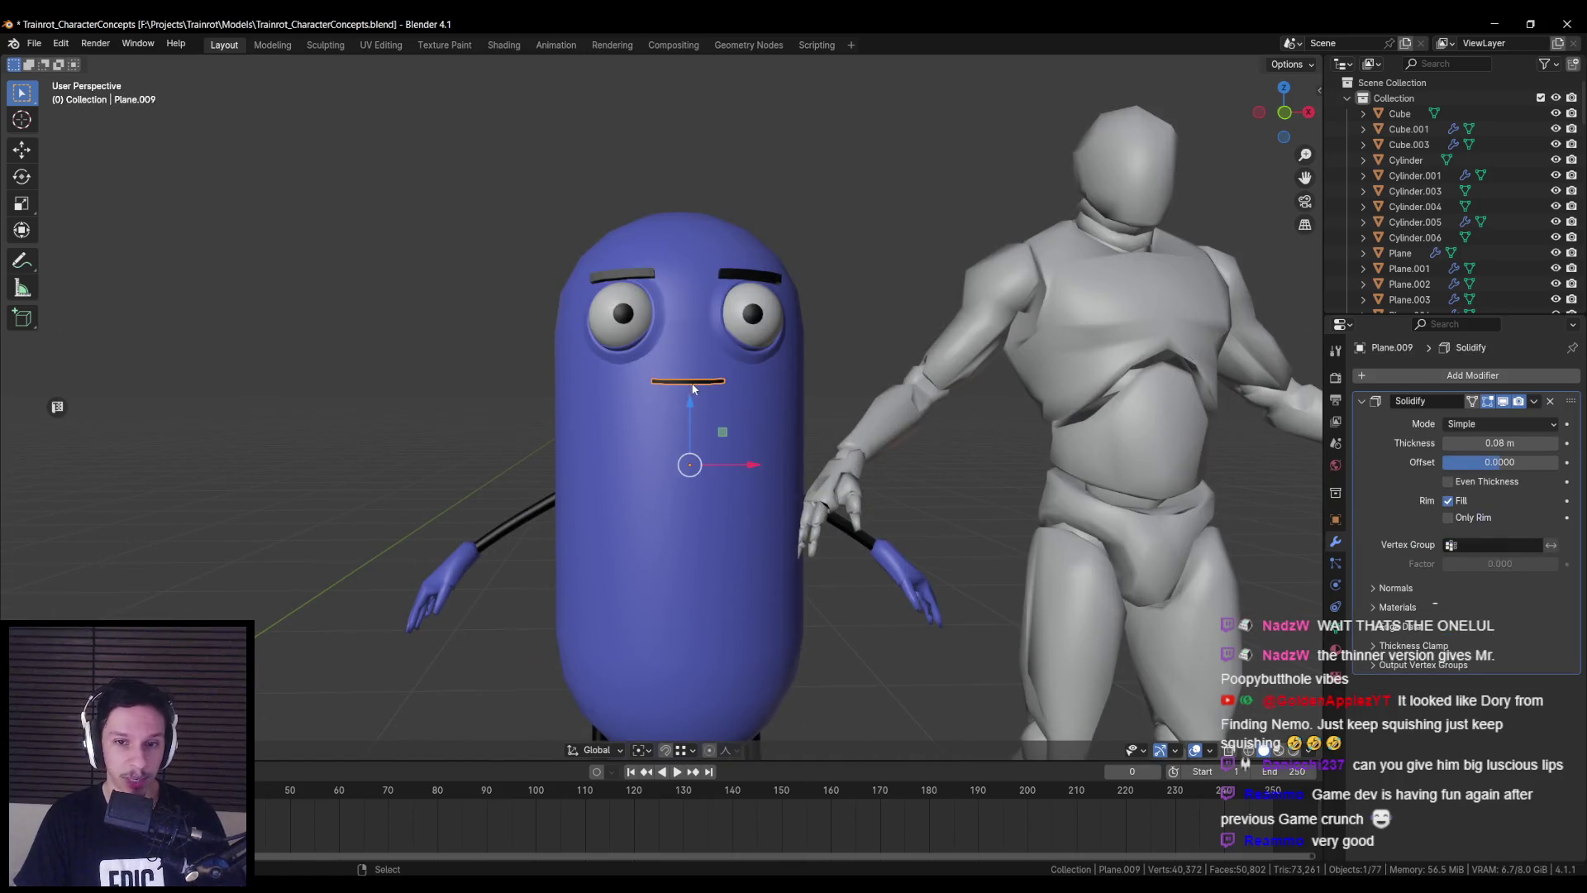
mouse_move(671, 390)
middle_down()
mouse_move(831, 406)
mouse_move(767, 383)
mouse_move(675, 400)
mouse_move(878, 407)
mouse_move(566, 395)
mouse_move(676, 385)
middle_up()
scroll(666, 382, down, 3)
key(alt+a)
scroll(676, 385, up, 3)
scroll(676, 385, up, 3)
click(676, 372)
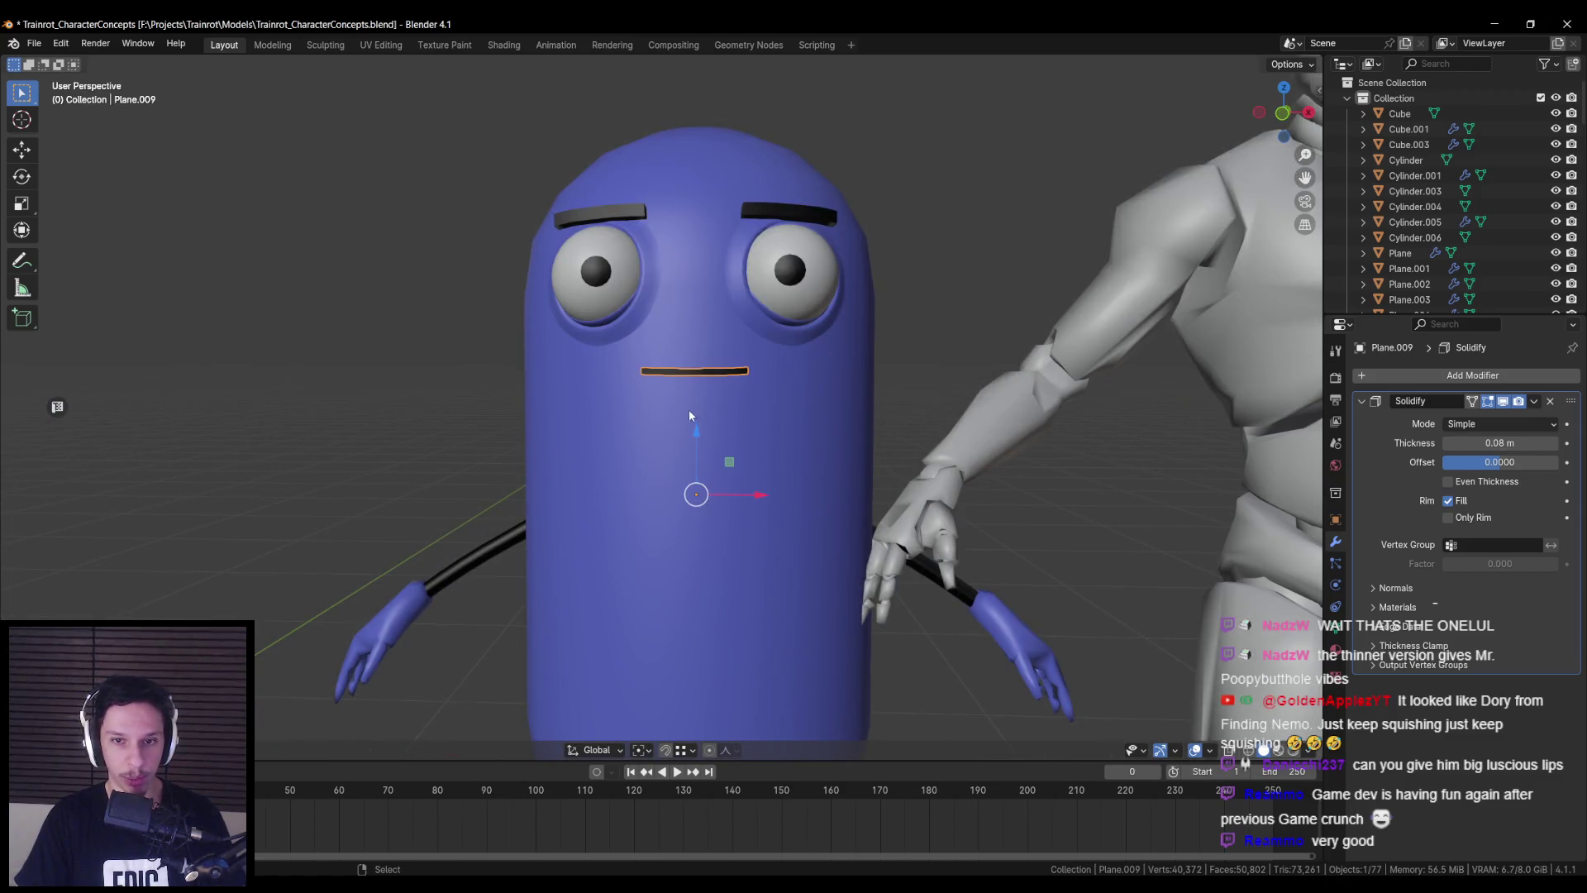
scroll(689, 415, down, 5)
scroll(693, 423, down, 5)
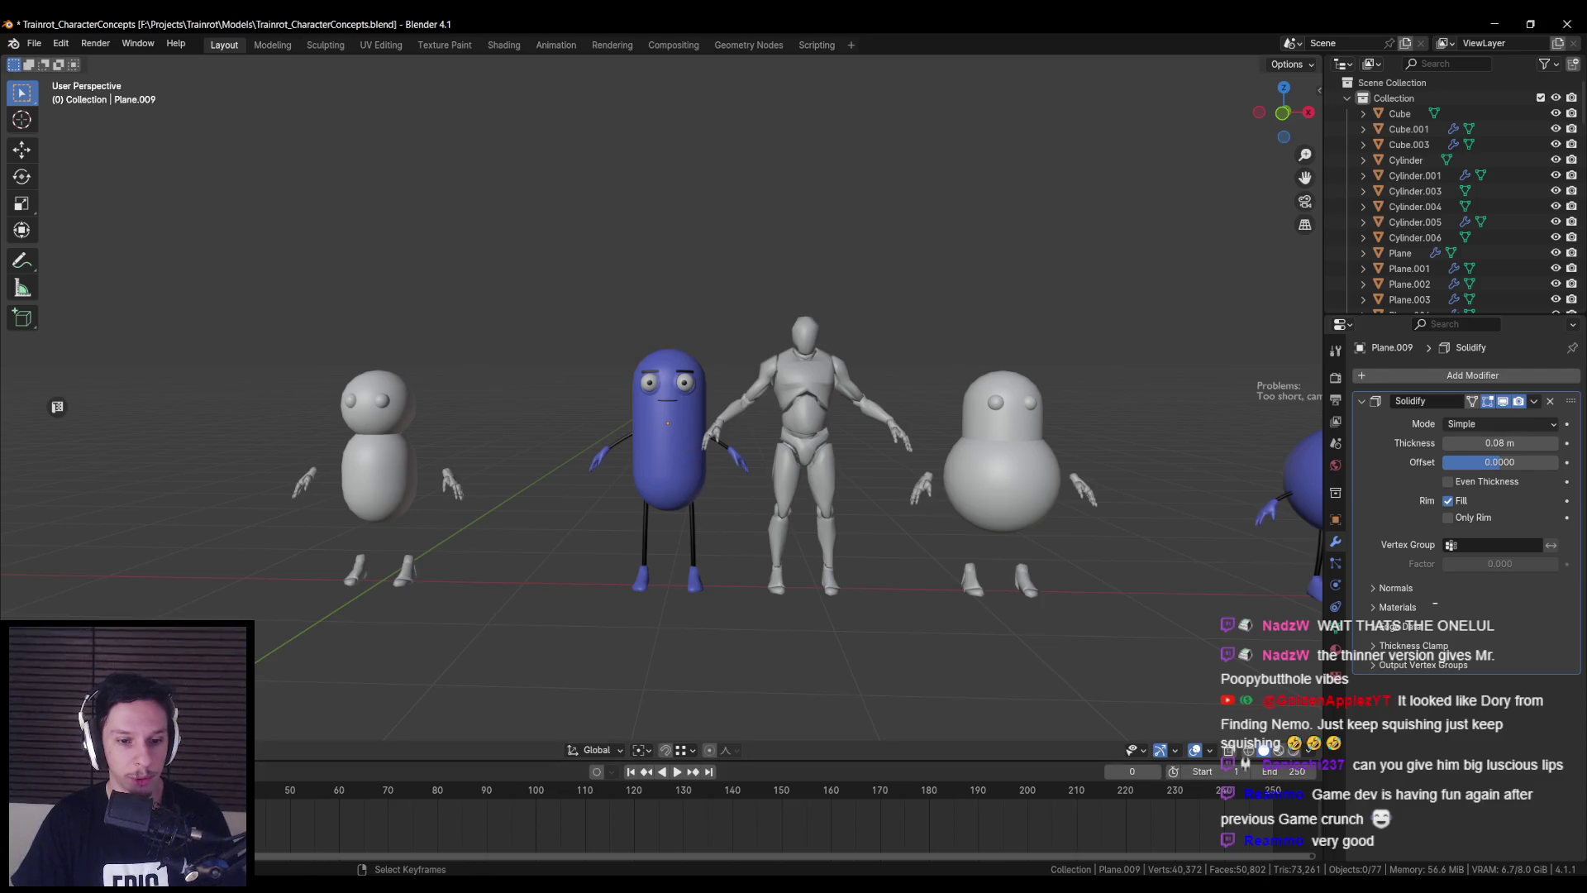
scroll(703, 413, down, 2)
scroll(727, 418, up, 3)
- Enter Edit Mode on the stick-limb mesh SizeRef.020 in front view
mouse_move(733, 420)
shift+middle_down()
mouse_move(481, 385)
mouse_move(638, 429)
shift+middle_up()
scroll(495, 388, down, 2)
scroll(744, 423, up, 3)
scroll(752, 425, down, 3)
middle_drag(761, 426, 803, 428)
key(KP_1)
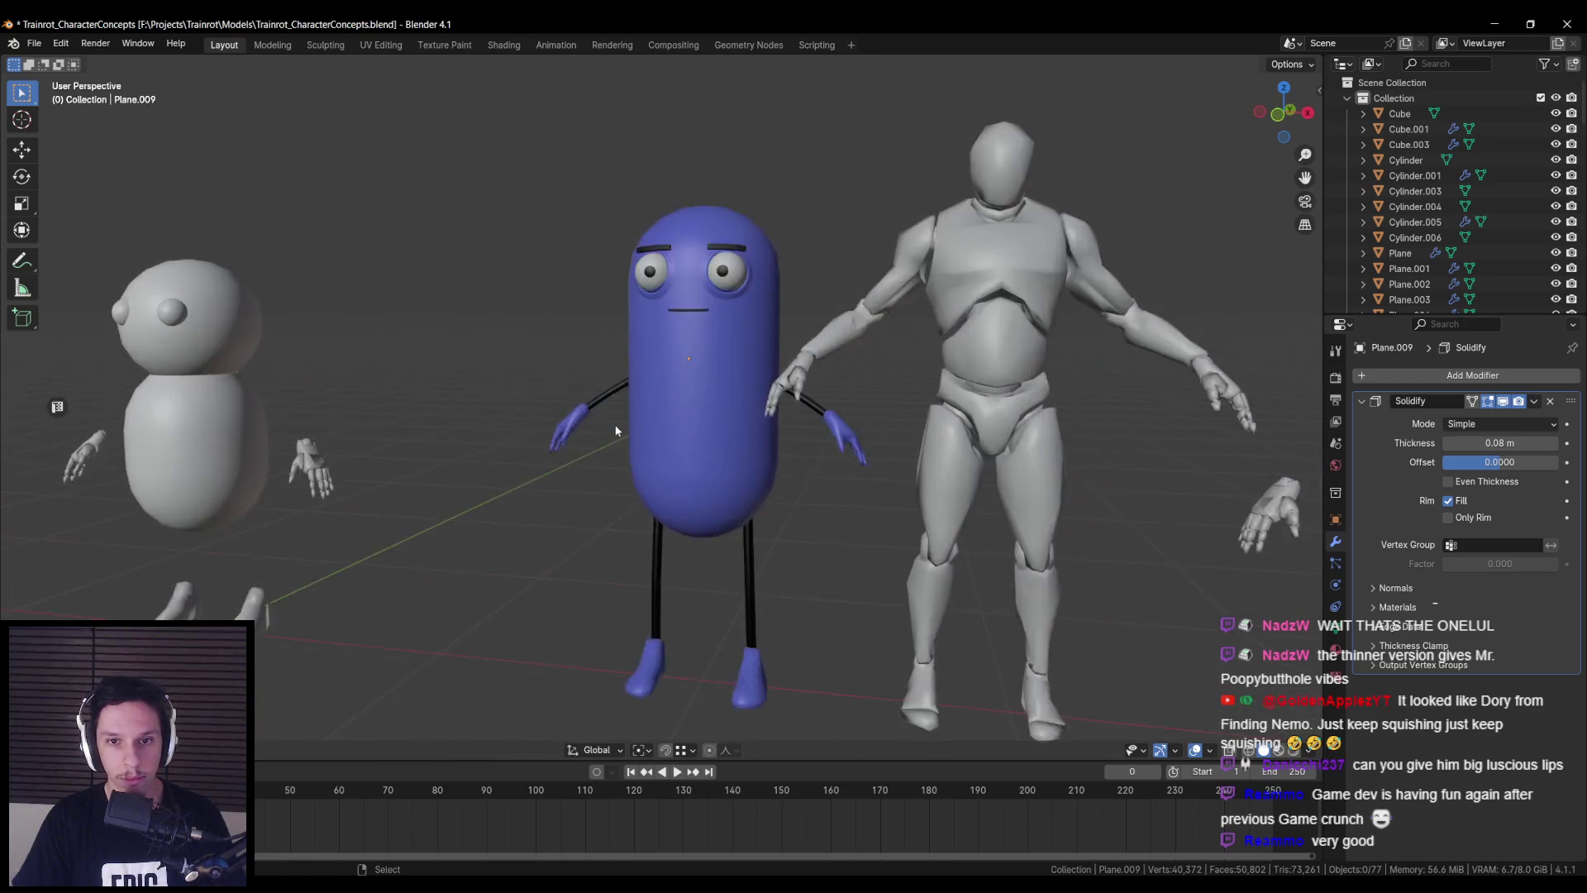
scroll(622, 404, up, 2)
key(Tab)
shift+middle_drag(594, 401, 667, 399)
scroll(667, 399, up, 2)
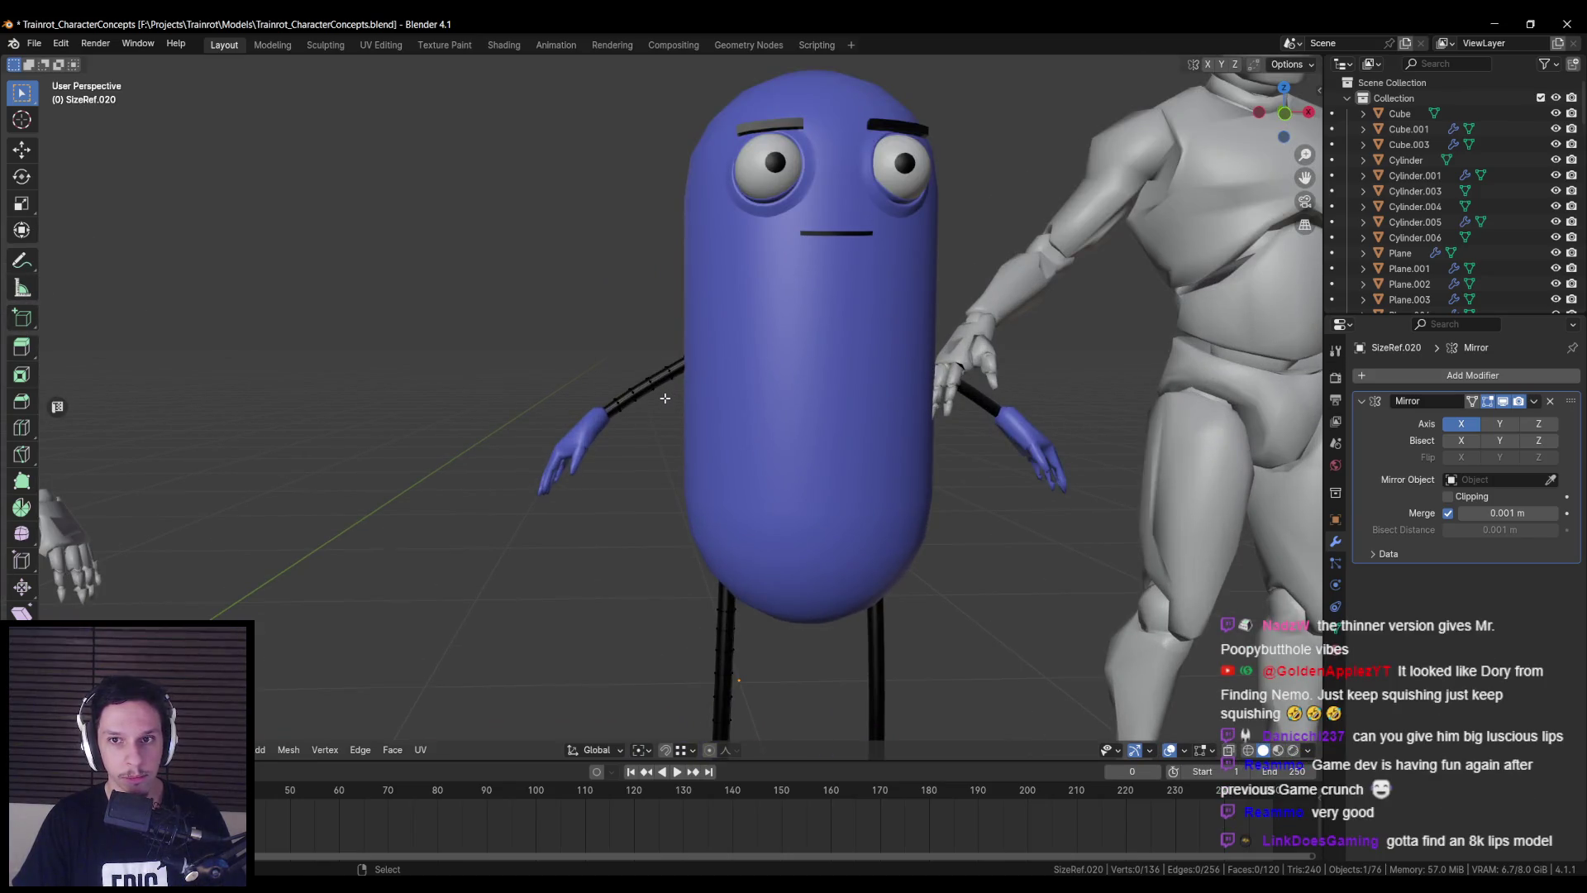
- Select the arm's shoulder vertex ring in X-ray and move it higher up the pill
scroll(665, 398, down, 3)
middle_drag(640, 400, 633, 399)
scroll(633, 398, up, 3)
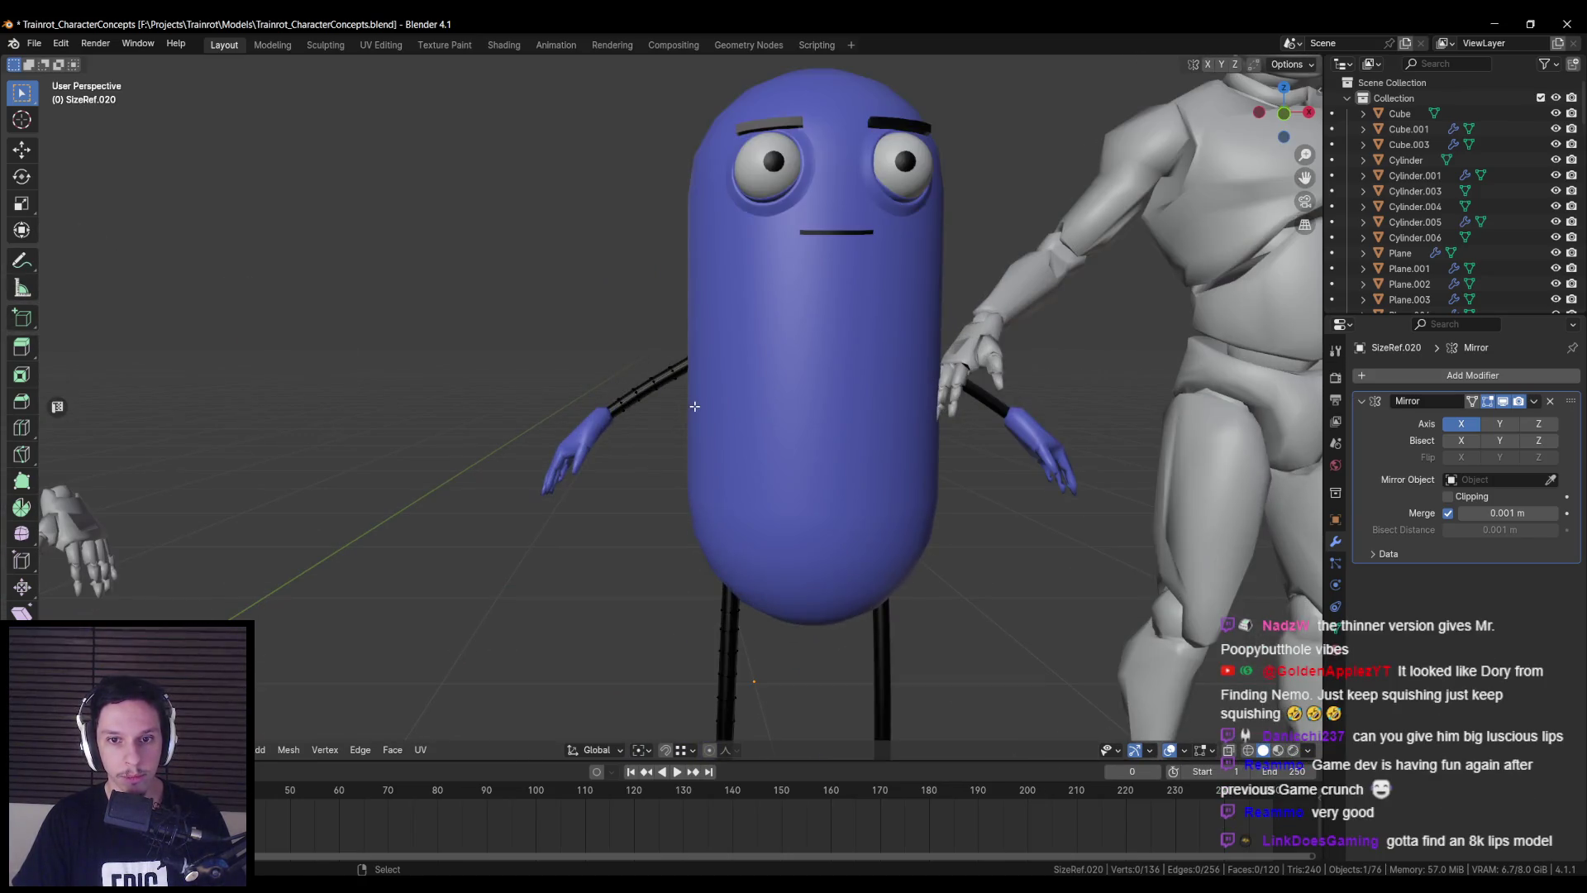
key(alt+z)
mouse_move(680, 348)
mouse_down()
mouse_move(712, 378)
mouse_move(693, 260)
mouse_up()
key(alt+z)
scroll(692, 279, down, 6)
key(shift+z)
- Lower the arm's wrist vertex down into the blue hand
click(601, 388)
key(shift+z)
drag(603, 385, 603, 416)
scroll(603, 416, up, 5)
mouse_move(485, 524)
middle_down()
mouse_move(726, 454)
mouse_move(648, 556)
middle_up()
drag(640, 517, 642, 519)
scroll(642, 519, down, 10)
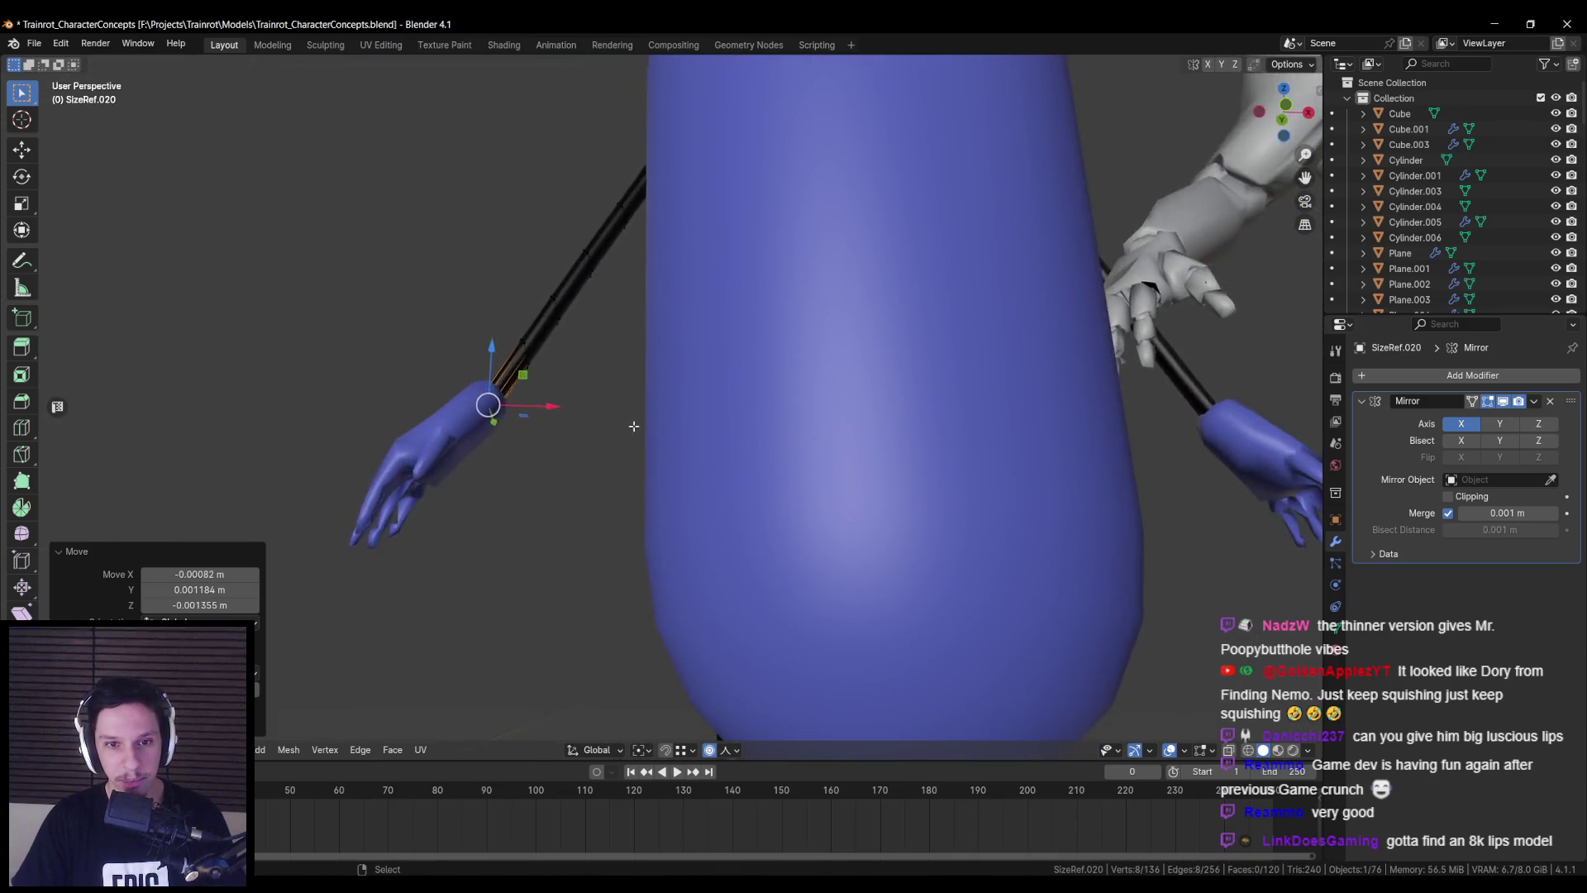
- Leave Edit Mode, check the lineup from angled views, and save the file
key(Tab)
scroll(674, 503, down, 3)
mouse_move(674, 503)
middle_down()
mouse_move(616, 472)
mouse_move(751, 461)
middle_up()
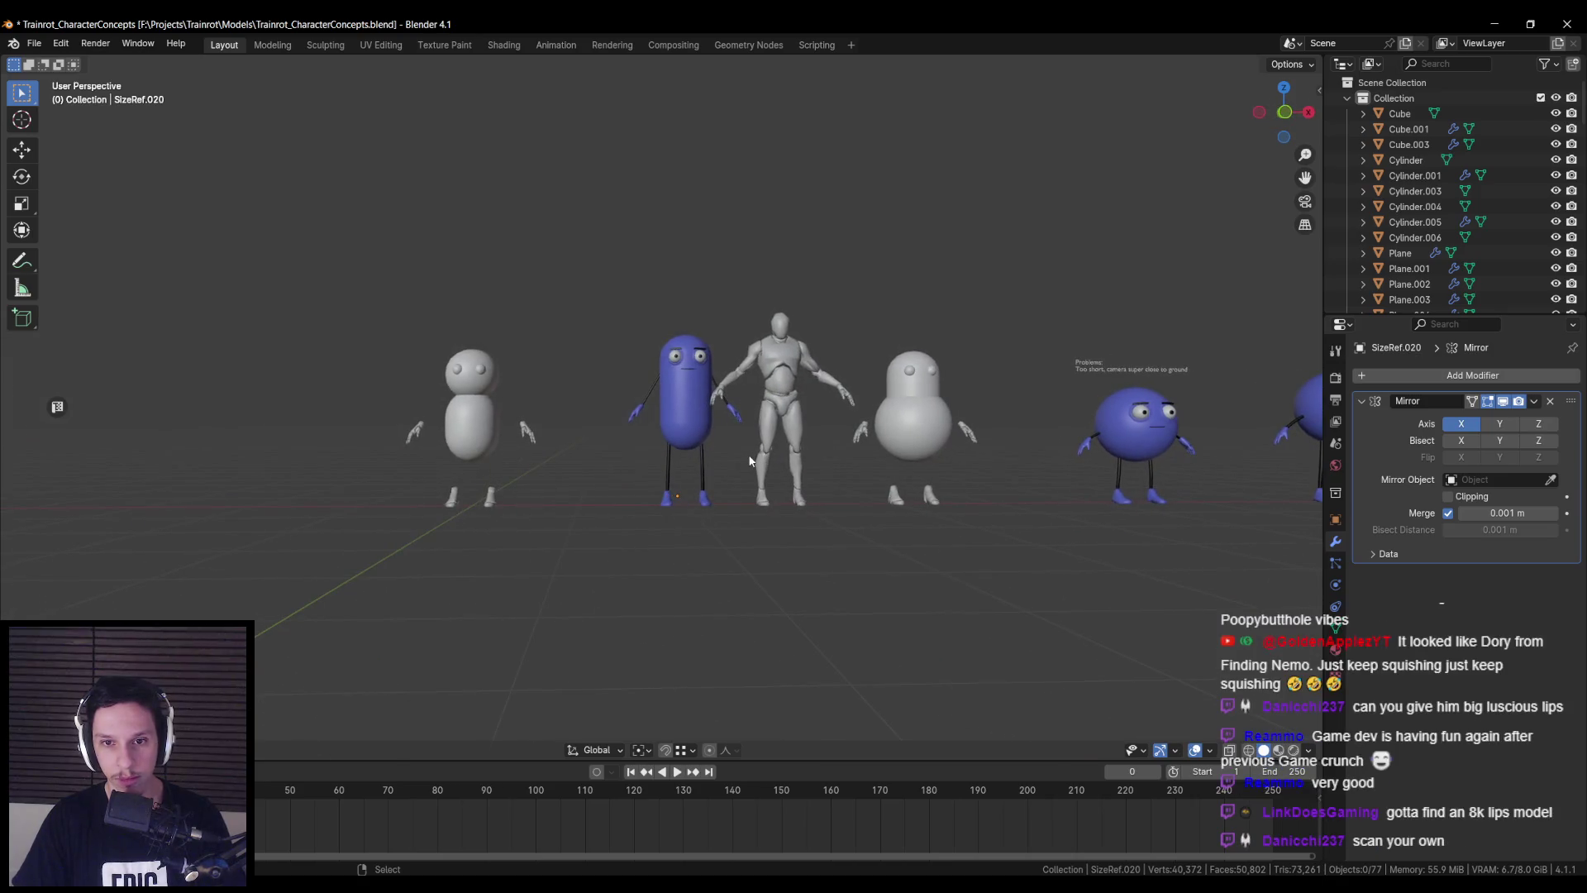
scroll(750, 460, up, 5)
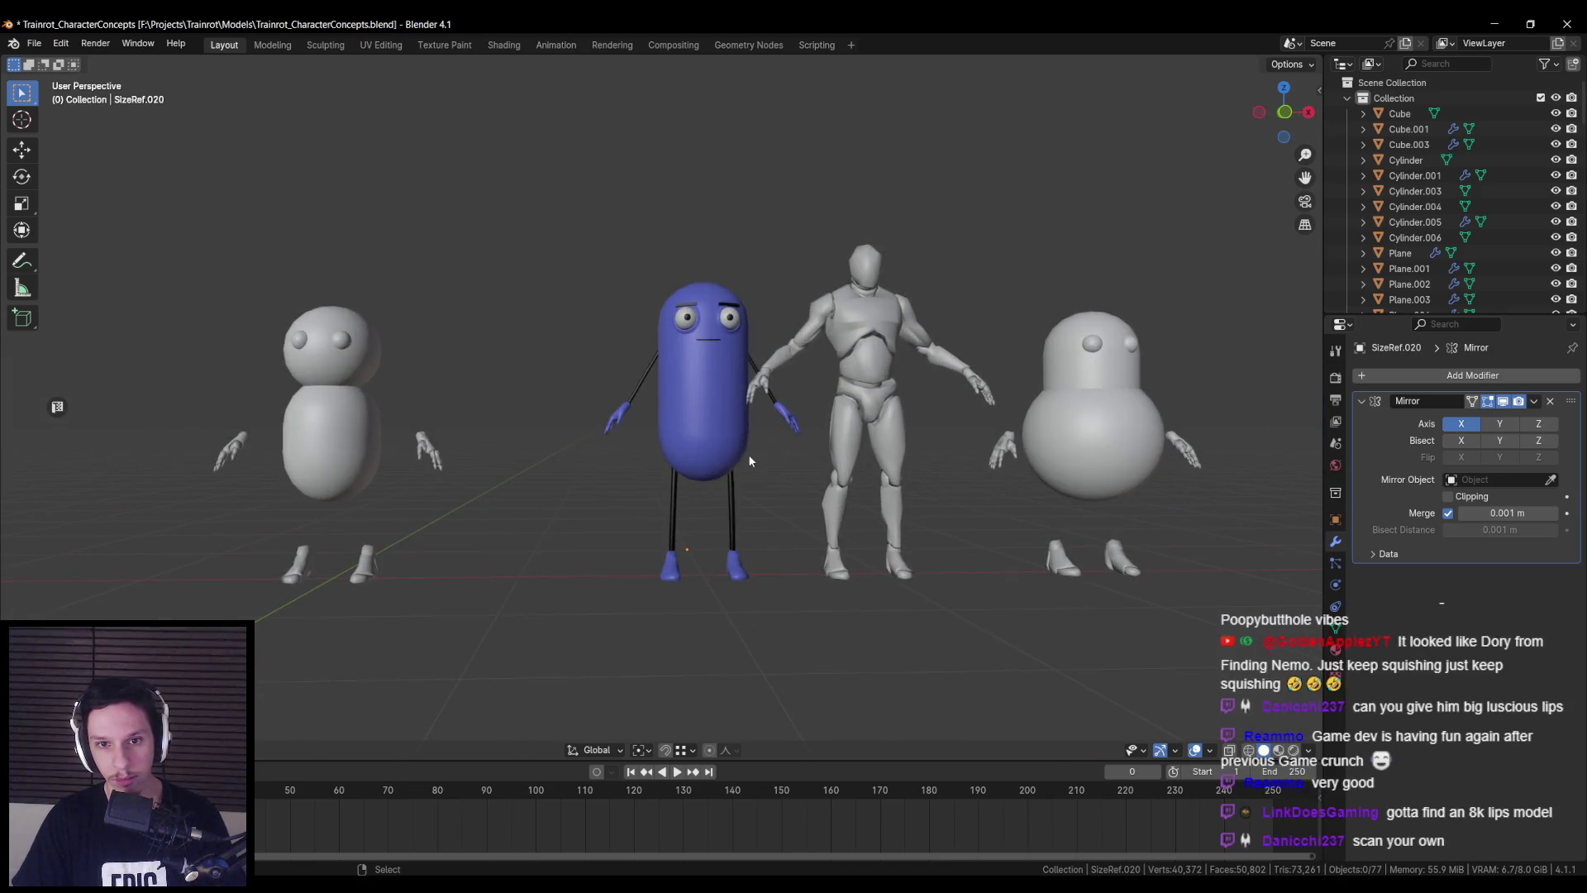
key(Tab)
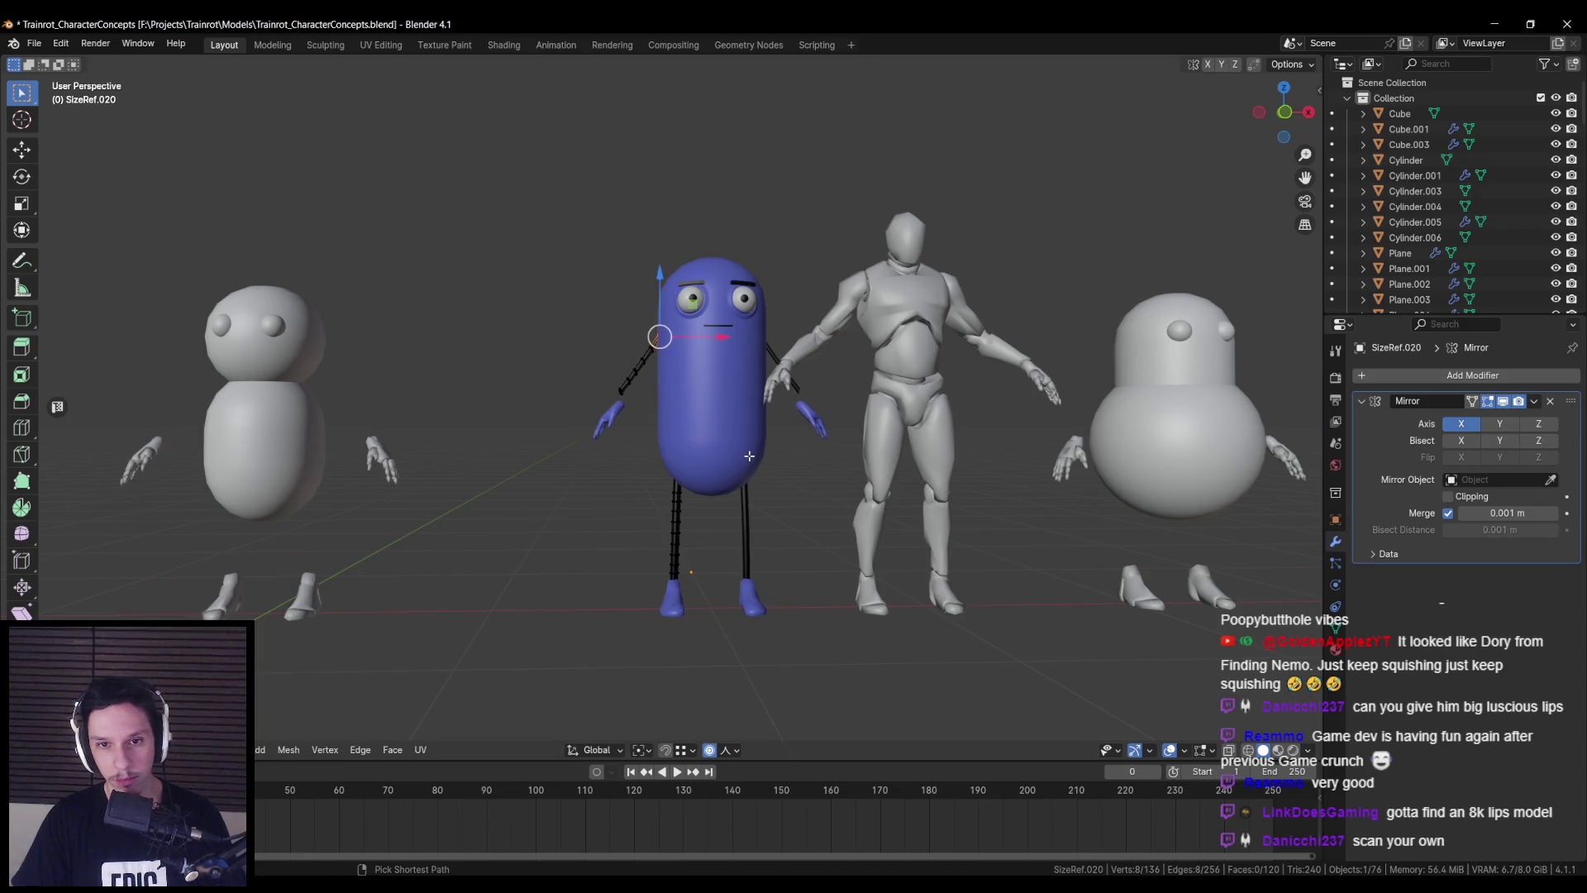
key(Tab)
scroll(748, 454, down, 6)
mouse_move(711, 466)
middle_down()
mouse_move(592, 491)
mouse_move(662, 519)
mouse_move(727, 492)
middle_up()
scroll(727, 493, up, 3)
key(ctrl+s)
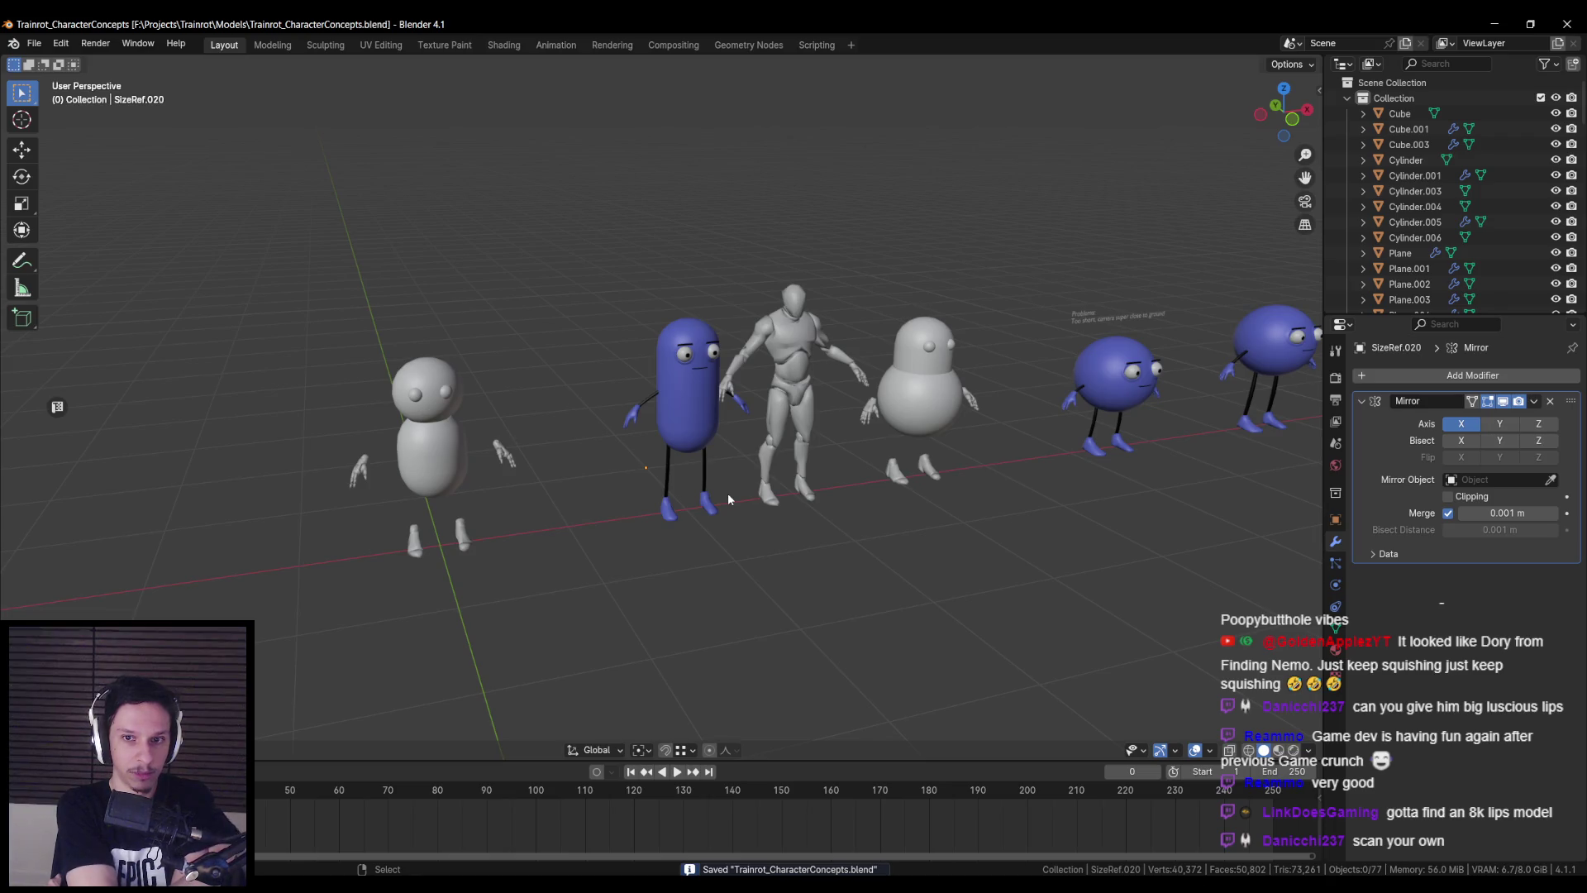
scroll(663, 409, down, 5)
scroll(663, 408, up, 6)
- Delete the black arm and leg rods, then undo to restore them
click(663, 408)
key(Delete)
scroll(662, 459, down, 5)
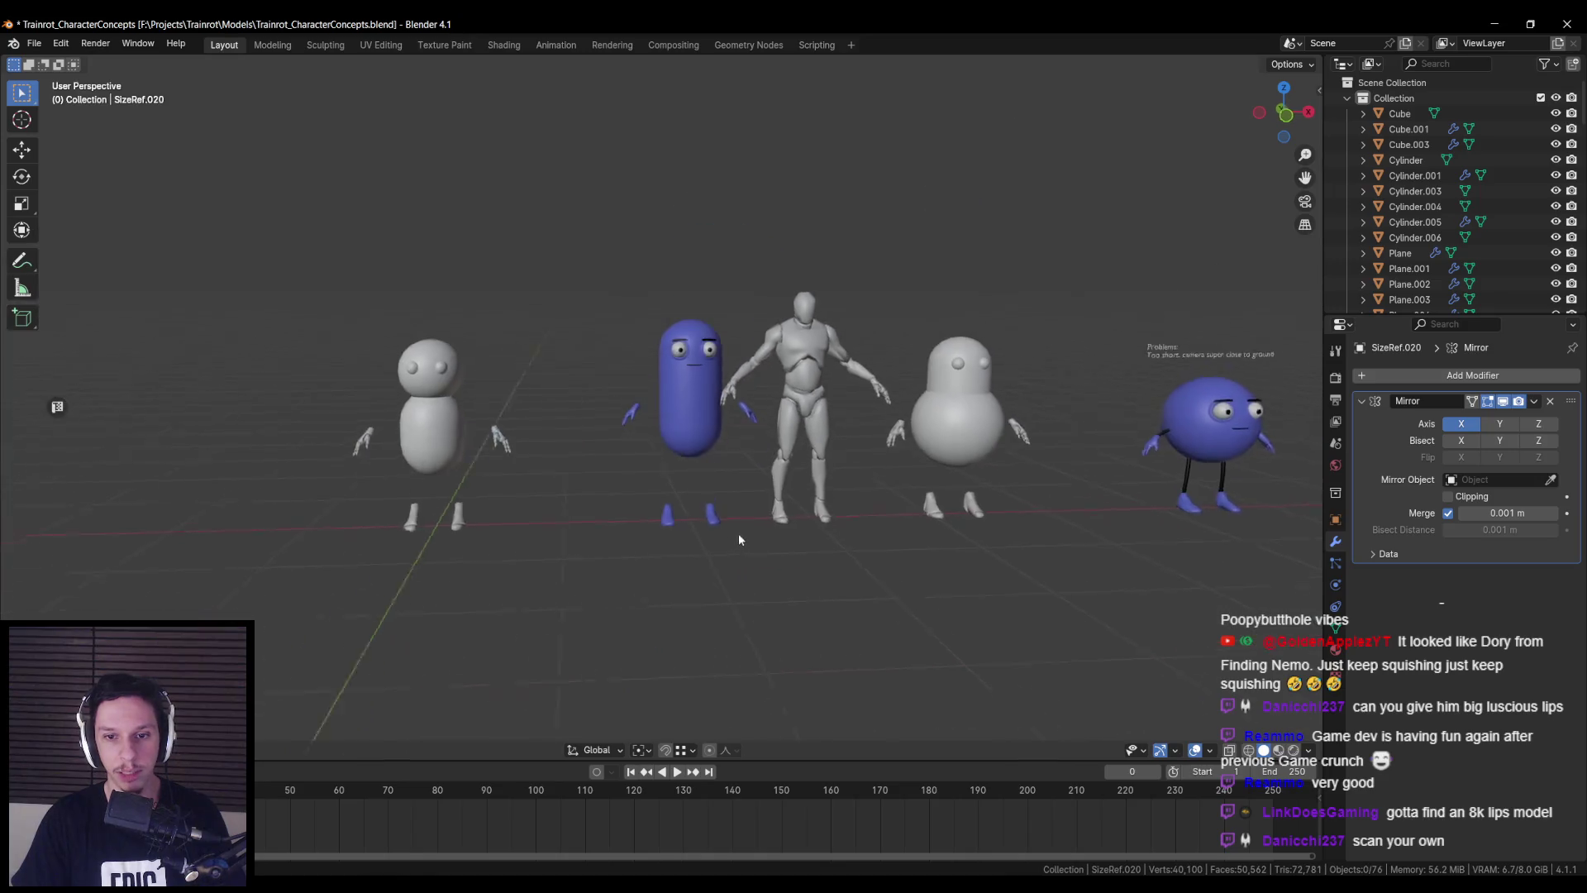
key(ctrl+z)
- Clear the selection across the lineup and save the character concepts file
mouse_move(734, 523)
shift+middle_down()
mouse_move(436, 509)
mouse_move(630, 510)
mouse_move(481, 486)
shift+middle_up()
click(481, 485)
scroll(772, 405, up, 4)
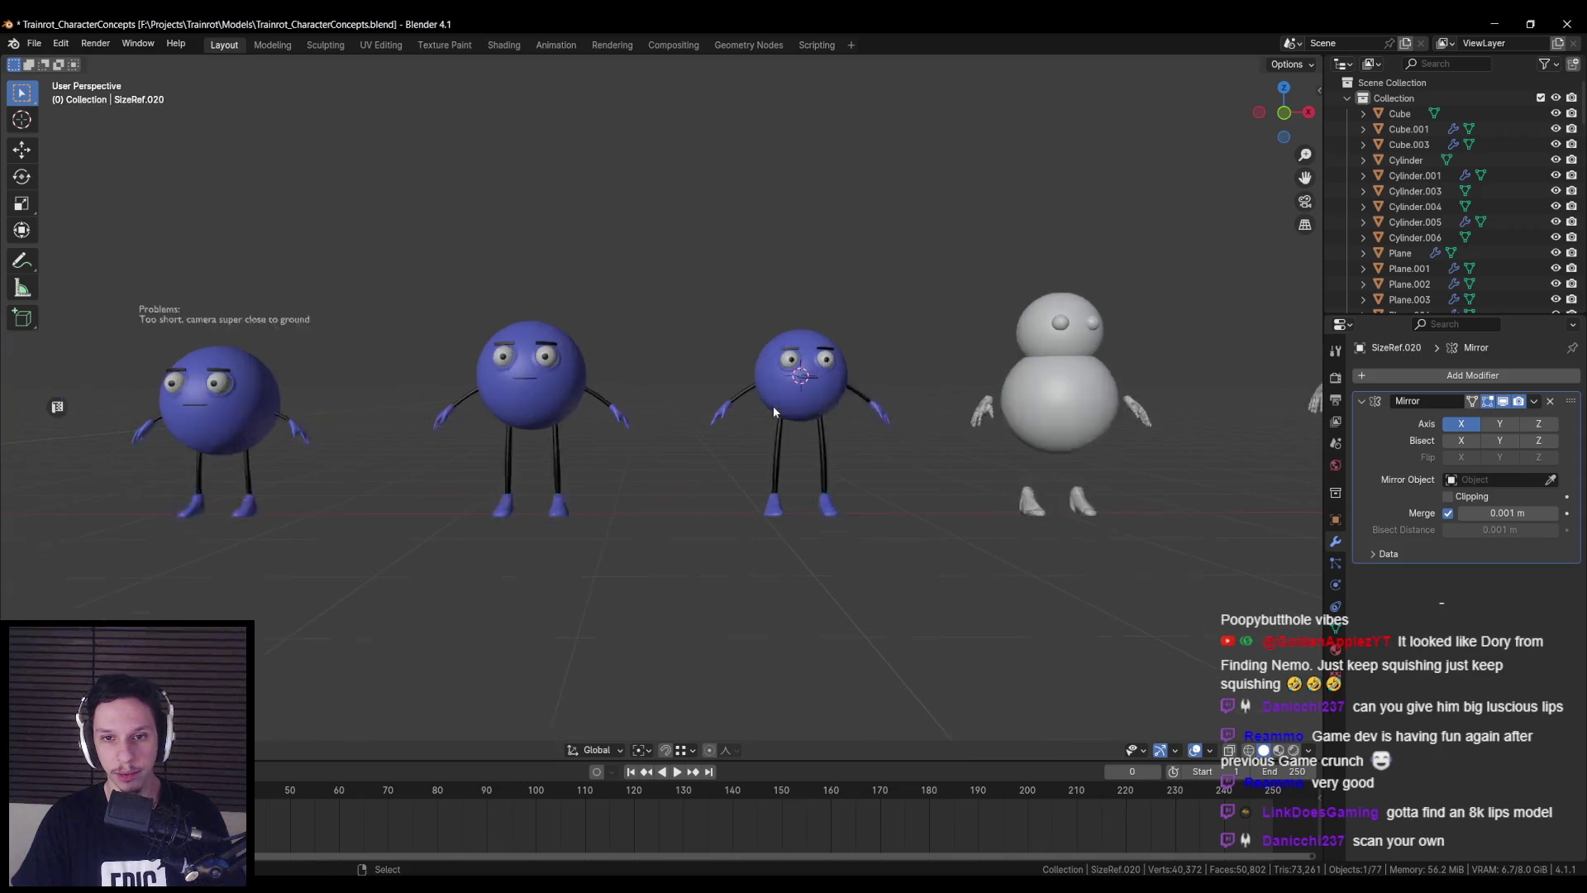
key(a)
key(alt+a)
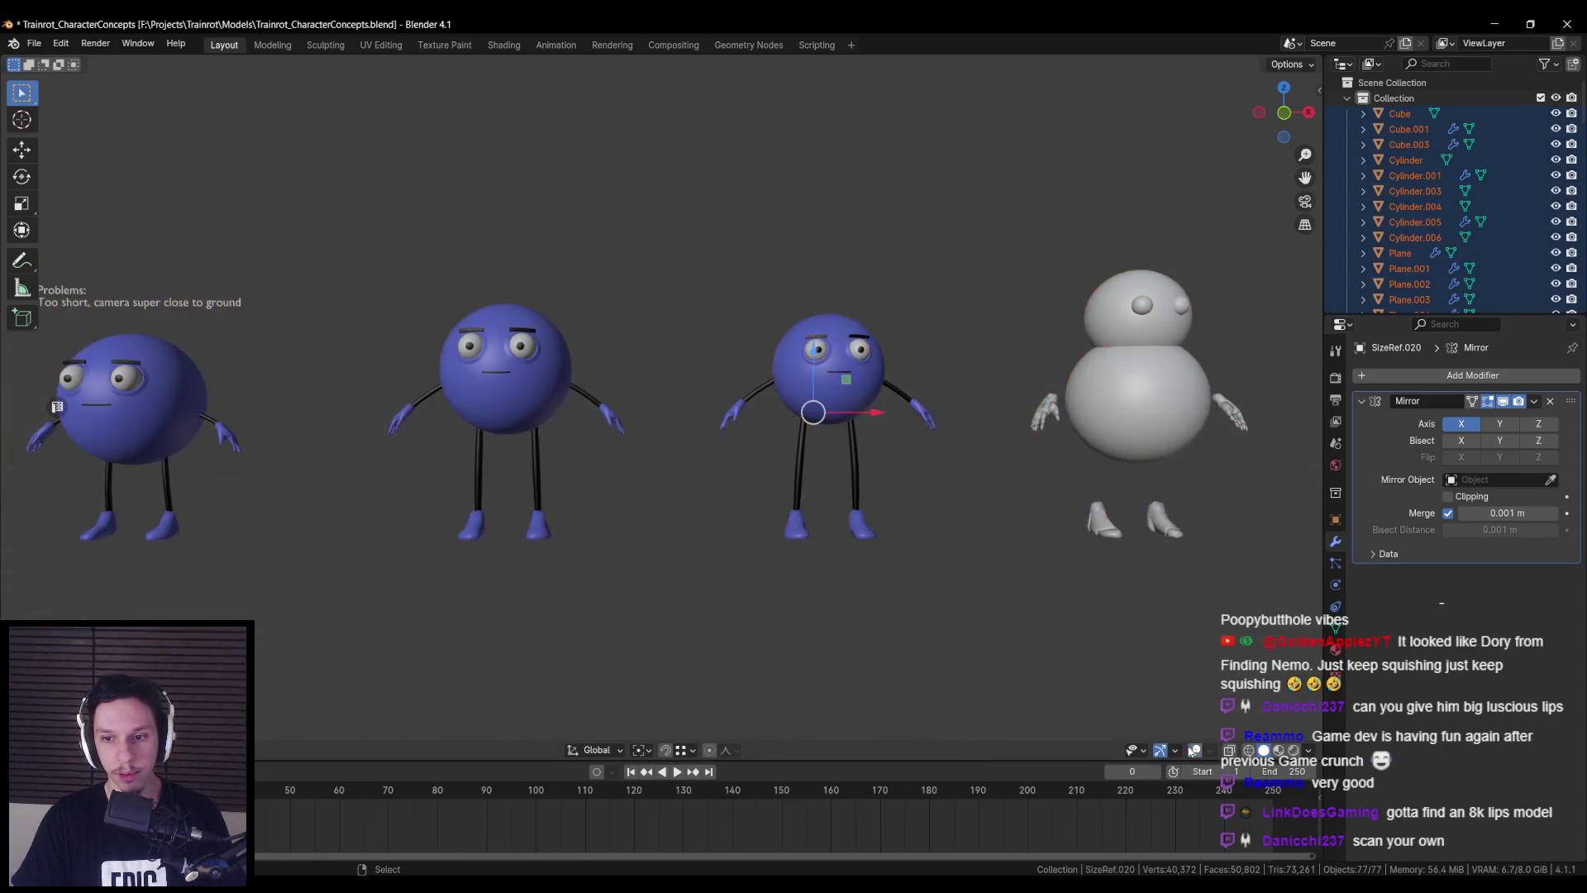
scroll(681, 508, down, 4)
shift+middle_drag(682, 507, 924, 518)
key(ctrl+s)
- Check the grey human size reference in front view, then save again
scroll(924, 518, down, 3)
scroll(842, 538, up, 2)
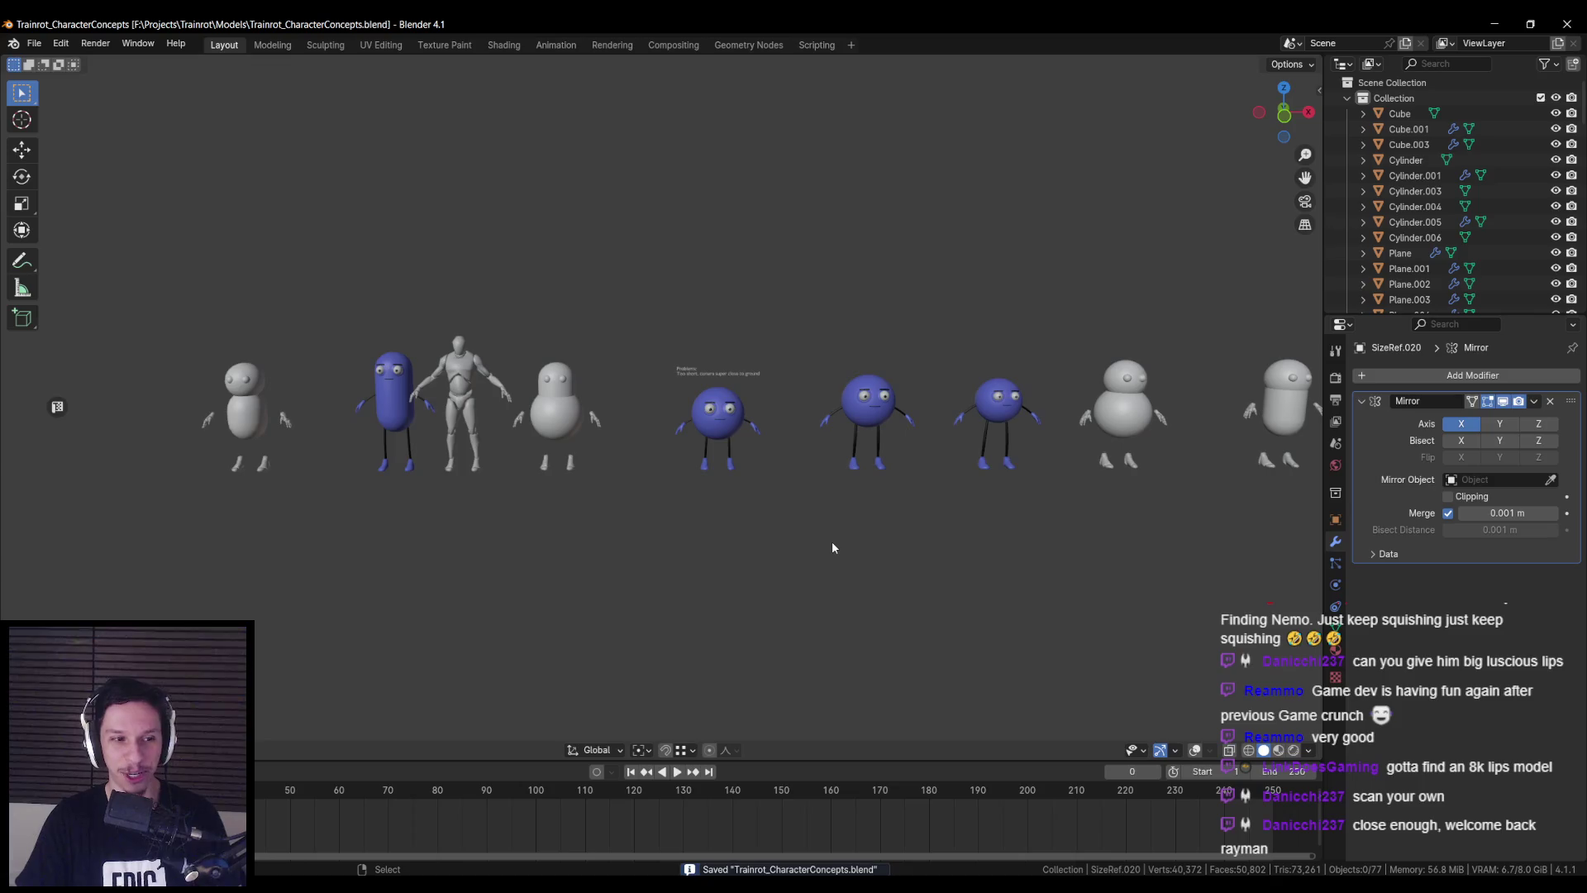
shift+middle_drag(829, 541, 567, 545)
click(213, 408)
middle_drag(213, 408, 266, 440)
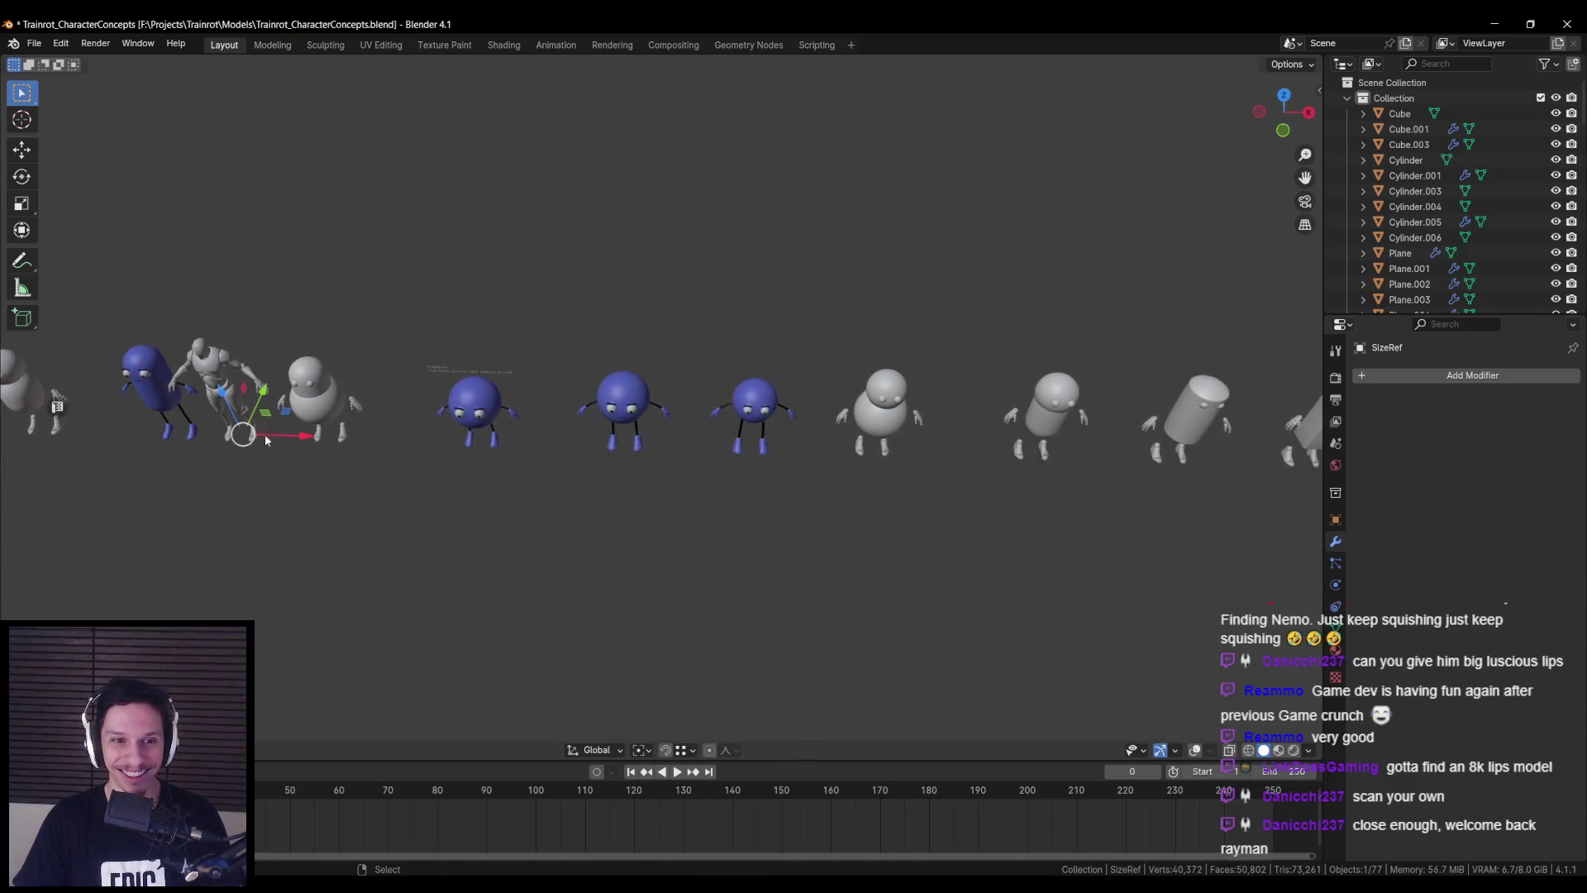
key(KP_1)
click(550, 474)
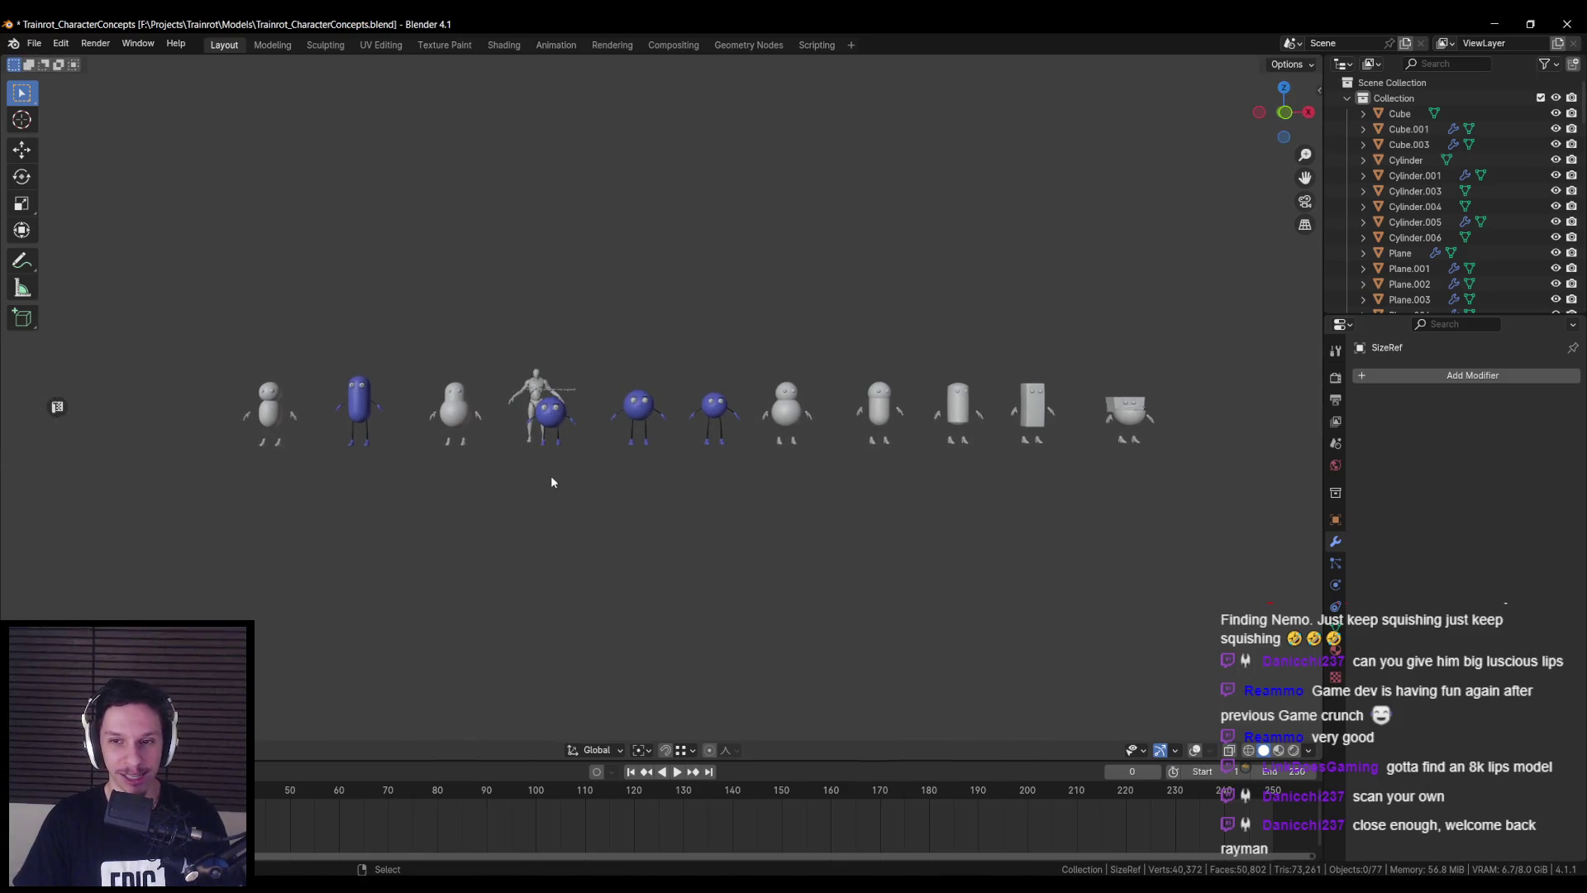
key(ctrl+s)
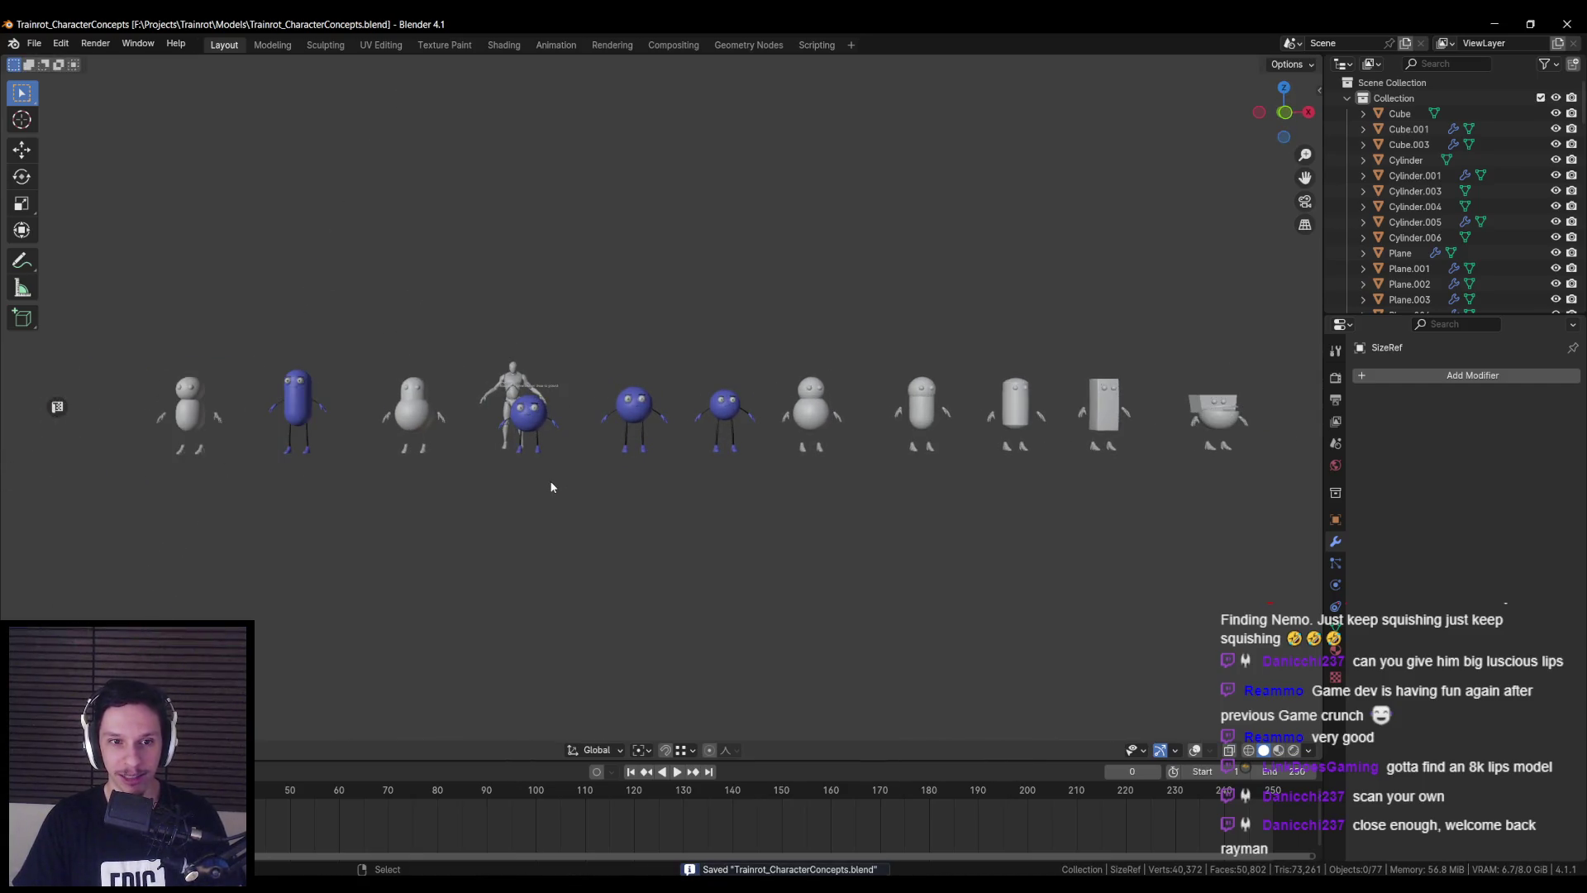
- Select the small blue round character using wireframe display
scroll(551, 487, up, 3)
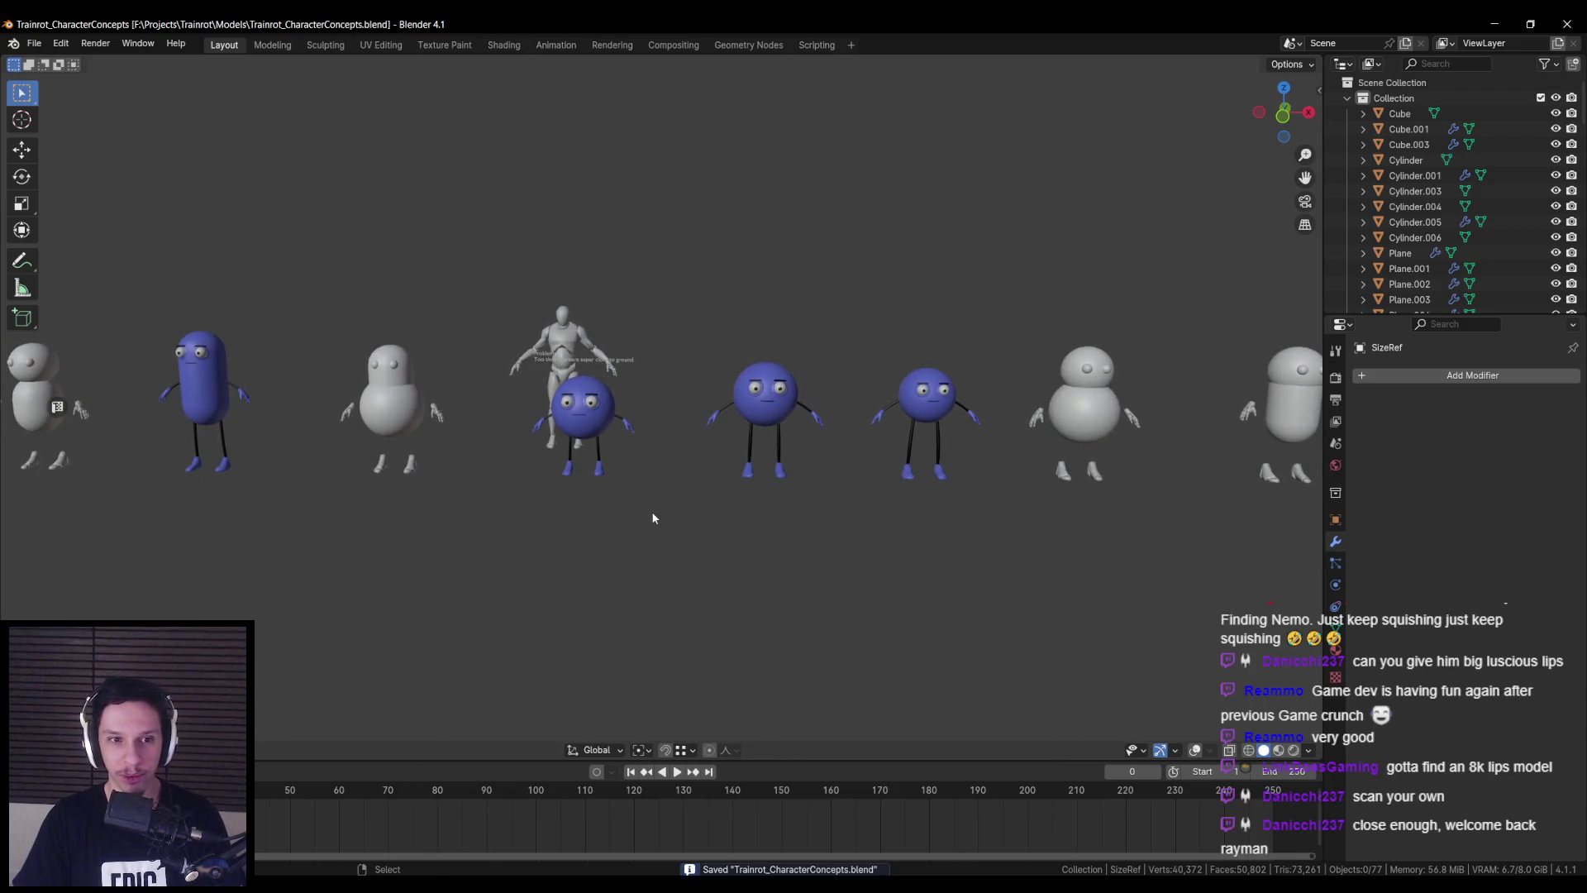
scroll(653, 517, up, 2)
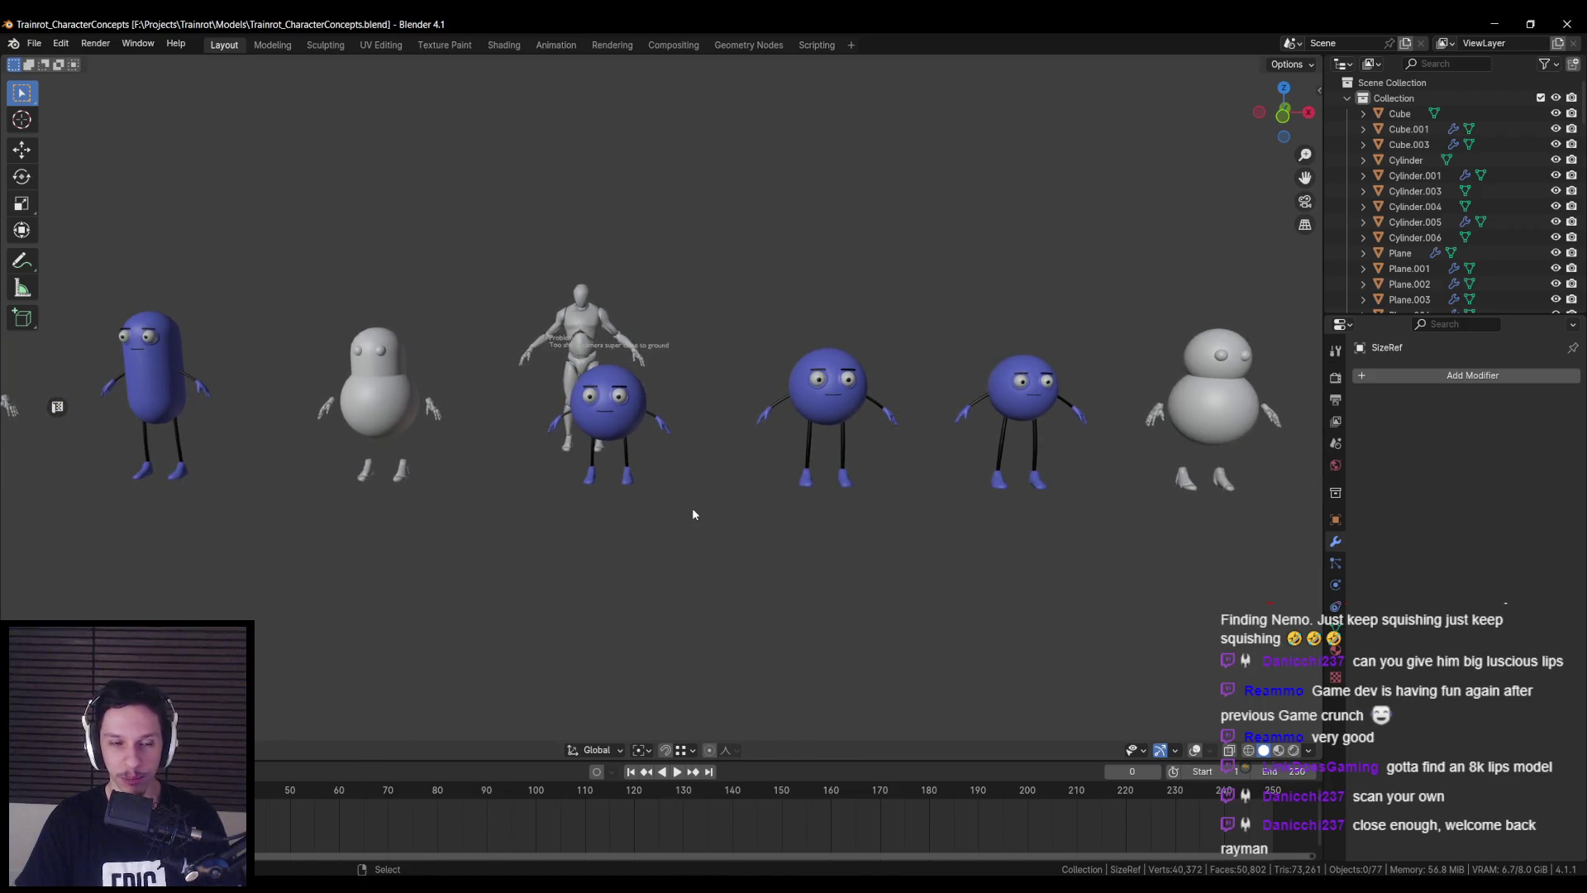
shift+middle_drag(433, 472, 826, 501)
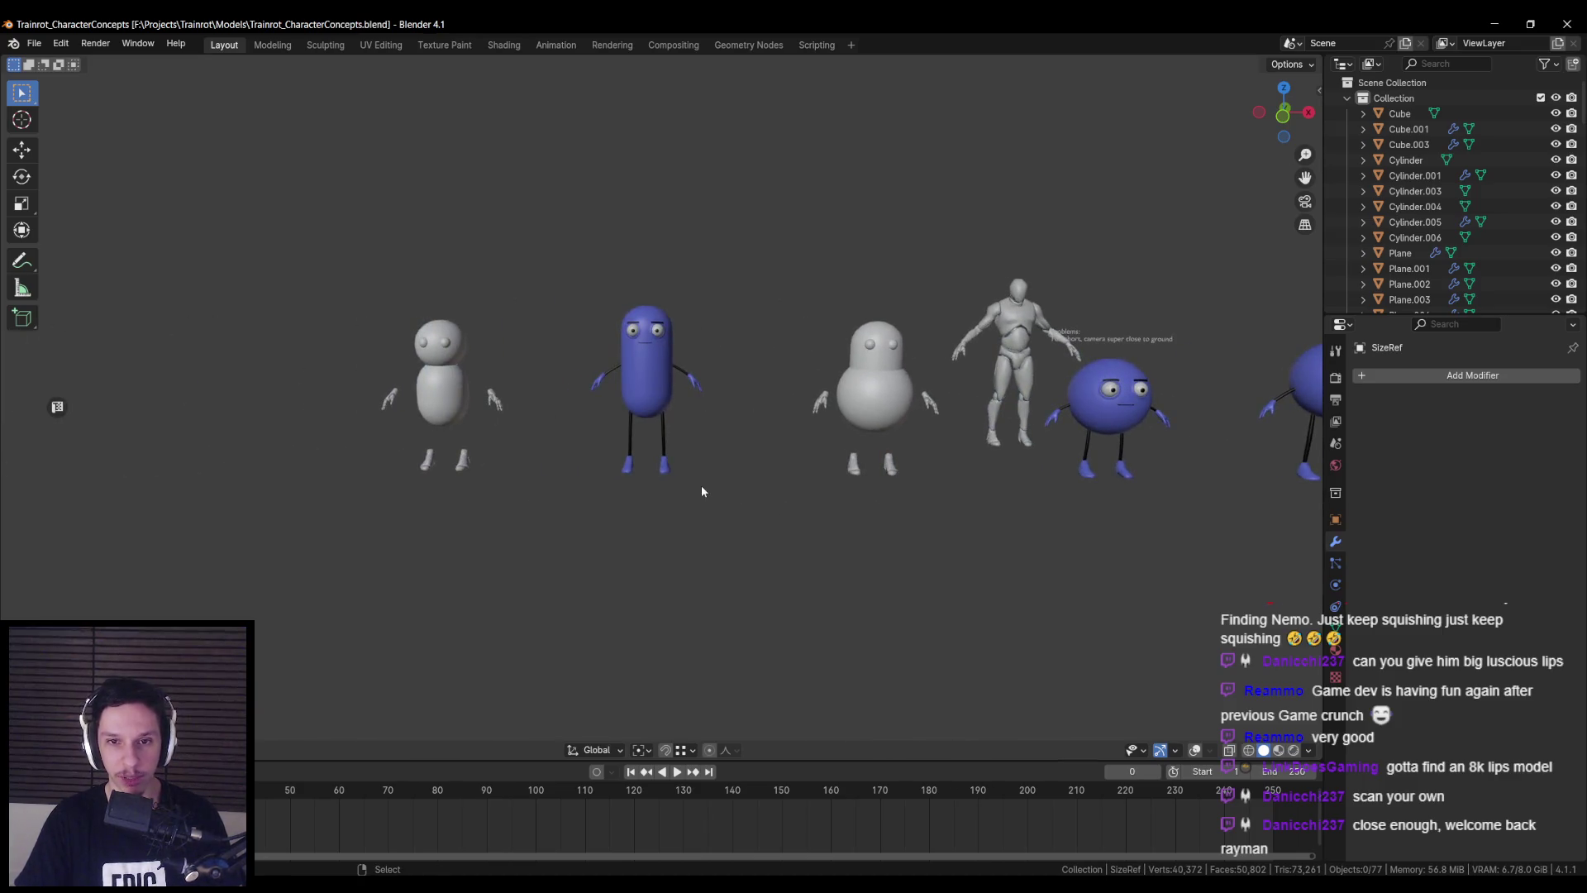
scroll(638, 400, down, 1)
shift+middle_drag(959, 458, 439, 445)
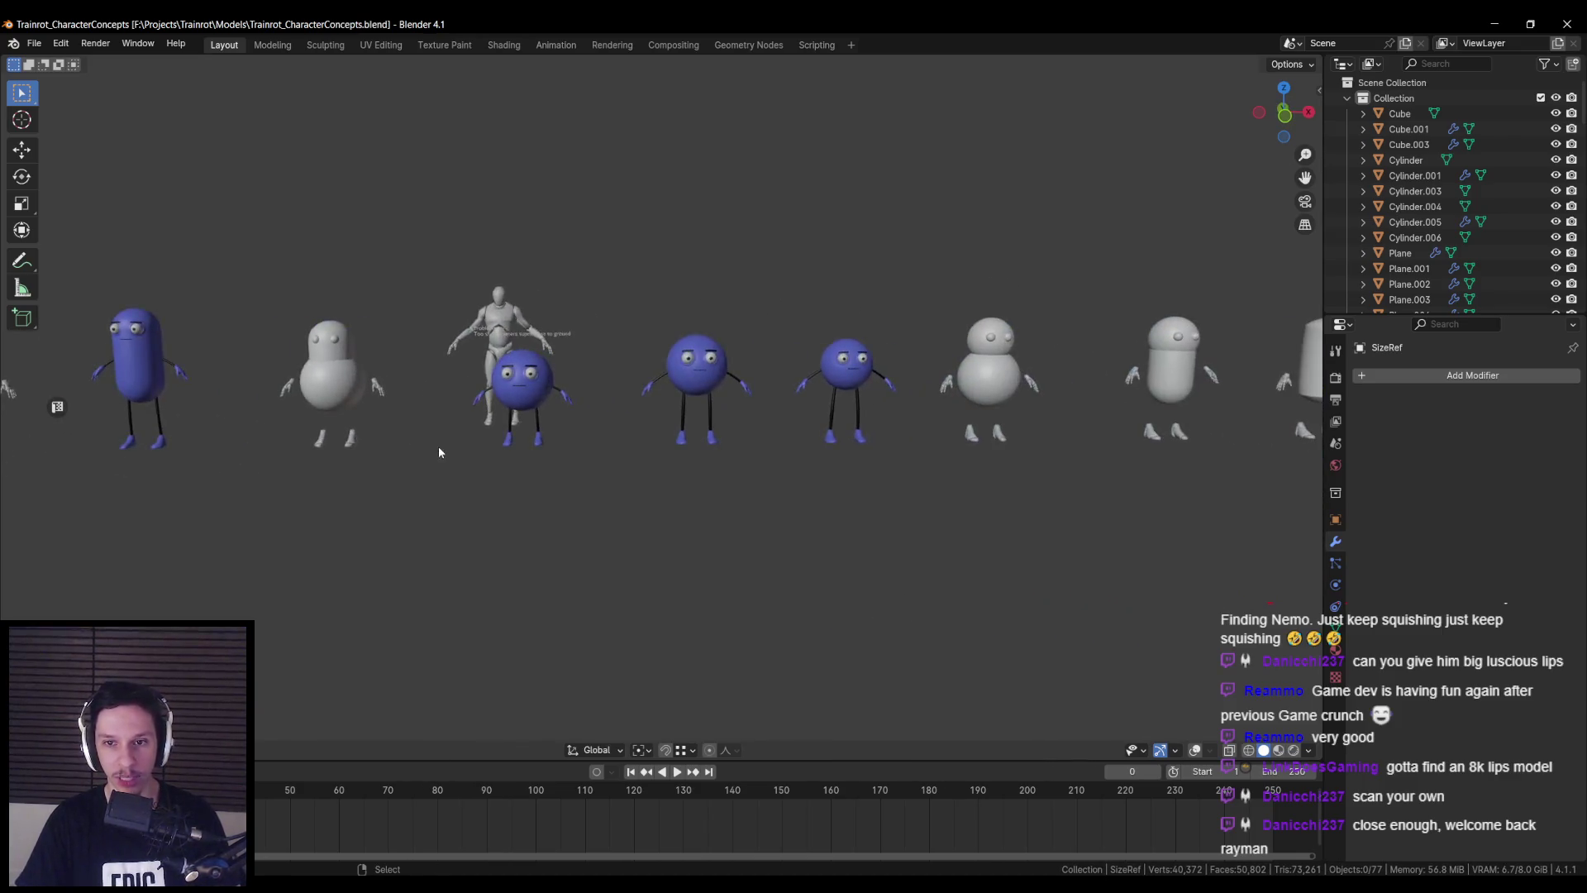
key(shift+z)
mouse_move(806, 319)
mouse_down()
mouse_move(917, 449)
mouse_move(909, 438)
mouse_up()
key(shift+z)
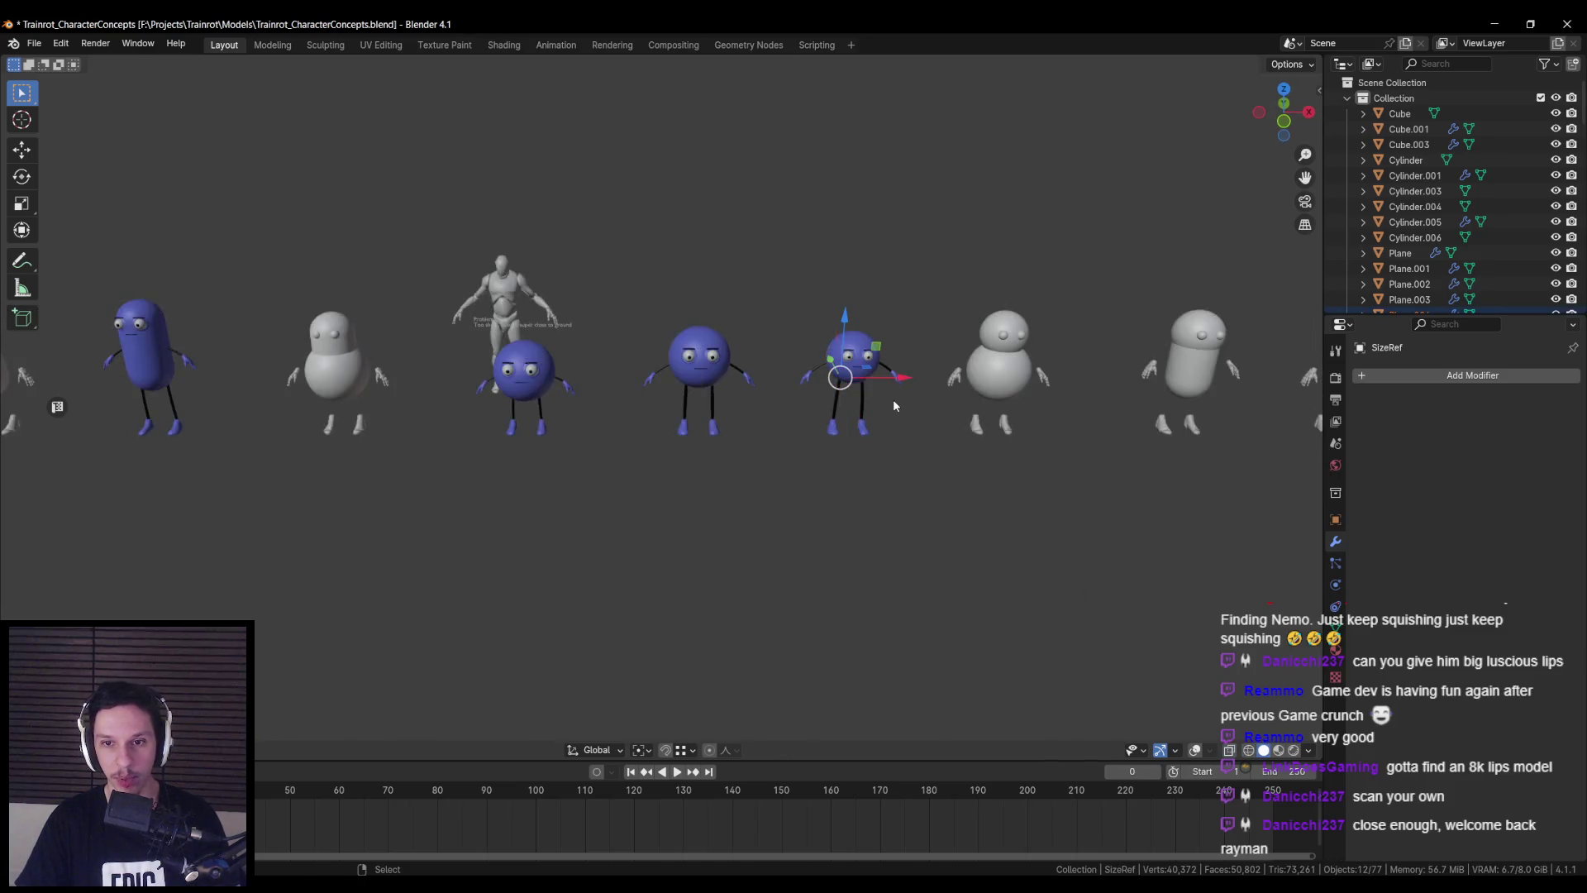
- Move the small blue character along X in front of the pill, then play-test in Unreal
key(g)
key(x)
click(251, 397)
scroll(251, 397, up, 4)
shift+middle_drag(250, 396, 797, 425)
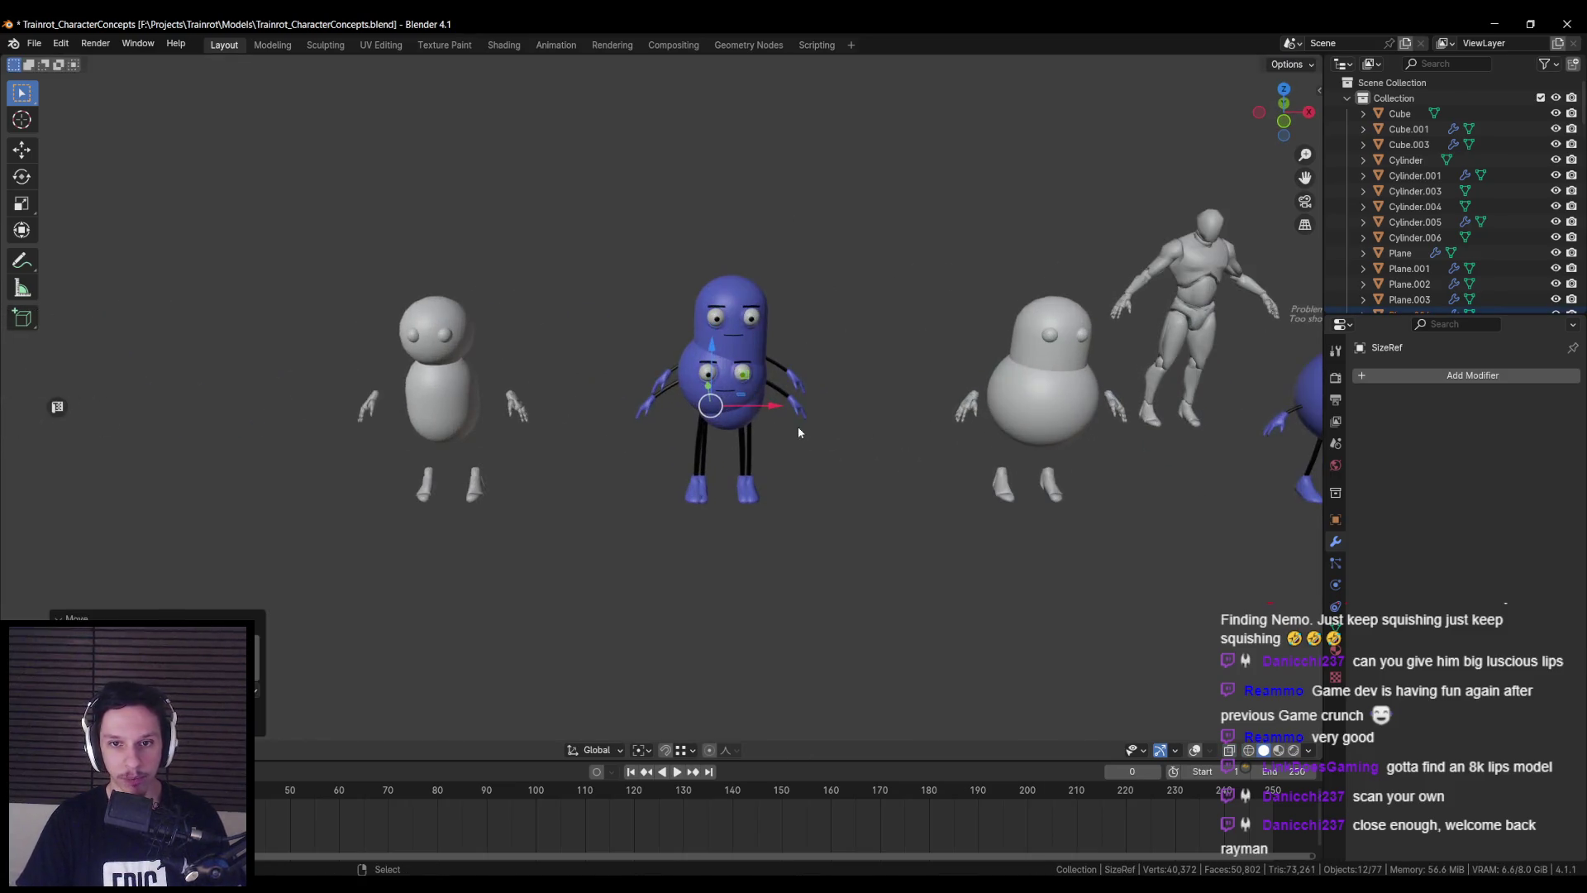
key(g)
key(x)
click(779, 403)
key(KP_1)
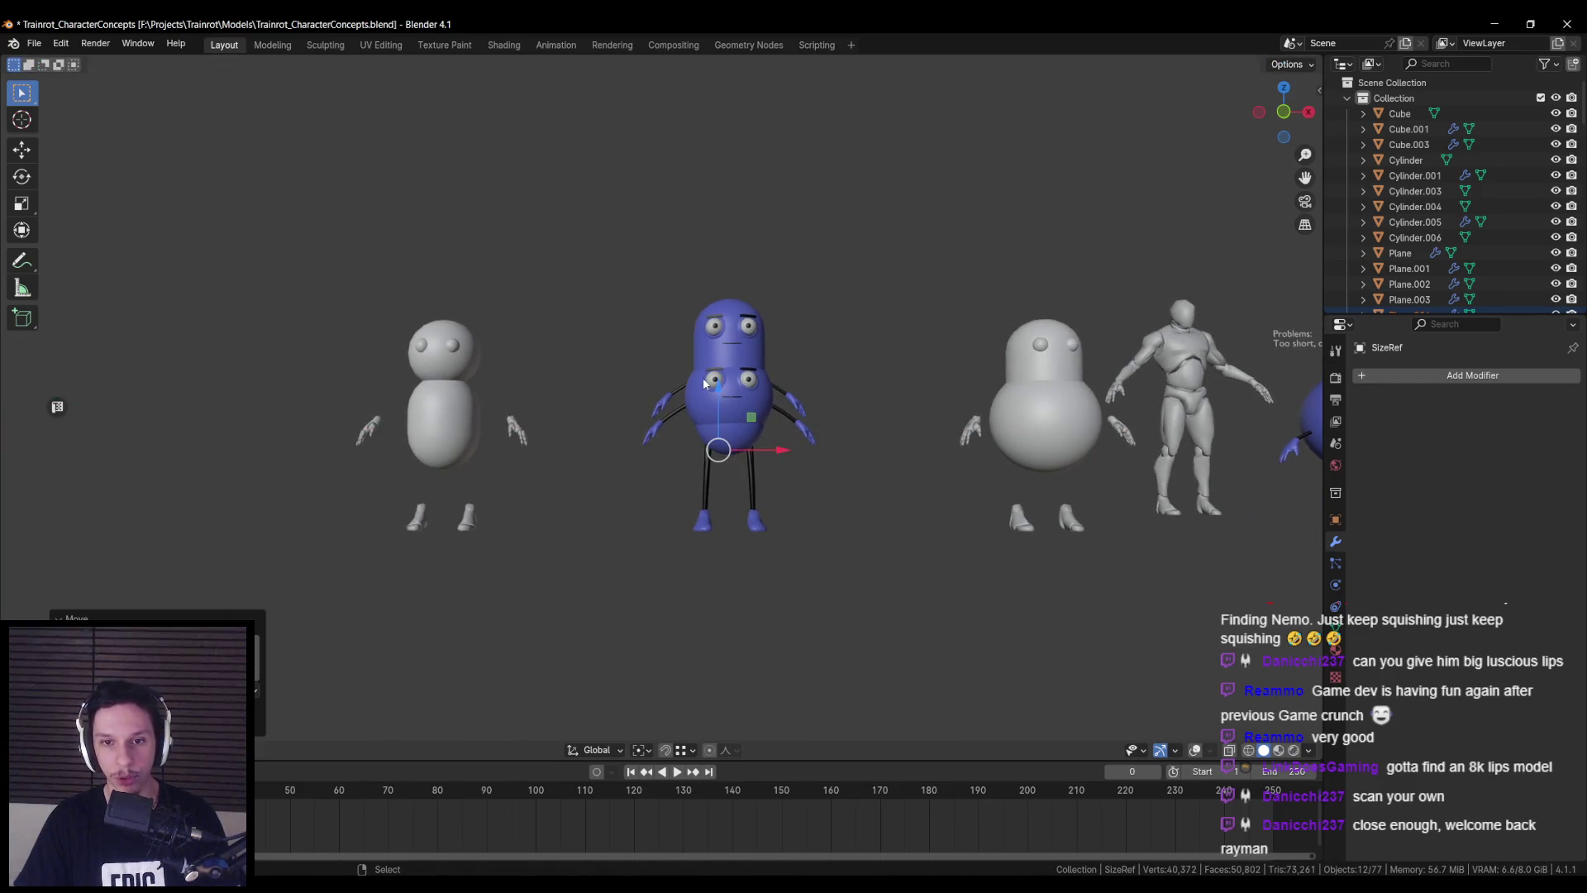
scroll(762, 427, down, 4)
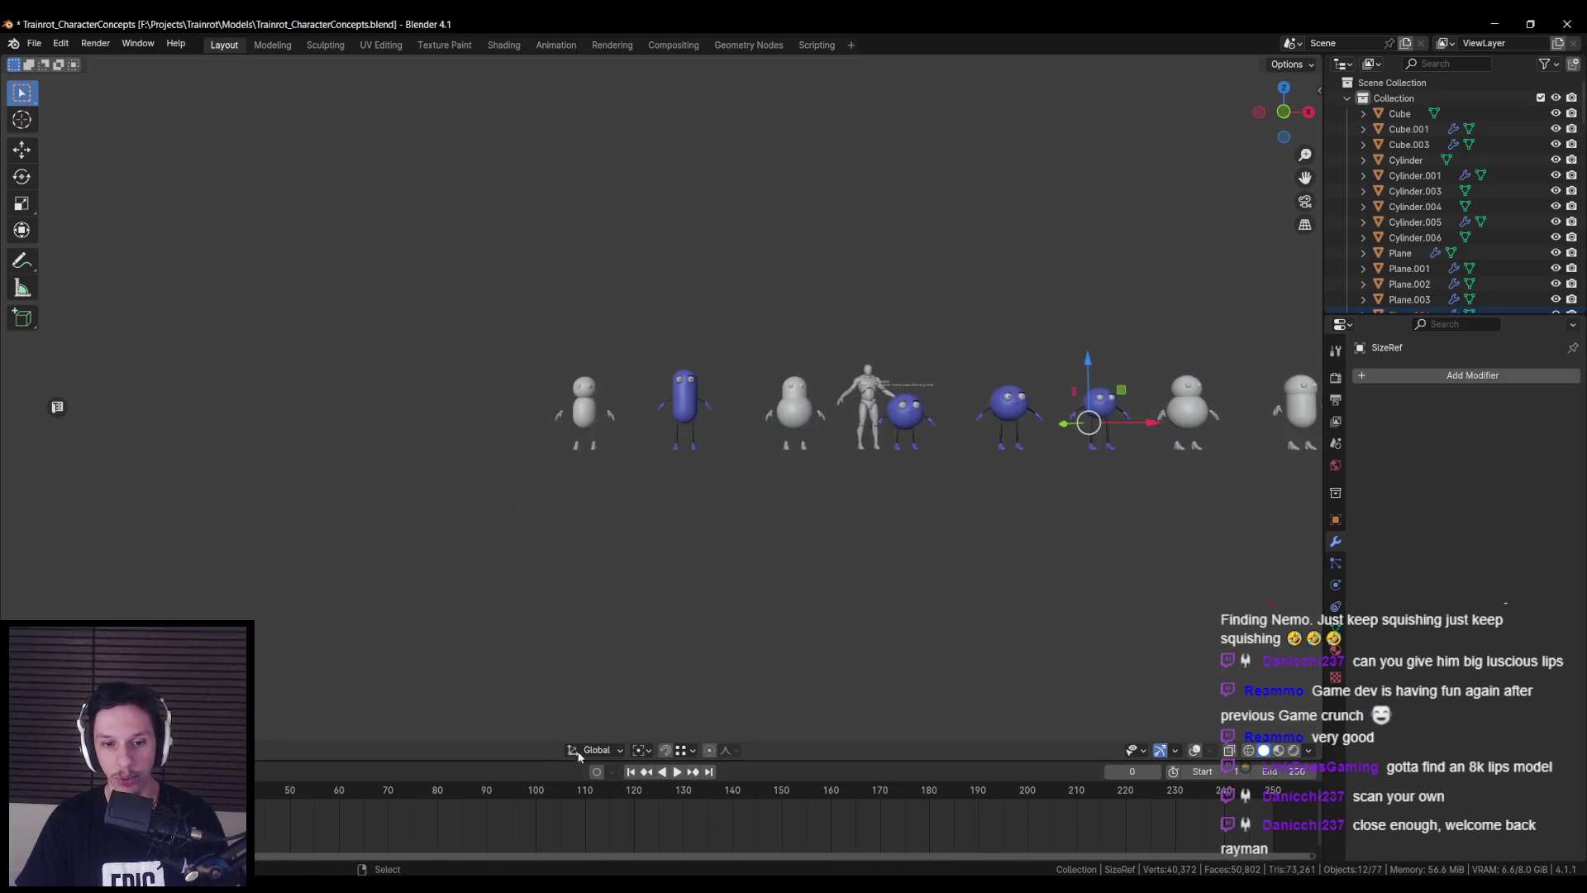
key(alt+Tab)
key(alt+p)
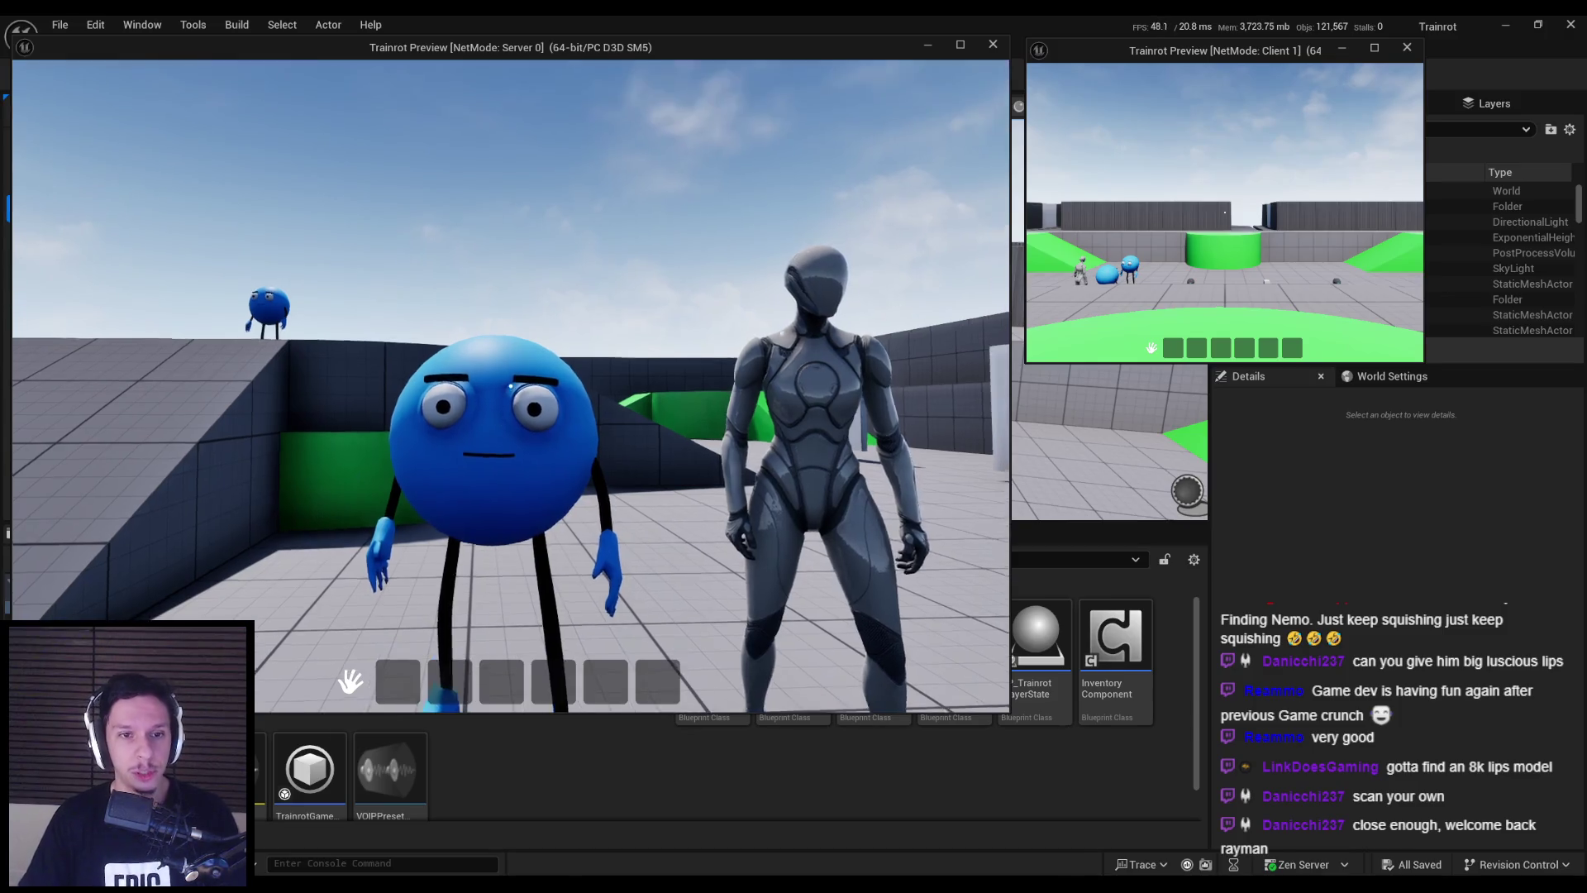
key(Escape)
mouse_move(727, 331)
right_down()
mouse_move(711, 314)
mouse_move(727, 323)
right_up()
- Return to Blender and save Trainrot_CharacterConcepts.blend
key(alt+Tab)
scroll(760, 463, up, 3)
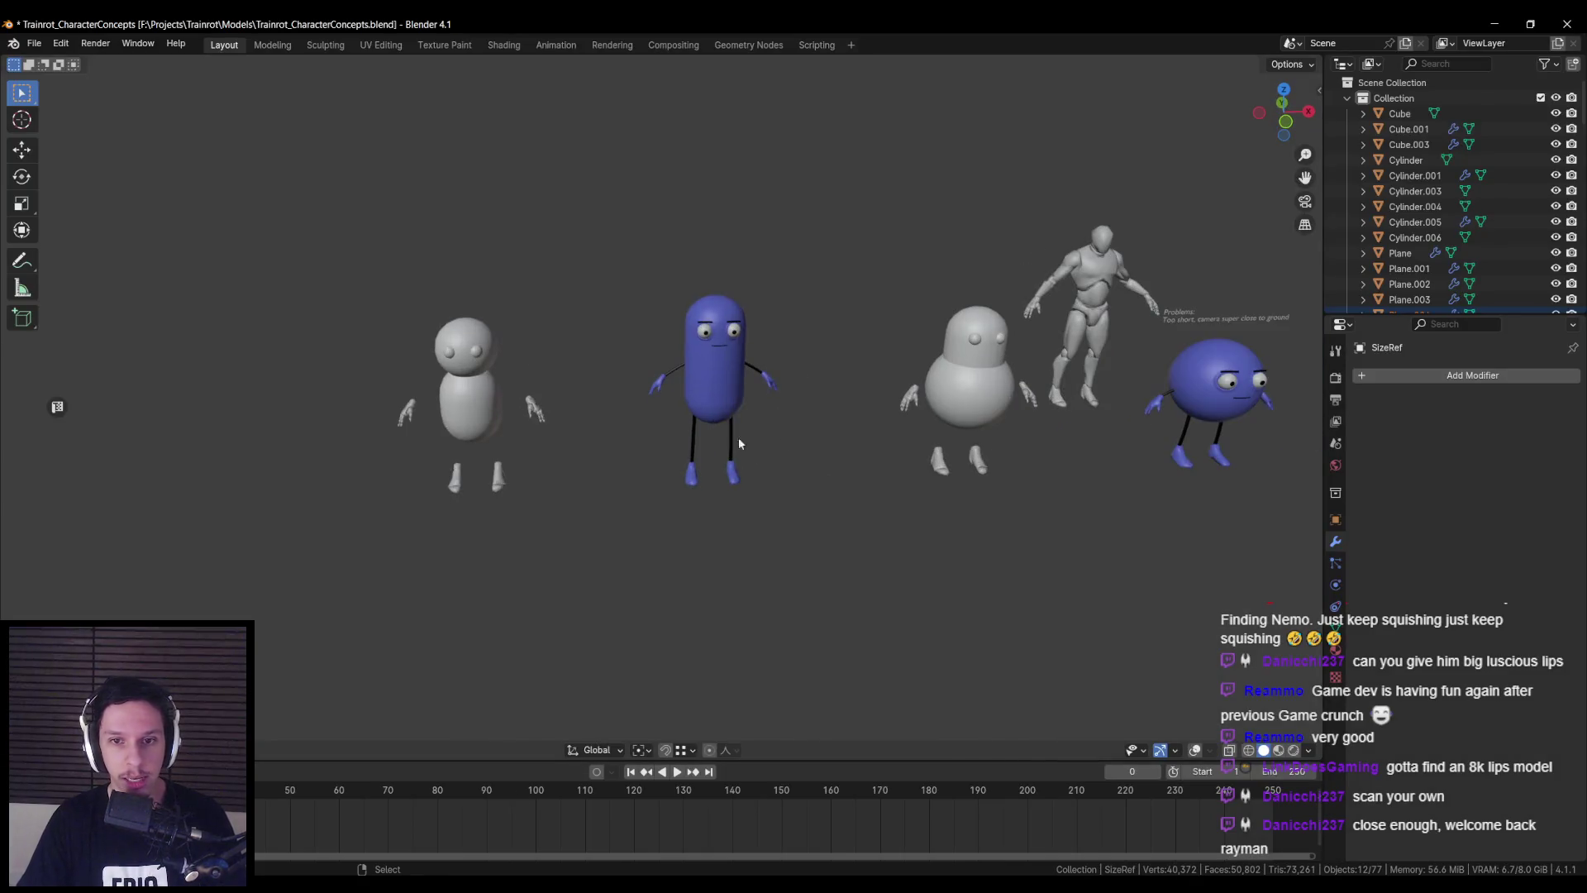
shift+middle_drag(721, 421, 557, 492)
key(ctrl+s)
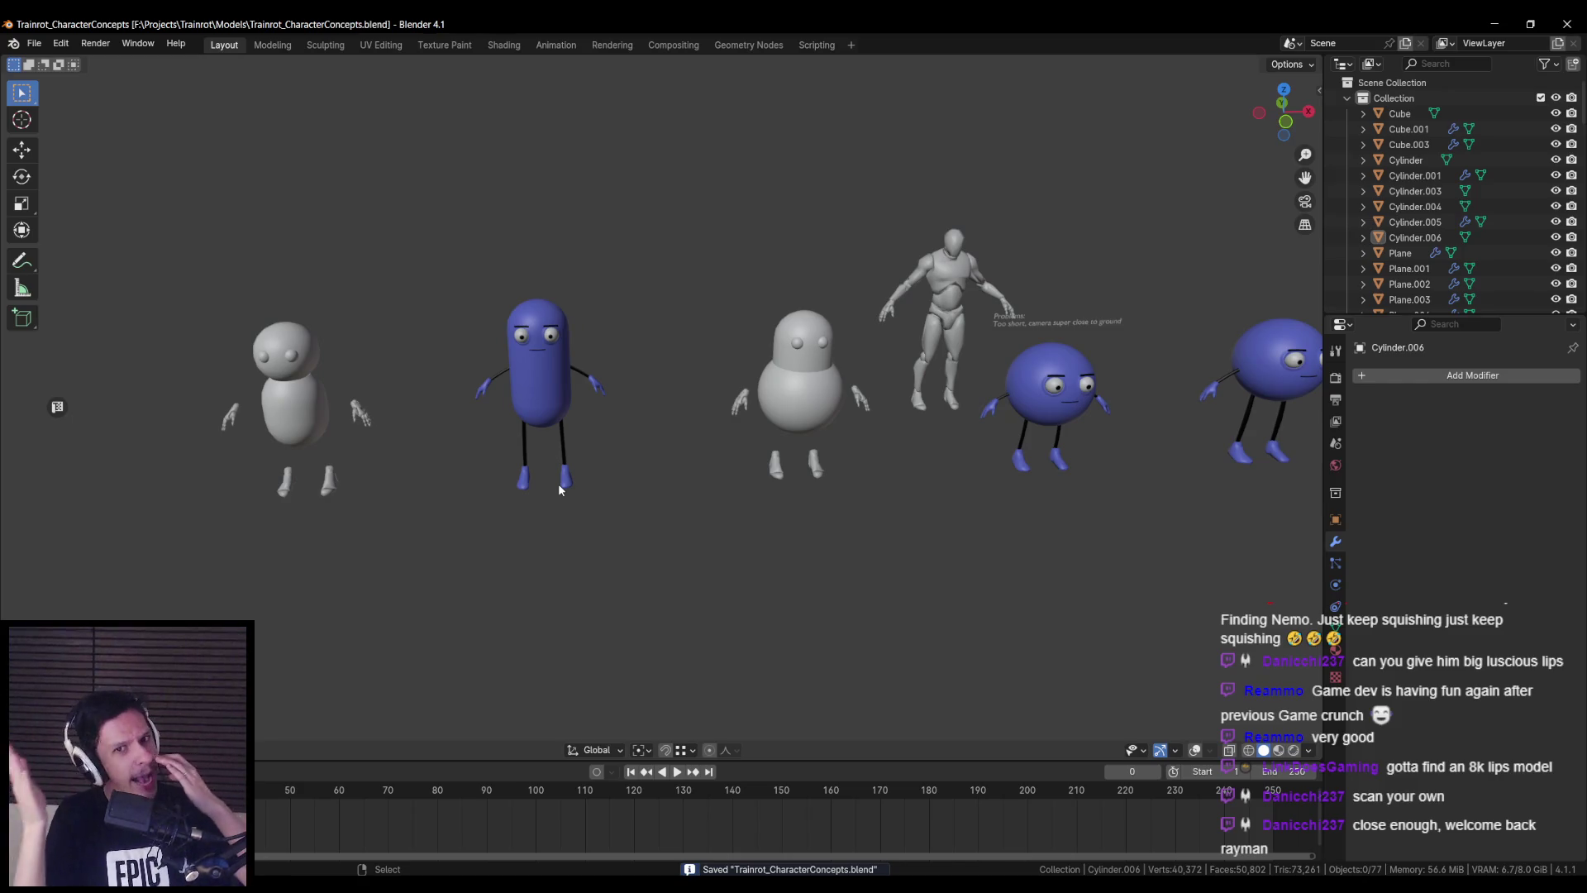
- Zoom and pan until the blue pill character is large and centred
scroll(573, 481, up, 4)
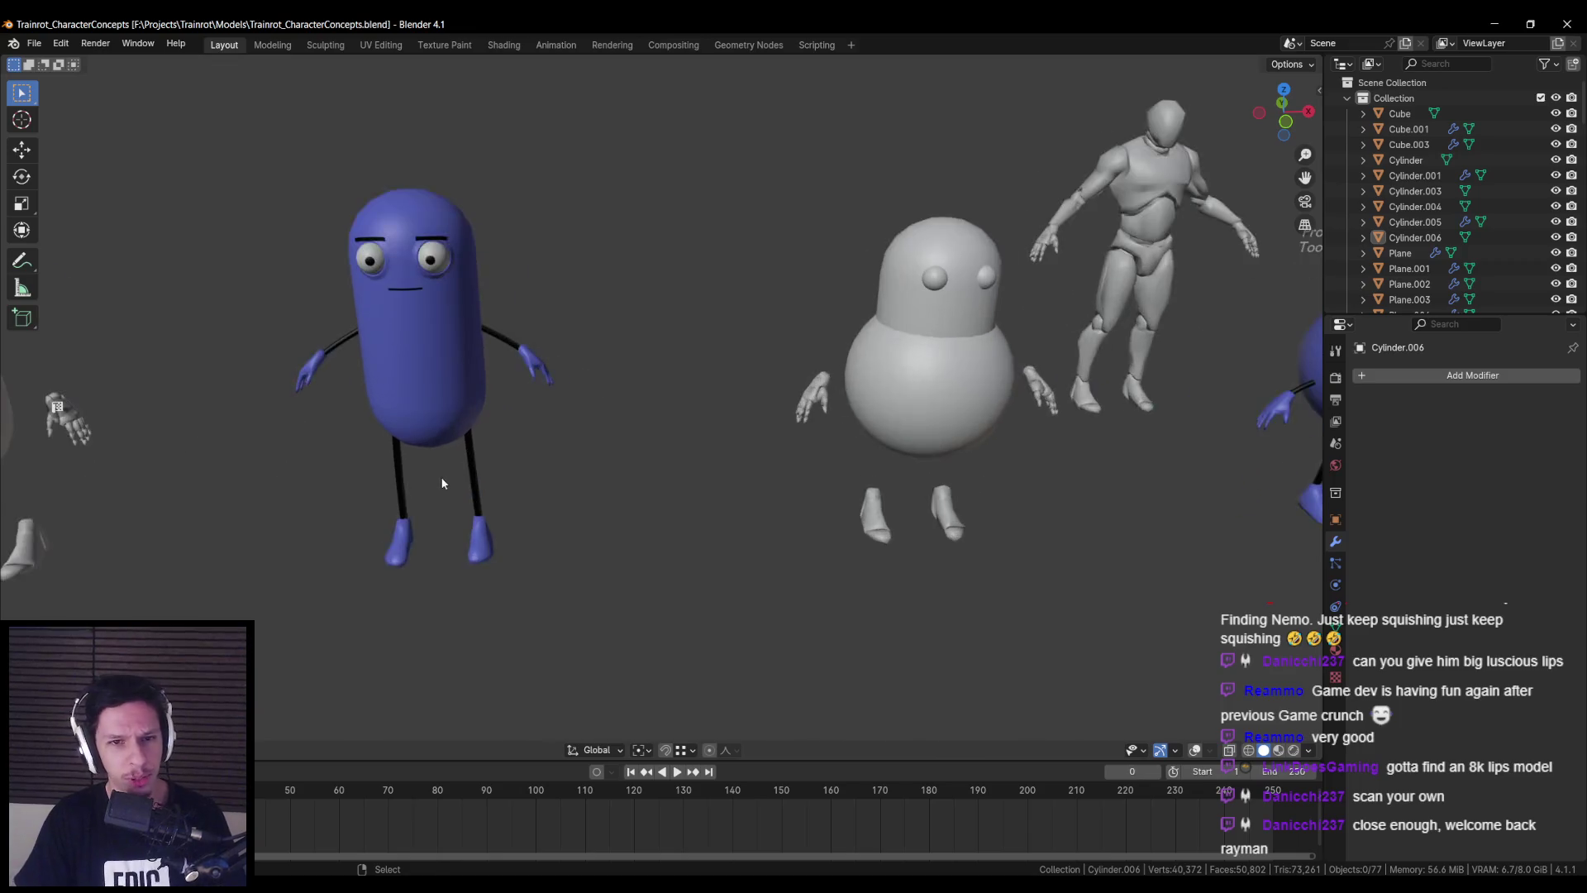
shift+middle_drag(440, 476, 808, 419)
scroll(780, 349, down, 5)
mouse_move(985, 425)
shift+middle_down()
mouse_move(355, 399)
mouse_move(746, 399)
shift+middle_up()
scroll(360, 399, down, 1)
scroll(497, 321, up, 4)
mouse_move(497, 320)
shift+middle_down()
mouse_move(679, 415)
mouse_move(767, 354)
mouse_move(635, 362)
mouse_move(832, 421)
mouse_move(619, 368)
mouse_move(893, 454)
mouse_move(860, 498)
mouse_move(693, 464)
mouse_move(656, 419)
shift+middle_up()
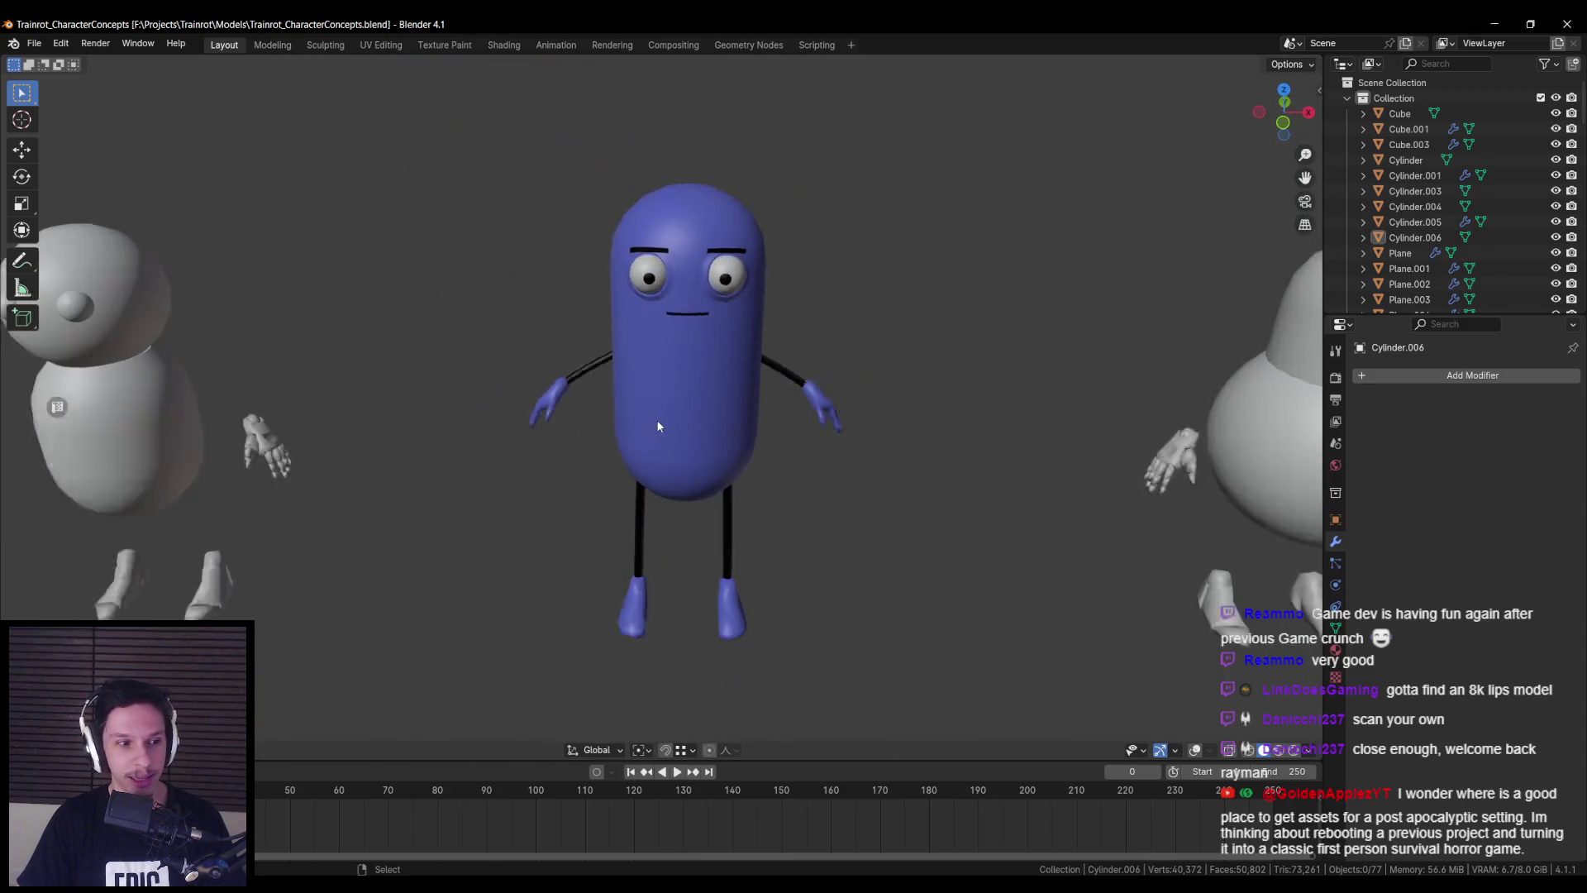
scroll(647, 459, down, 3)
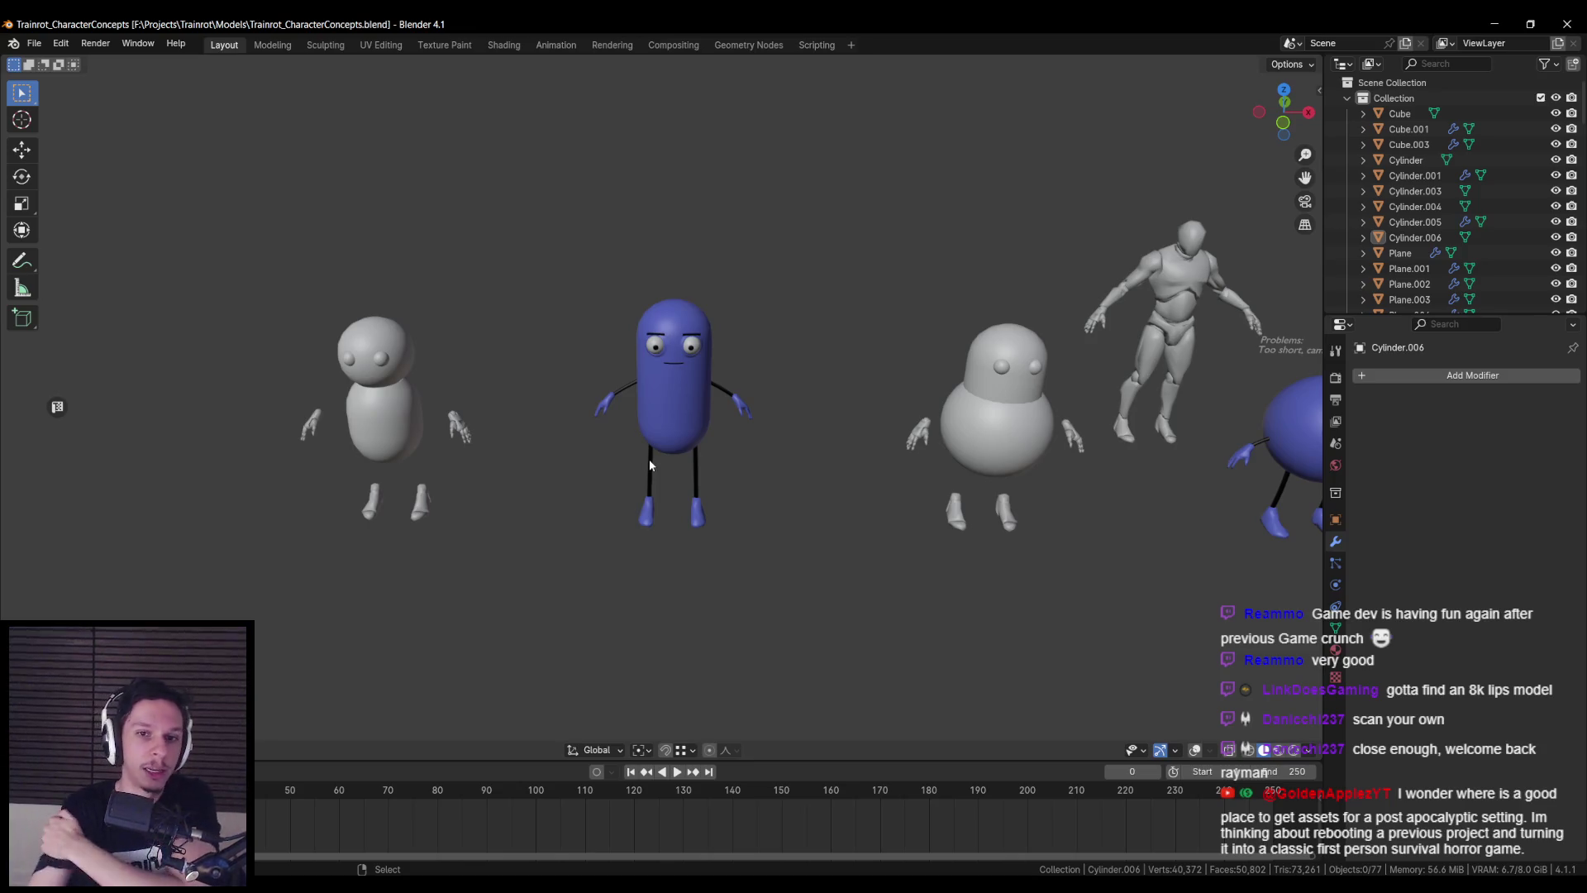
- Box-select all the pill character's parts in wireframe and copy them
middle_drag(671, 430, 744, 472)
key(shift+alt+z)
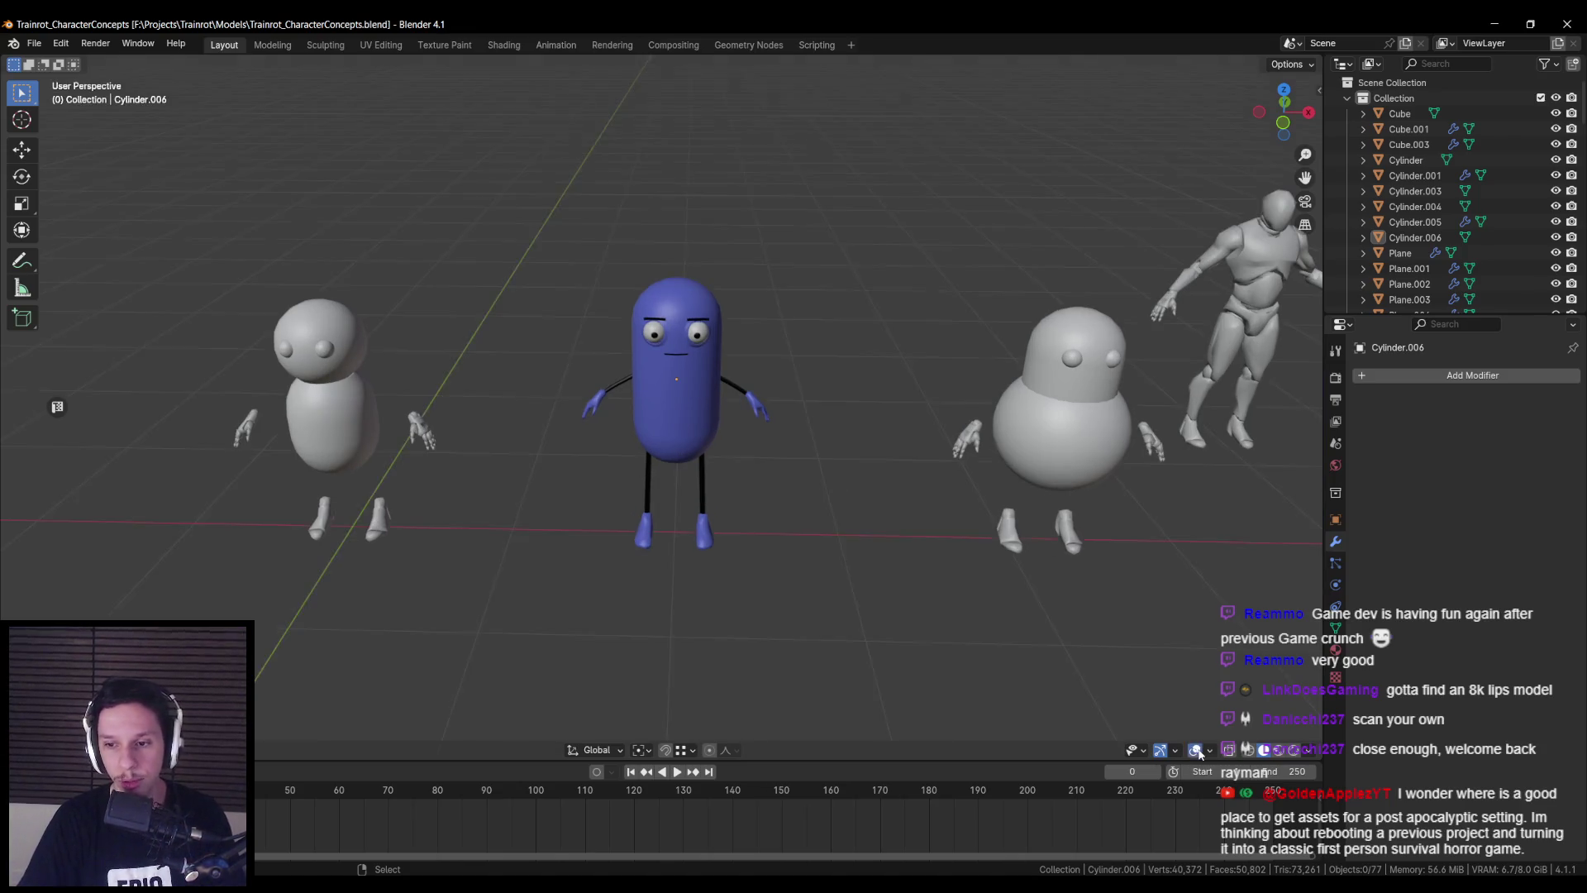
scroll(882, 509, down, 3)
key(ctrl+s)
mouse_move(883, 516)
shift+middle_down()
mouse_move(374, 387)
mouse_move(546, 397)
shift+middle_up()
click(374, 387)
key(shift+z)
drag(456, 305, 574, 438)
key(shift+z)
key(ctrl+c)
click(578, 483)
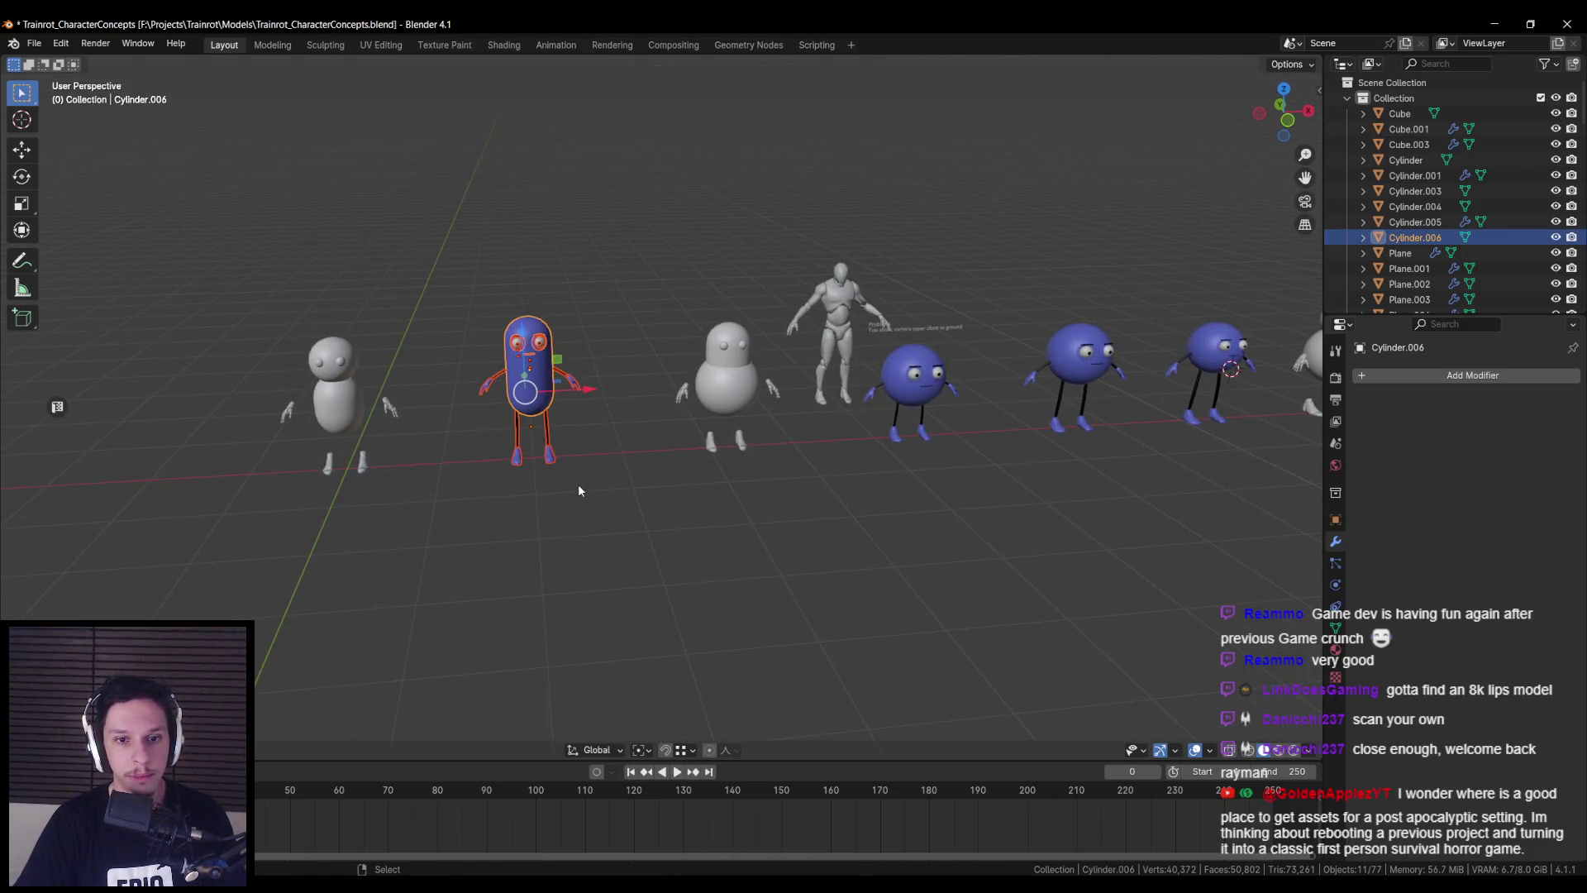
- Save the file and bring up the File > Open Recent list
key(ctrl+s)
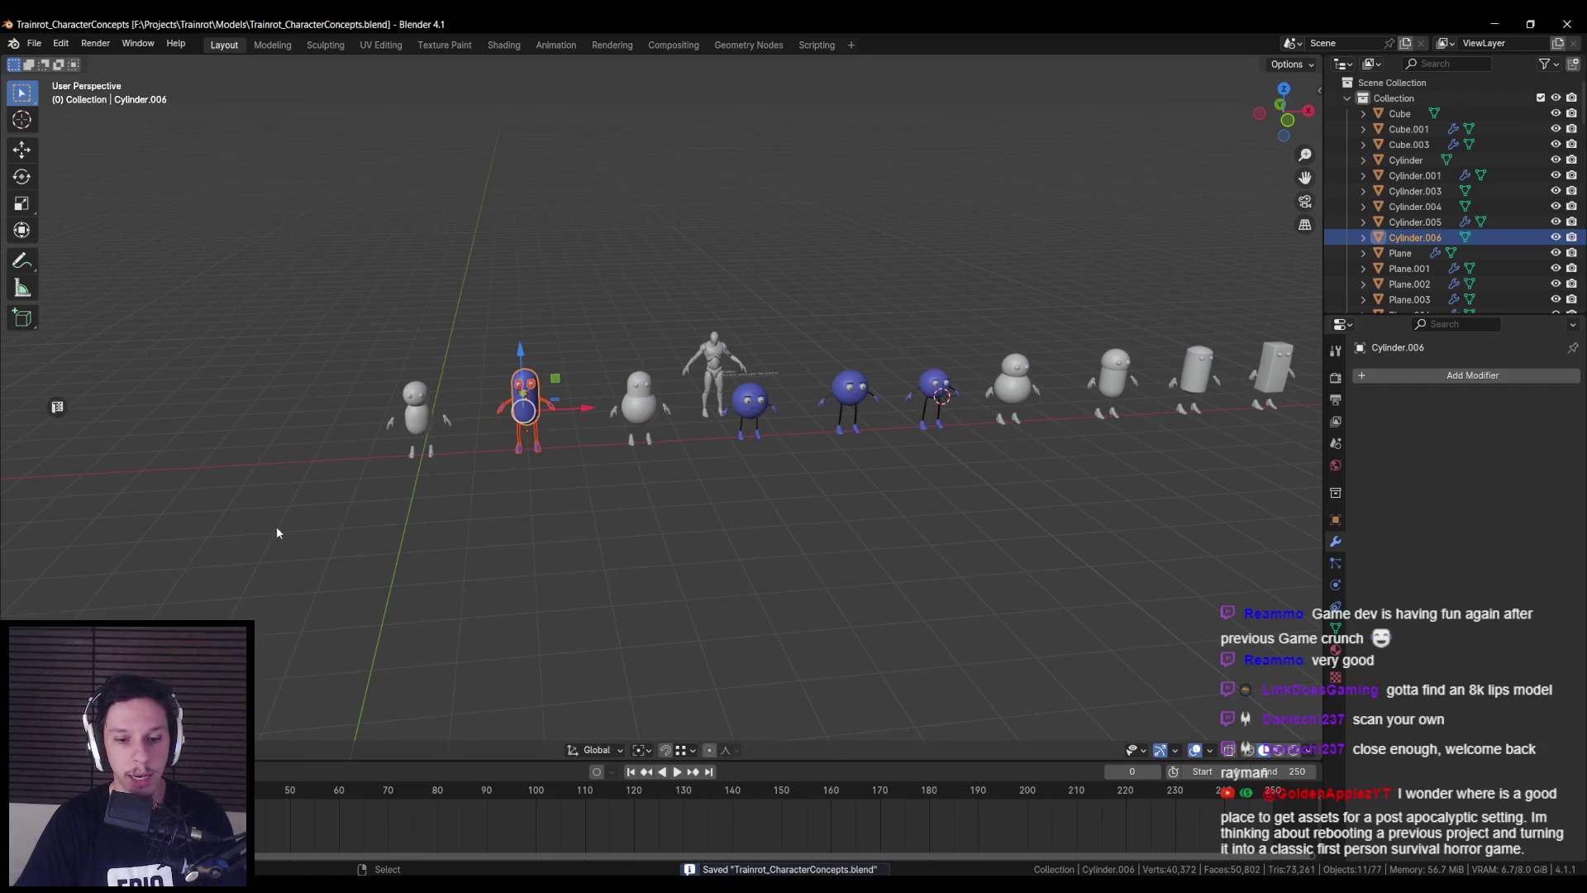
click(31, 46)
mouse_move(75, 97)
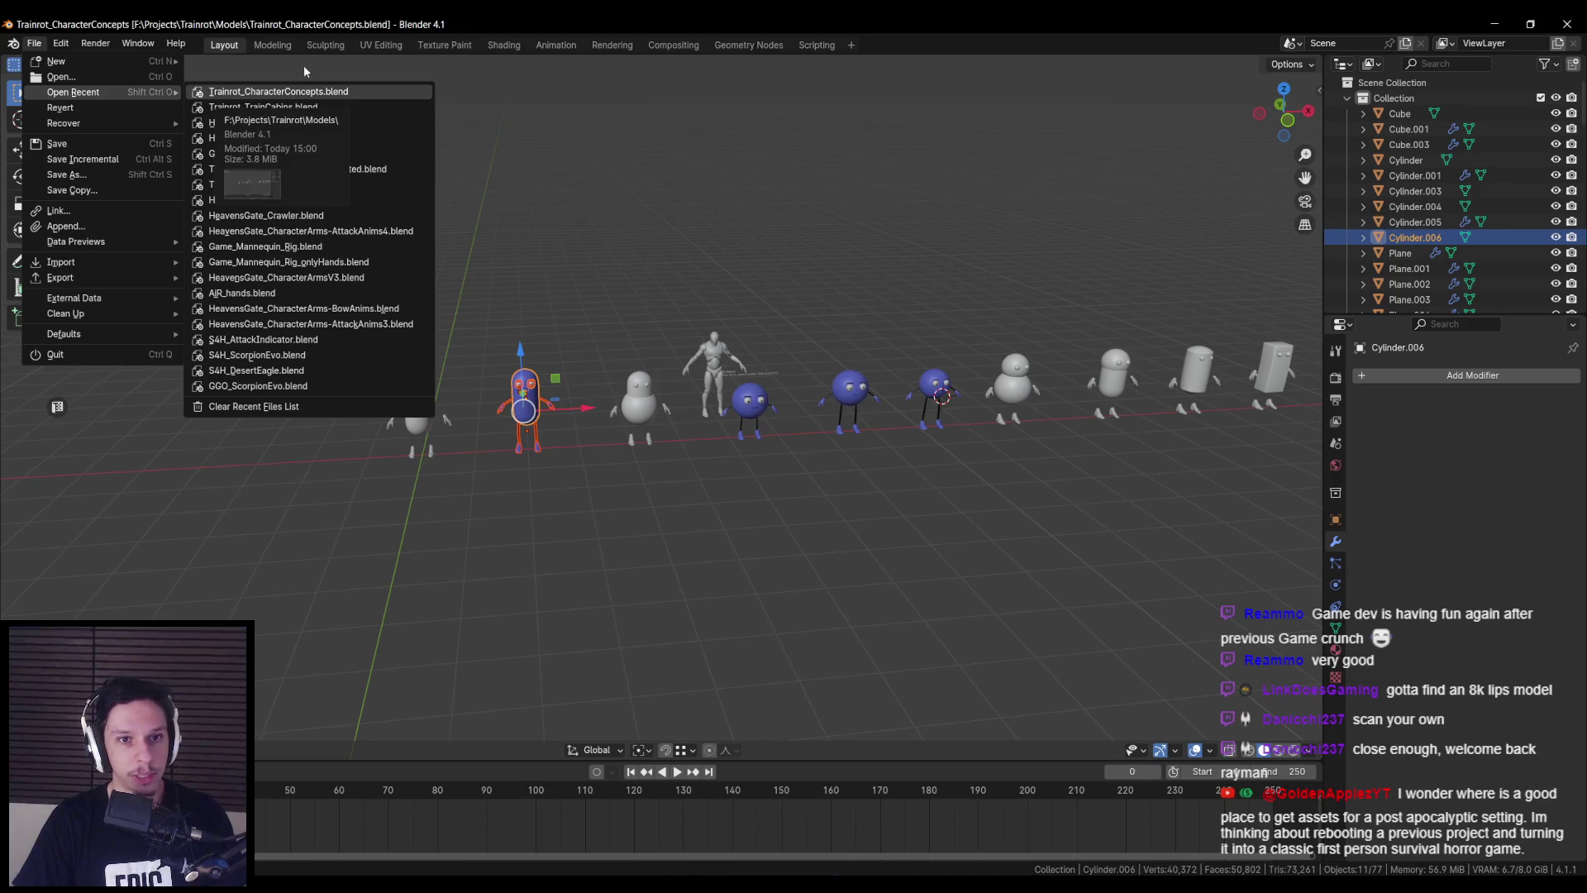
key(Escape)
click(34, 43)
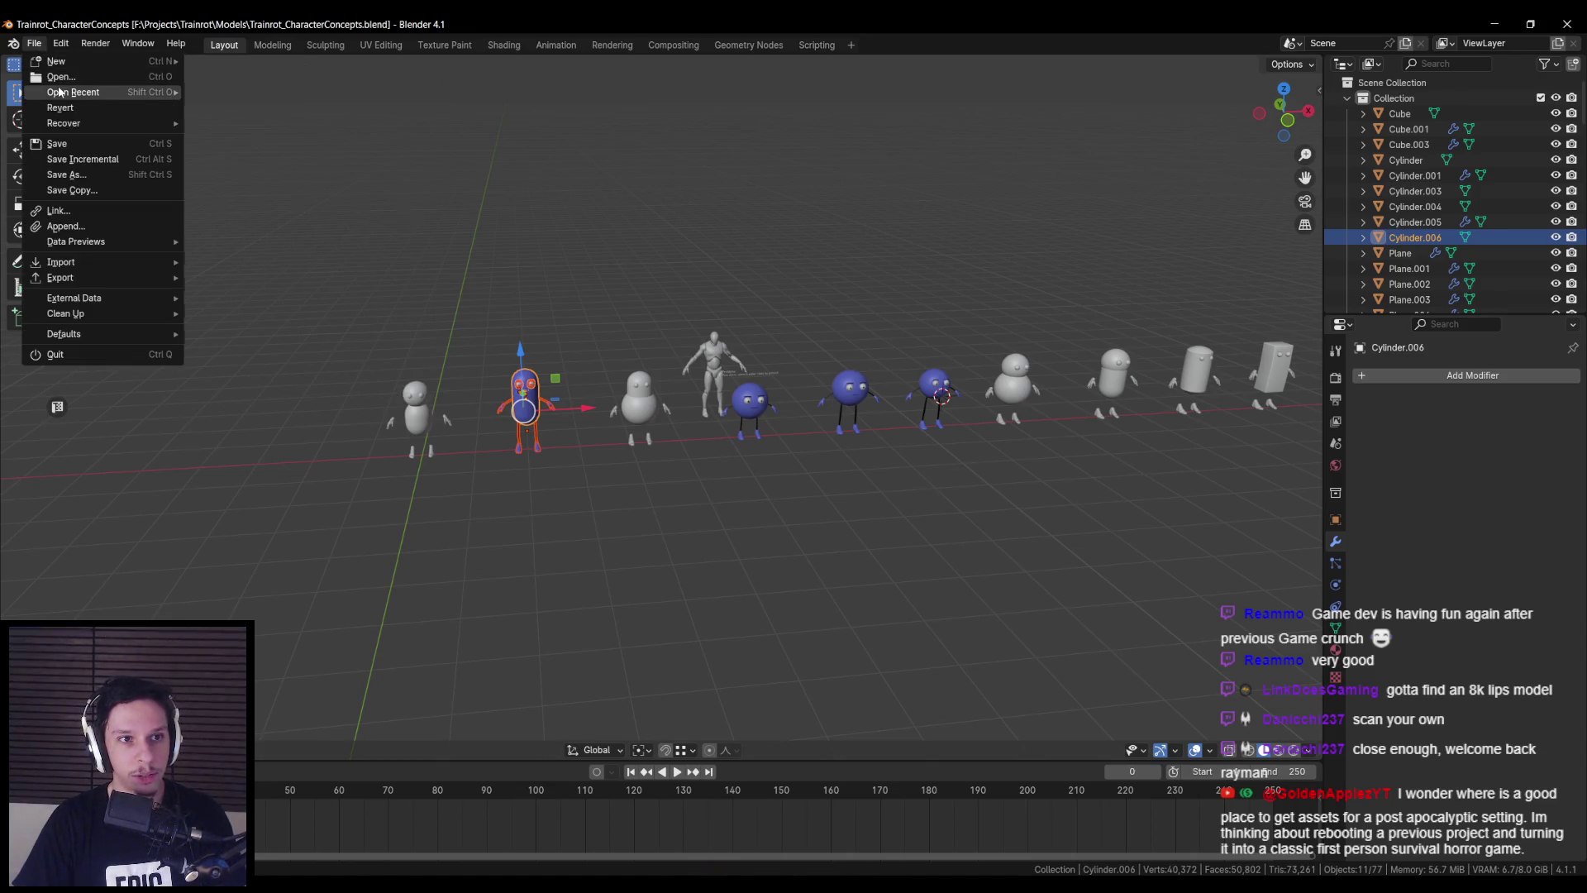
mouse_move(64, 93)
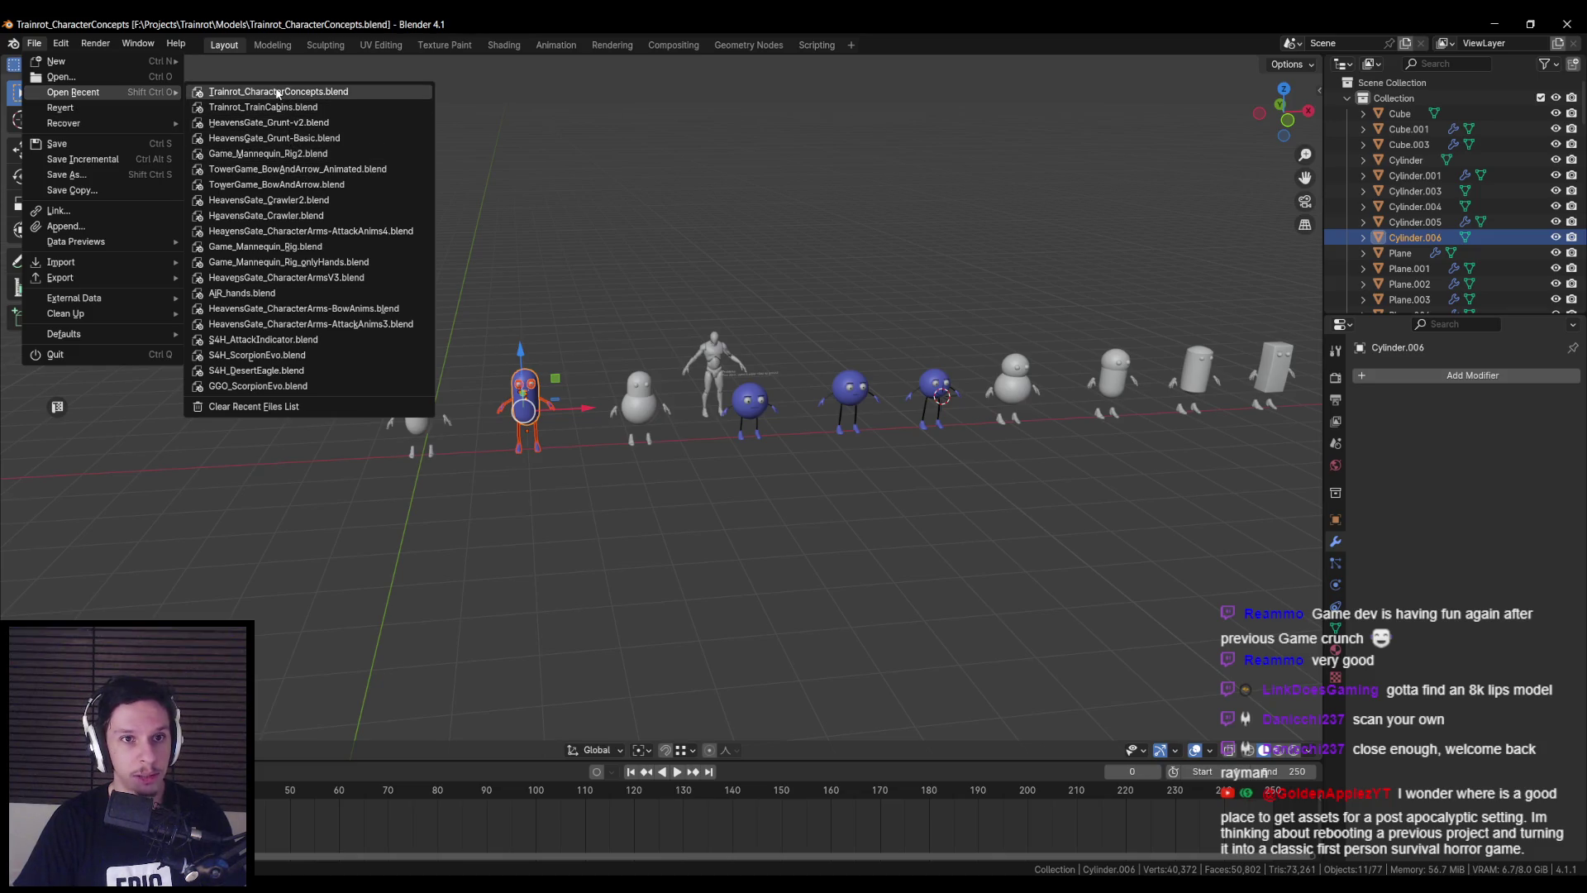
- Open Trainrot_Character-AttemptRig.blend and save it as Trainrot_Character-AttemptRig2.blend
click(100, 72)
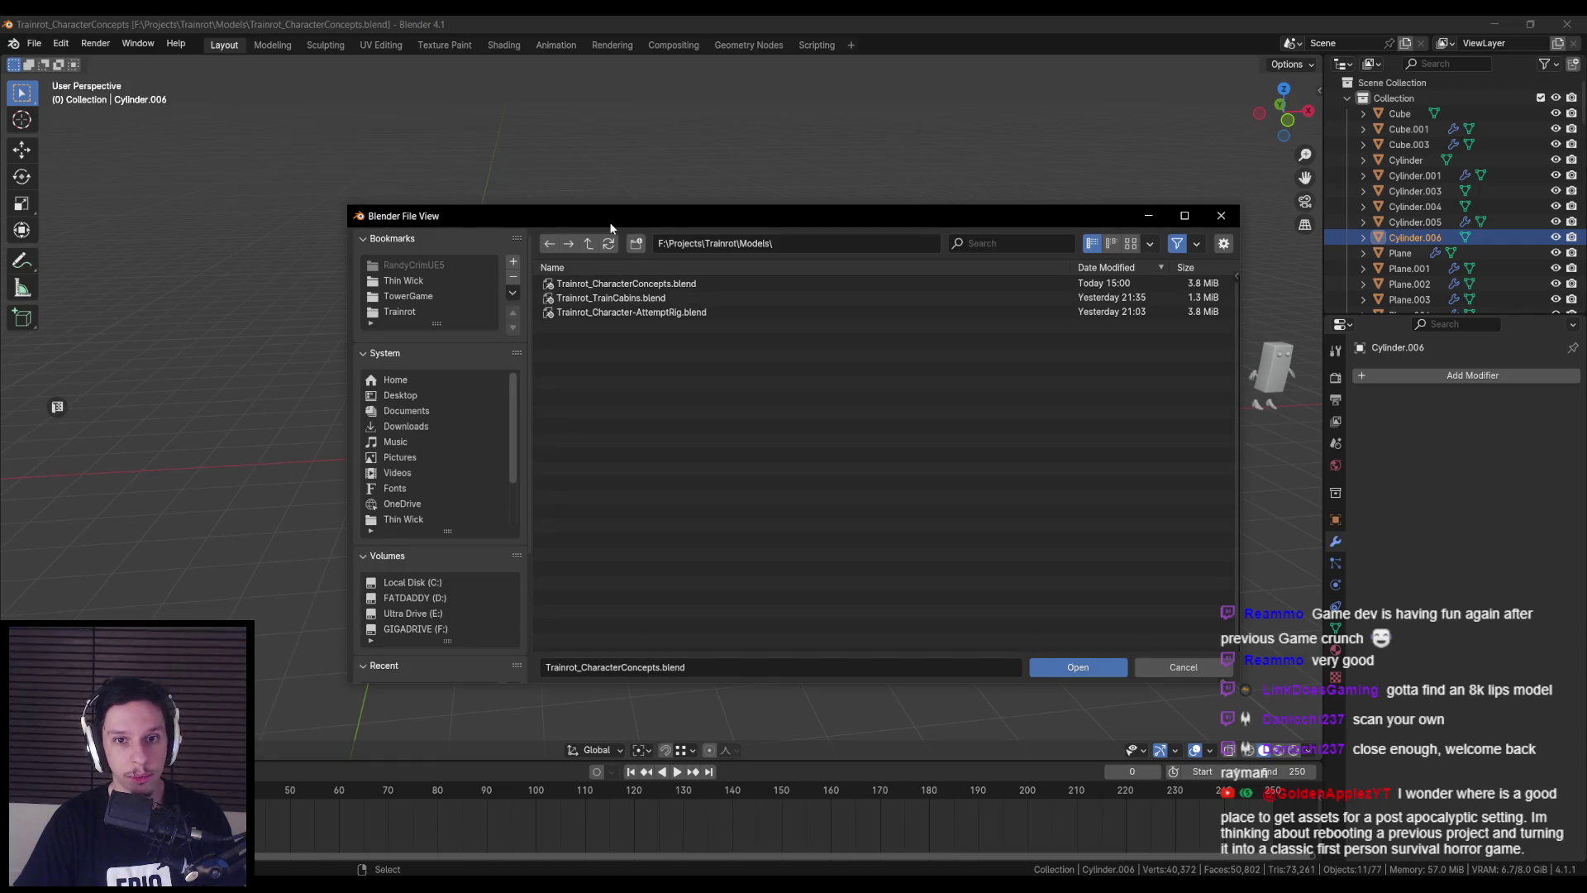
double_click(616, 311)
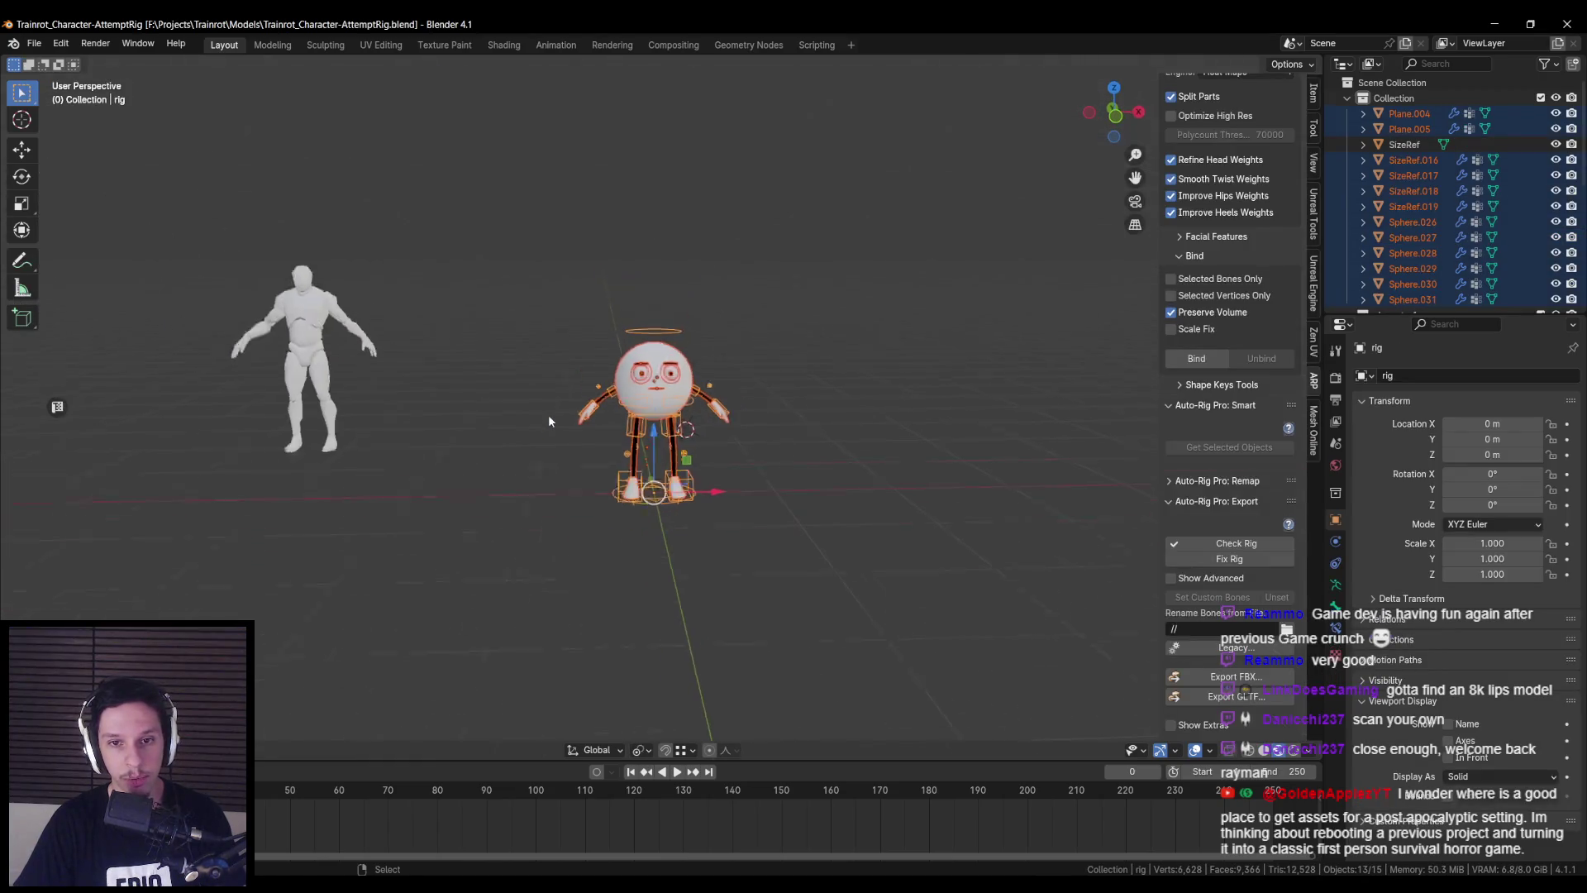
click(34, 43)
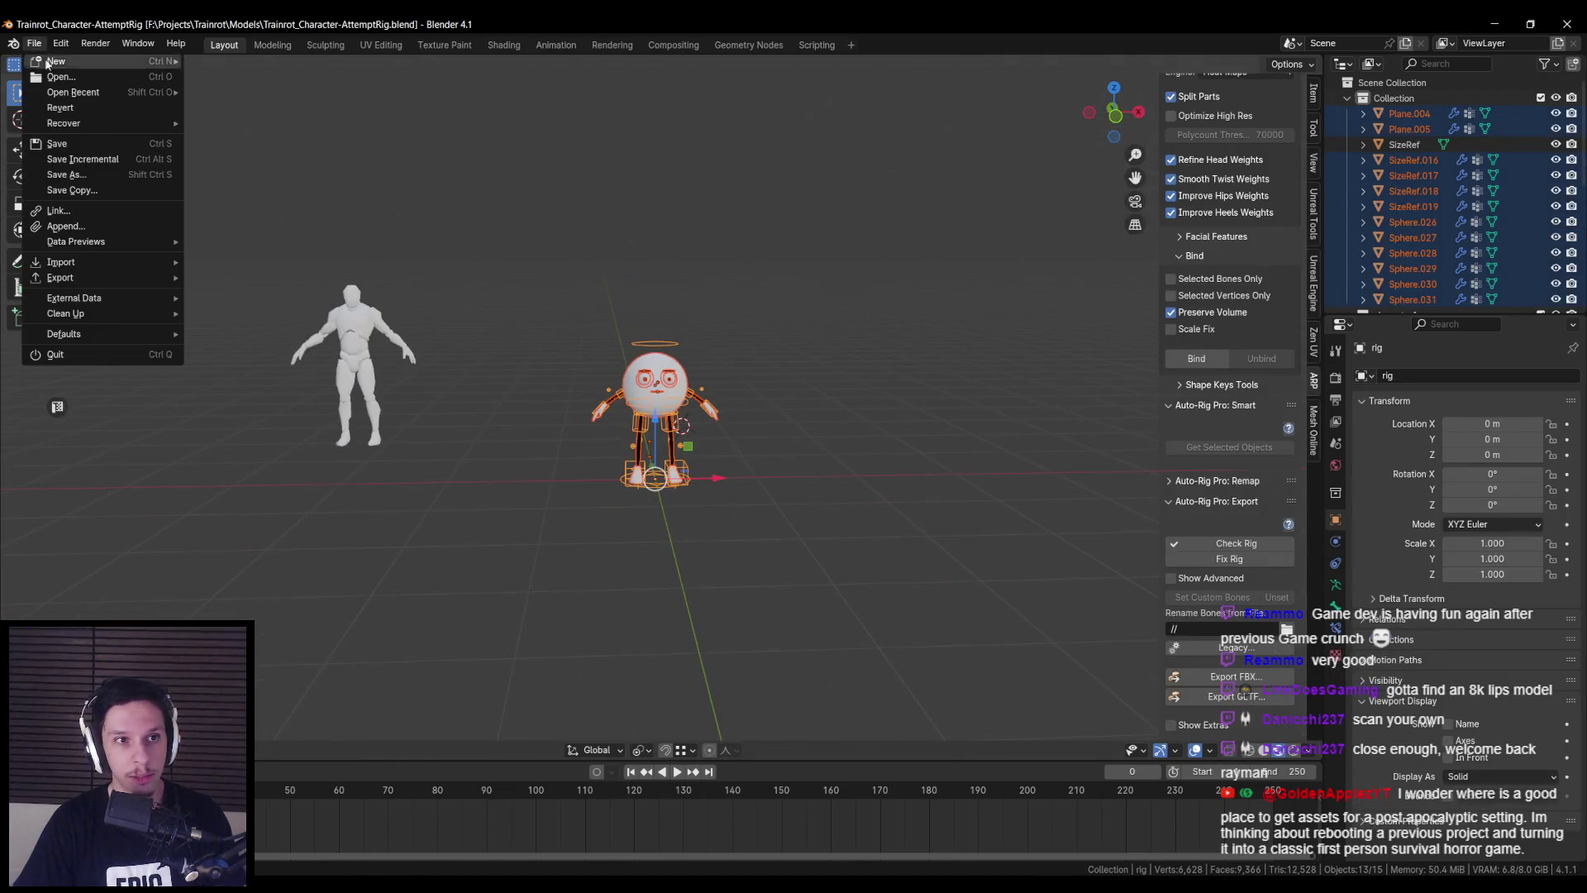
click(86, 174)
click(669, 671)
text(2.blend)
key(Return)
click(1077, 667)
- Select the old rig and delete its armature from the rig options
scroll(733, 396, up, 3)
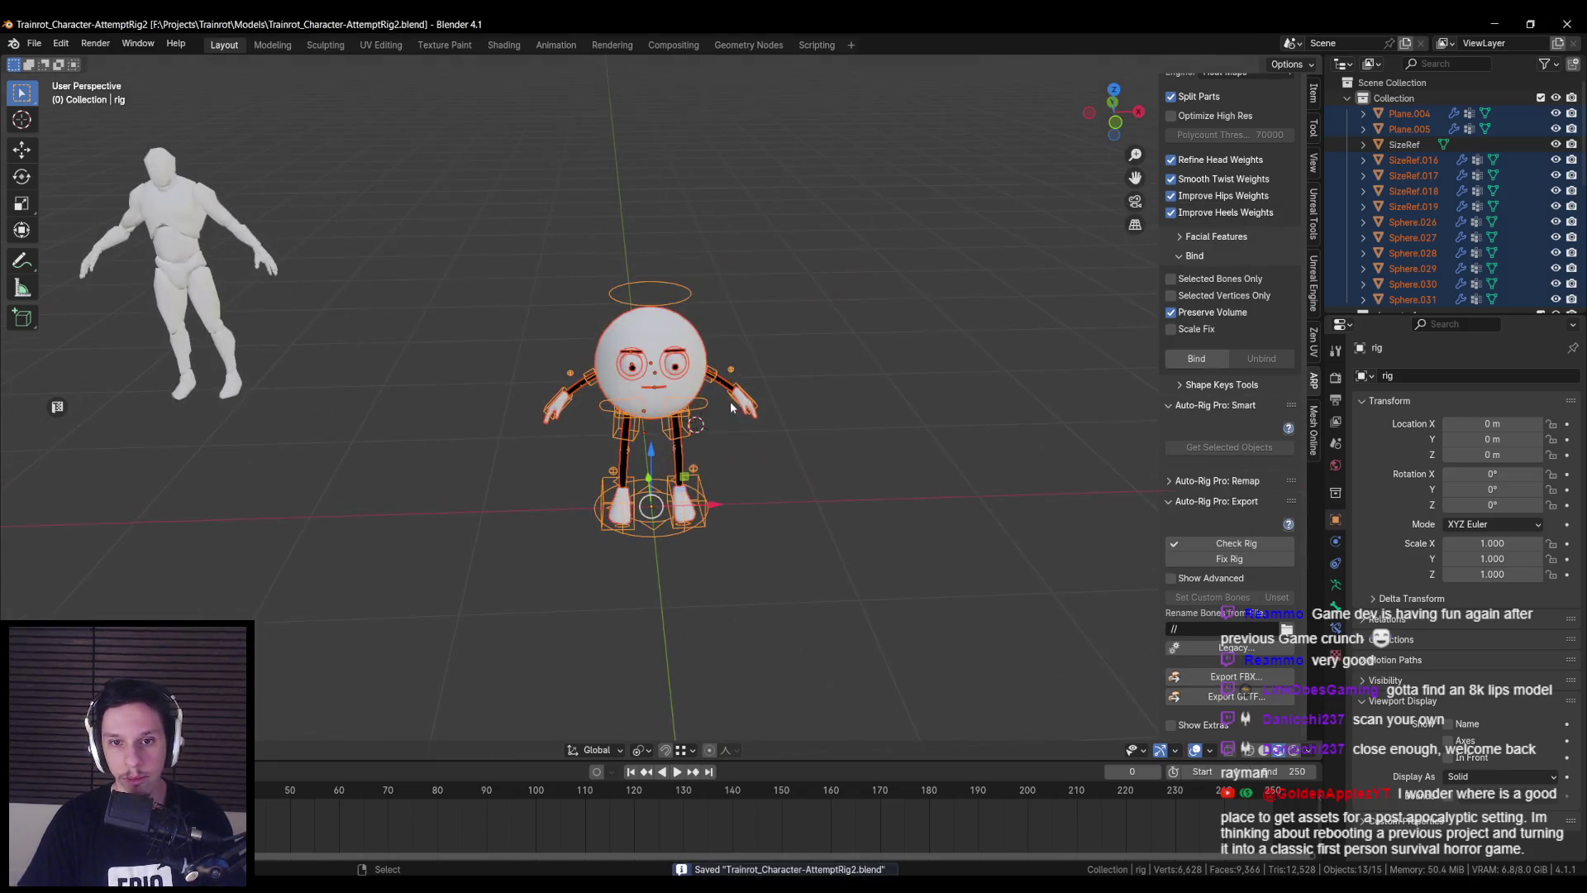
scroll(694, 409, up, 2)
click(686, 414)
click(686, 413)
scroll(1248, 237, up, 3)
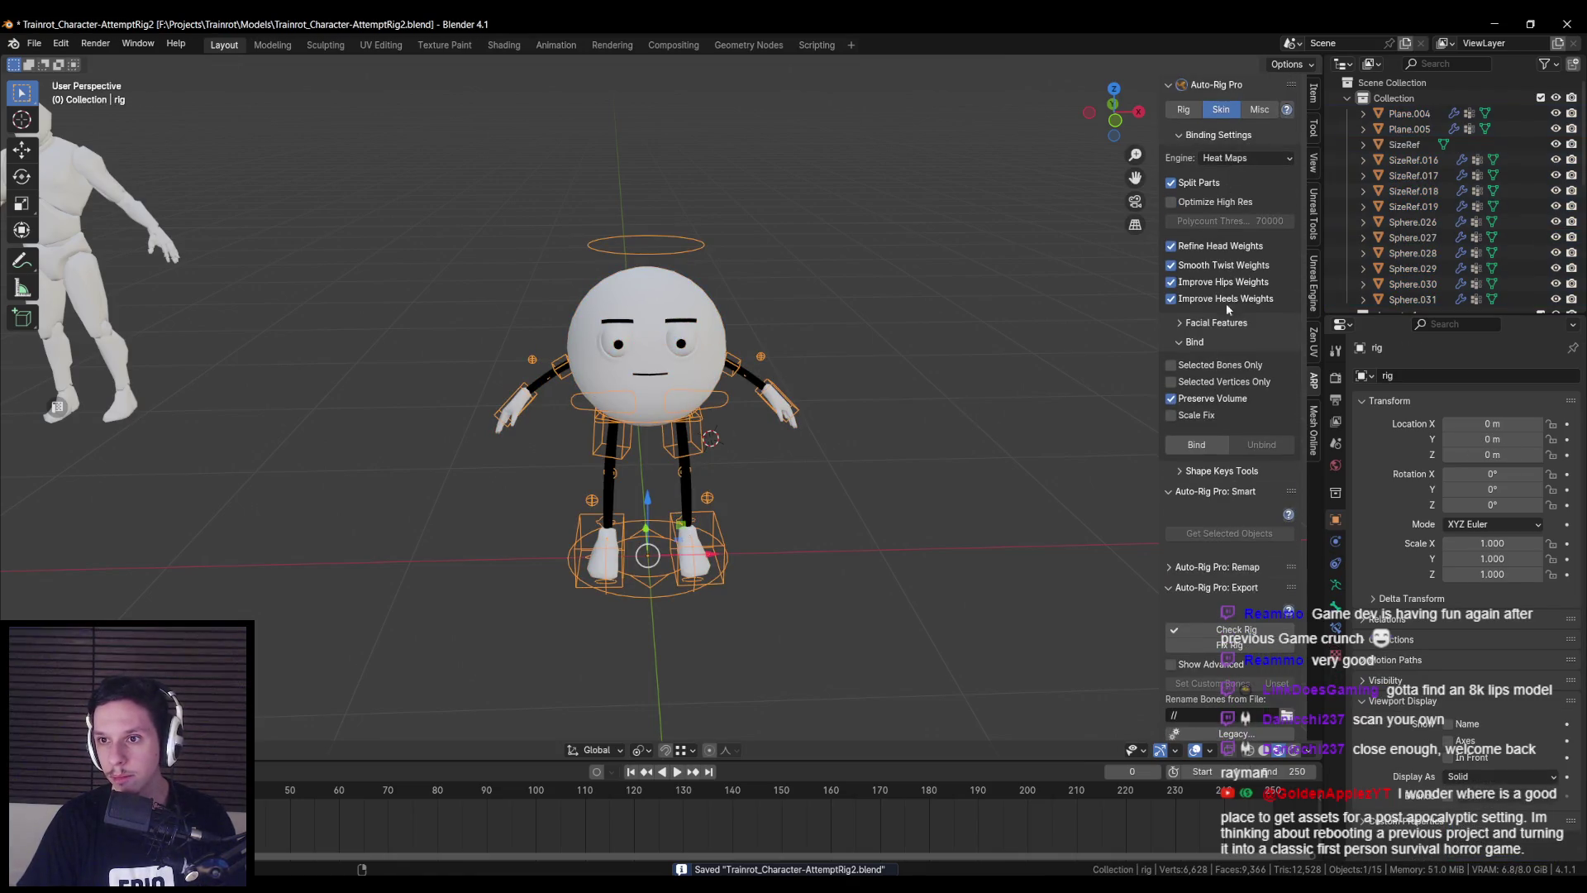
scroll(1221, 477, down, 3)
scroll(1230, 418, up, 3)
click(1184, 109)
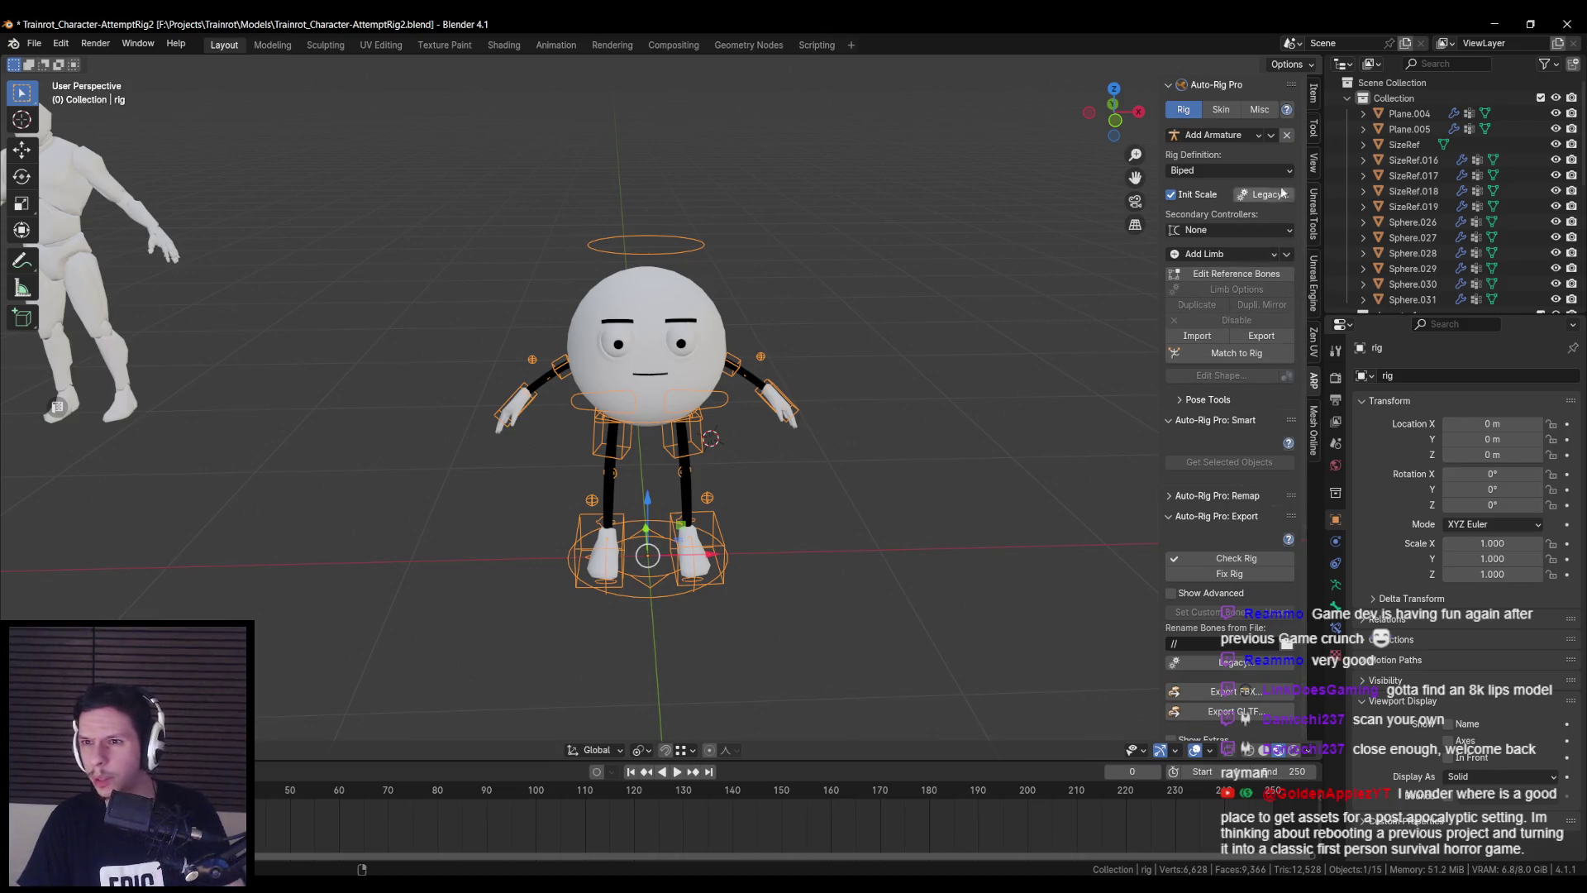
click(1286, 135)
- Delete the old round character's objects and paste in the copied pill character
scroll(607, 414, down, 3)
key(a)
scroll(731, 483, up, 3)
key(Delete)
scroll(714, 473, down, 4)
key(ctrl+v)
scroll(865, 408, up, 2)
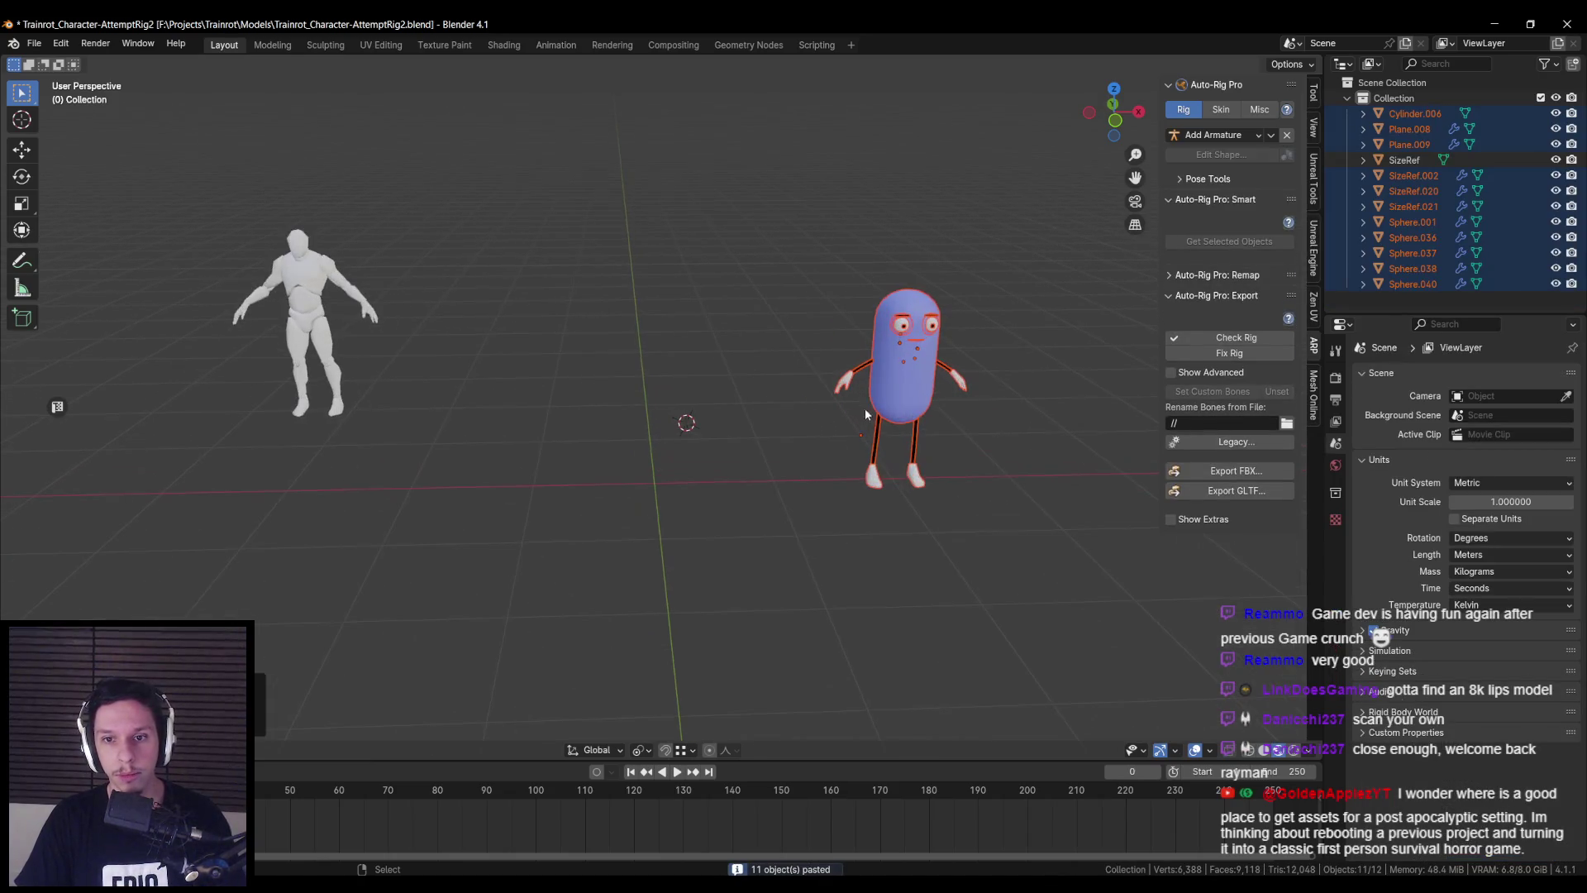
- Move the pasted pill character along X to near the origin in front ortho view
shift+click(904, 411)
key(g)
key(x)
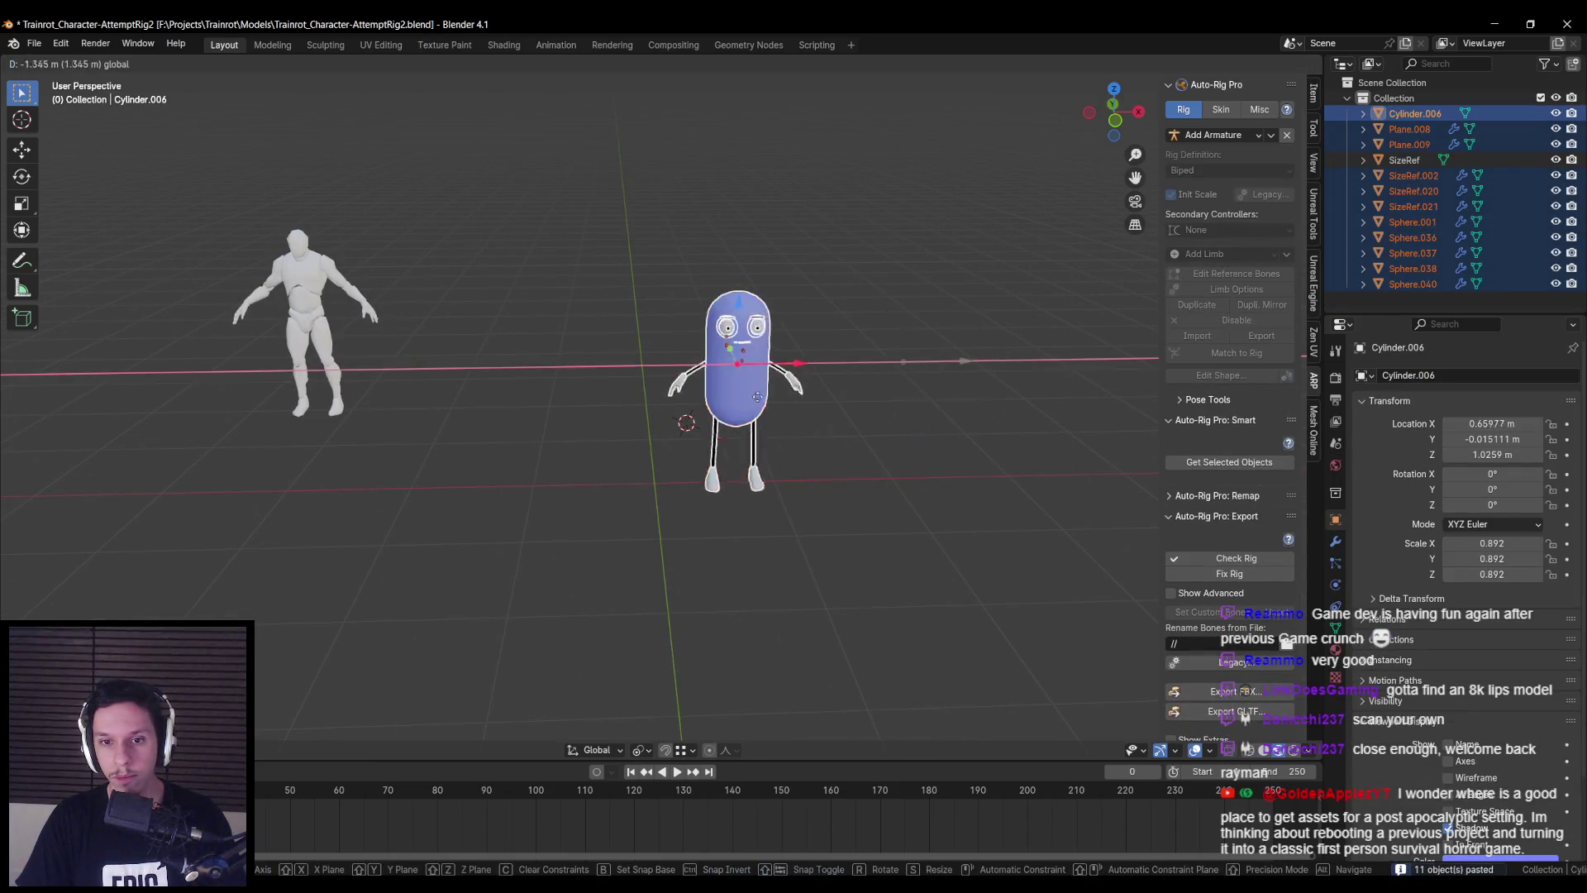
click(707, 398)
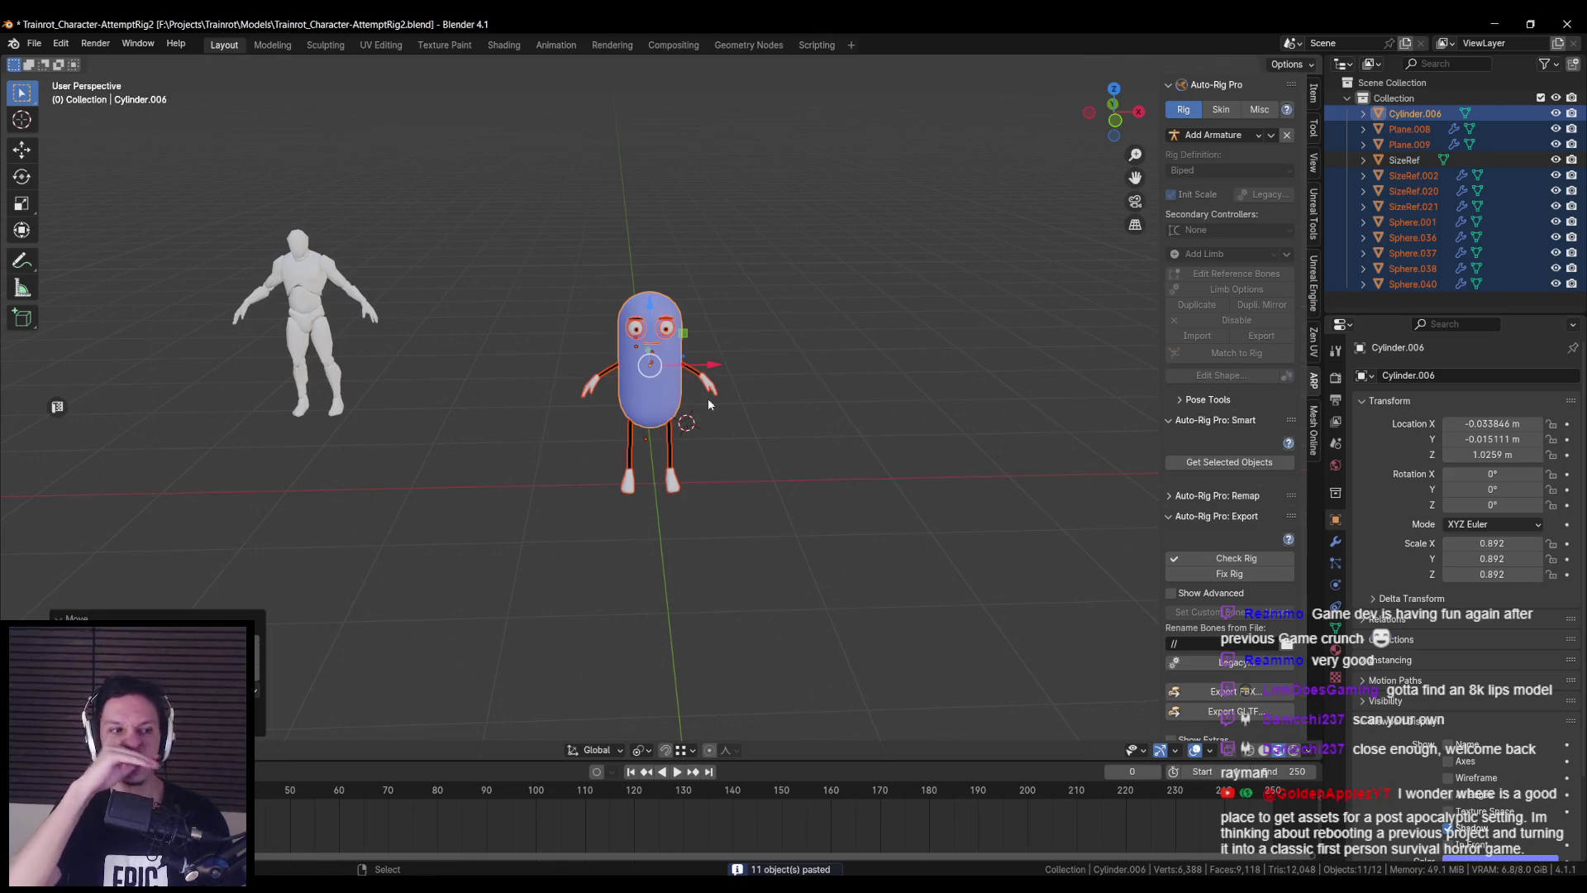
key(KP_1)
key(KP_Decimal)
key(g)
key(x)
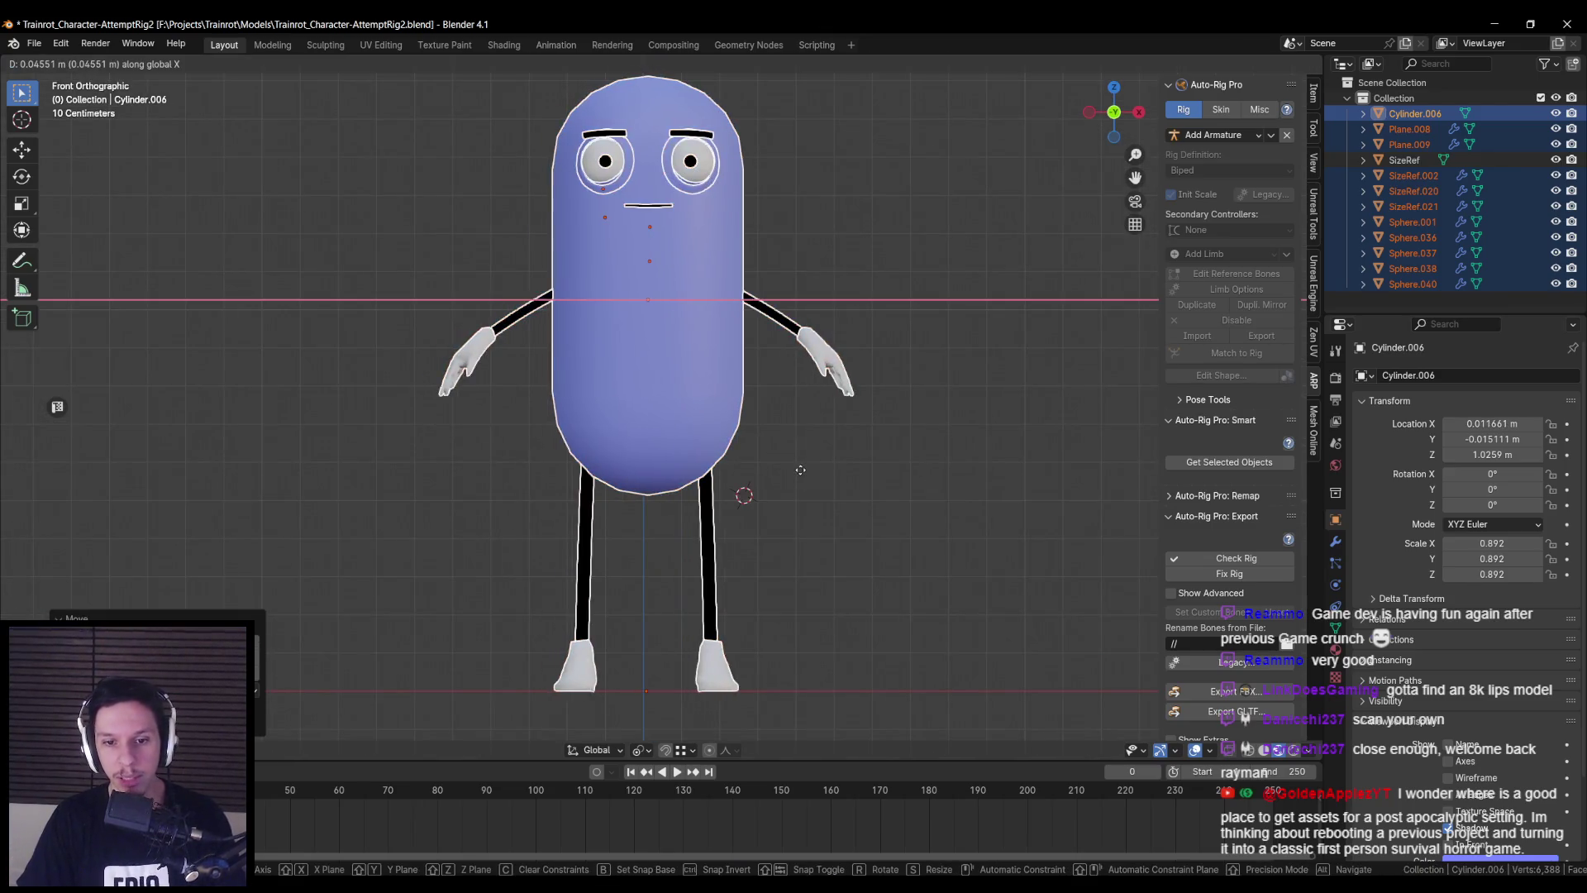
click(766, 618)
- Fine-tune the character's X position onto the origin close up, and hide the sidebar
scroll(765, 618, up, 5)
scroll(796, 347, up, 6)
mouse_move(745, 397)
shift+middle_down()
mouse_move(766, 260)
mouse_move(808, 437)
shift+middle_up()
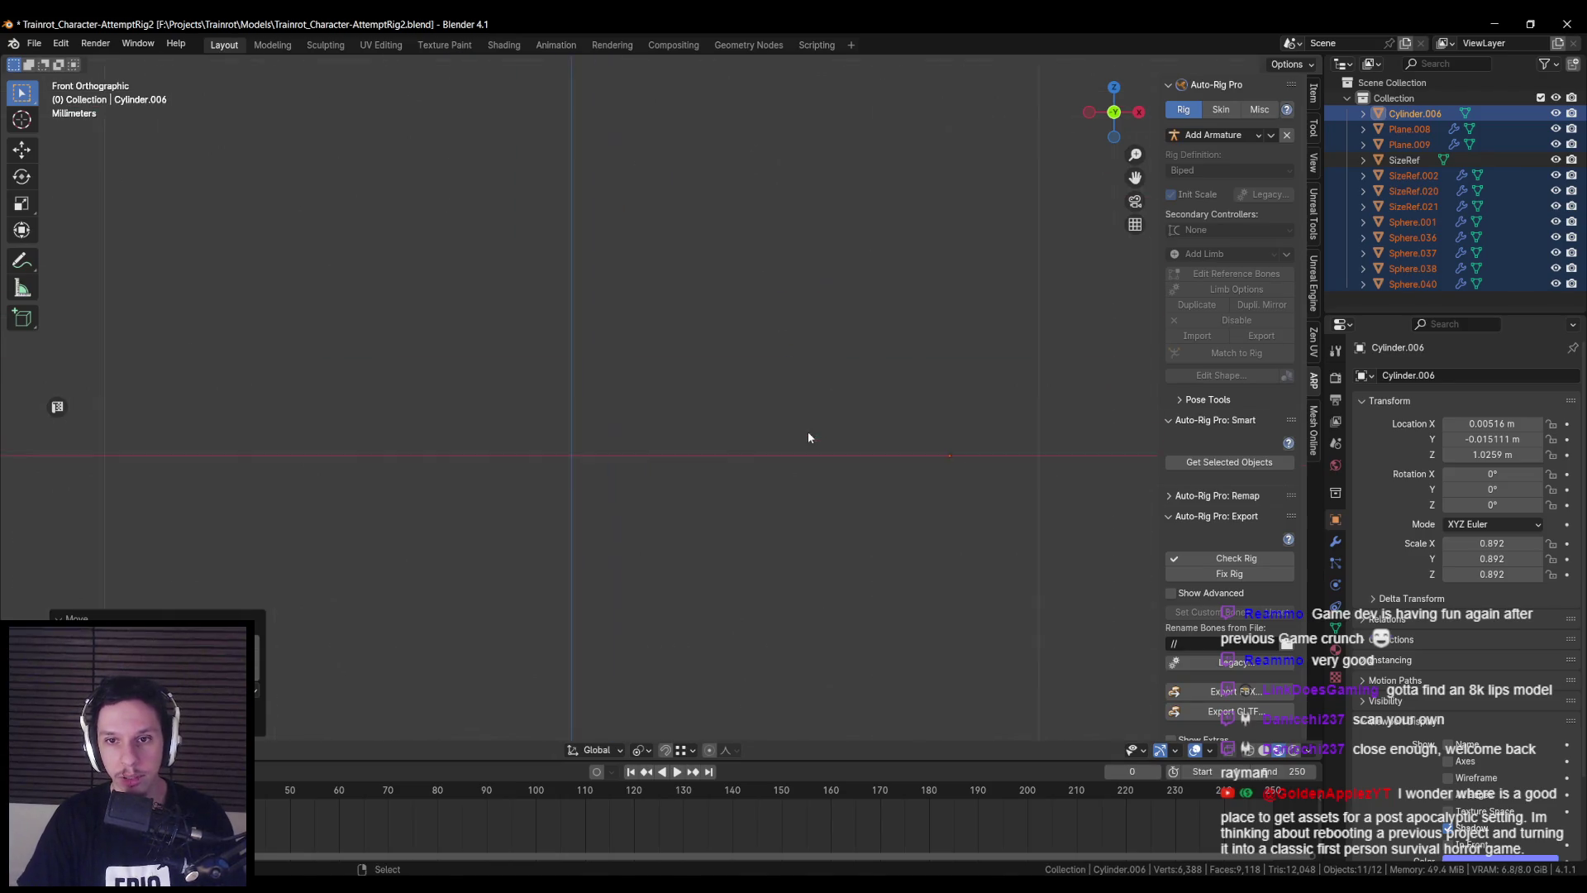
key(g)
key(x)
click(467, 493)
shift+middle_drag(587, 482, 610, 364)
key(g)
key(x)
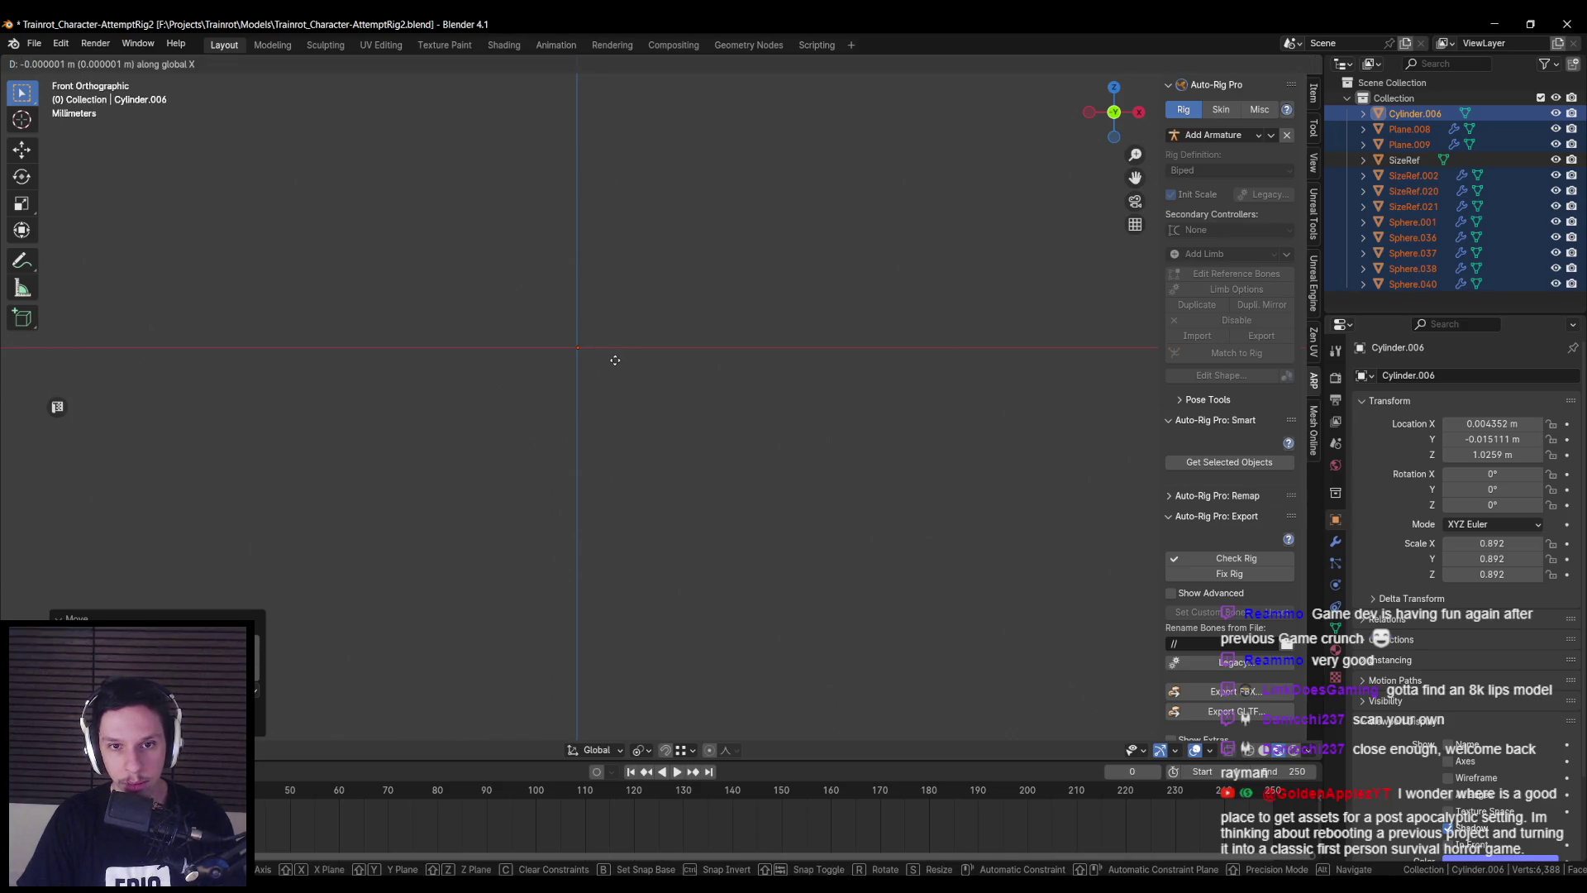
click(616, 358)
key(n)
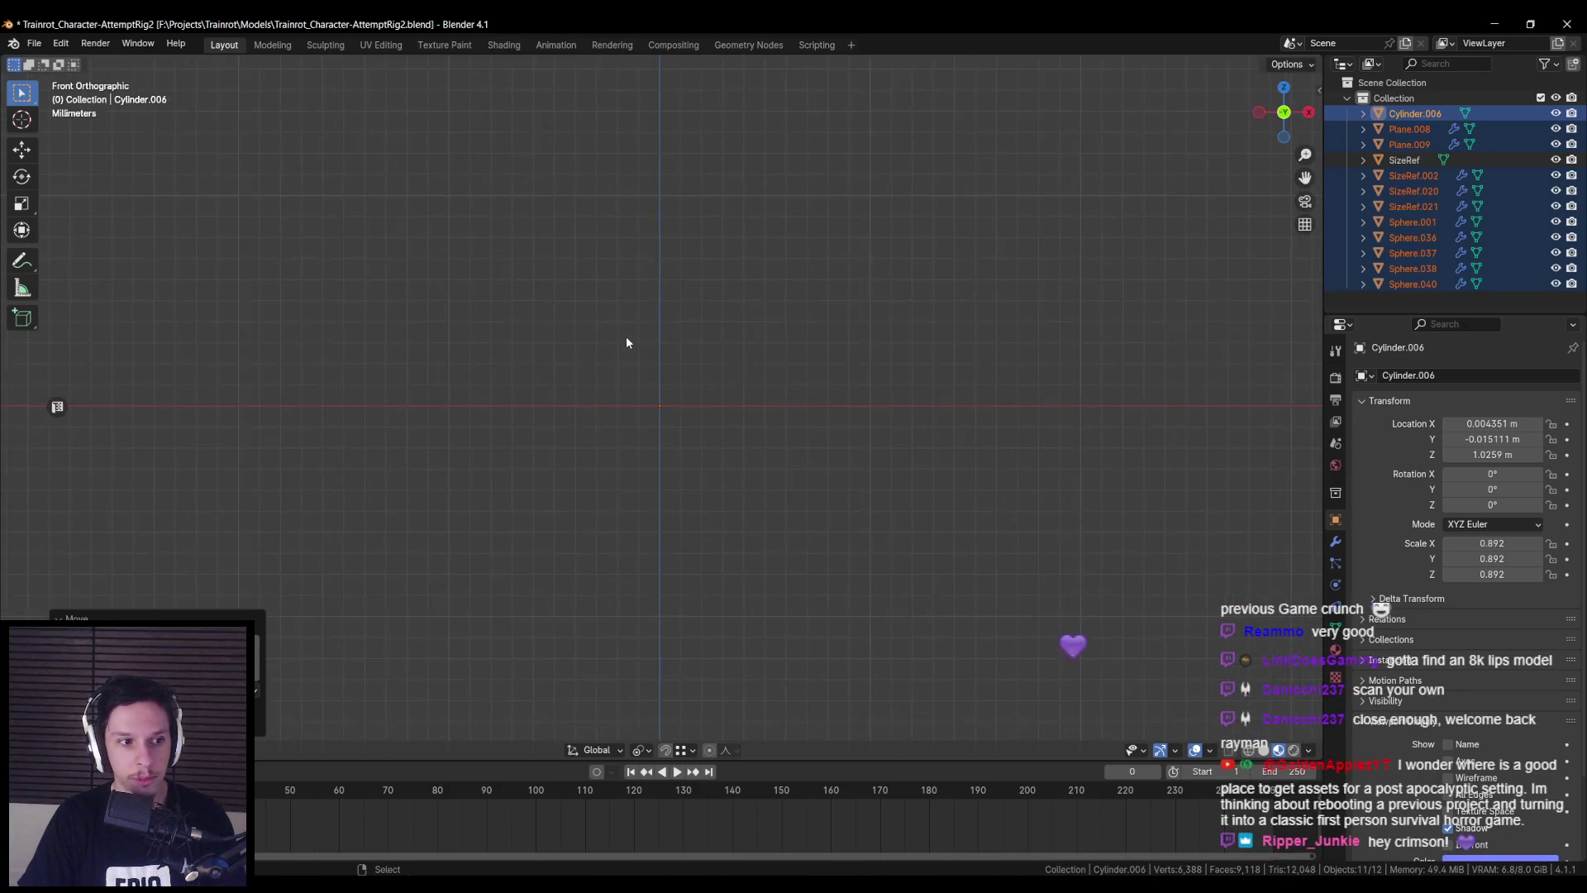
scroll(626, 341, down, 5)
click(1413, 175)
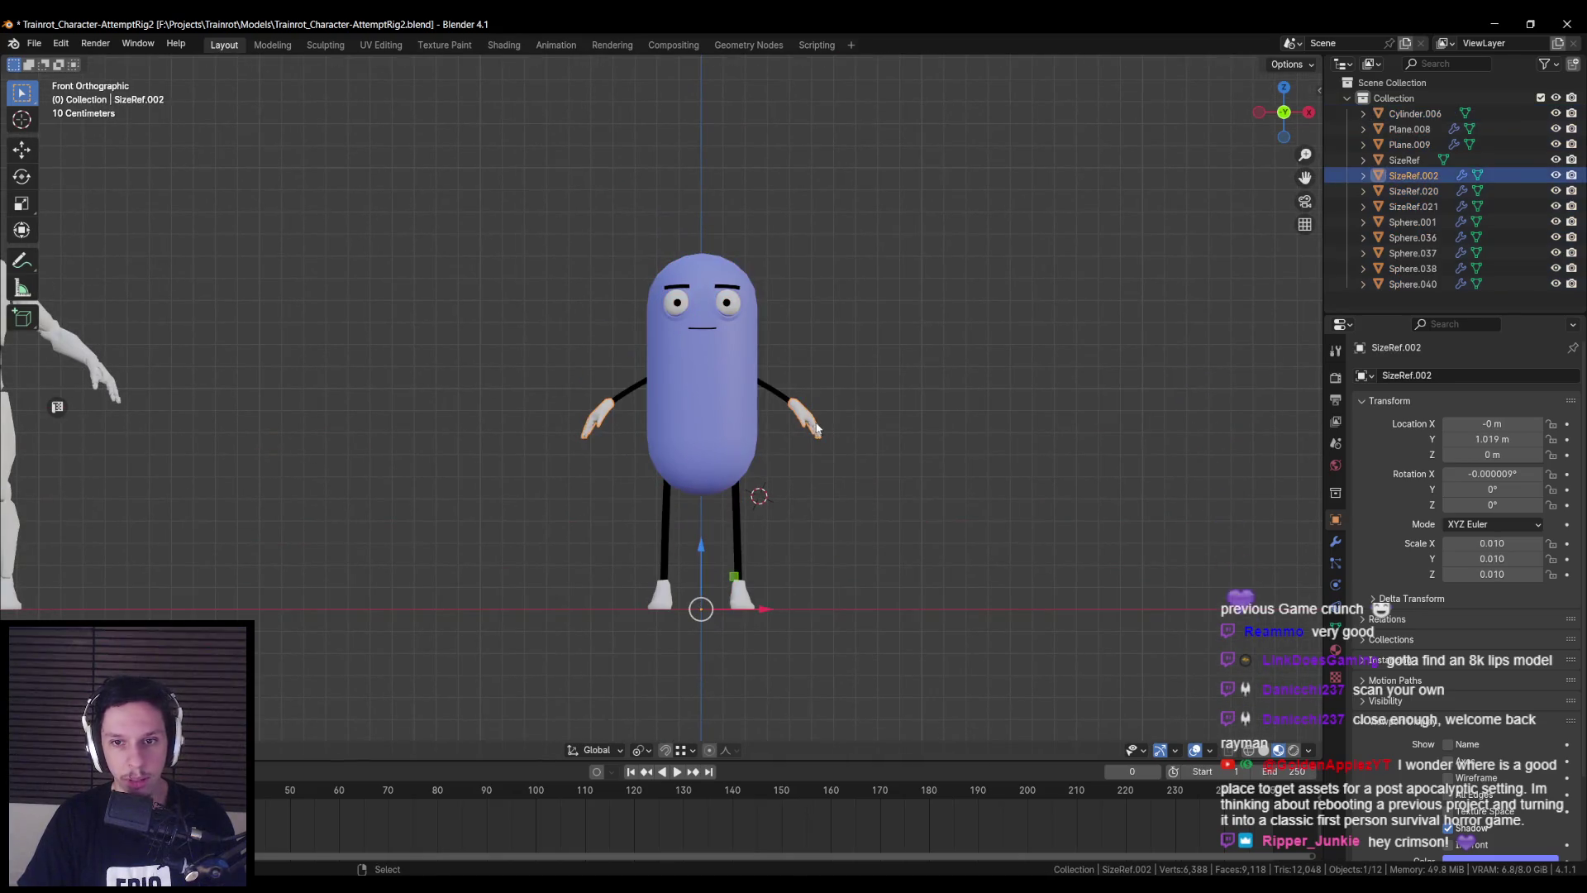
- Assign the blue Body.002 material to the pill's main body
click(1339, 653)
click(1362, 441)
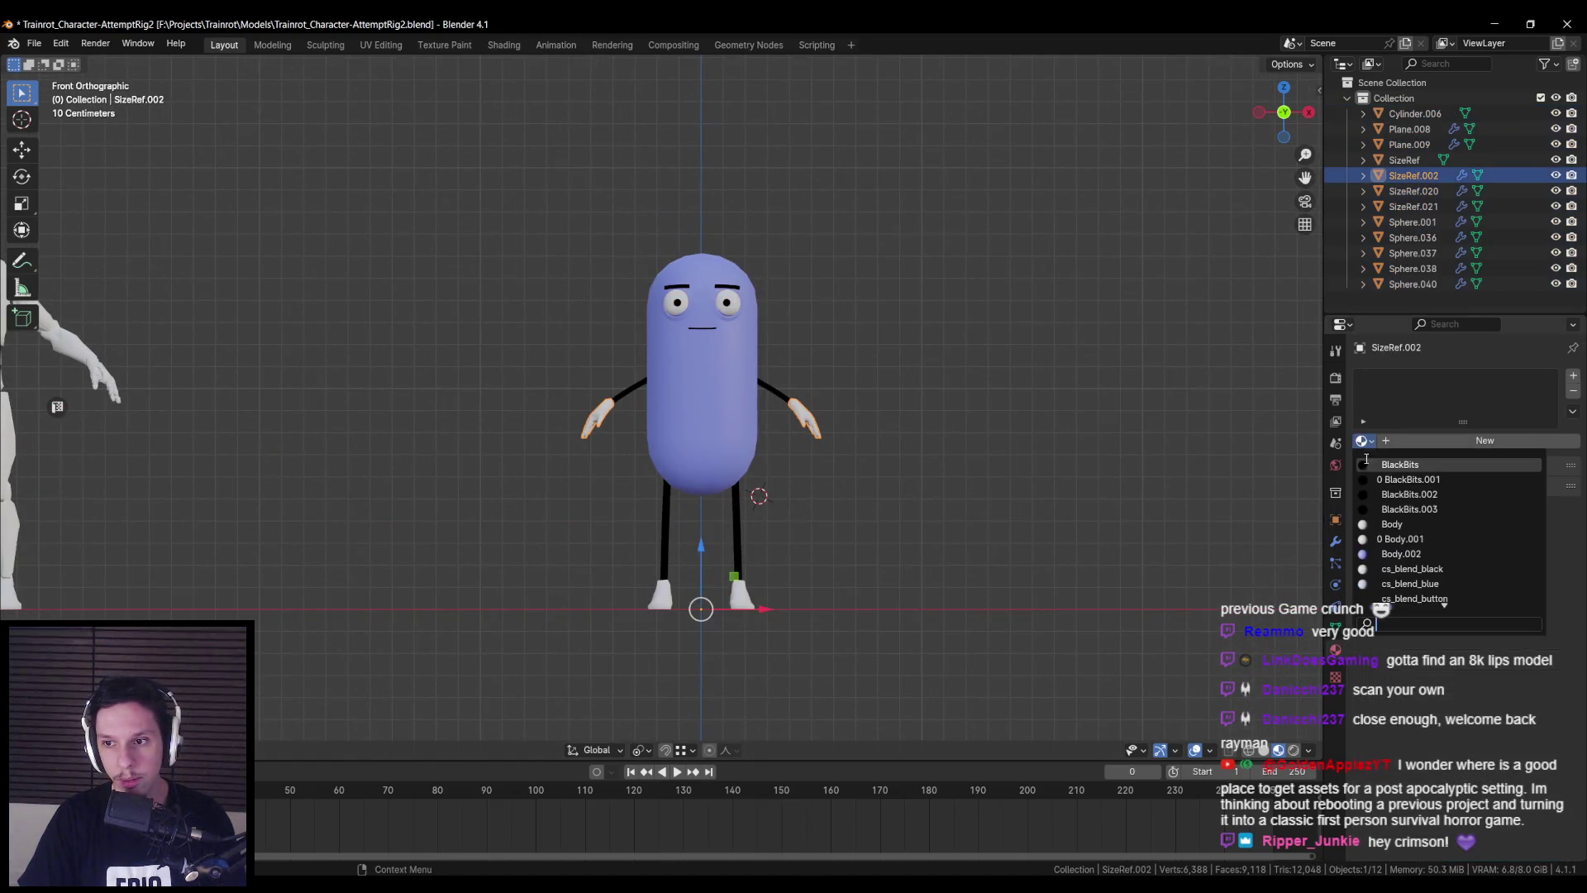
click(1392, 524)
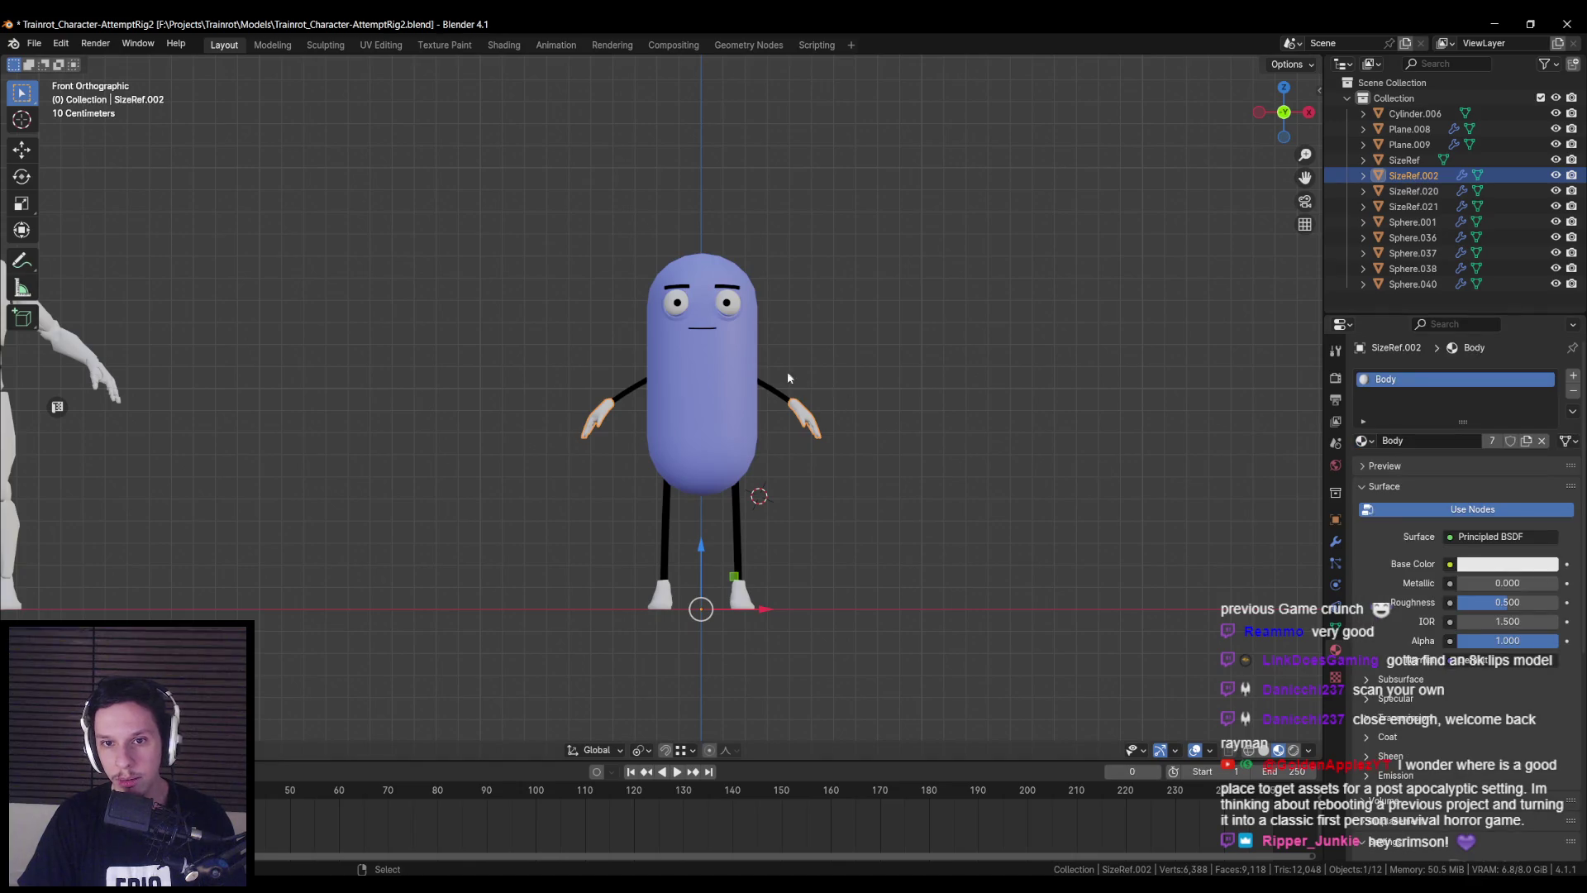
click(726, 368)
click(1362, 440)
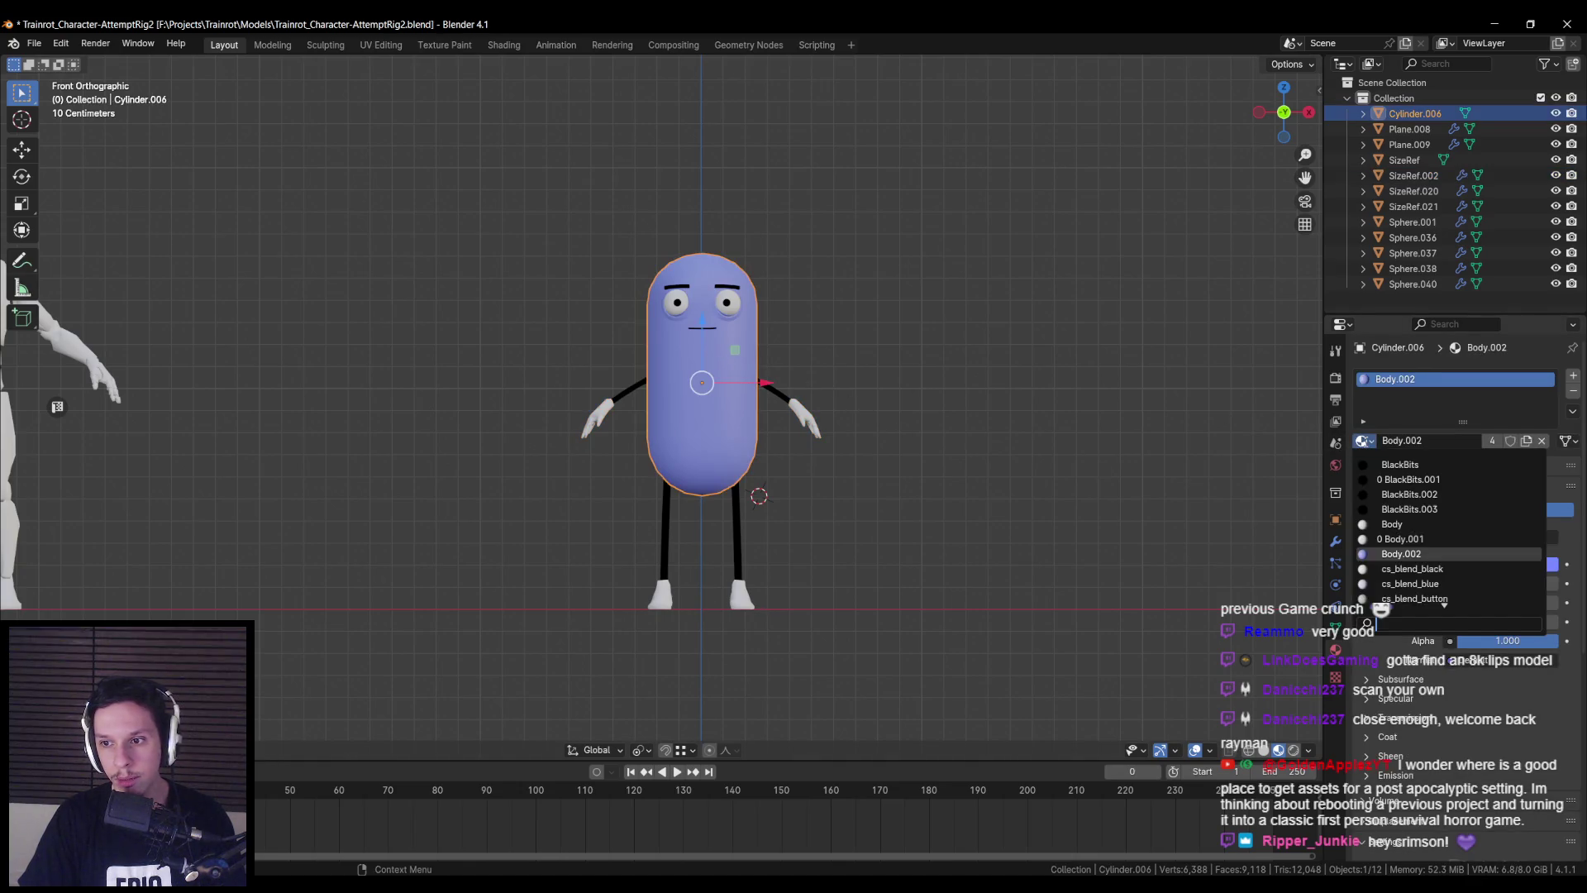
click(1392, 524)
scroll(659, 413, up, 3)
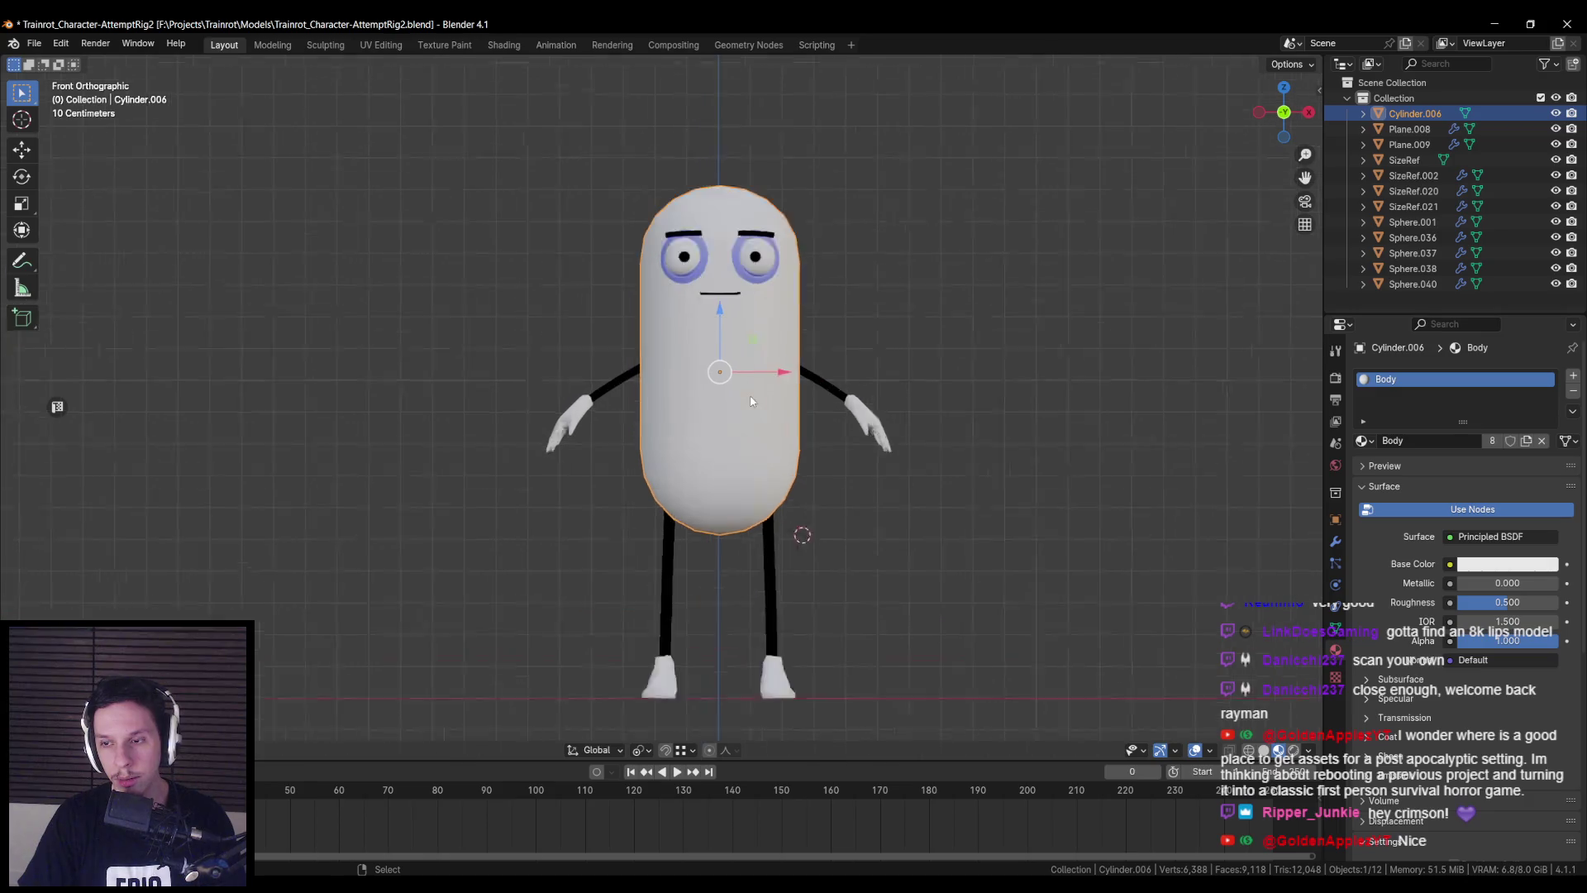
click(1362, 440)
click(1401, 554)
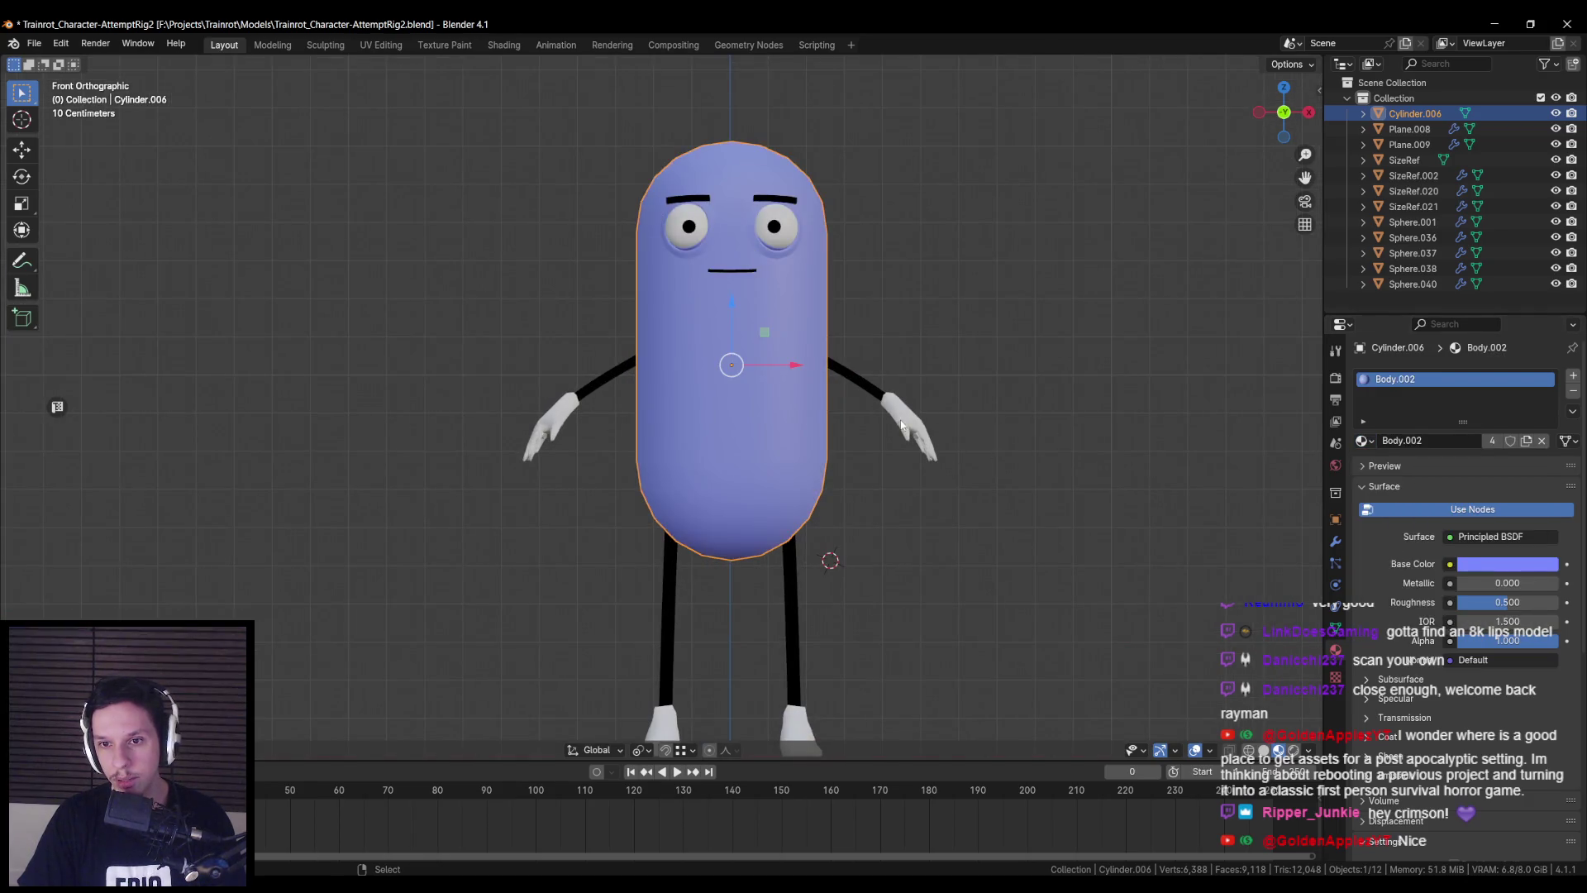
- Give the hands and feet objects the same Body.002 material
click(1413, 175)
click(1362, 441)
click(1401, 554)
shift+middle_drag(804, 638, 782, 565)
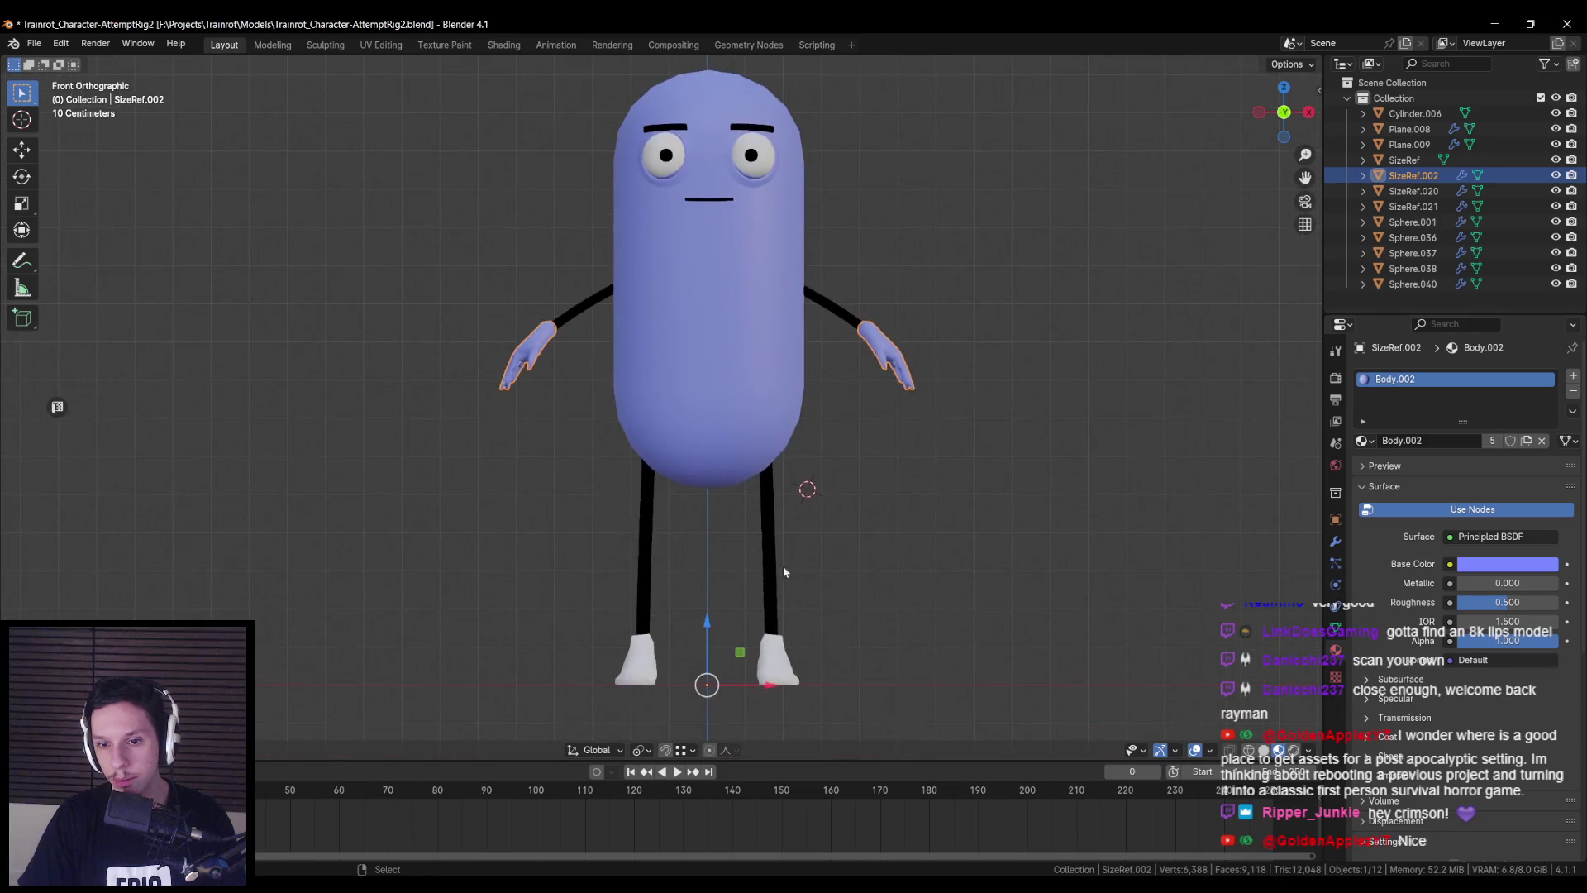
click(777, 565)
click(1362, 440)
click(1401, 553)
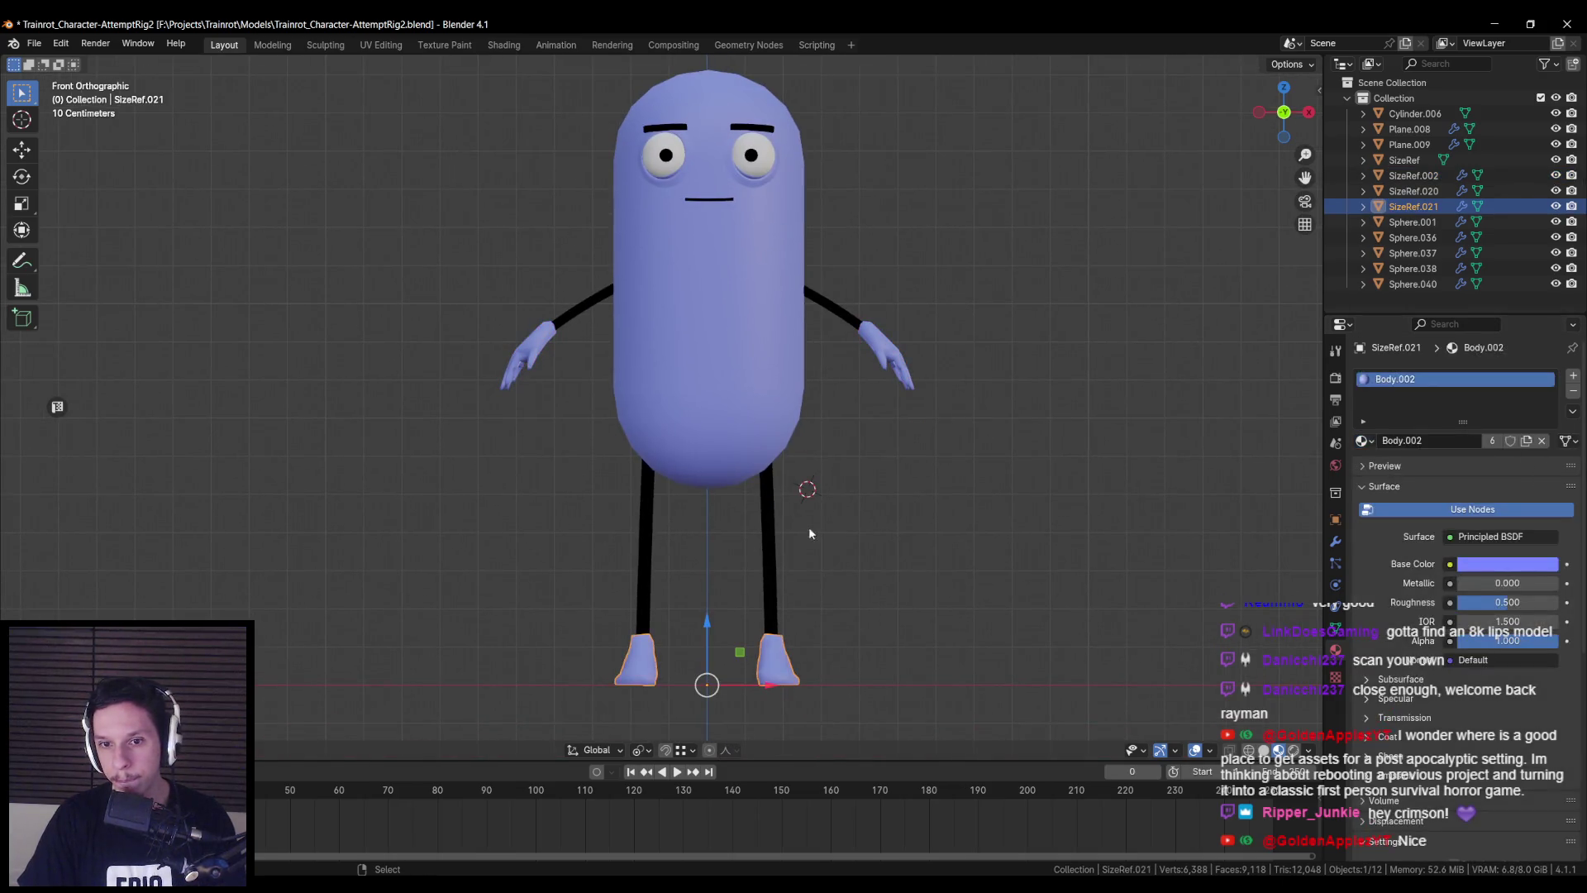
- Check the legs, mouth and eyebrows materials, then deselect everything
click(785, 526)
key(alt+a)
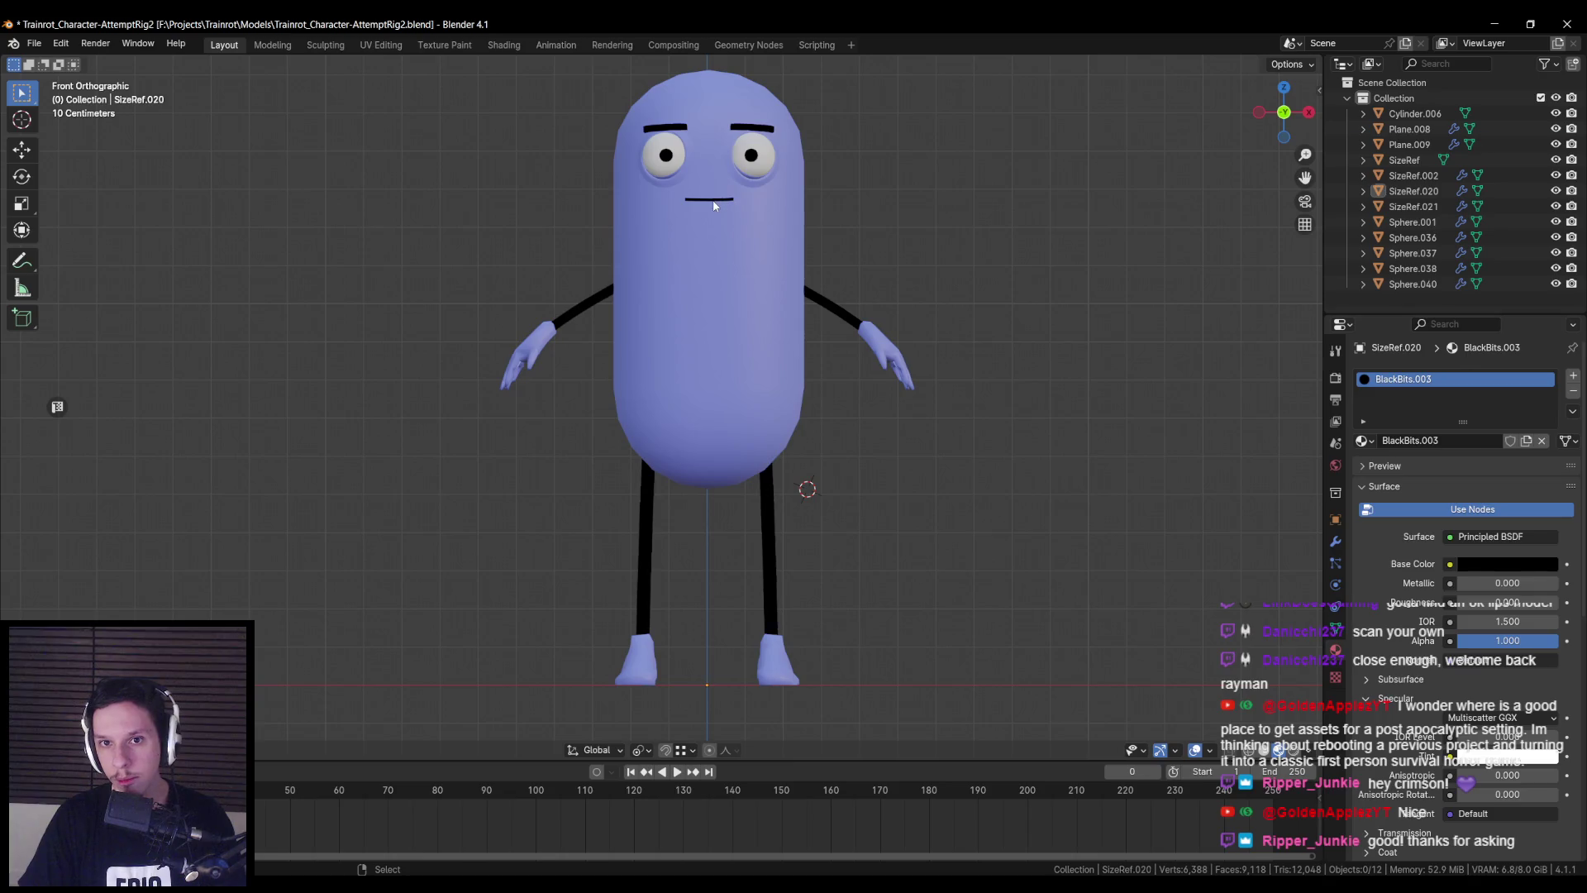
click(713, 200)
click(751, 130)
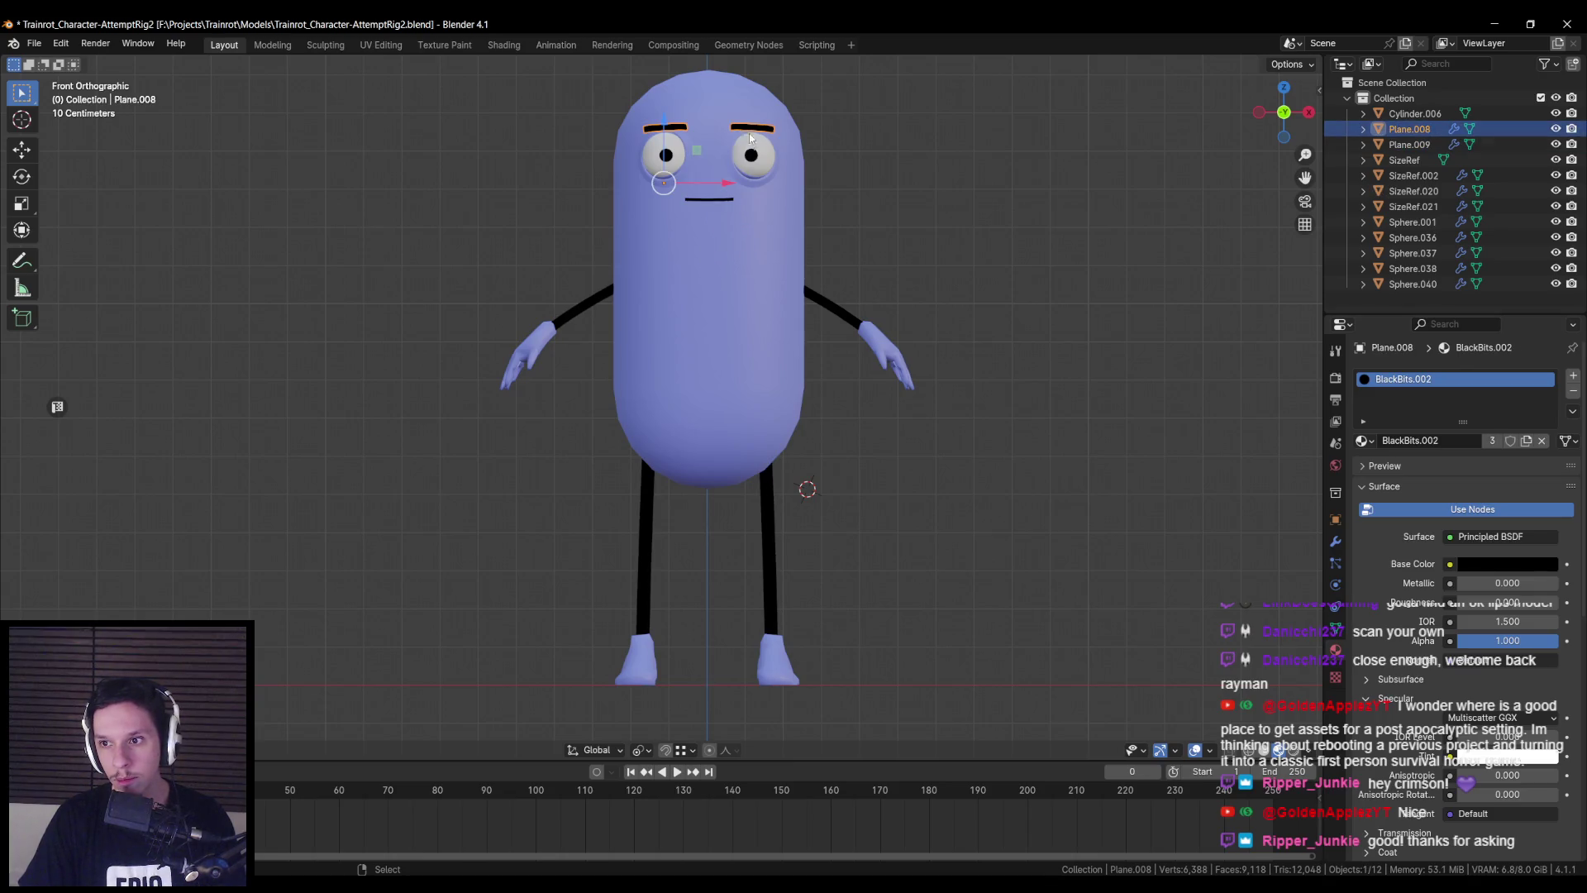
click(764, 506)
scroll(749, 422, down, 3)
key(alt+a)
mouse_move(764, 506)
middle_down()
mouse_move(749, 421)
mouse_move(744, 443)
mouse_move(546, 439)
mouse_move(557, 418)
mouse_move(1061, 366)
middle_up()
- Save the file, briefly checking the model in wireframe
key(ctrl+s)
scroll(750, 404, up, 2)
key(shift+z)
key(shift+z)
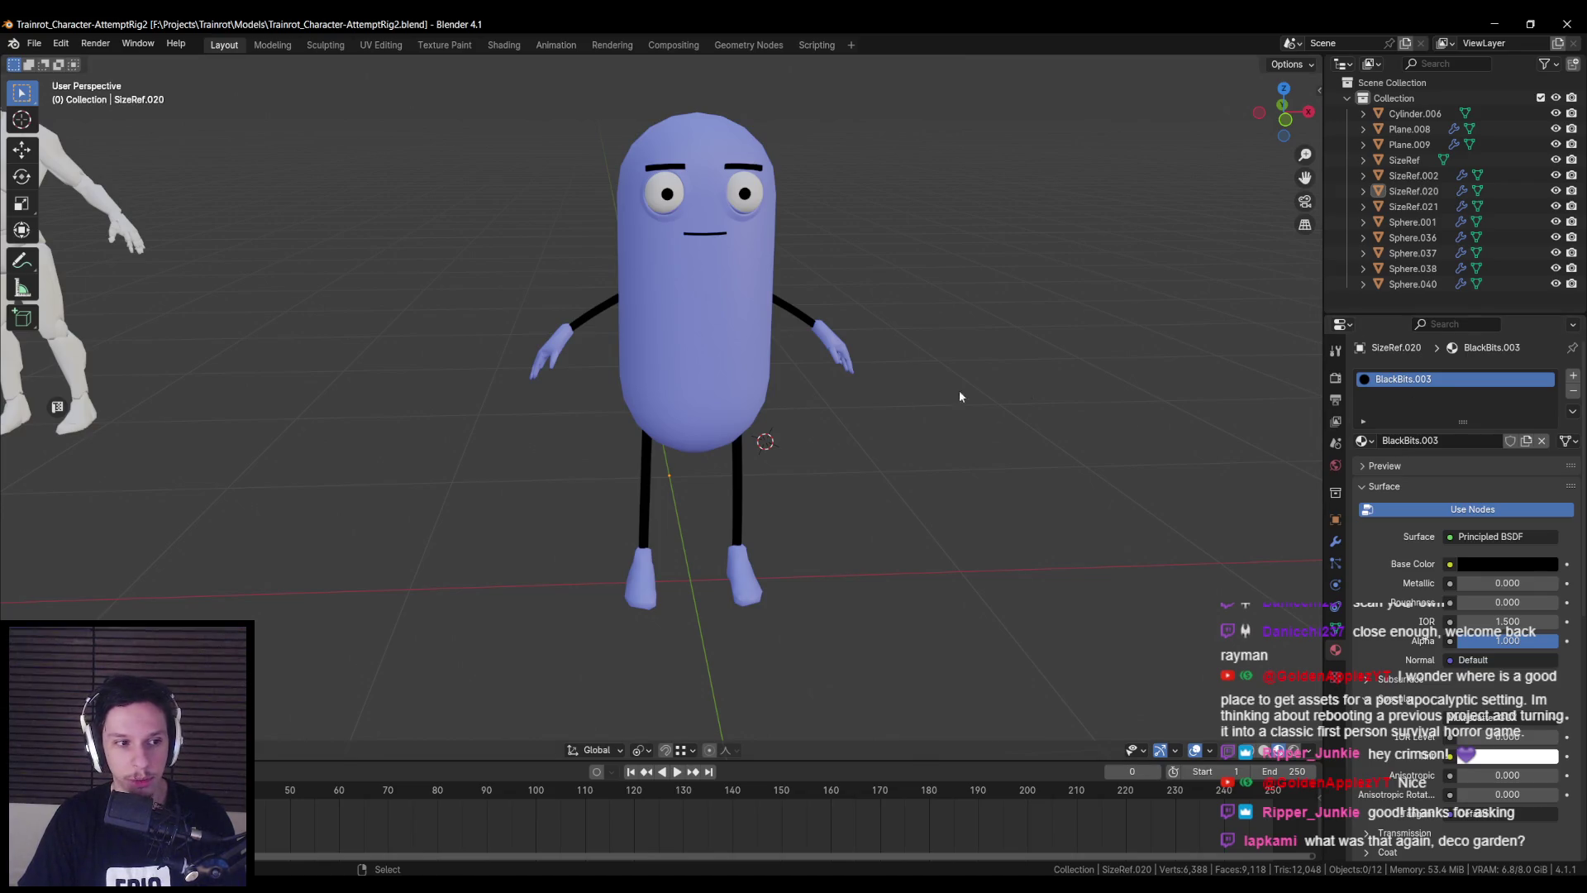
scroll(781, 398, down, 3)
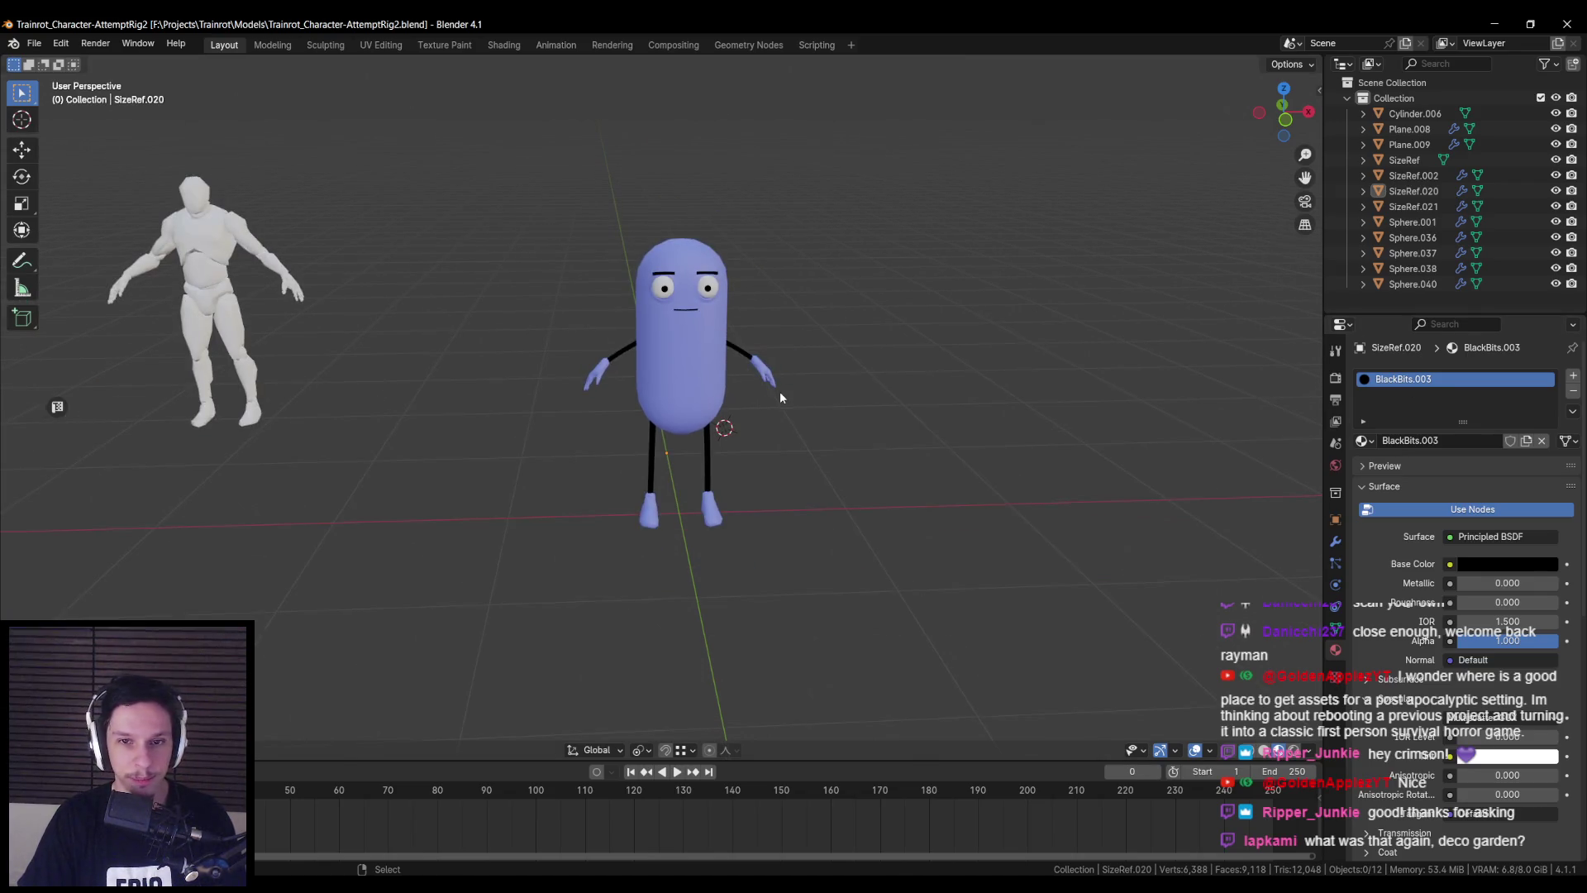
key(ctrl+s)
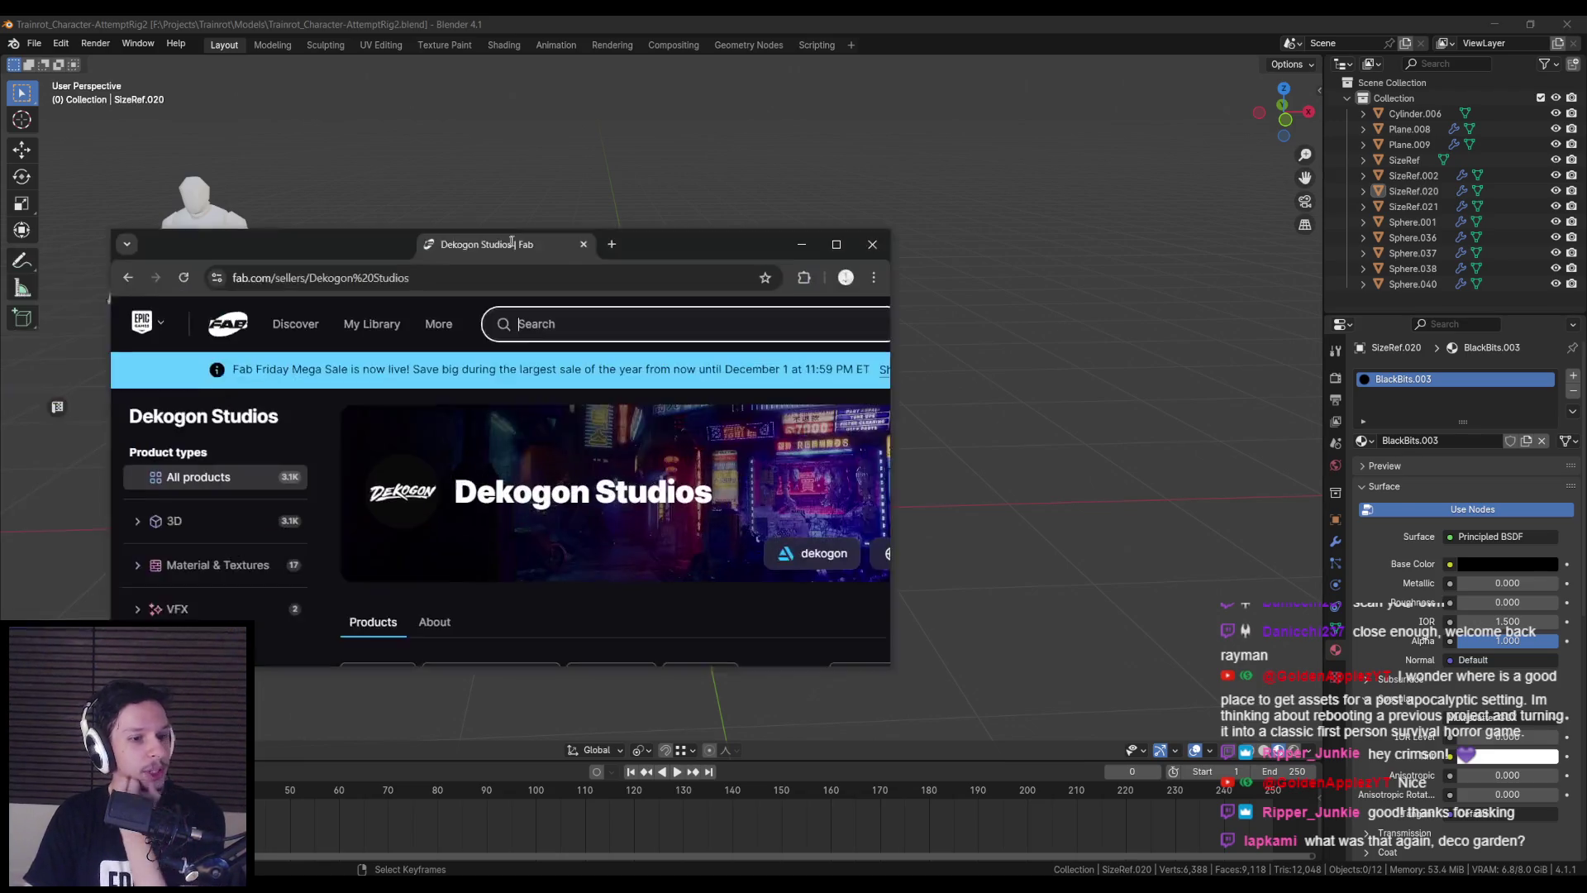
- Maximise the Dekogon Studios Fab page, browse its grid, and open Vehicles VOL.15 - Junk Cars
double_click(520, 238)
scroll(584, 405, down, 3)
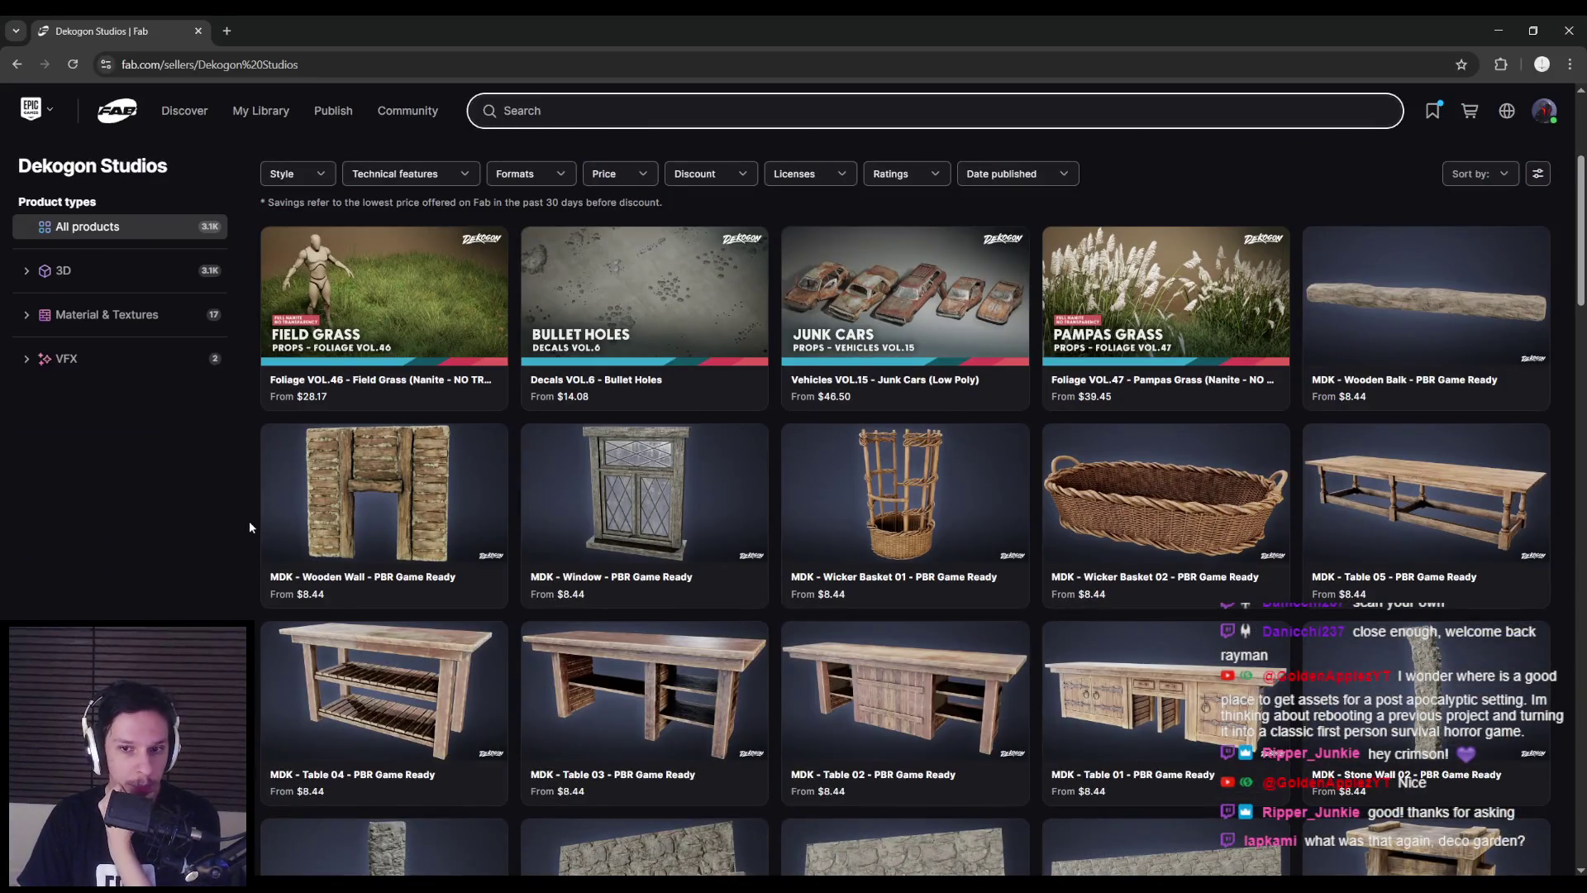
scroll(250, 519, up, 3)
scroll(245, 518, down, 10)
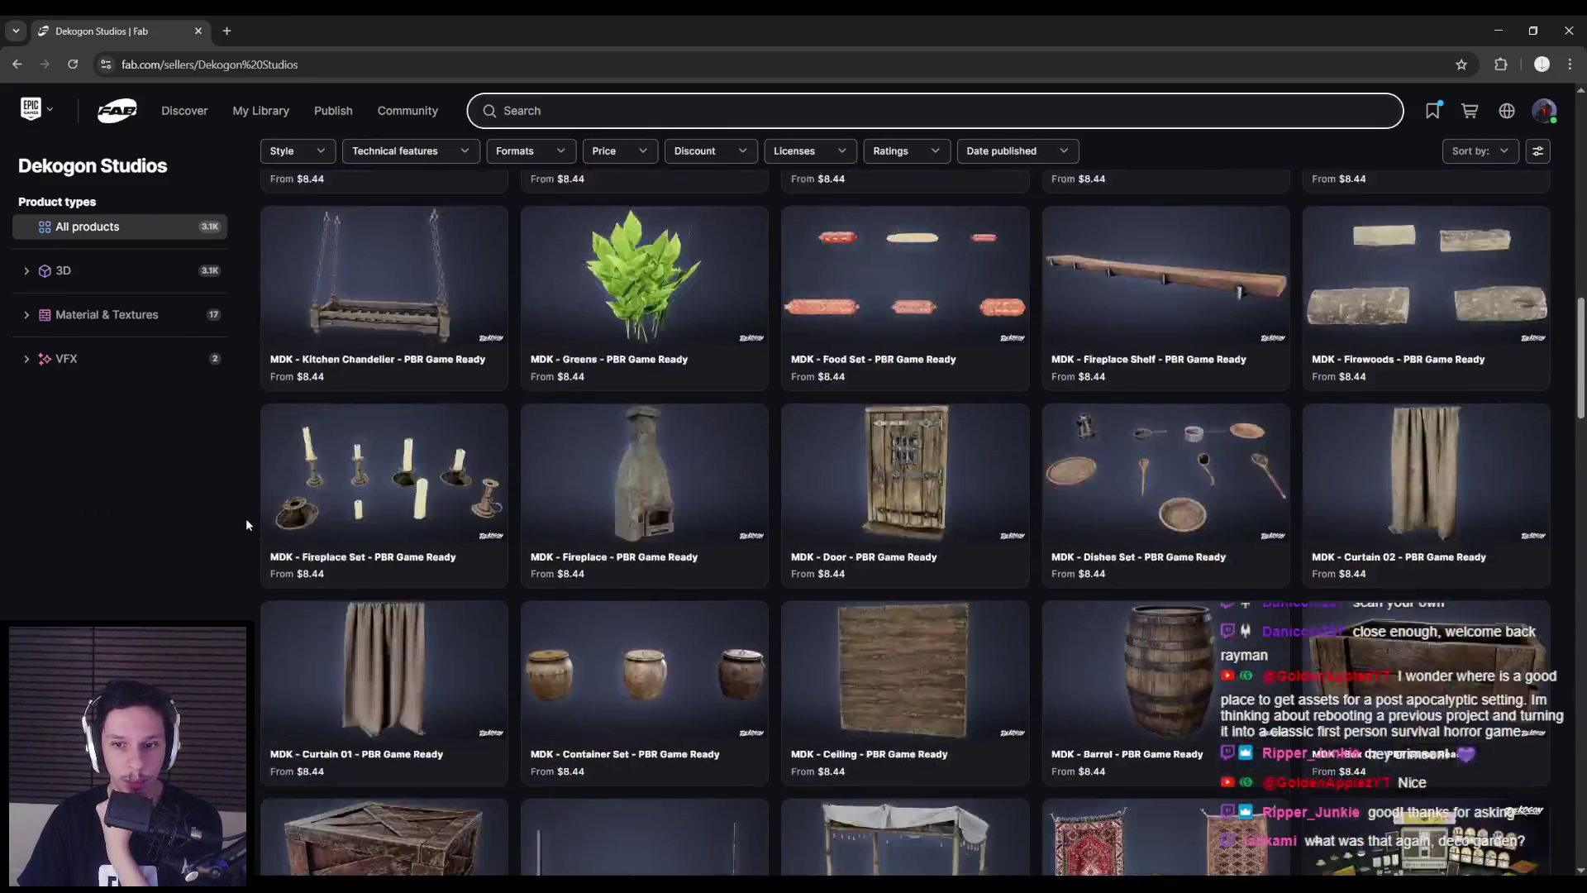
scroll(246, 517, down, 10)
scroll(245, 517, up, 15)
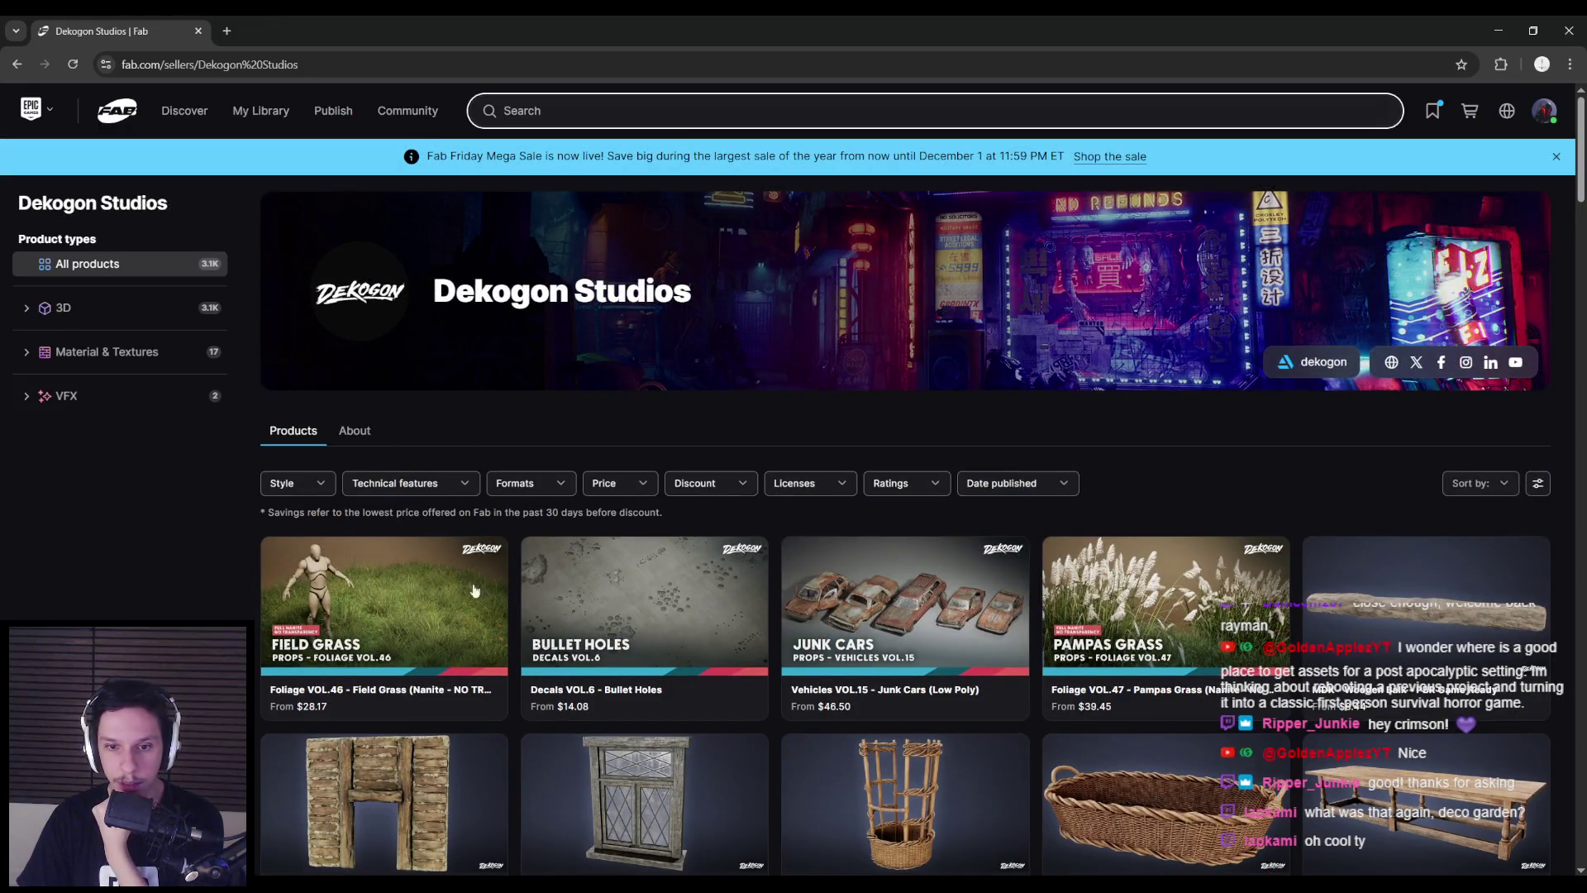
scroll(901, 433, down, 2)
click(901, 433)
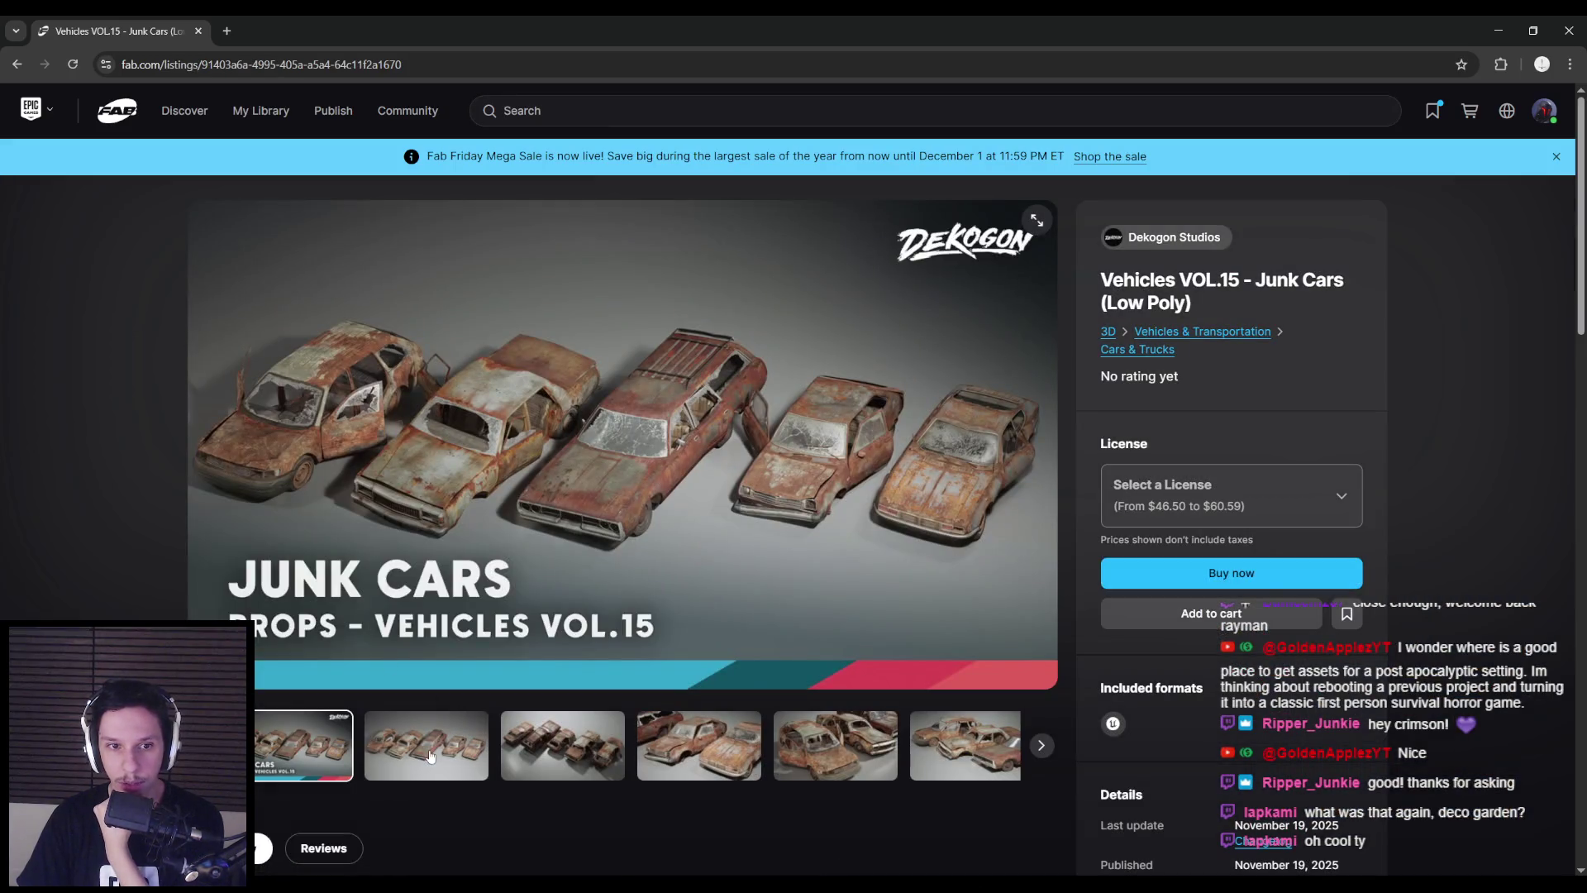
click(571, 745)
click(672, 746)
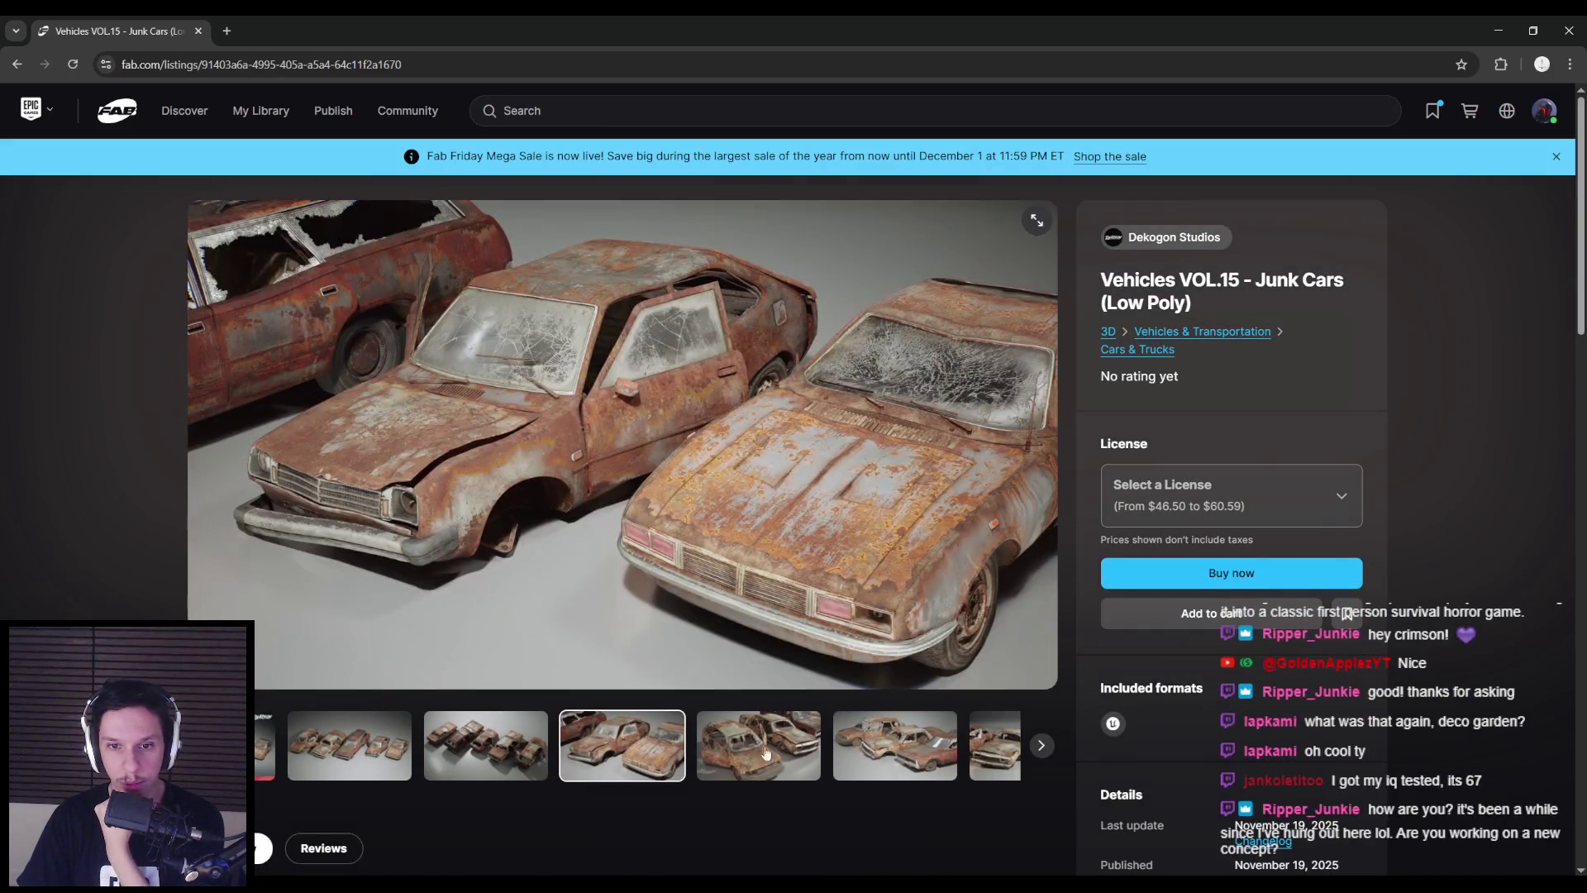
click(719, 755)
click(718, 755)
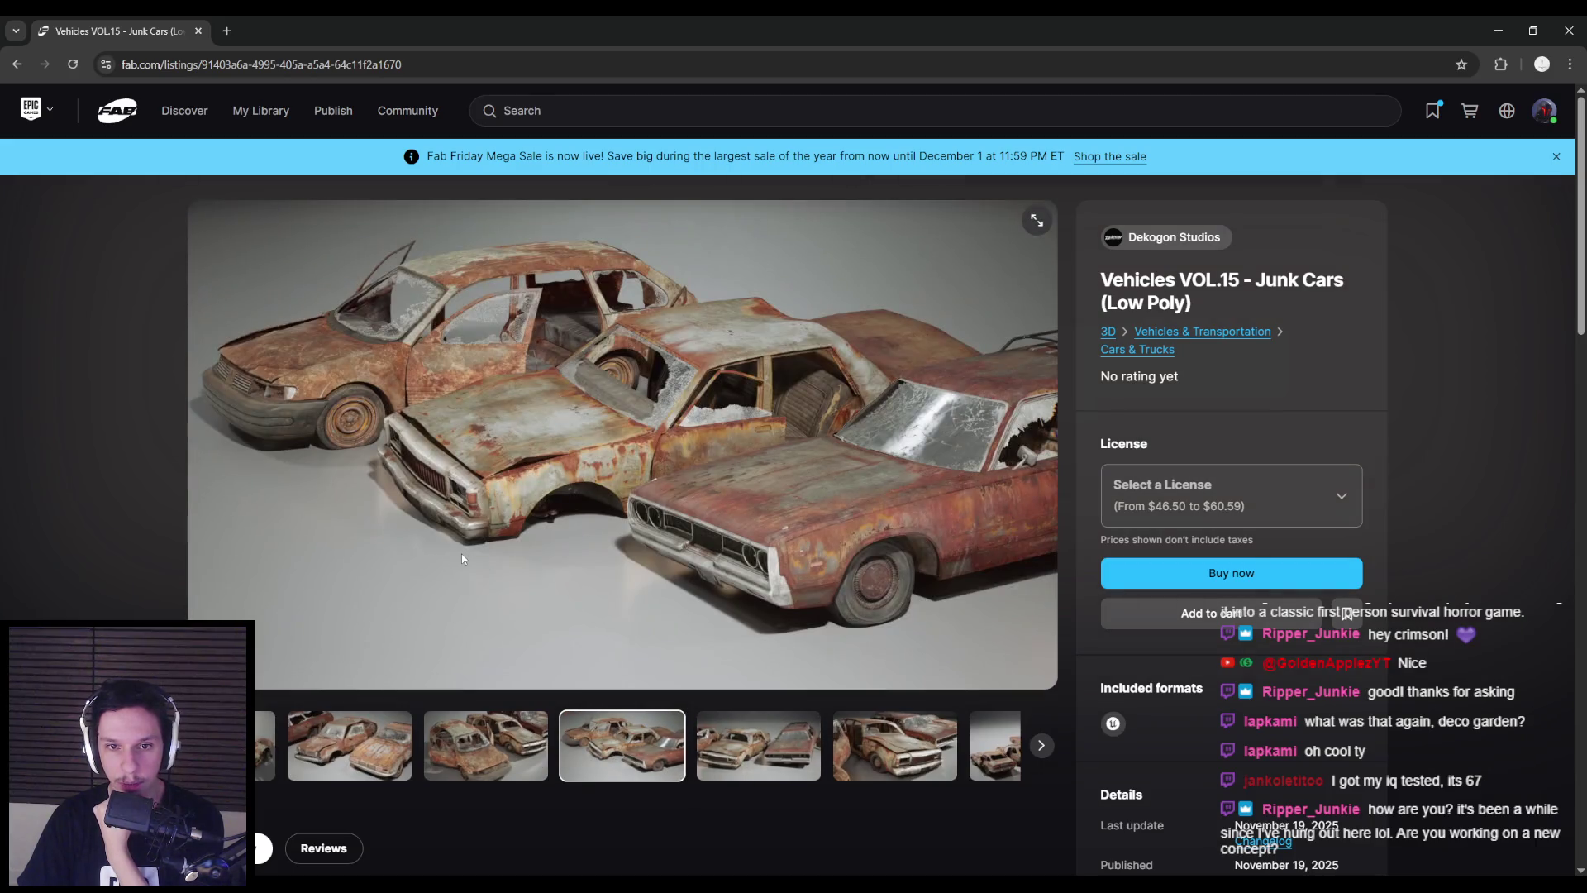
key(alt+Left)
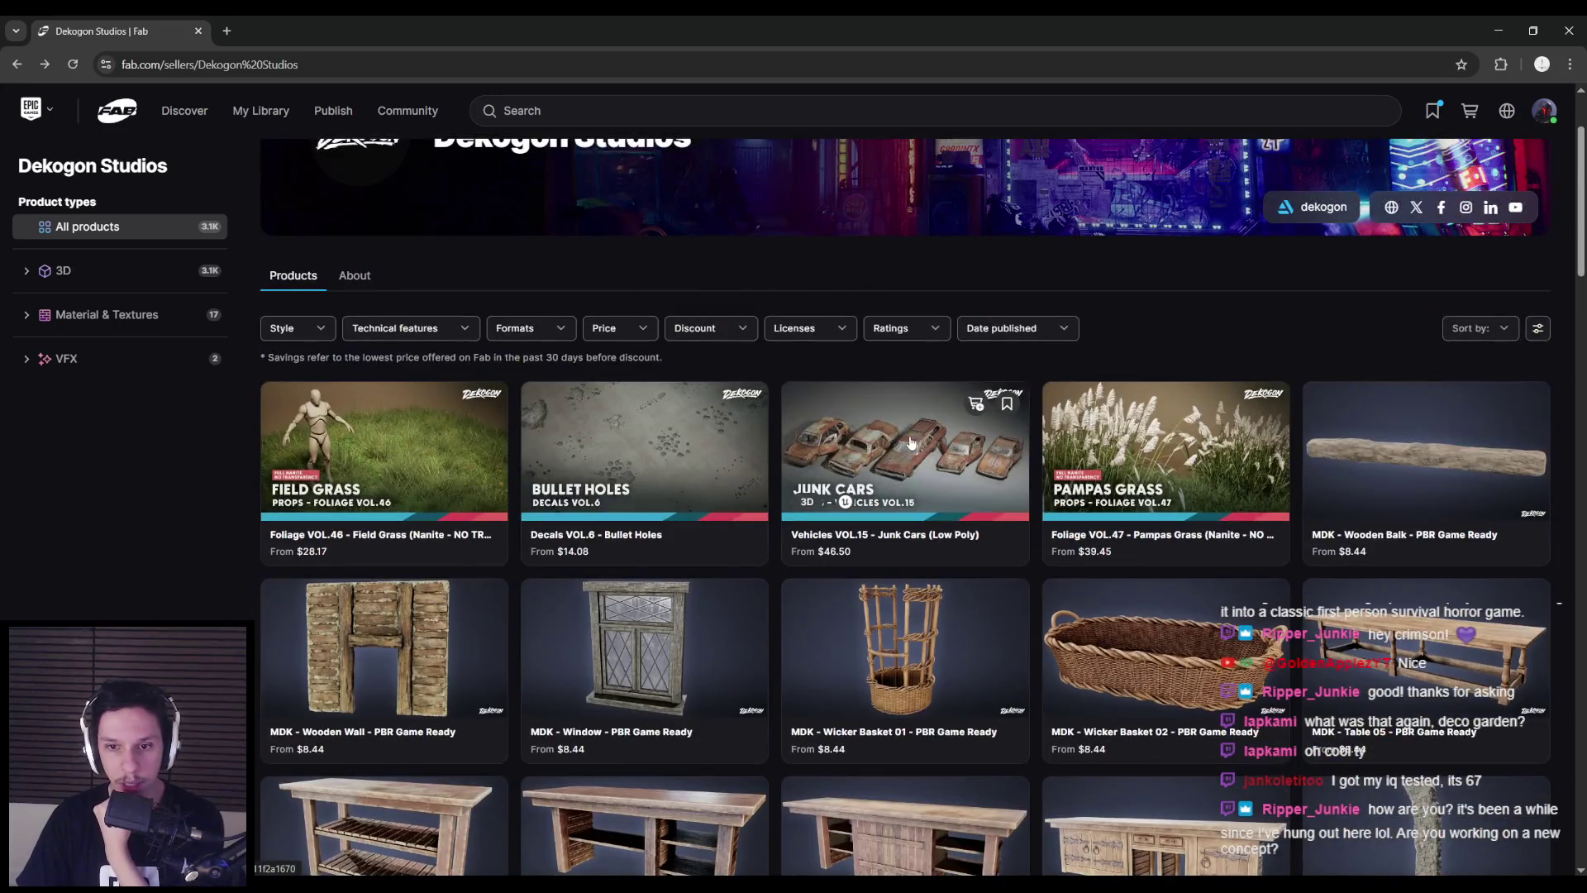
click(910, 443)
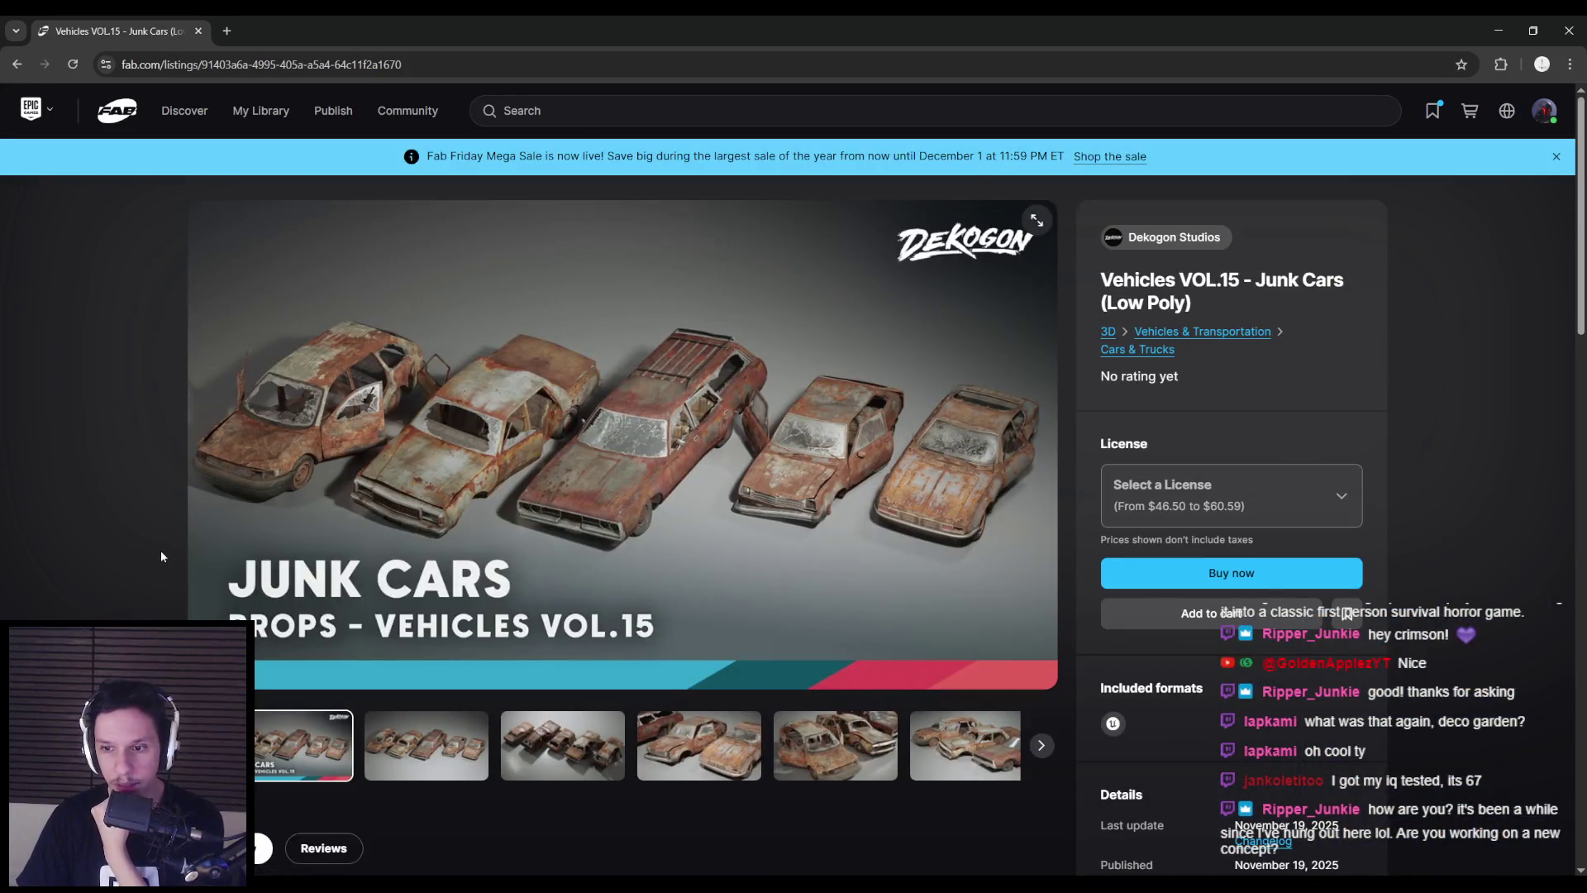
scroll(160, 549, down, 2)
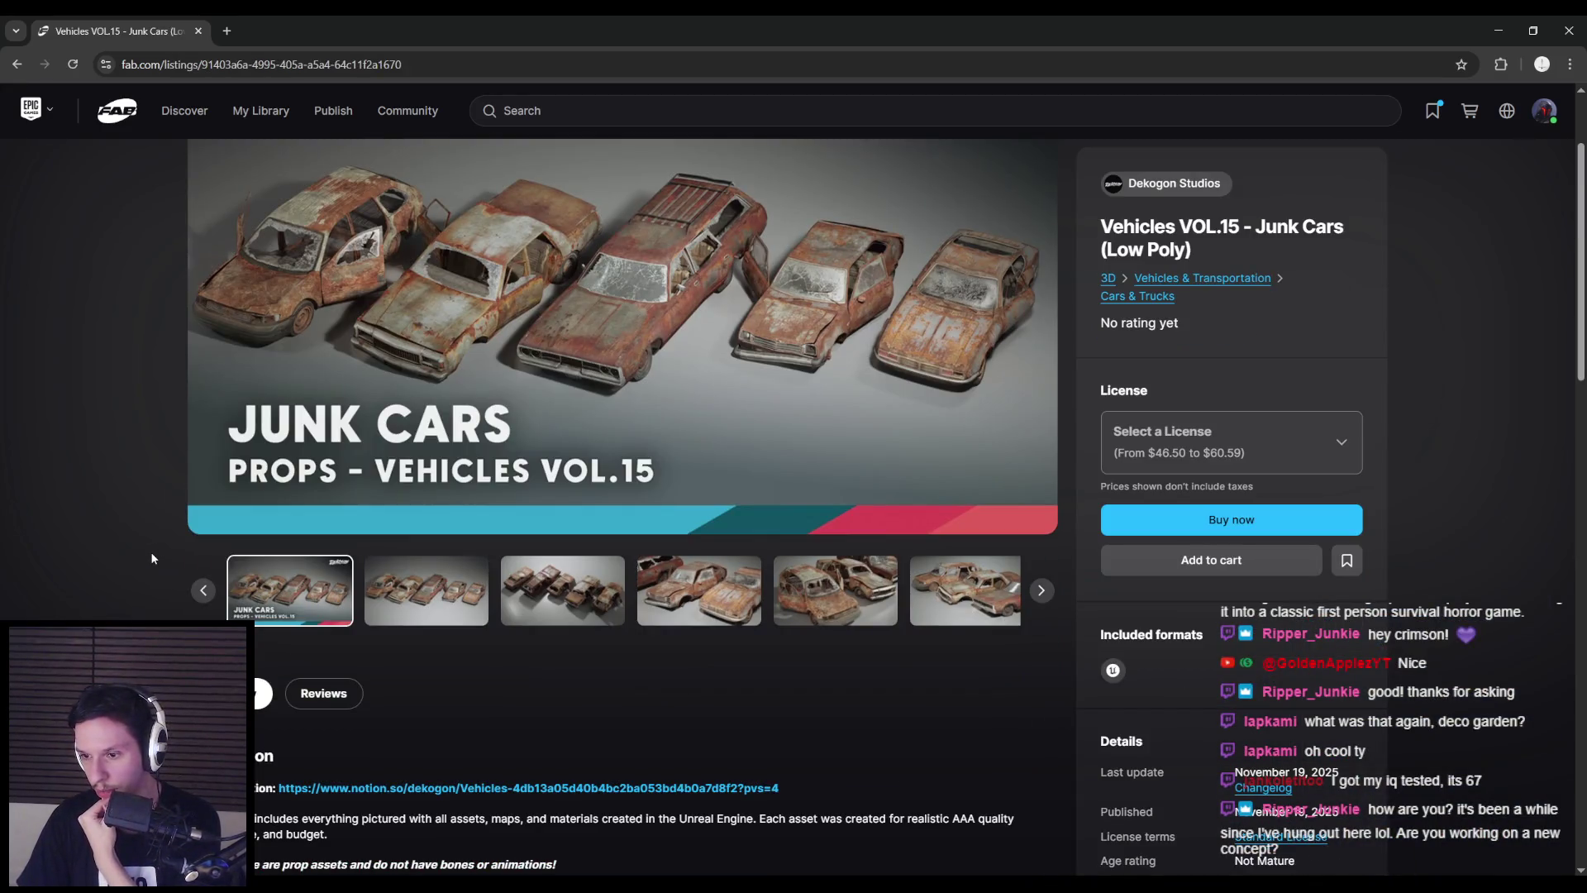
key(alt+Left)
scroll(139, 552, down, 10)
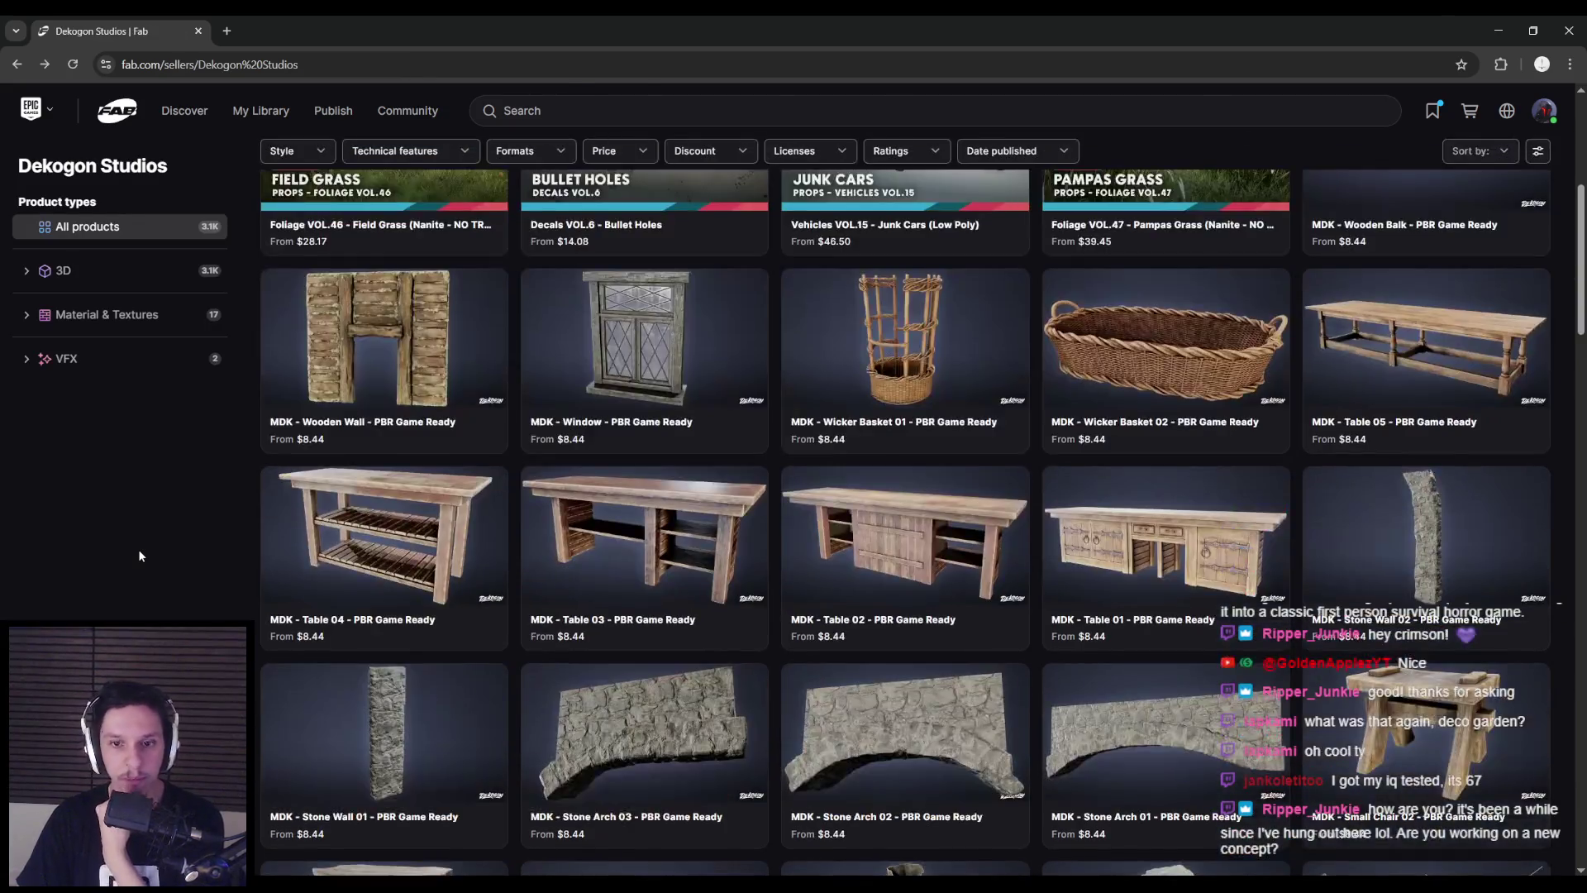
scroll(138, 552, down, 14)
scroll(142, 539, up, 5)
scroll(141, 537, up, 1)
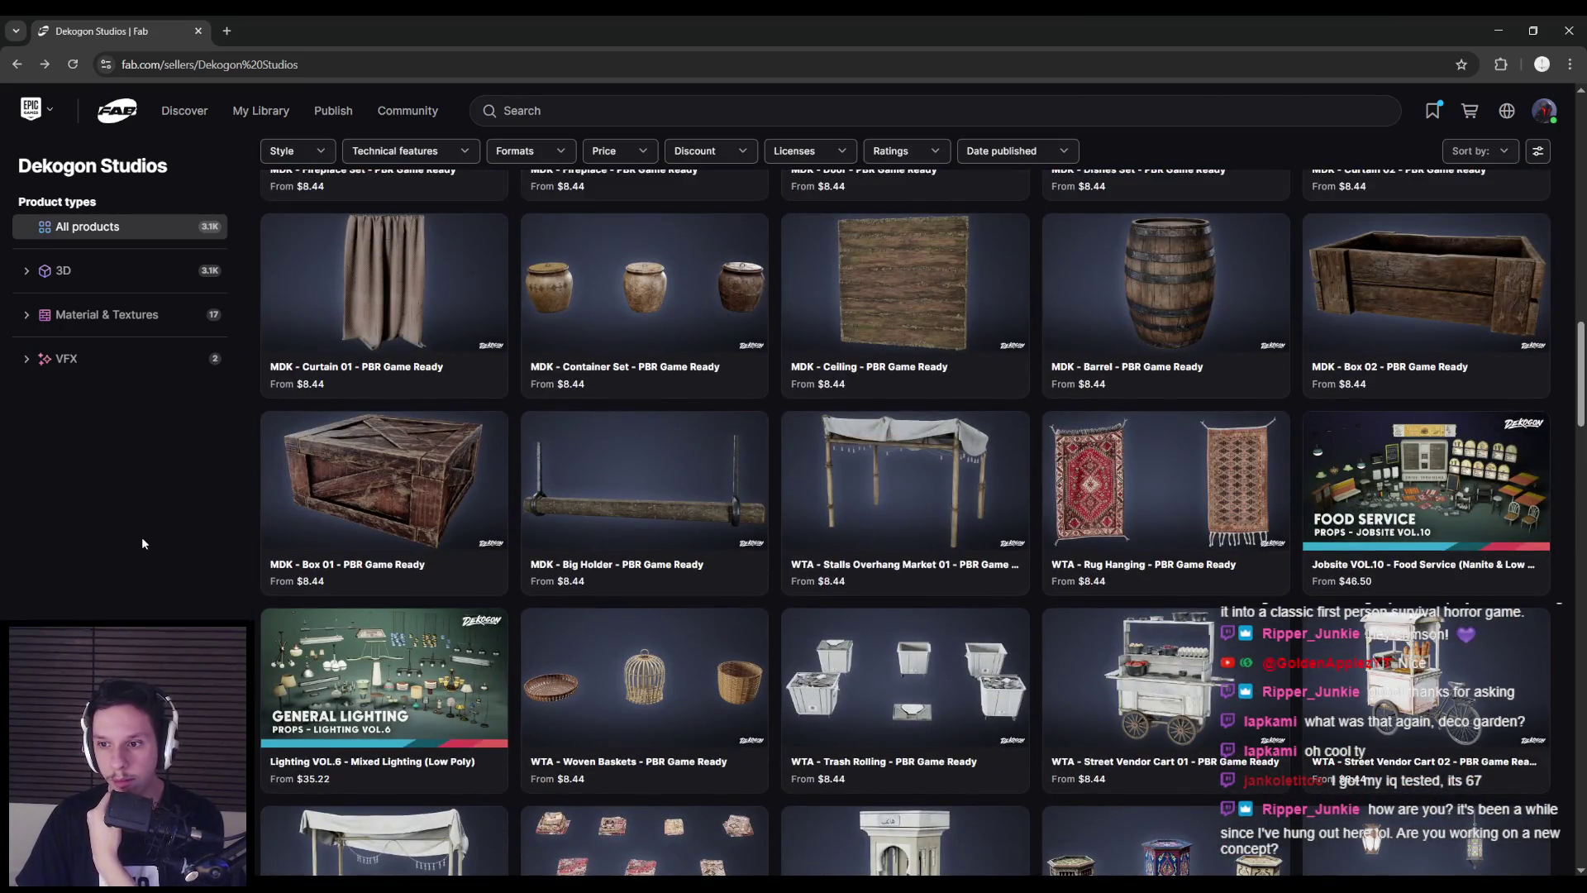
scroll(186, 473, down, 6)
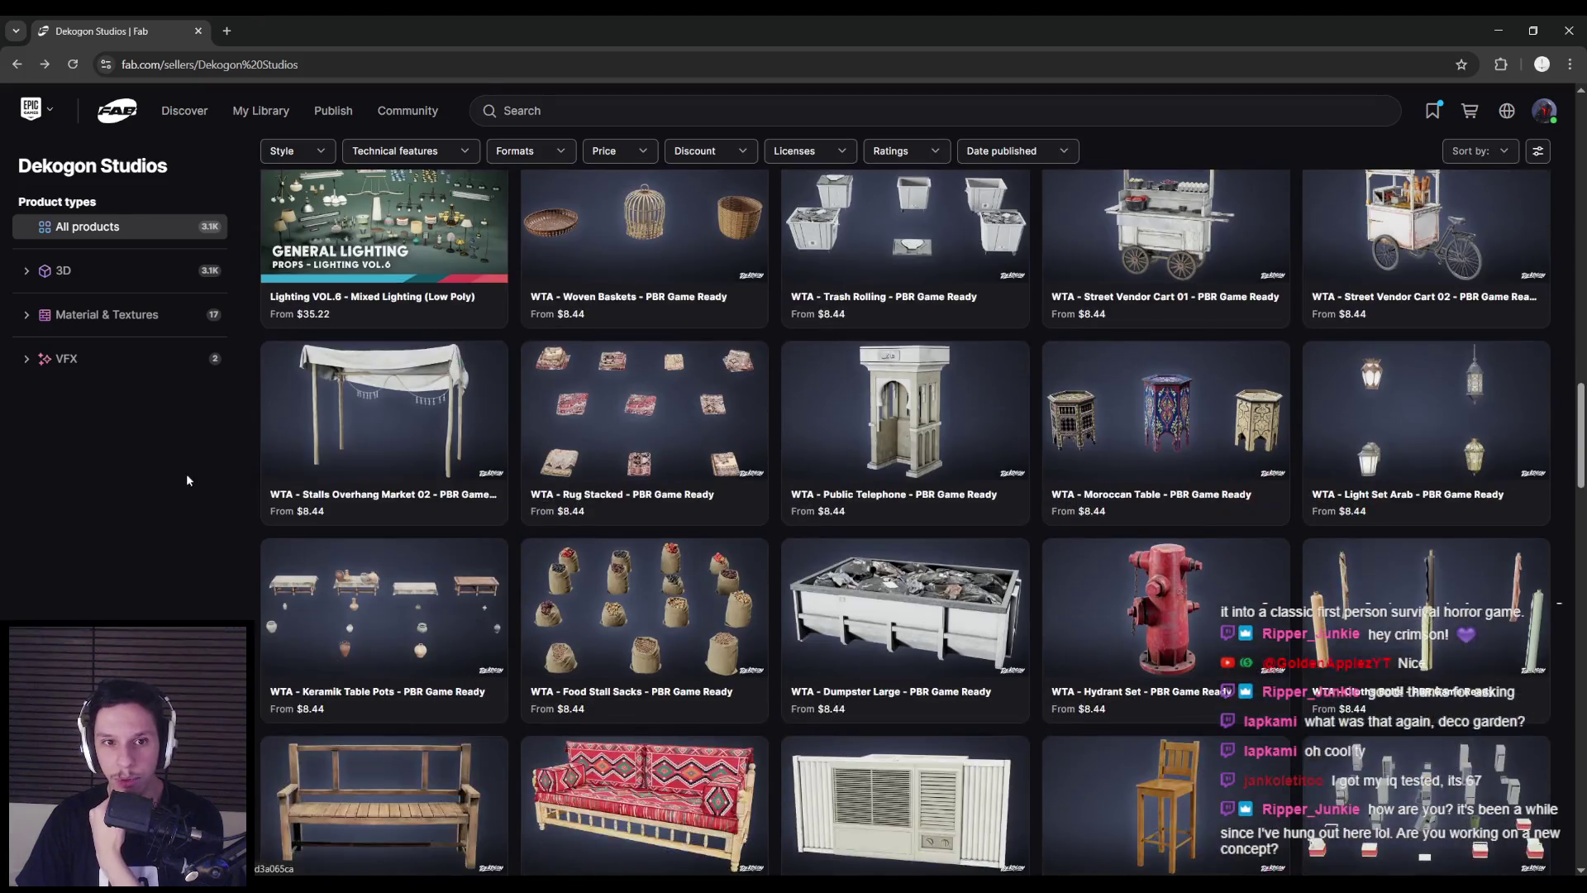
scroll(186, 537, up, 3)
scroll(185, 605, down, 1)
scroll(183, 603, down, 10)
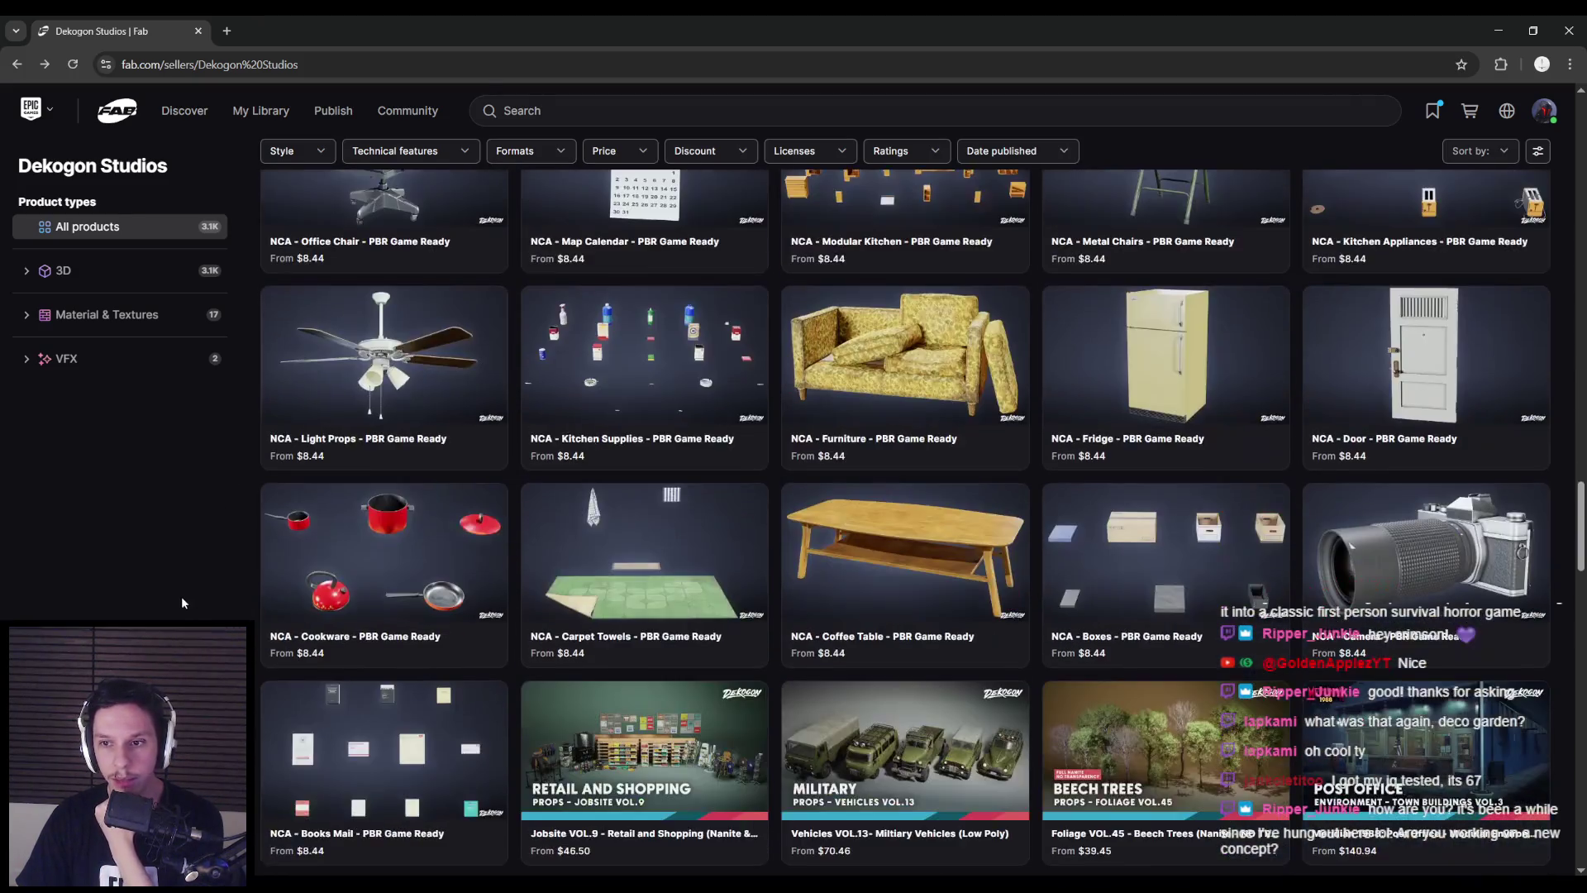
scroll(186, 599, down, 5)
scroll(196, 592, up, 6)
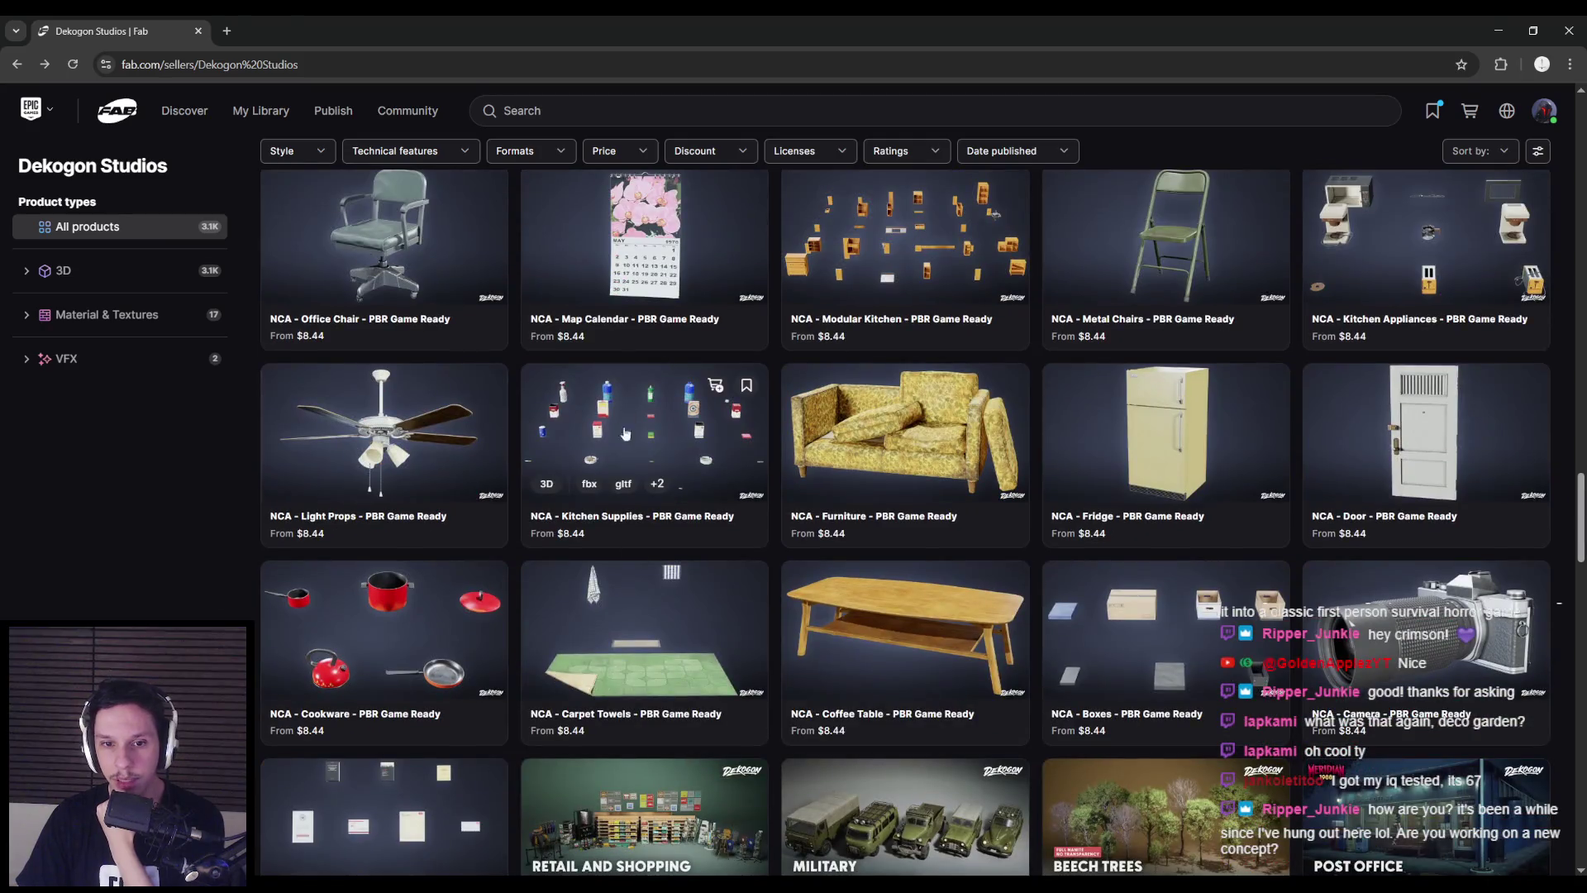
scroll(657, 636, down, 3)
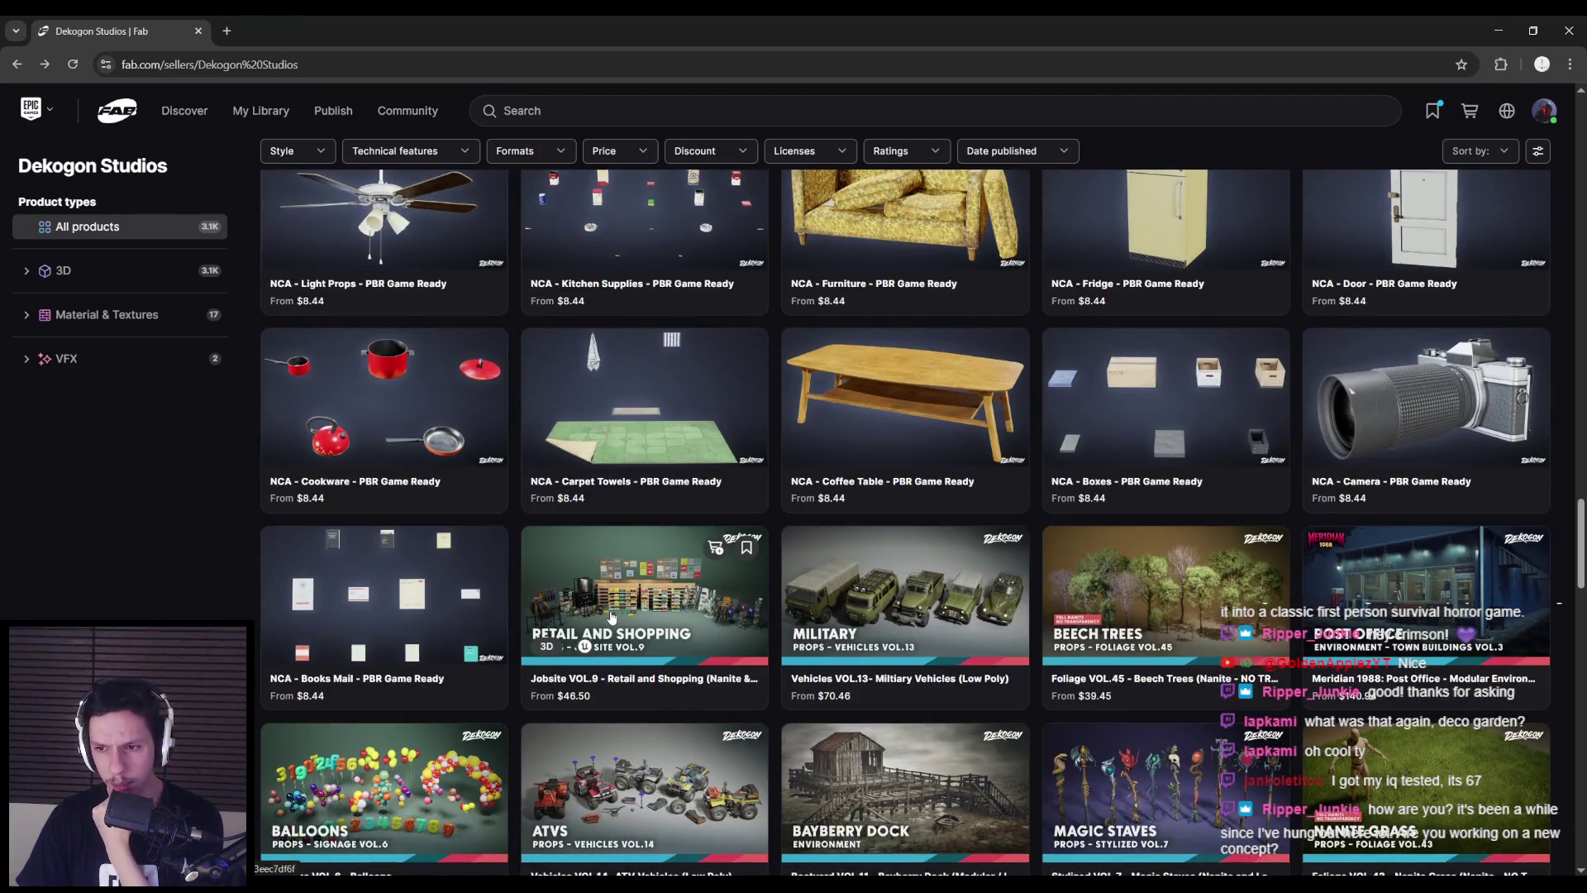
scroll(610, 613, down, 1)
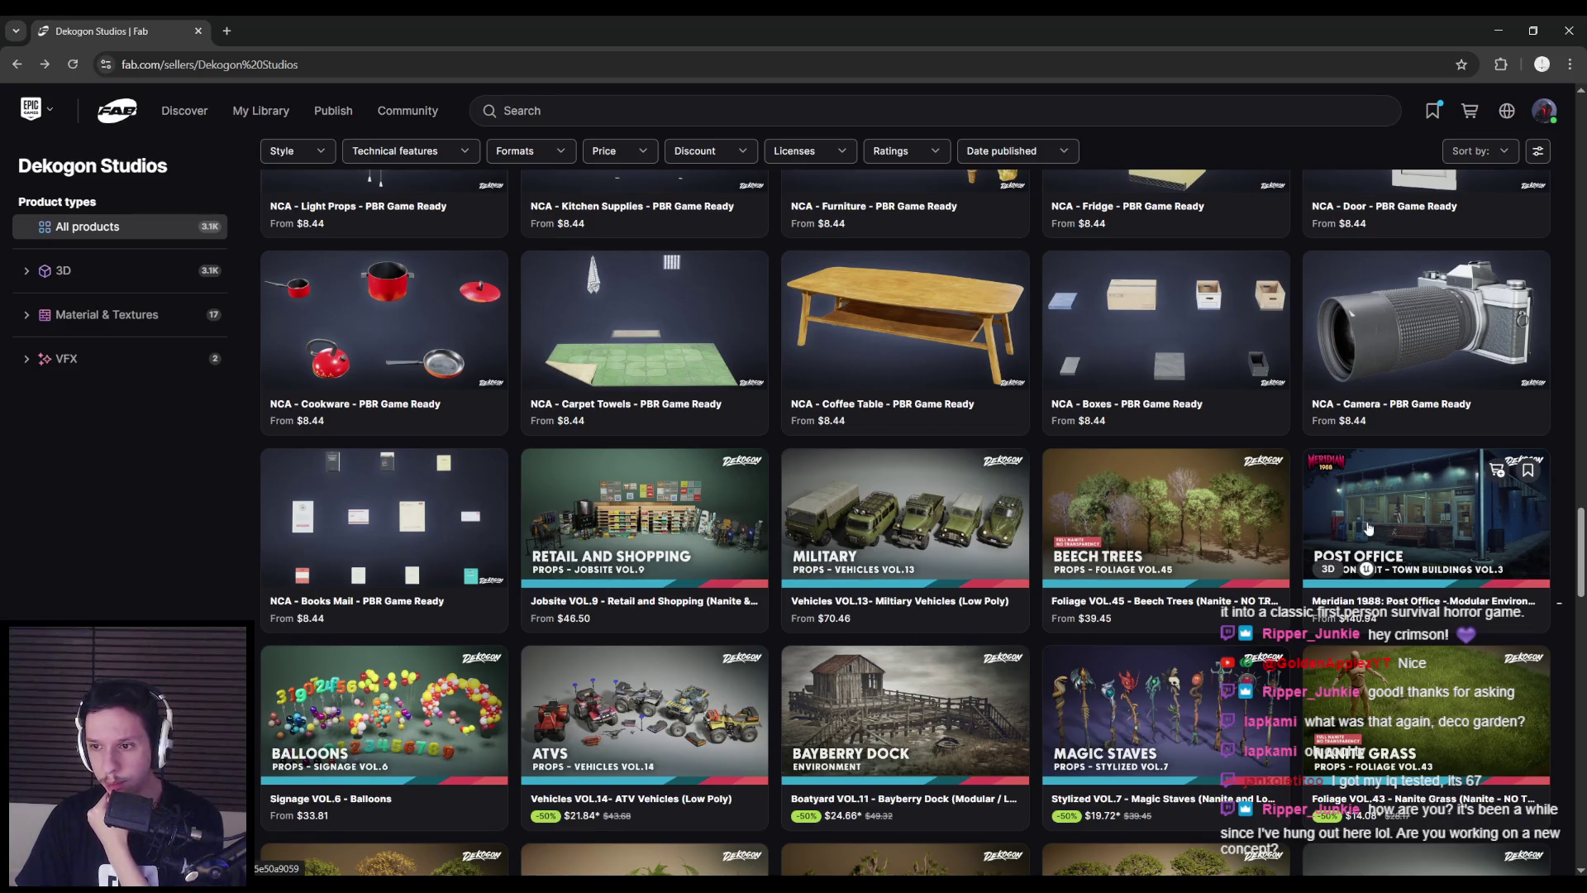
scroll(684, 610, down, 5)
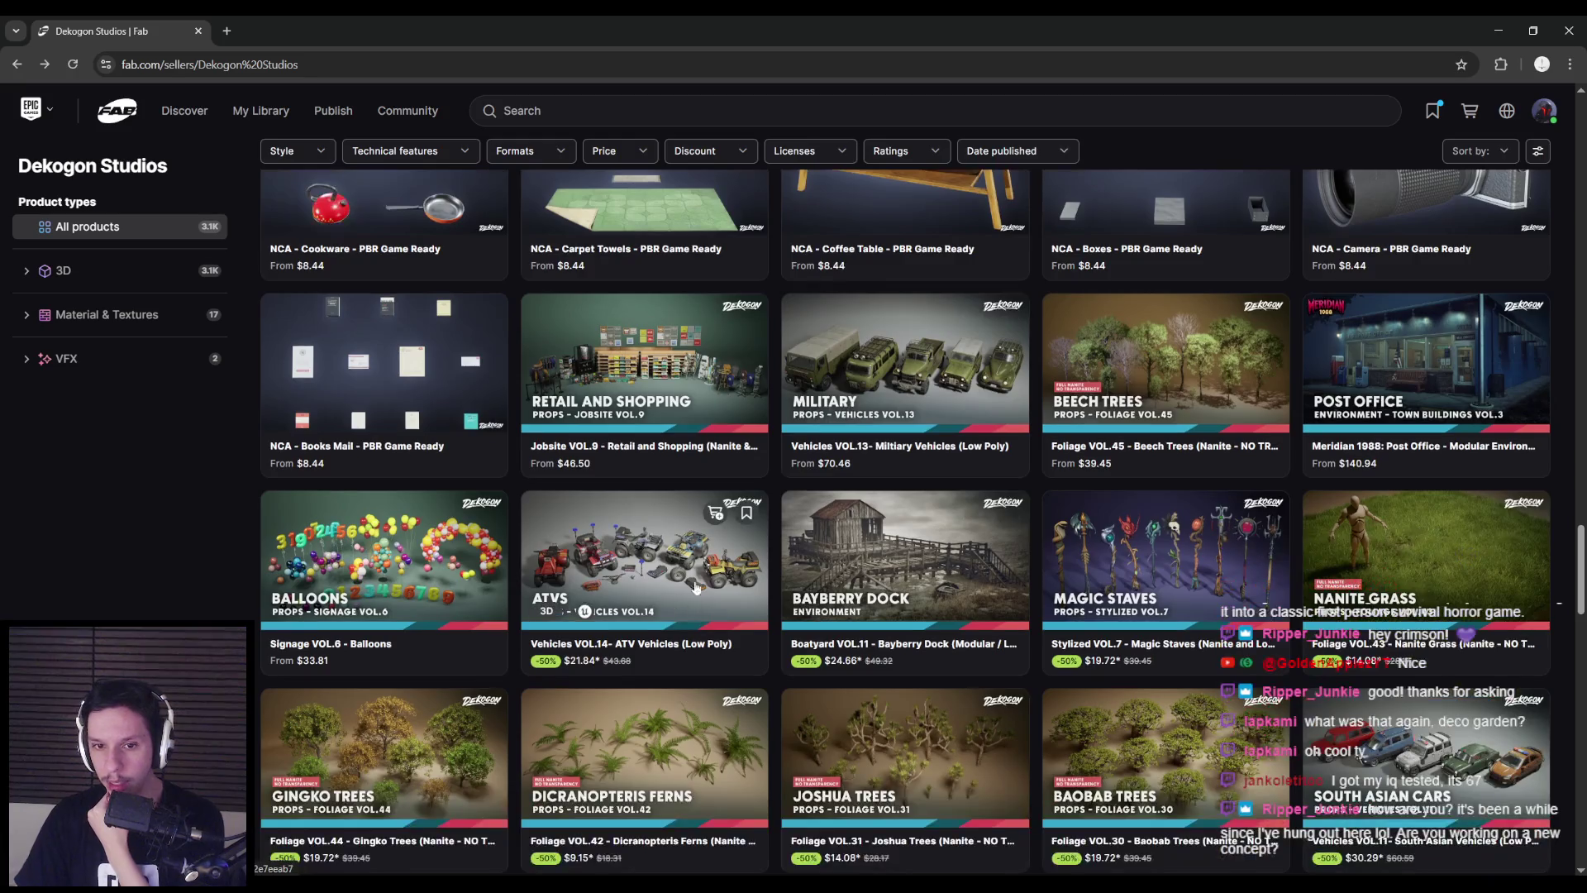
scroll(685, 610, down, 20)
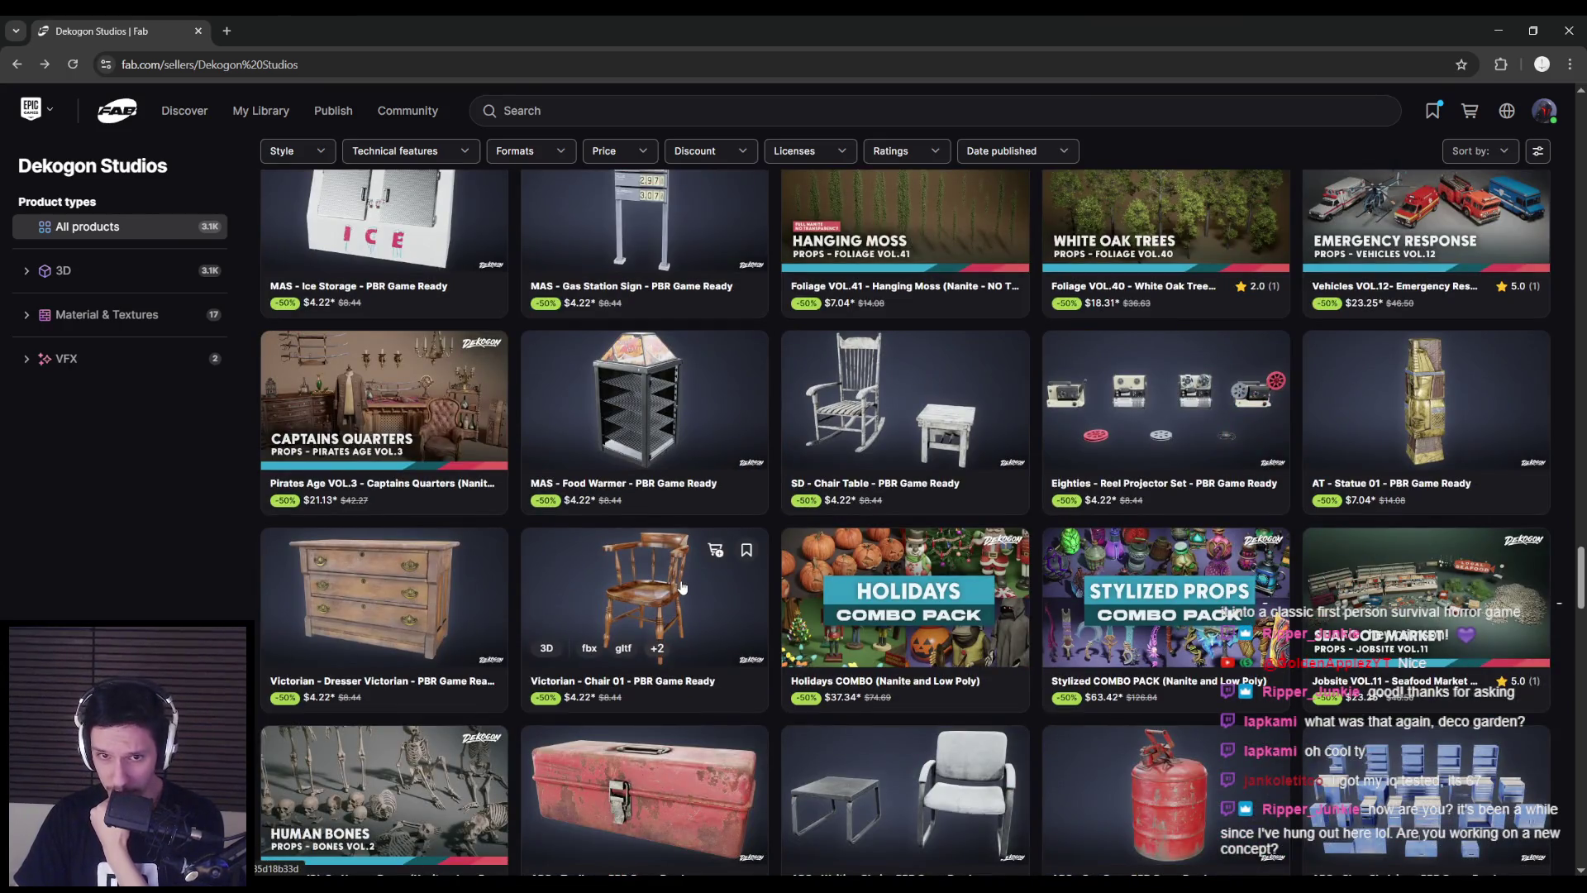
scroll(682, 587, down, 7)
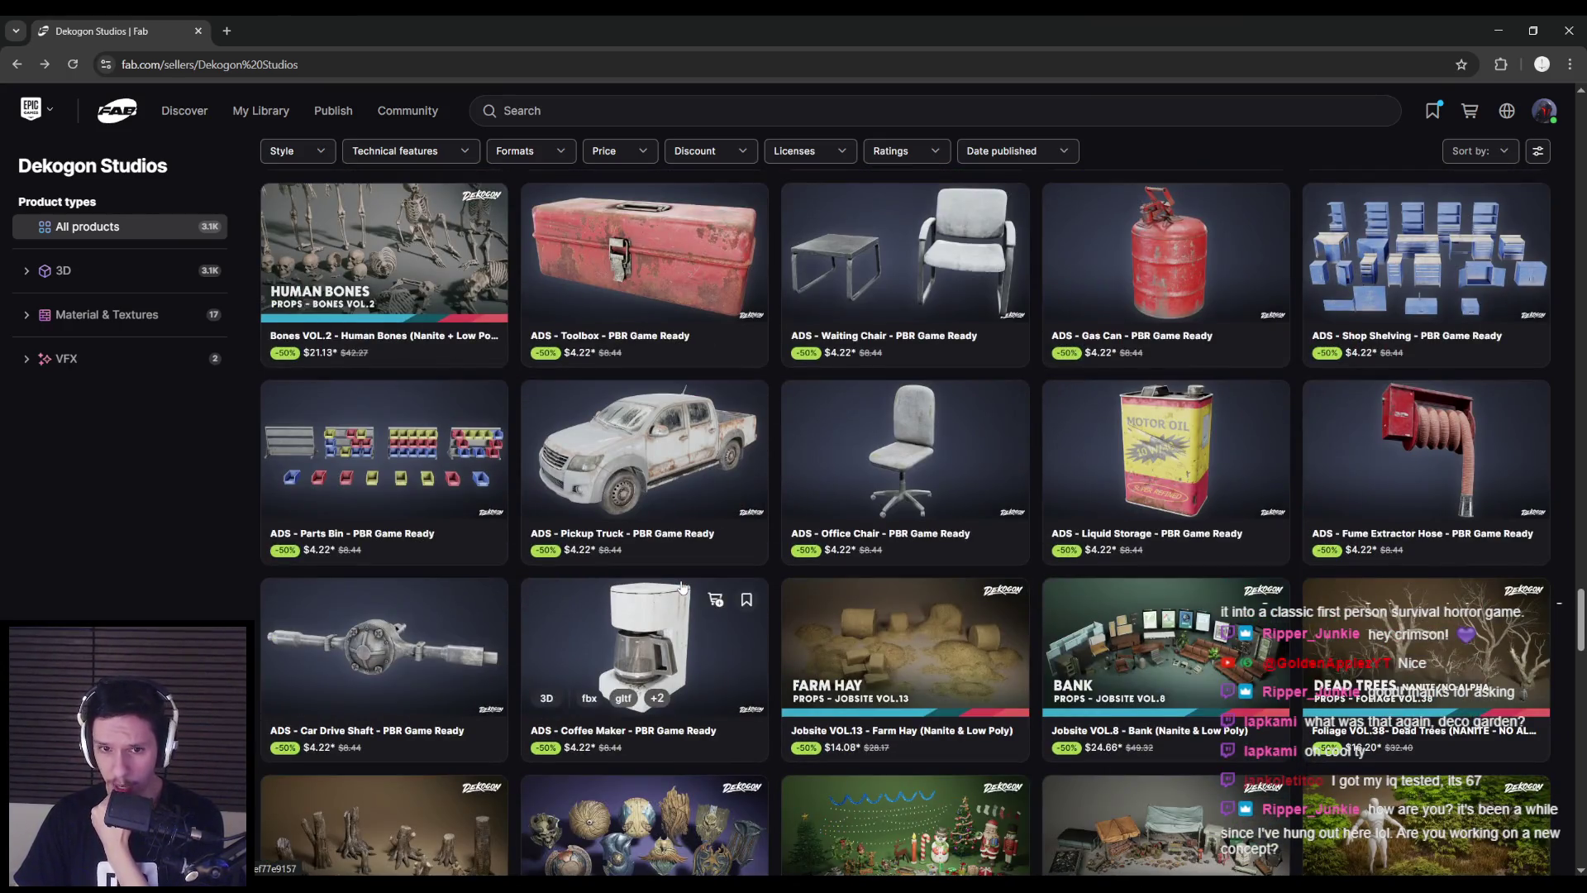
scroll(681, 587, down, 8)
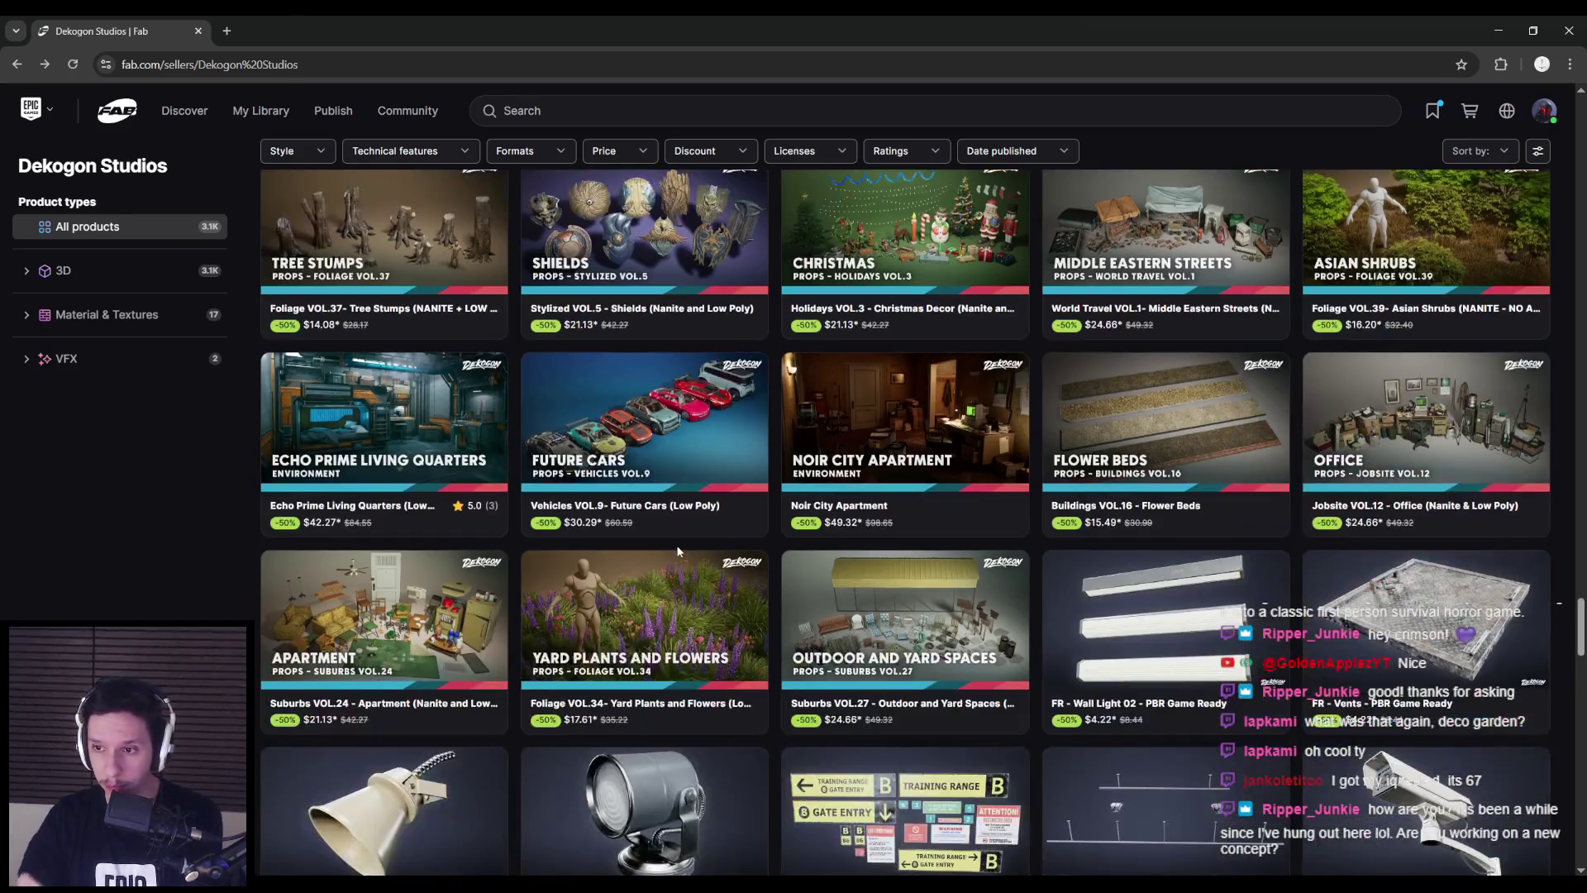
click(1533, 429)
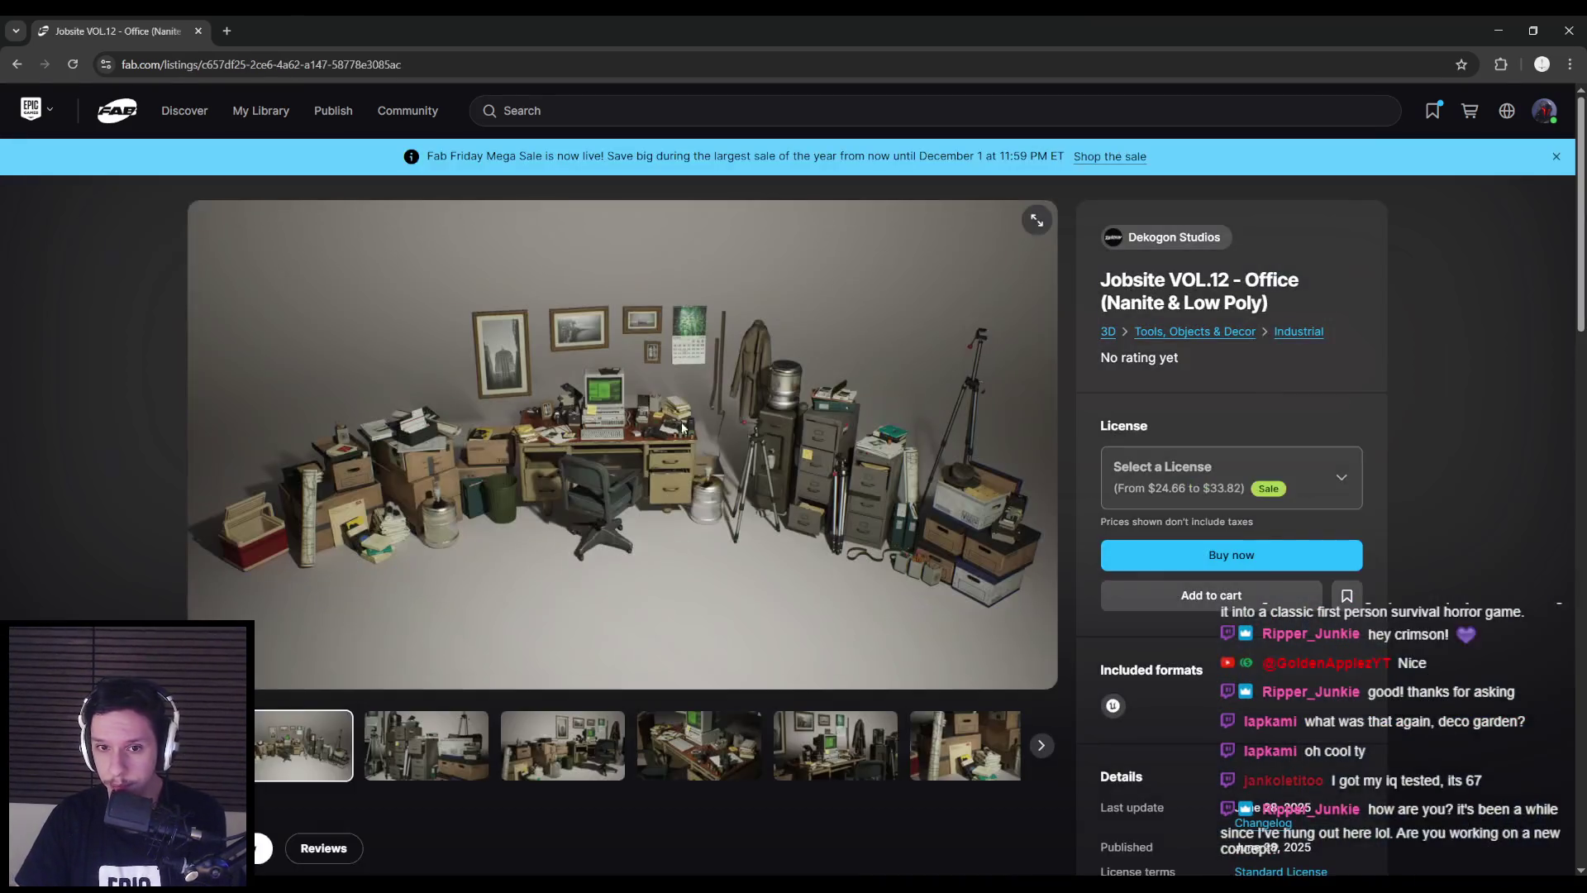
- Step through the Jobsite VOL.12 - Office gallery images, then go back to the Dekogon Studios page
click(426, 746)
click(563, 748)
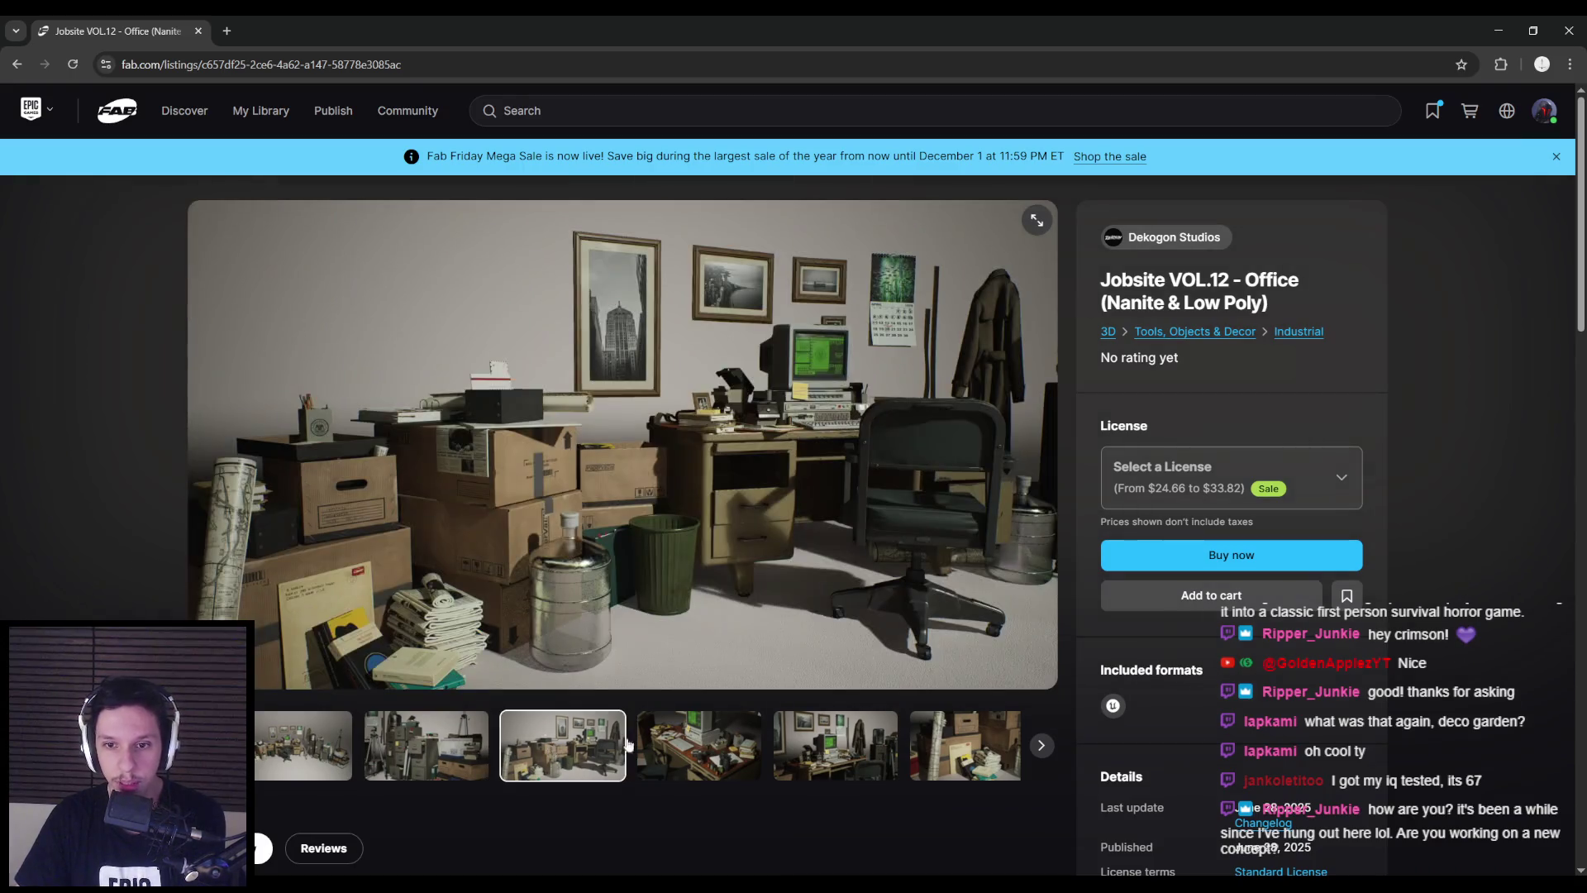
click(709, 756)
click(719, 758)
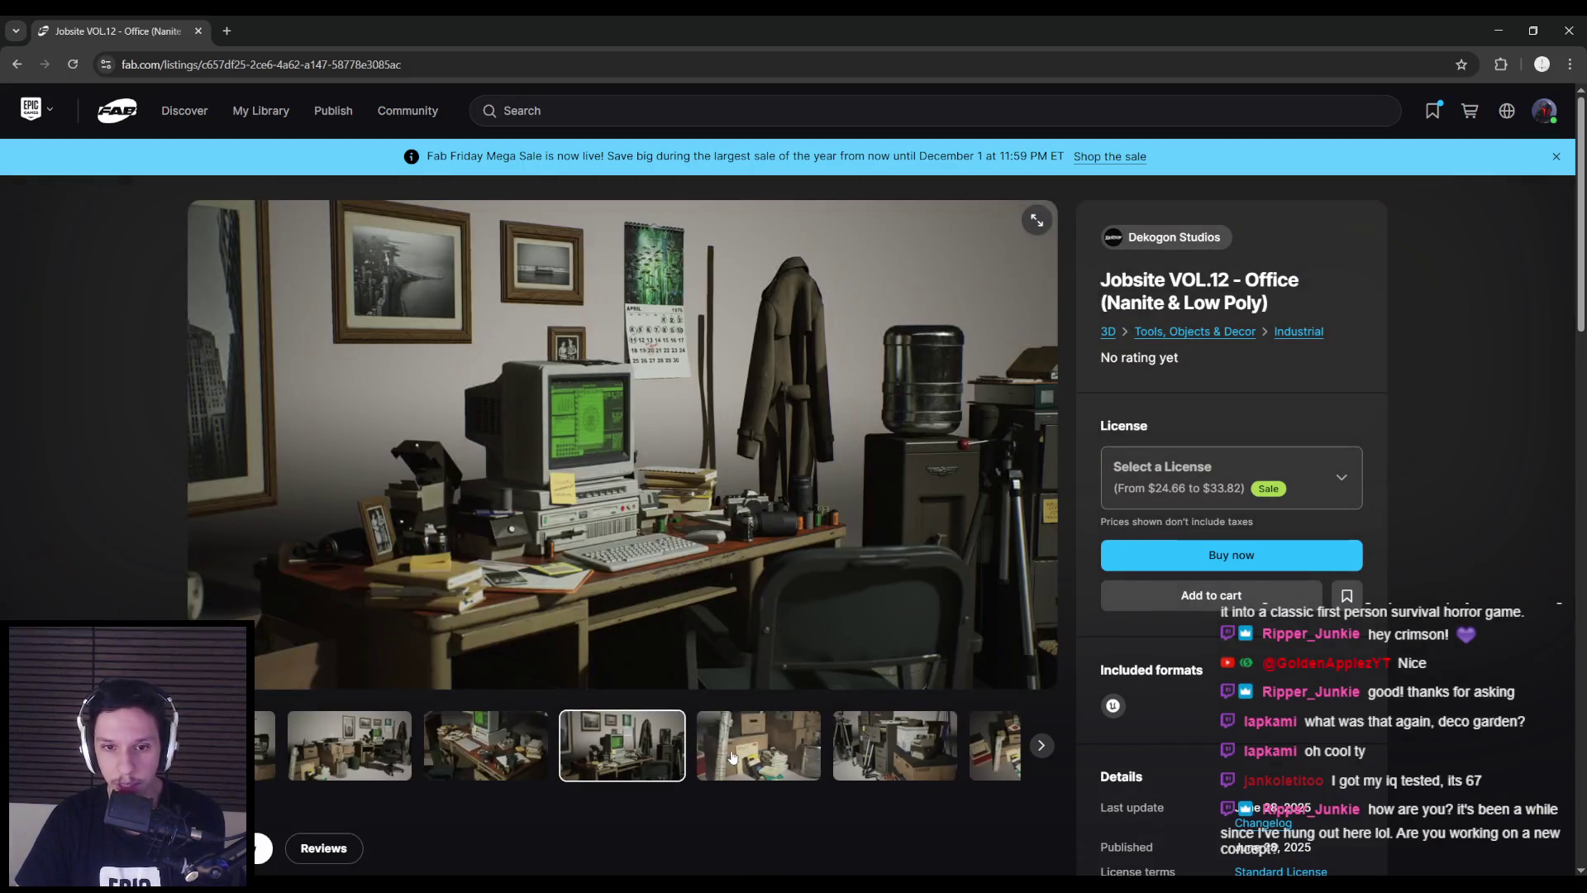
click(734, 759)
click(740, 758)
click(764, 759)
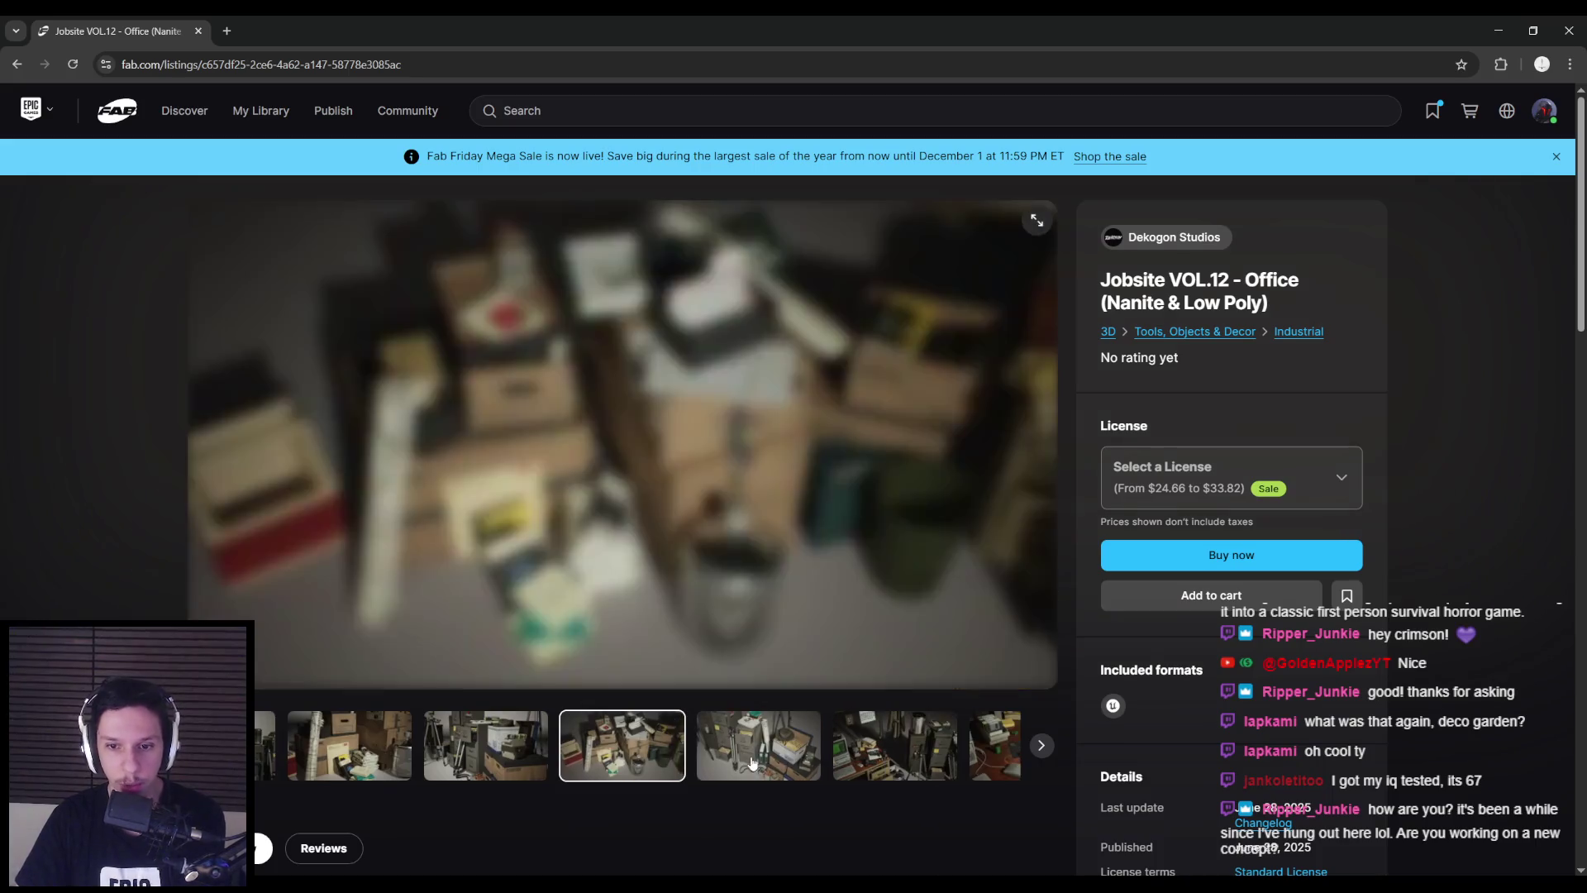
click(792, 761)
click(798, 759)
click(798, 759)
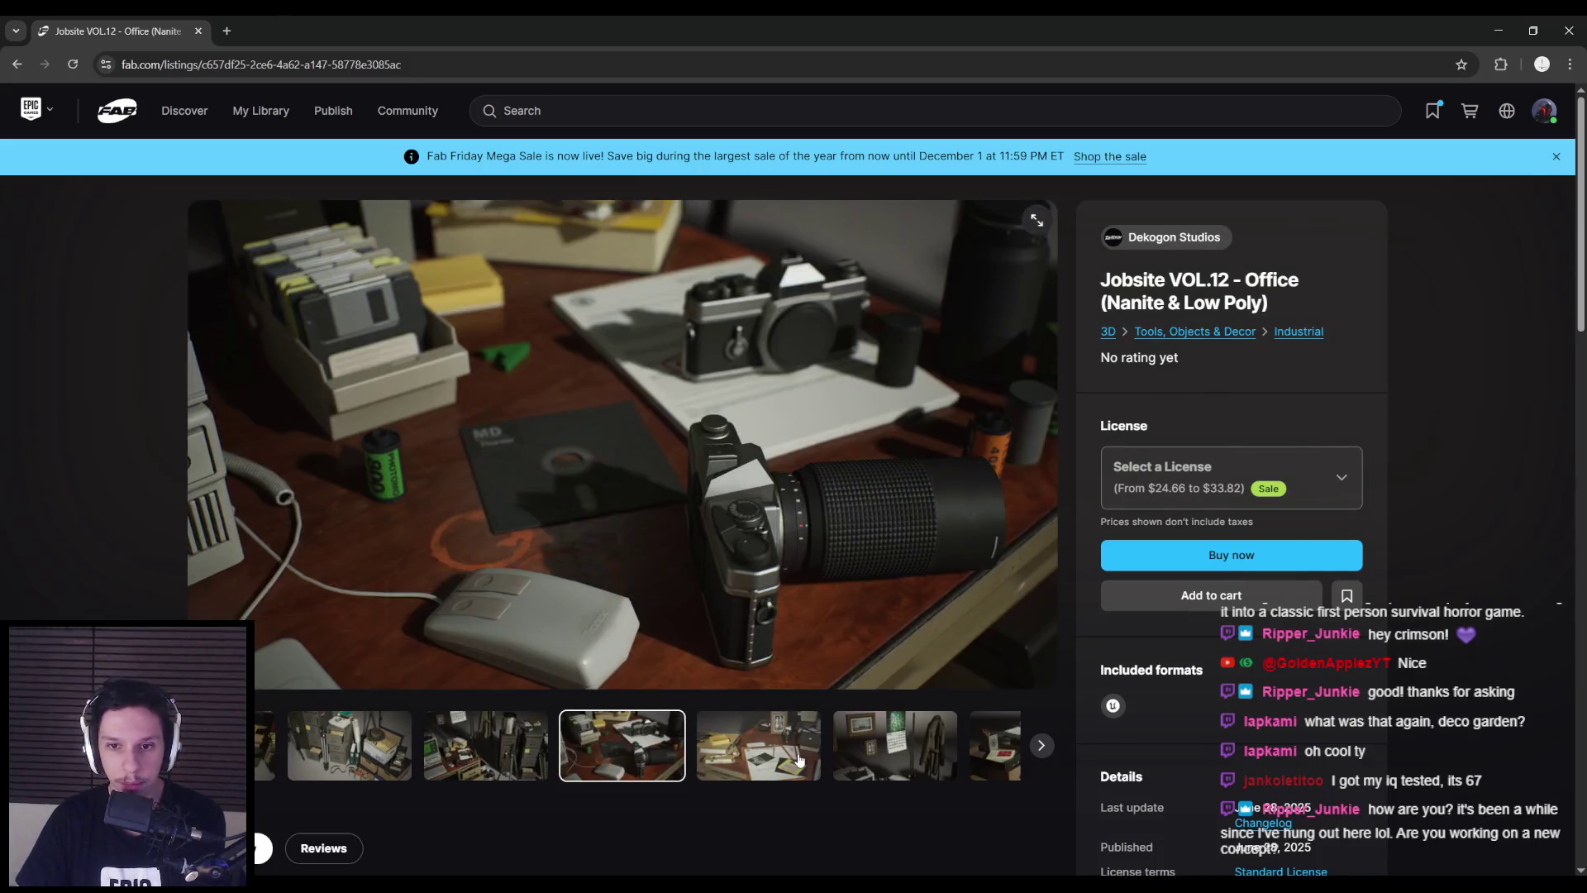
click(799, 758)
click(798, 759)
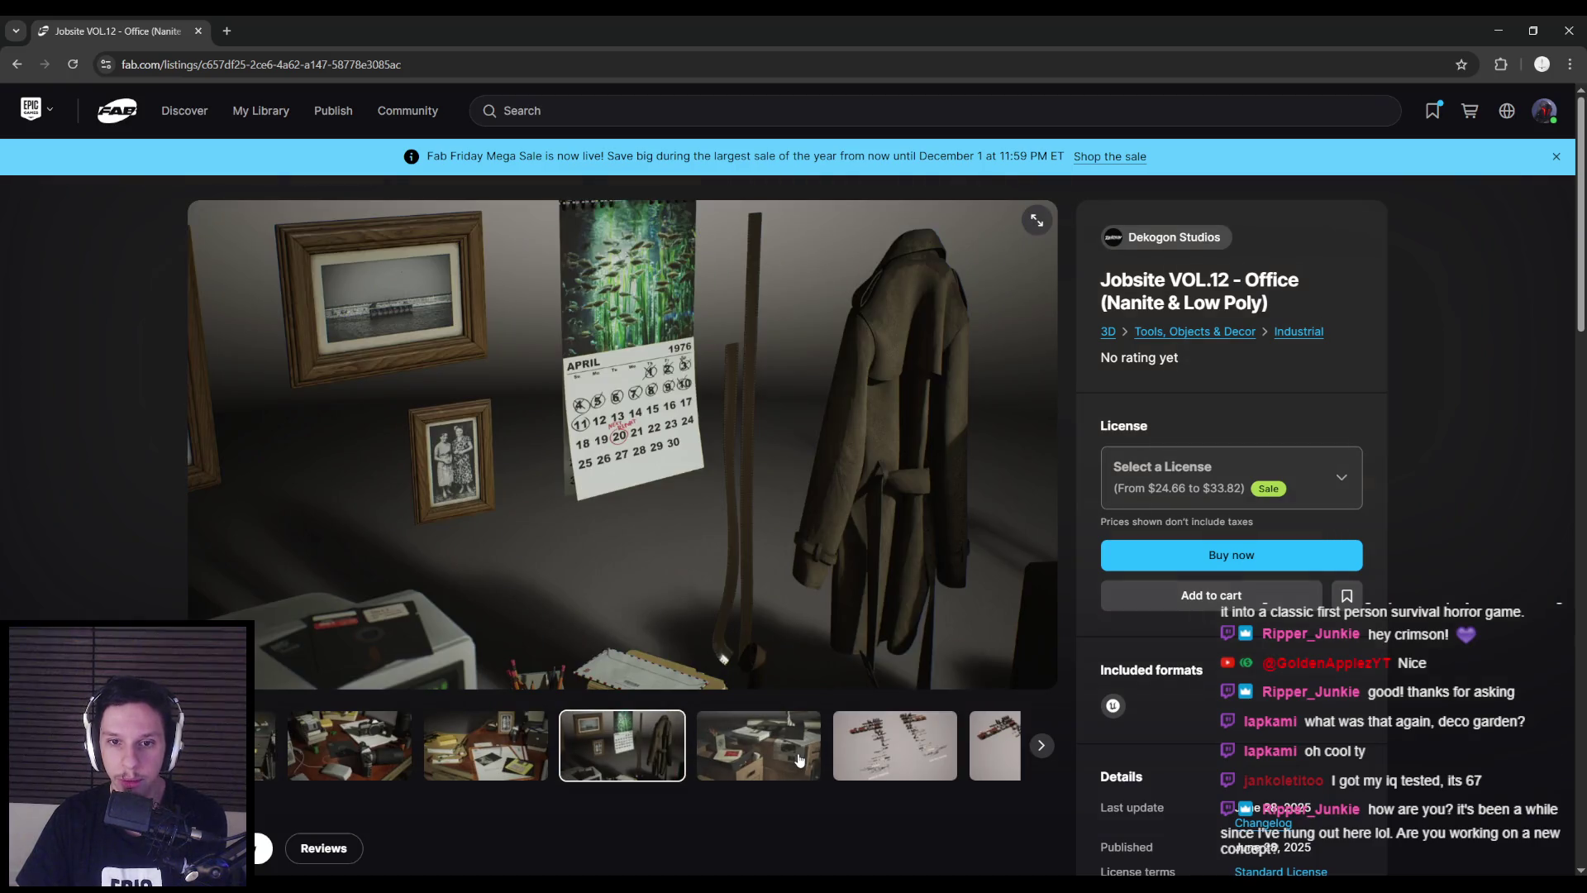
click(798, 758)
key(alt+Left)
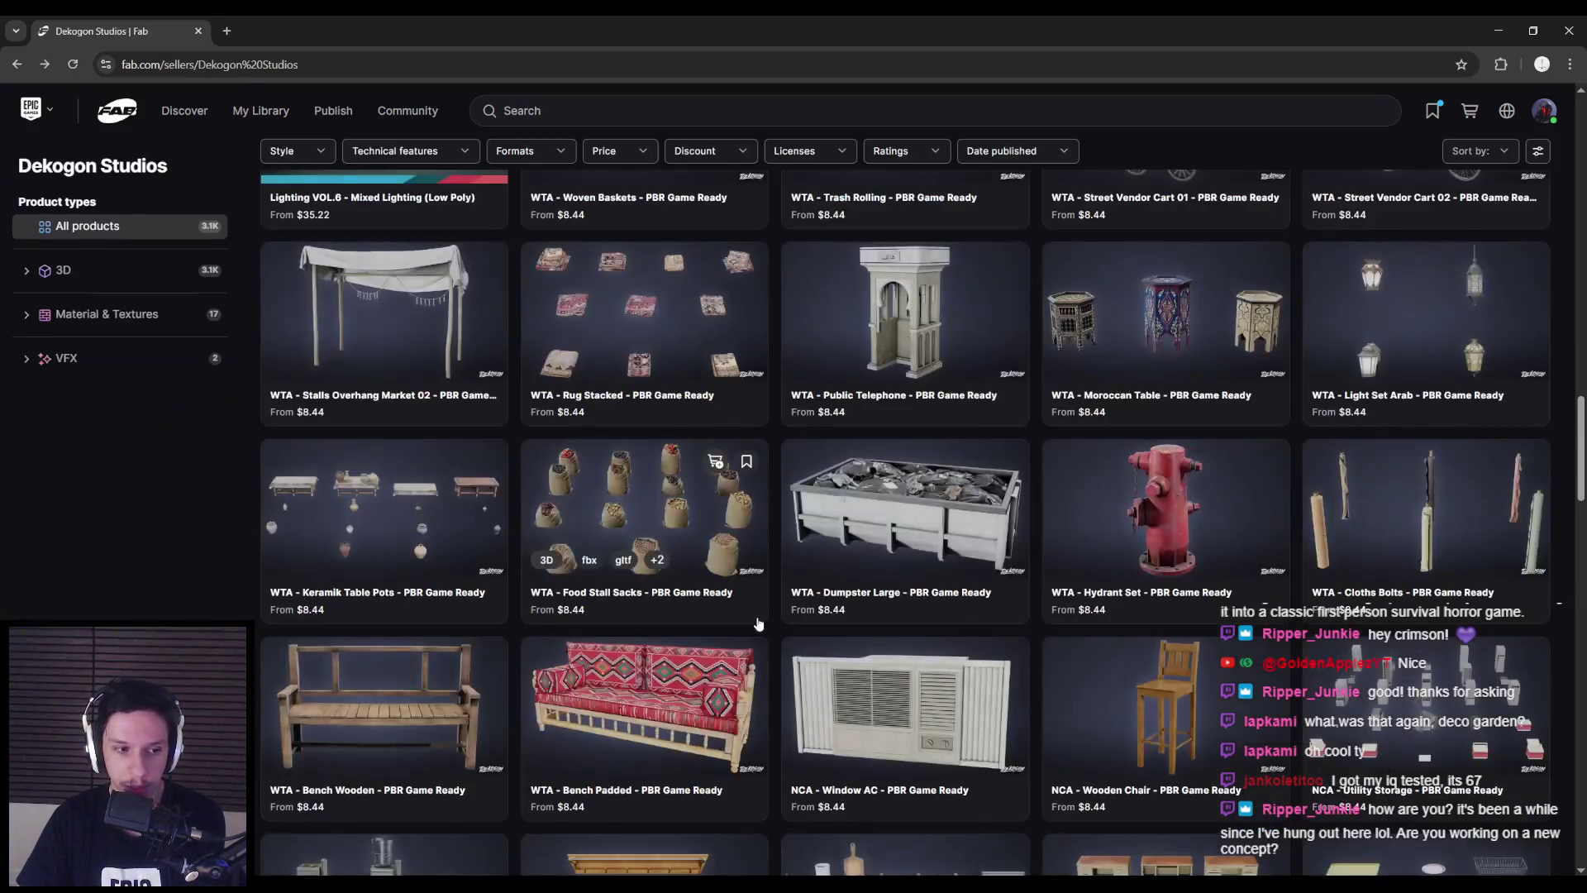
scroll(777, 582, down, 20)
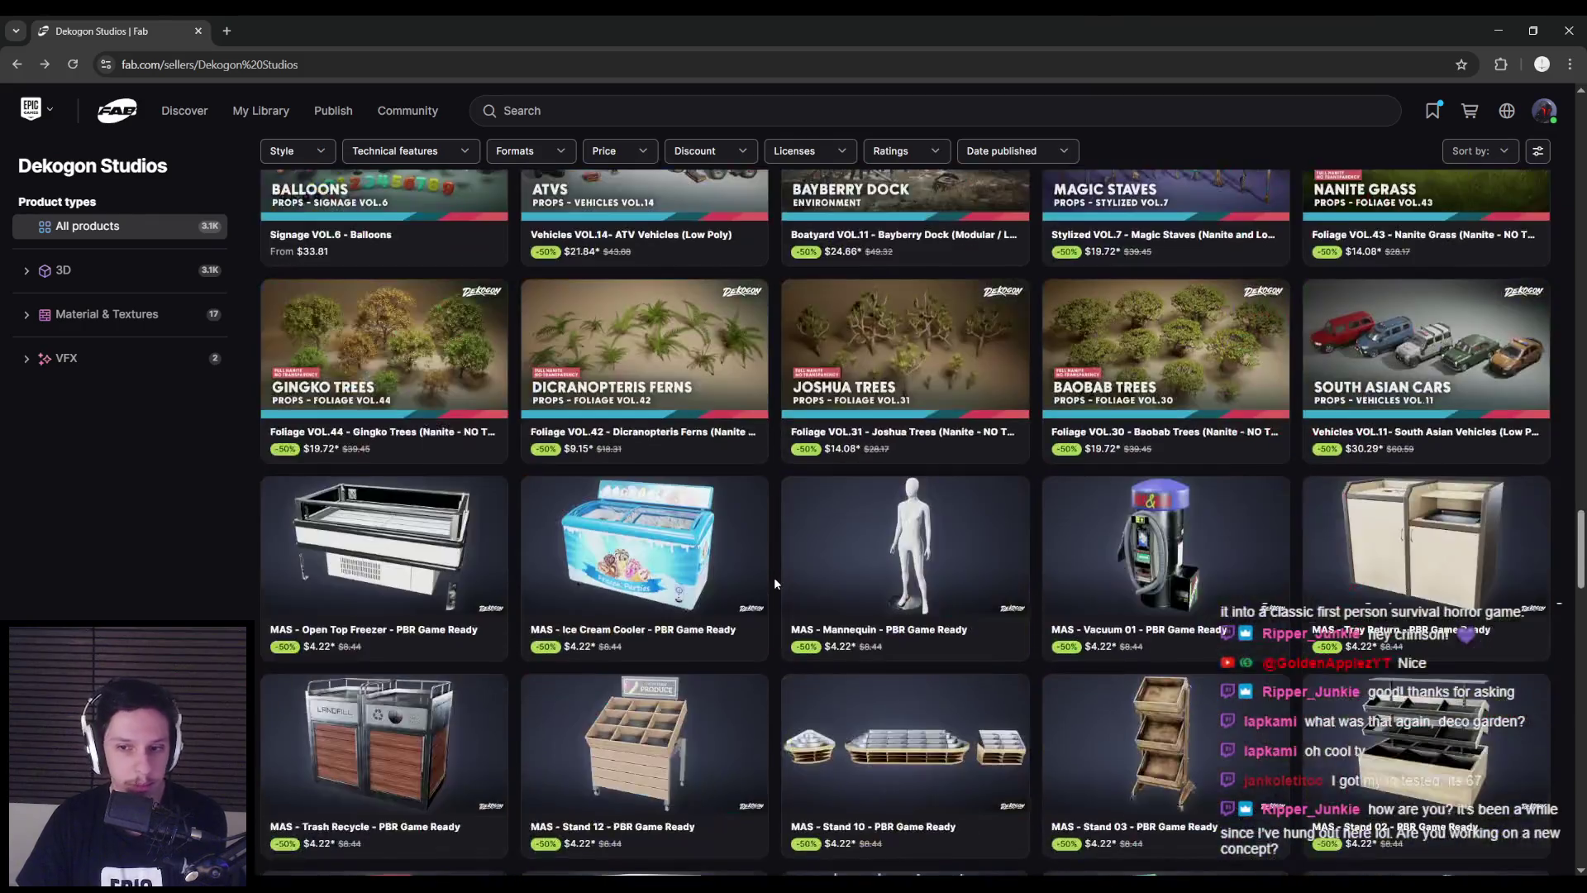
scroll(775, 583, down, 15)
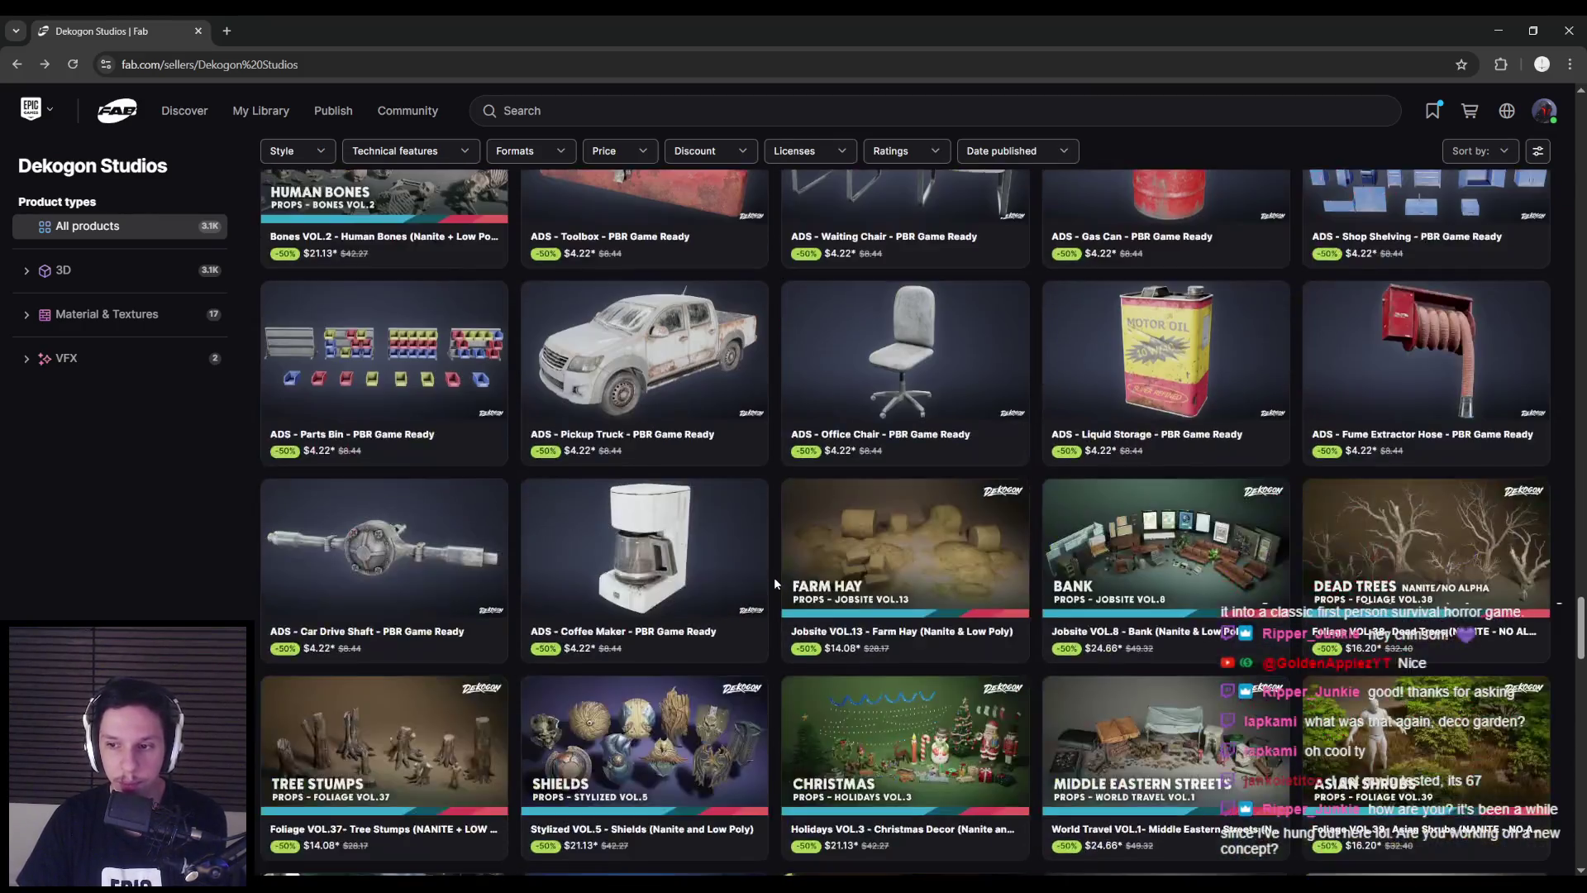
scroll(775, 583, down, 15)
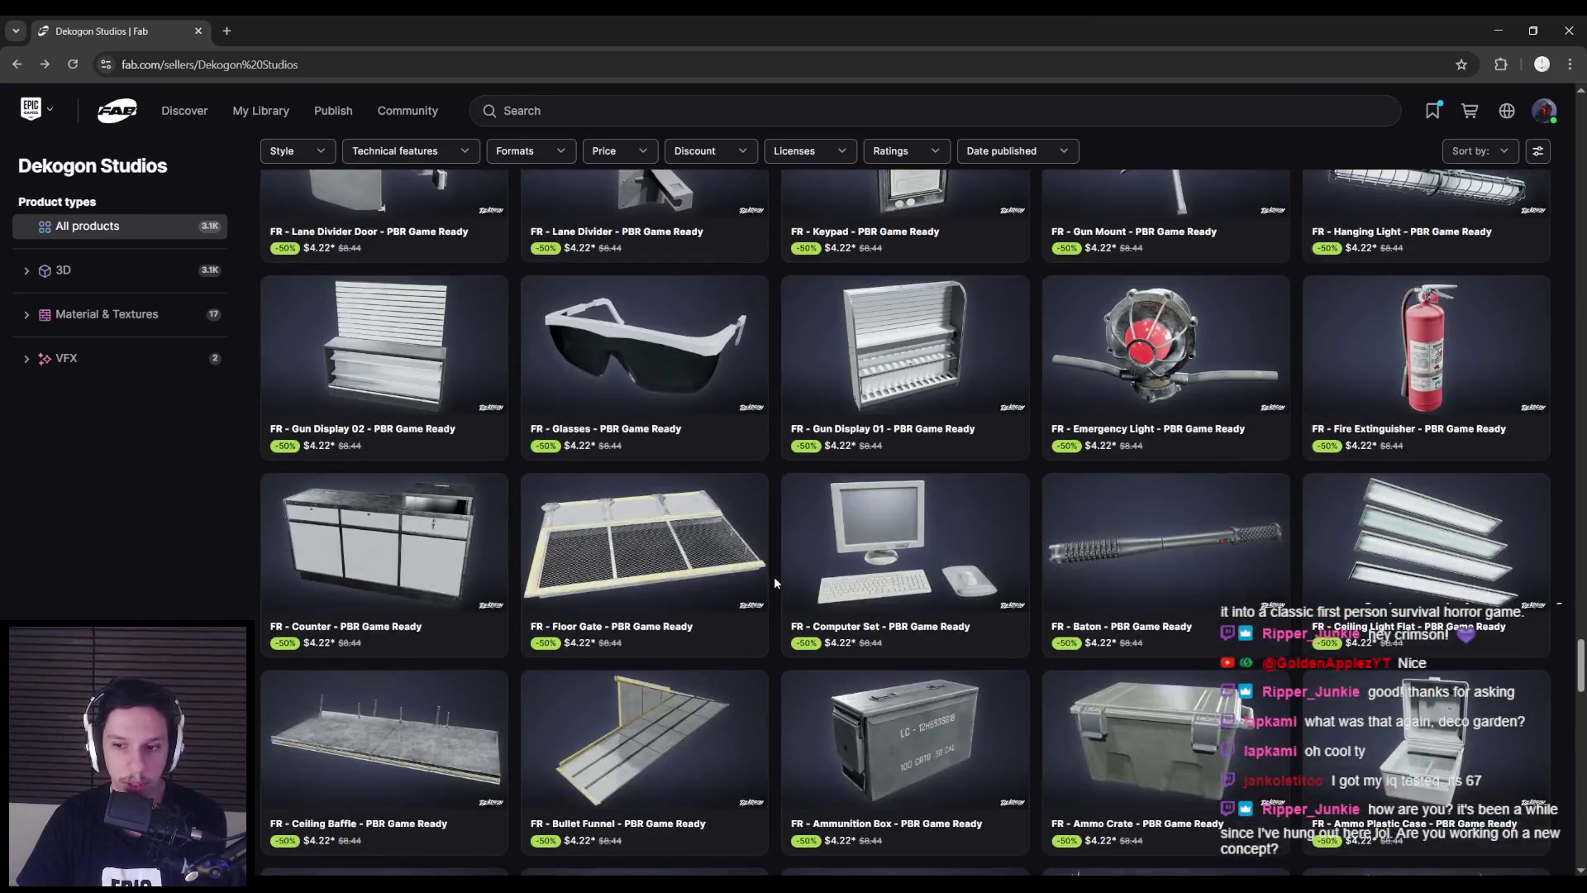
scroll(773, 582, down, 15)
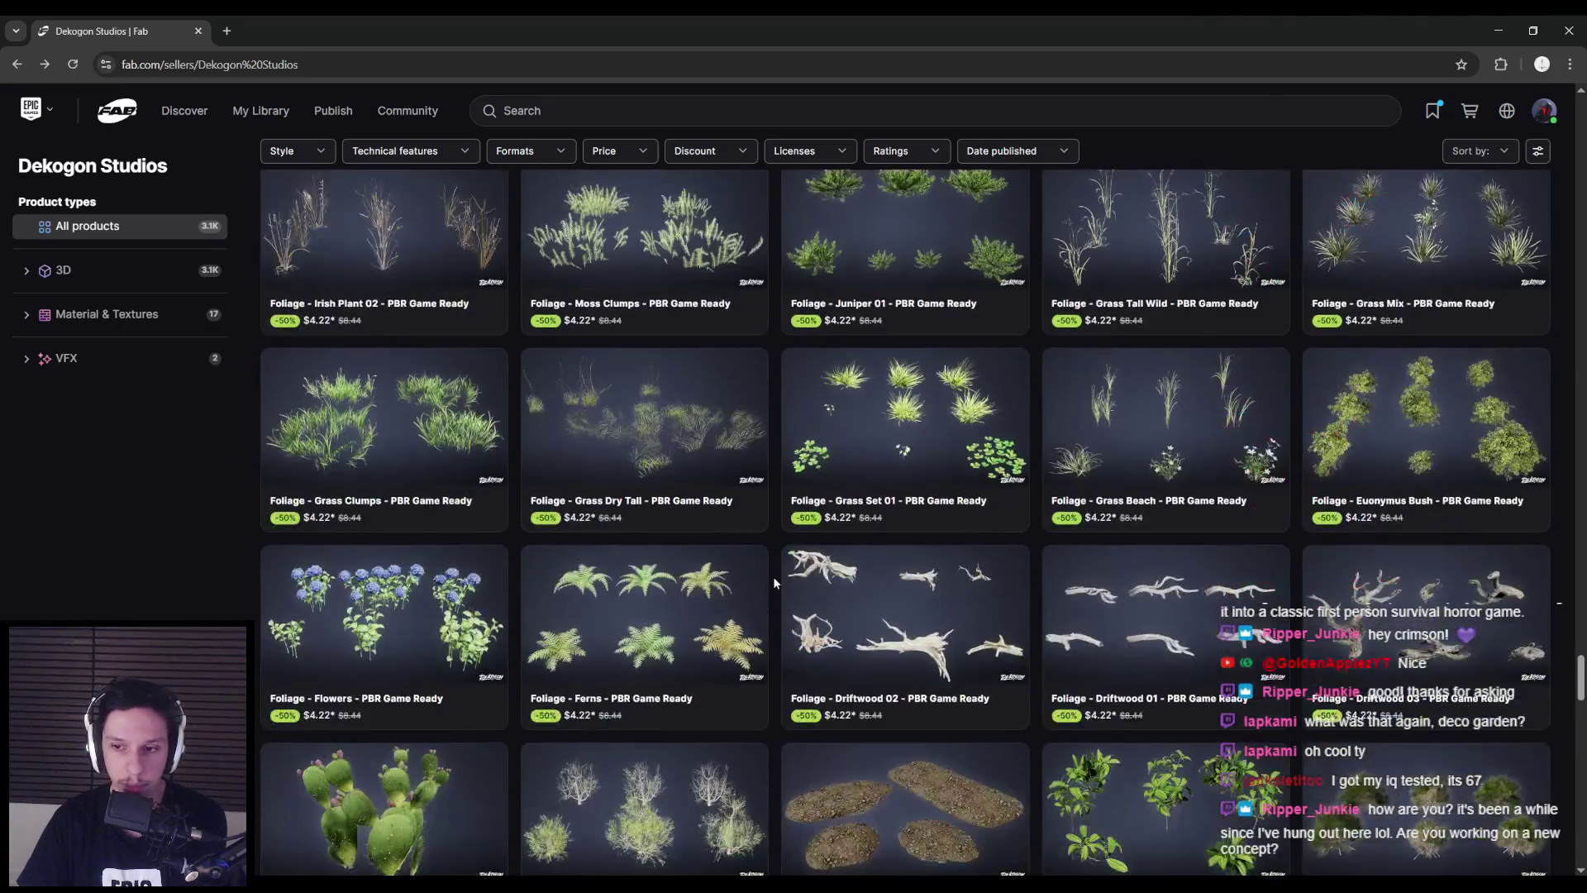
scroll(773, 582, down, 15)
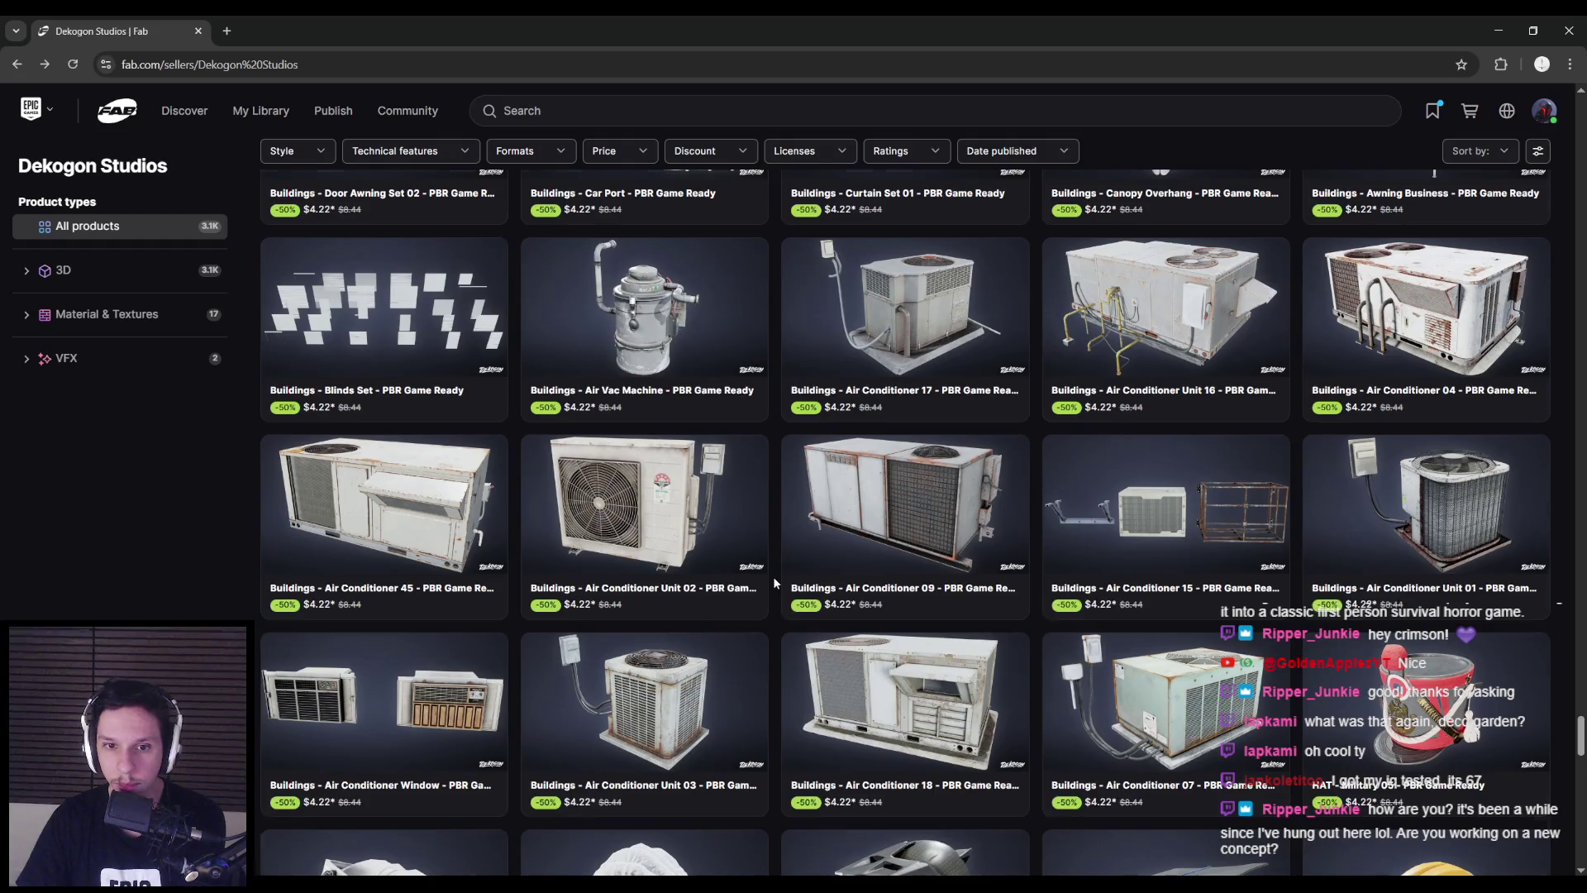
scroll(773, 582, down, 10)
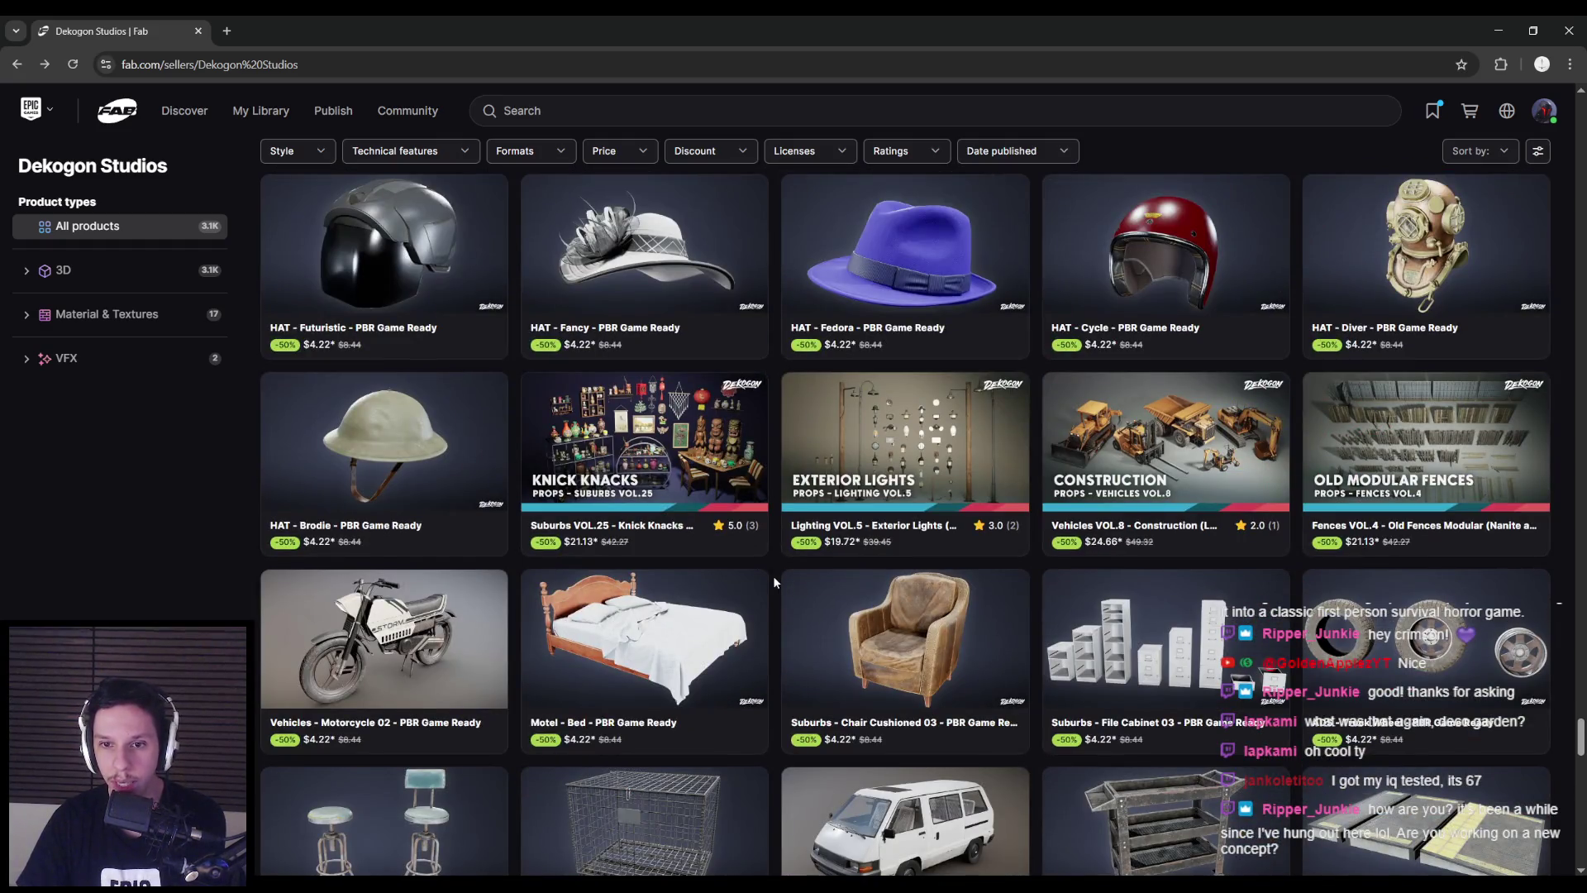
scroll(770, 576, down, 12)
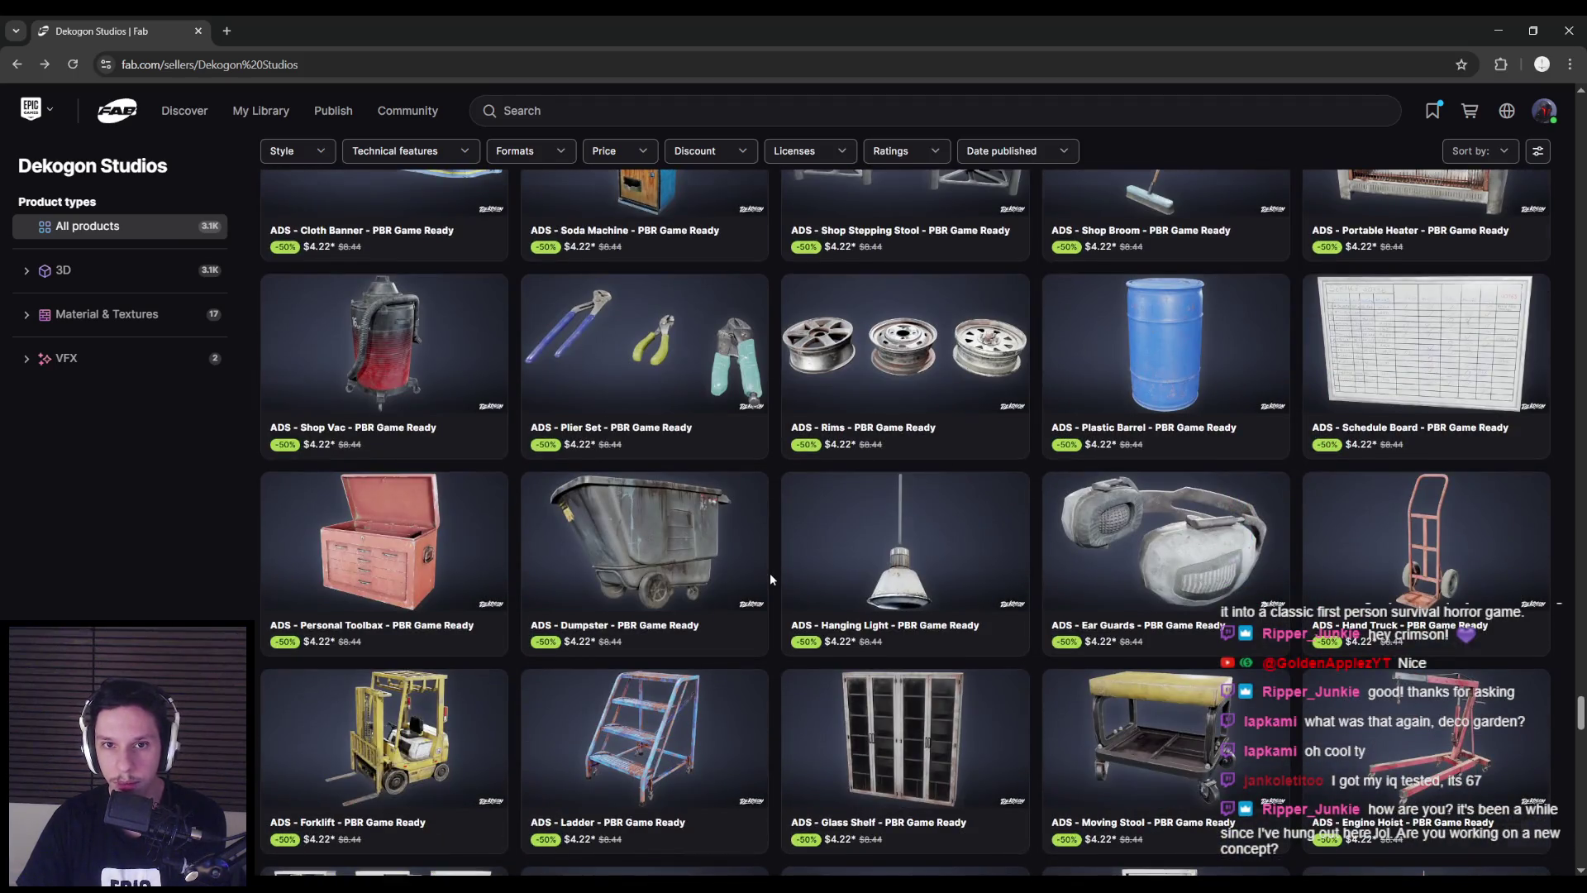
scroll(770, 578, down, 10)
scroll(771, 578, down, 8)
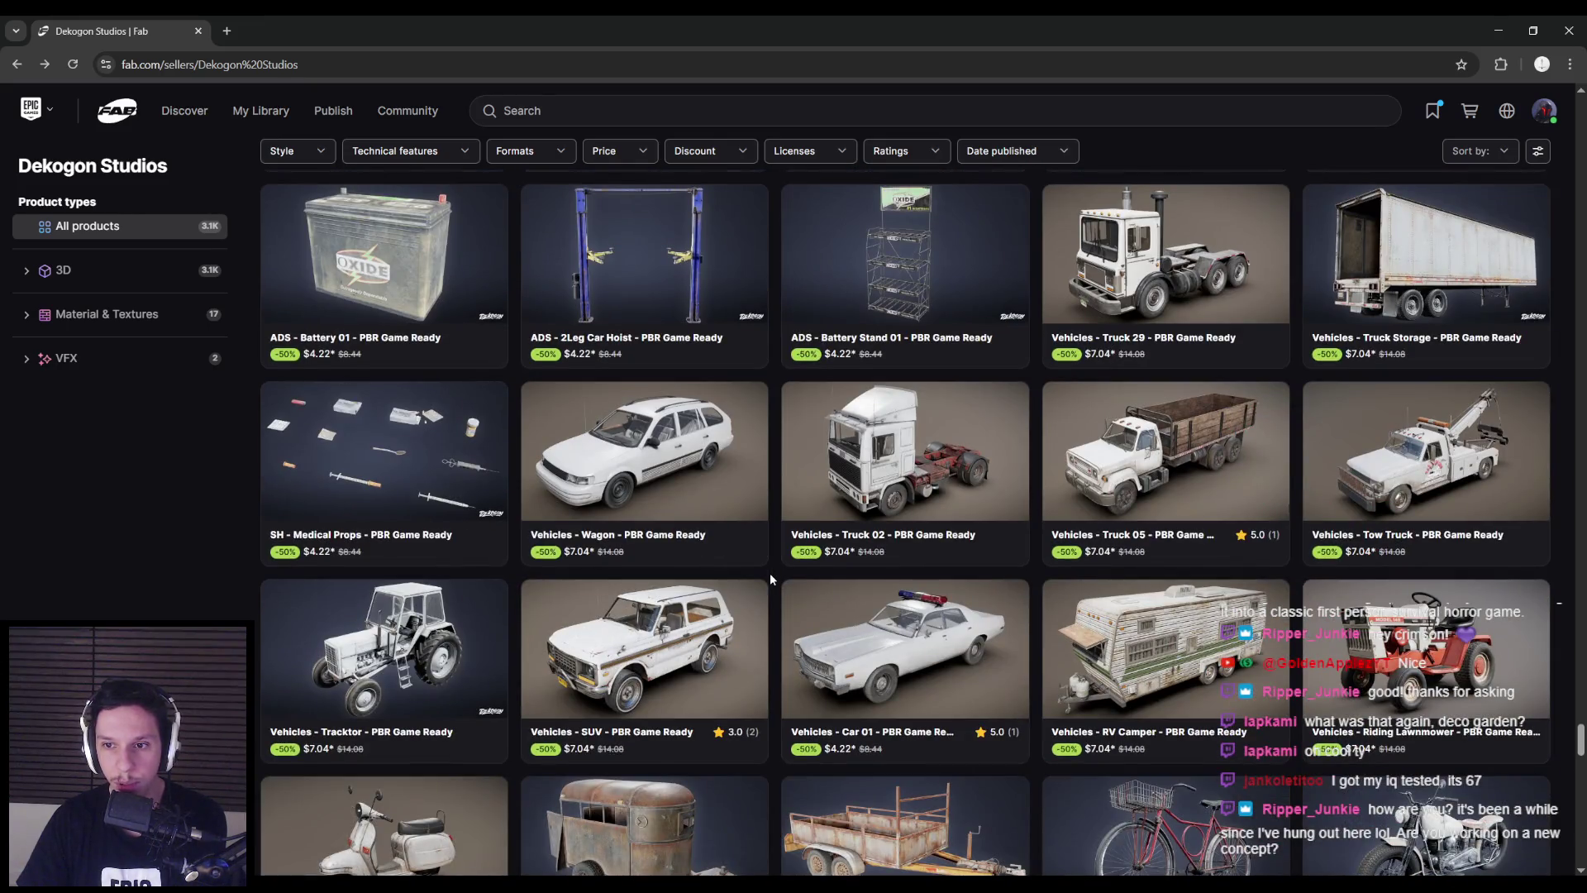
scroll(770, 579, down, 7)
scroll(771, 579, down, 5)
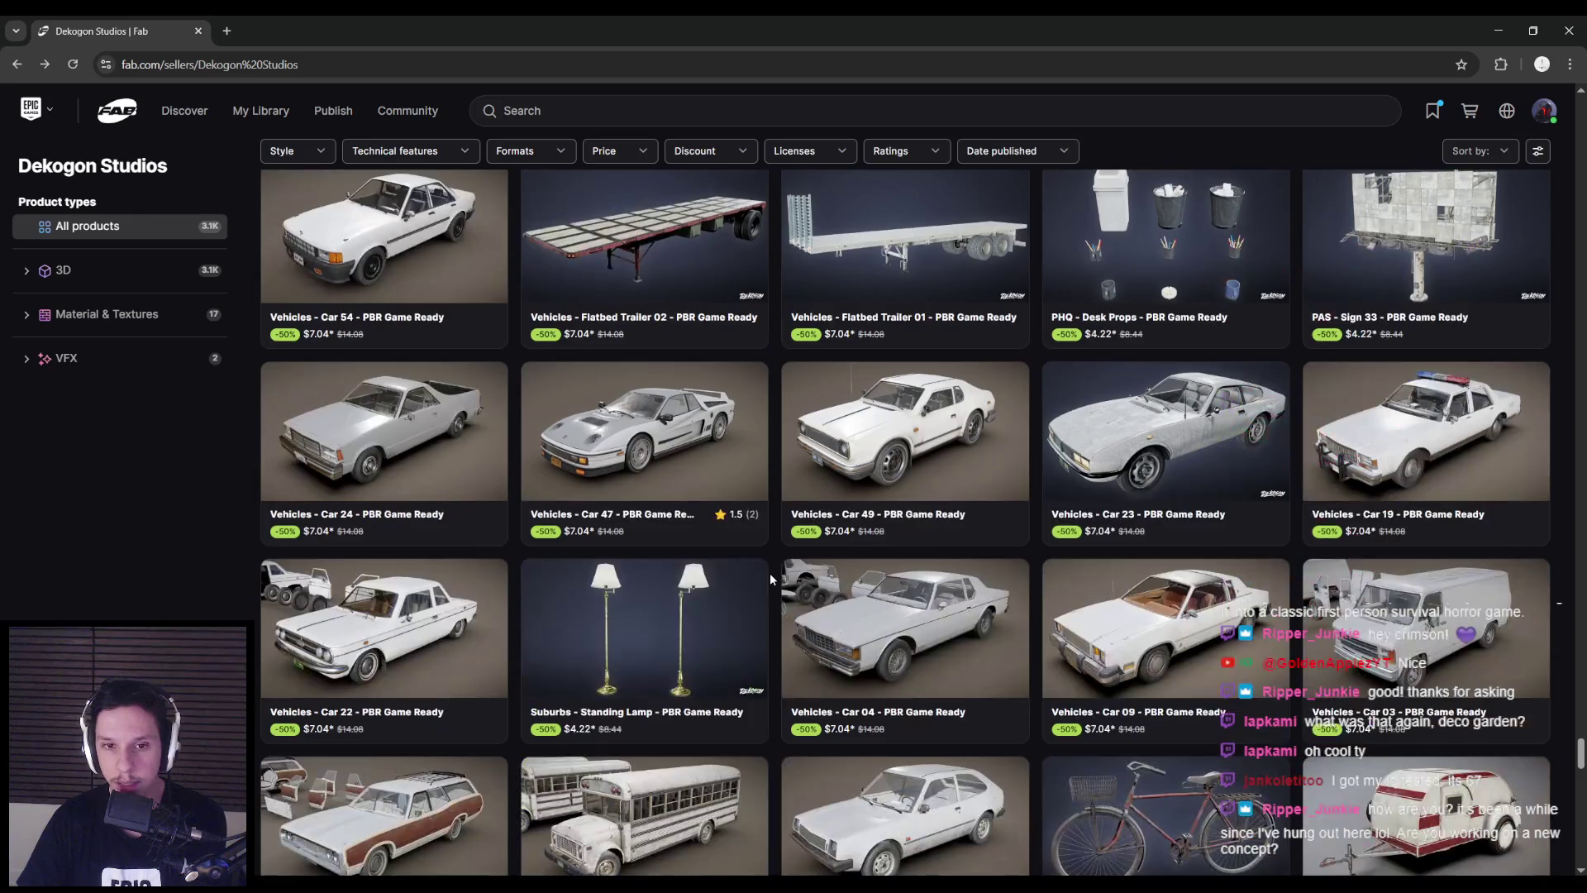
scroll(770, 579, down, 15)
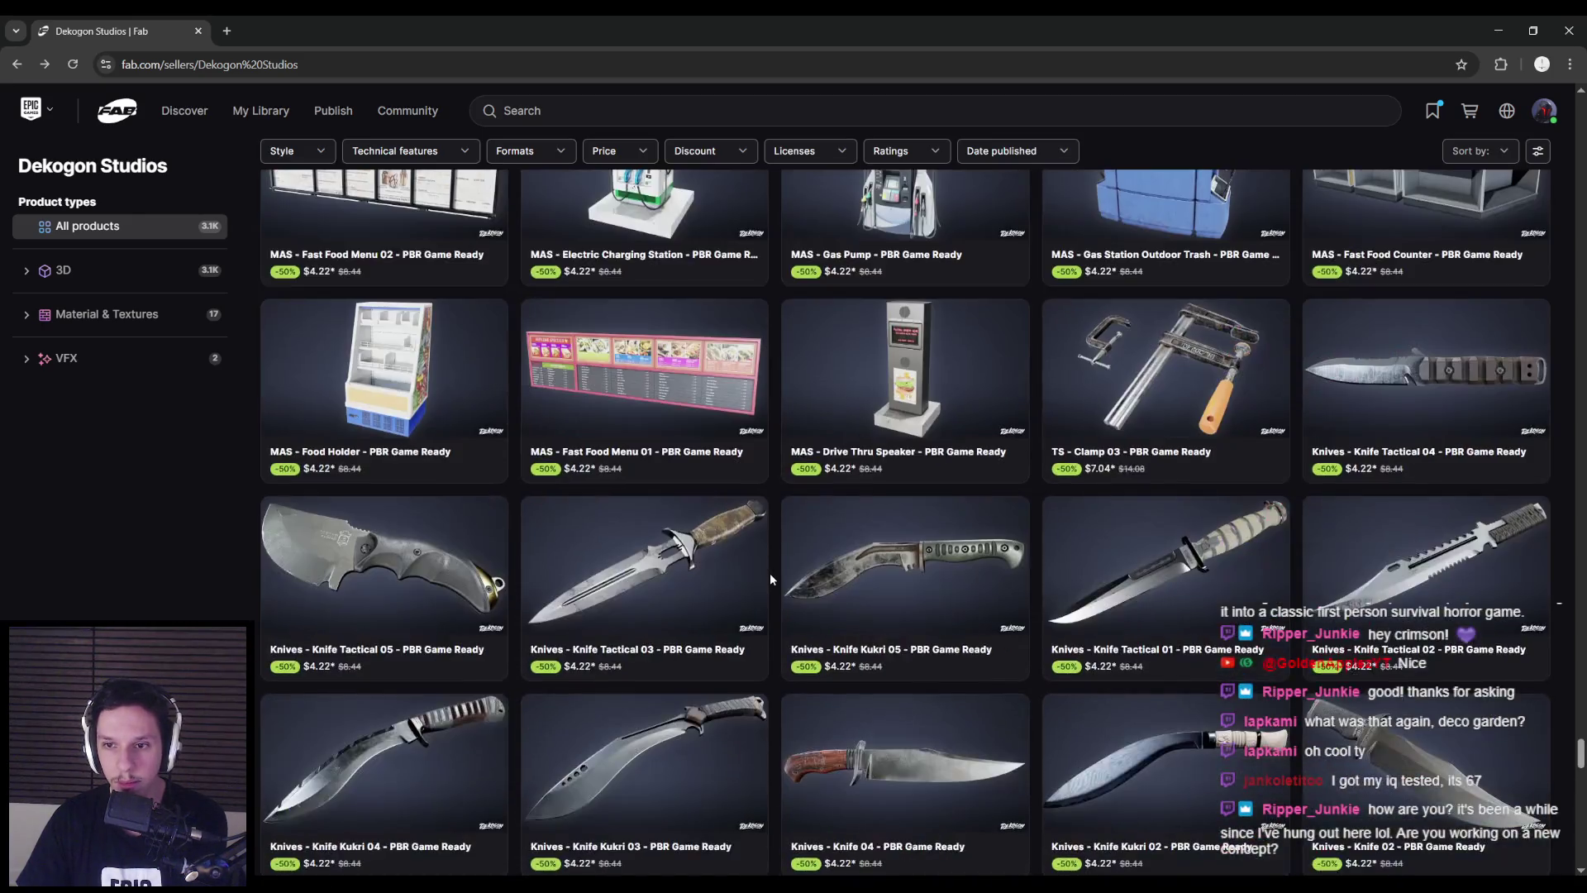
scroll(769, 574, down, 15)
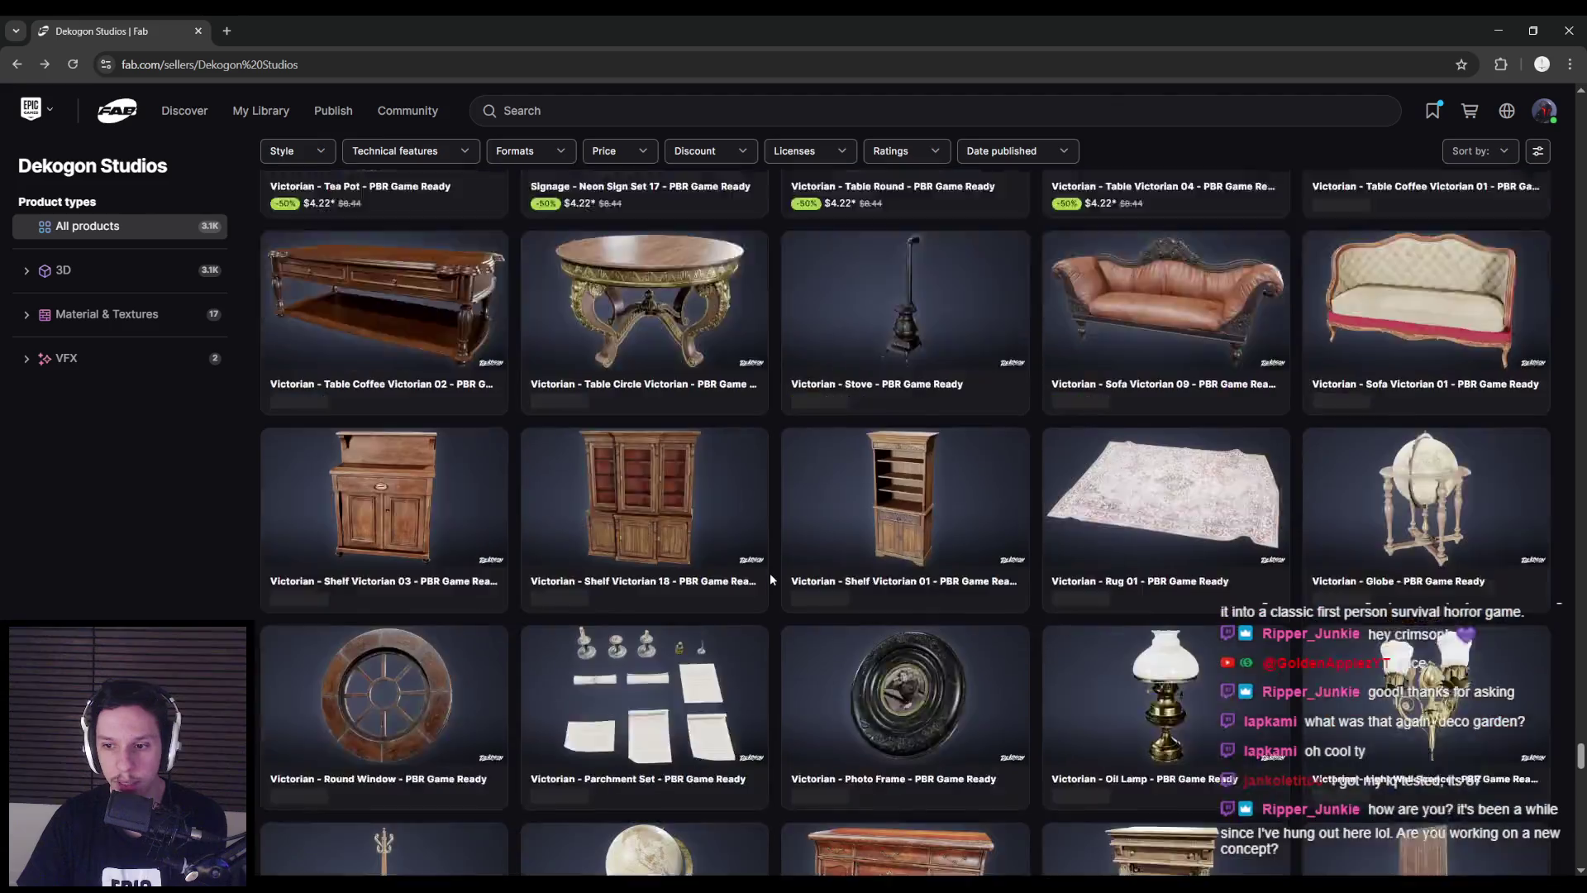
scroll(771, 573, down, 15)
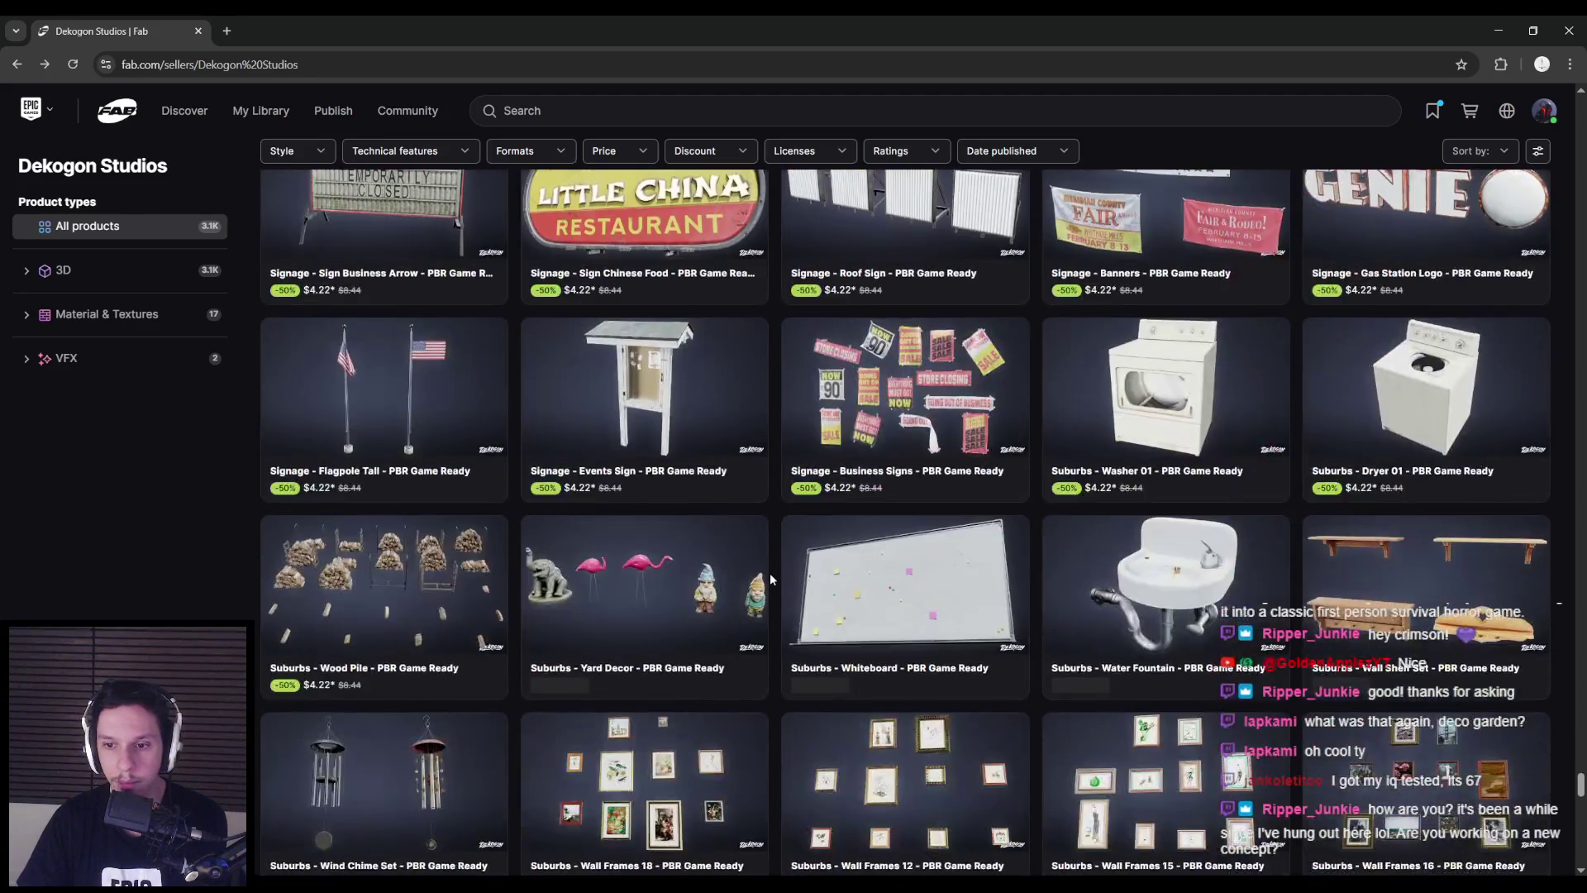
scroll(770, 573, down, 5)
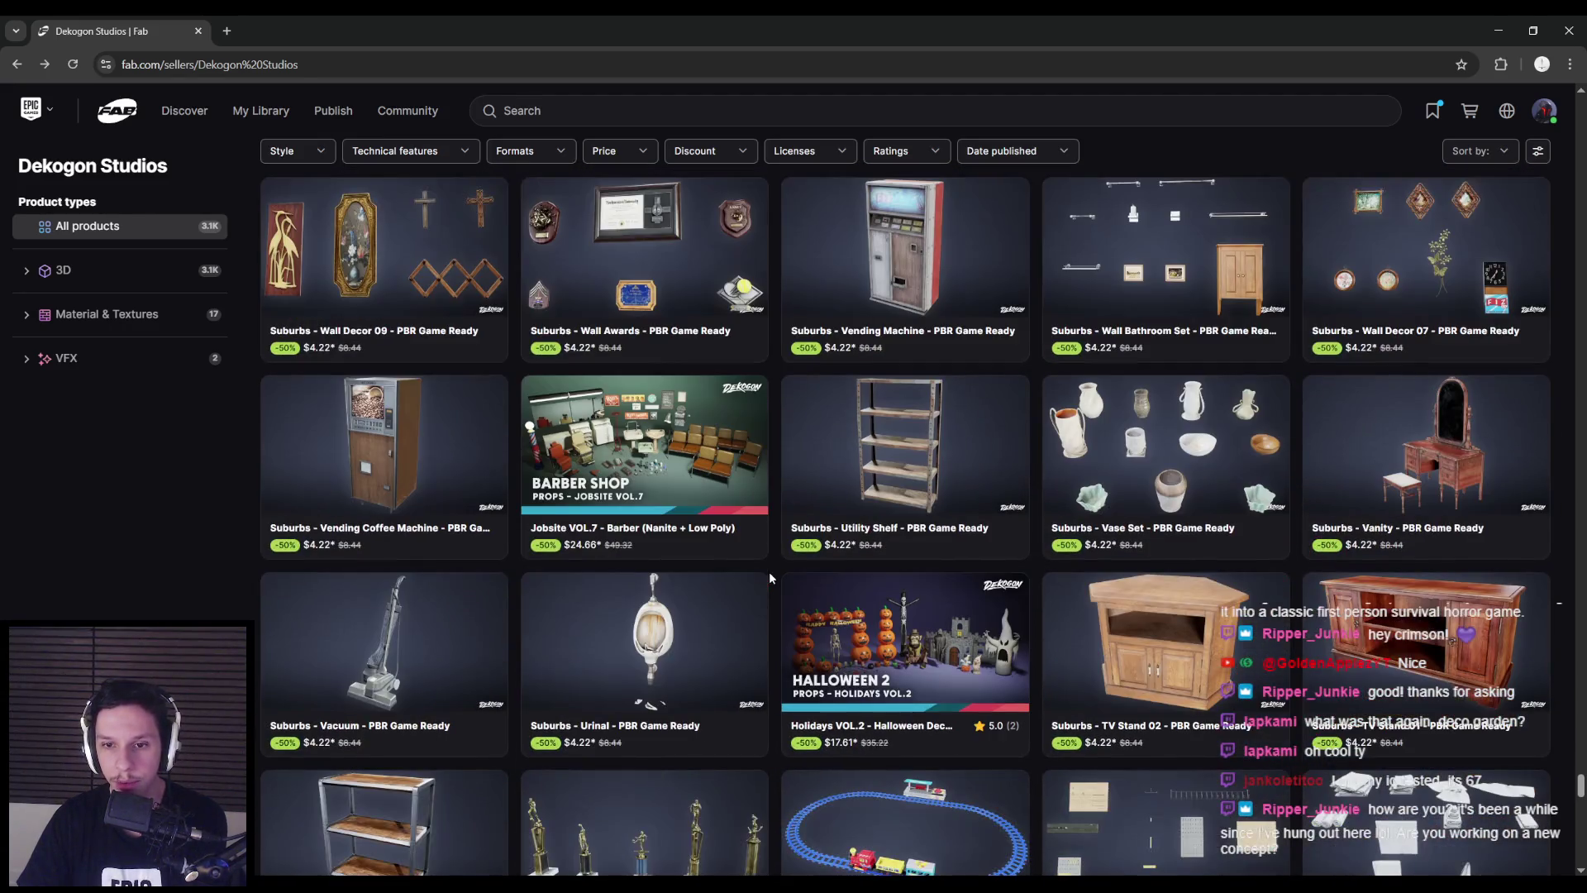
click(736, 388)
scroll(736, 388, down, 4)
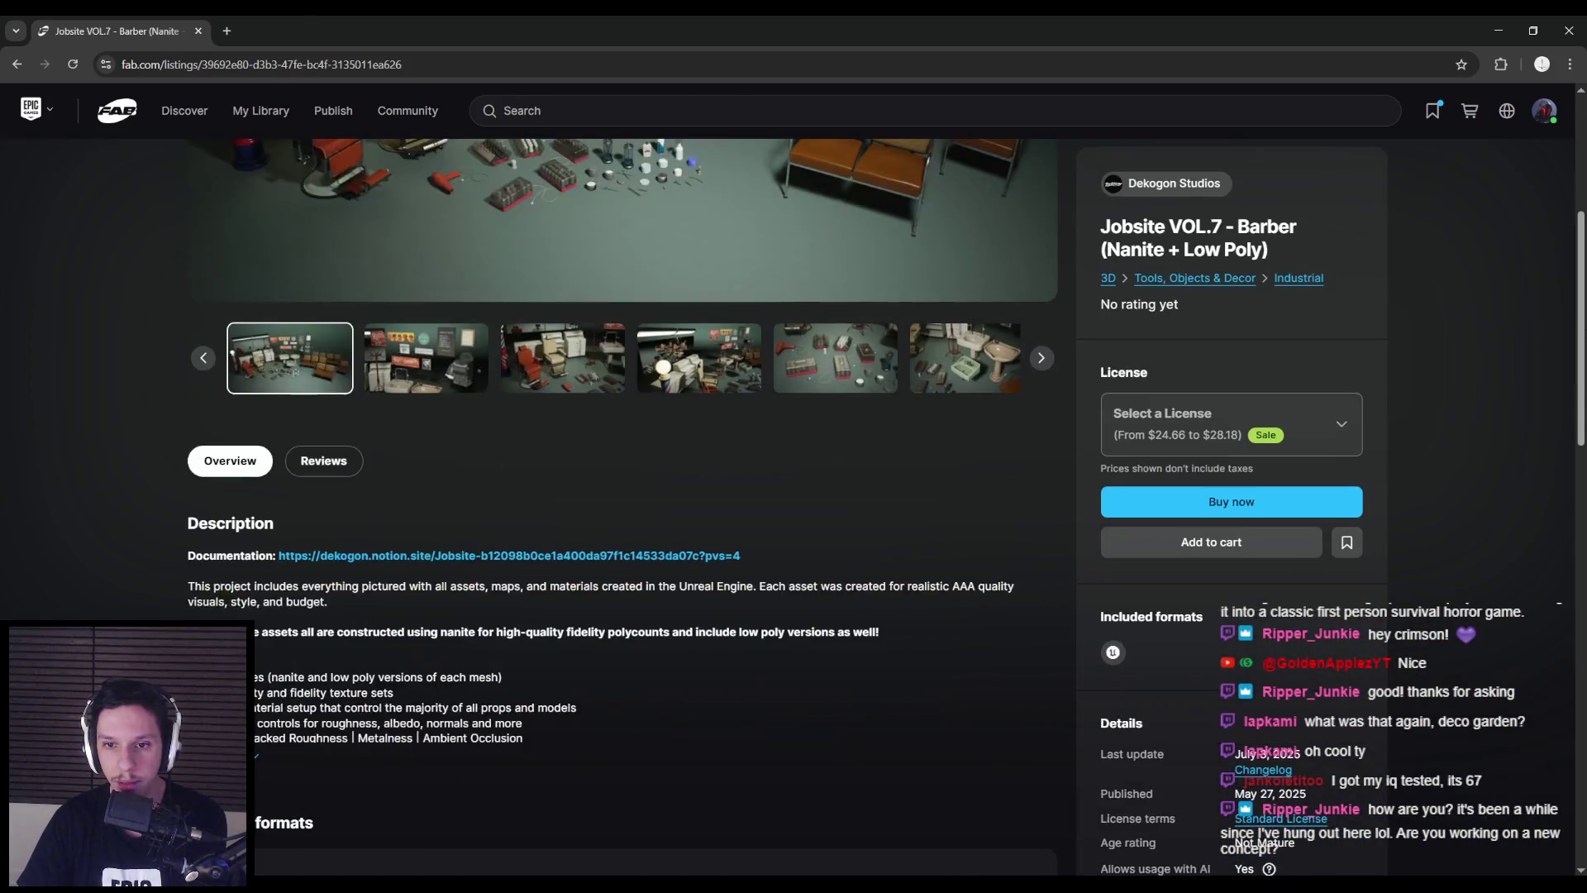
scroll(142, 597, down, 3)
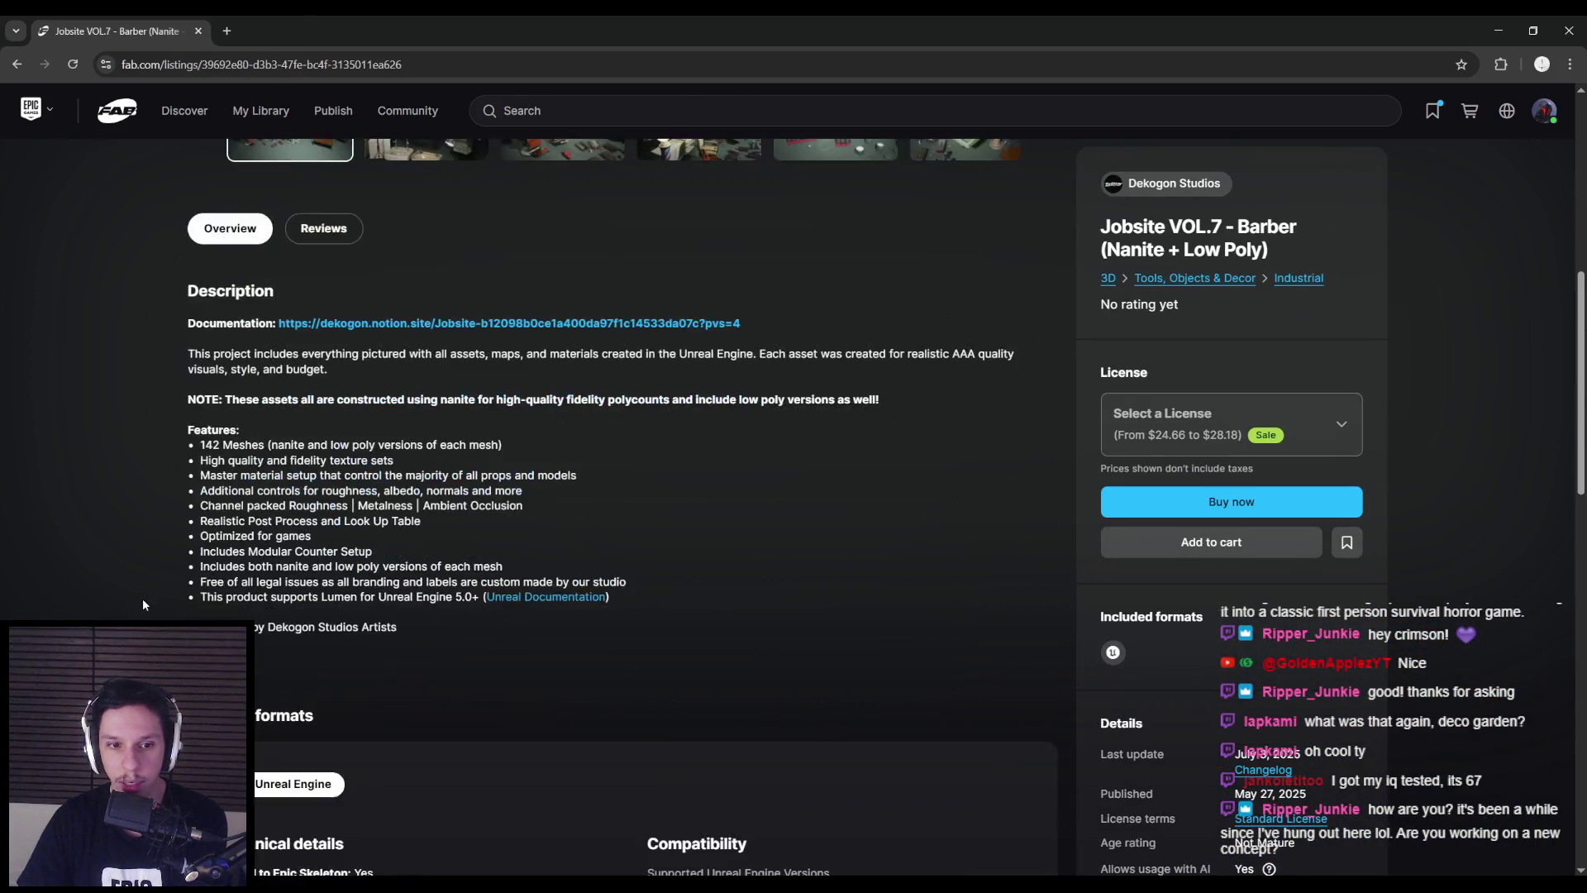
scroll(142, 598, down, 5)
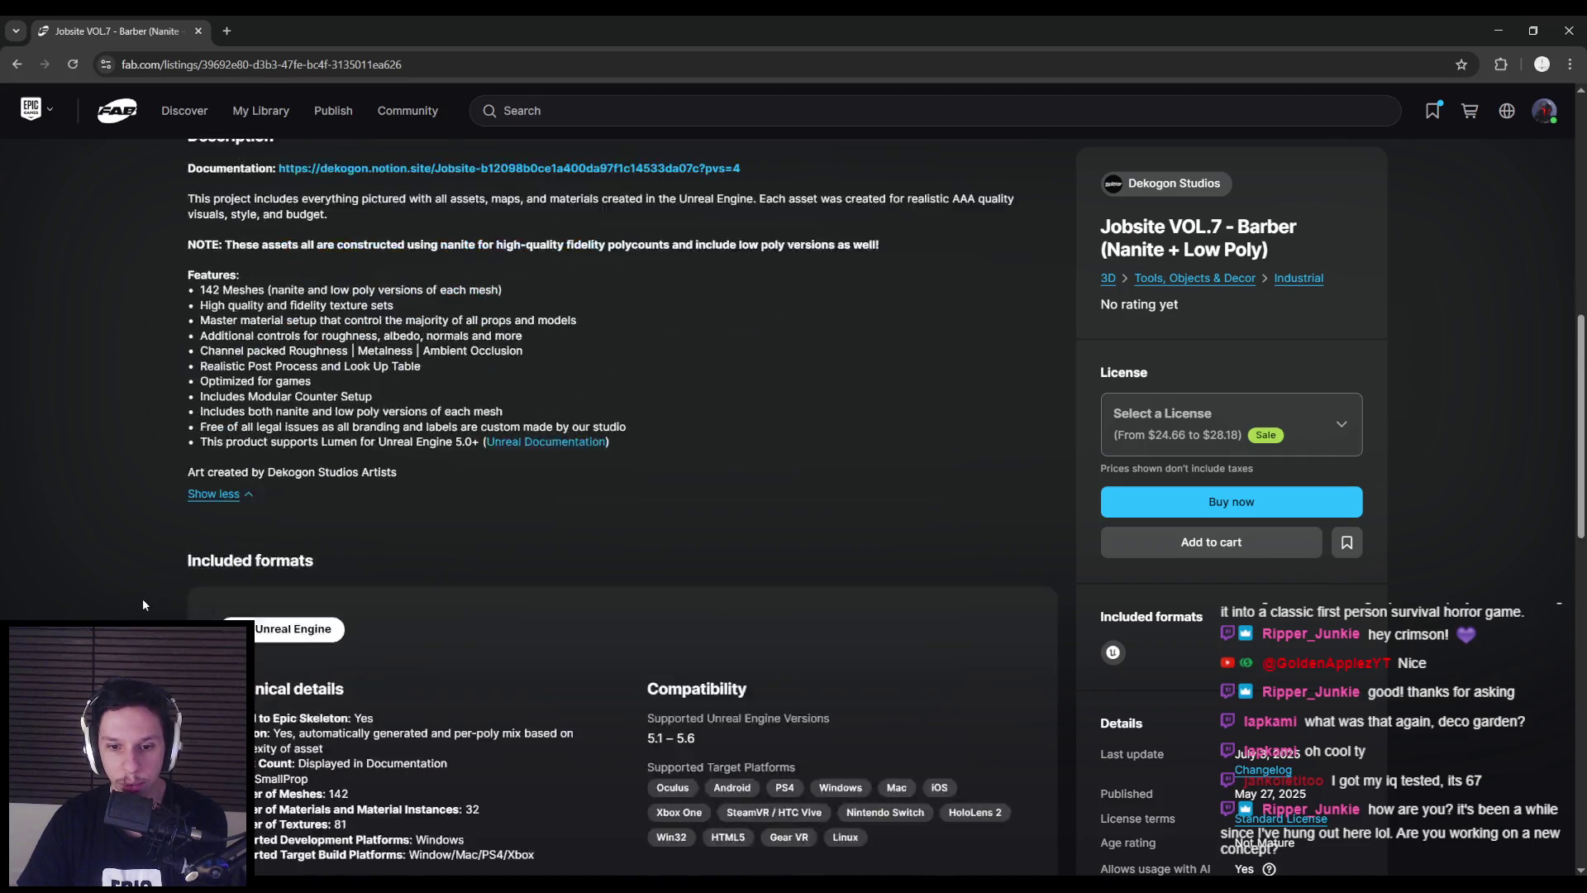
scroll(142, 598, up, 7)
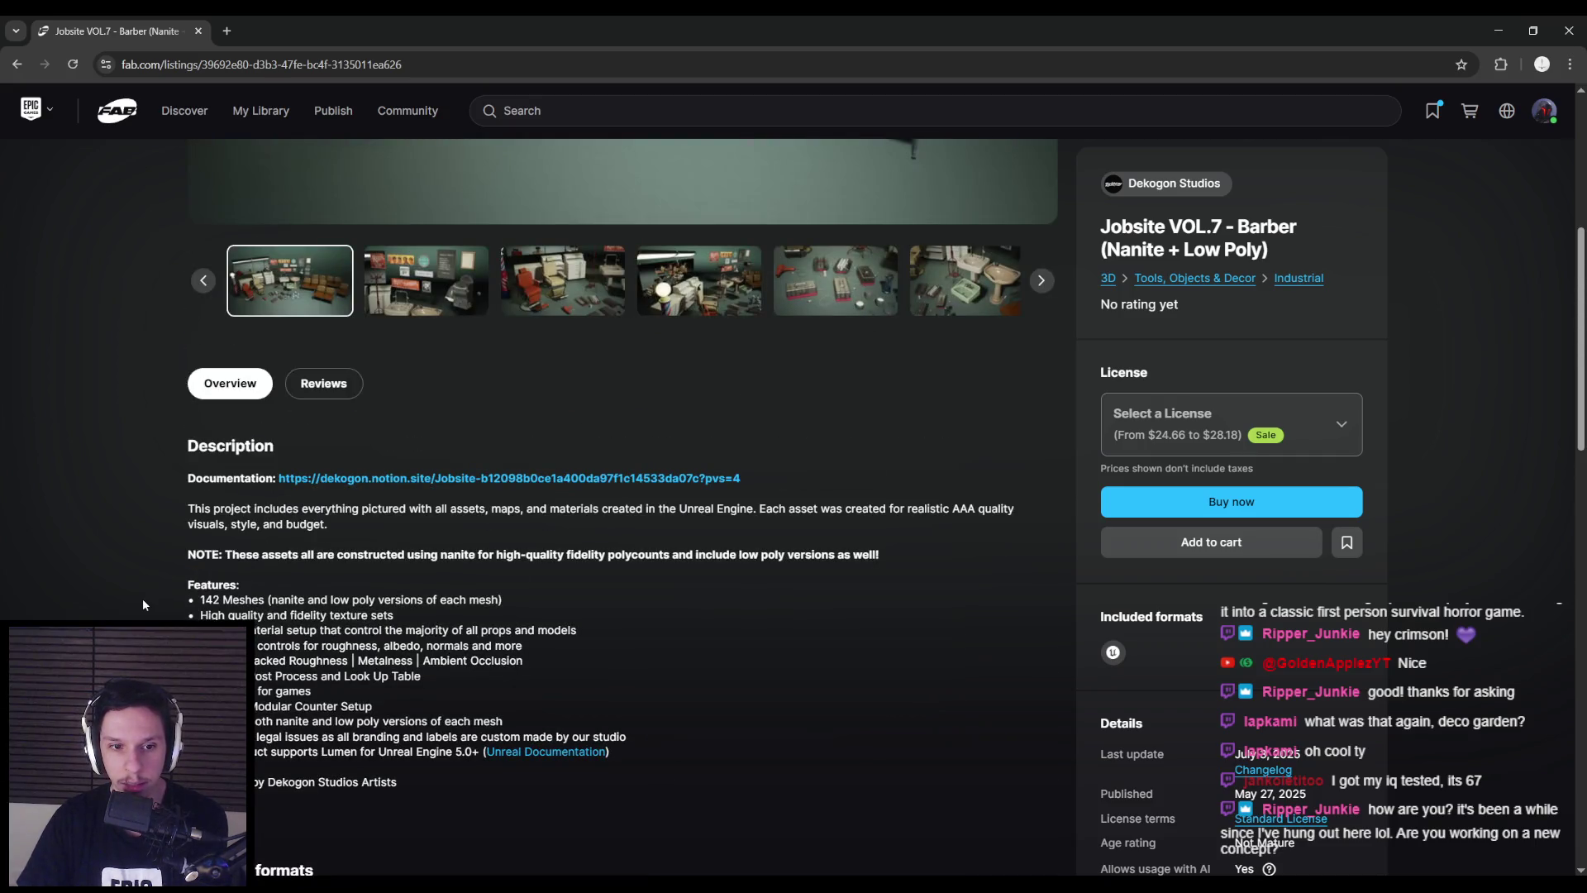
mouse_move(271, 600)
mouse_down()
mouse_move(199, 600)
mouse_move(522, 606)
mouse_up()
click(522, 606)
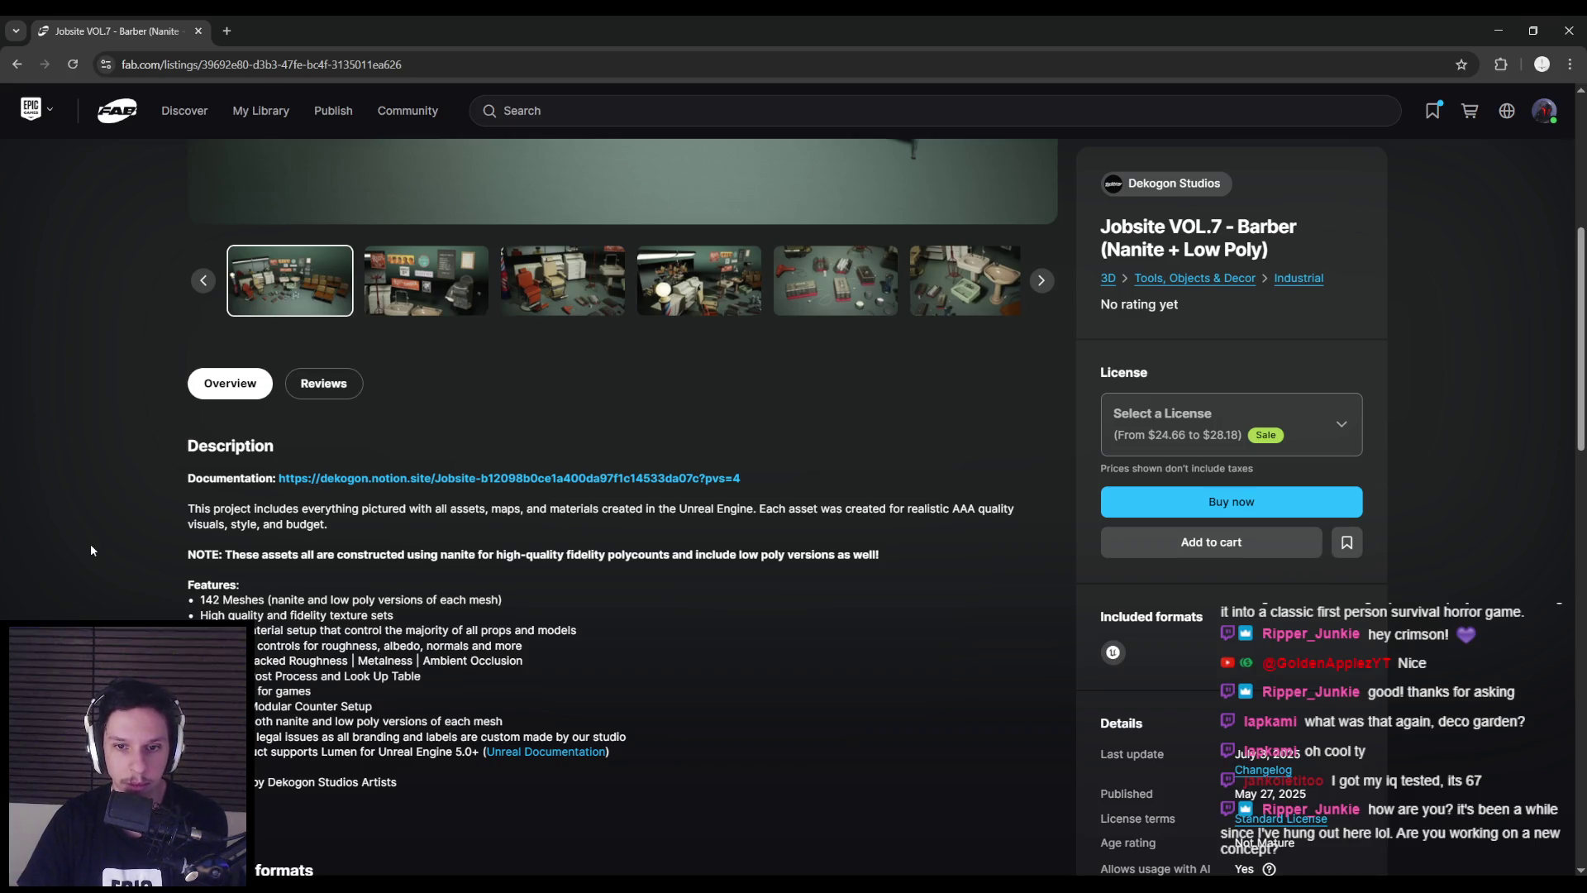
key(alt+Left)
scroll(627, 581, down, 15)
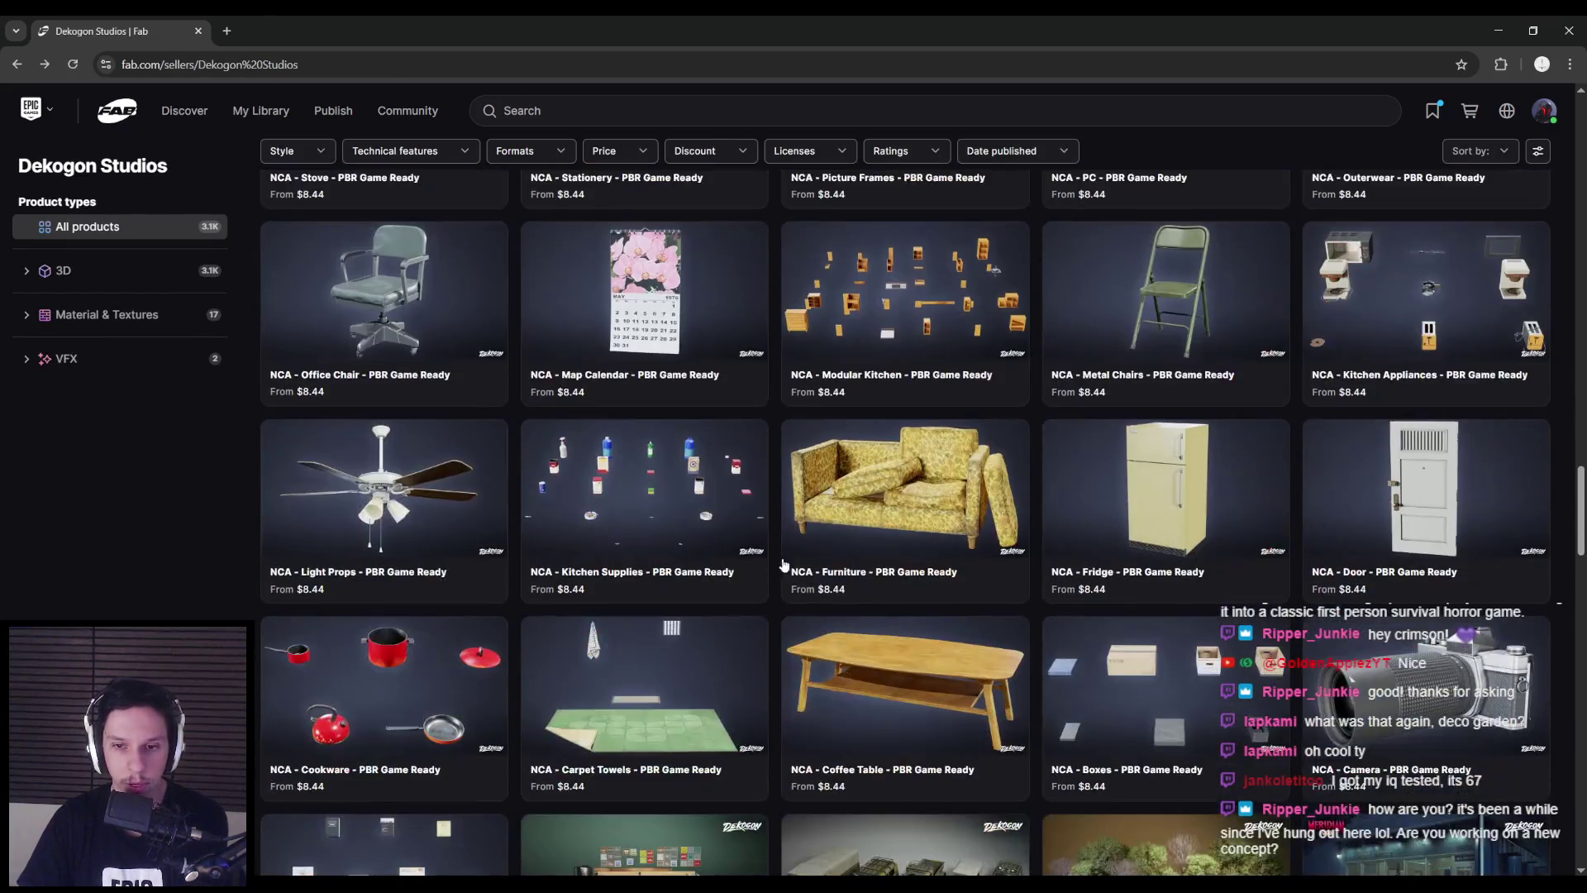
- Scroll the Dekogon Studios catalogue down to the Tree Stumps, Shields and Future Cars packs
scroll(776, 550, down, 8)
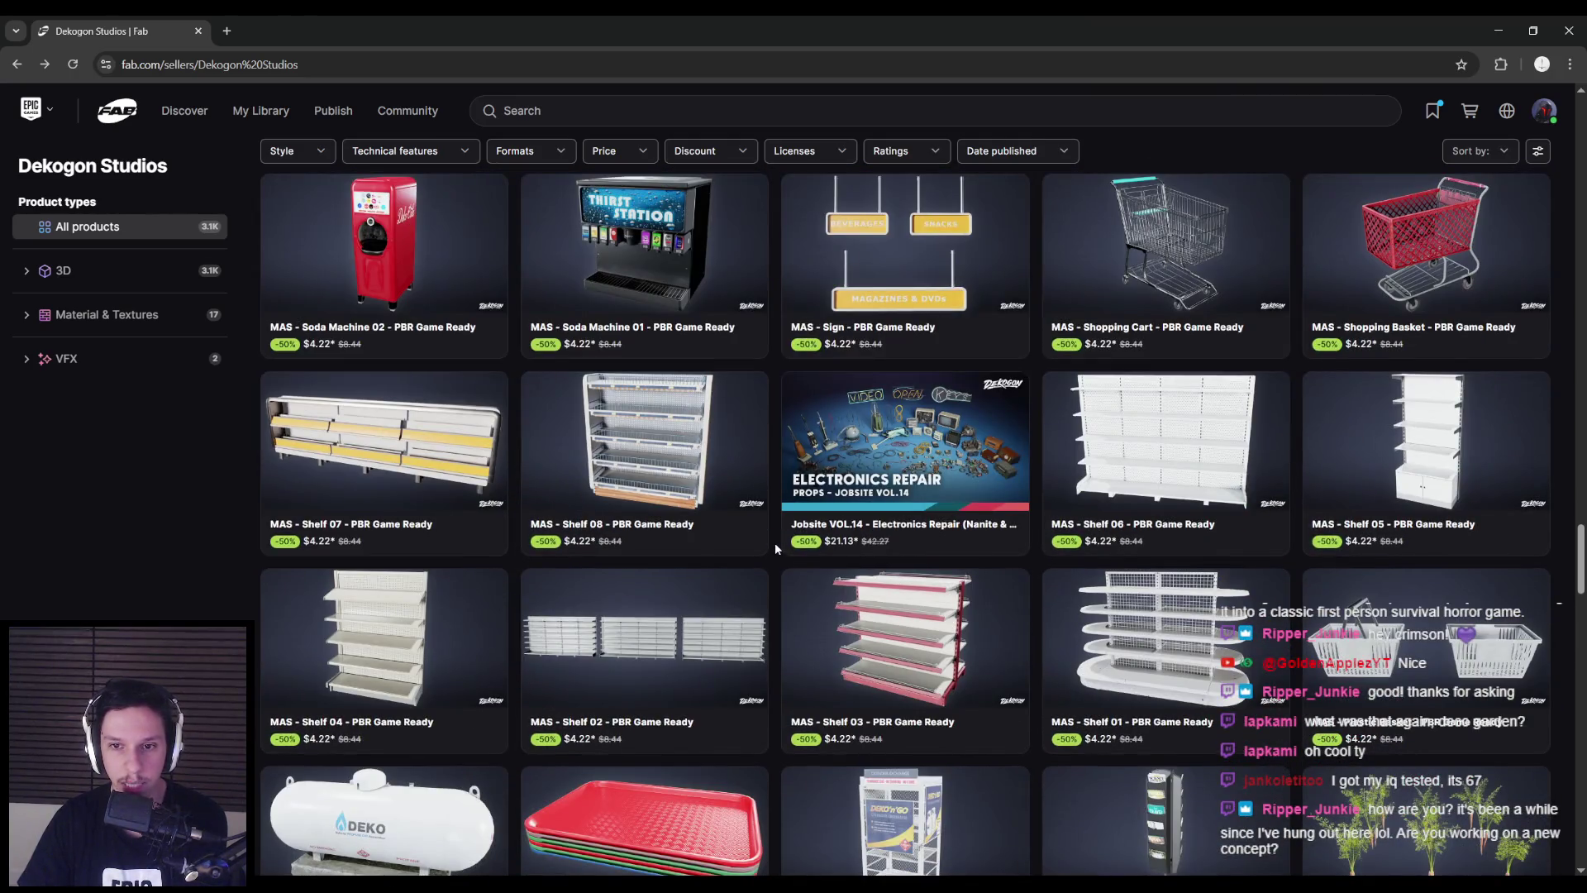
scroll(775, 546, down, 6)
scroll(776, 542, down, 2)
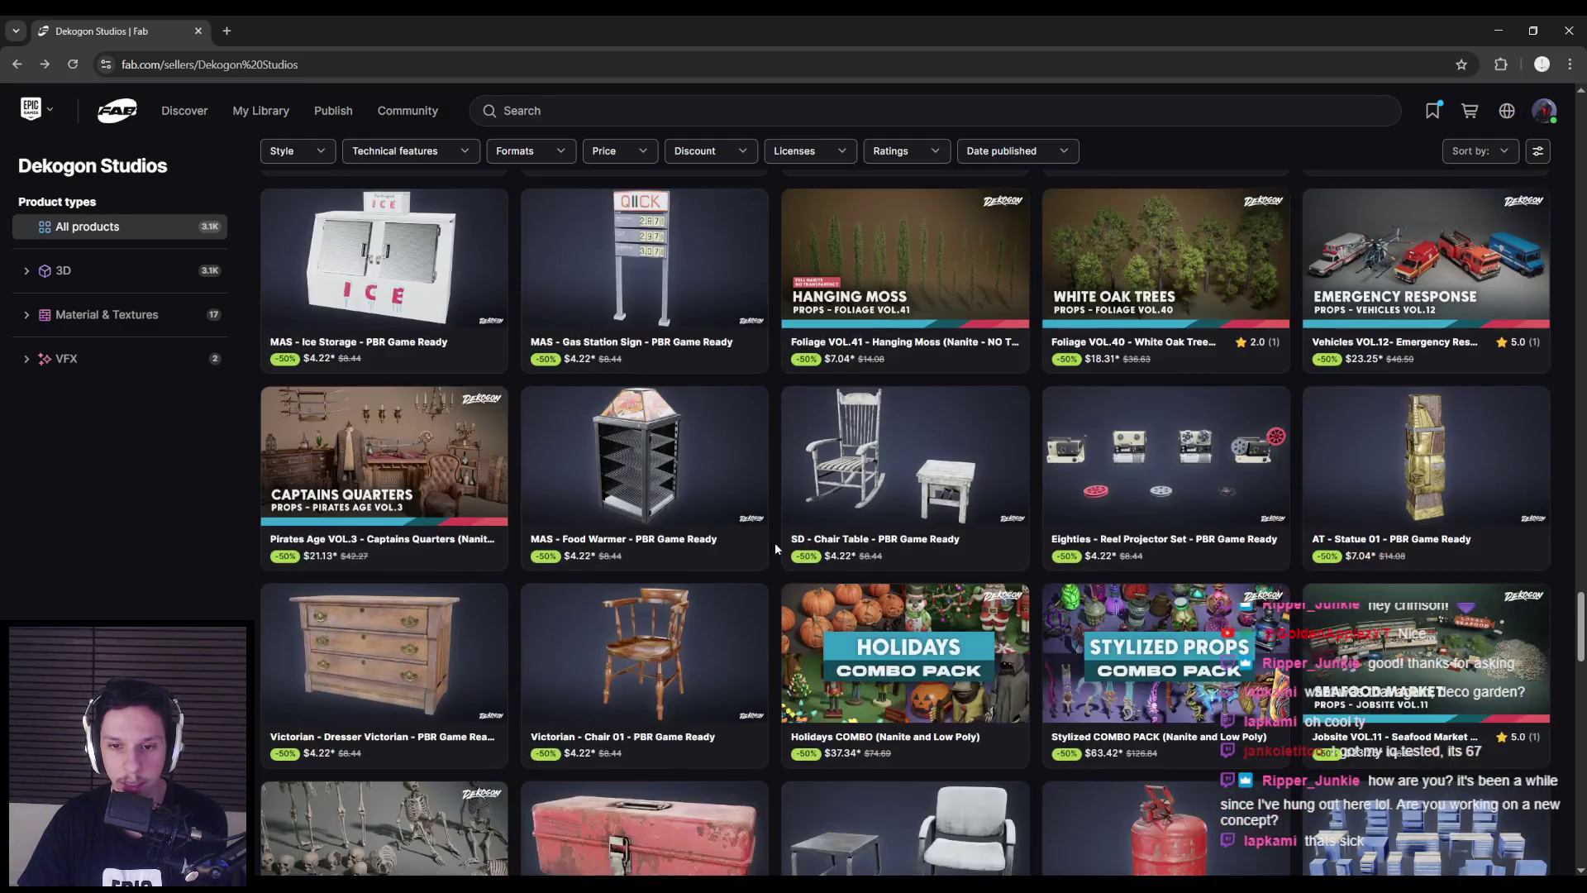
scroll(775, 542, down, 3)
scroll(775, 546, down, 5)
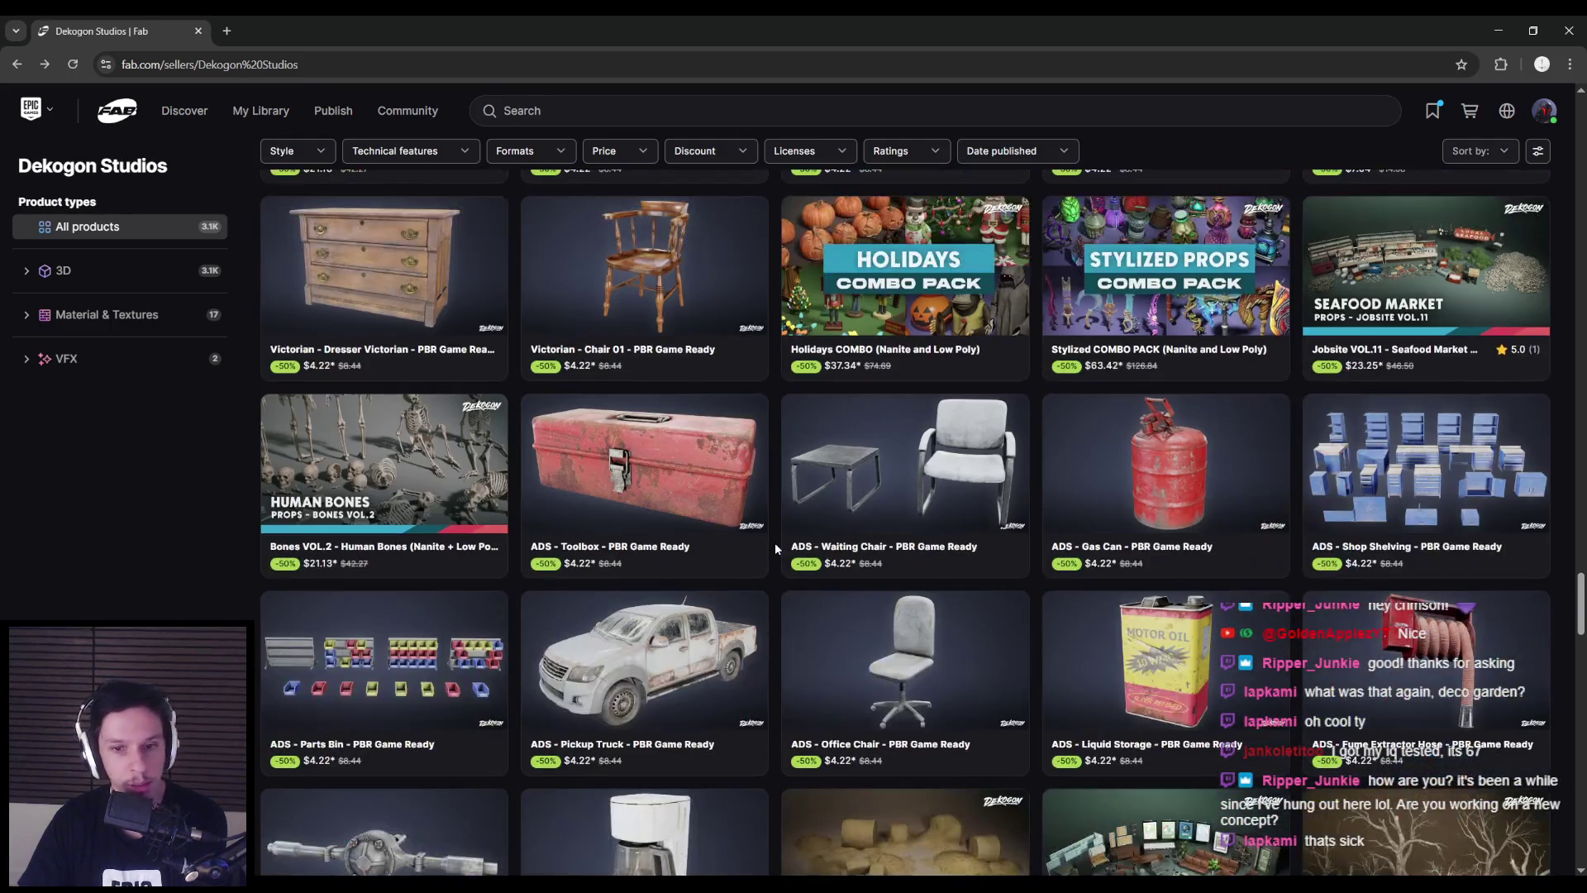
scroll(775, 543, up, 1)
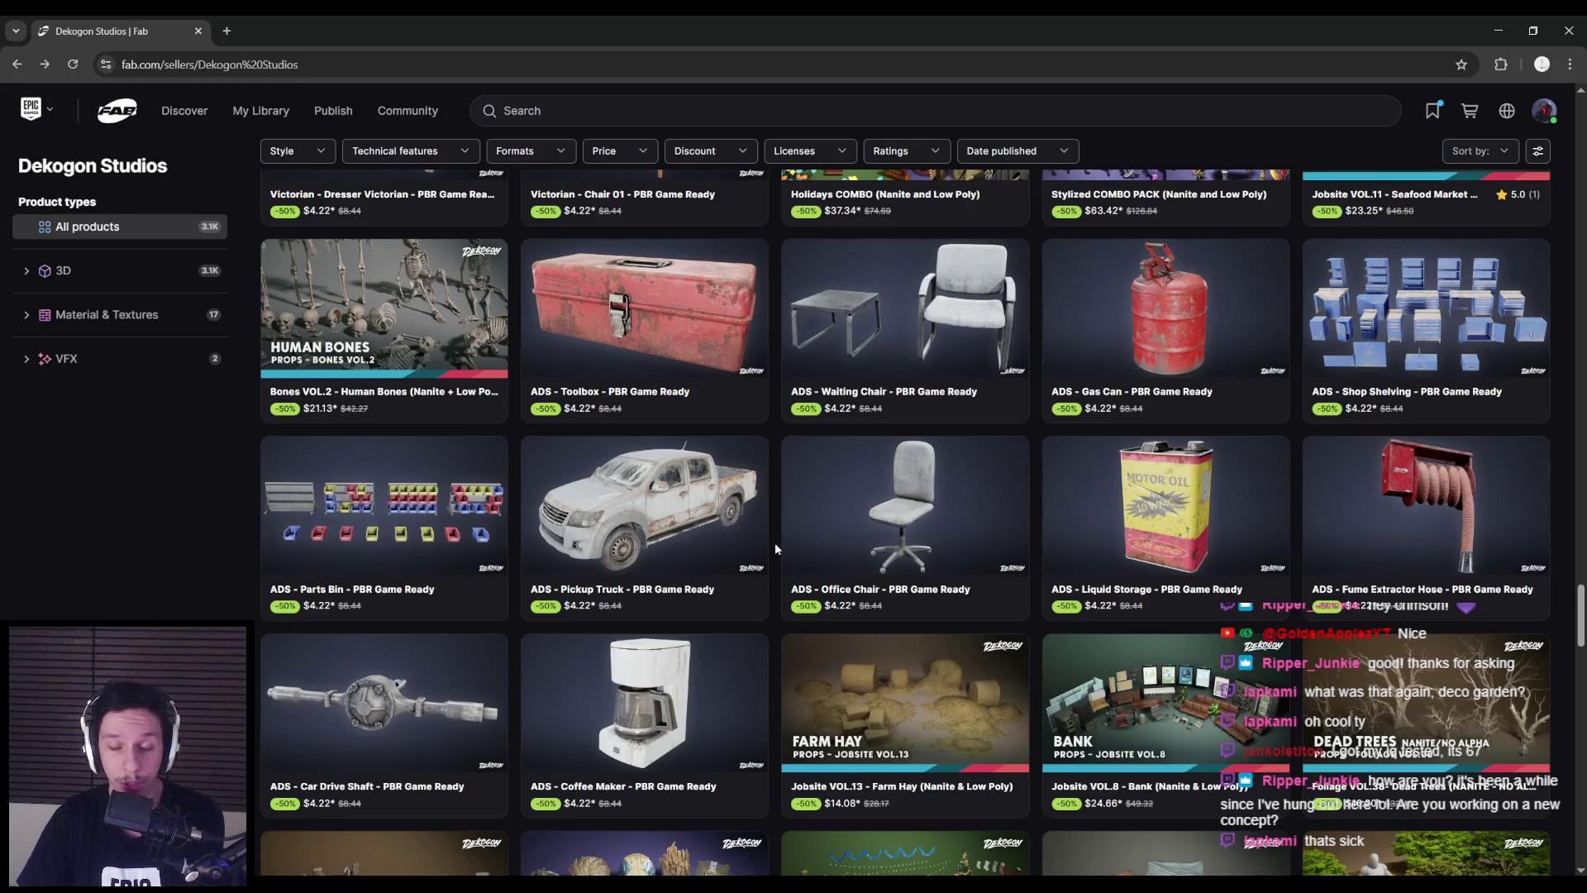
scroll(775, 542, down, 5)
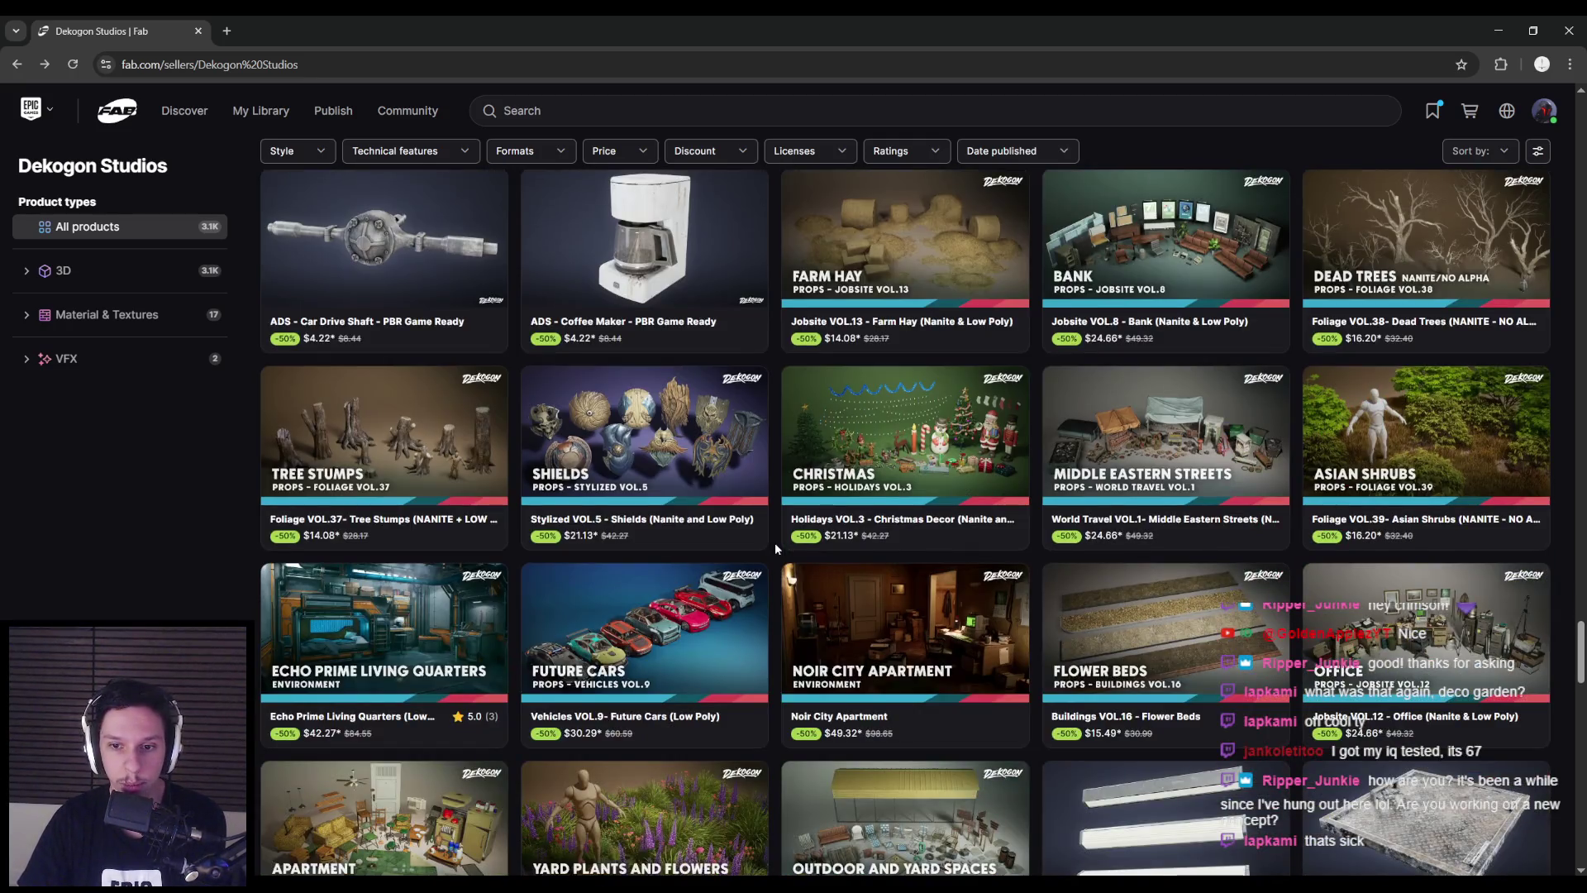
scroll(775, 542, down, 3)
- Open Vehicles VOL.9 - Future Cars and step through its gallery images
click(748, 529)
click(437, 727)
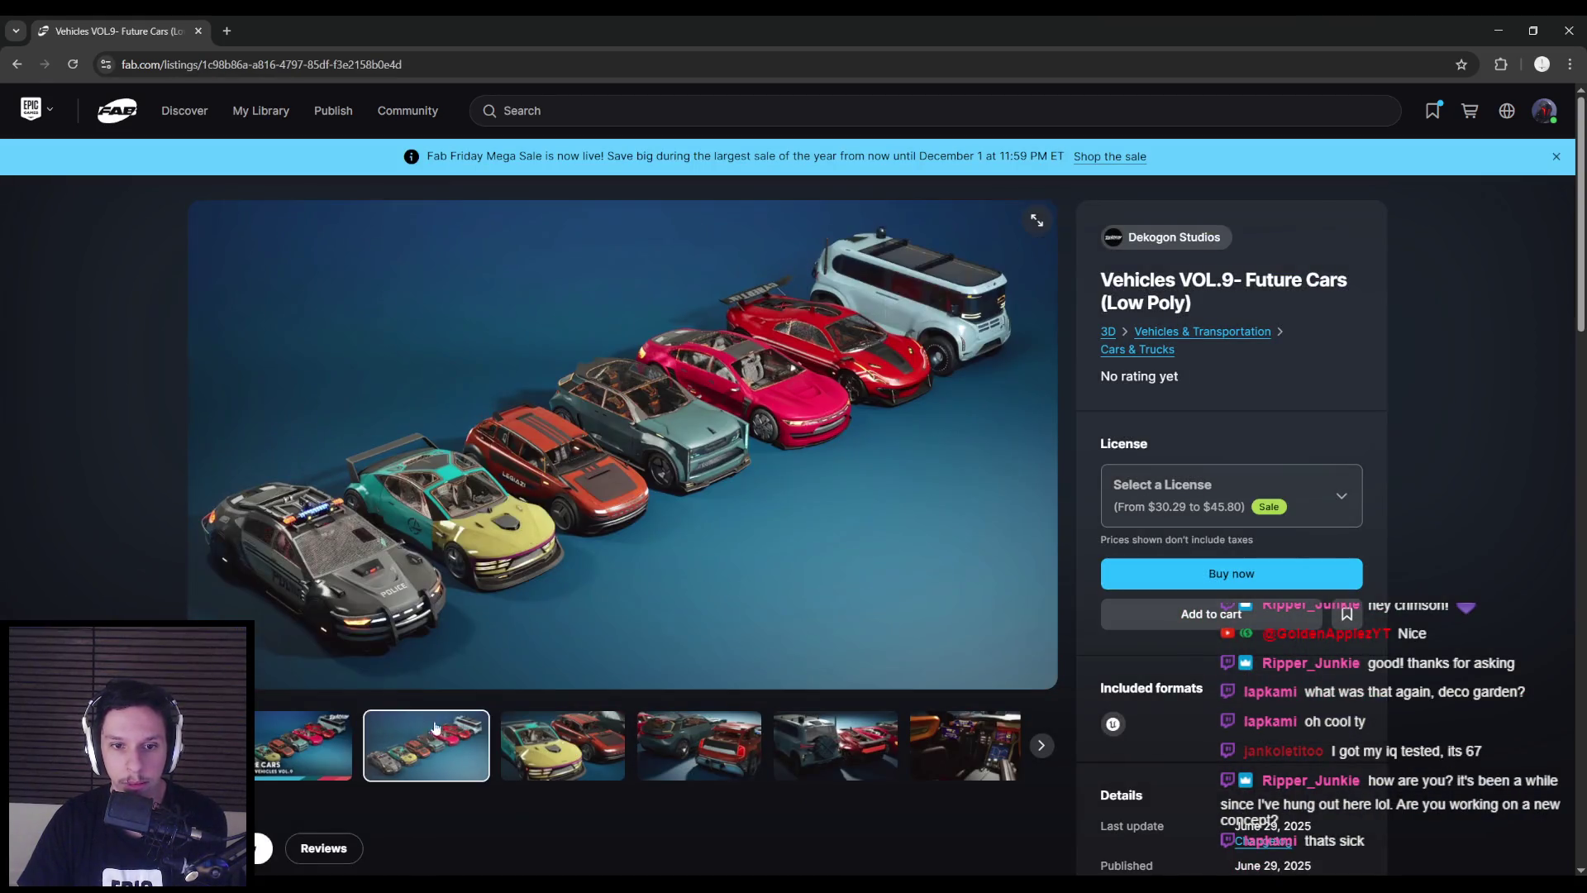
click(562, 743)
click(696, 739)
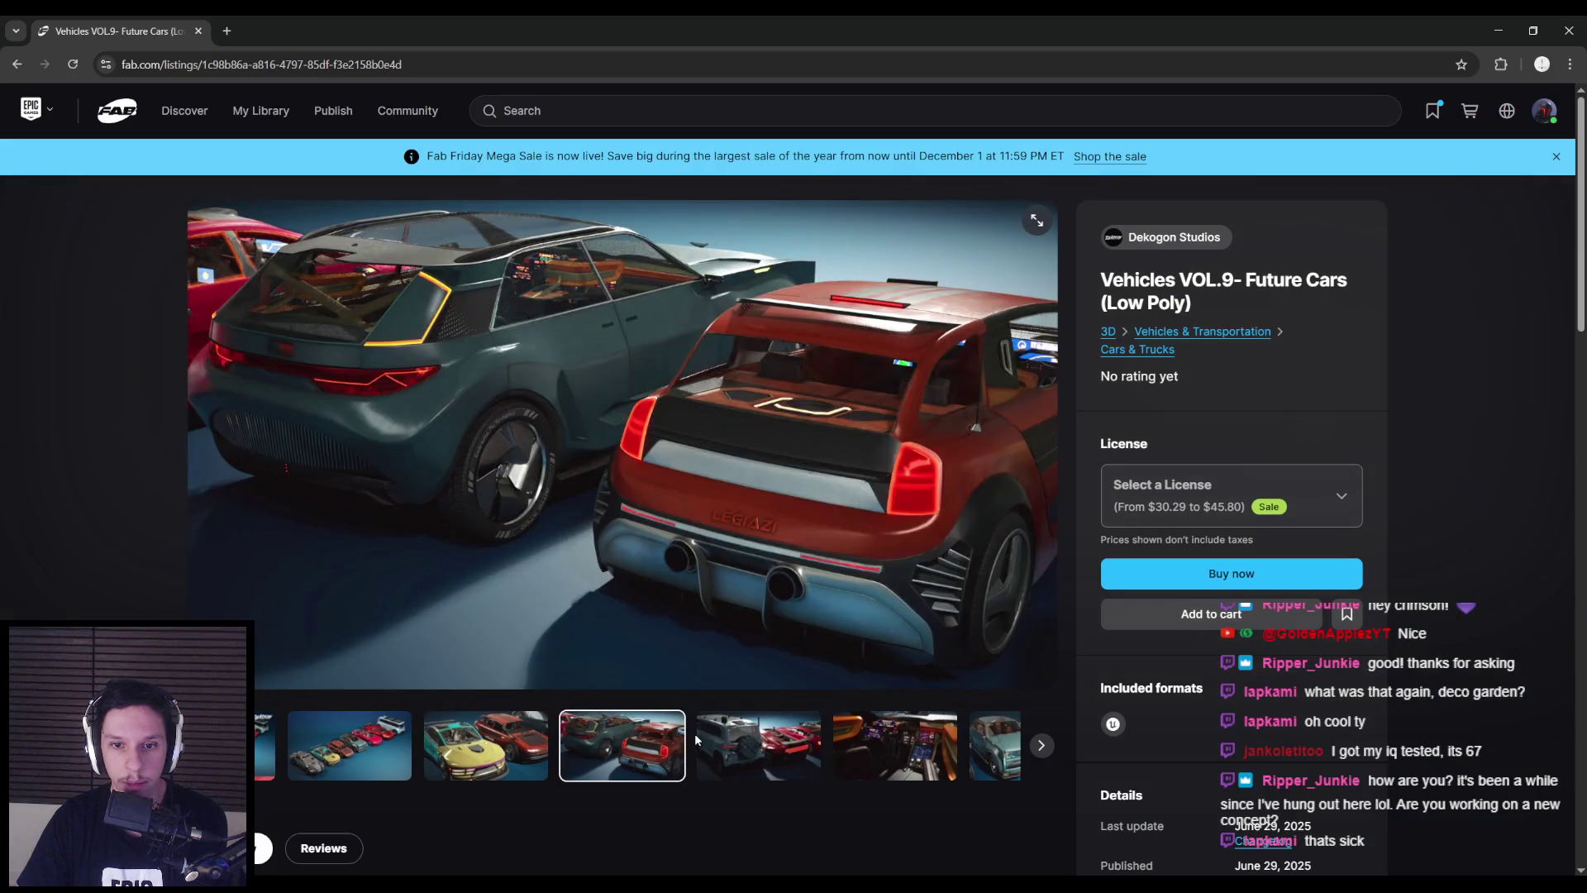
click(696, 740)
click(881, 750)
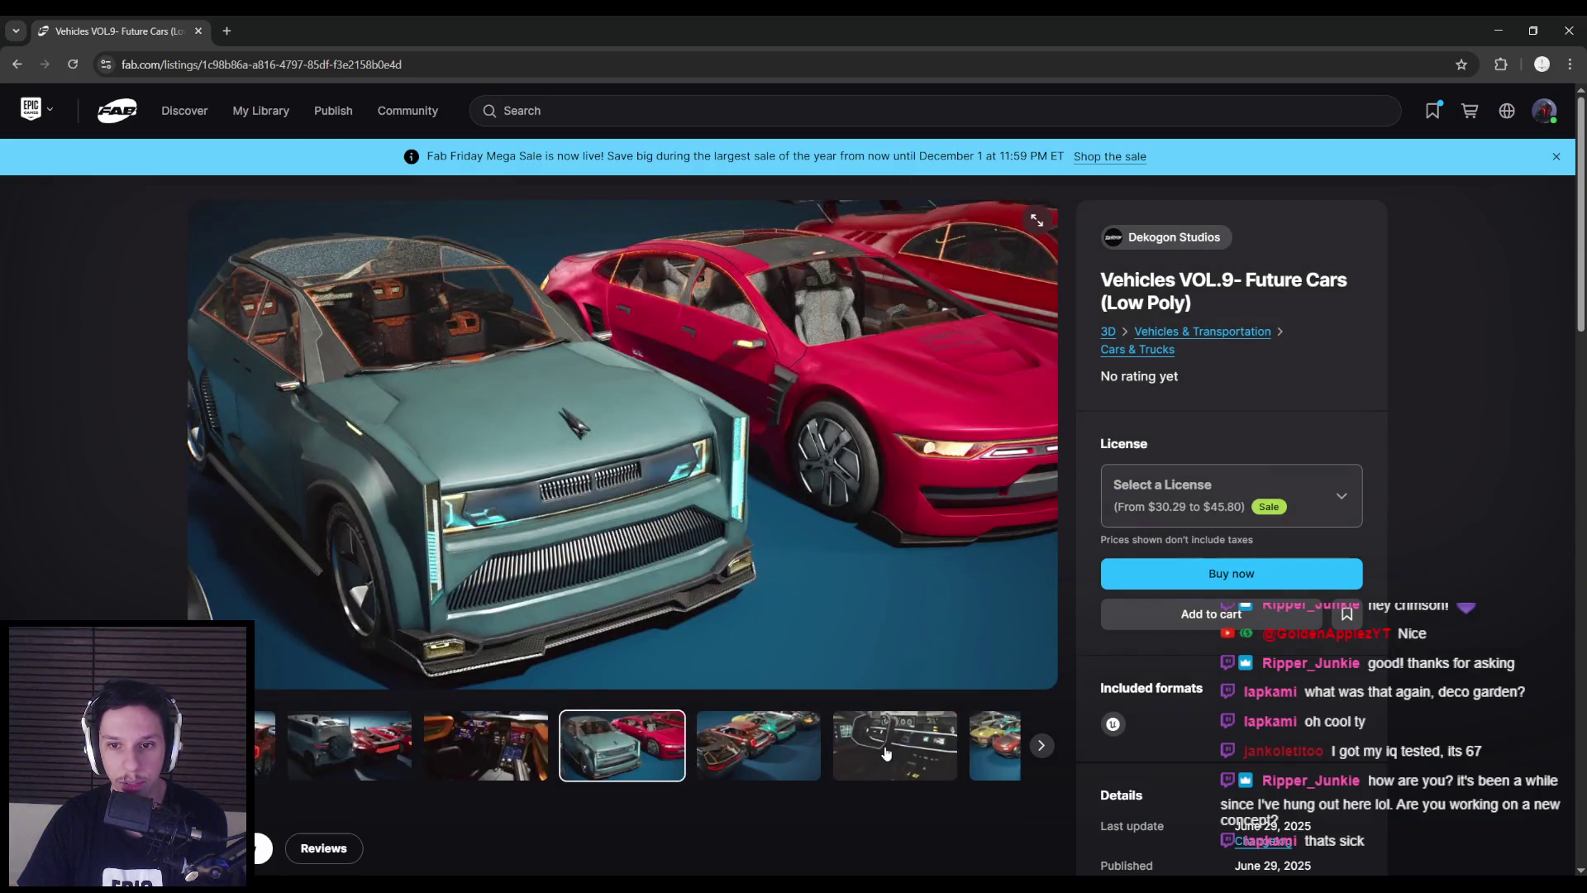
click(886, 751)
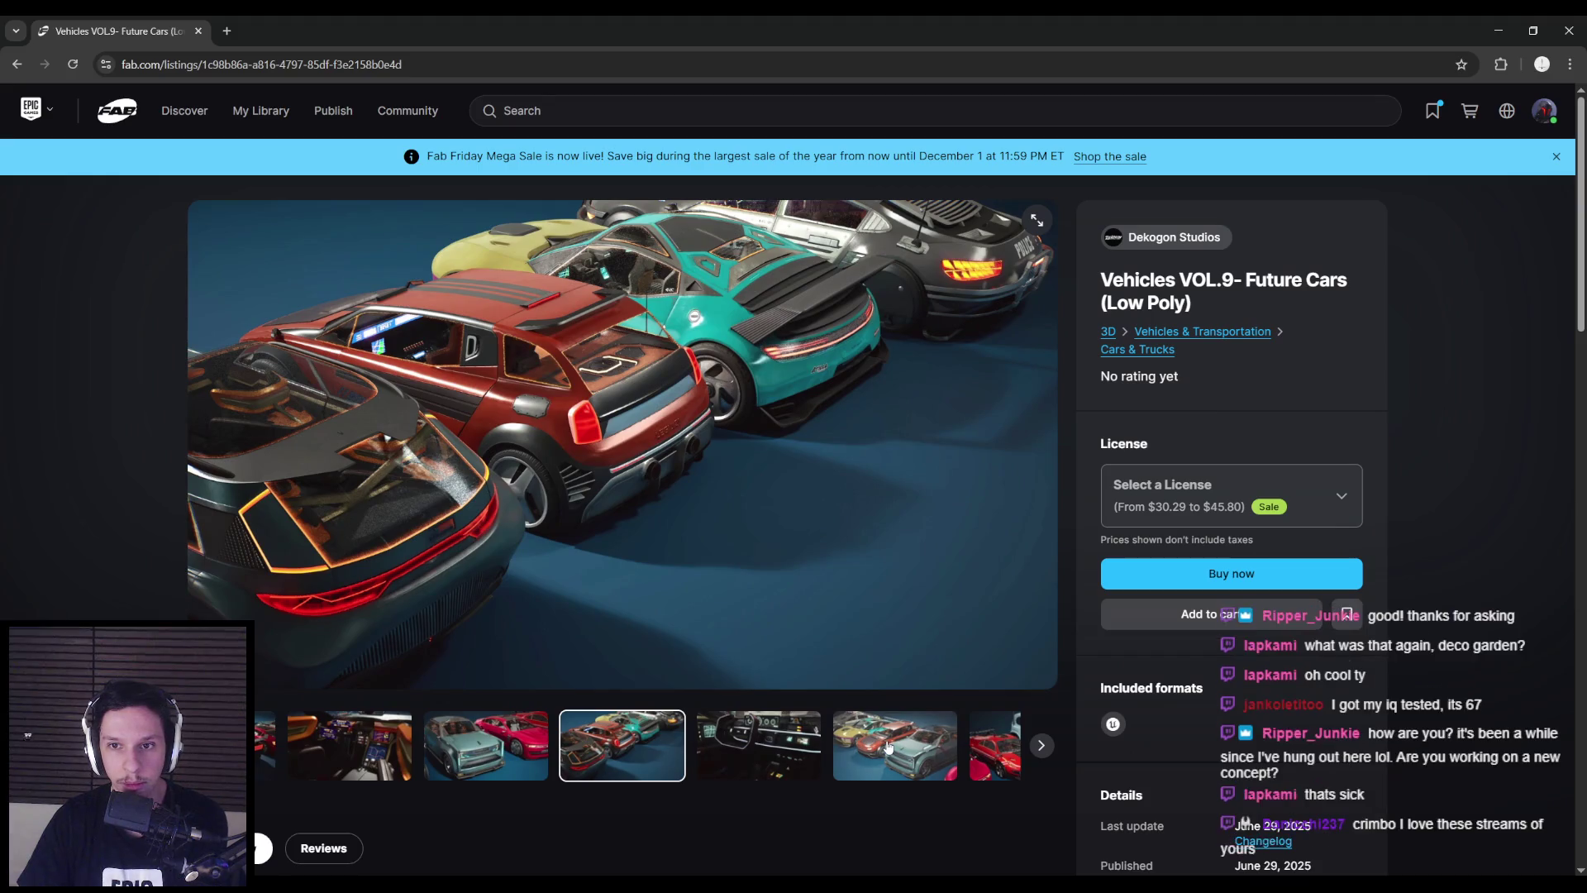
click(887, 746)
click(887, 746)
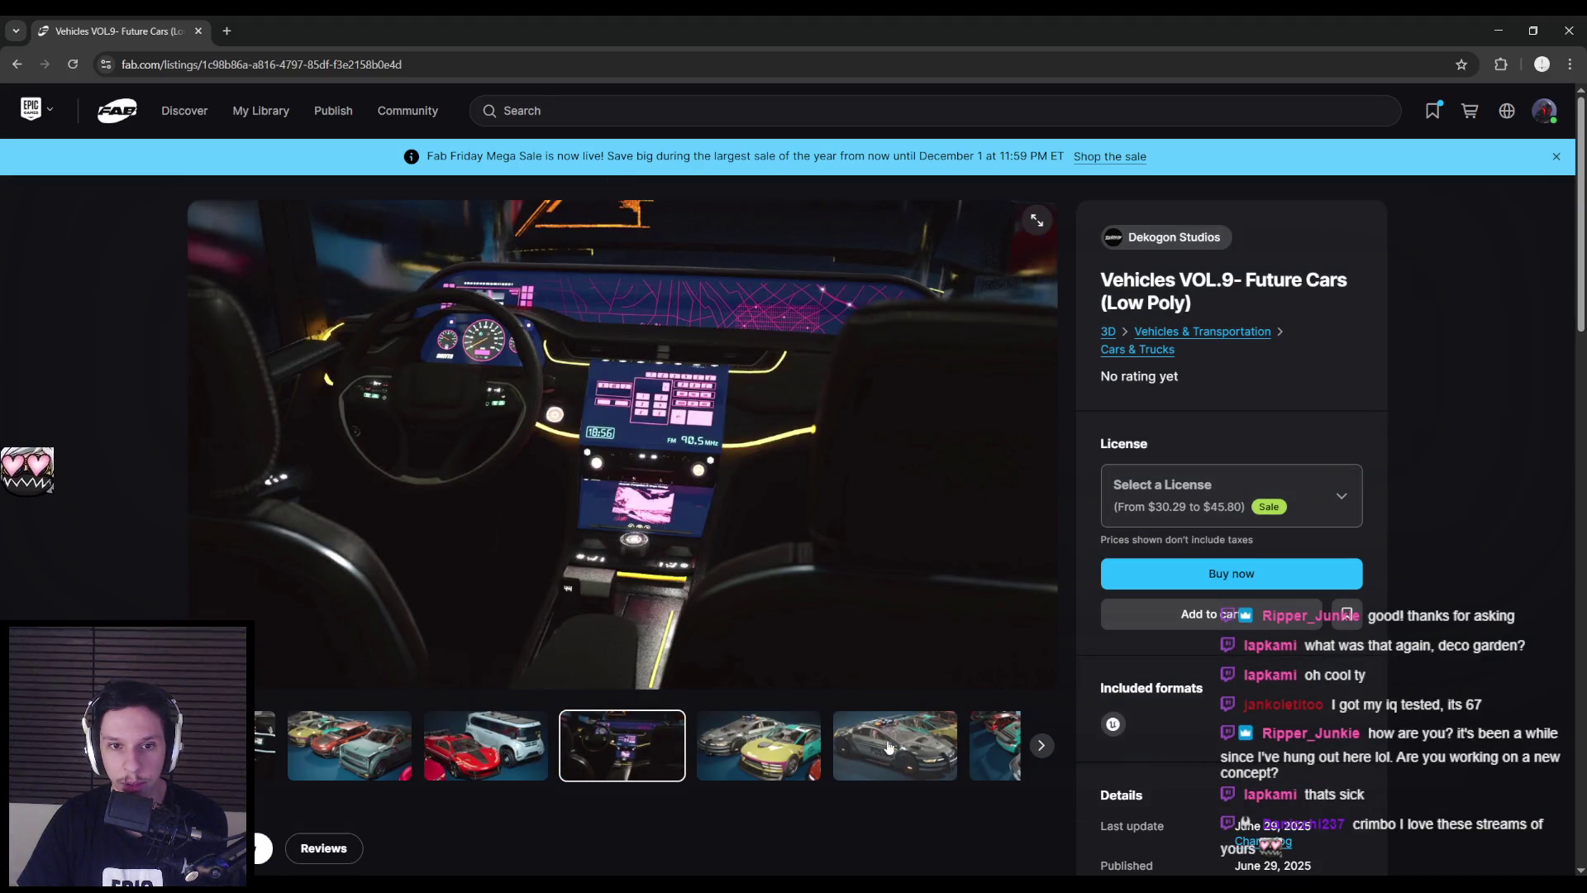
click(887, 746)
click(889, 748)
- Return to the seller grid, scroll further down, and open Meridian 1988: Post Office
key(alt+Left)
scroll(316, 734, down, 5)
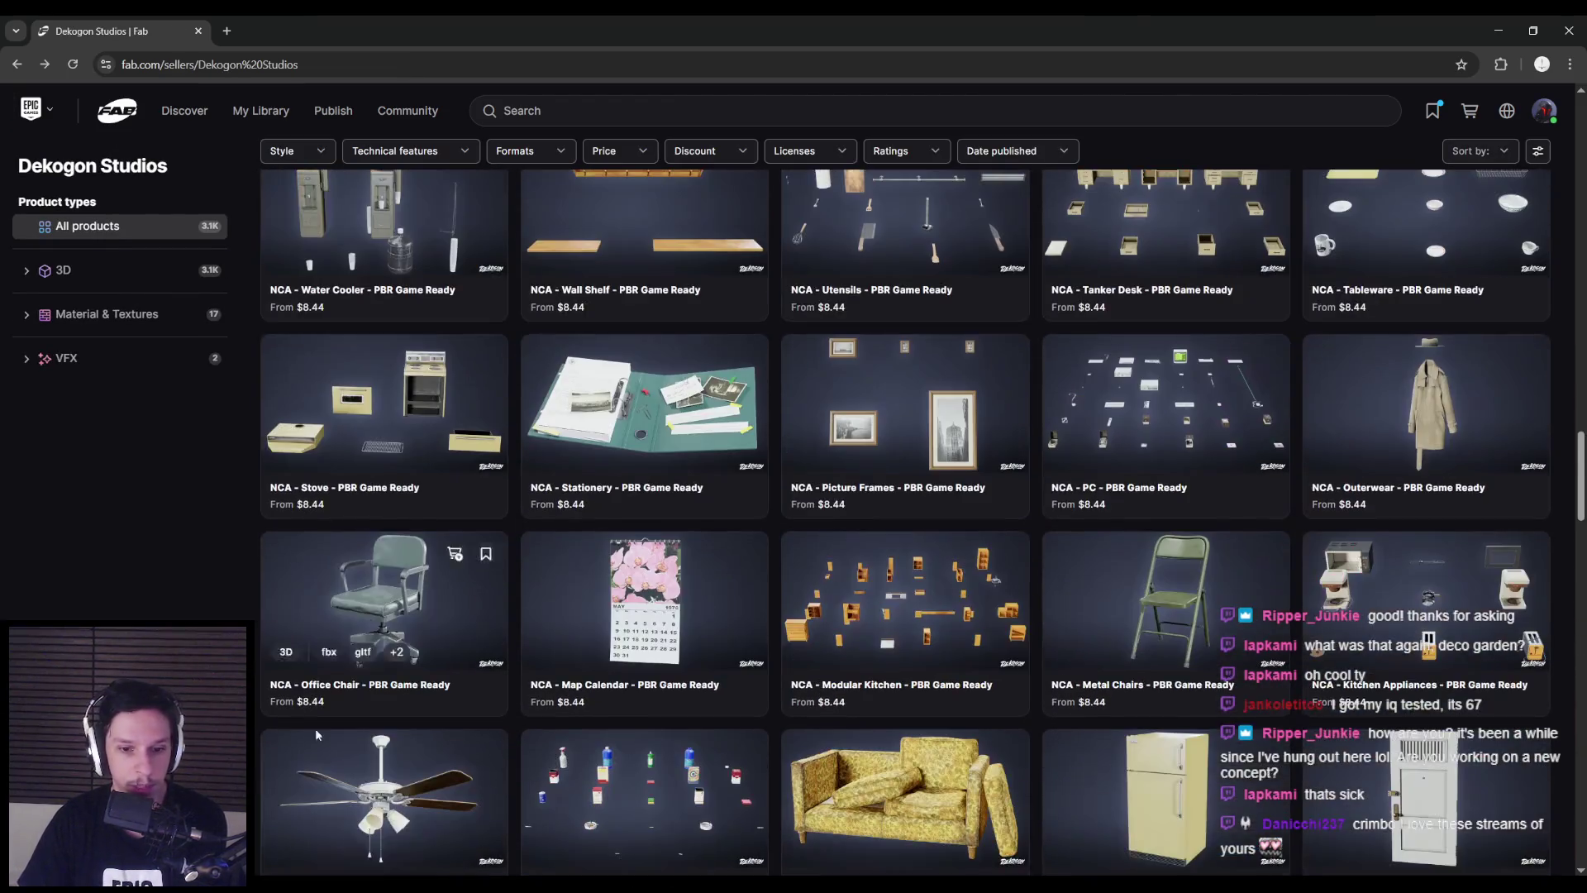
scroll(317, 734, down, 8)
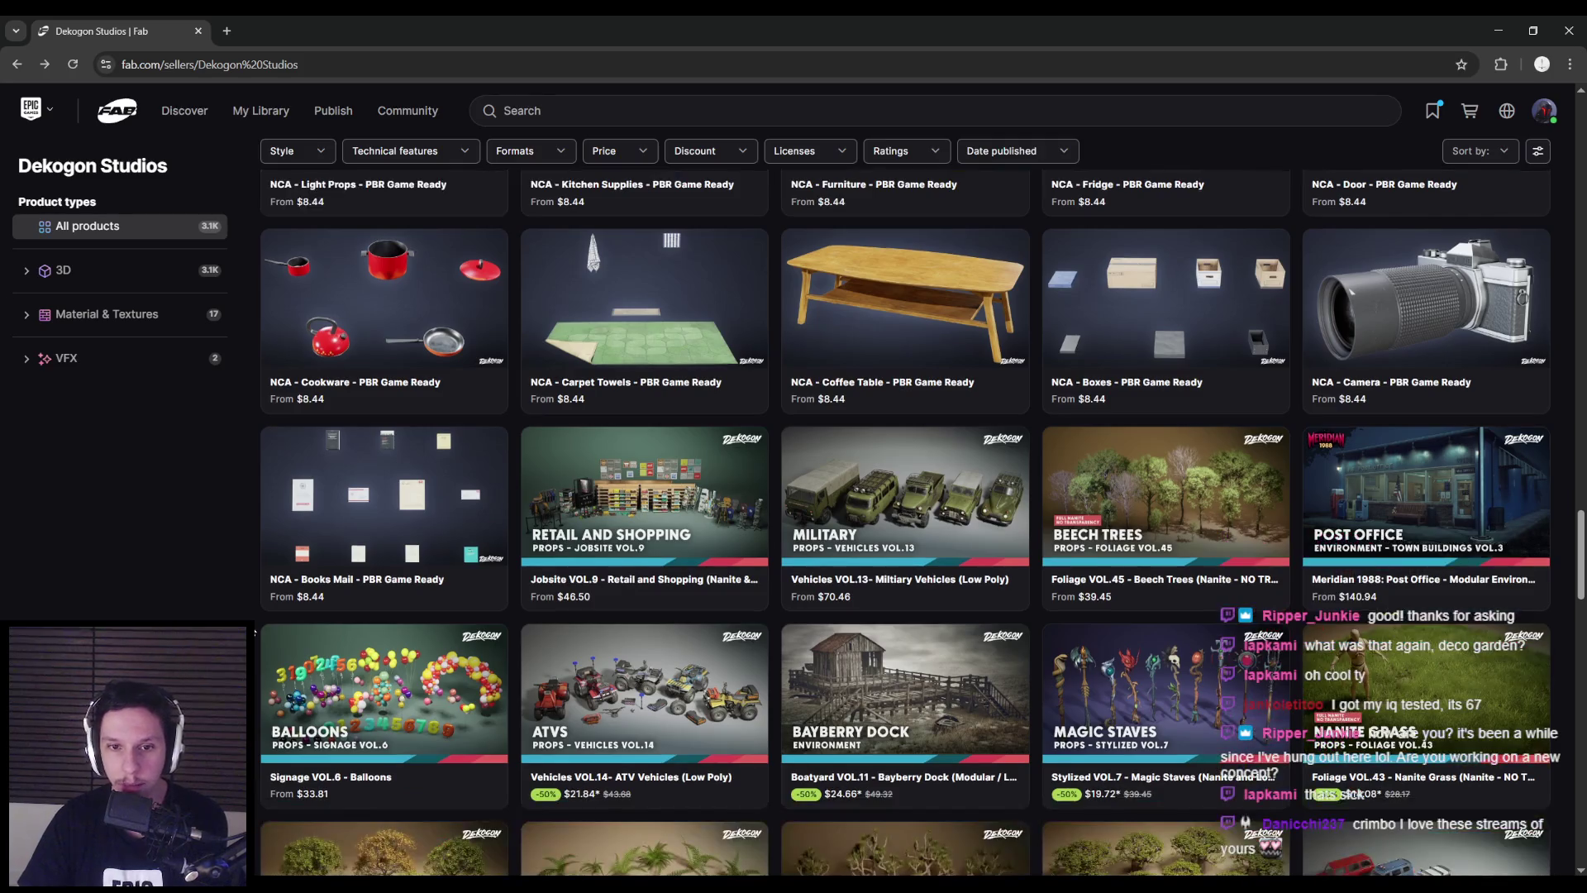
scroll(1426, 495, down, 4)
scroll(1426, 496, up, 3)
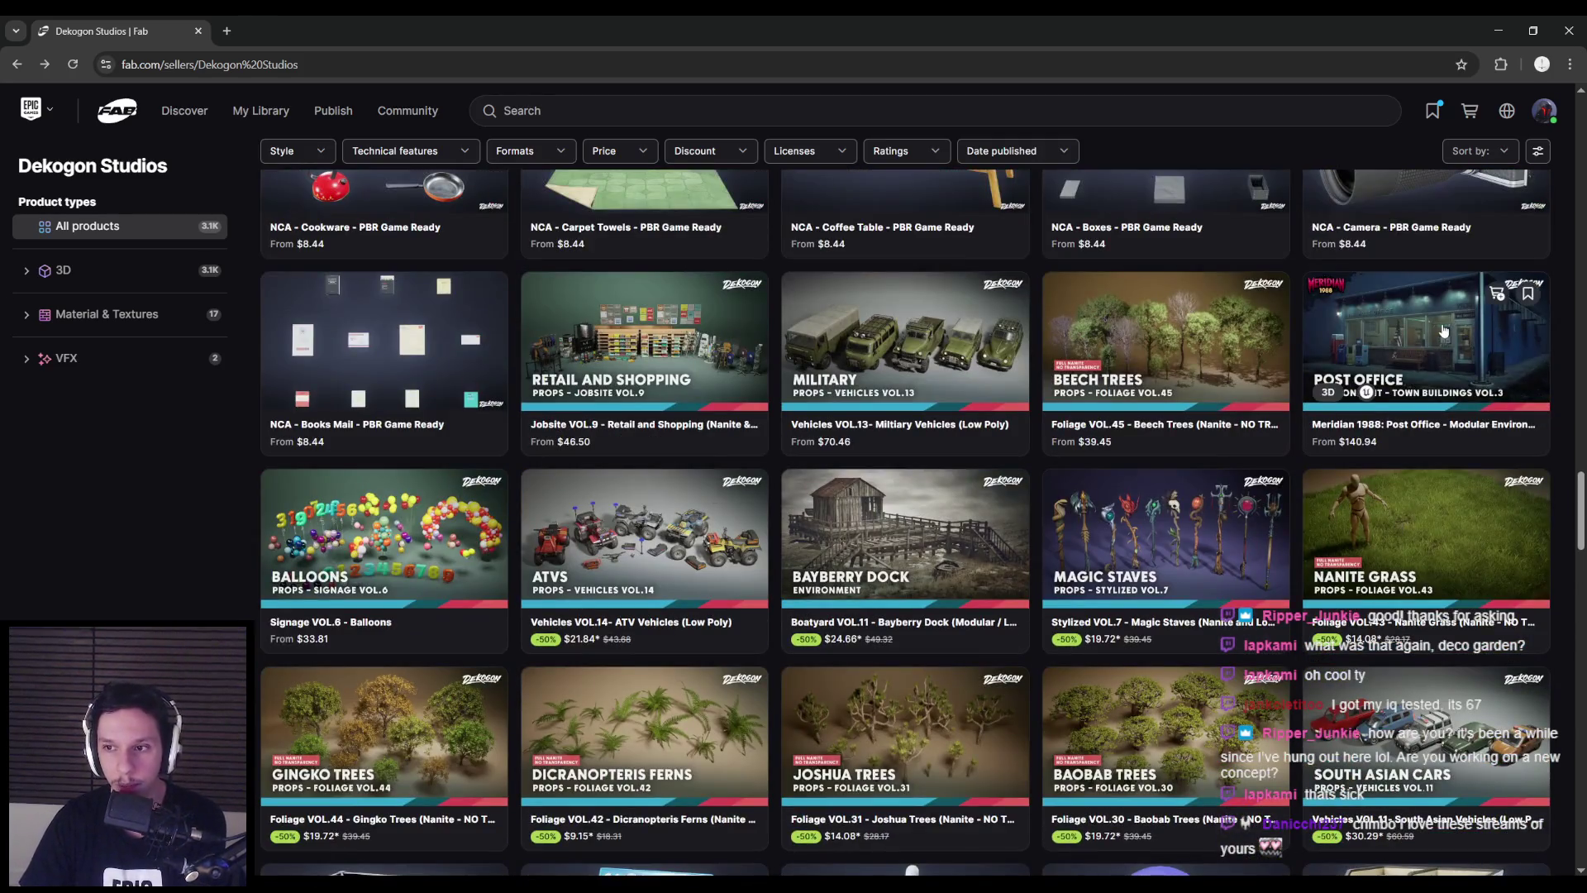
click(1426, 472)
- Step through the Meridian 1988: Post Office gallery images, then switch back to Blender
click(427, 748)
click(529, 752)
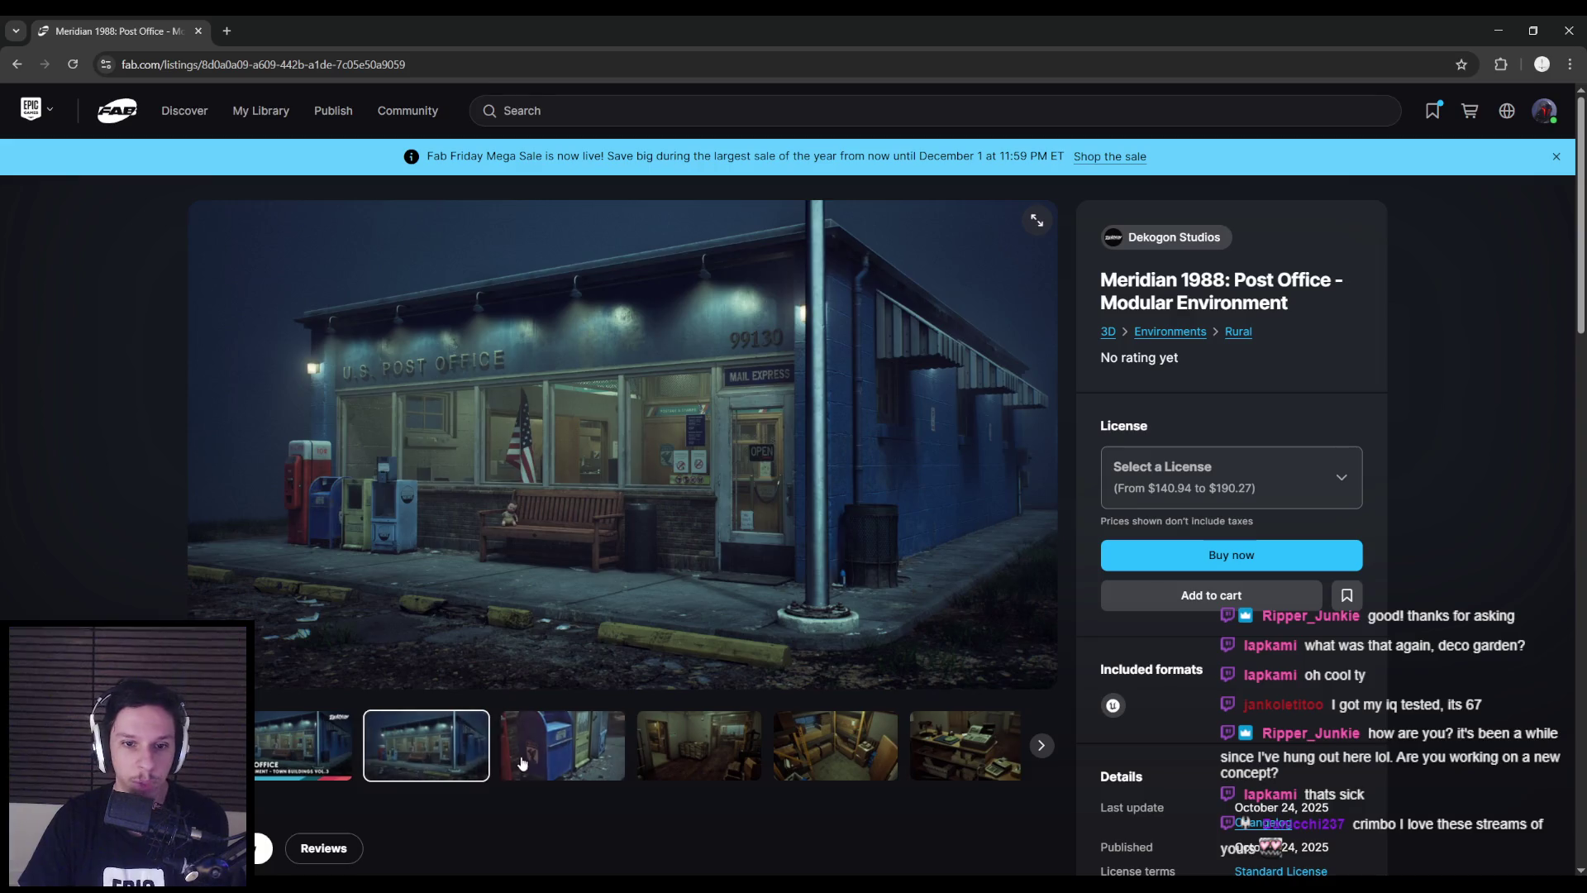
click(715, 752)
click(789, 762)
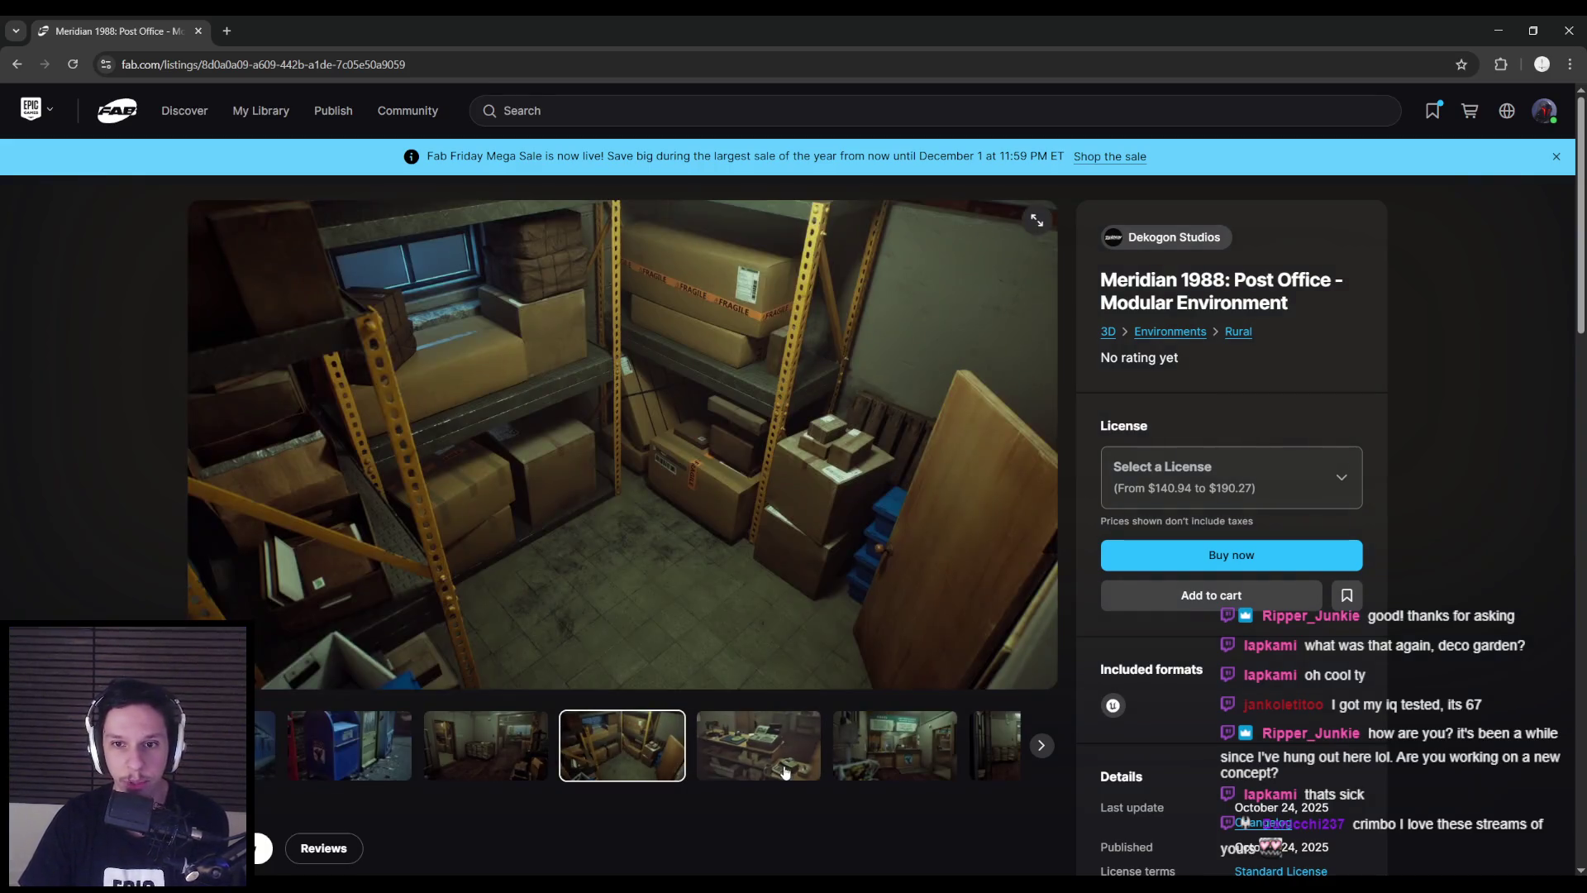
click(793, 764)
click(806, 760)
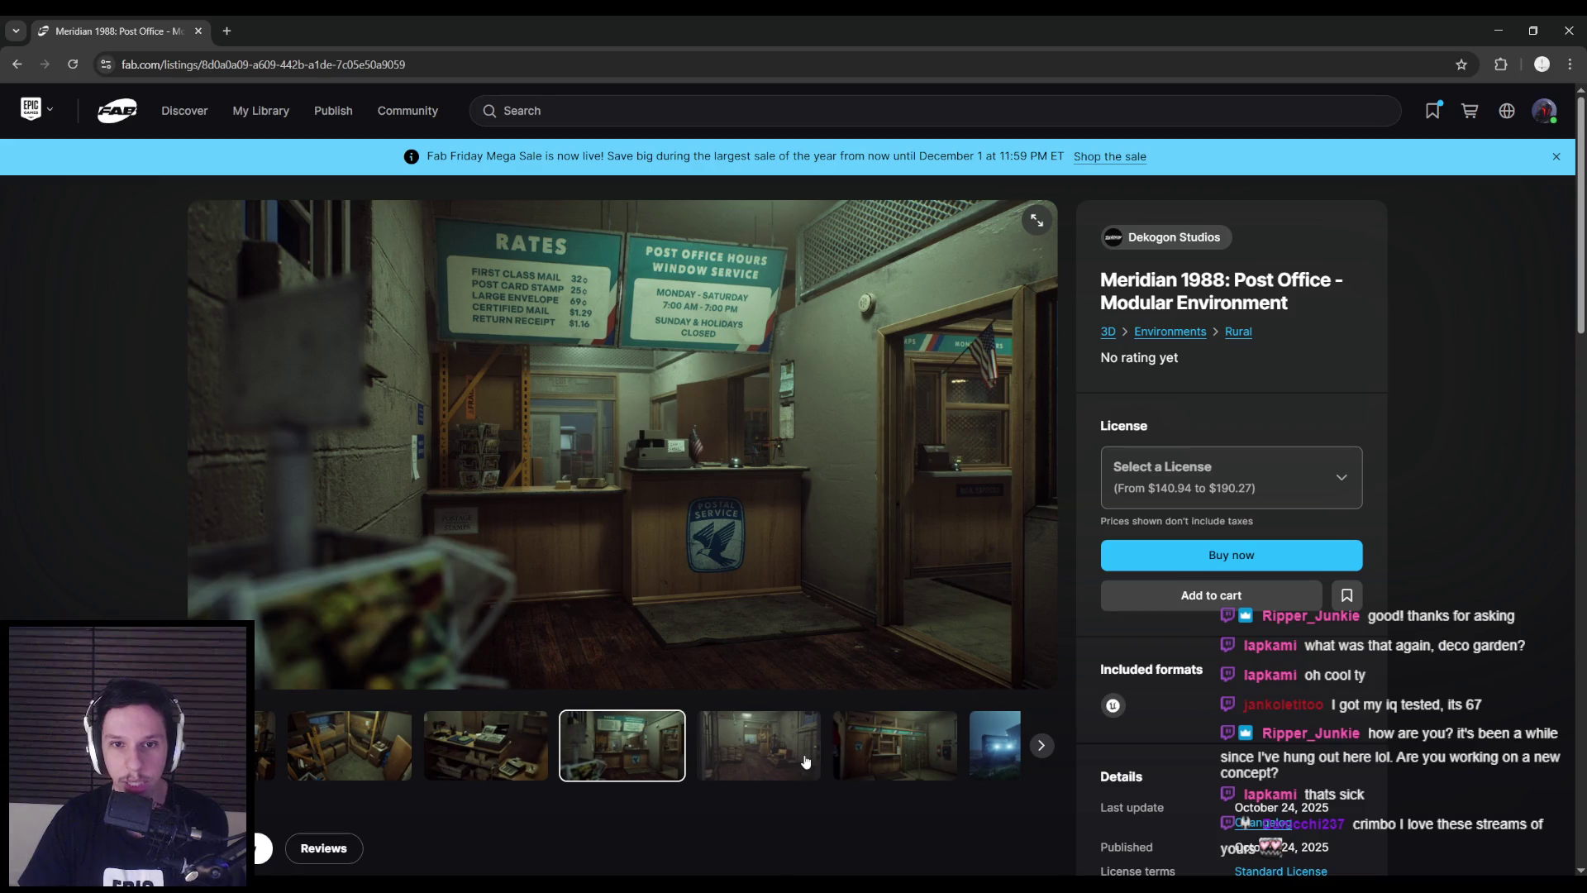
click(805, 760)
click(806, 761)
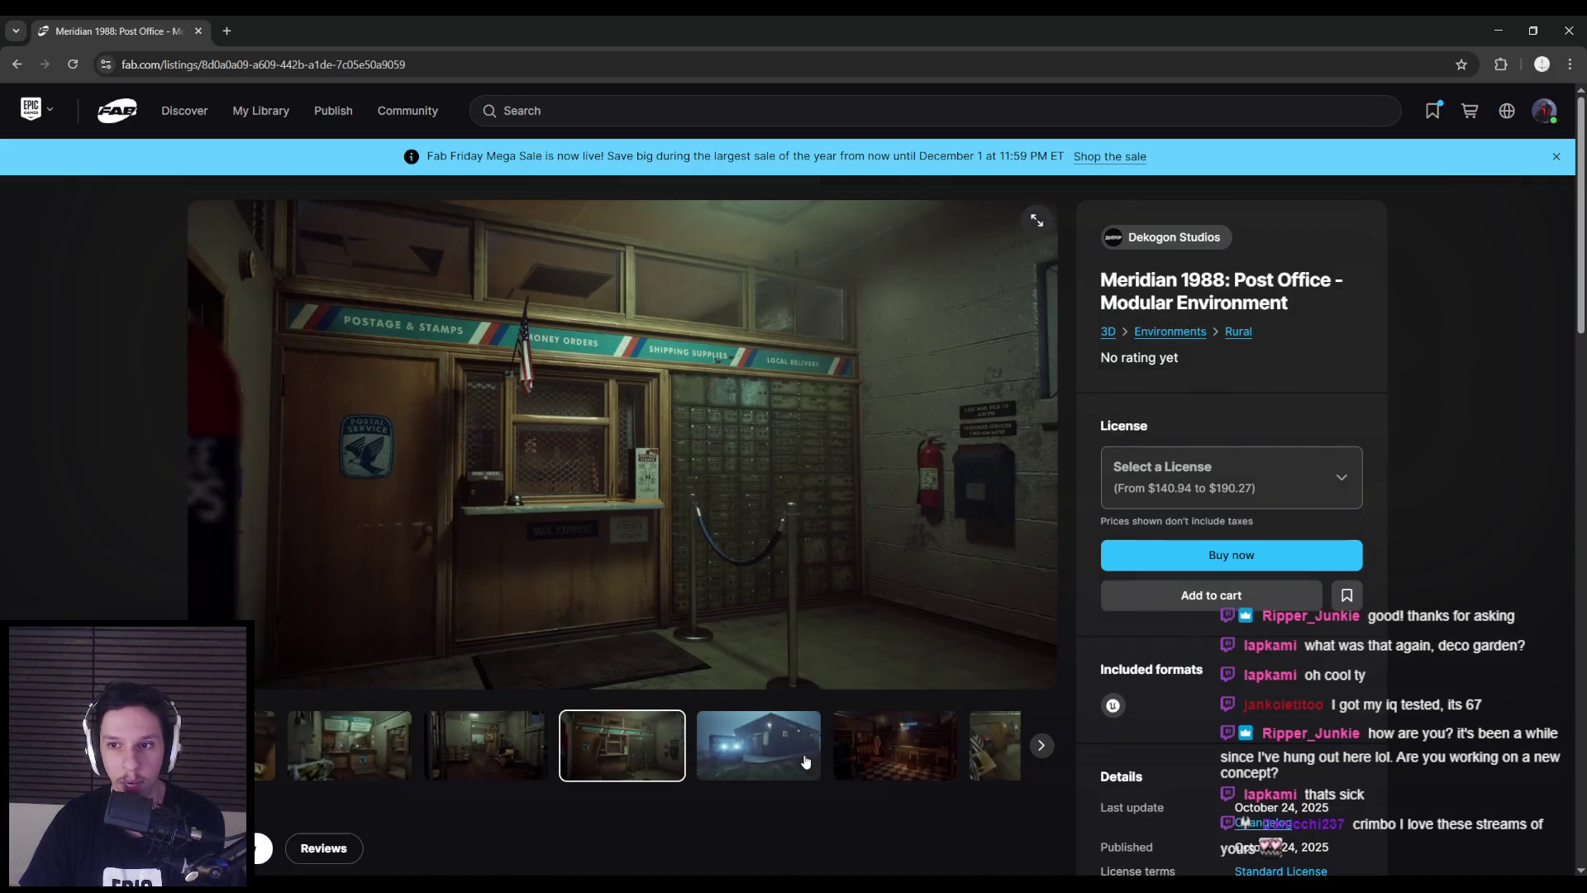
click(804, 760)
click(802, 761)
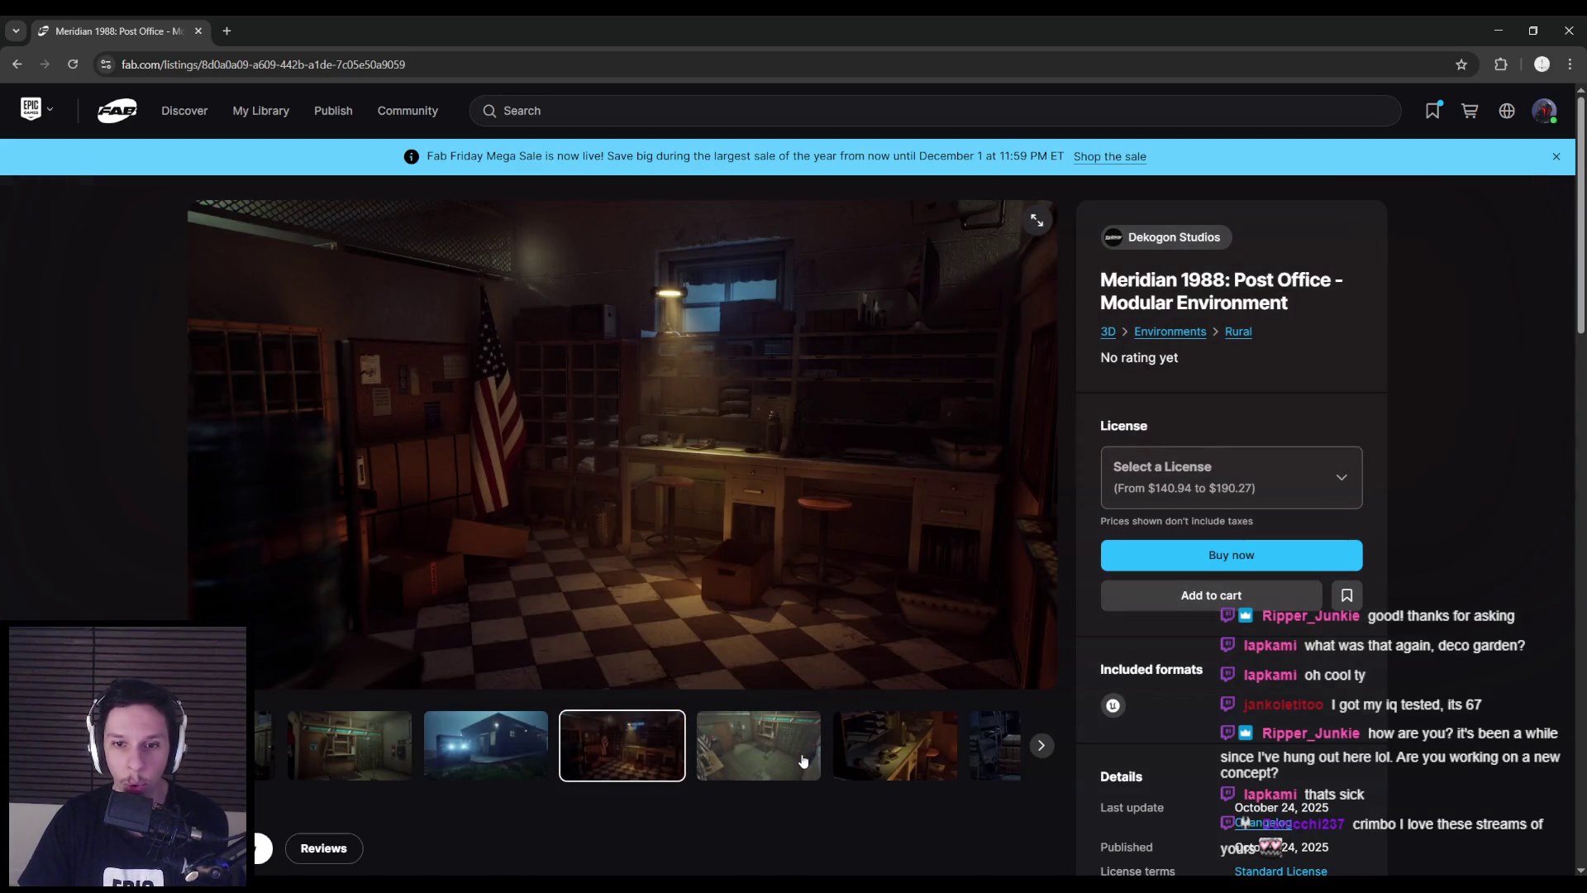
click(801, 760)
click(802, 760)
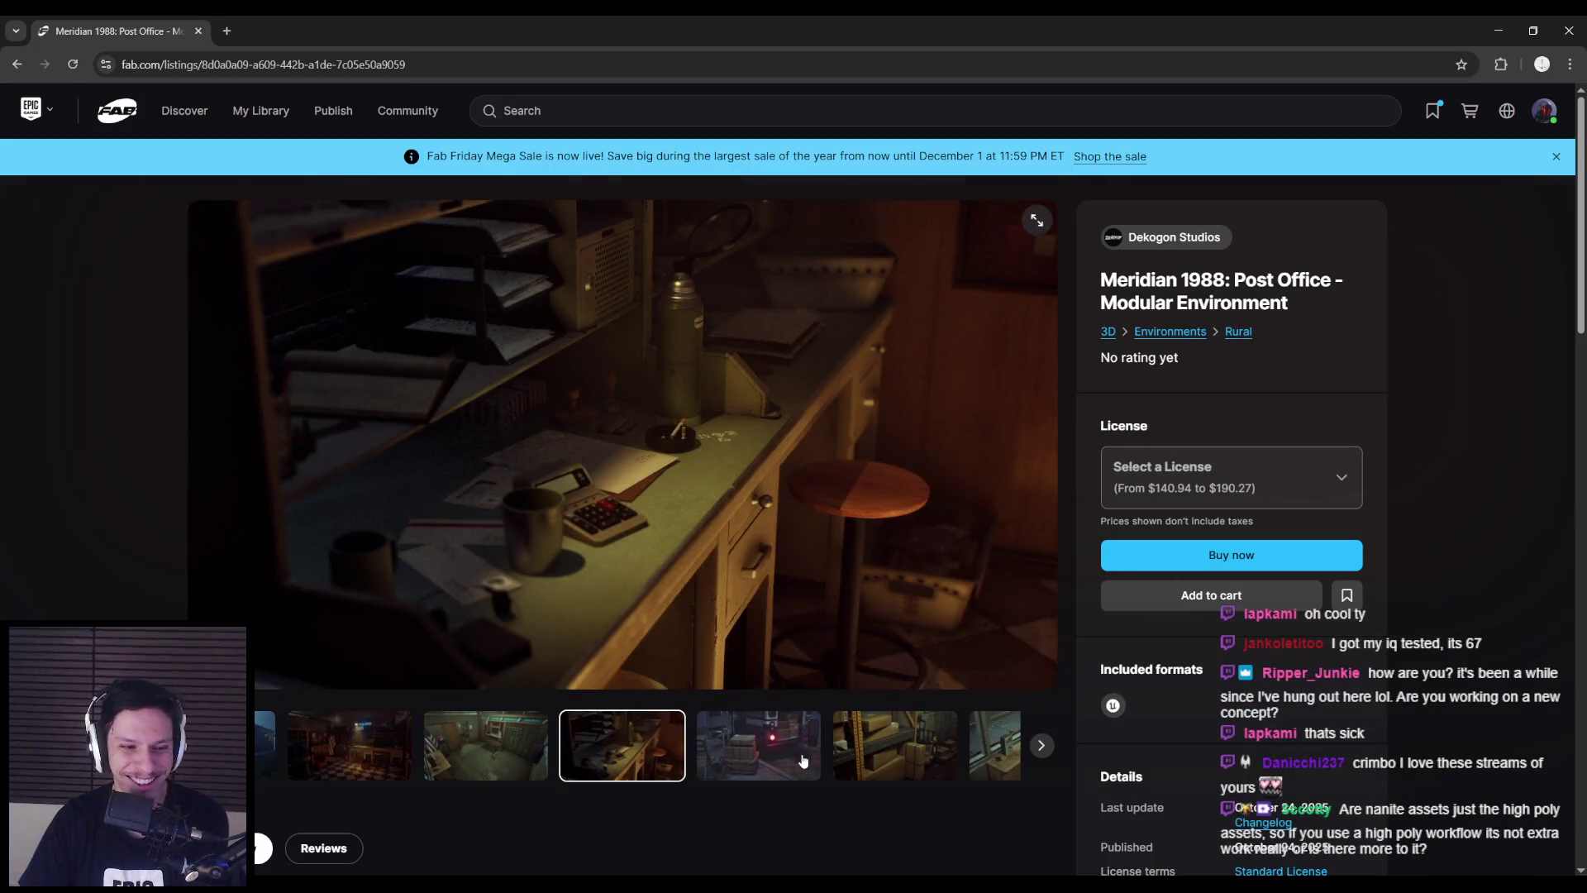
click(806, 760)
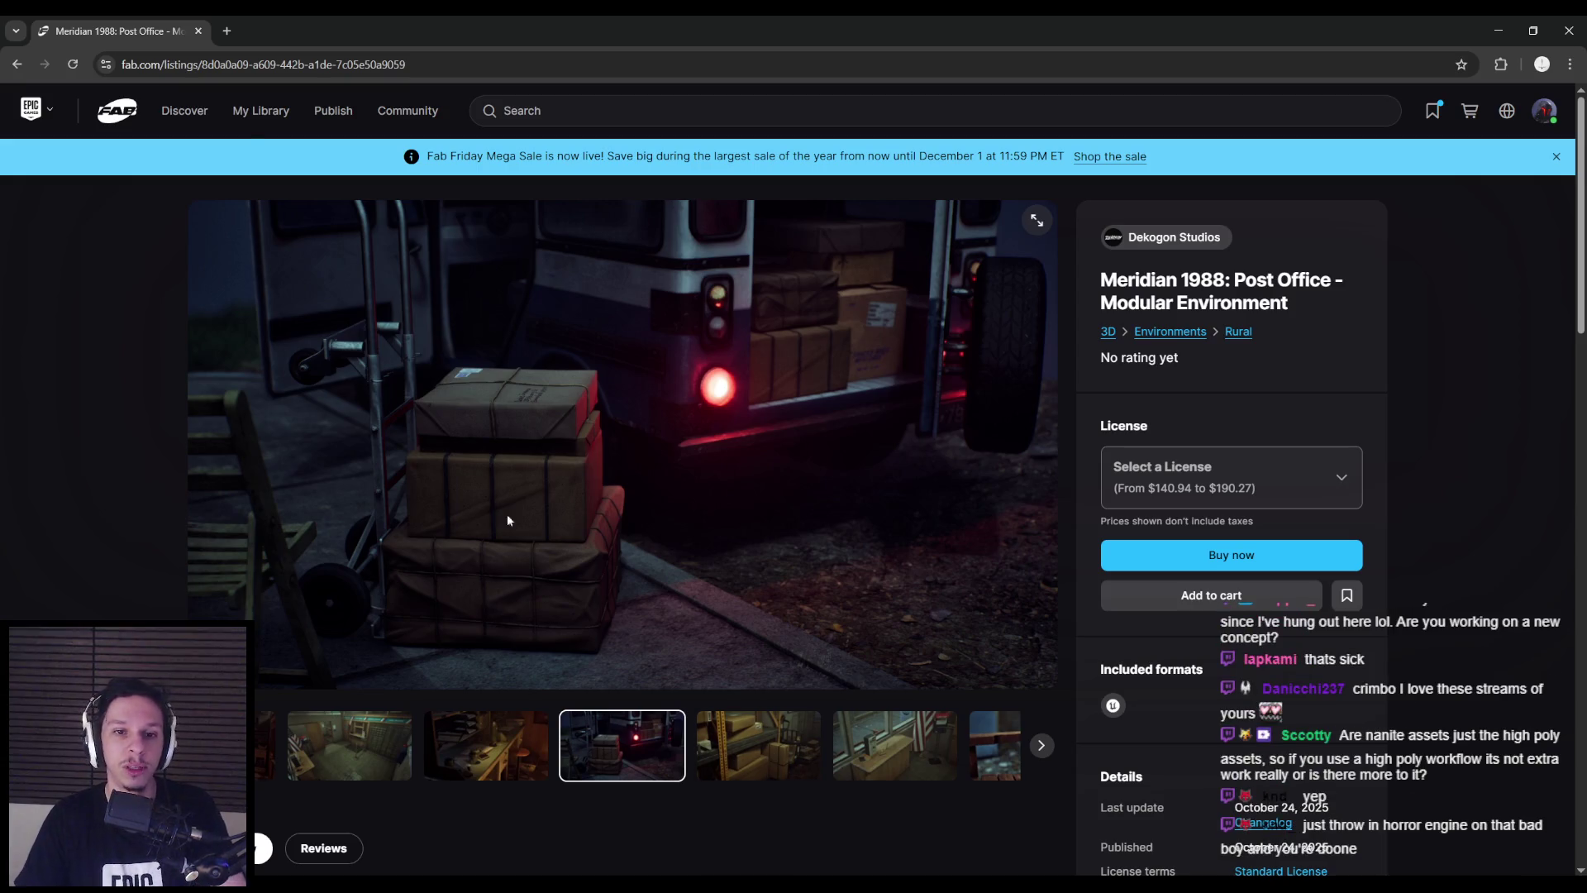
key(alt+Tab)
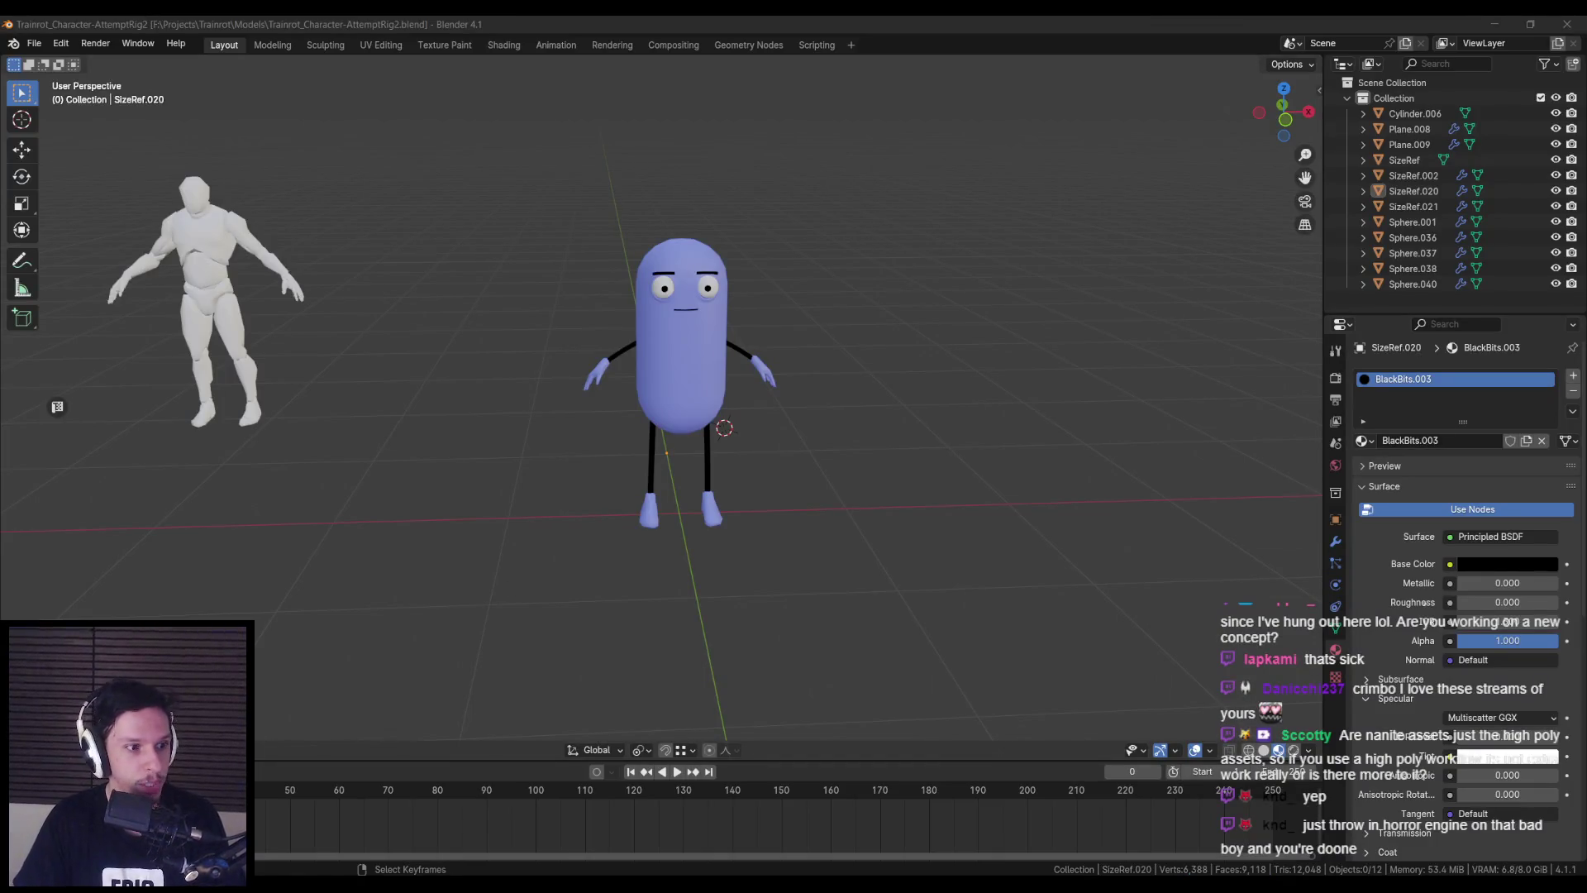
- Save Trainrot_Character-AttemptRig2.blend, snap to Front Orthographic view, and select the pill body
middle_drag(392, 567, 381, 554)
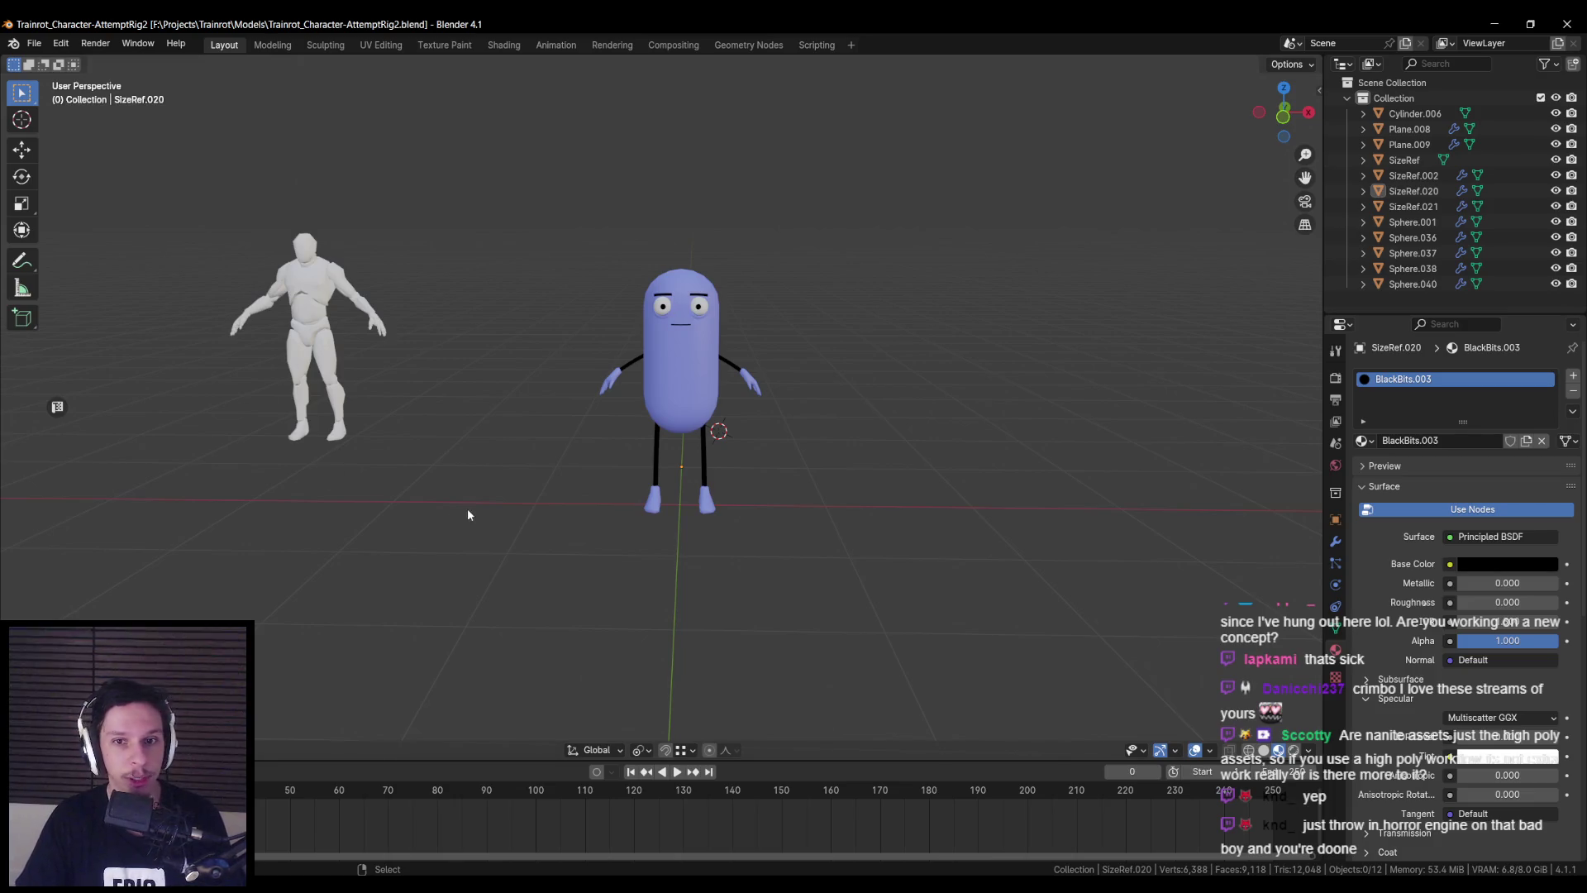
scroll(473, 493, up, 2)
mouse_move(477, 471)
middle_down()
mouse_move(684, 567)
mouse_move(602, 425)
mouse_move(789, 405)
mouse_move(462, 407)
middle_up()
key(ctrl+s)
middle_drag(708, 451, 718, 444)
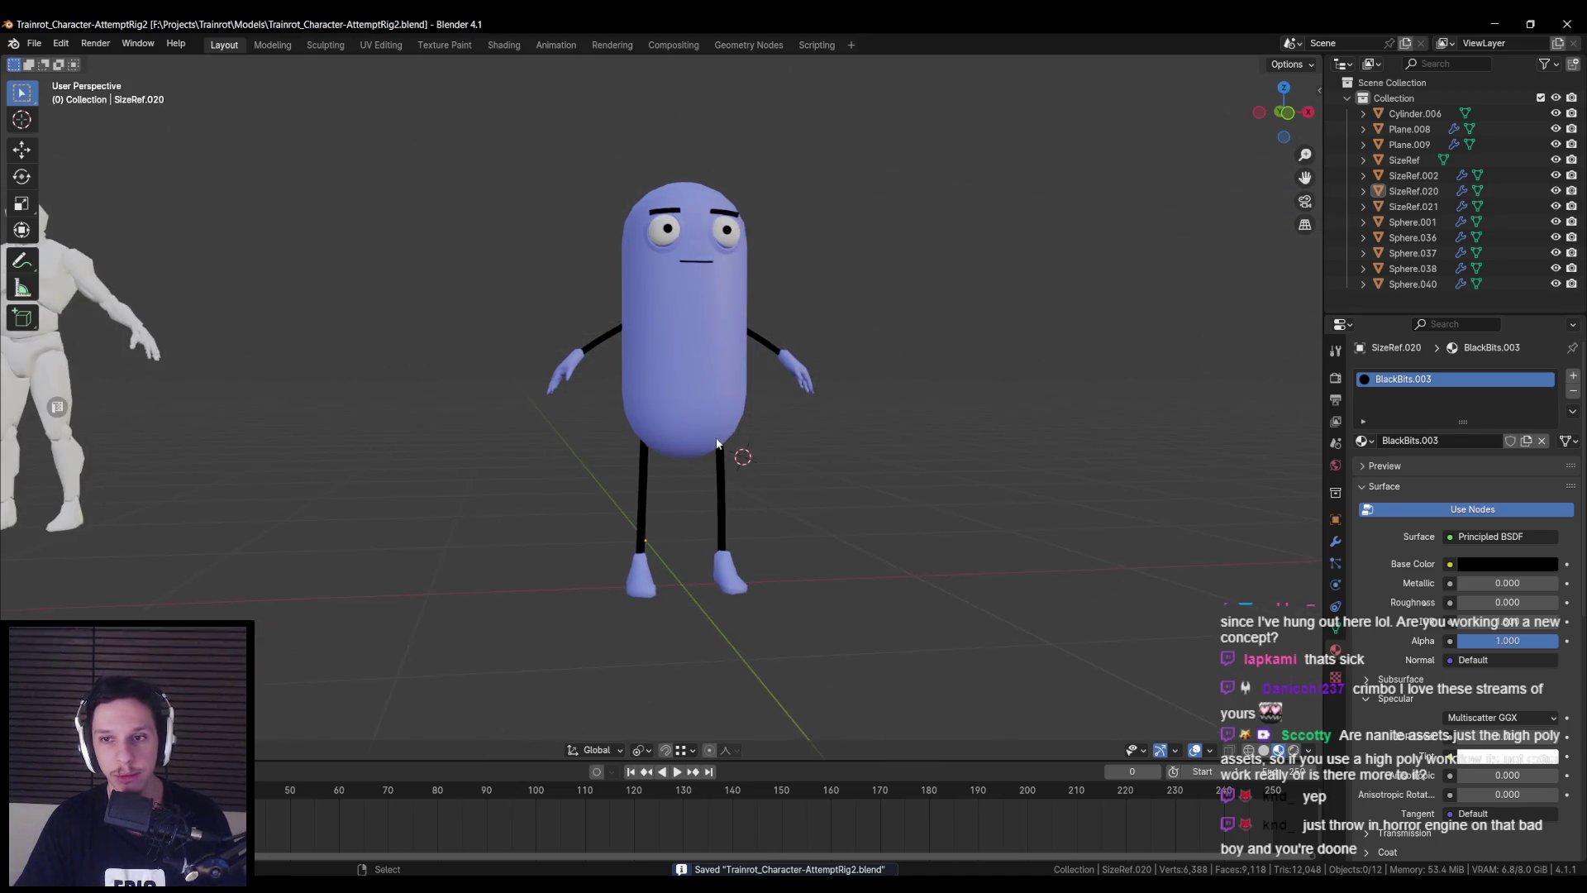
key(KP_1)
click(715, 438)
scroll(716, 438, down, 2)
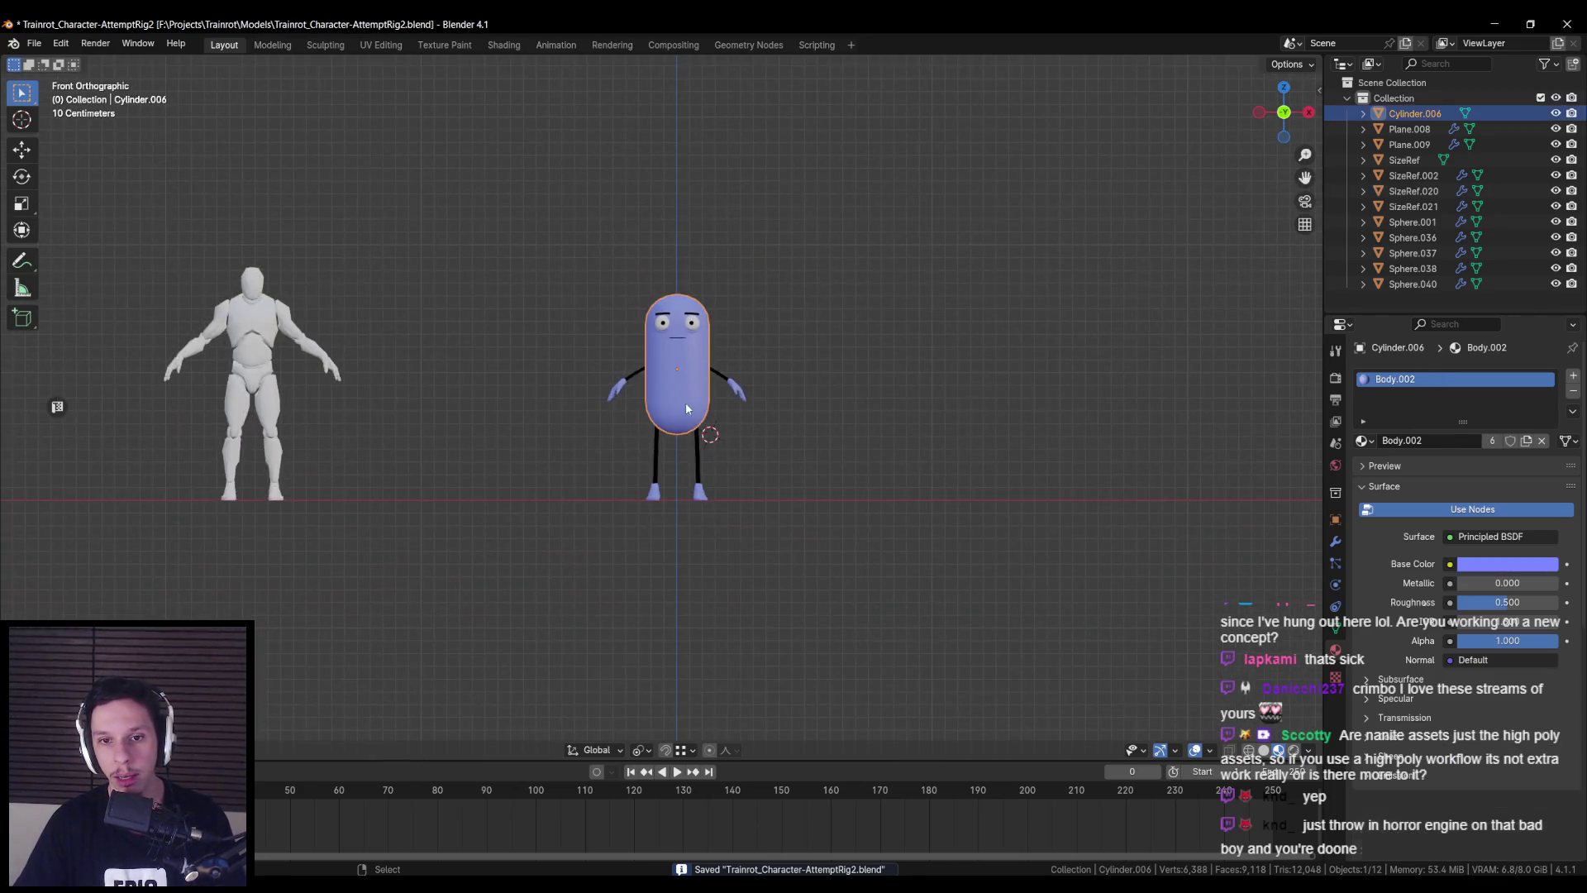
- Select all character parts and apply their rotation and scale
key(shift+z)
key(a)
scroll(755, 468, up, 2)
key(shift+z)
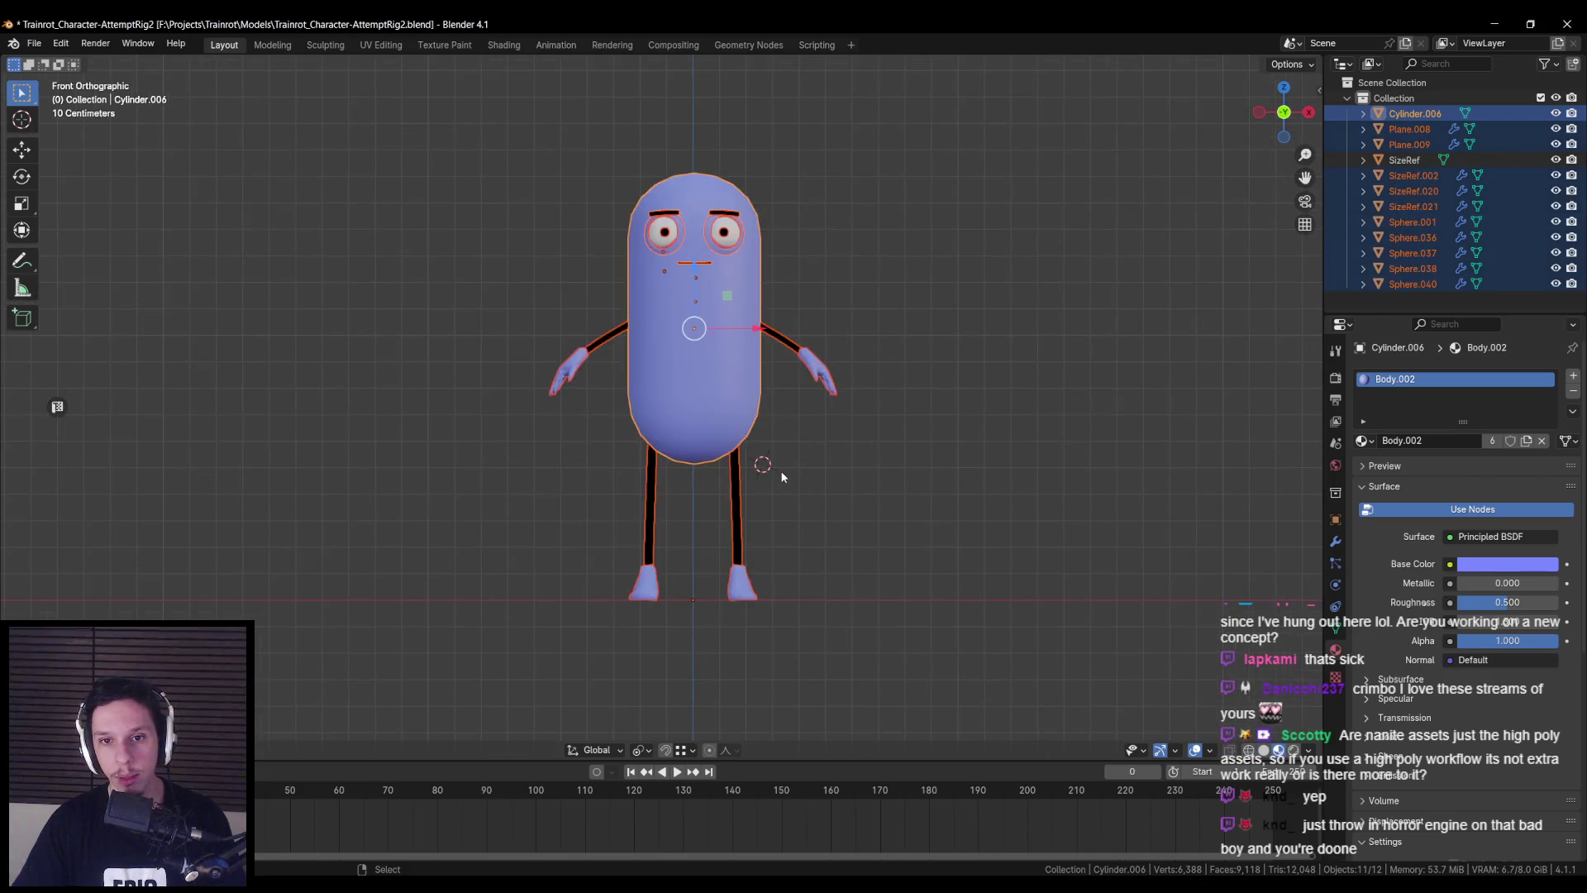
key(ctrl+a)
click(775, 472)
scroll(679, 454, up, 10)
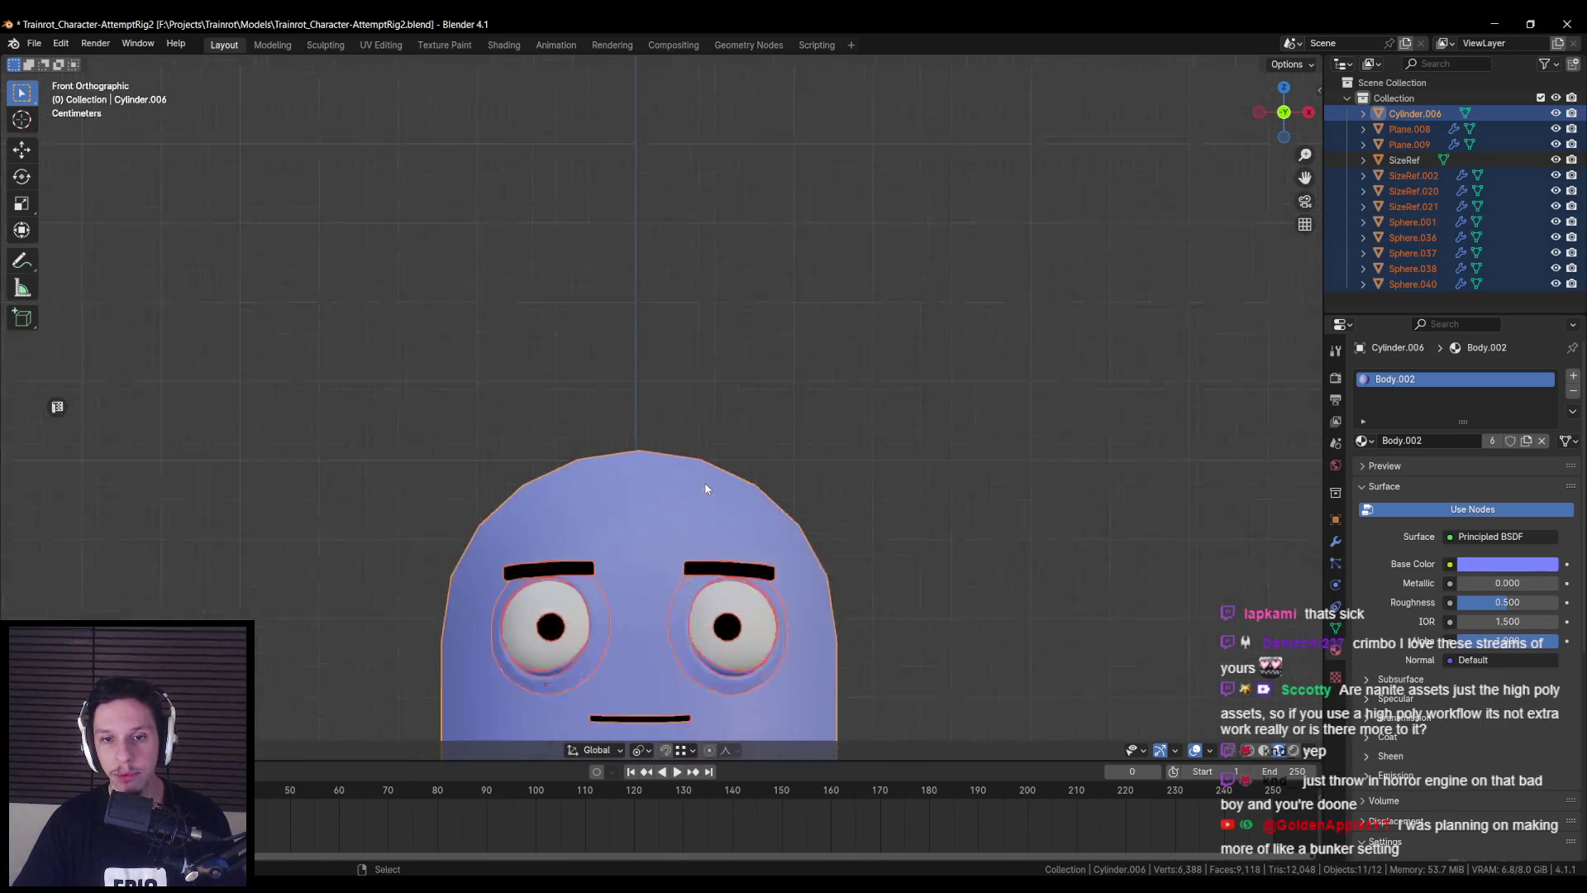
scroll(680, 461, up, 5)
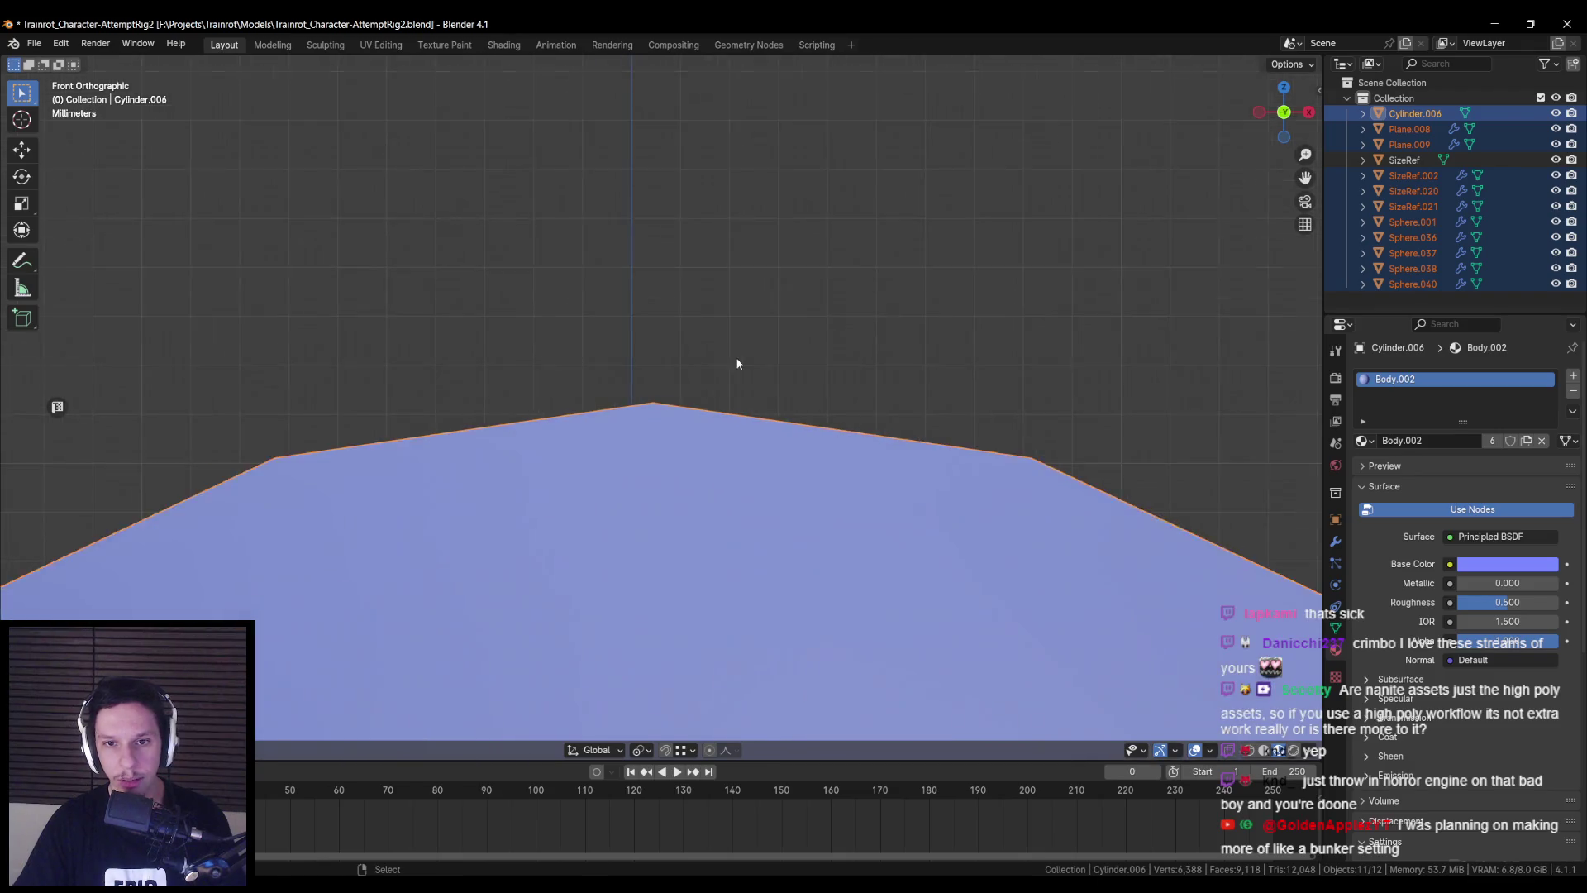
- Move the parts about 4 mm along X onto the centre axis, then deselect
key(g)
key(x)
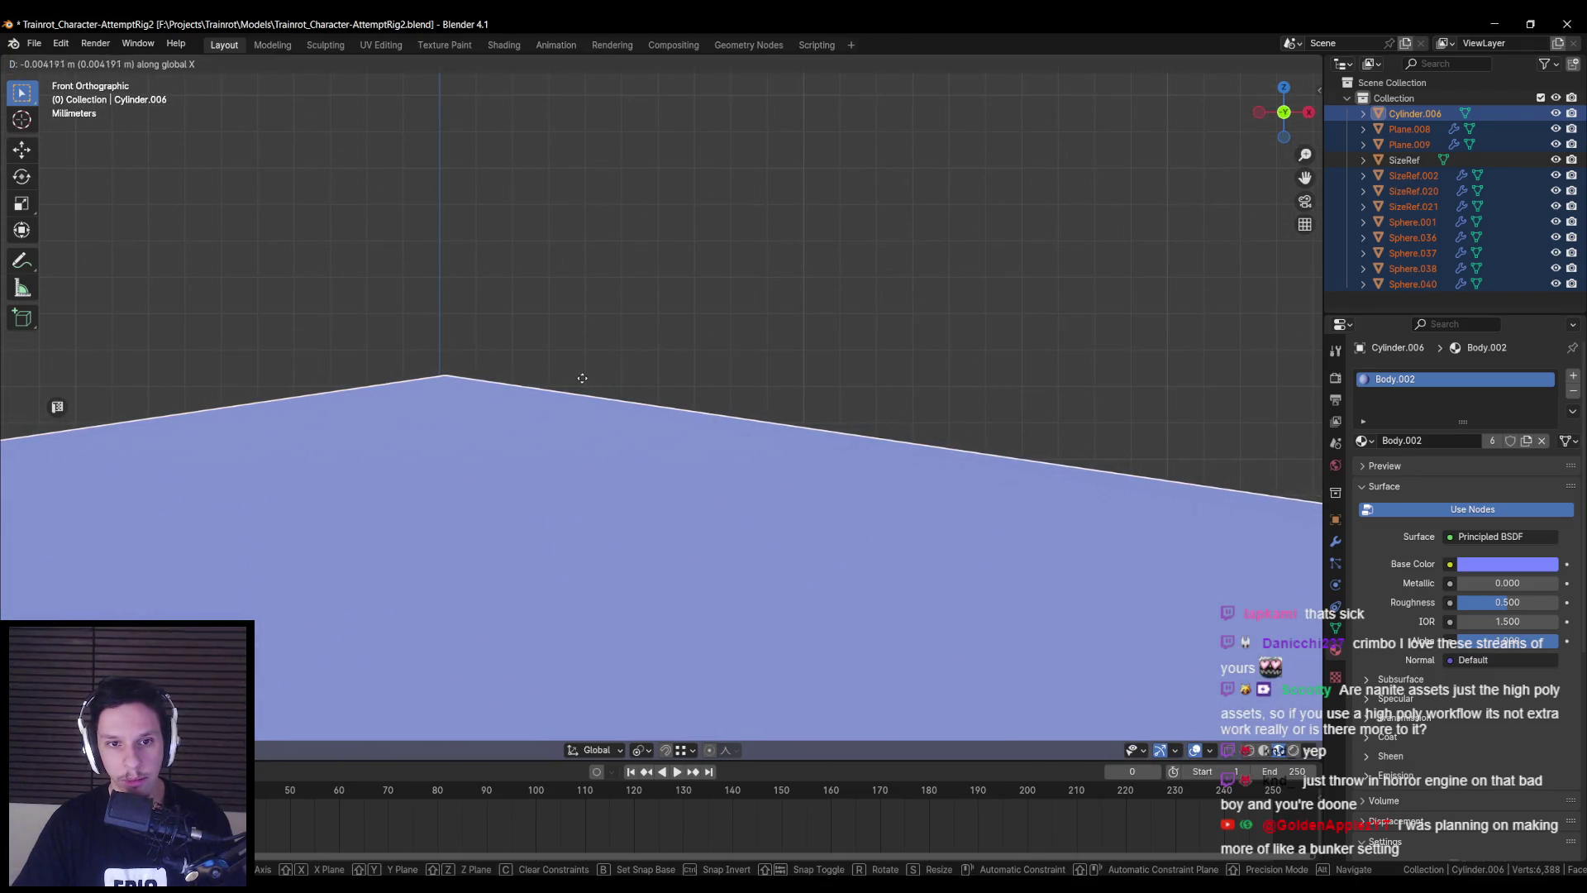
click(581, 387)
scroll(581, 387, down, 10)
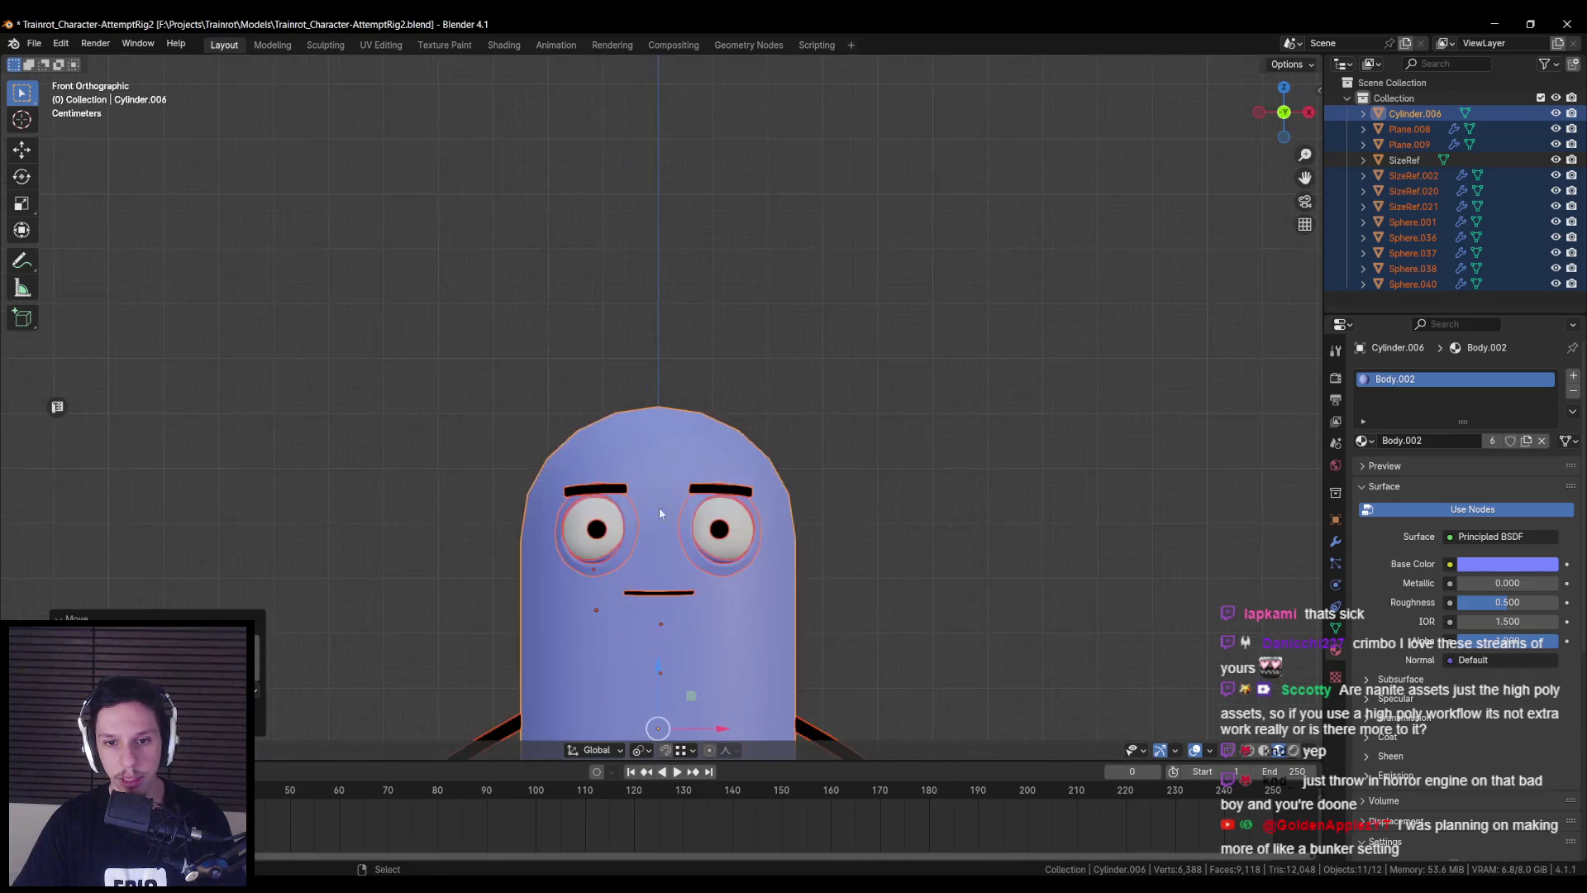
key(alt+a)
shift+middle_drag(762, 480, 658, 344)
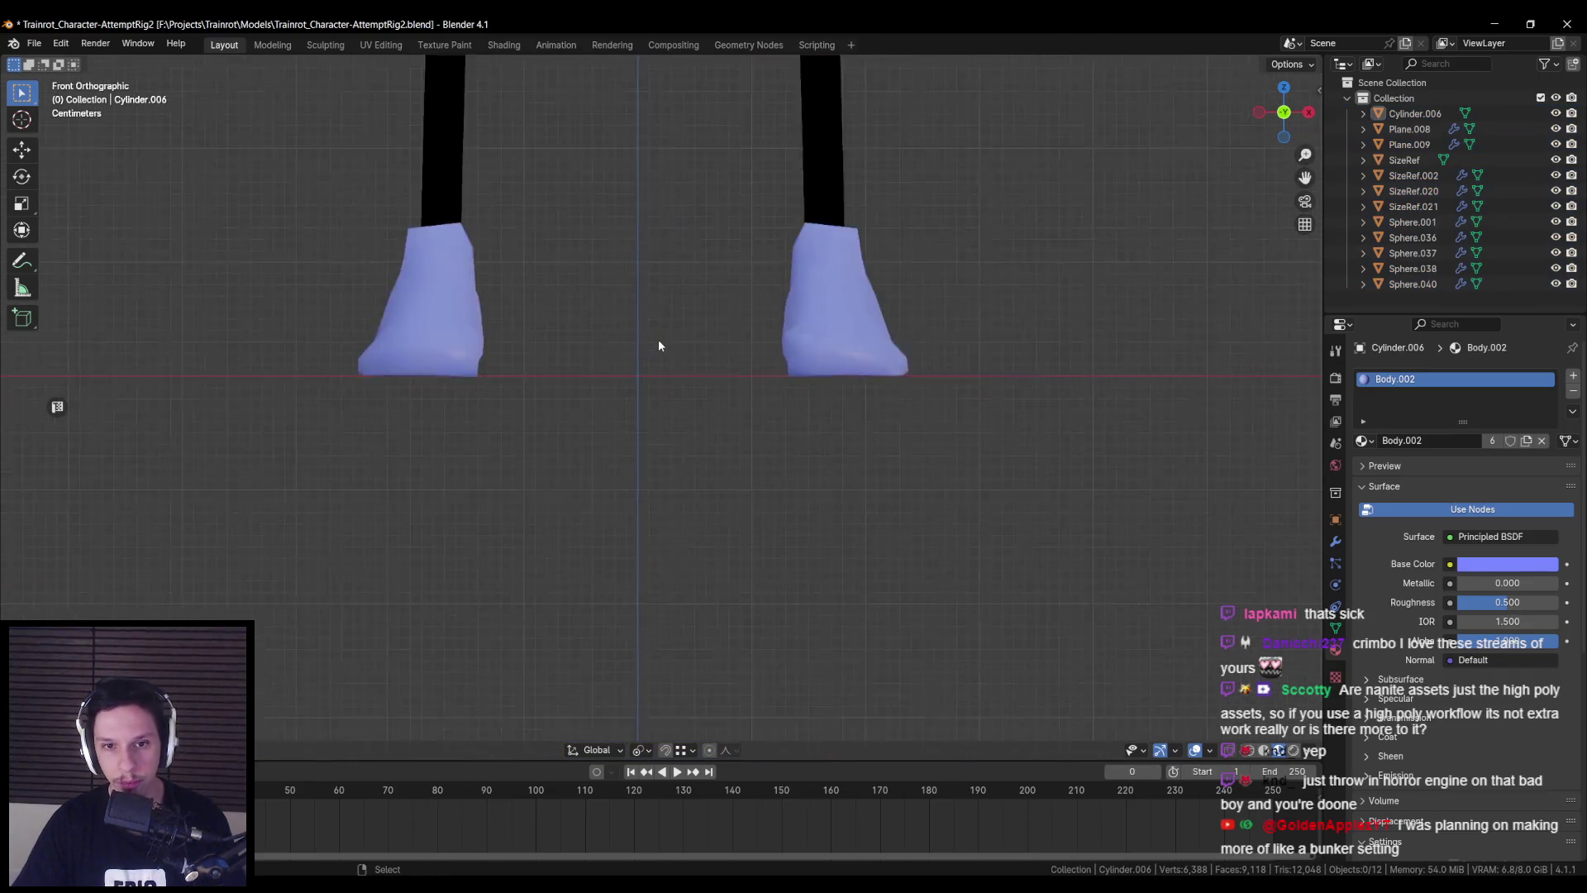
- Select both black stick legs and try moving them along the X axis
scroll(653, 341, up, 4)
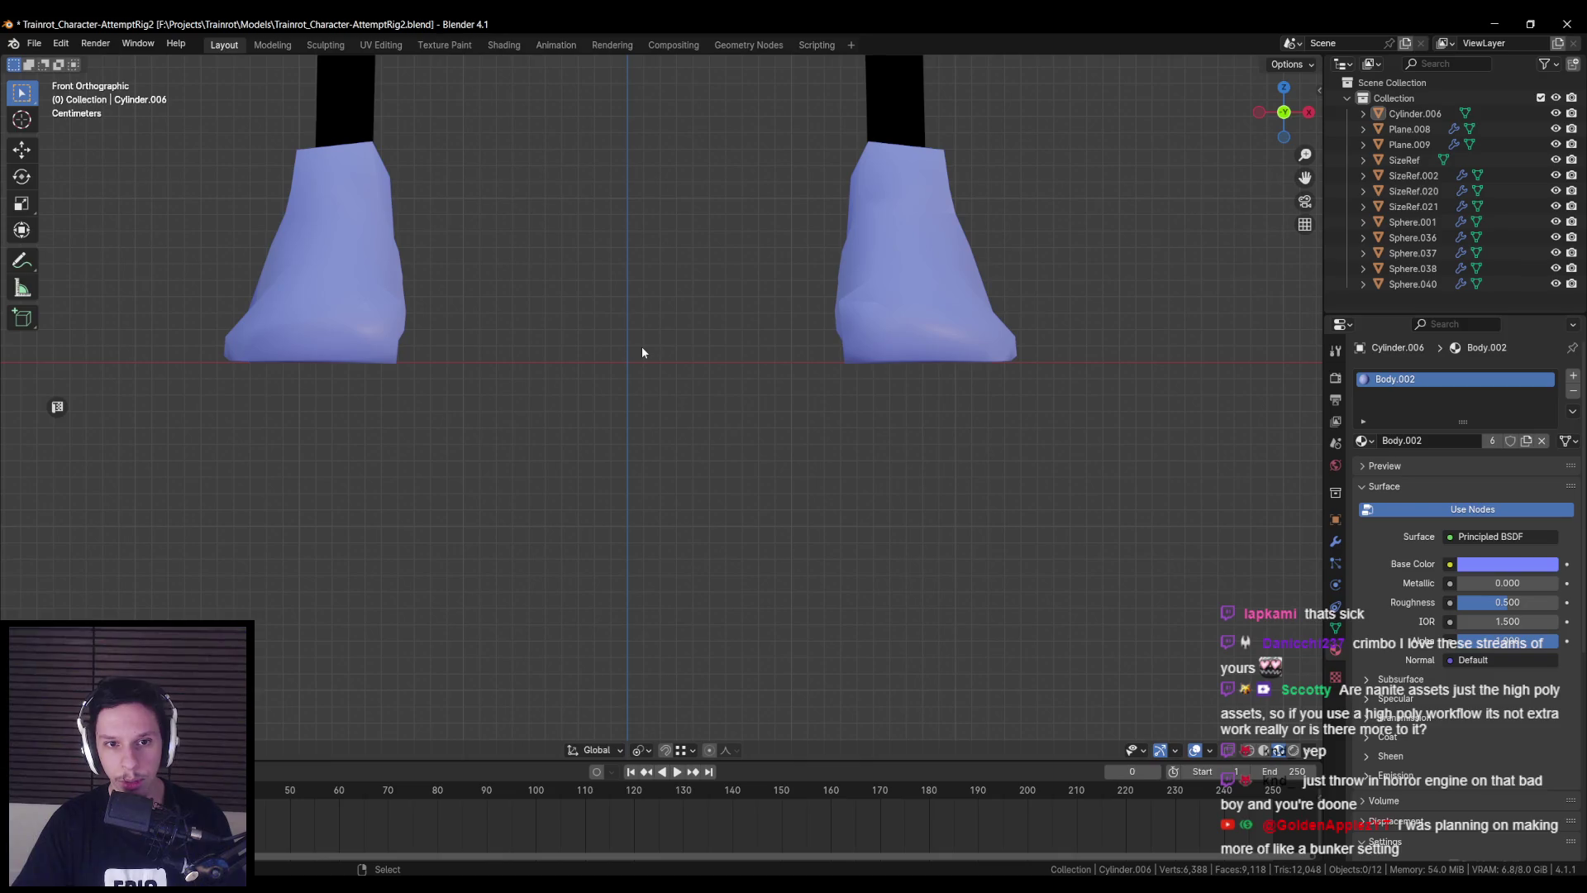
scroll(641, 345, down, 9)
scroll(646, 341, up, 3)
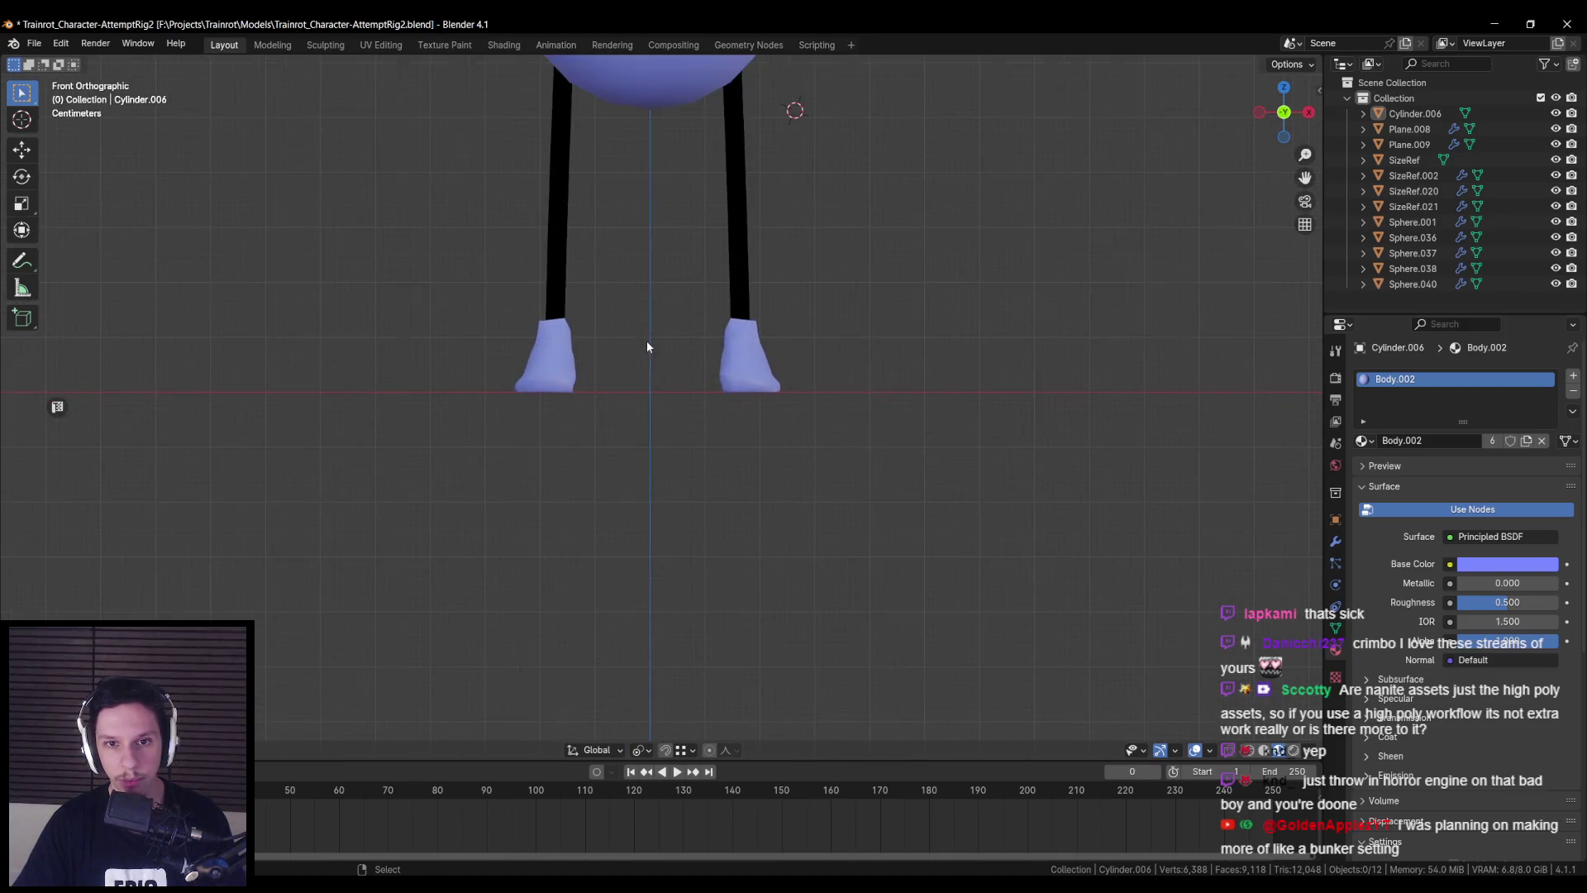
shift+middle_drag(647, 347, 652, 454)
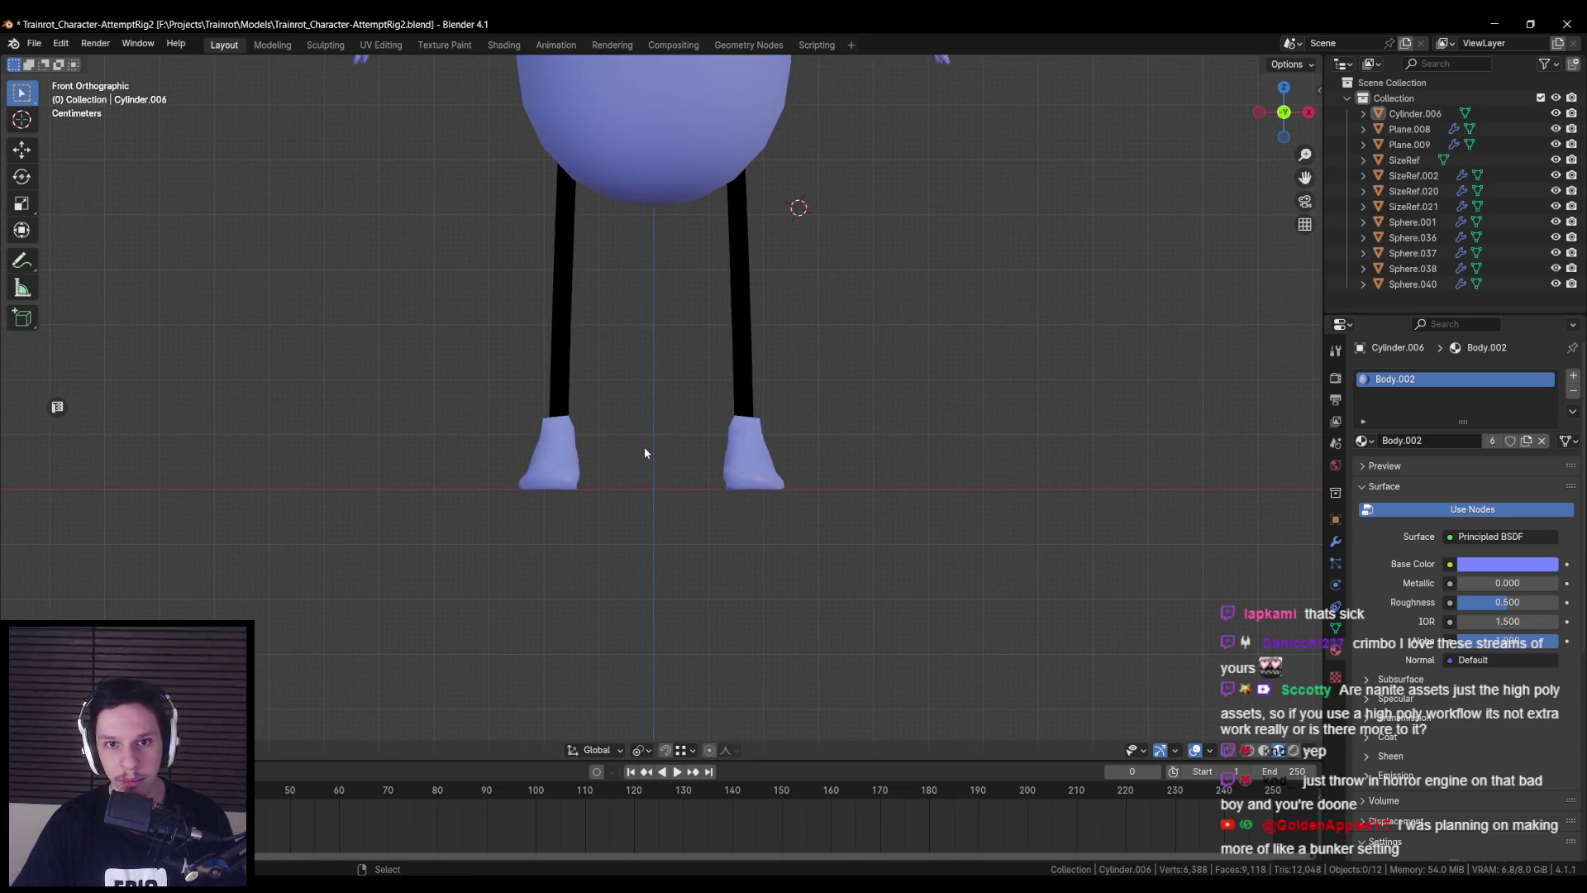
mouse_move(451, 347)
mouse_down()
mouse_move(652, 464)
mouse_move(769, 450)
mouse_up()
key(KP_Decimal)
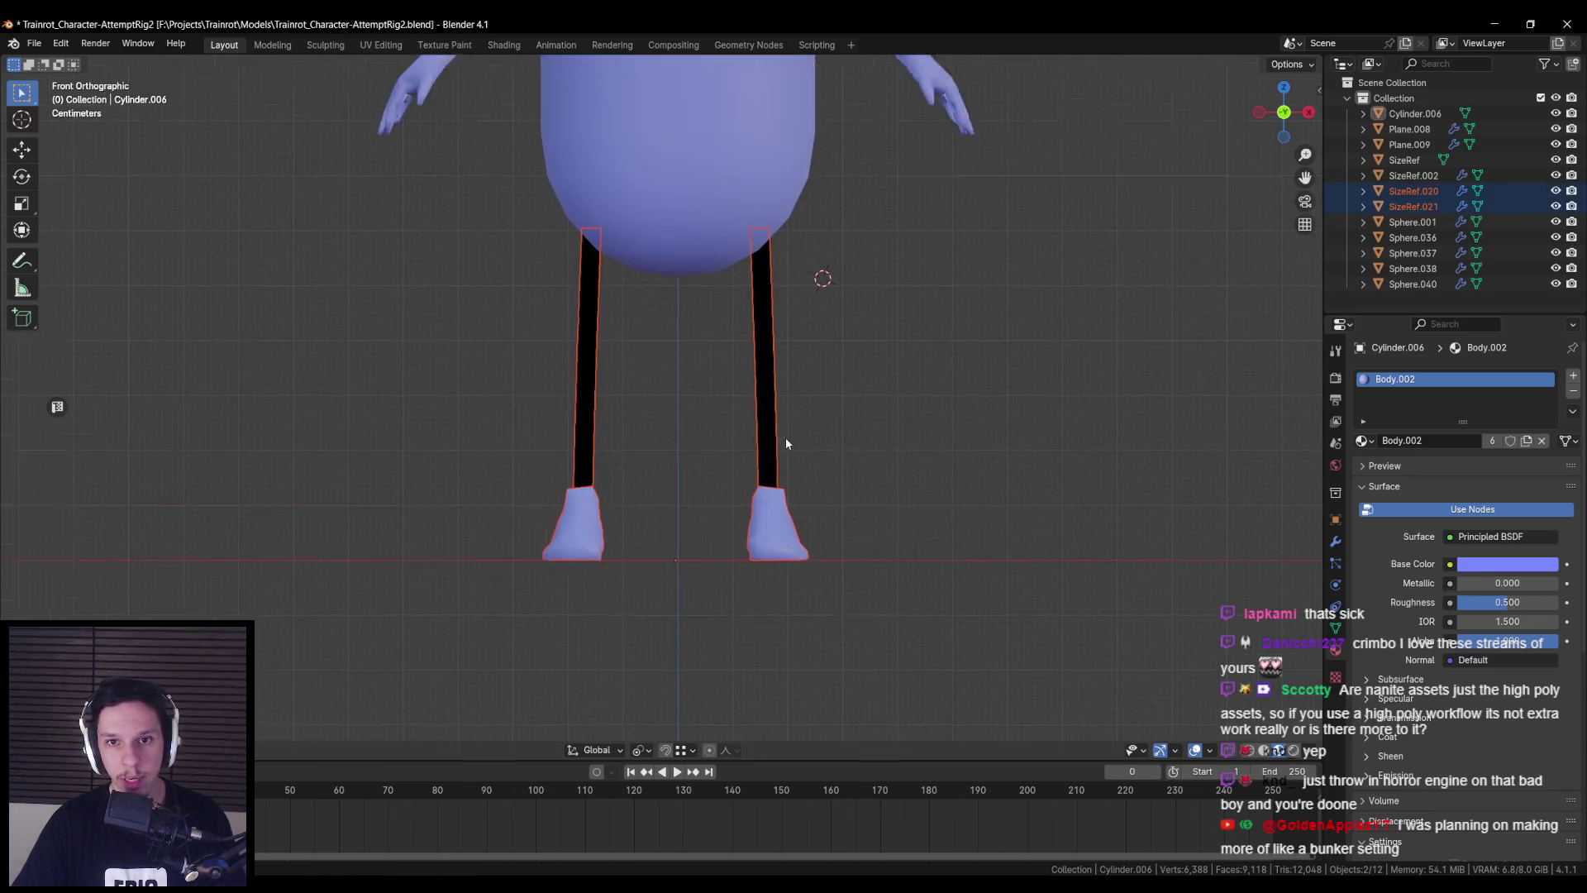
scroll(907, 479, down, 5)
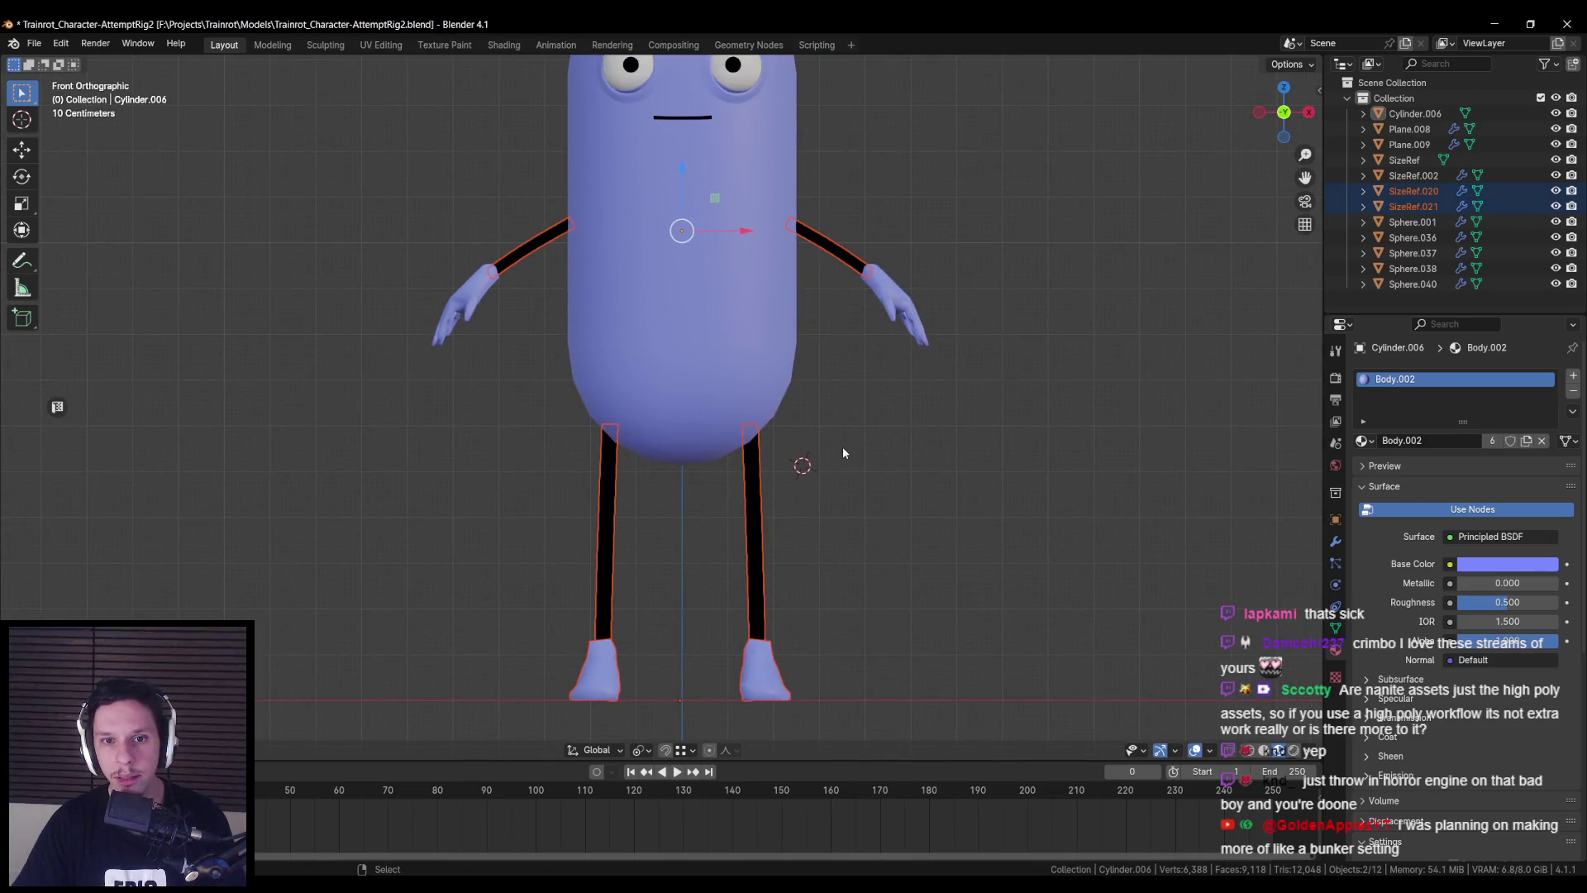
key(g)
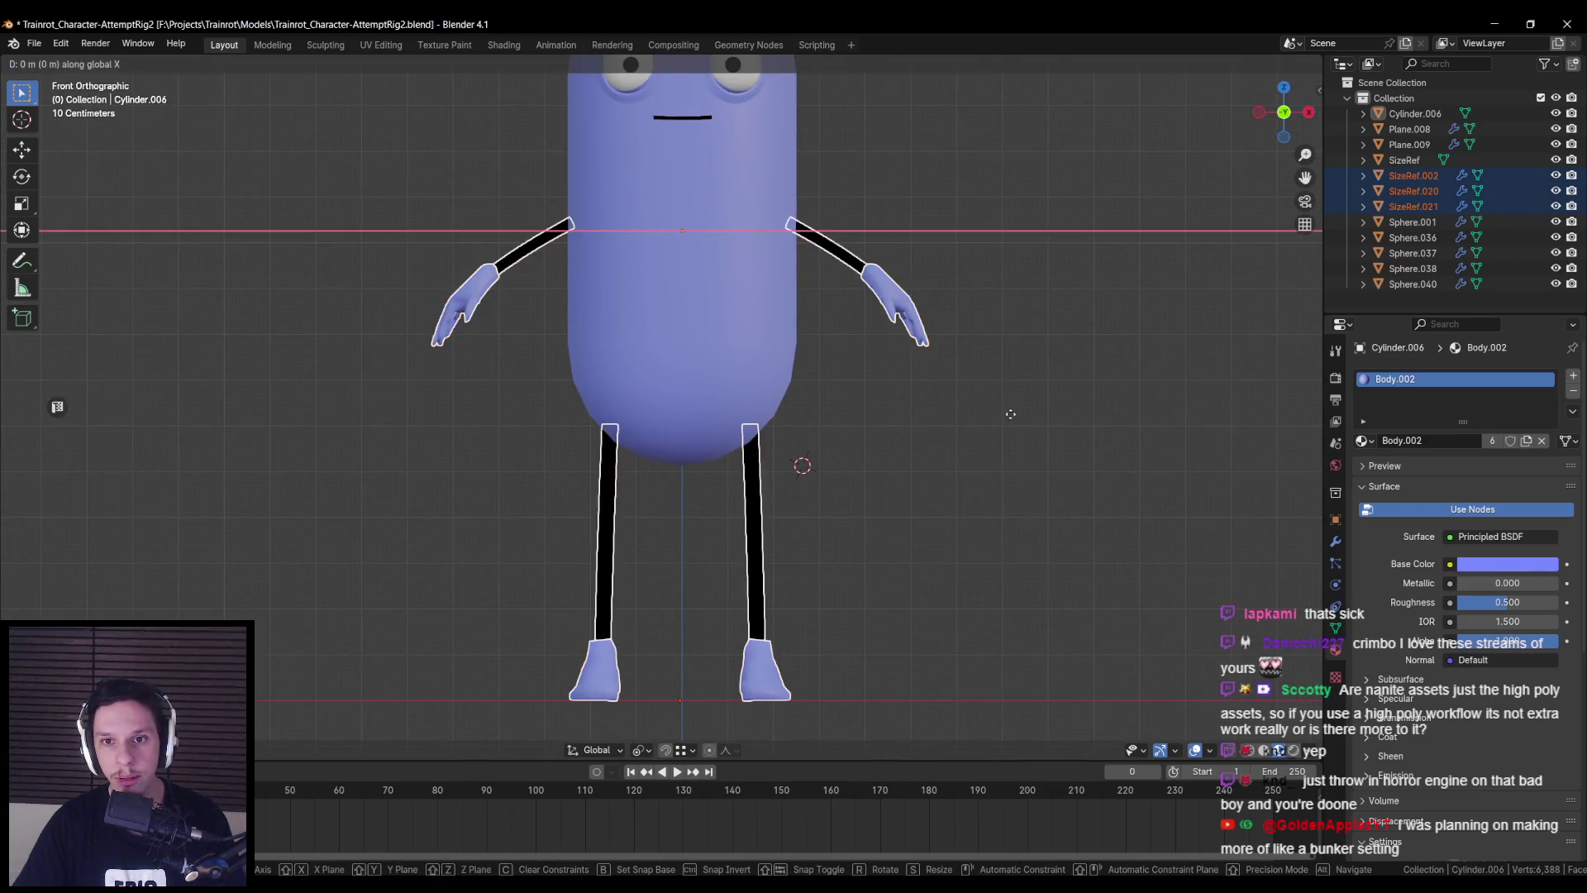
key(x)
key(Escape)
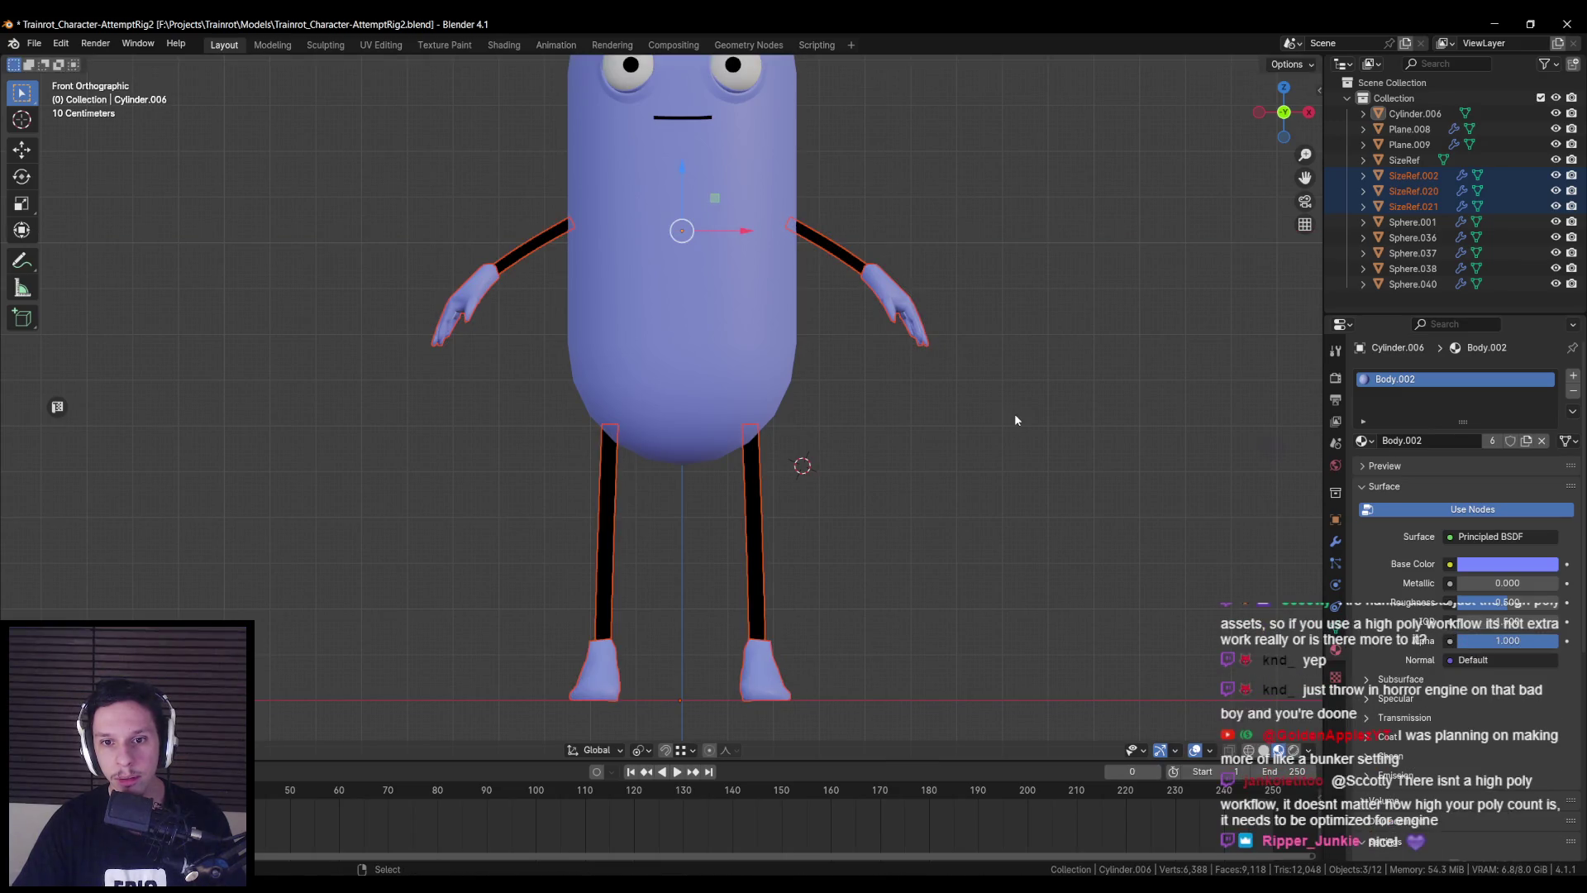
scroll(1015, 420, up, 5)
key(g)
key(x)
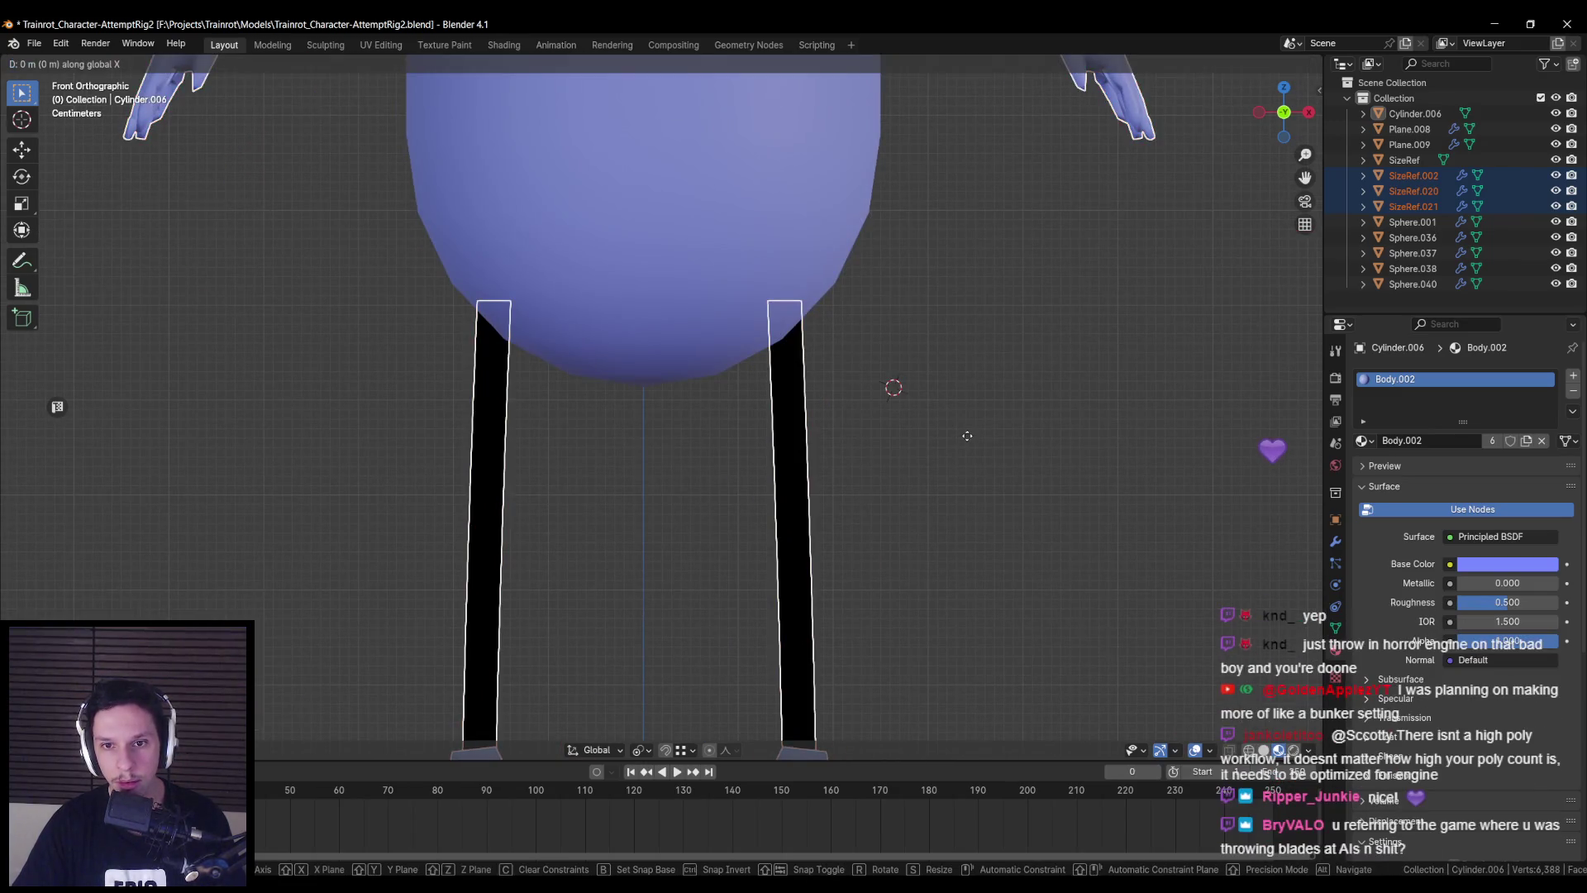
click(971, 437)
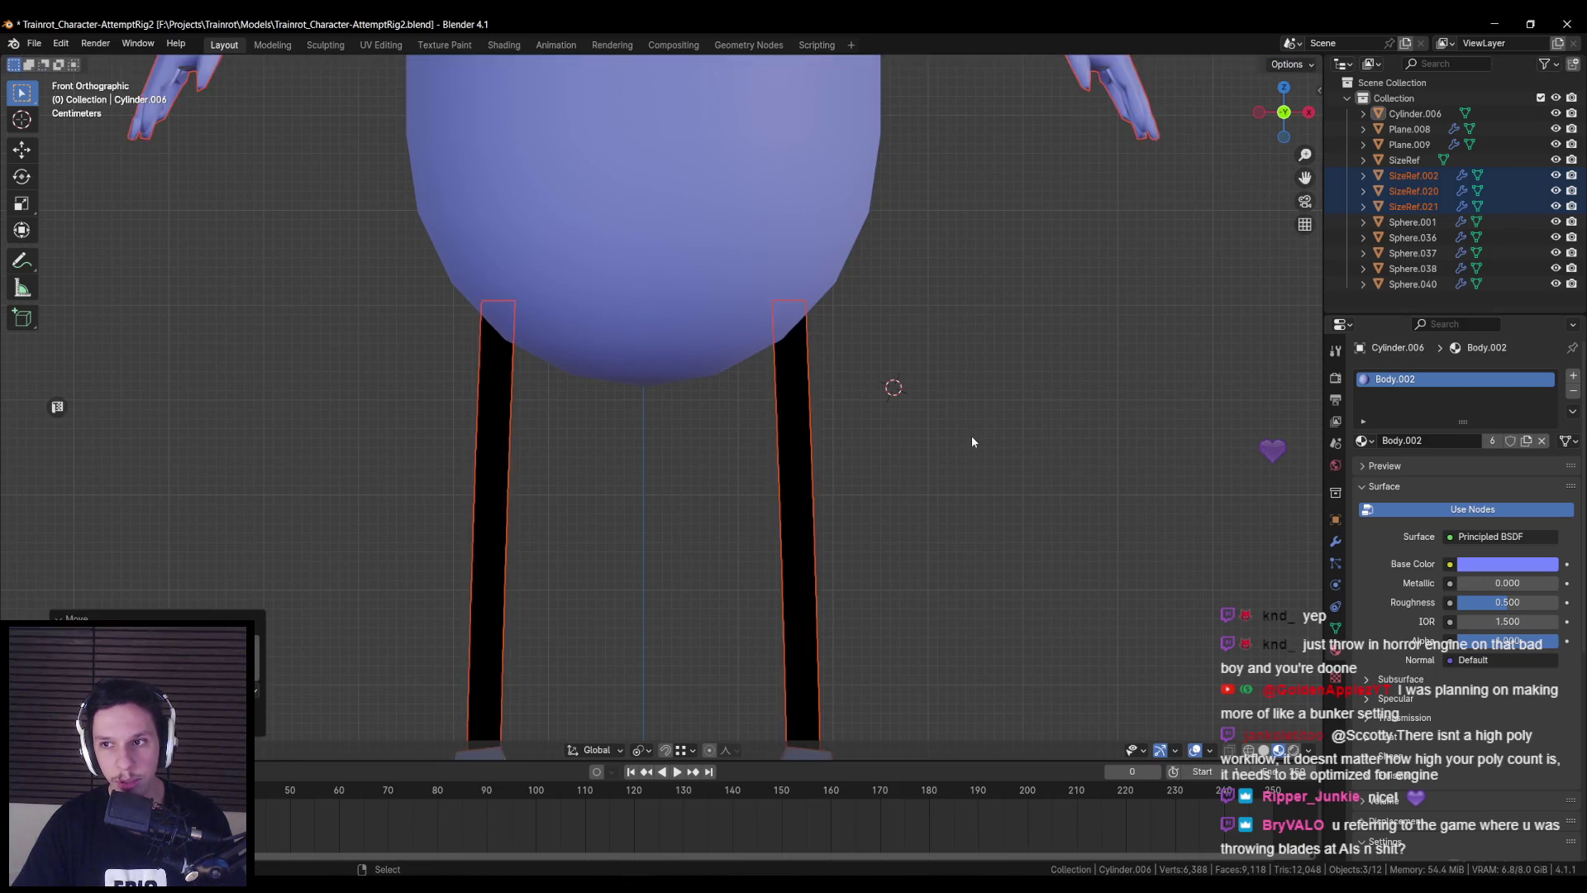
middle_drag(970, 435, 957, 423)
scroll(957, 424, down, 5)
- Clear the selection and save Trainrot_Character-AttemptRig2.blend
click(835, 385)
scroll(828, 413, down, 2)
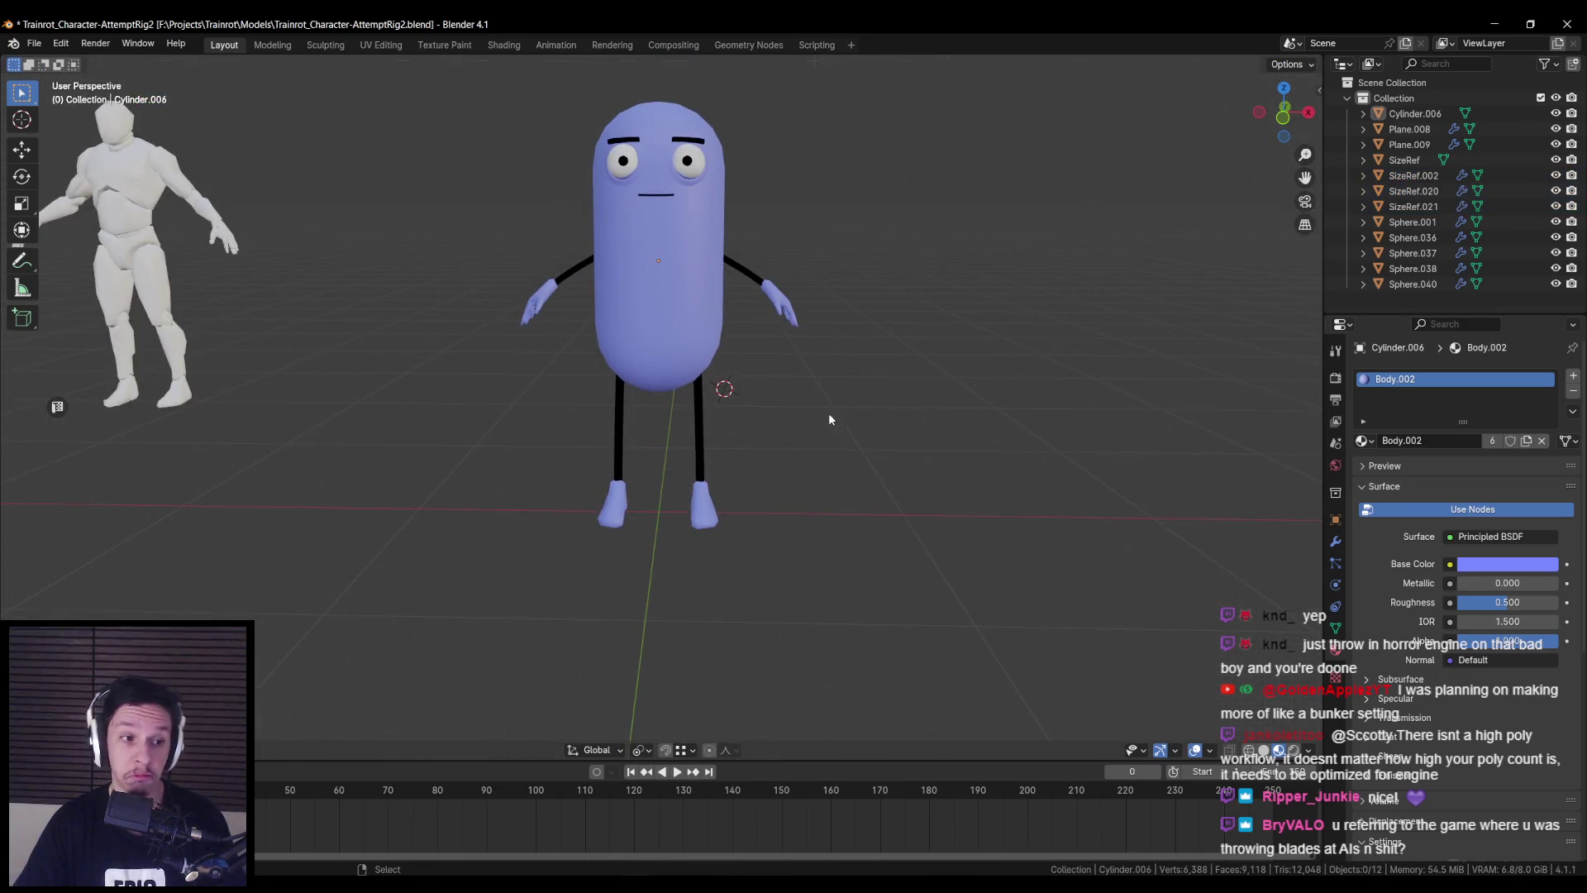
key(ctrl+s)
scroll(823, 420, up, 2)
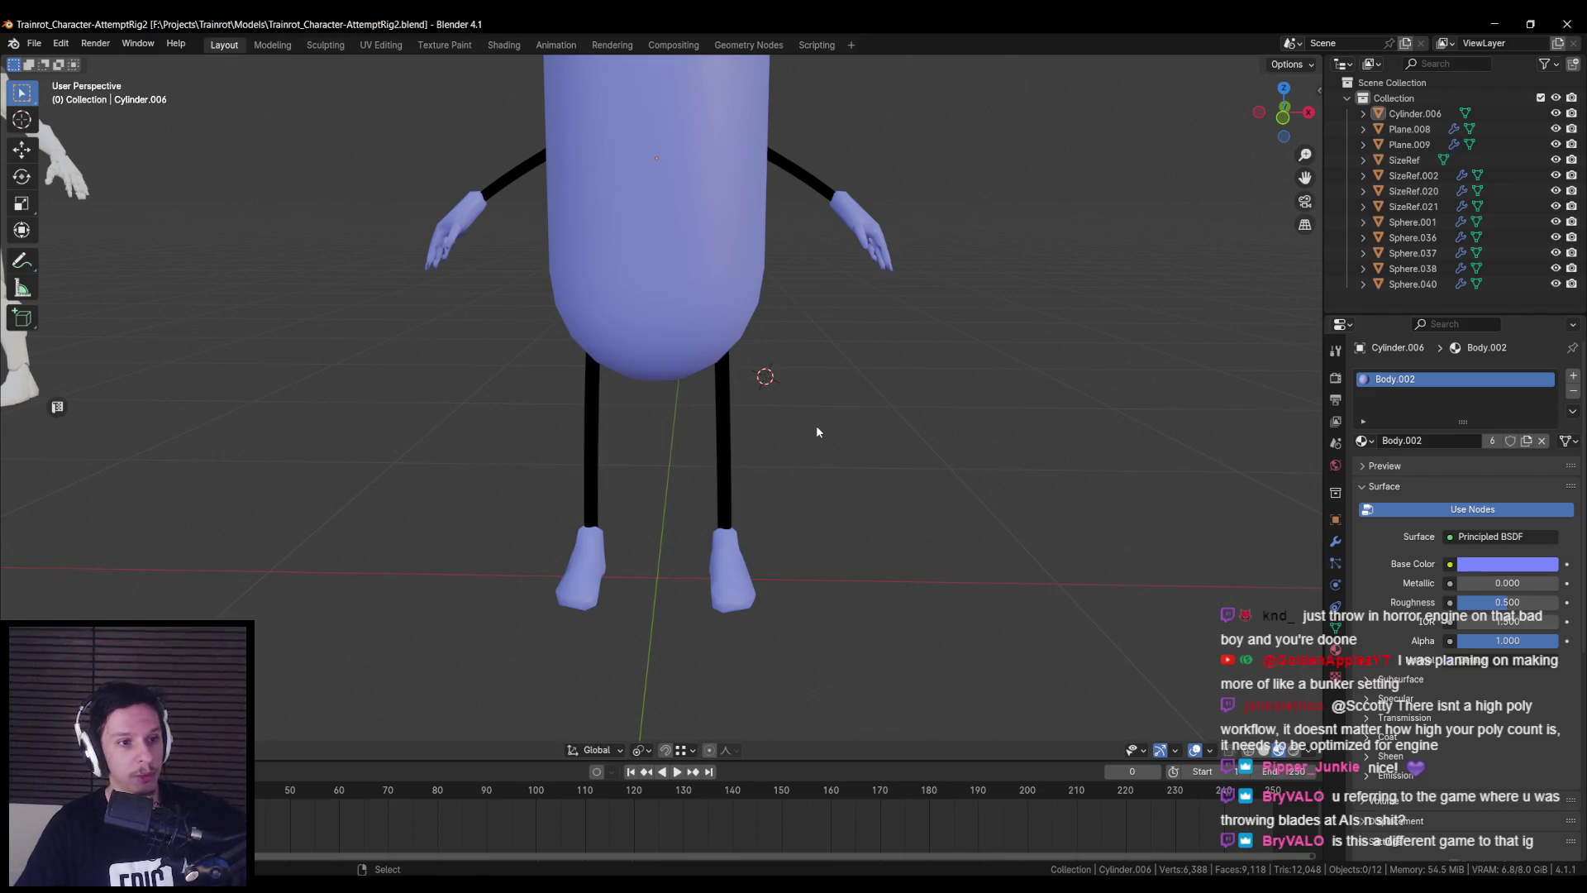
scroll(793, 409, down, 4)
- Orbit around the character to inspect its sides and face, then select the pill body
mouse_move(754, 388)
middle_down()
mouse_move(589, 407)
mouse_move(608, 401)
mouse_move(610, 450)
middle_up()
scroll(610, 449, up, 2)
scroll(645, 372, up, 2)
mouse_move(668, 314)
middle_down()
mouse_move(657, 339)
mouse_move(672, 305)
middle_up()
scroll(671, 305, up, 6)
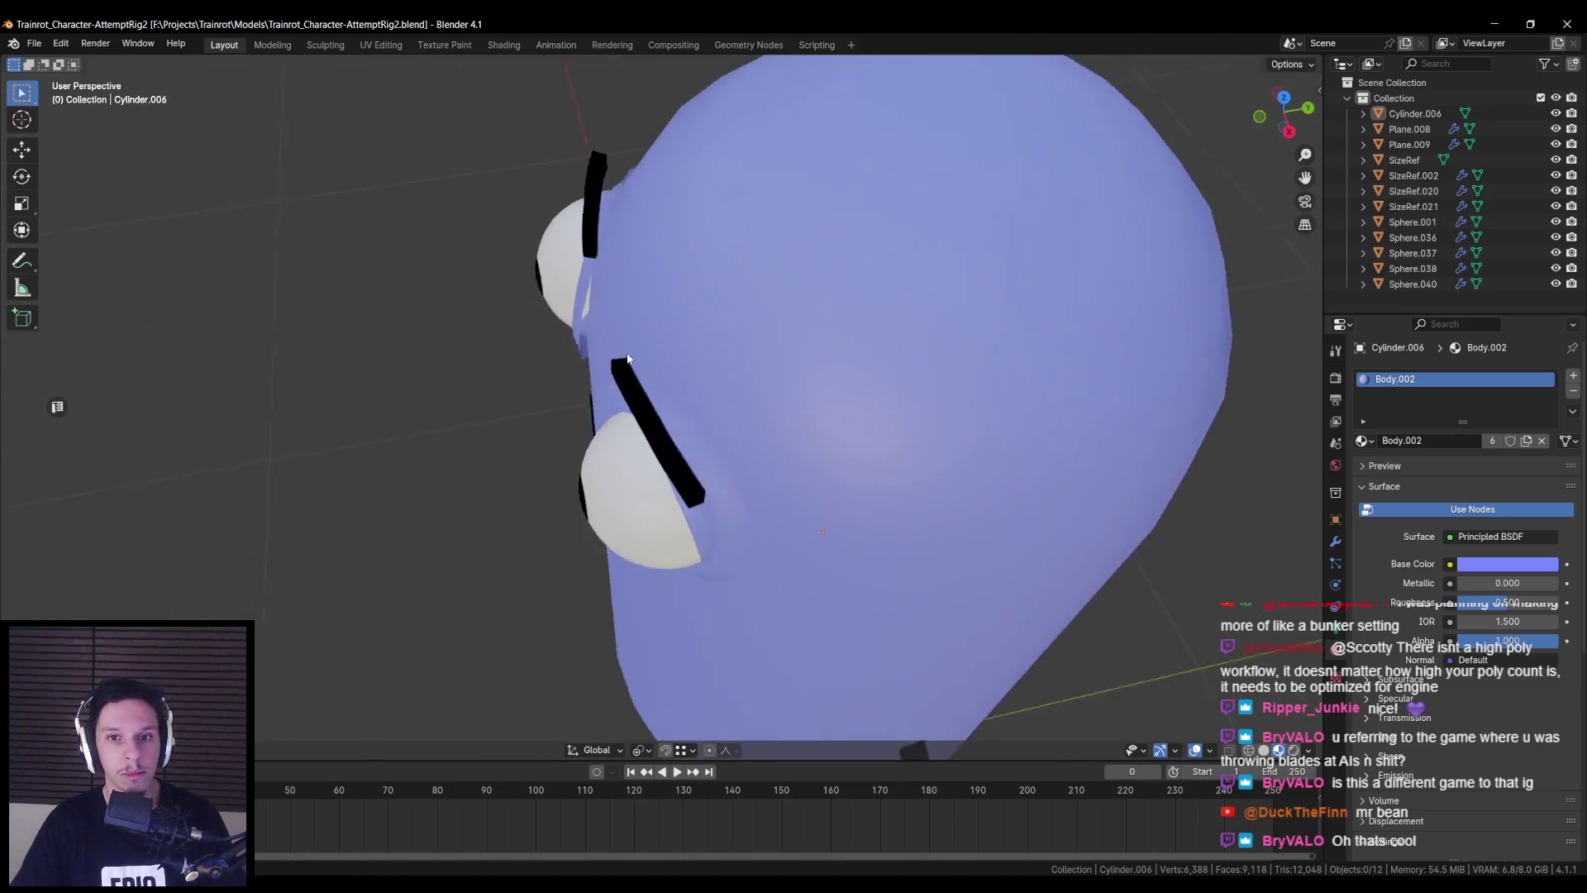
scroll(627, 357, down, 5)
mouse_move(609, 358)
middle_down()
mouse_move(747, 353)
mouse_move(822, 382)
mouse_move(686, 390)
mouse_move(890, 324)
mouse_move(925, 345)
mouse_move(865, 435)
mouse_move(651, 436)
middle_up()
scroll(686, 390, up, 3)
scroll(686, 390, down, 5)
scroll(651, 437, down, 4)
scroll(652, 437, up, 3)
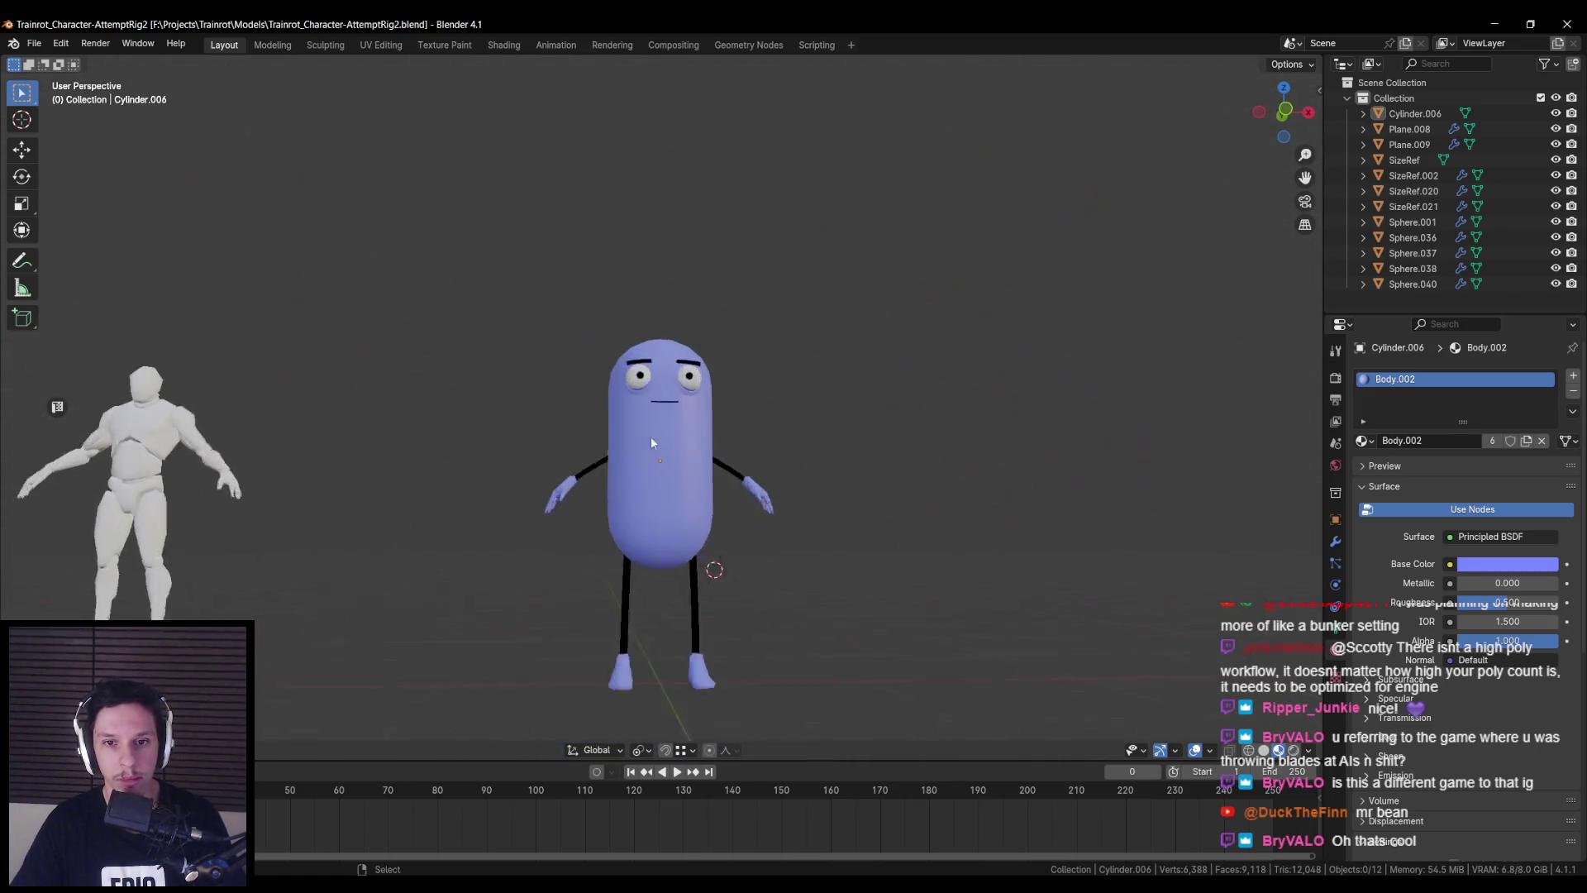
click(659, 371)
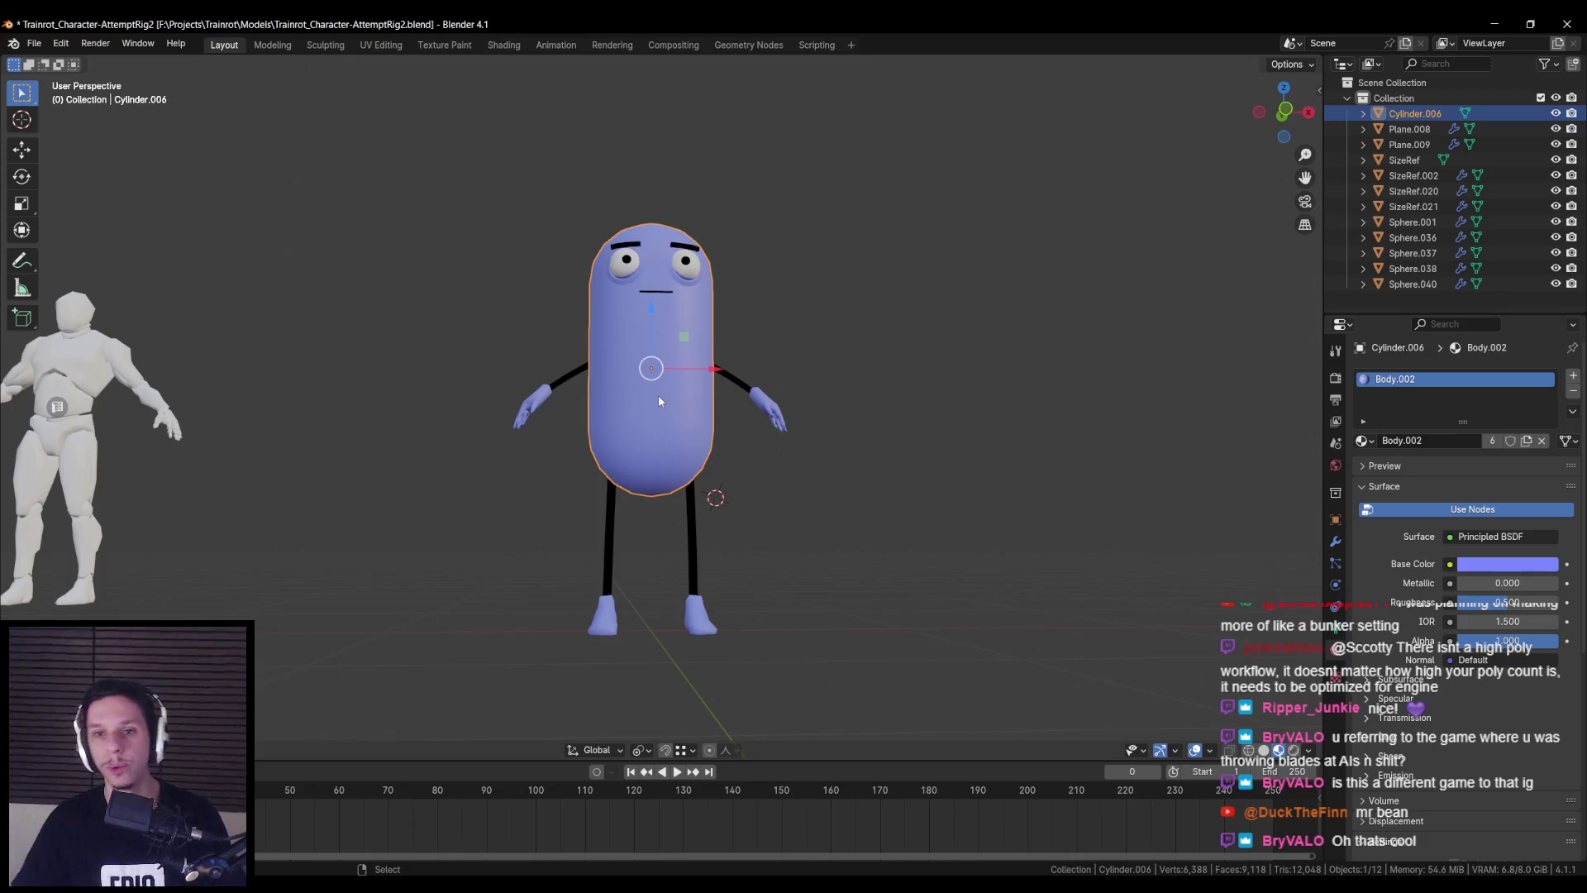
scroll(659, 398, down, 2)
scroll(659, 399, up, 3)
- Apply the Mirror modifiers on the limbs SizeRef.020, SizeRef.002 and feet SizeRef.021
click(569, 357)
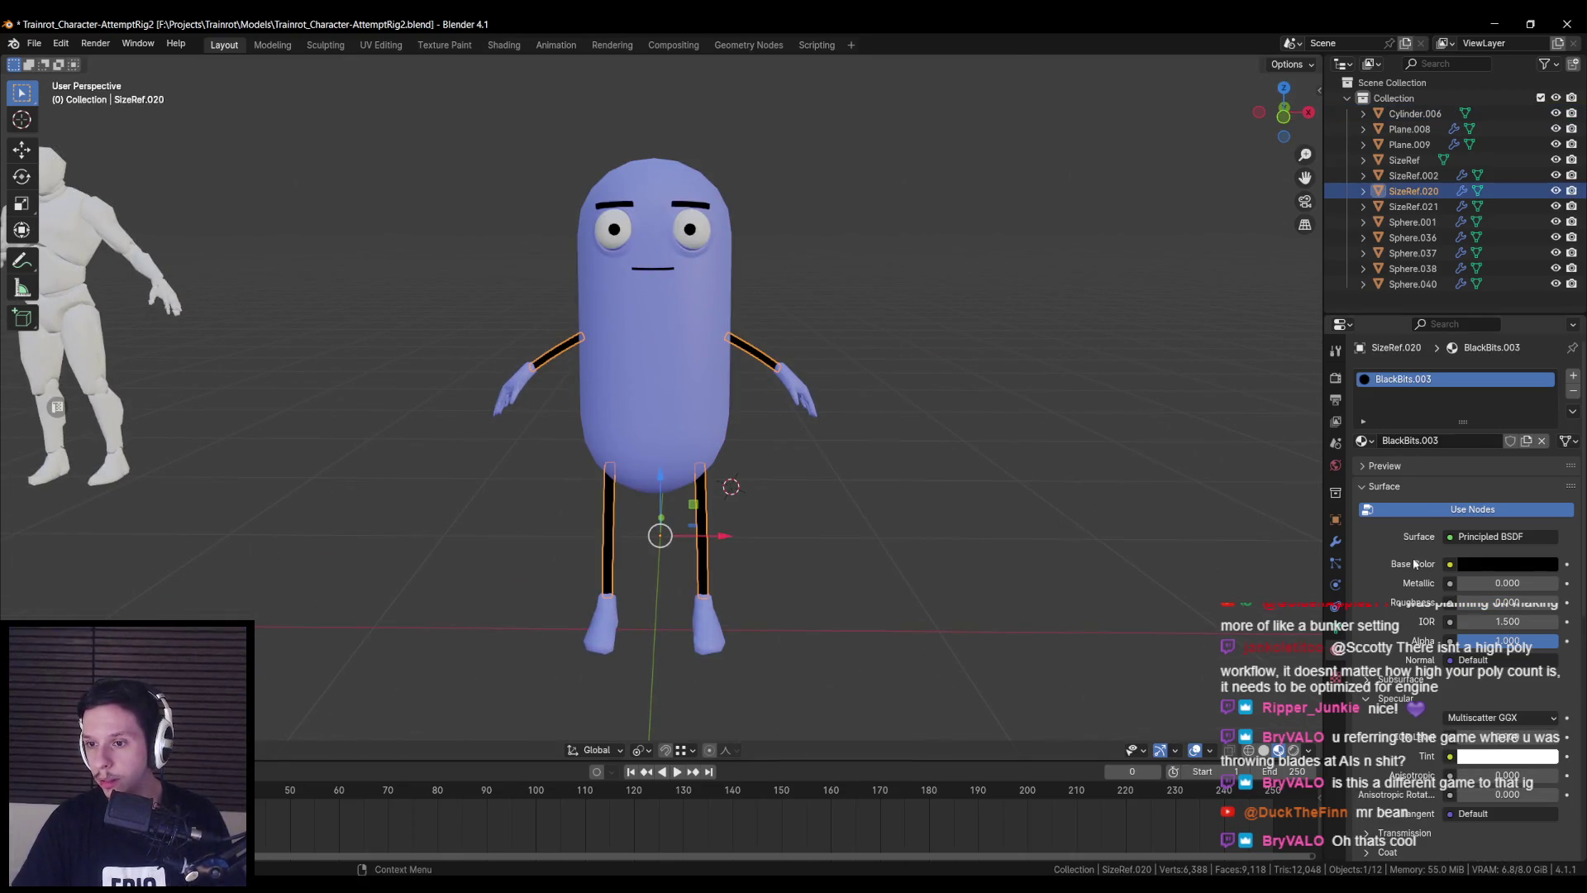
click(1336, 541)
click(1533, 401)
click(1509, 419)
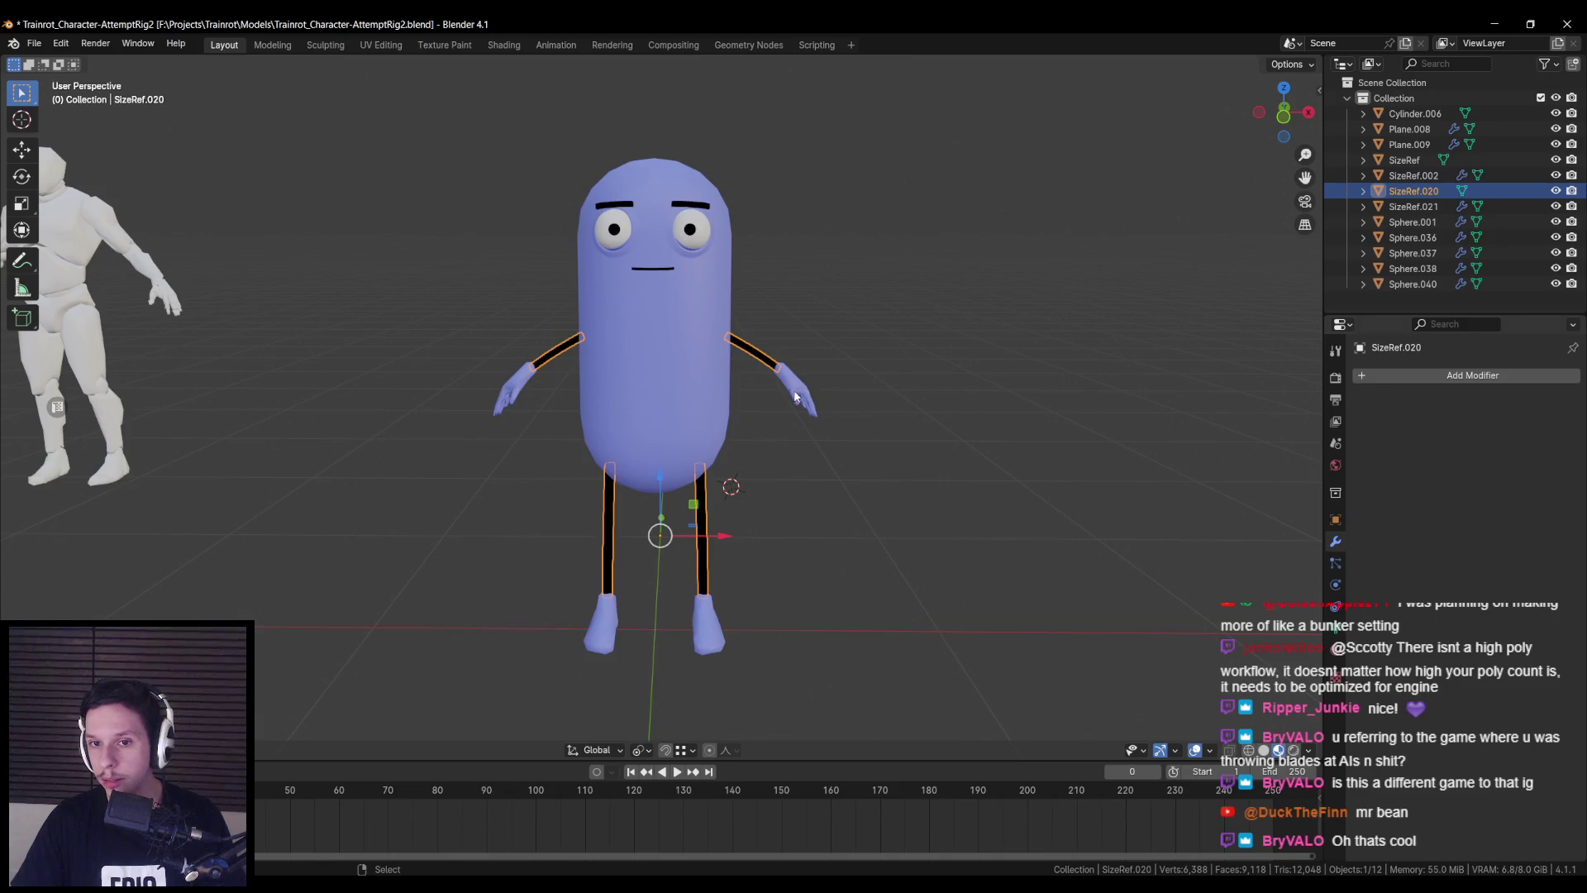
click(1413, 175)
click(1534, 401)
click(1461, 420)
click(1413, 206)
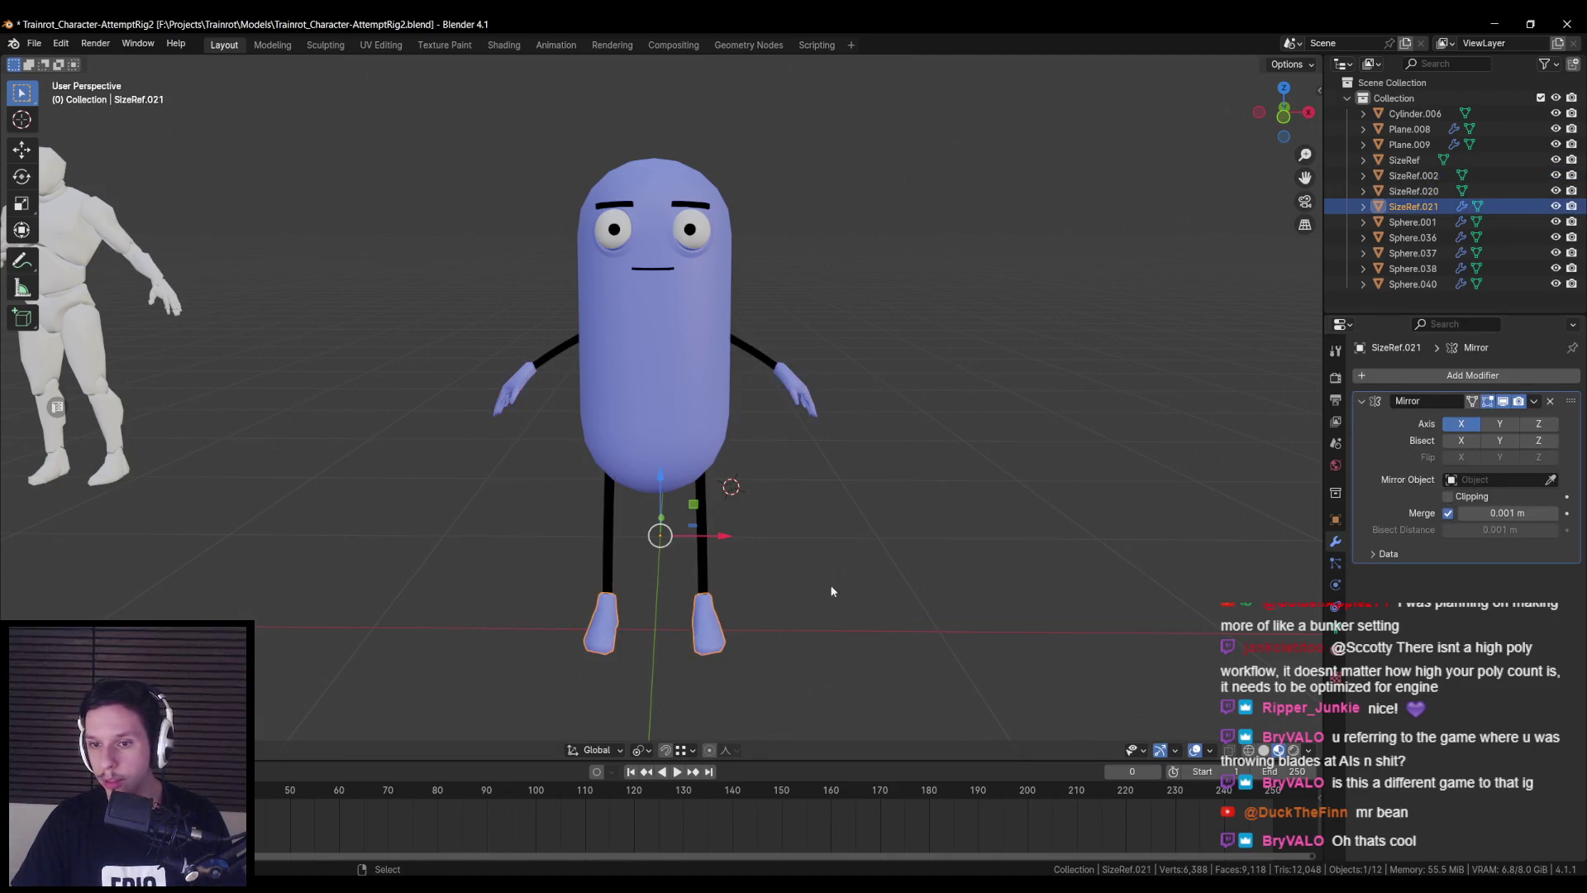
click(1533, 401)
click(1461, 419)
click(779, 496)
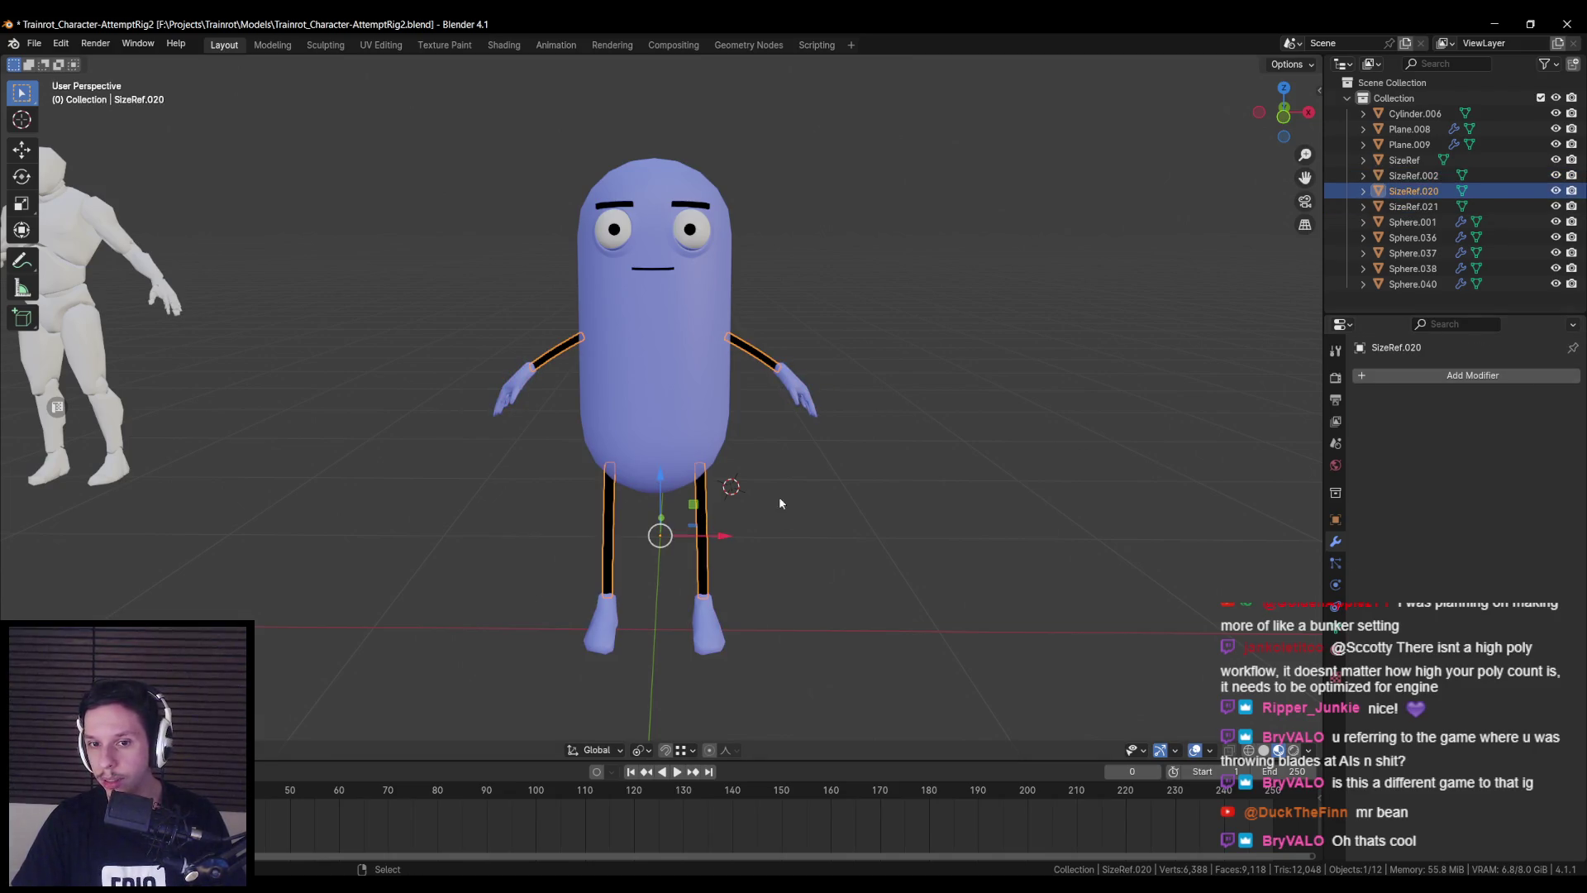
- Apply the Mirror modifiers on face parts Sphere.037 and Sphere.040
click(647, 276)
click(1533, 400)
click(1509, 419)
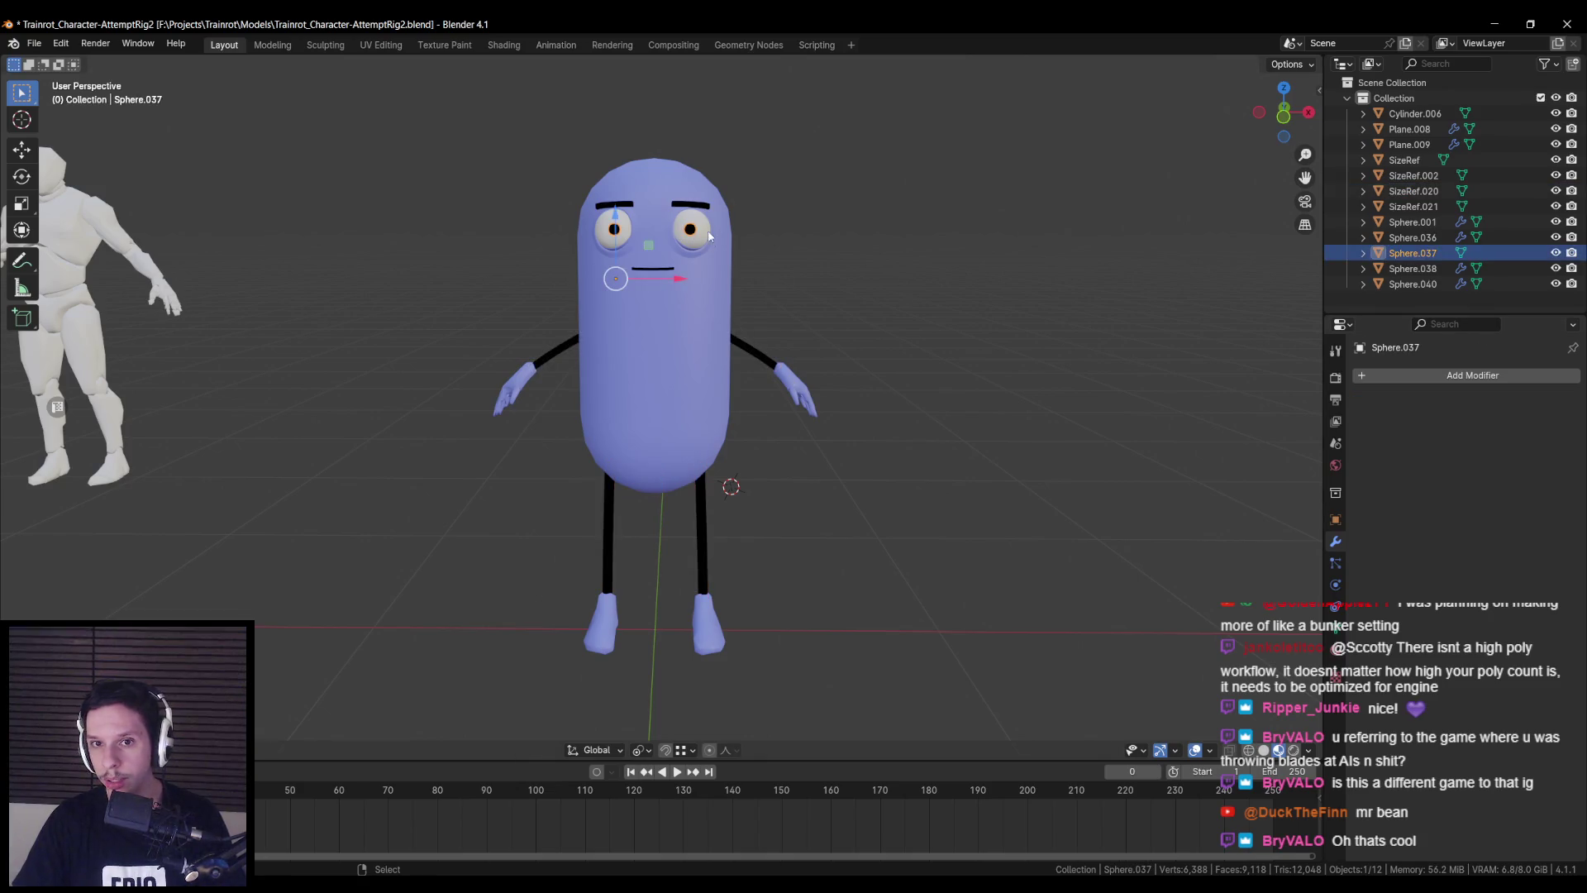
click(690, 229)
click(1533, 401)
click(1479, 420)
- Apply Solidify and Mirror on the brows Plane.008 and Solidify on the mouth Plane.009
click(1409, 129)
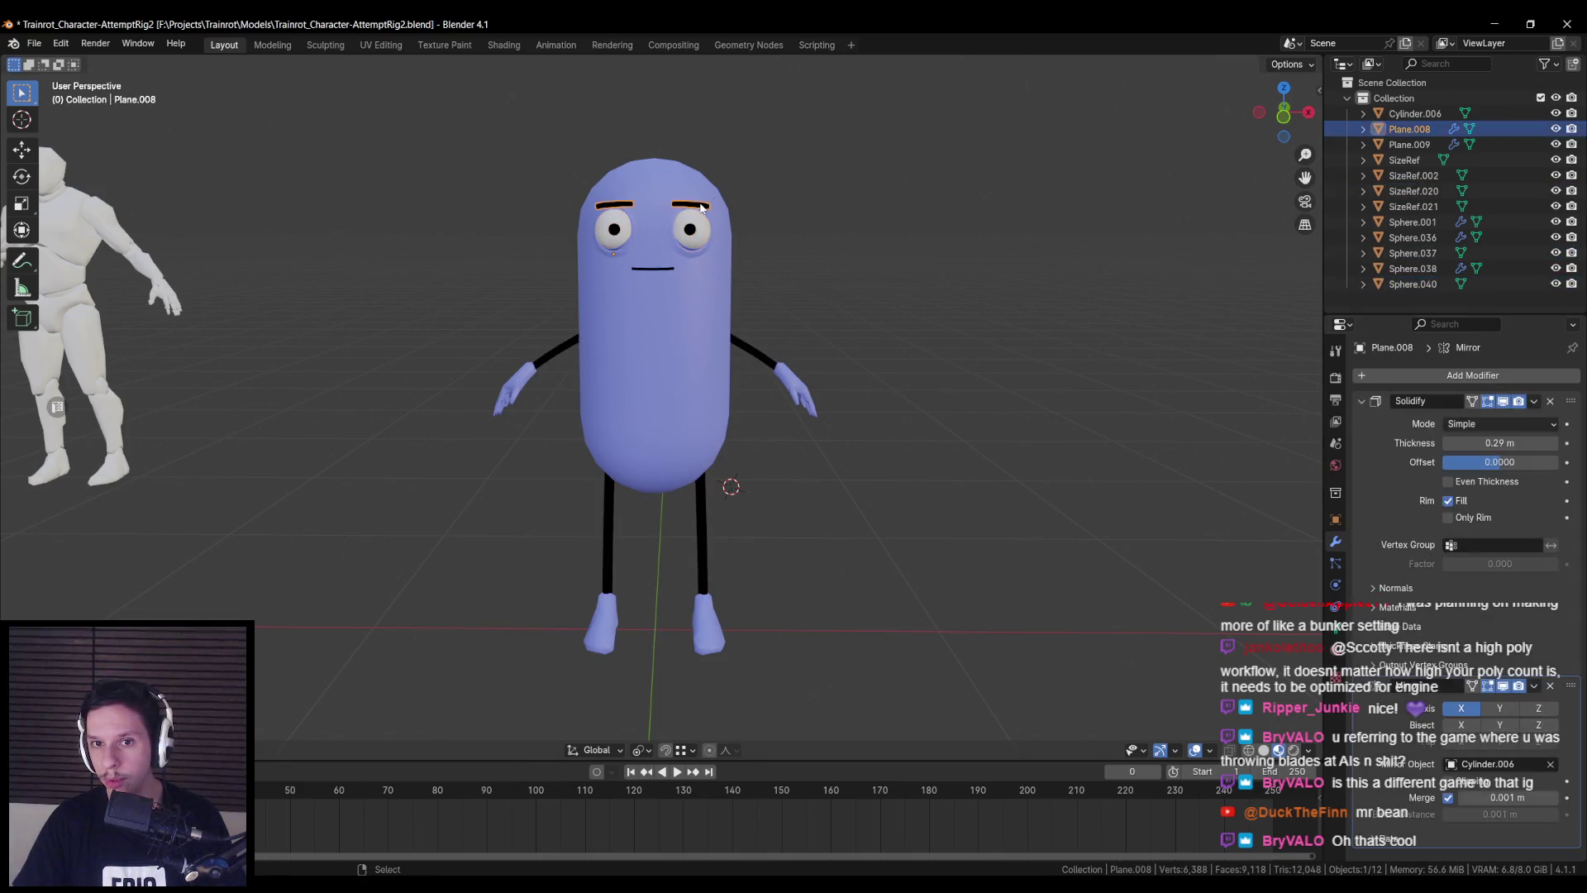
click(1533, 401)
click(1479, 419)
click(1534, 400)
click(1480, 419)
click(653, 268)
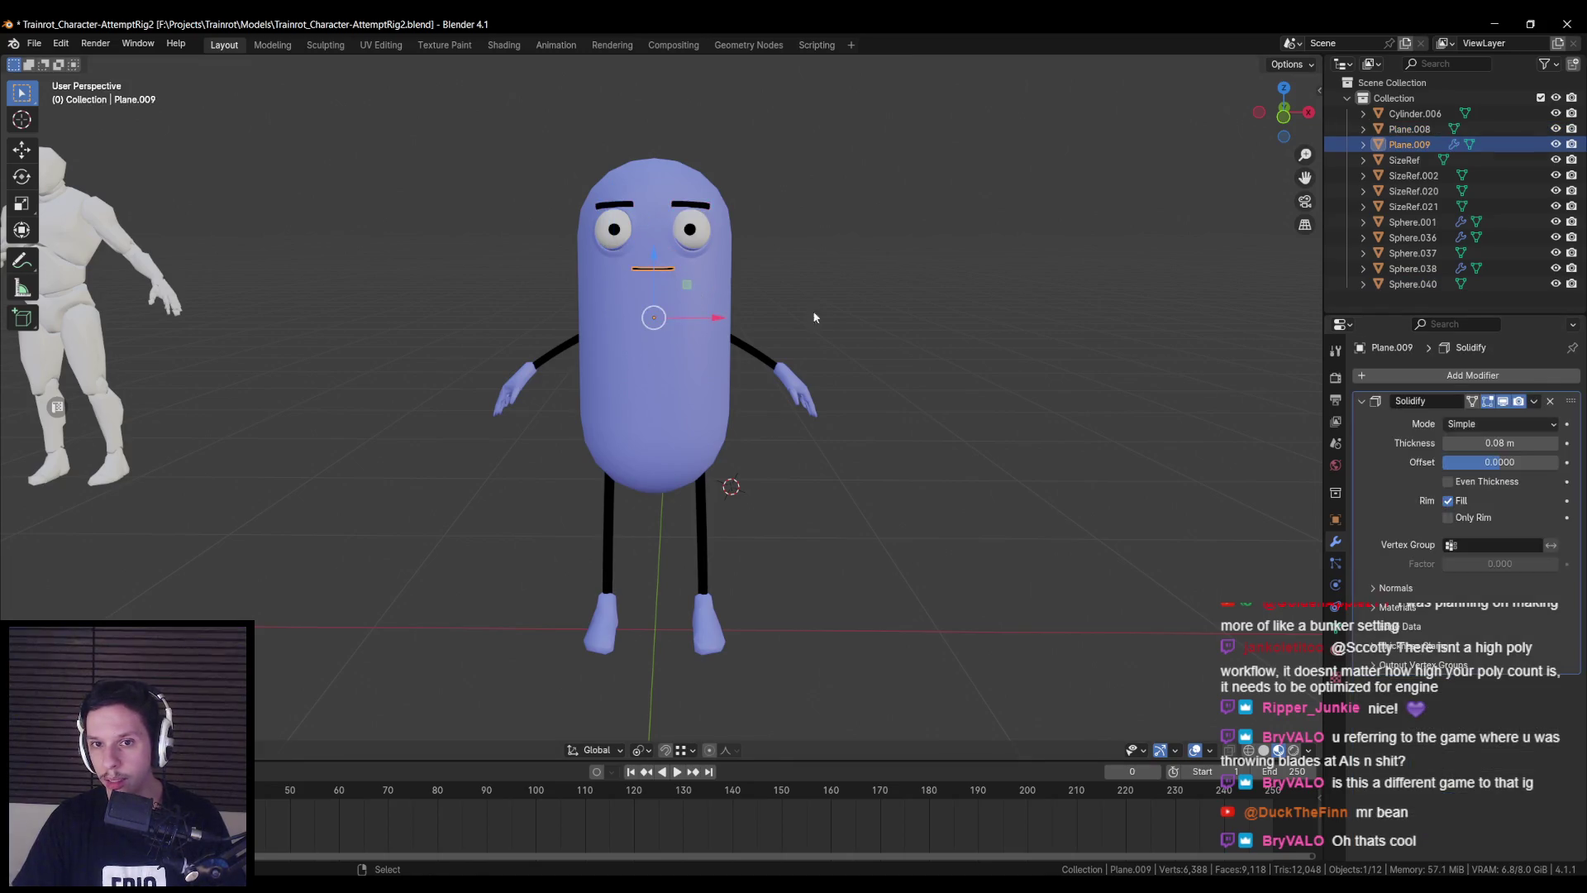
click(1533, 401)
click(1480, 419)
- Apply the Shrinkwrap and Mirror modifiers on the eyes Sphere.038
click(694, 242)
click(696, 246)
click(695, 247)
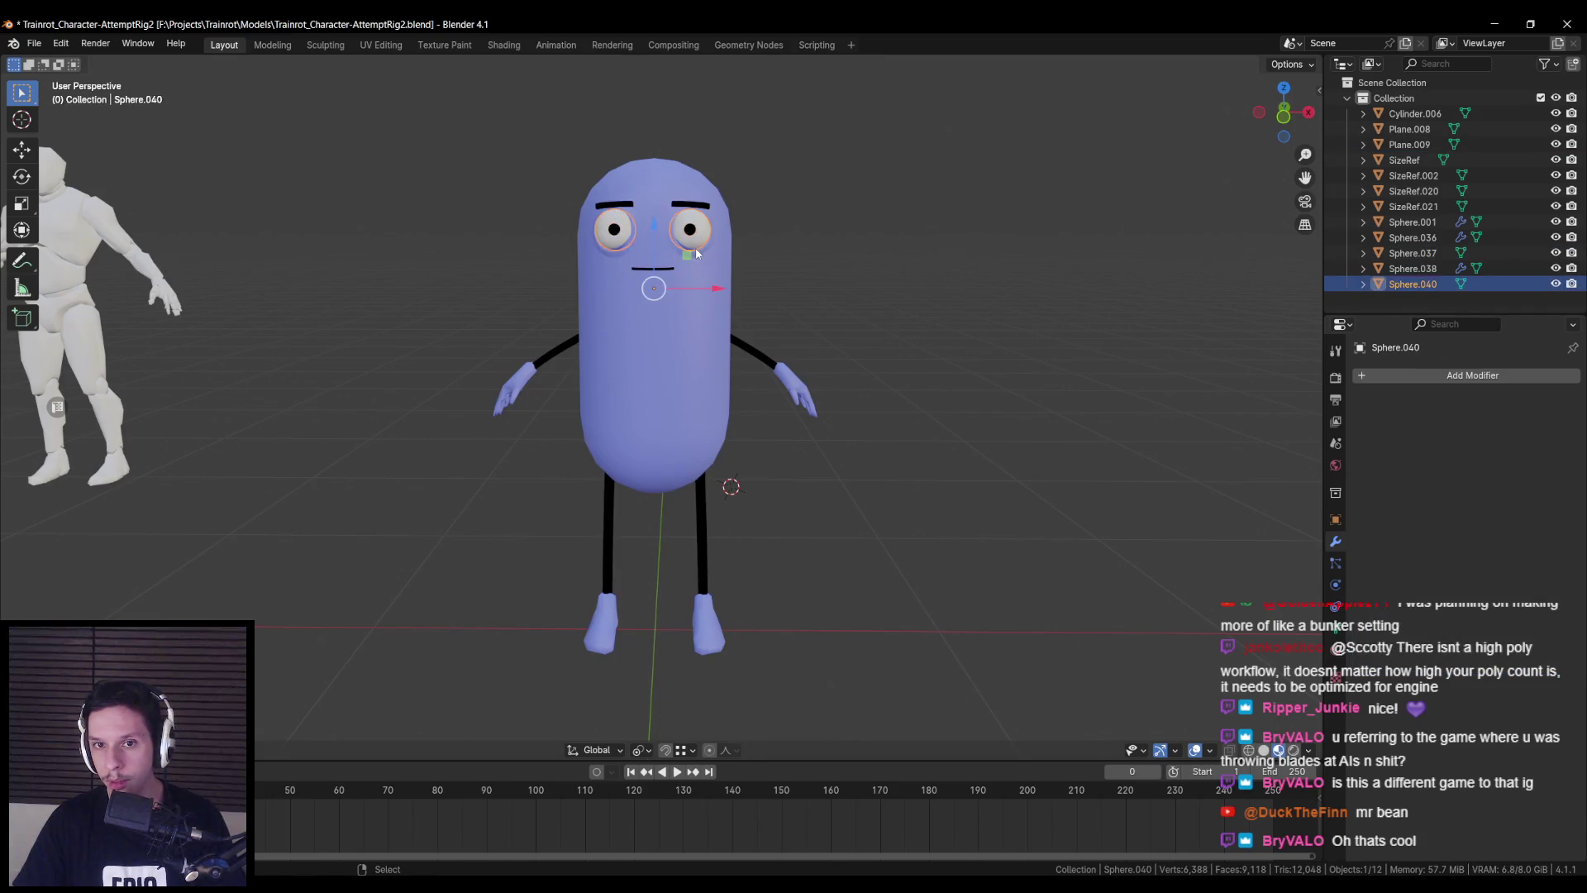
click(696, 246)
click(1533, 401)
click(1480, 419)
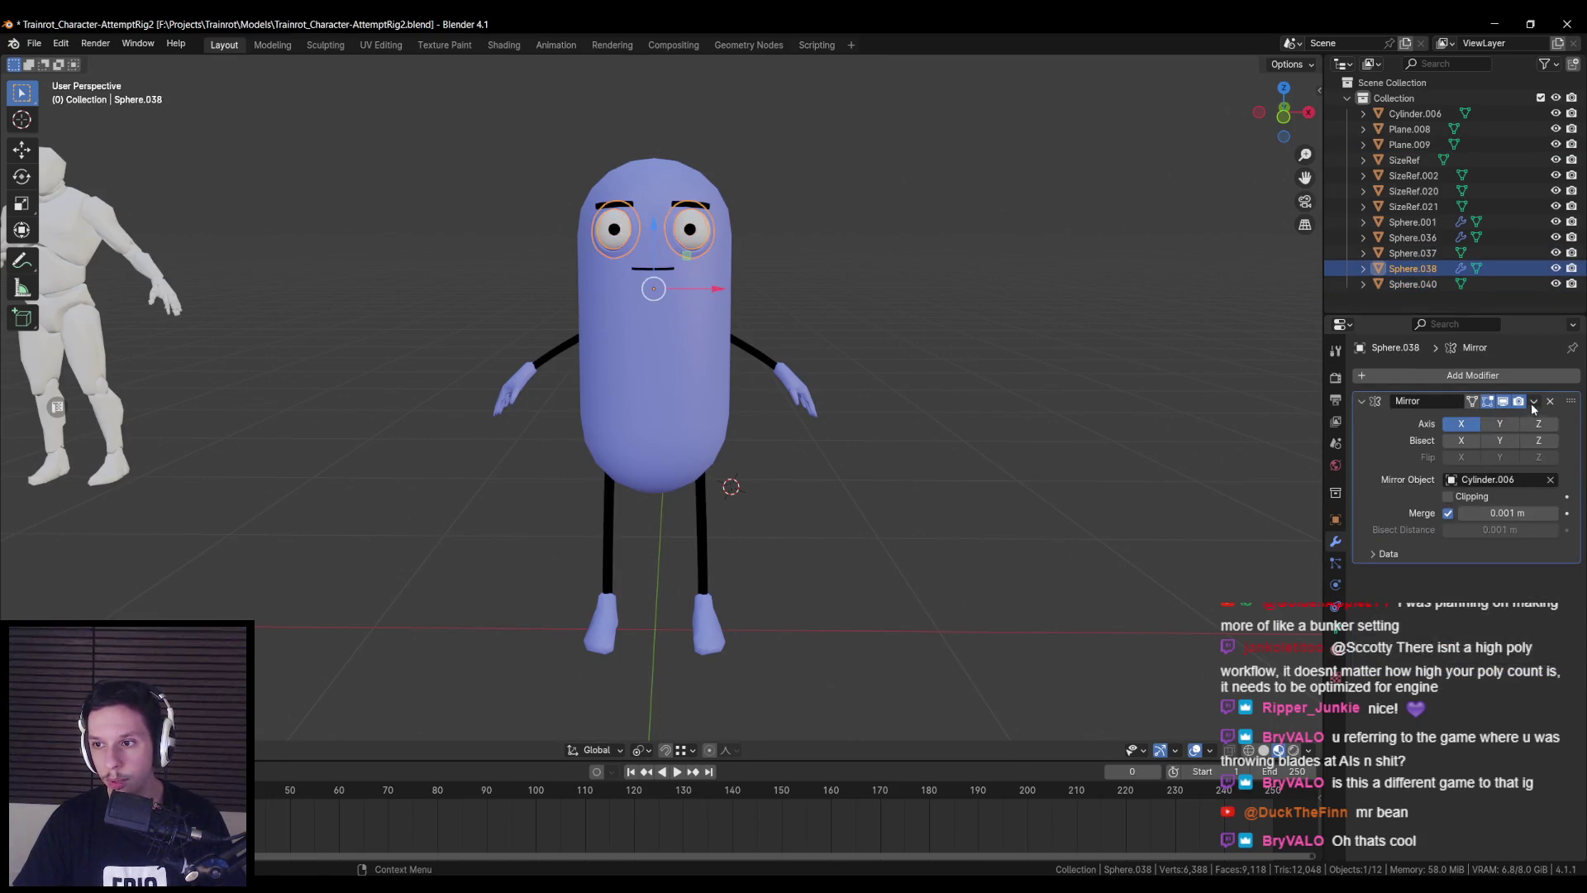
click(1533, 401)
click(1479, 419)
- Apply the remaining modifiers on eye parts Sphere.036 and Sphere.001
click(686, 236)
scroll(676, 434, up, 6)
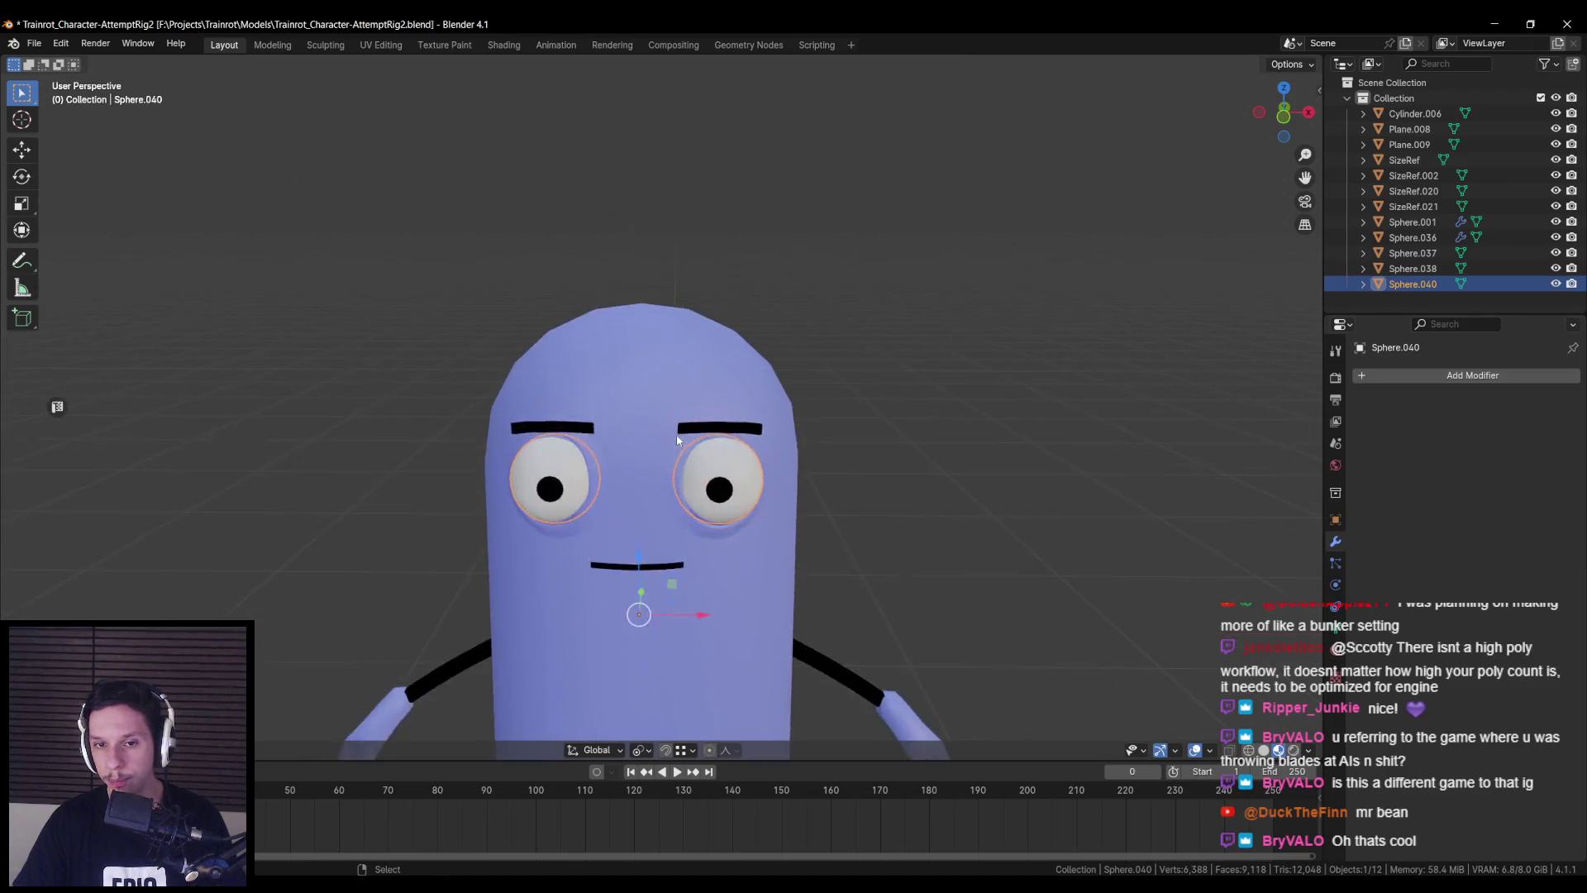
click(780, 484)
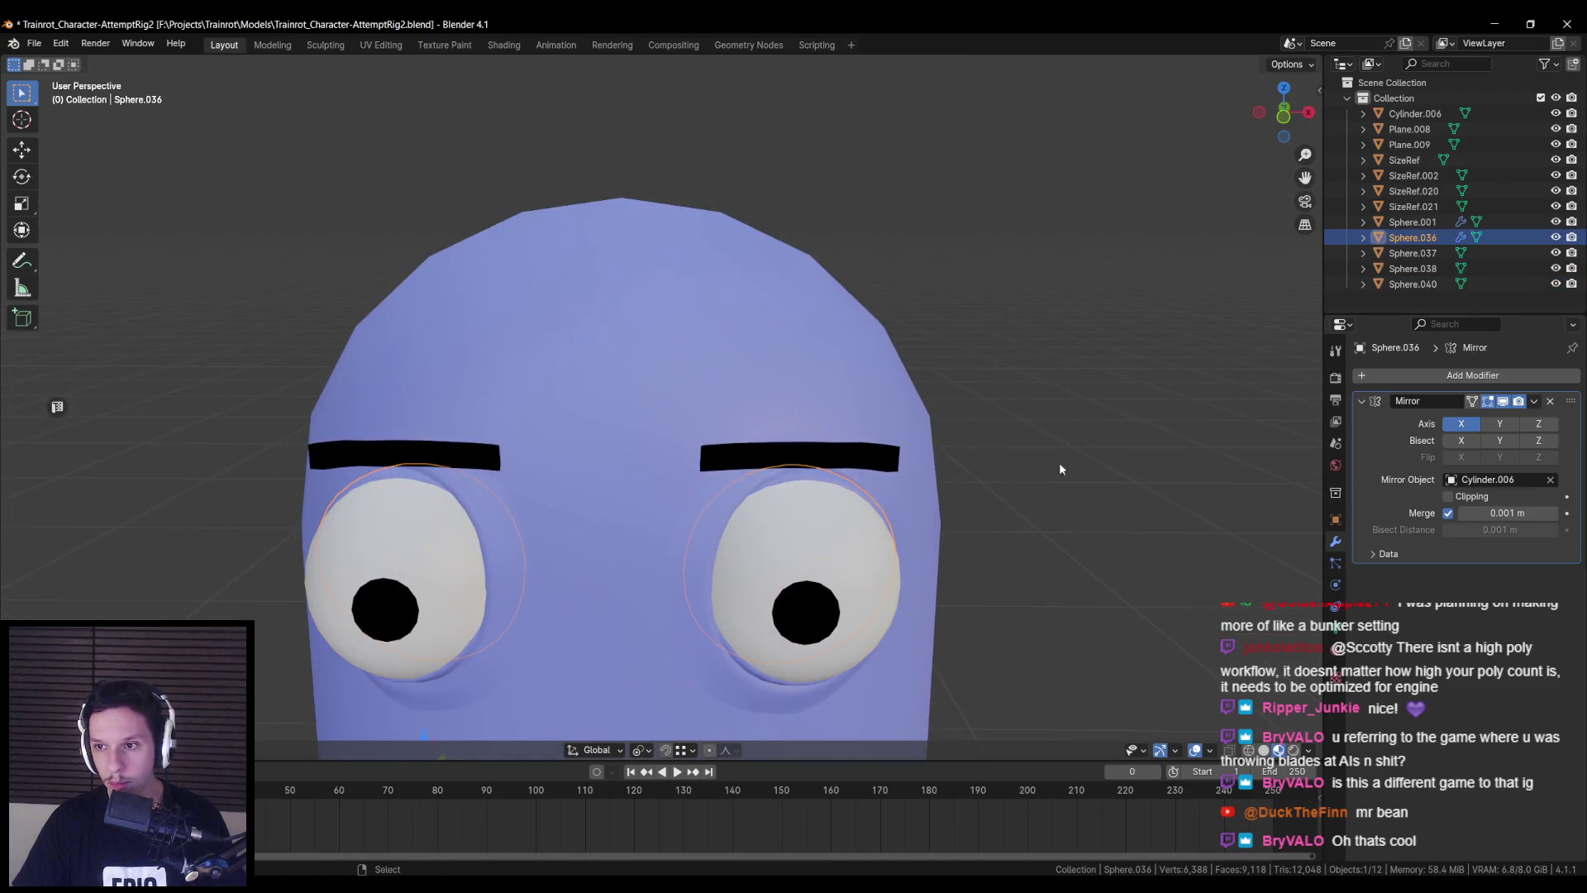
click(1529, 408)
click(1479, 423)
shift+scroll(773, 479, down, 5)
shift+scroll(773, 479, down, 2)
click(773, 479)
click(1530, 406)
click(1451, 419)
- Check each part for leftover modifiers, then select all parts and frame the character
click(871, 385)
click(782, 317)
scroll(641, 306, down, 4)
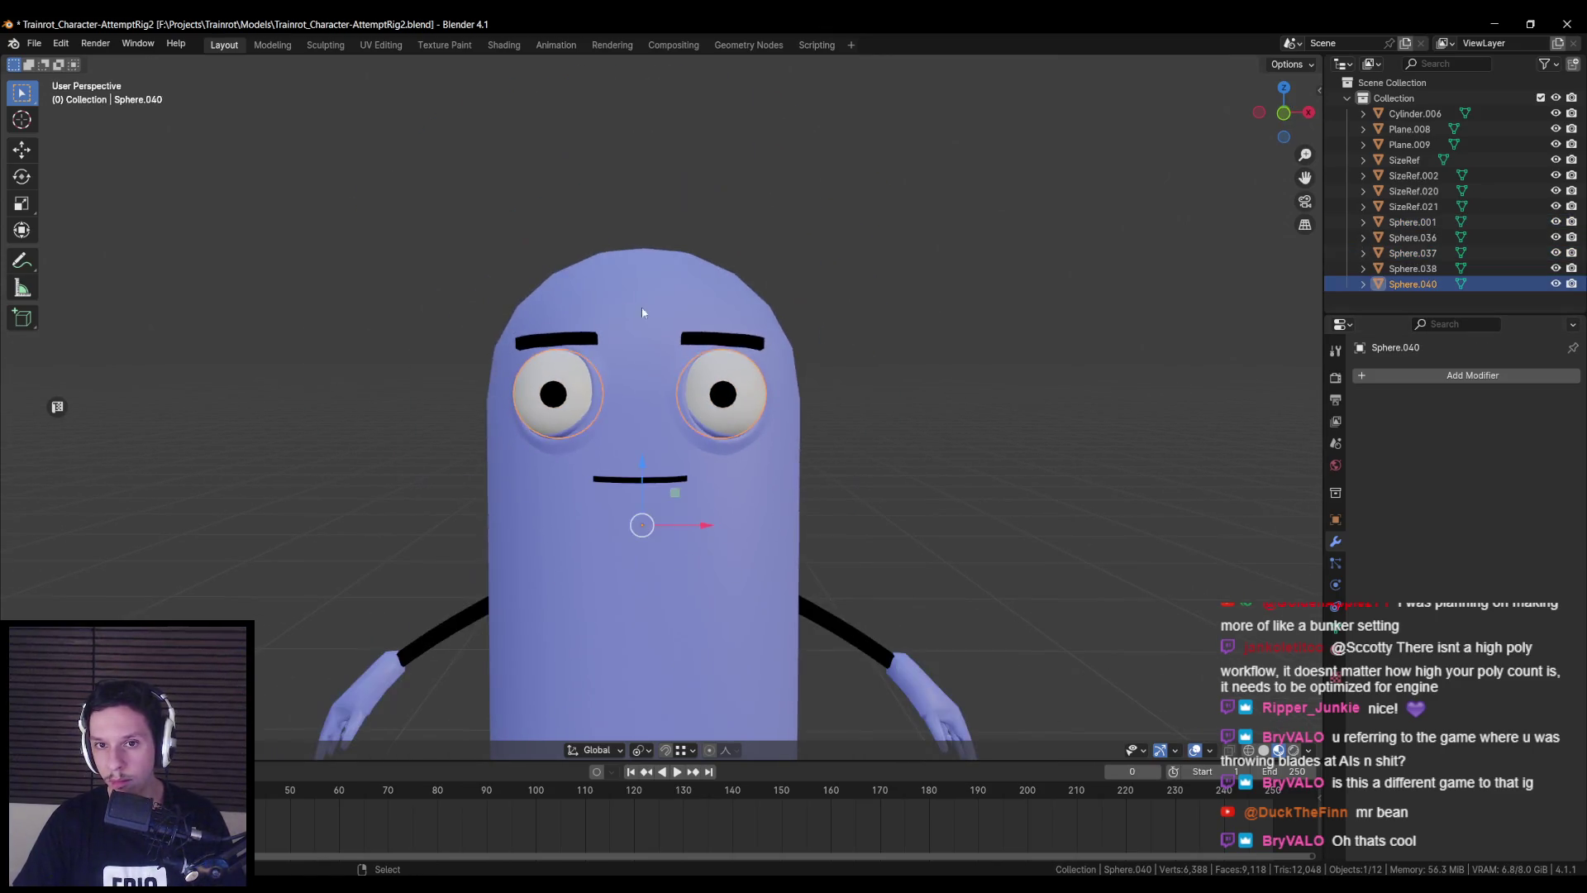
click(641, 306)
scroll(641, 388, down, 2)
click(637, 453)
click(827, 591)
click(773, 542)
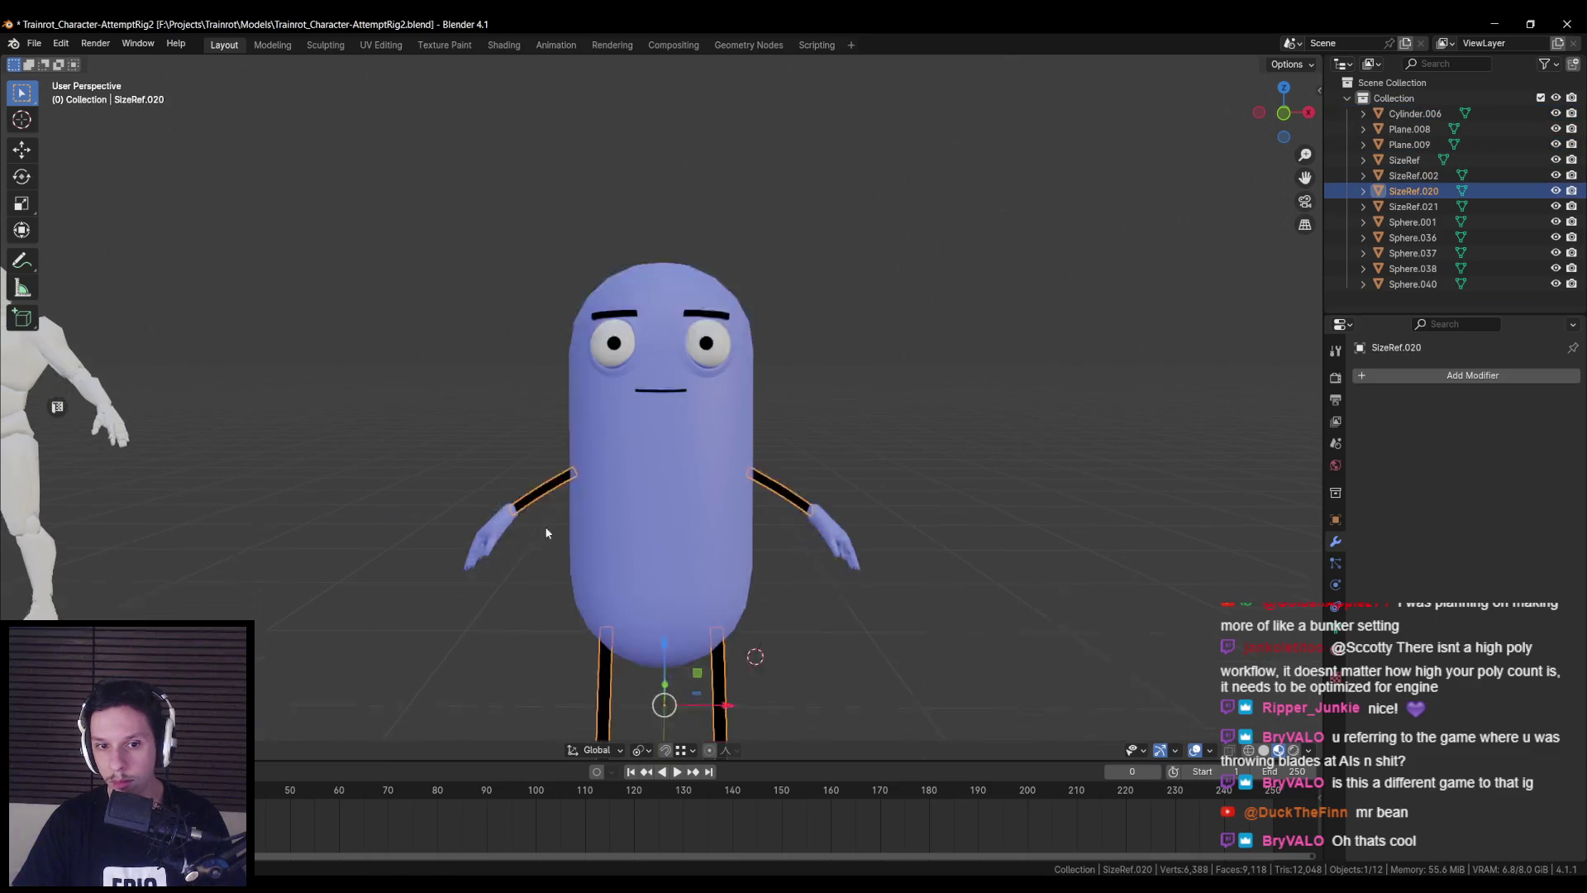
scroll(651, 578, down, 3)
scroll(699, 530, down, 2)
click(698, 530)
click(674, 397)
key(a)
key(KP_Decimal)
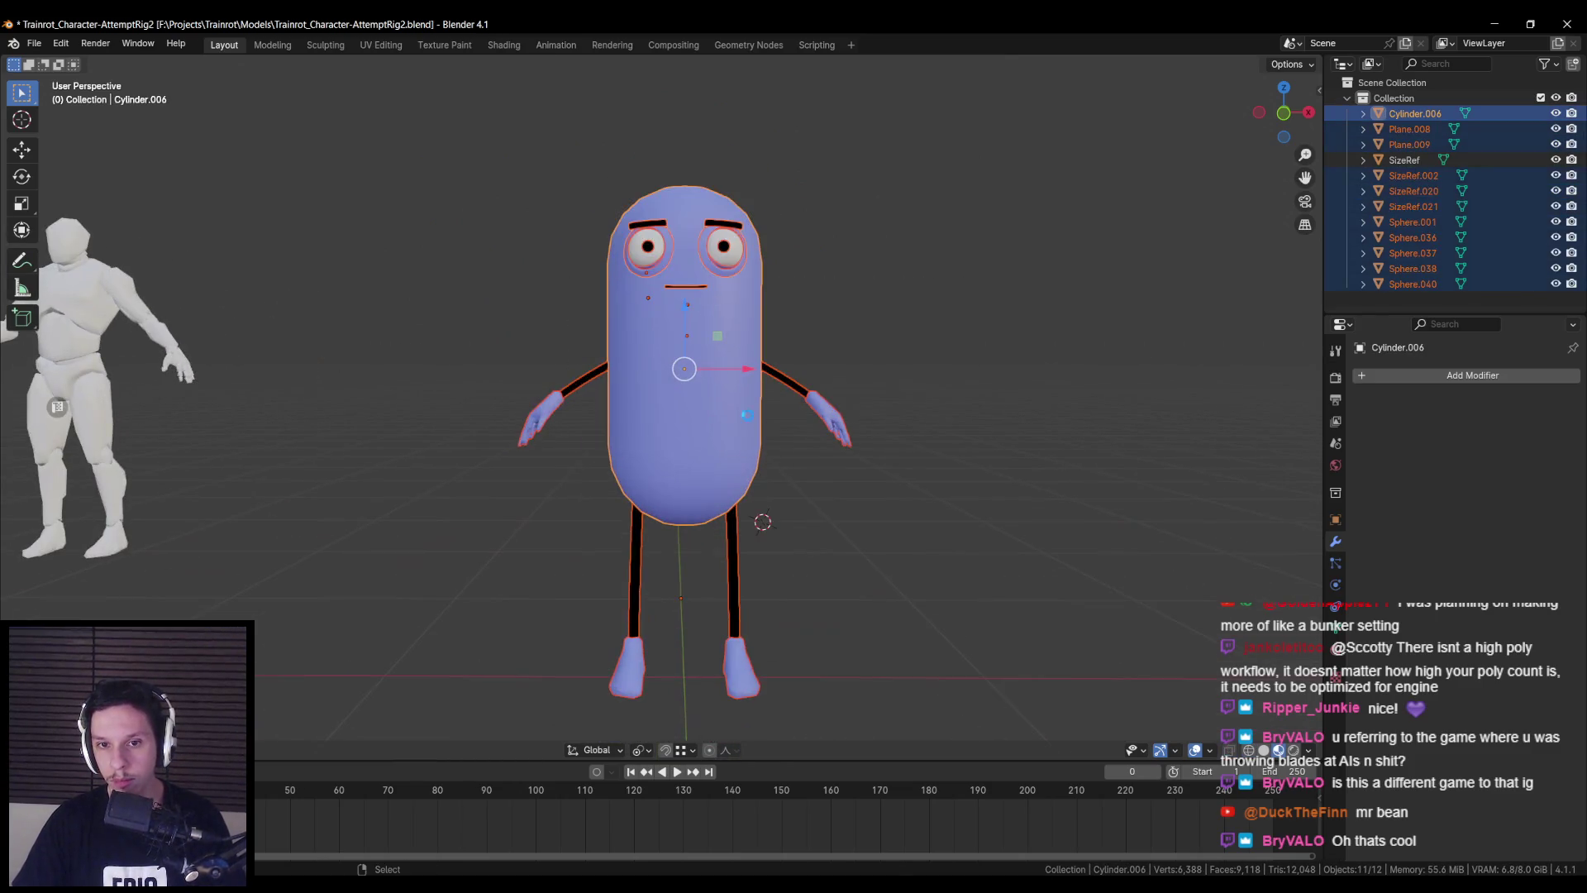
- Save the file and load the selected parts into Auto-Rig Pro Smart with Get Selected Objects
key(n)
key(ctrl+s)
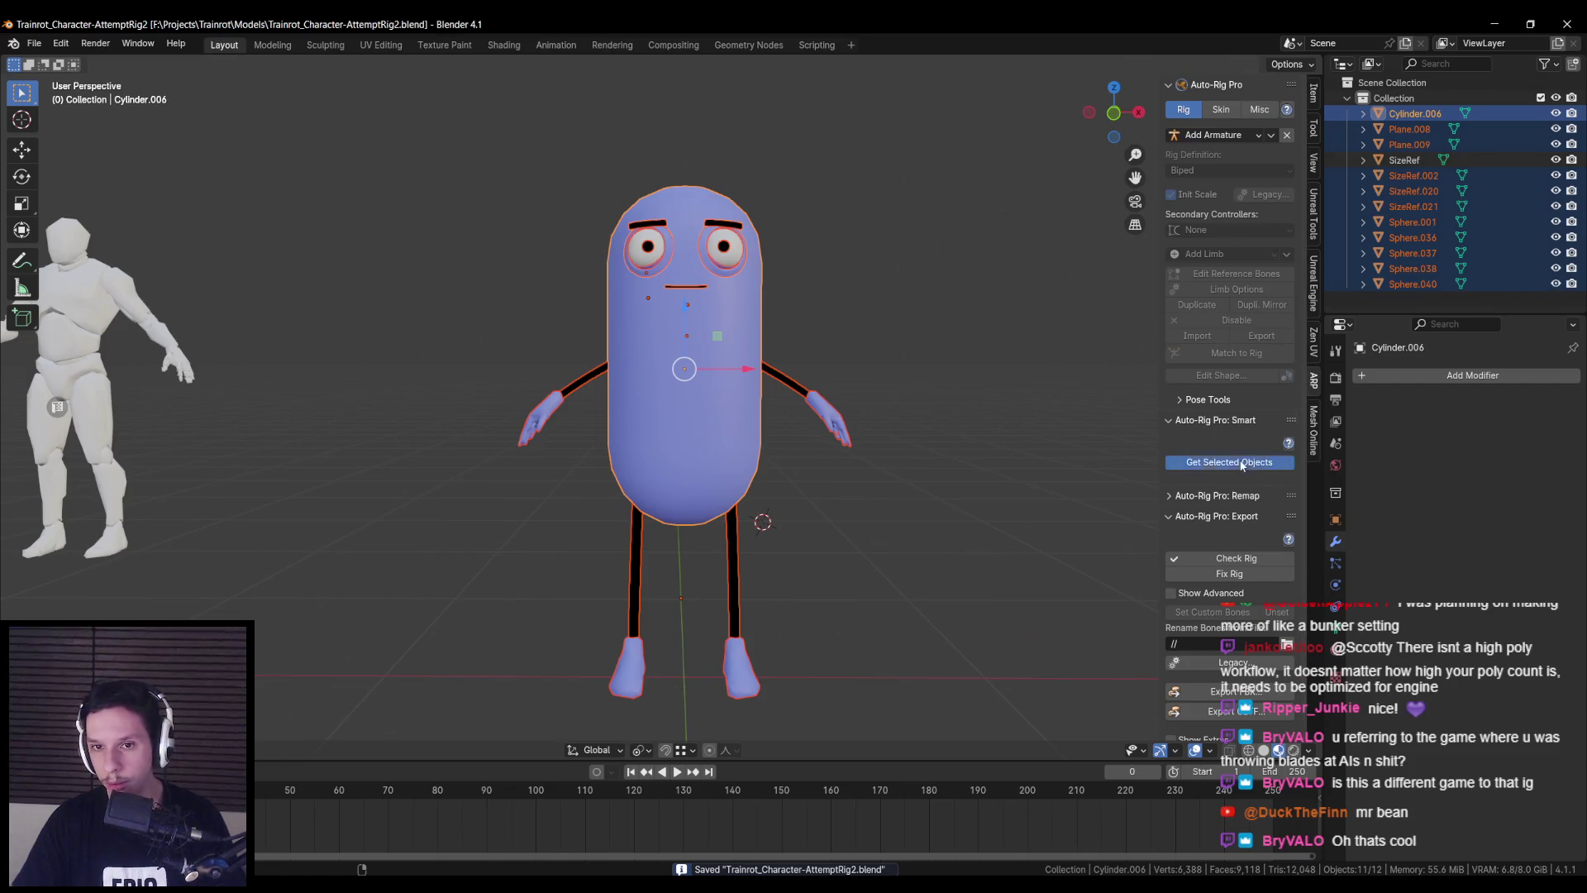
click(1240, 465)
click(1232, 483)
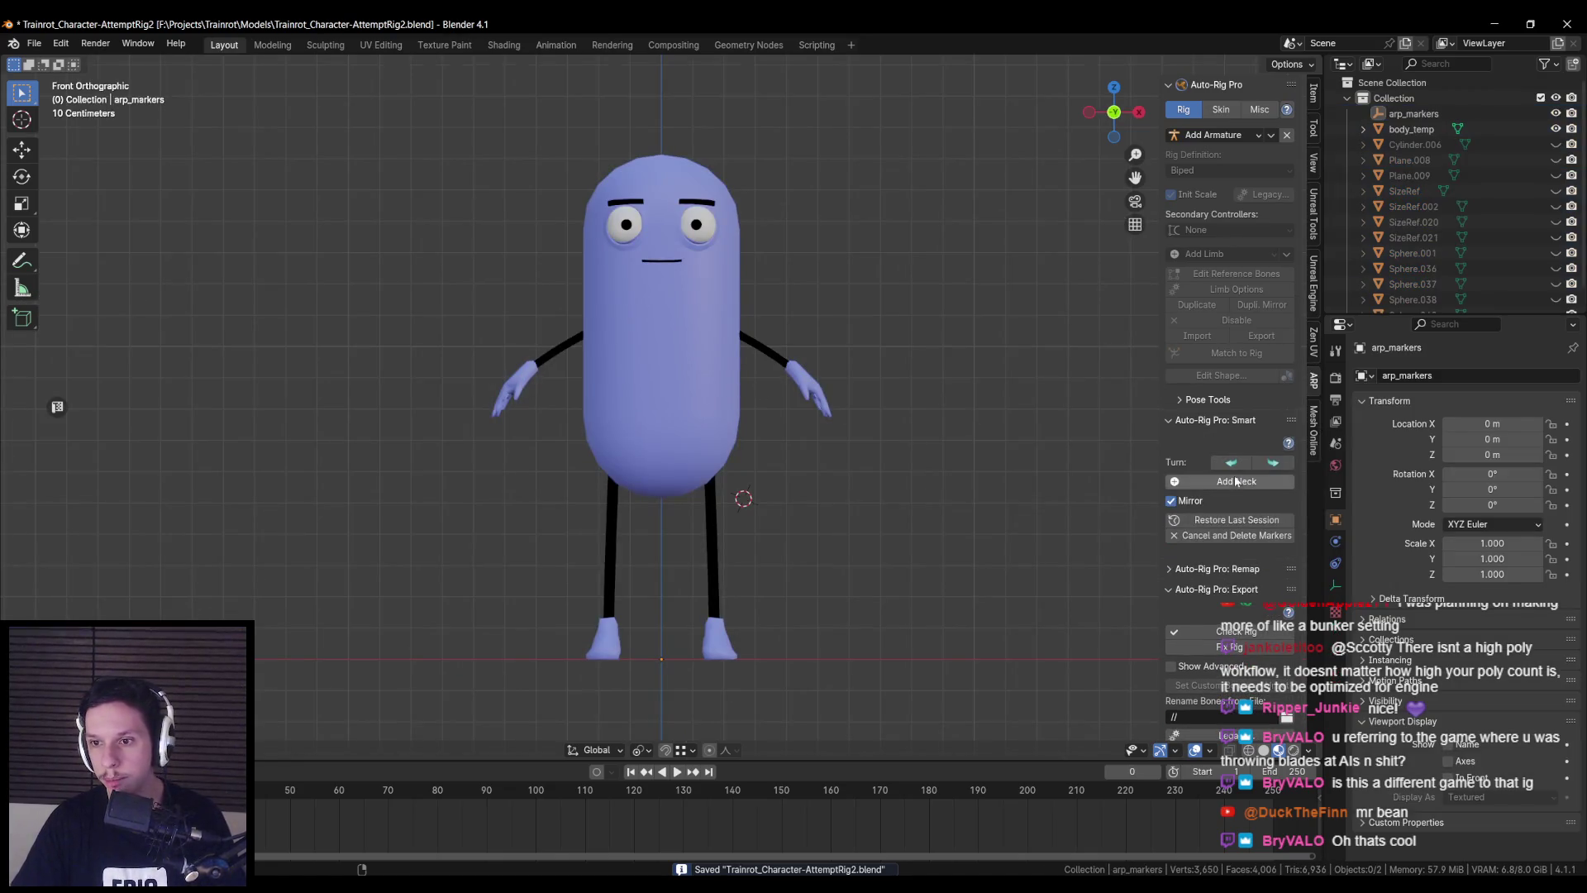
- Place the neck, chin, shoulder, wrist, spine root and ankle markers on the capsule
click(683, 331)
click(1233, 166)
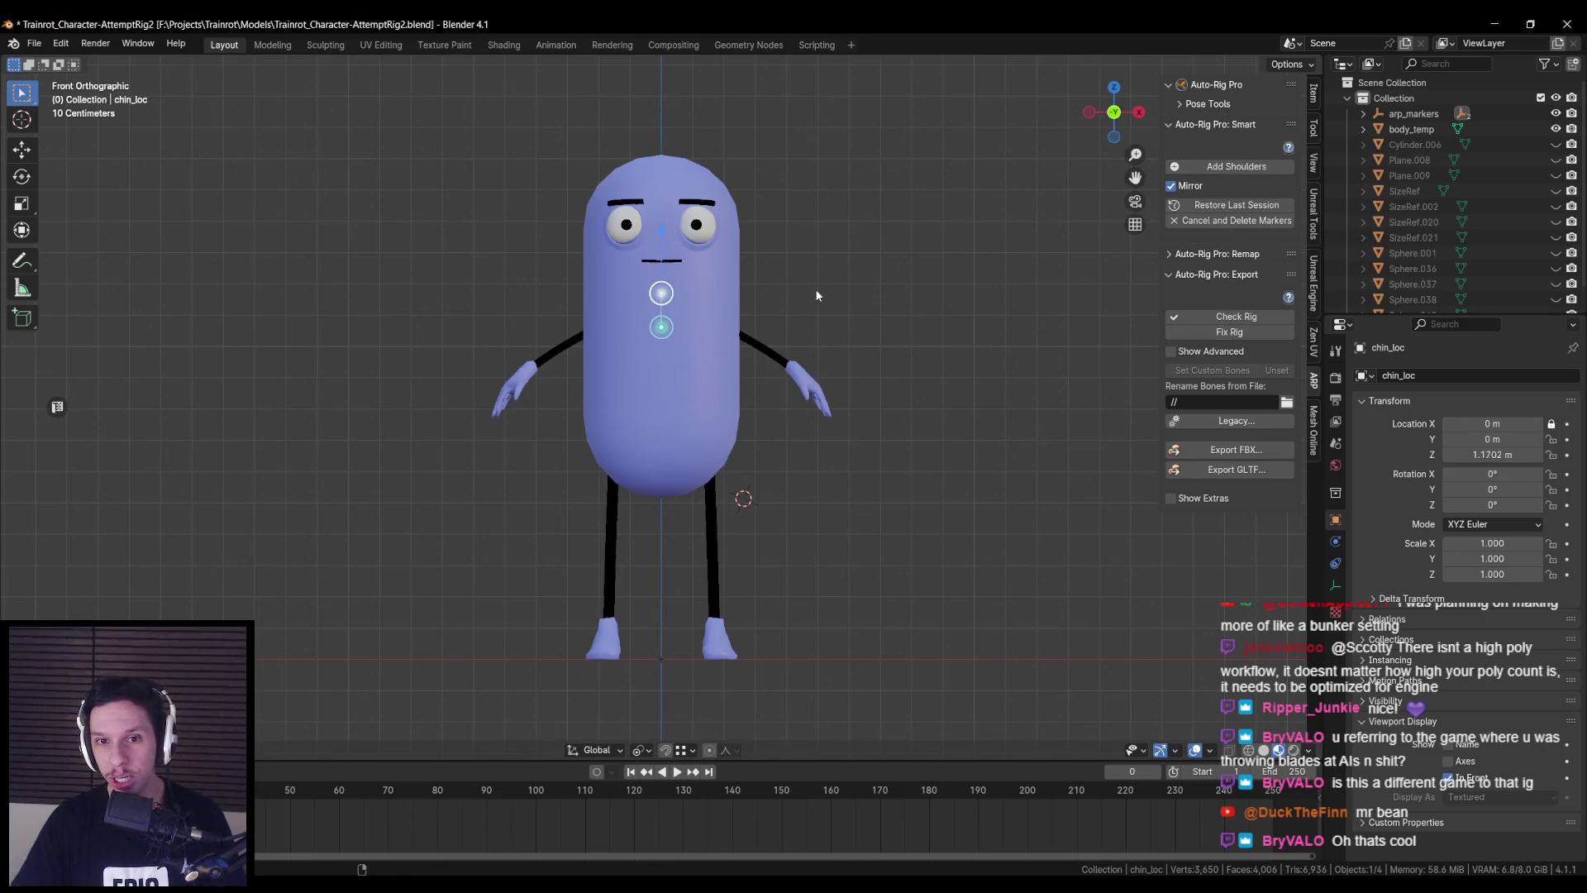
click(1244, 170)
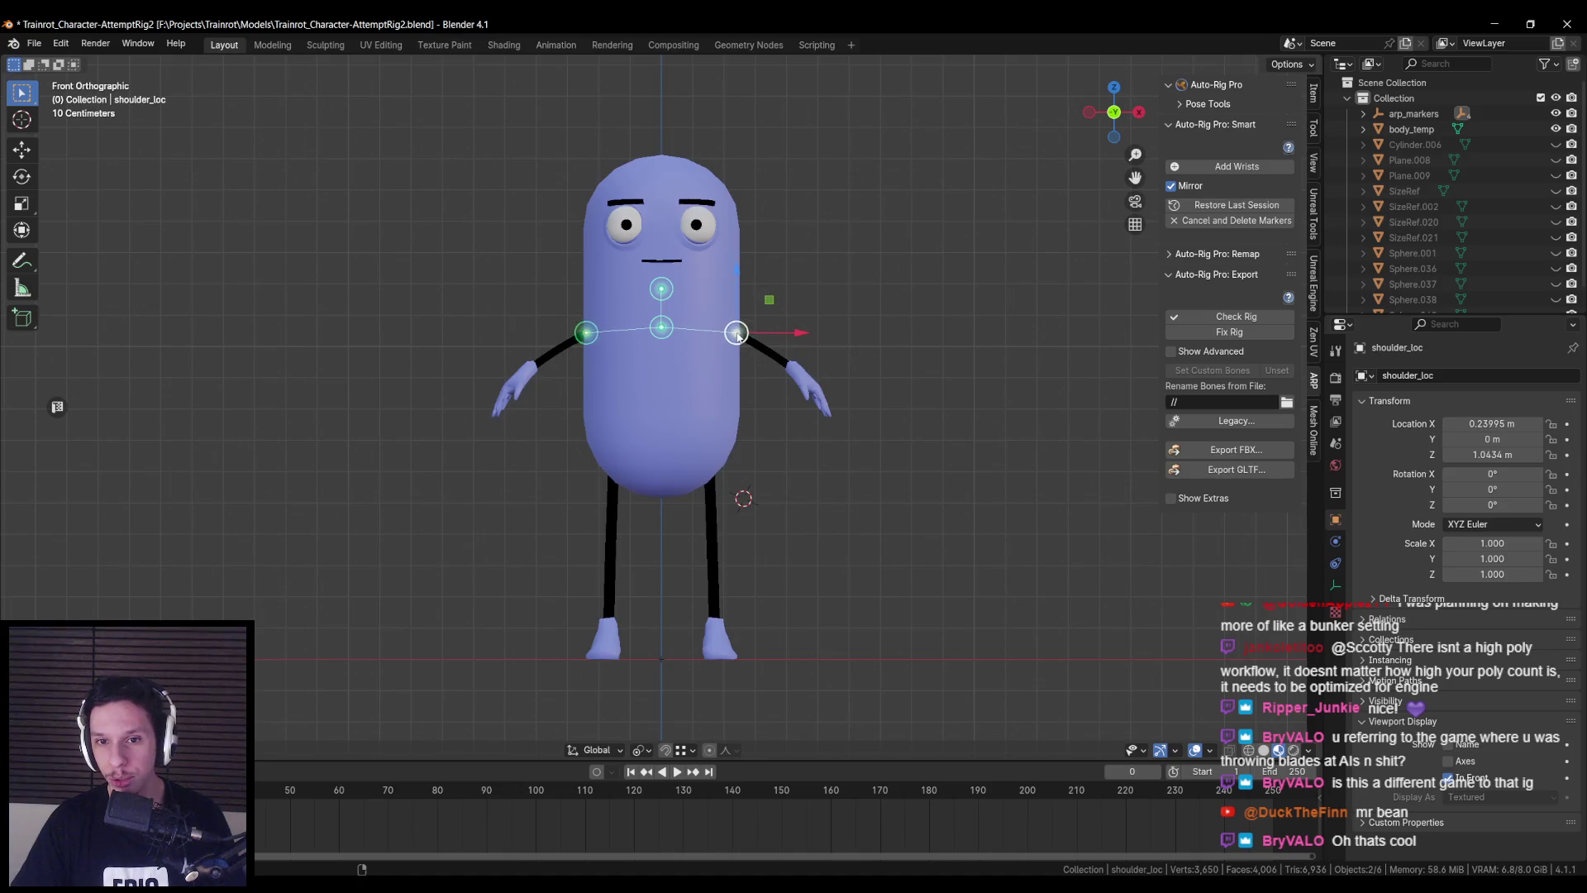
click(732, 334)
click(1236, 166)
click(1208, 167)
click(661, 468)
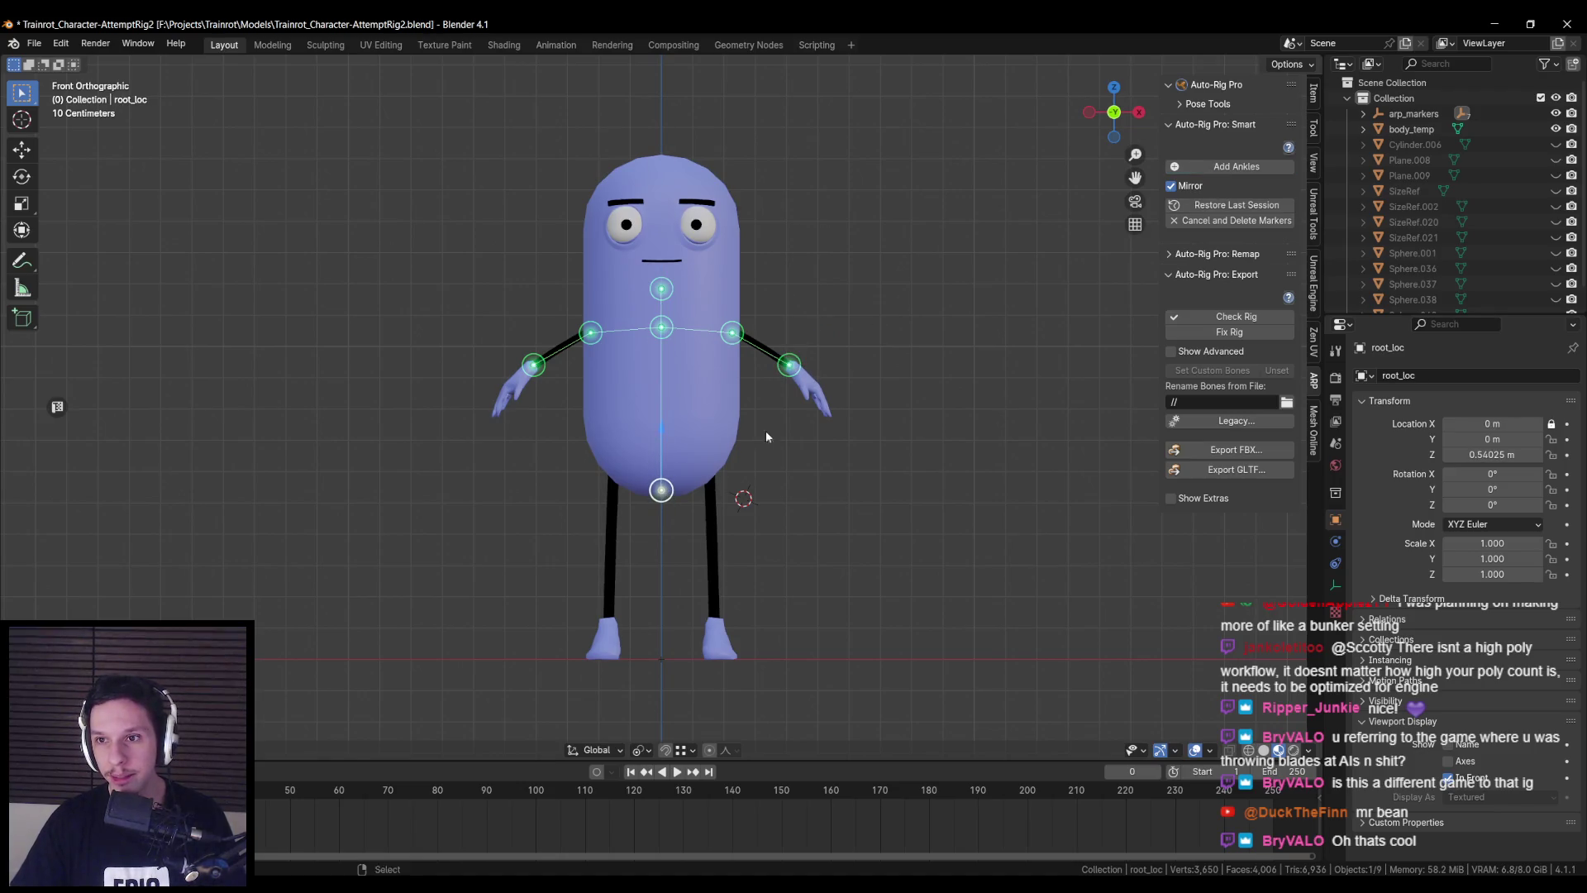
click(1262, 166)
click(716, 619)
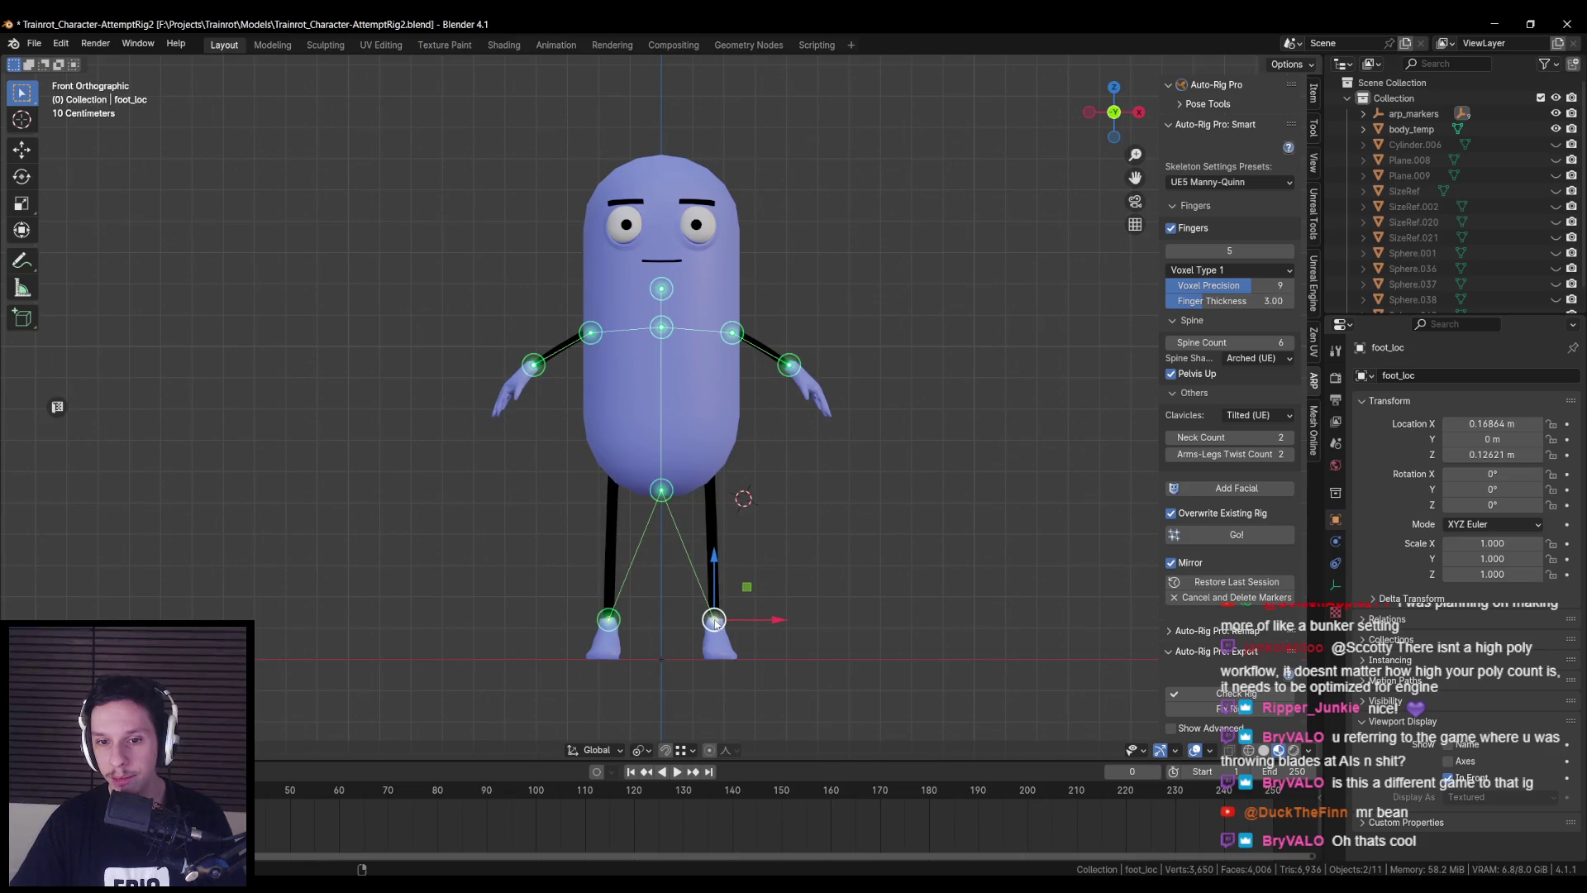
- Set the Skeleton Settings preset to UE4 Mannequin
click(1232, 183)
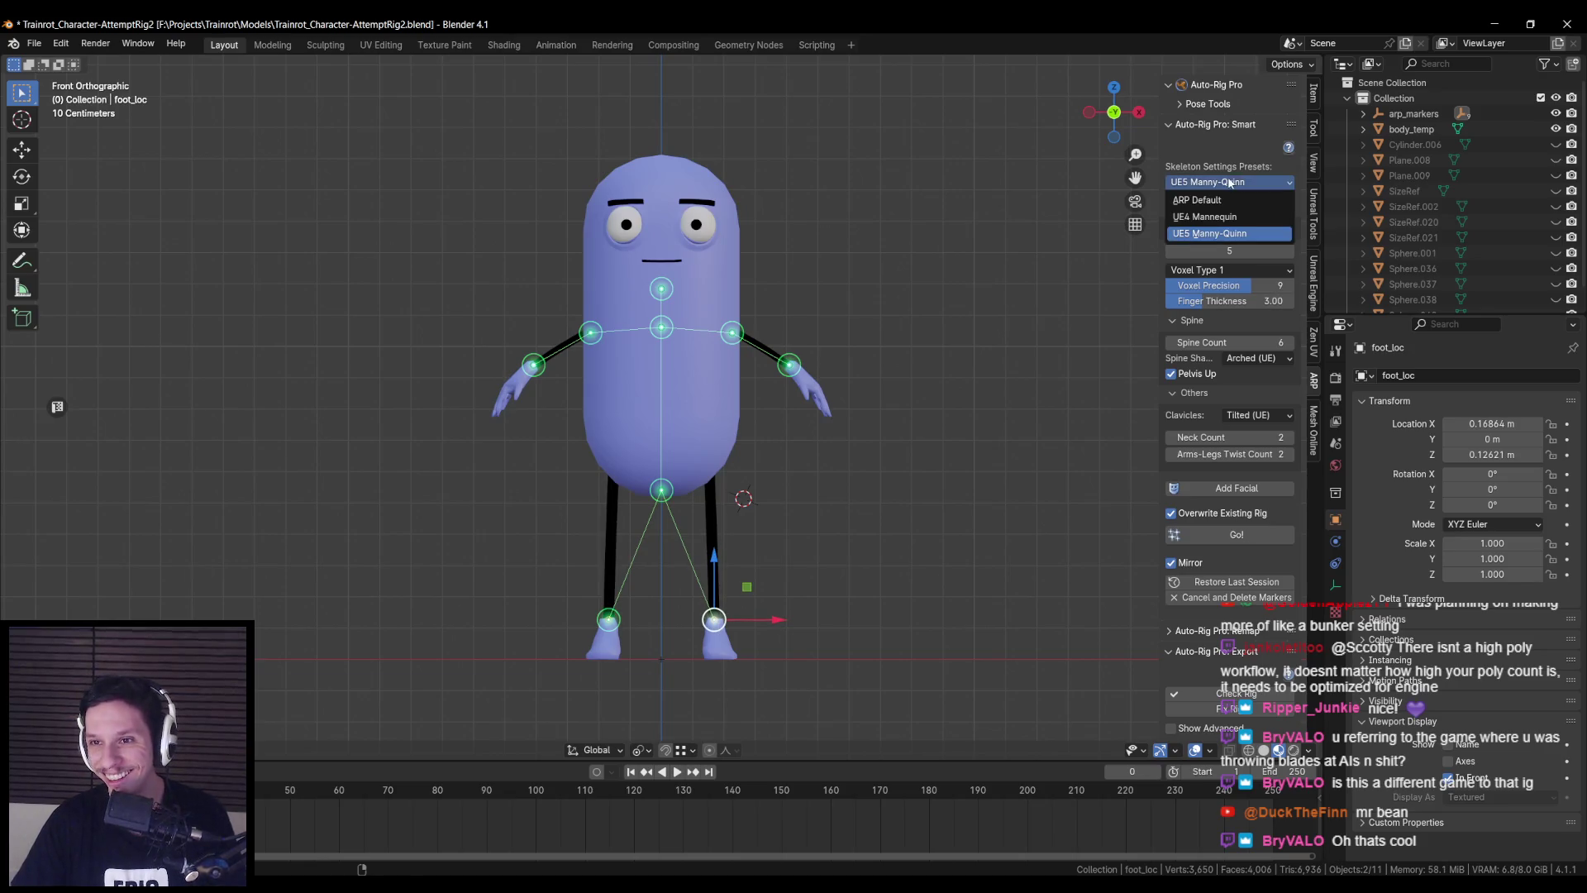
click(1207, 231)
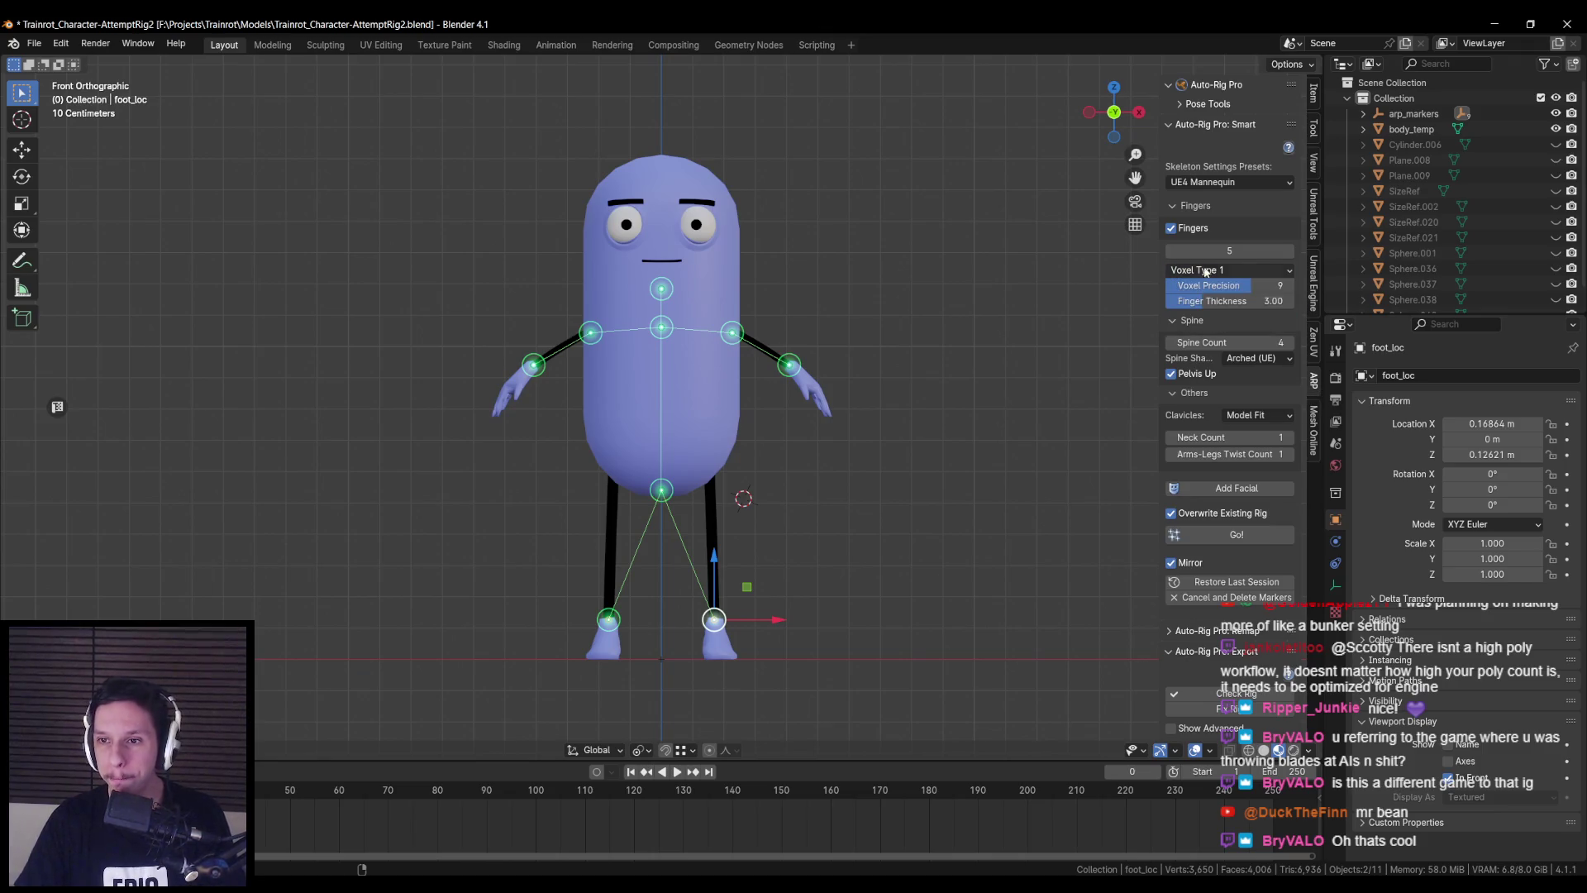
click(1194, 182)
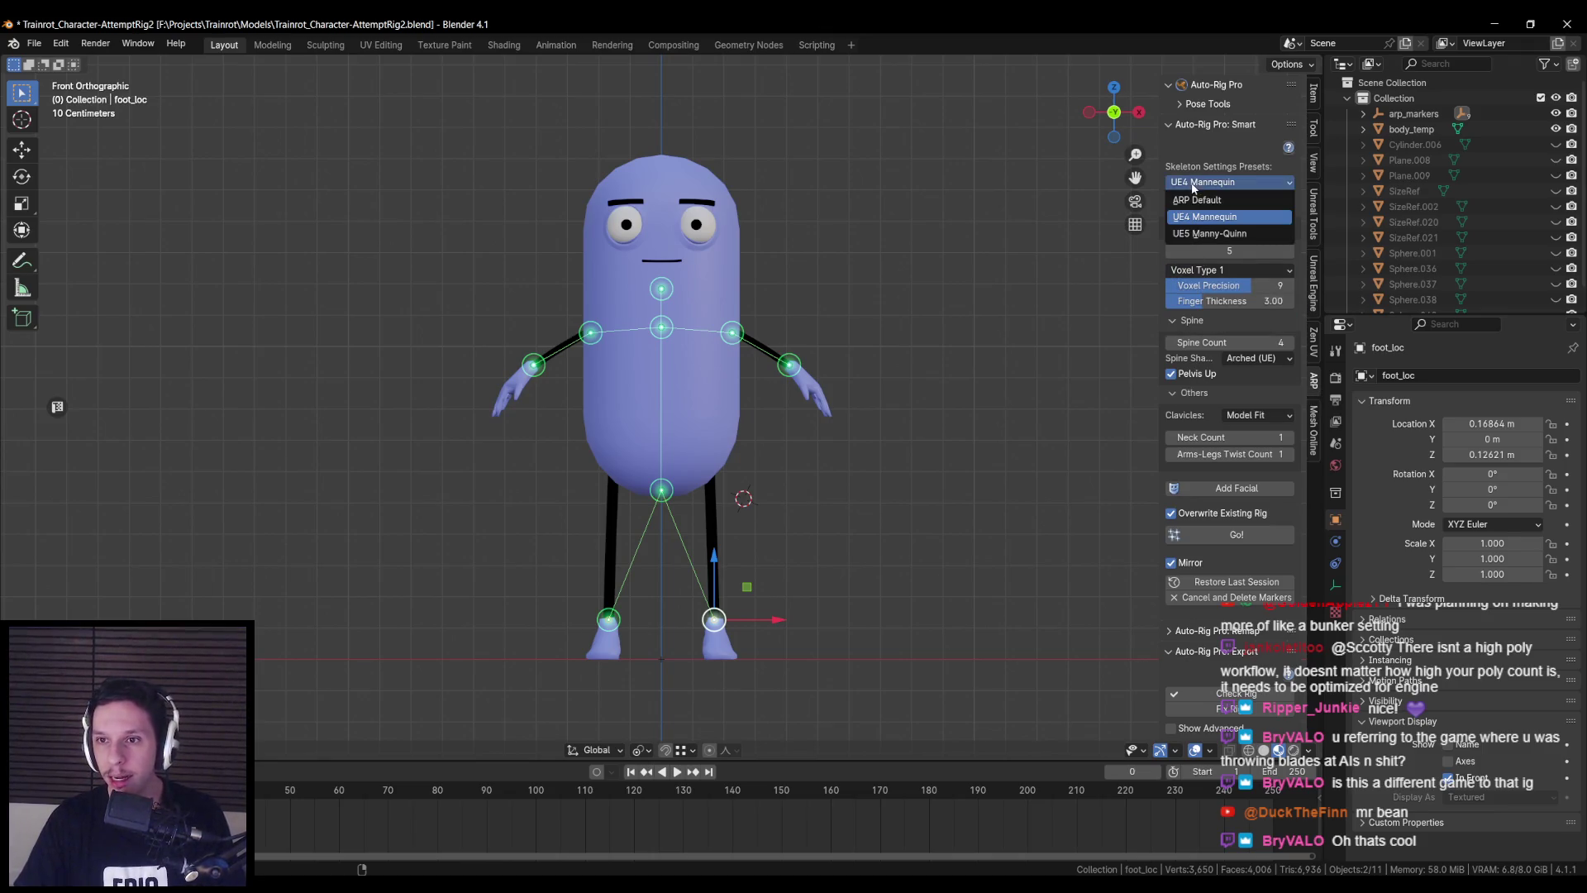
click(1198, 182)
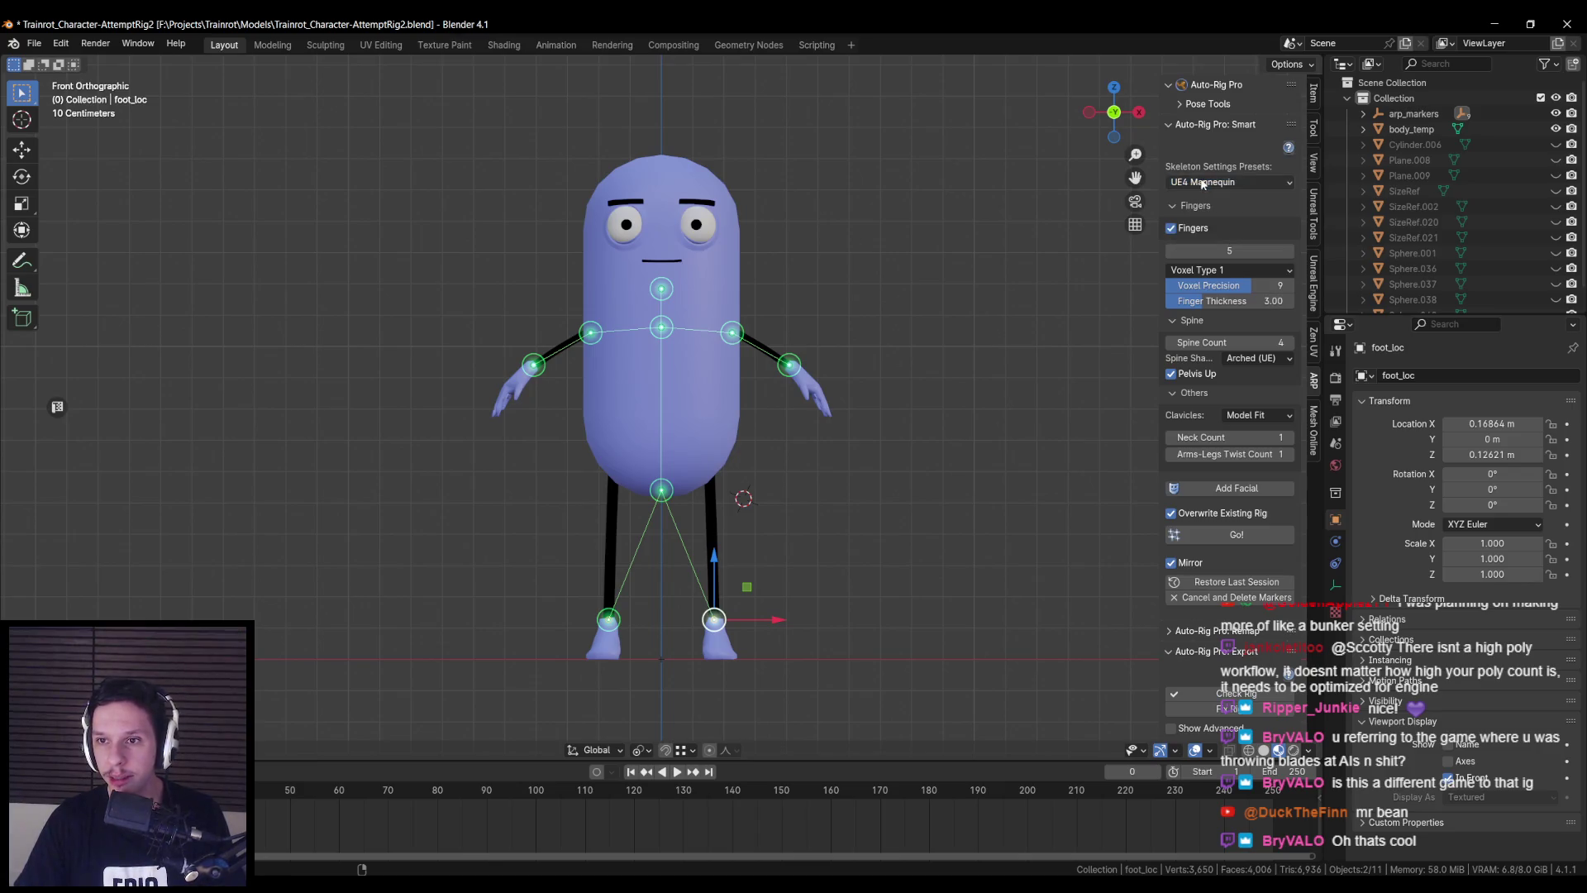
click(1207, 182)
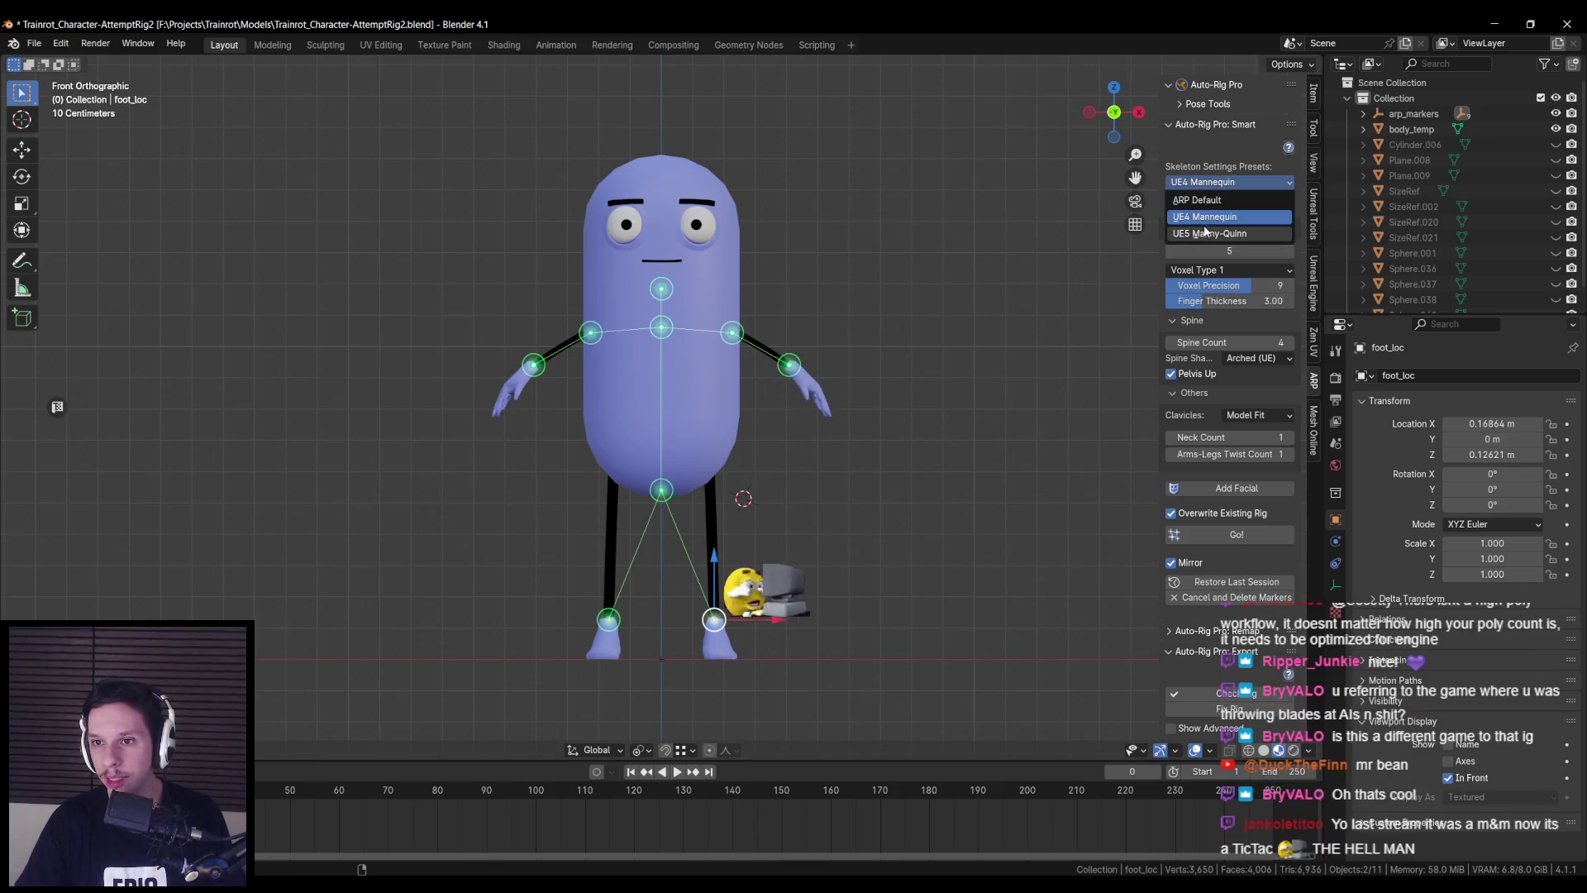
click(1207, 216)
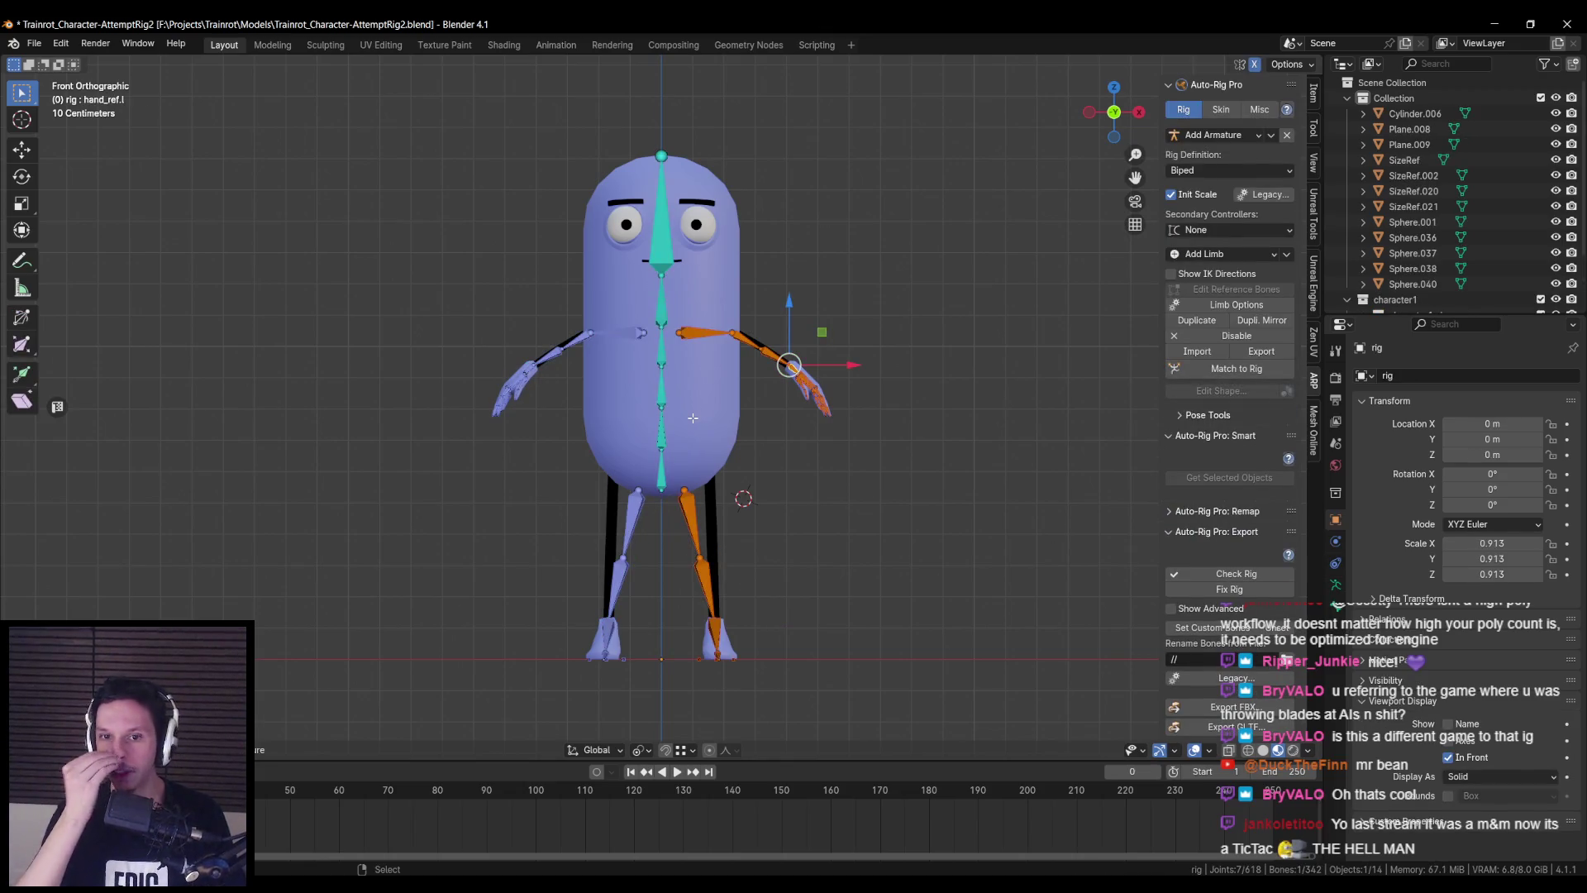
- Select the left hand's pinky1_base_ref.l bone, checking it in wireframe shading
middle_drag(693, 418, 761, 599)
scroll(715, 520, up, 5)
mouse_move(715, 521)
middle_down()
mouse_move(814, 446)
mouse_move(800, 433)
middle_up()
click(817, 444)
click(798, 434)
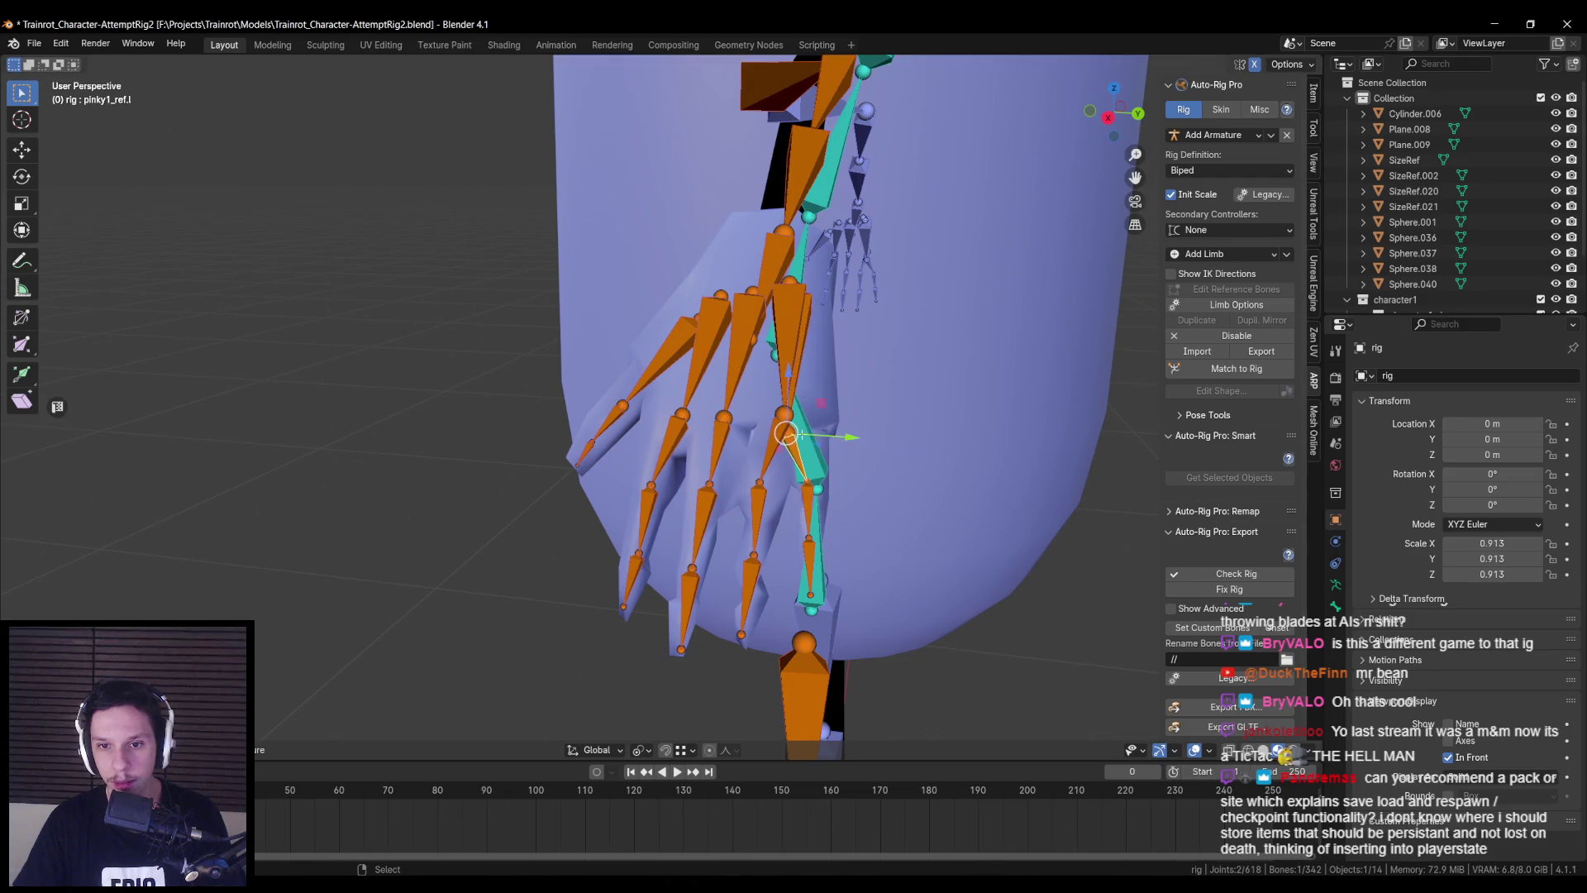
middle_drag(798, 434, 793, 442)
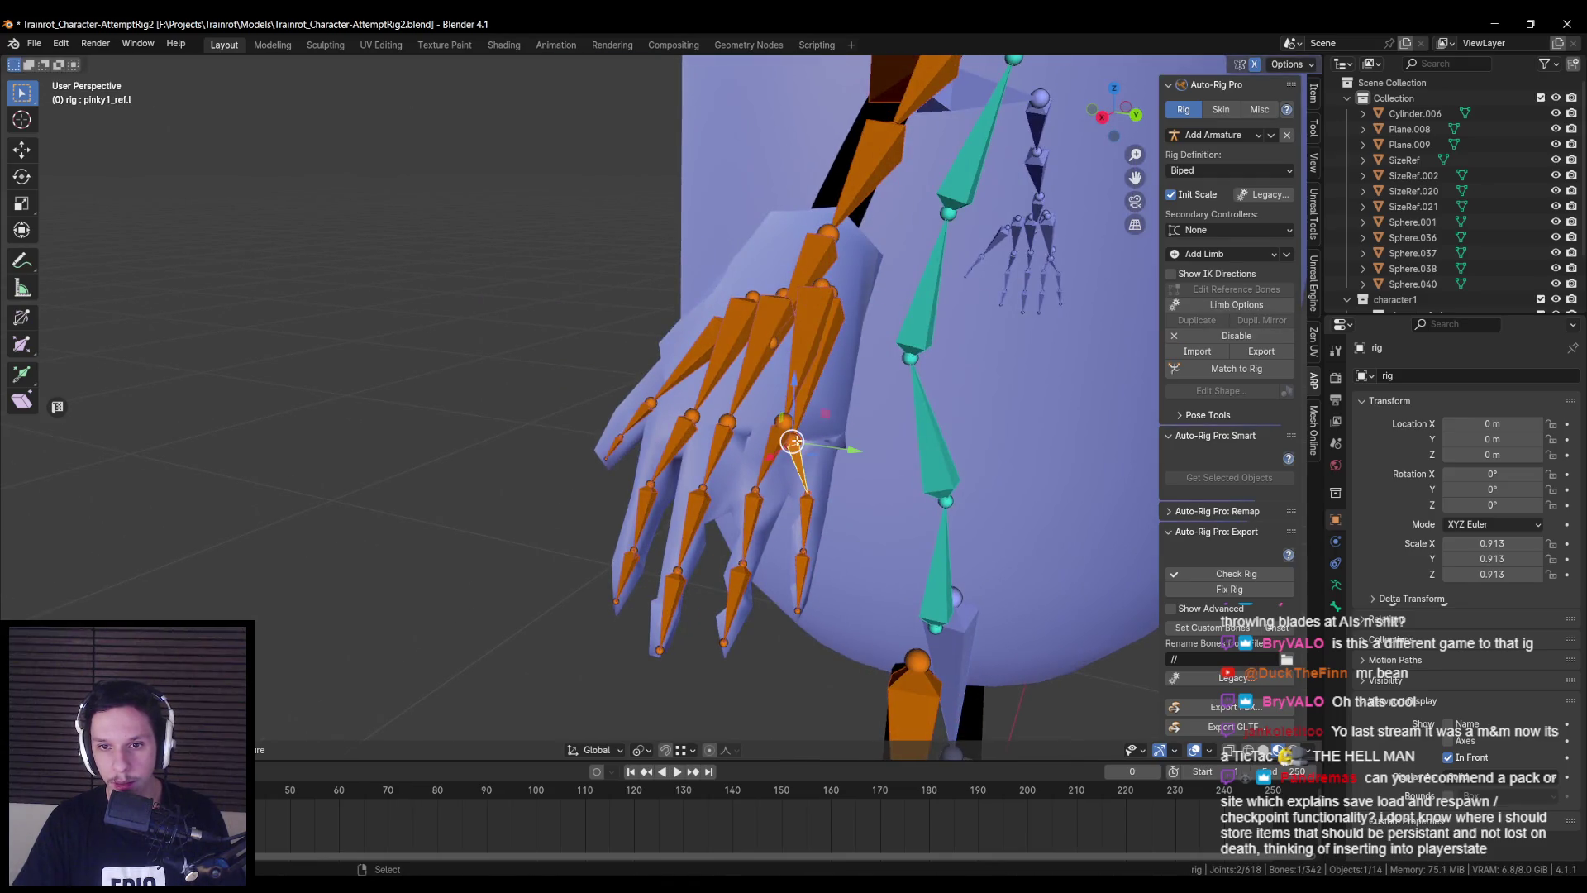
key(shift+z)
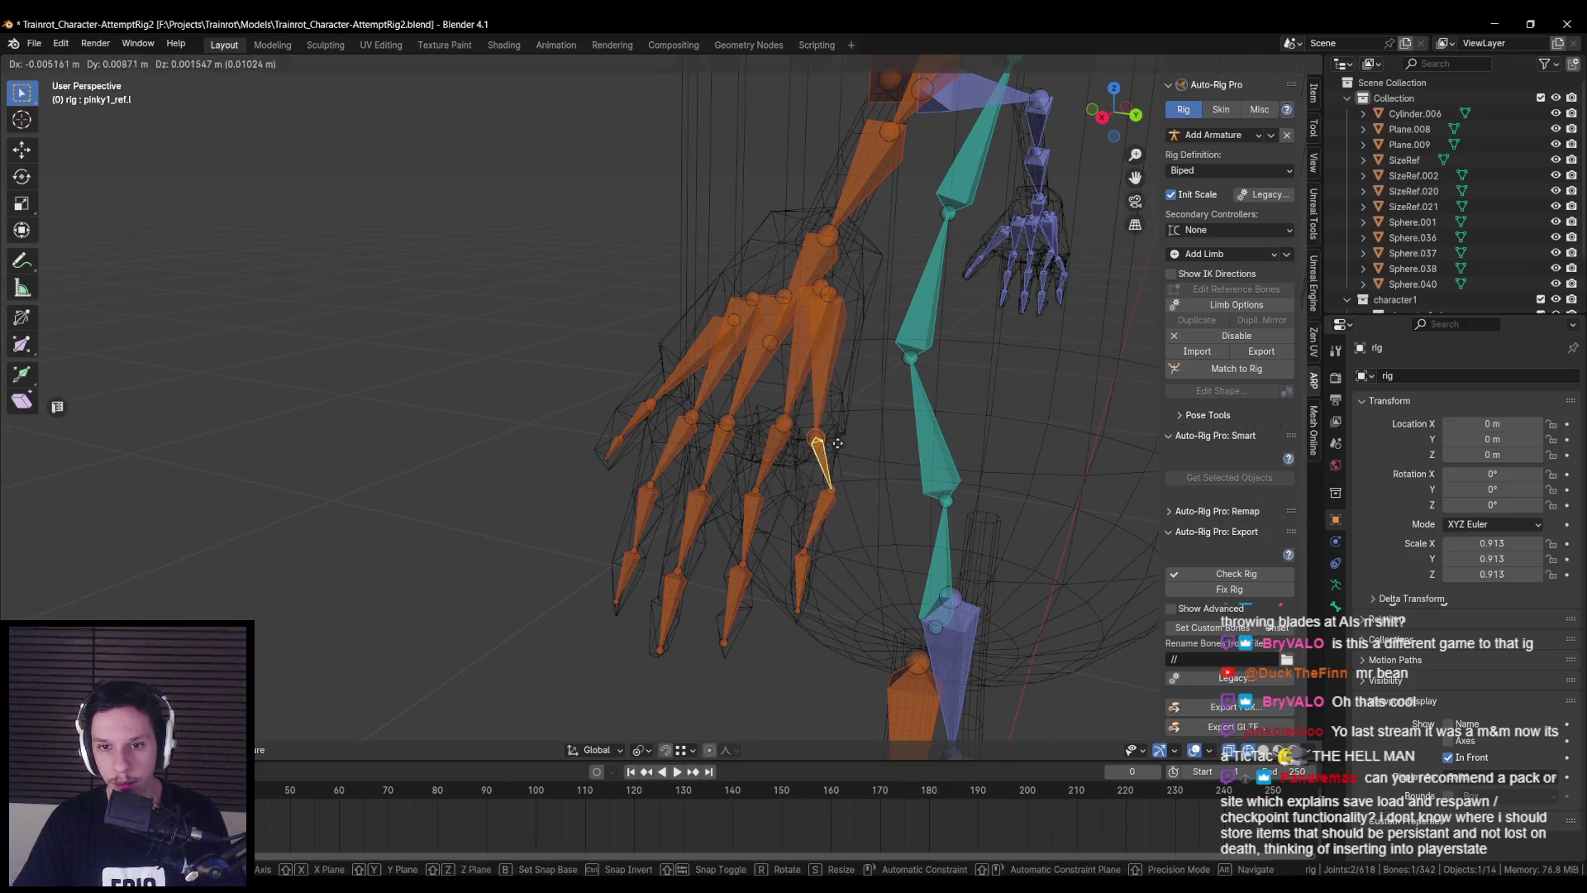
key(shift+z)
scroll(802, 443, up, 5)
click(806, 443)
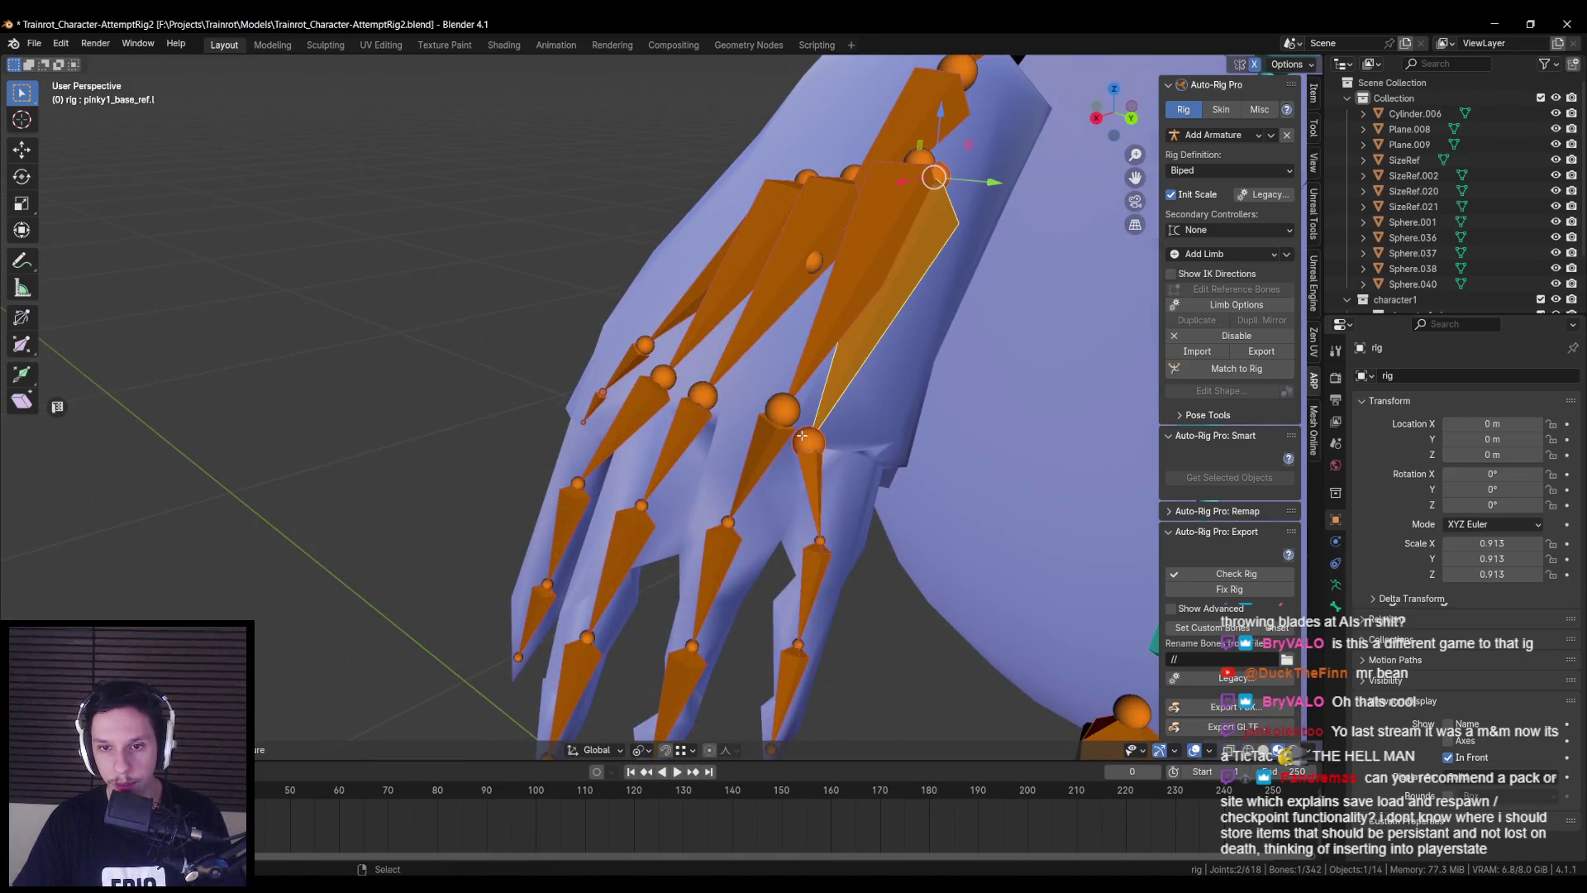
key(shift+z)
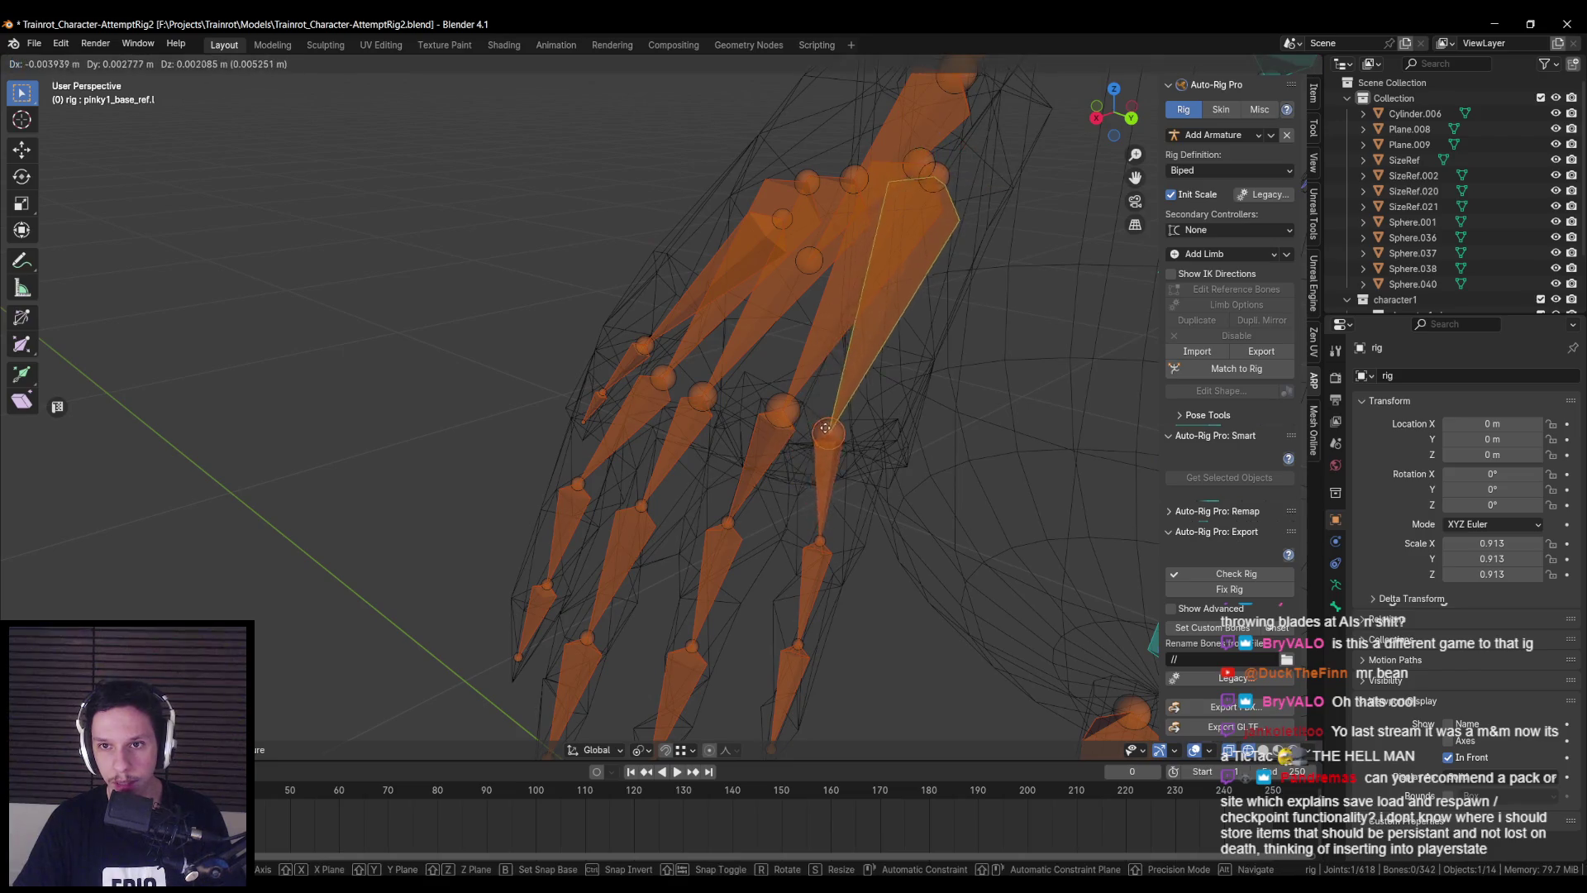
key(shift+z)
- Change the pivot point and move pinky1_base_ref.l inside the hand
middle_drag(803, 433, 801, 494)
click(643, 750)
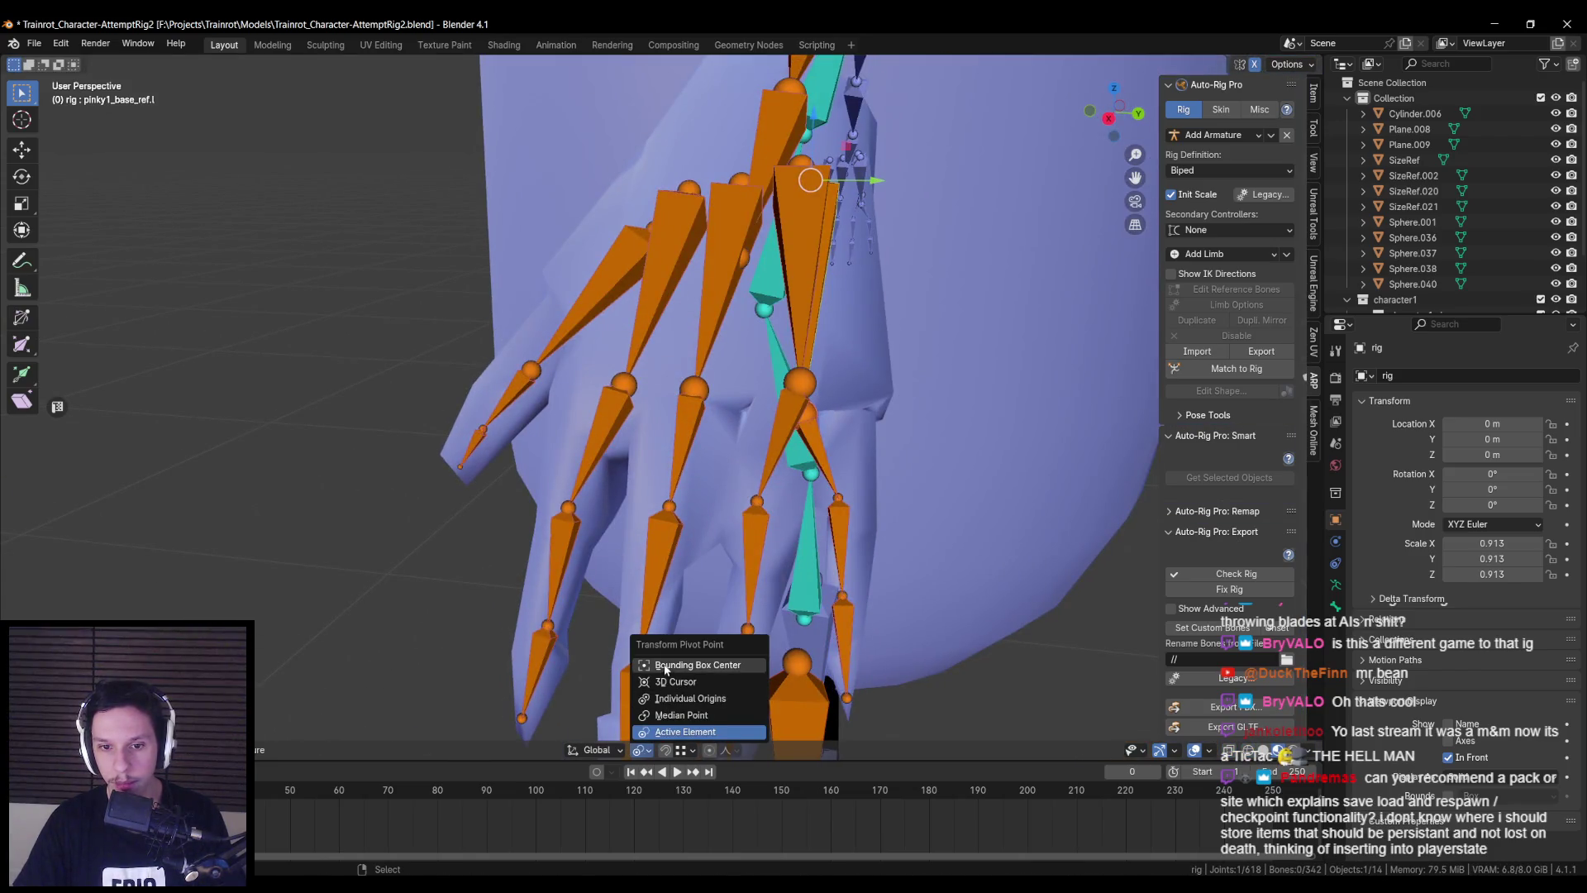
click(694, 662)
key(g)
click(807, 438)
- Move the ring1_base_ref.l joint inside the hand
mouse_move(807, 438)
middle_down()
mouse_move(656, 489)
mouse_move(757, 380)
mouse_move(817, 434)
mouse_move(743, 412)
mouse_move(747, 502)
mouse_move(553, 584)
mouse_move(563, 567)
mouse_move(443, 503)
mouse_move(529, 492)
middle_up()
click(759, 370)
key(g)
click(818, 434)
scroll(743, 411, down, 5)
scroll(570, 480, up, 3)
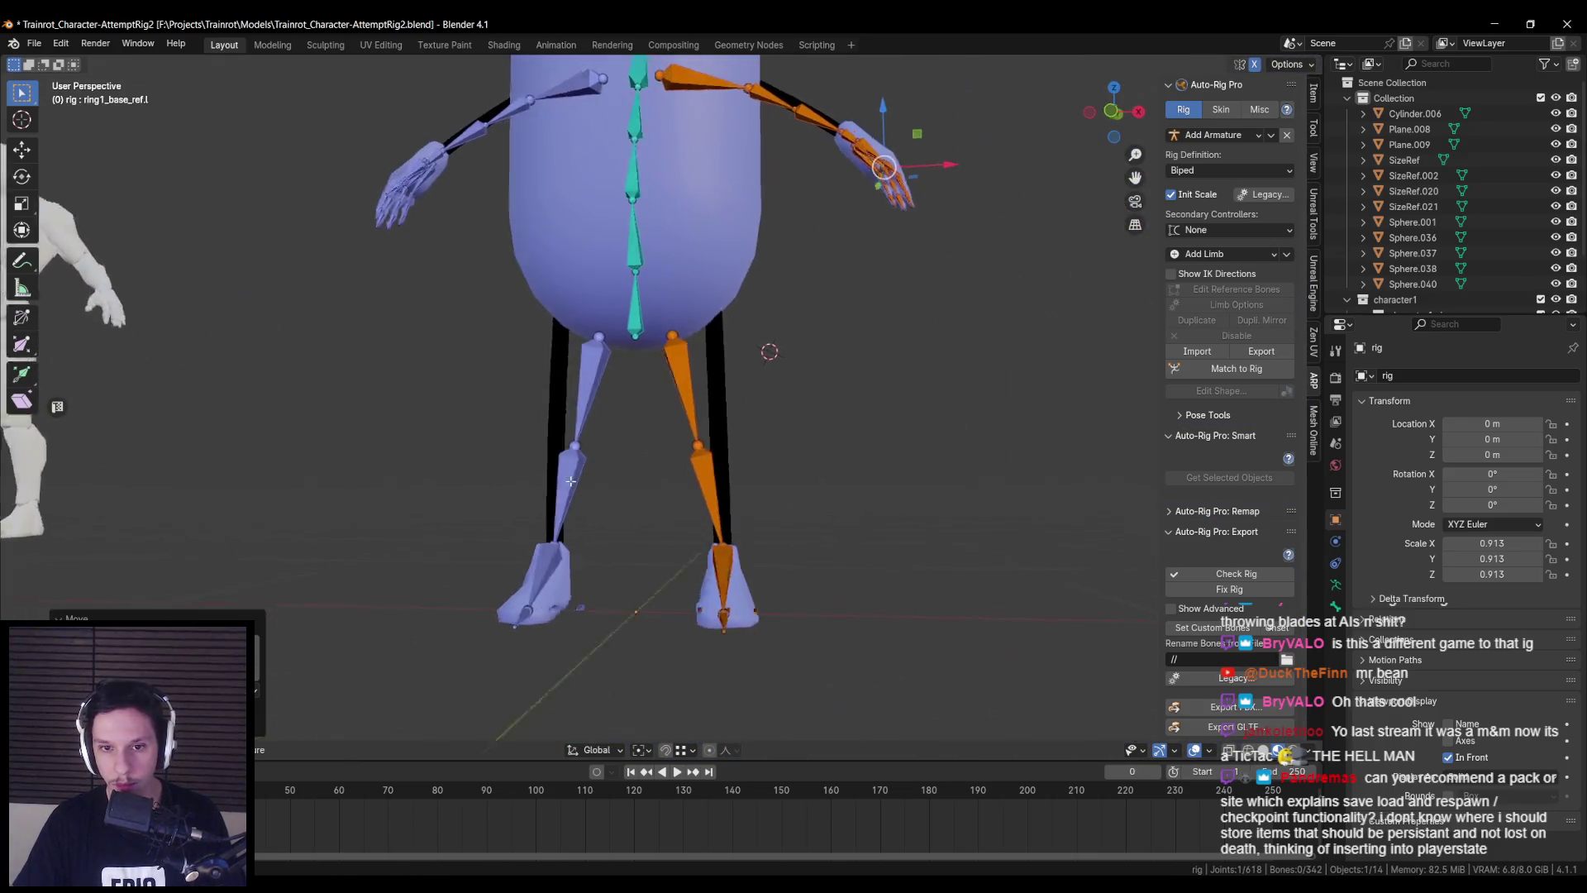
- In front orthographic view, move the right hip joint onto the black stick leg
key(KP_1)
click(607, 456)
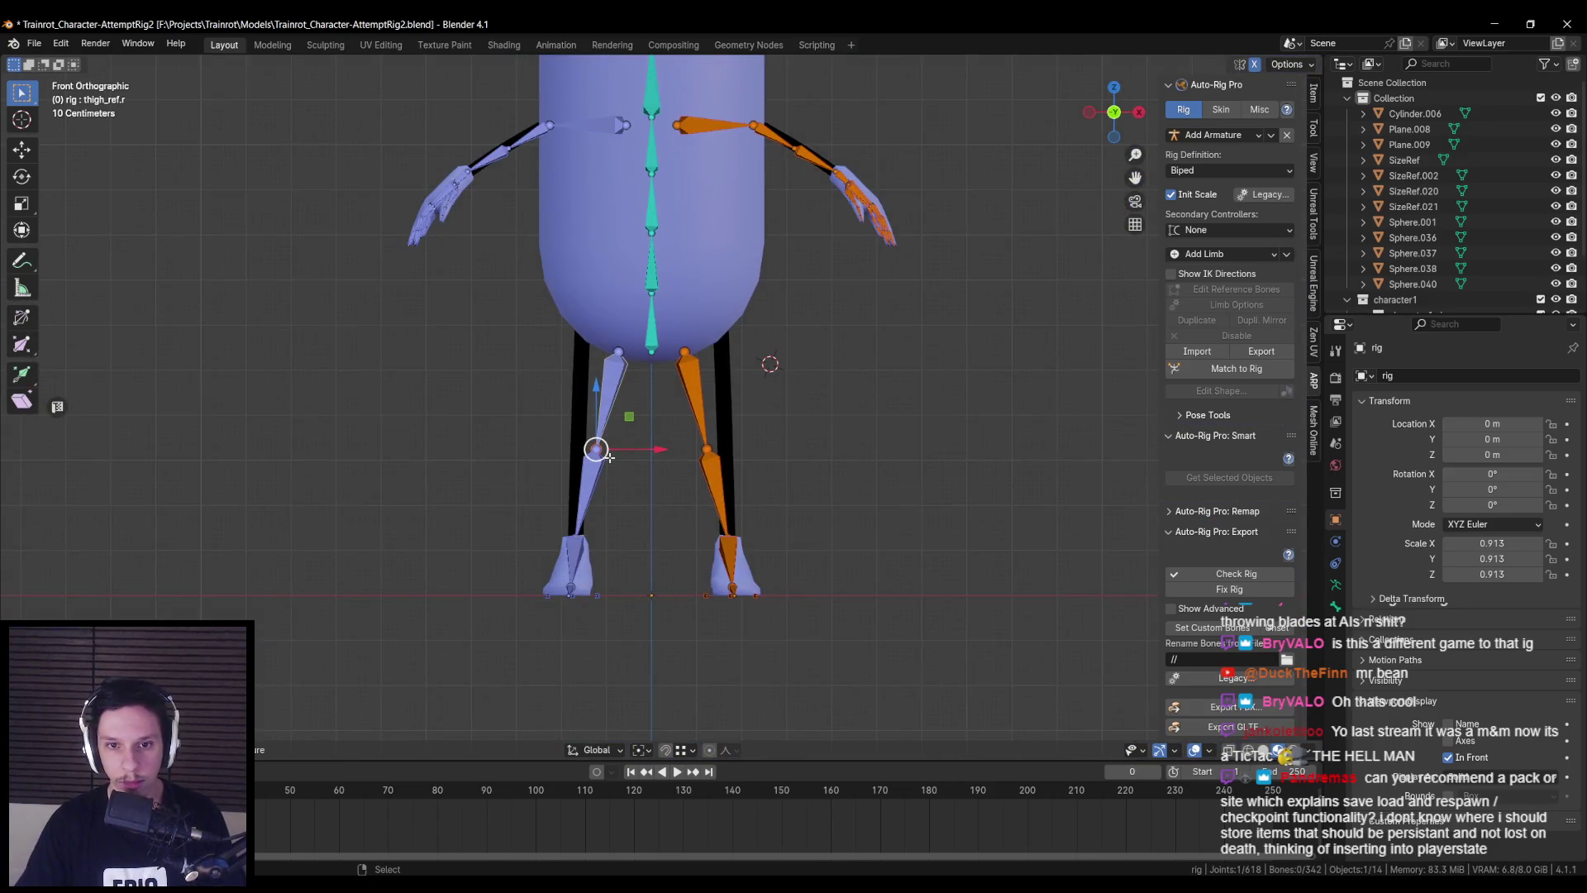
scroll(606, 456, up, 2)
key(g)
key(x)
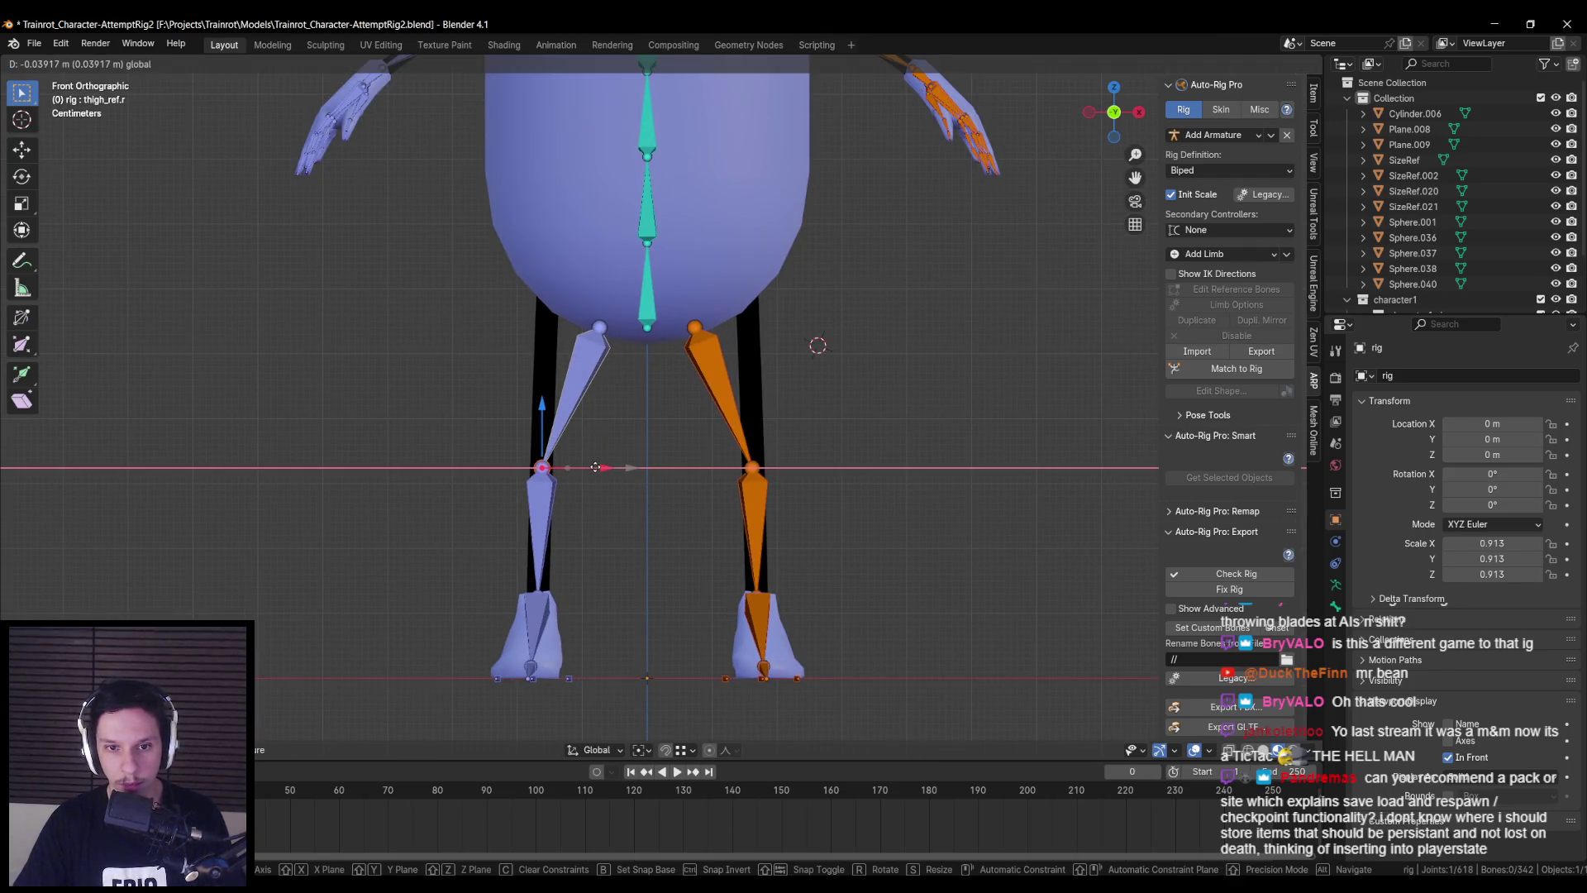
right_click(595, 467)
click(600, 326)
key(g)
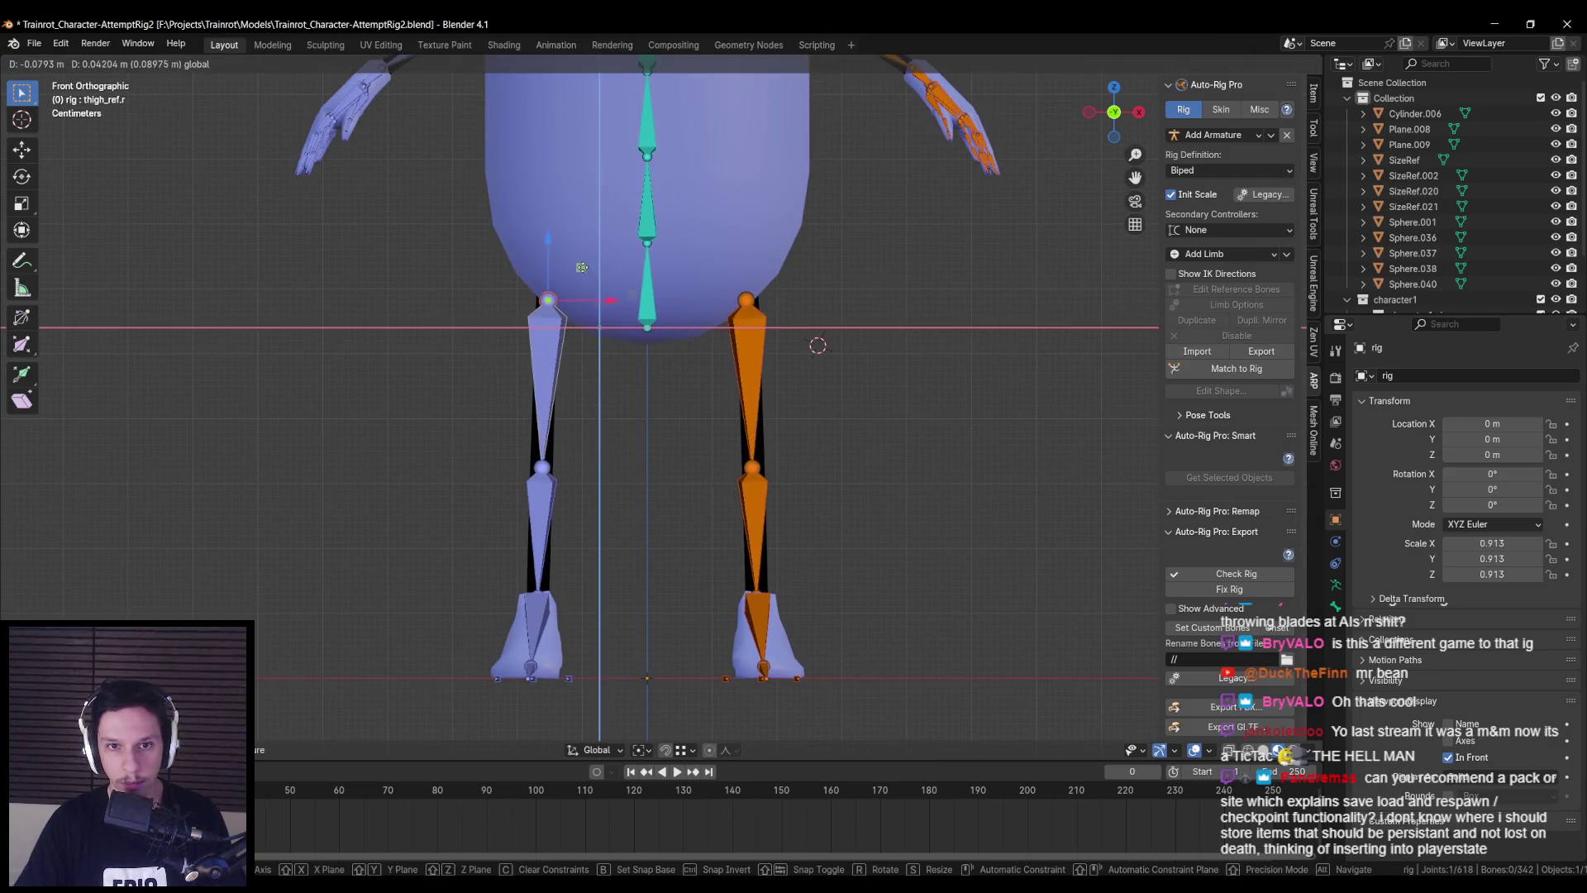
click(581, 271)
- Raise the right knee joint vertically to the stick leg's knee, then save the file
click(542, 468)
key(g)
key(z)
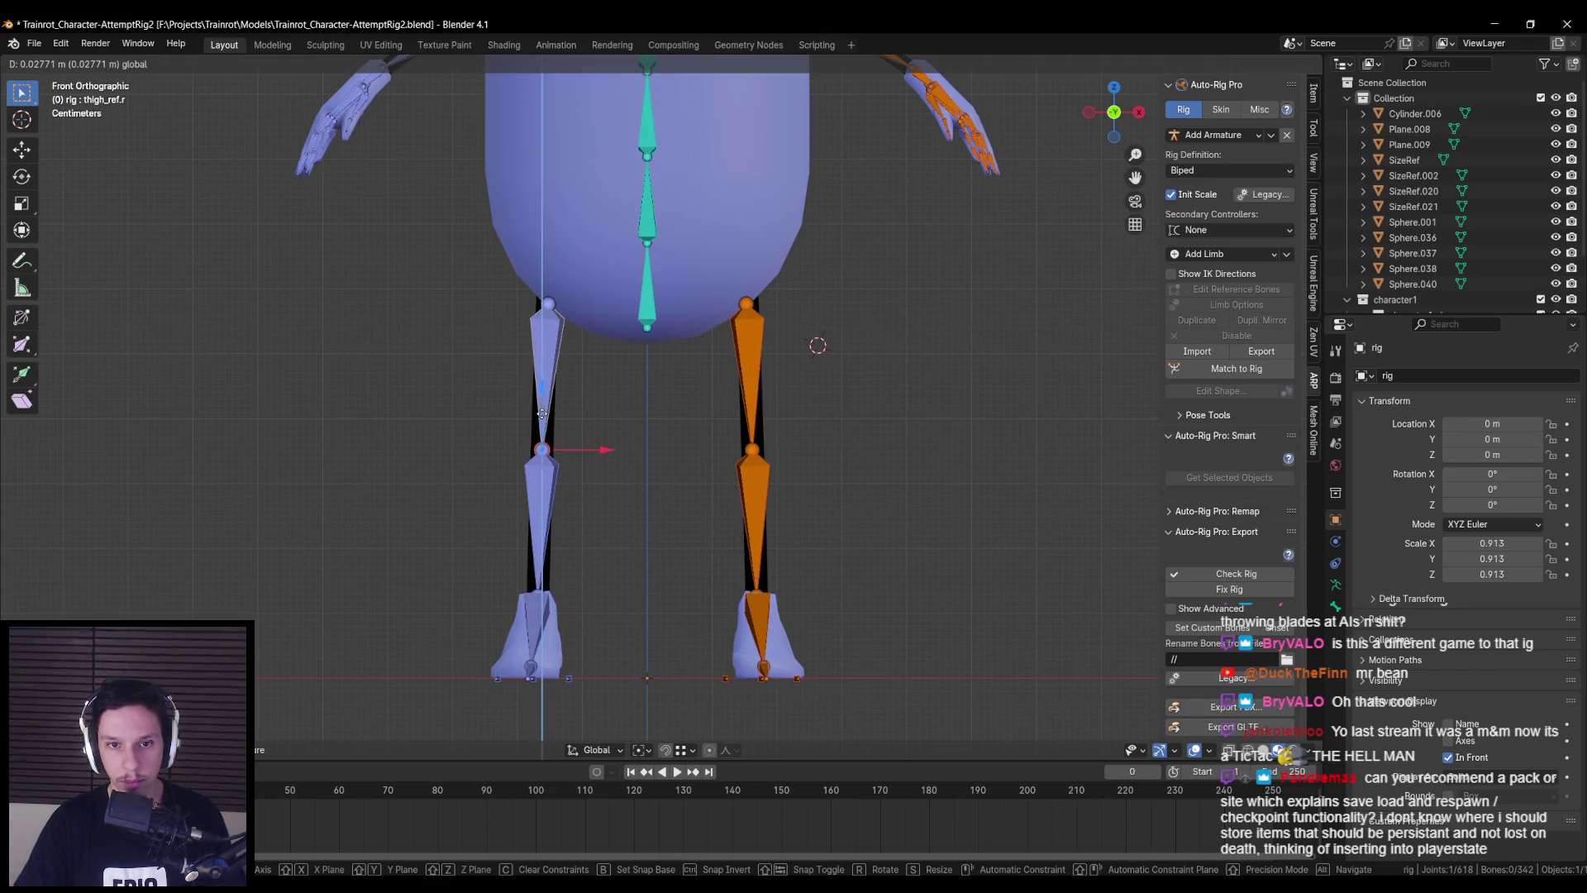
click(541, 413)
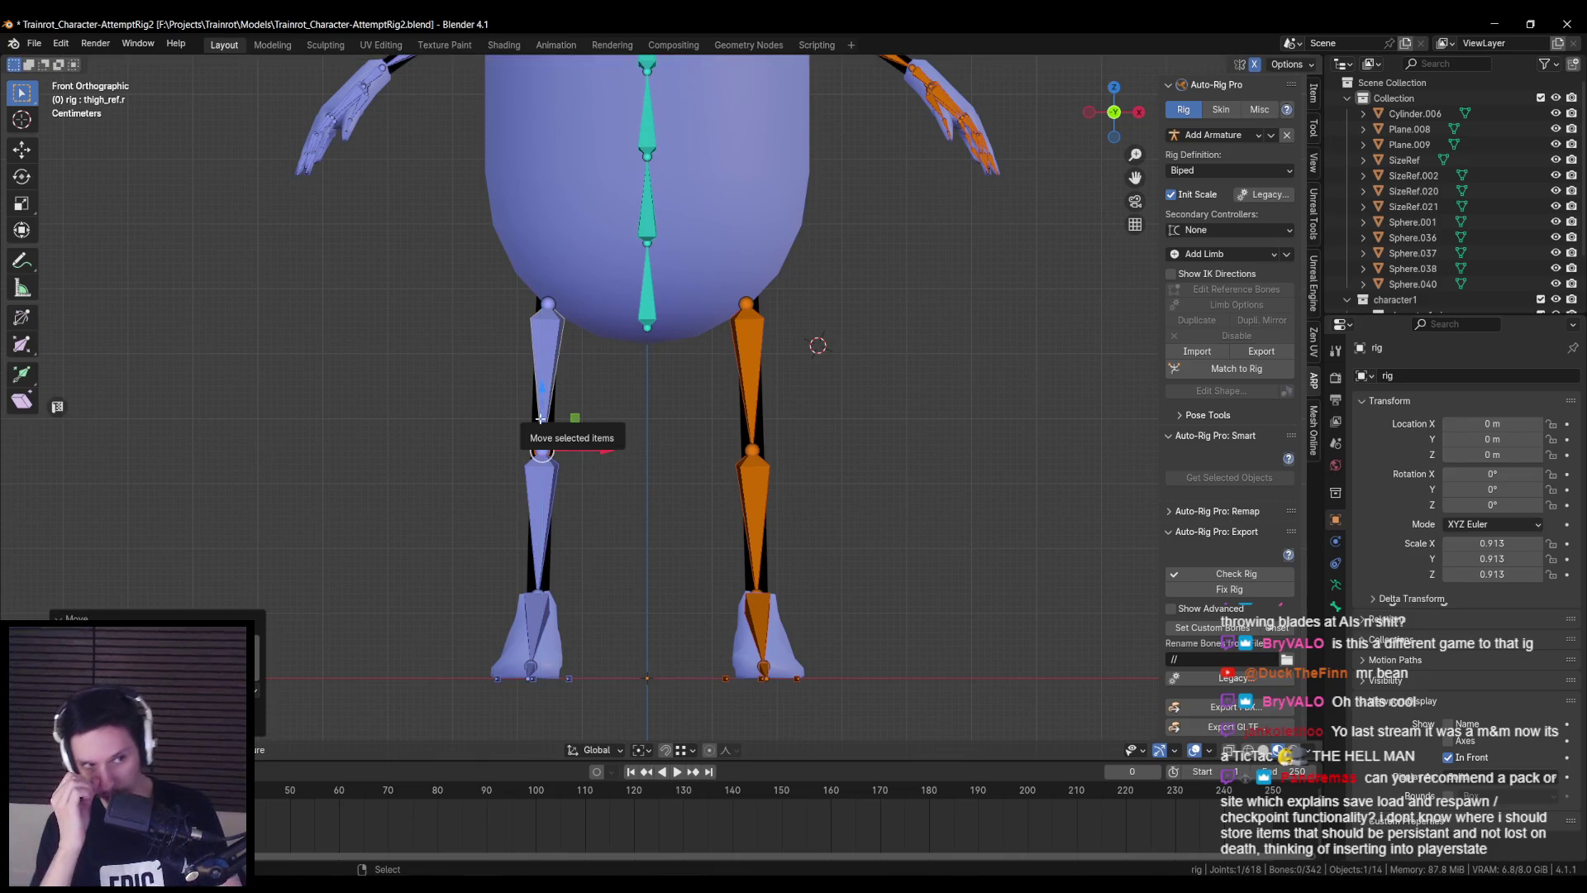
drag(540, 419, 541, 389)
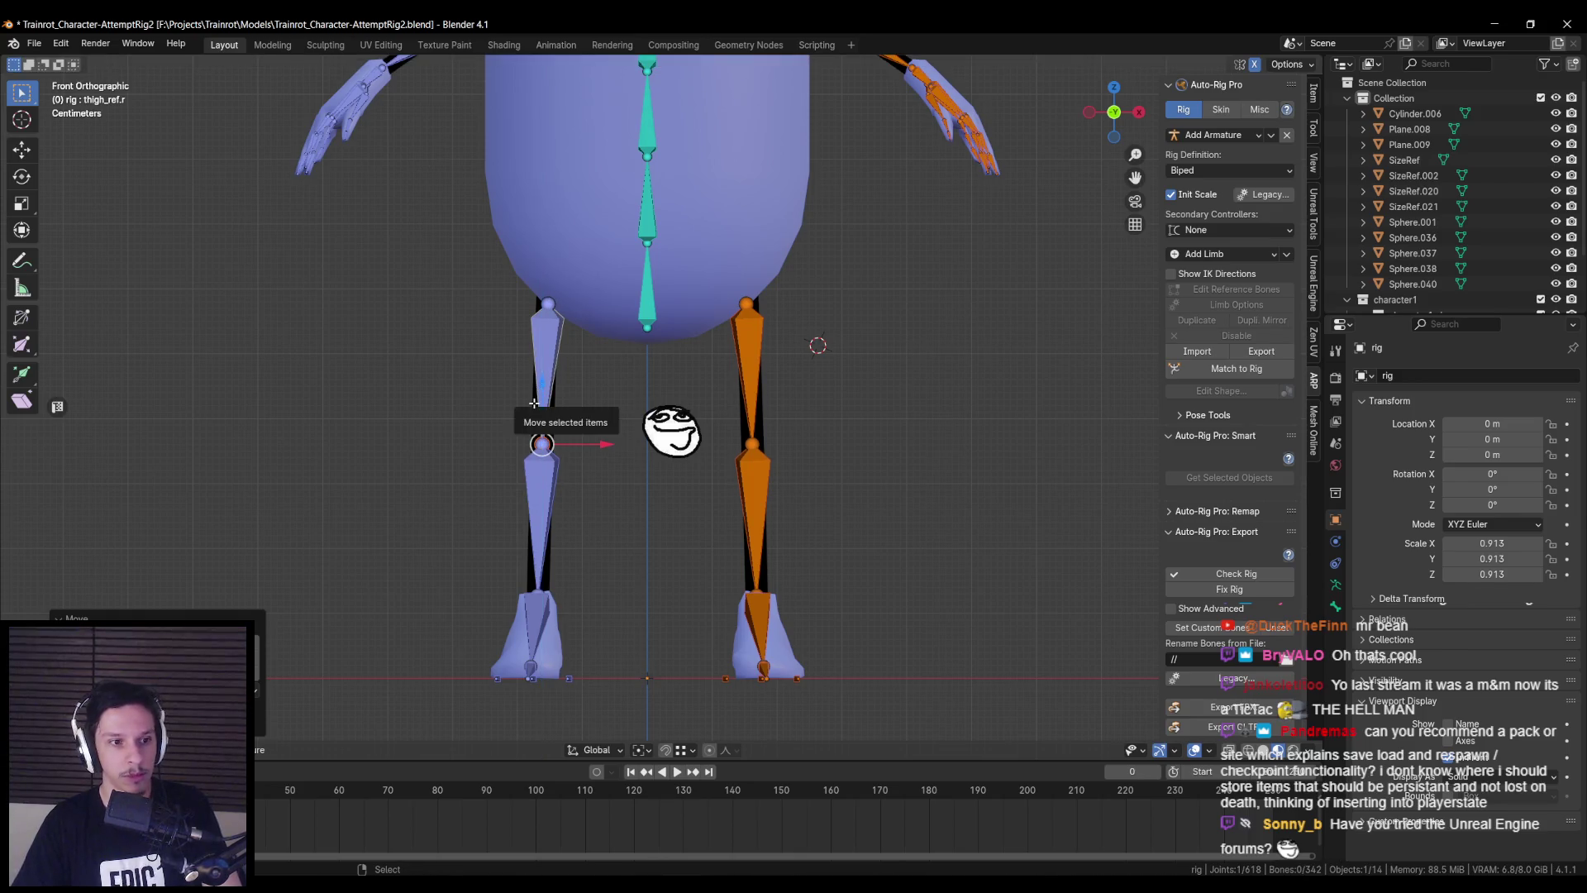
key(ctrl+s)
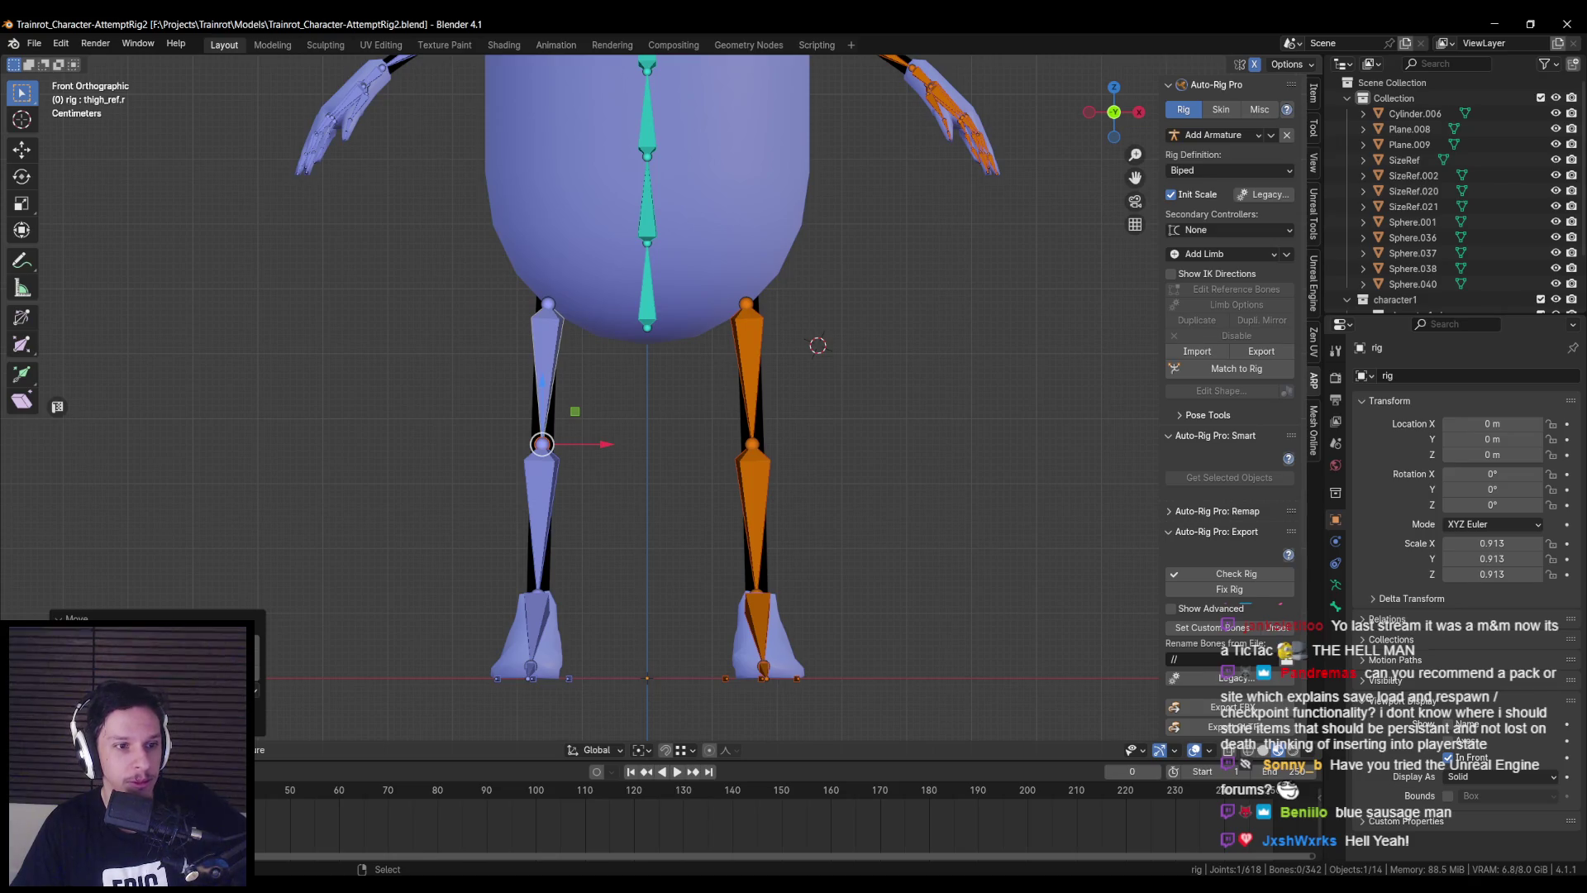
key(alt+Tab)
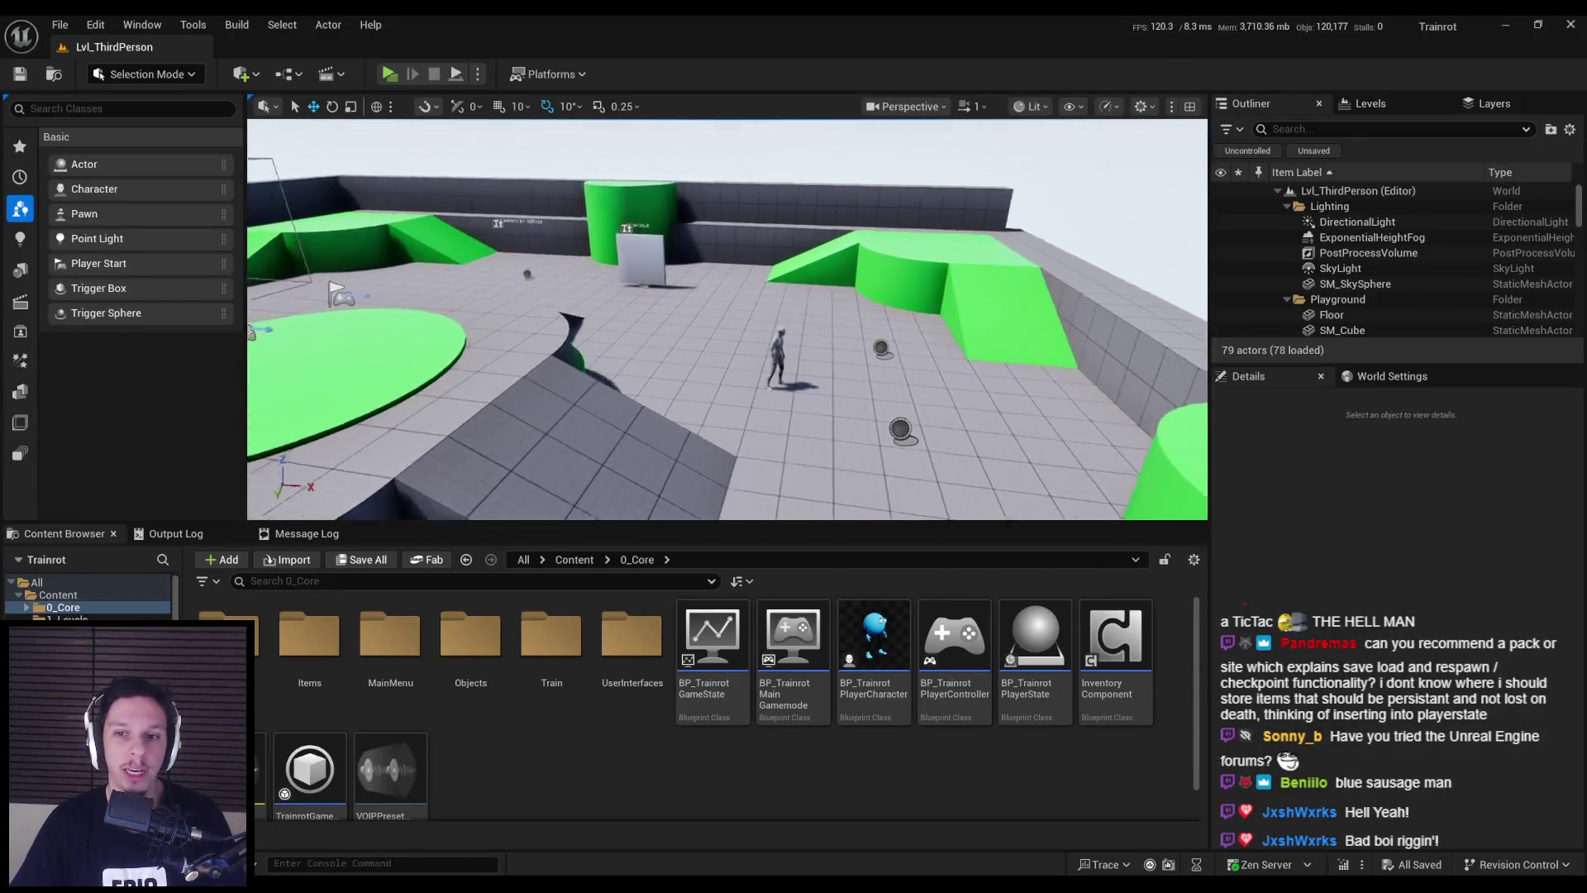
- Run a server-and-client play test, walking the player around the blue character and grey mannequin
key(alt+p)
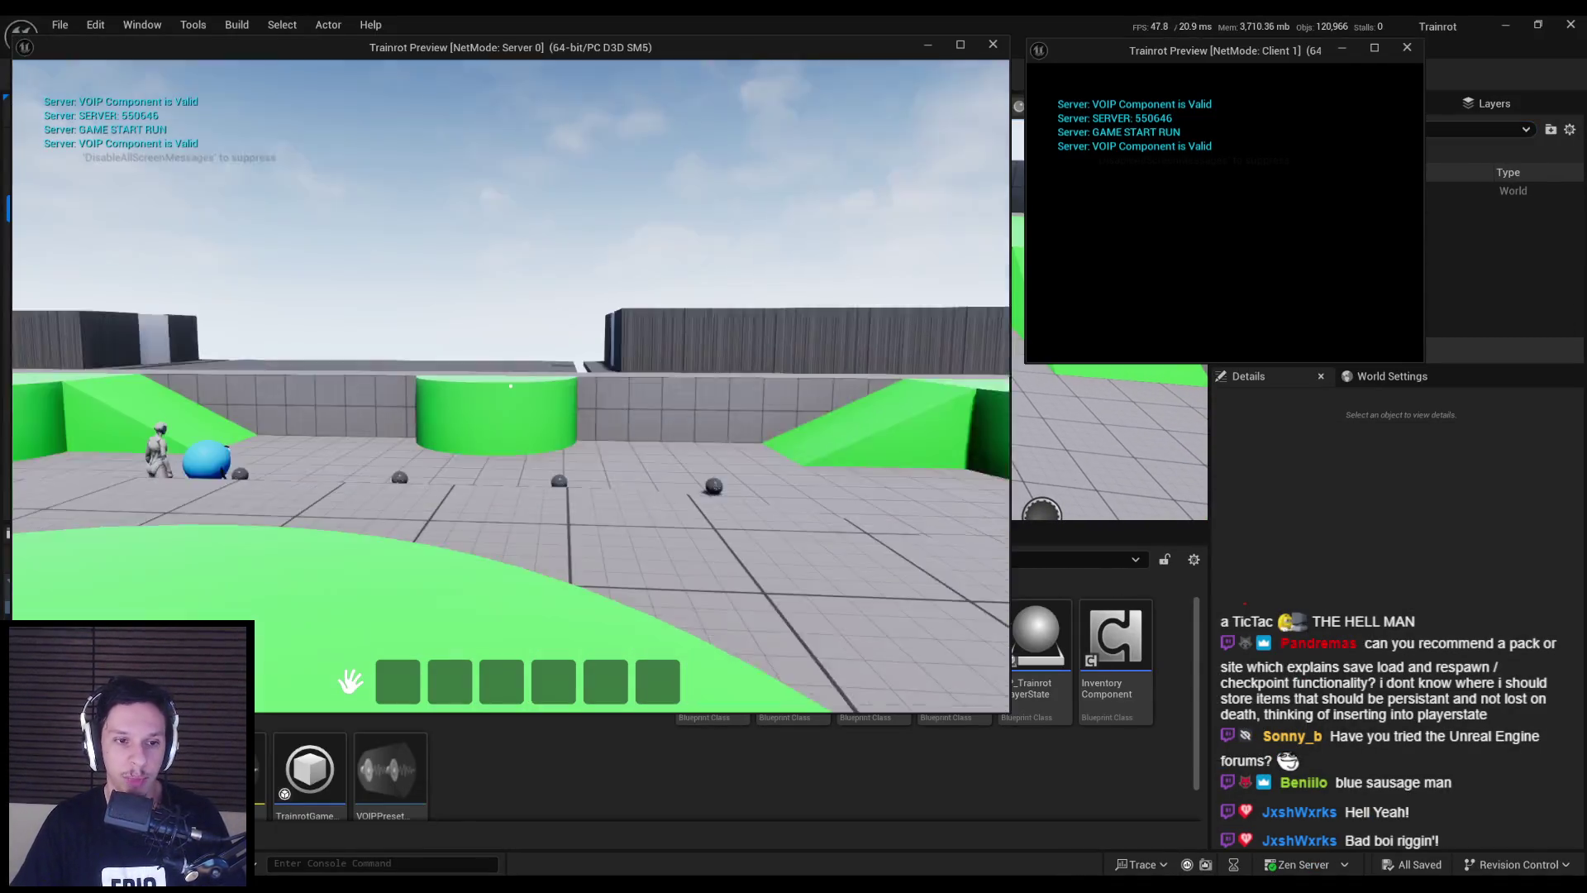
key(w)
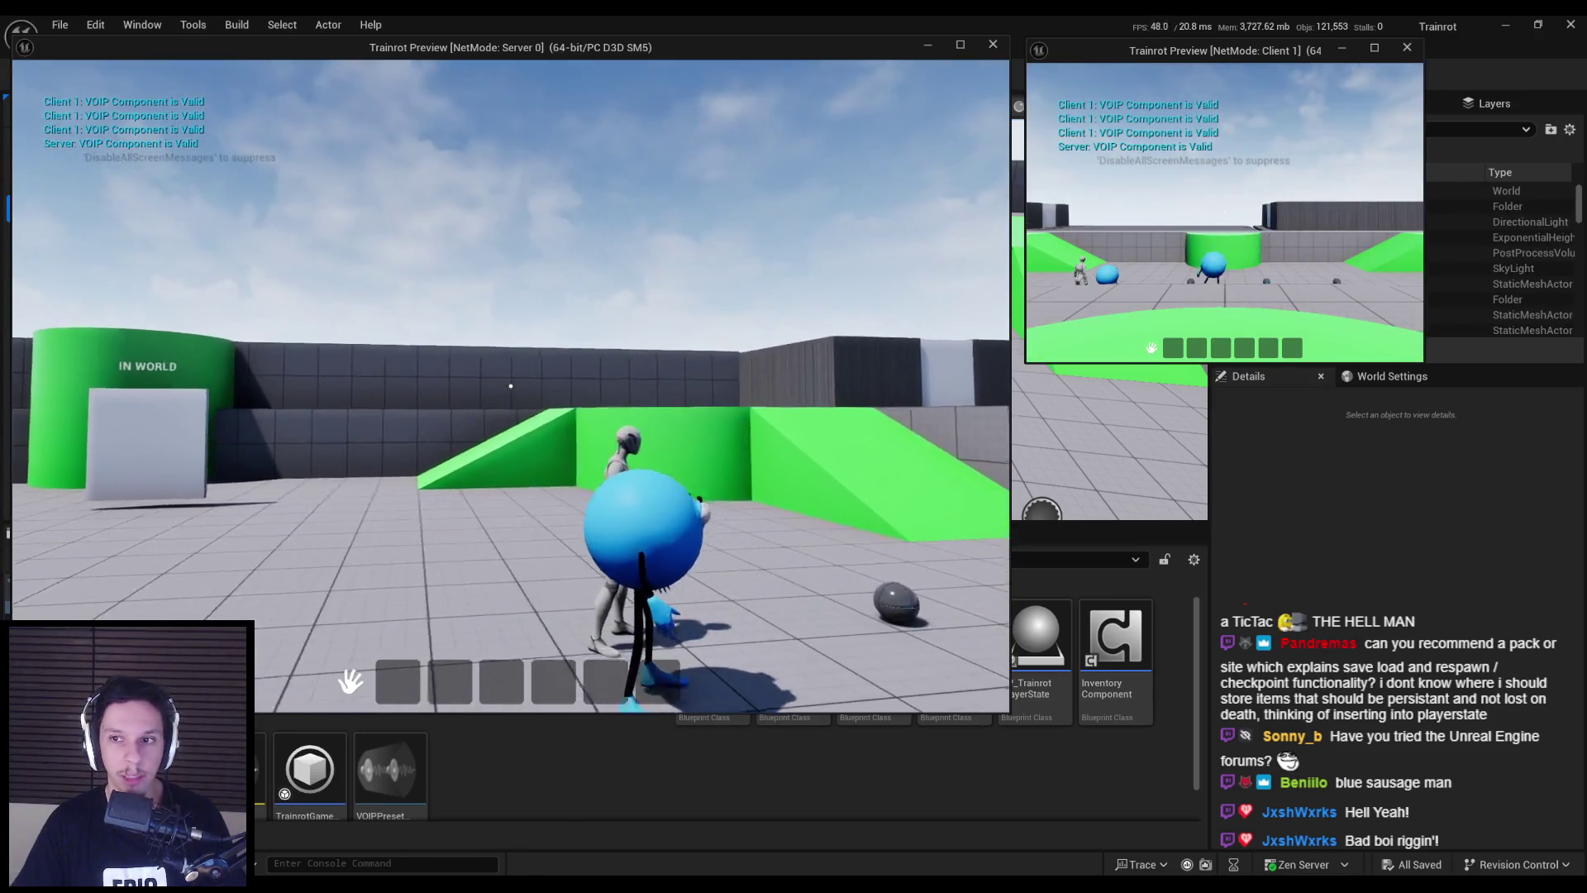
key(s)
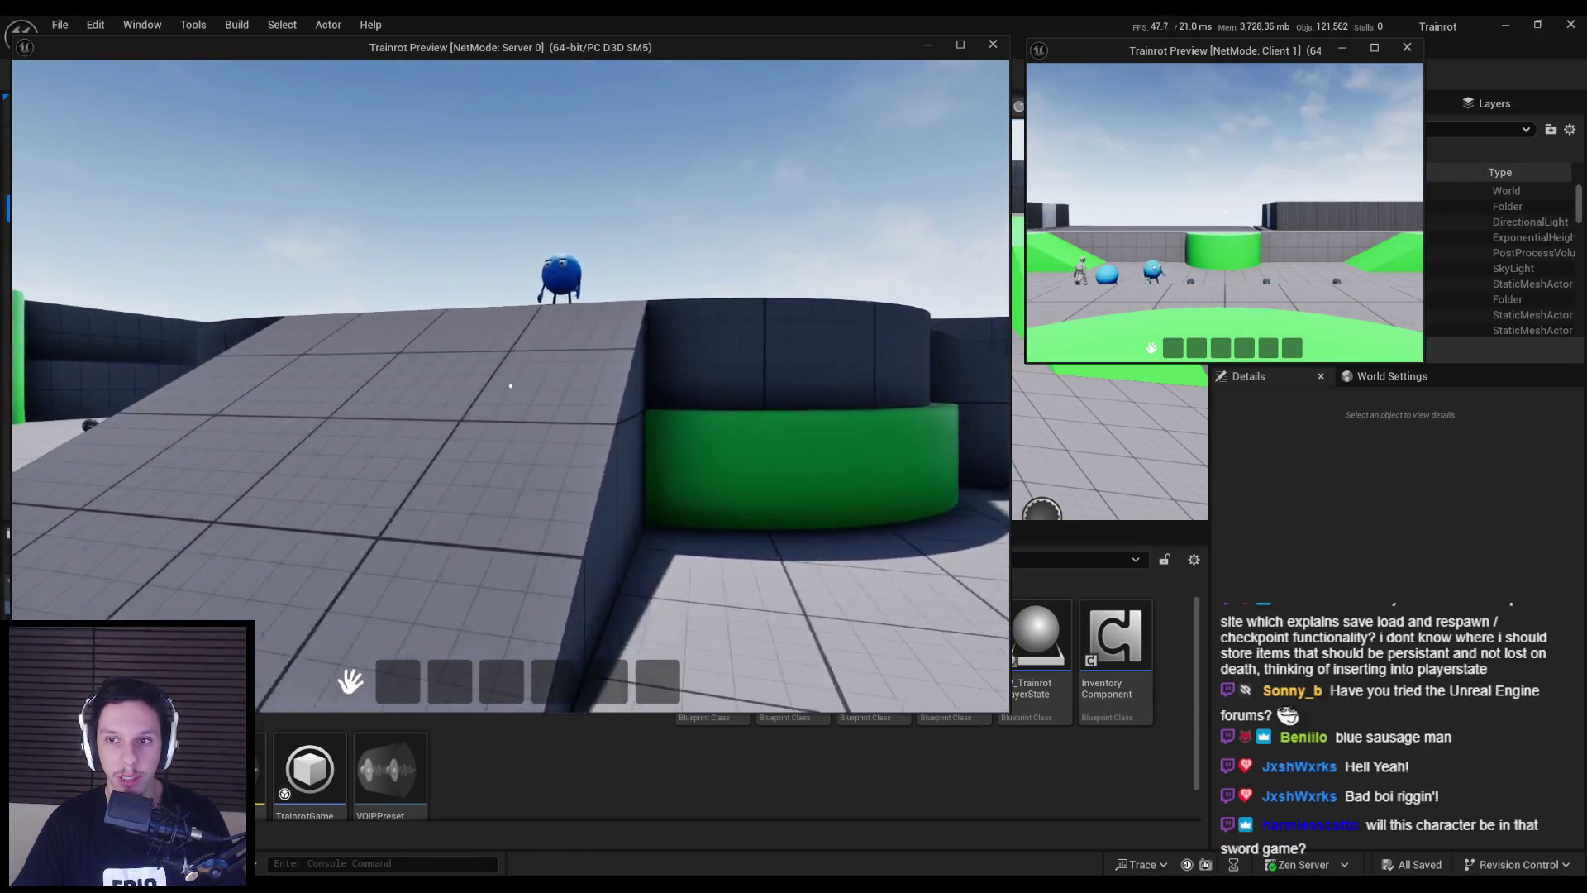
key(w)
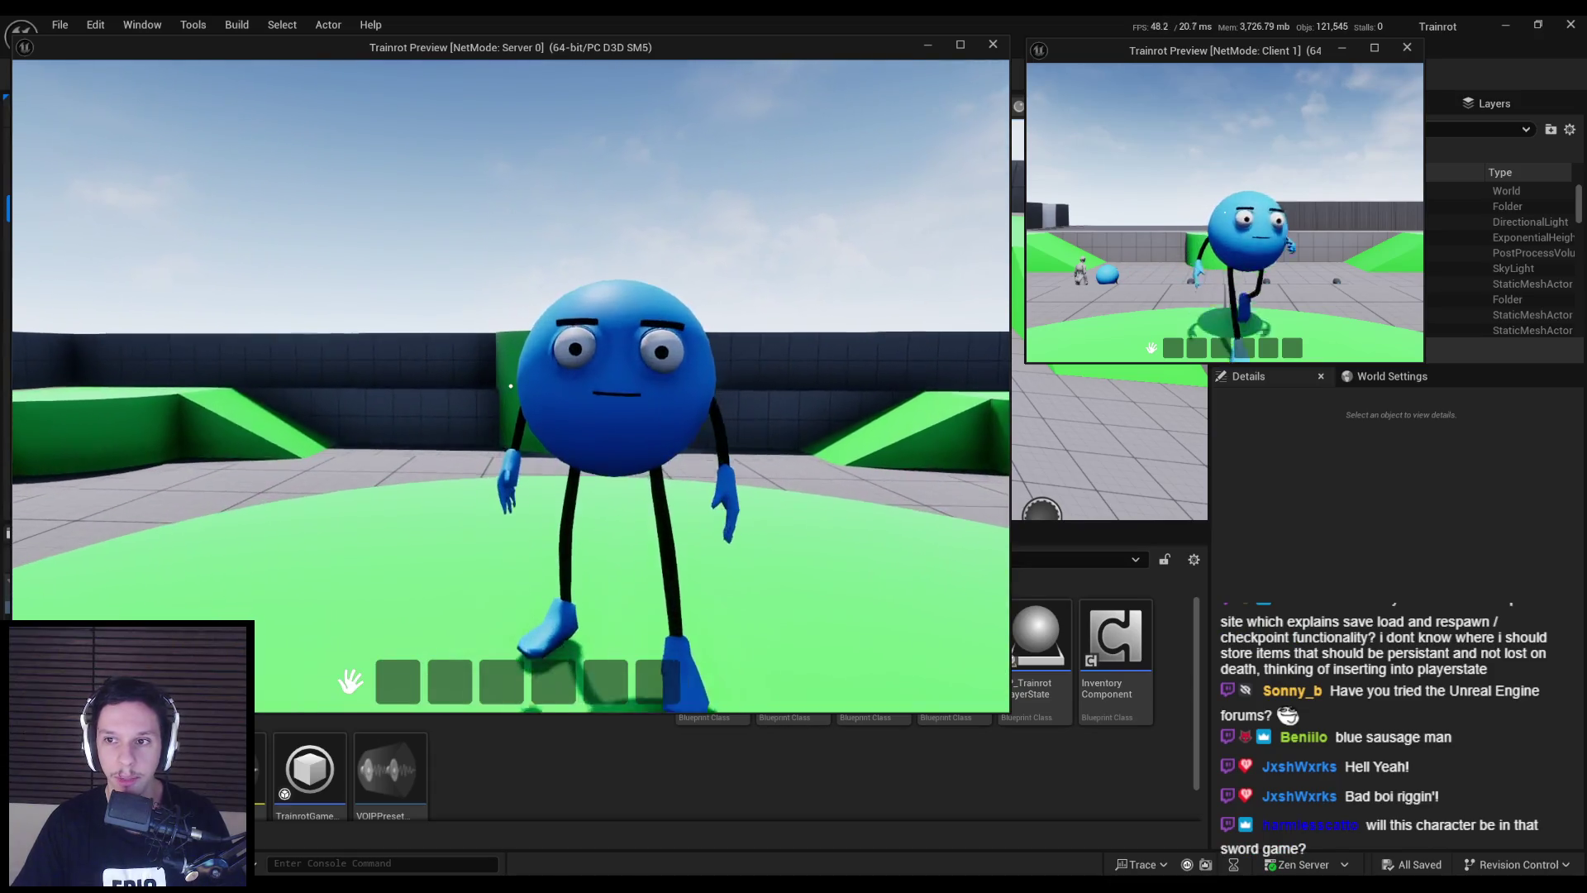
key(w)
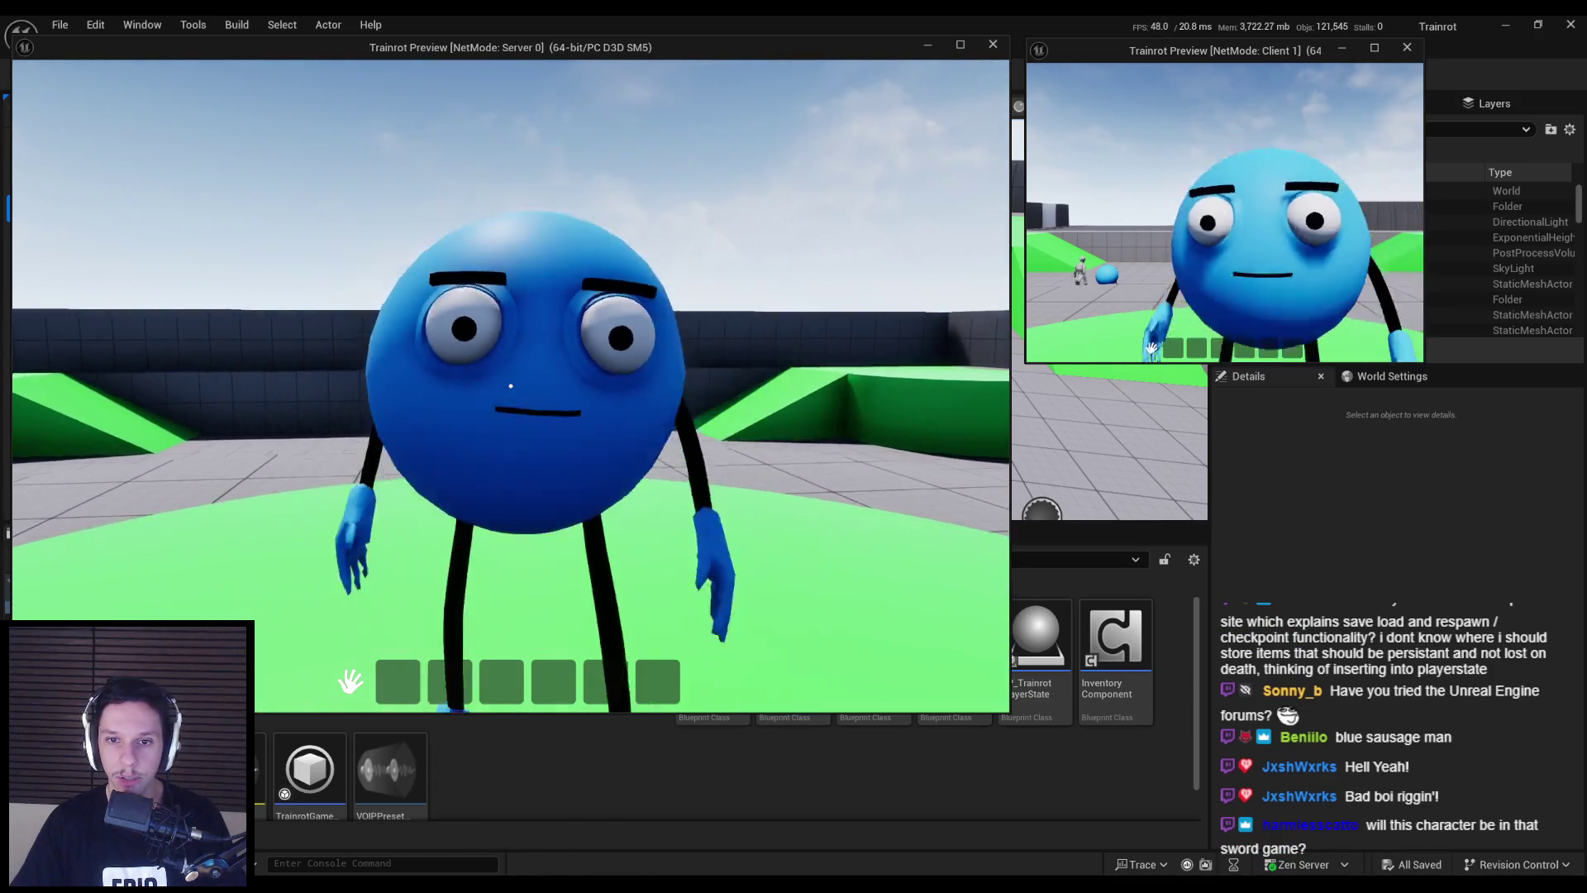
key(s)
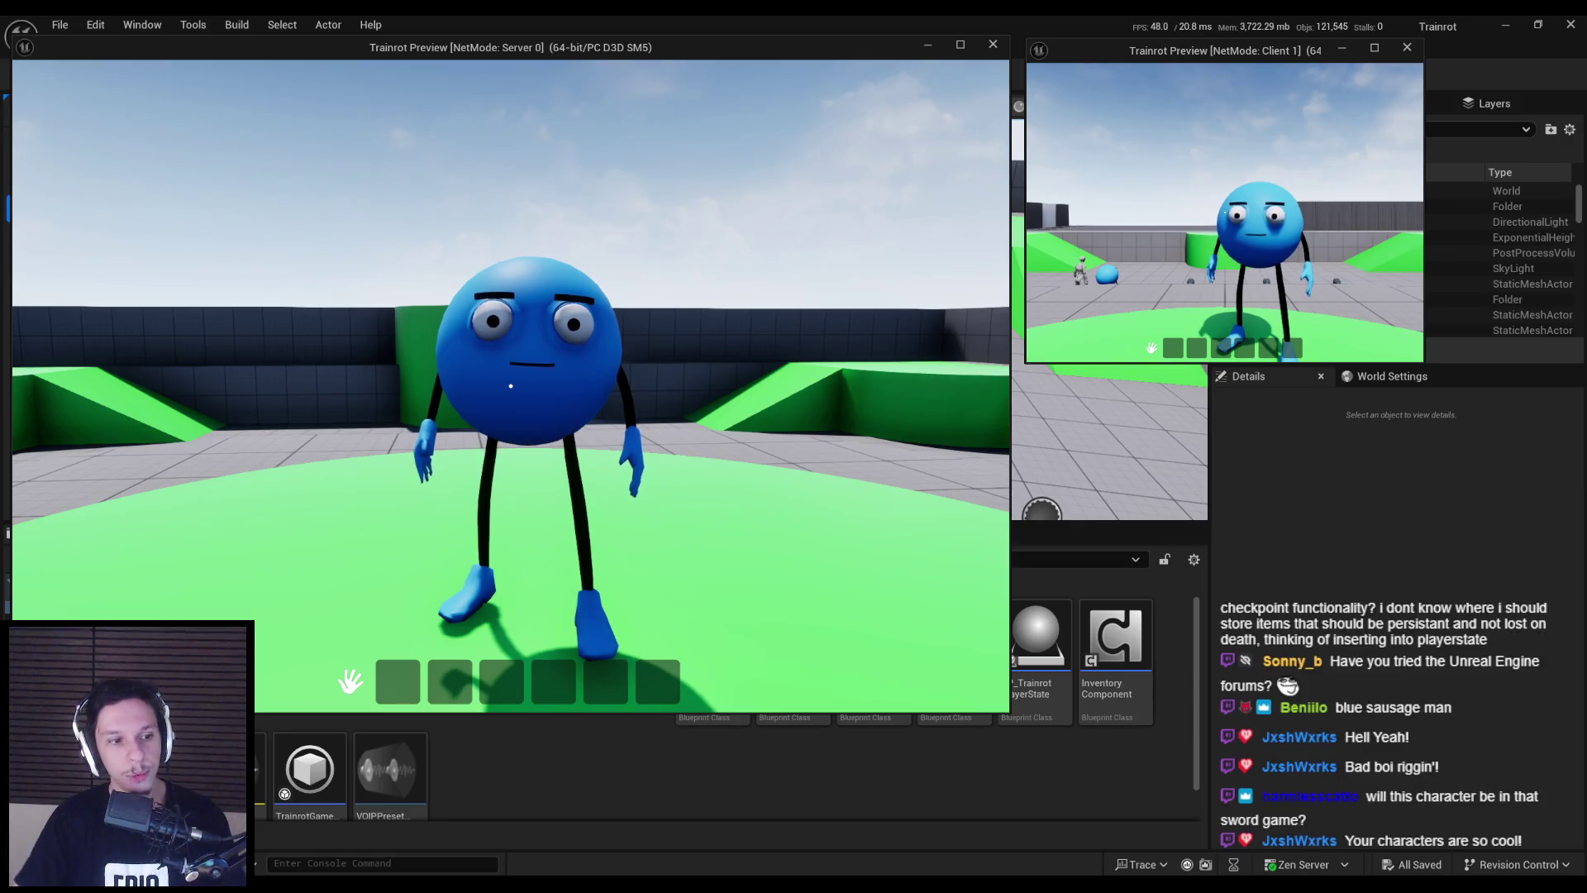
key(s)
key(w)
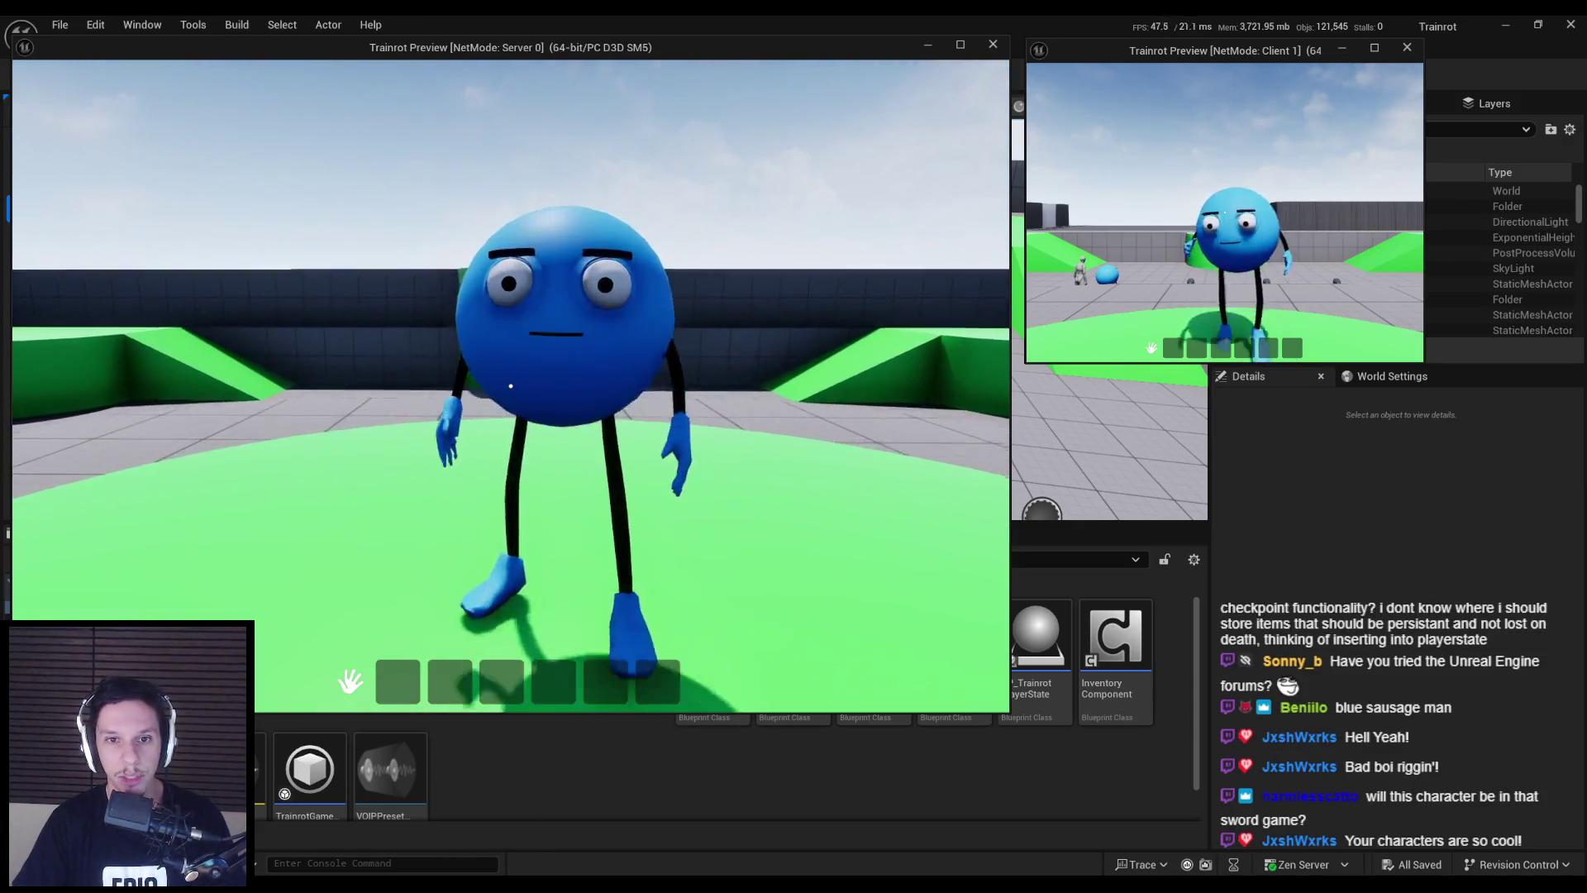
key(w)
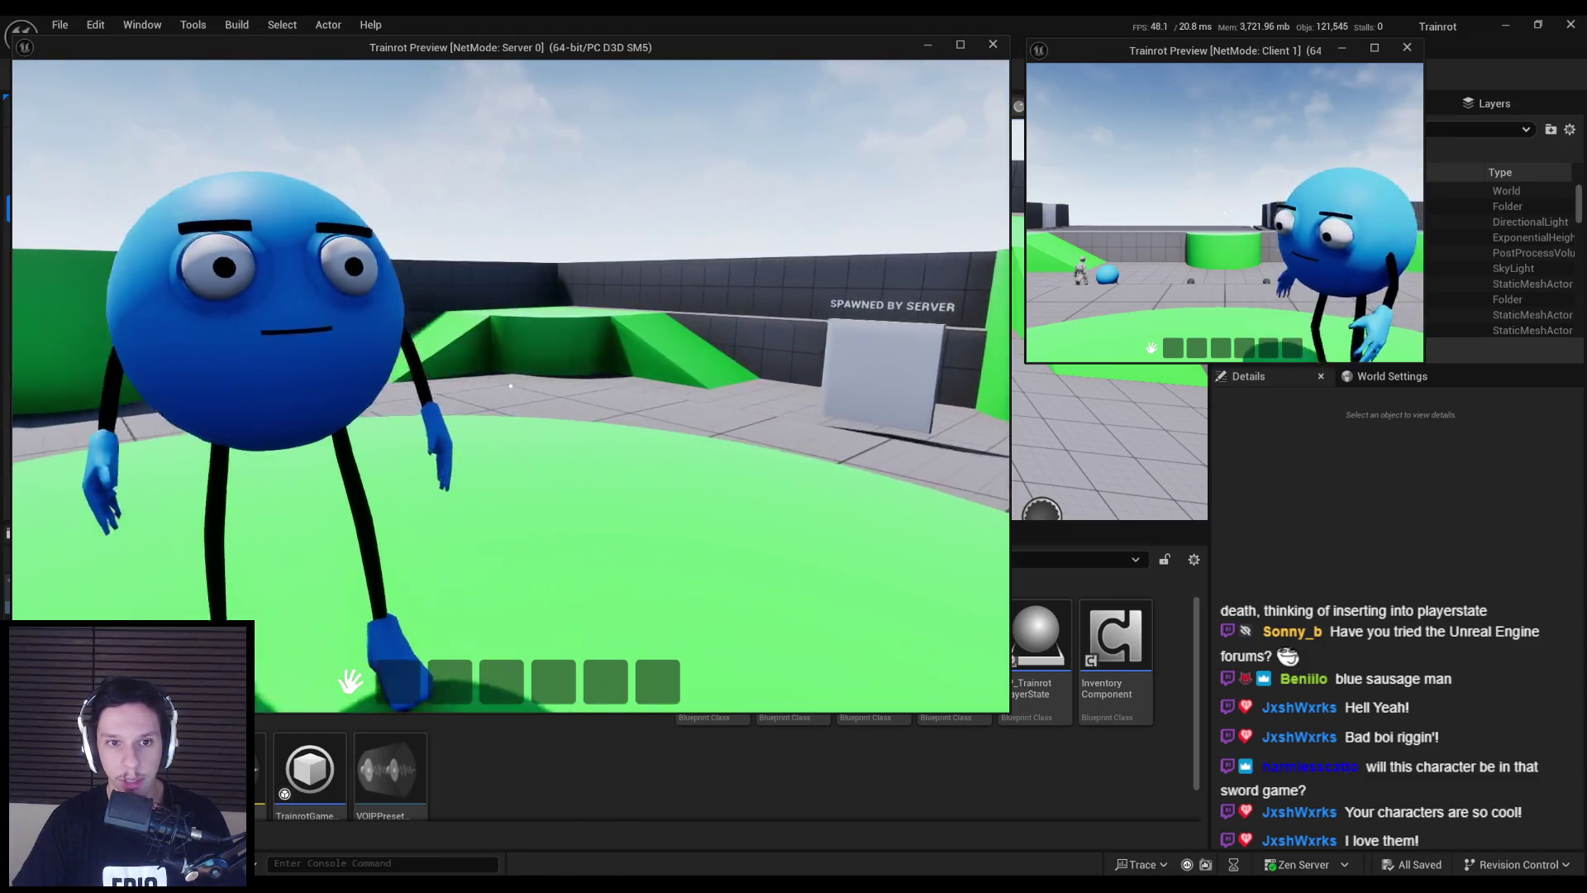
key(s)
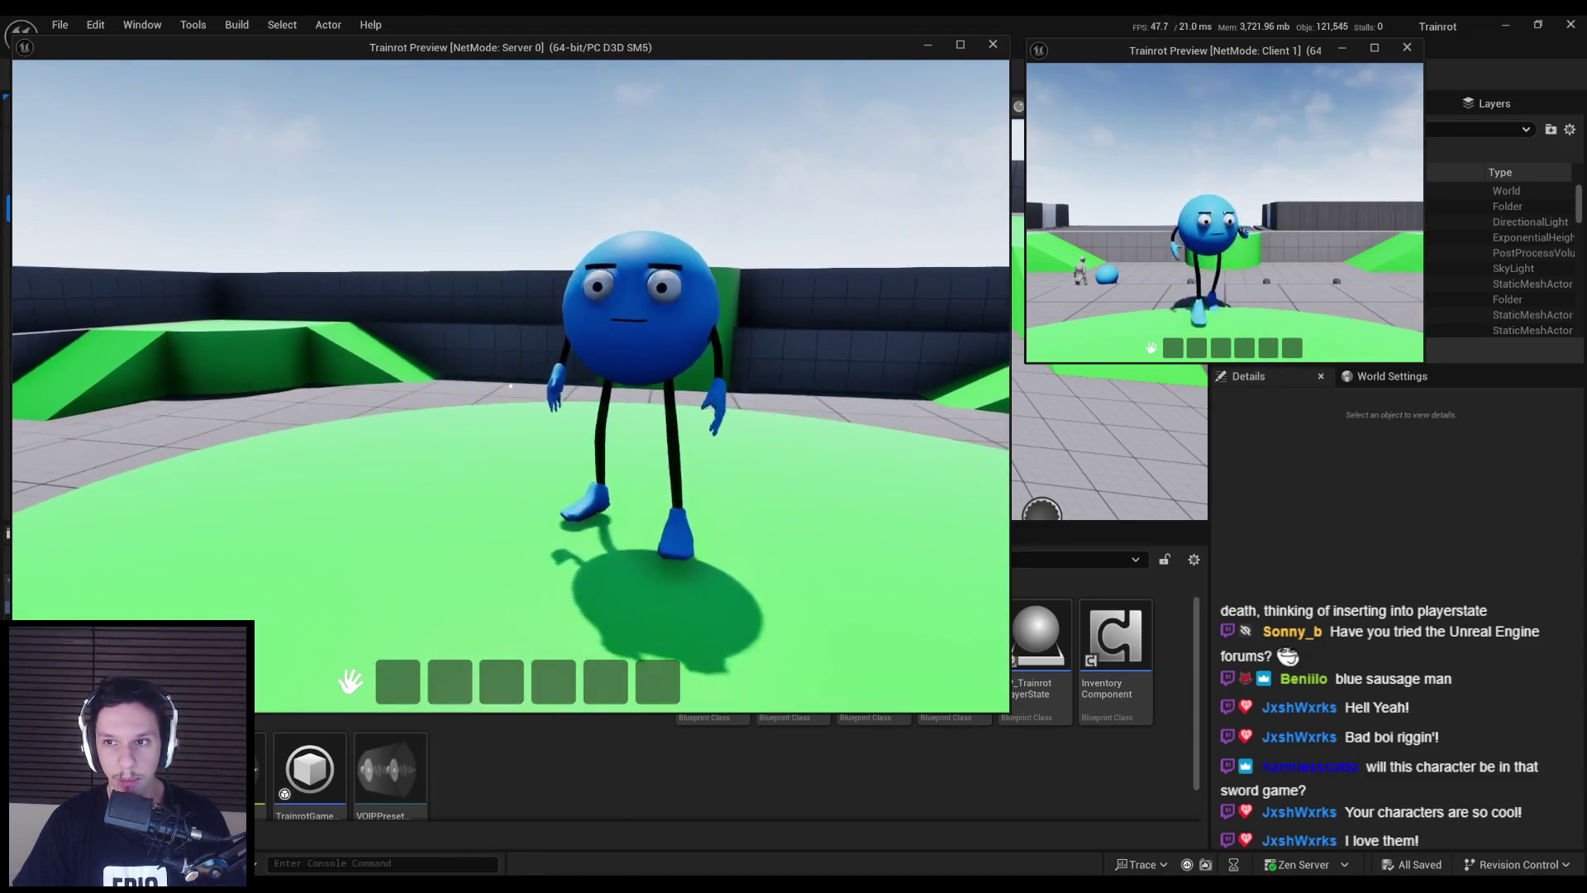
key(w)
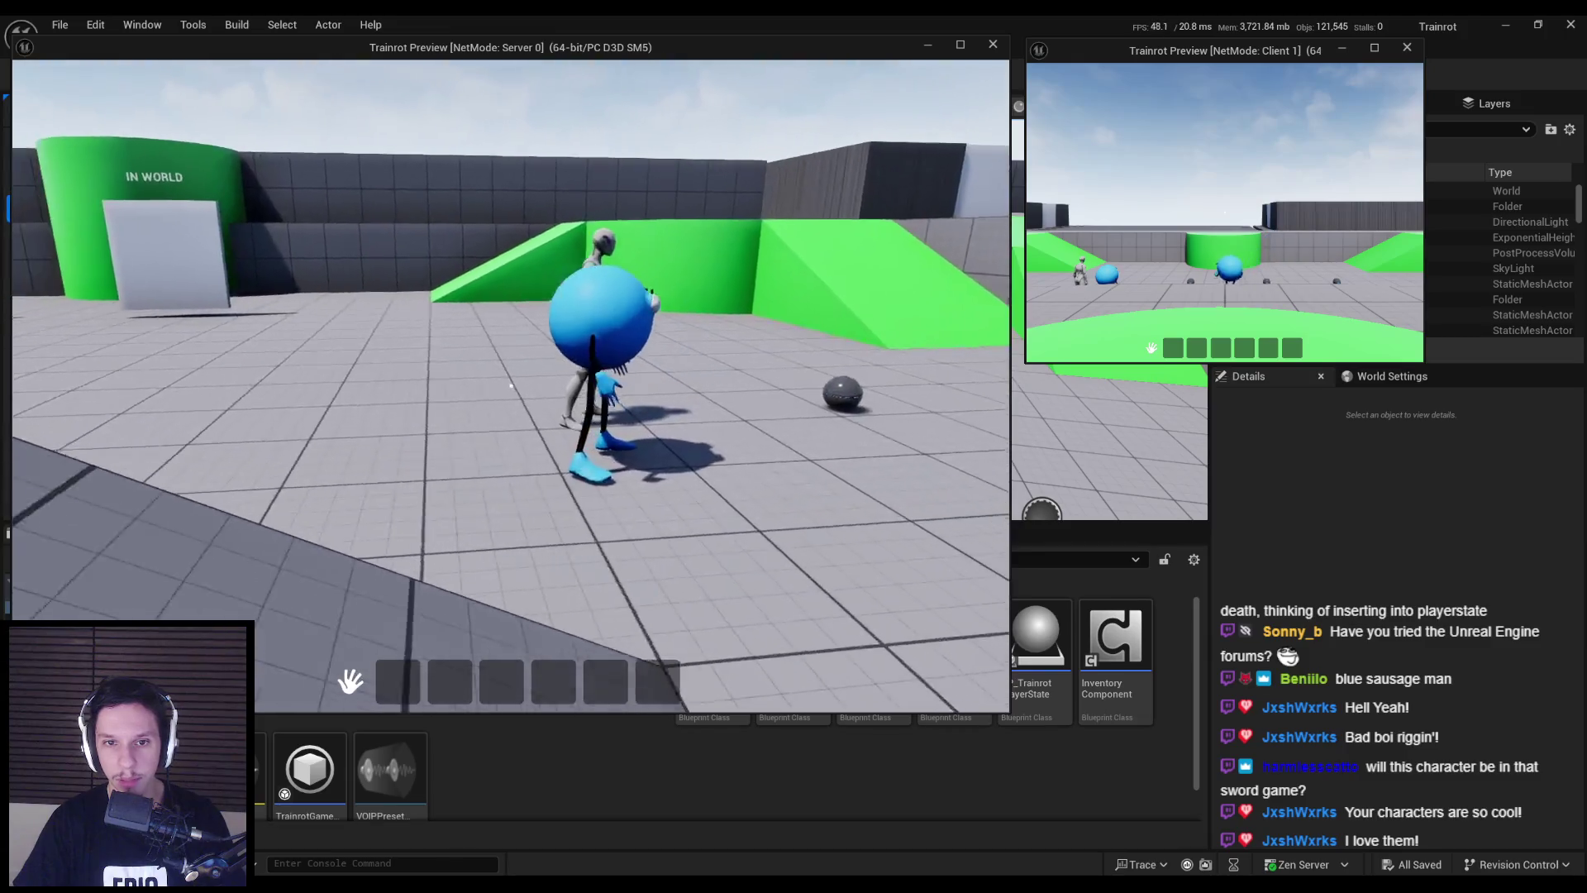
- Stop the play test and return to Blender
key(Escape)
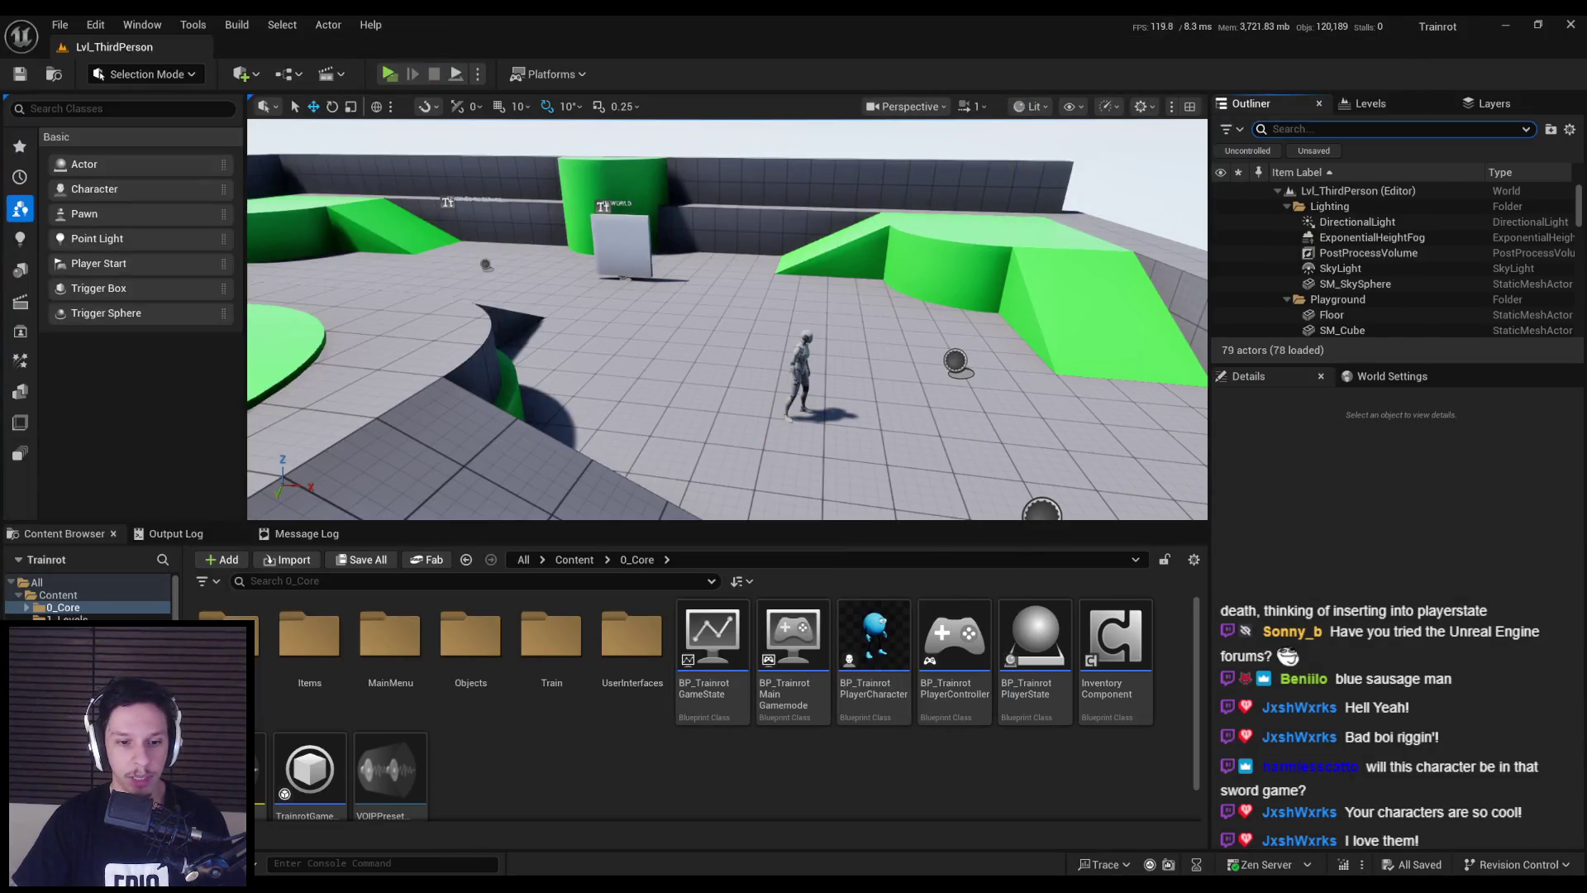
key(alt+Tab)
scroll(628, 372, down, 3)
- Save Trainrot_Character-AttemptRig2.blend and launch a second Blender session showing recent files
key(KP_1)
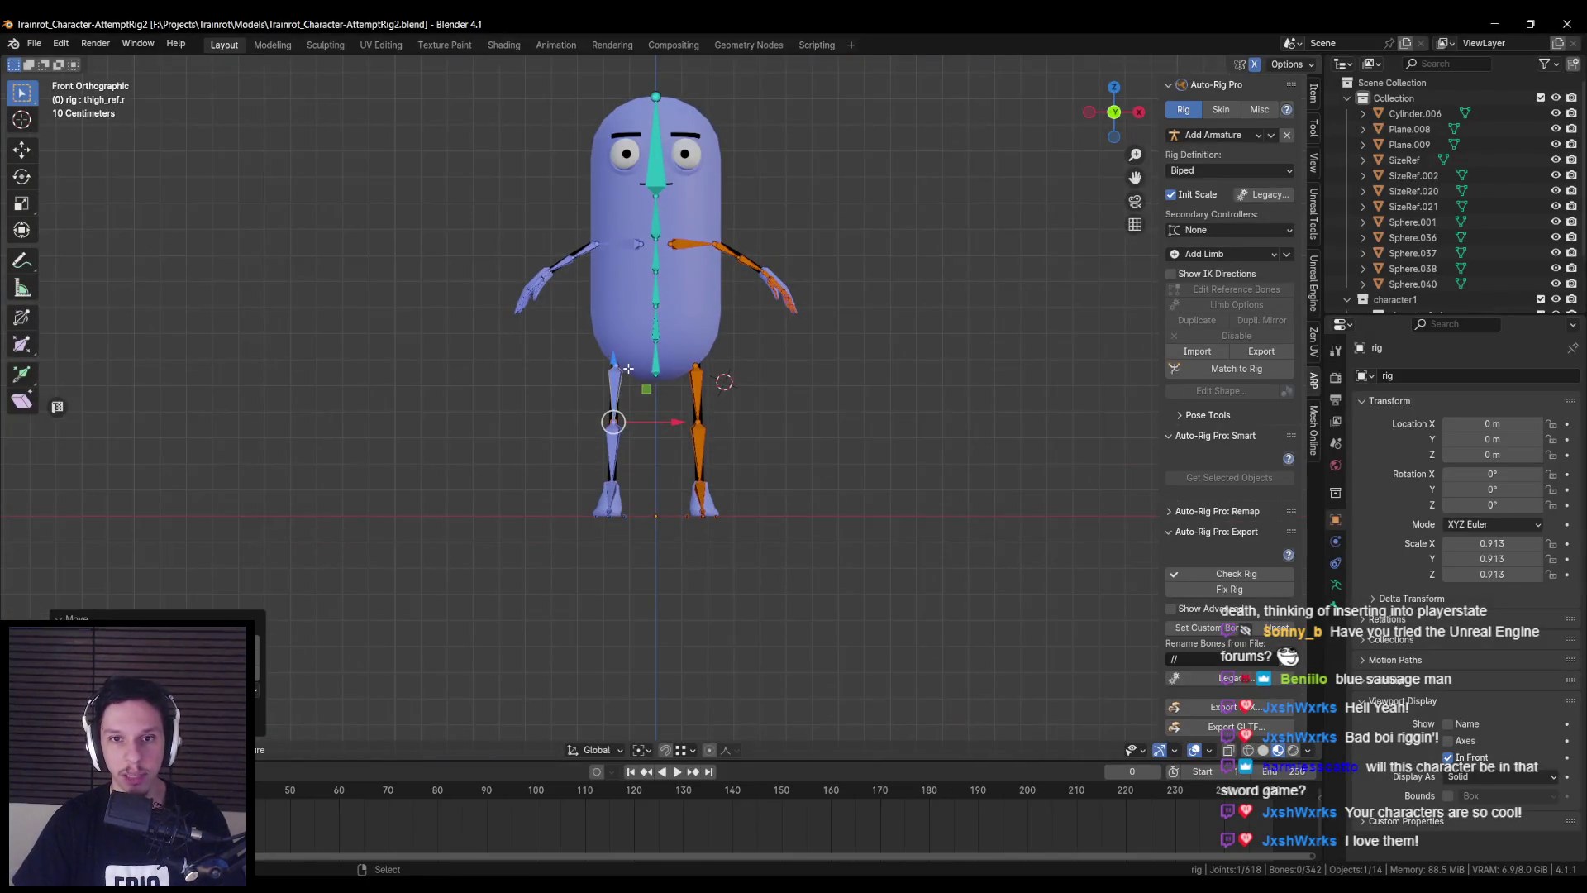
scroll(648, 369, up, 4)
scroll(648, 370, down, 4)
key(ctrl+s)
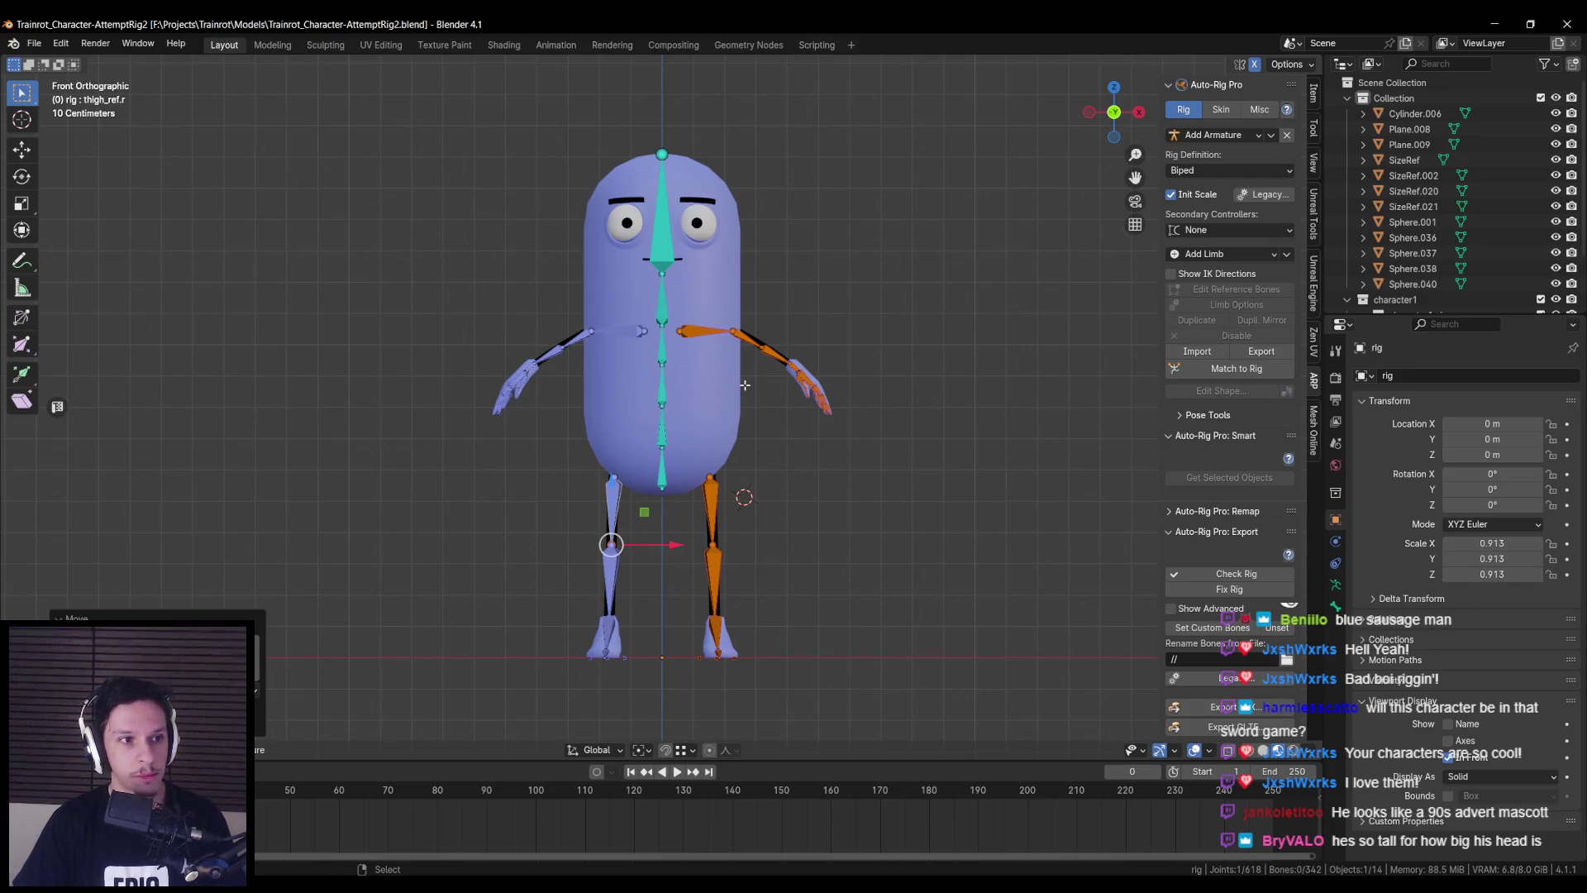
key(ctrl+shift+o)
click(301, 773)
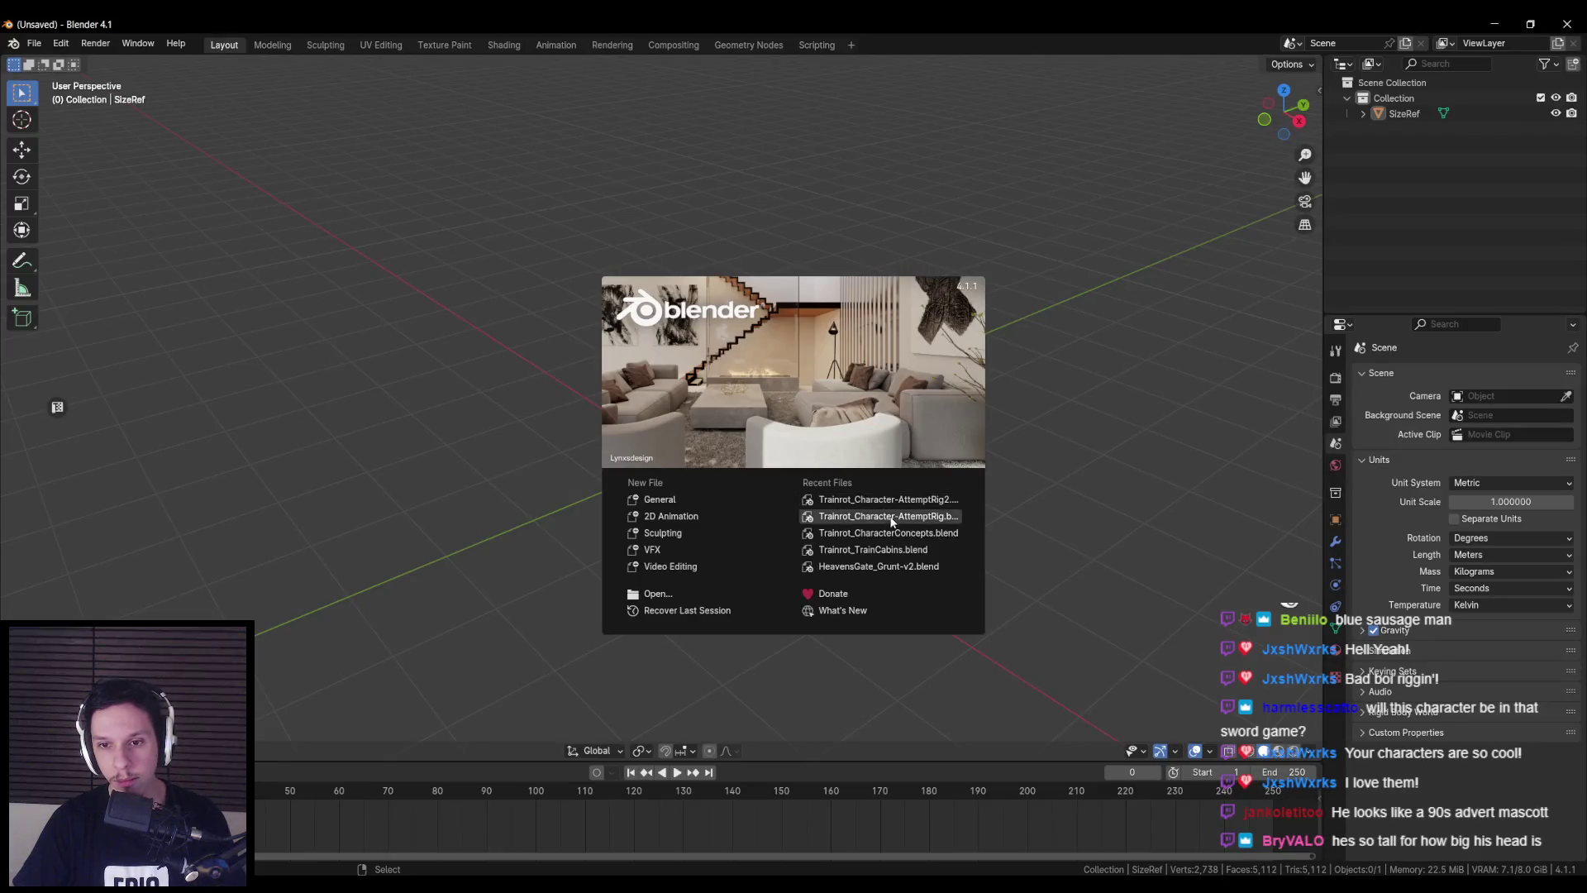
- Open Trainrot_CharacterConcepts.blend from the splash screen's recent files
click(883, 534)
scroll(716, 444, up, 10)
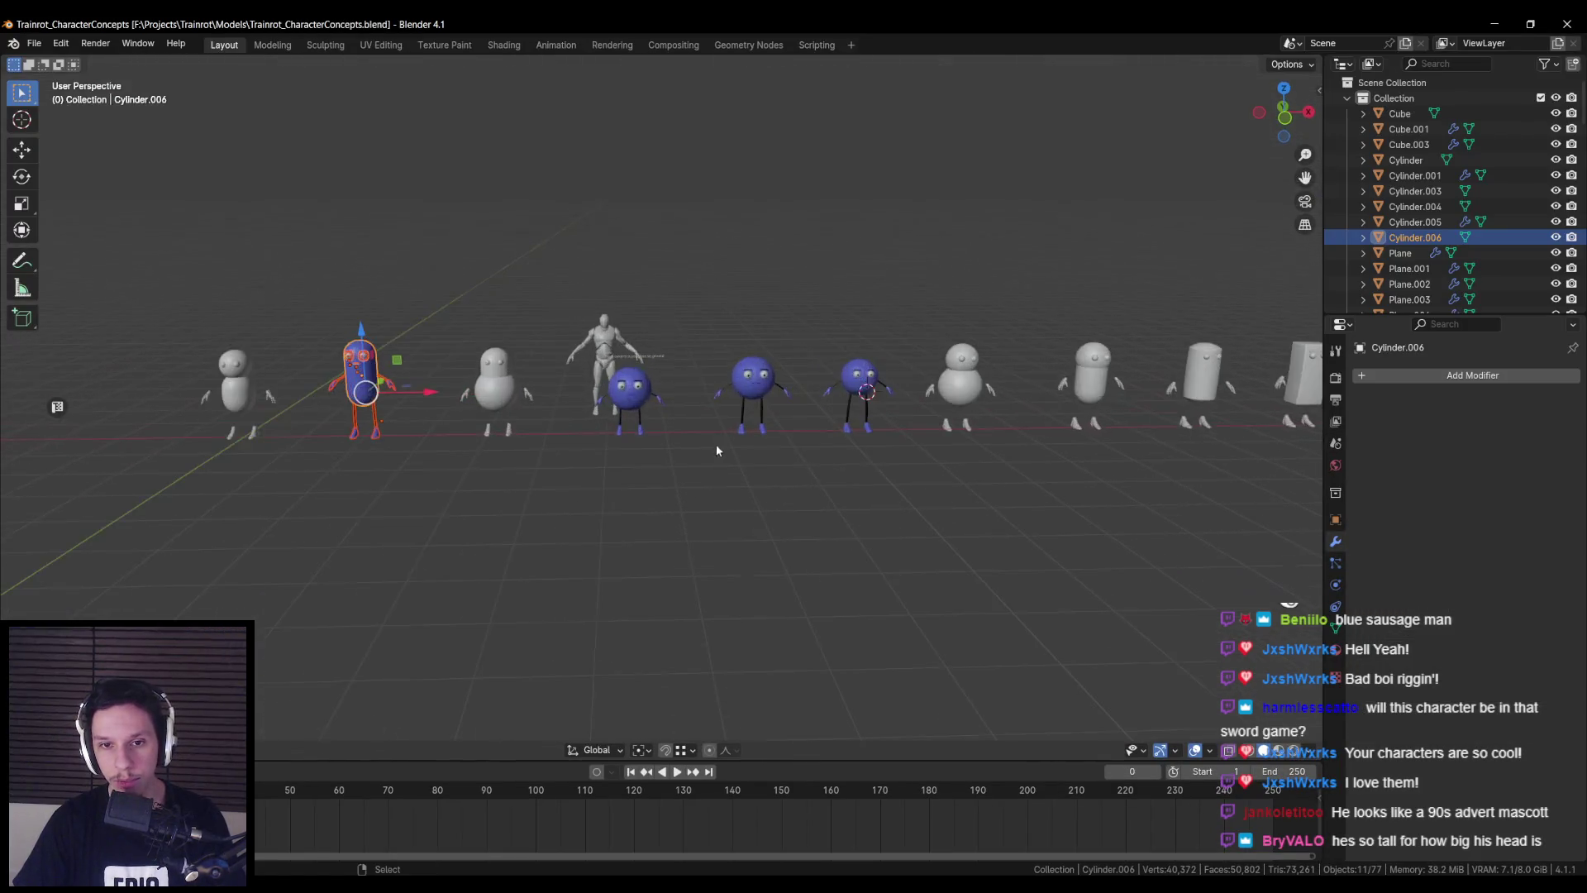
scroll(681, 419, down, 5)
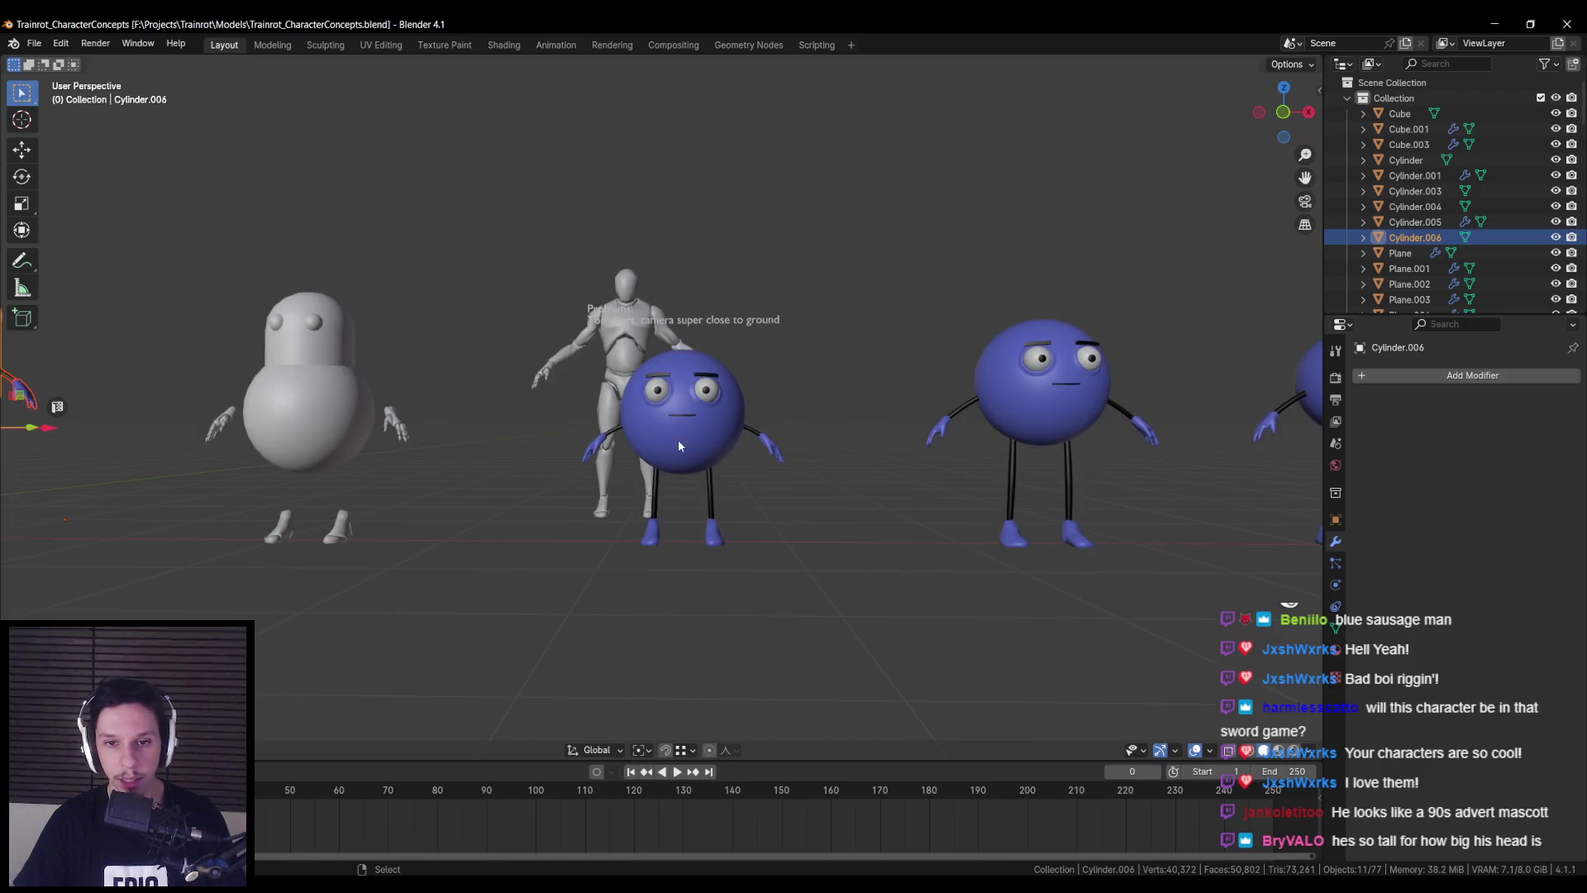
scroll(694, 438, up, 4)
scroll(647, 428, down, 4)
scroll(636, 496, up, 2)
- Orbit and zoom around the lineup of blue character concepts to a front view
middle_drag(584, 339, 575, 331)
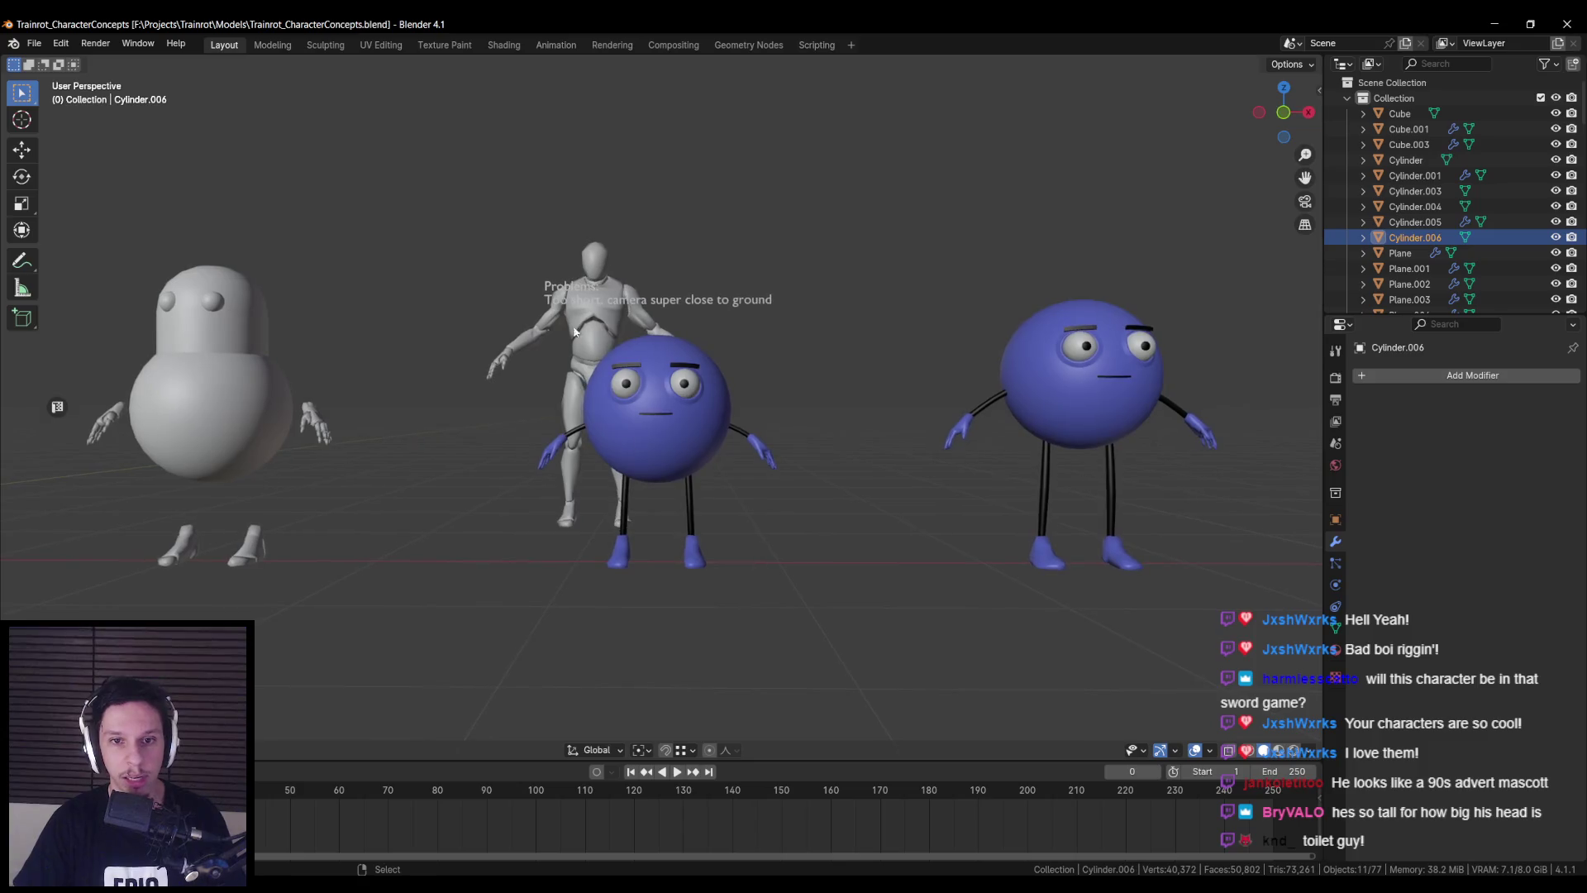
middle_drag(800, 421, 744, 431)
scroll(715, 442, down, 3)
mouse_move(871, 510)
middle_down()
mouse_move(630, 529)
mouse_move(776, 420)
middle_up()
scroll(653, 469, up, 4)
scroll(649, 451, down, 3)
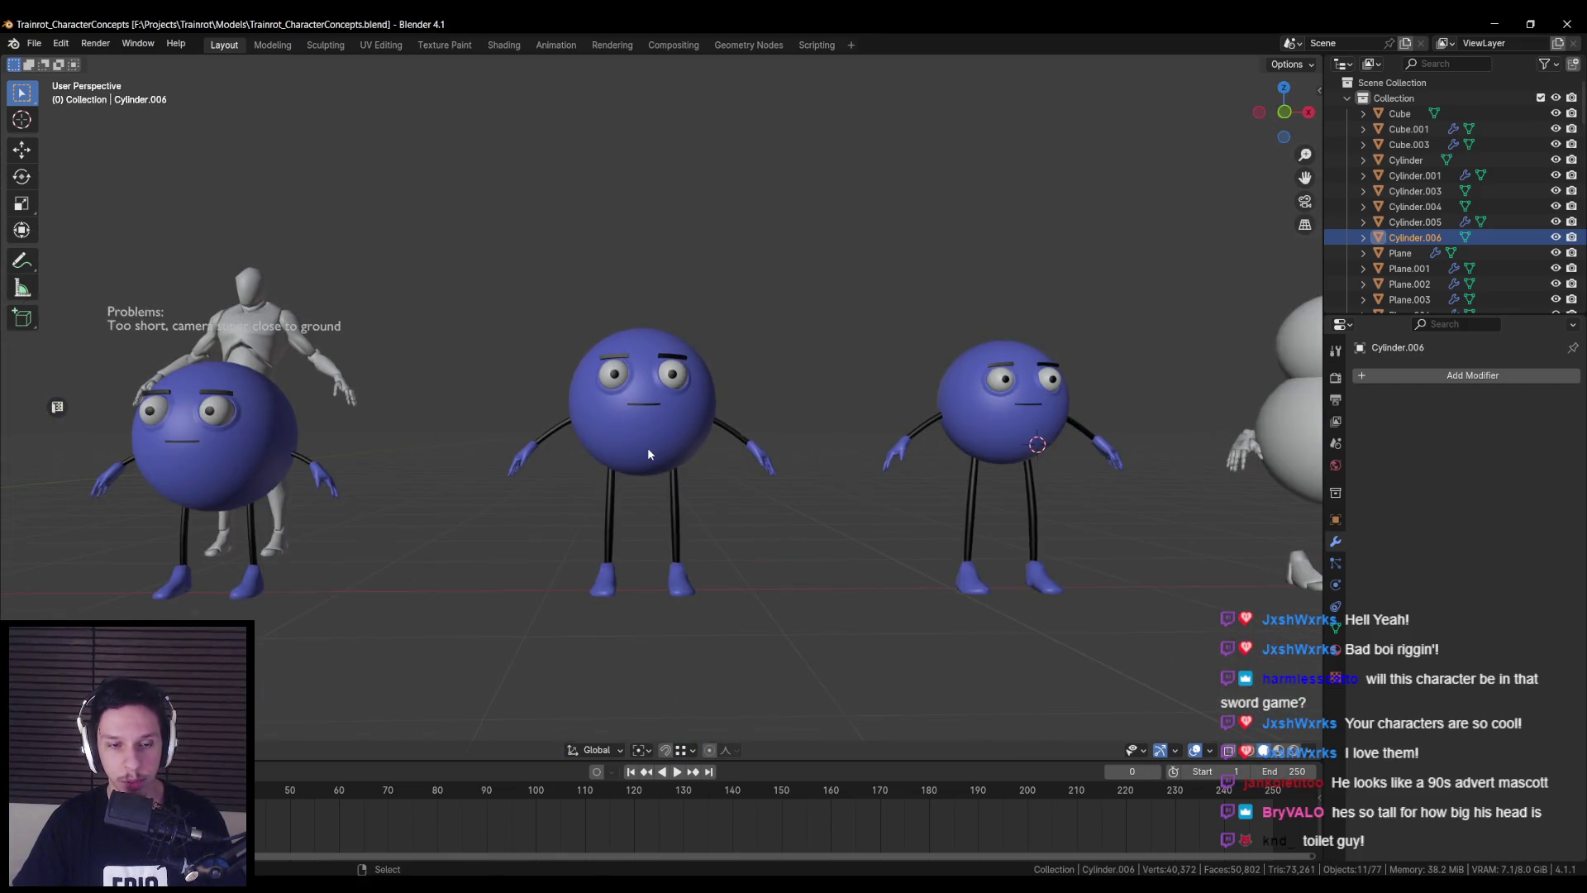
scroll(647, 448, down, 2)
scroll(647, 448, up, 3)
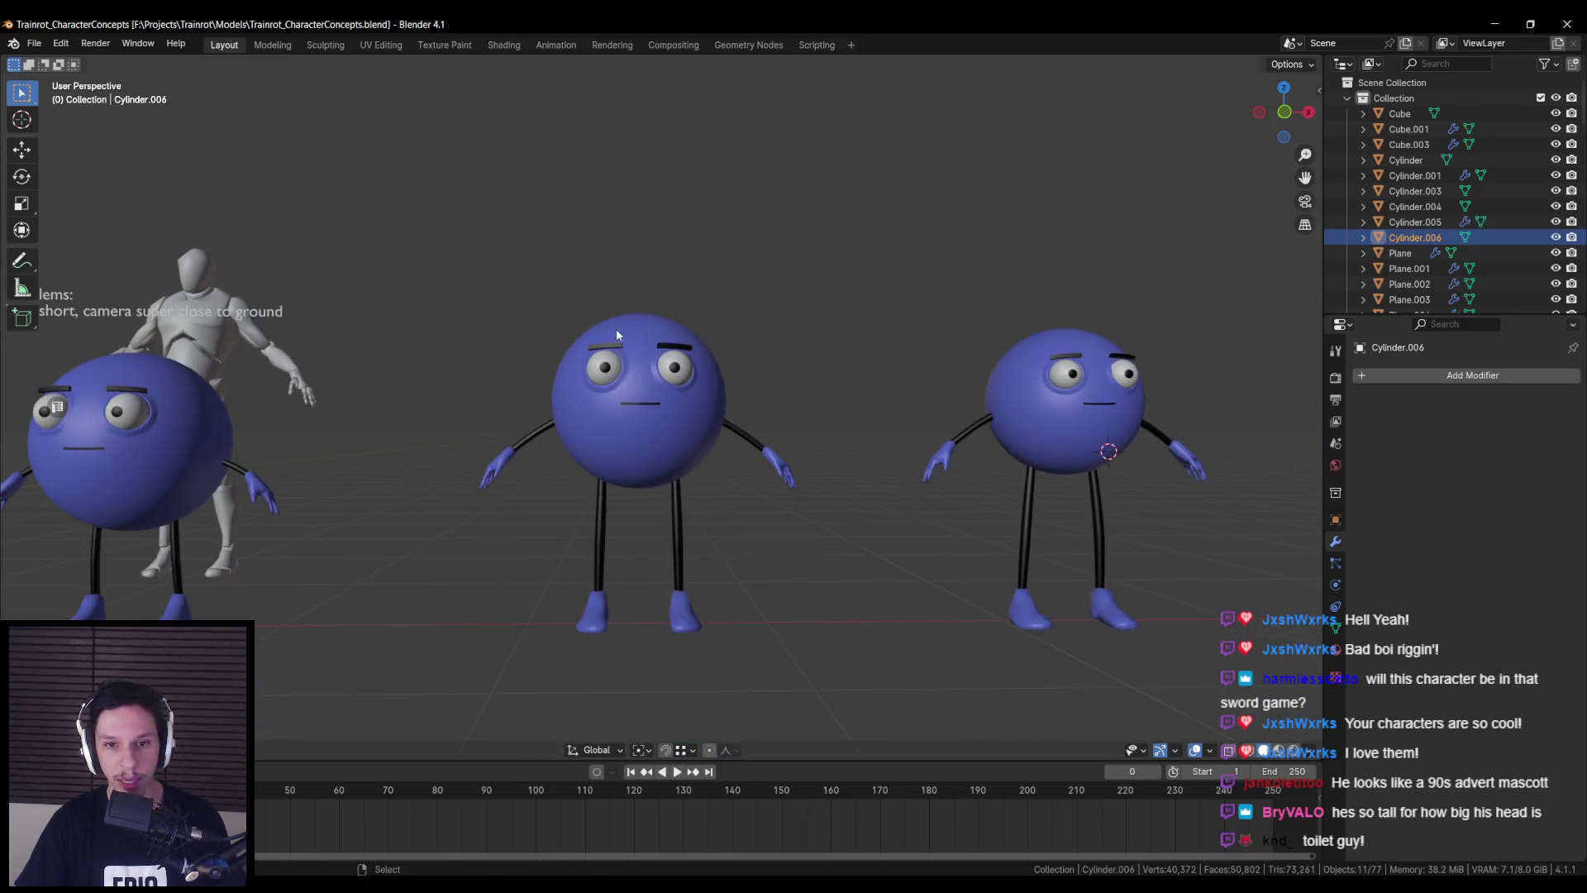
scroll(617, 329, down, 2)
scroll(623, 415, up, 3)
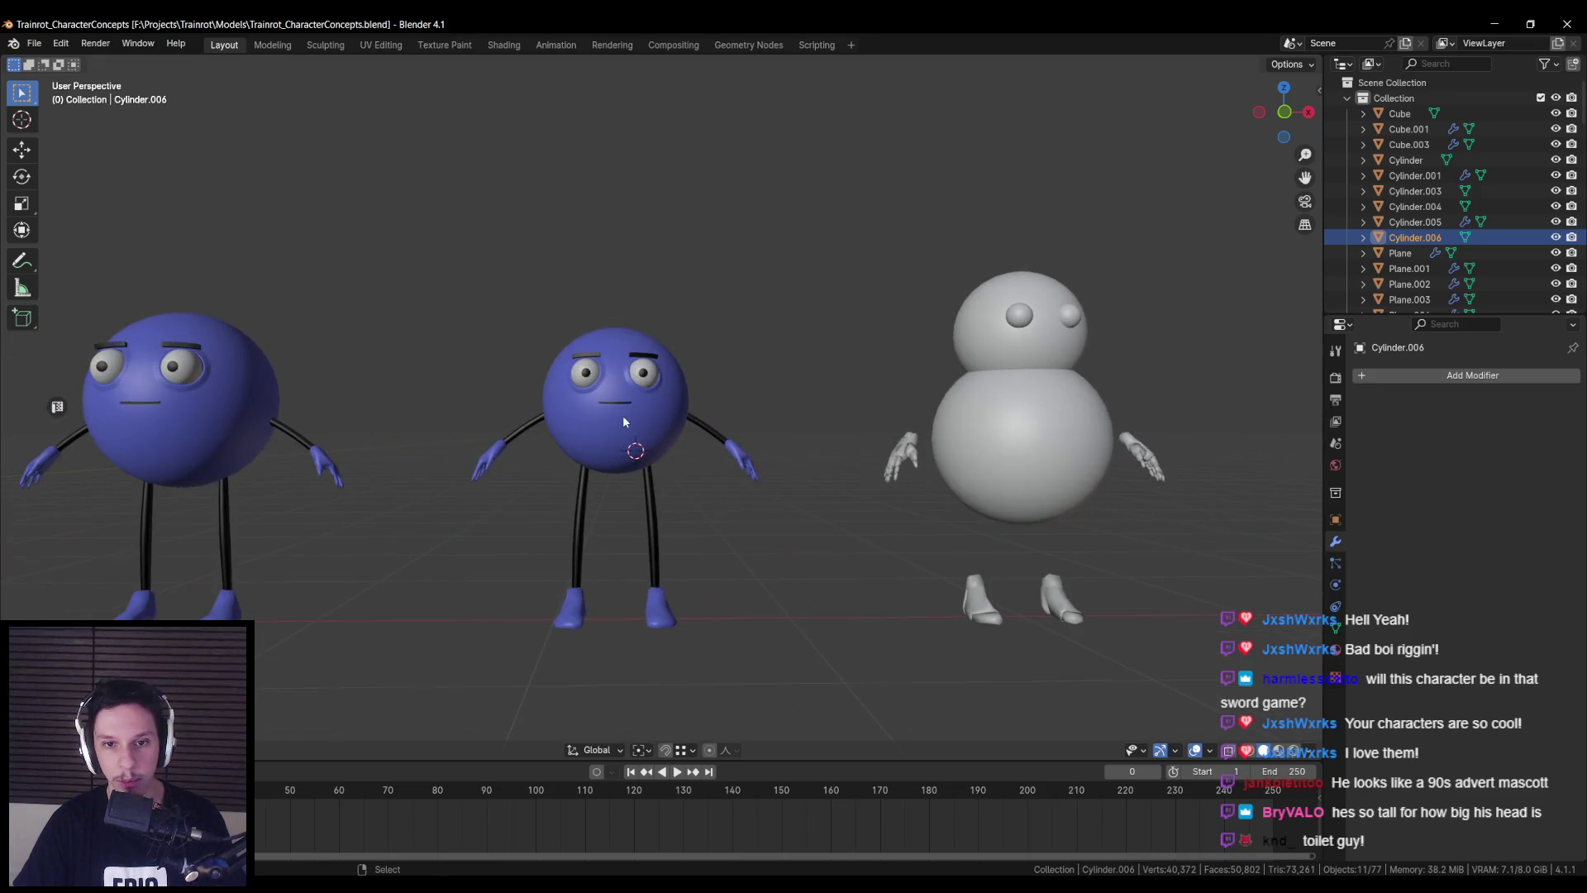
scroll(622, 414, down, 2)
- Turn the Unreal level camera toward the green platform, then go back to Blender
key(alt+Tab)
mouse_move(642, 435)
right_down()
mouse_move(578, 436)
mouse_move(678, 430)
mouse_move(761, 389)
right_up()
key(alt+Tab)
key(alt+Tab)
- Preview the blue mesh in BP_TrainrotPlayerCharacter's Viewport, then bring Blender back to the front
double_click(873, 636)
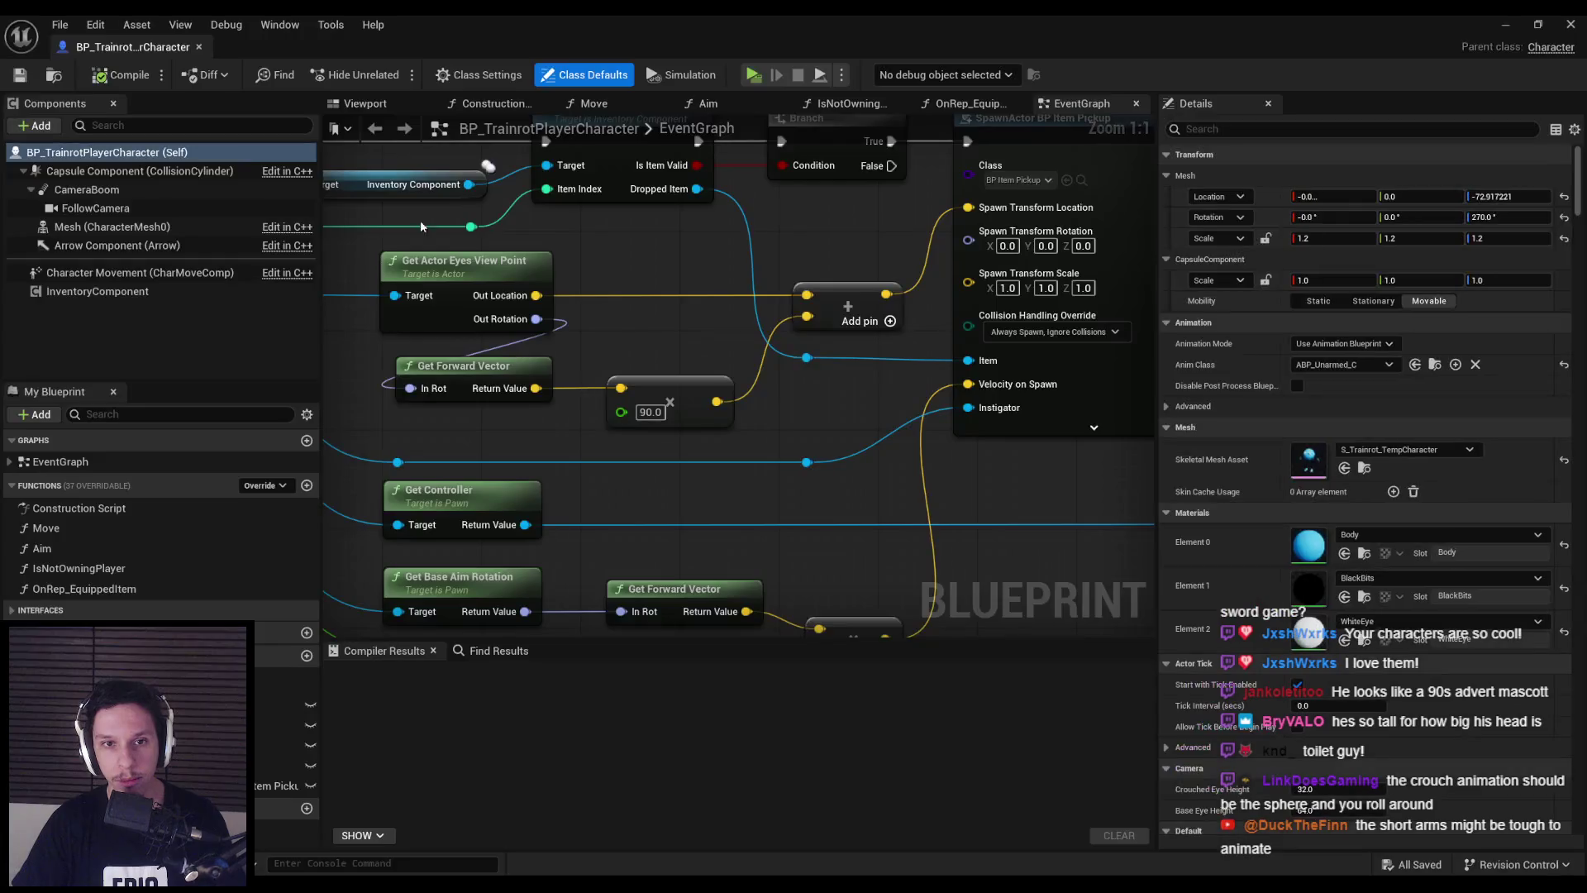
click(356, 106)
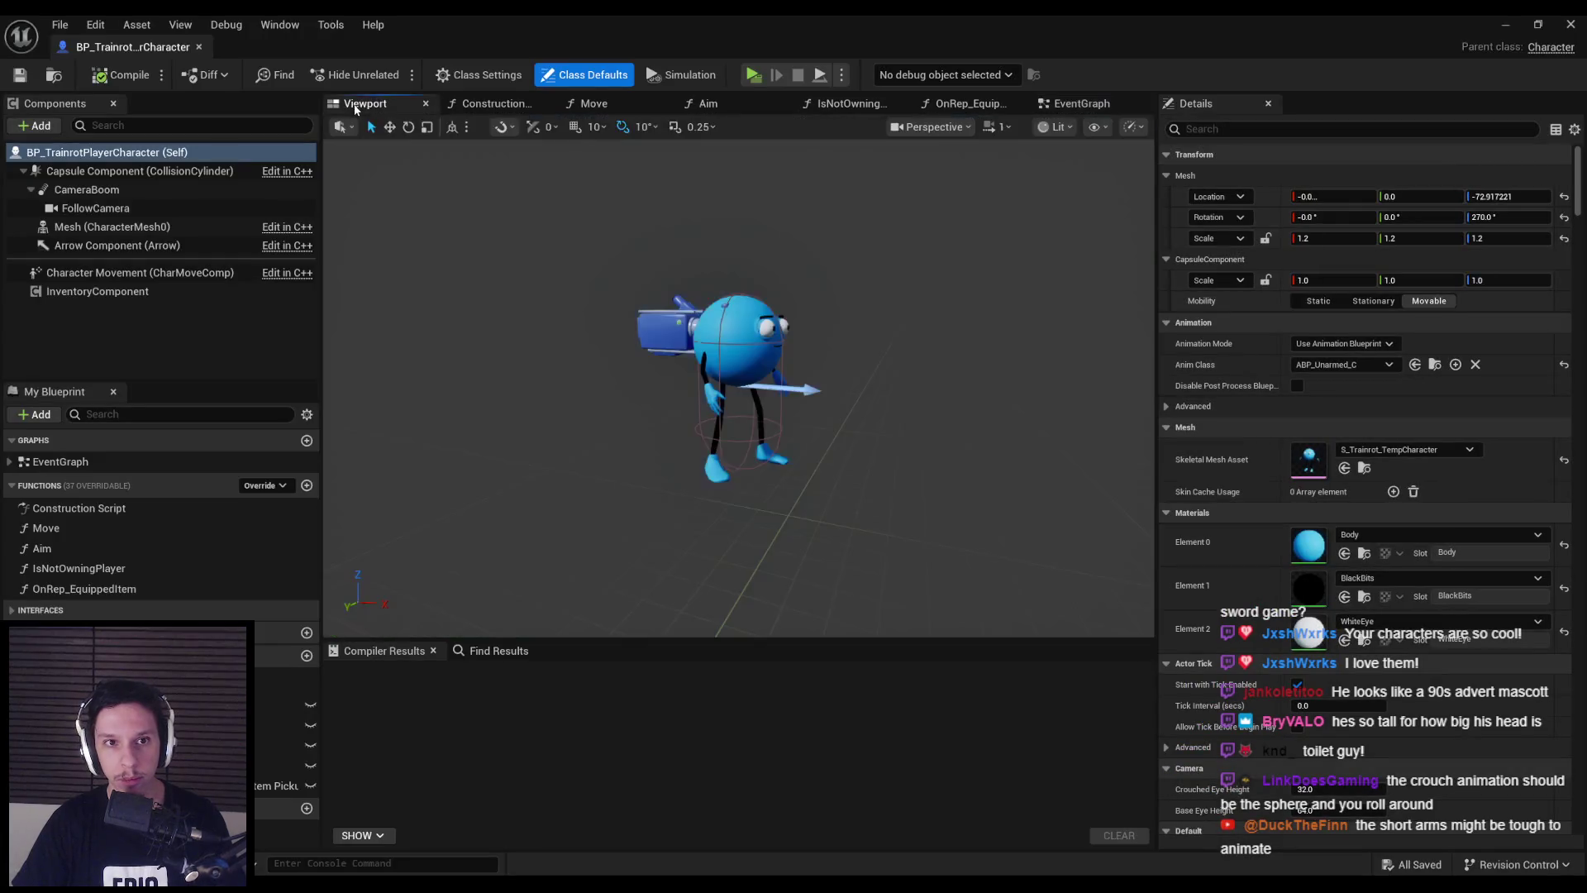
key(alt+Tab)
right_drag(579, 331, 645, 314)
mouse_move(374, 884)
click(435, 832)
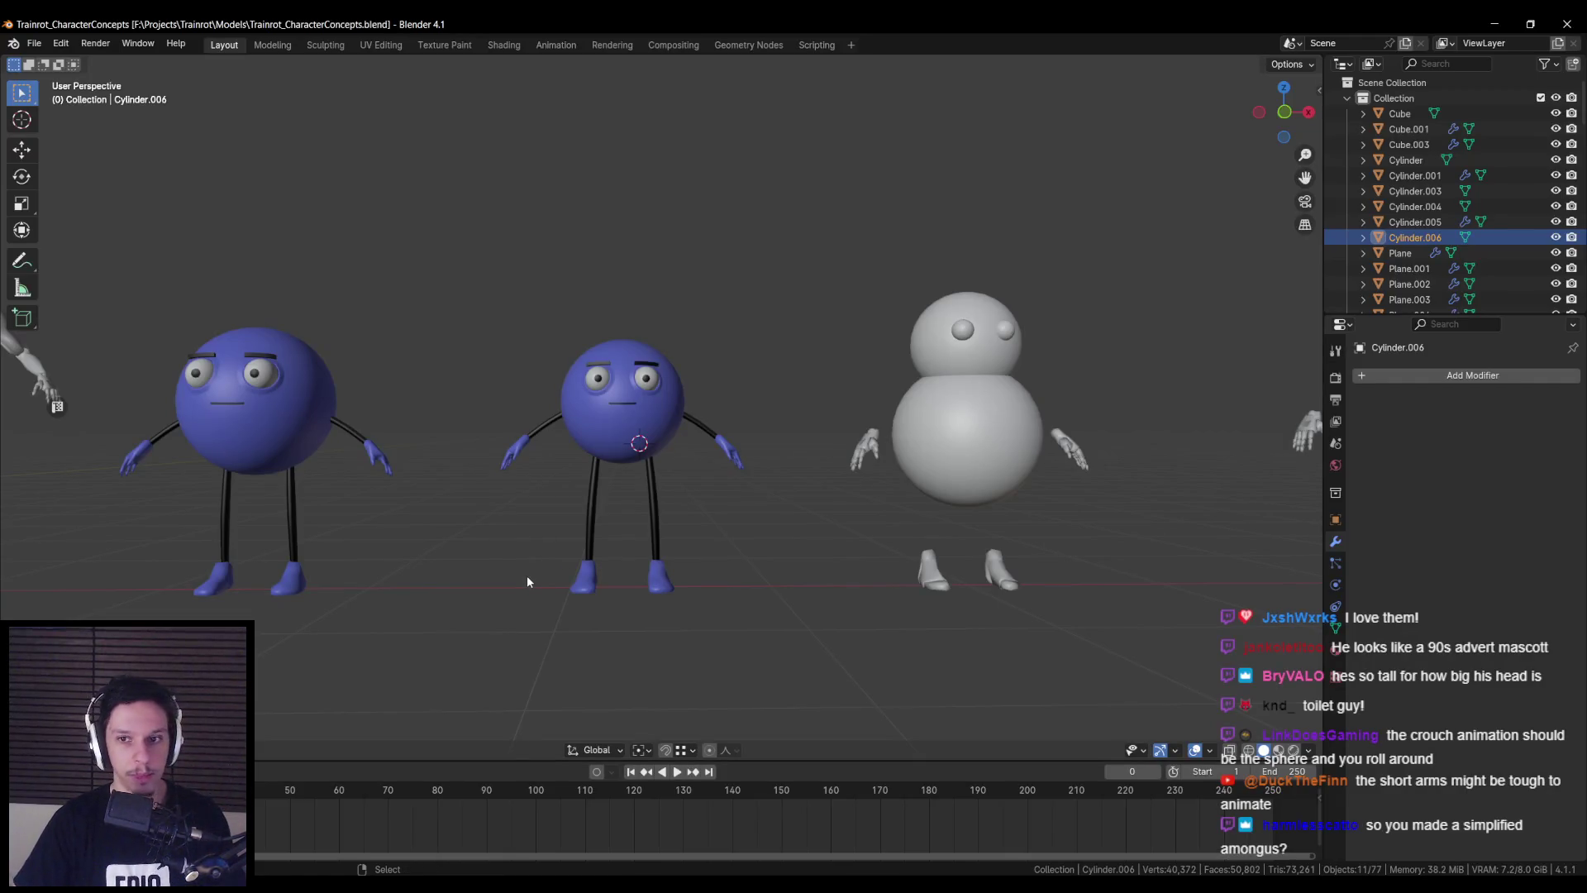
- Orbit behind the lineup and select the capsule character's stick limbs object
scroll(528, 575, down, 3)
mouse_move(492, 561)
middle_down()
mouse_move(462, 570)
mouse_move(707, 585)
mouse_move(789, 556)
mouse_move(814, 426)
mouse_move(614, 423)
mouse_move(674, 484)
mouse_move(592, 580)
mouse_move(661, 395)
mouse_move(665, 430)
mouse_move(658, 374)
middle_up()
click(707, 585)
scroll(668, 570, up, 2)
click(658, 374)
click(651, 379)
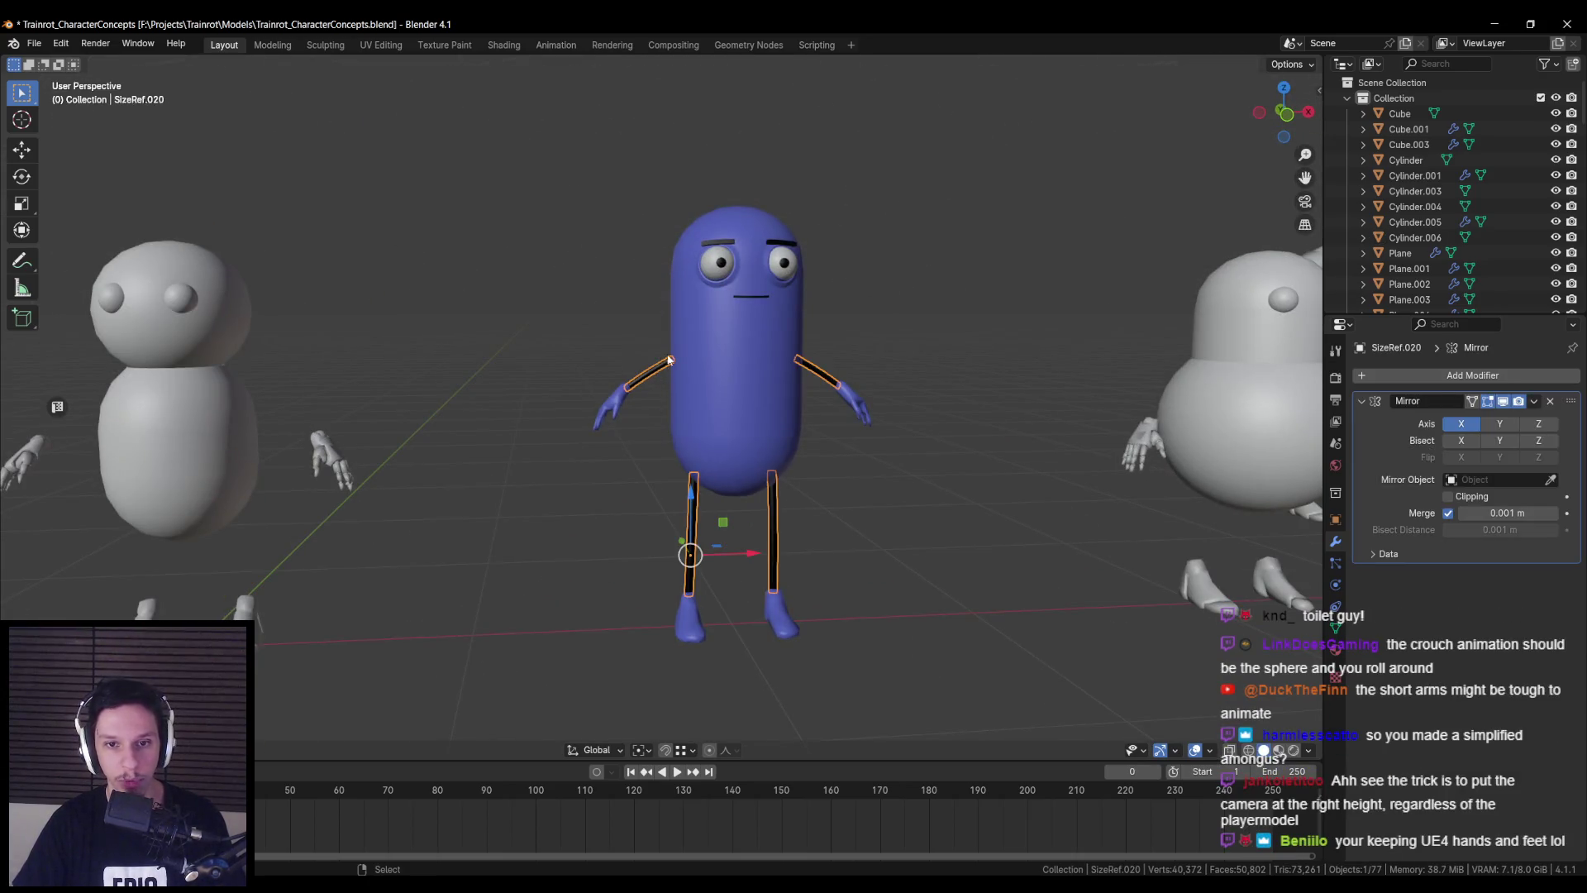
- Hide the left stick arm geometry in Edit Mode and view the armless capsule
key(Tab)
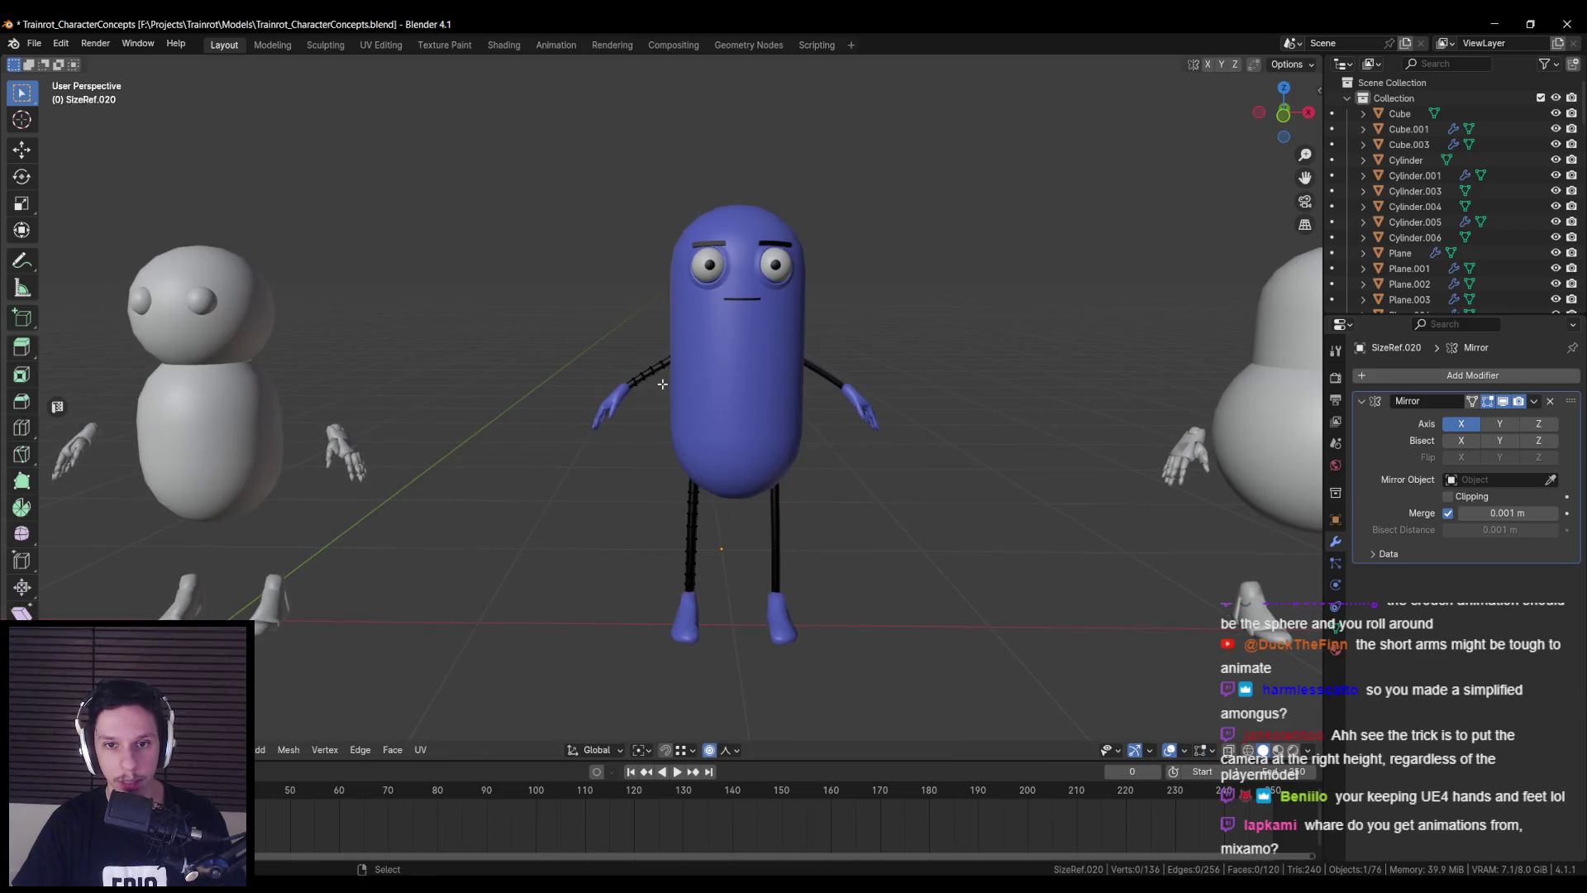
key(alt+z)
drag(576, 318, 707, 423)
key(alt+z)
key(Tab)
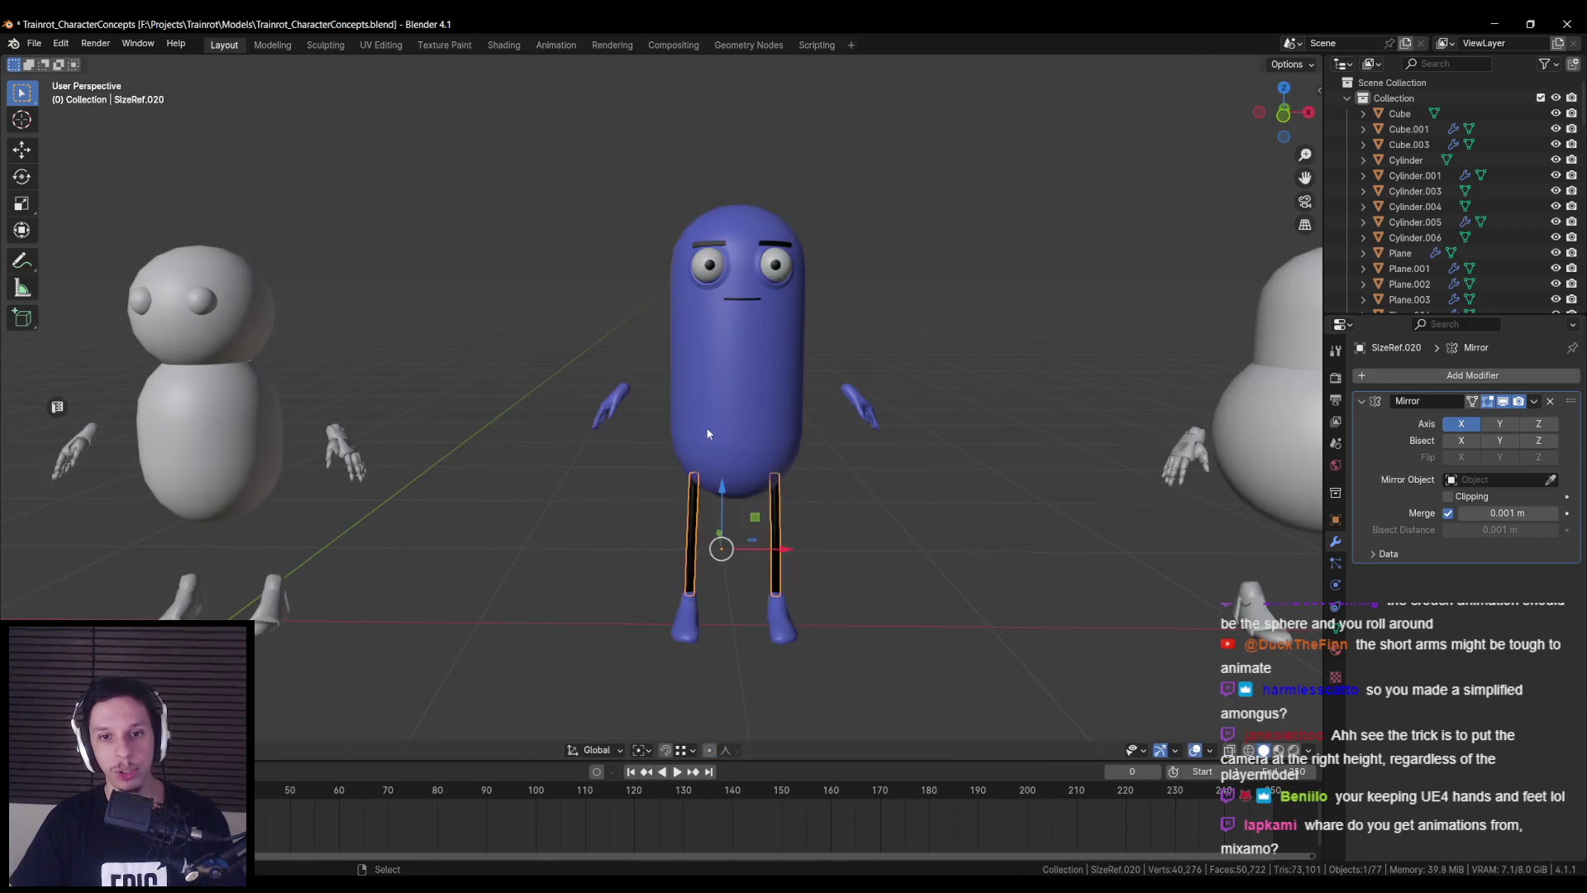
scroll(701, 494, down, 4)
mouse_move(701, 494)
middle_down()
mouse_move(588, 525)
mouse_move(785, 514)
mouse_move(695, 518)
middle_up()
scroll(786, 514, up, 4)
scroll(695, 523, down, 3)
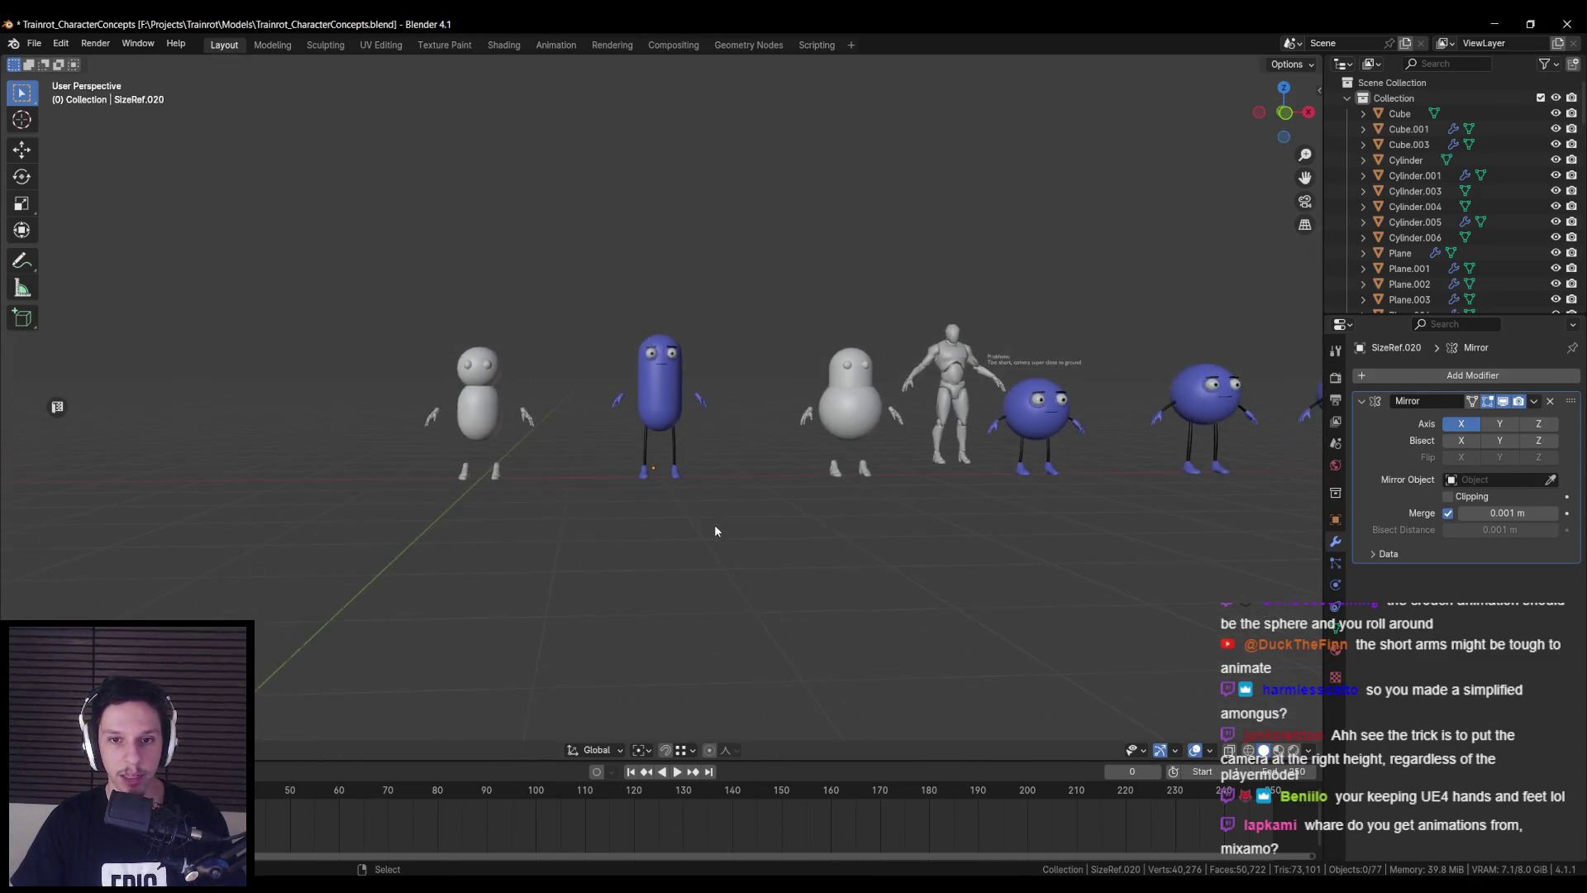
scroll(714, 524, up, 2)
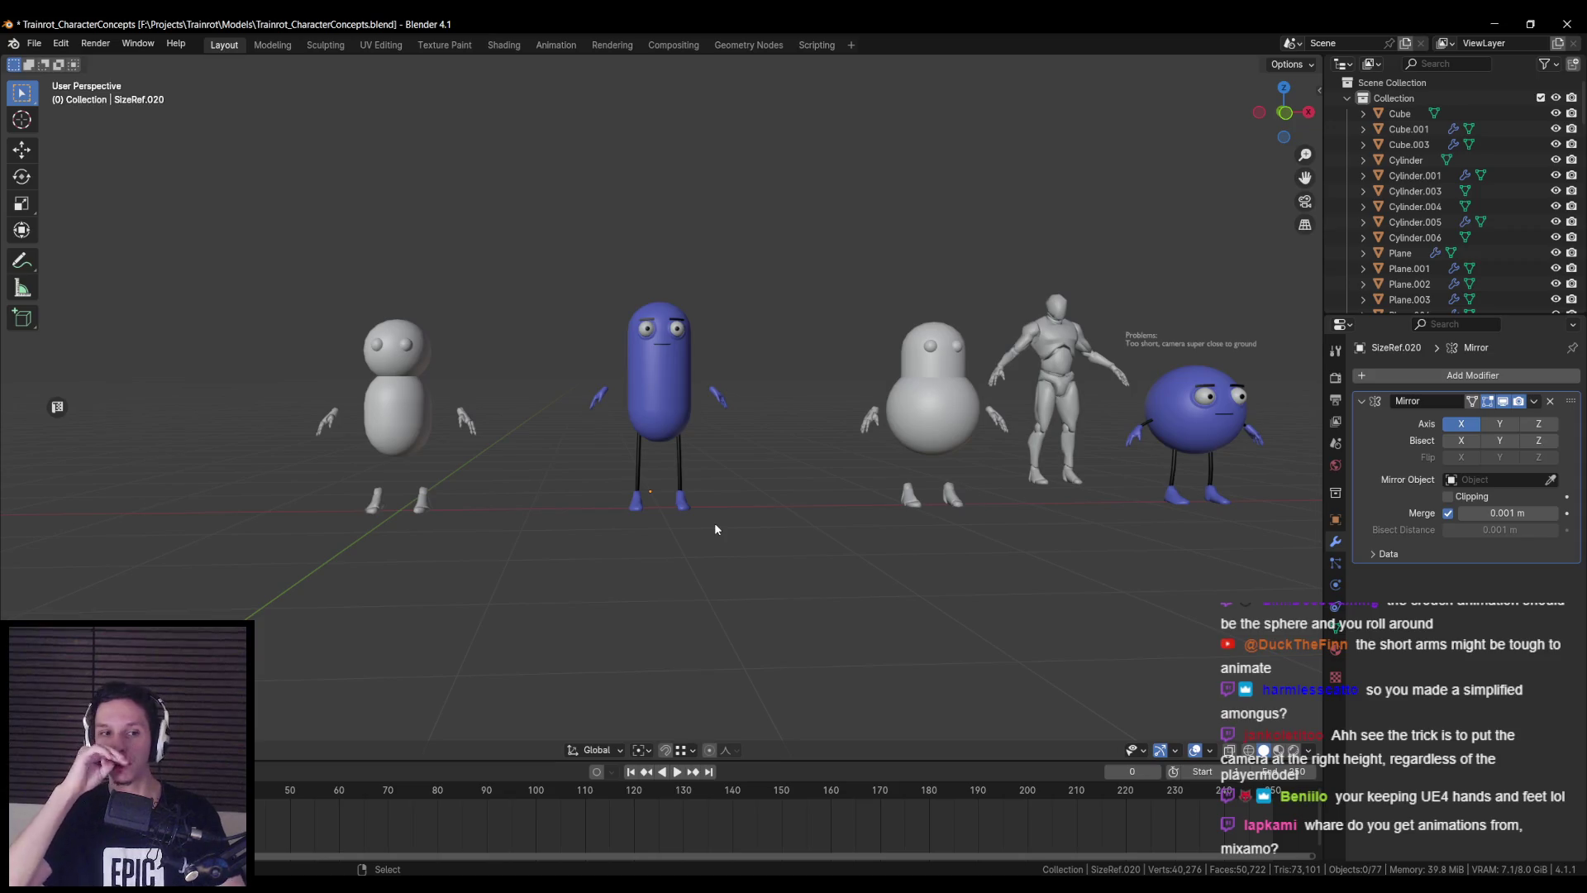
scroll(716, 529, up, 3)
scroll(629, 537, down, 3)
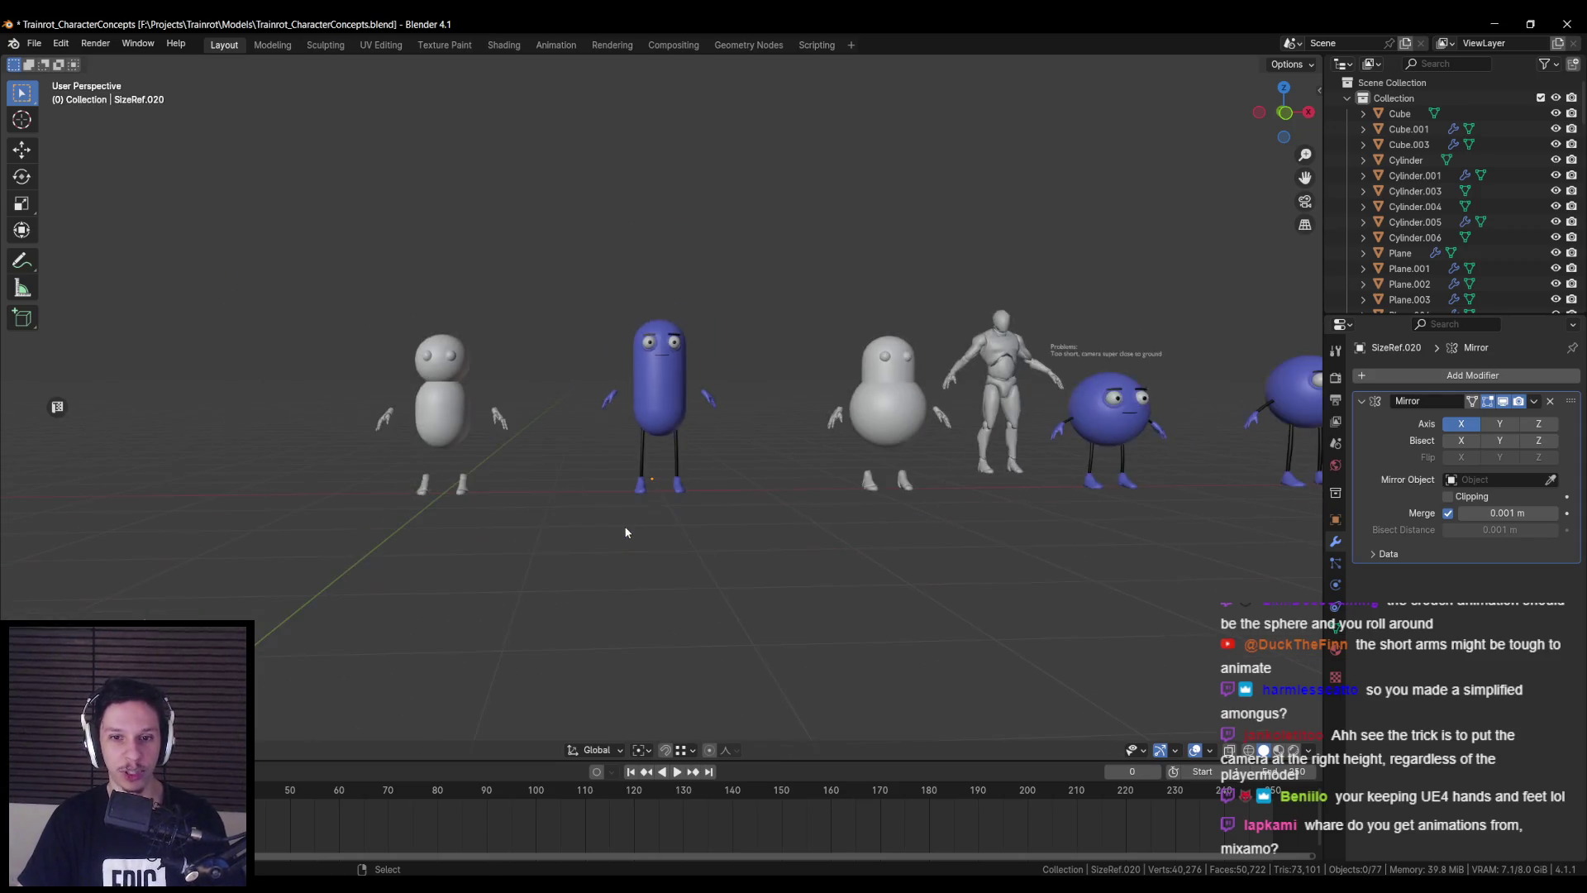
scroll(617, 542, up, 1)
- Unhide the arm geometry and save Trainrot_CharacterConcepts.blend
key(Tab)
key(alt+h)
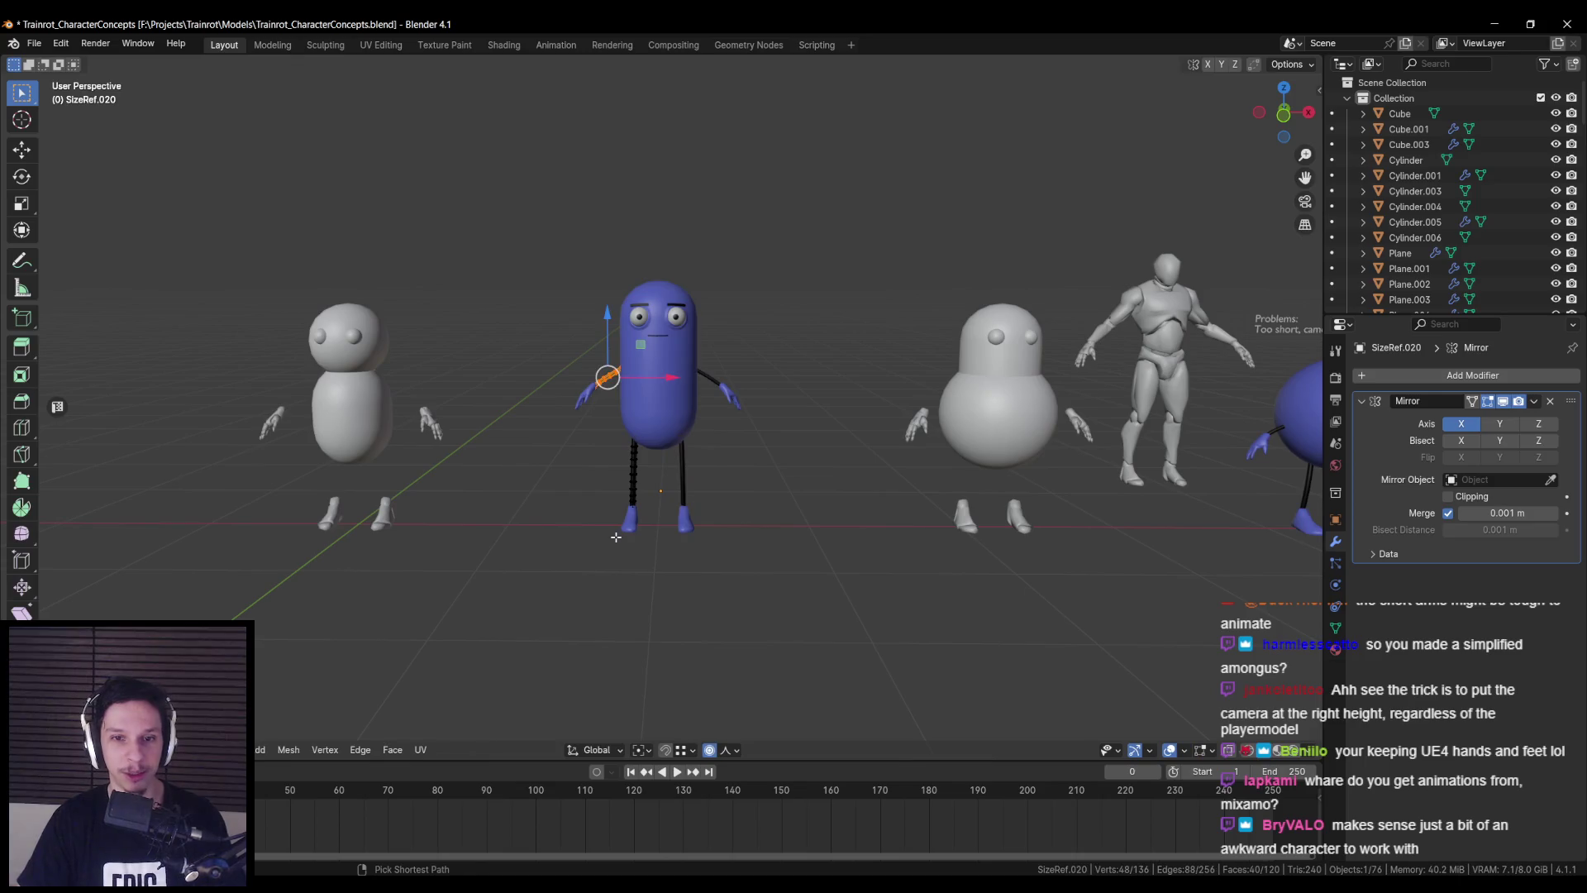
key(Tab)
click(603, 544)
key(ctrl+s)
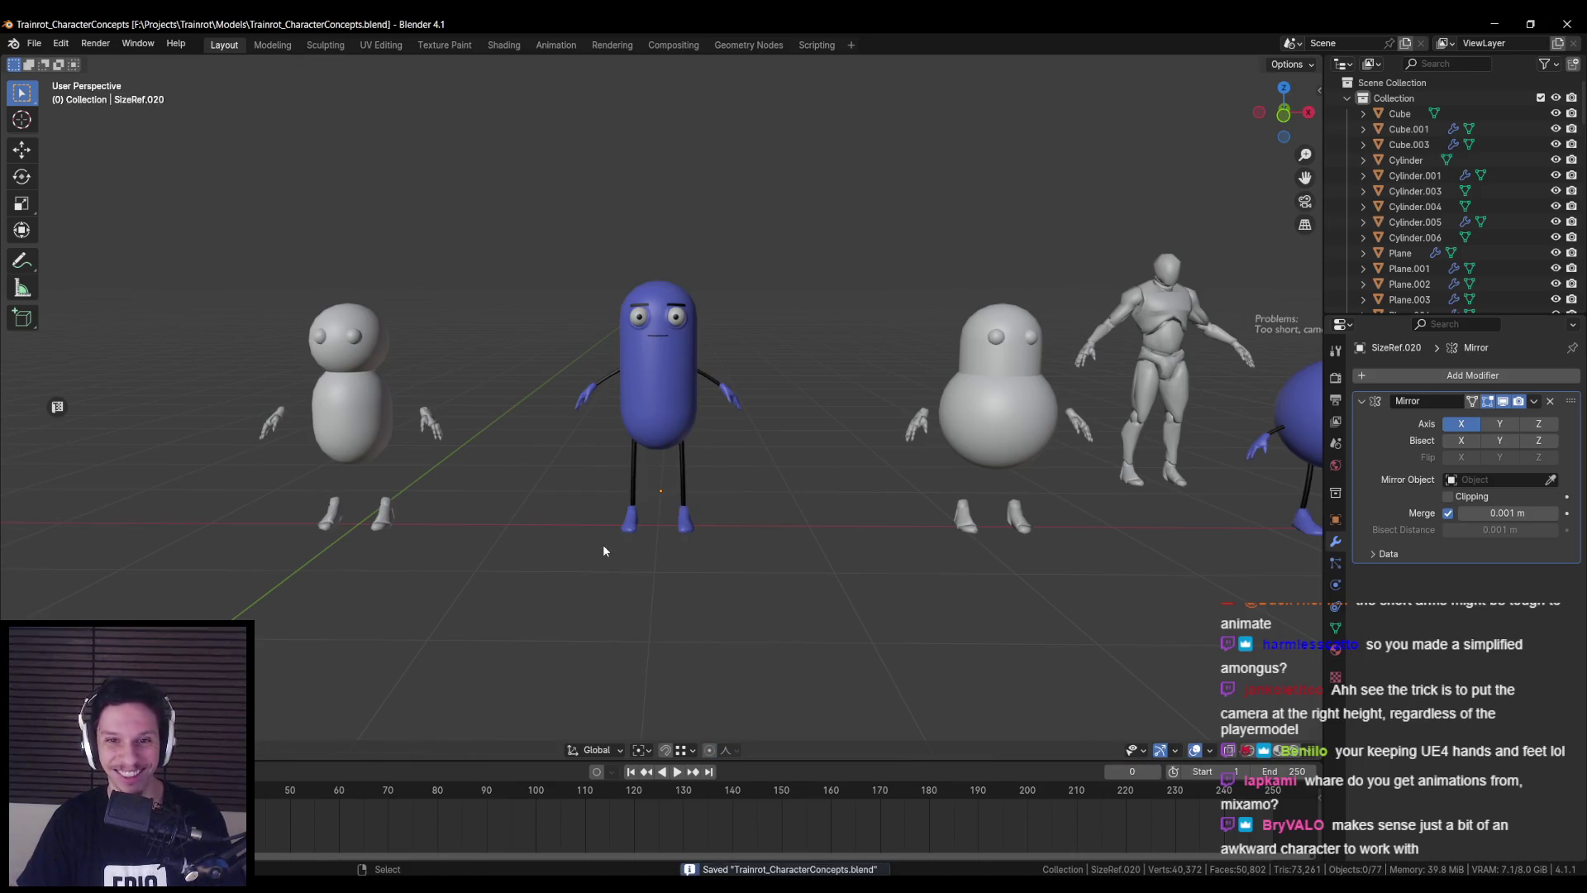
- Bring the AttemptRig2 window forward and orbit away from the front view
mouse_move(314, 847)
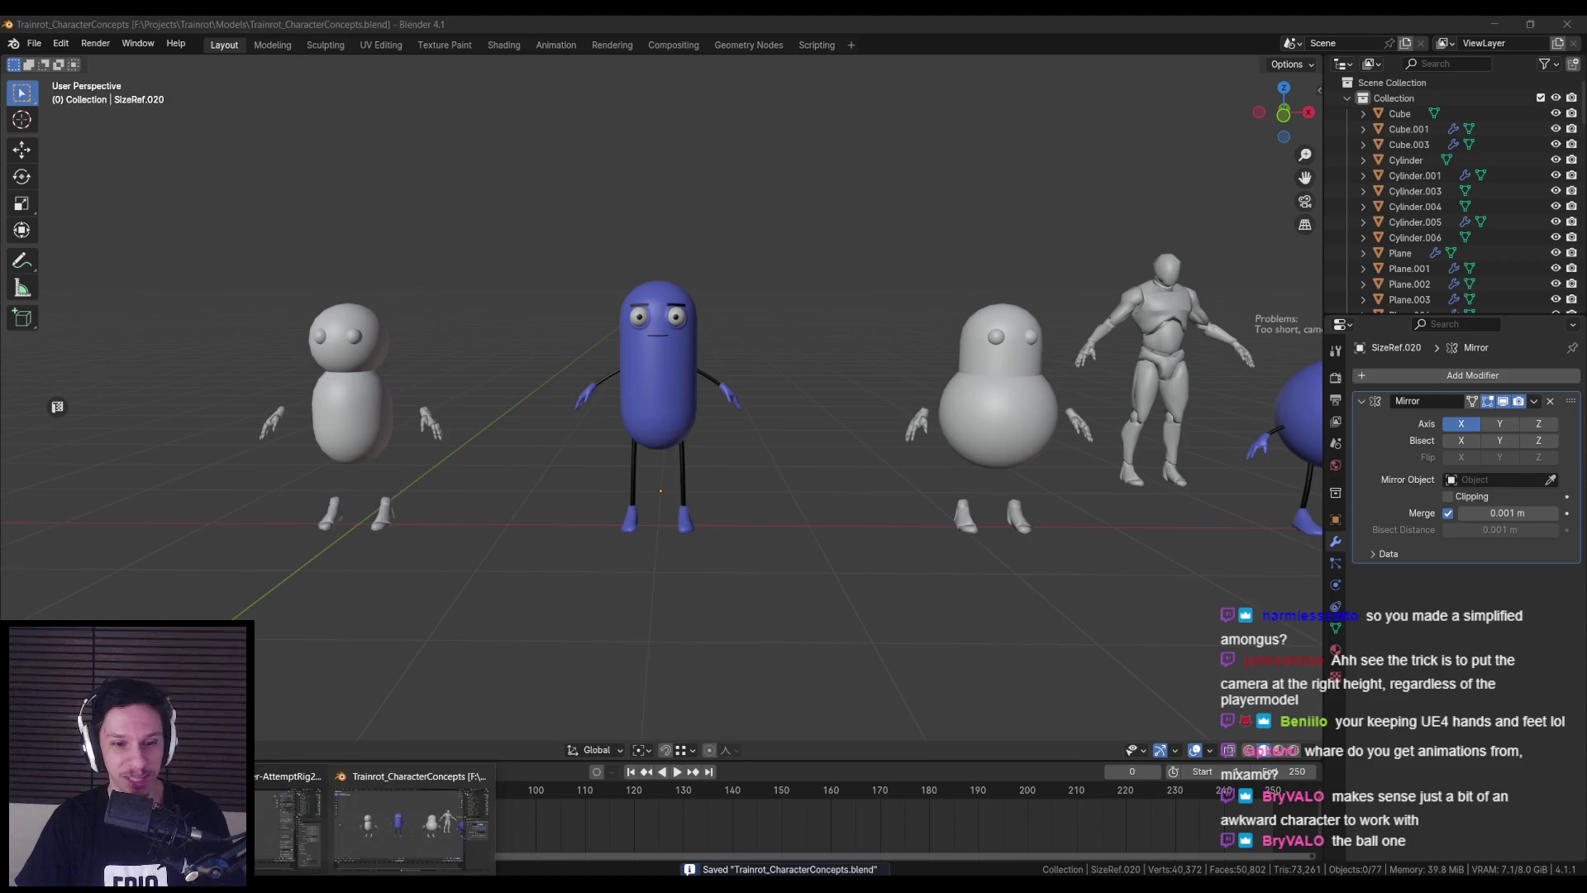
click(254, 843)
scroll(639, 527, down, 1)
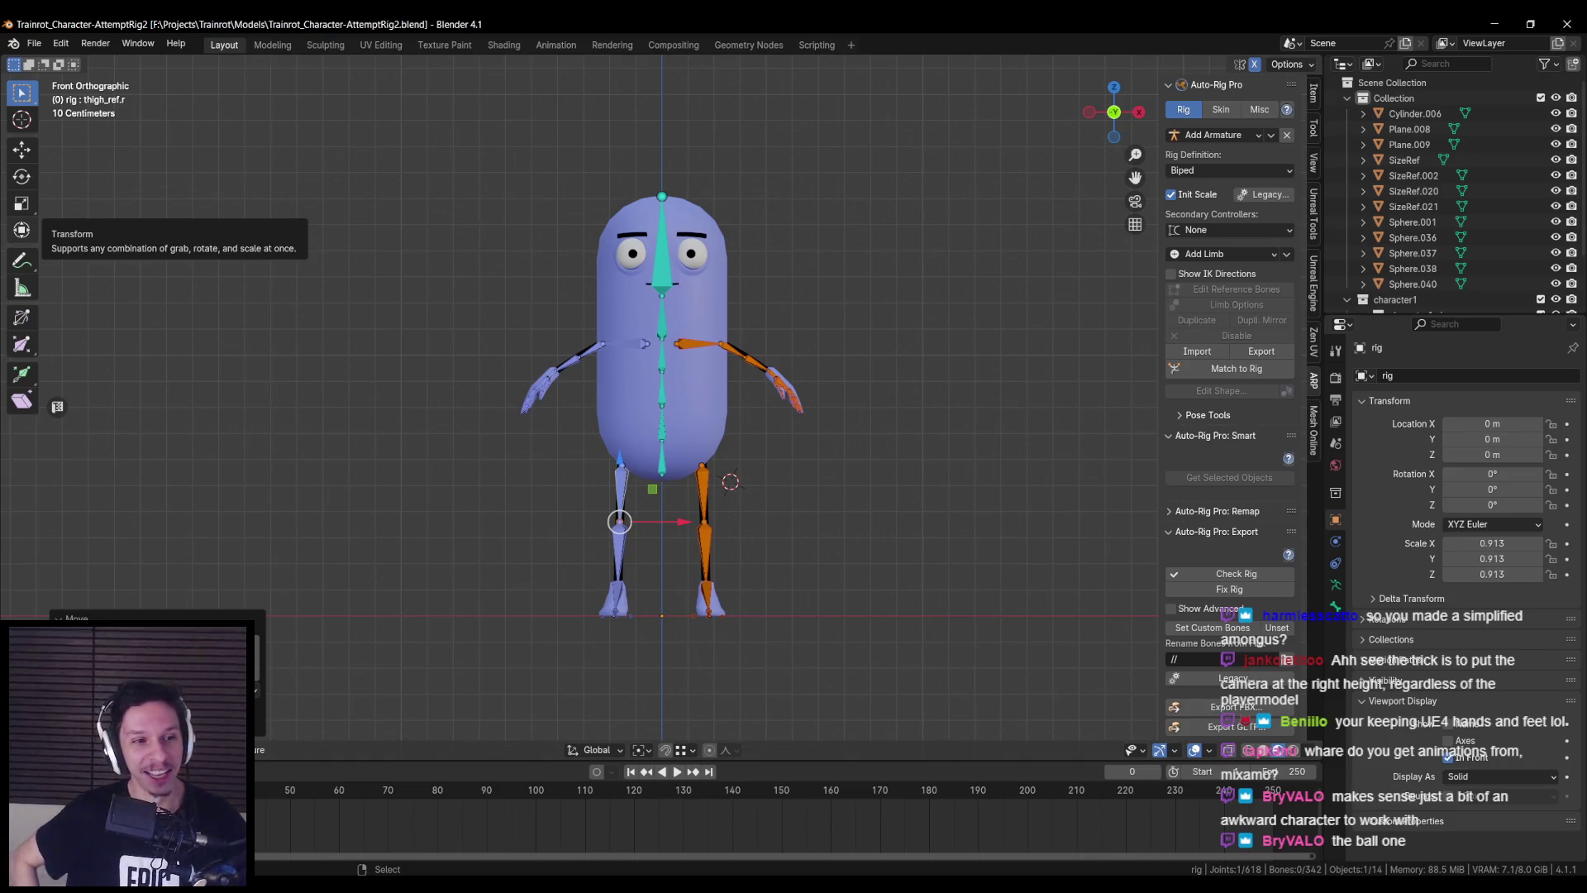
mouse_move(529, 487)
middle_down()
mouse_move(744, 487)
mouse_move(678, 496)
mouse_move(764, 478)
mouse_move(777, 517)
middle_up()
scroll(786, 519, up, 4)
scroll(674, 389, up, 3)
- Slide the right shoulder and elbow reference joints along X onto the black stick arm
click(679, 199)
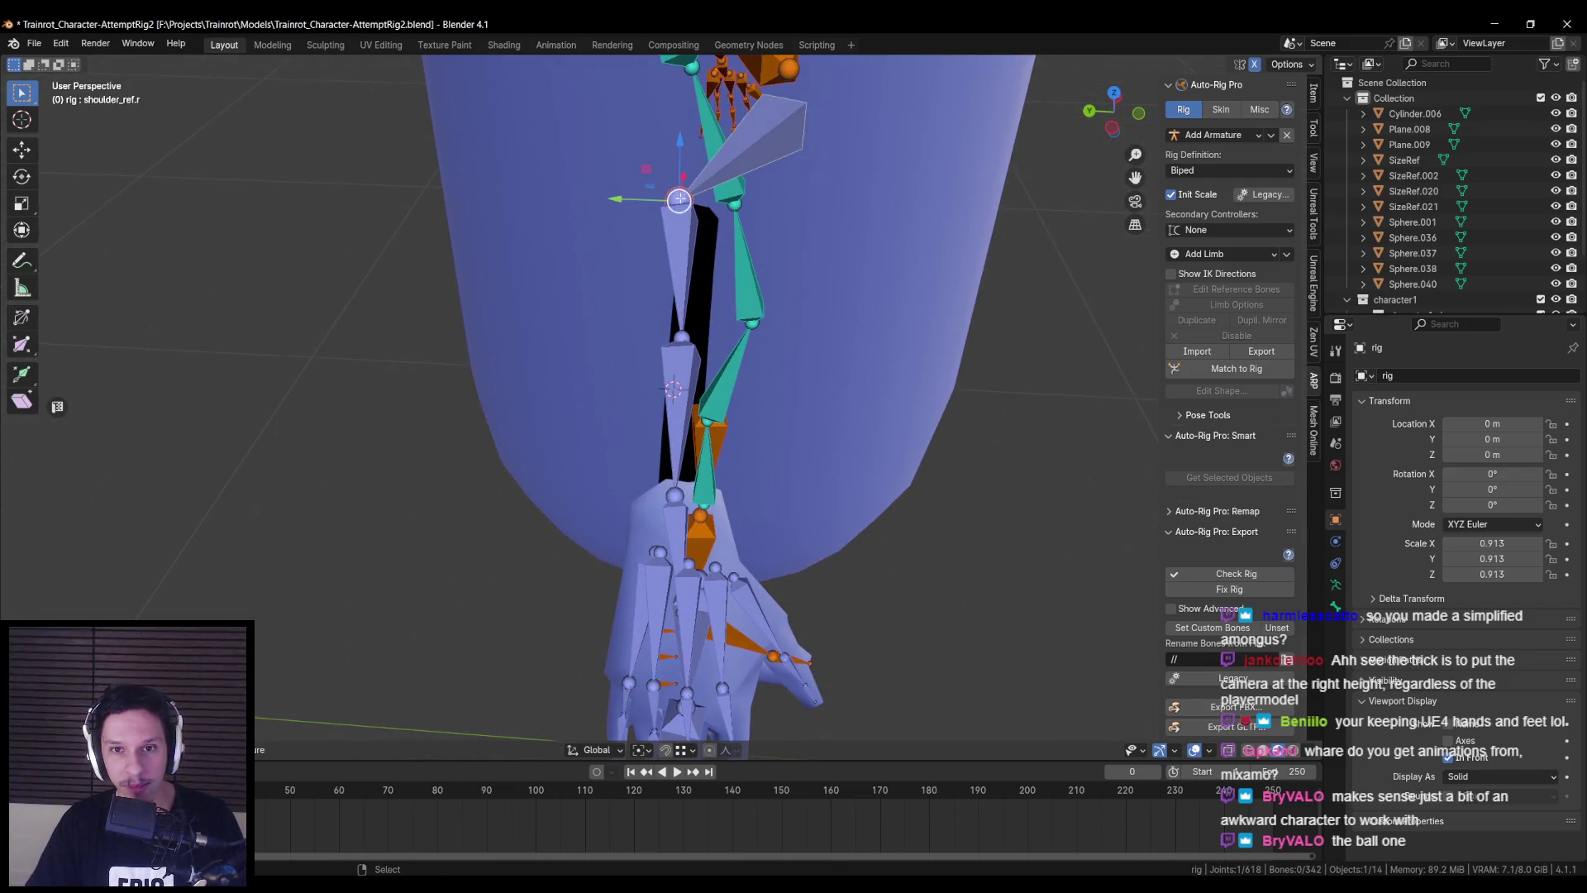
drag(618, 199, 638, 196)
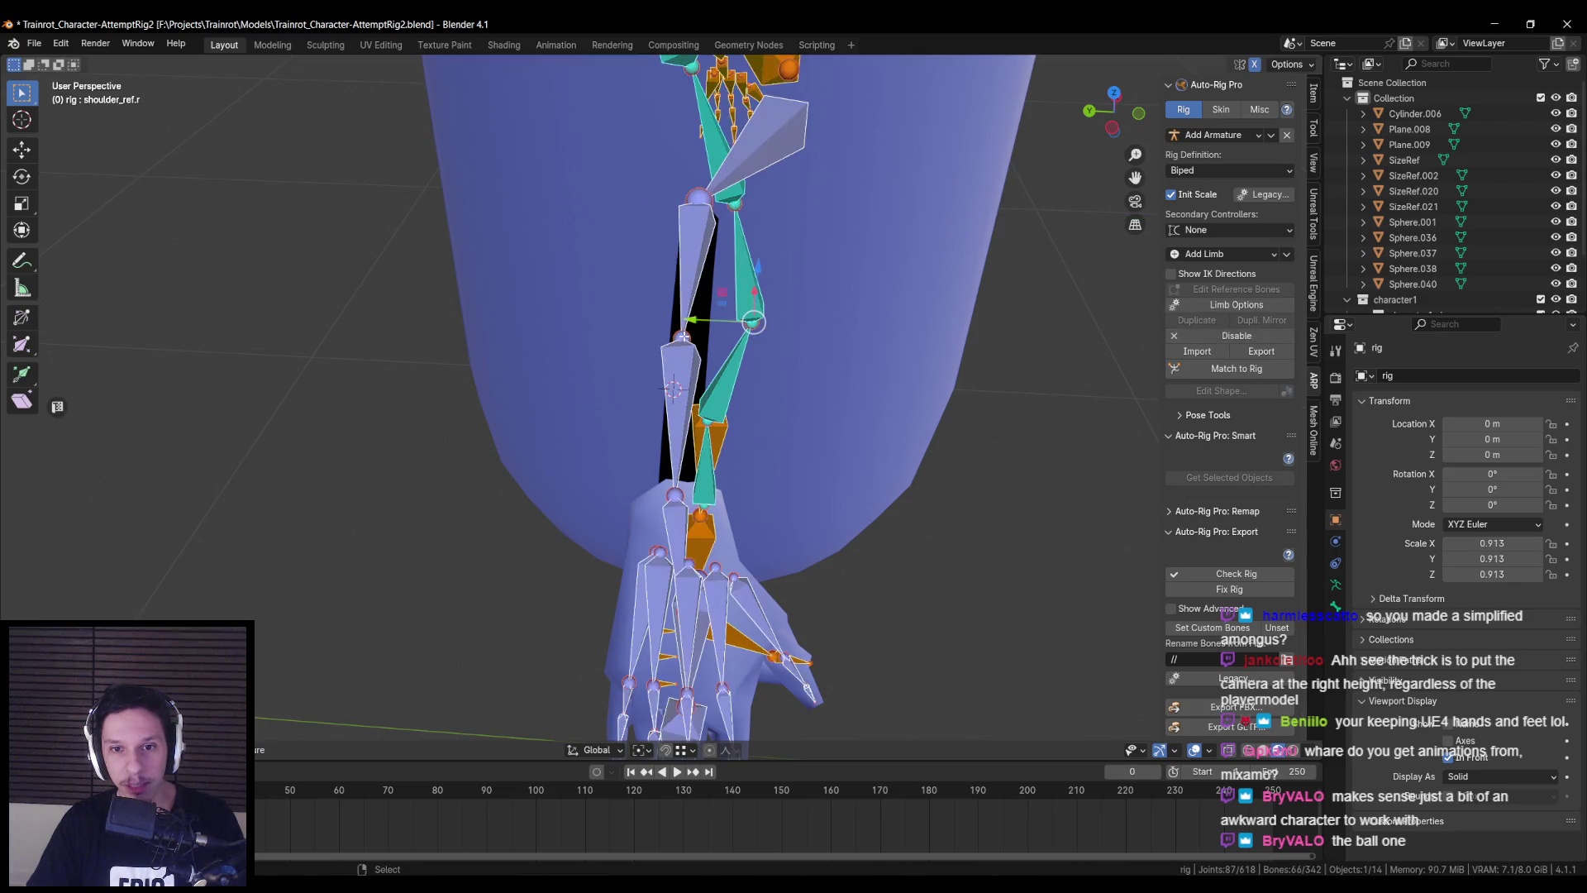
click(686, 273)
click(676, 339)
click(676, 339)
drag(634, 338, 638, 339)
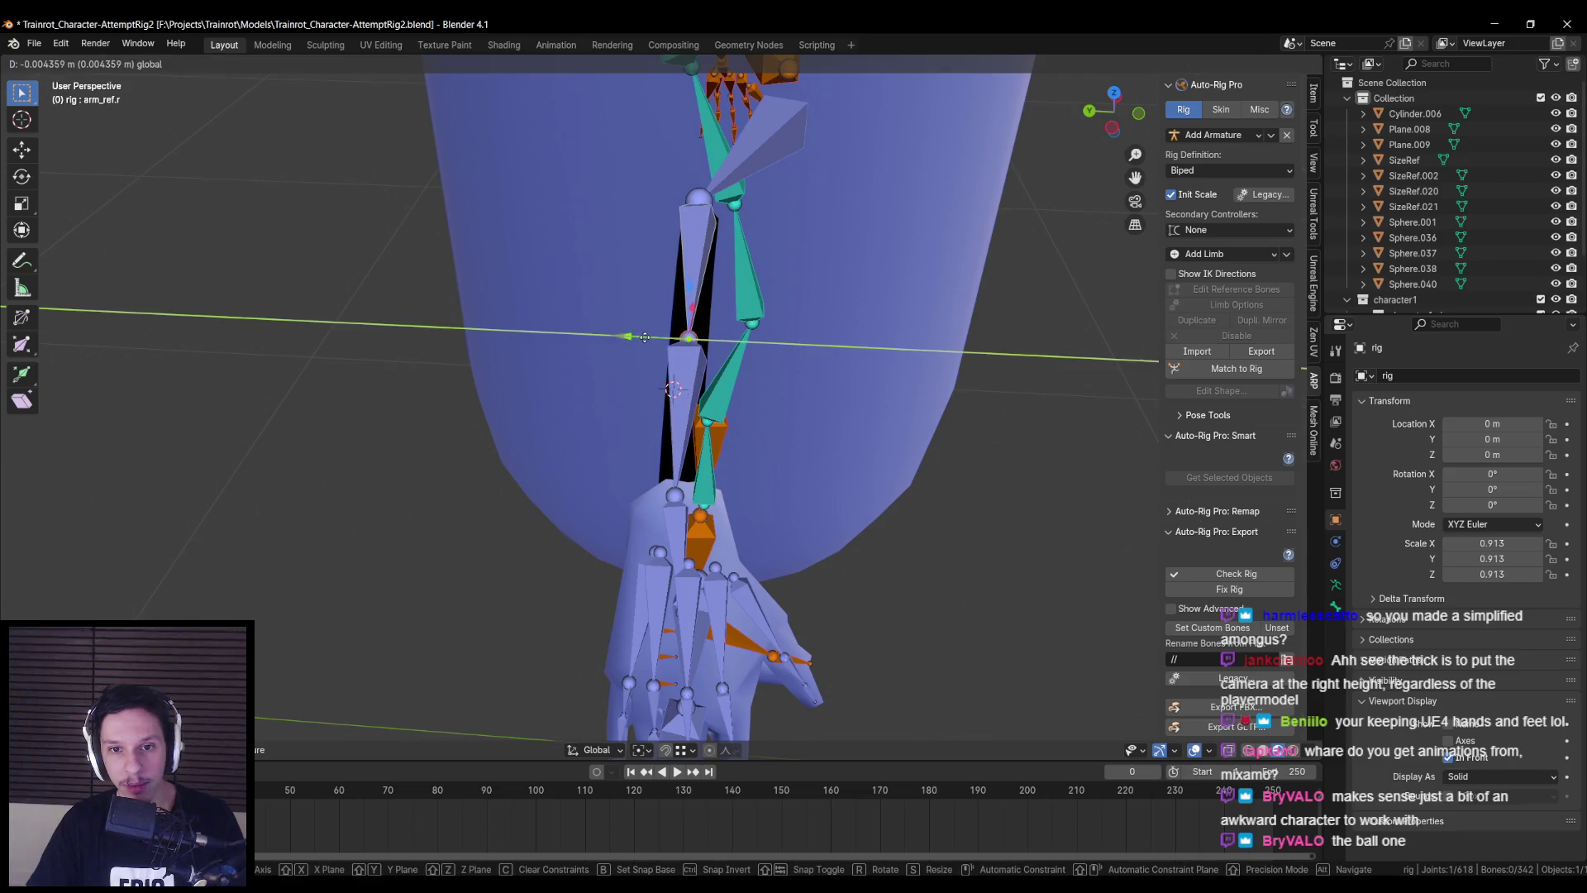
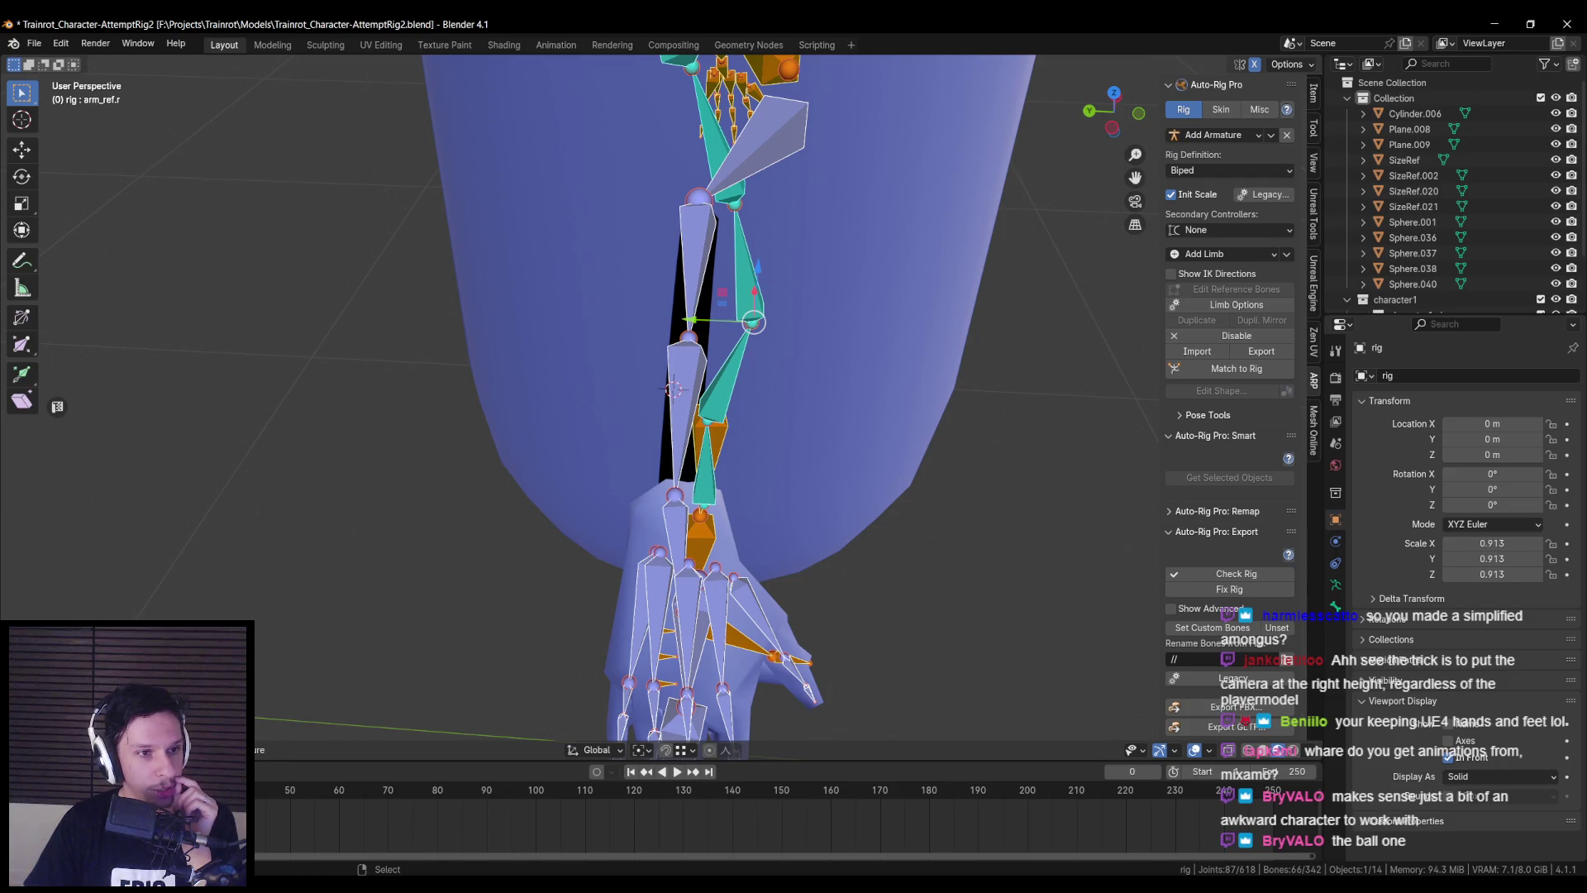
- Centre the spine_01 and spine_02 reference joints in the pill body along Y
mouse_move(671, 389)
middle_down()
mouse_move(580, 429)
mouse_move(684, 382)
middle_up()
scroll(719, 367, up, 3)
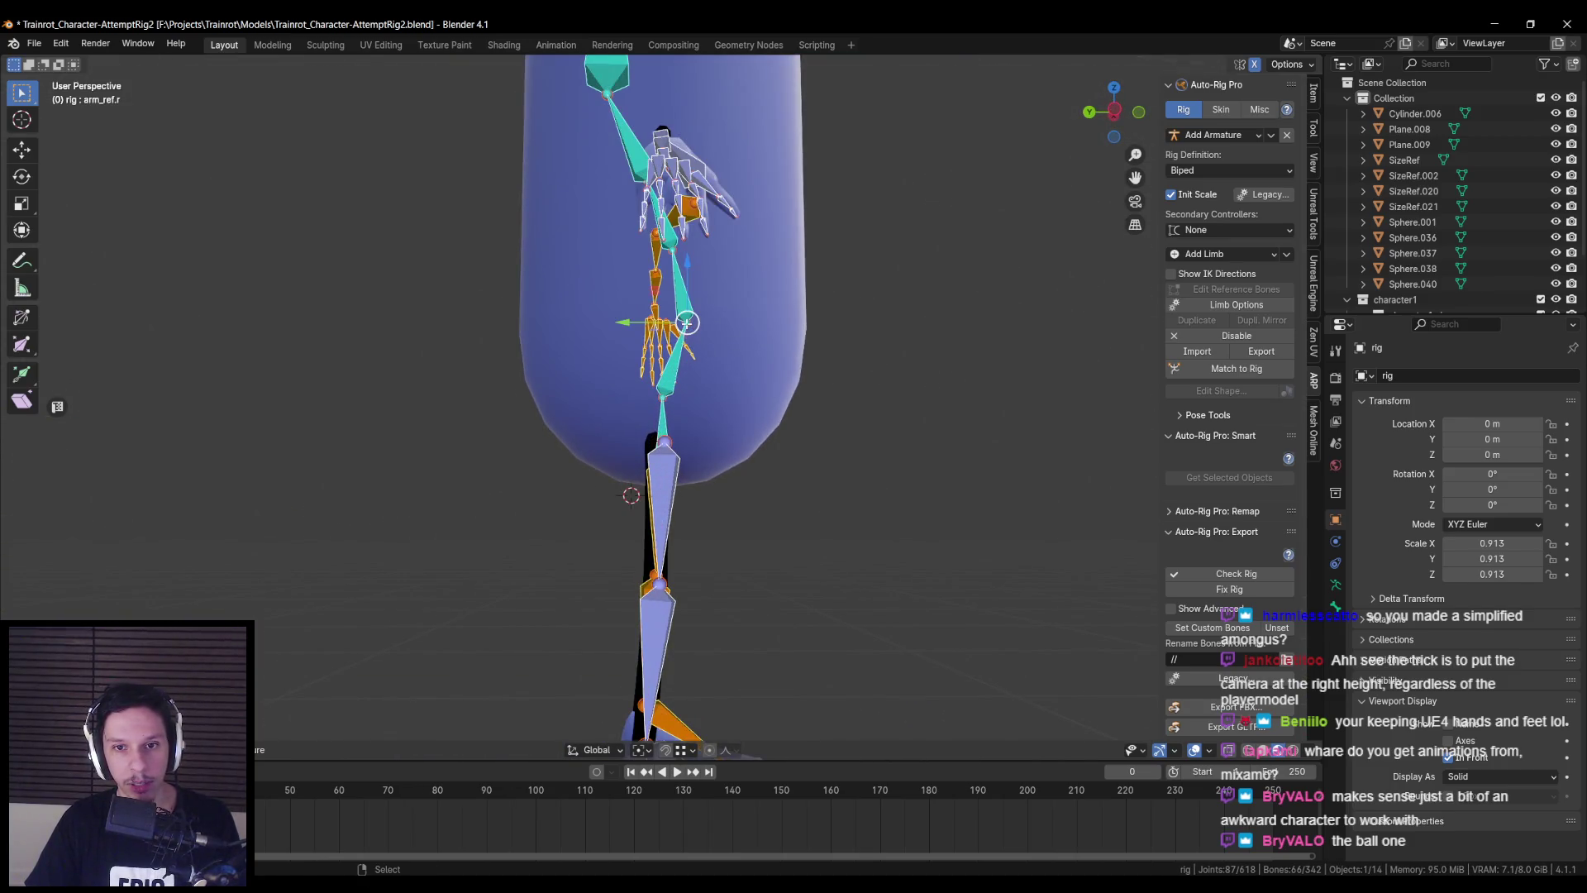
click(686, 322)
click(643, 322)
drag(643, 323, 611, 324)
click(611, 324)
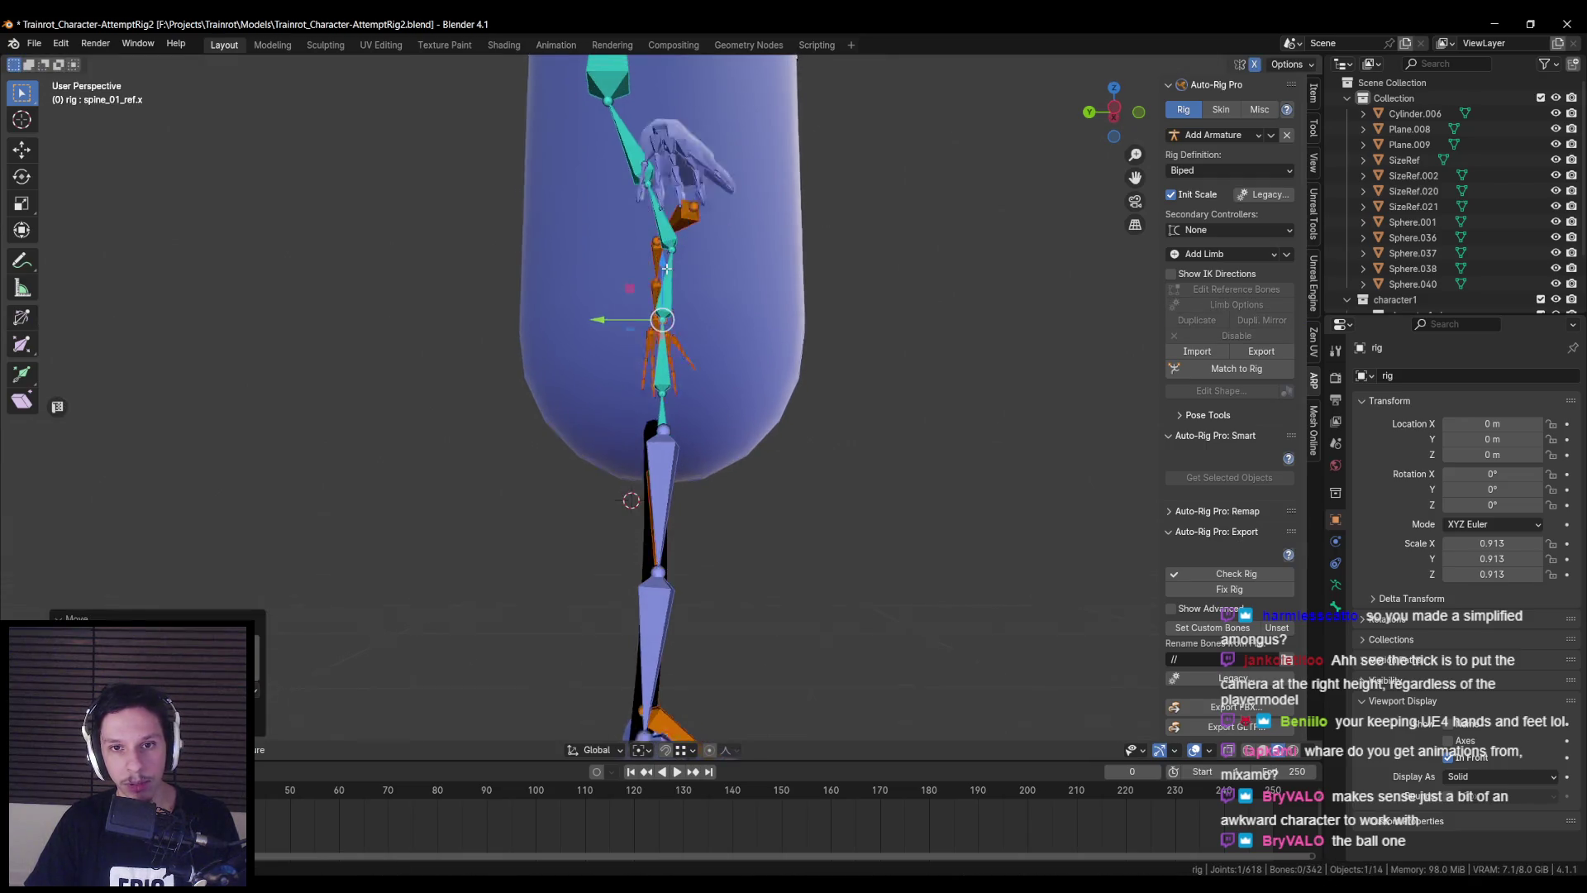
middle_drag(615, 314, 636, 273)
click(643, 257)
click(647, 240)
click(666, 265)
drag(611, 250, 600, 250)
- Move the neck and head reference bones along Y to line them up centrally
click(636, 181)
drag(569, 150, 572, 153)
shift+middle_drag(573, 153, 594, 261)
click(593, 261)
drag(548, 233, 584, 233)
scroll(603, 306, down, 2)
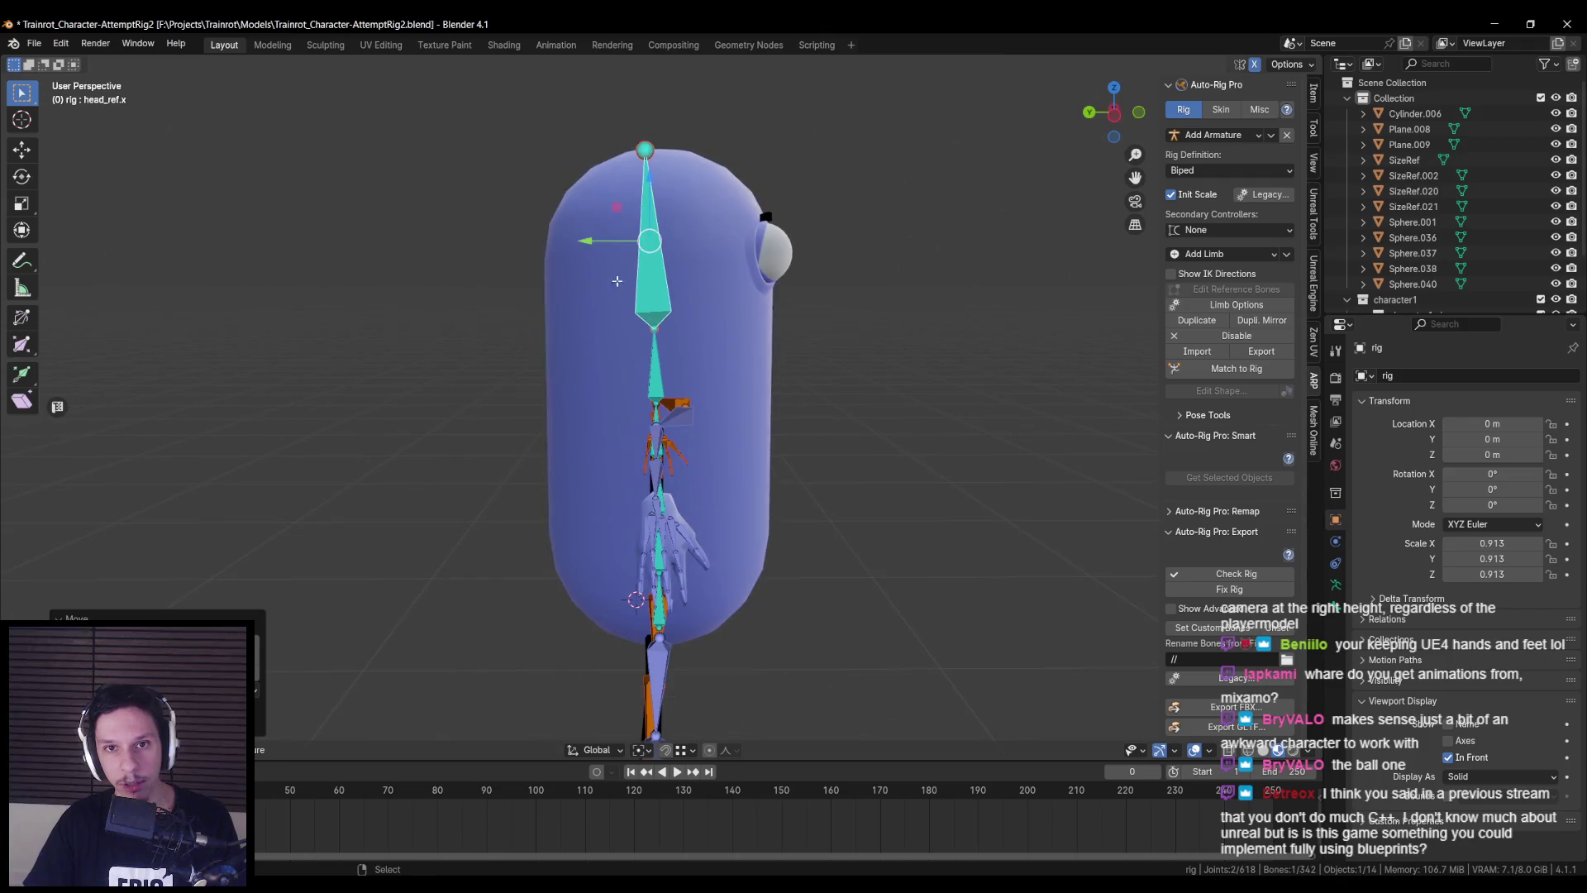
click(641, 148)
drag(585, 152, 601, 153)
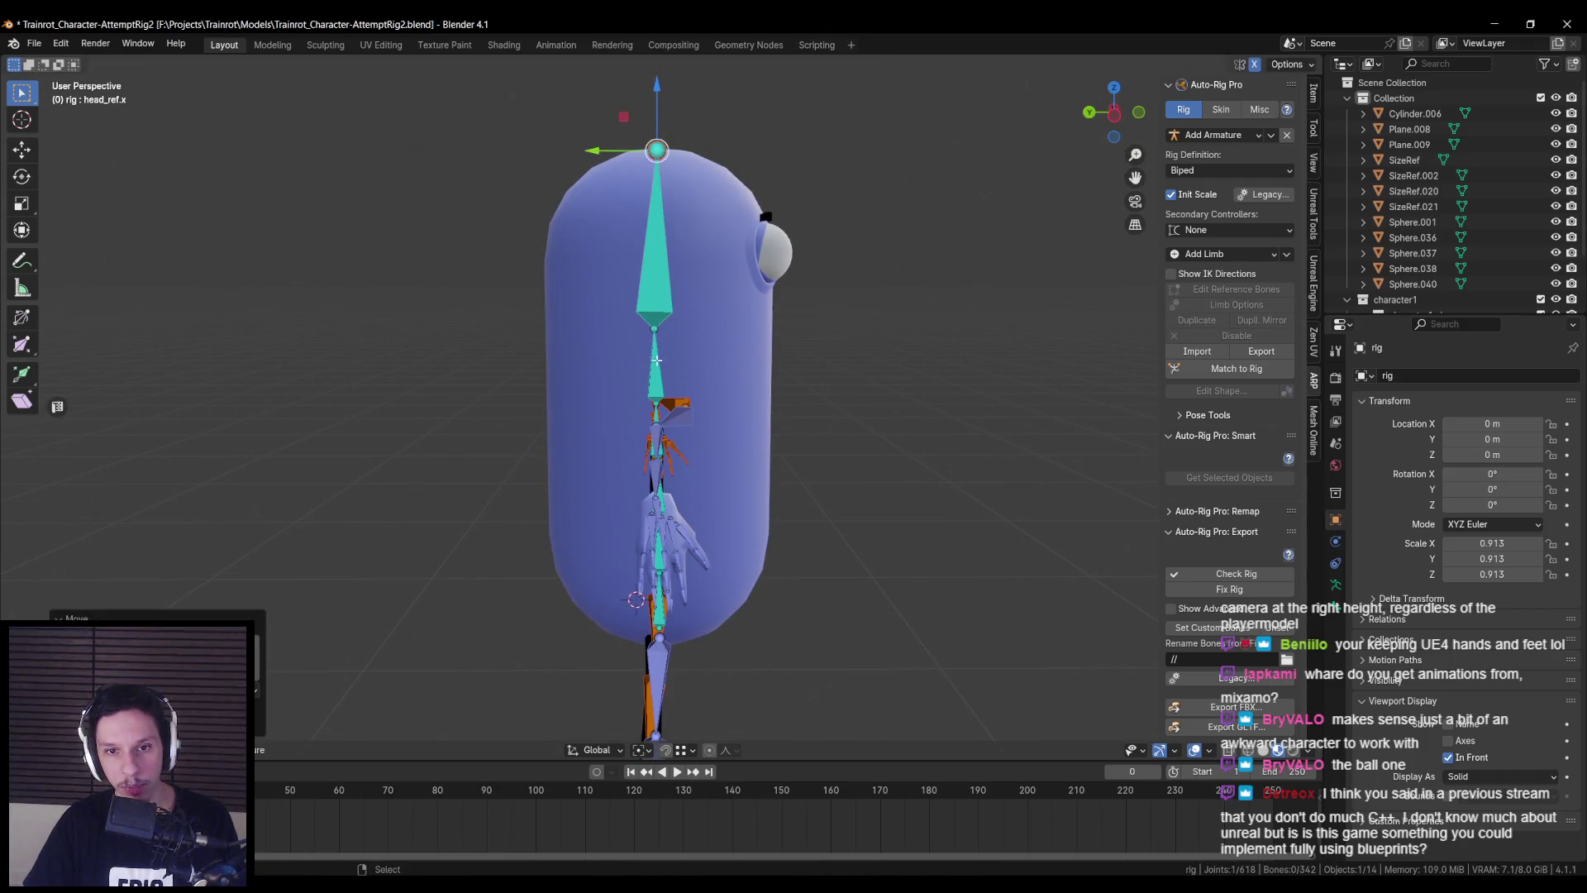
click(657, 364)
drag(594, 364, 613, 360)
click(654, 328)
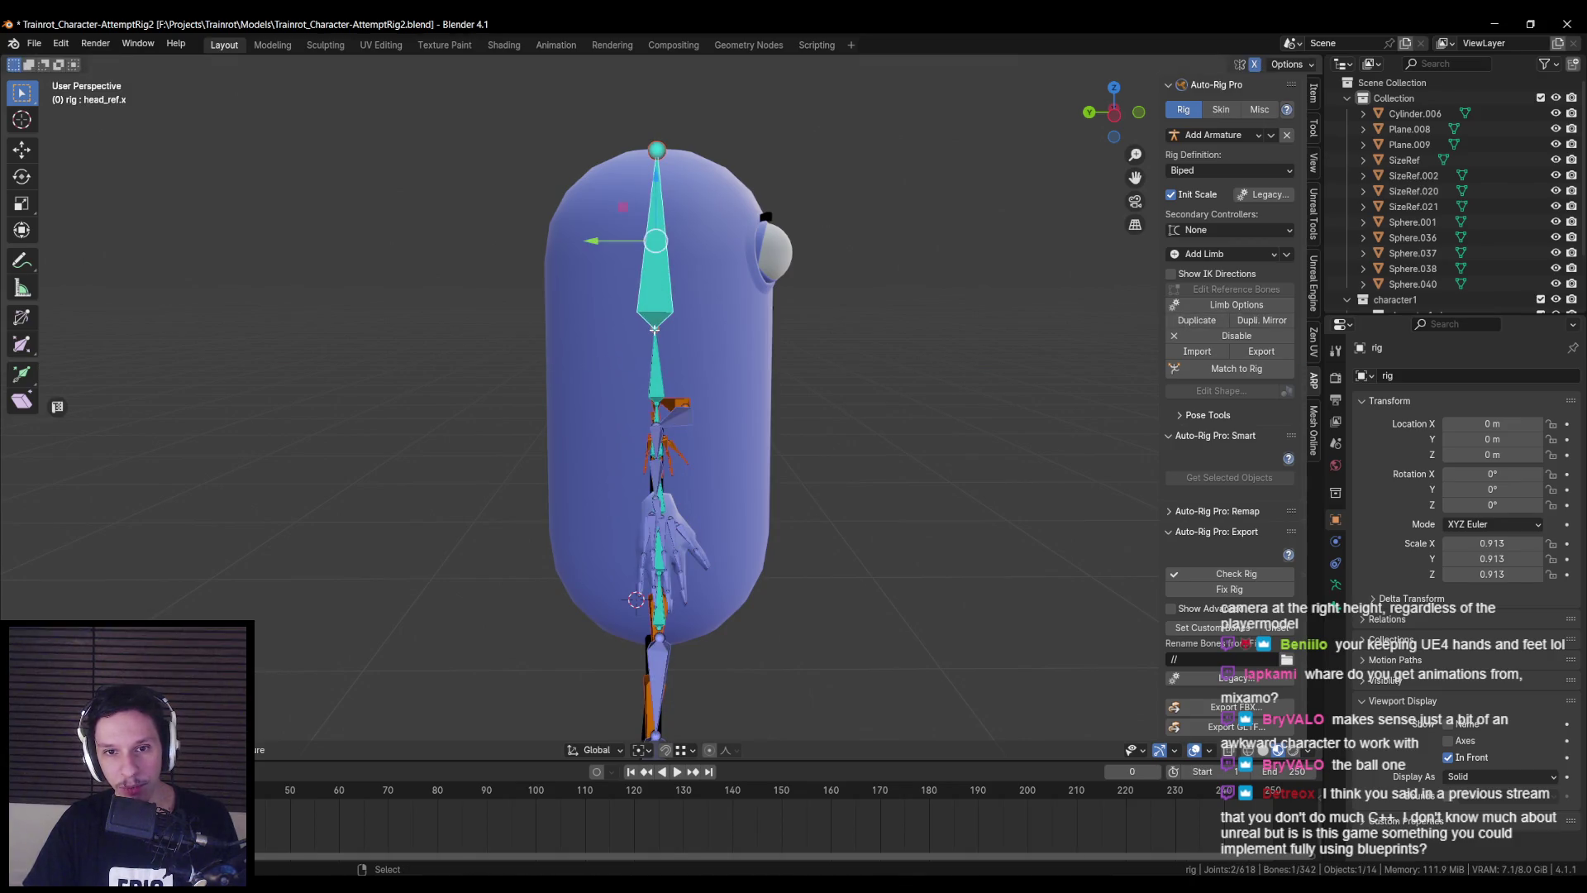
- Shift the neck_ref joint sideways to centre it, check from the front, then deselect all
scroll(653, 242, up, 4)
click(652, 243)
mouse_move(649, 243)
mouse_down()
mouse_move(584, 242)
mouse_move(644, 241)
mouse_up()
scroll(633, 324, down, 4)
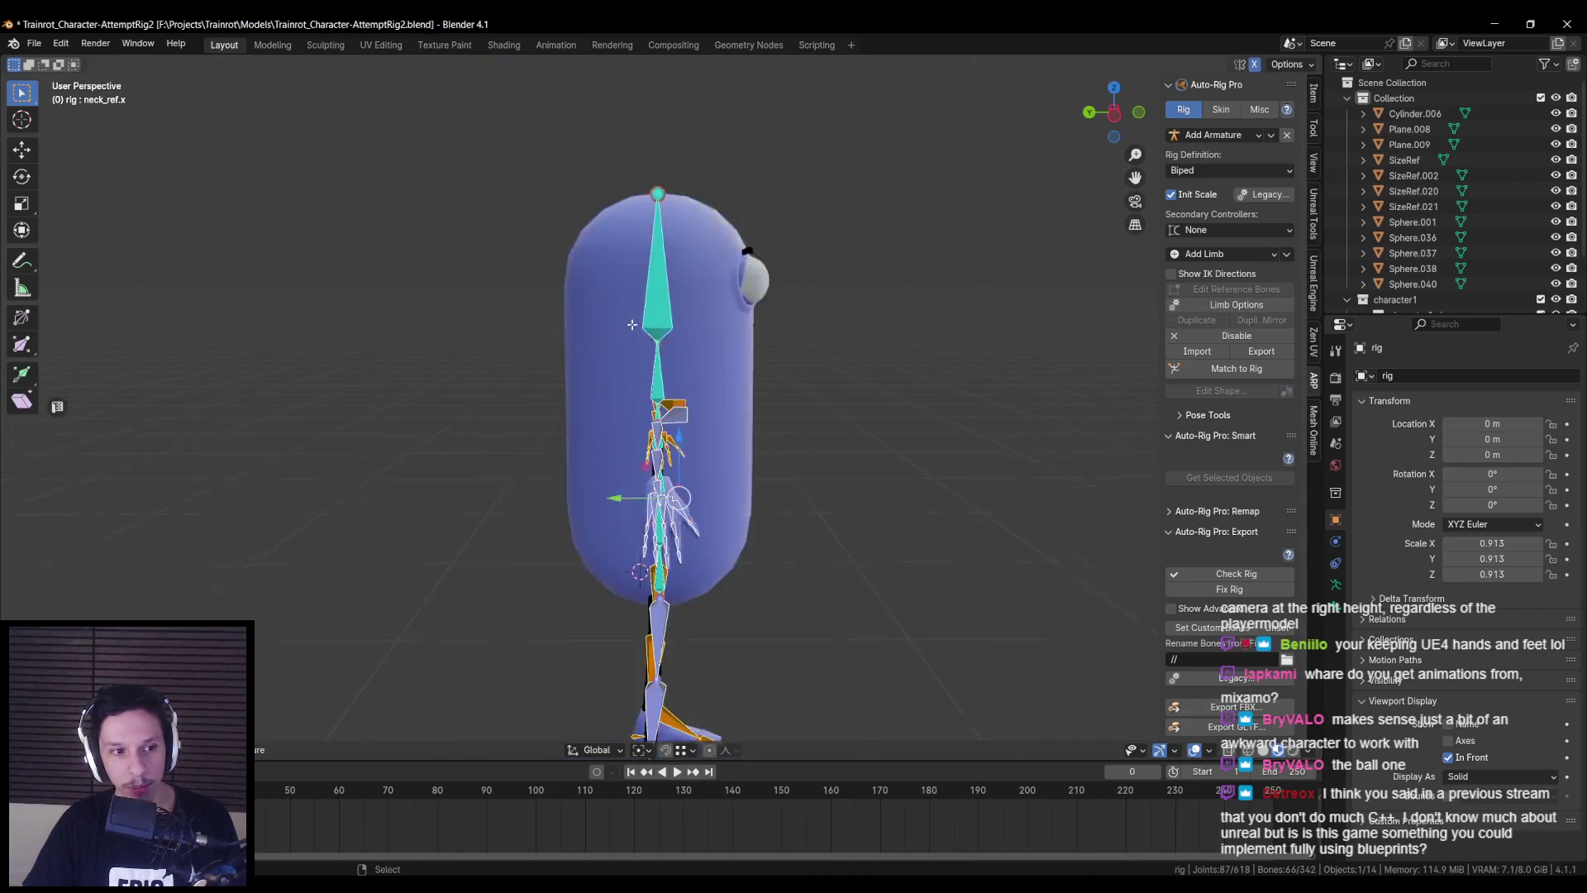
scroll(632, 325, down, 1)
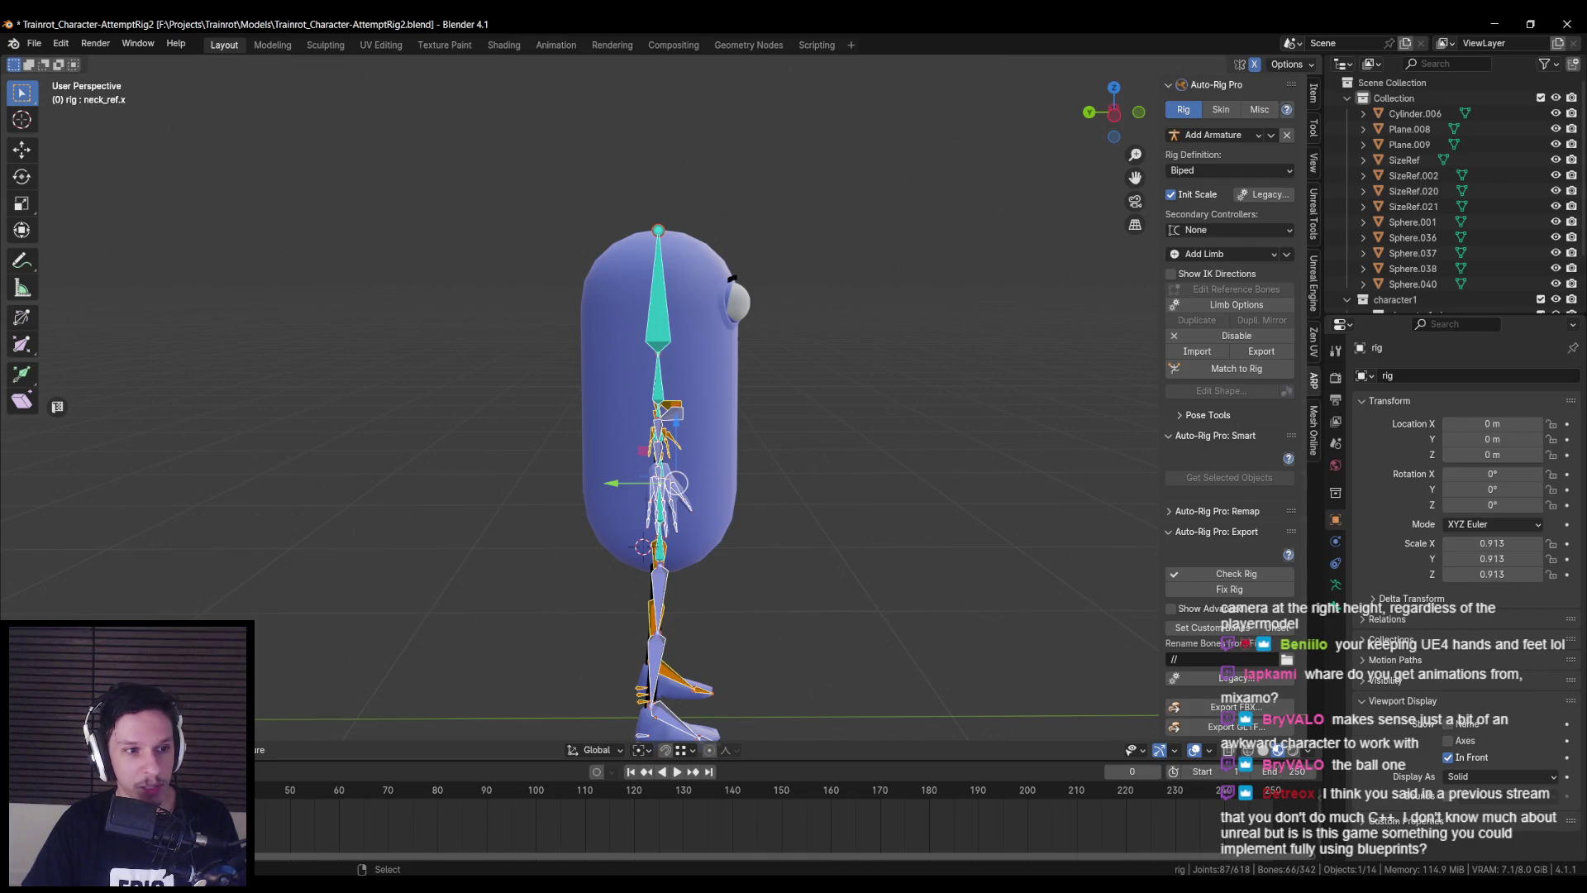
mouse_move(422, 439)
middle_down()
mouse_move(636, 430)
mouse_move(553, 429)
middle_up()
scroll(545, 429, down, 2)
scroll(551, 429, up, 4)
scroll(637, 430, down, 2)
scroll(553, 429, up, 3)
key(alt+a)
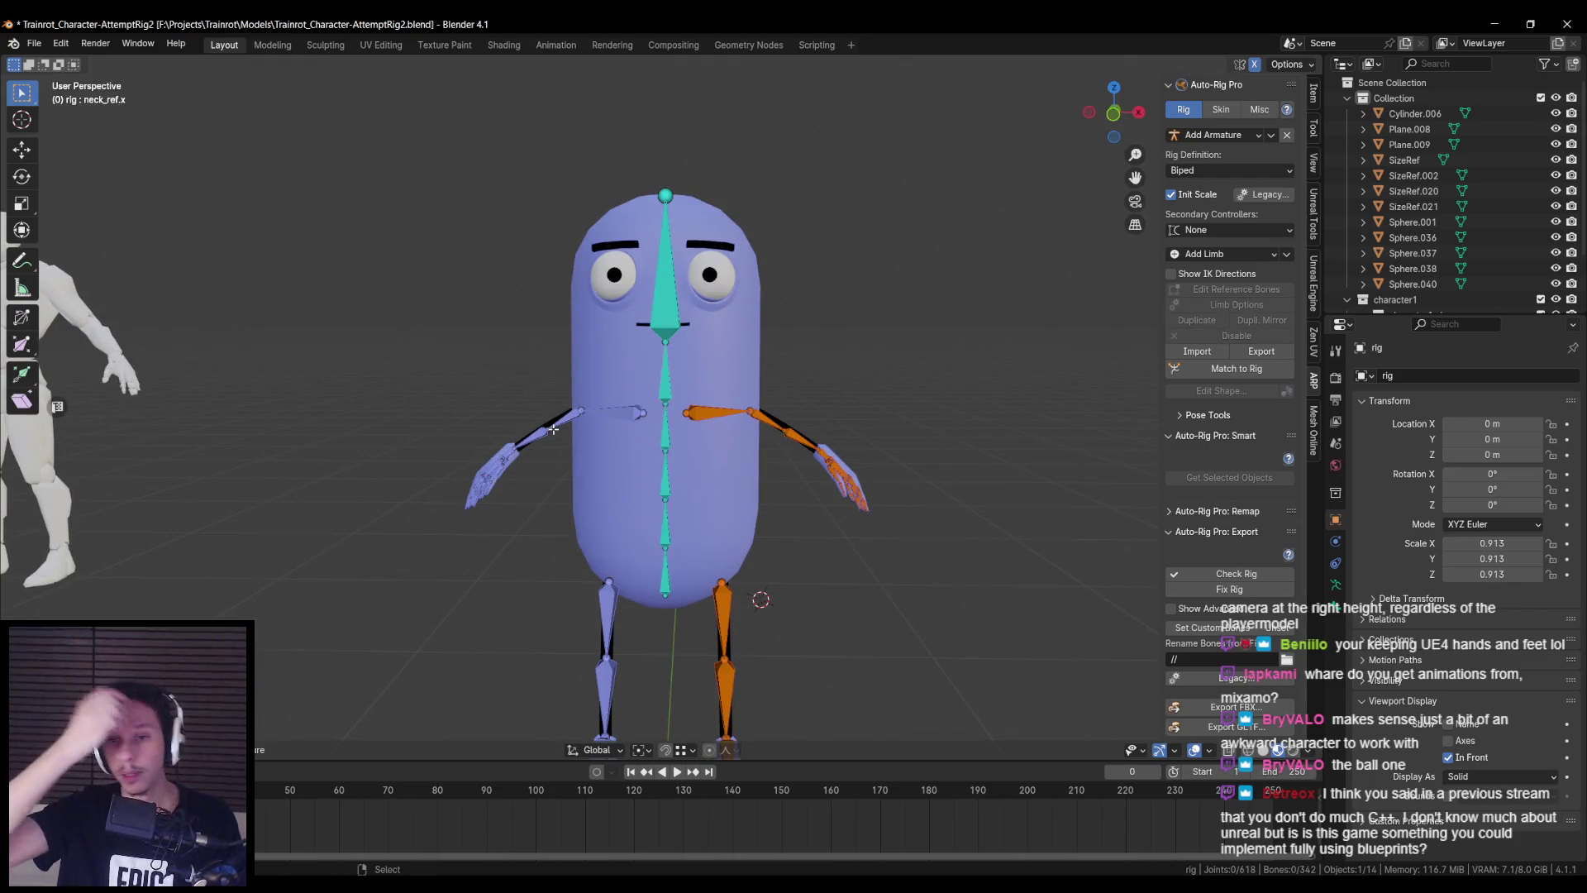
- Save the blend file with the adjusted reference bones
key(ctrl+s)
scroll(553, 429, down, 3)
mouse_move(553, 429)
middle_down()
mouse_move(539, 454)
mouse_move(408, 461)
mouse_move(471, 471)
mouse_move(666, 363)
mouse_move(684, 248)
mouse_move(872, 357)
mouse_move(830, 418)
mouse_move(700, 426)
mouse_move(867, 453)
mouse_move(851, 454)
mouse_move(867, 521)
mouse_move(673, 448)
middle_up()
scroll(665, 364, up, 2)
- Generate the control rig from the reference bones with Match to Rig
scroll(700, 426, down, 2)
scroll(700, 425, up, 3)
scroll(673, 448, down, 3)
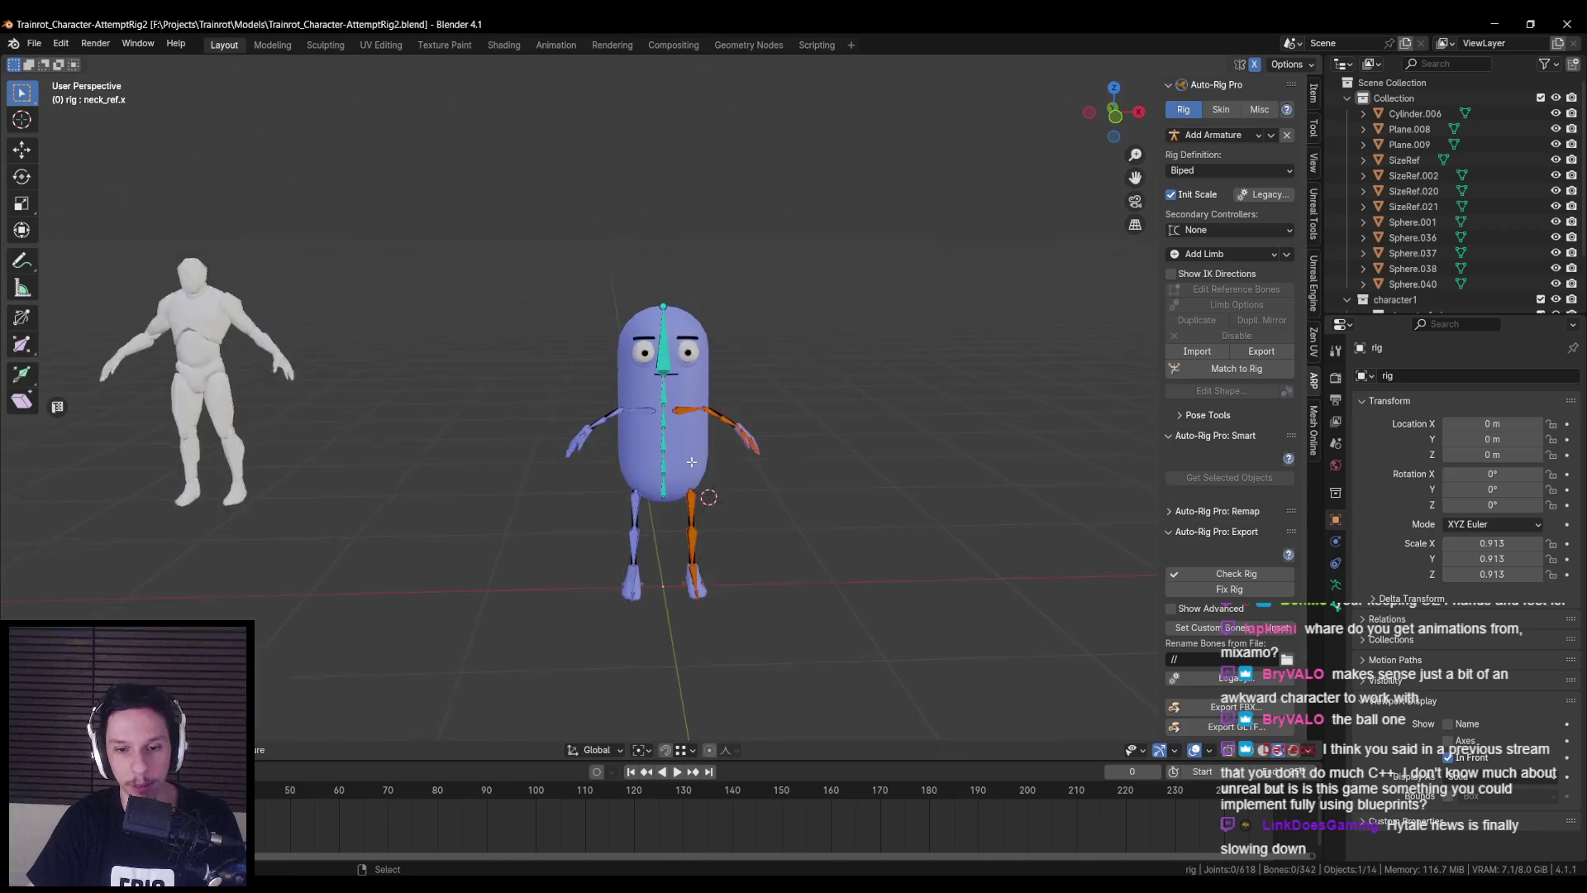
click(1190, 372)
mouse_move(724, 463)
middle_down()
mouse_move(592, 491)
mouse_move(712, 477)
mouse_move(913, 364)
middle_up()
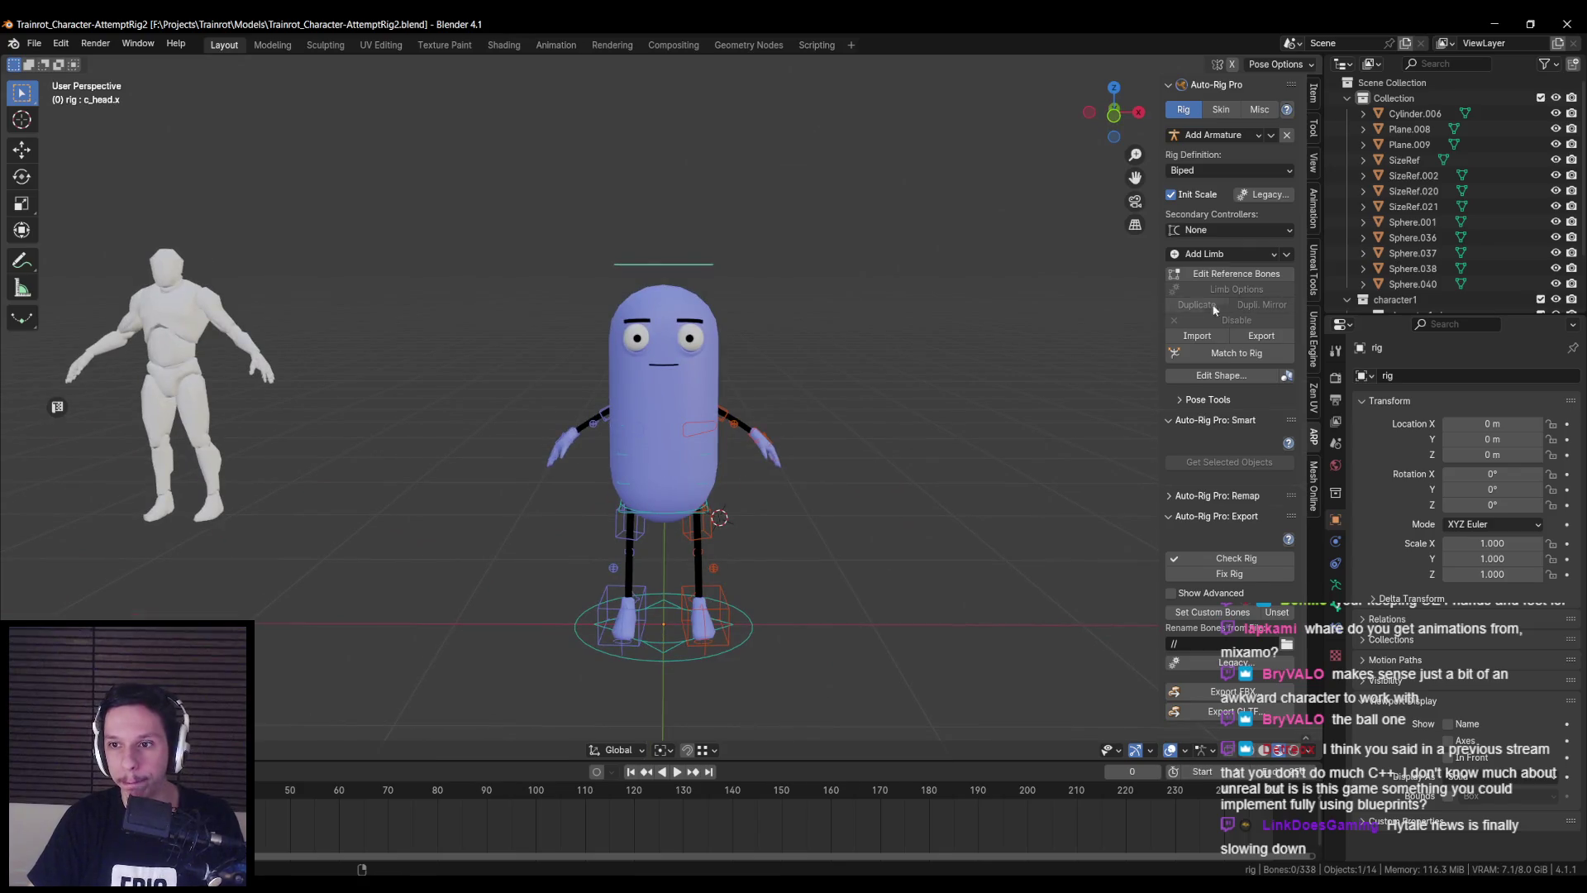
click(1221, 109)
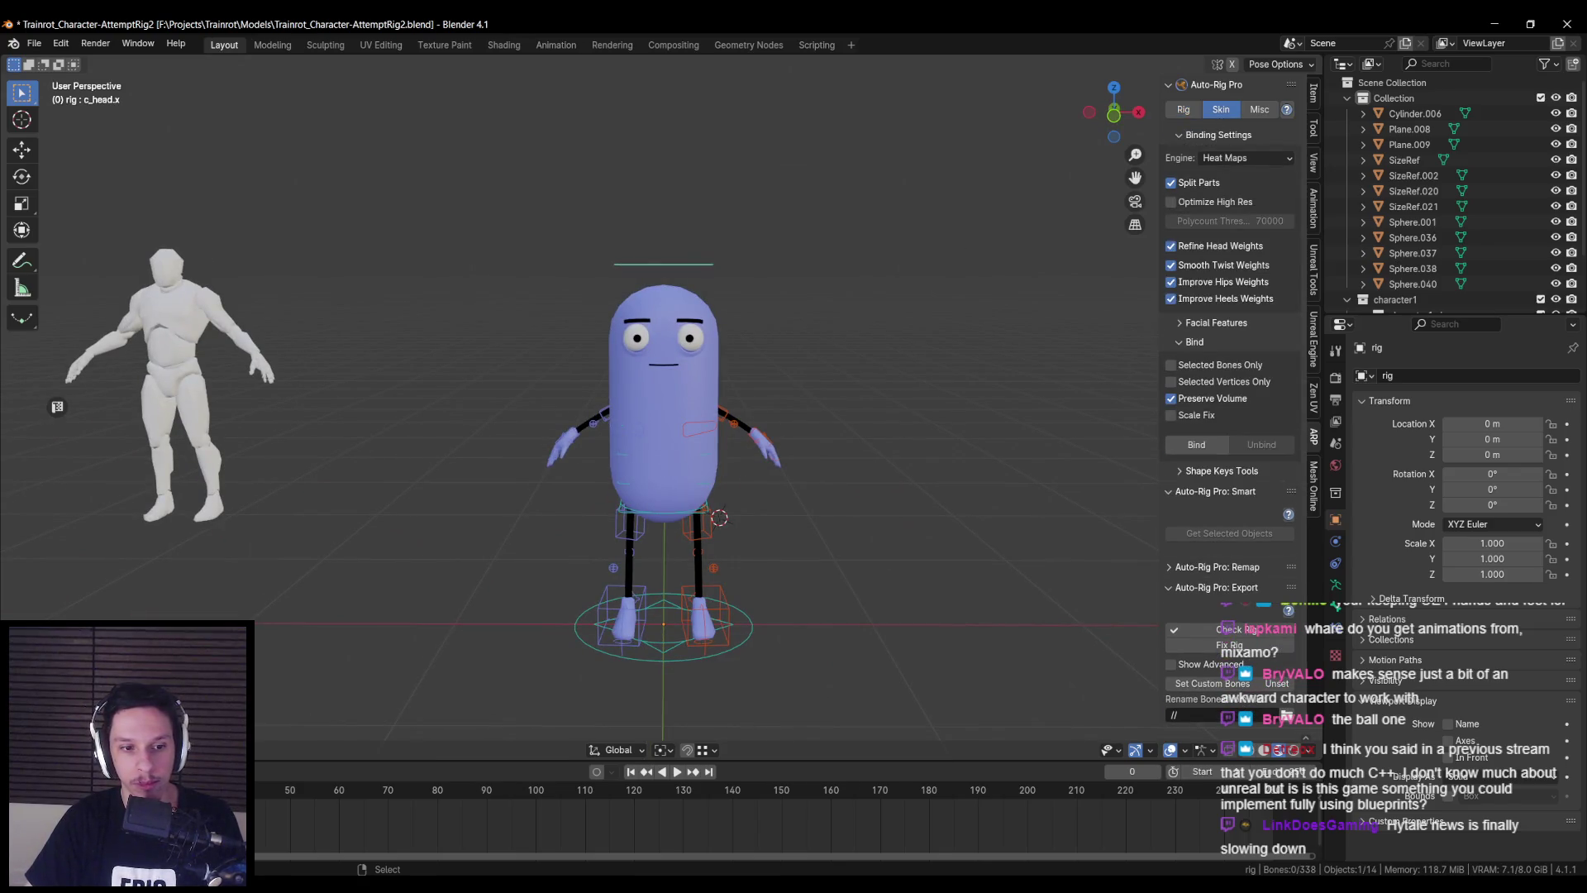
- Save the file and switch the viewport to wireframe shading ahead of binding
key(ctrl+s)
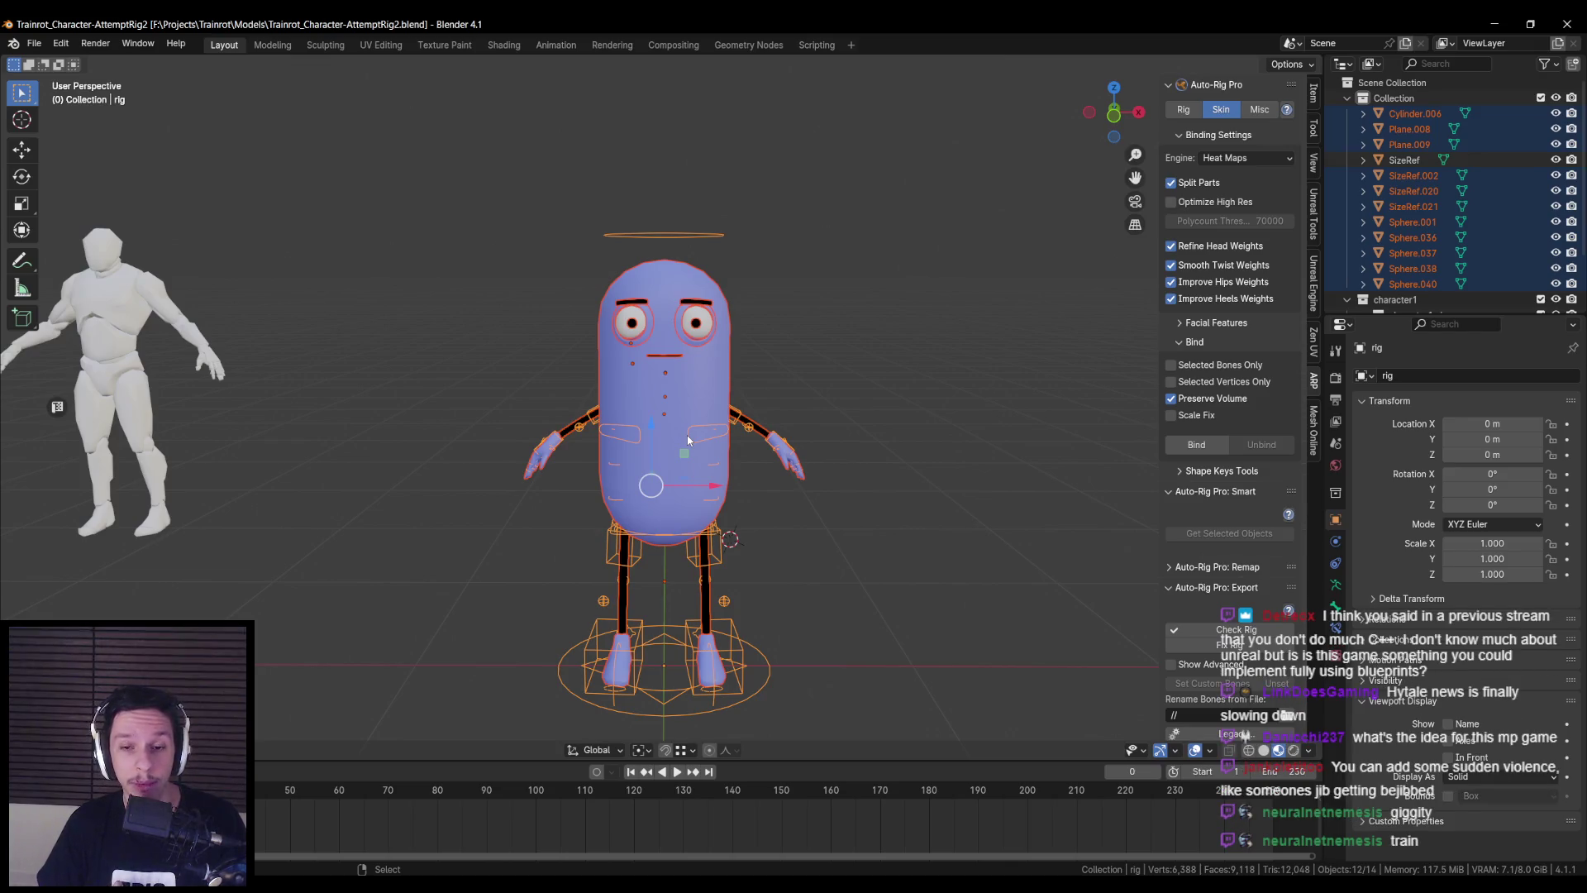
key(shift+z)
key(shift+z)
- Bind the pill character's meshes to the rig and put the rig into Pose mode
click(1177, 446)
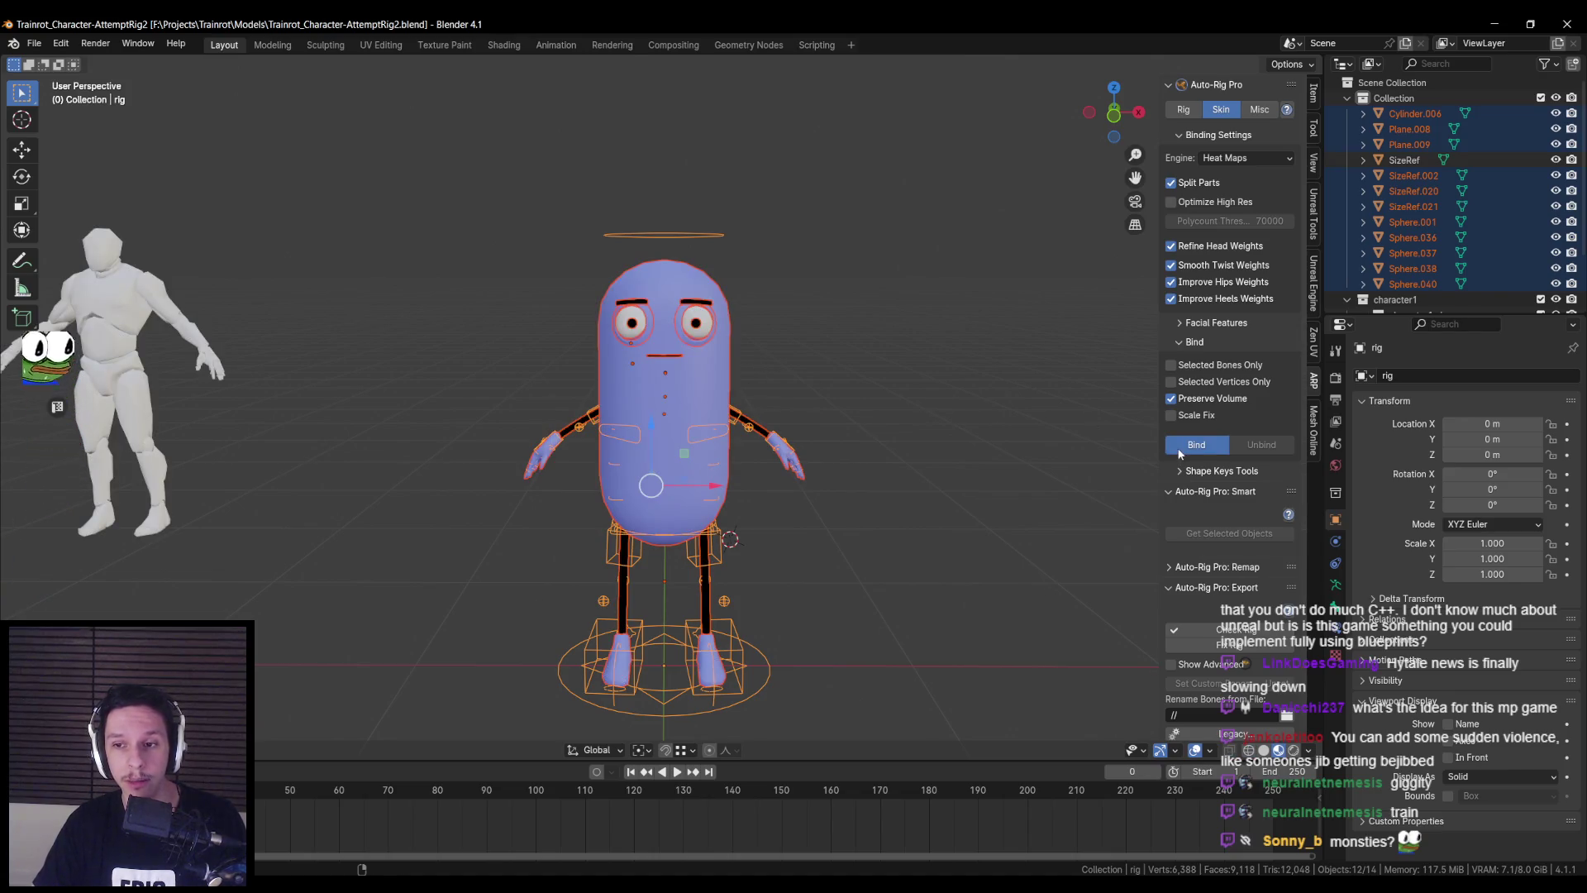
scroll(653, 542, up, 3)
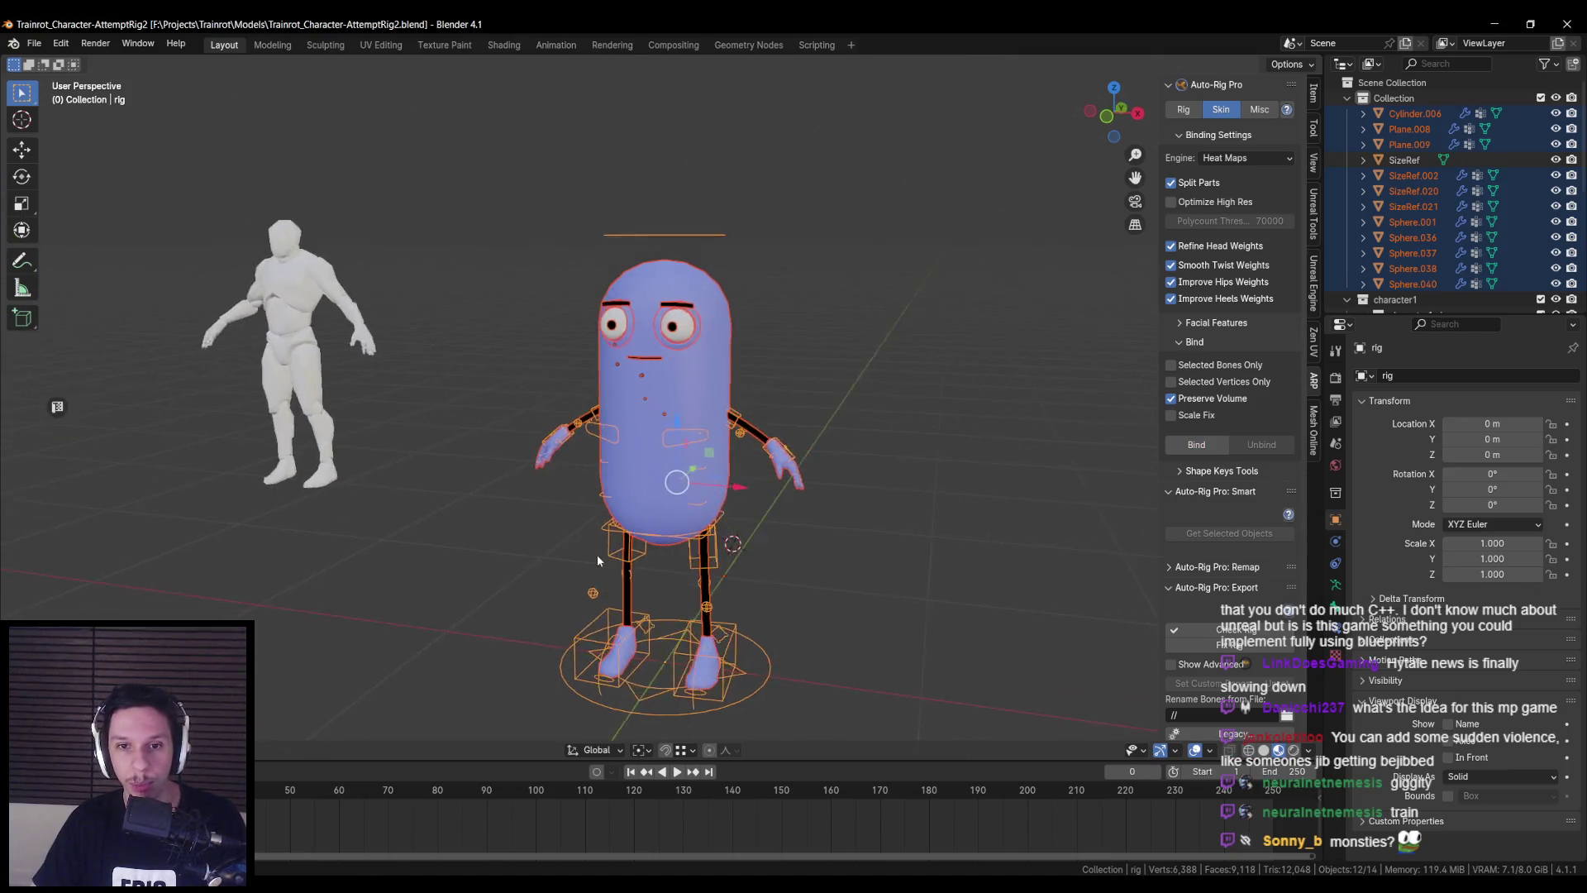
middle_drag(597, 553, 708, 494)
click(696, 463)
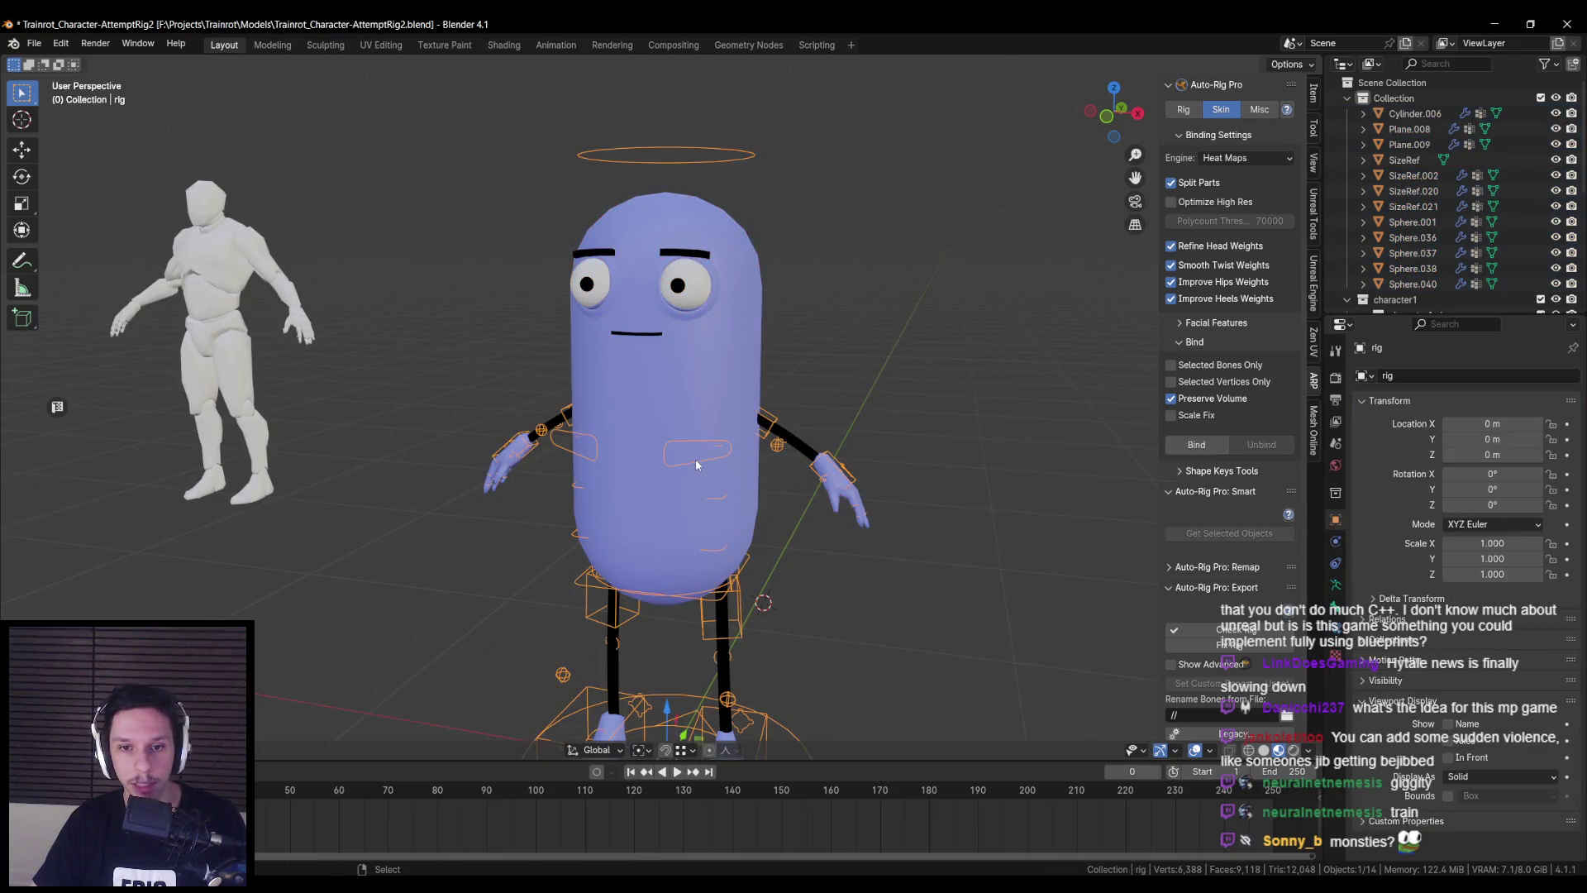
key(ctrl+Tab)
- Test-move the left hand IK control, then cancel the move
mouse_move(872, 485)
middle_down()
mouse_move(862, 508)
mouse_move(578, 520)
middle_up()
click(541, 537)
key(g)
right_click(796, 531)
- Test-move the head control along X twice, cancelling each move
mouse_move(795, 531)
middle_down()
mouse_move(707, 438)
mouse_move(726, 177)
middle_up()
click(727, 177)
key(g)
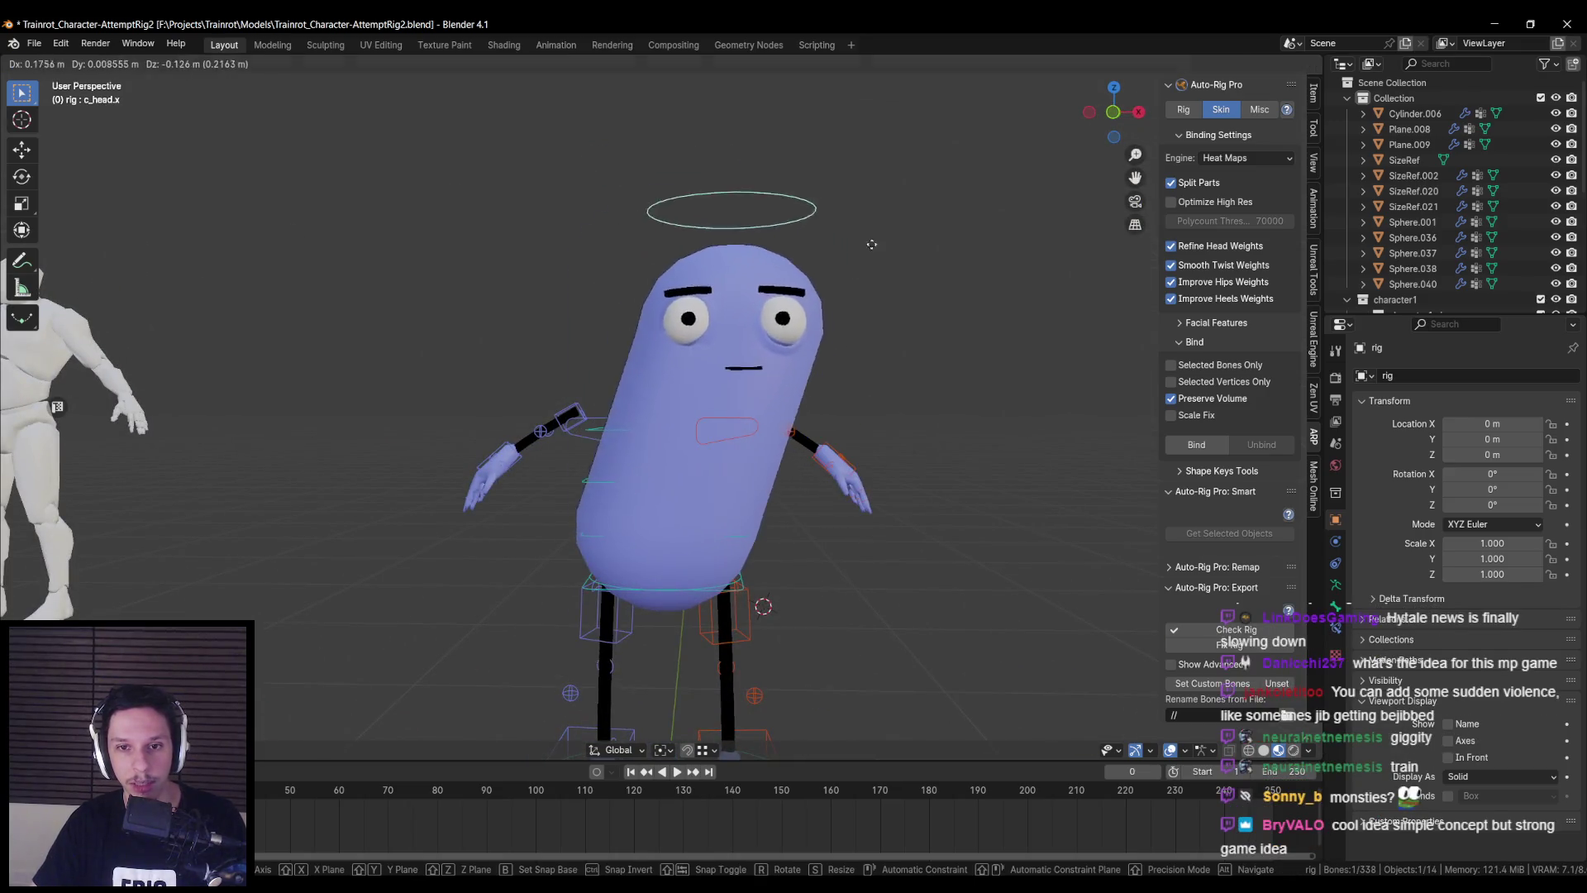
key(x)
right_click(872, 244)
middle_drag(872, 245, 840, 305)
key(g)
key(x)
right_click(840, 281)
- Clear the bone selection and take the pill body Cylinder.006 into Edit mode for loop cuts
key(shift+z)
key(shift+z)
key(shift+z)
middle_drag(722, 344, 795, 328)
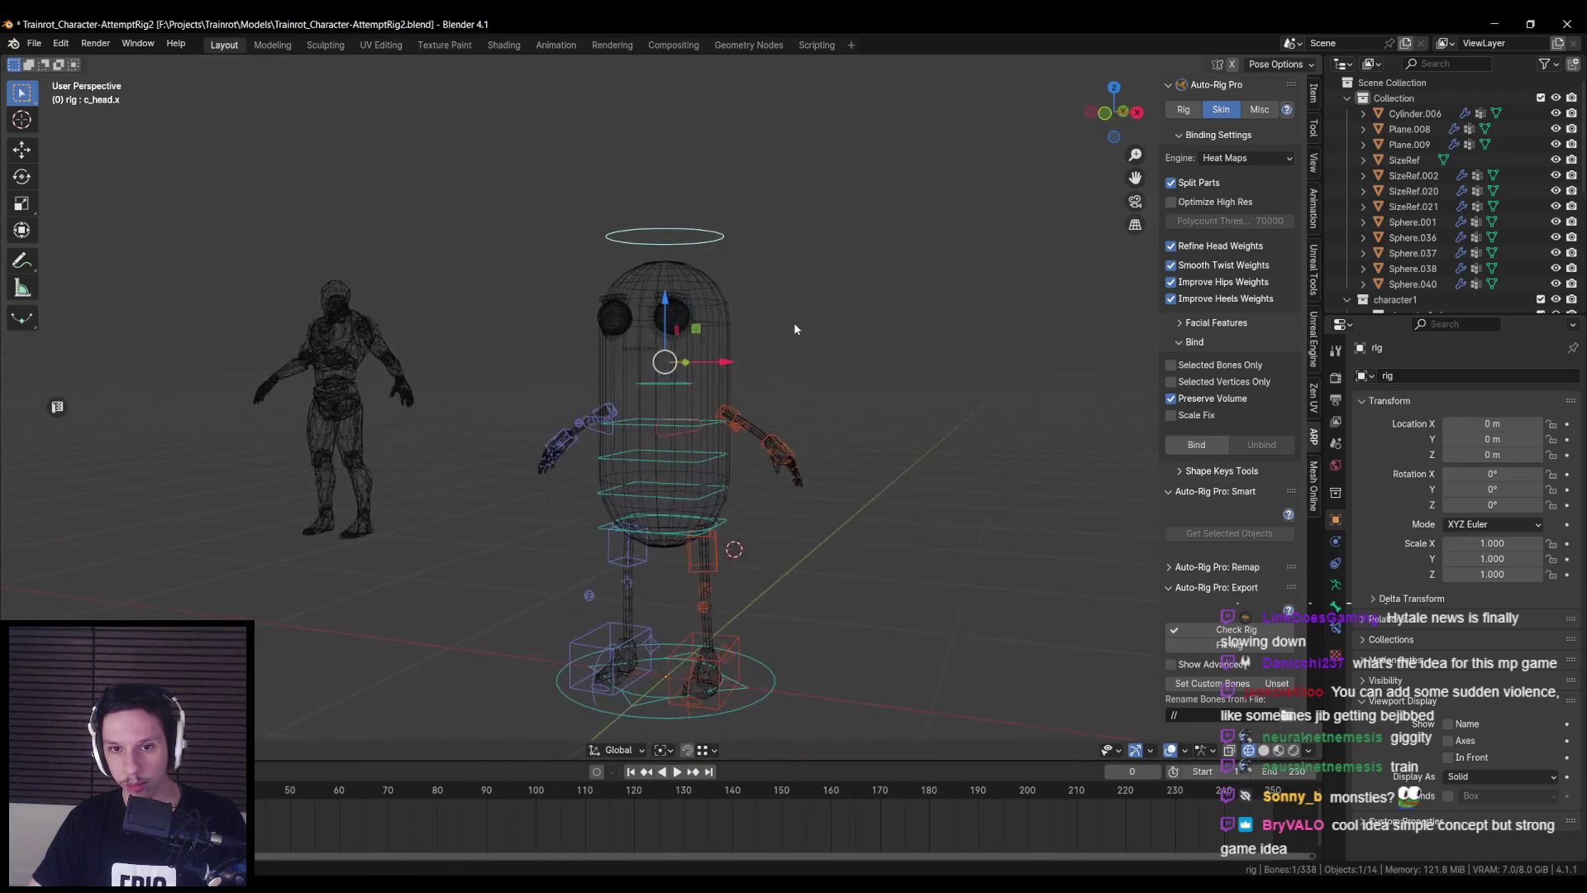
key(shift+z)
click(727, 340)
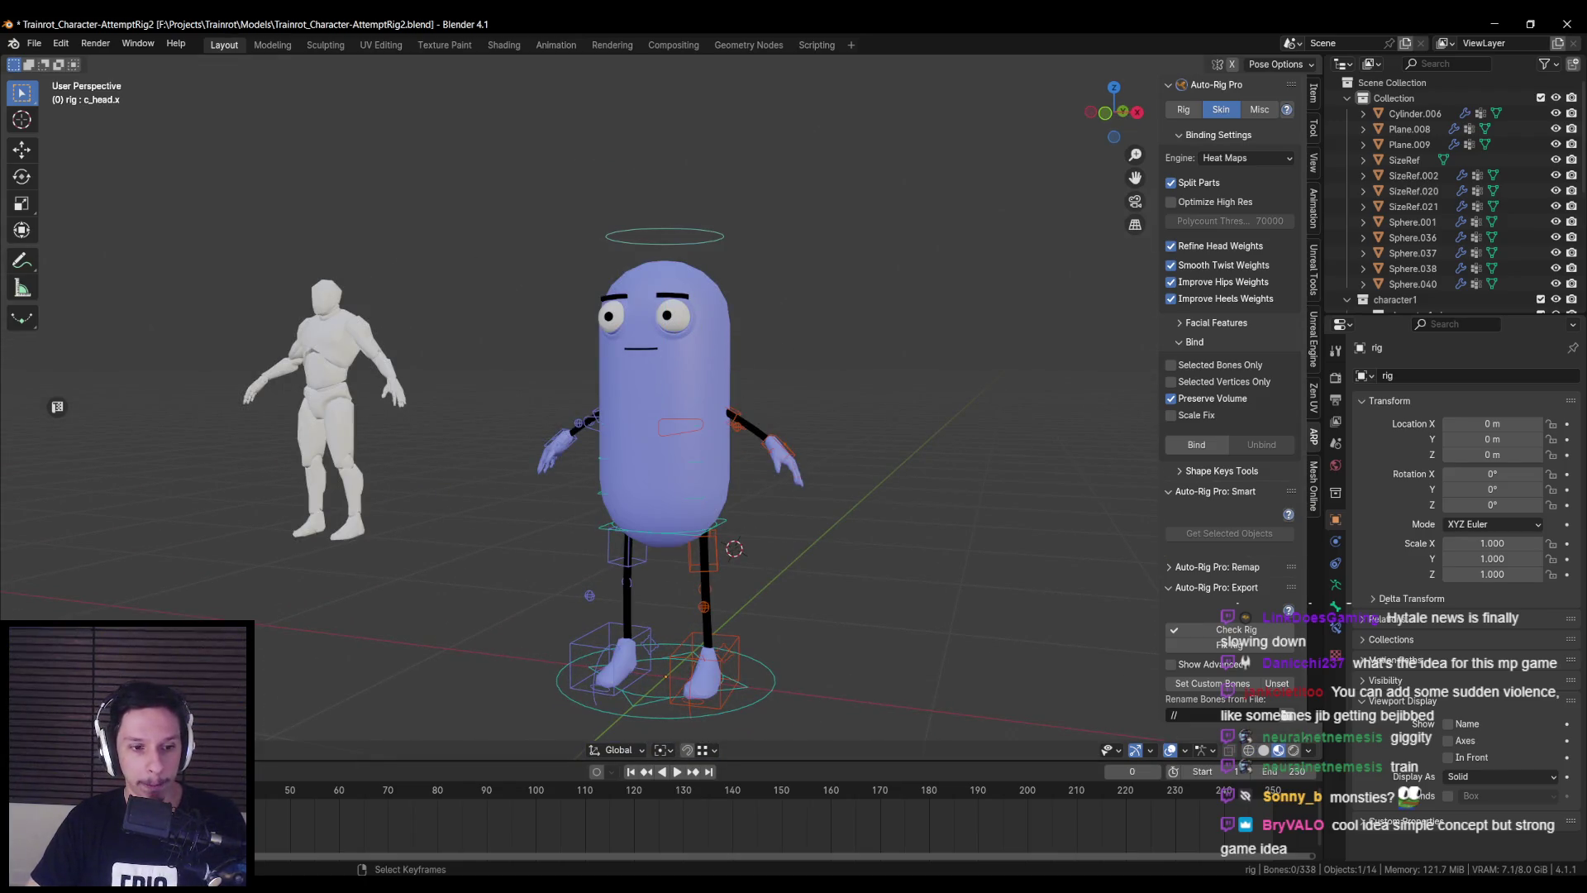
key(ctrl+Tab)
click(659, 395)
key(Tab)
key(ctrl+r)
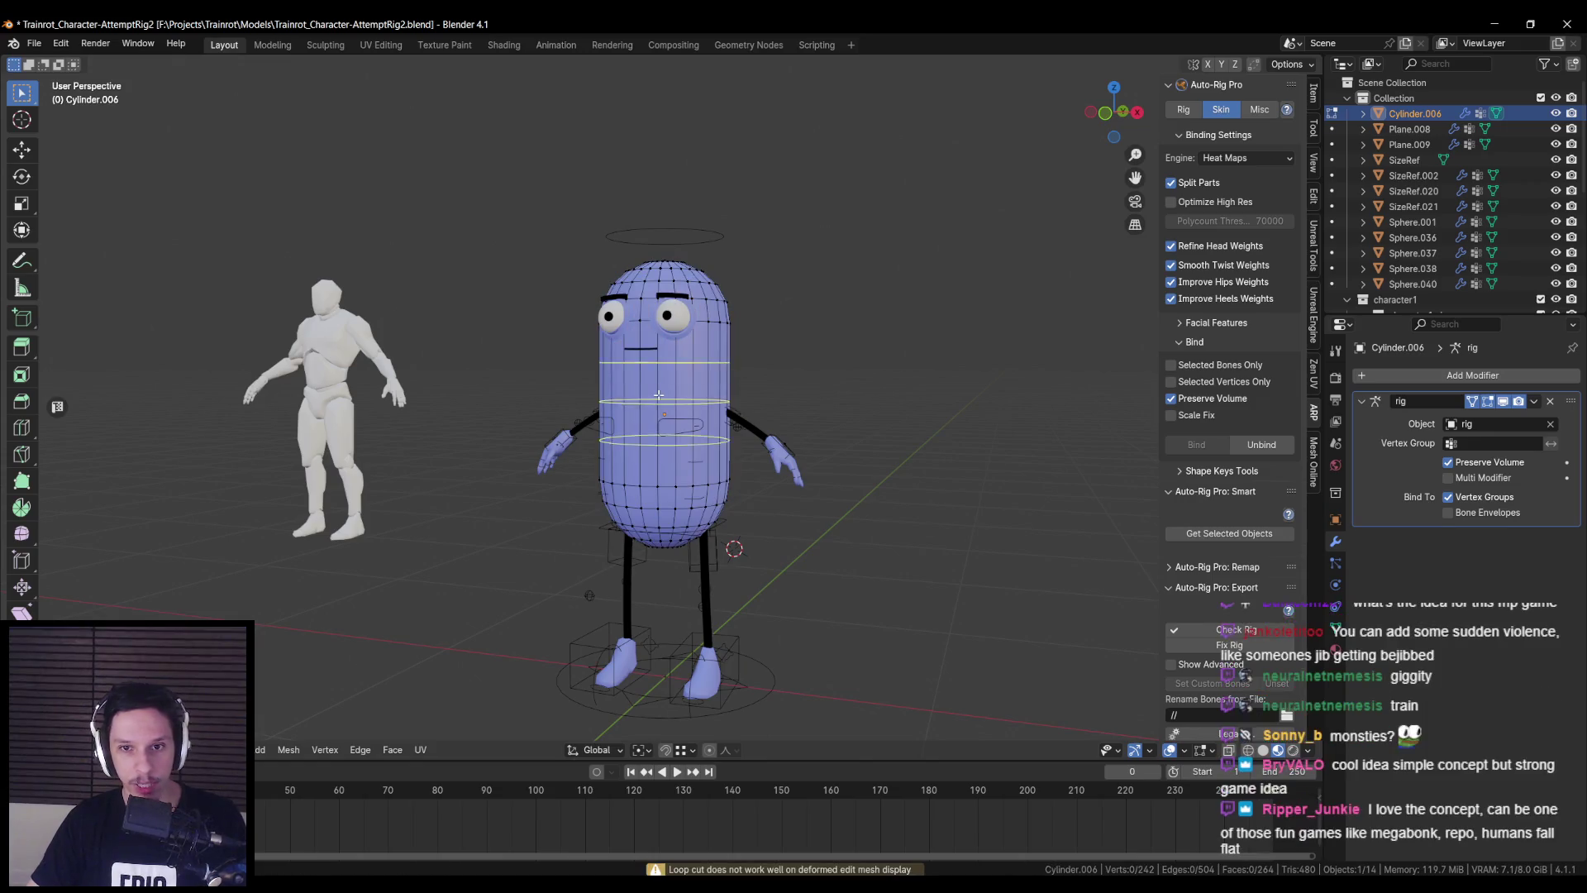
- Add extra horizontal edge loops to the pill body and return to Object mode
scroll(659, 395, up, 3)
click(659, 395)
middle_drag(744, 422, 810, 432)
key(Tab)
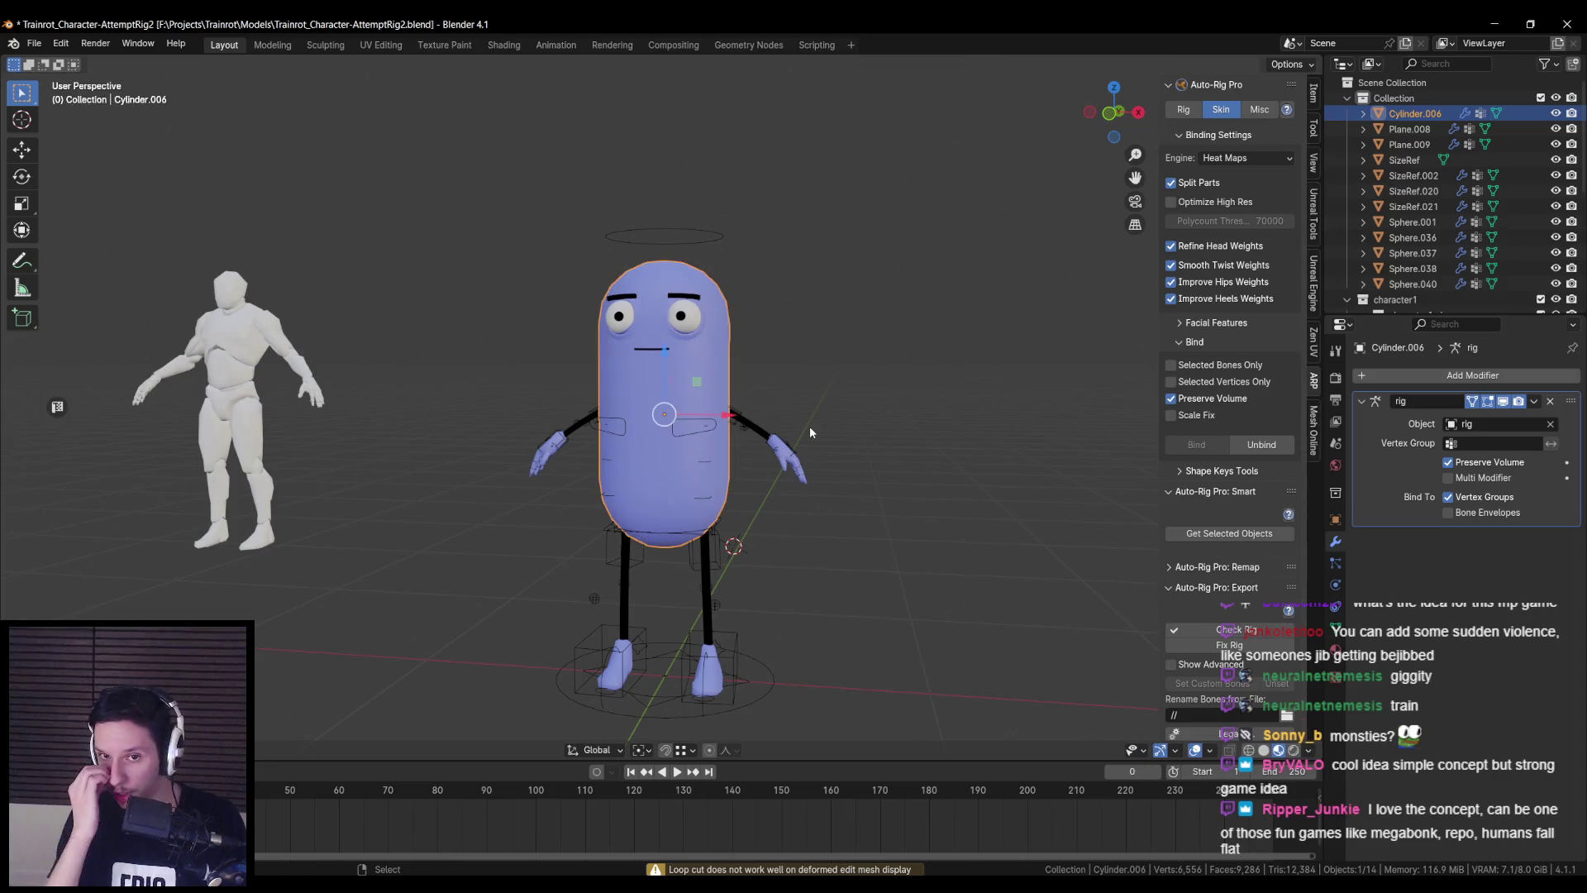
- Box-select the whole character and rig, then save the file
click(718, 429)
key(shift+z)
drag(517, 259, 919, 730)
key(shift+z)
scroll(771, 474, up, 2)
key(ctrl+s)
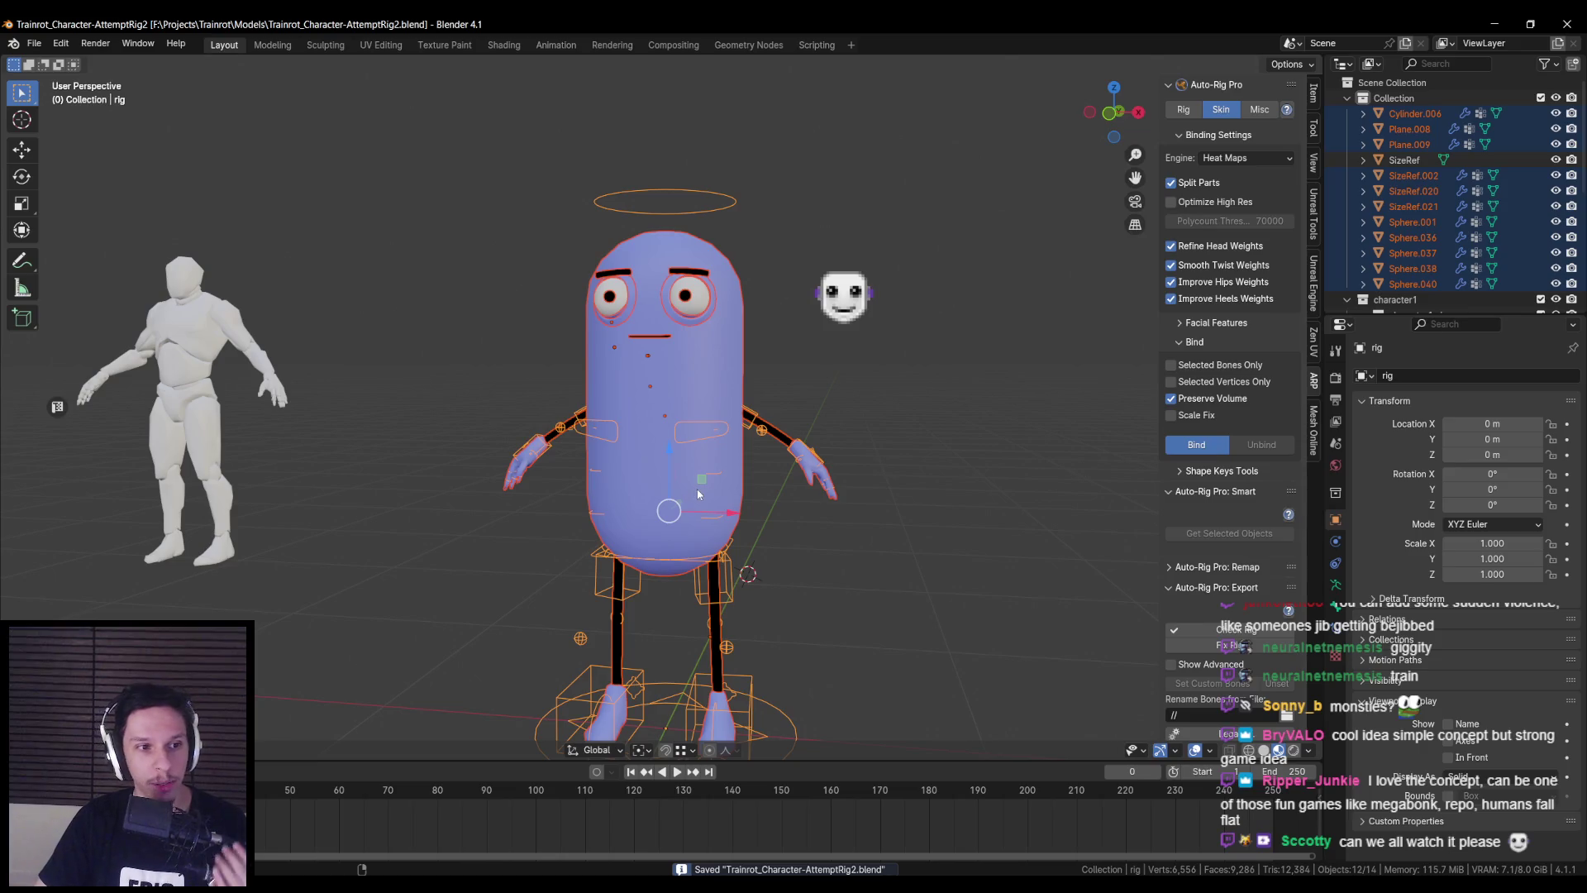
- Select only the rig and switch it into Pose mode
middle_drag(698, 494, 708, 501)
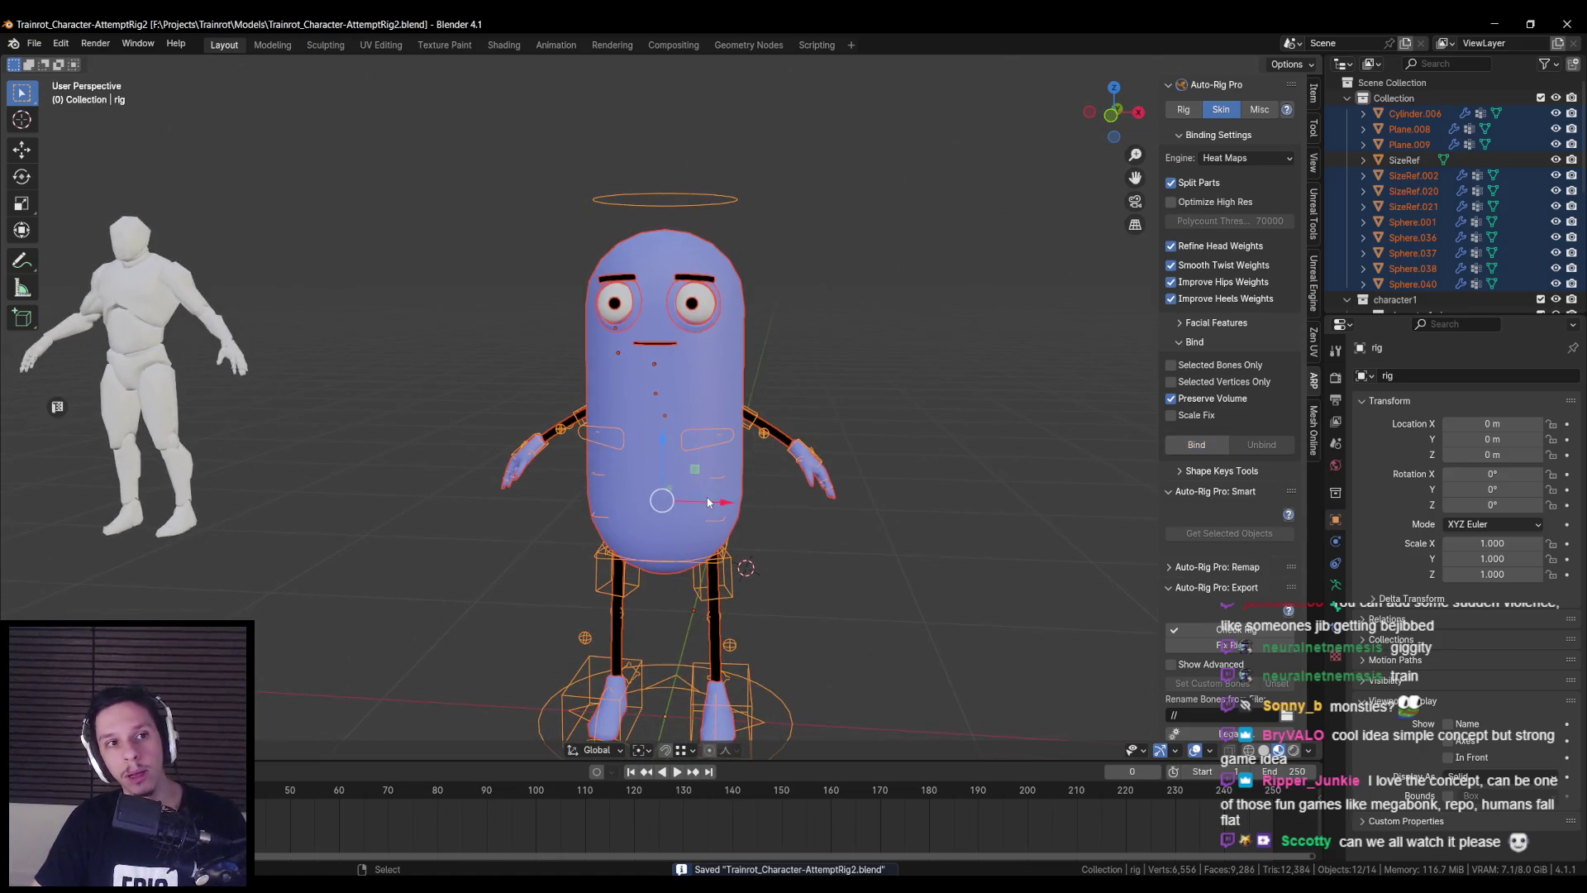
scroll(604, 547, down, 1)
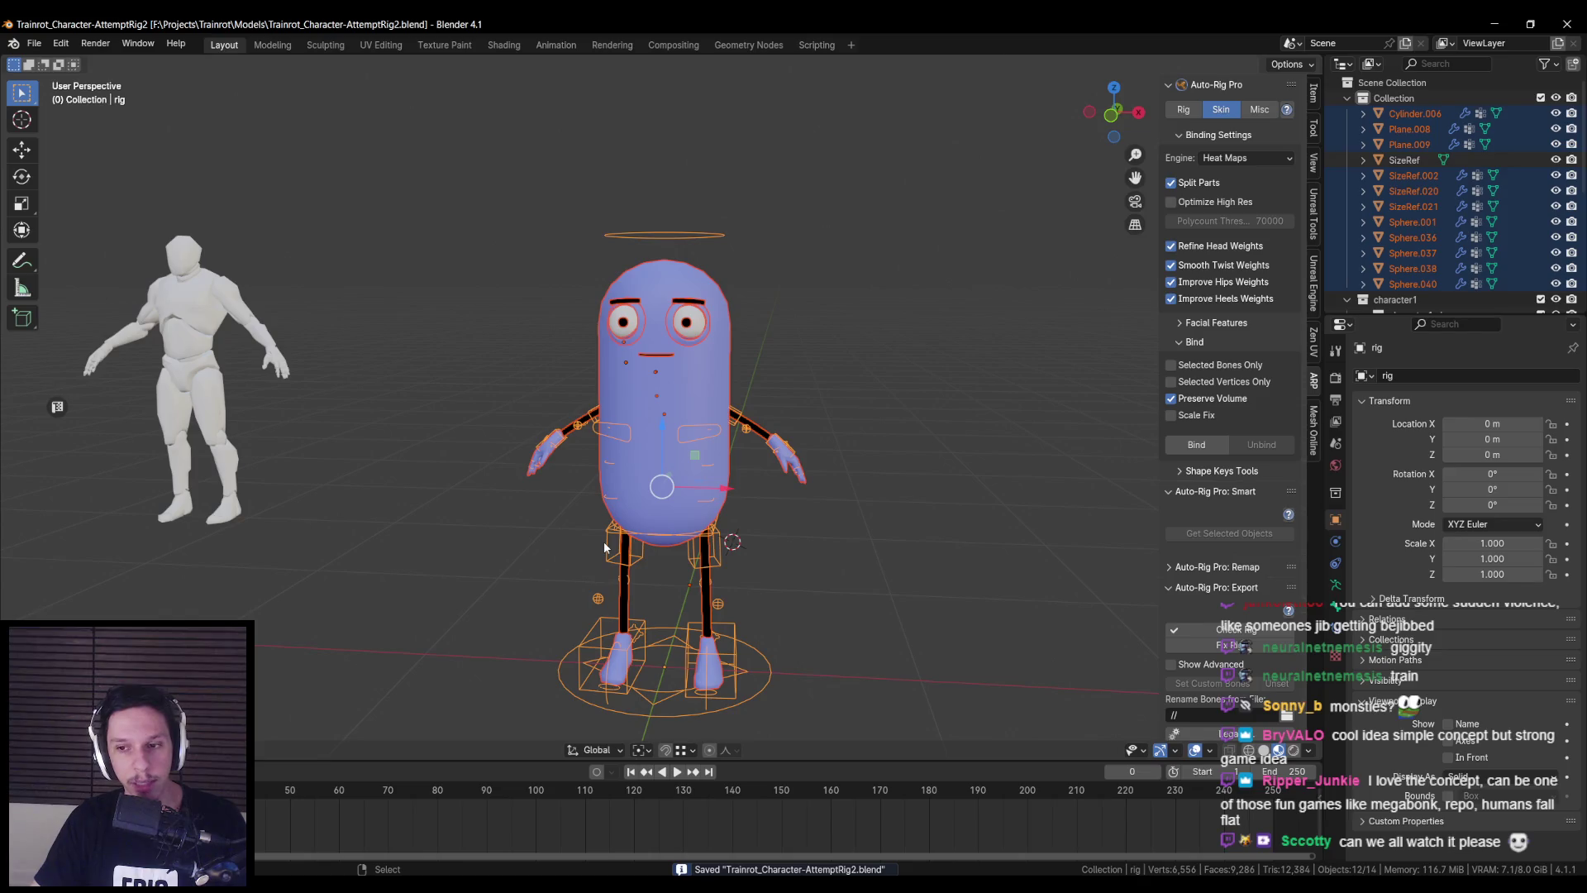
scroll(604, 539, up, 2)
scroll(603, 539, down, 1)
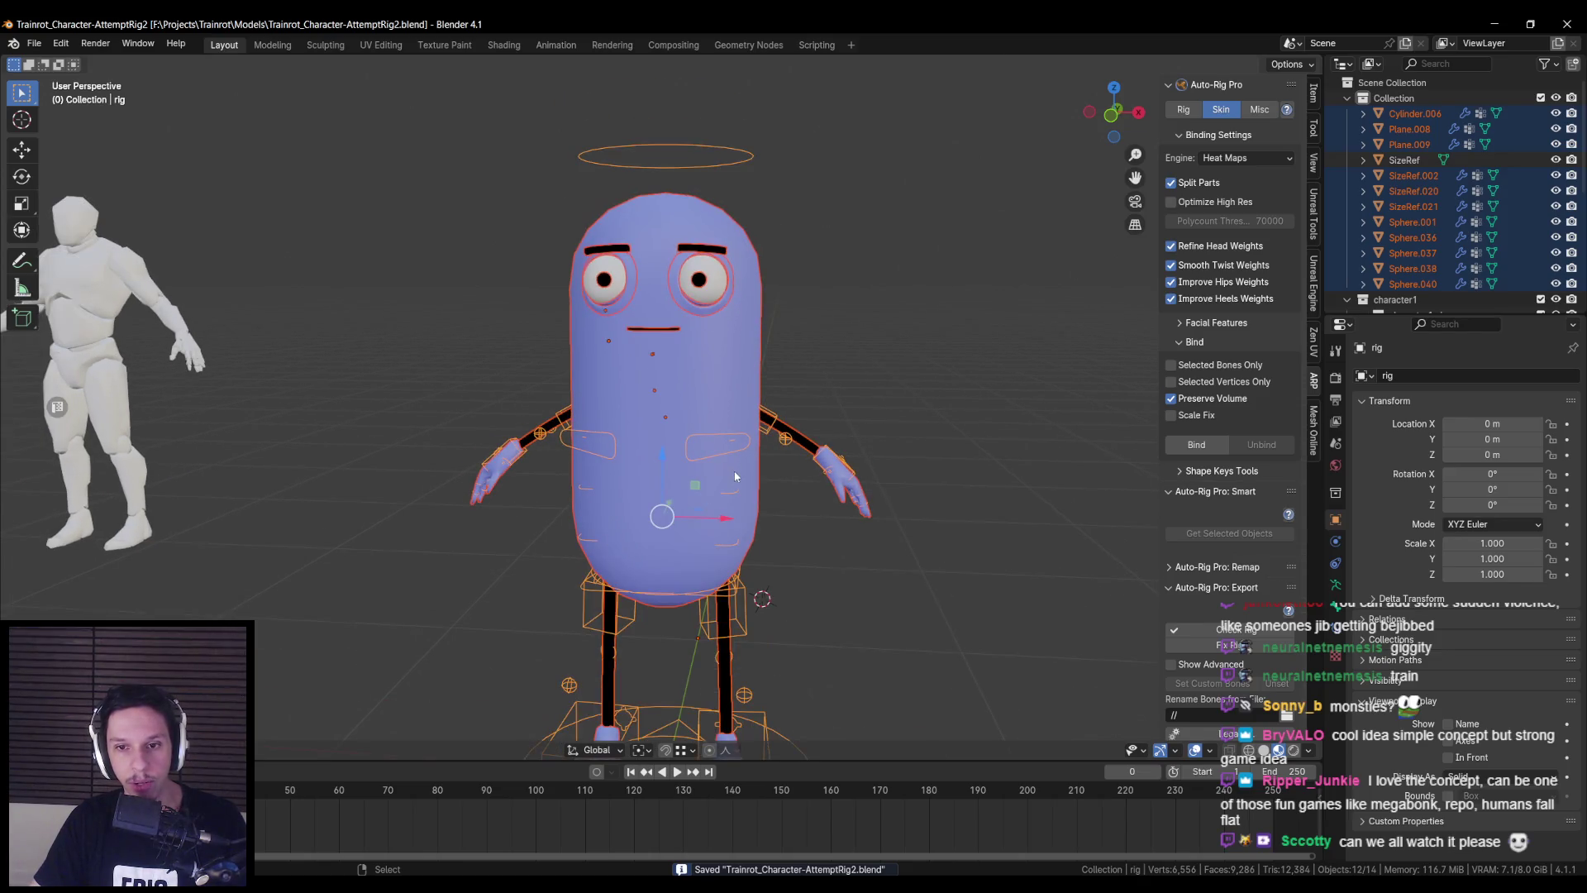
scroll(714, 497, up, 1)
click(714, 498)
scroll(713, 497, down, 2)
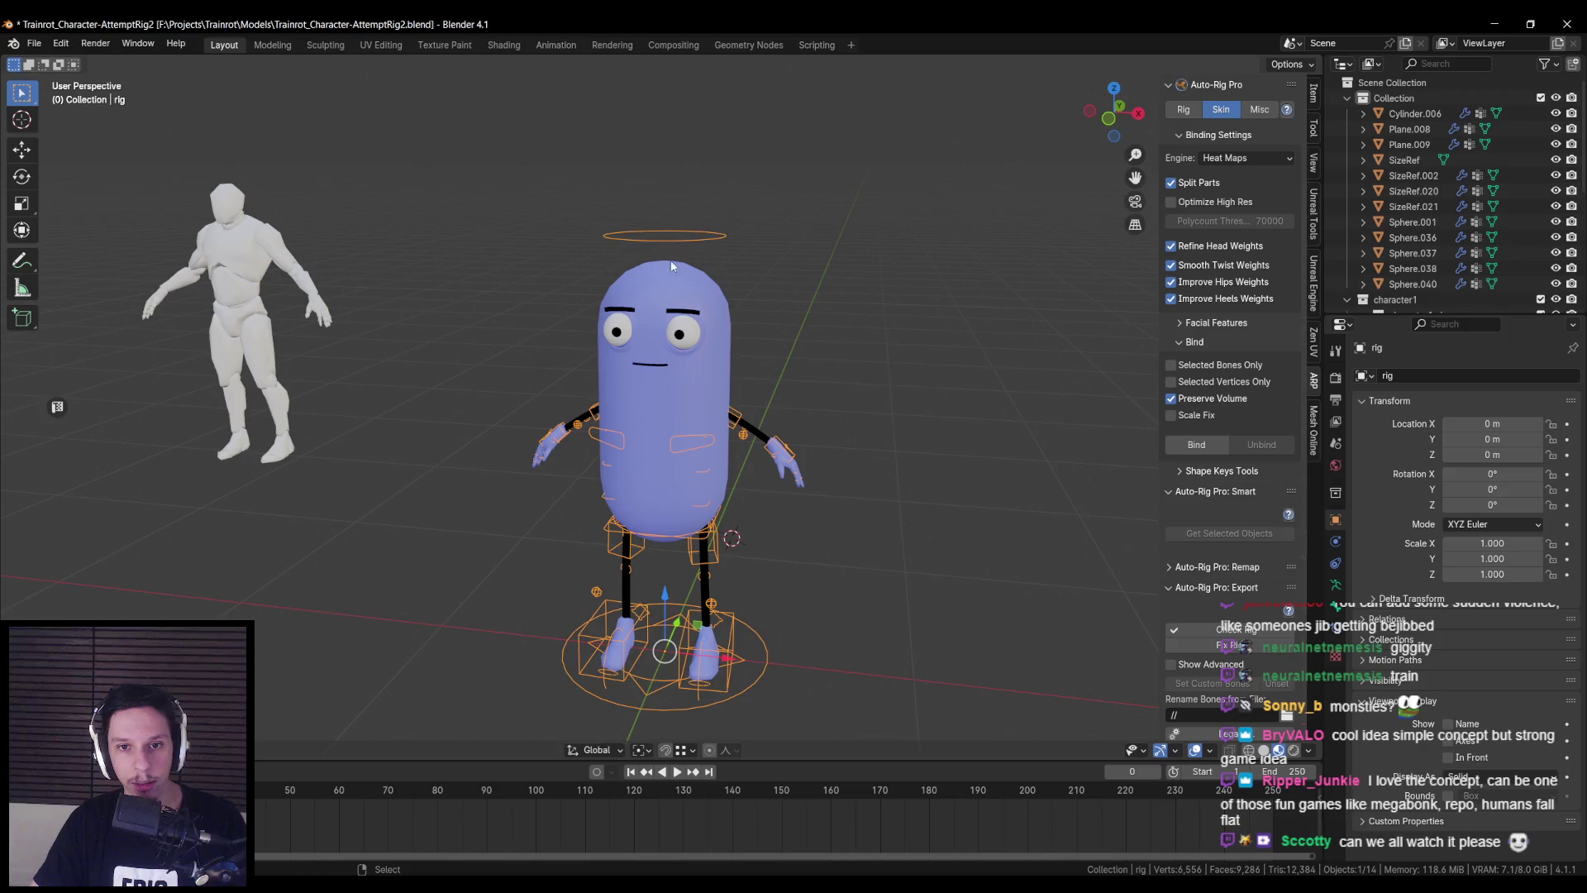
key(ctrl+Tab)
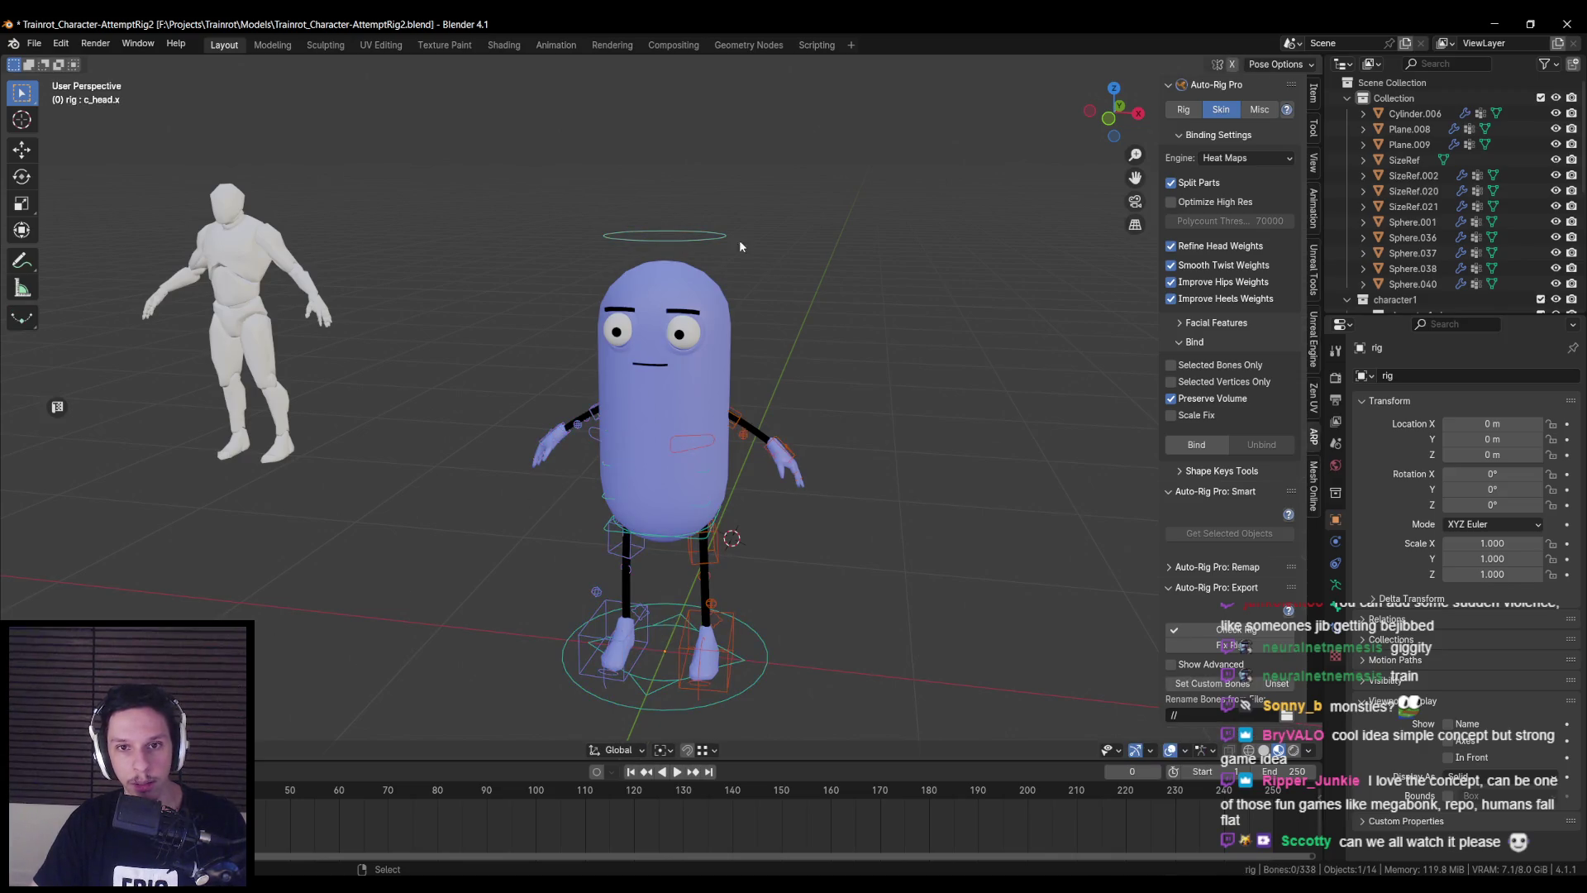
- Test-rotate the head control twice, cancelling each rotation
click(727, 237)
key(r)
key(Escape)
middle_drag(824, 295, 769, 372)
key(r)
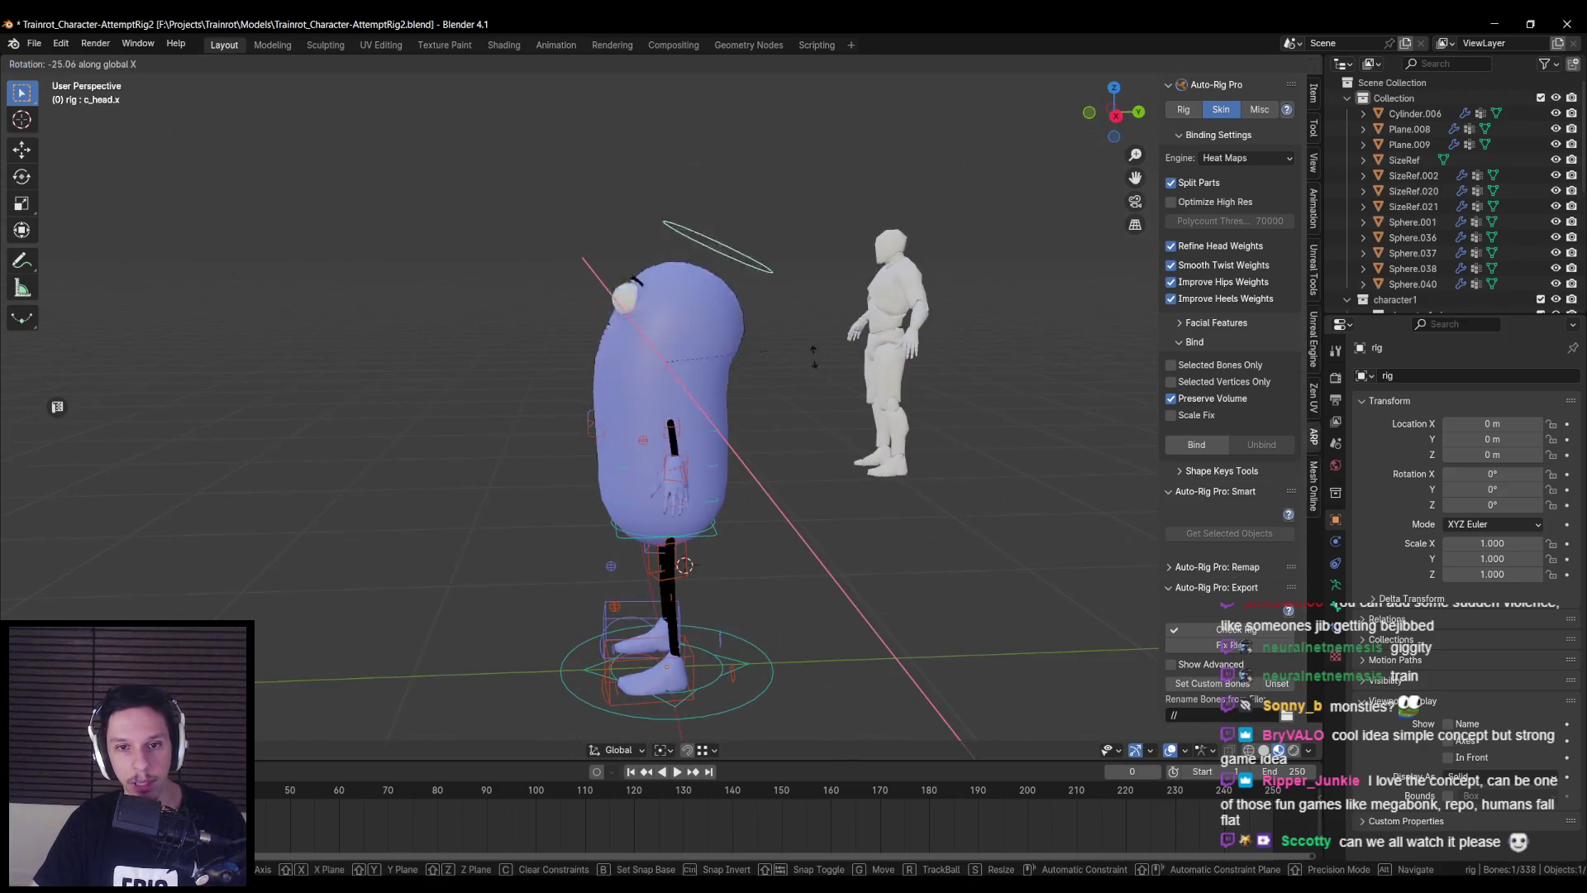
key(Escape)
- Test-move the root master and rotate the left shoulder, cancelling both
click(716, 530)
key(g)
key(Escape)
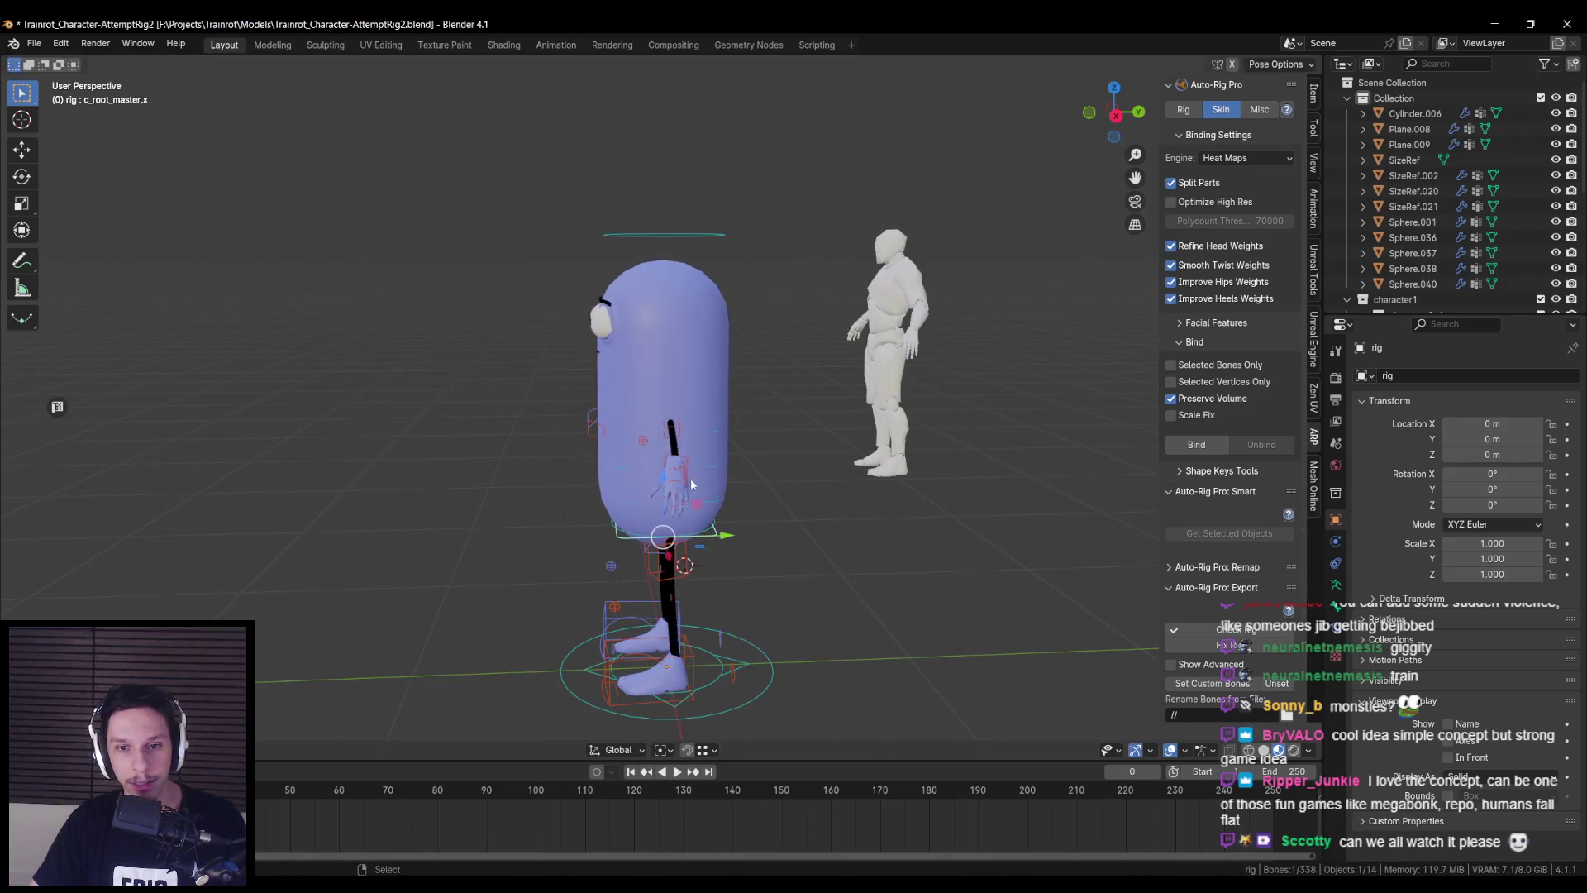
middle_drag(691, 478, 744, 468)
click(720, 435)
key(r)
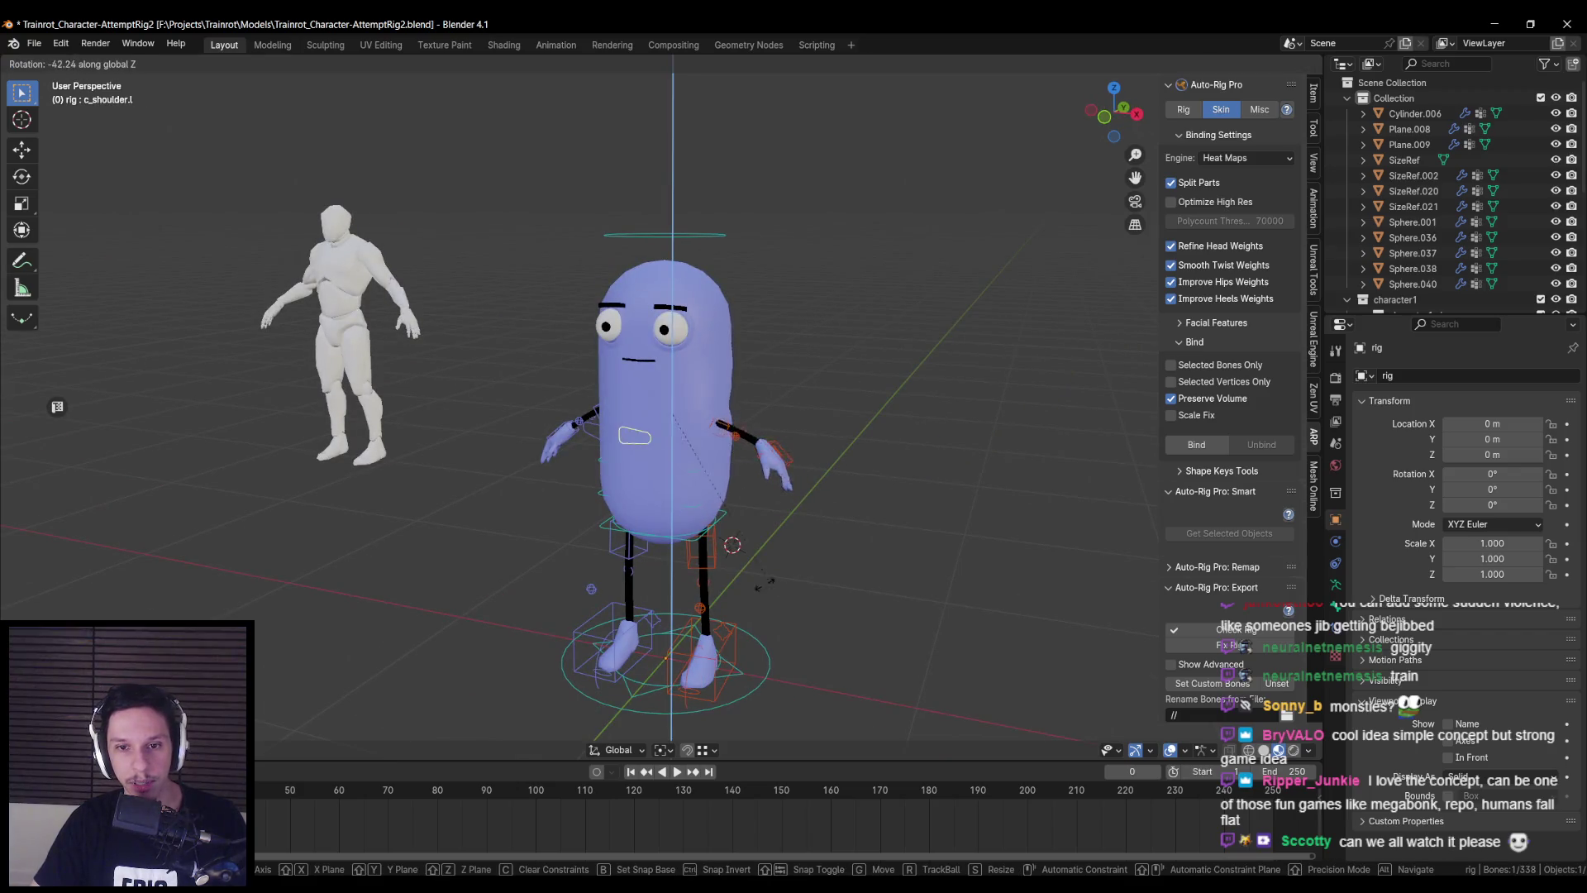
key(Escape)
- Tilt the c_neck.x bone by rotating it along the X axis
middle_drag(820, 508, 608, 471)
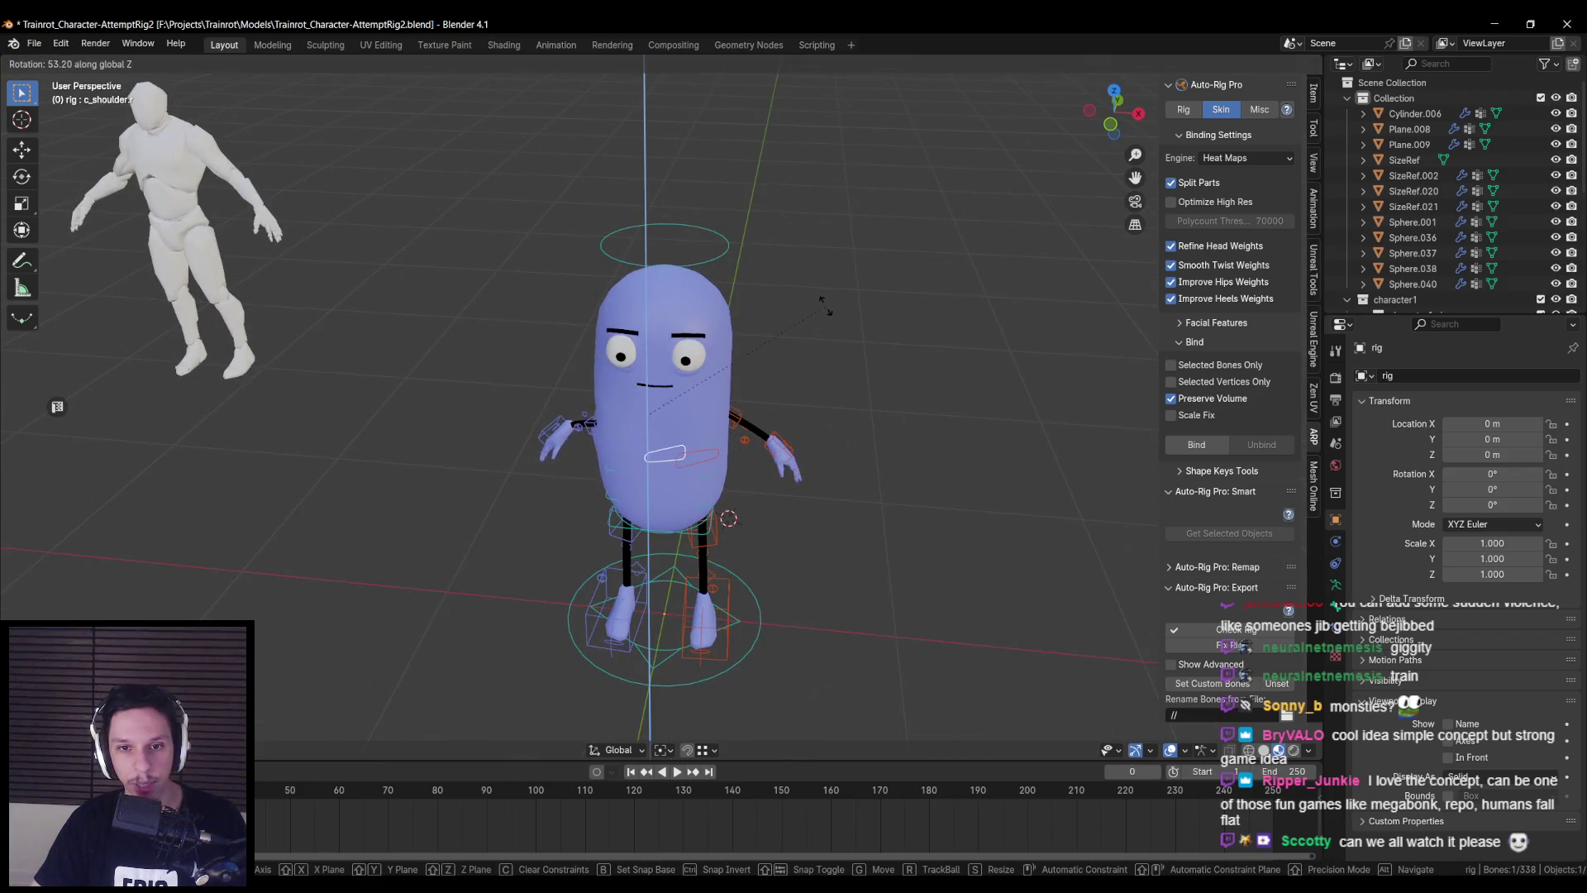
middle_drag(686, 347, 730, 324)
scroll(731, 324, up, 3)
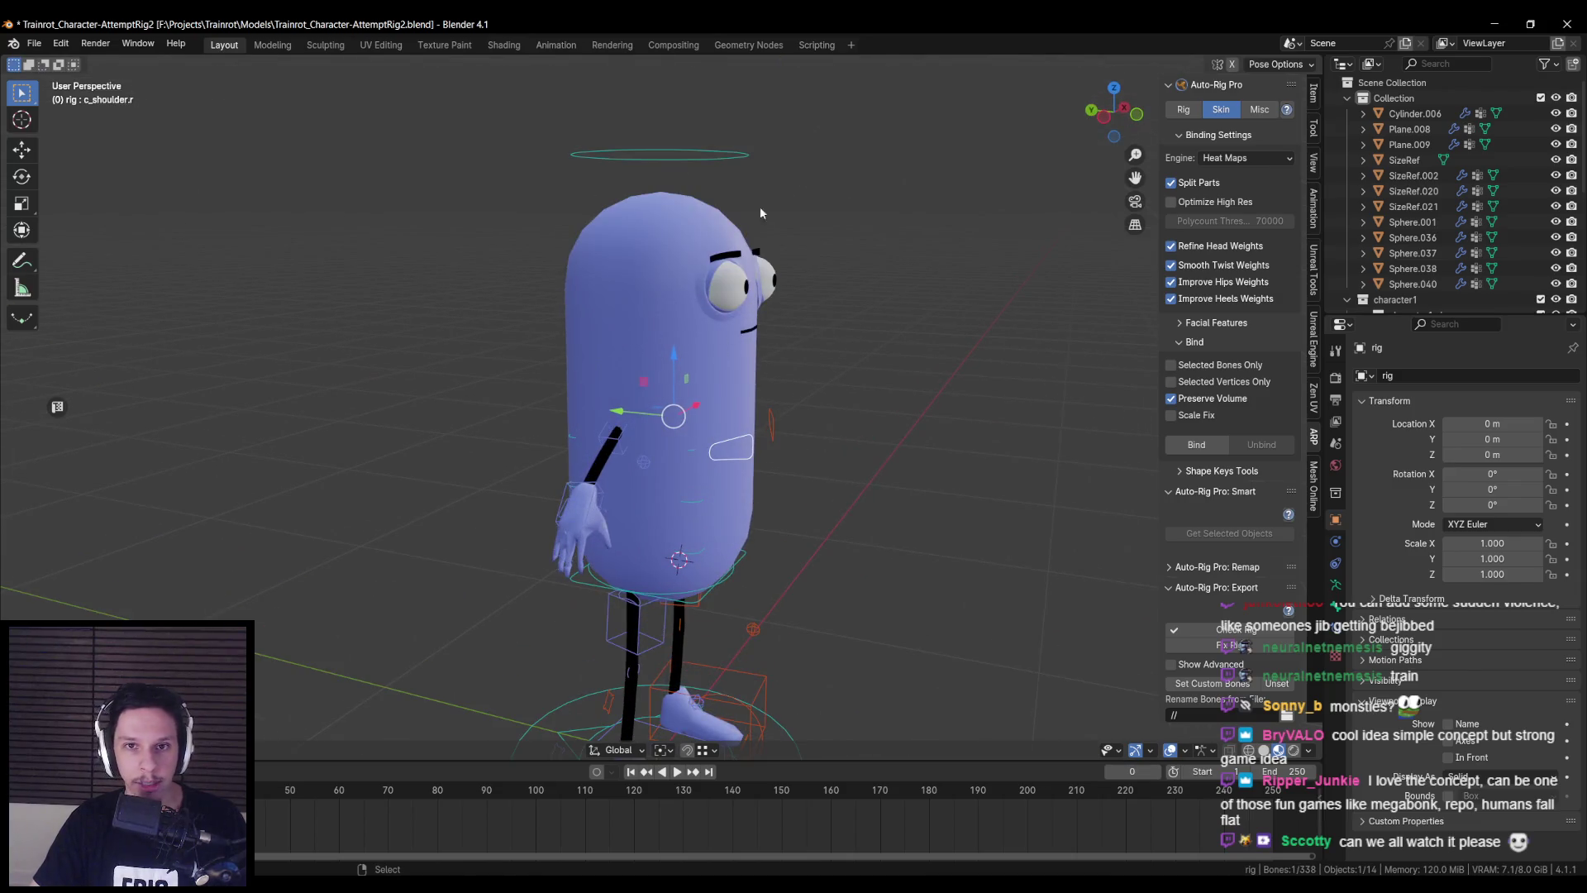
key(alt+z)
click(673, 381)
key(alt+z)
middle_drag(673, 380, 820, 362)
key(r)
key(x)
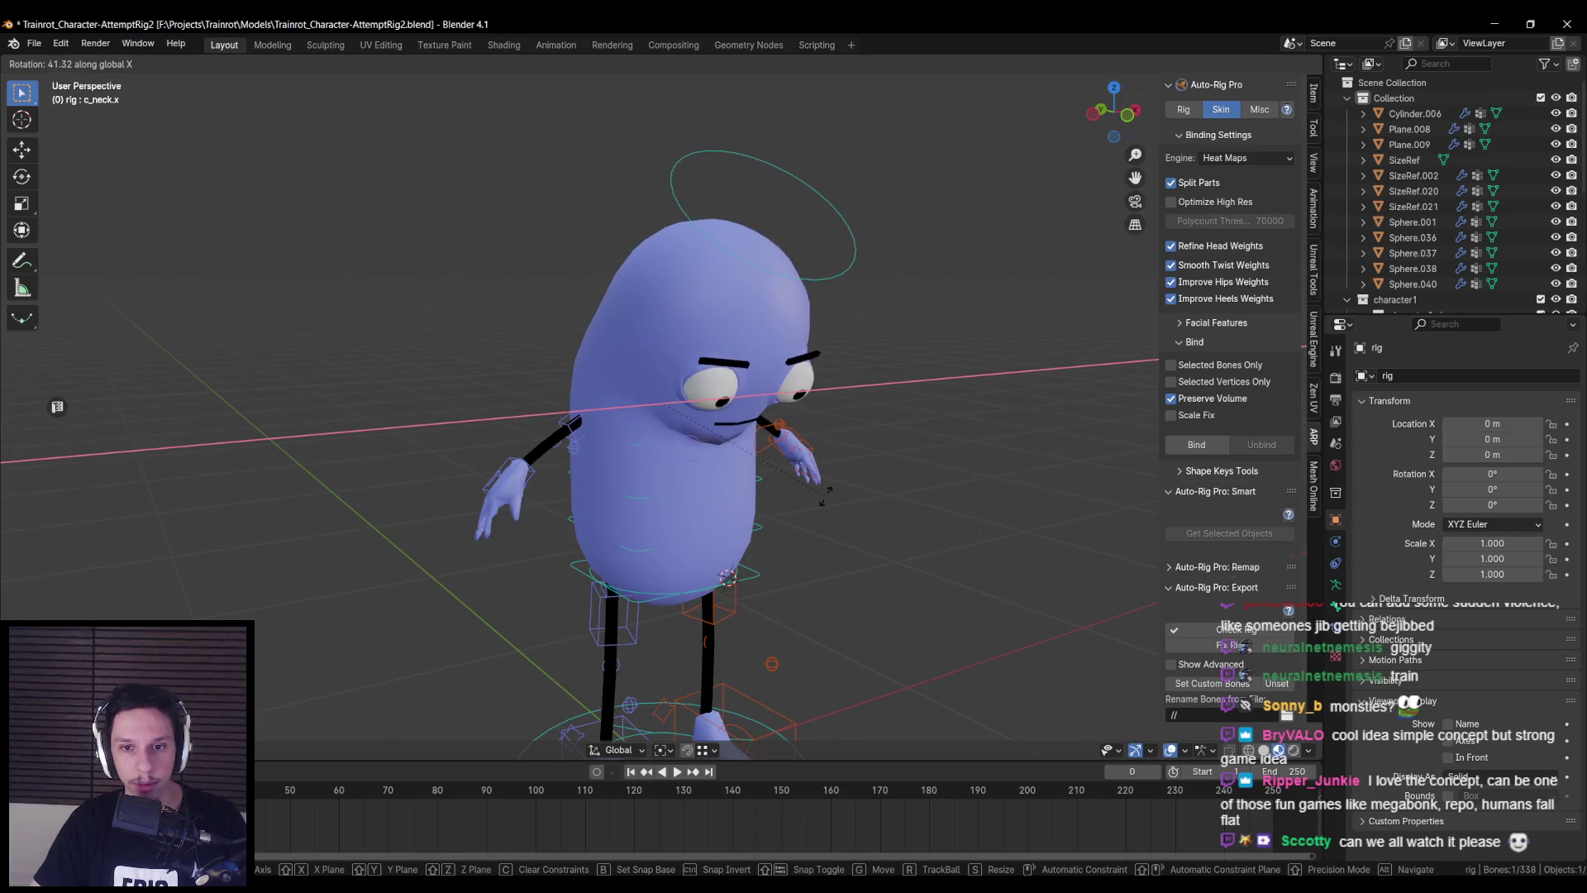
click(823, 450)
mouse_move(823, 450)
middle_down()
mouse_move(961, 438)
mouse_move(692, 446)
mouse_move(818, 447)
middle_up()
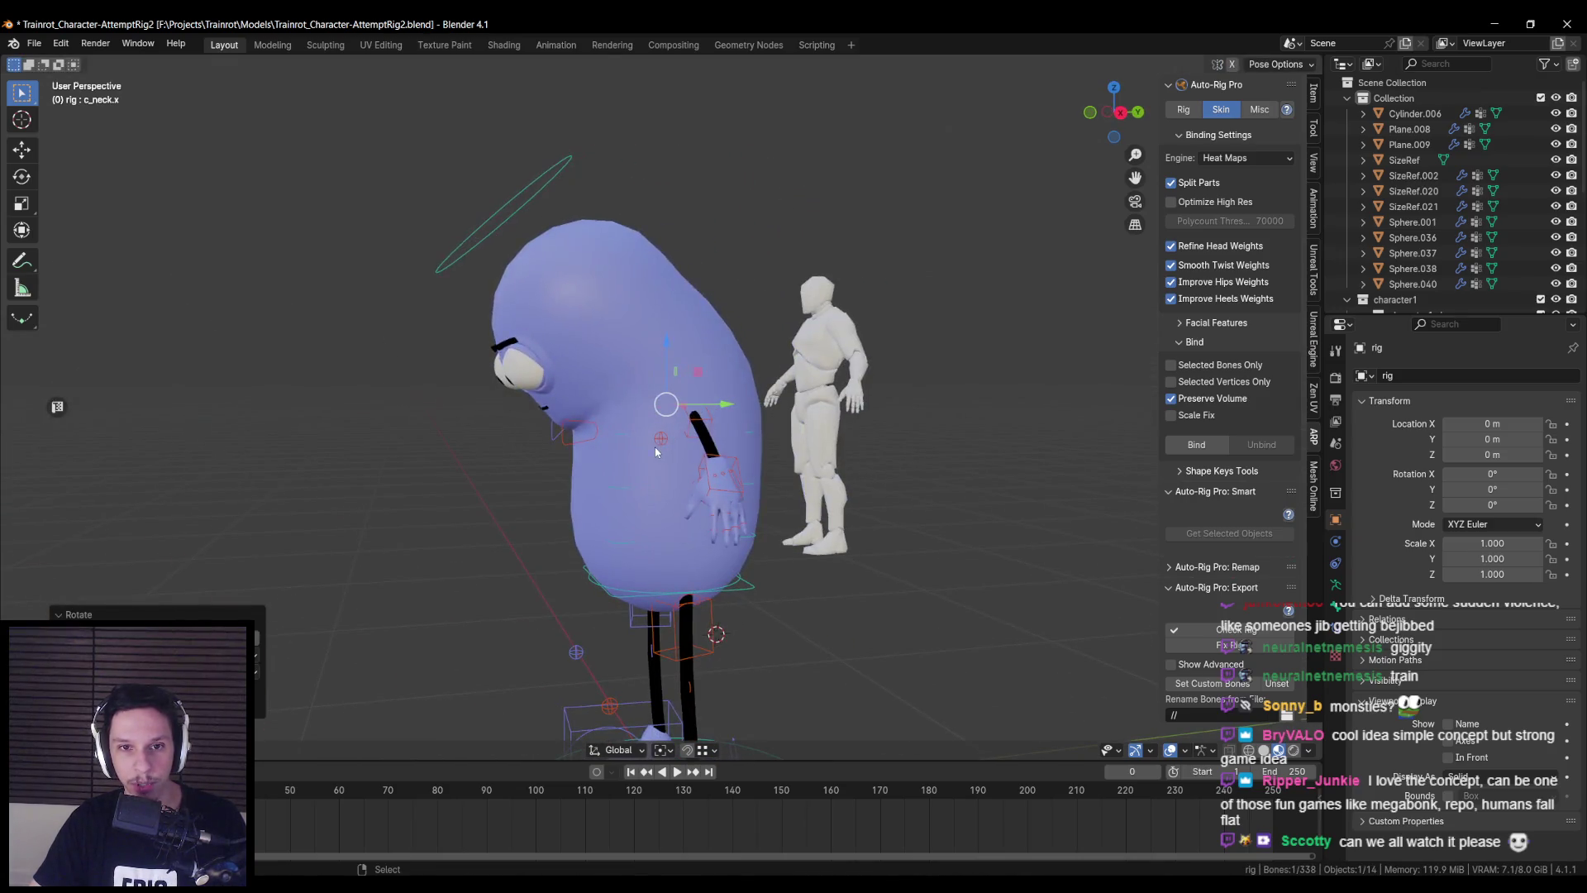
- Tilt c_head.x along X, undo it to restore the upright head, and save
click(665, 347)
key(r)
key(x)
click(800, 80)
mouse_move(800, 80)
middle_down()
mouse_move(880, 237)
mouse_move(1035, 180)
mouse_move(1034, 320)
mouse_move(1008, 331)
mouse_move(984, 408)
mouse_move(853, 428)
middle_up()
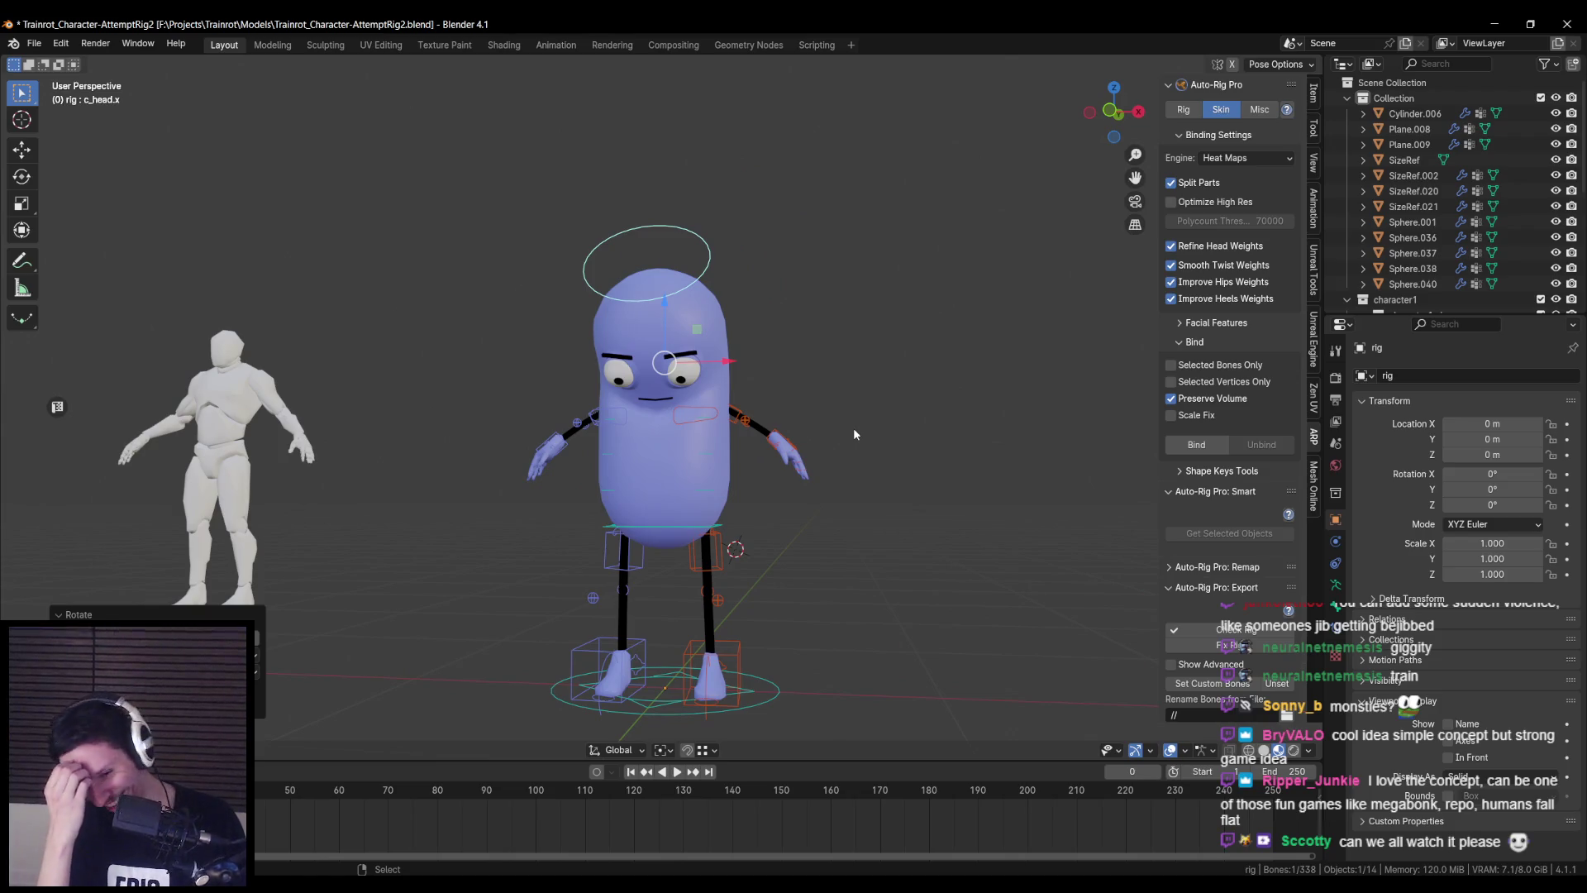
key(ctrl+z)
key(ctrl+s)
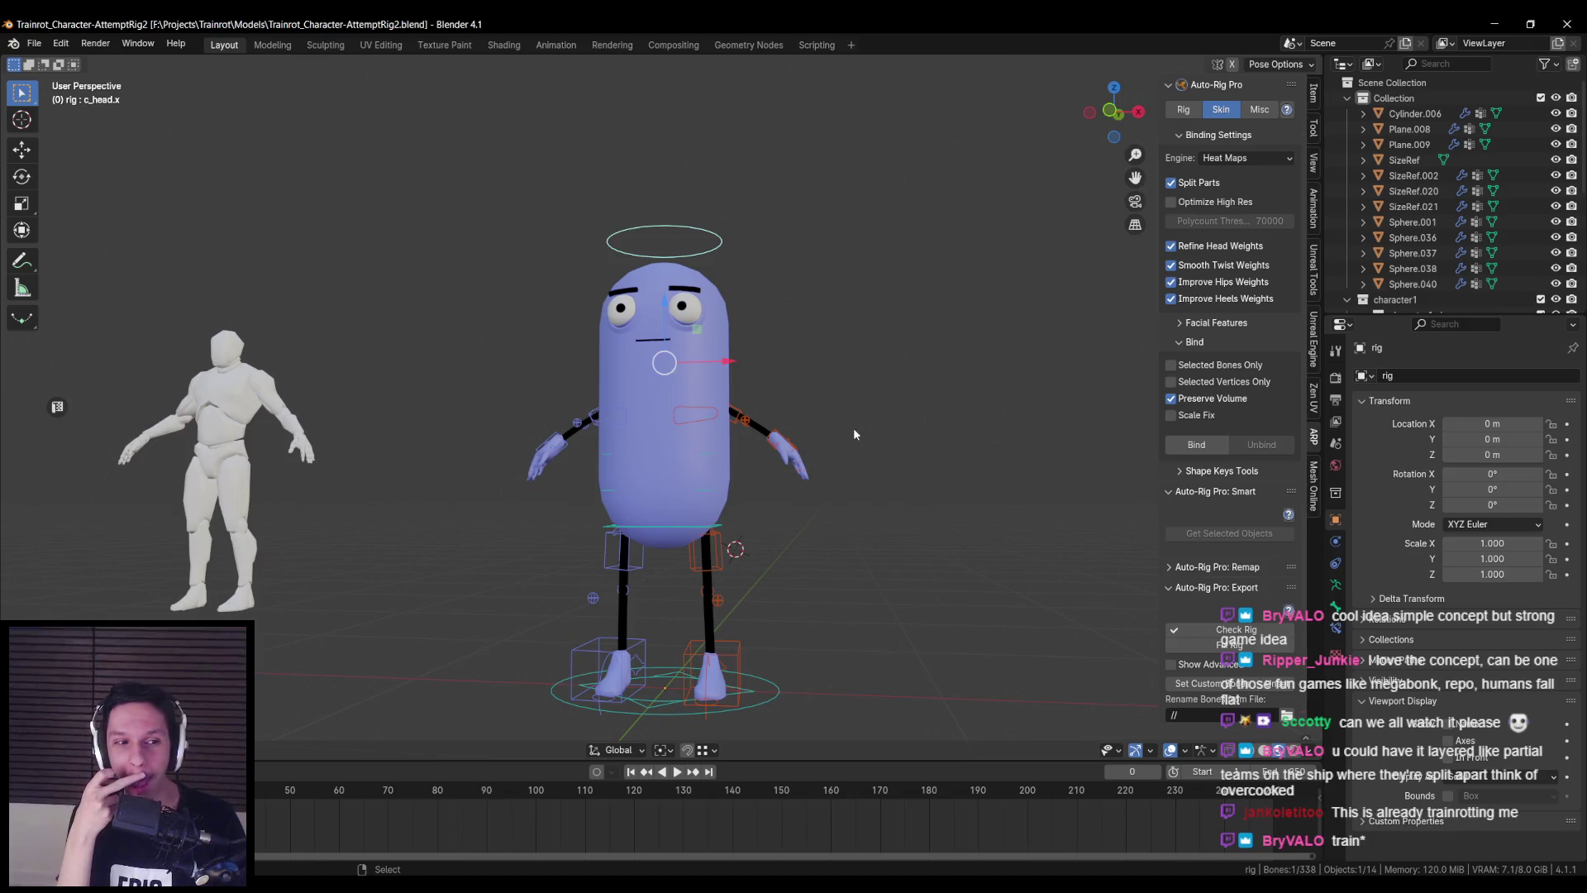
mouse_move(853, 428)
middle_down()
mouse_move(686, 469)
mouse_move(643, 408)
mouse_move(463, 499)
mouse_move(467, 471)
middle_up()
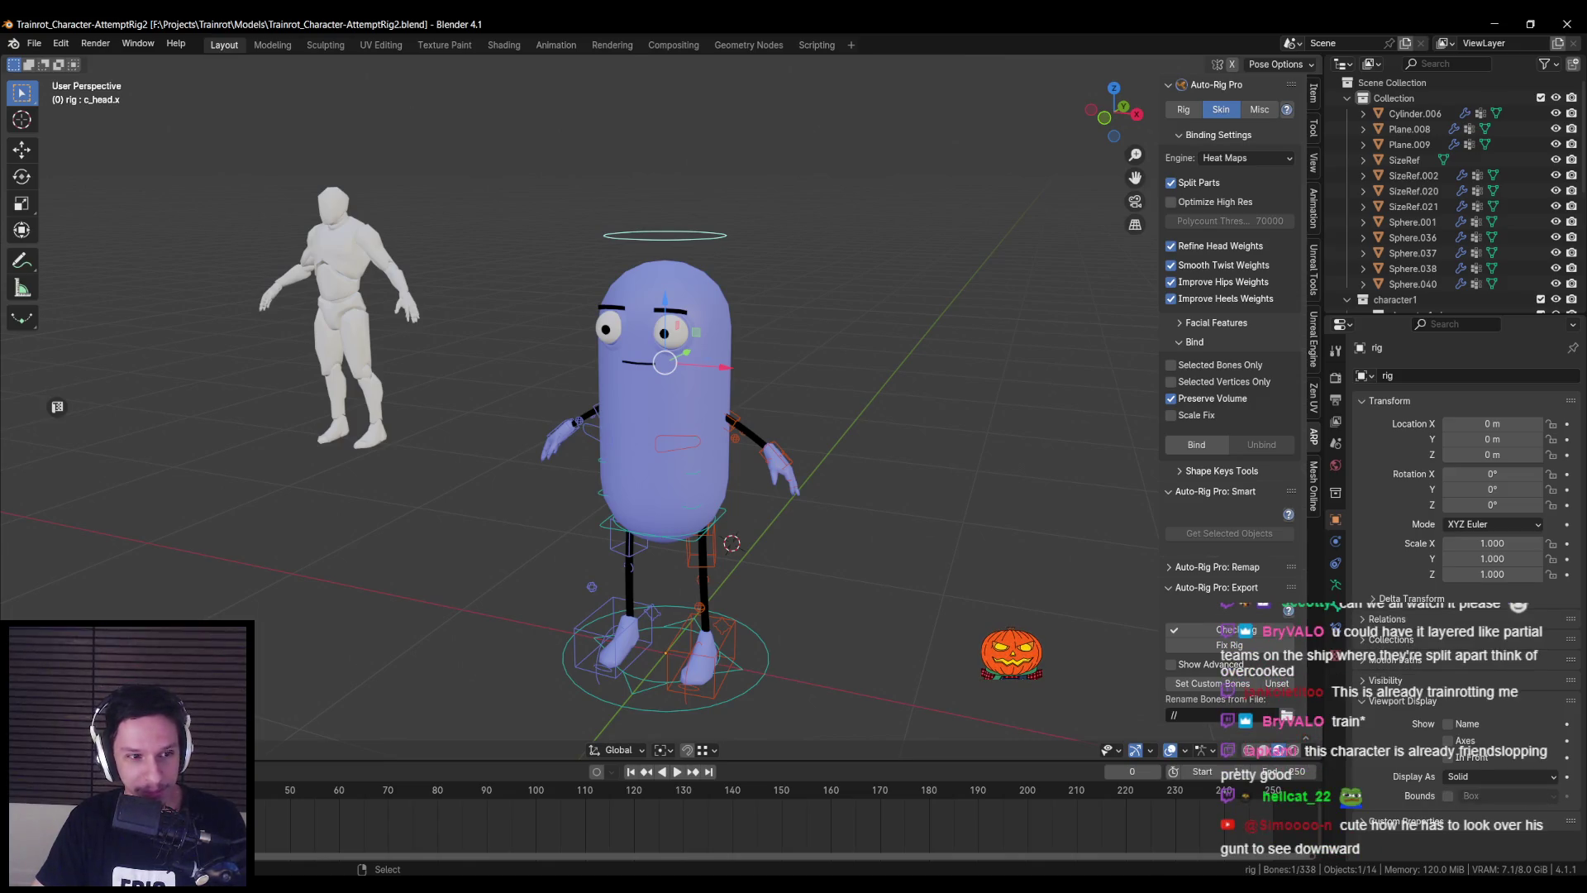
- Return to Object mode, select all objects, and save the file
key(ctrl+Tab)
key(shift+z)
key(a)
scroll(657, 429, down, 4)
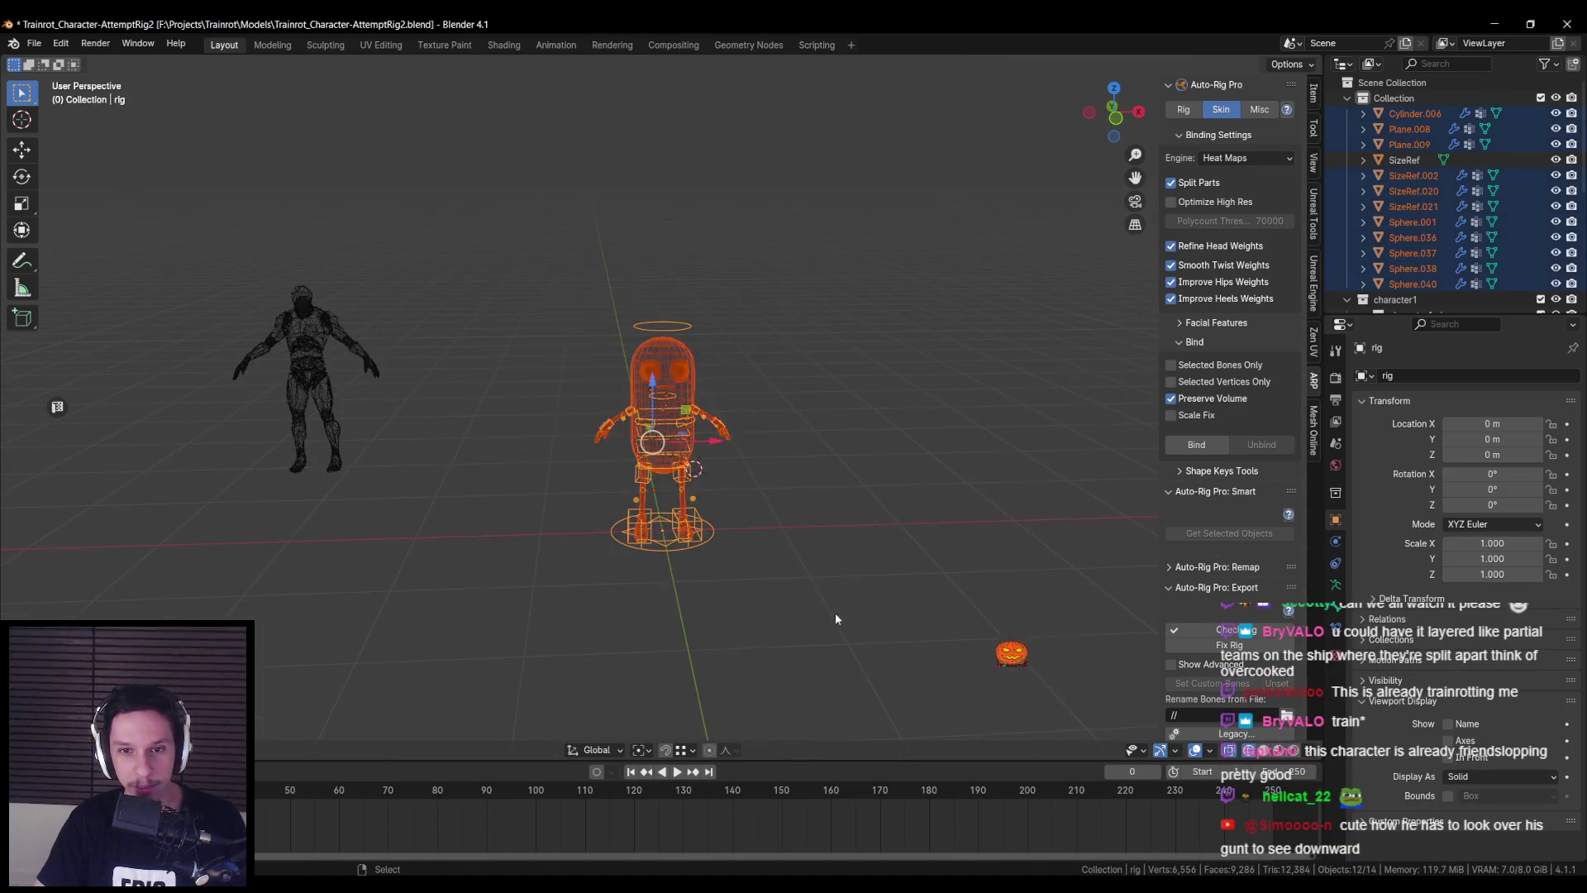
key(shift+z)
scroll(834, 618, up, 4)
key(ctrl+s)
scroll(1227, 571, down, 3)
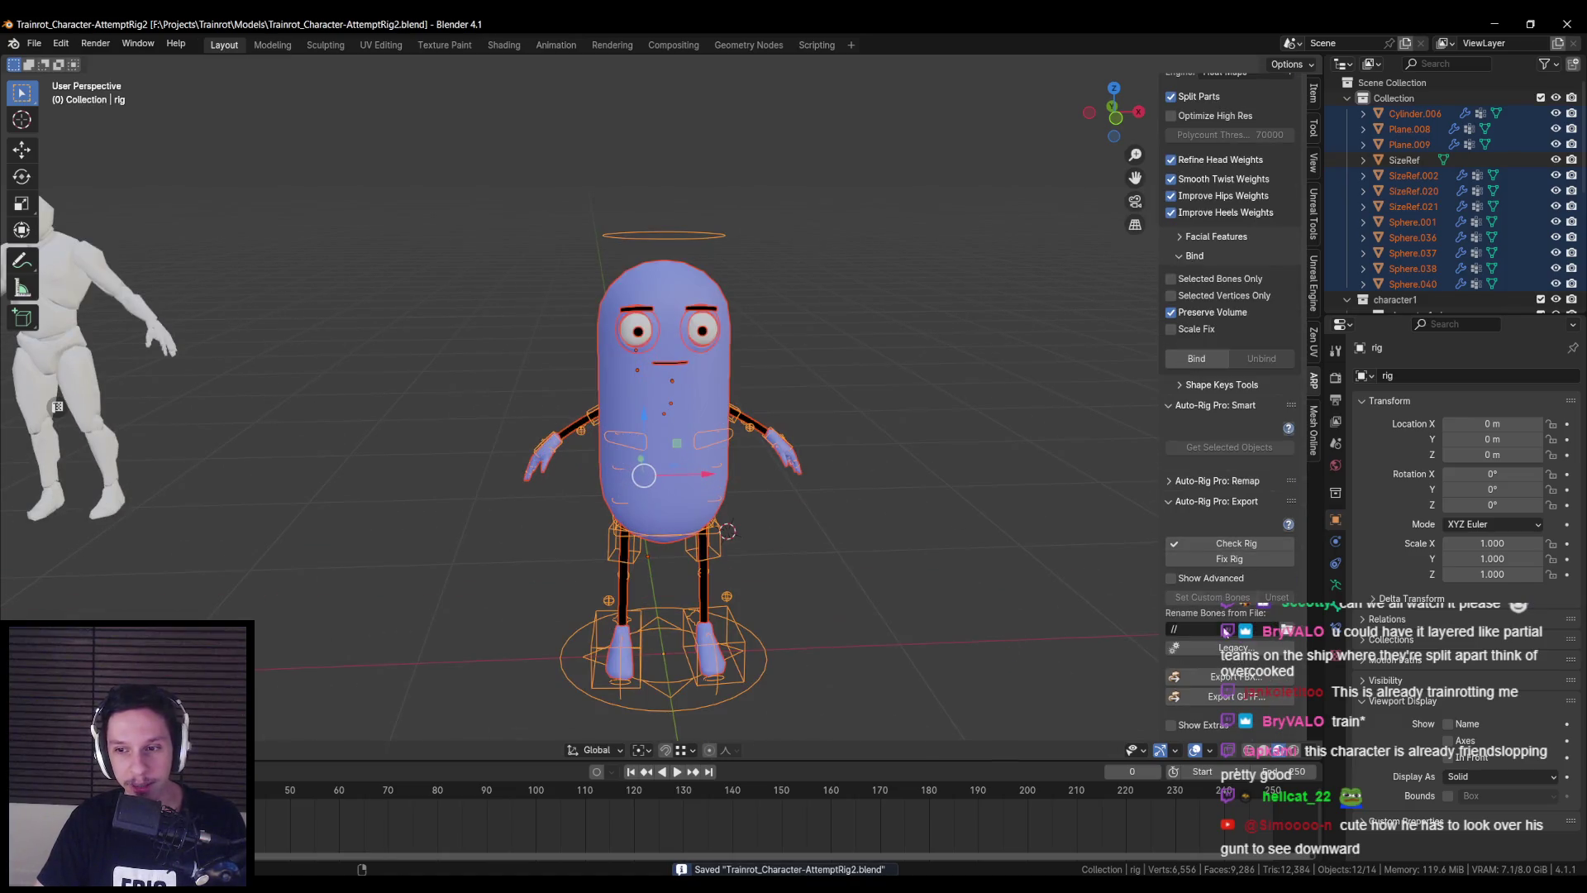
- Export the rigged character as FBX over S_Trainrot_TempCharacter.fbx
click(1215, 680)
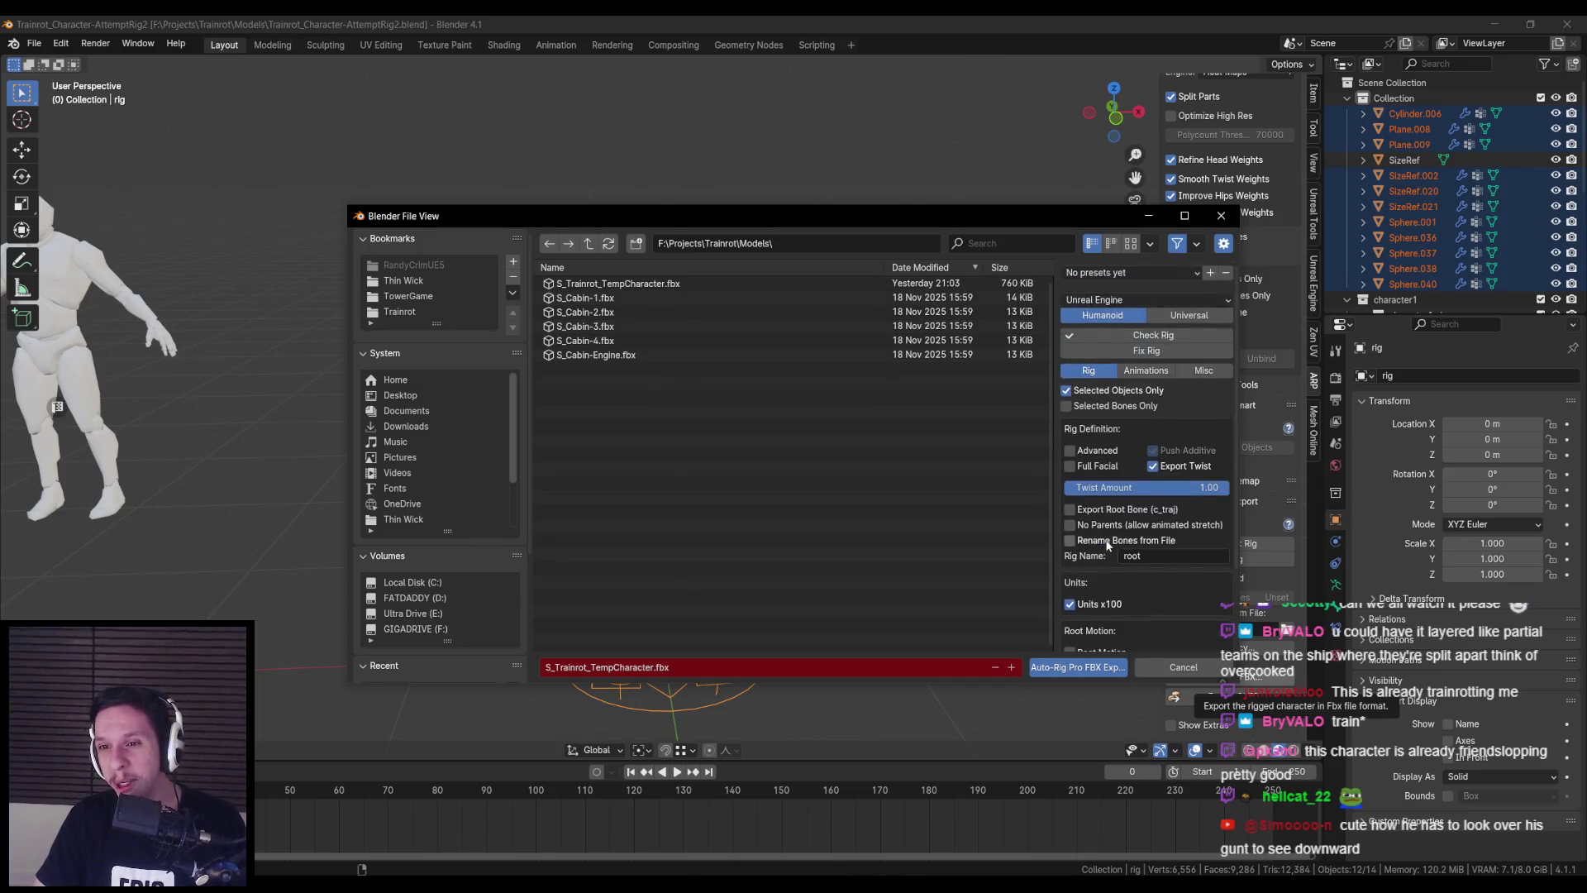
click(1120, 301)
scroll(1144, 489, down, 3)
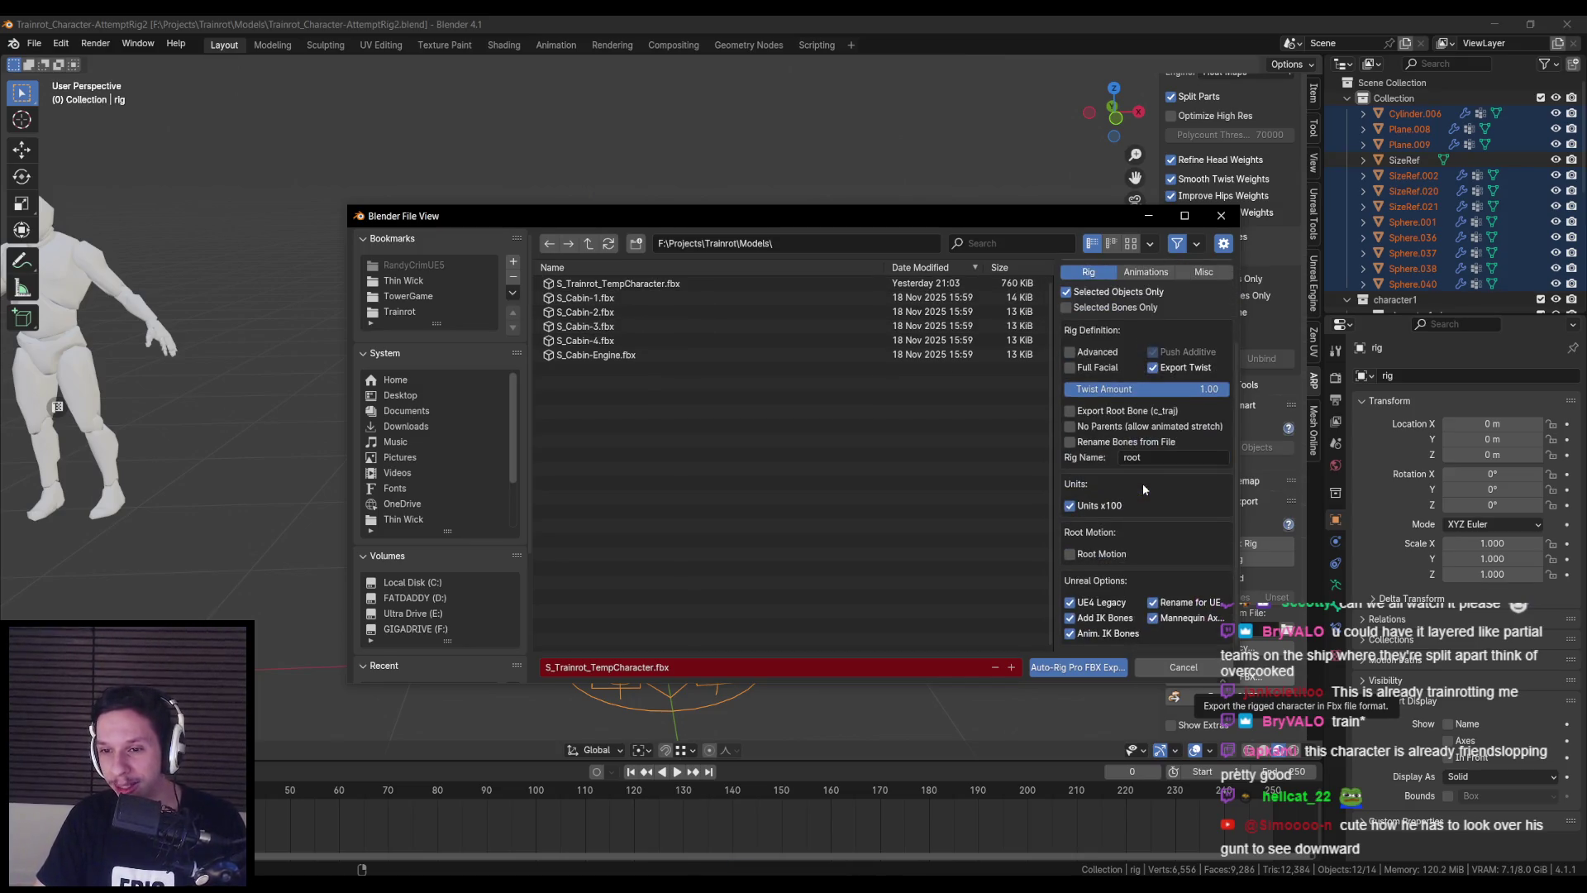
mouse_move(1036, 217)
mouse_down()
mouse_move(955, 526)
mouse_move(1007, 467)
mouse_move(988, 152)
mouse_move(984, 260)
mouse_up()
scroll(1104, 478, up, 3)
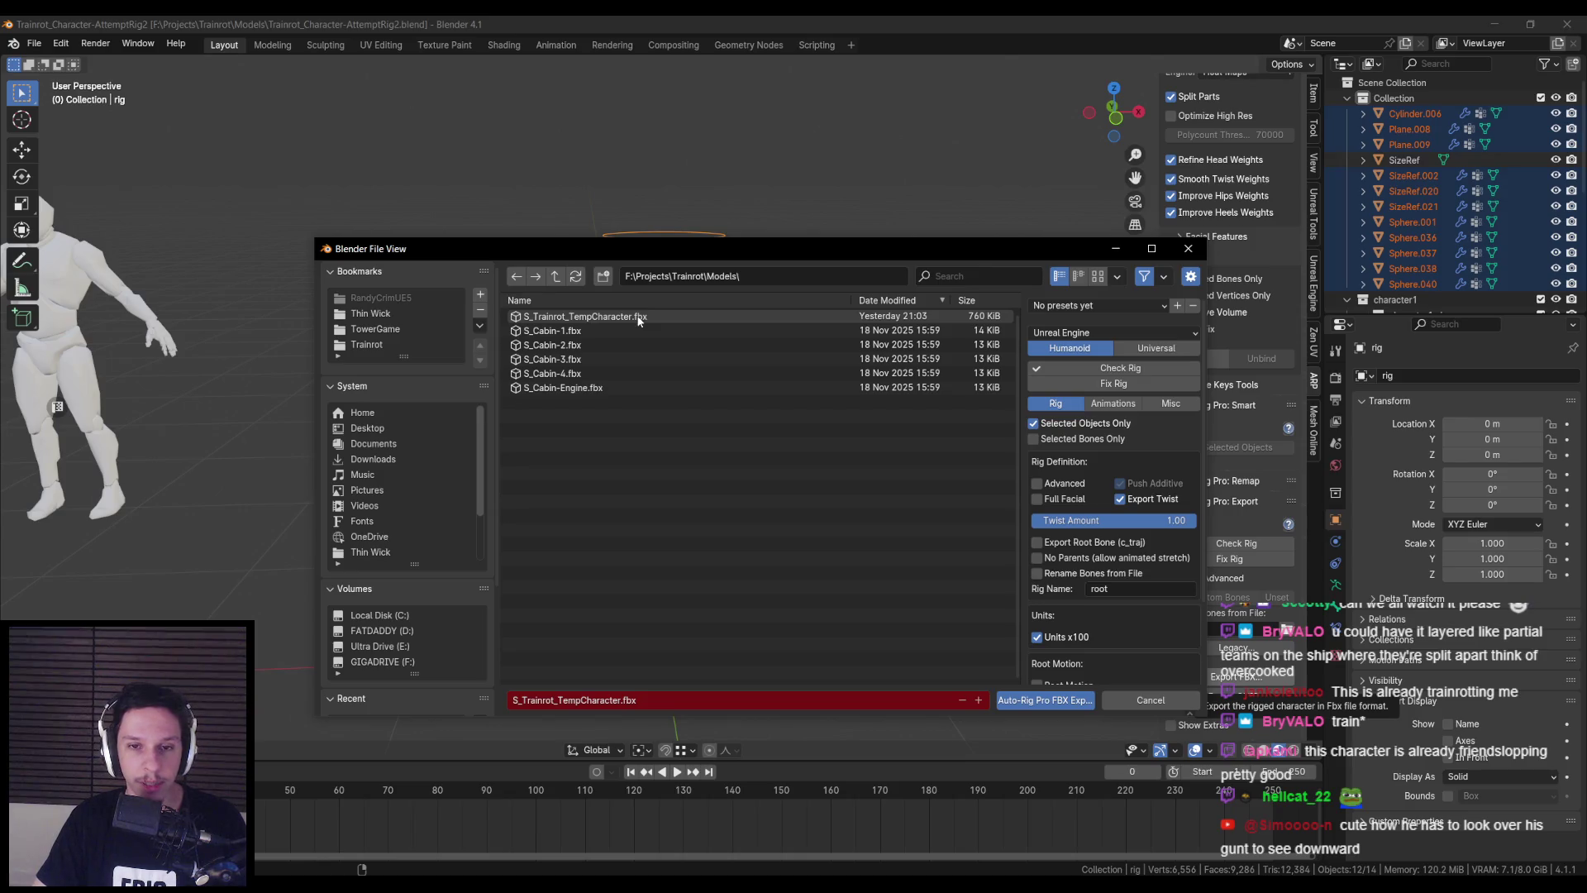
double_click(637, 321)
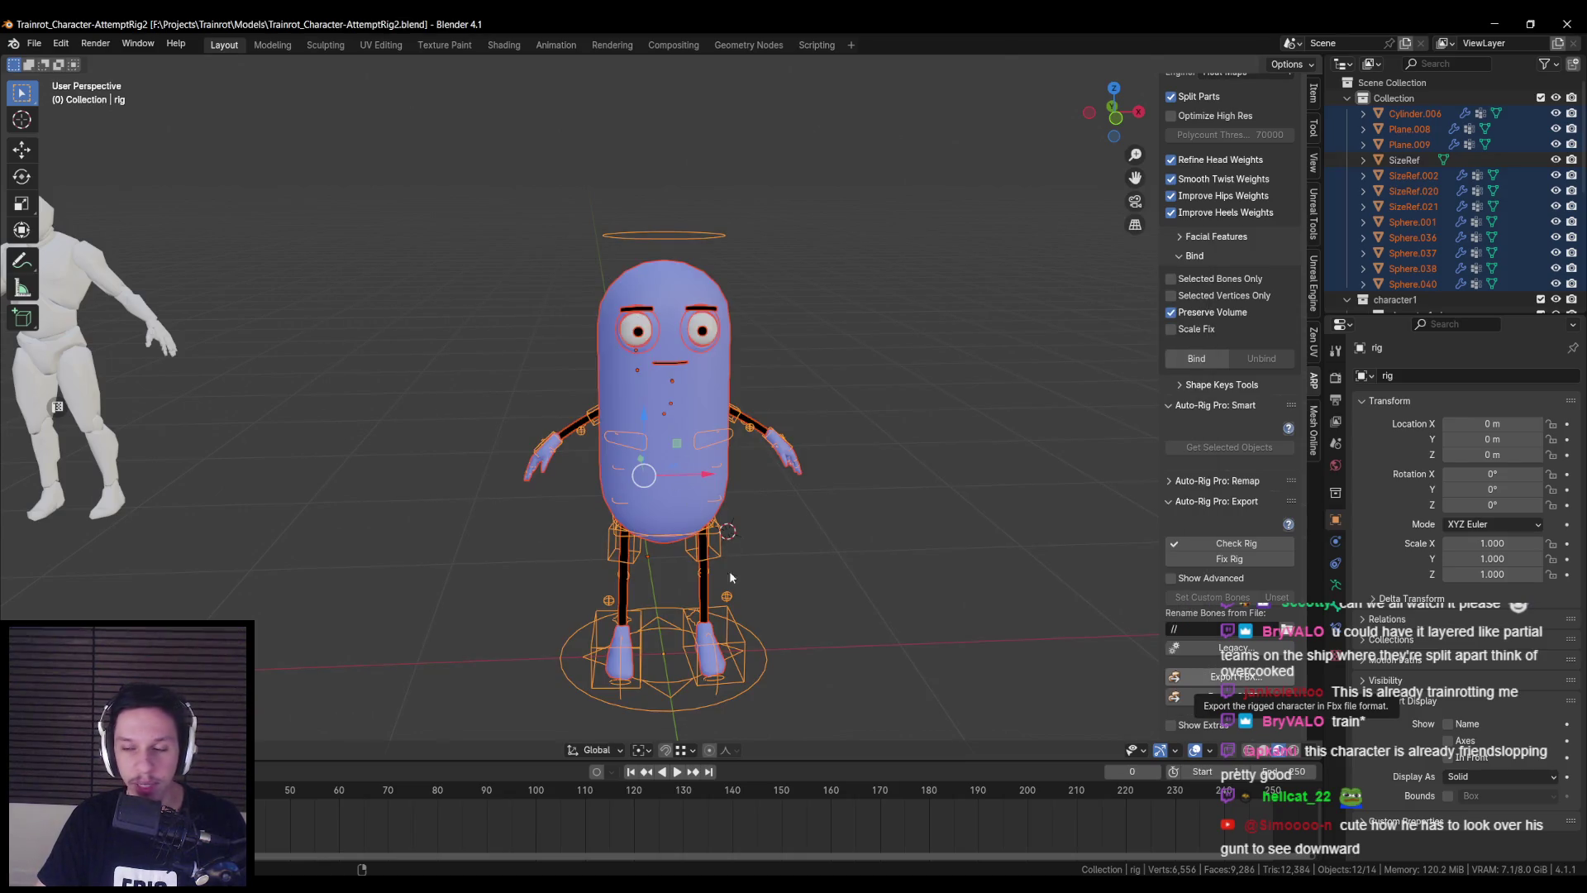
- Save the blend file again and switch to the Unreal editor
key(ctrl+s)
key(Return)
scroll(707, 405, down, 3)
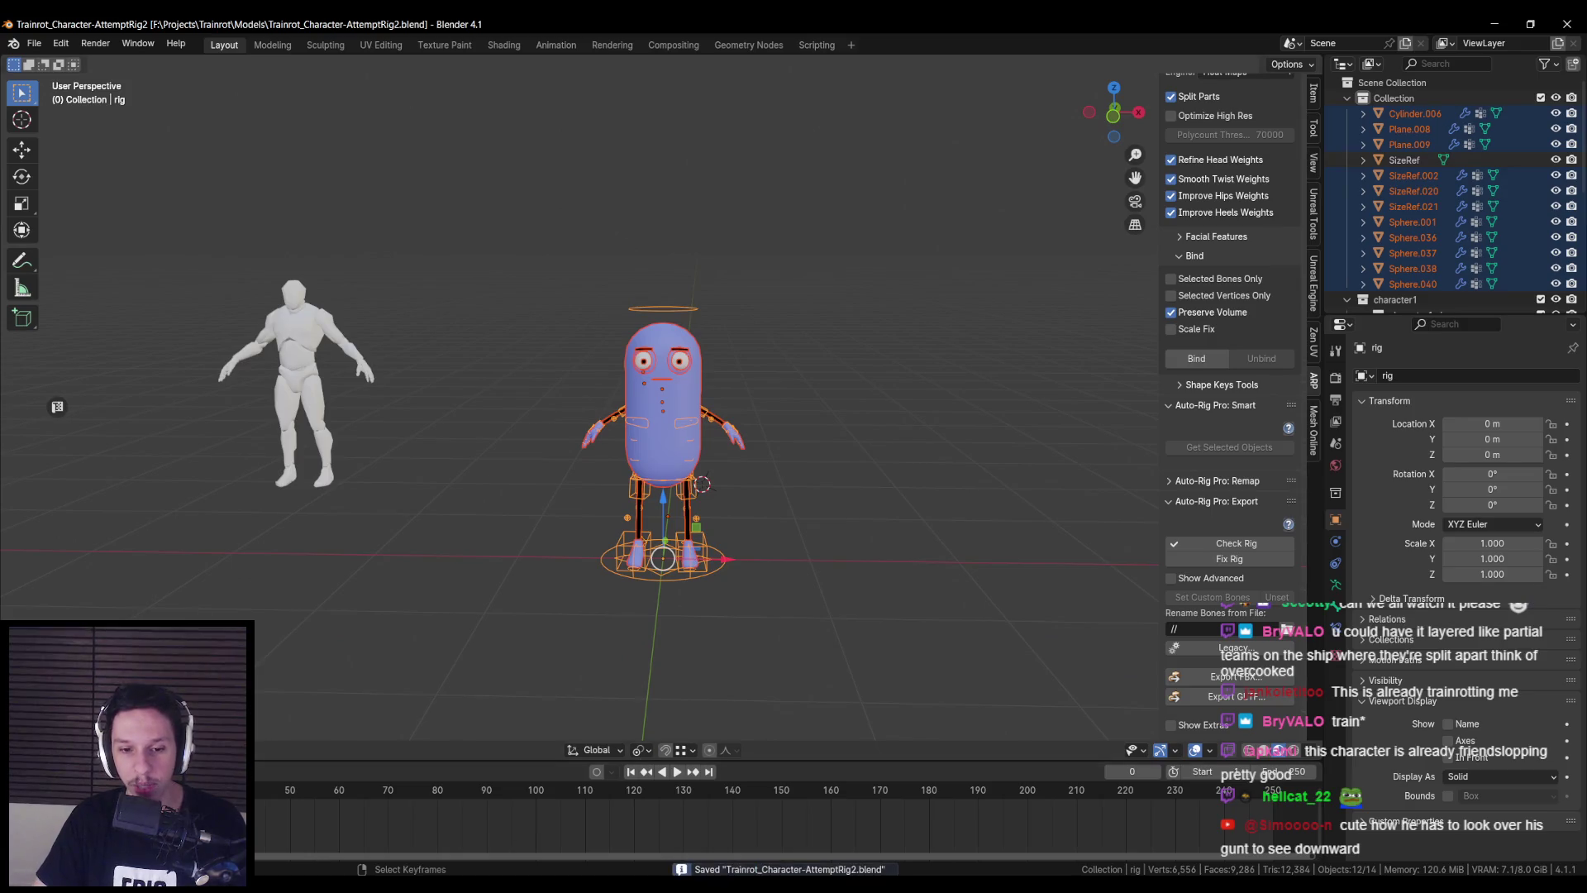
key(alt+Tab)
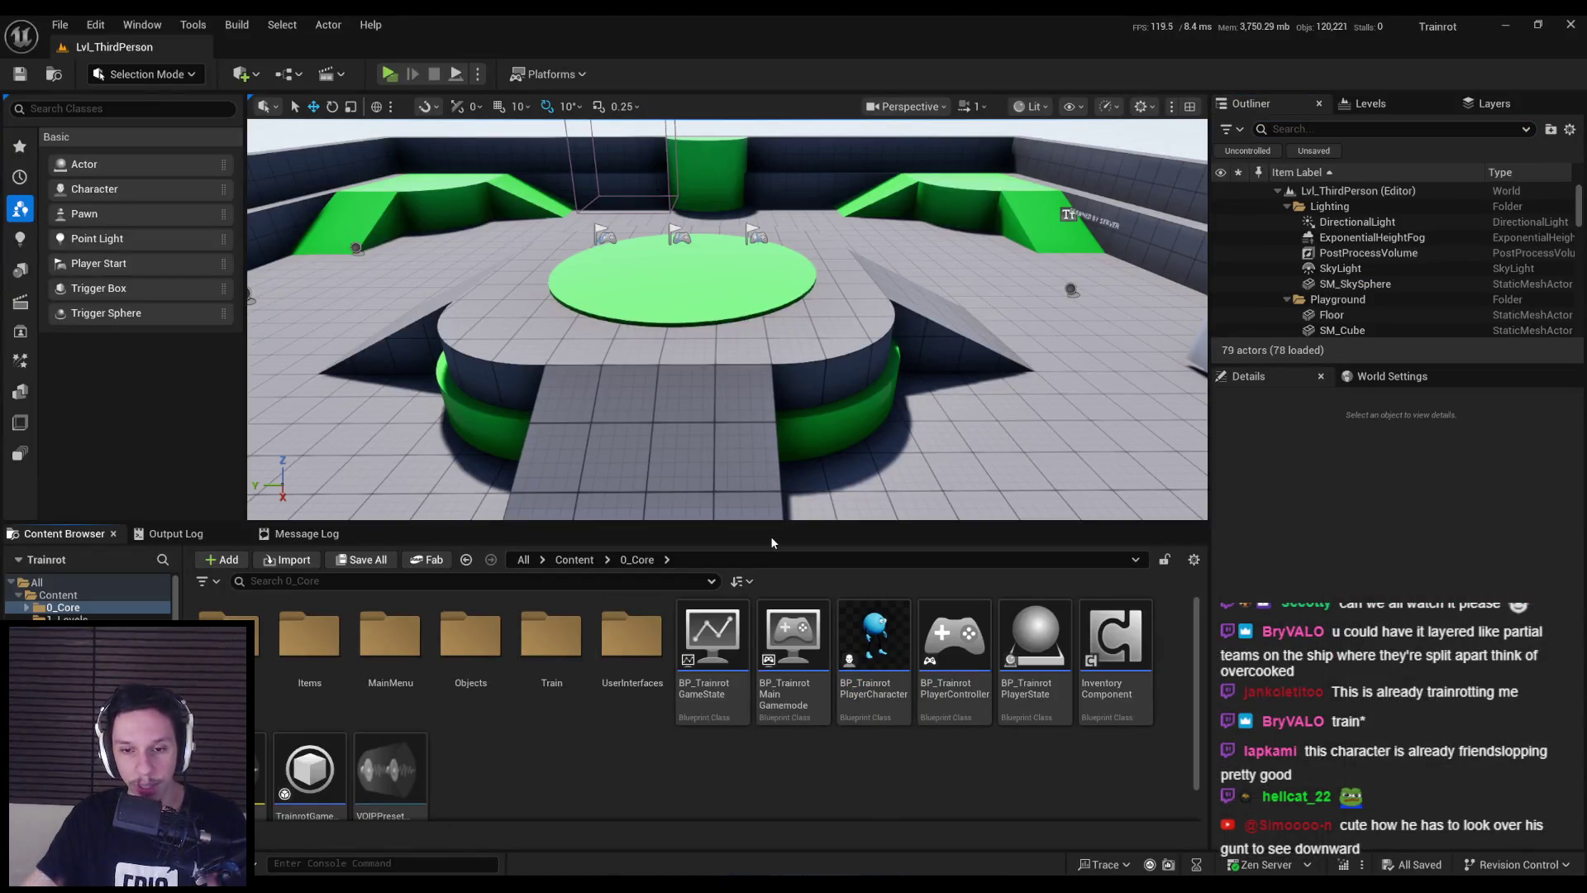
mouse_move(771, 496)
right_down()
mouse_move(744, 463)
mouse_move(608, 410)
mouse_move(819, 280)
right_up()
scroll(819, 280, down, 3)
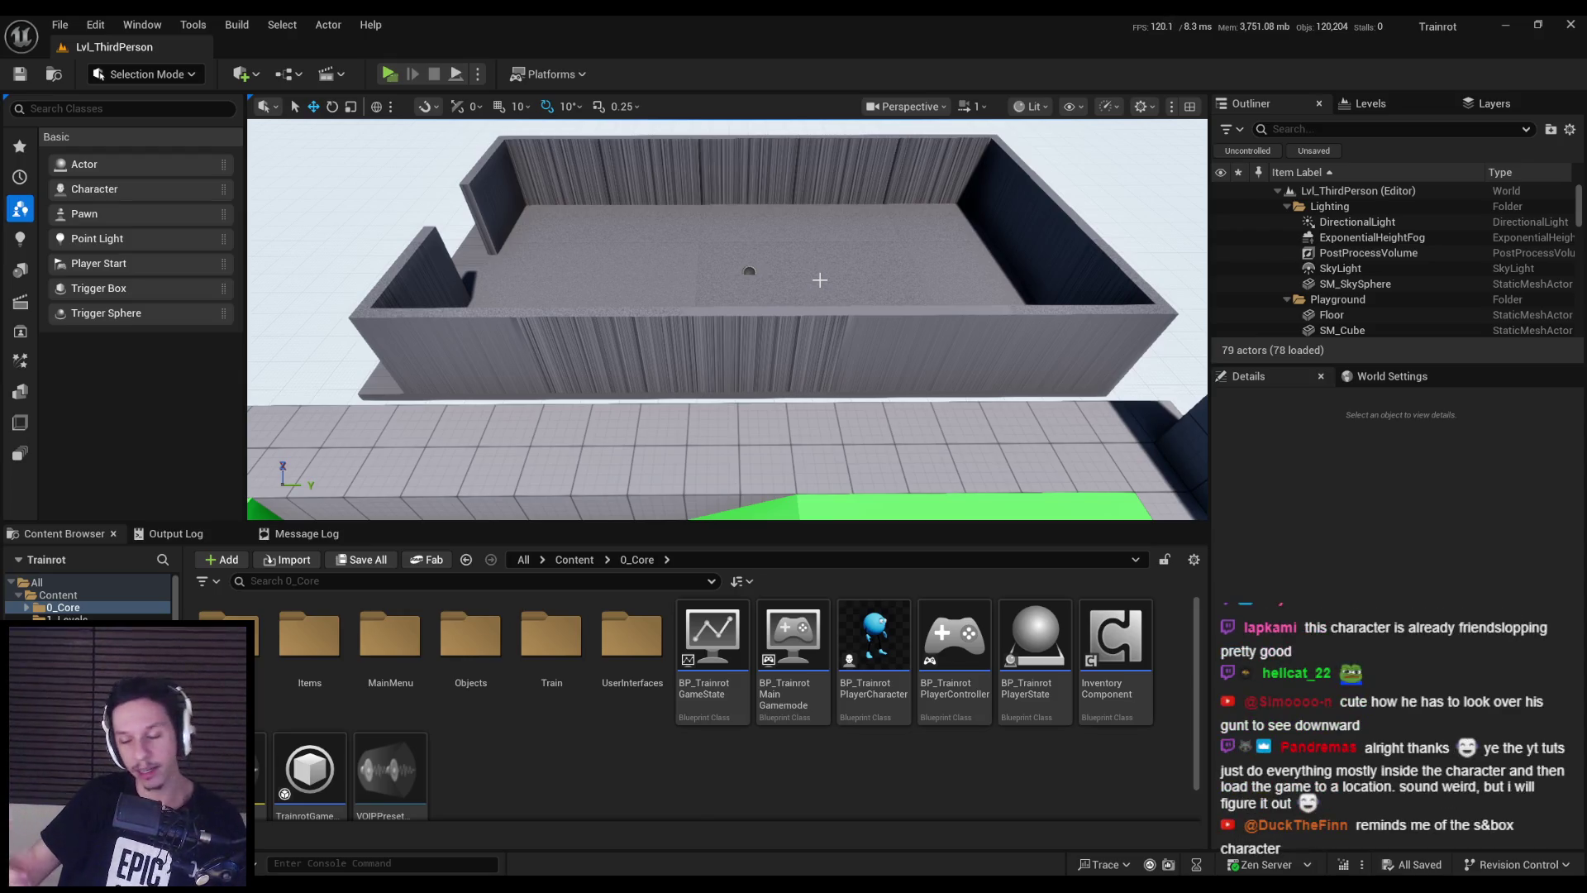
mouse_move(819, 280)
right_down()
mouse_move(810, 358)
mouse_move(734, 449)
right_up()
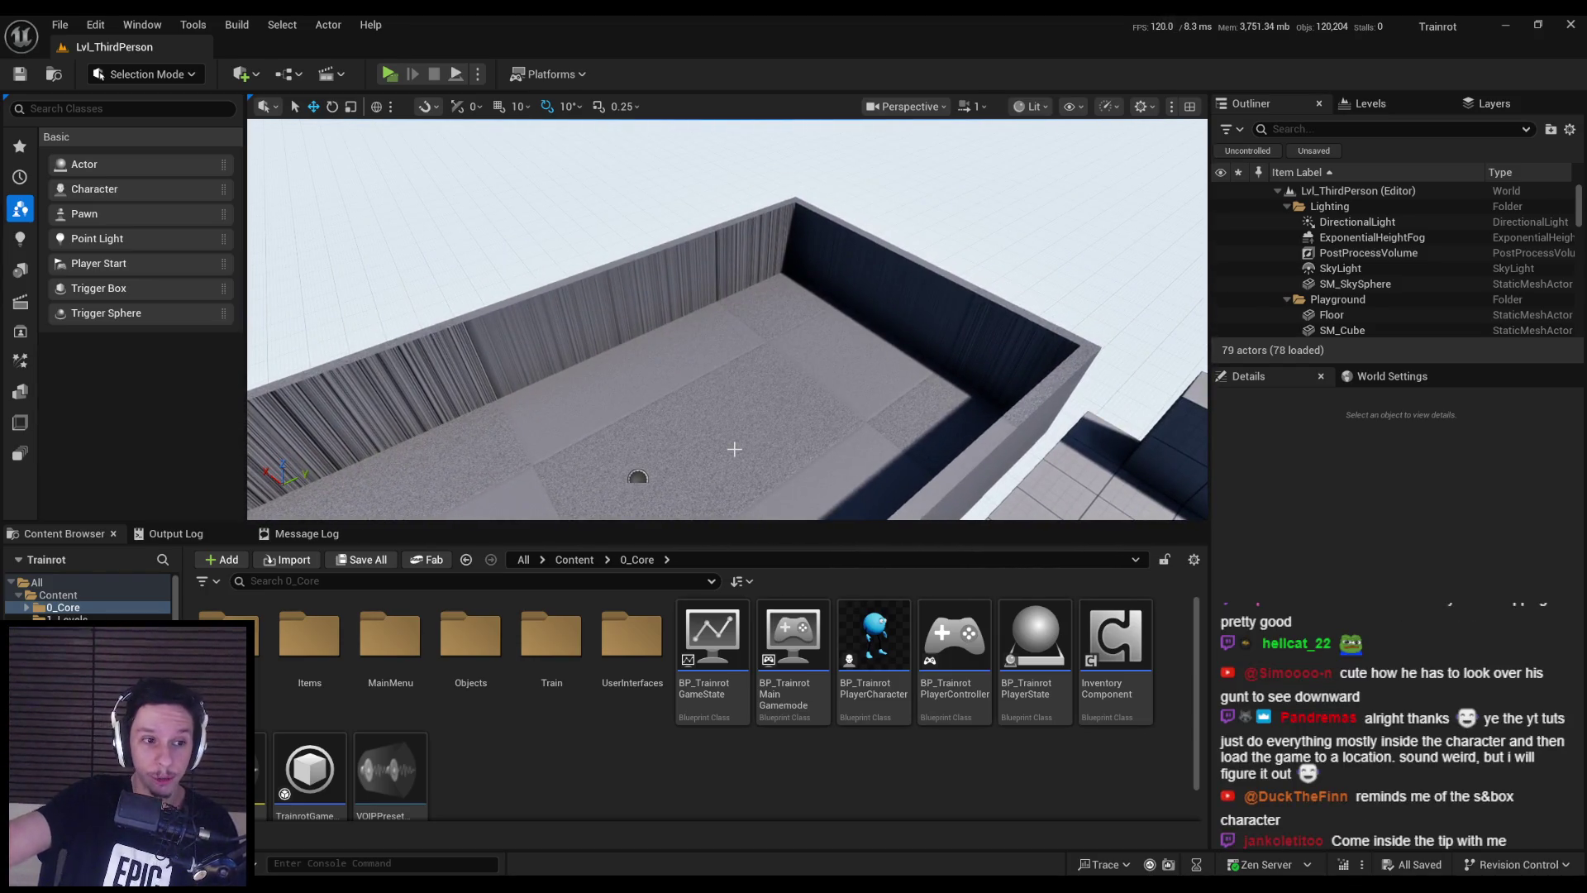
mouse_move(734, 449)
right_down()
mouse_move(653, 397)
mouse_move(810, 381)
right_up()
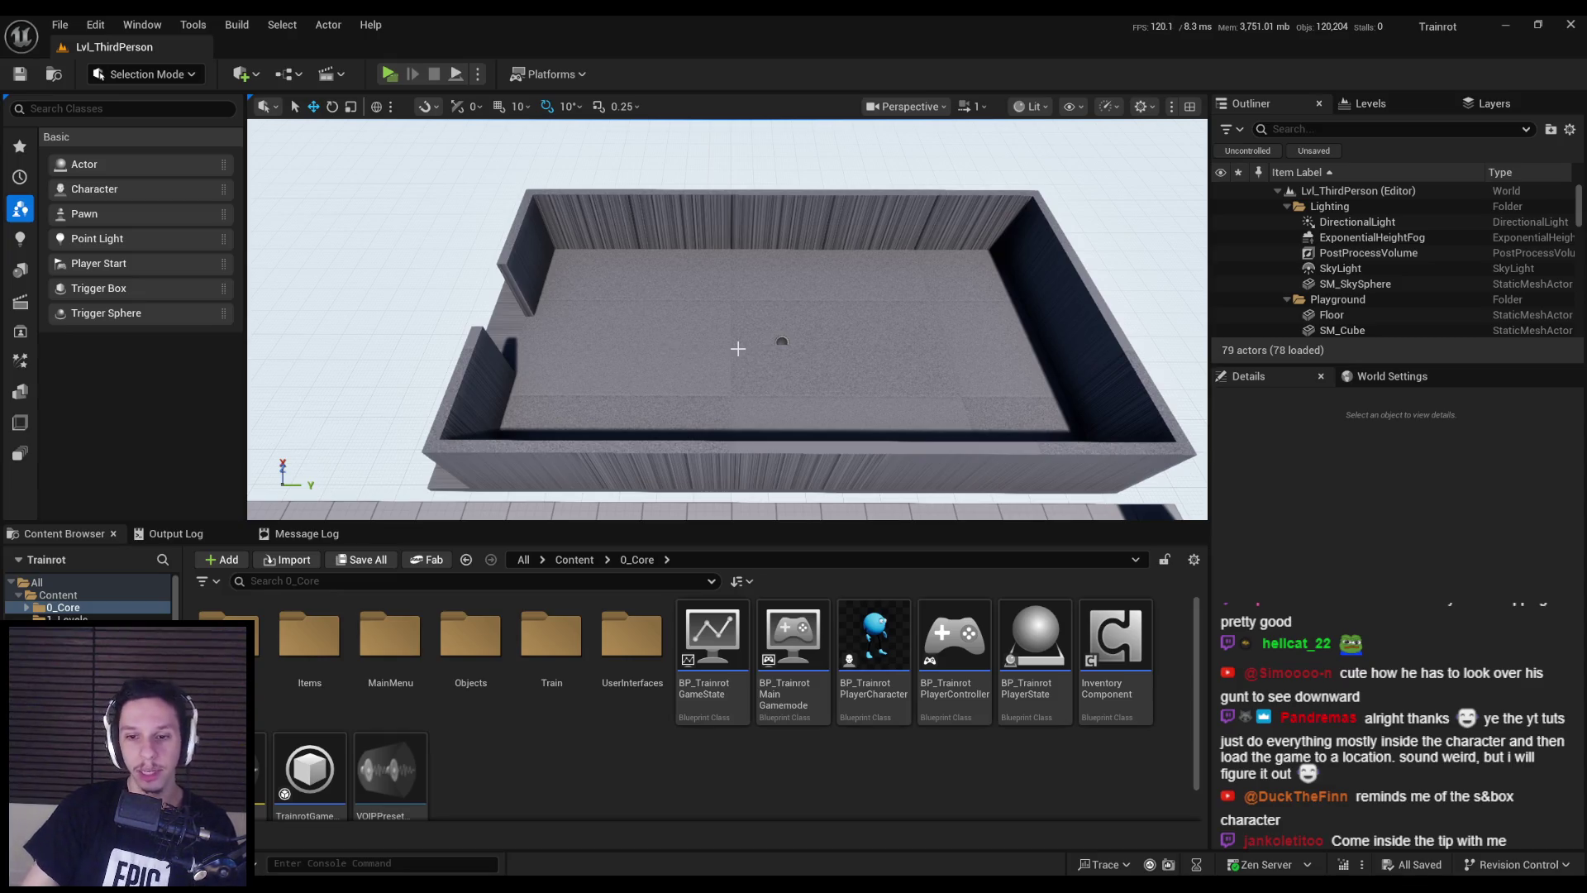
mouse_move(738, 348)
right_down()
mouse_move(738, 314)
mouse_move(733, 352)
right_up()
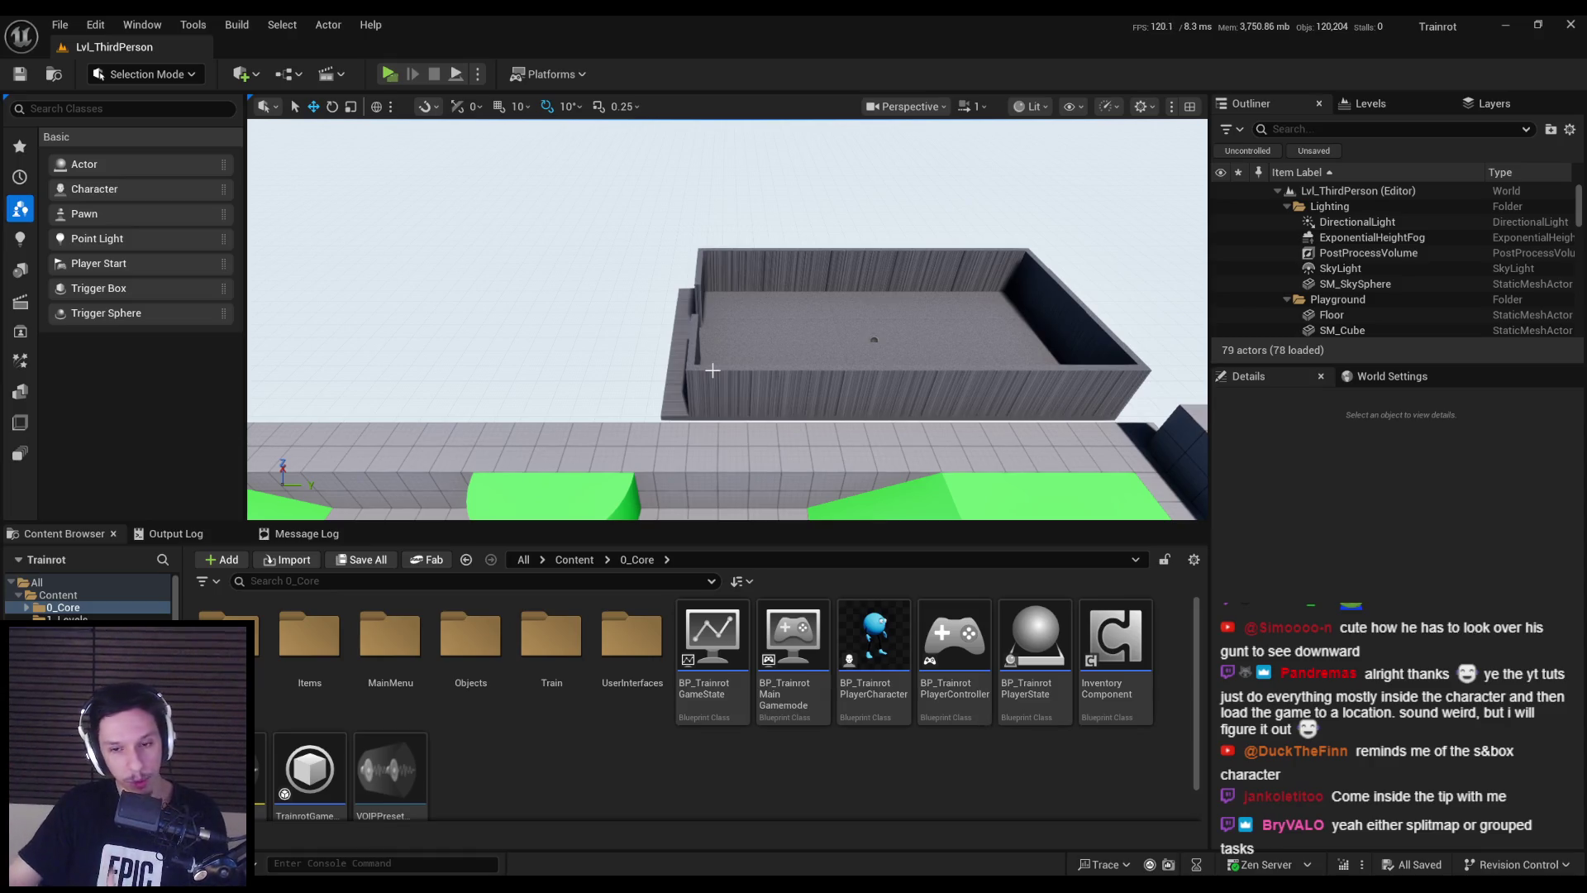
- Fly the viewport camera around the green cabin box, then switch to Blender's Trainrot_CharacterConcepts file
right_drag(713, 371, 712, 386)
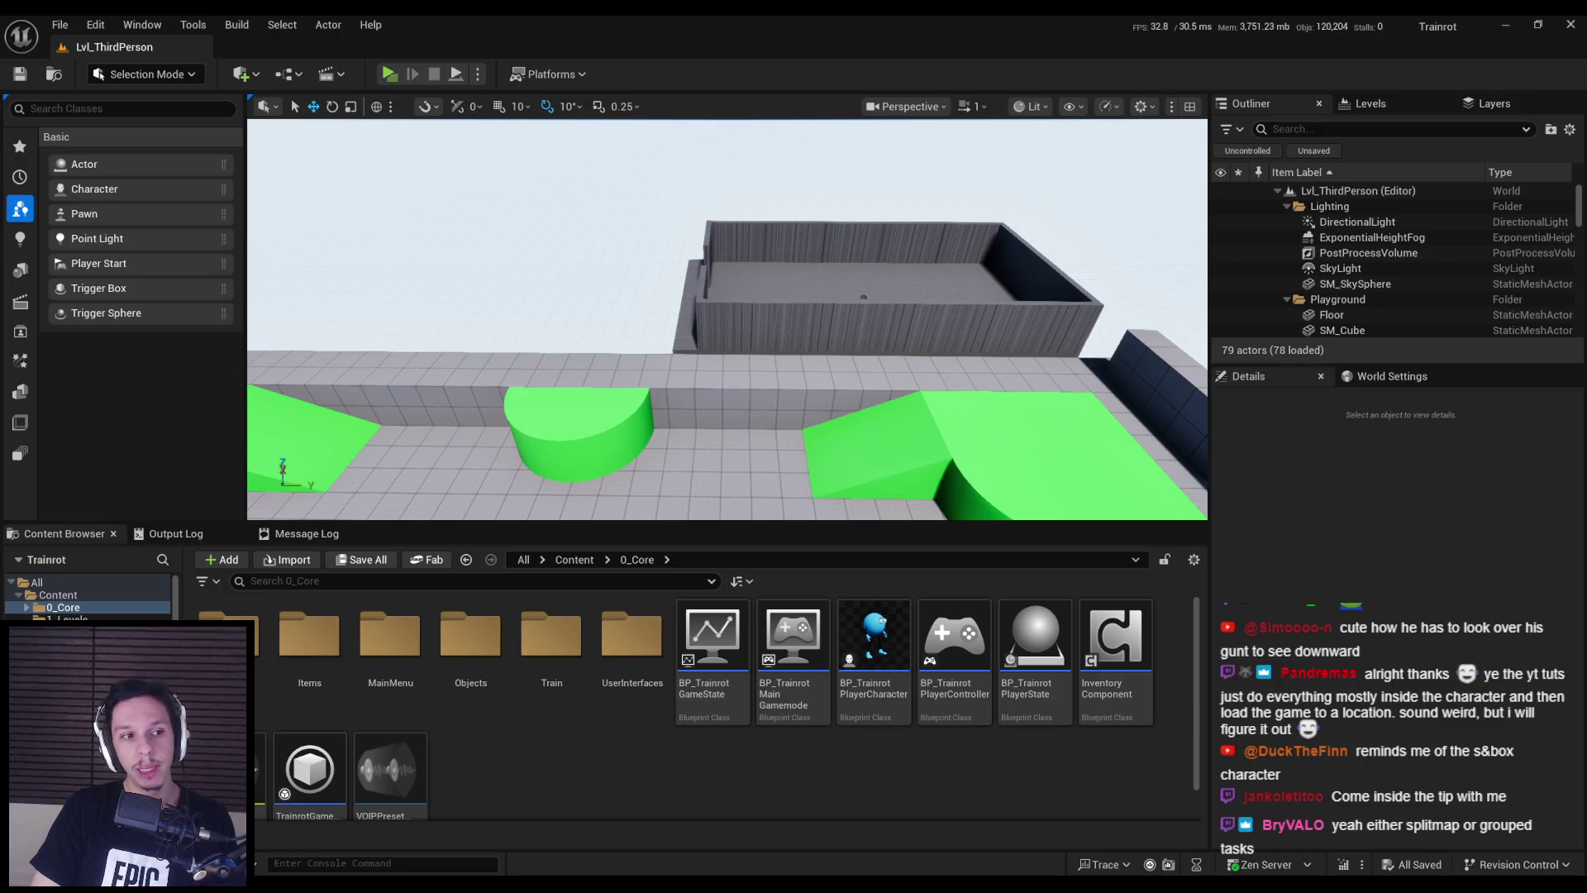
mouse_move(713, 387)
right_down()
mouse_move(712, 411)
mouse_move(683, 377)
right_up()
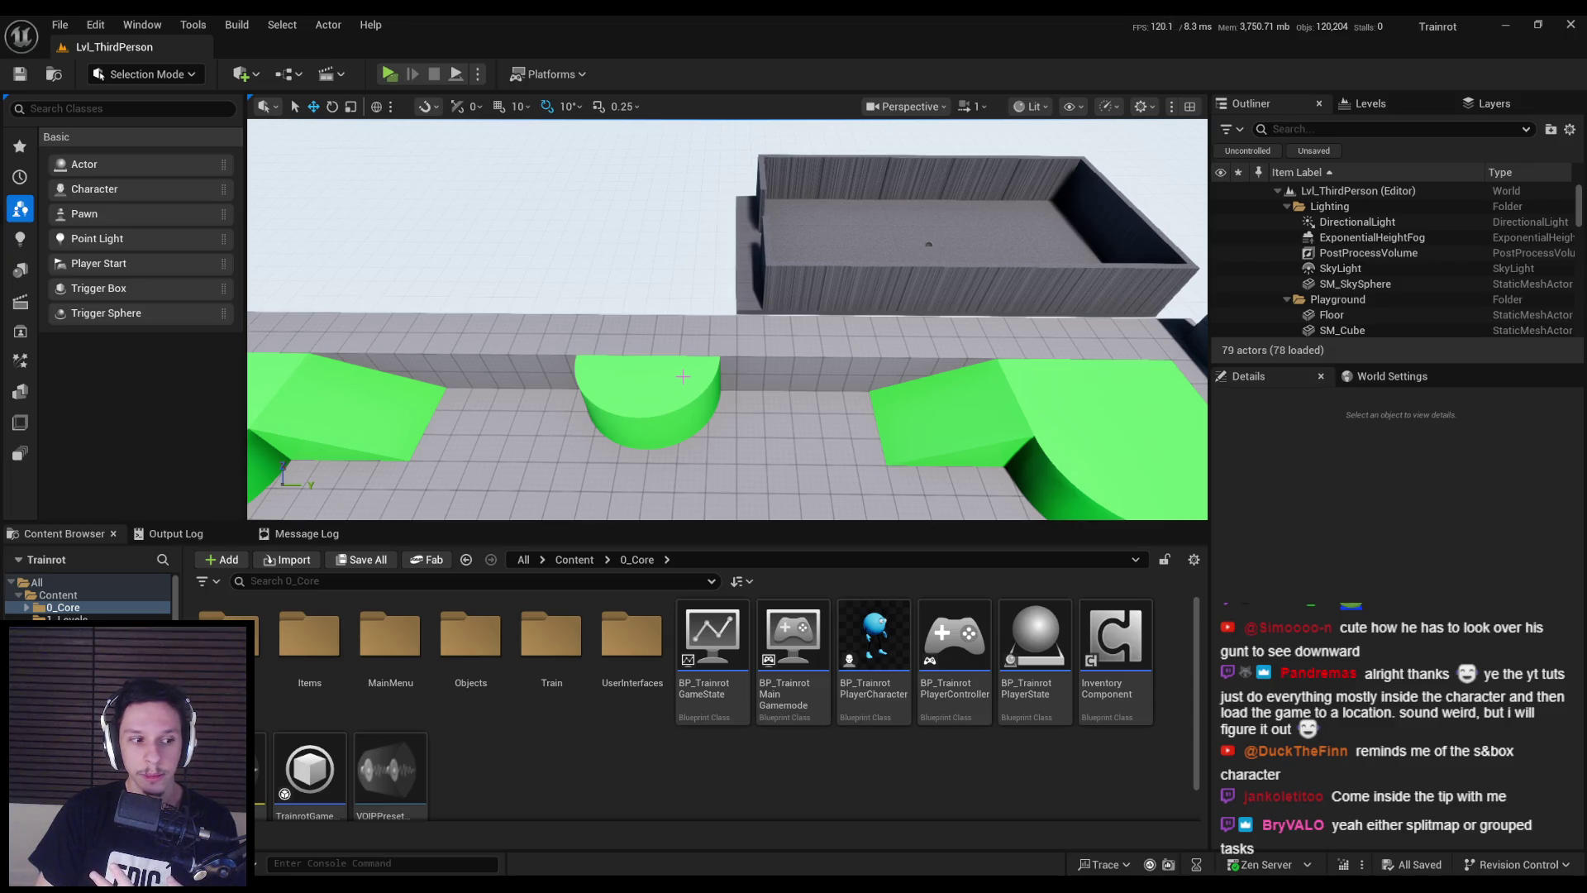
right_drag(683, 376, 688, 370)
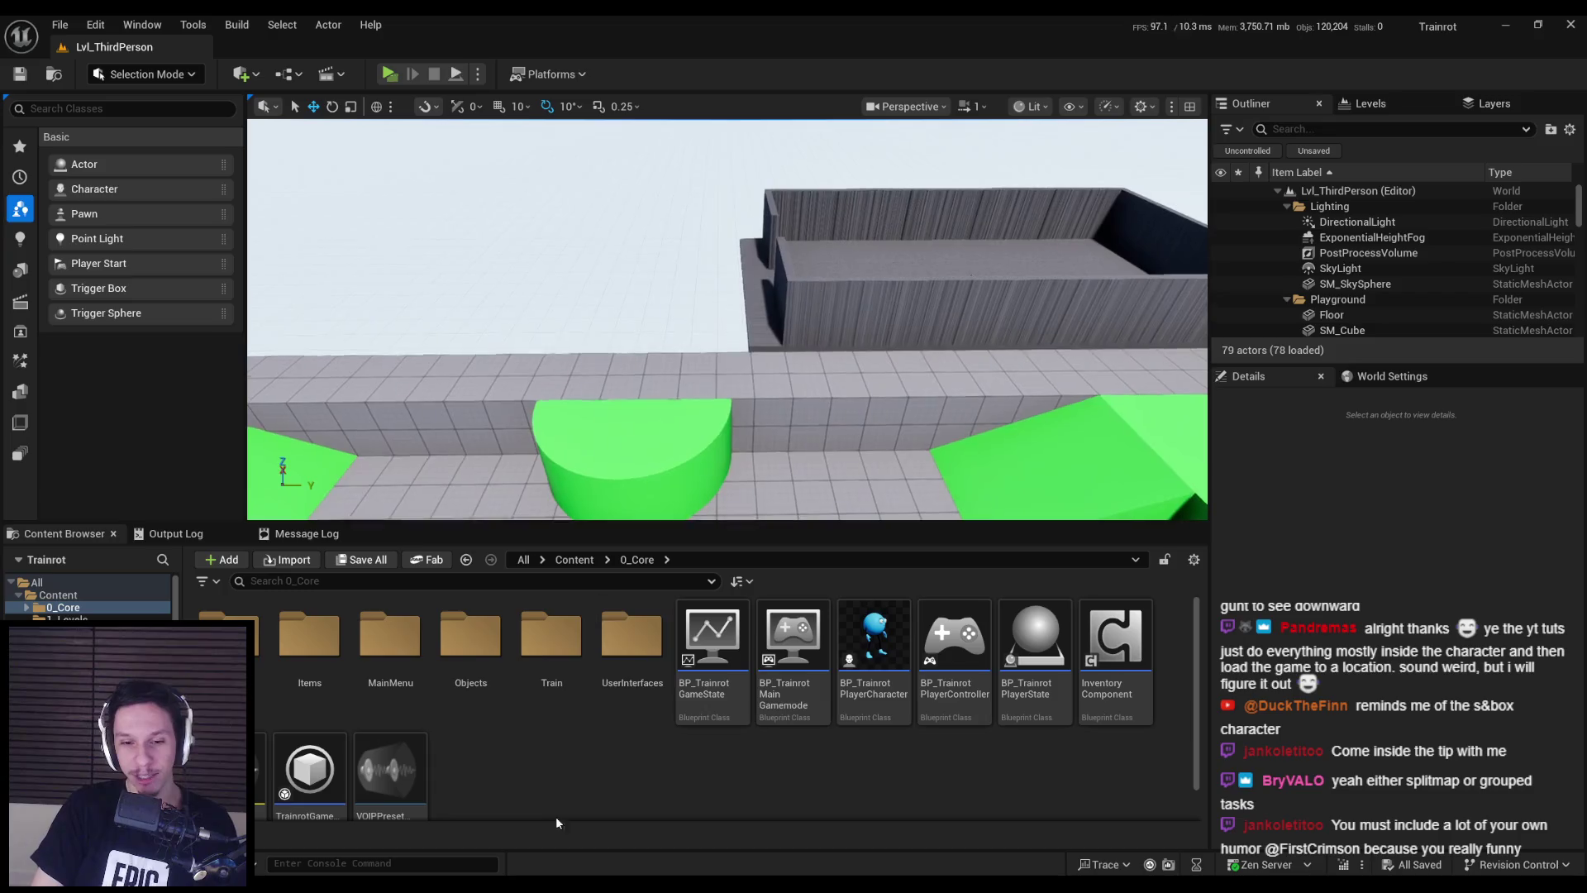
click(400, 842)
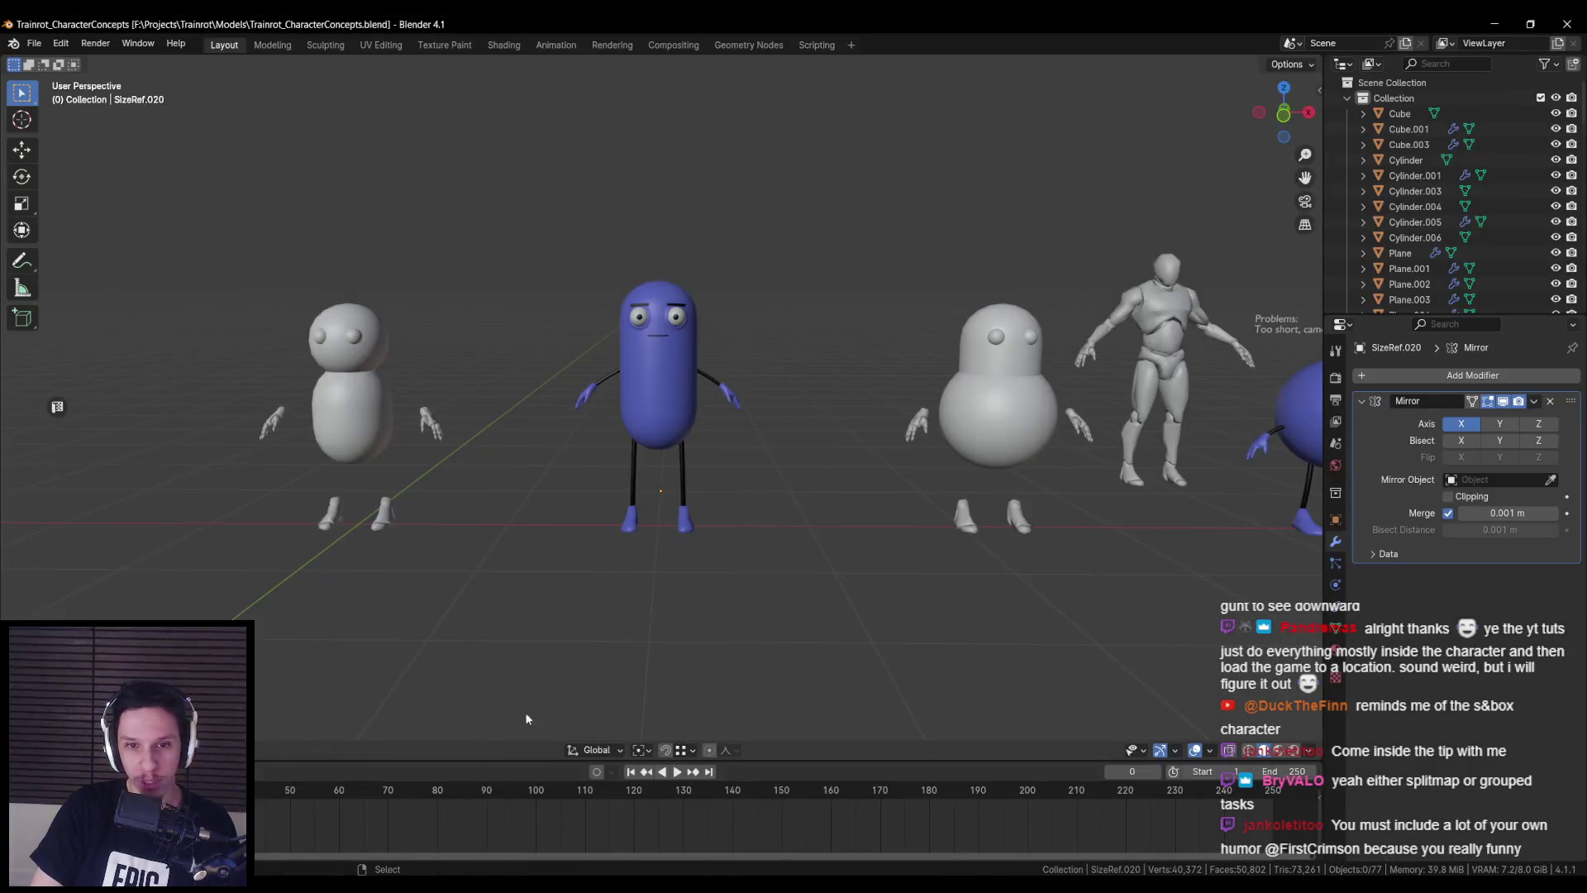
click(321, 835)
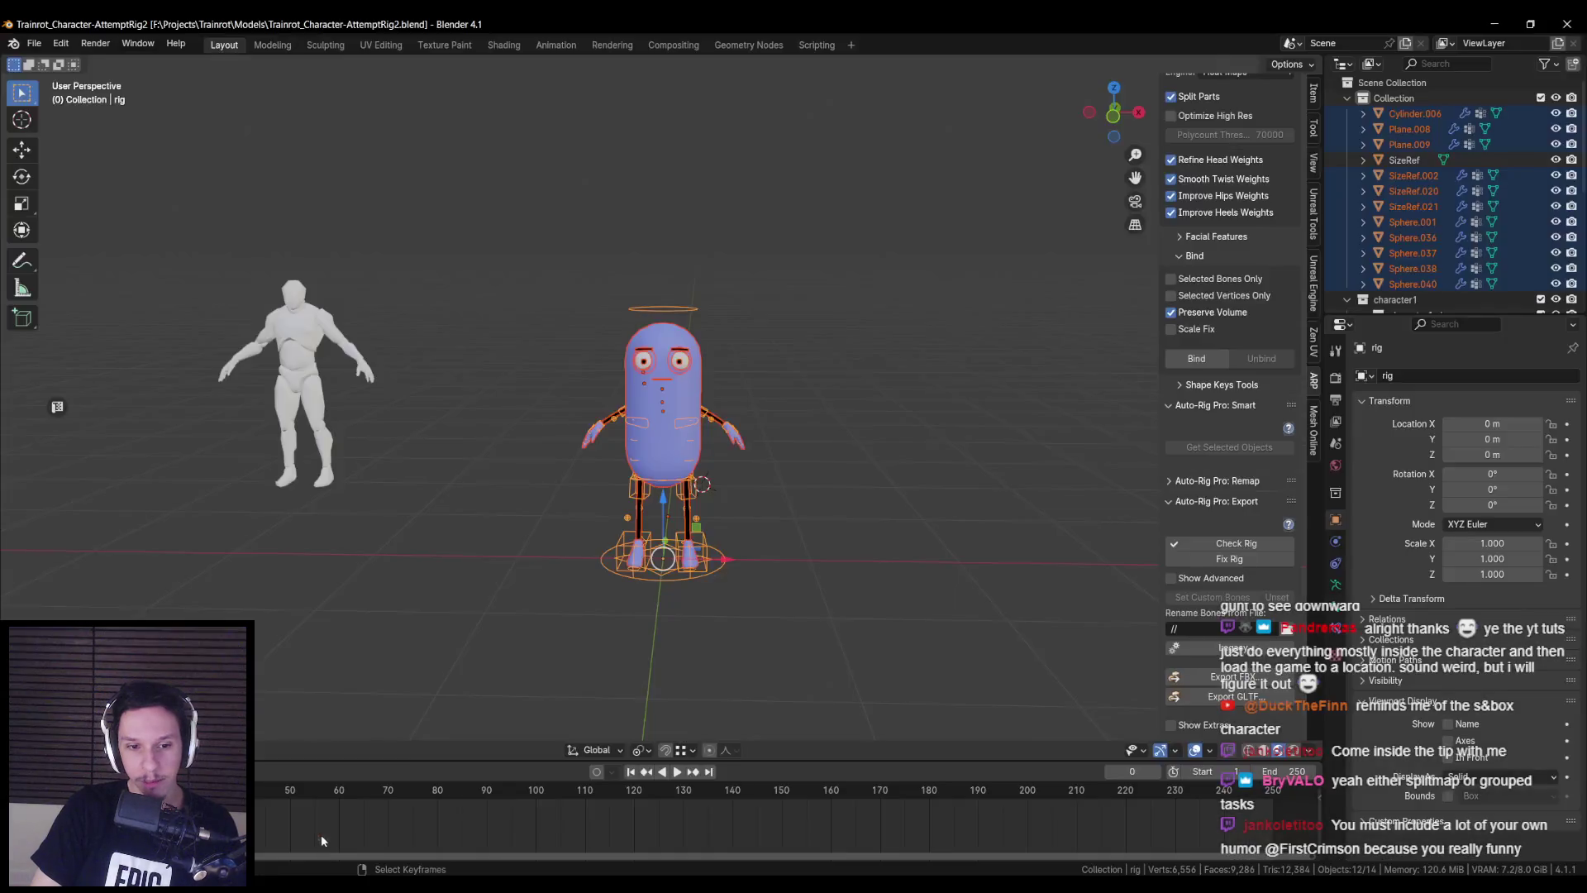
click(464, 838)
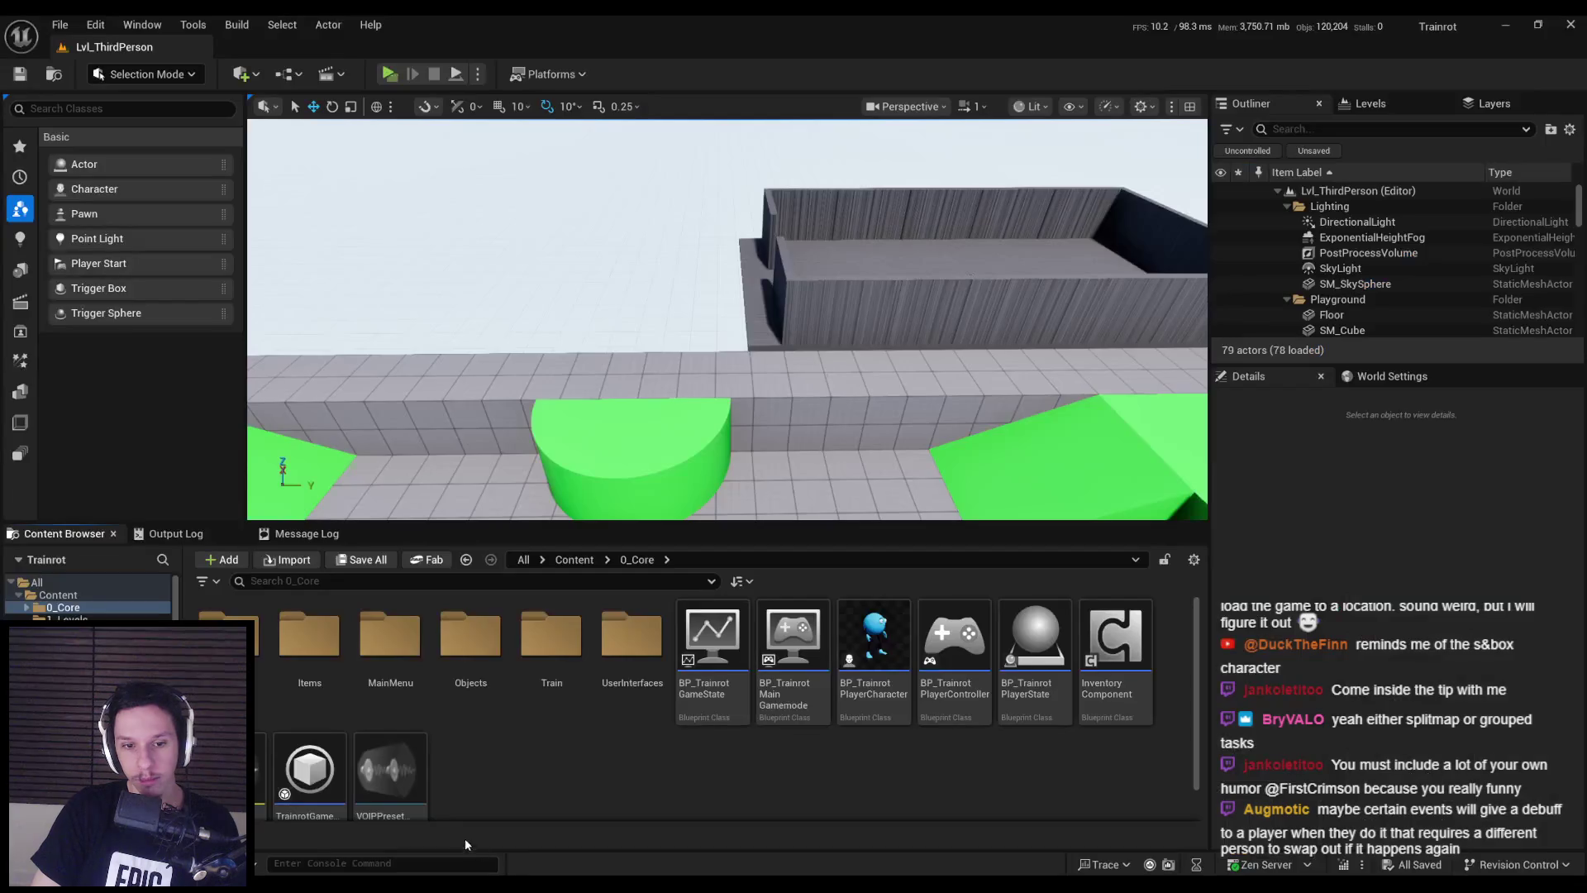
click(574, 560)
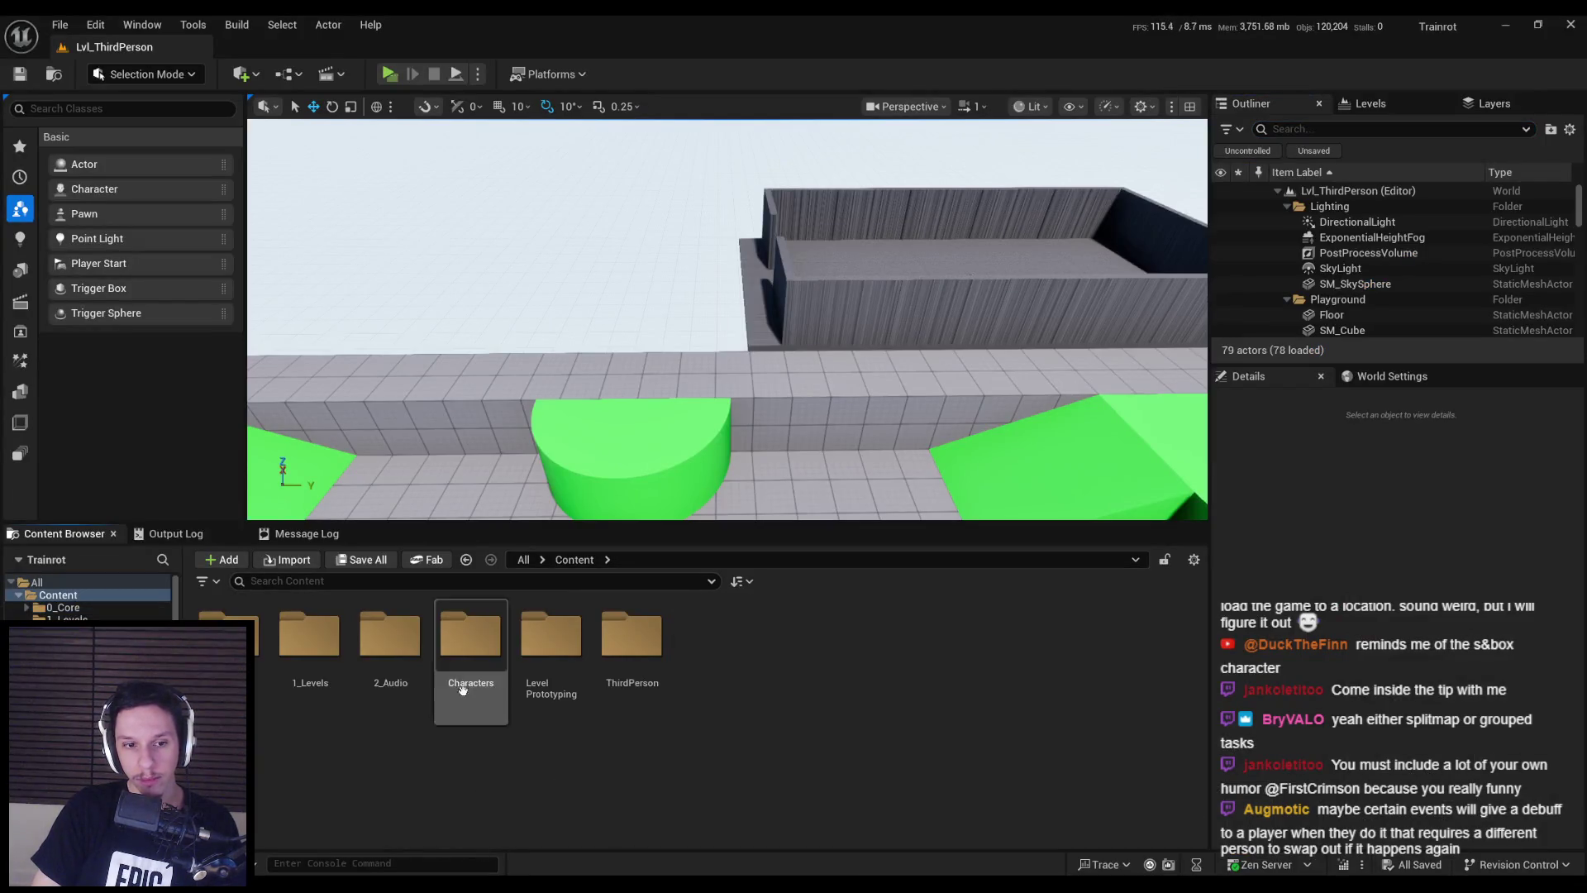
click(486, 669)
double_click(486, 670)
double_click(311, 649)
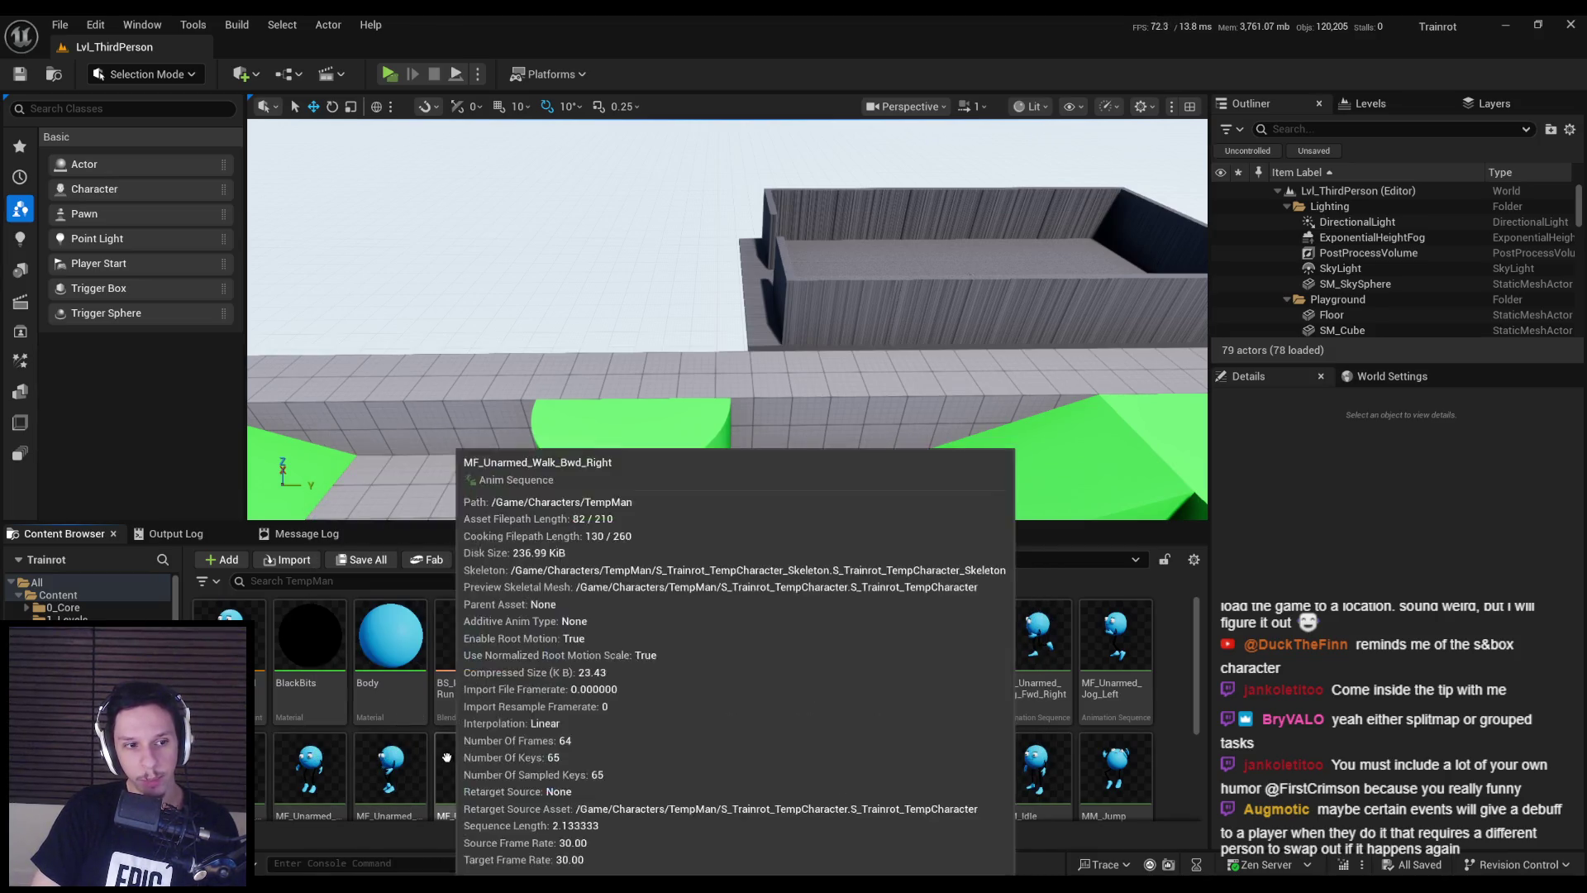
click(248, 661)
scroll(635, 737, down, 2)
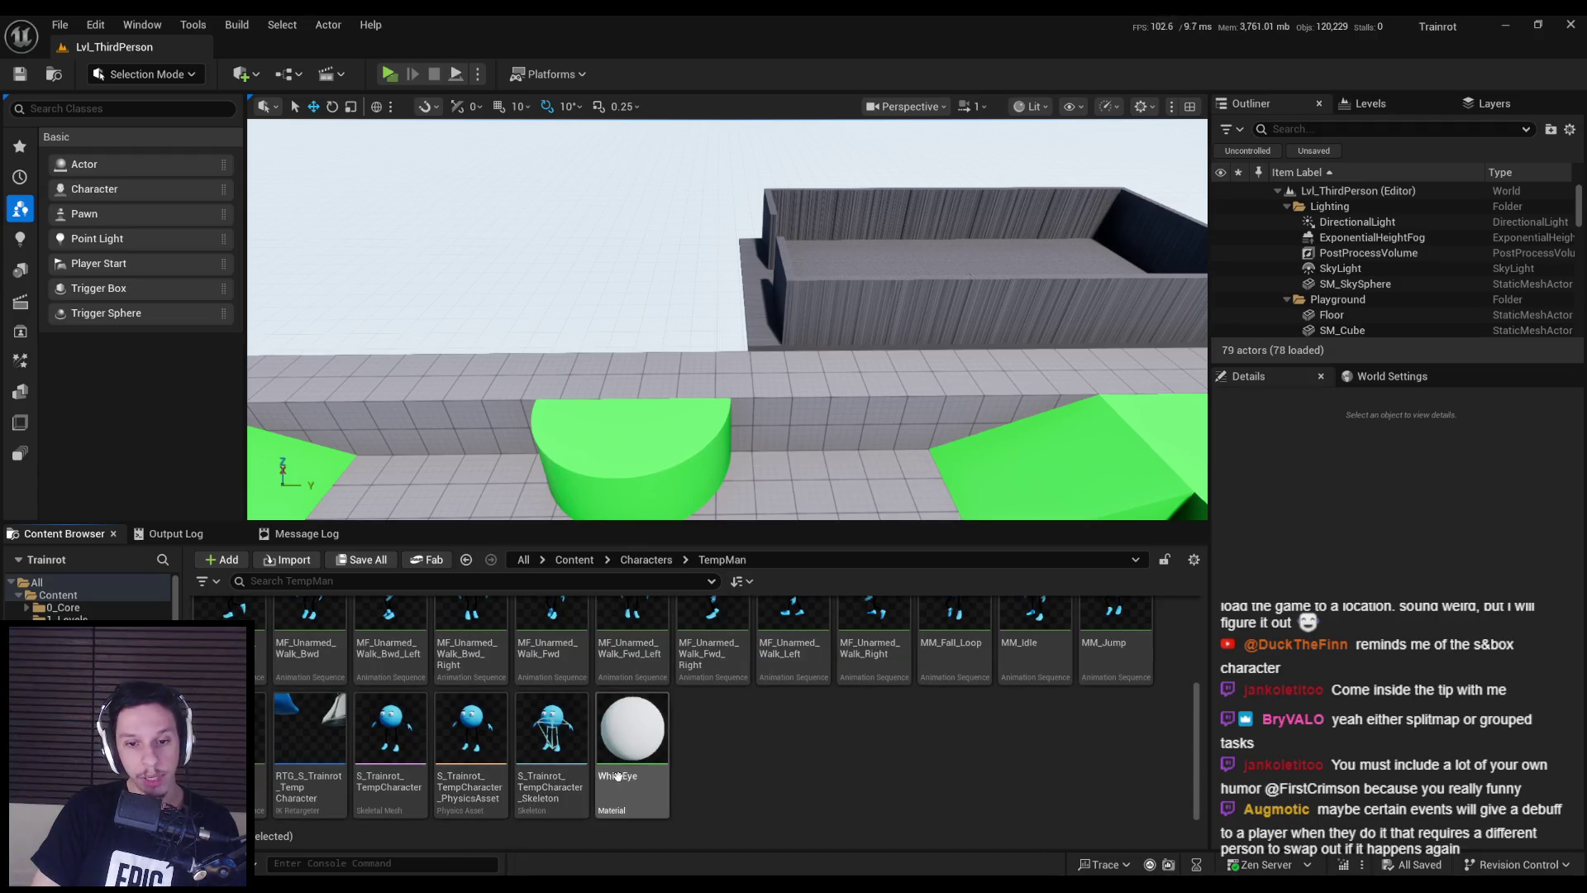
shift+click(635, 737)
scroll(640, 731, up, 3)
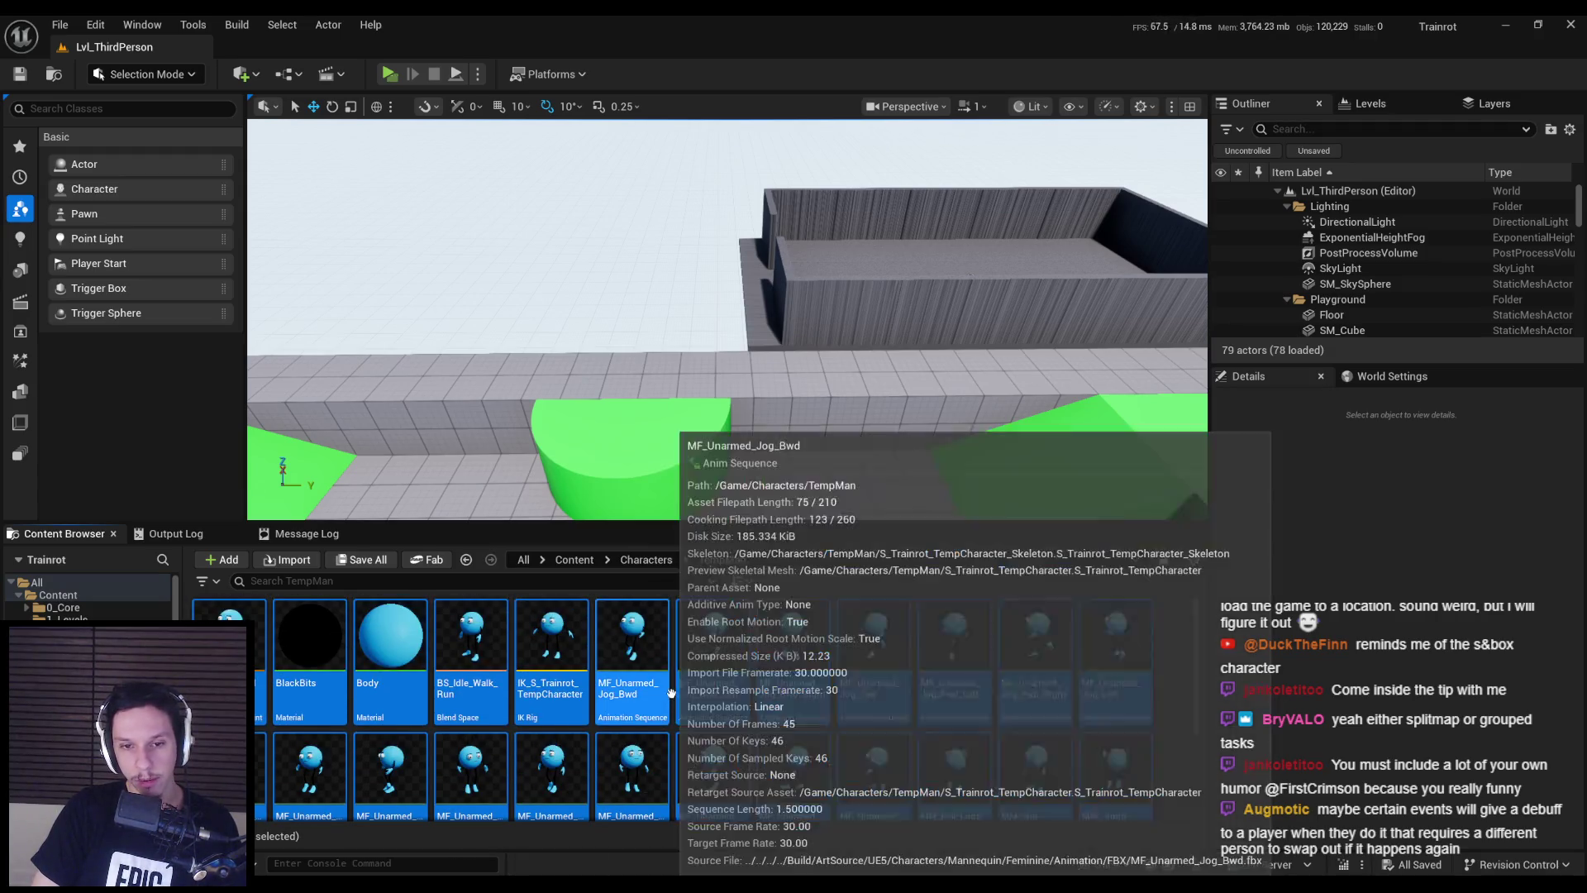
scroll(677, 701, down, 2)
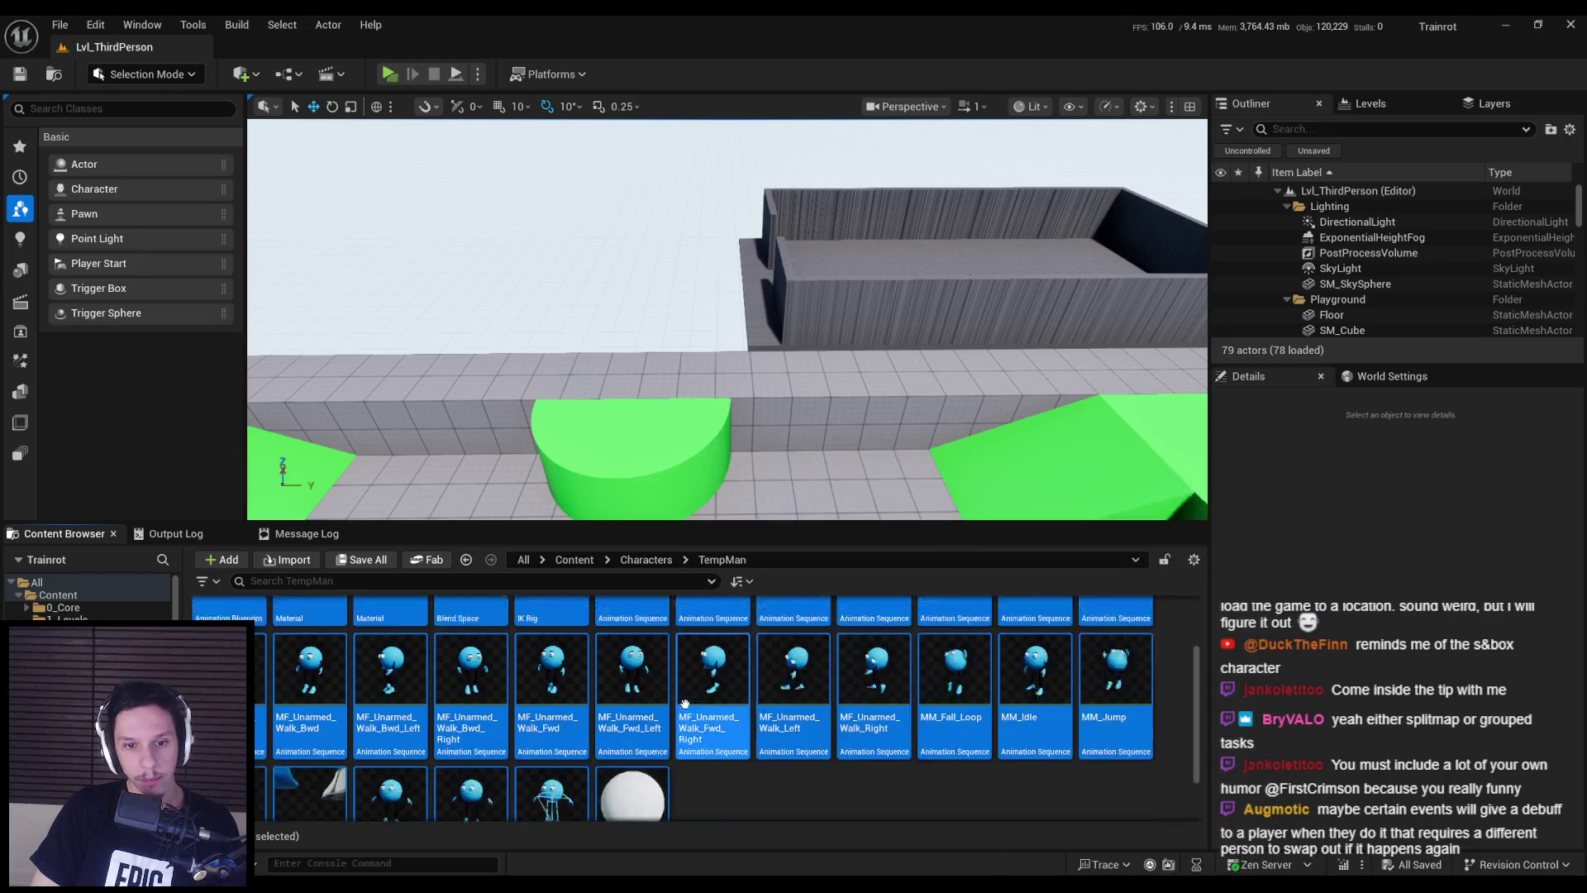
scroll(682, 706, up, 2)
scroll(683, 707, down, 3)
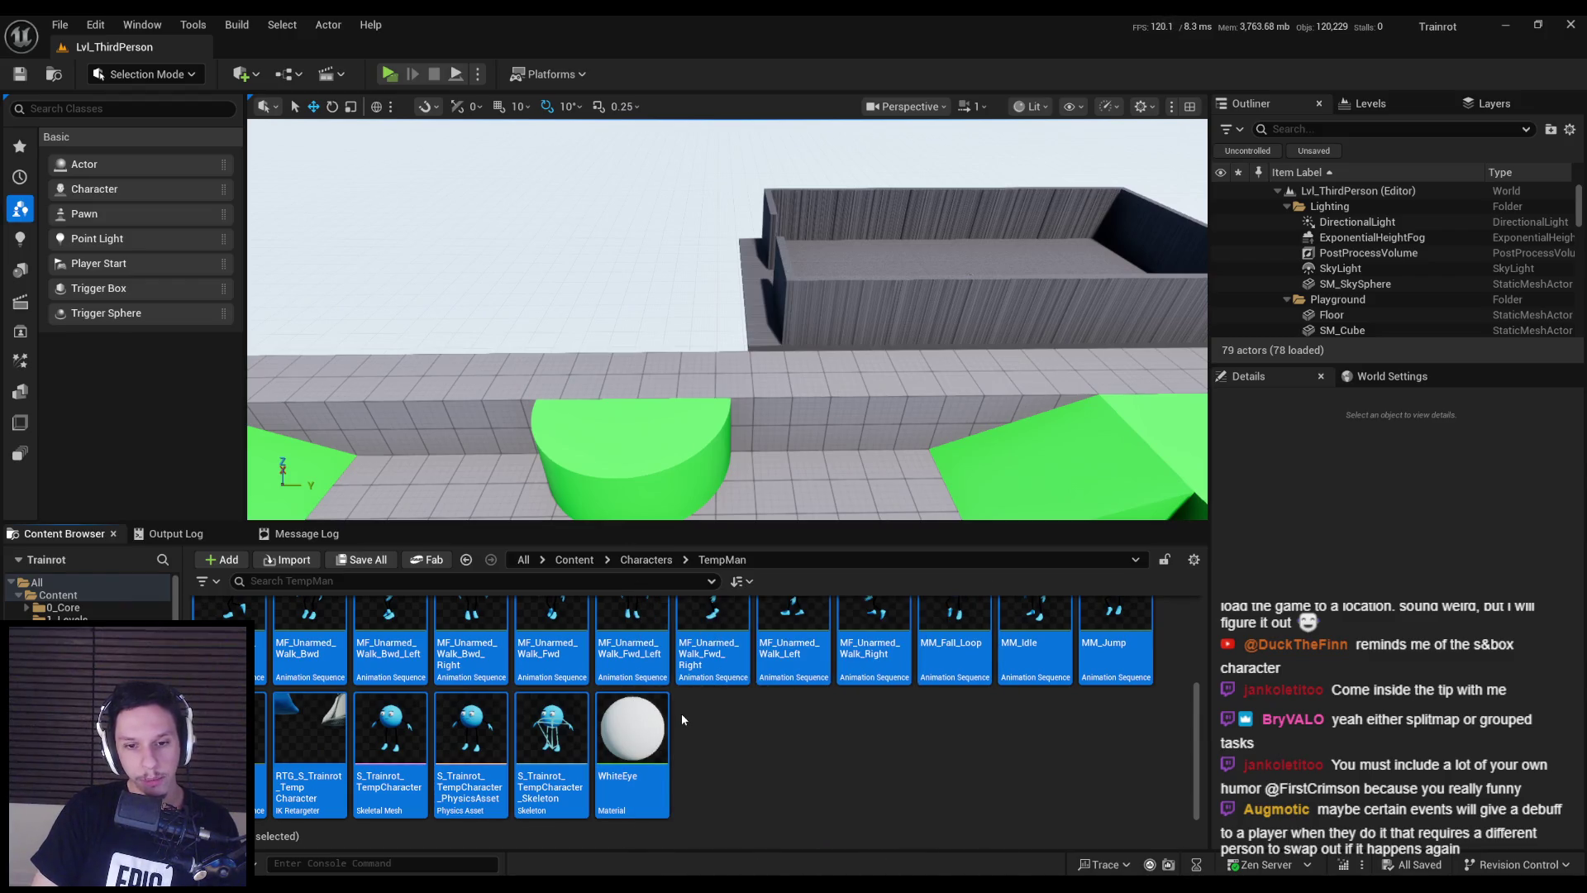
key(Delete)
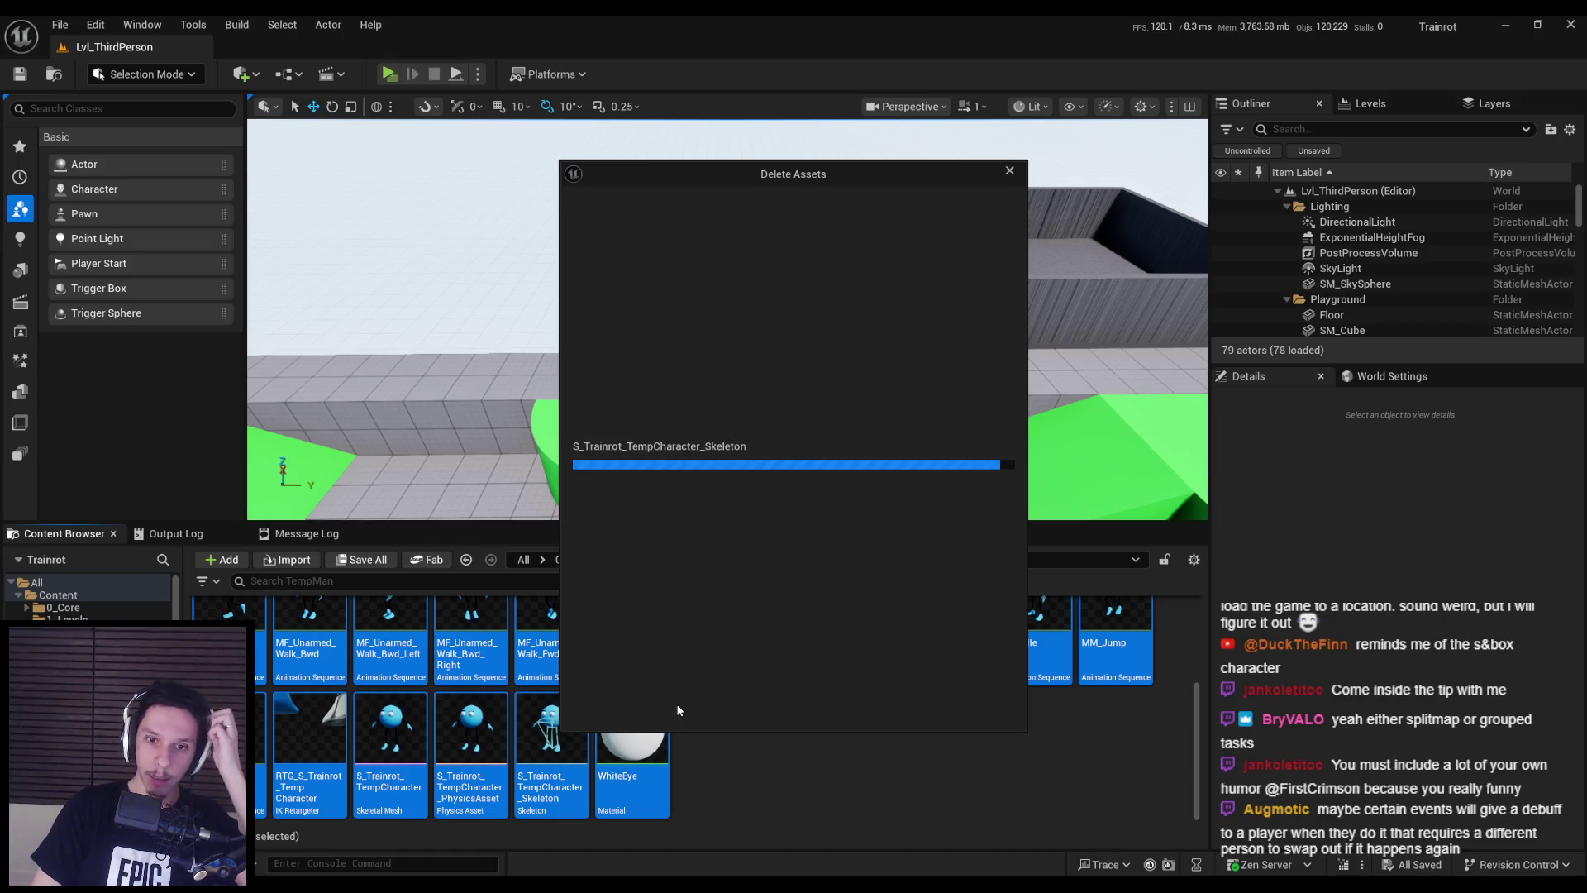
- Force-delete the old TempMan character assets and show the Windows desktop
click(787, 705)
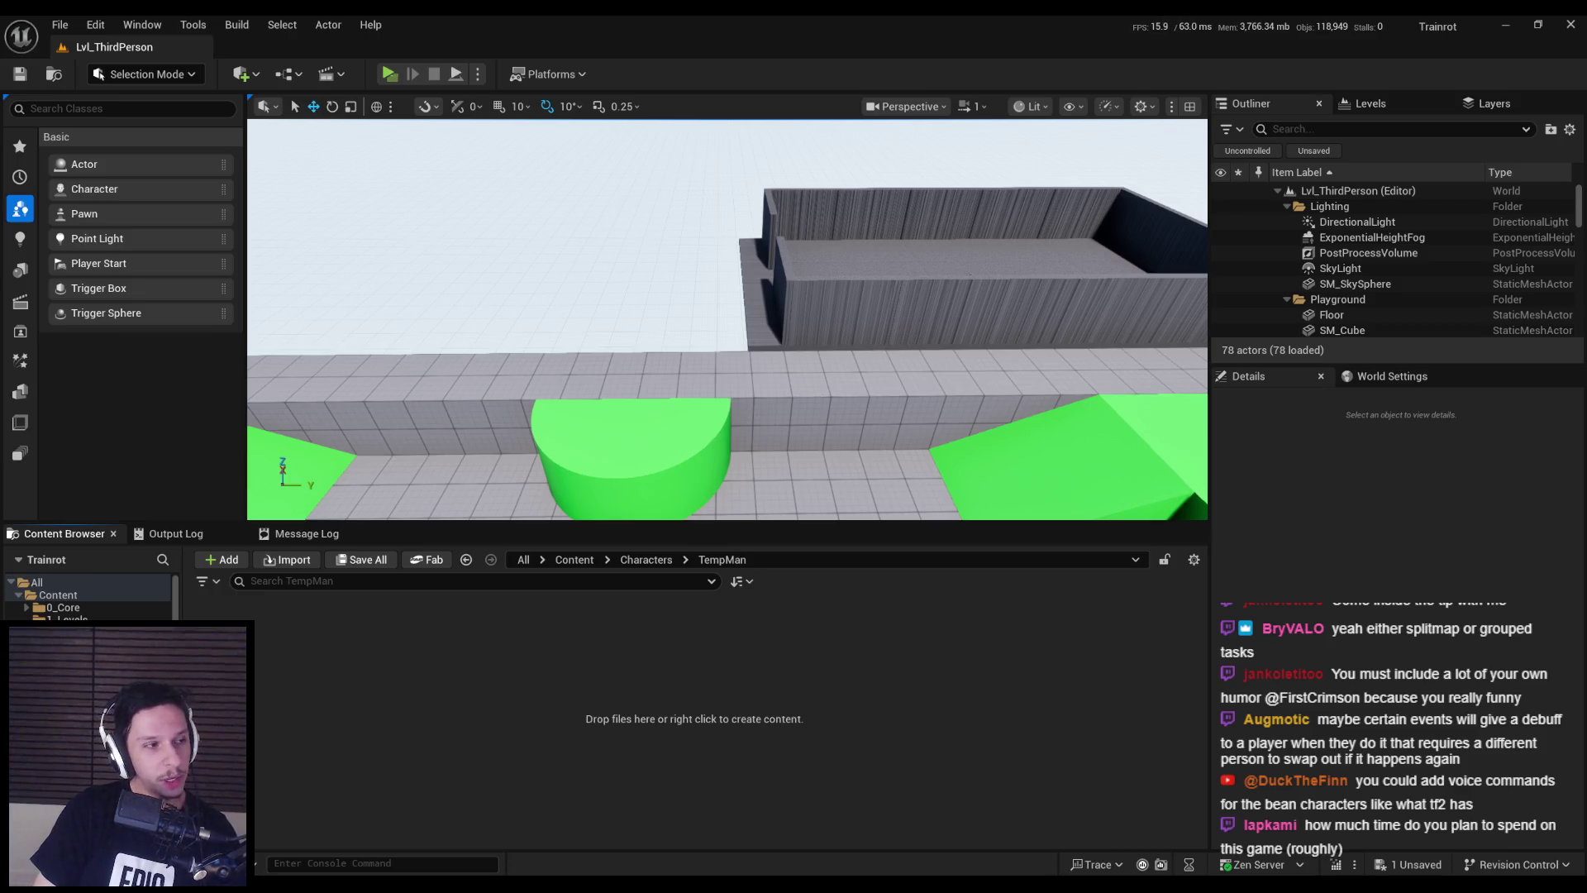
key(super+d)
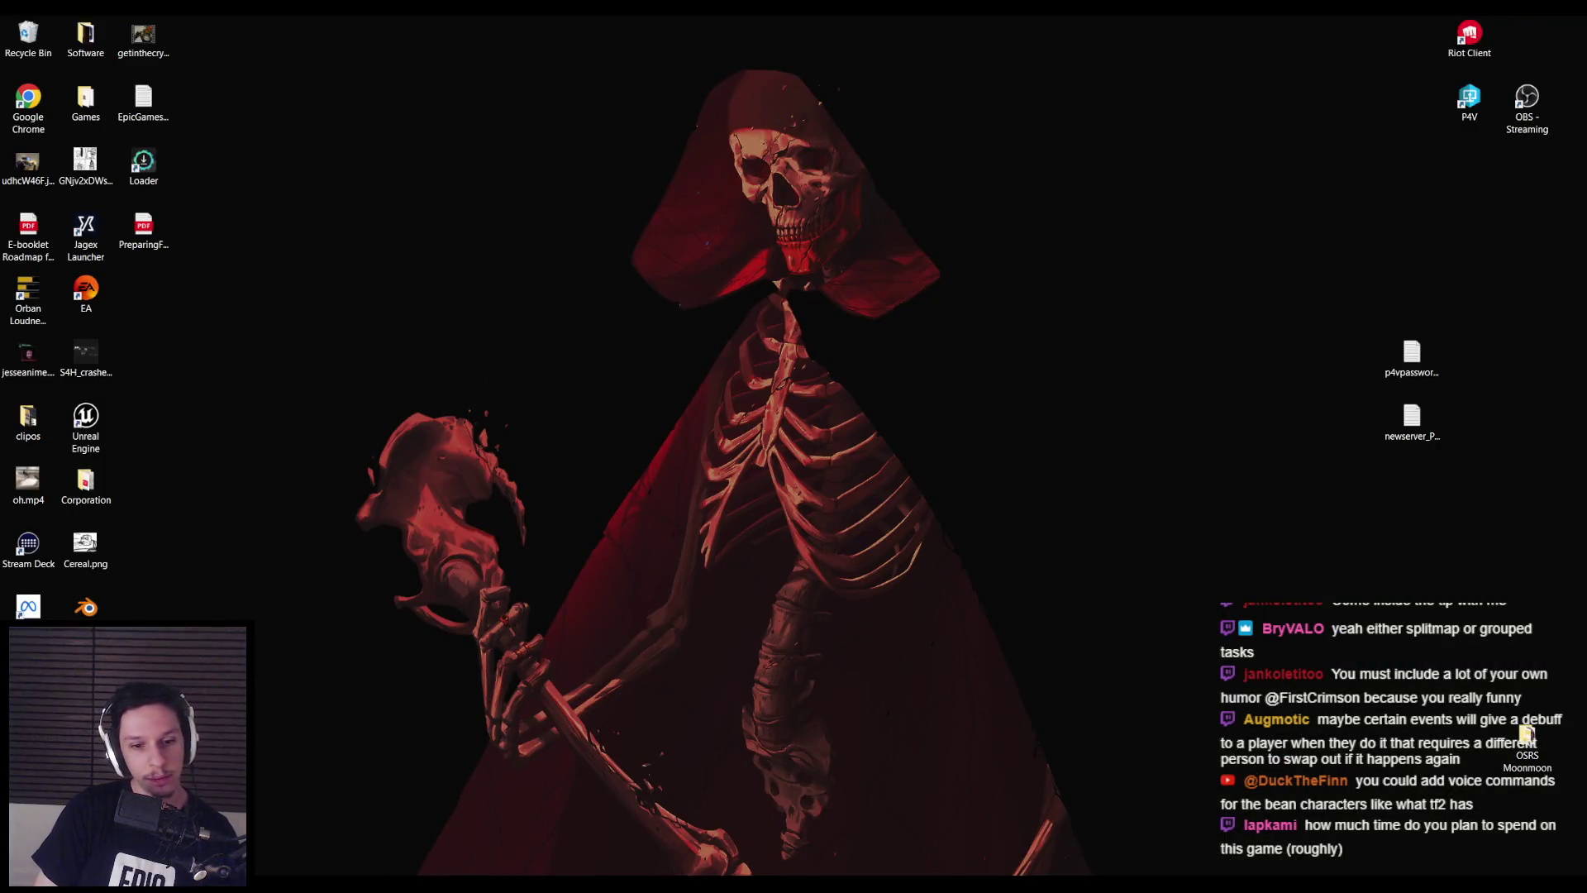
key(super+d)
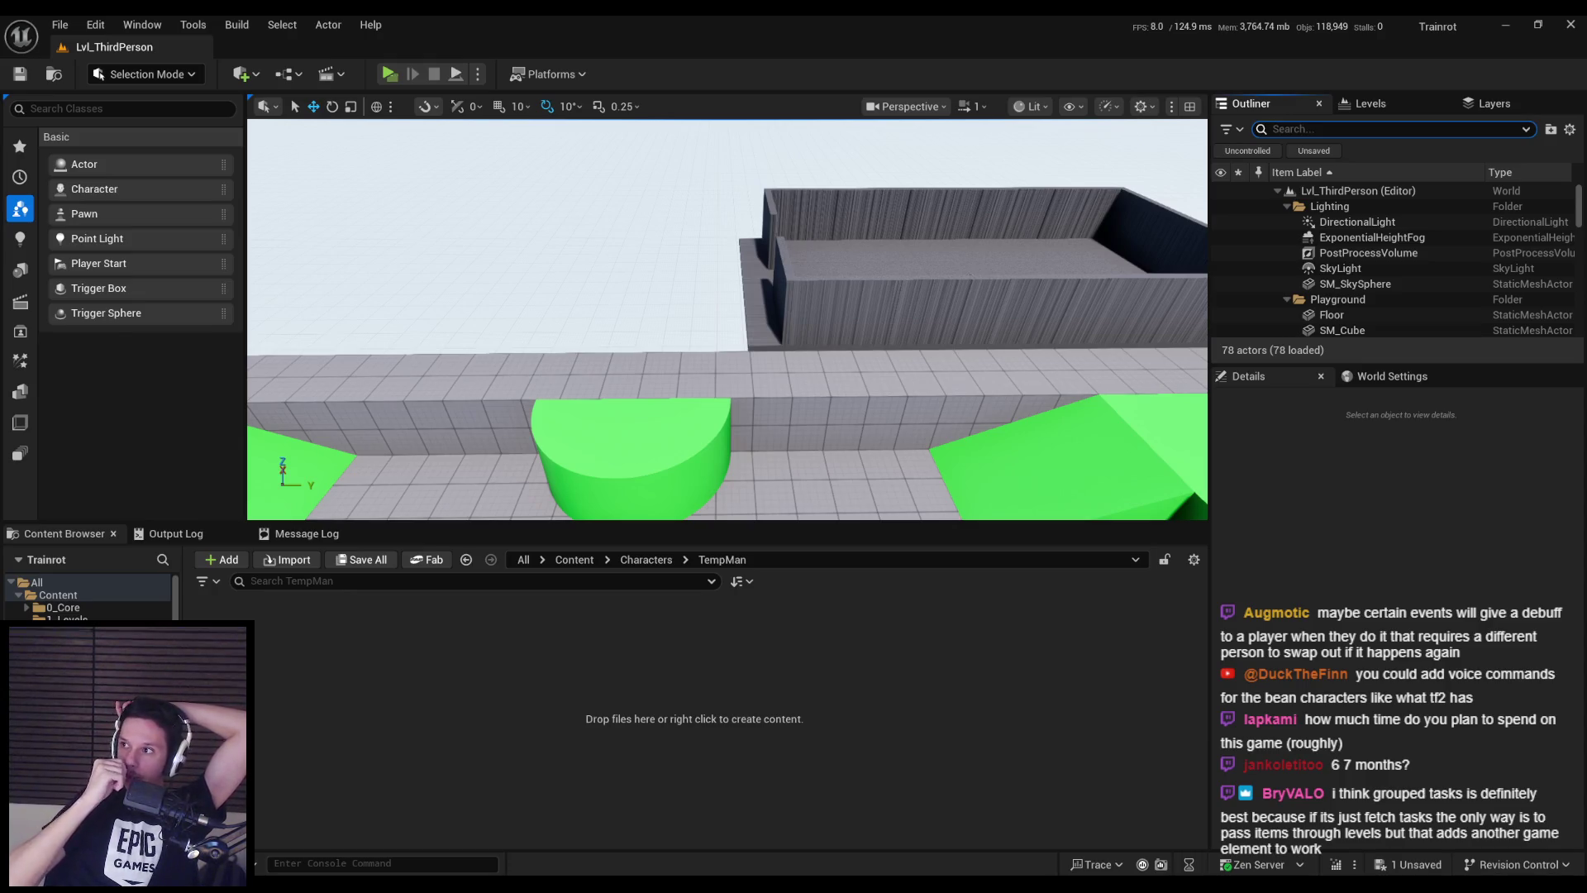
key(alt+Tab)
- Go to the Items subpage in Notion
scroll(618, 617, down, 10)
scroll(618, 618, down, 2)
click(555, 666)
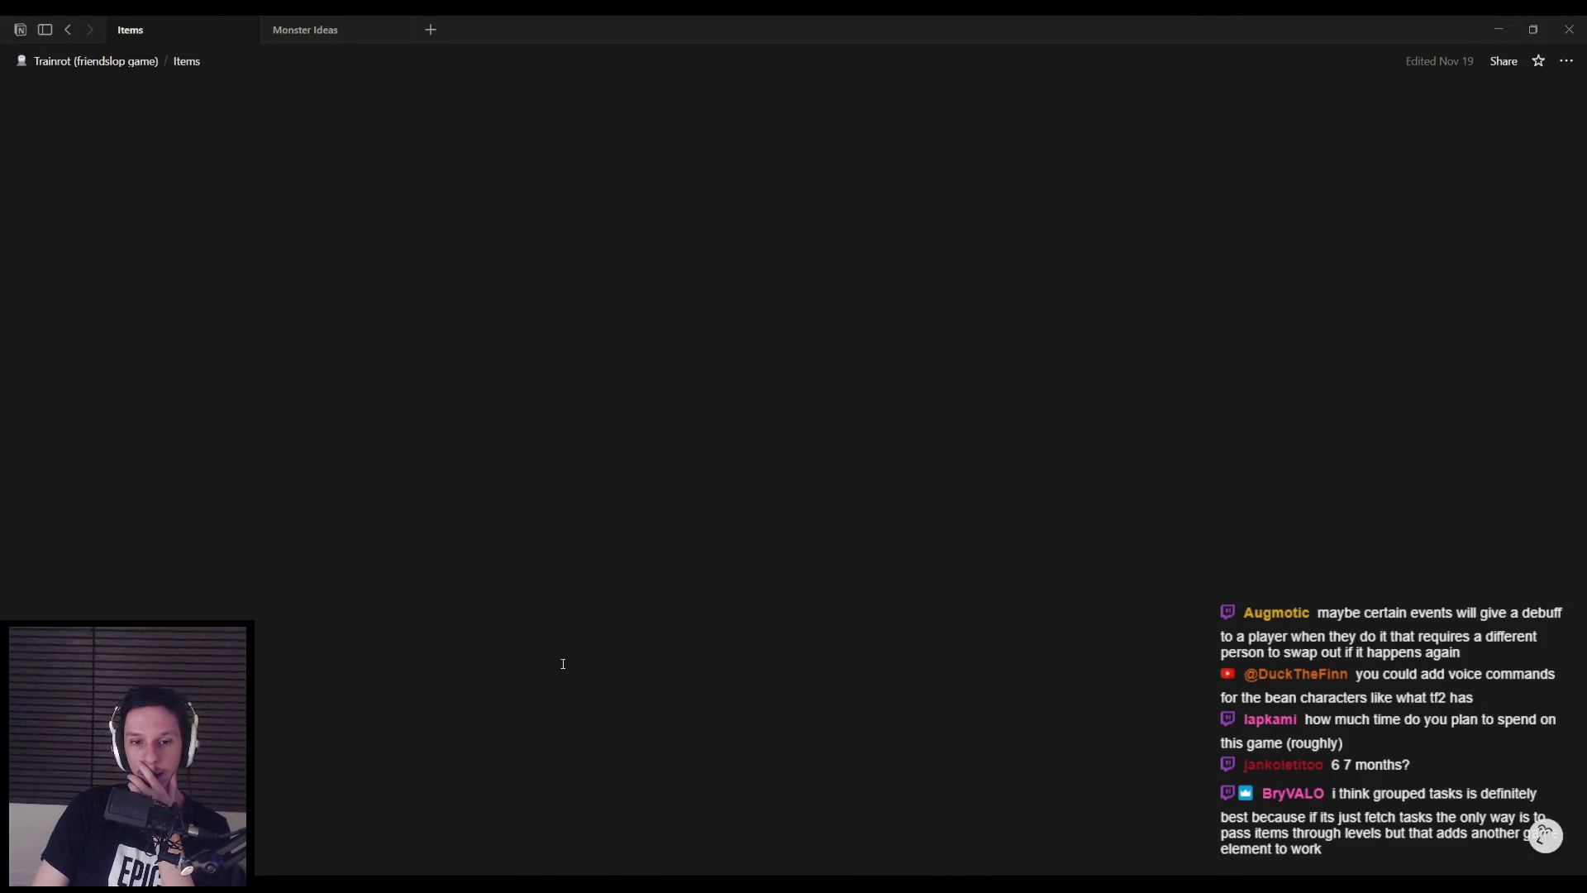
- Colour the Screwdriver and Hammer entries gray like Ducttape, then return to the Unreal level editor
drag(592, 403, 536, 355)
click(536, 355)
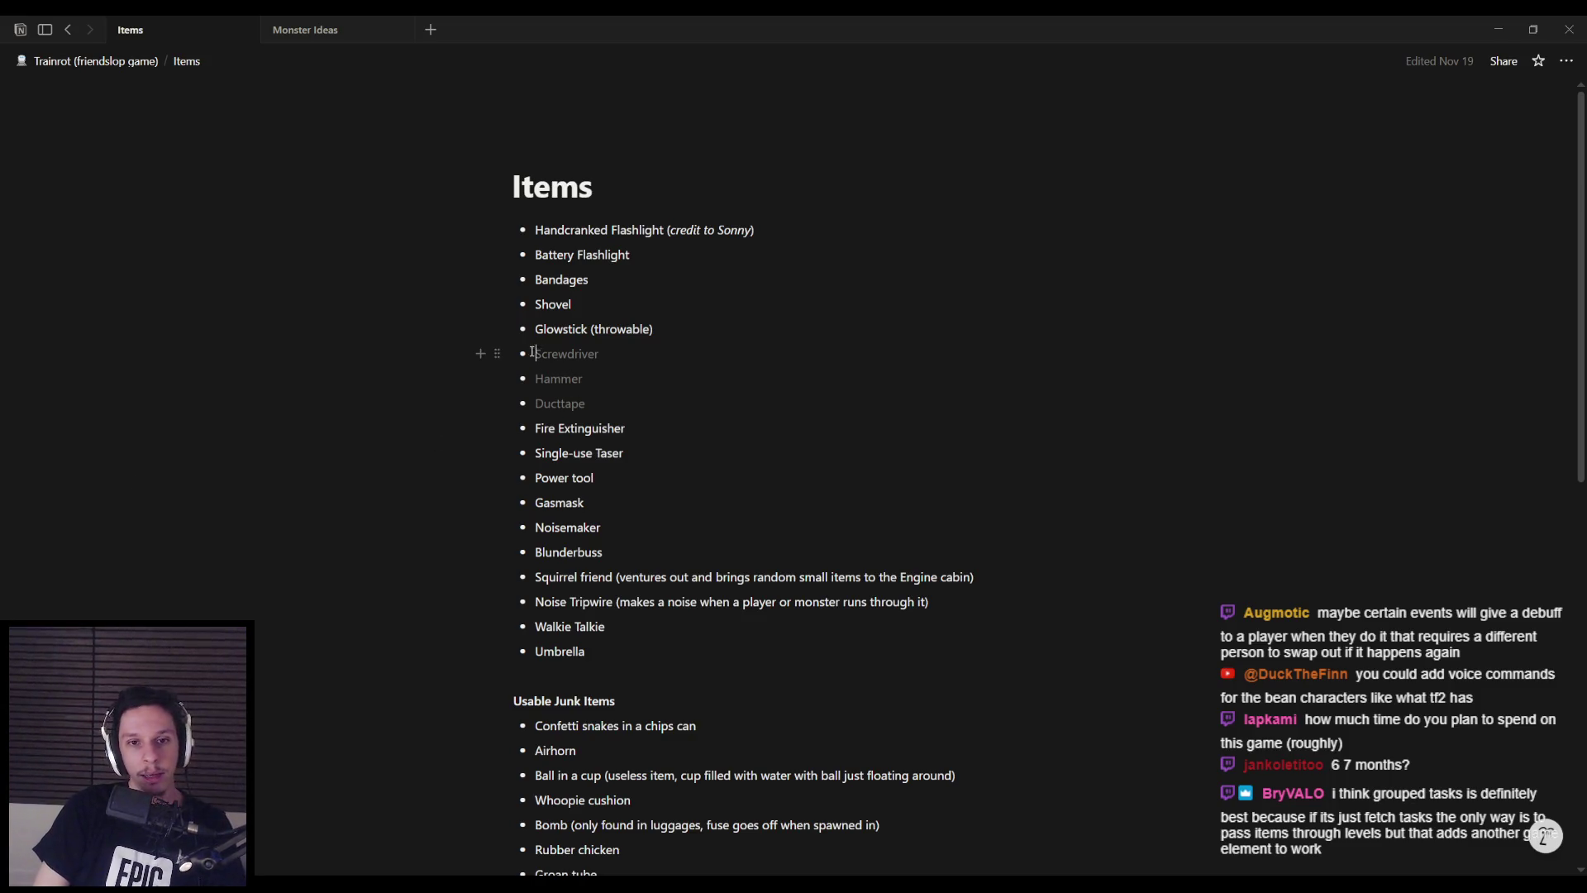
drag(534, 353, 665, 379)
key(ctrl+shift+h)
click(639, 376)
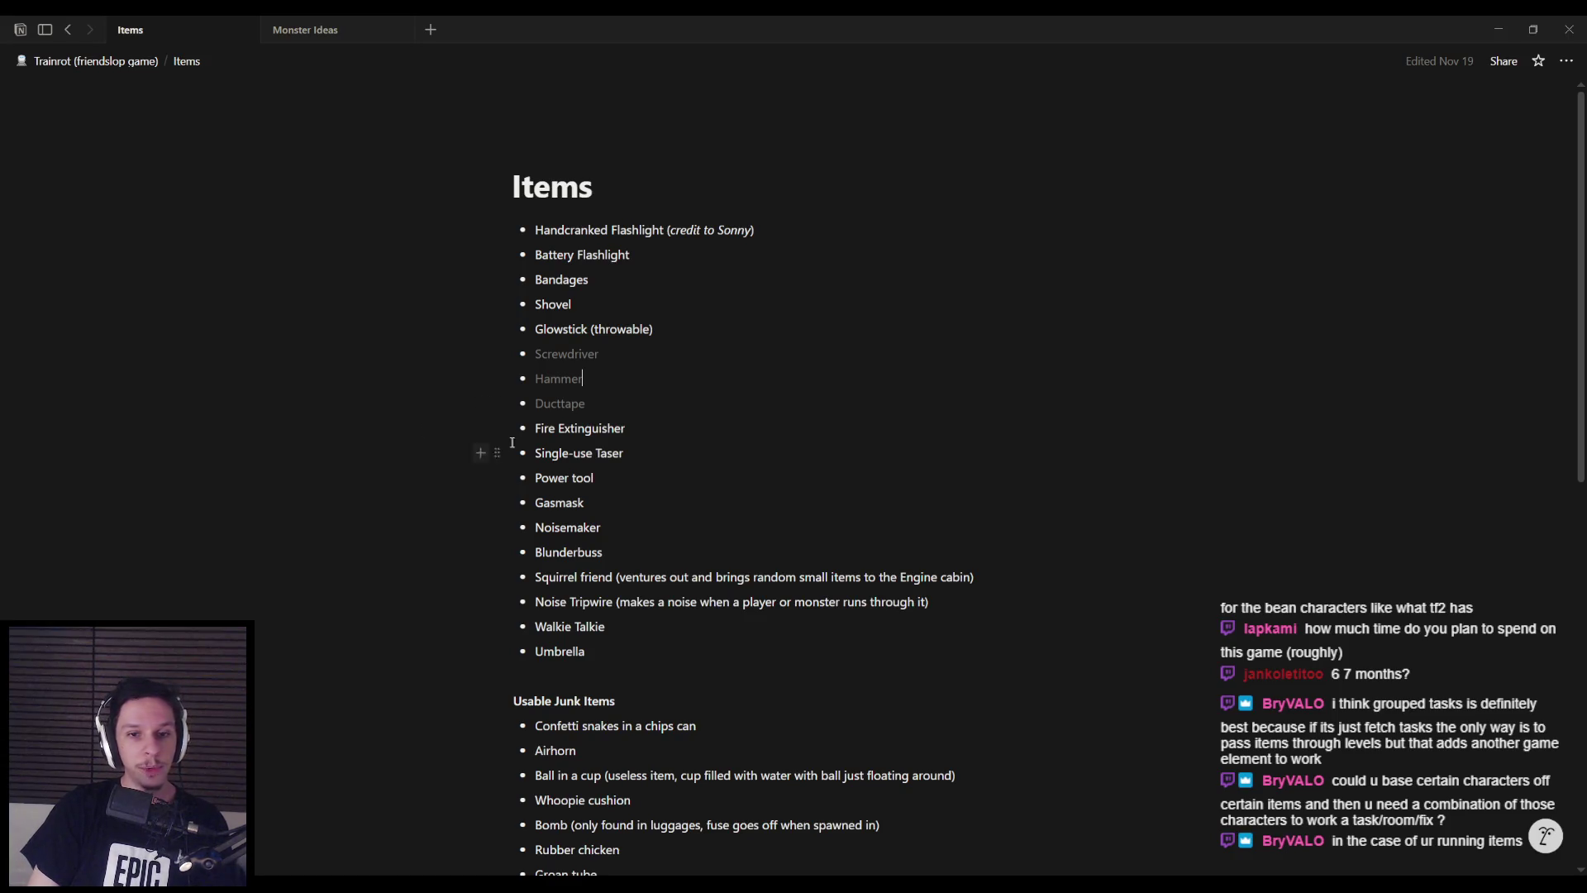
mouse_move(630, 400)
mouse_down()
mouse_move(578, 354)
mouse_move(608, 408)
mouse_move(578, 356)
mouse_move(624, 405)
mouse_up()
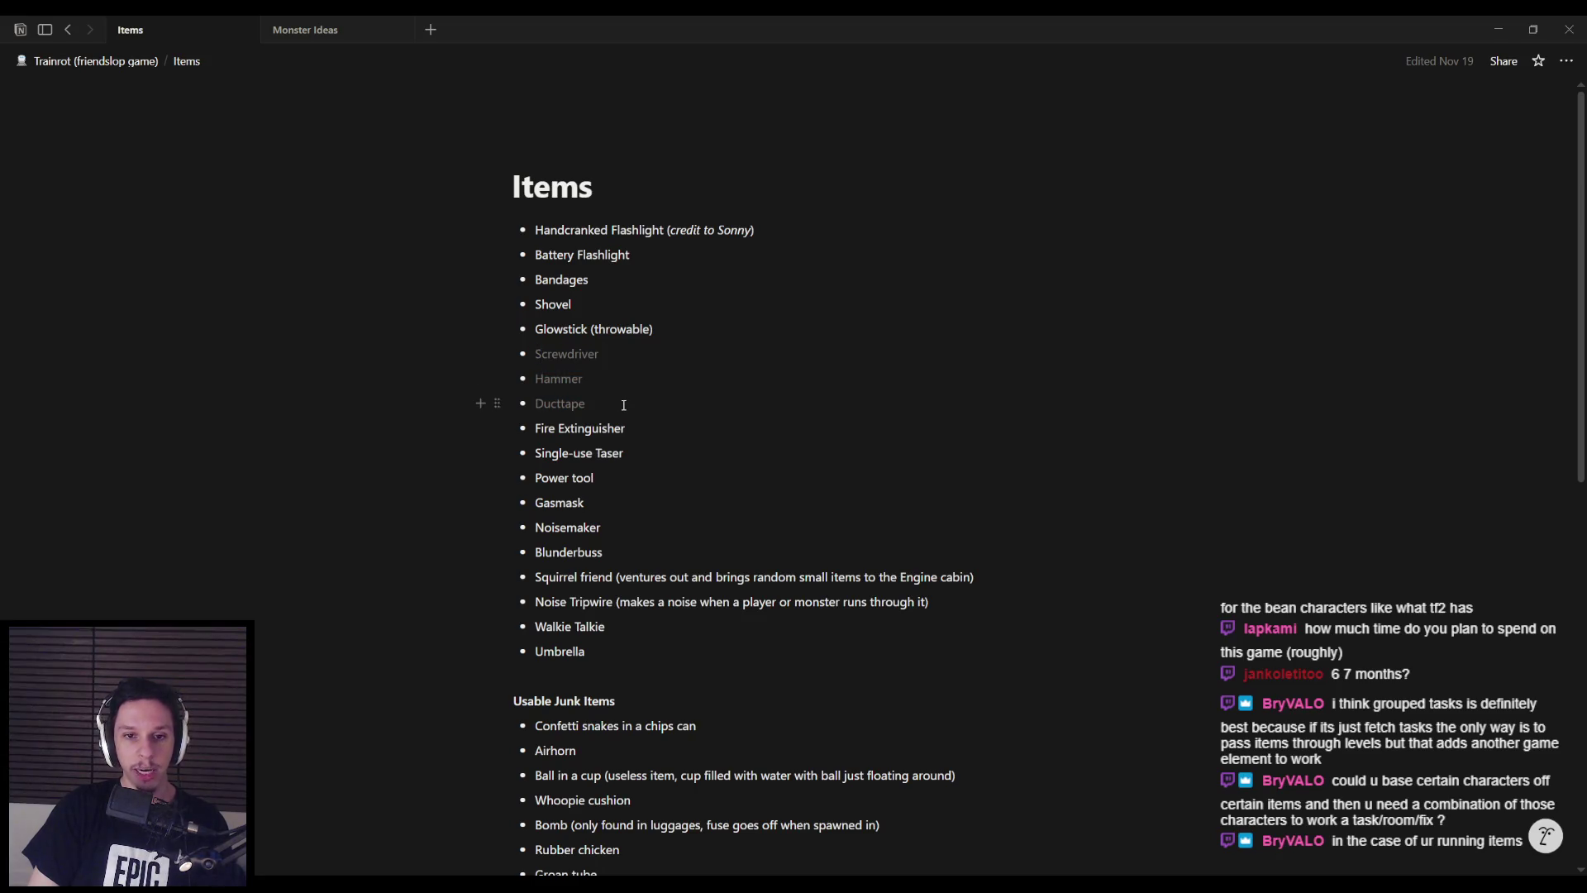
key(alt+Tab)
right_drag(662, 382, 662, 383)
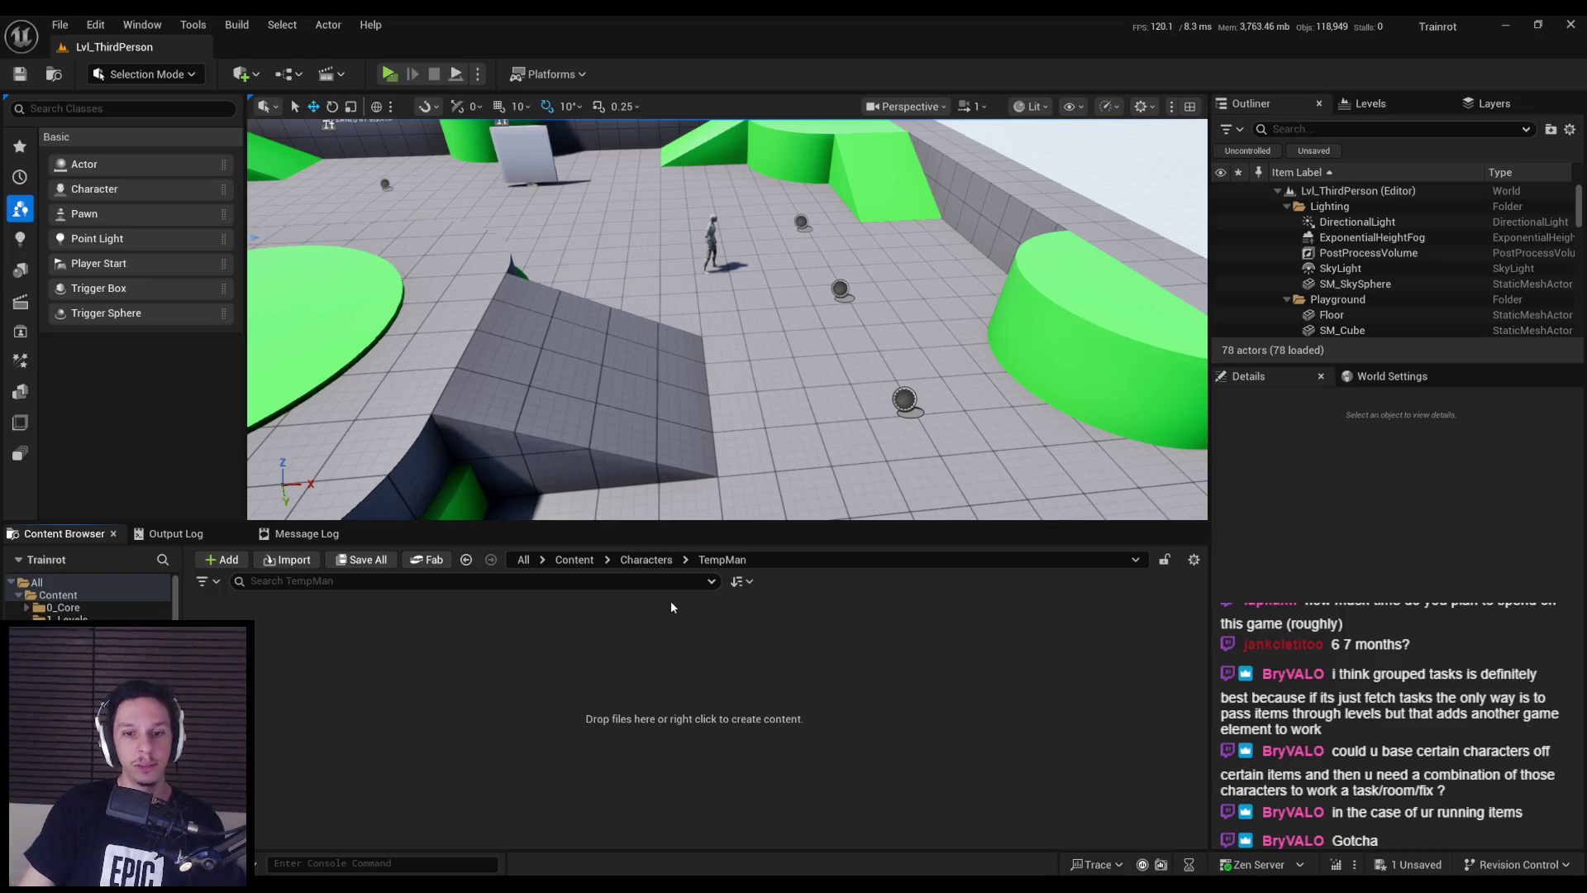
- Import S_Trainrot_TempCharacter.fbx into the TempMan folder
right_drag(668, 398, 671, 381)
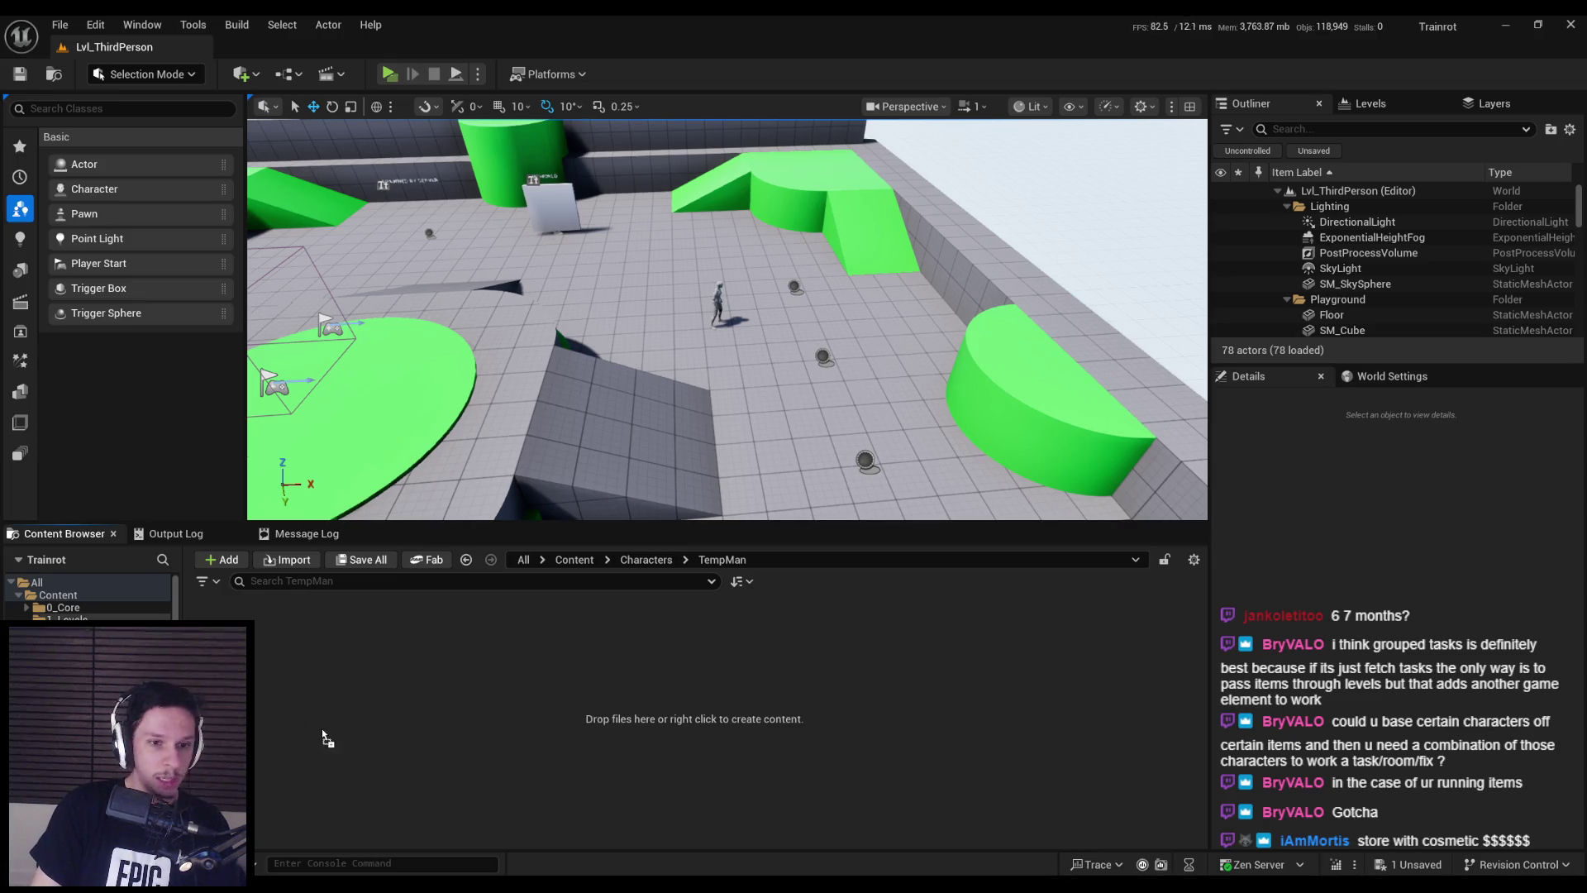
drag(335, 733, 331, 707)
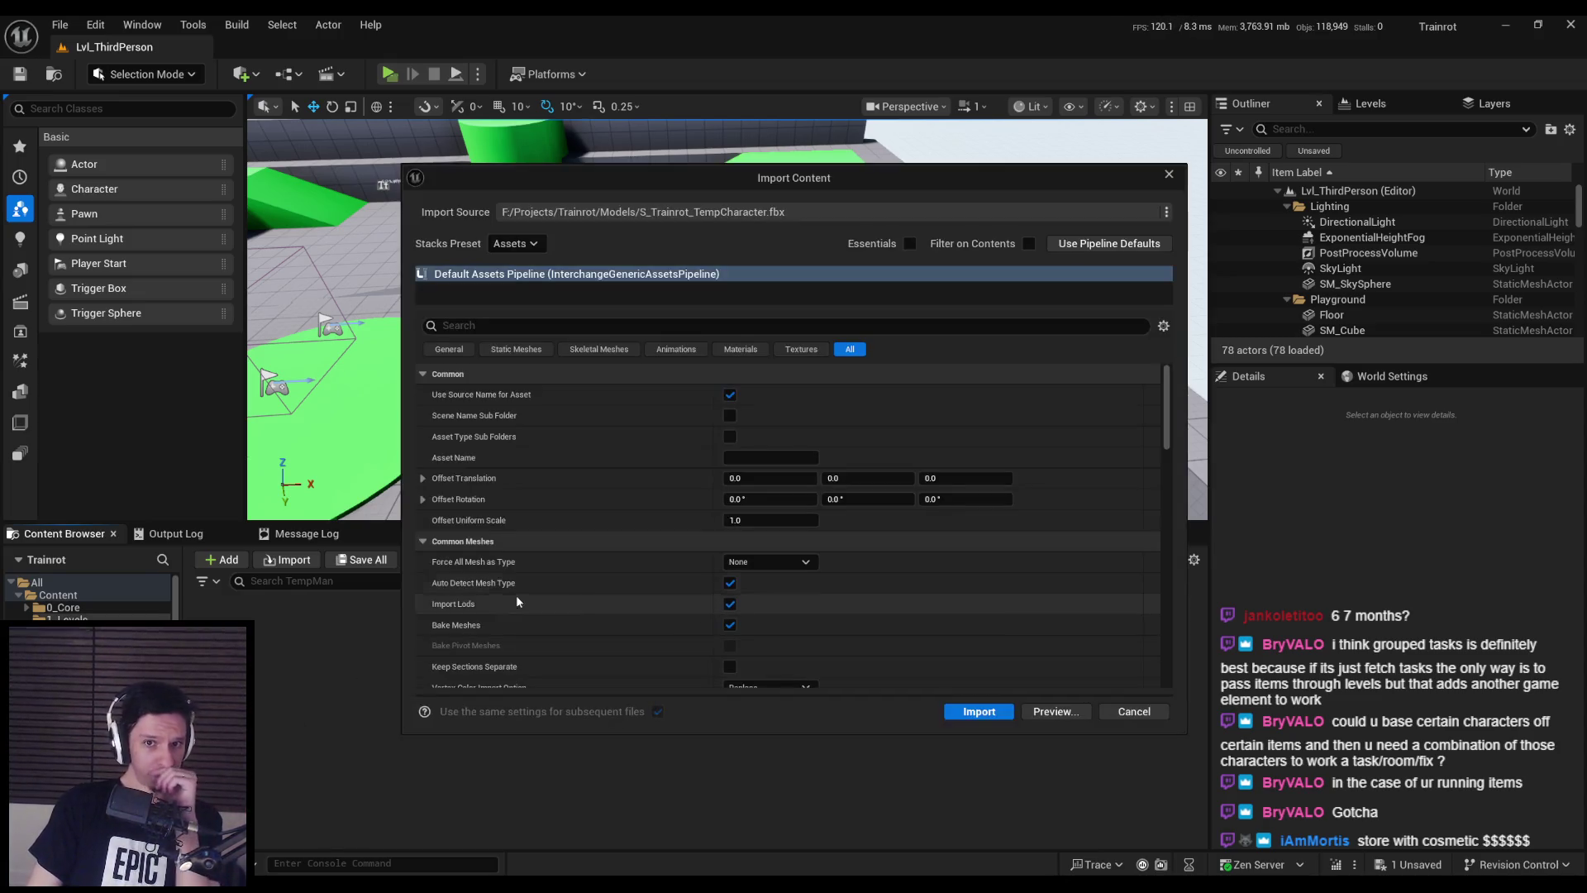
scroll(909, 580, down, 1)
scroll(909, 581, down, 5)
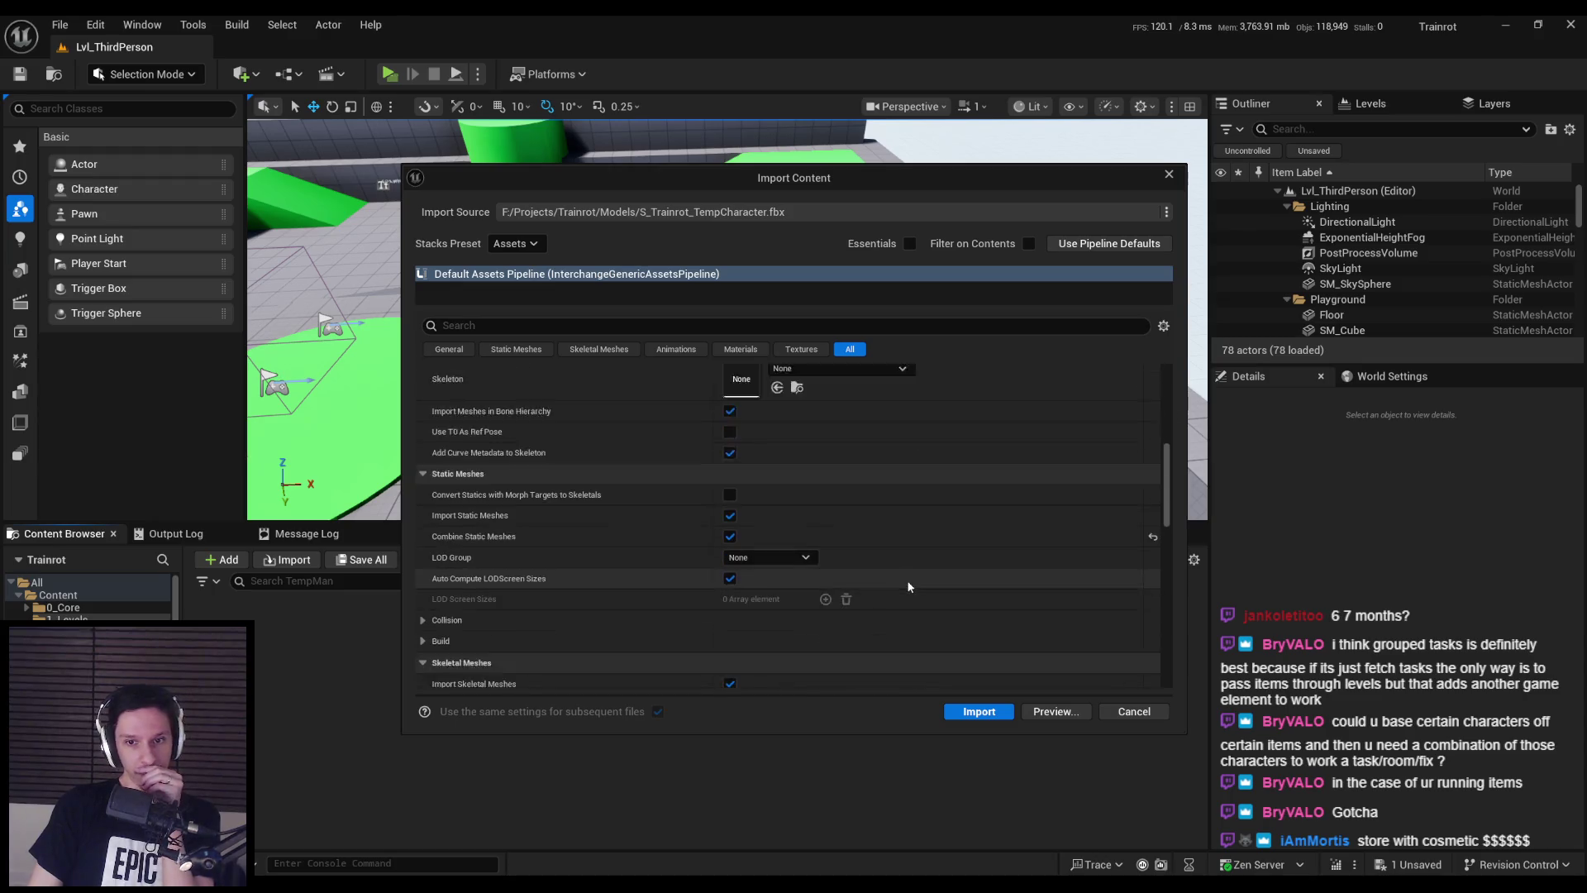
click(1000, 713)
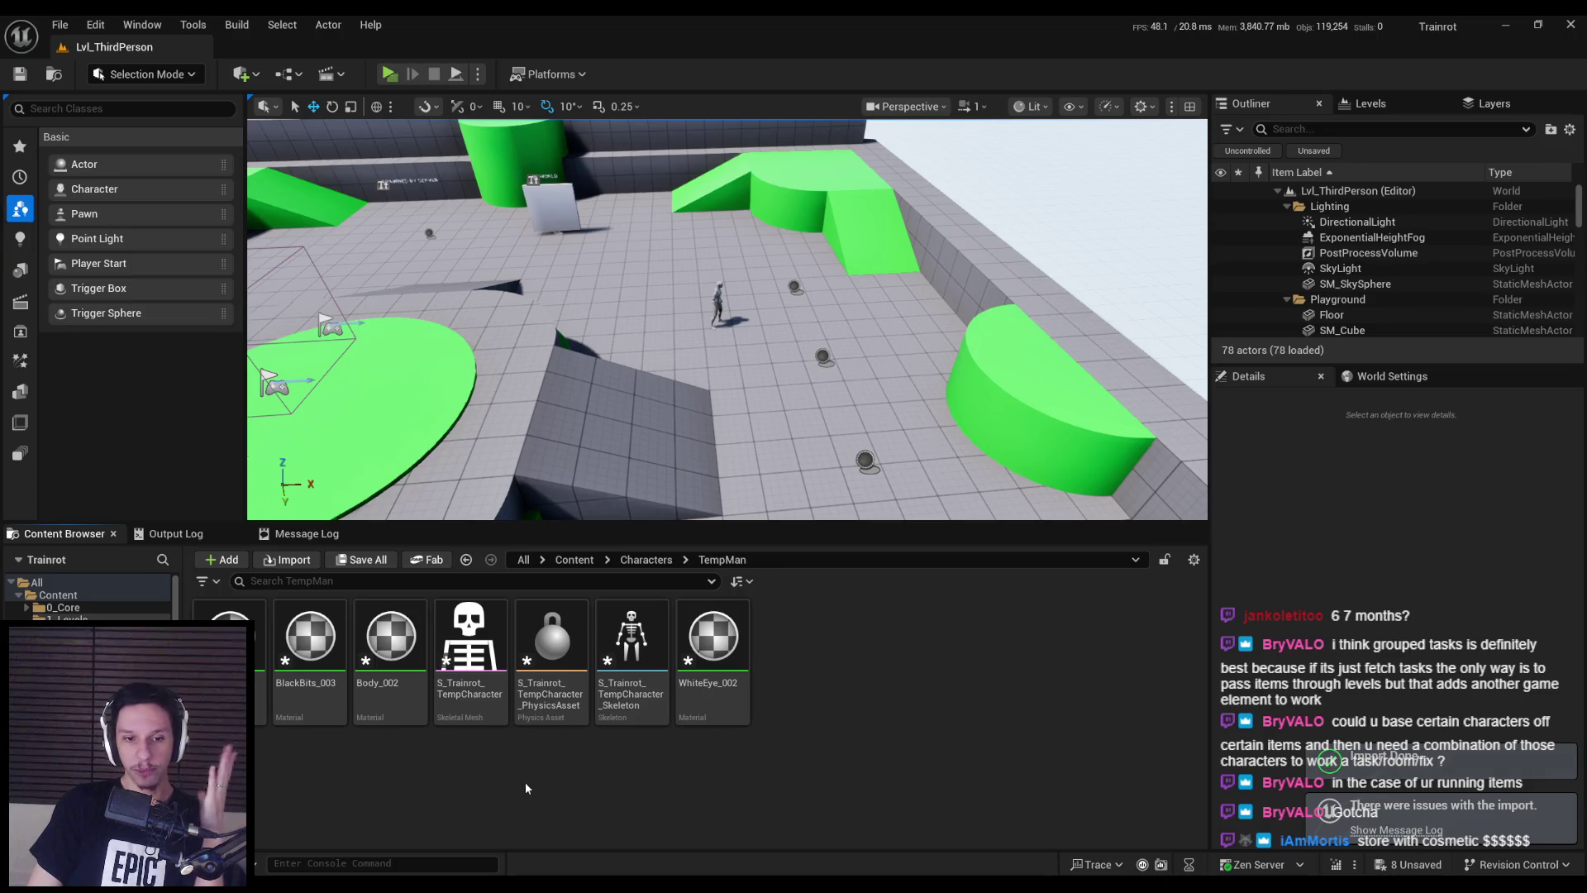
- Open the imported S_Trainrot_TempCharacter skeletal mesh for preview
scroll(664, 385, down, 3)
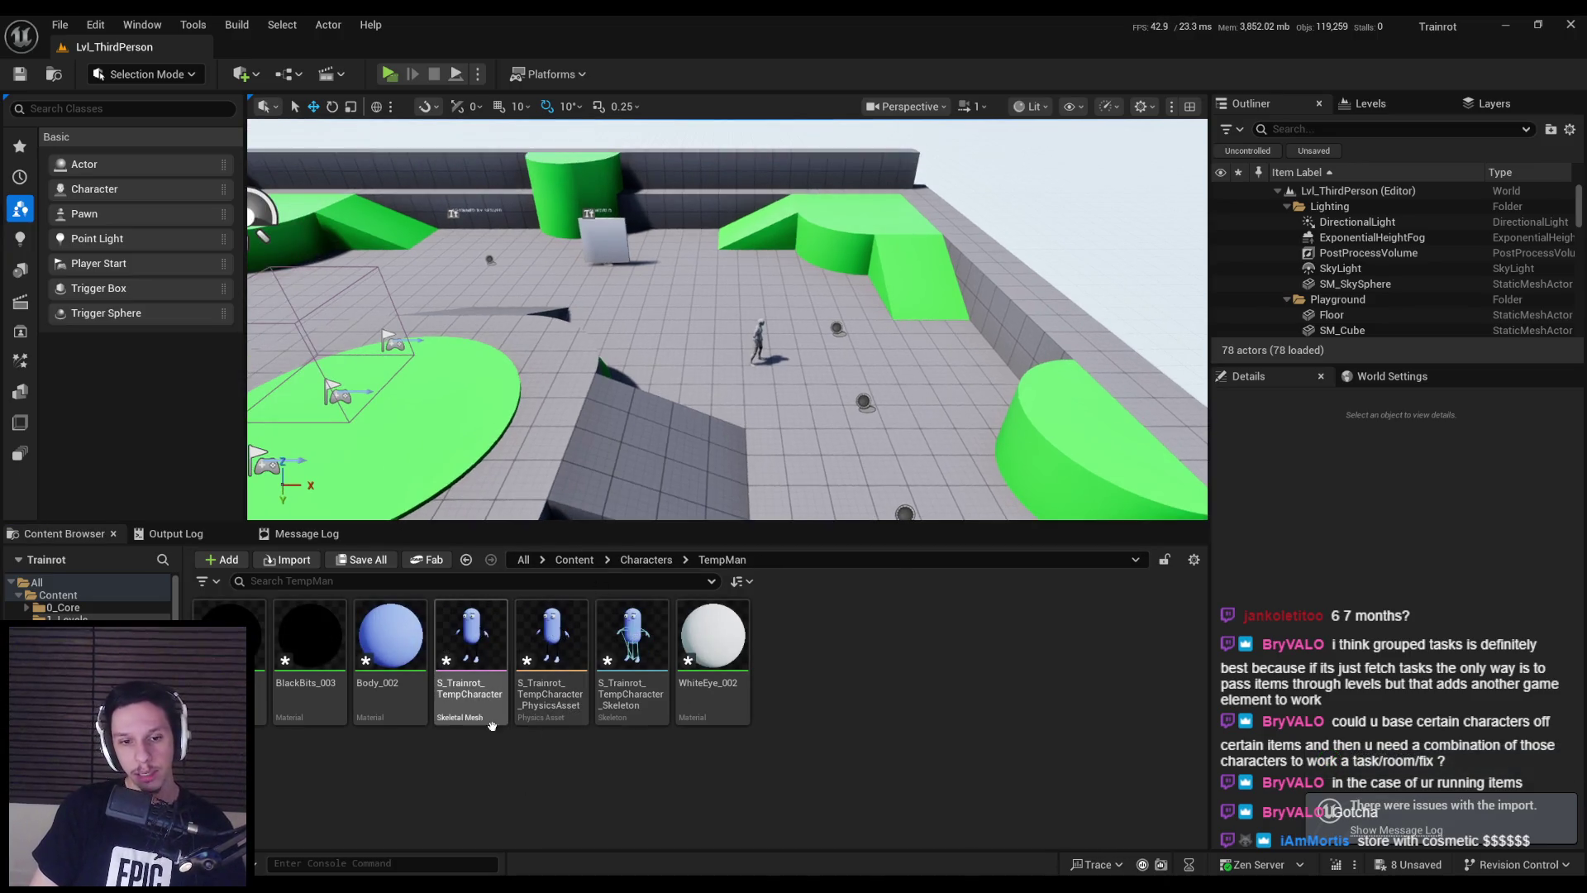
click(469, 661)
double_click(463, 696)
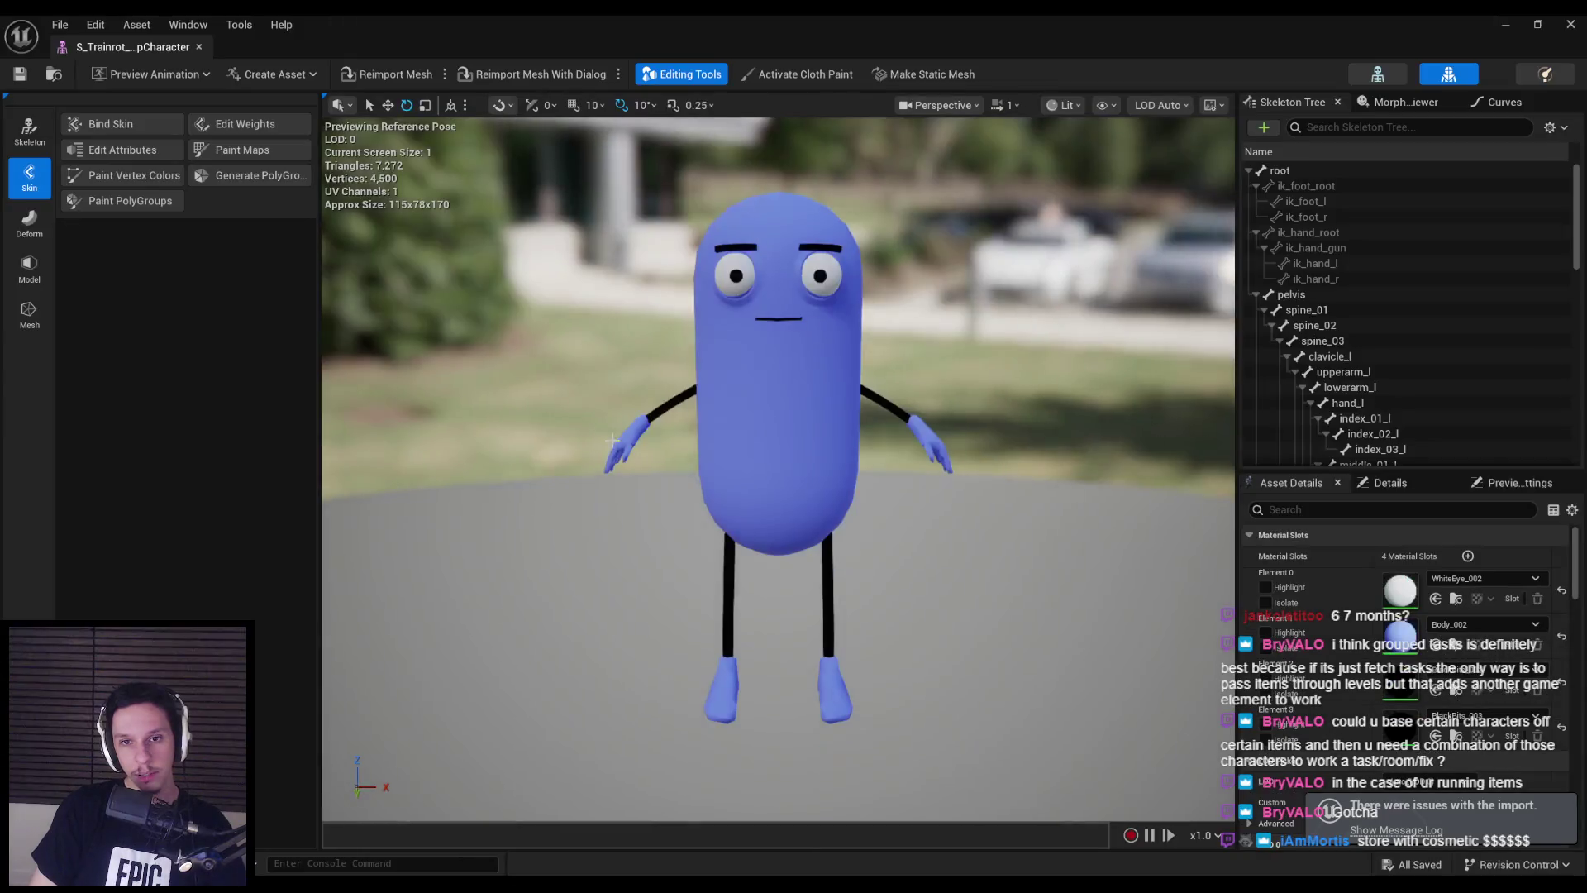
- Orbit and zoom around the blue pill character, then close its skeletal mesh editor
mouse_move(777, 463)
alt+mouse_down()
mouse_move(677, 504)
mouse_move(744, 572)
alt+mouse_up()
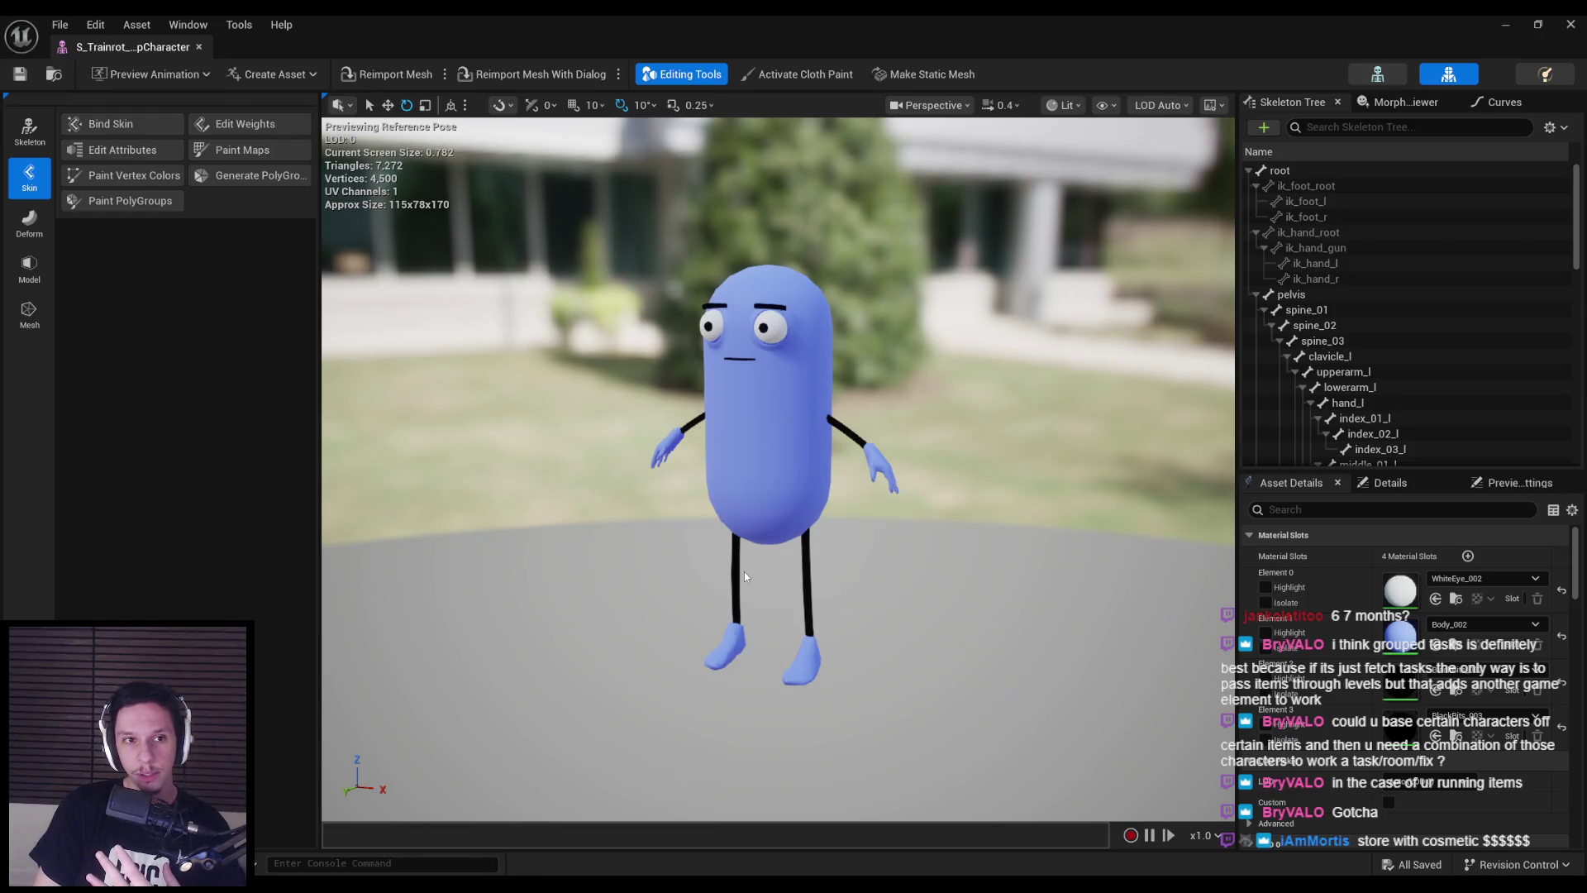
scroll(446, 393, up, 3)
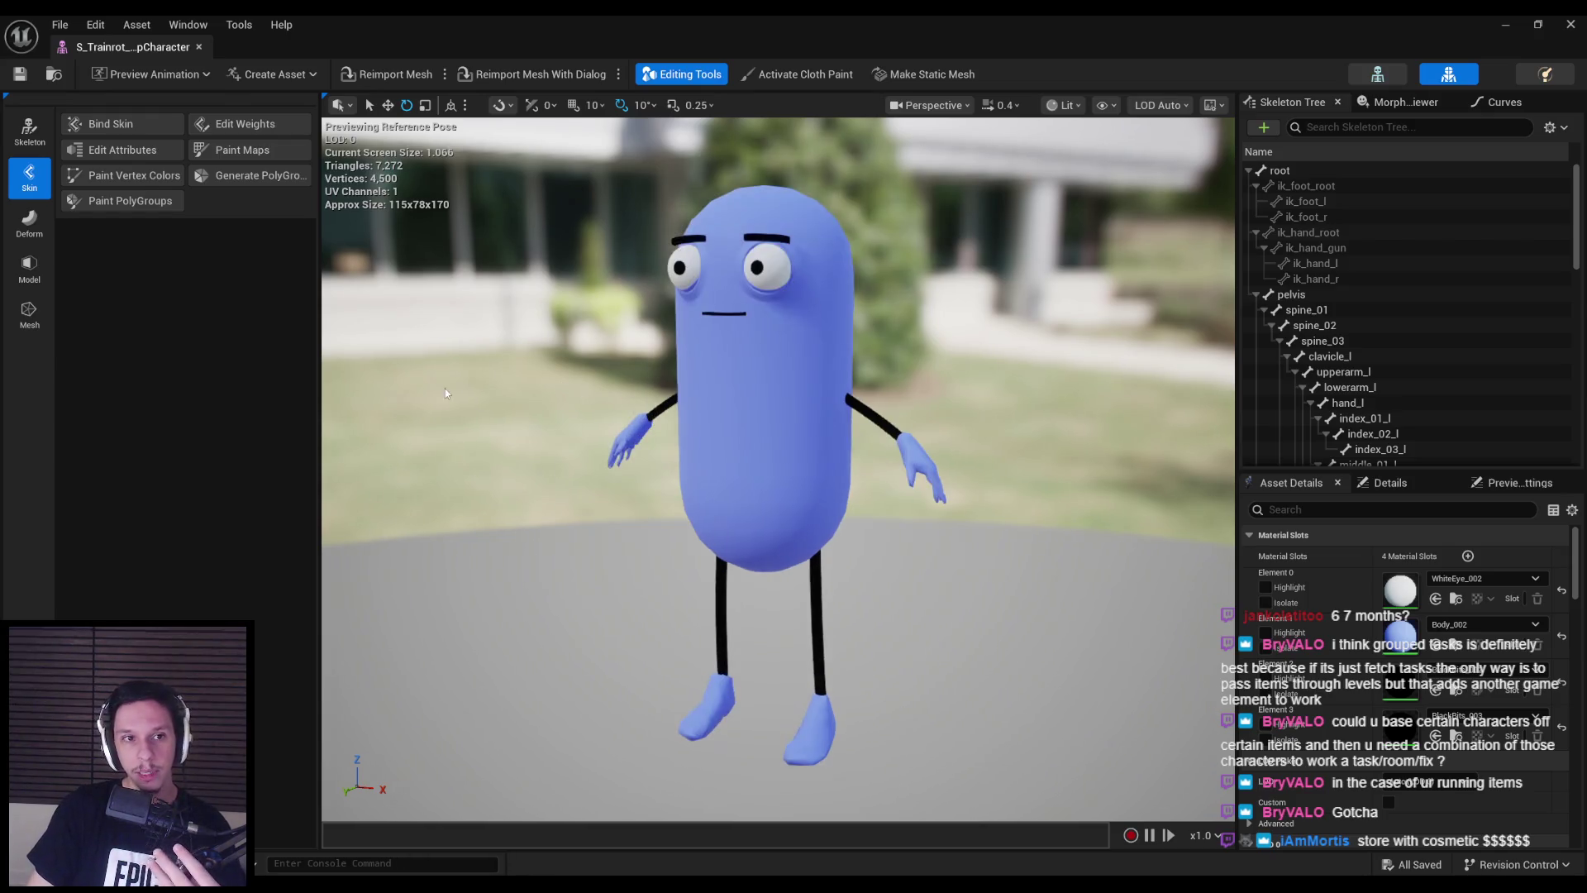
scroll(691, 424, down, 3)
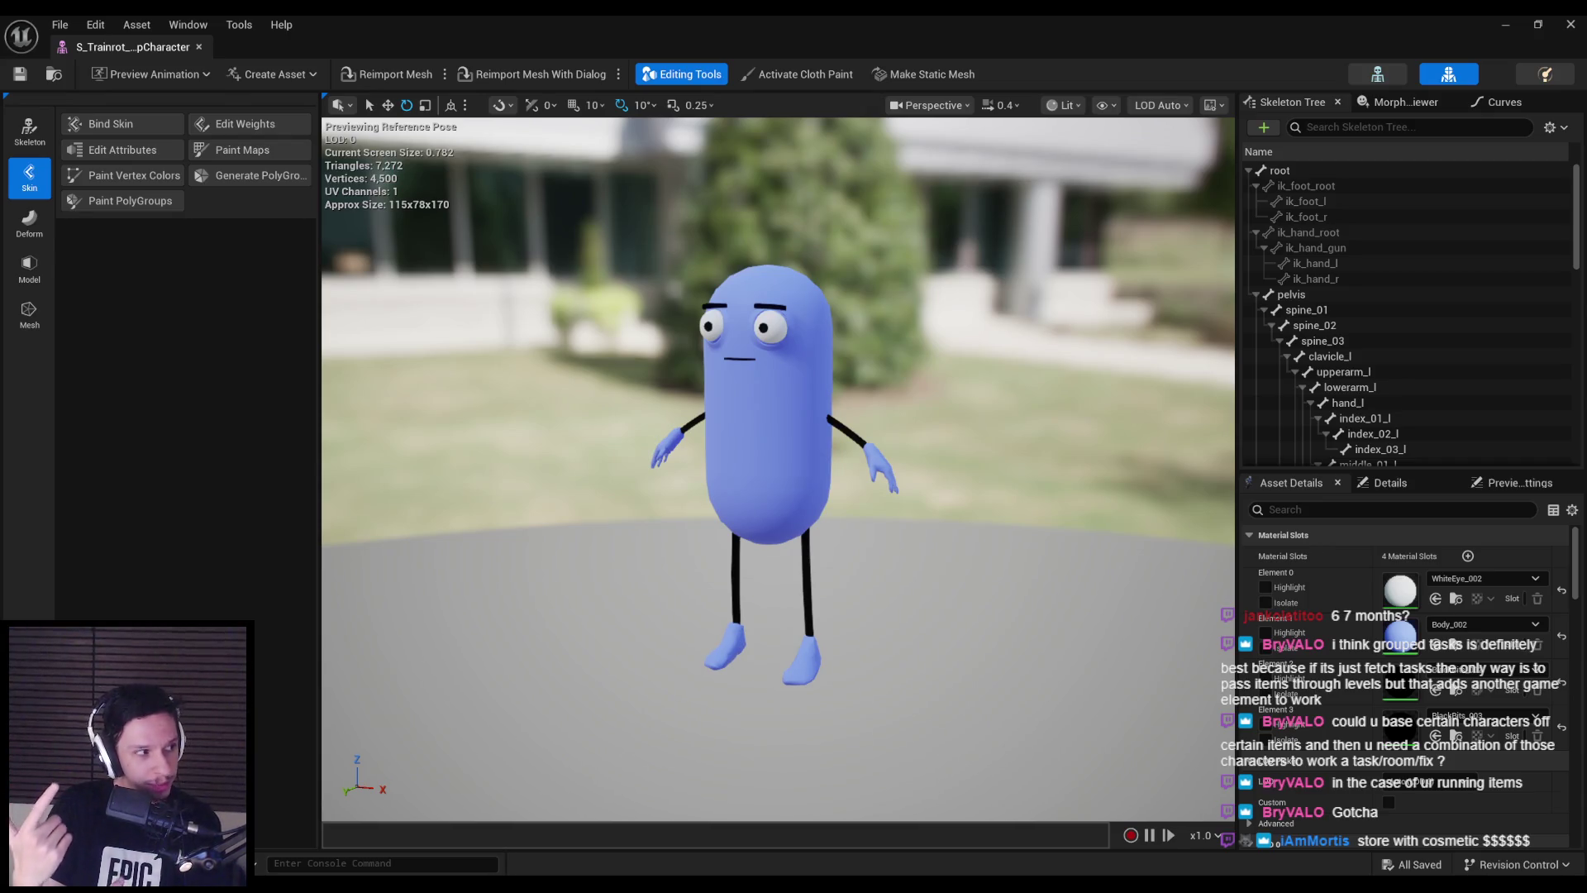
scroll(428, 288, up, 1)
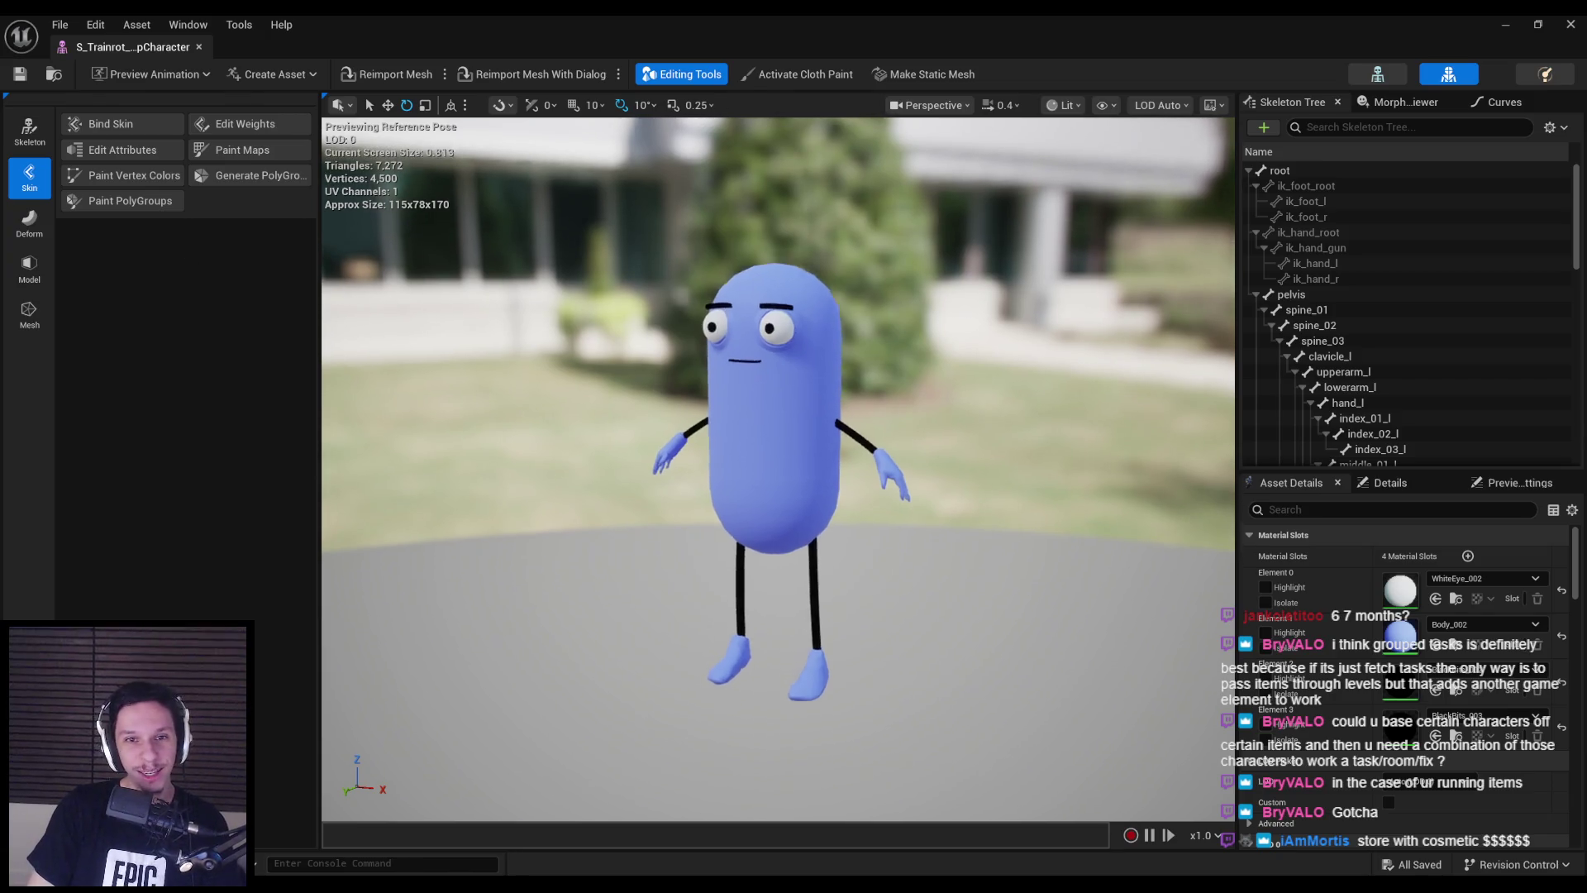
key(alt+Tab)
- Create and save IK rig IK_S_Trainrot_TempCharacter with auto-generated retarget chains and full-body IK
right_click(463, 653)
mouse_move(578, 95)
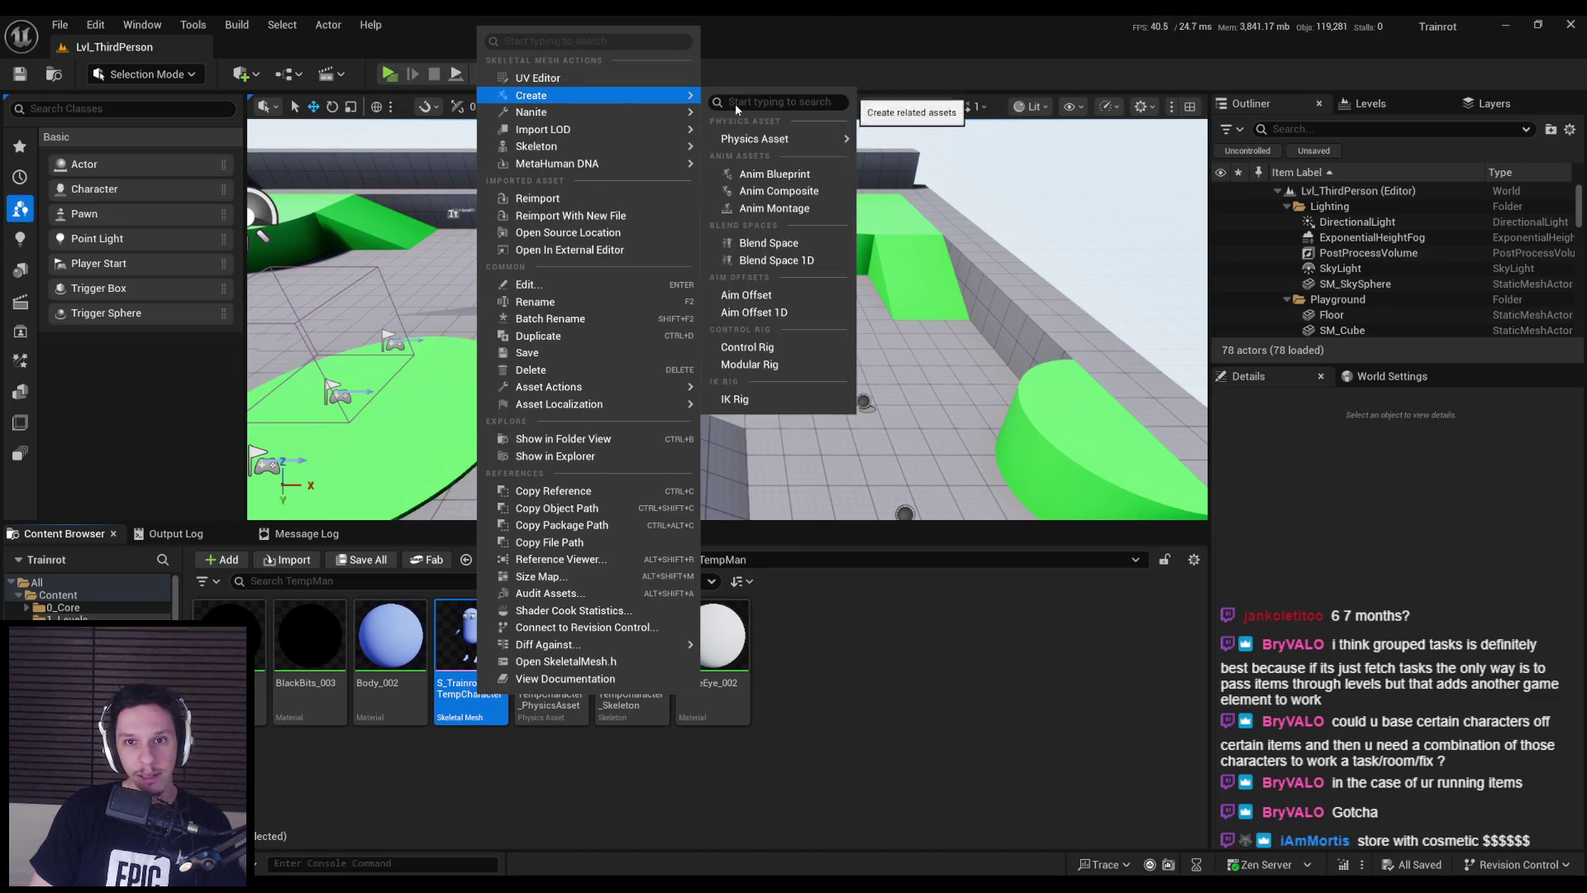
click(735, 399)
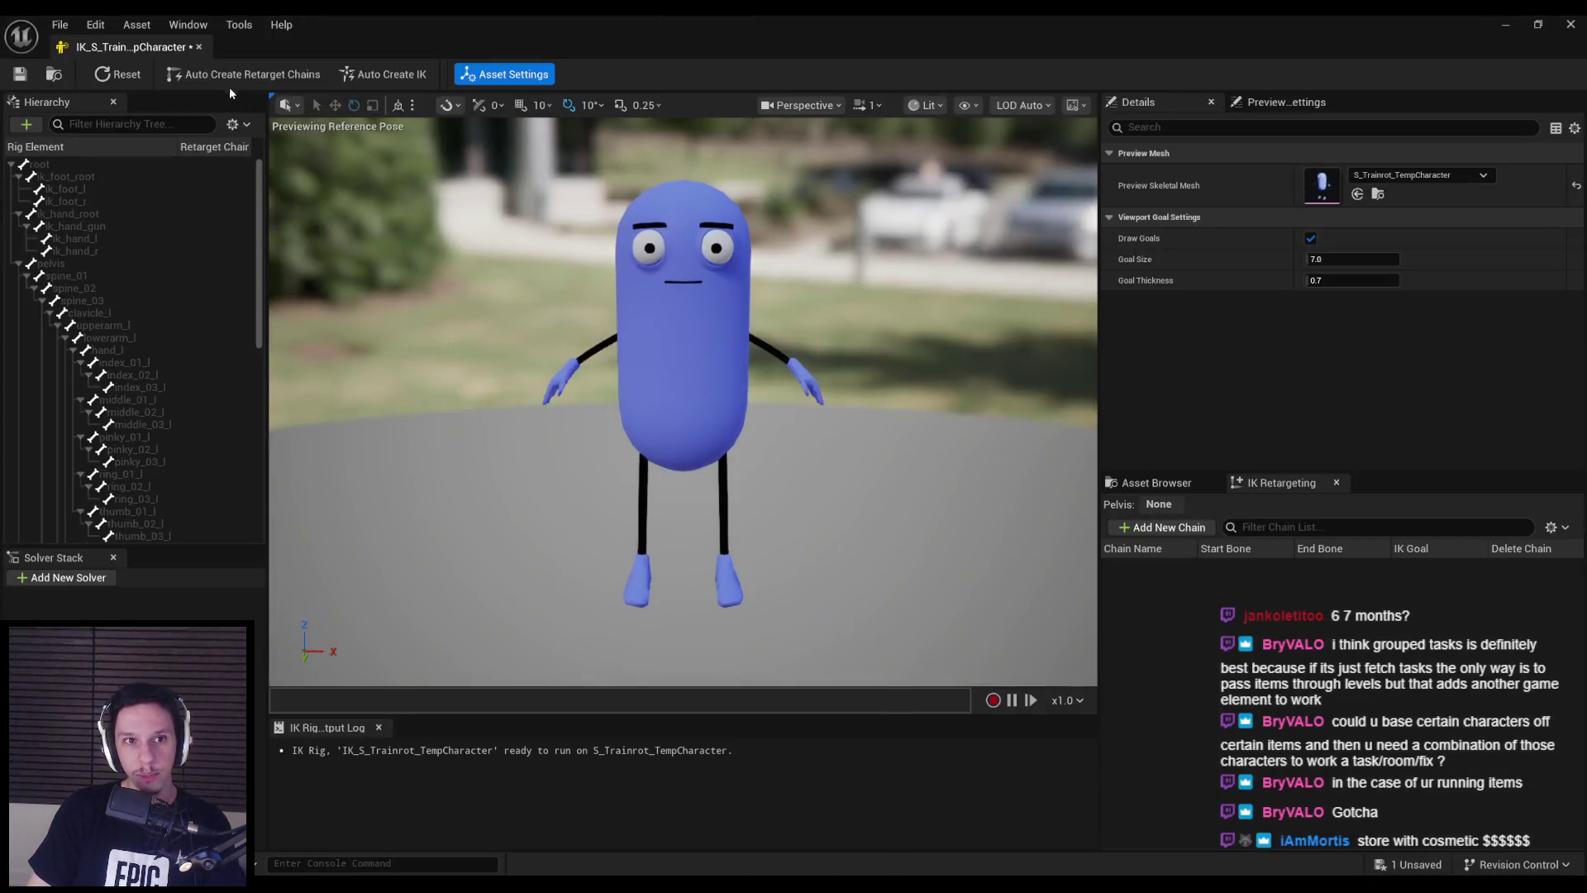
click(238, 74)
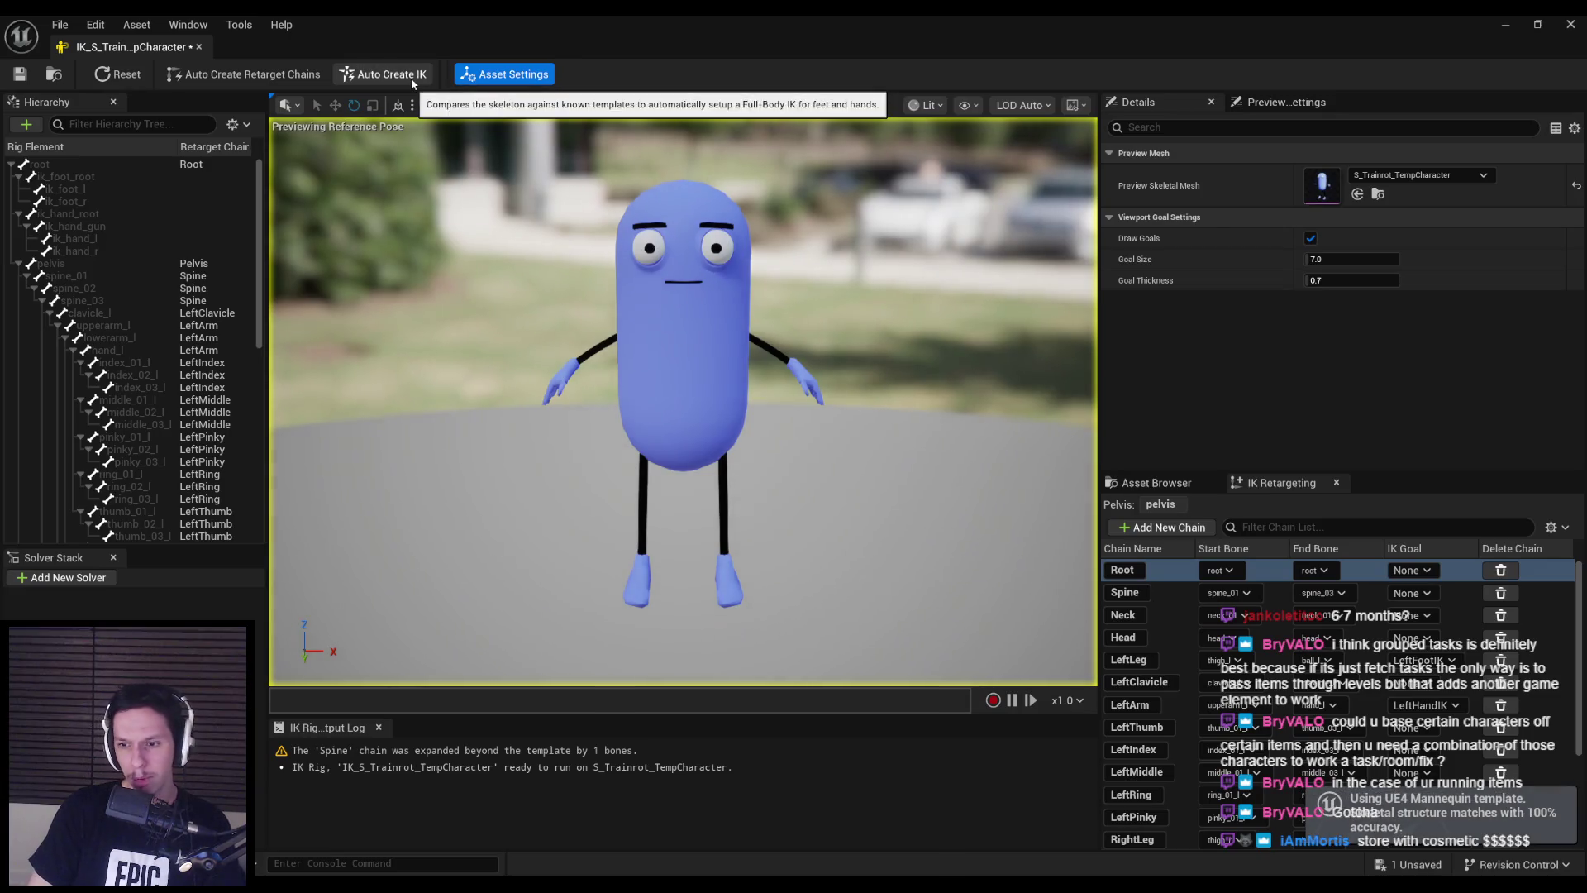
click(385, 75)
key(ctrl+s)
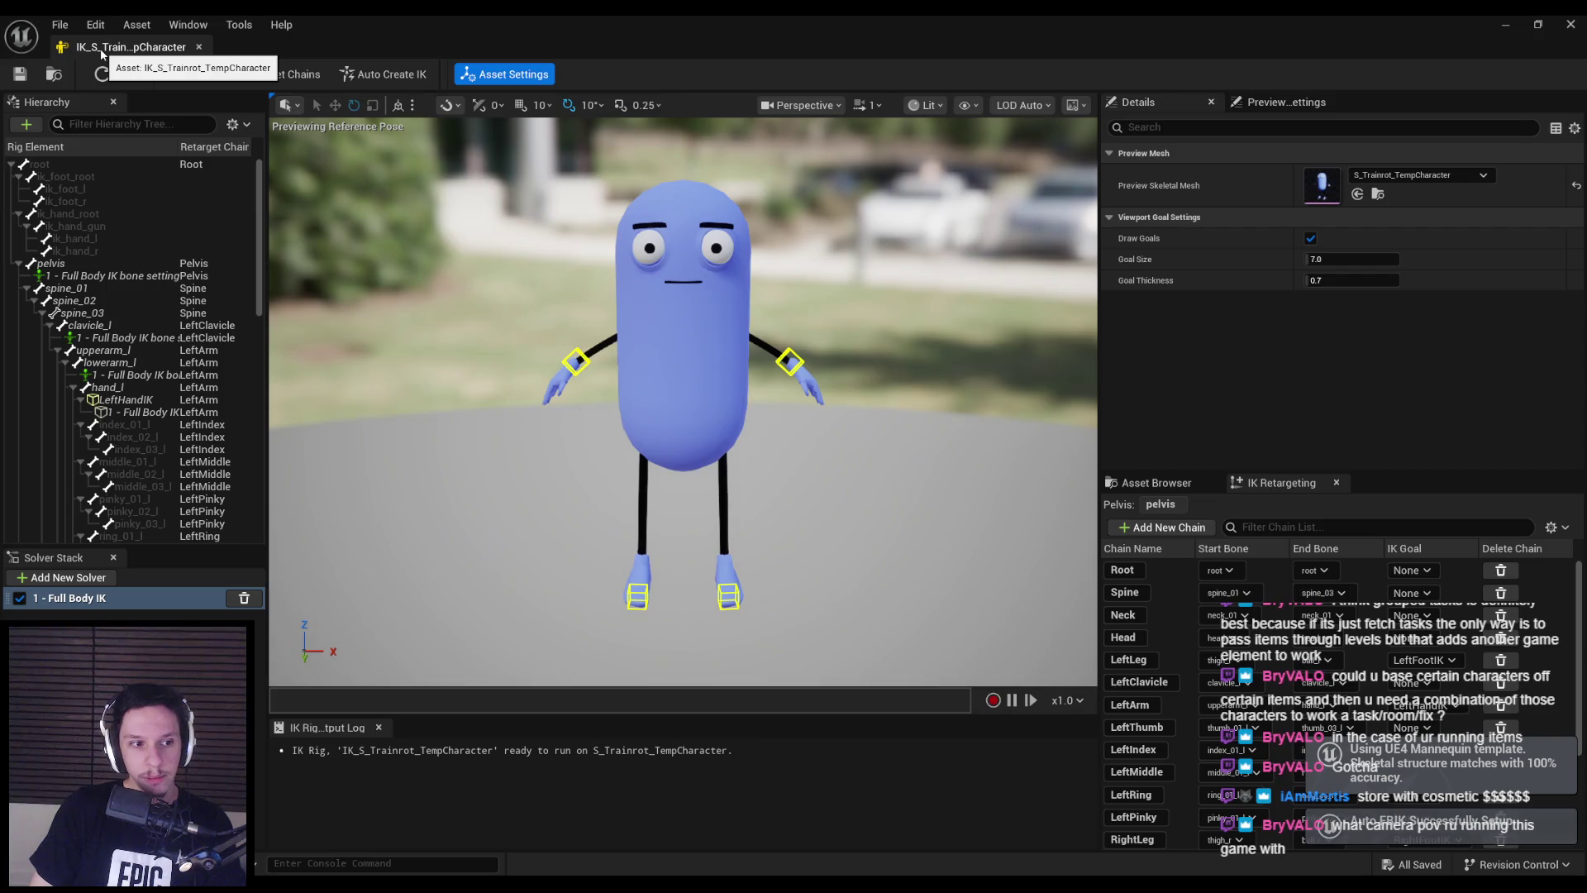
key(alt+Tab)
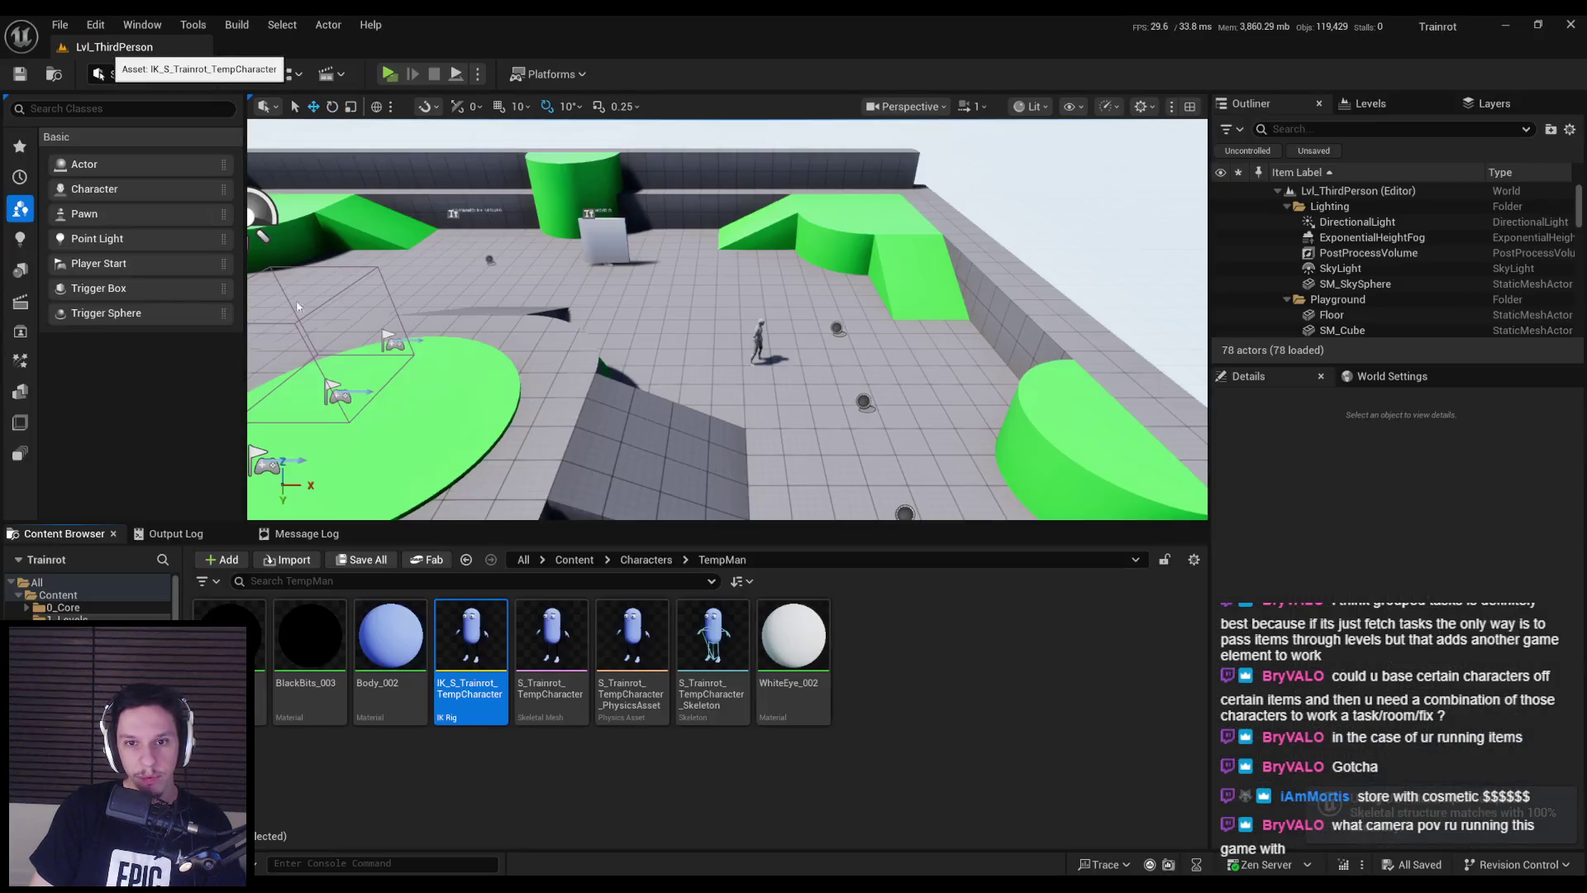
- Create the RTG_S_Trainrot_TempCharacter IK retargeter from the new IK rig
click(692, 795)
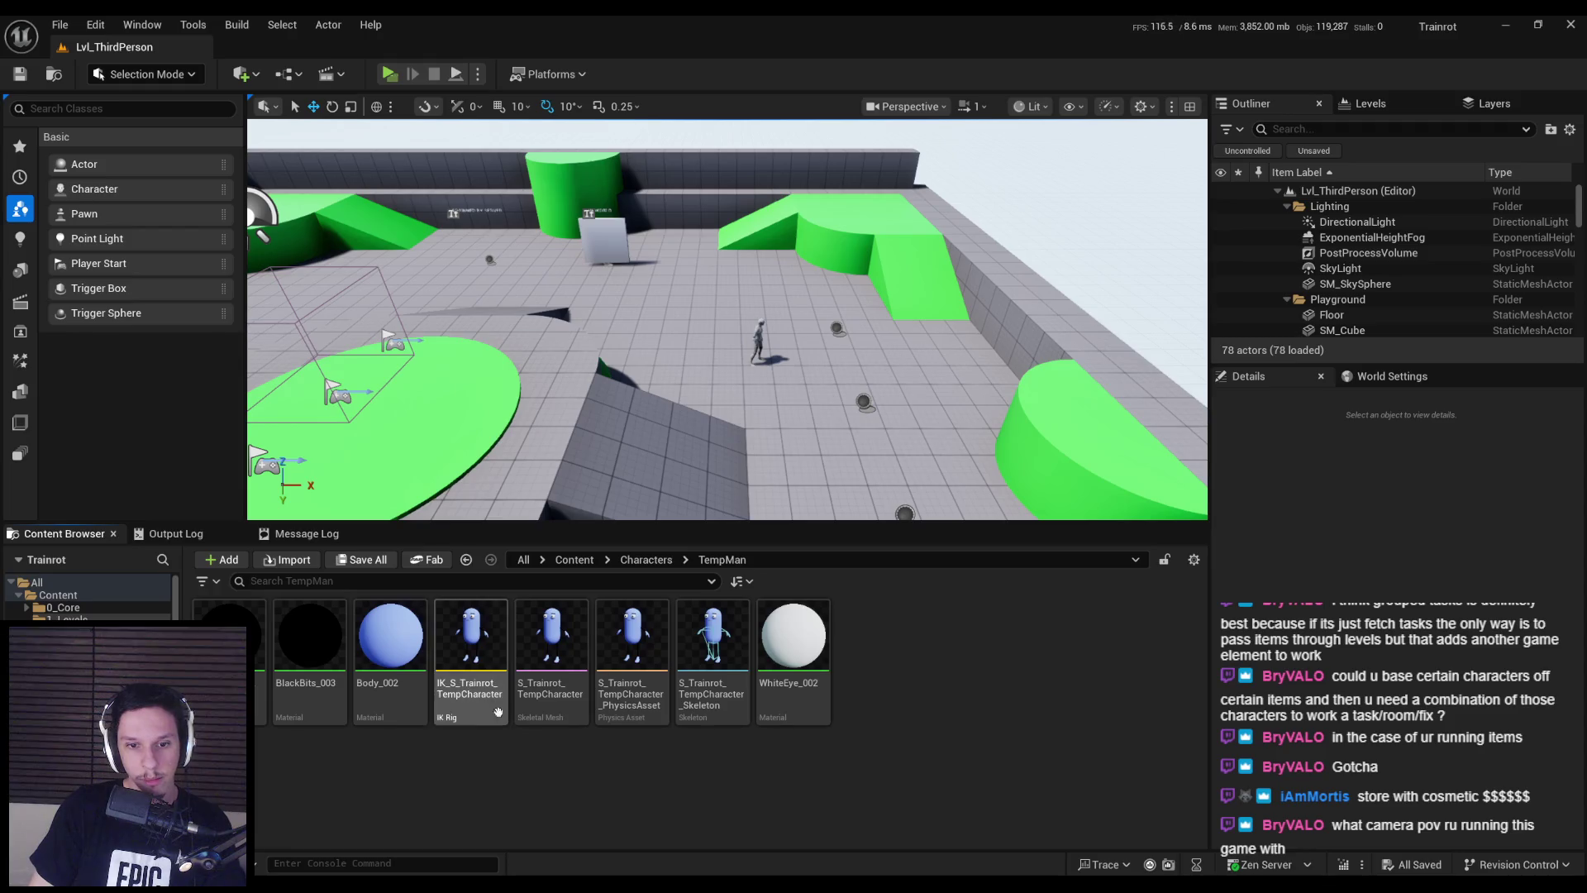
right_click(493, 649)
click(555, 275)
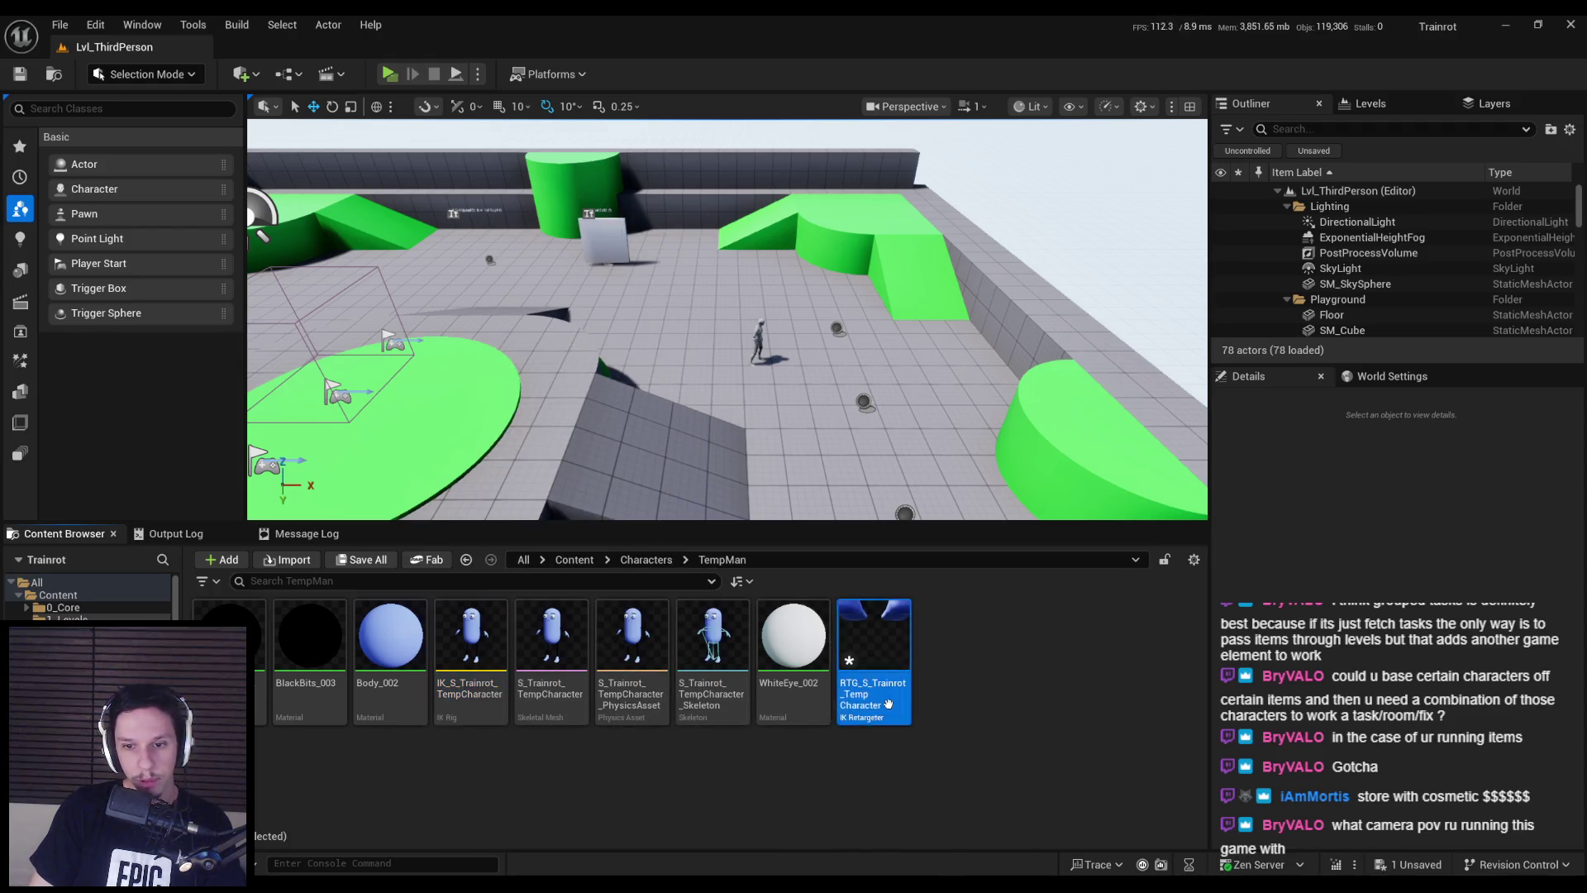
- Save RTG_S_Trainrot_TempCharacter and inspect its Pelvis Motion, Retarget FK Chains and asset settings
key(ctrl+s)
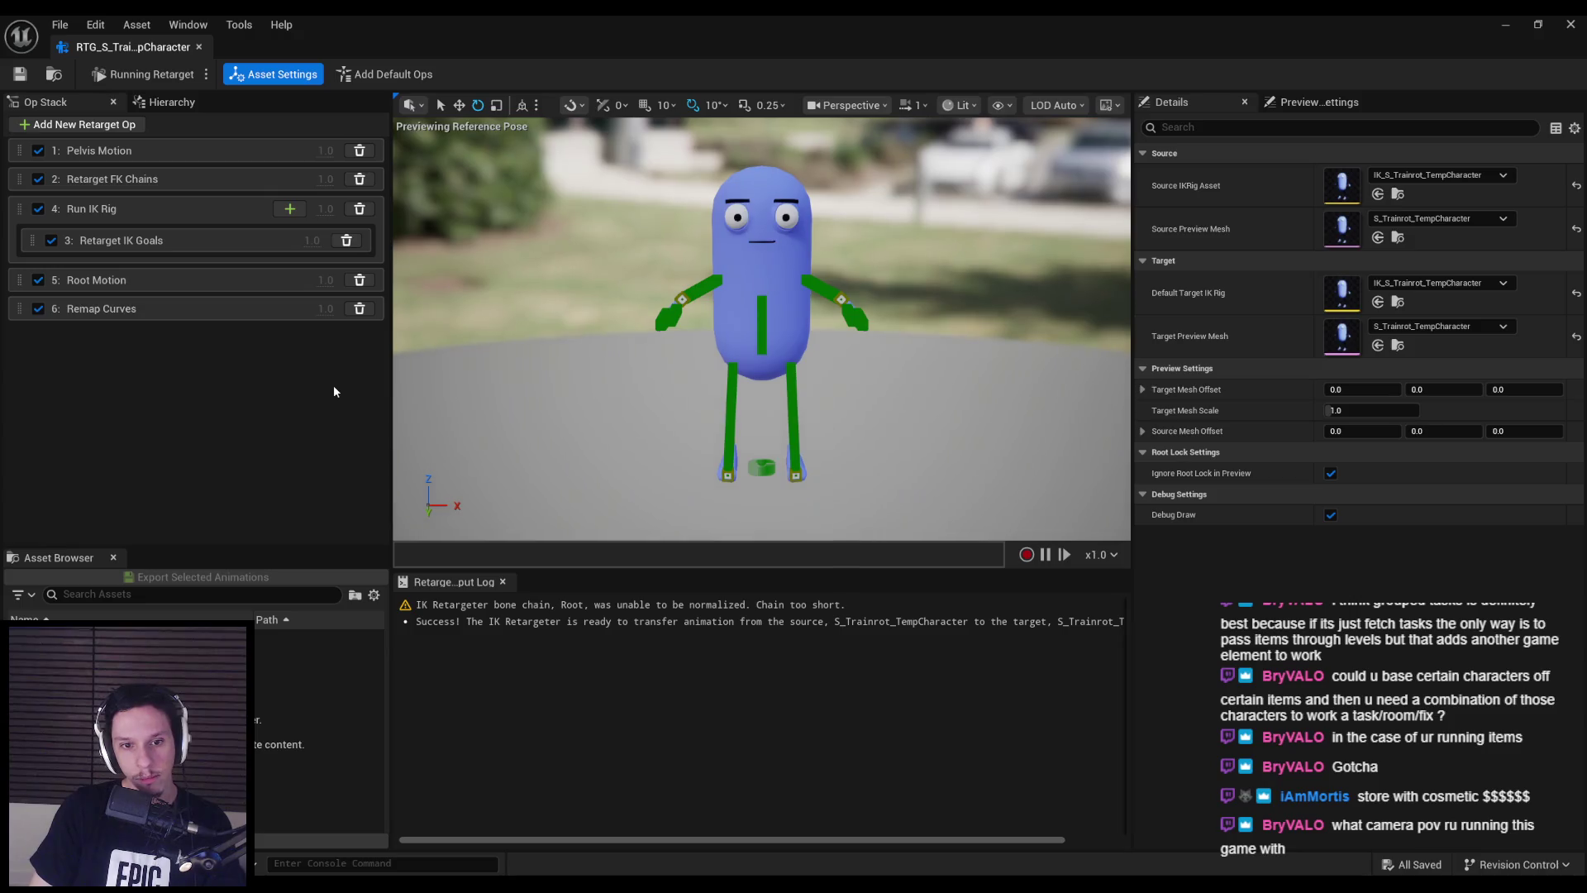
click(133, 154)
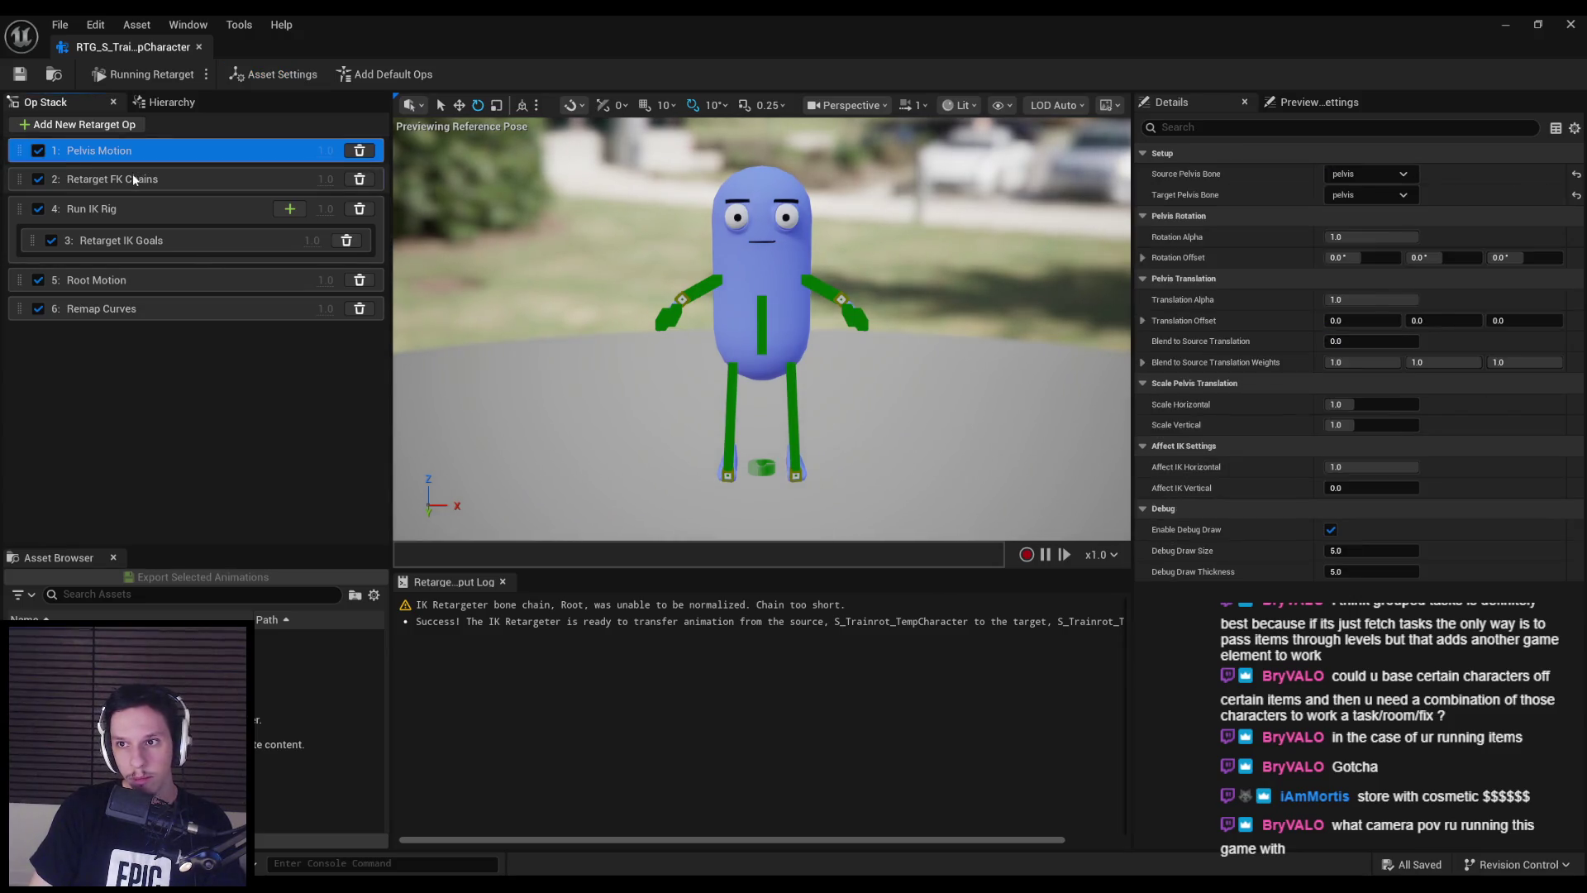
click(133, 177)
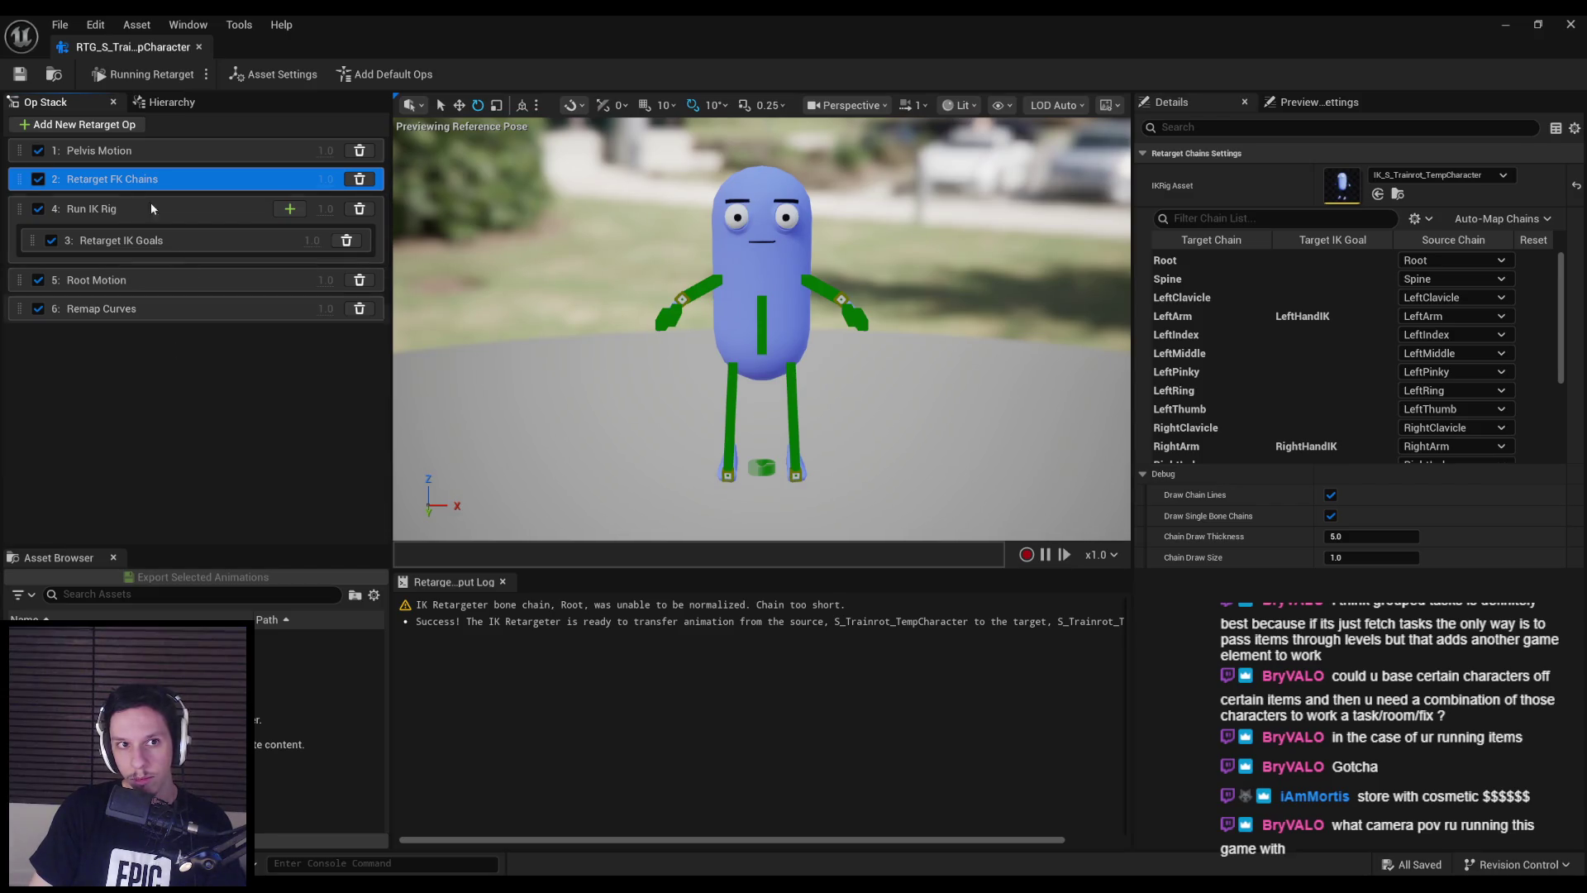
click(274, 74)
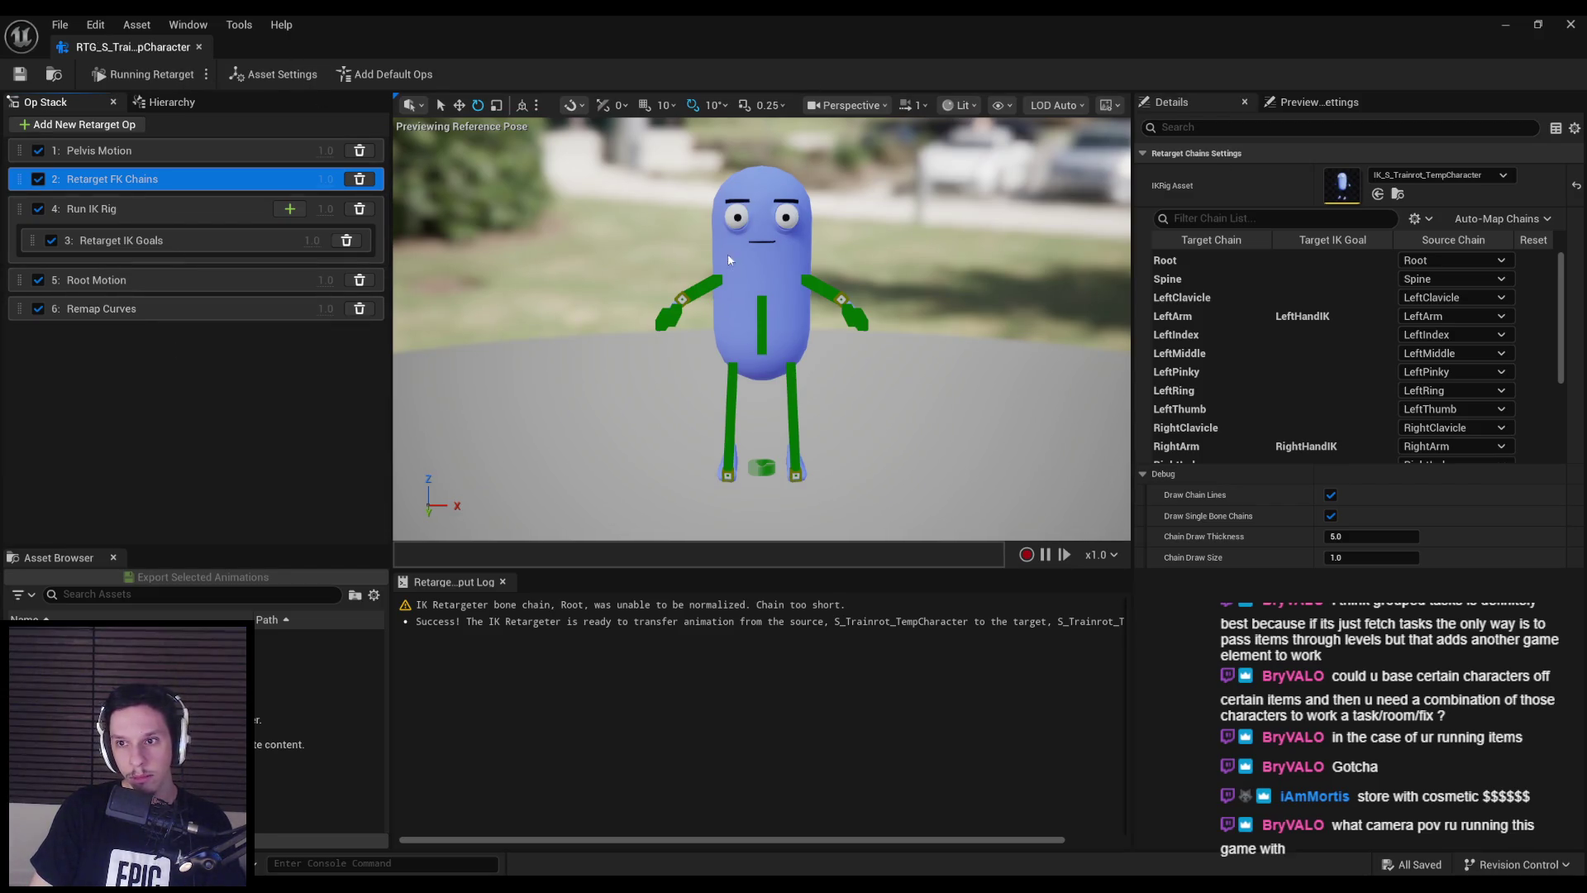
click(1395, 176)
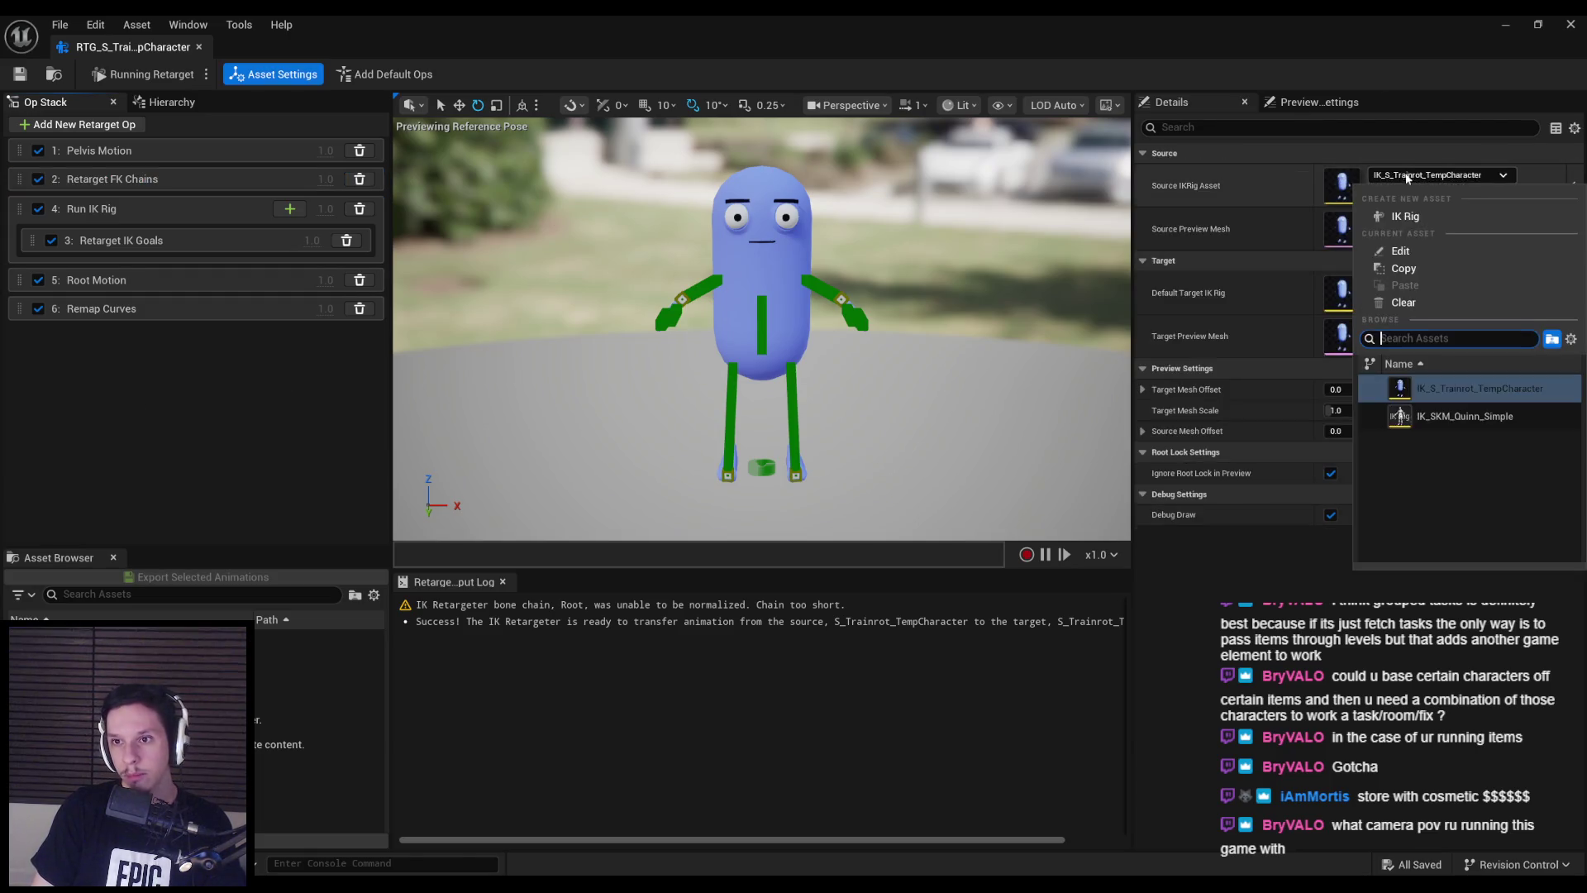
- Set source IK rig to IK_SKM_Quinn_Simple, target mesh offset X to 178, and disable debug draw
click(1442, 414)
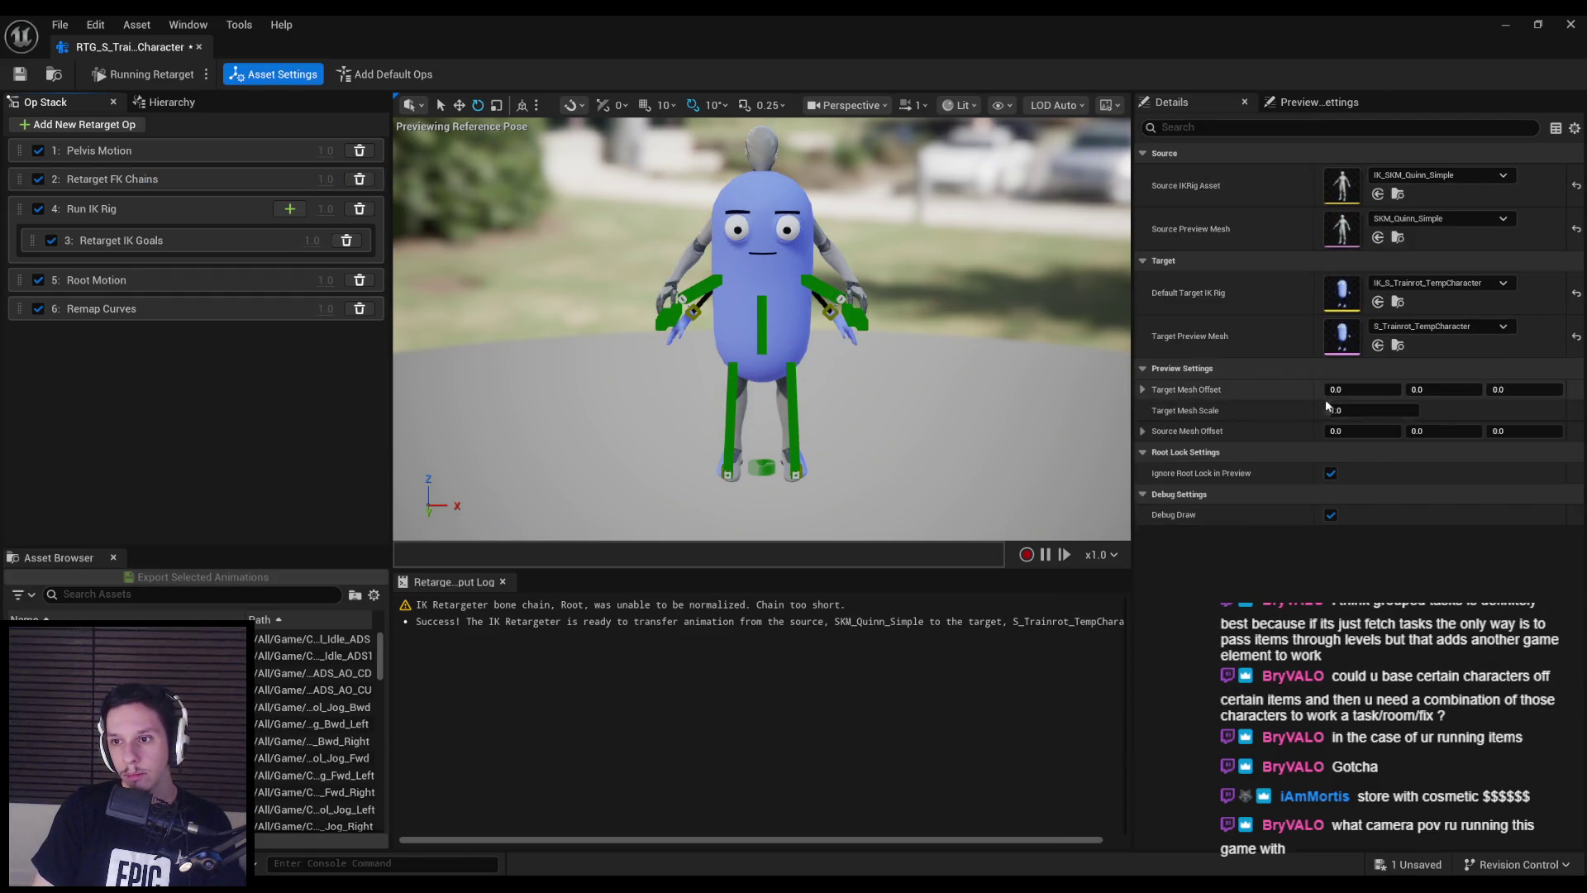
drag(1355, 395, 1469, 395)
click(1331, 514)
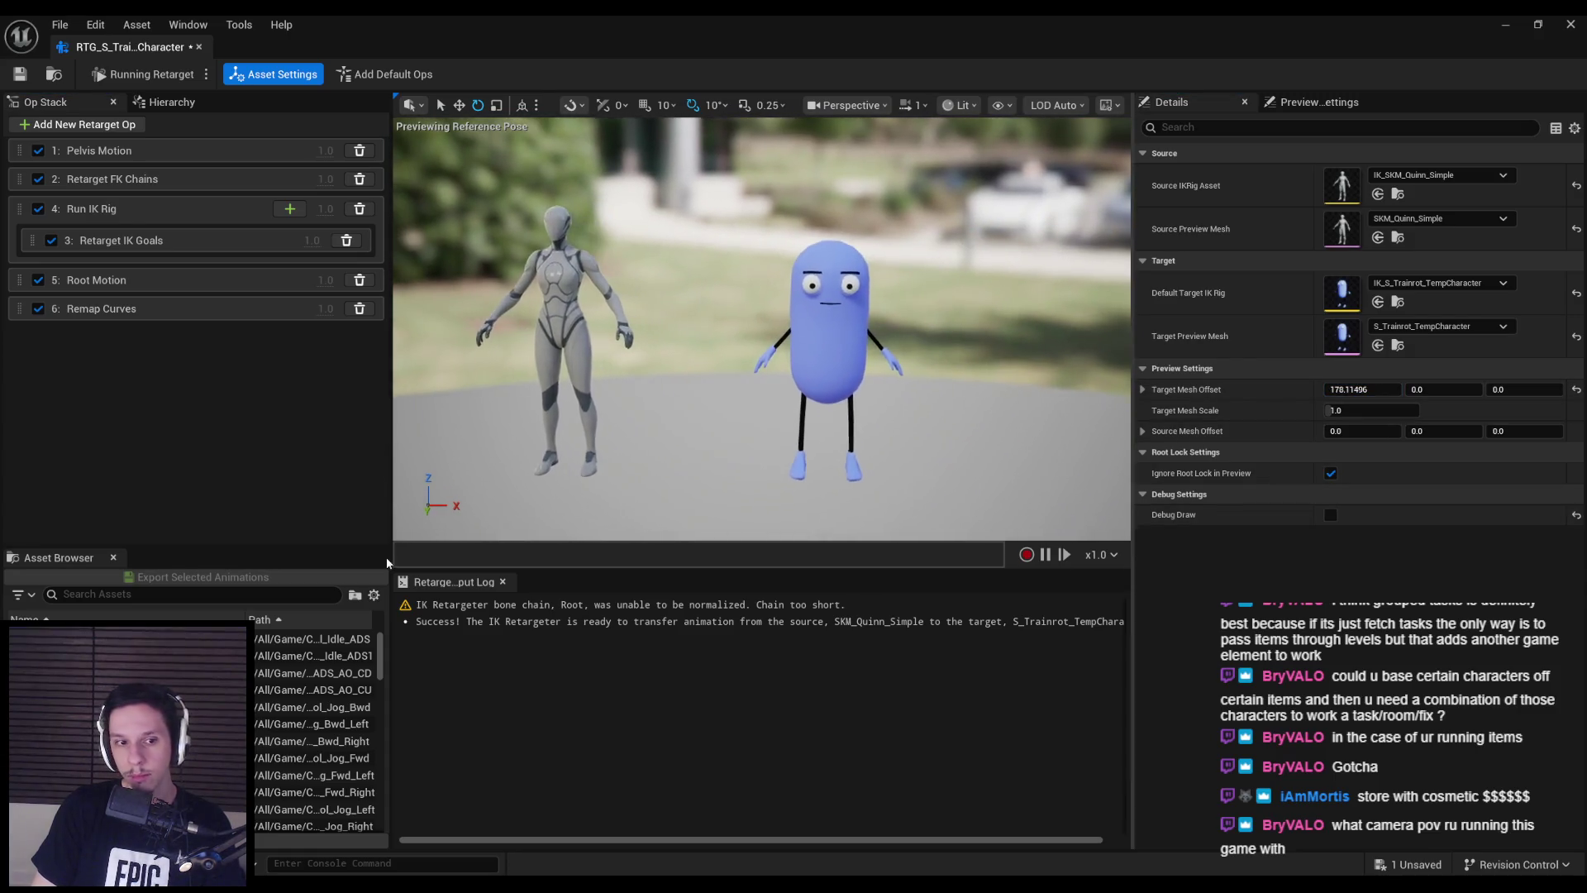
- Preview the pistol idle and MF_Unarmed jog animations, then save and close the retargeter
click(314, 639)
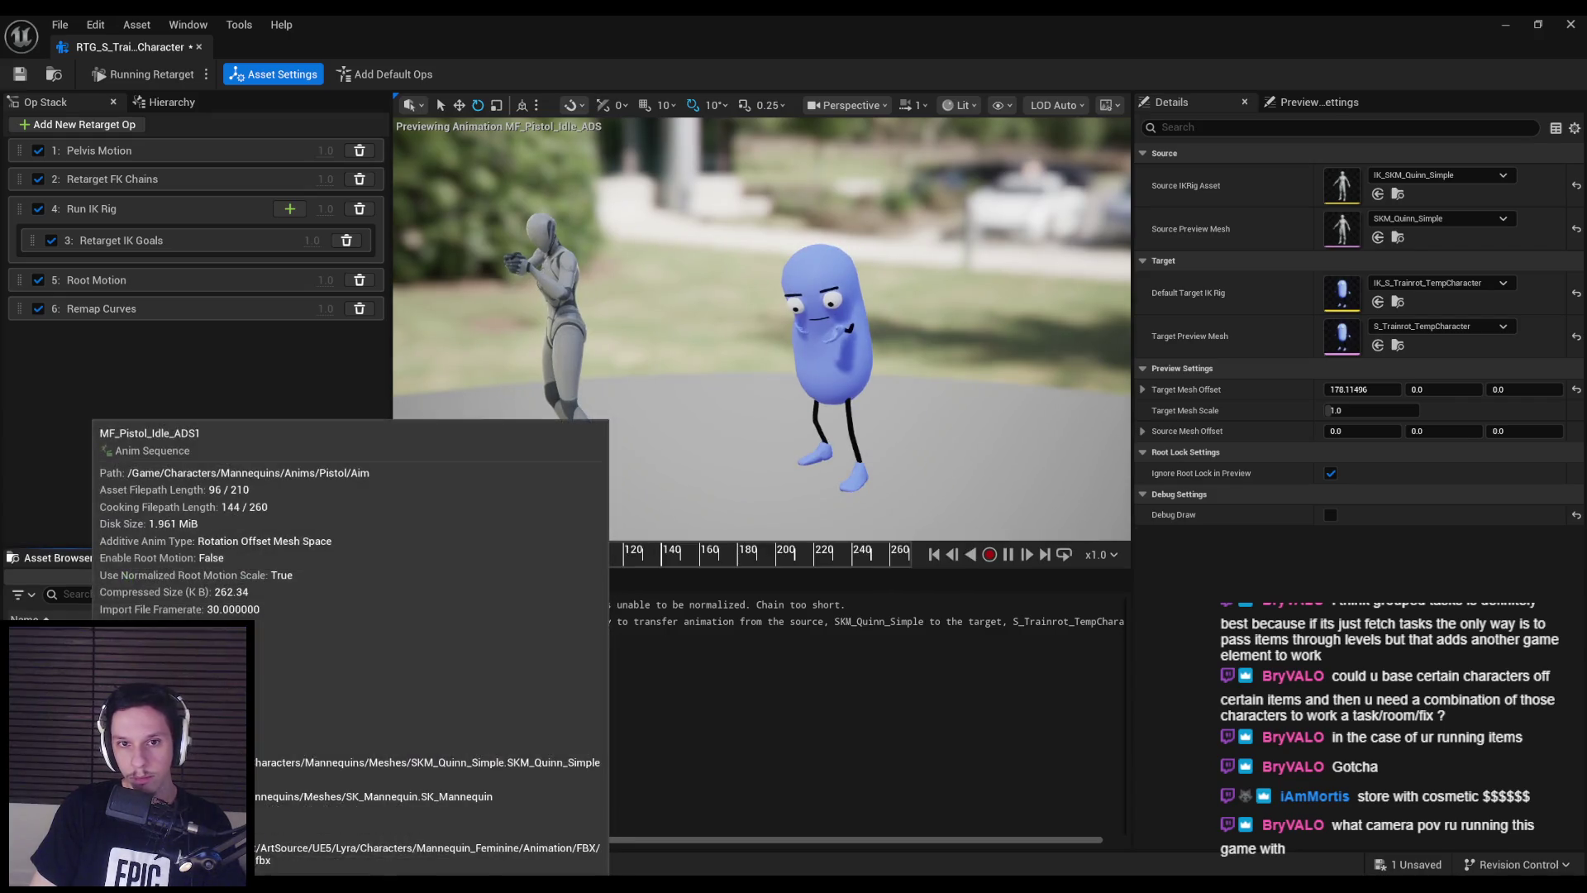
scroll(314, 728, down, 10)
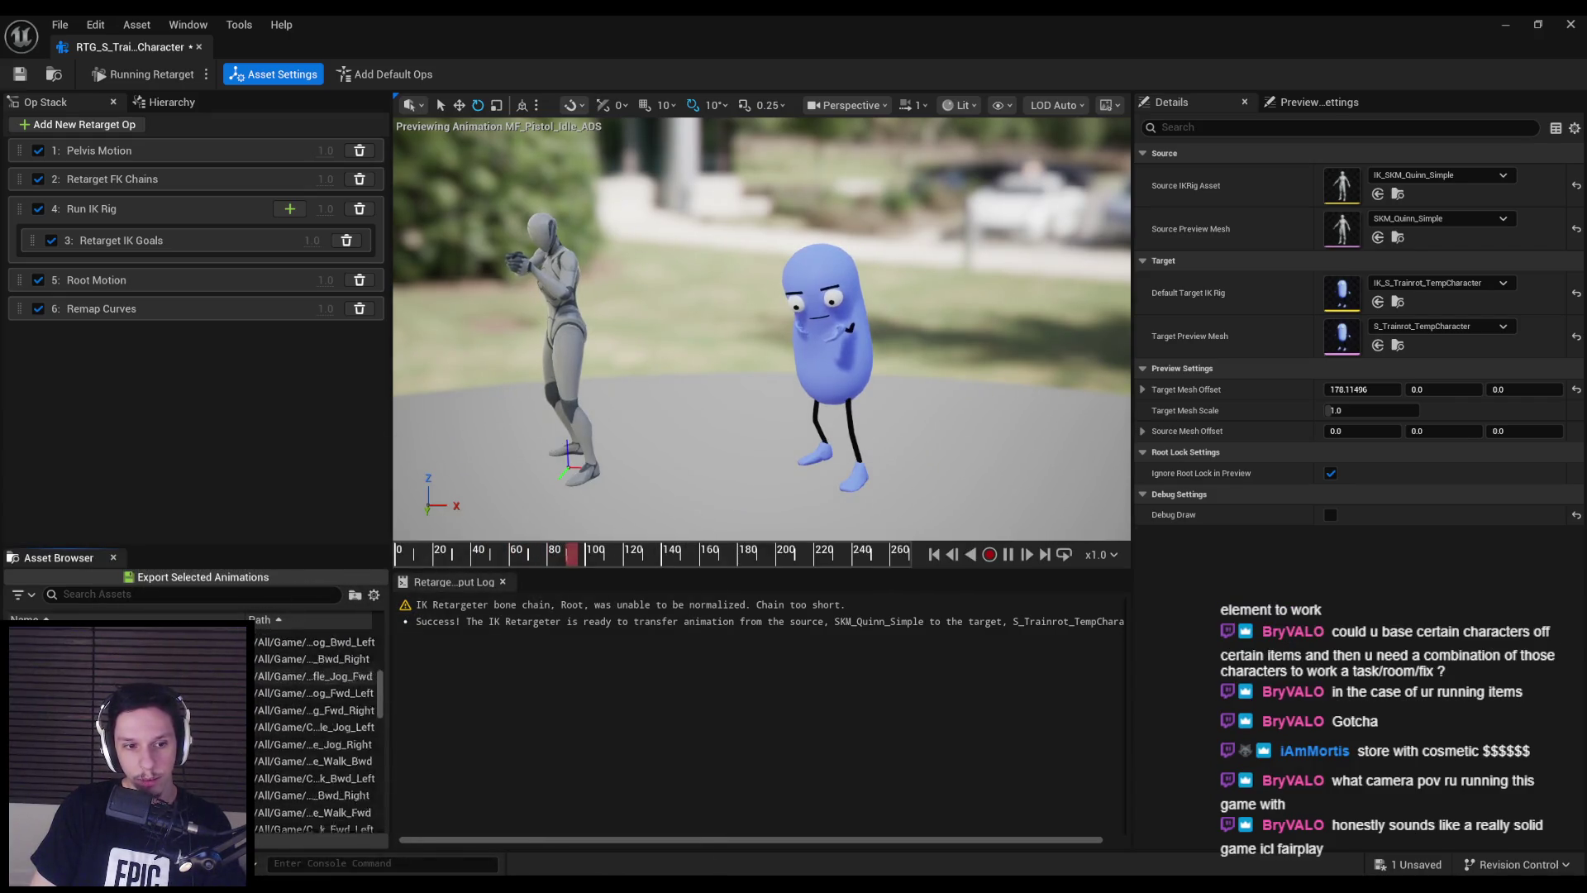
click(314, 750)
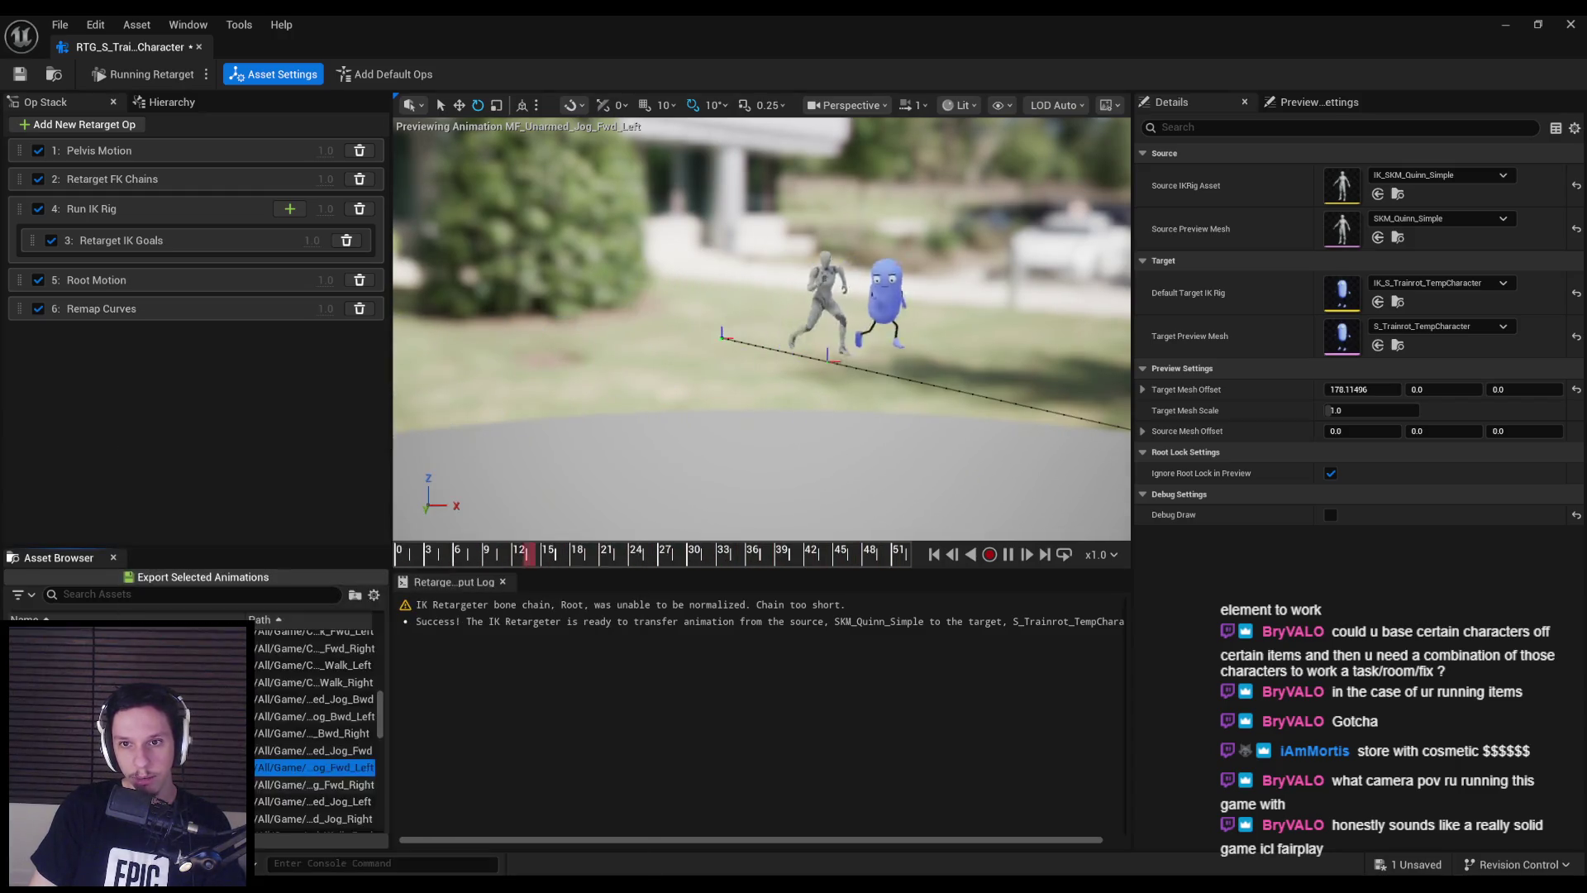
click(314, 784)
key(ctrl+s)
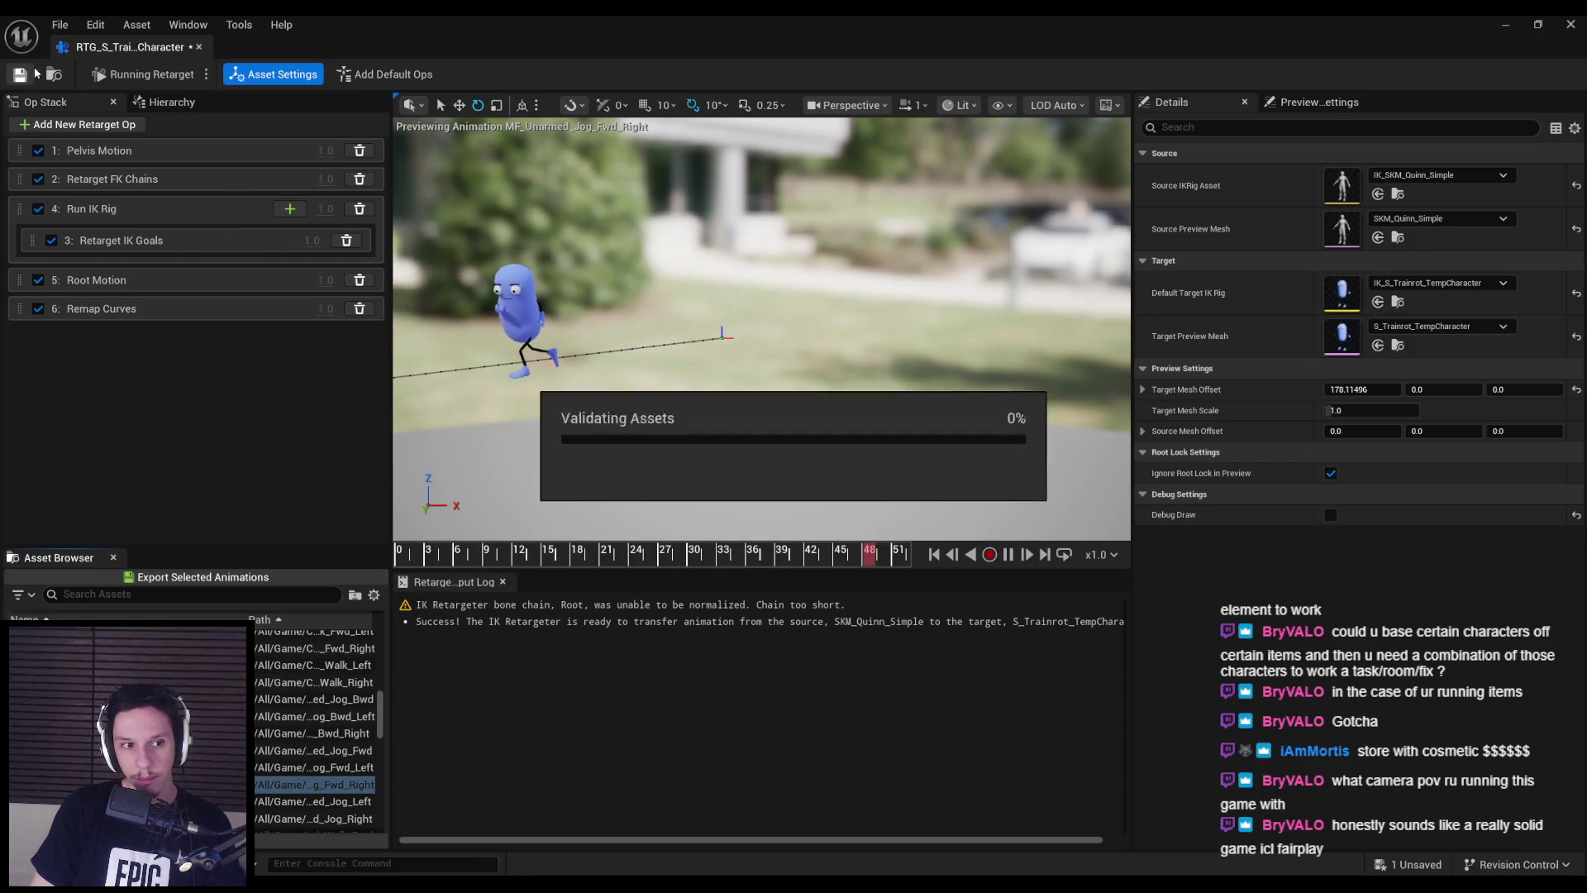
click(198, 46)
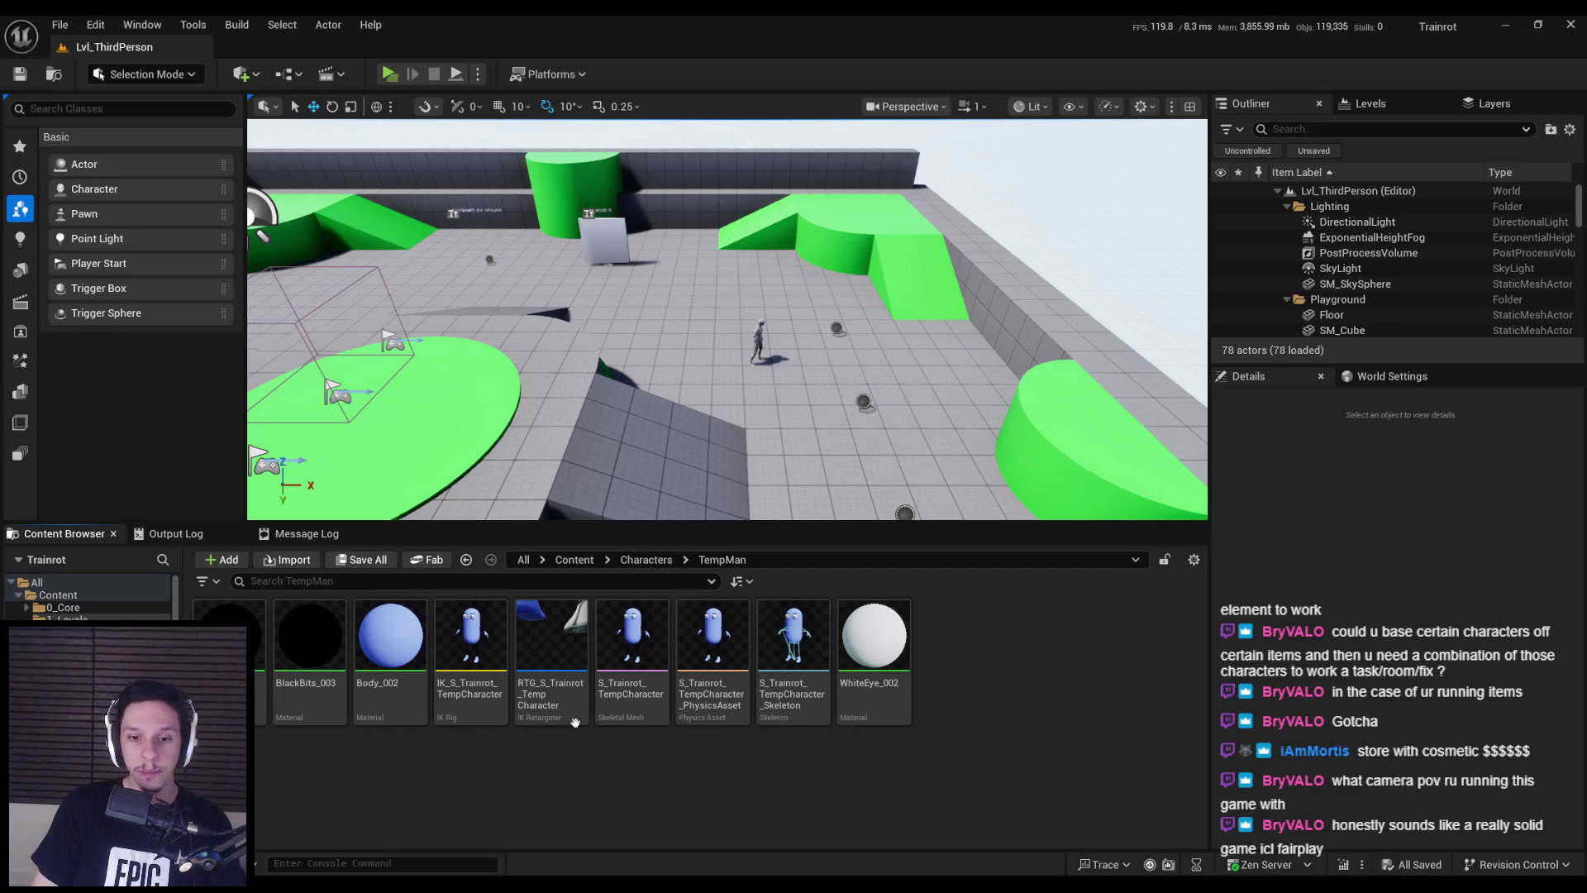
- Navigate to Characters > Mannequins > Anims > Unarmed and bring up ABP_Unarmed's context menu
click(647, 561)
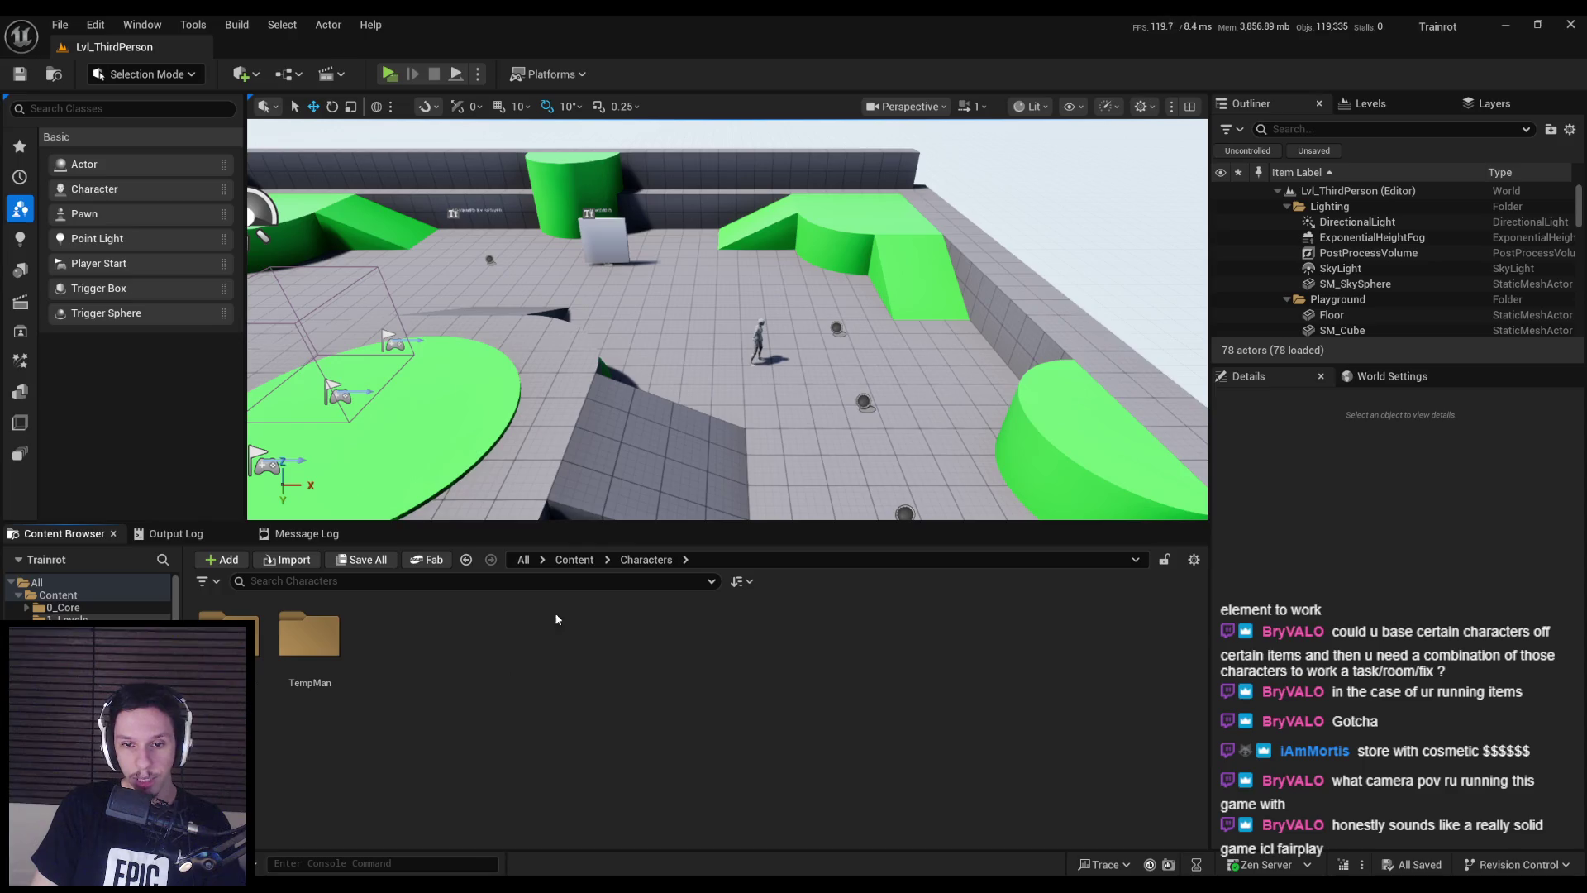
click(236, 640)
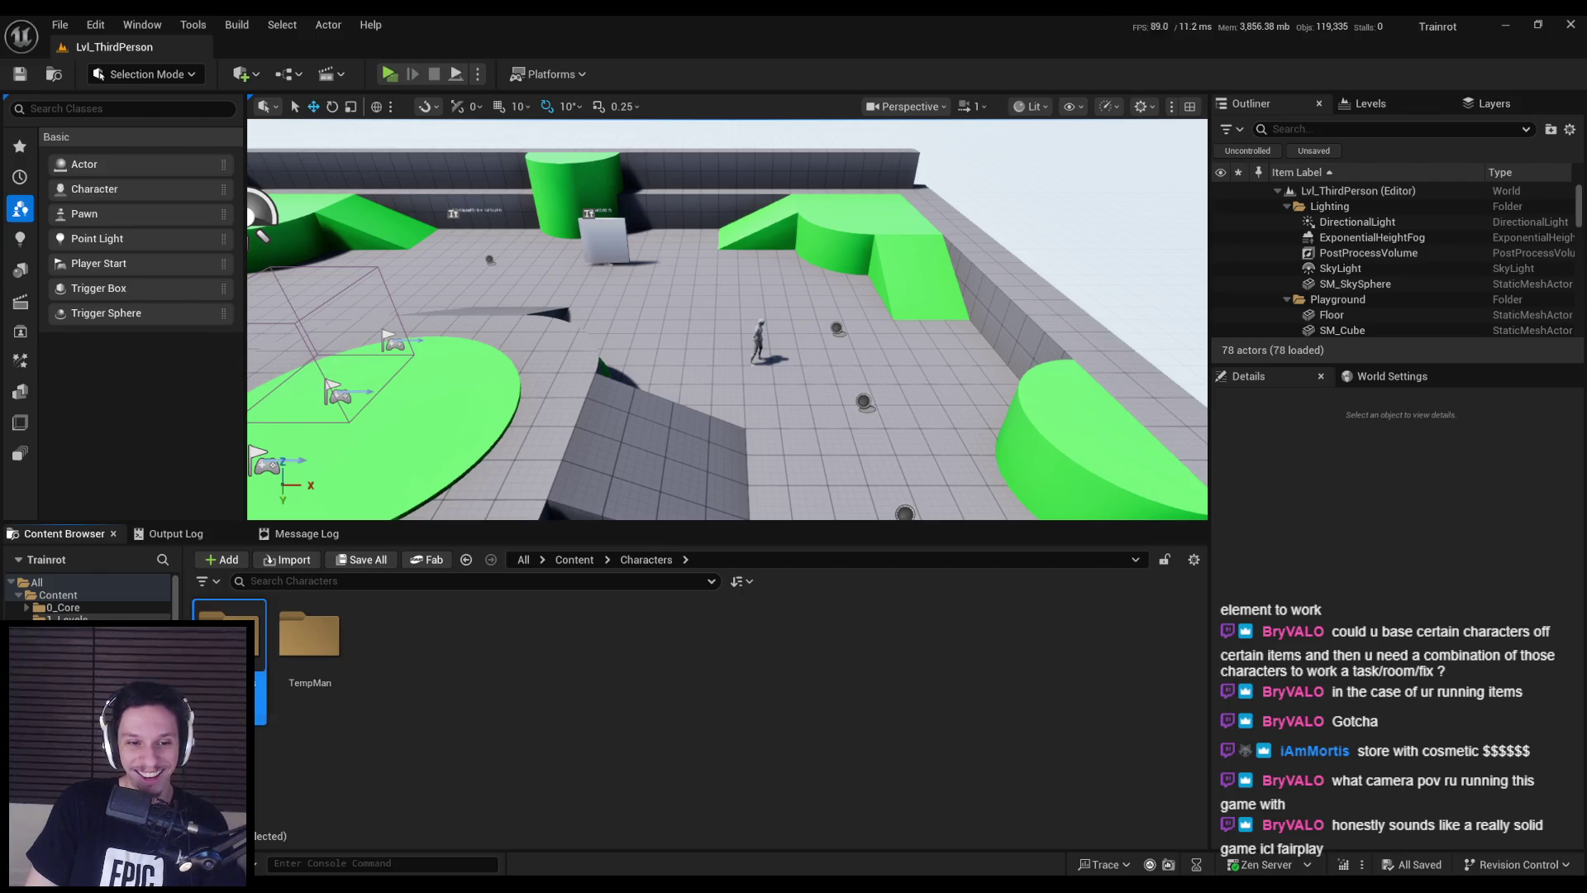
double_click(263, 666)
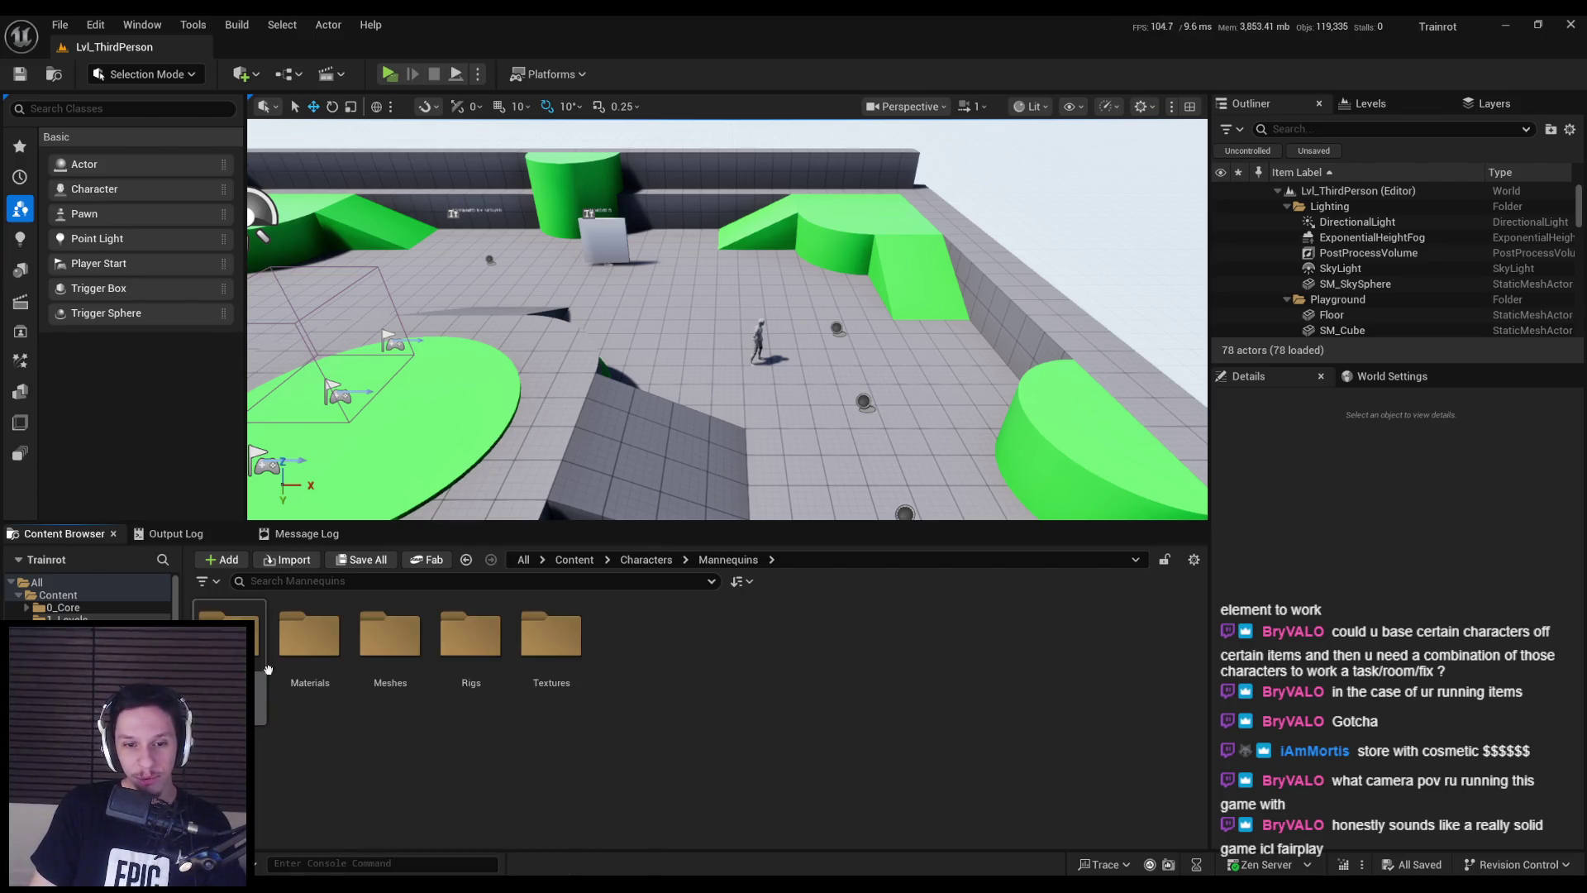
double_click(244, 637)
double_click(310, 641)
click(558, 636)
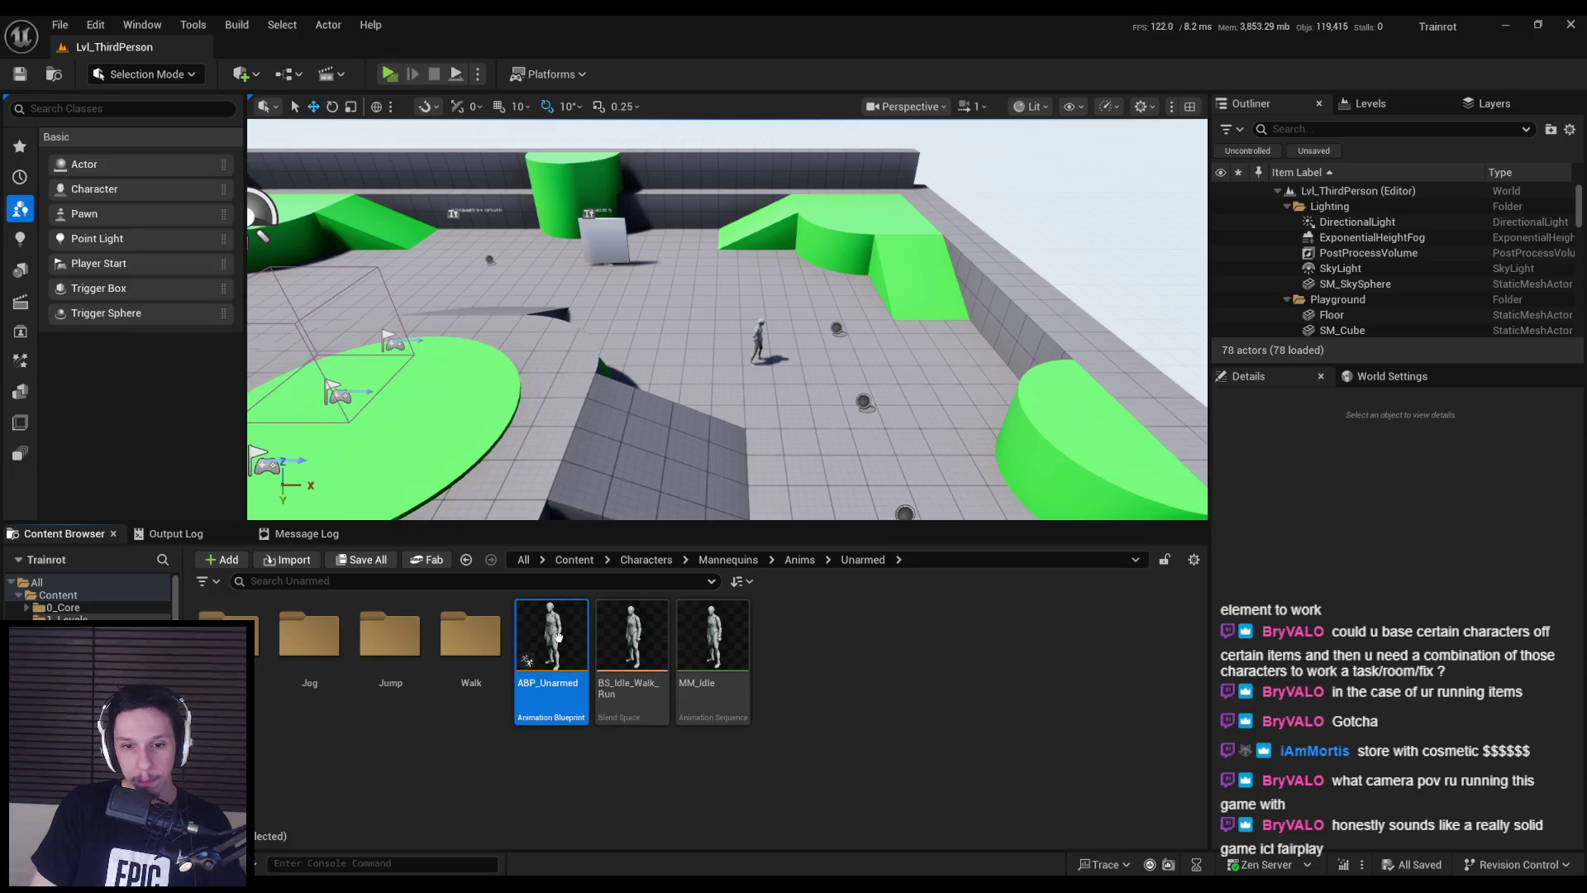
right_click(558, 637)
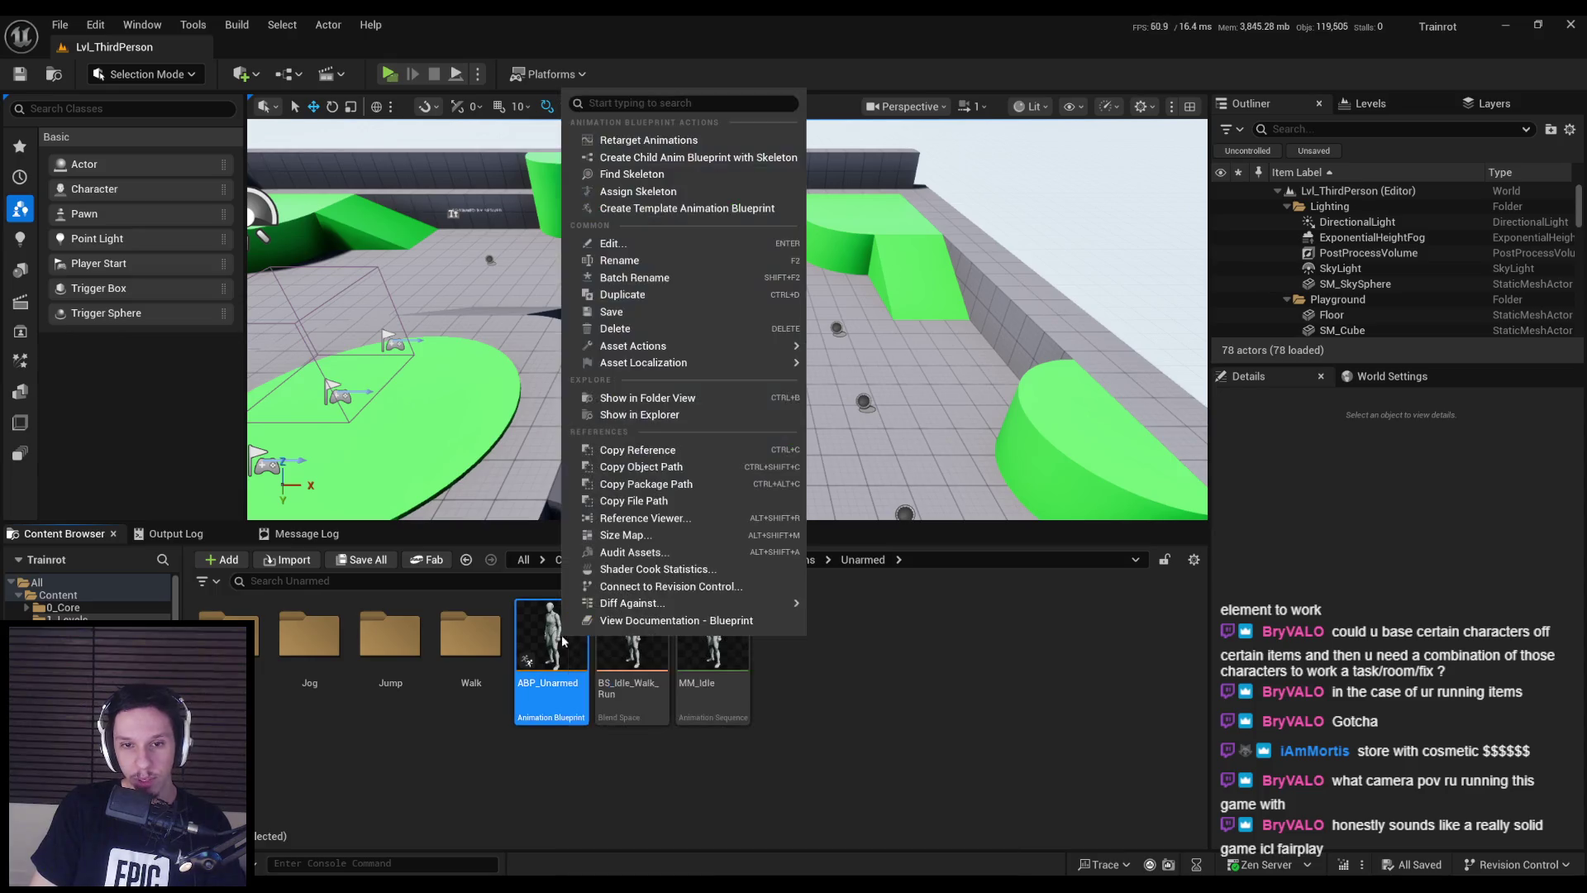
- Retarget ABP_Unarmed onto S_Trainrot_TempCharacter, picking RTG_S_Trainrot_TempCharacter as the retargeter
click(647, 141)
click(1144, 280)
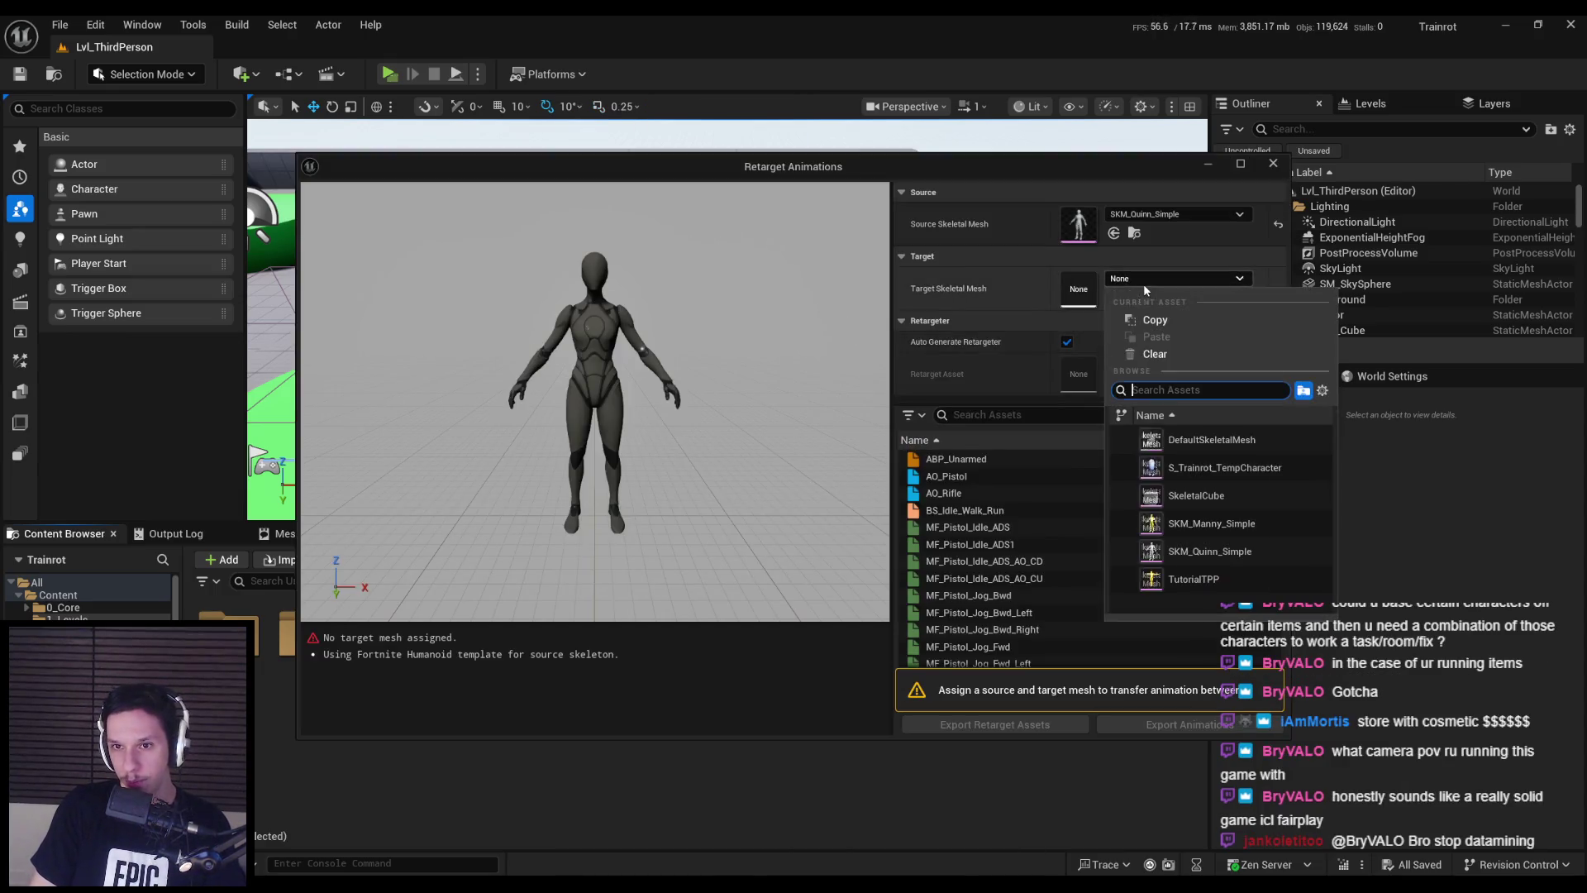
click(1224, 468)
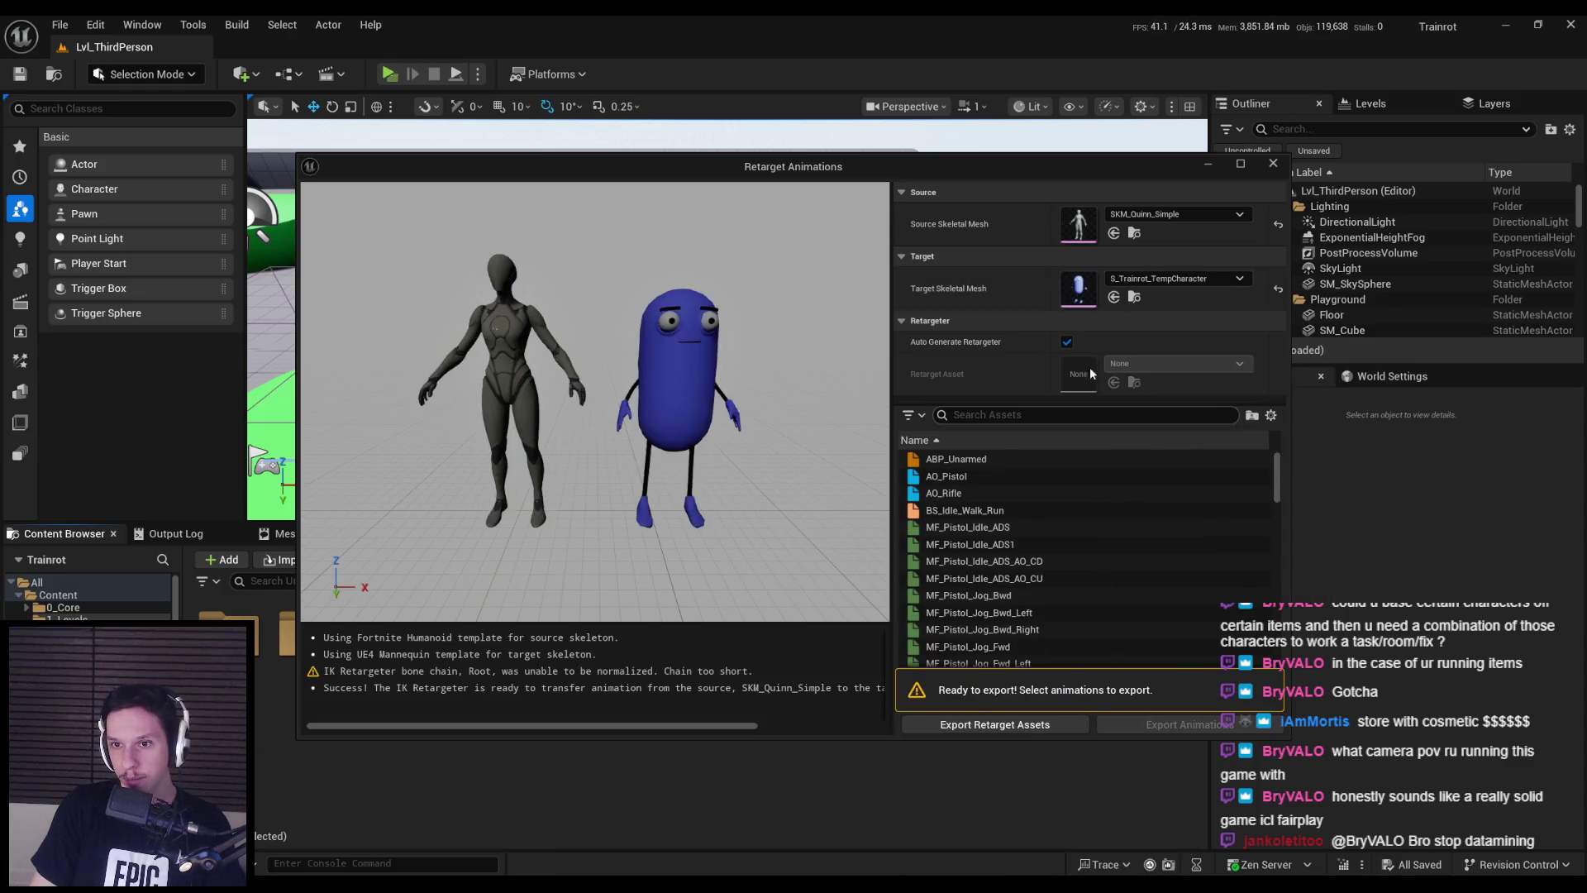
click(991, 464)
click(983, 510)
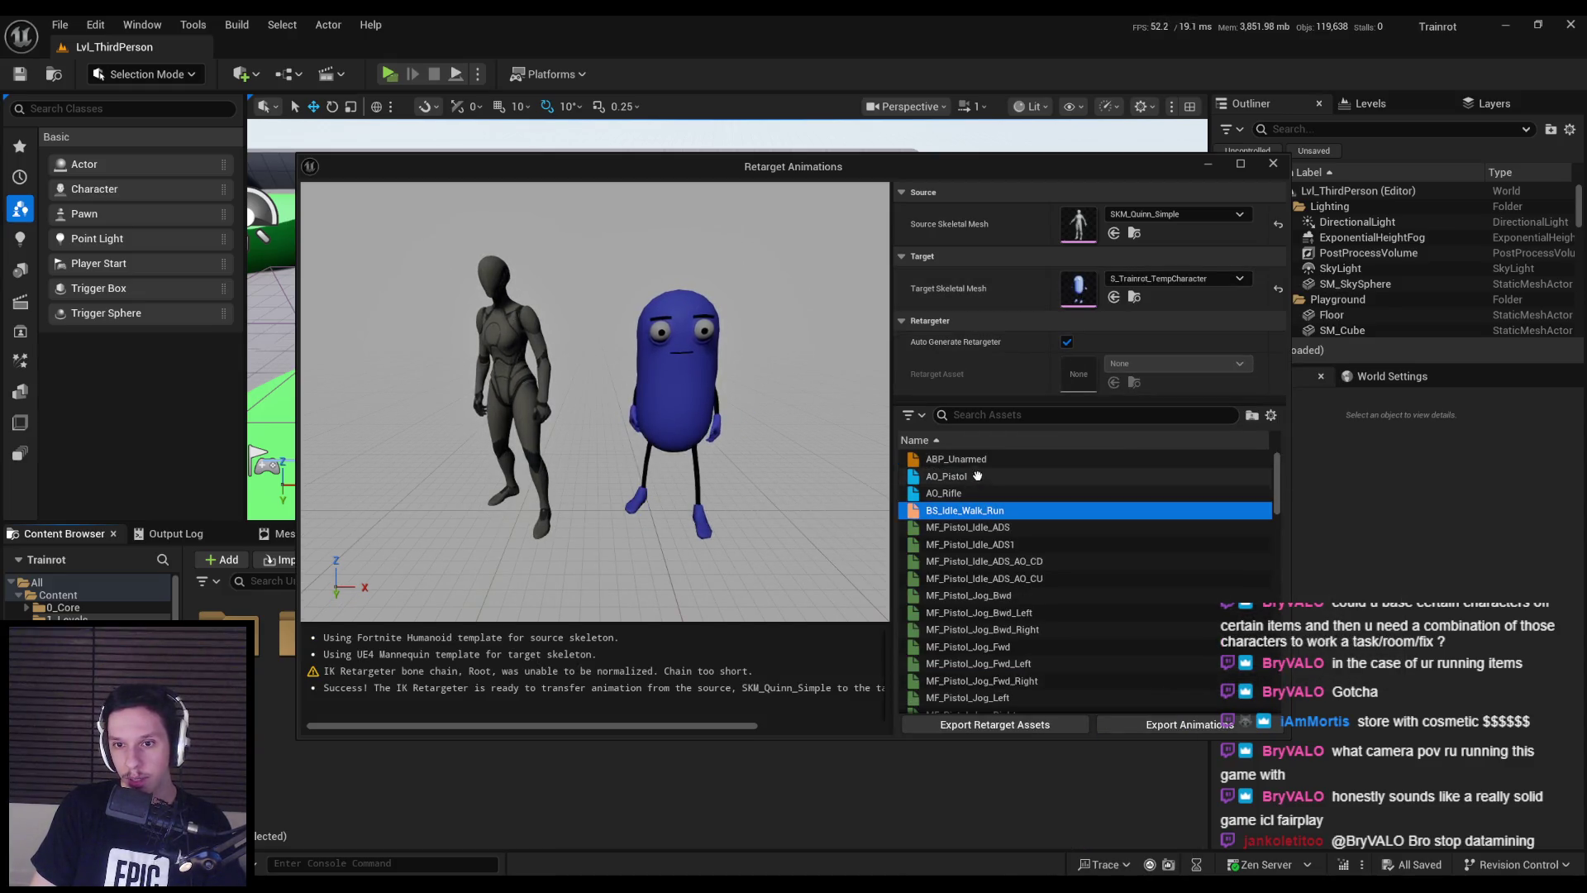
click(1066, 342)
click(1178, 363)
click(1174, 560)
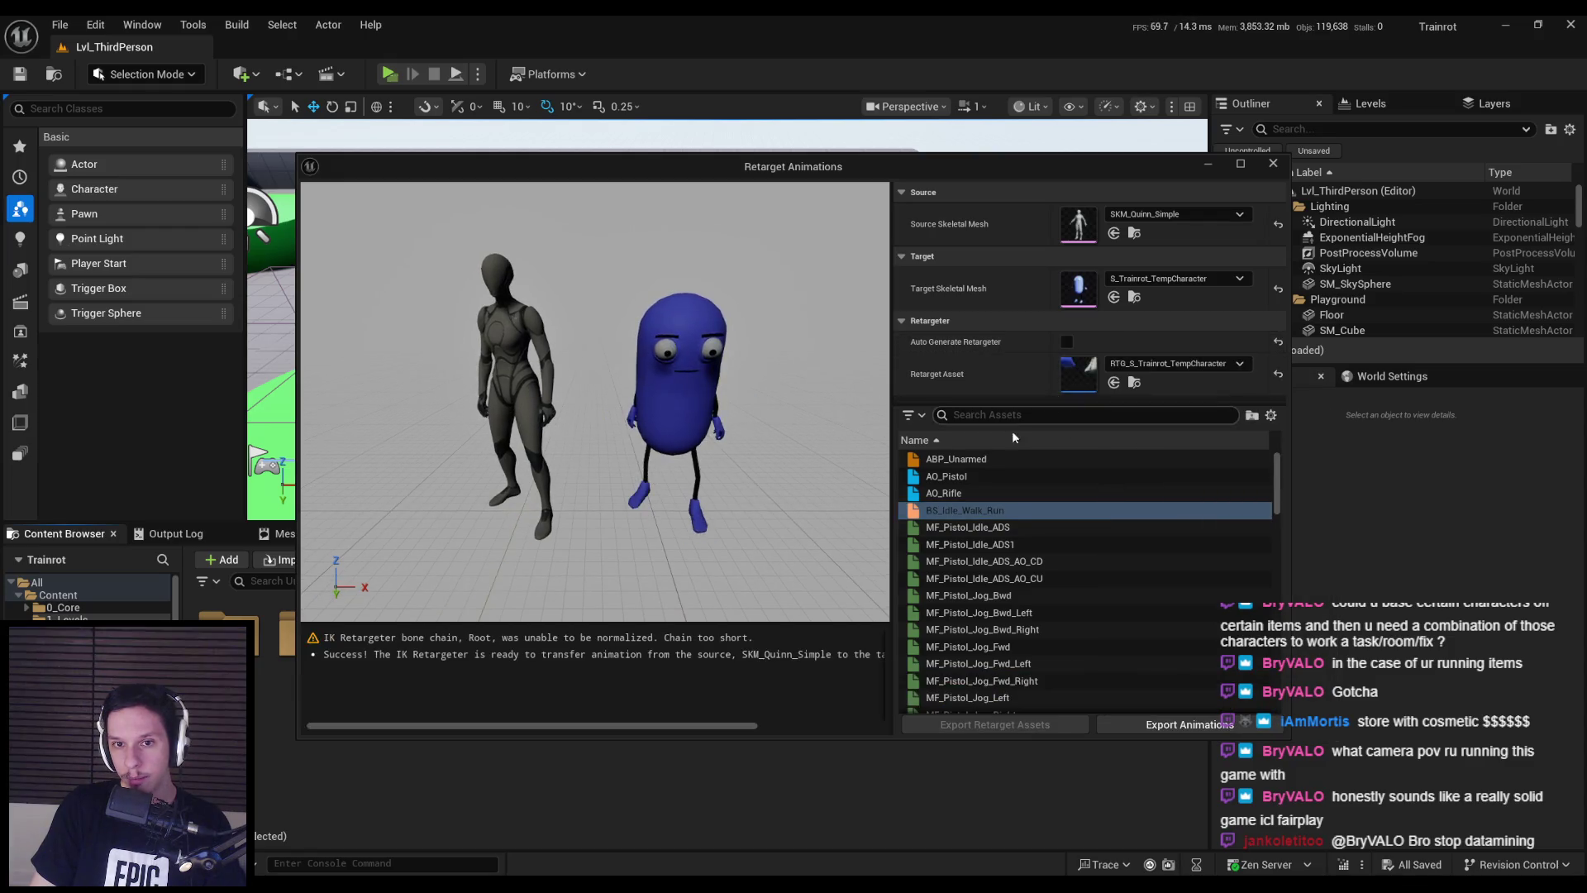
- Leave Auto Generate Retargeter switched on for the retarget
click(1067, 343)
click(1067, 342)
click(1067, 342)
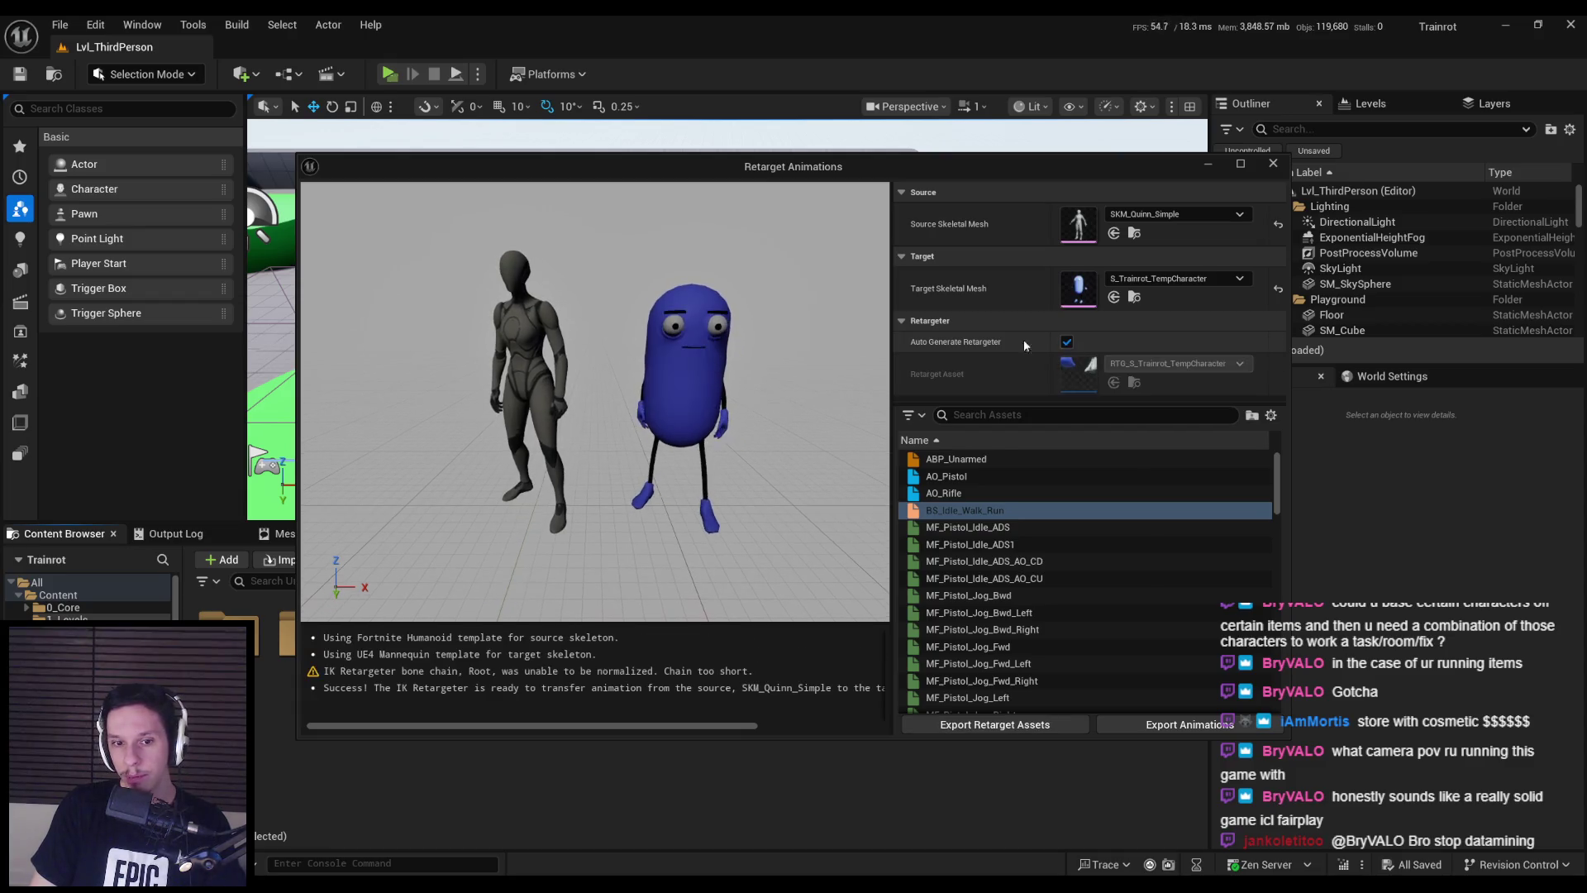
click(1067, 342)
click(1067, 342)
click(1067, 342)
click(1067, 343)
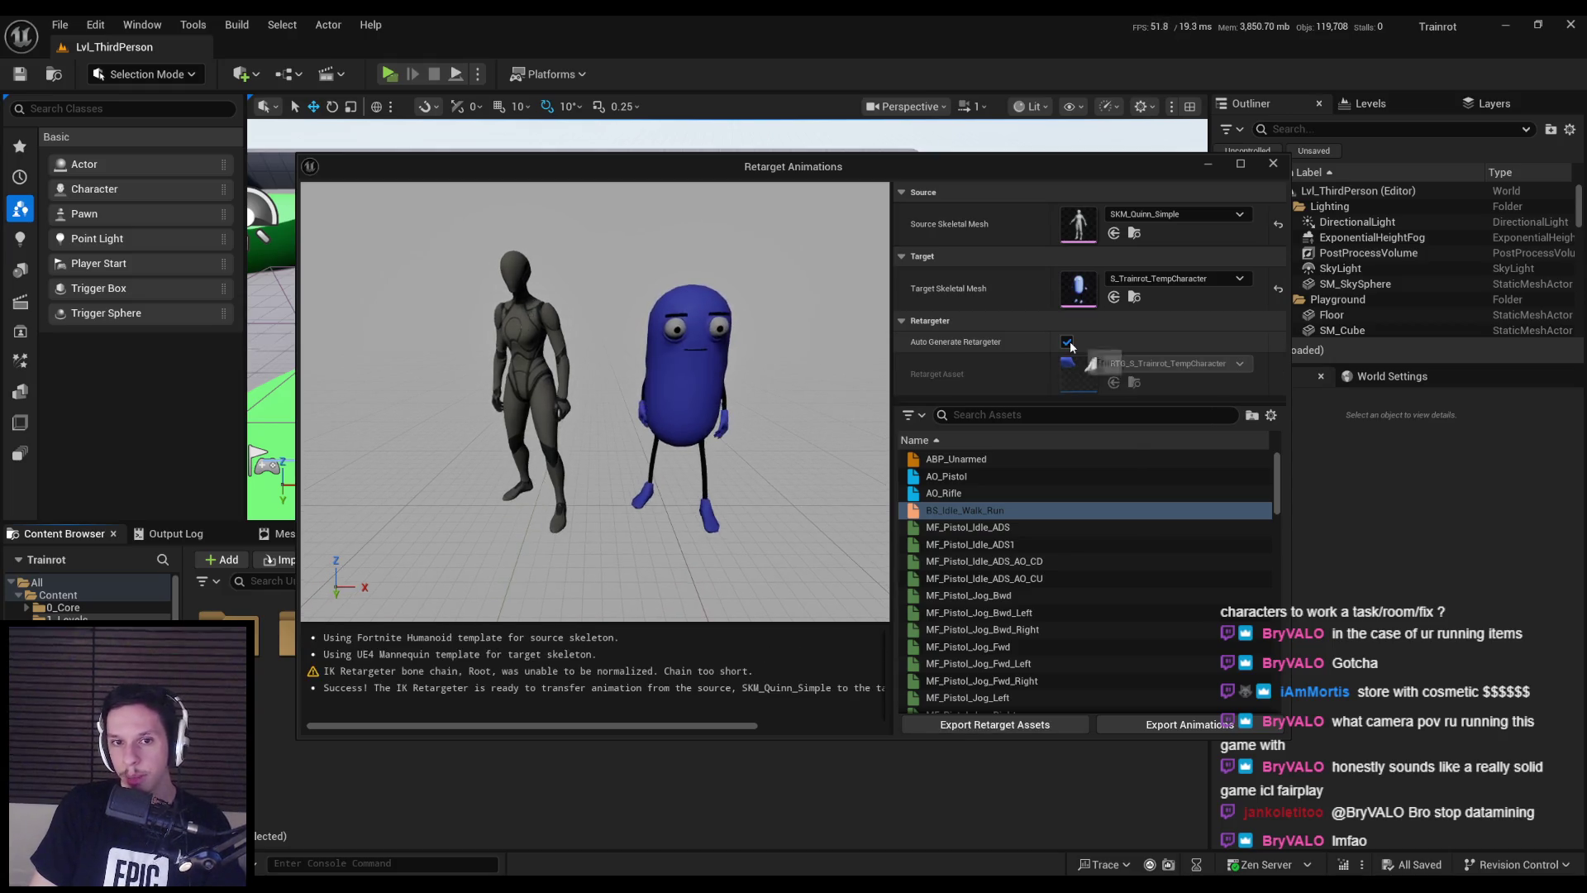
click(1067, 342)
click(1067, 342)
click(1067, 342)
click(1067, 342)
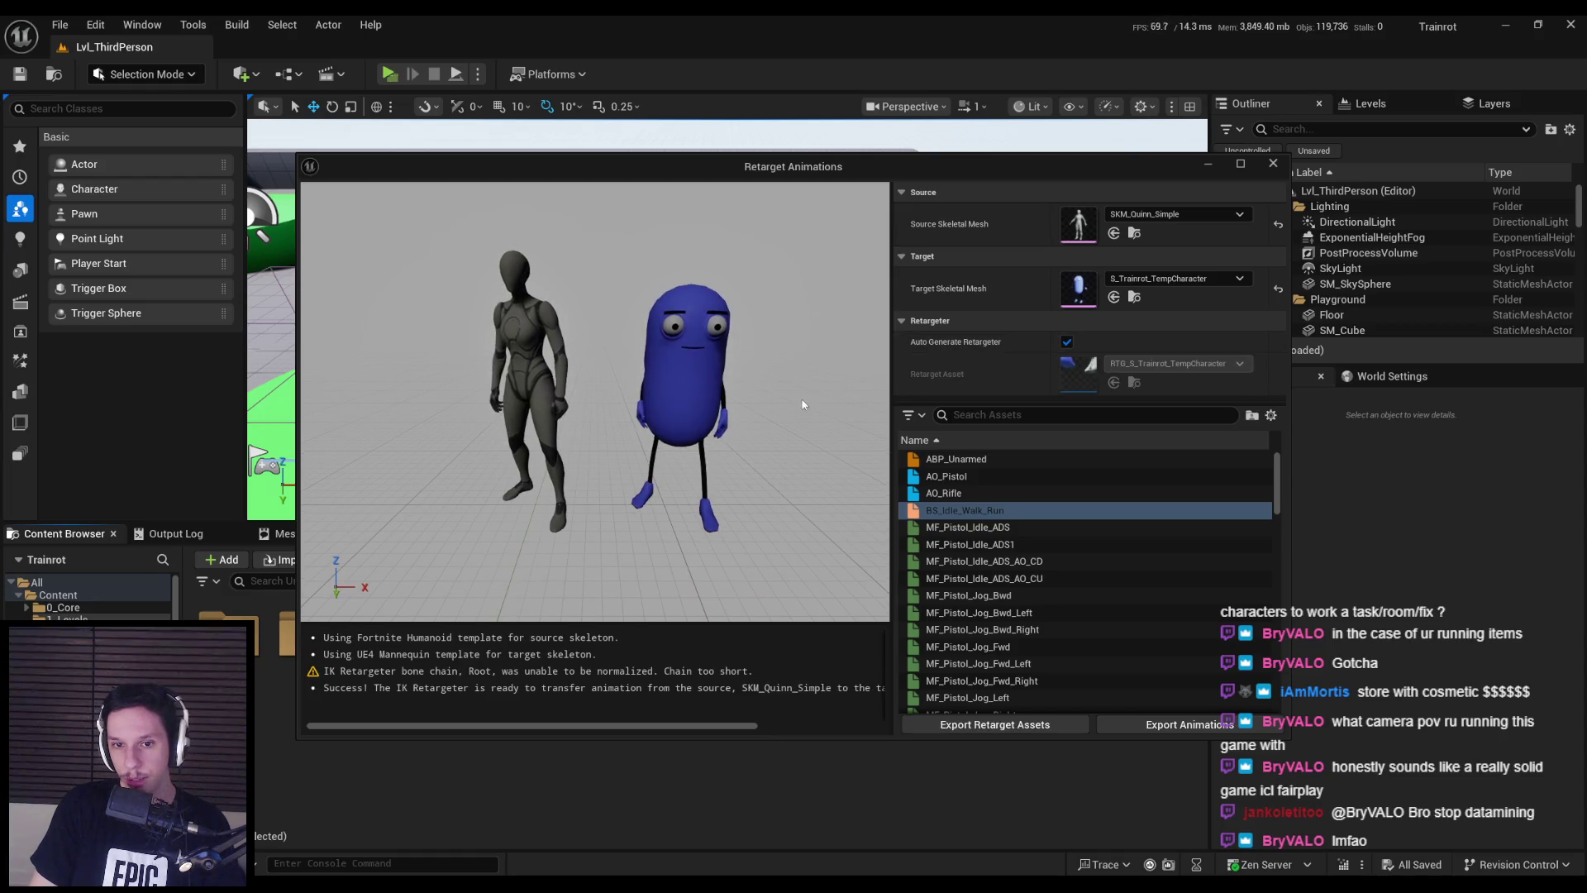
- Batch-export the retargeted animations to /Game/Characters/TempMan and save all new assets
scroll(678, 452, down, 3)
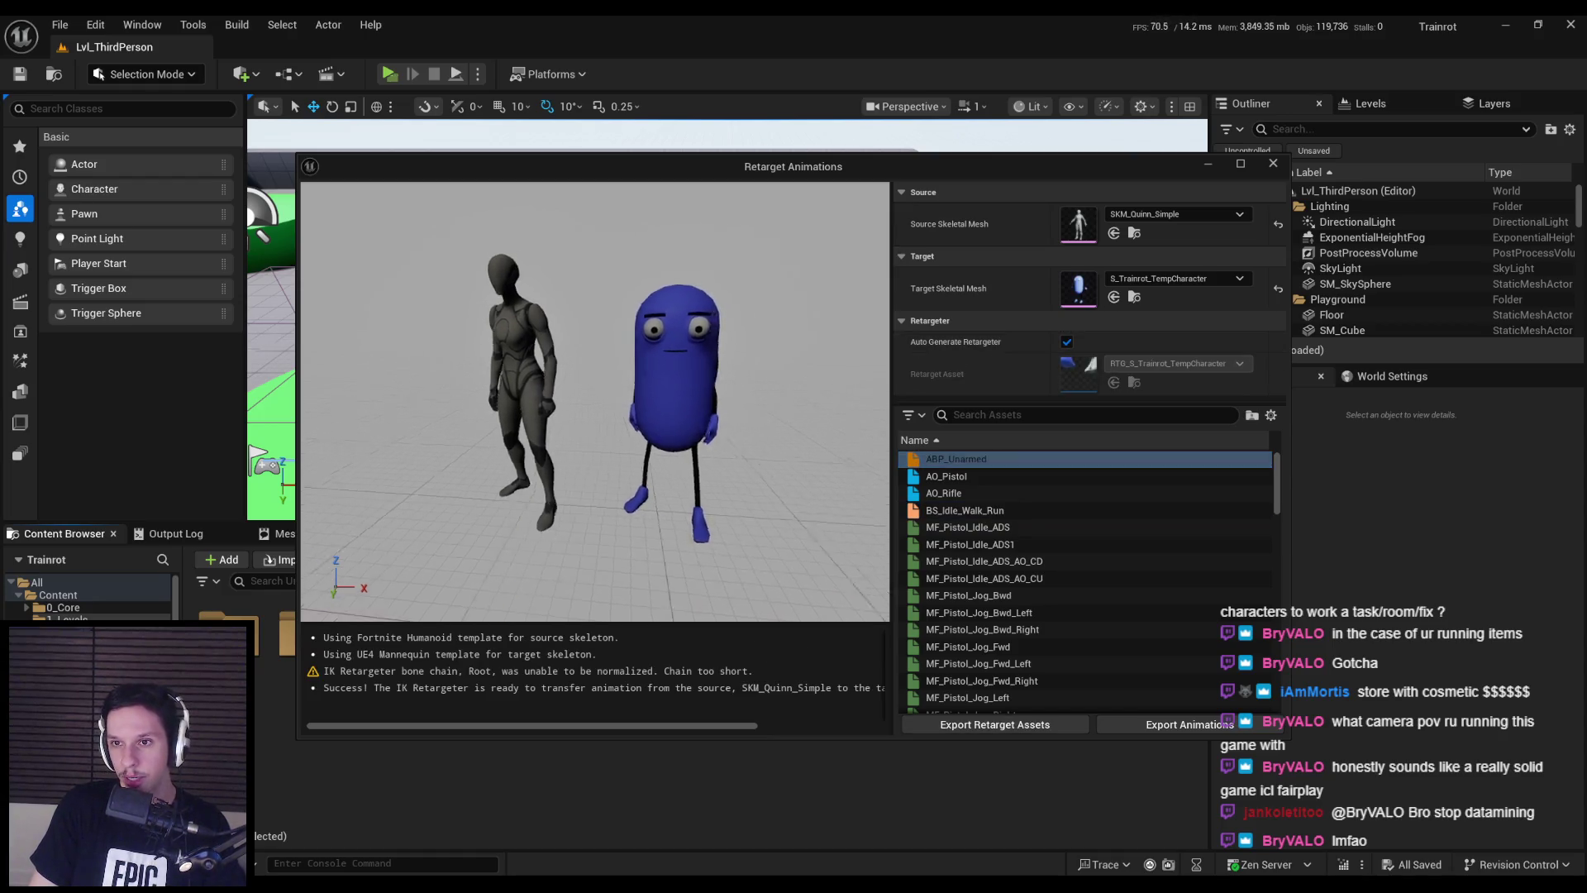
click(1200, 727)
click(702, 336)
click(753, 361)
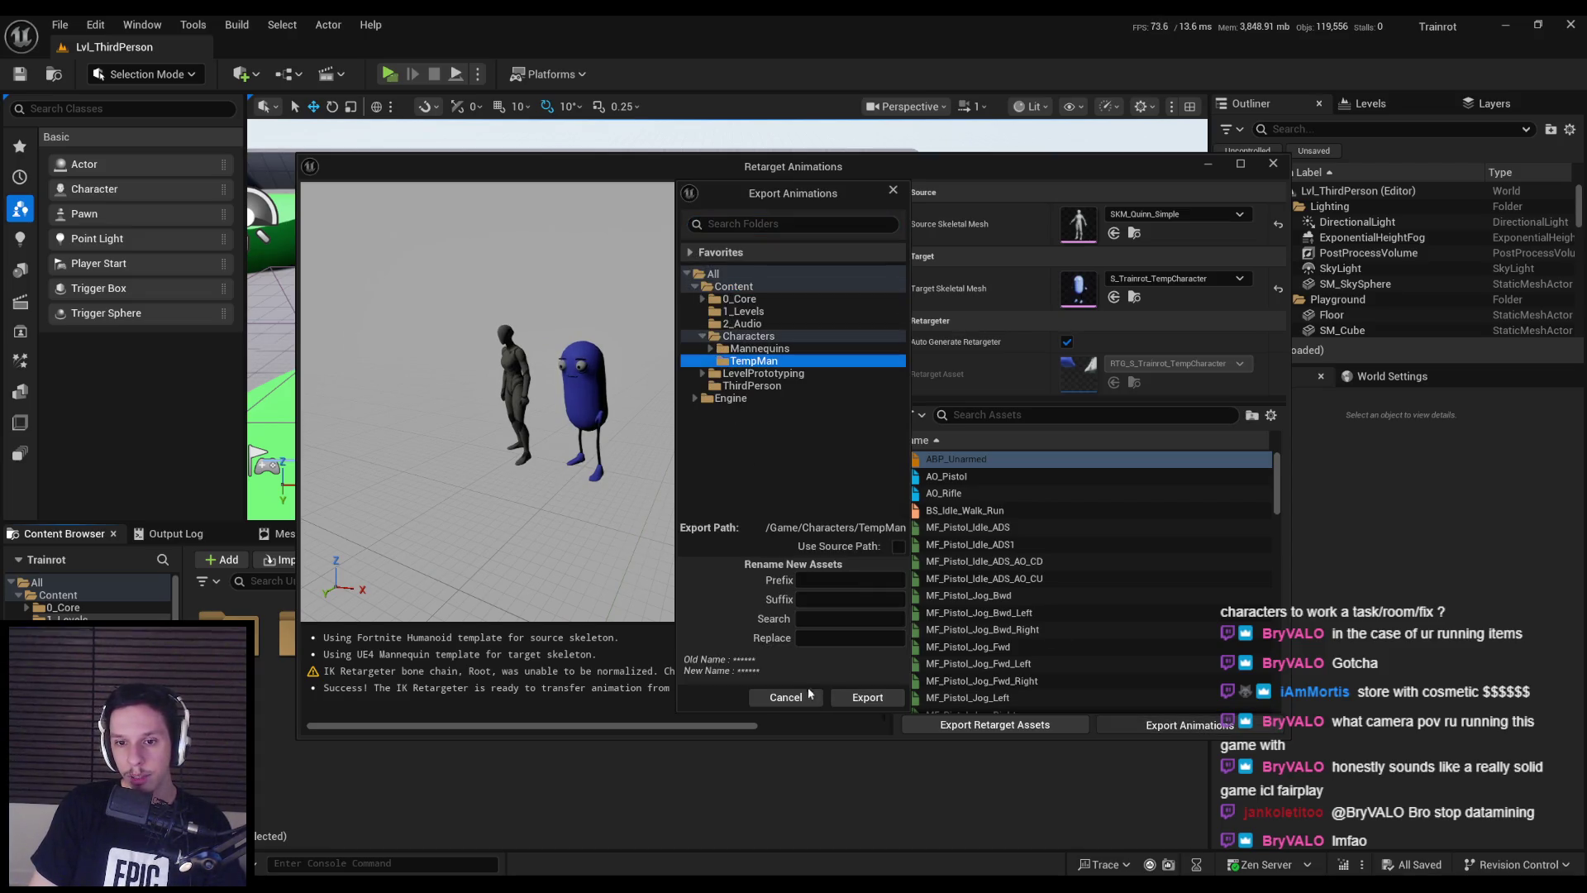
click(860, 700)
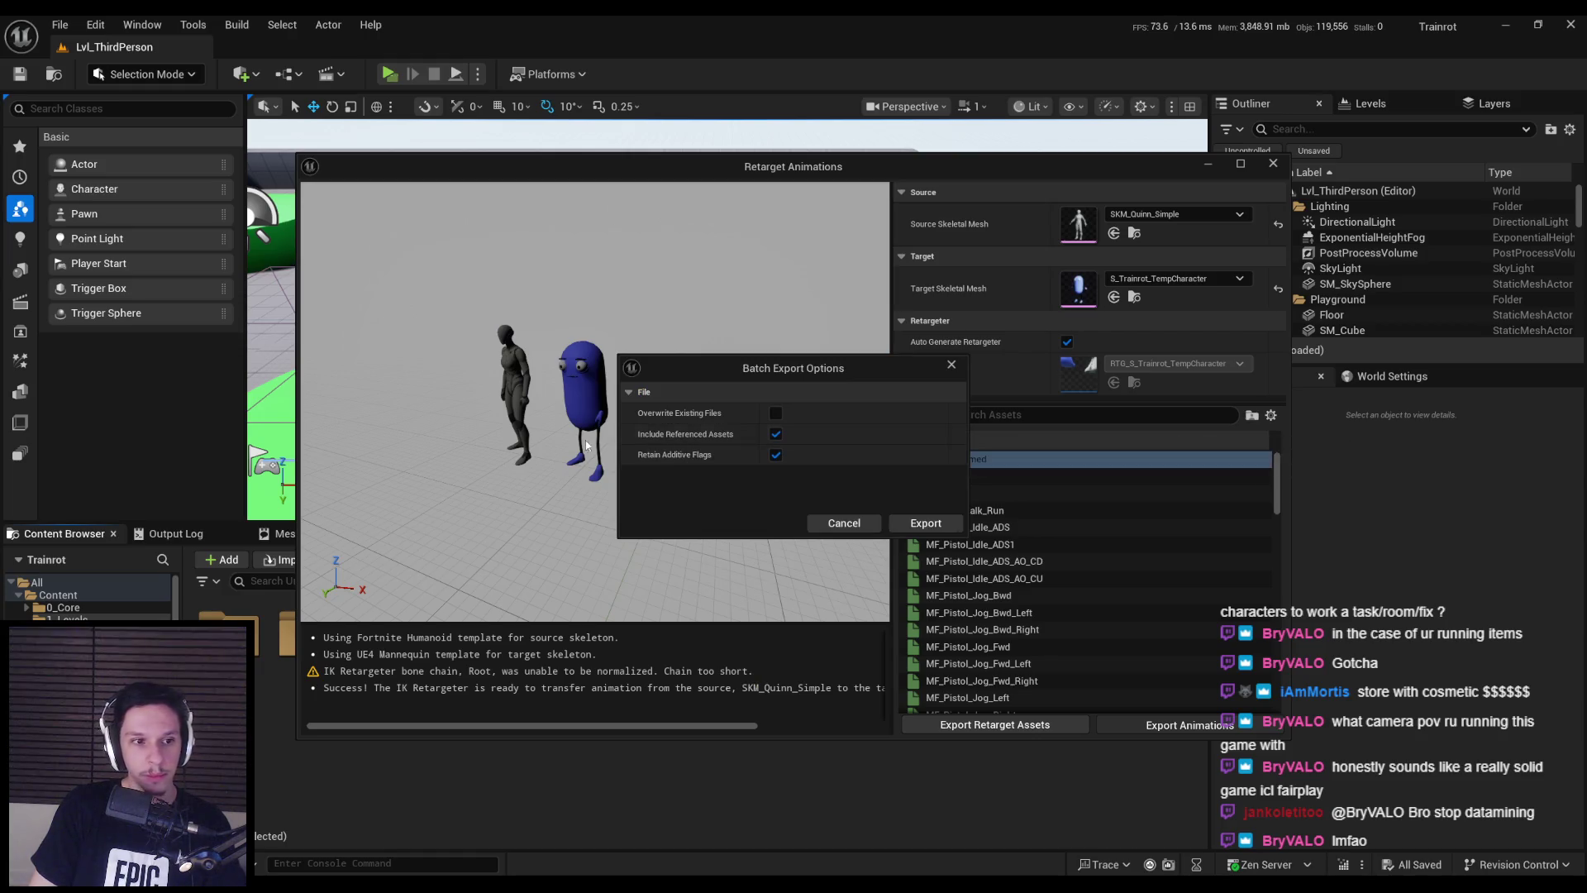
click(925, 523)
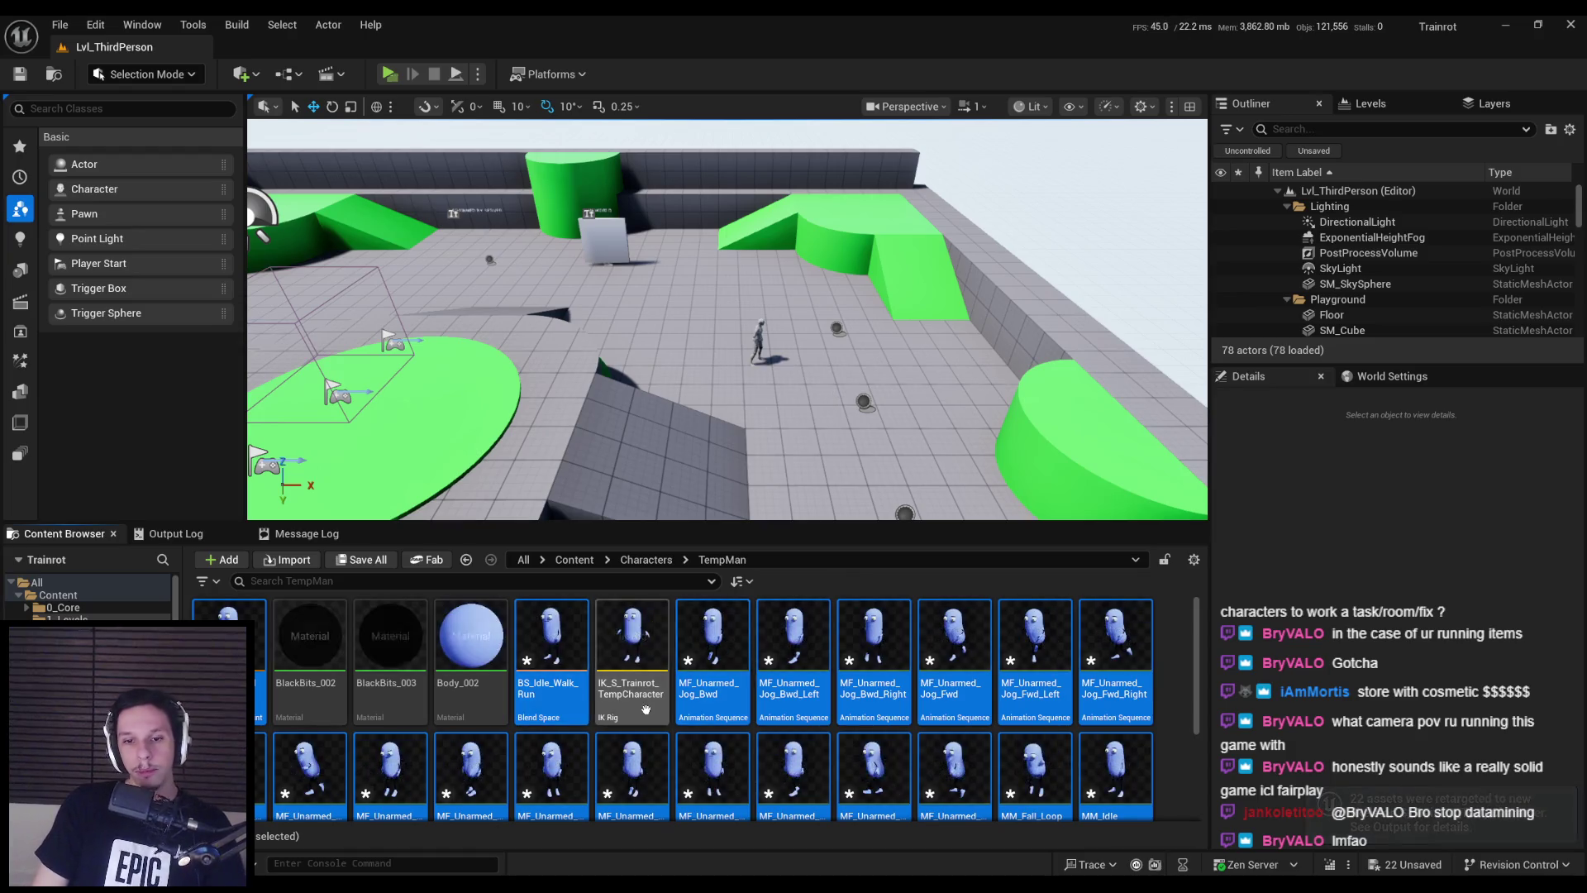
click(616, 661)
key(ctrl+shift+s)
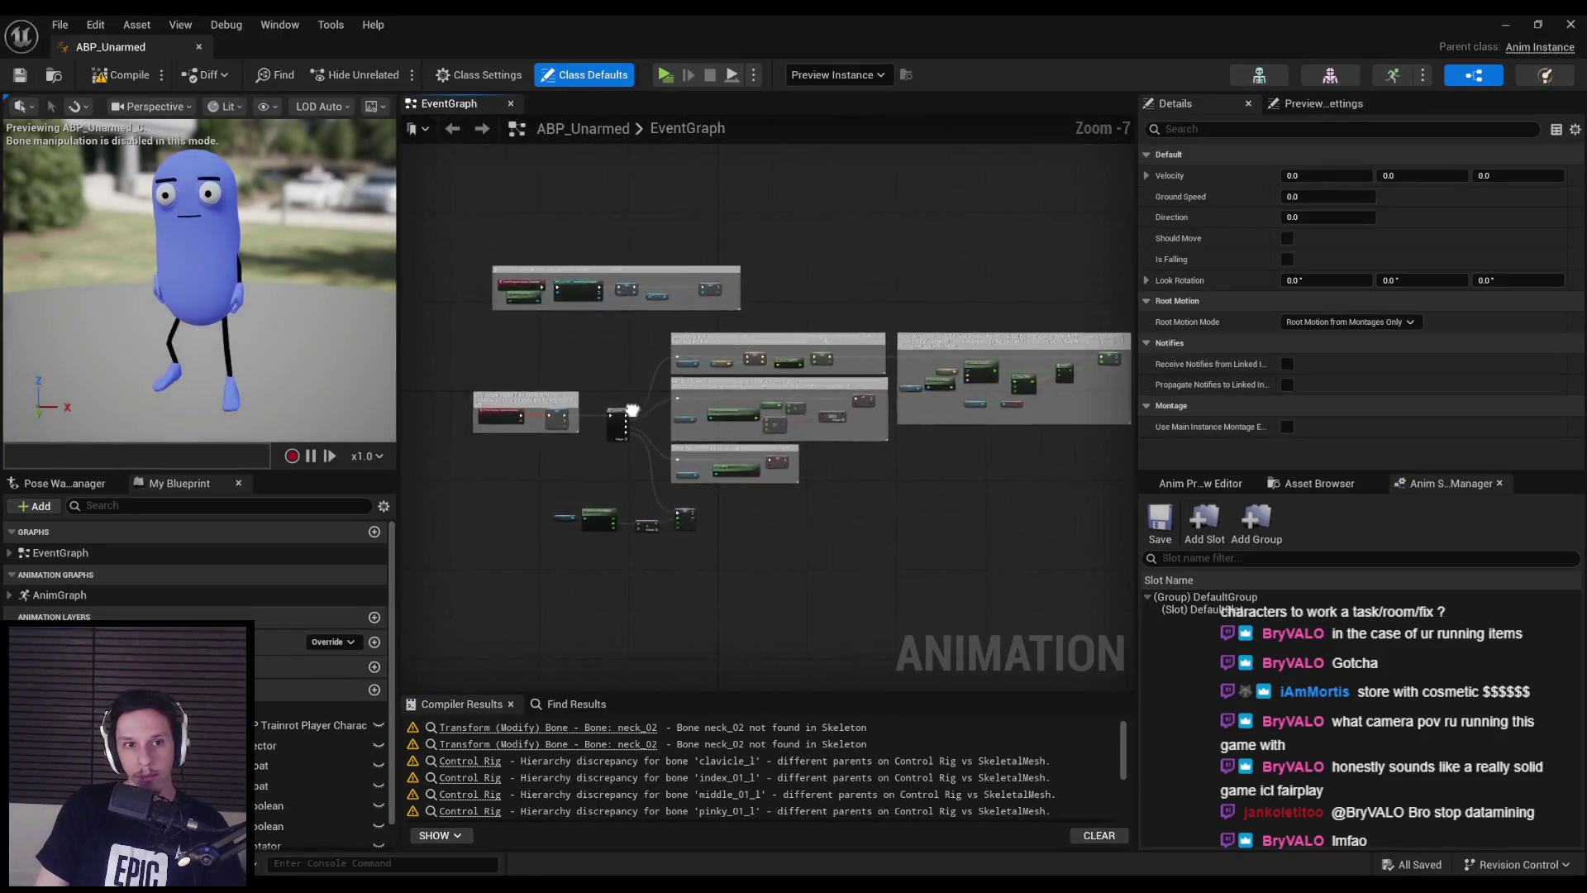
- Set the Transform (Modify) Bone node's Bone to Modify to neck_01 in the AnimGraph
double_click(99, 591)
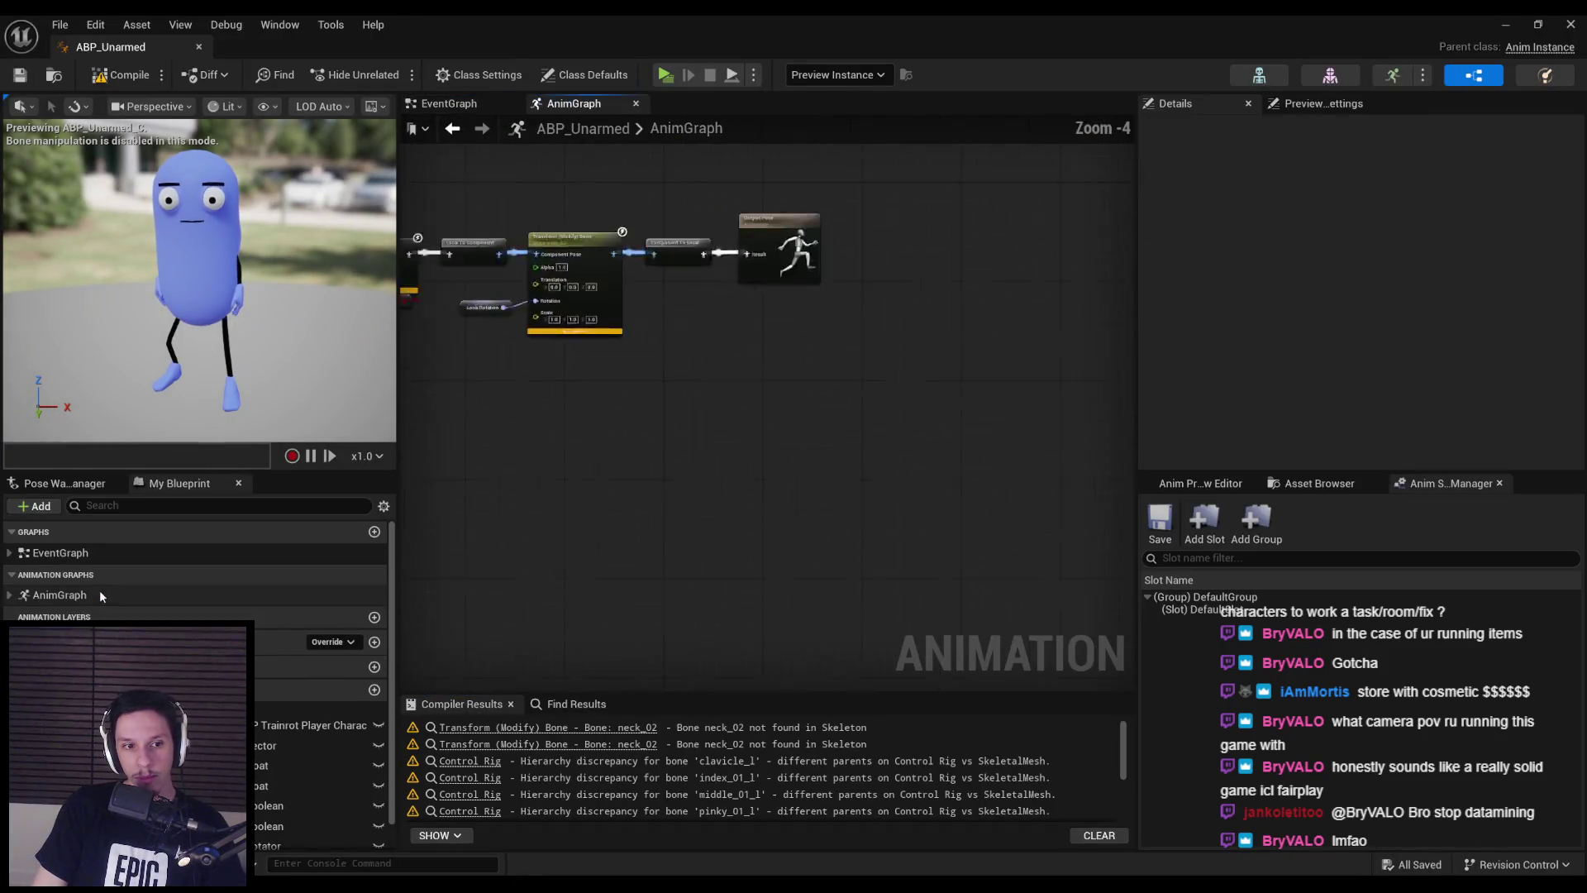
scroll(948, 400, up, 4)
click(948, 399)
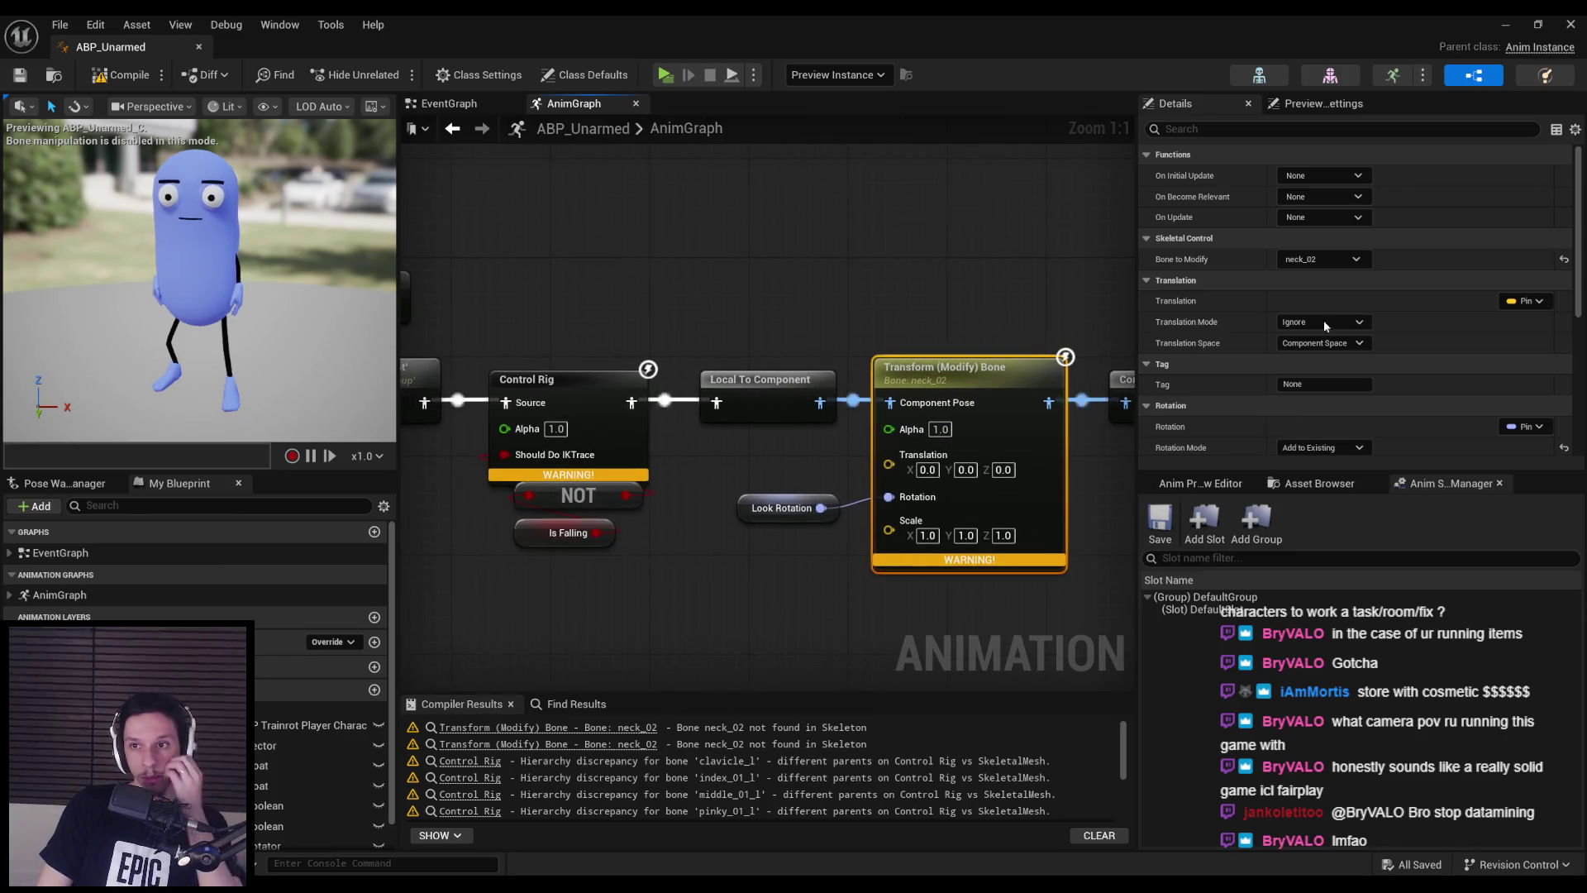
click(1322, 259)
scroll(1328, 429, down, 10)
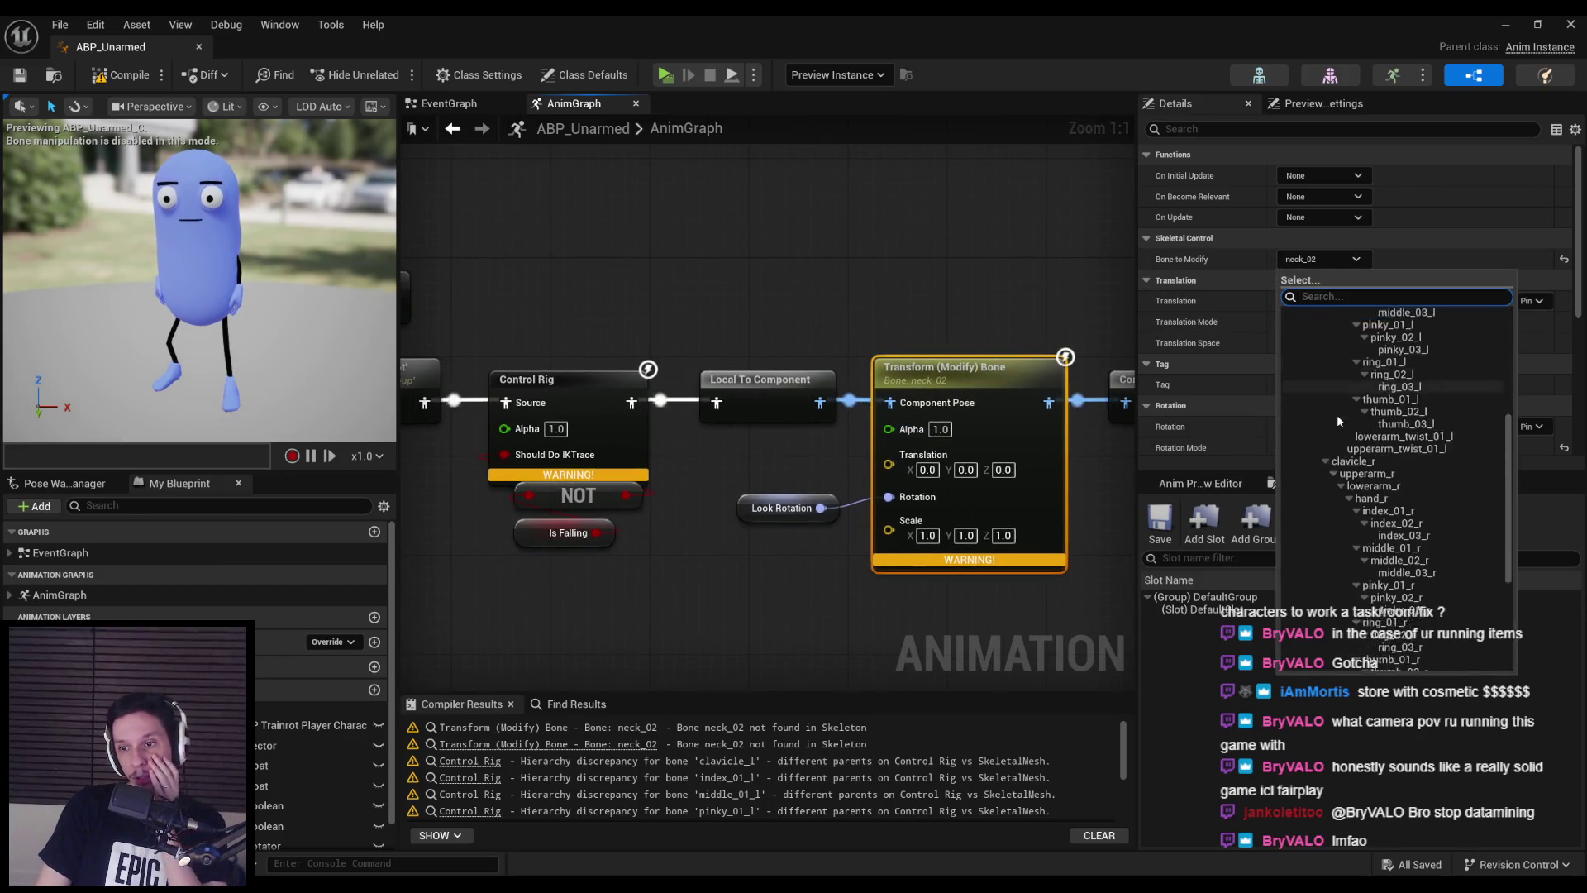
click(1346, 503)
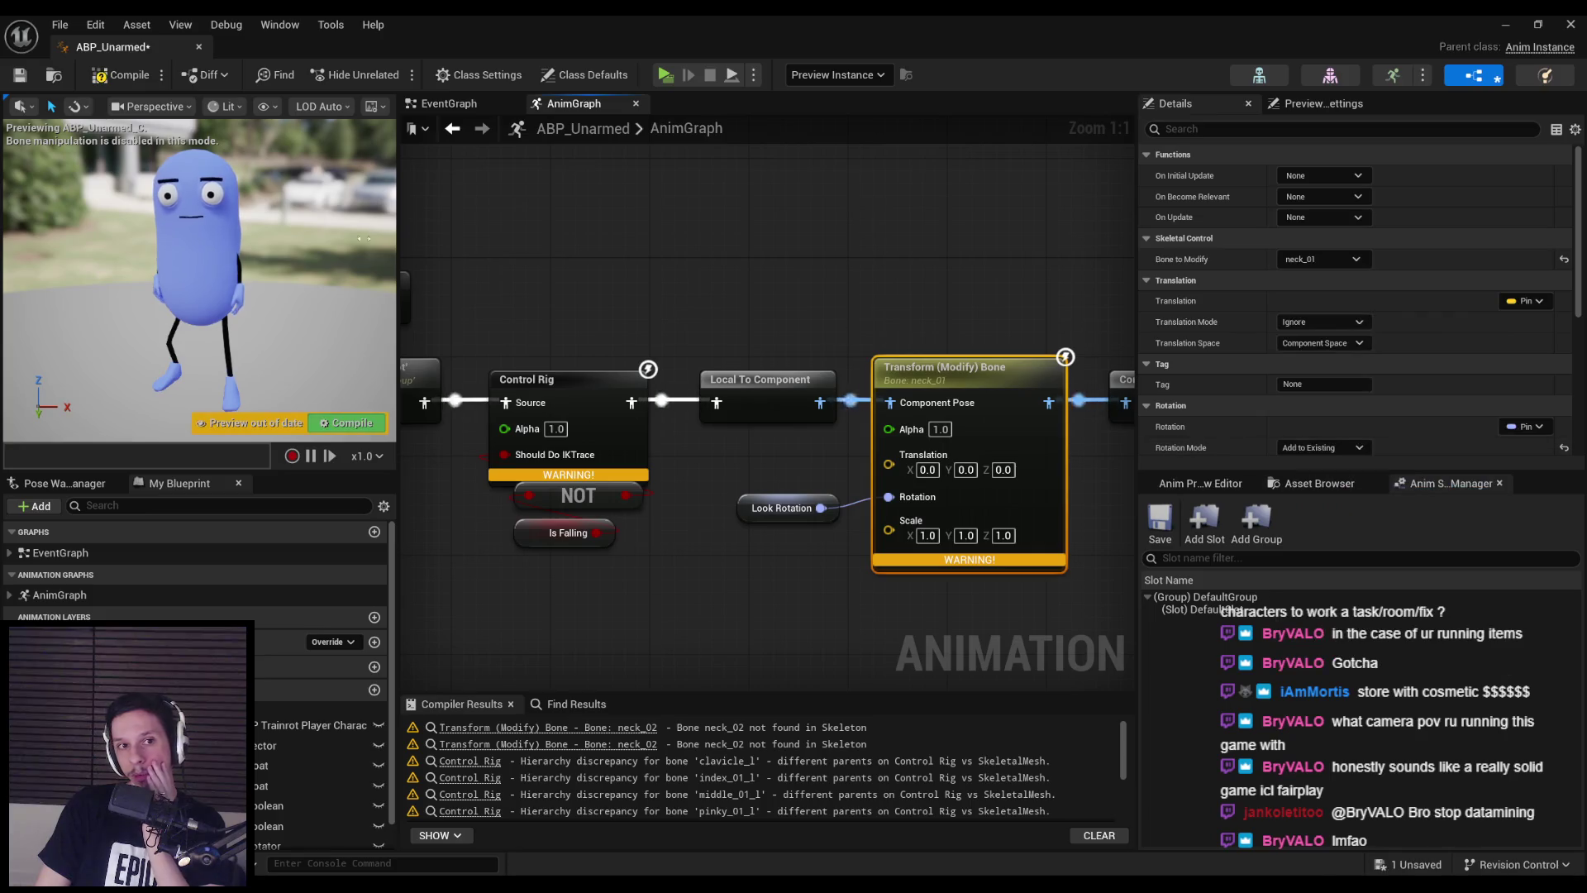
- Save and compile ABP_Unarmed, save again, and minimize the editor back to the level
click(26, 75)
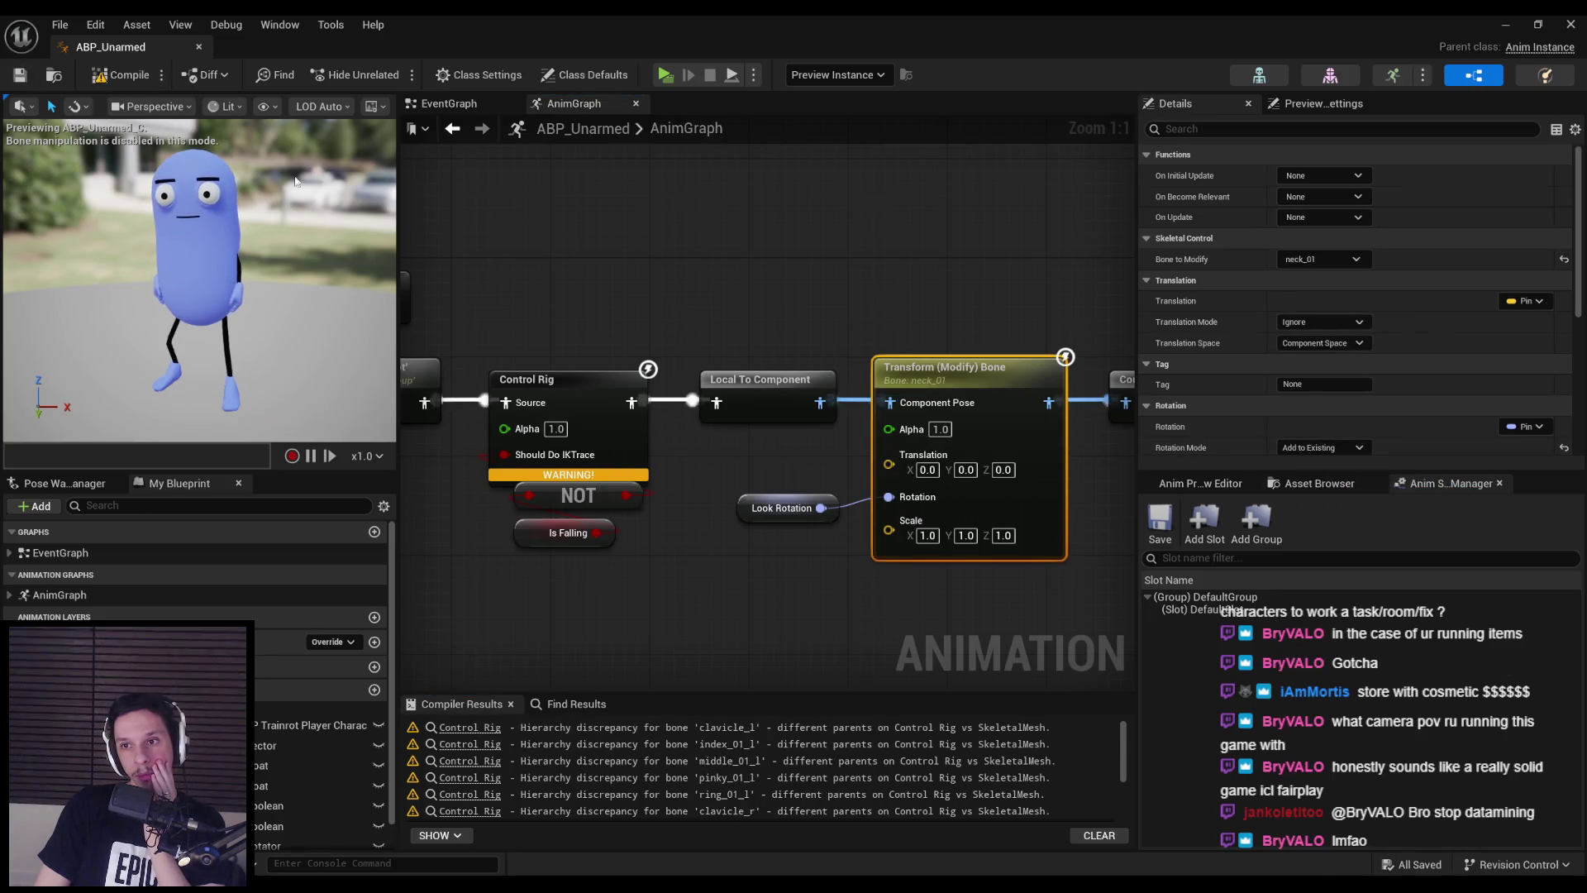
click(583, 401)
right_drag(584, 403, 731, 405)
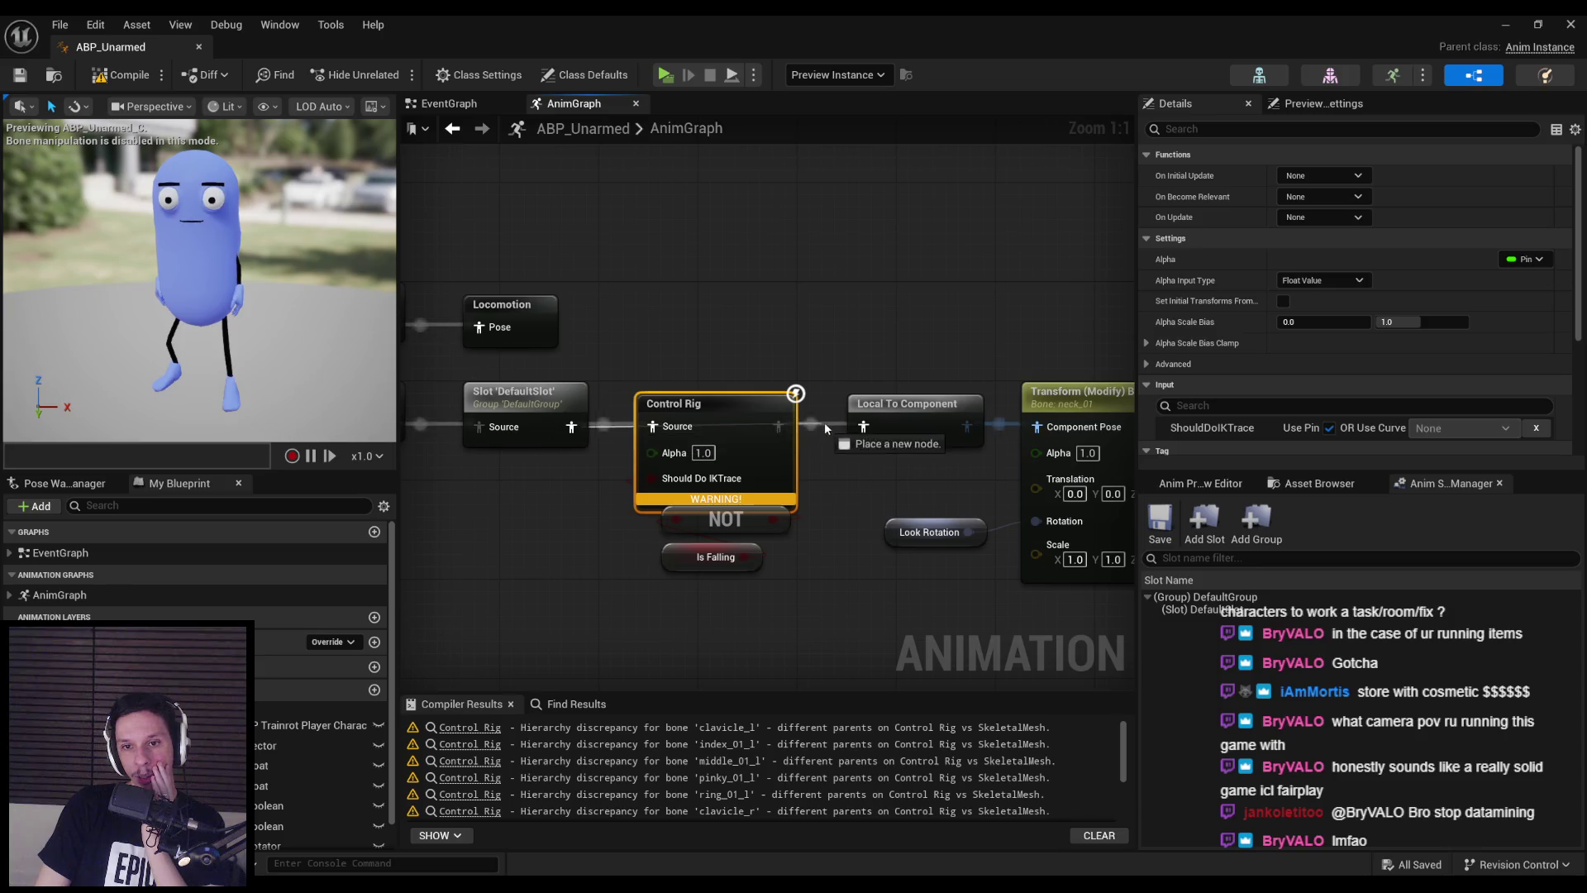
click(120, 76)
click(33, 75)
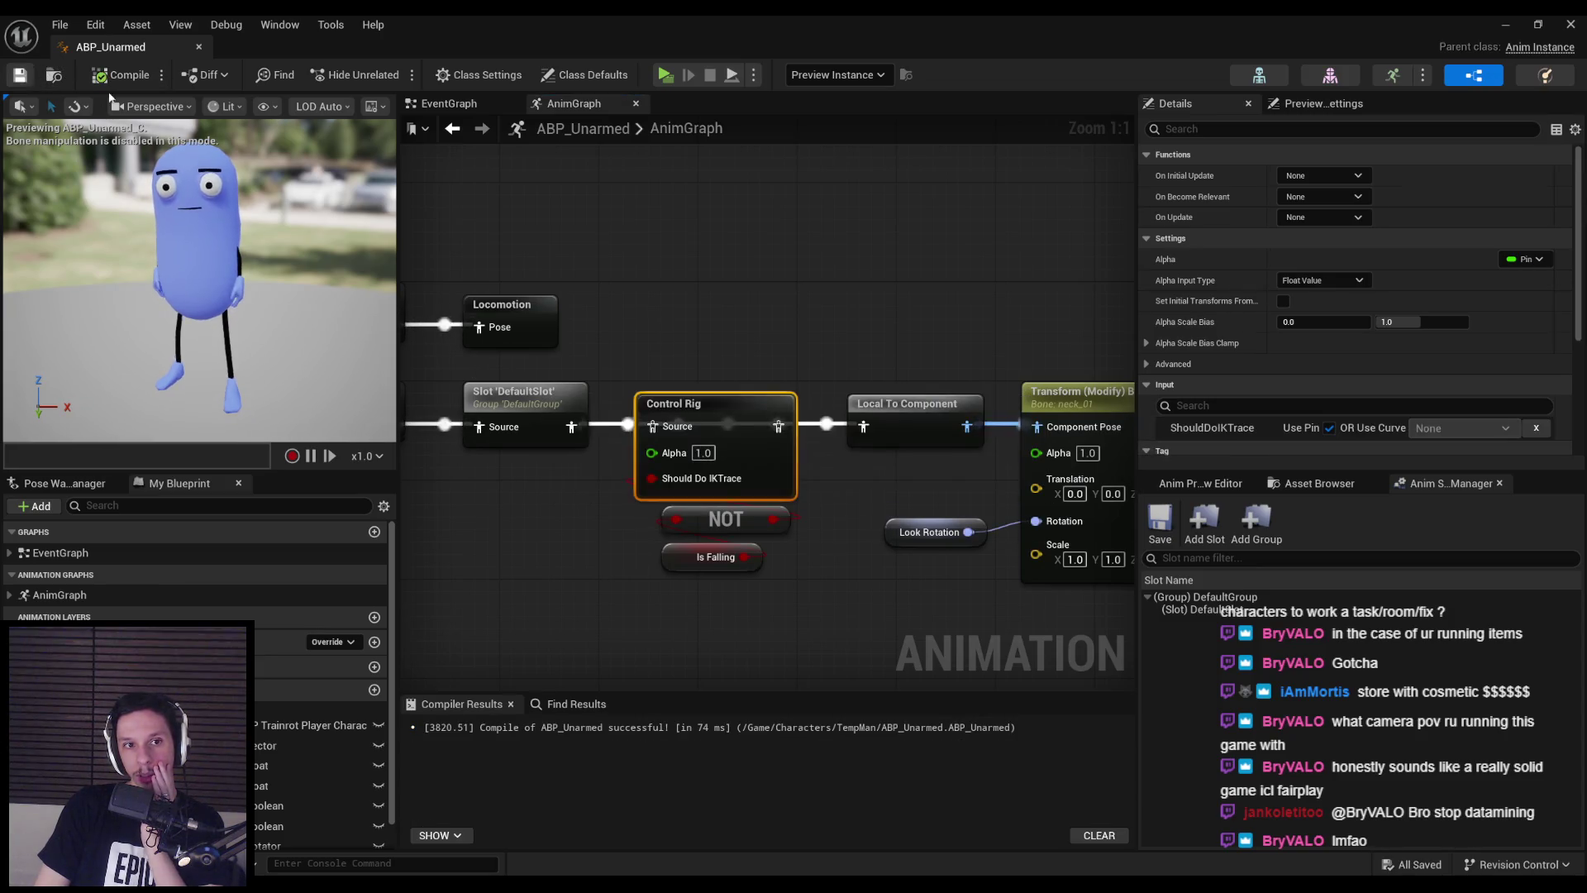
click(1512, 31)
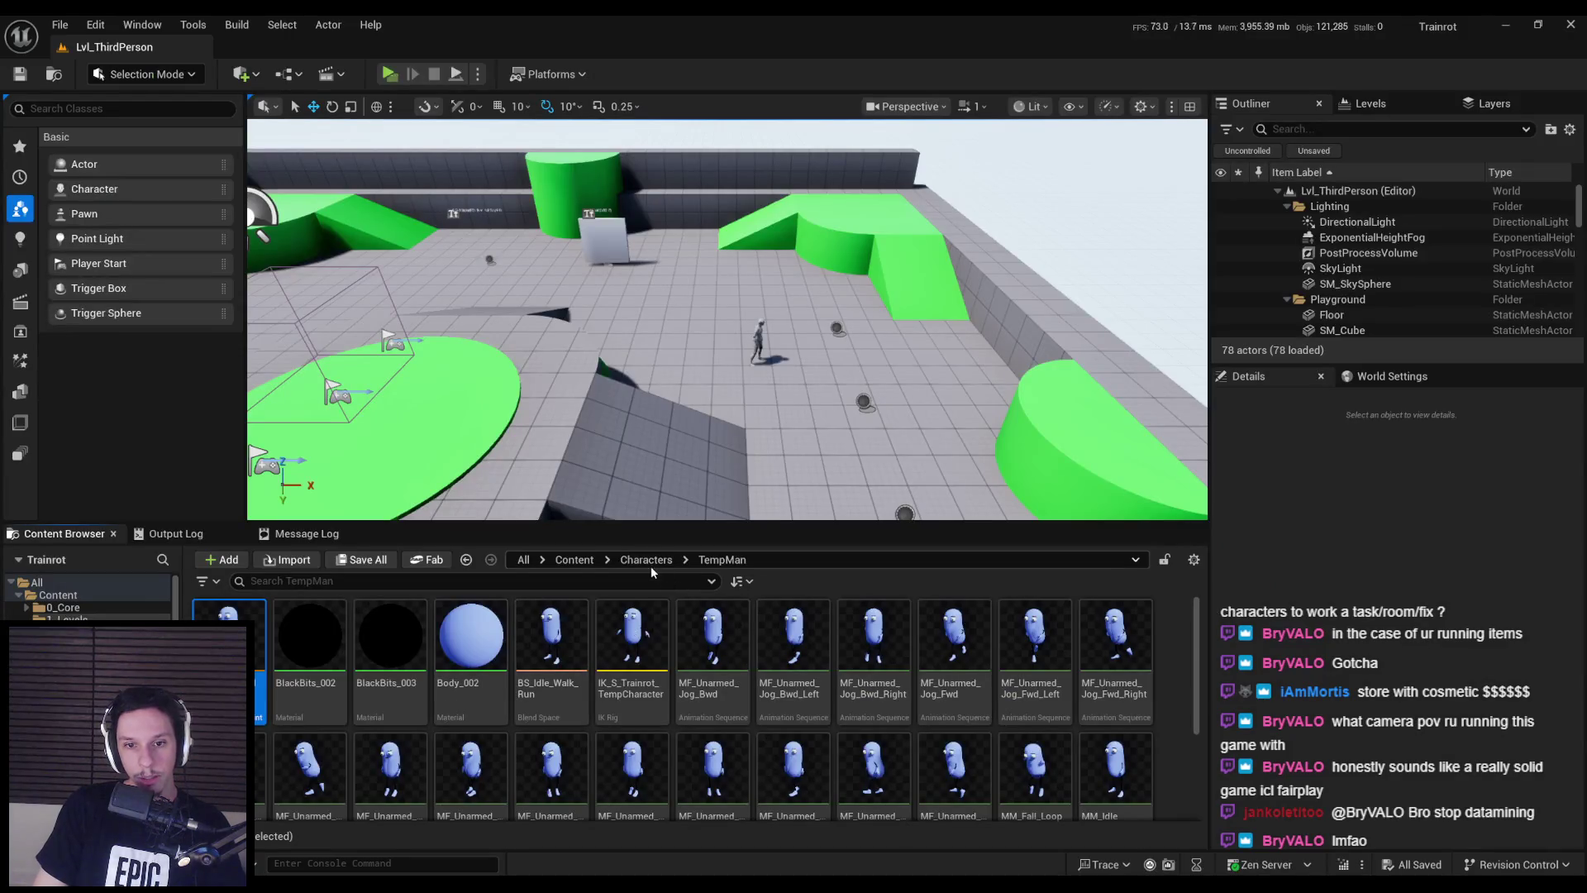
- Open BP_TrainrotPlayerCharacter from 0_Core and assign S_Trainrot_TempCharacter as its skeletal mesh
click(584, 562)
double_click(308, 653)
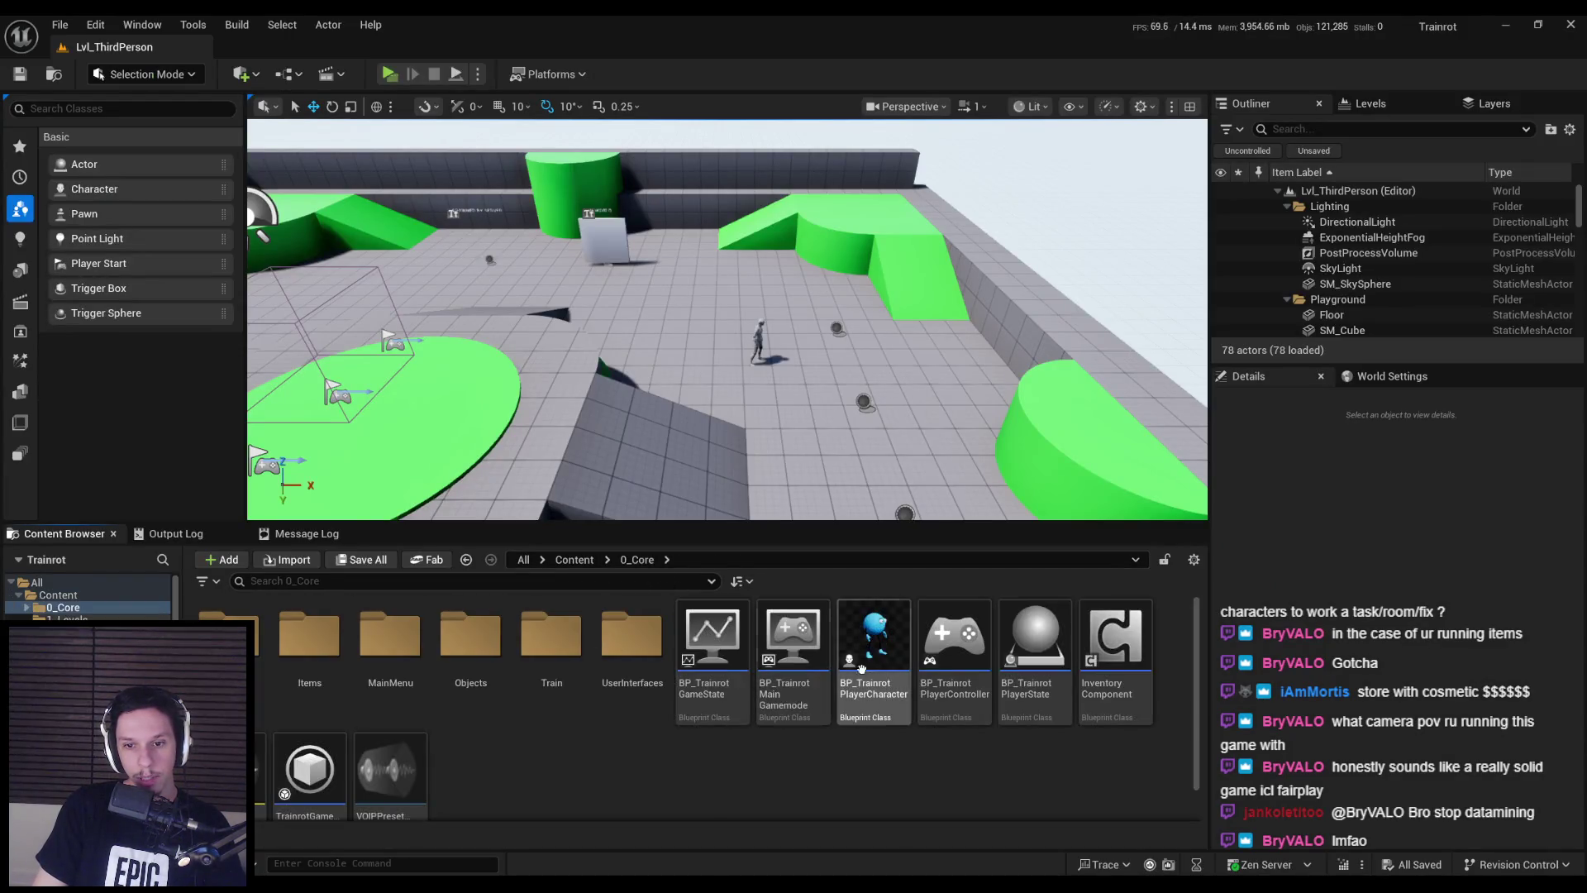
double_click(892, 675)
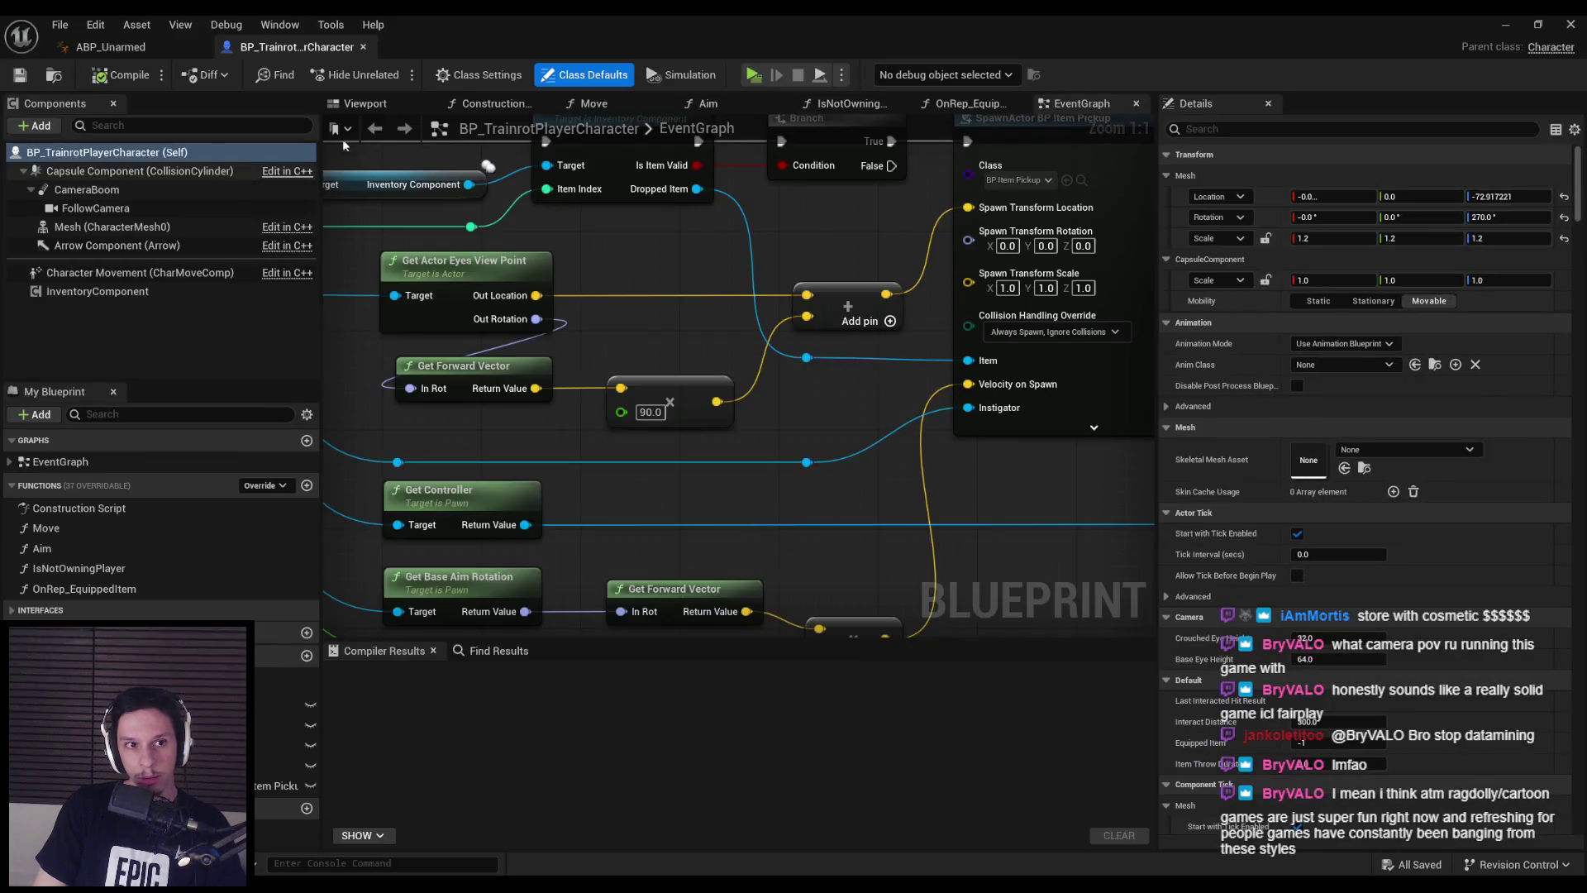
click(365, 102)
click(107, 227)
click(1397, 533)
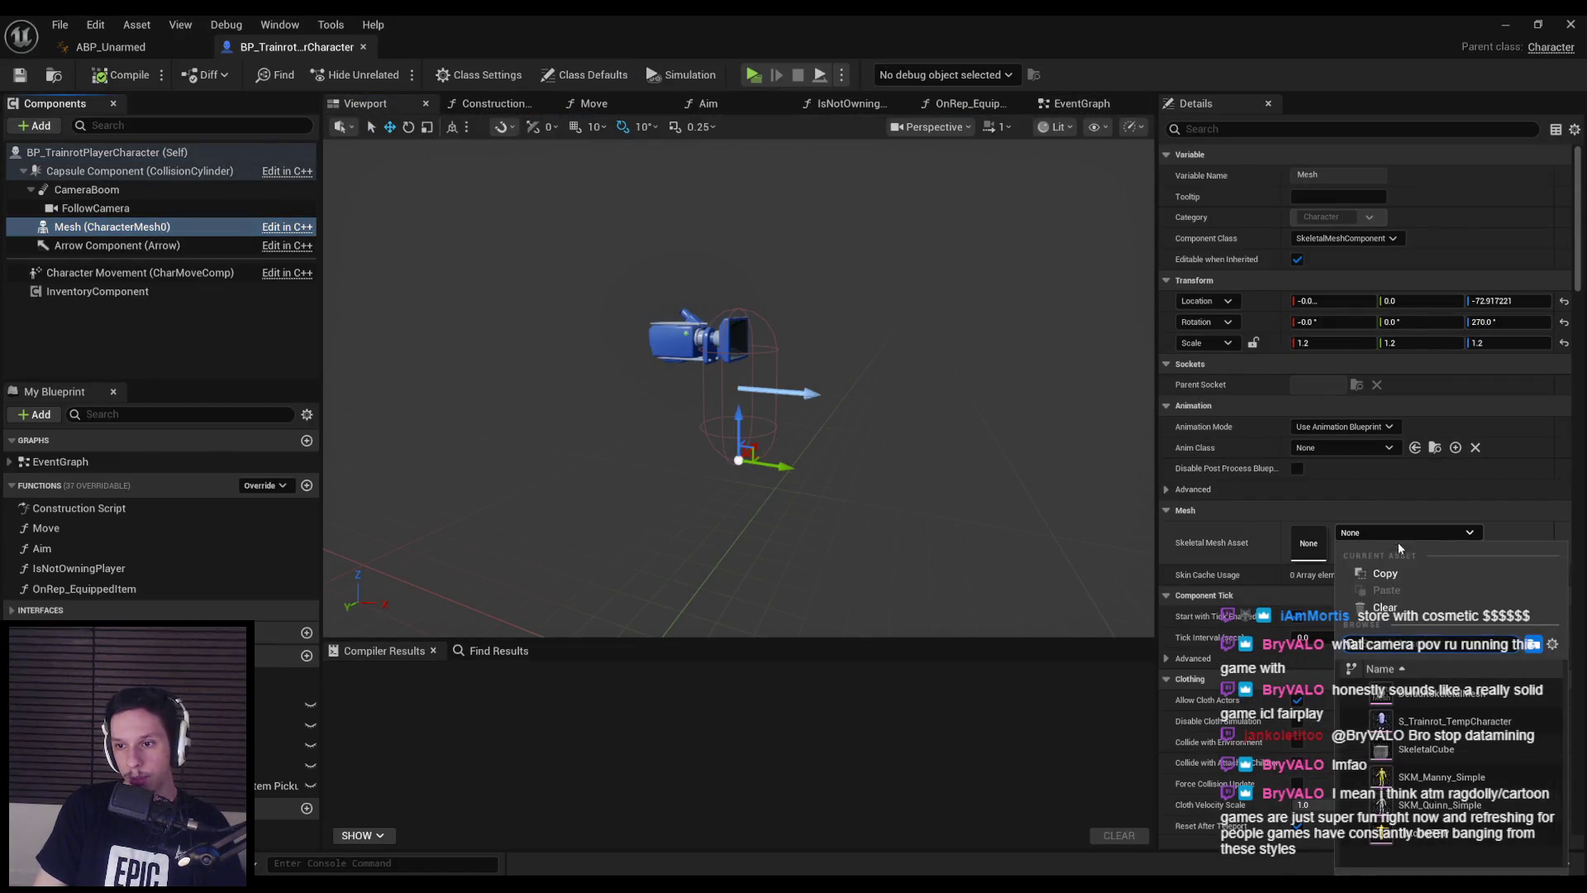
click(1412, 703)
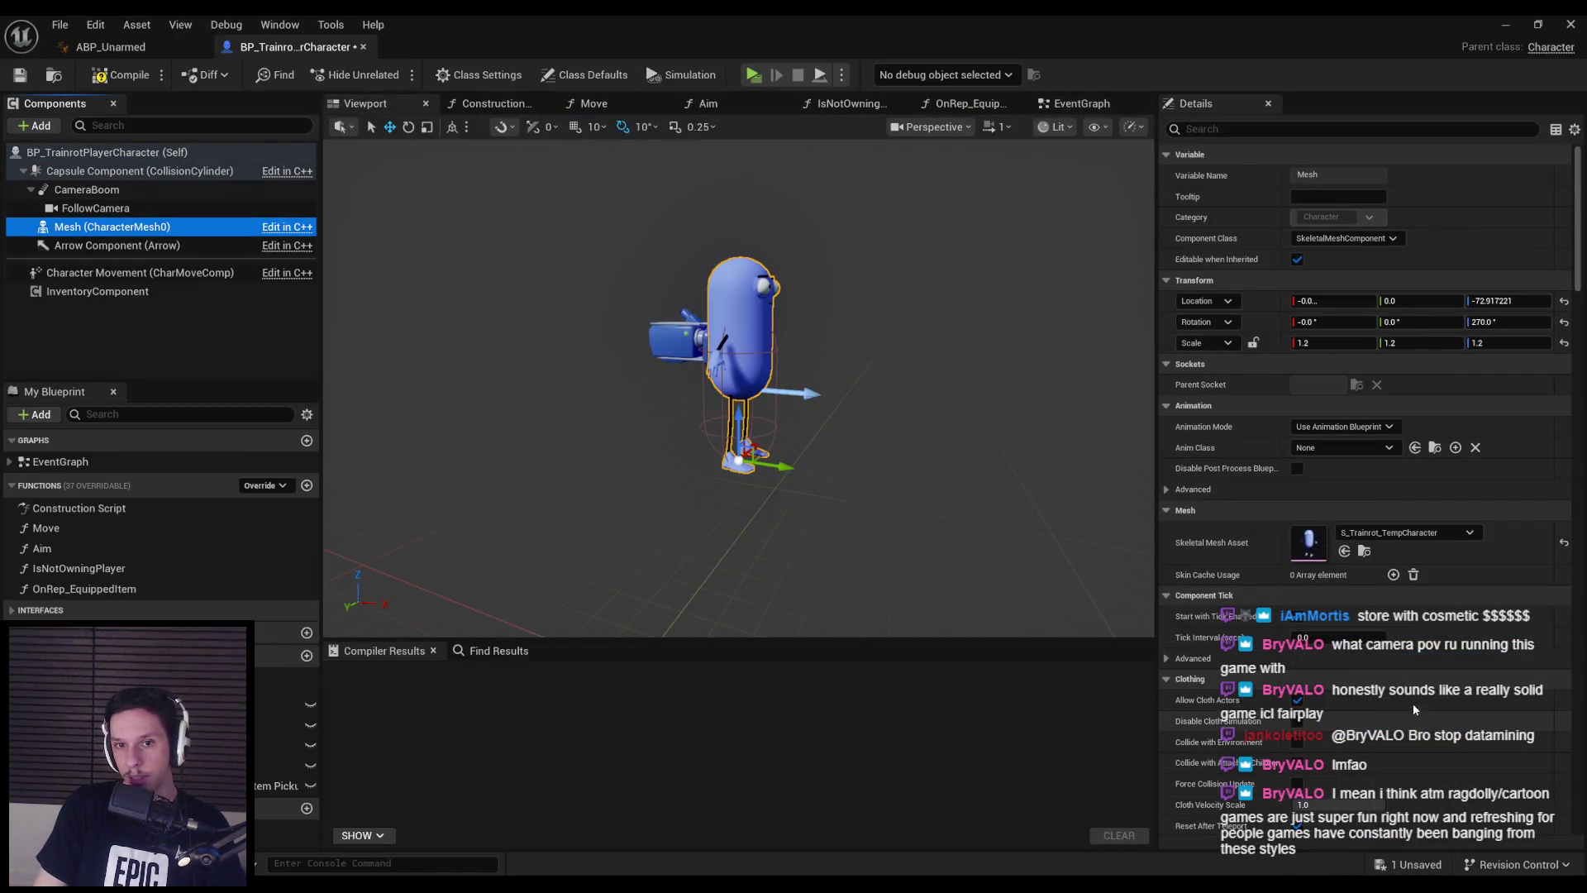
- Set the mesh scale to 1.0 and its Anim Class to ABP_Unarmed, then save
click(1329, 452)
click(1331, 452)
key(Return)
drag(826, 413, 1082, 413)
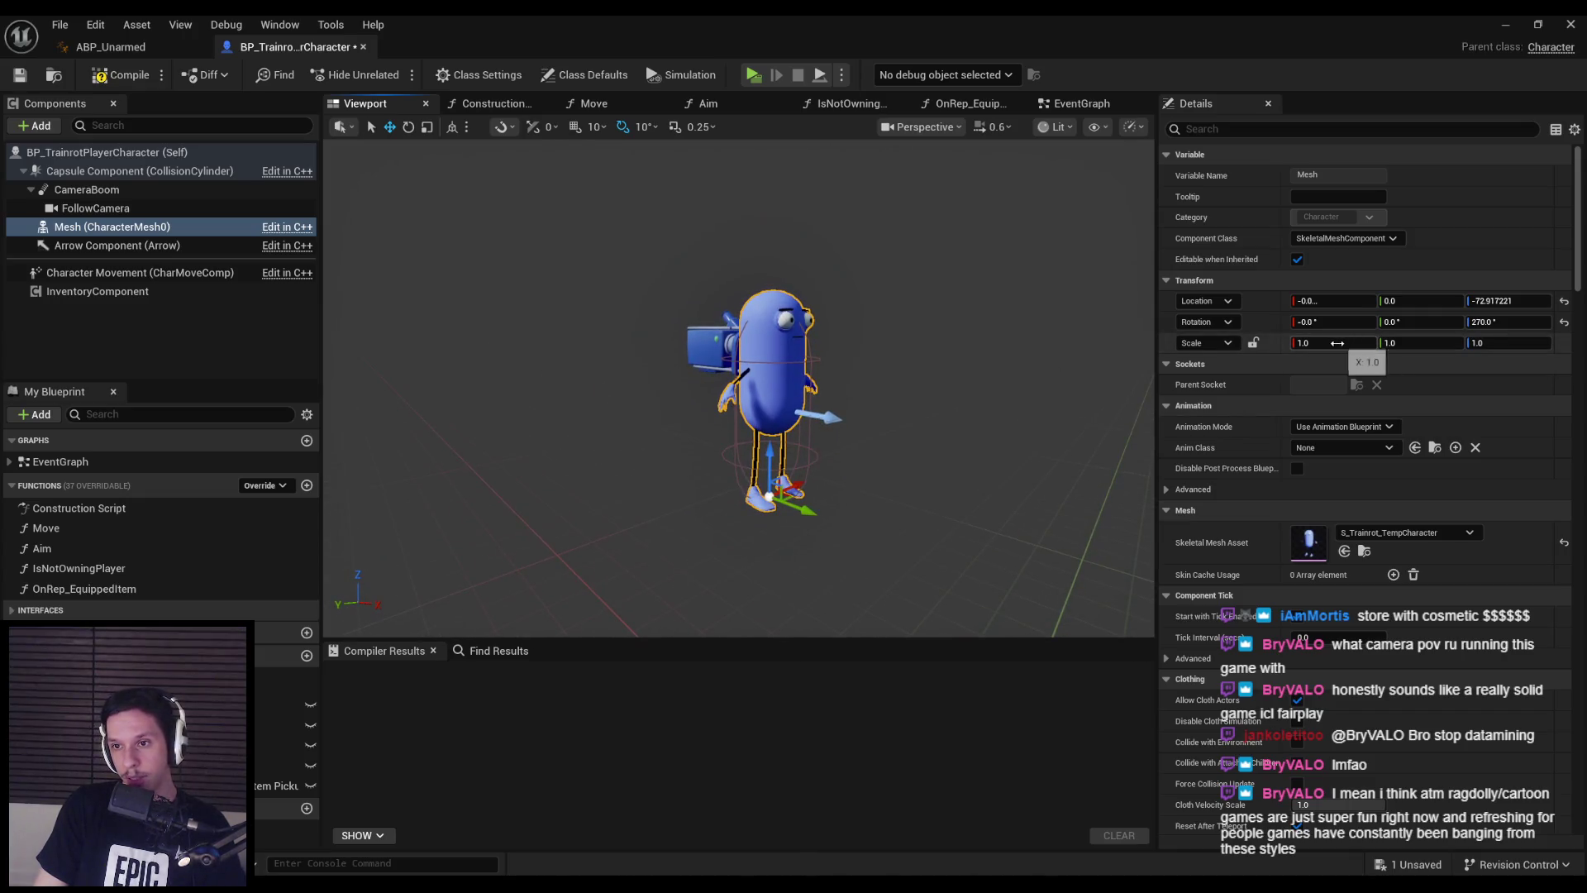
click(1325, 448)
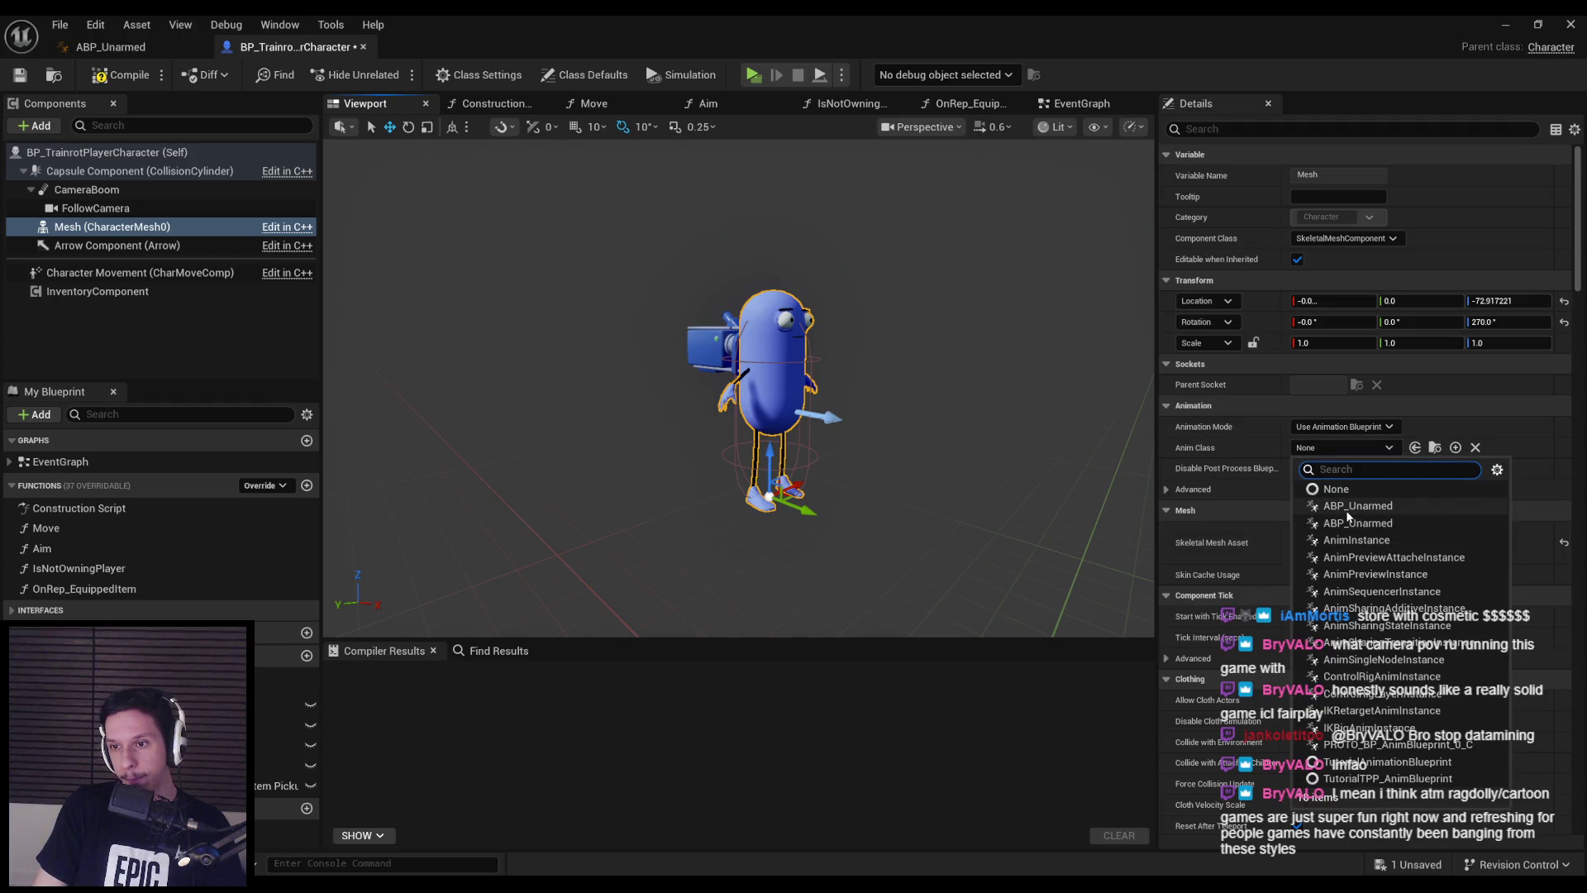
click(1347, 505)
click(1342, 448)
click(1362, 521)
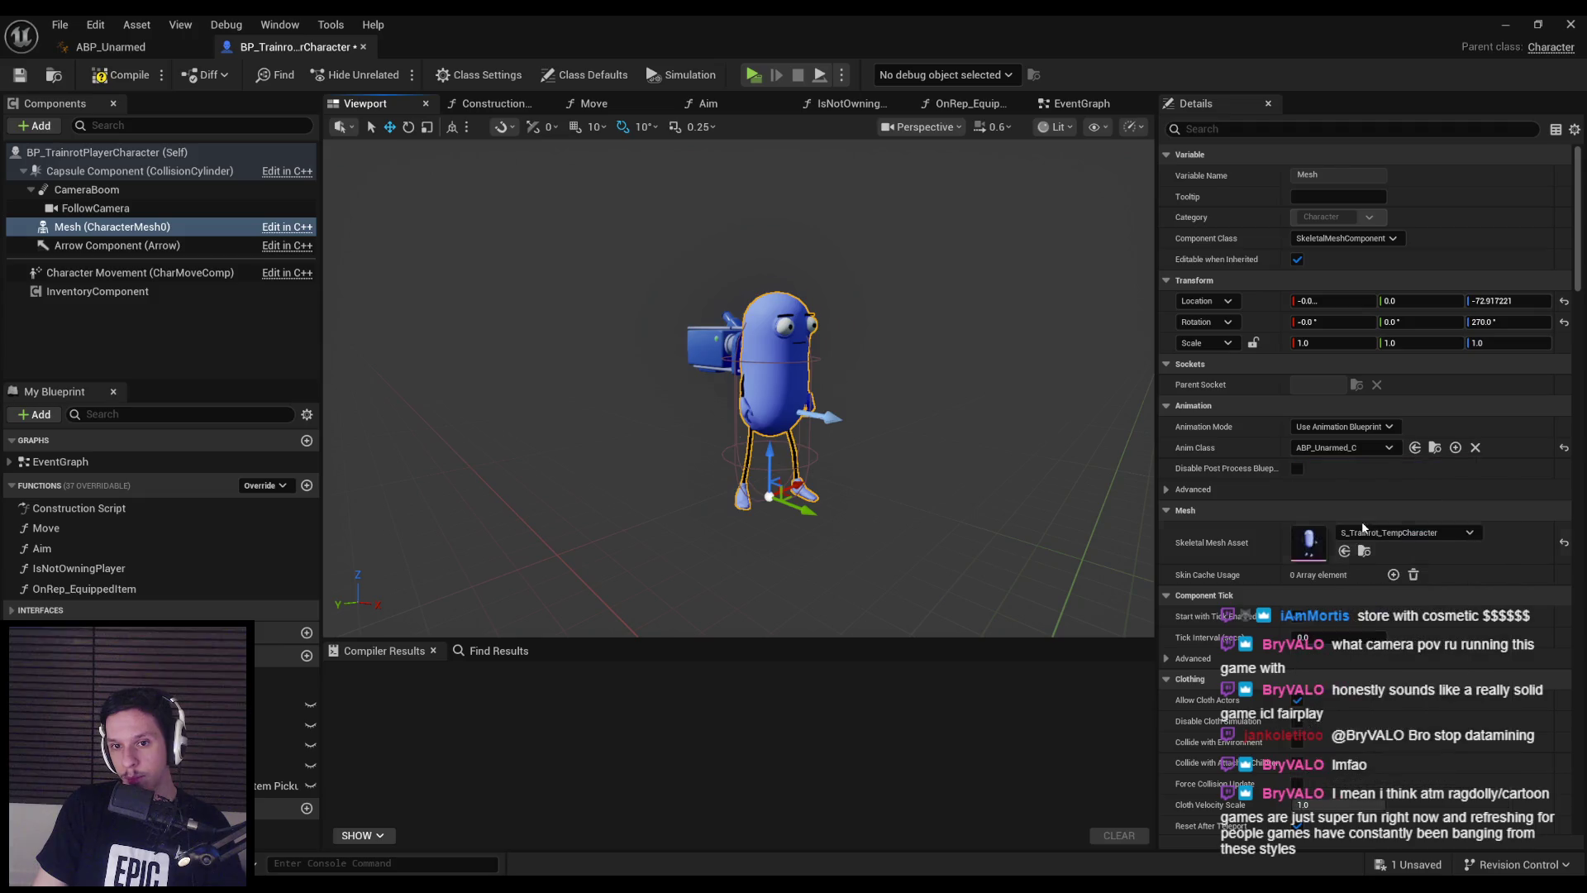
click(1350, 457)
click(1347, 508)
drag(895, 464, 773, 444)
key(ctrl+s)
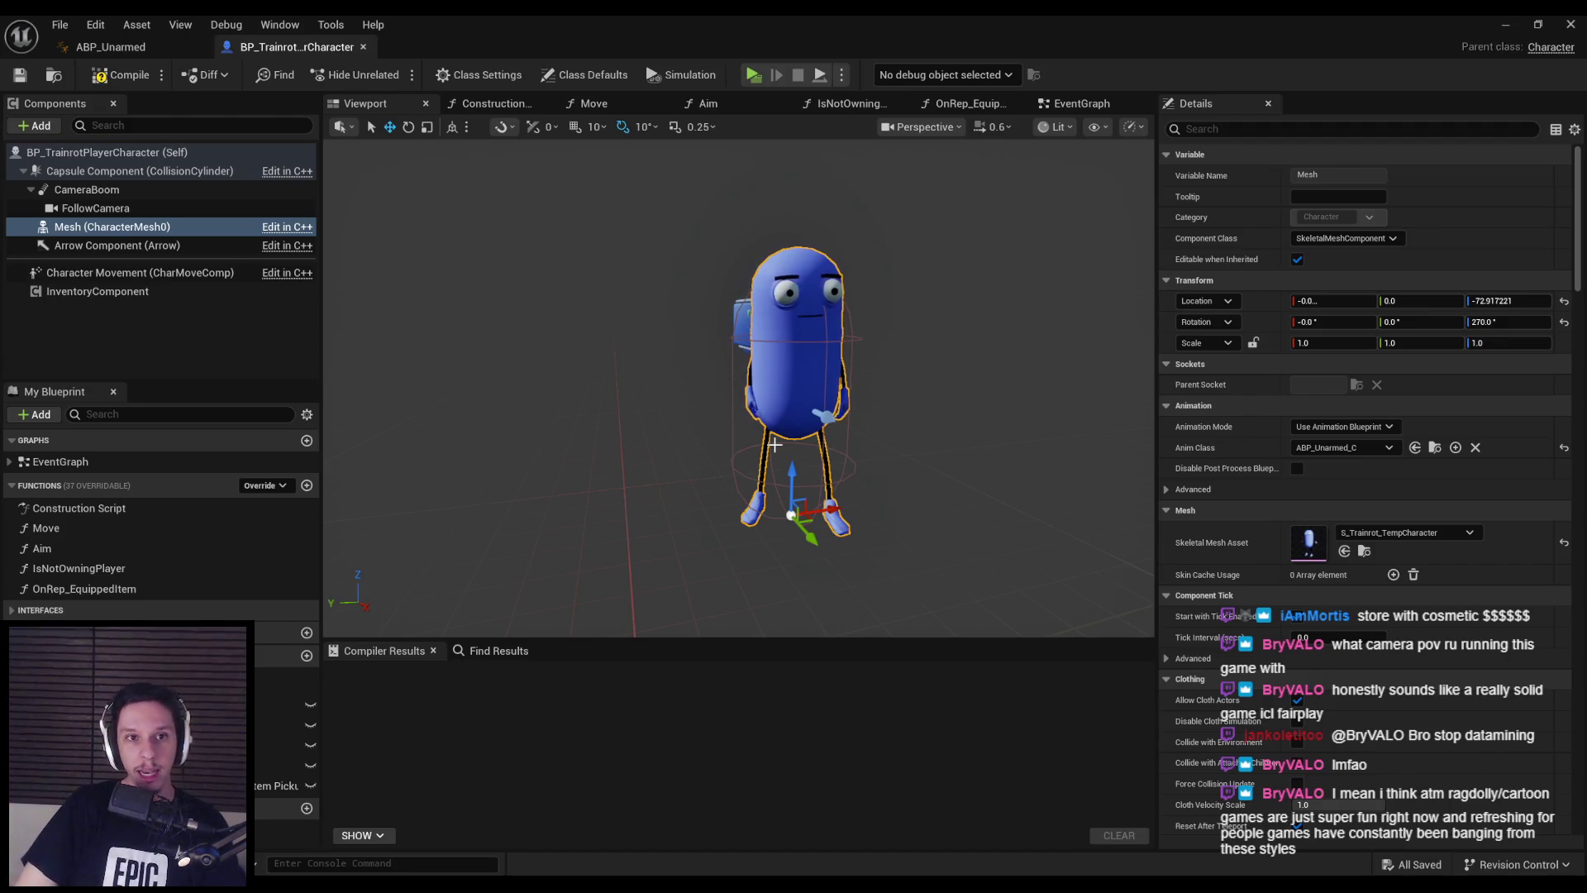
- Narrow the capsule radius to fit the pill mesh and review the CameraBoom settings
click(839, 388)
right_drag(839, 388, 1049, 450)
drag(1338, 427, 1306, 427)
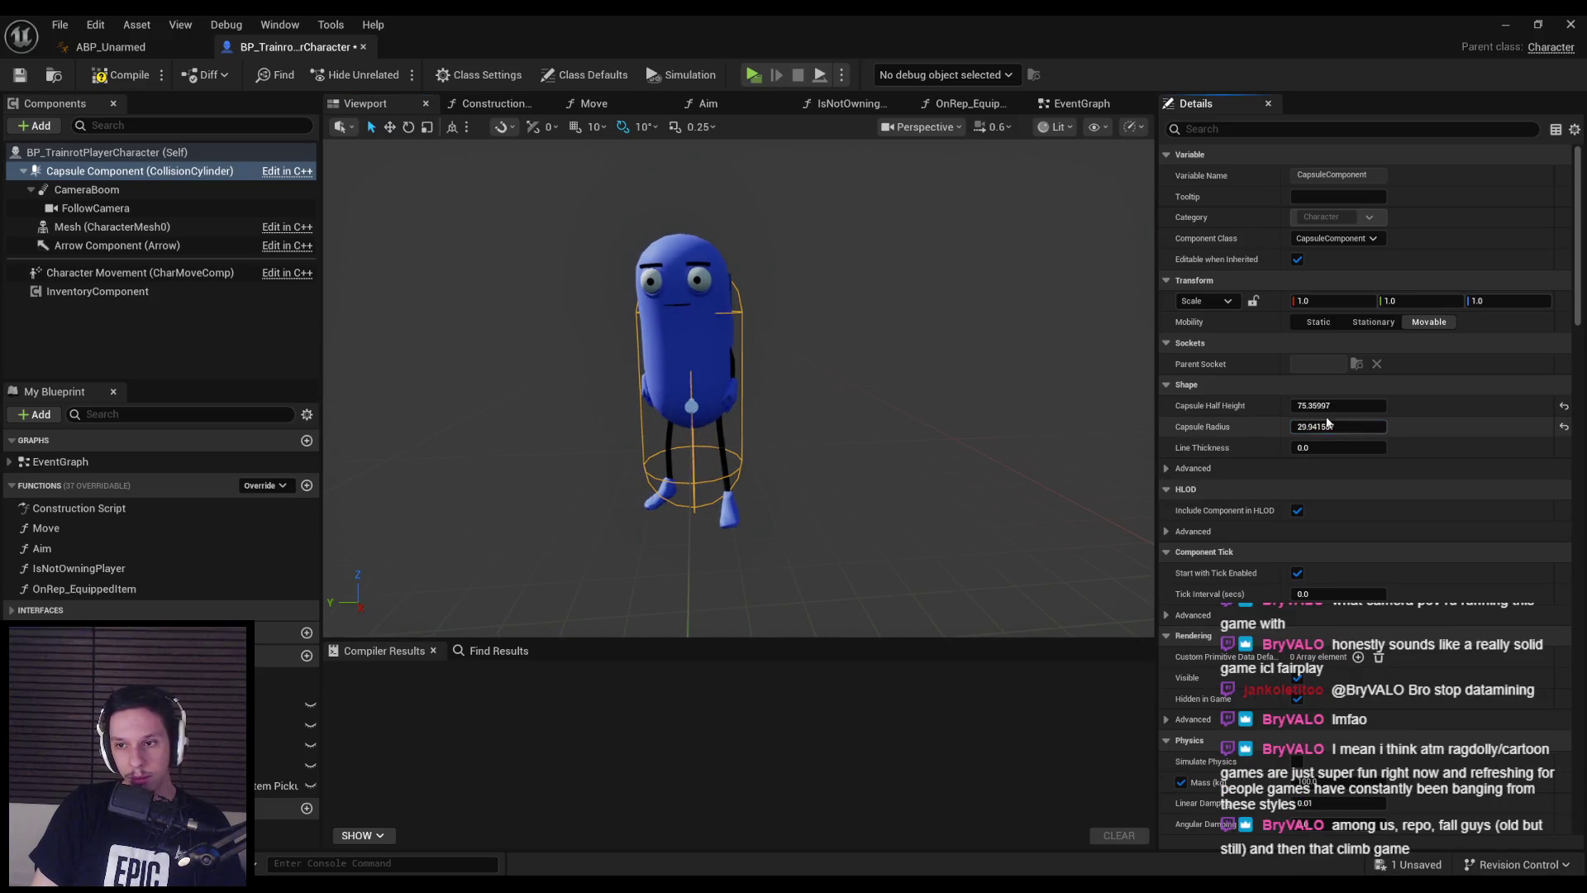
right_drag(755, 429, 754, 429)
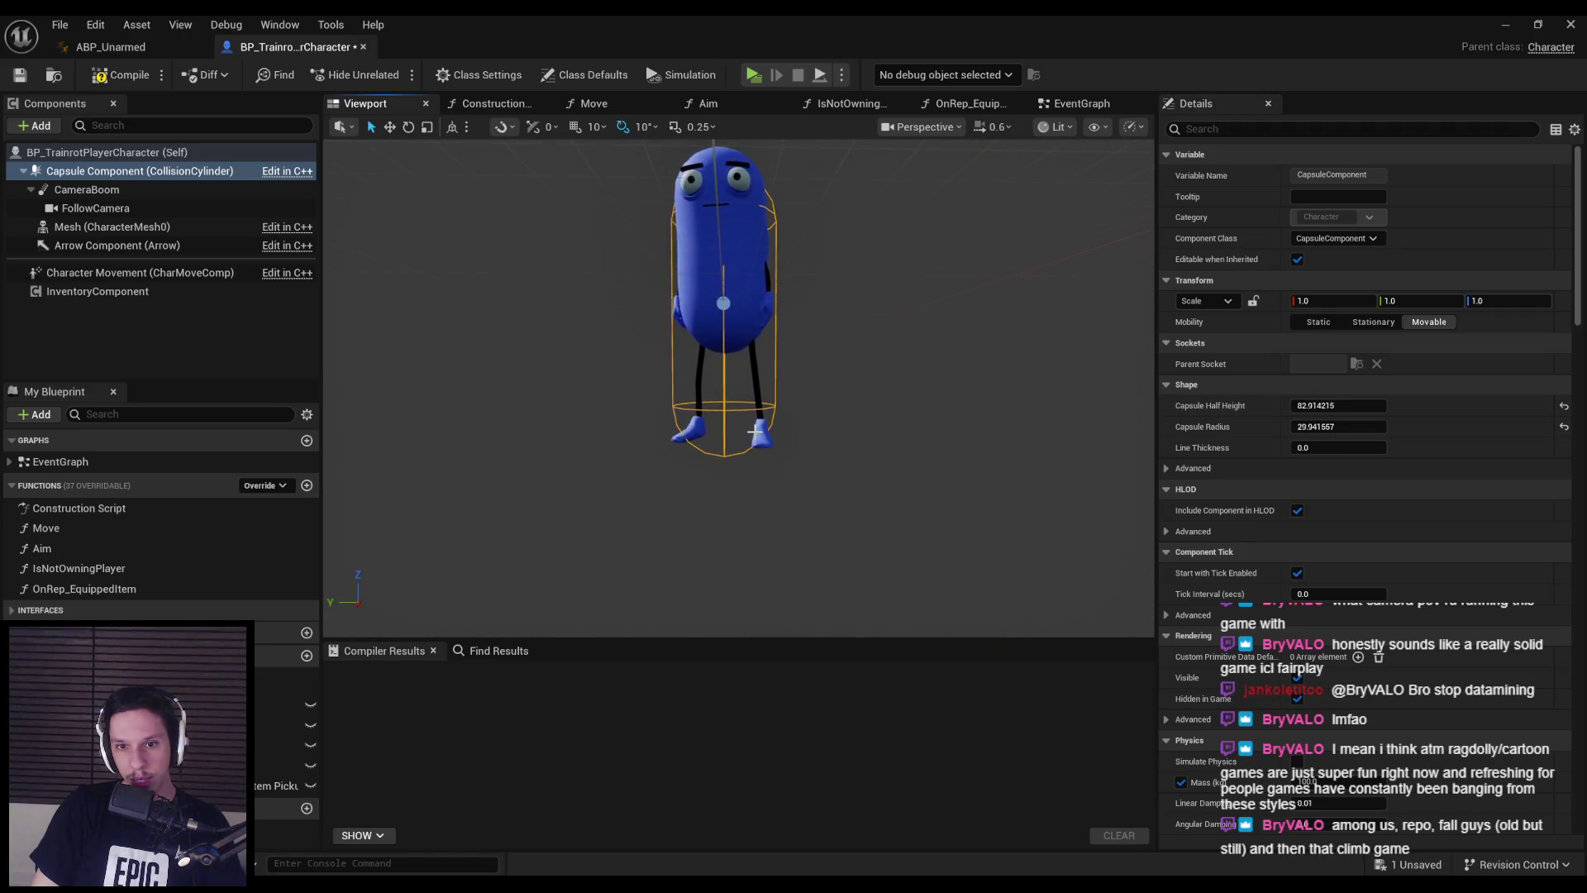
click(751, 405)
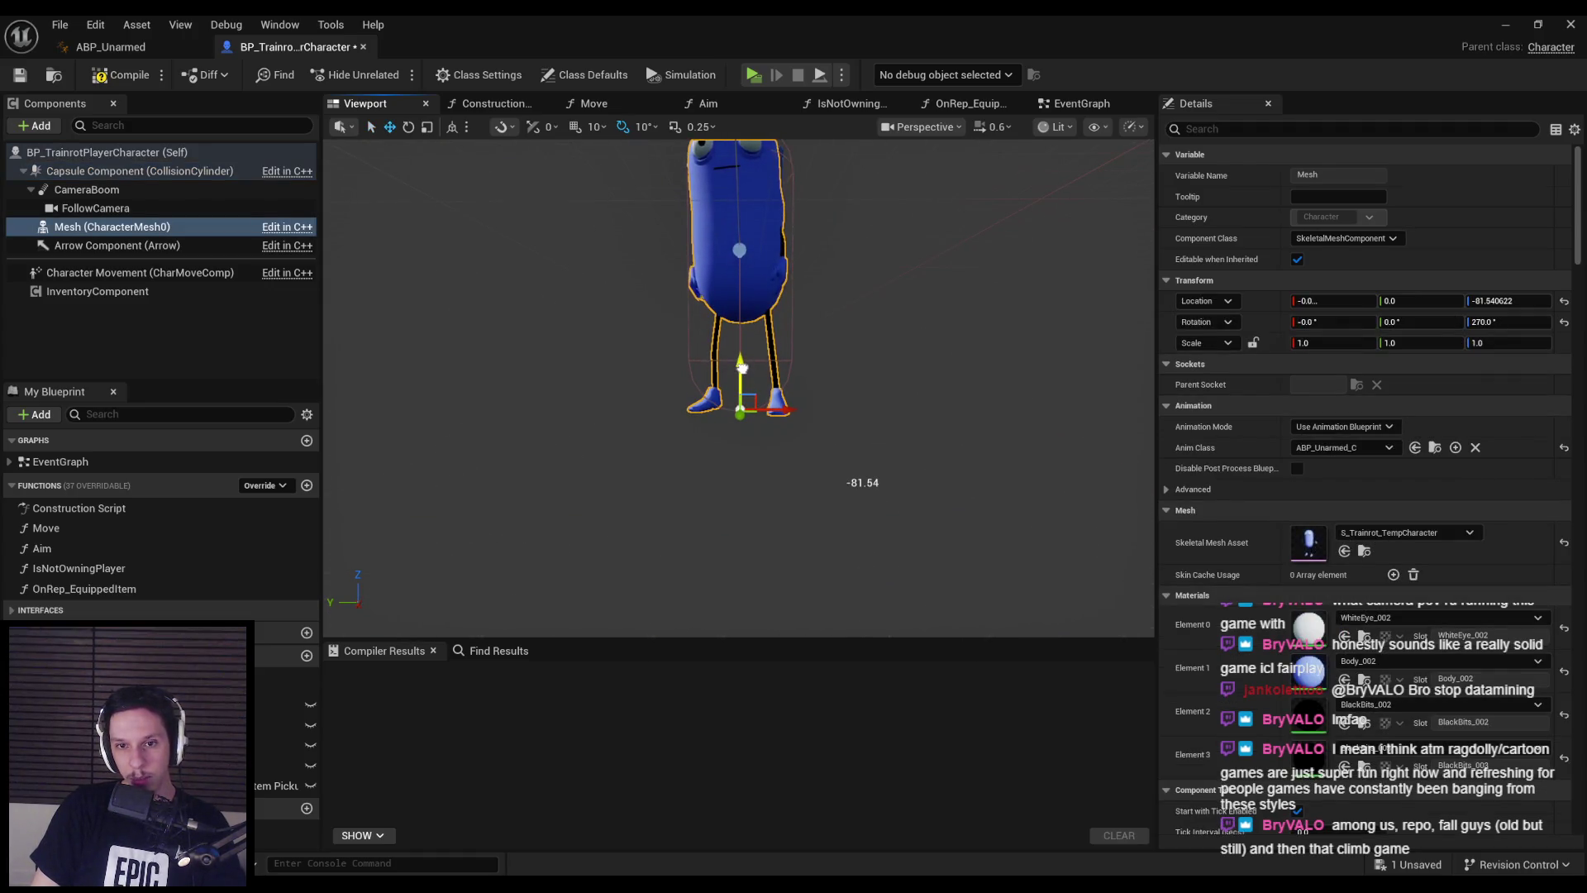
right_drag(744, 413, 579, 363)
click(669, 380)
click(852, 363)
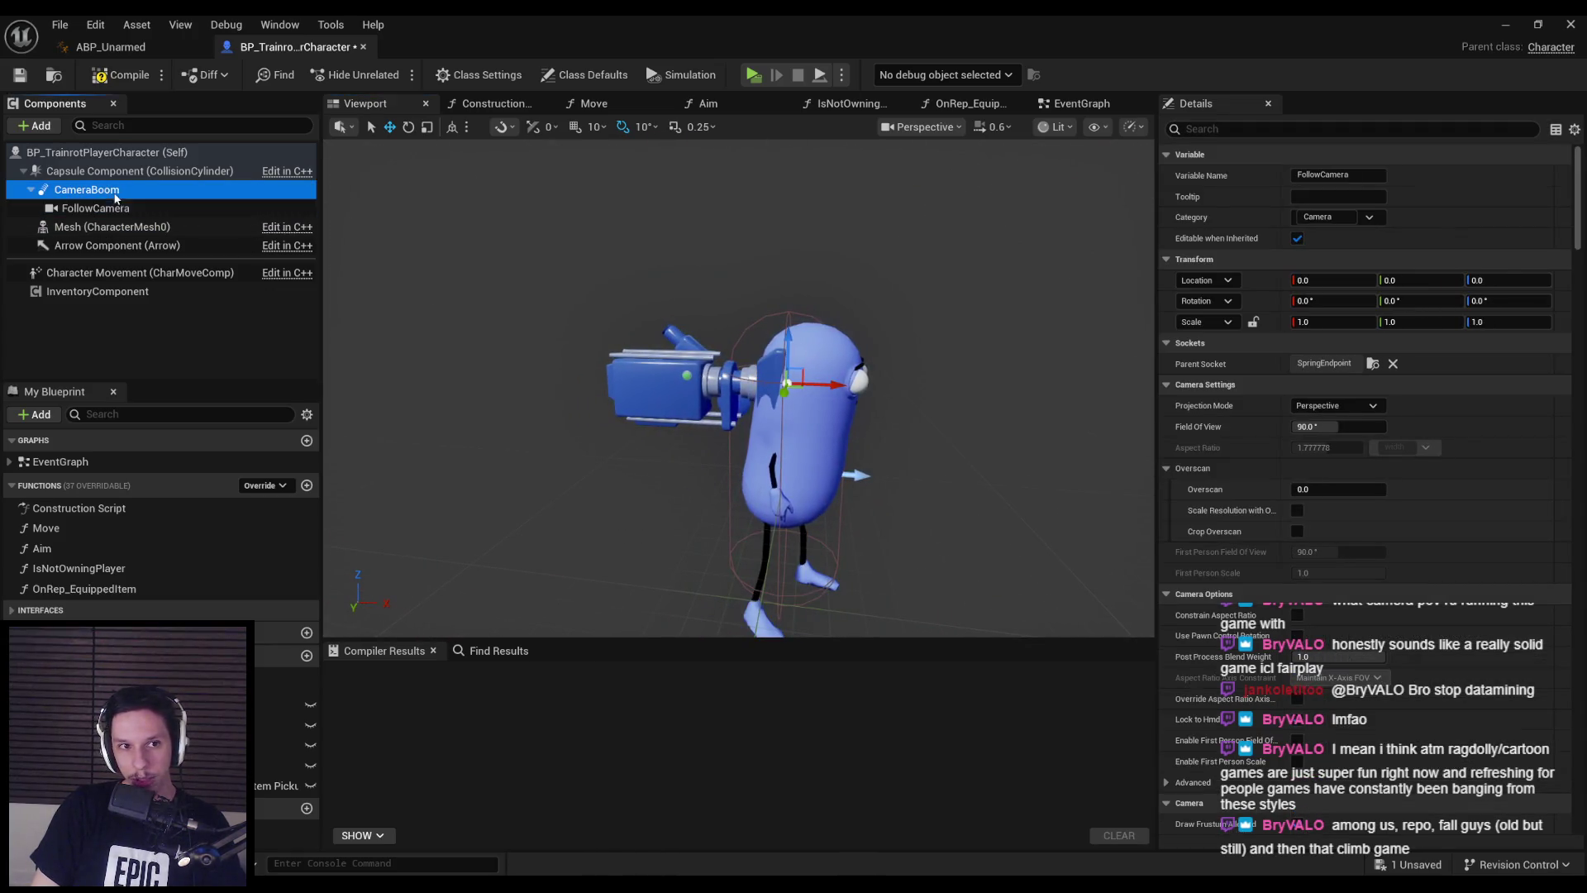
scroll(739, 389, down, 4)
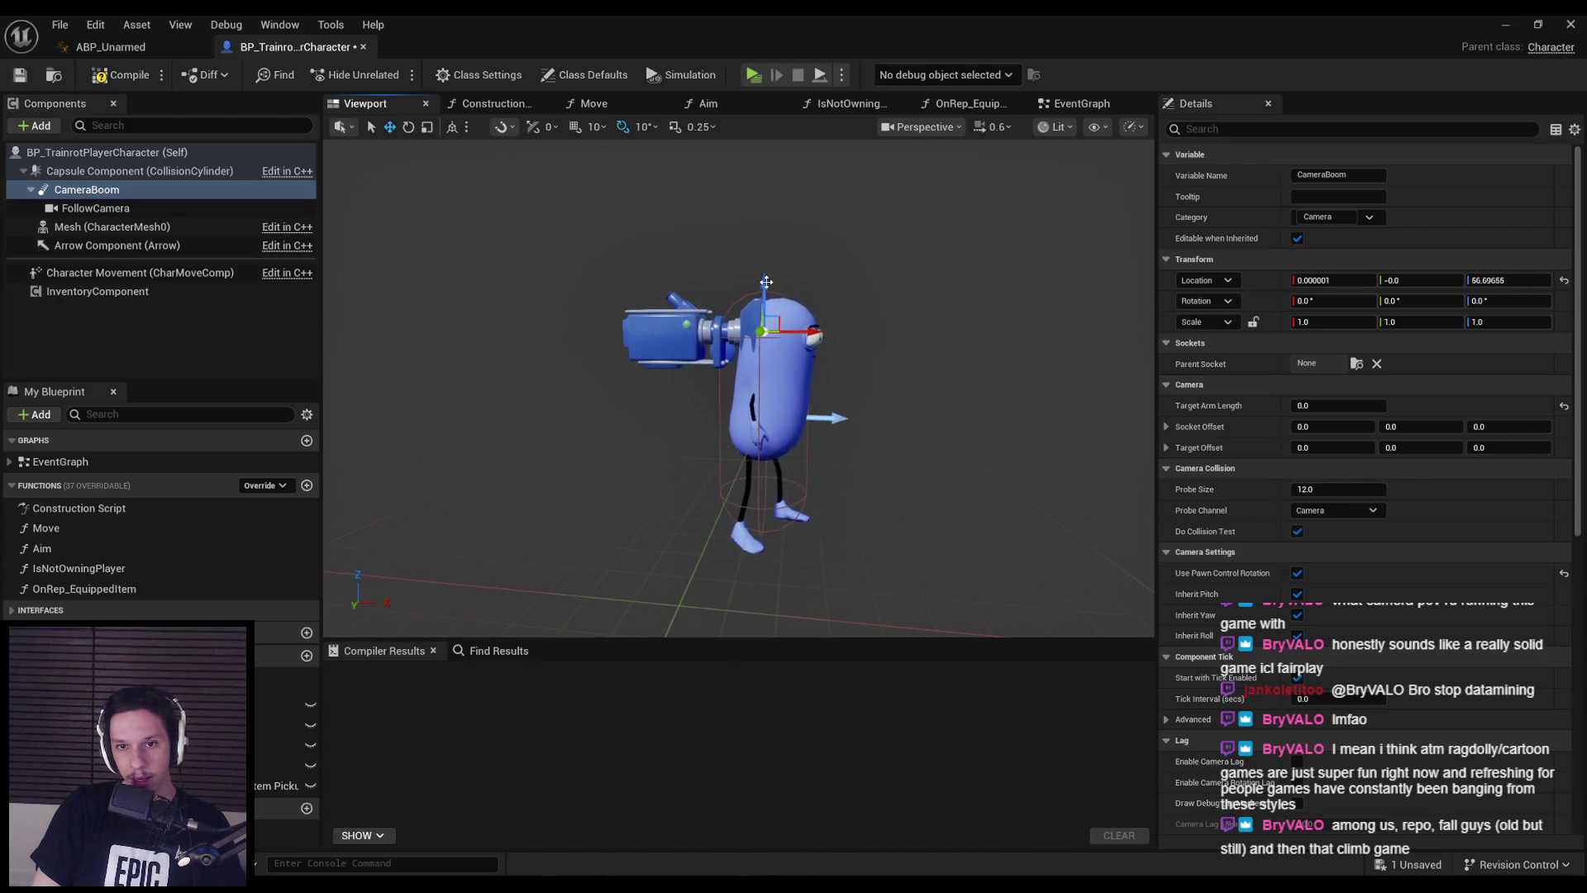
- Compile the character Blueprint, check its front view, and open the WhiteEye_002 material
click(96, 85)
scroll(547, 281, up, 3)
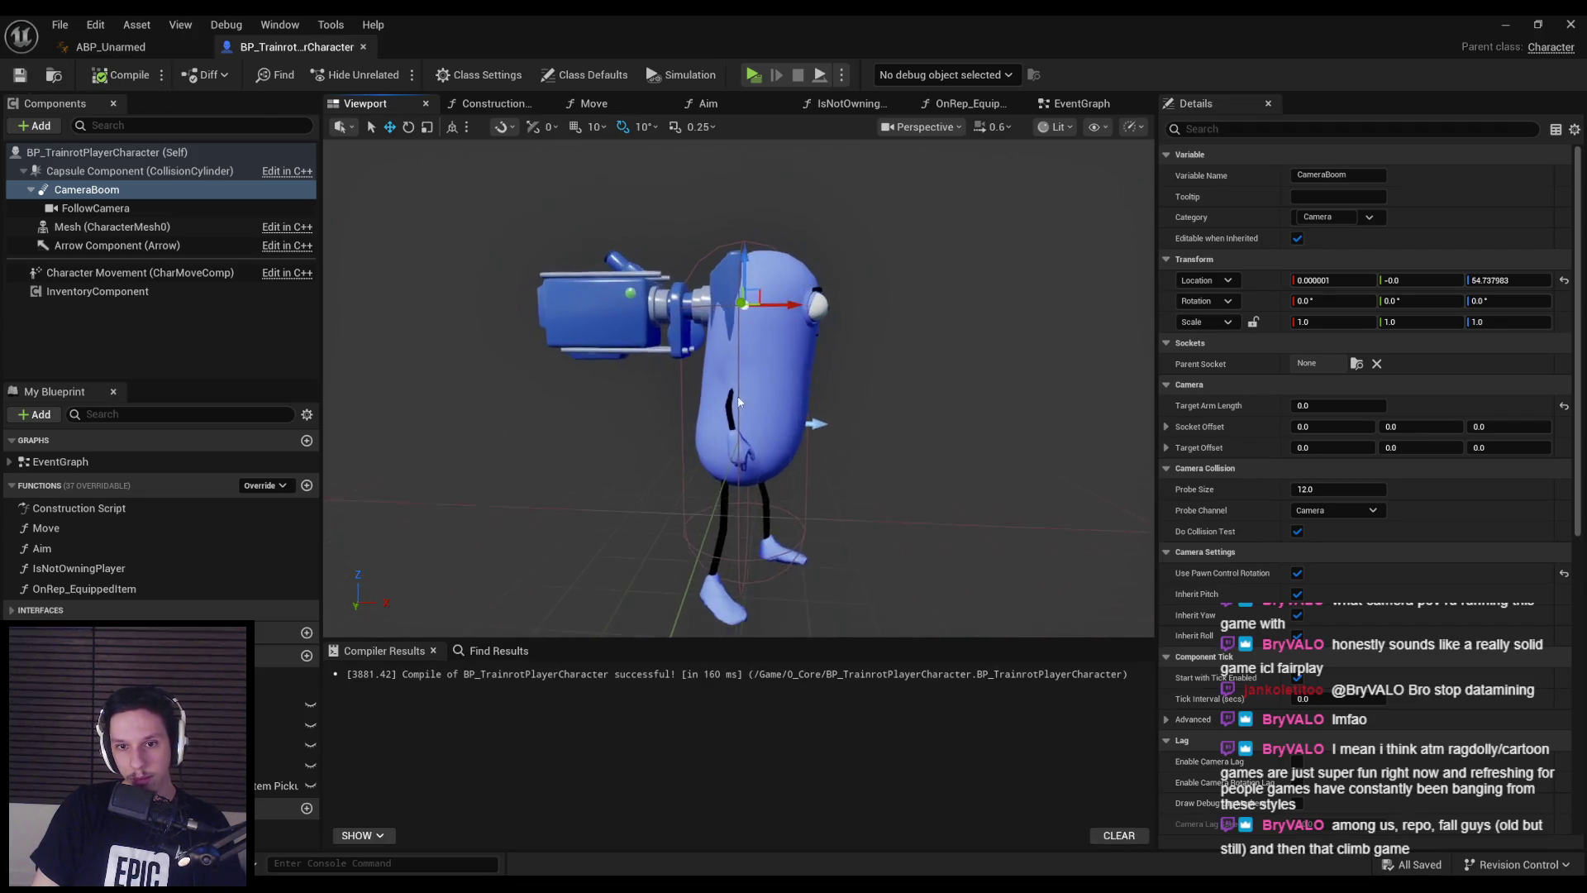
click(726, 356)
scroll(725, 355, up, 5)
scroll(739, 388, down, 5)
alt+drag(738, 388, 934, 388)
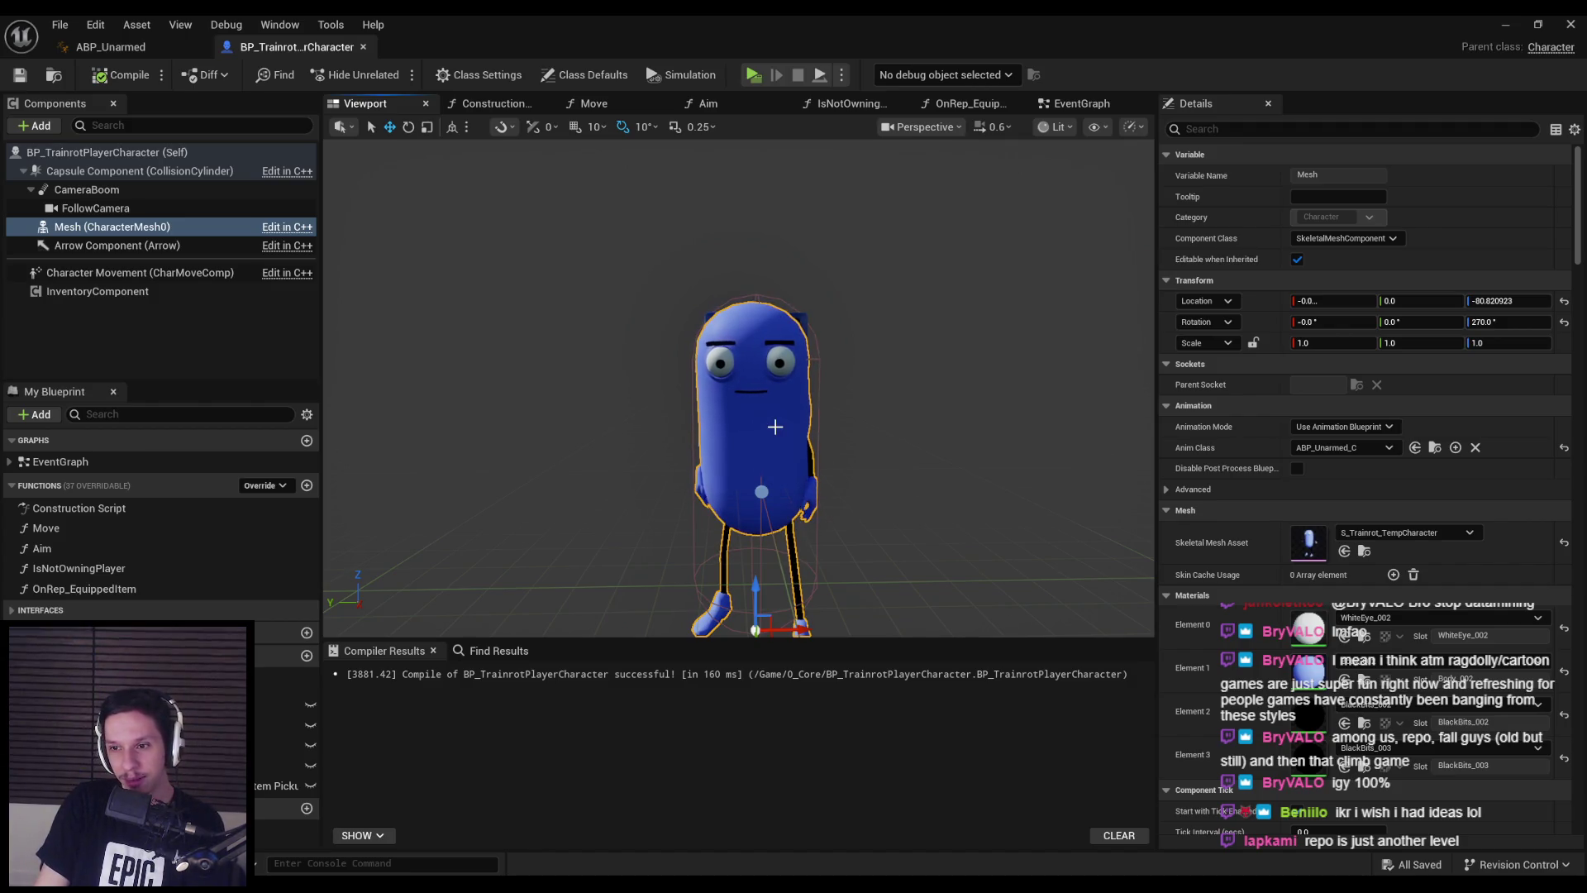
double_click(1308, 630)
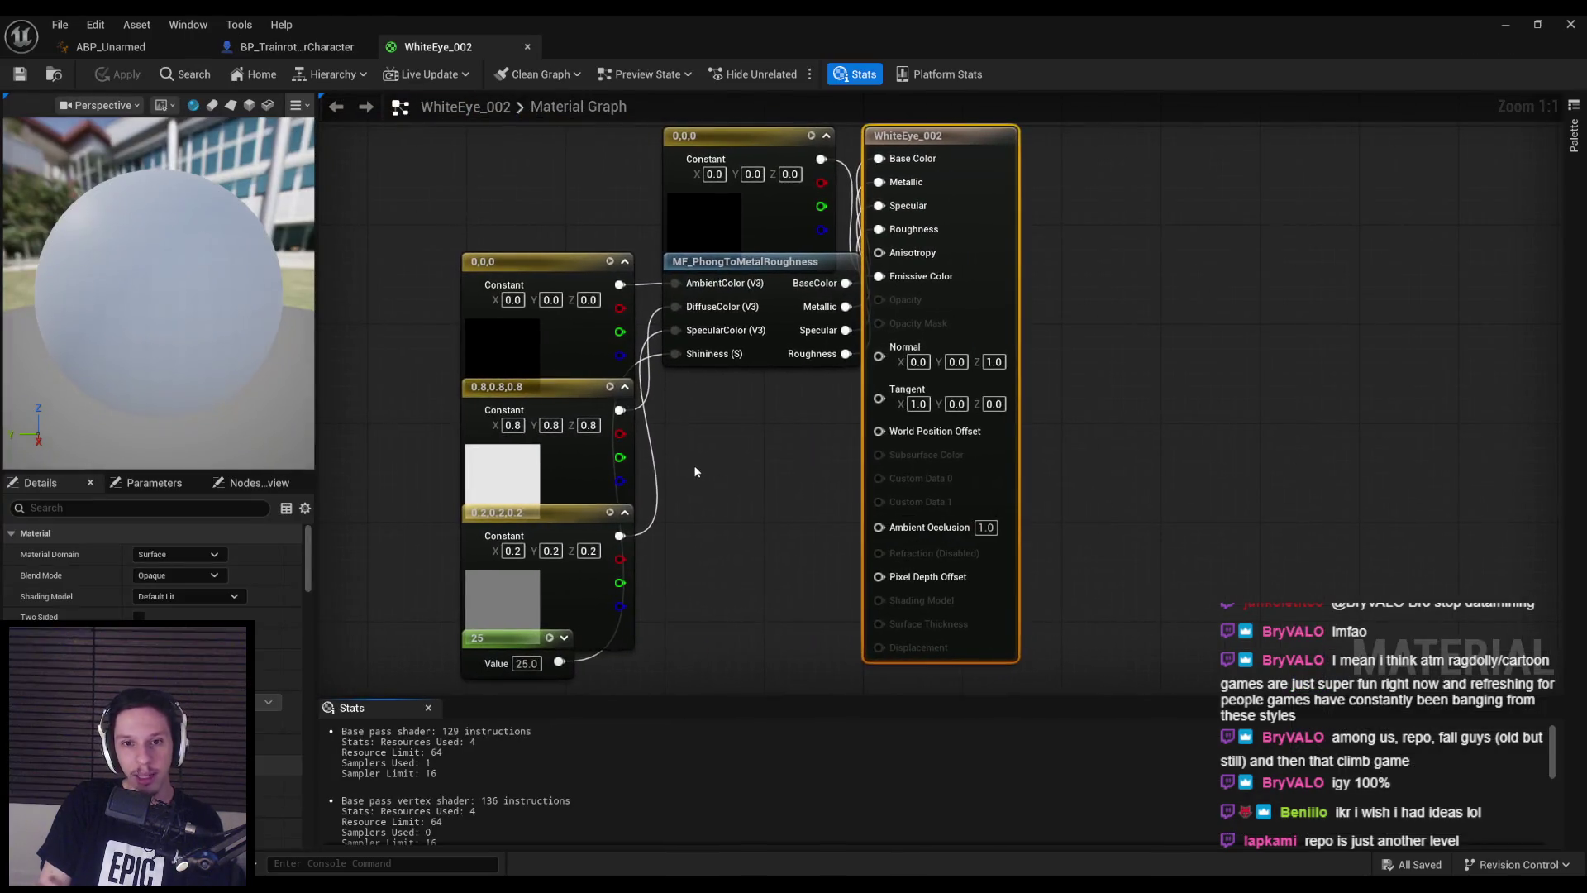
- Close the WhiteEye_002 material and pull the preview back to show the whole character
scroll(456, 428, down, 2)
scroll(678, 281, up, 2)
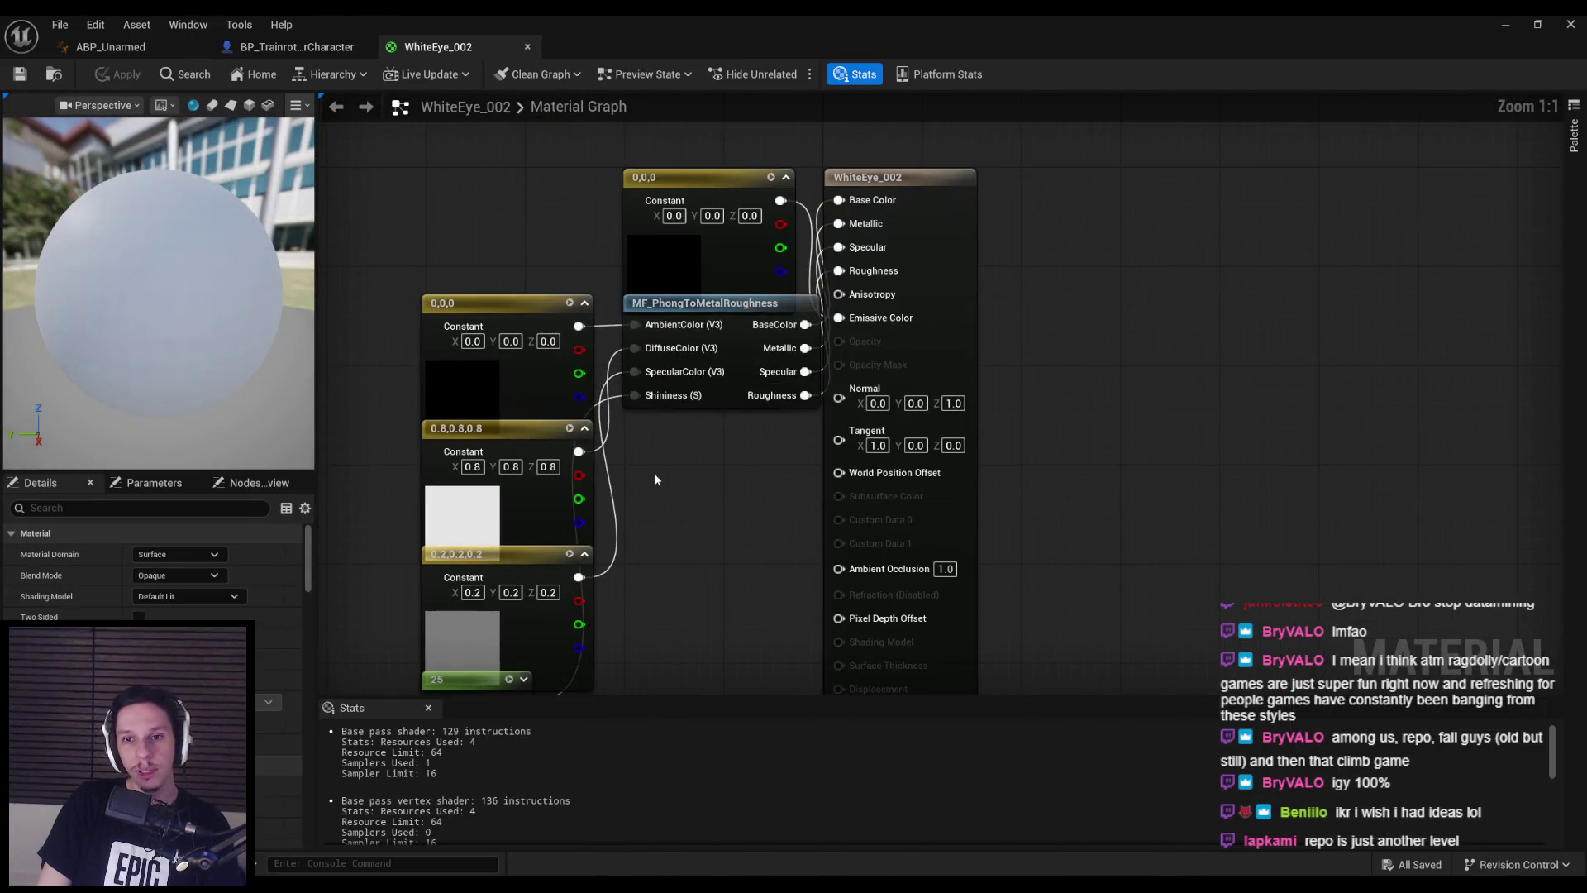
scroll(658, 487, down, 1)
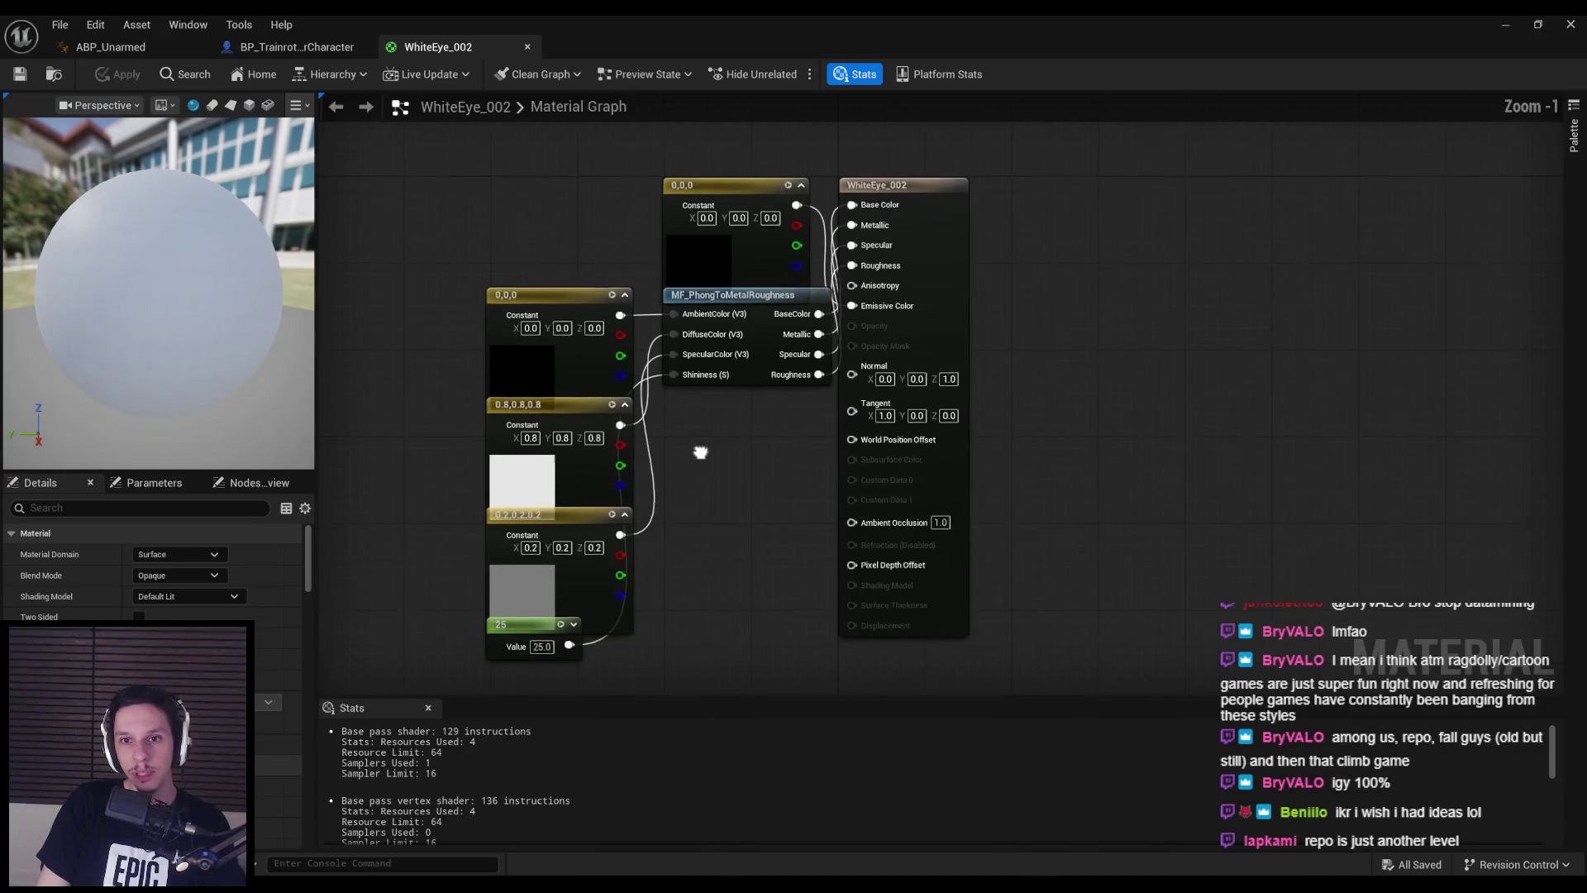
middle_click(451, 50)
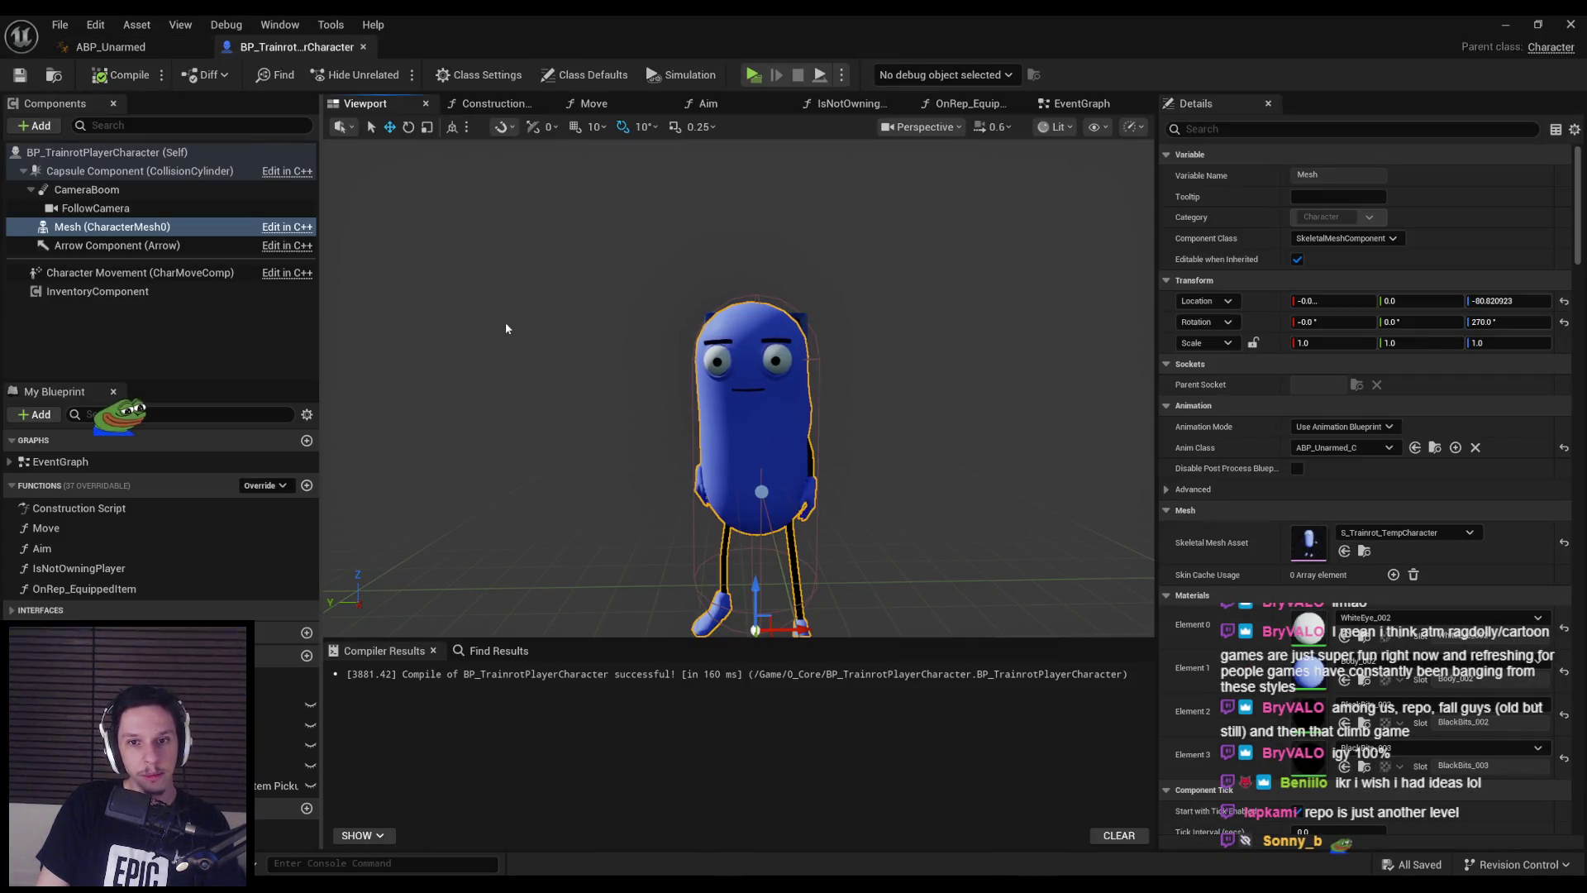
click(205, 363)
drag(711, 372, 546, 363)
drag(801, 315, 804, 391)
- Turn off the CameraBoom's Do Collision Test, save, and close the character Blueprint
click(803, 391)
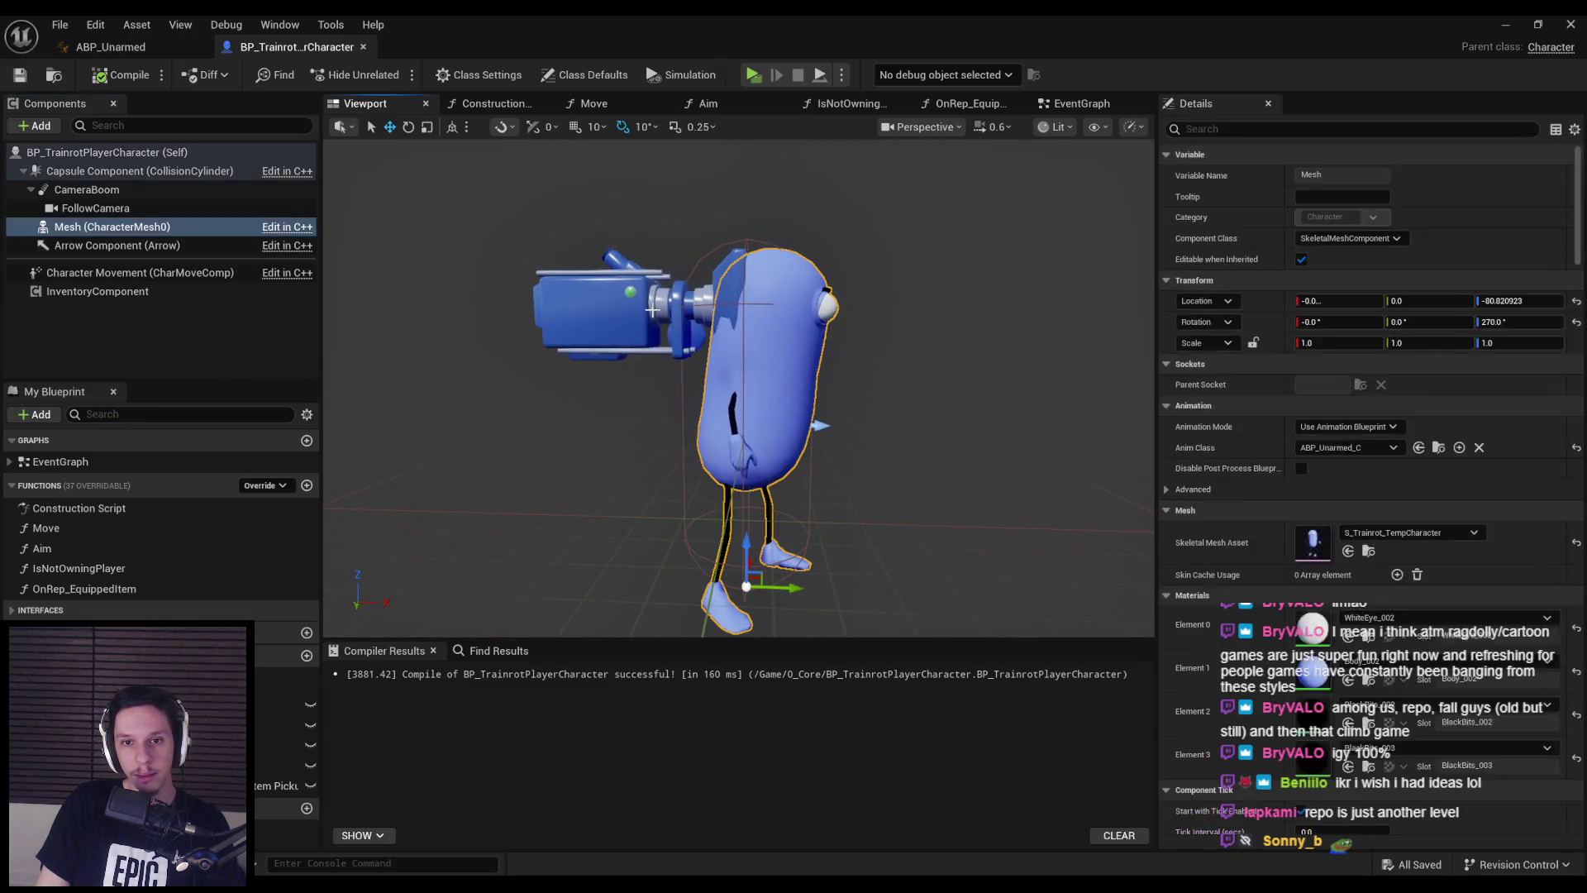
click(124, 171)
click(107, 191)
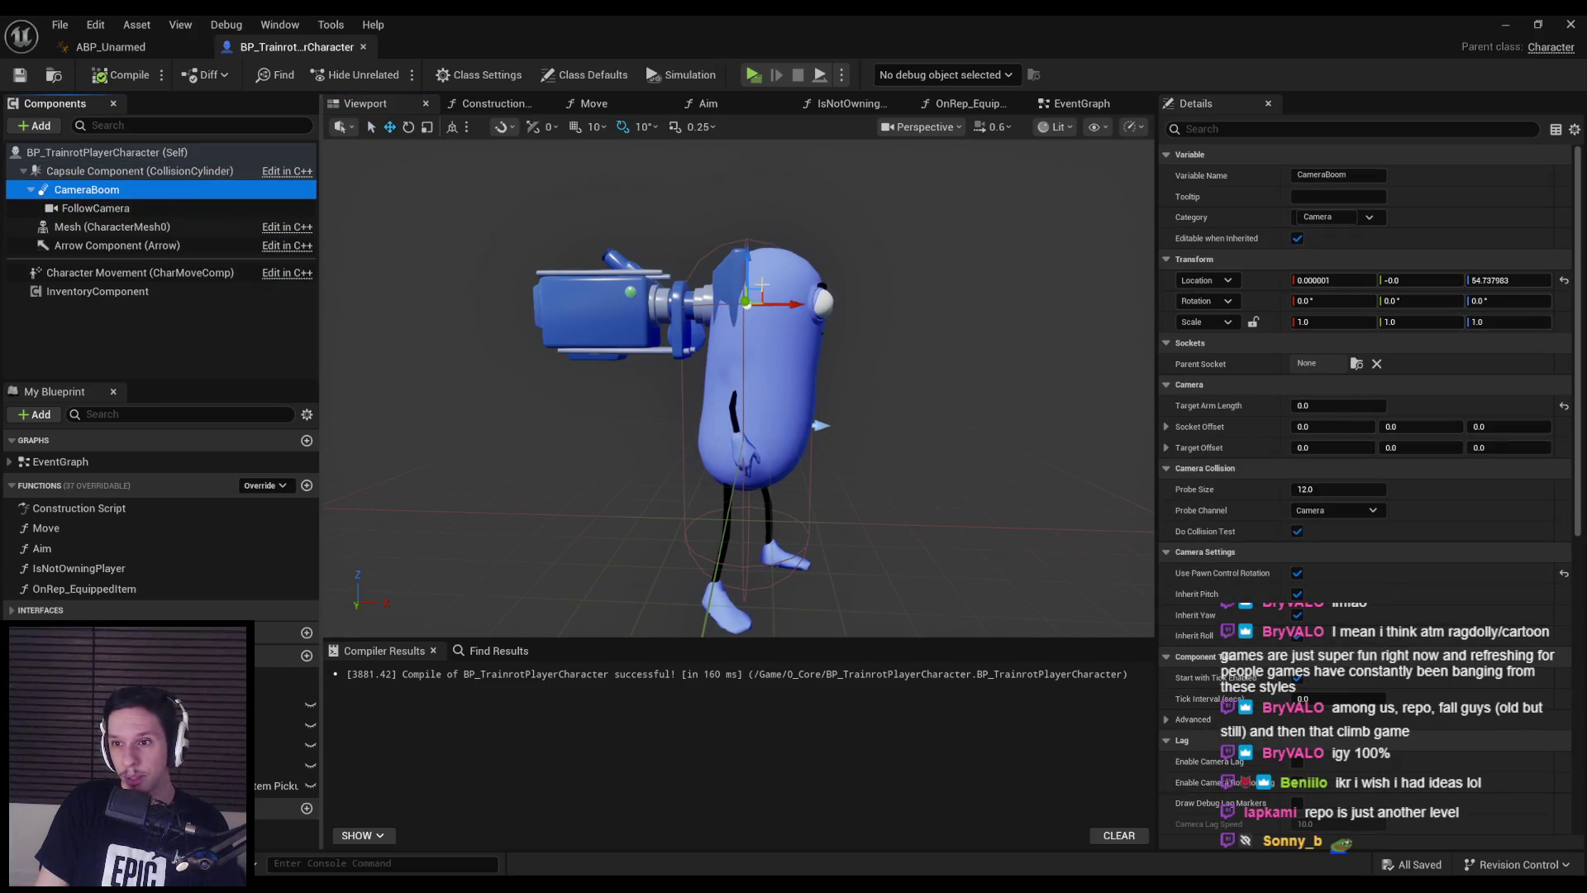
click(936, 348)
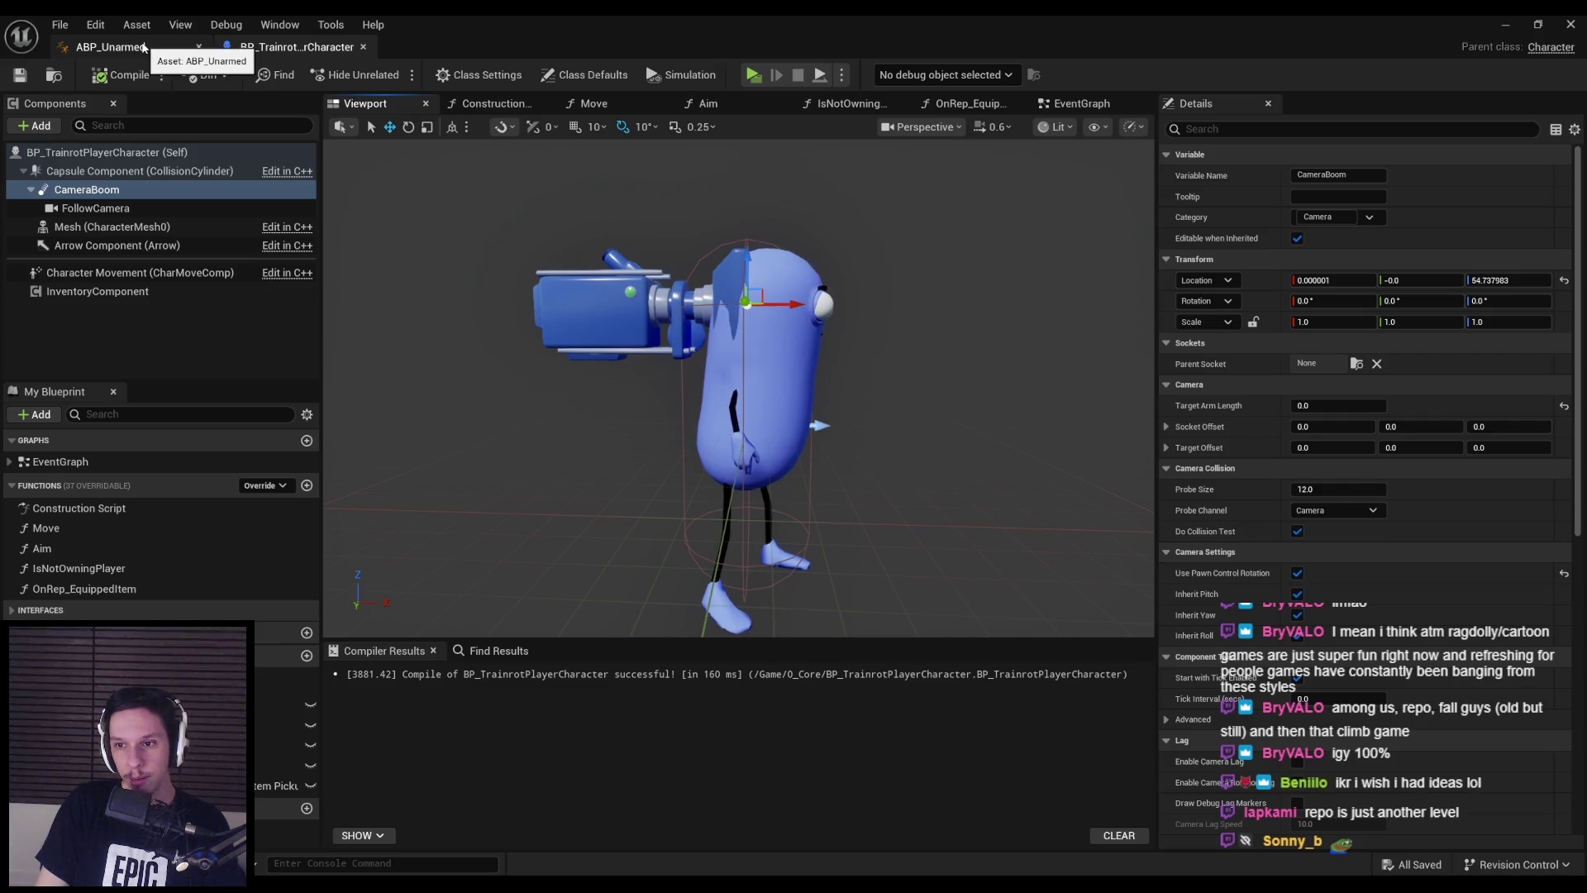
click(1297, 530)
click(19, 77)
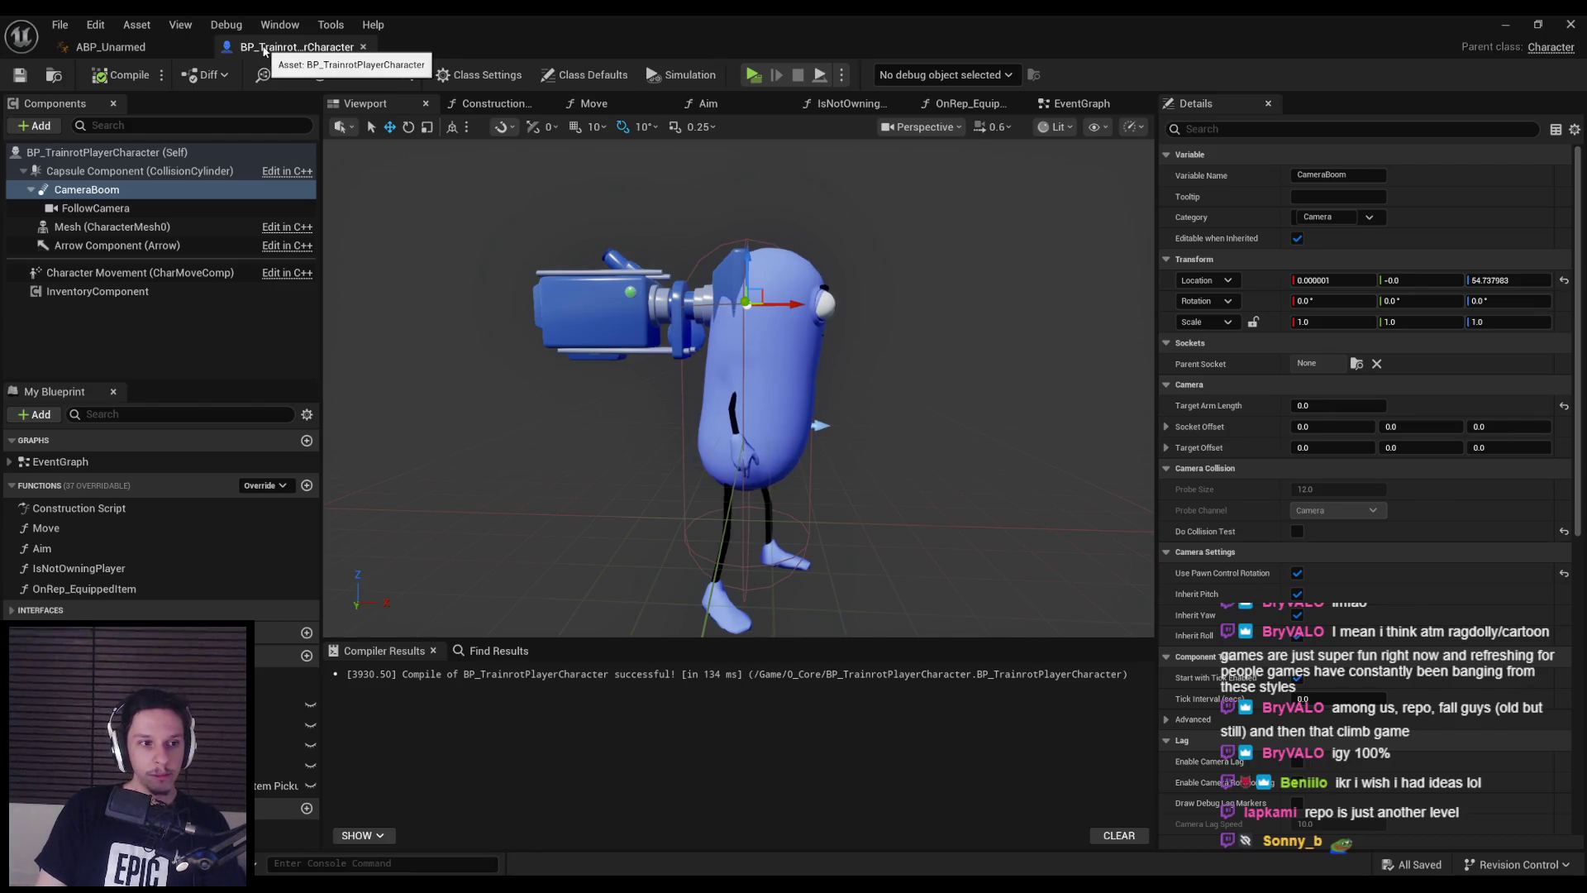
click(1504, 24)
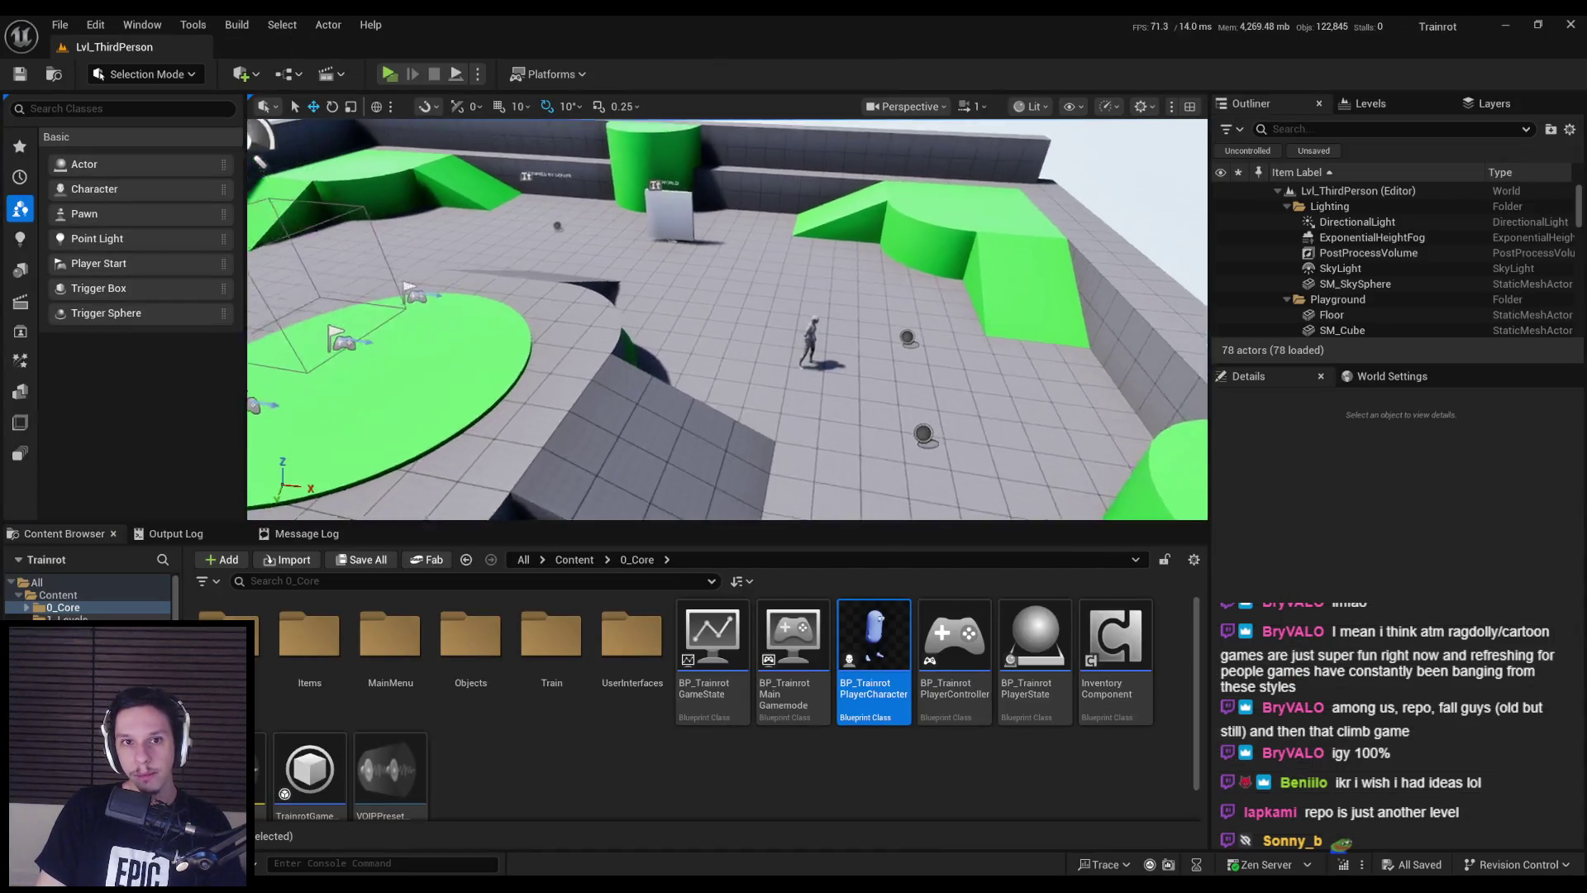
- Start a server-and-client play test and walk the client character around the server player
key(alt+p)
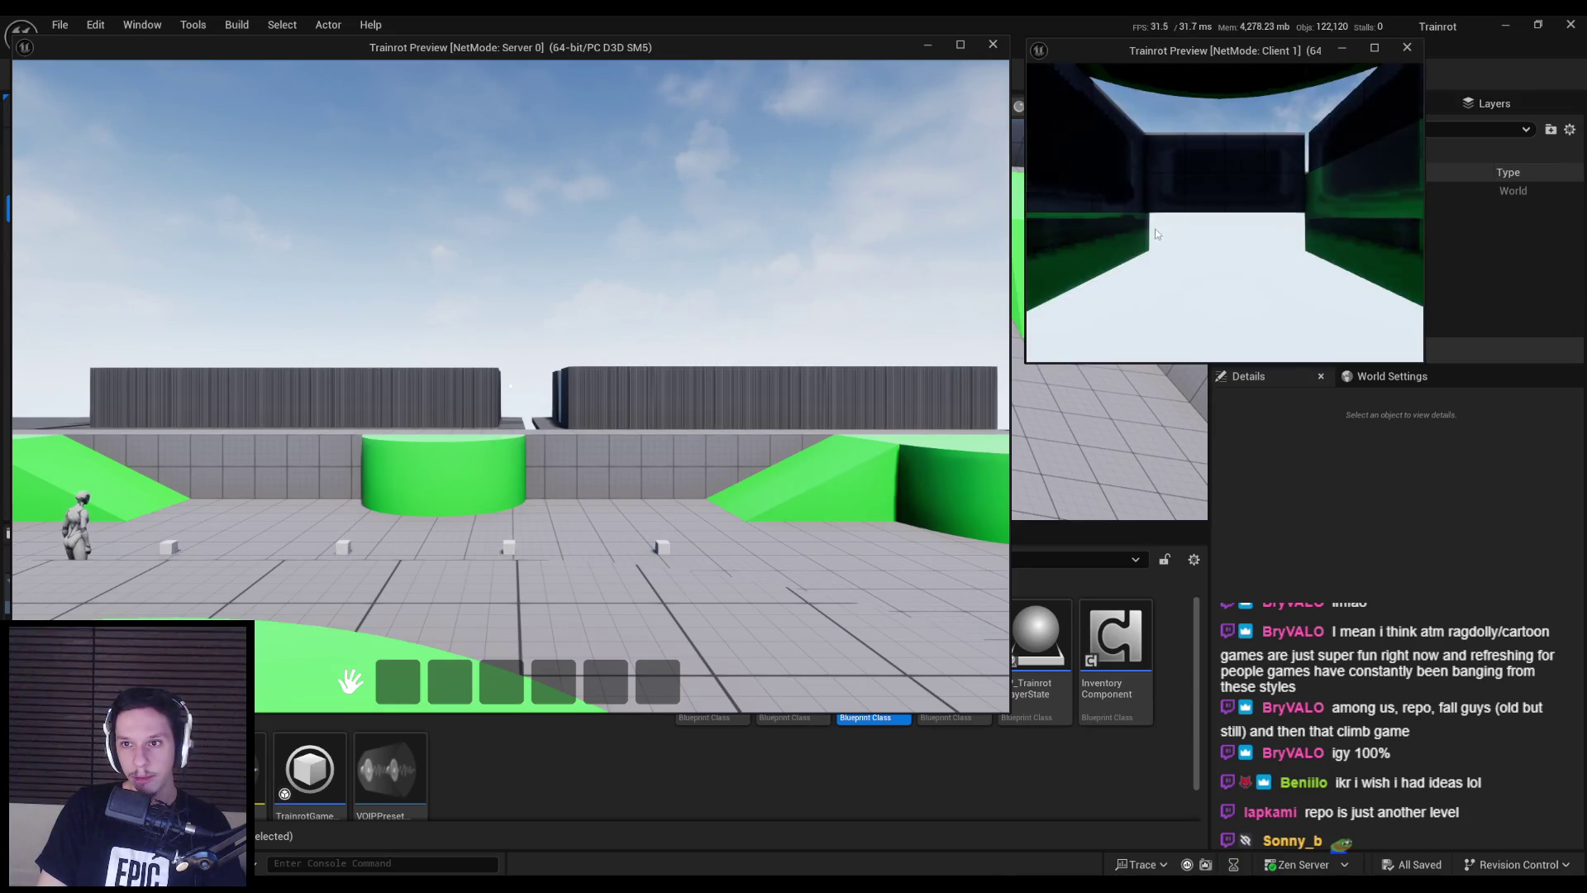
key(w)
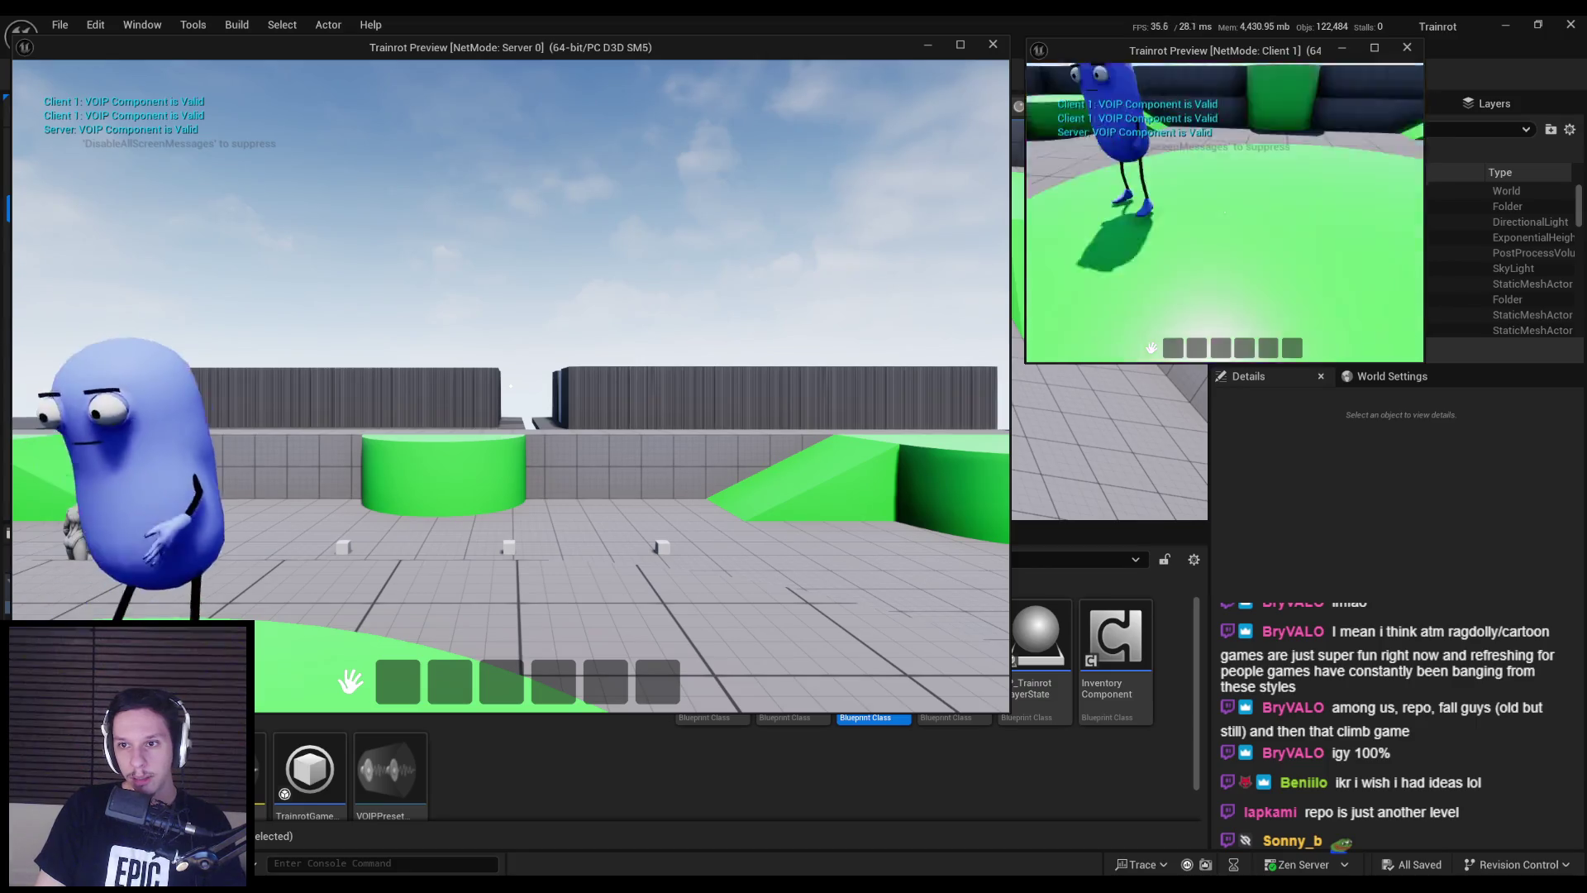
key(w)
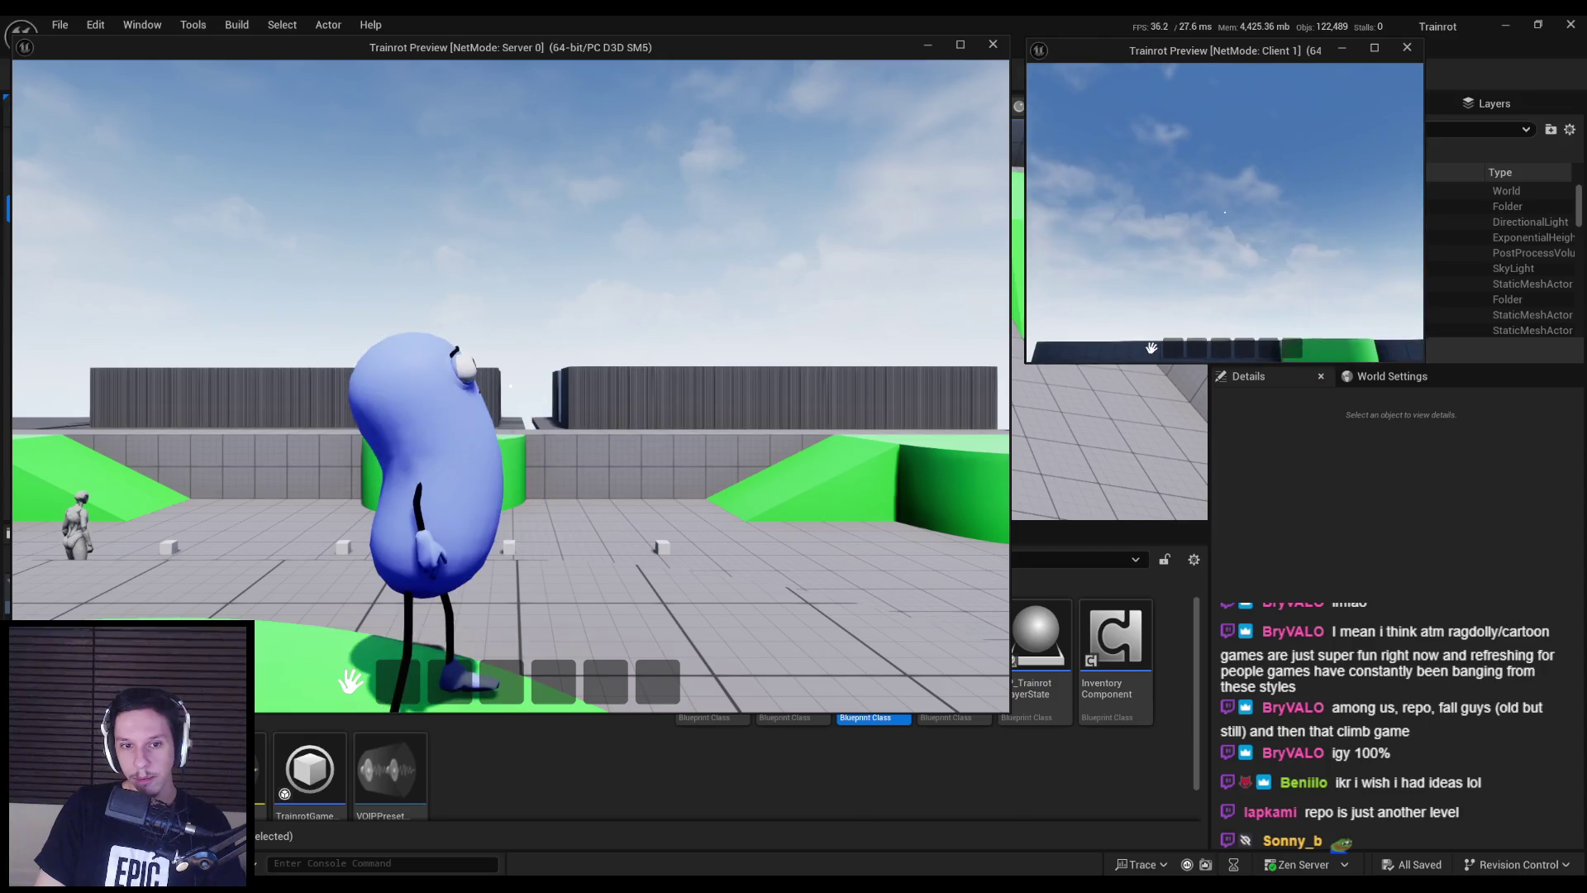
key(w)
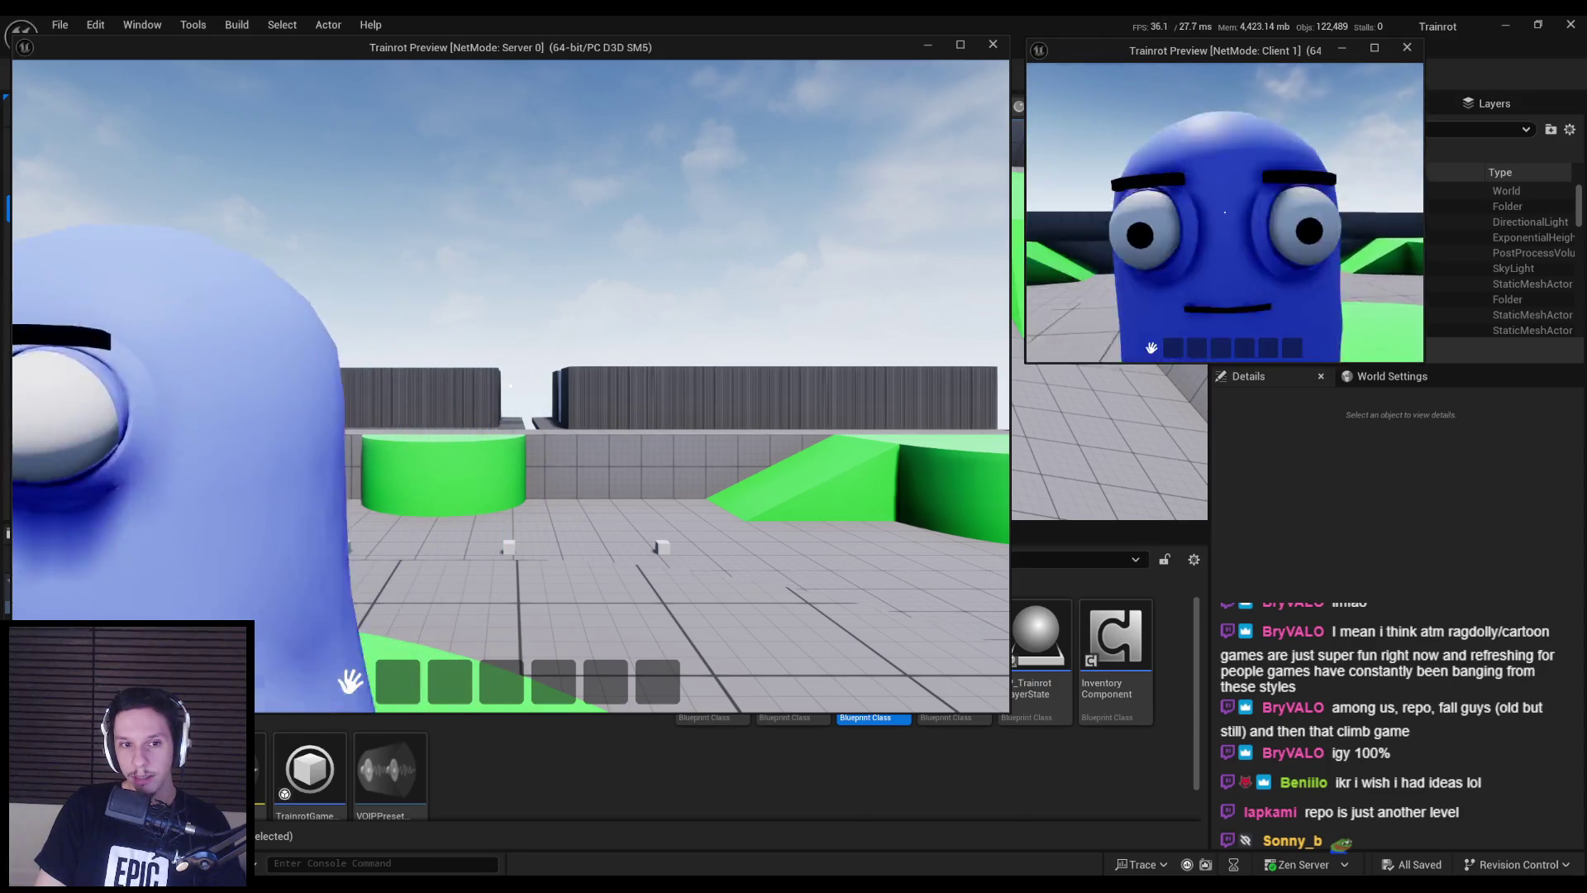
key(s)
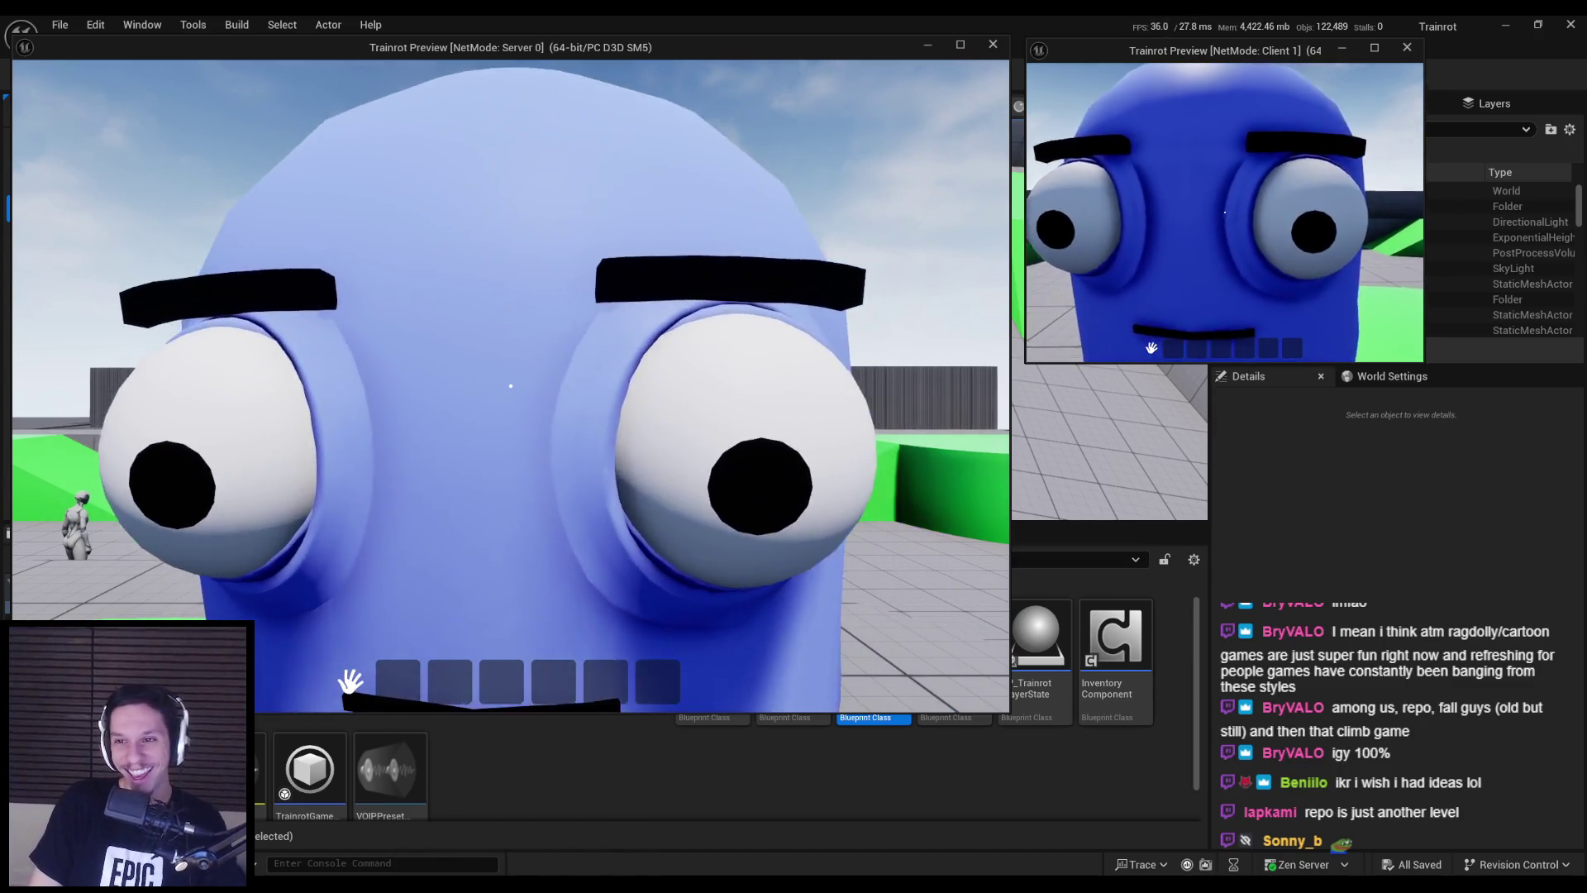
key(s)
key(w)
key(s)
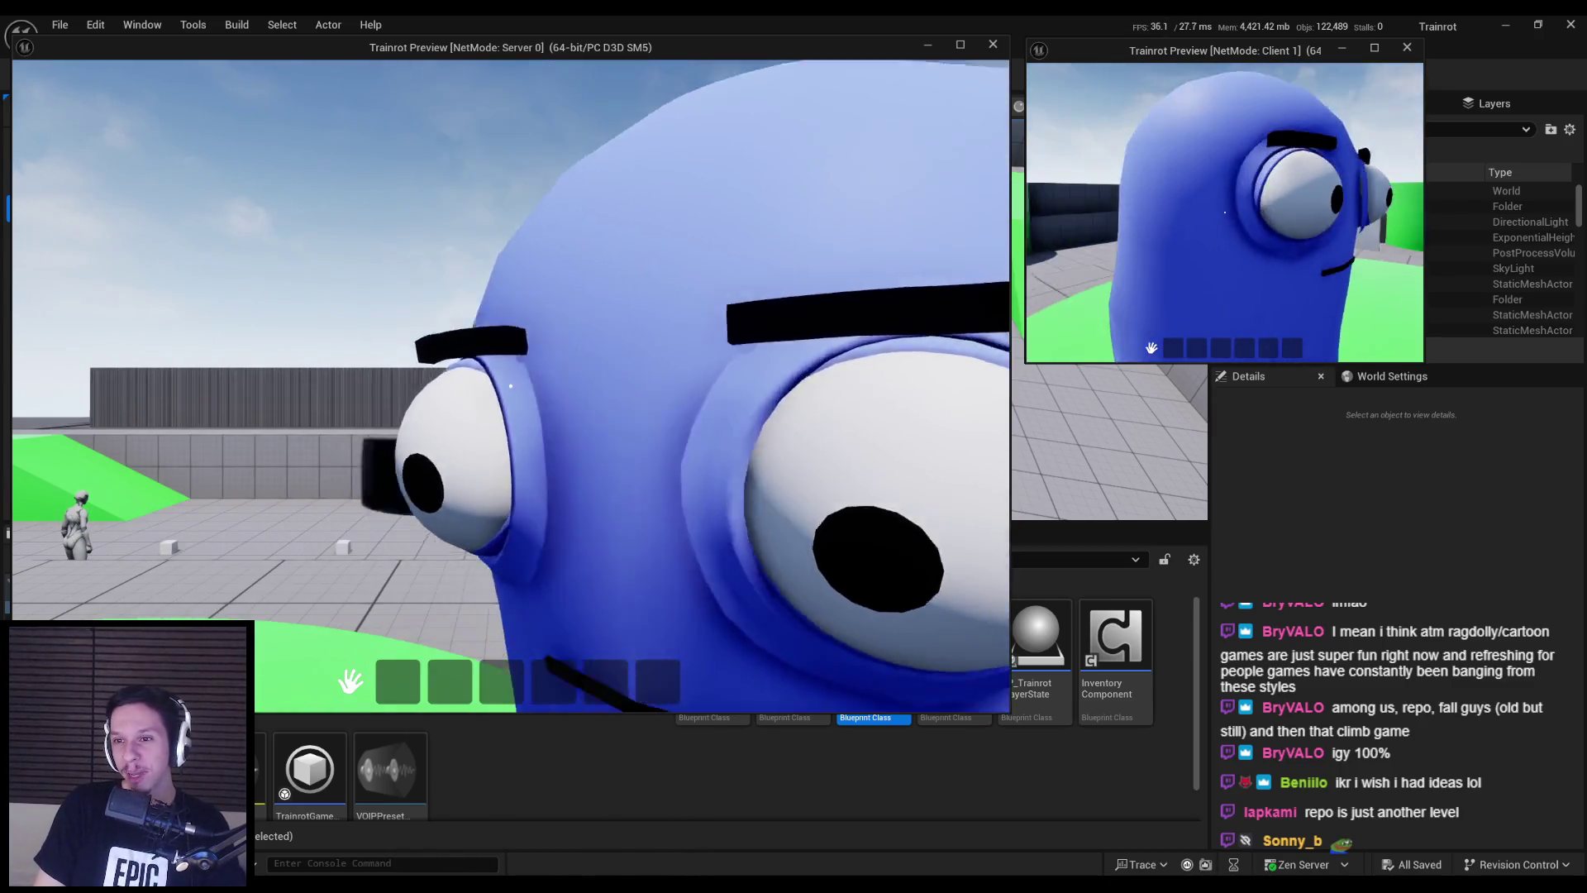
key(w)
key(w)
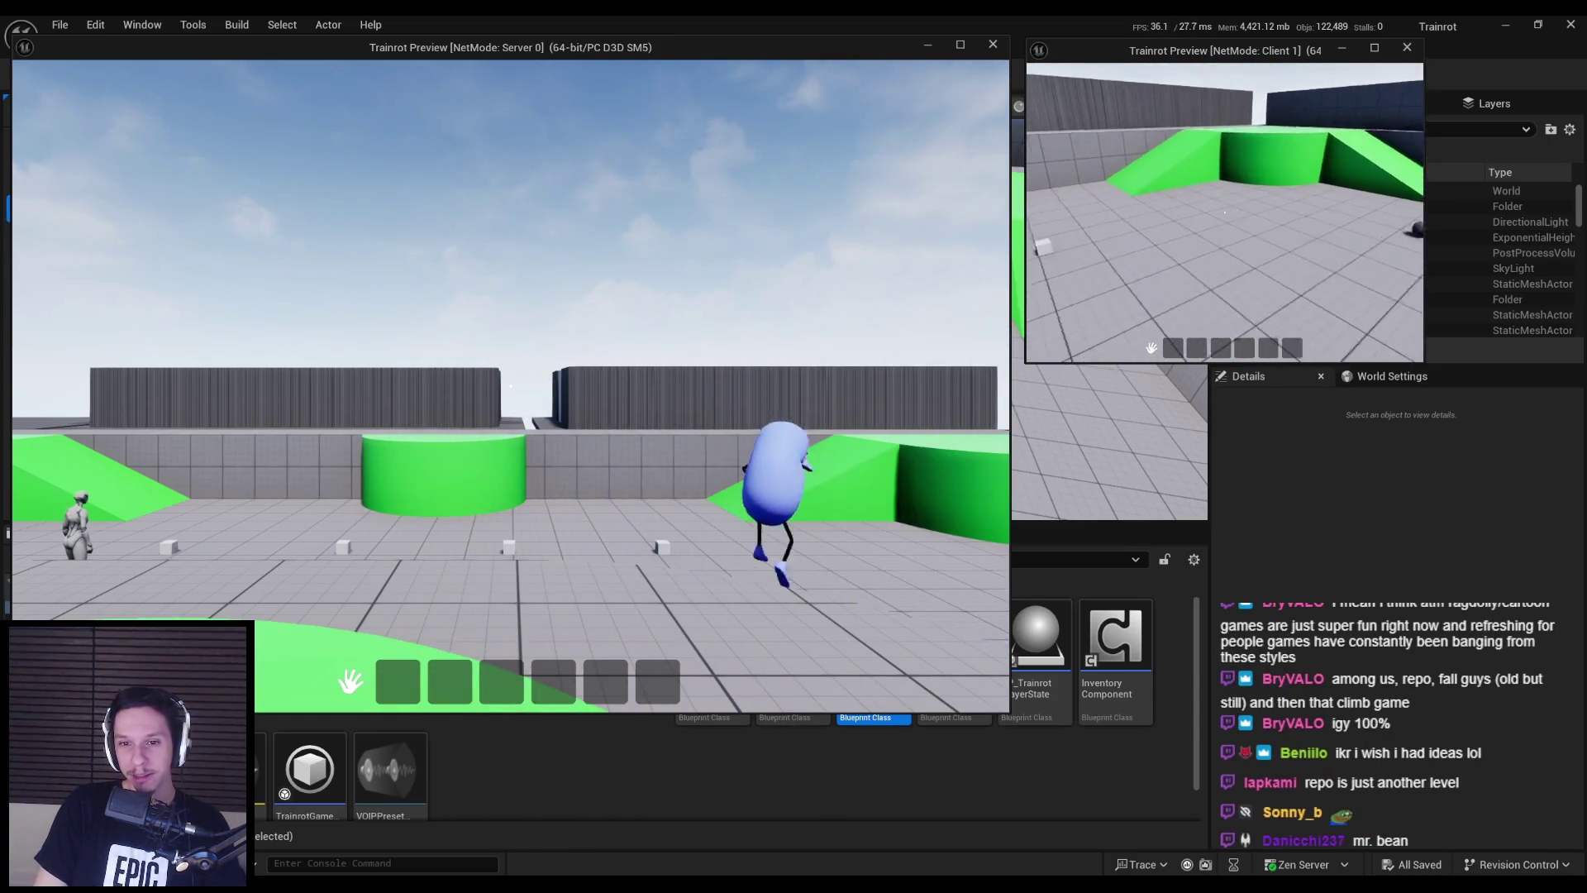
key(w)
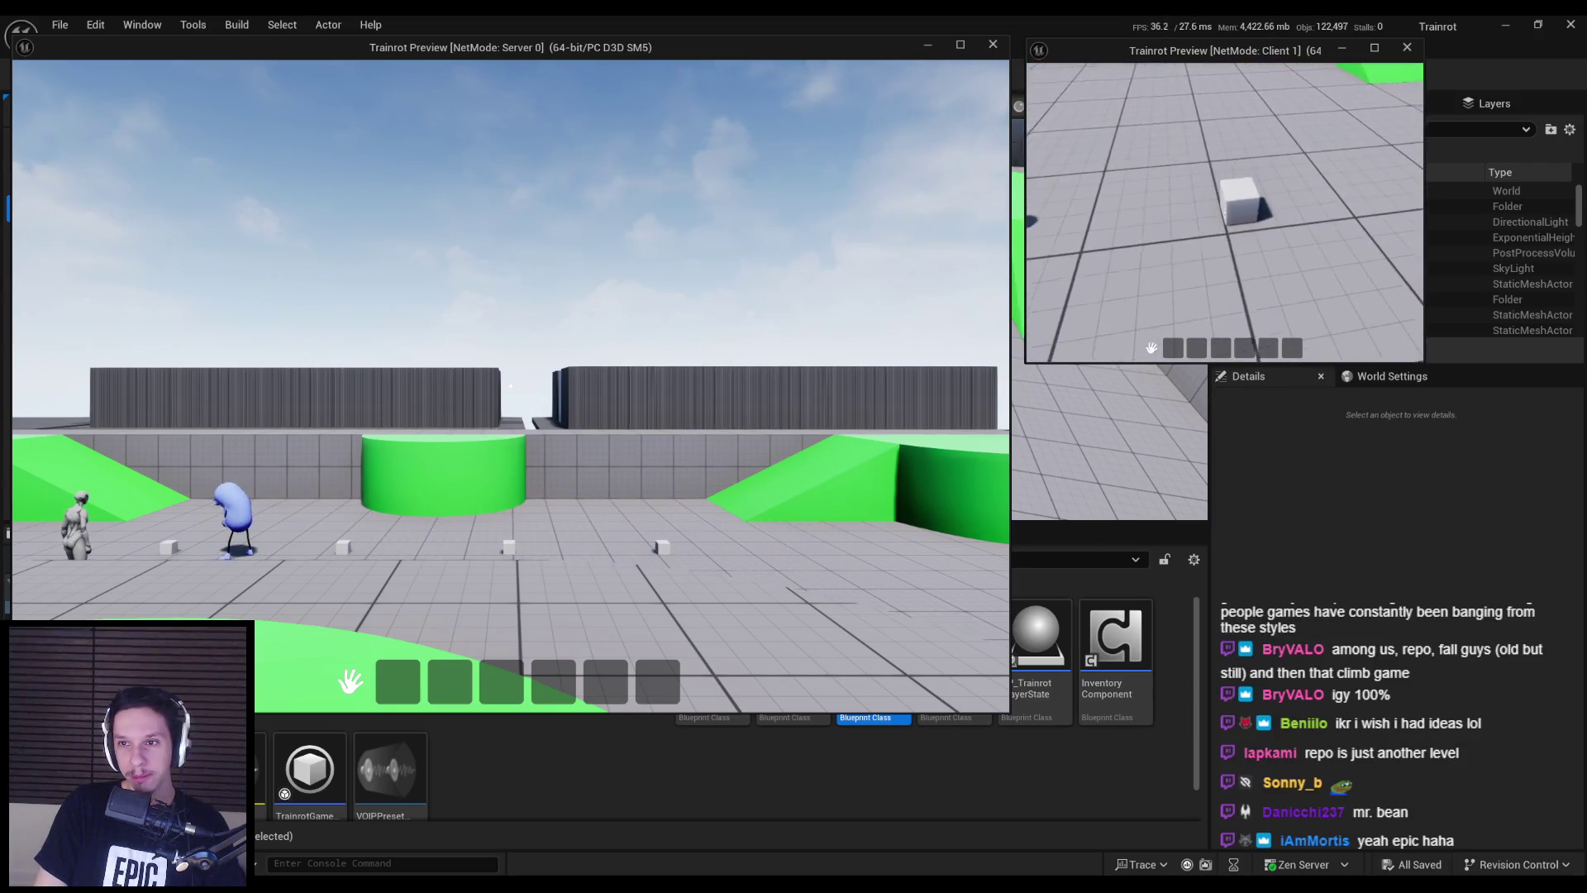
- Walk the client to a floor cube, carry it on the head, then drop it
key(w)
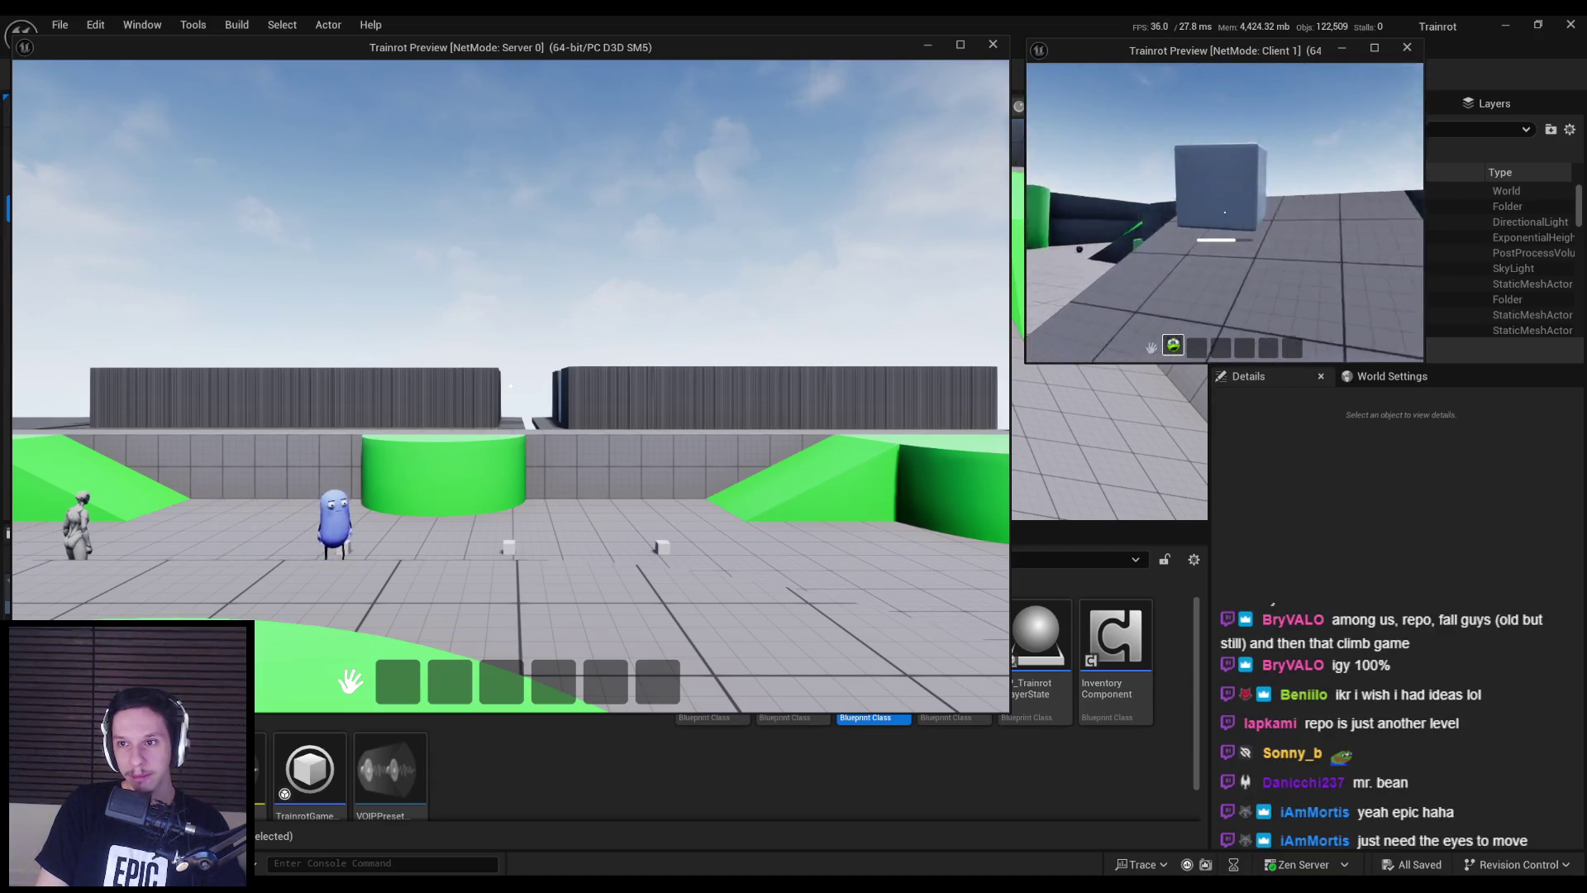
key(e)
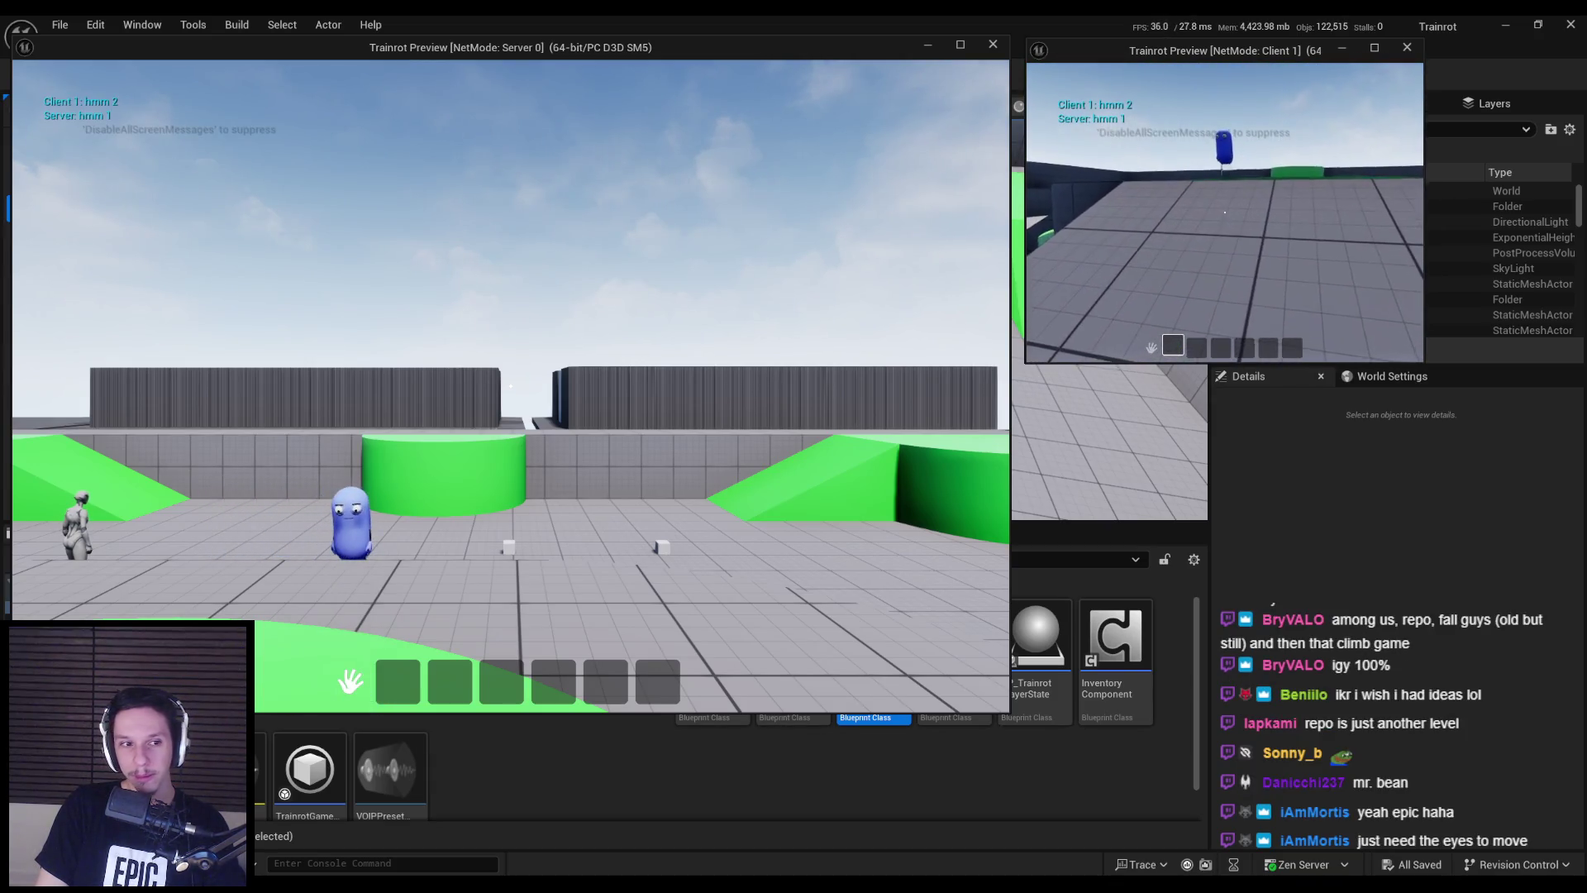
key(w)
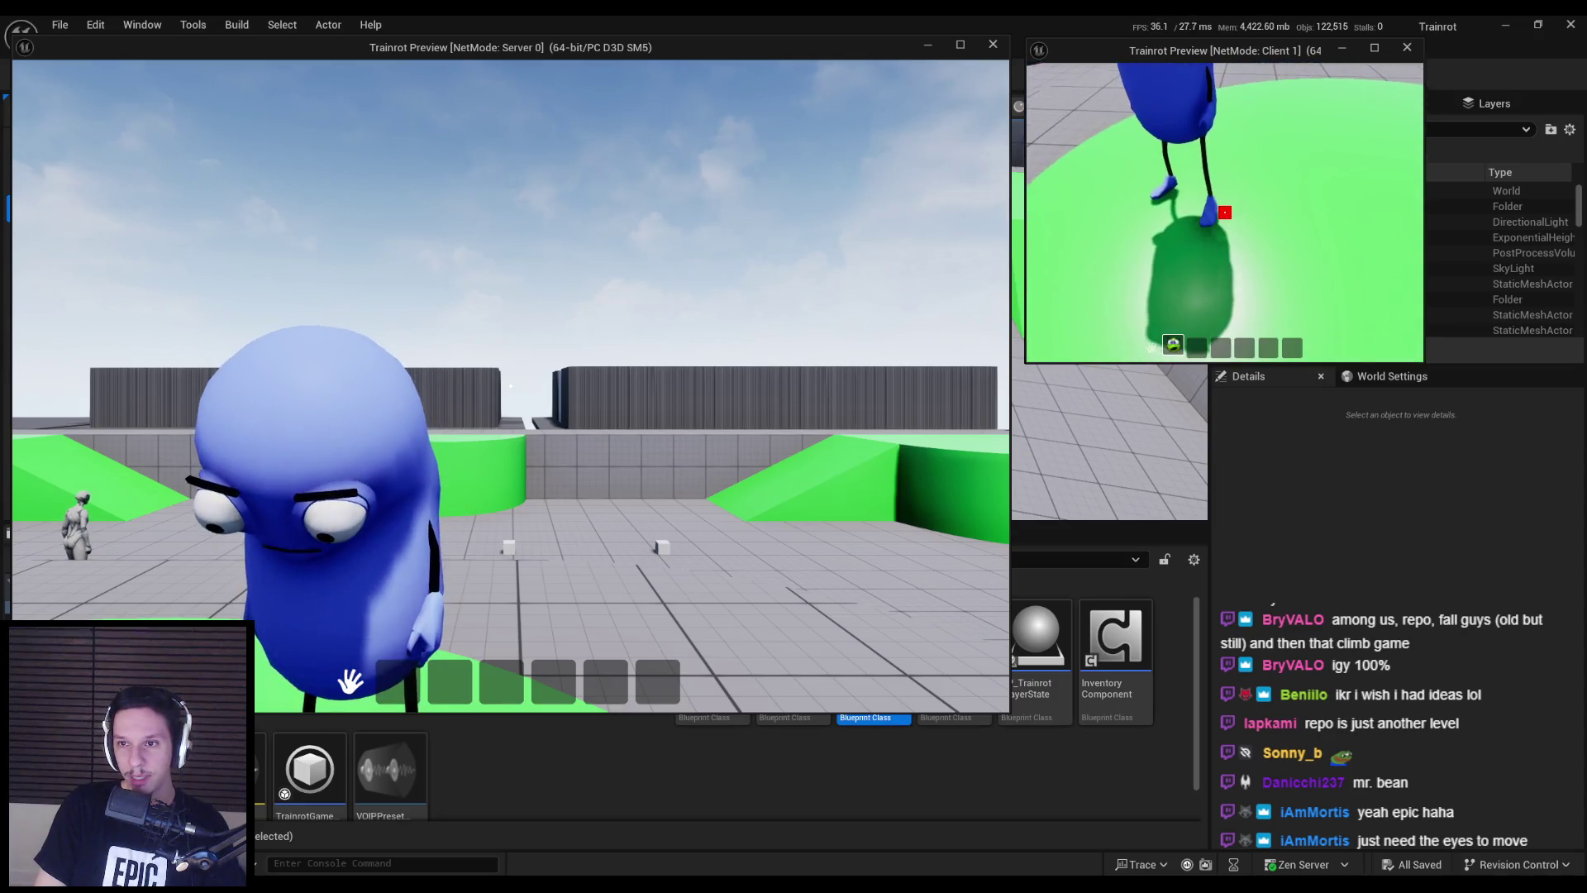
key(e)
key(q)
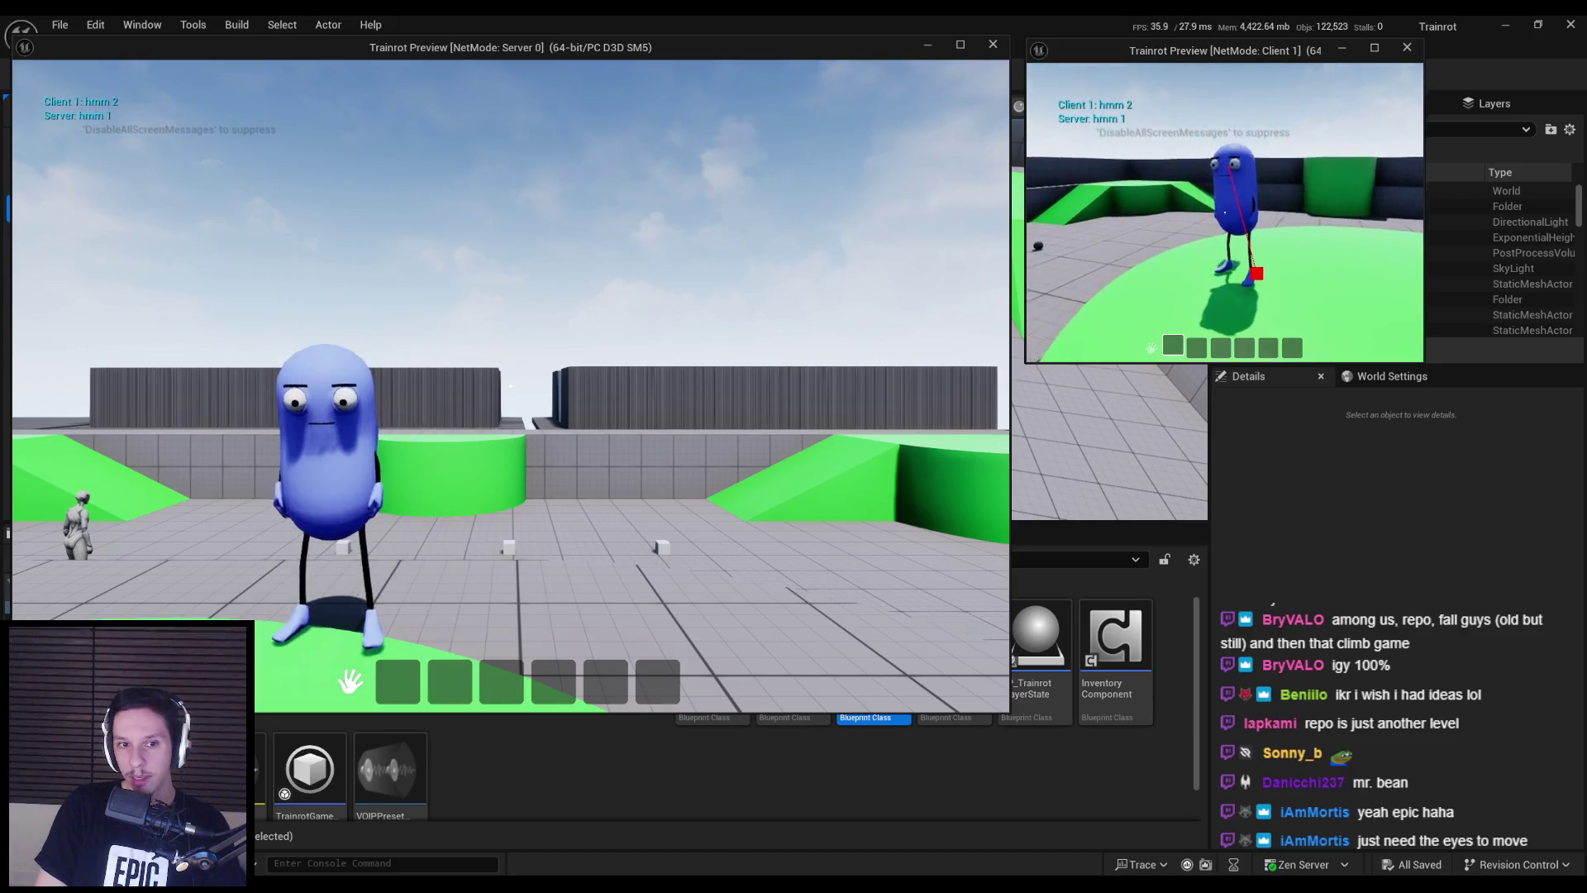
key(s)
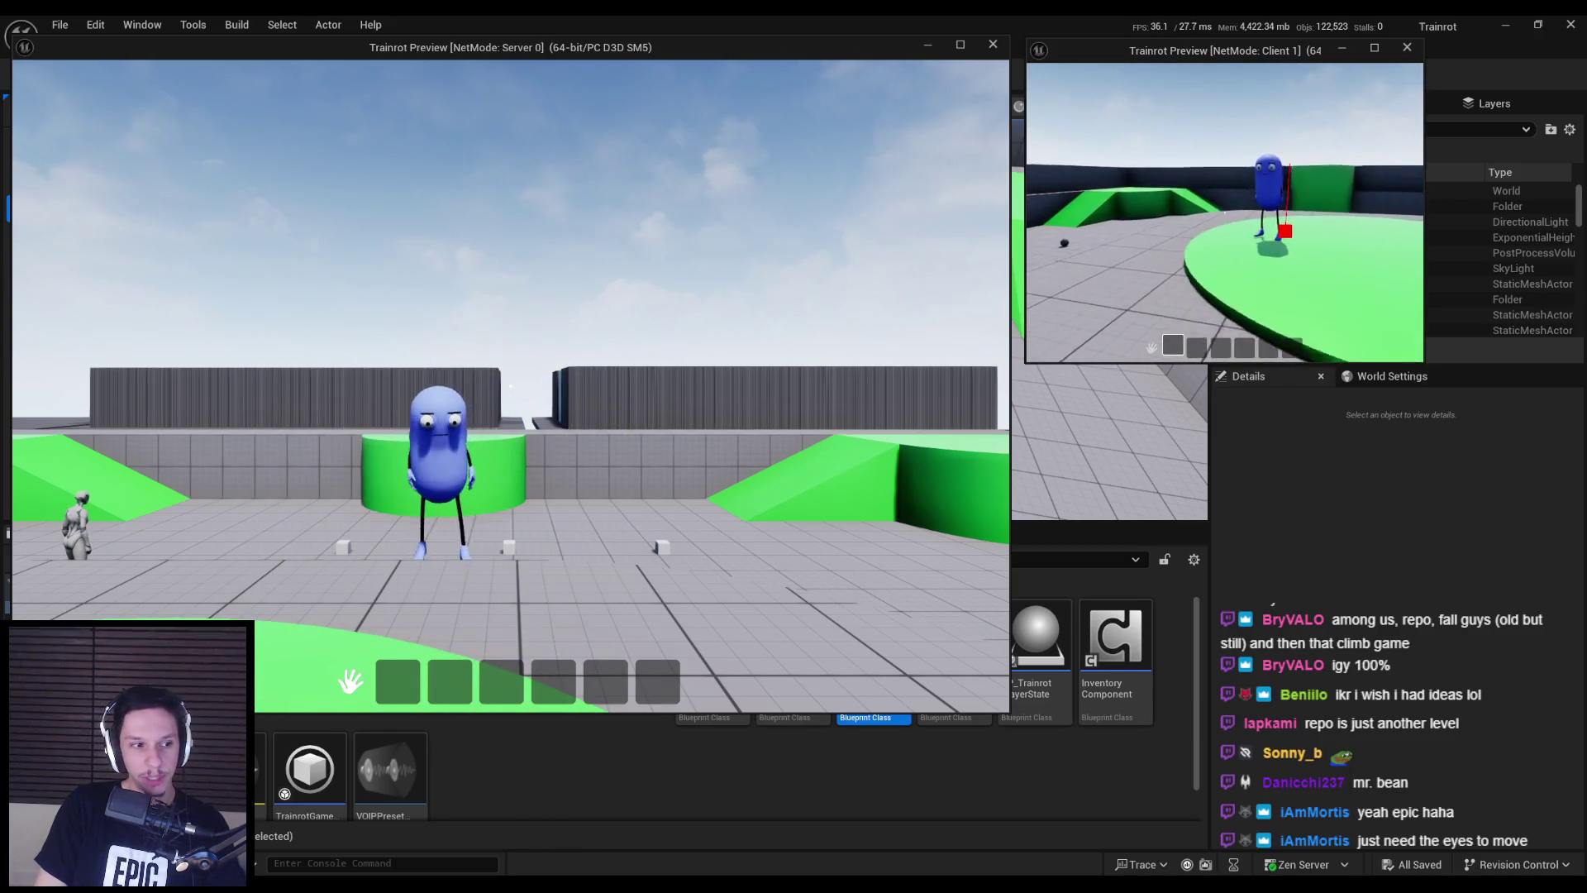
- Walk the client character across the floor, up the ramp and along the wall top
key(w)
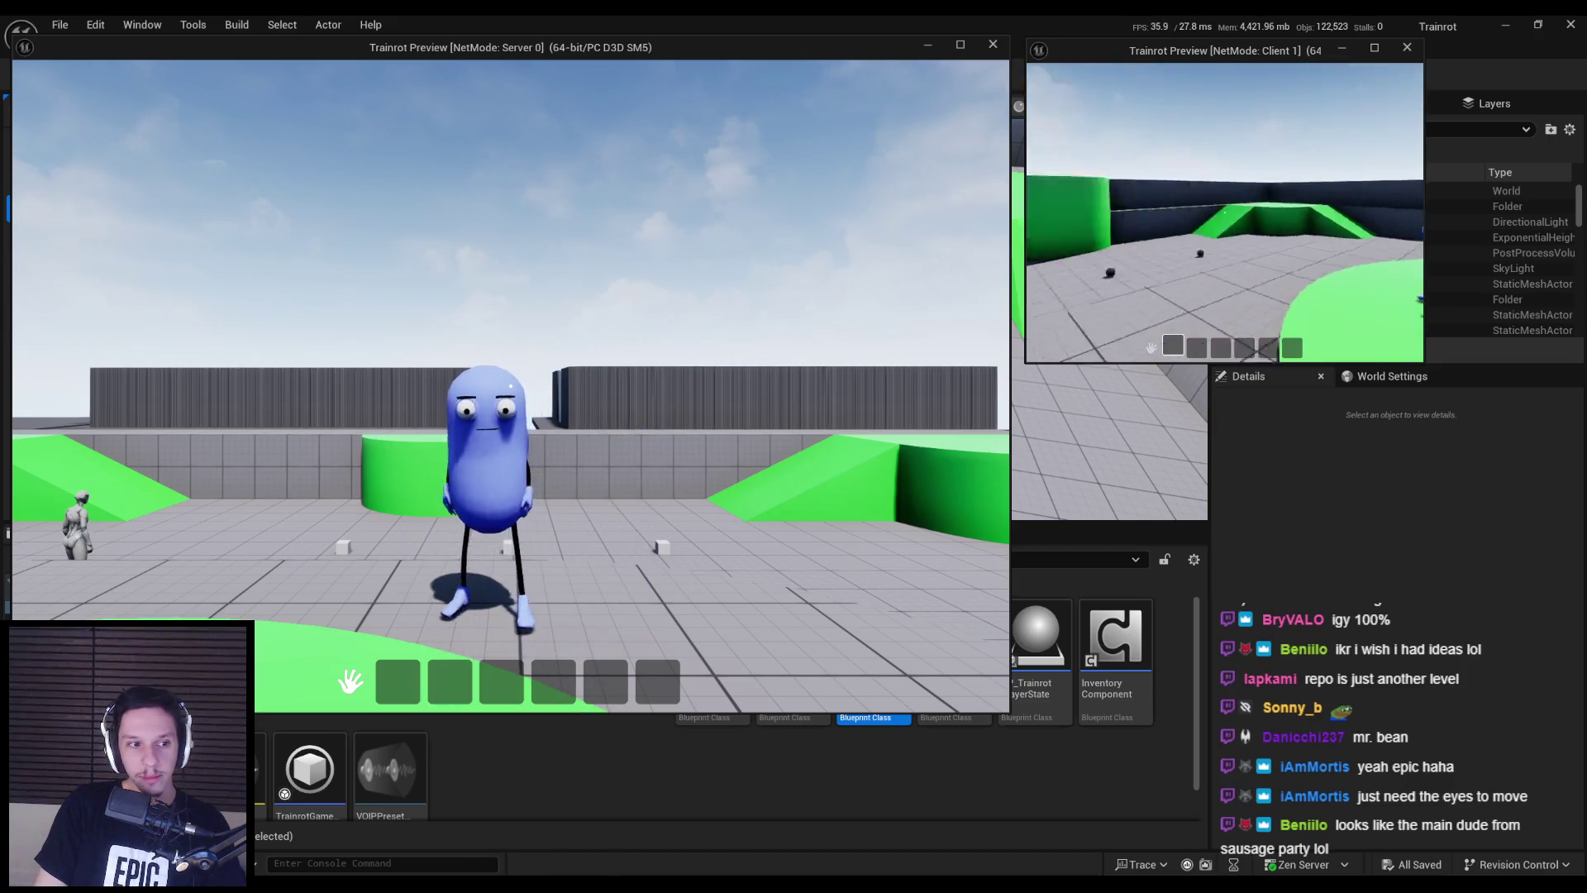
key(w)
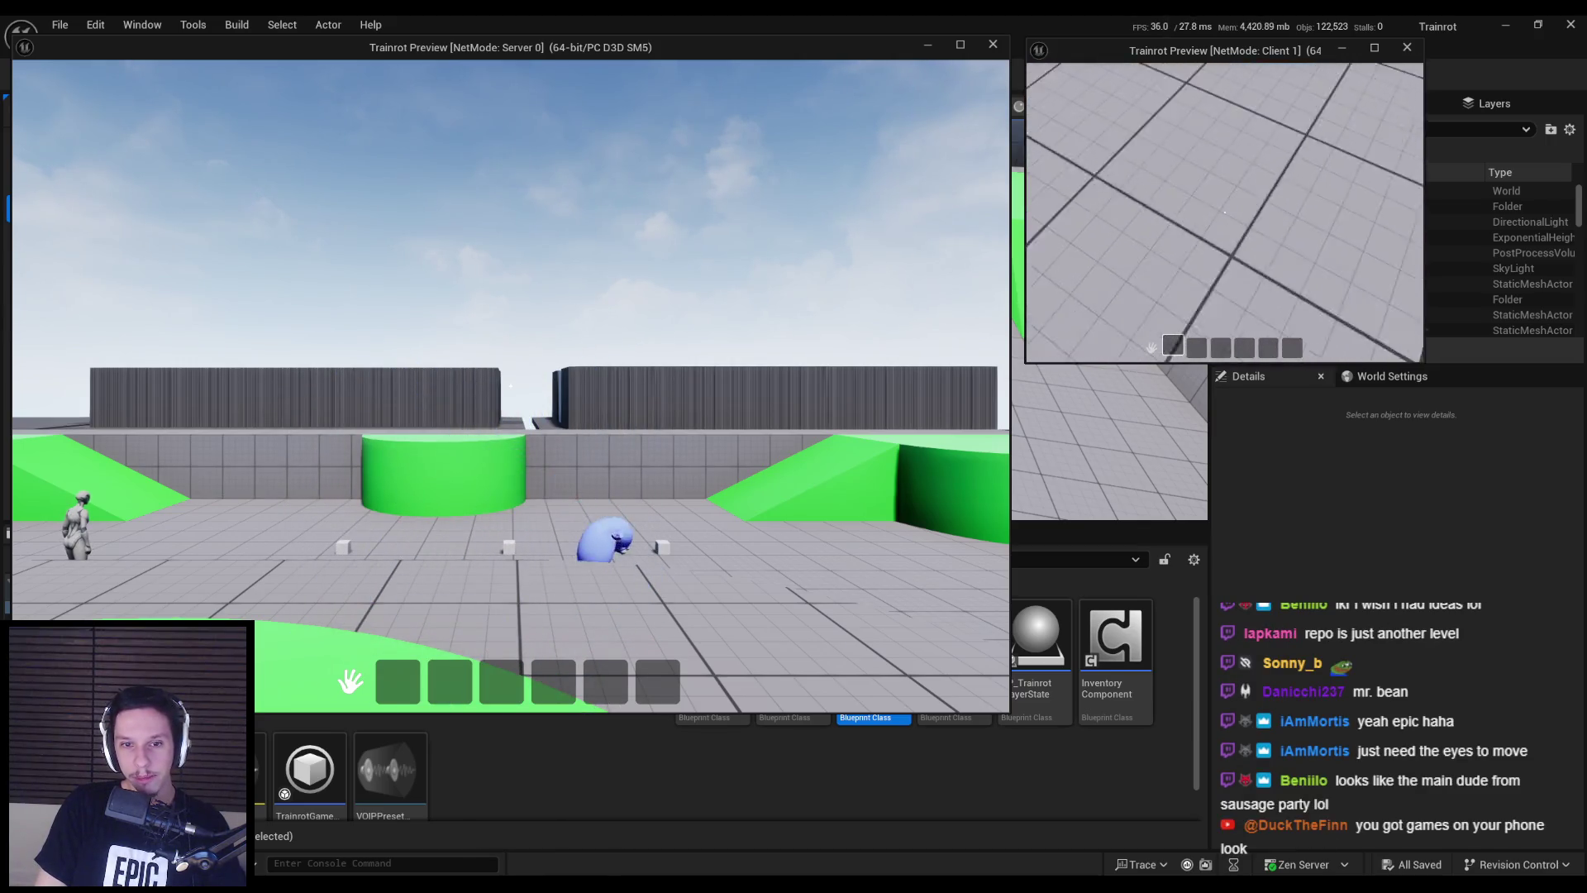
key(w)
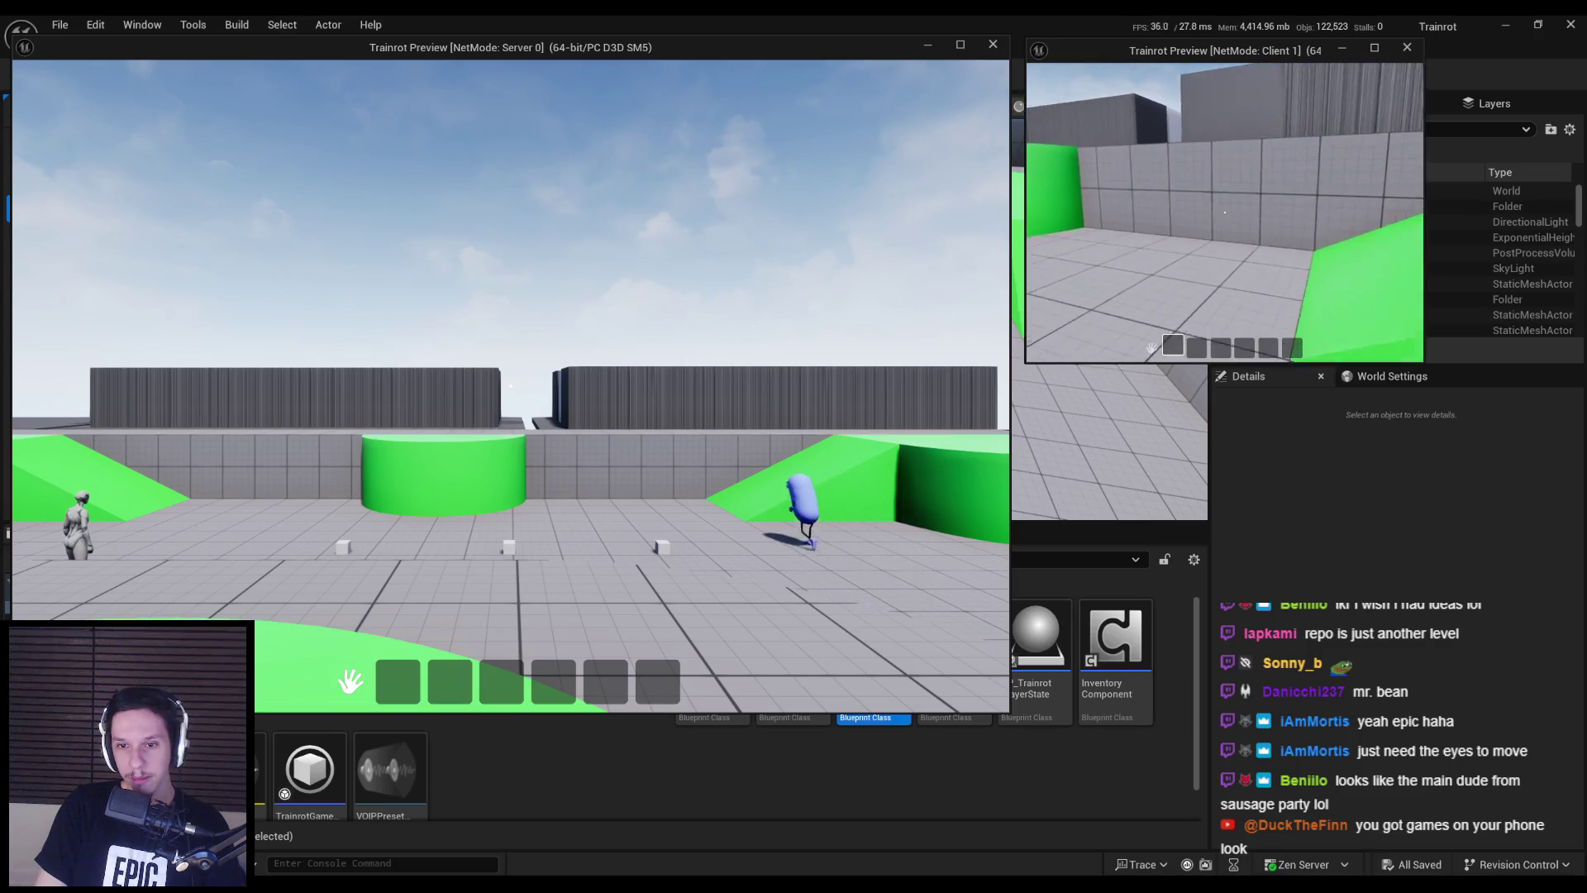
key(w)
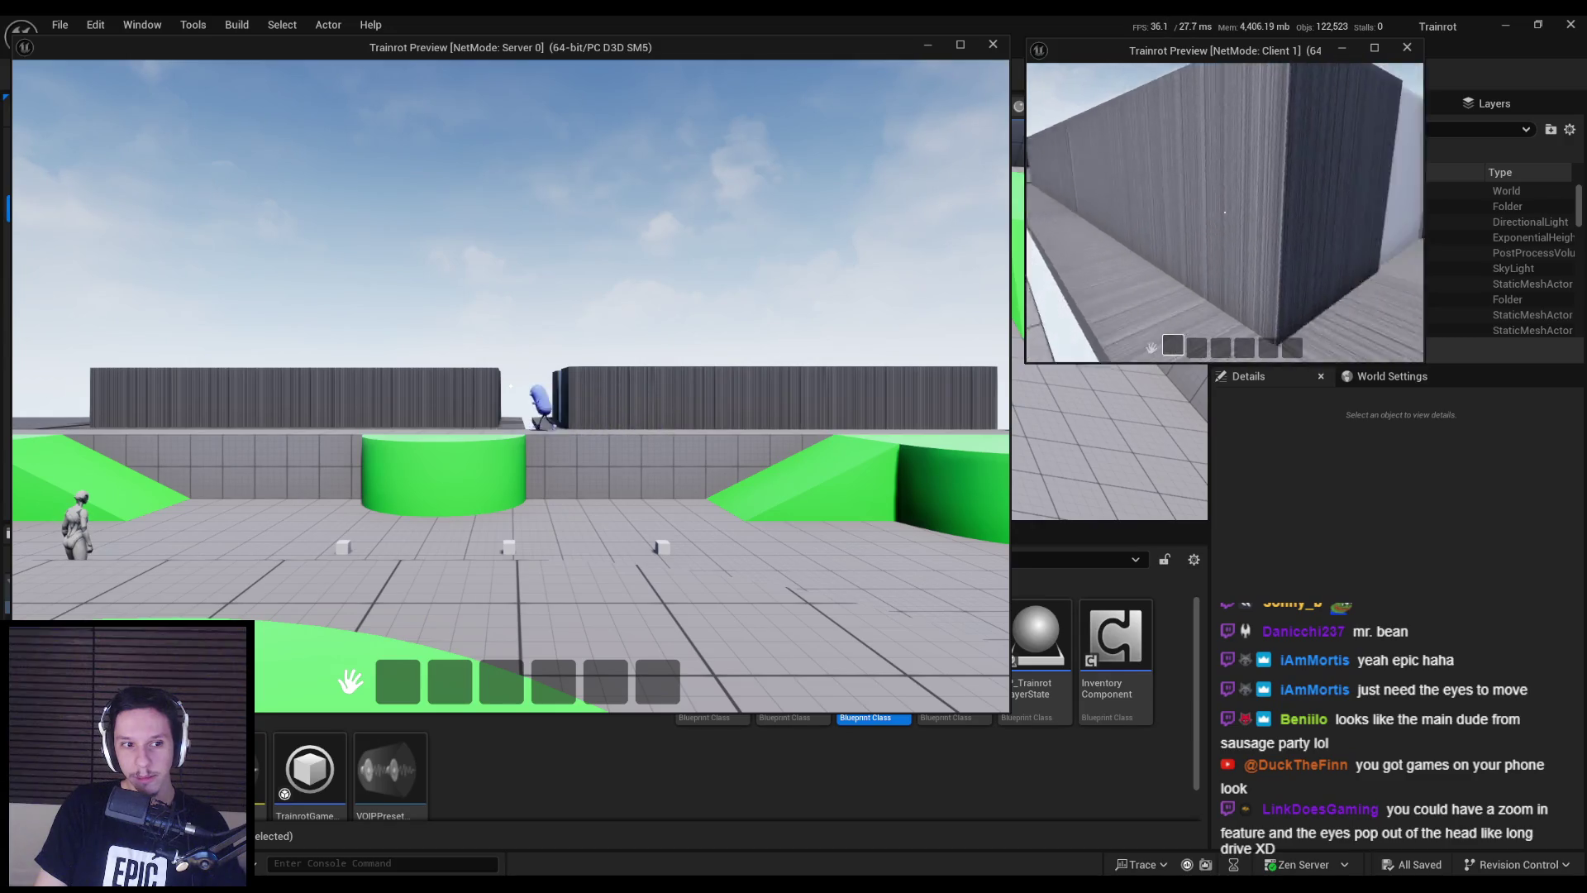
key(w)
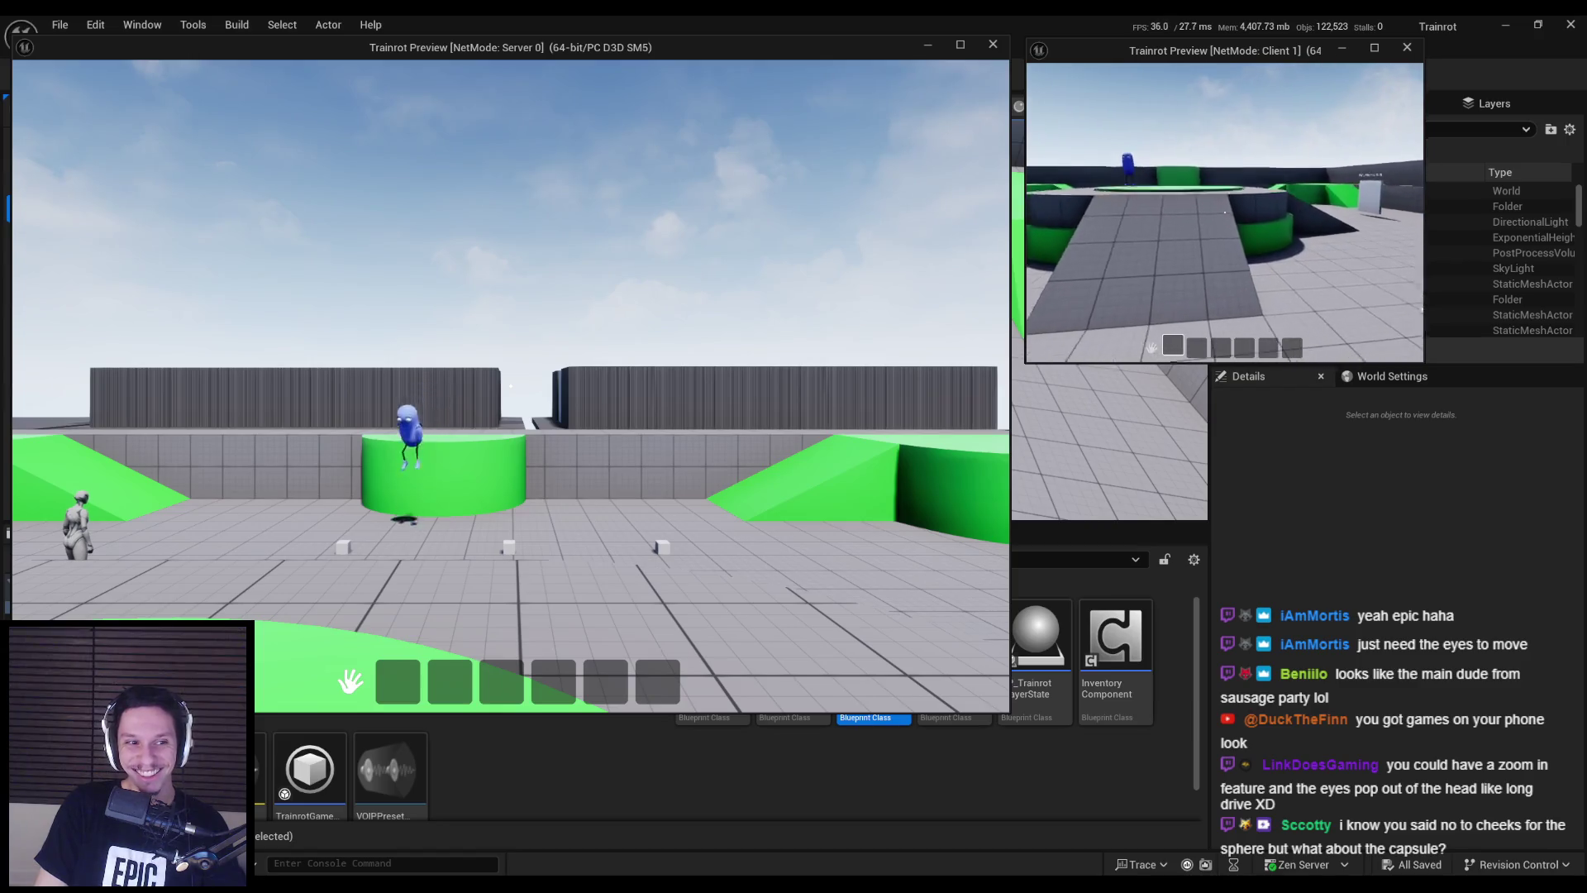
key(w)
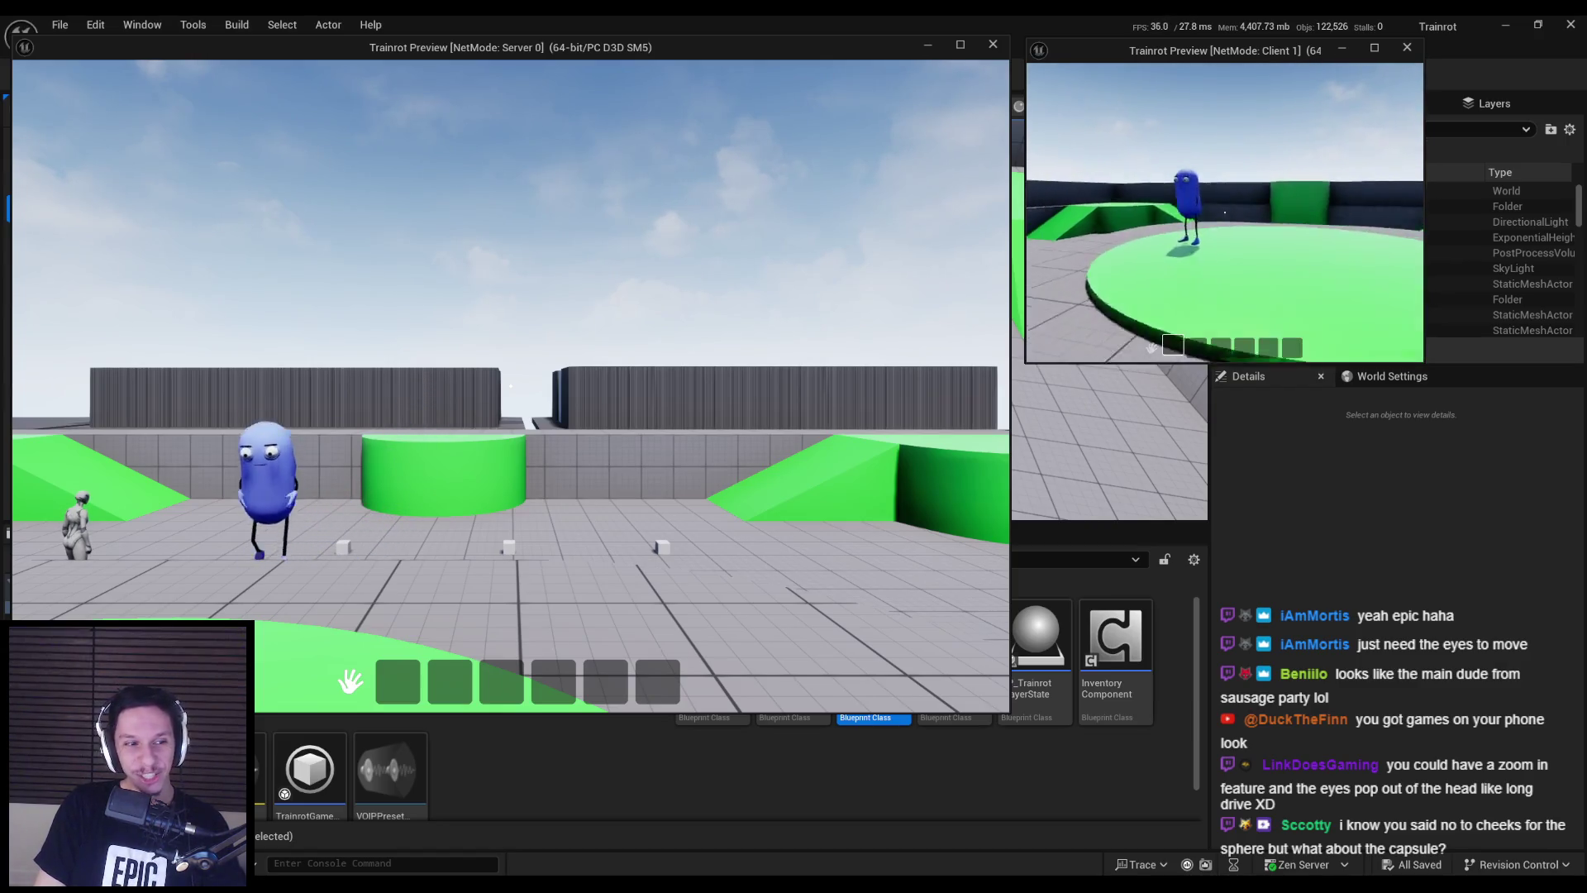
- Circle the server player, then walk back up the green ramp onto the wall top
key(w)
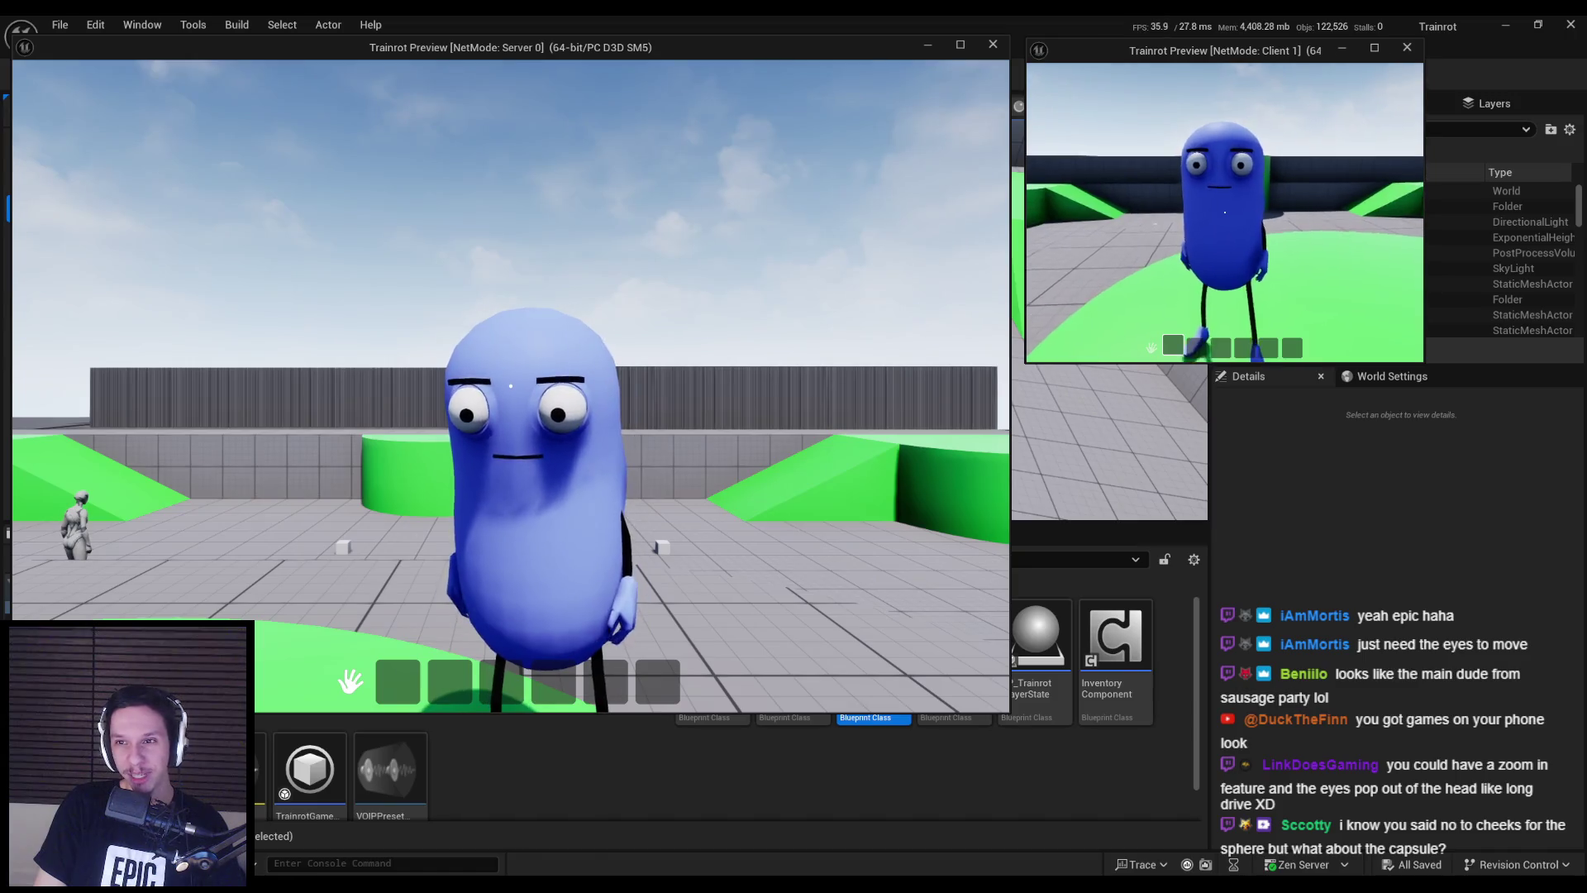
key(a)
key(w)
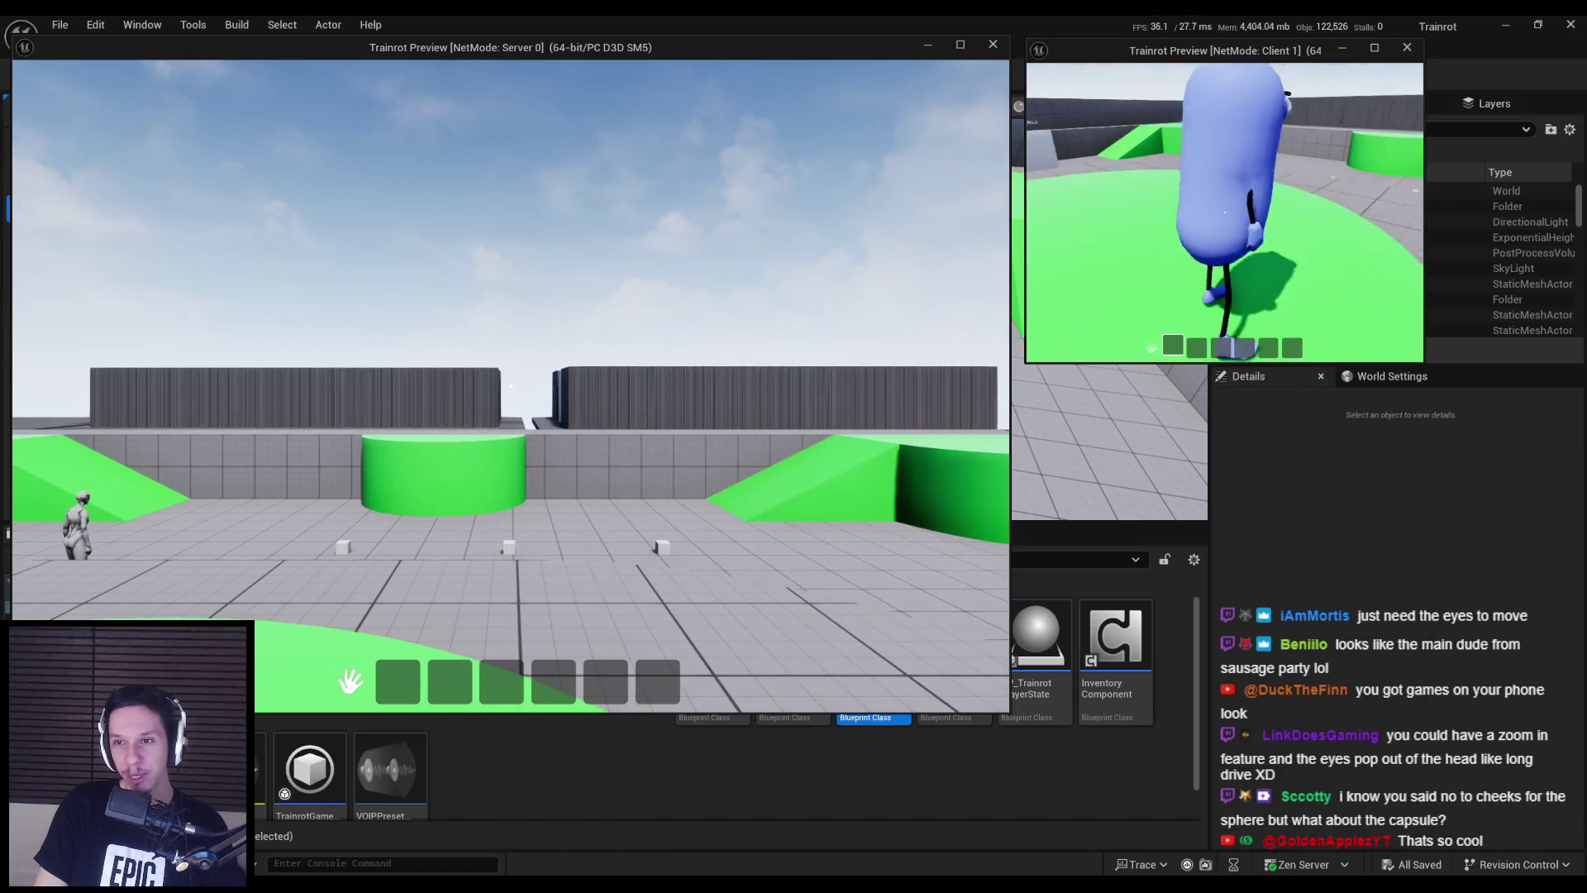
key(w)
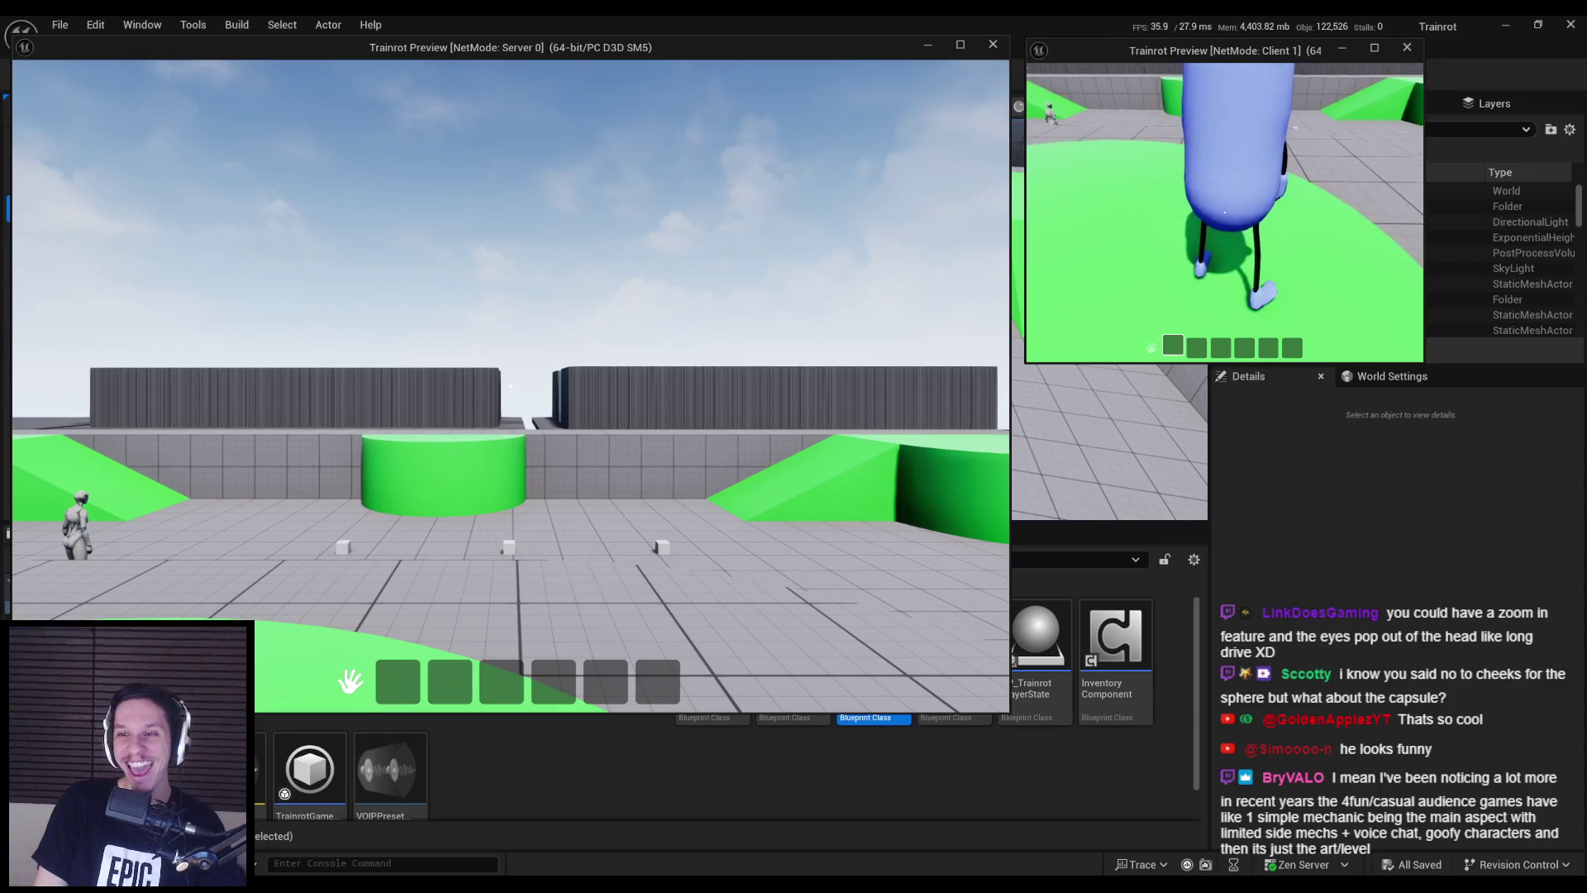
key(w)
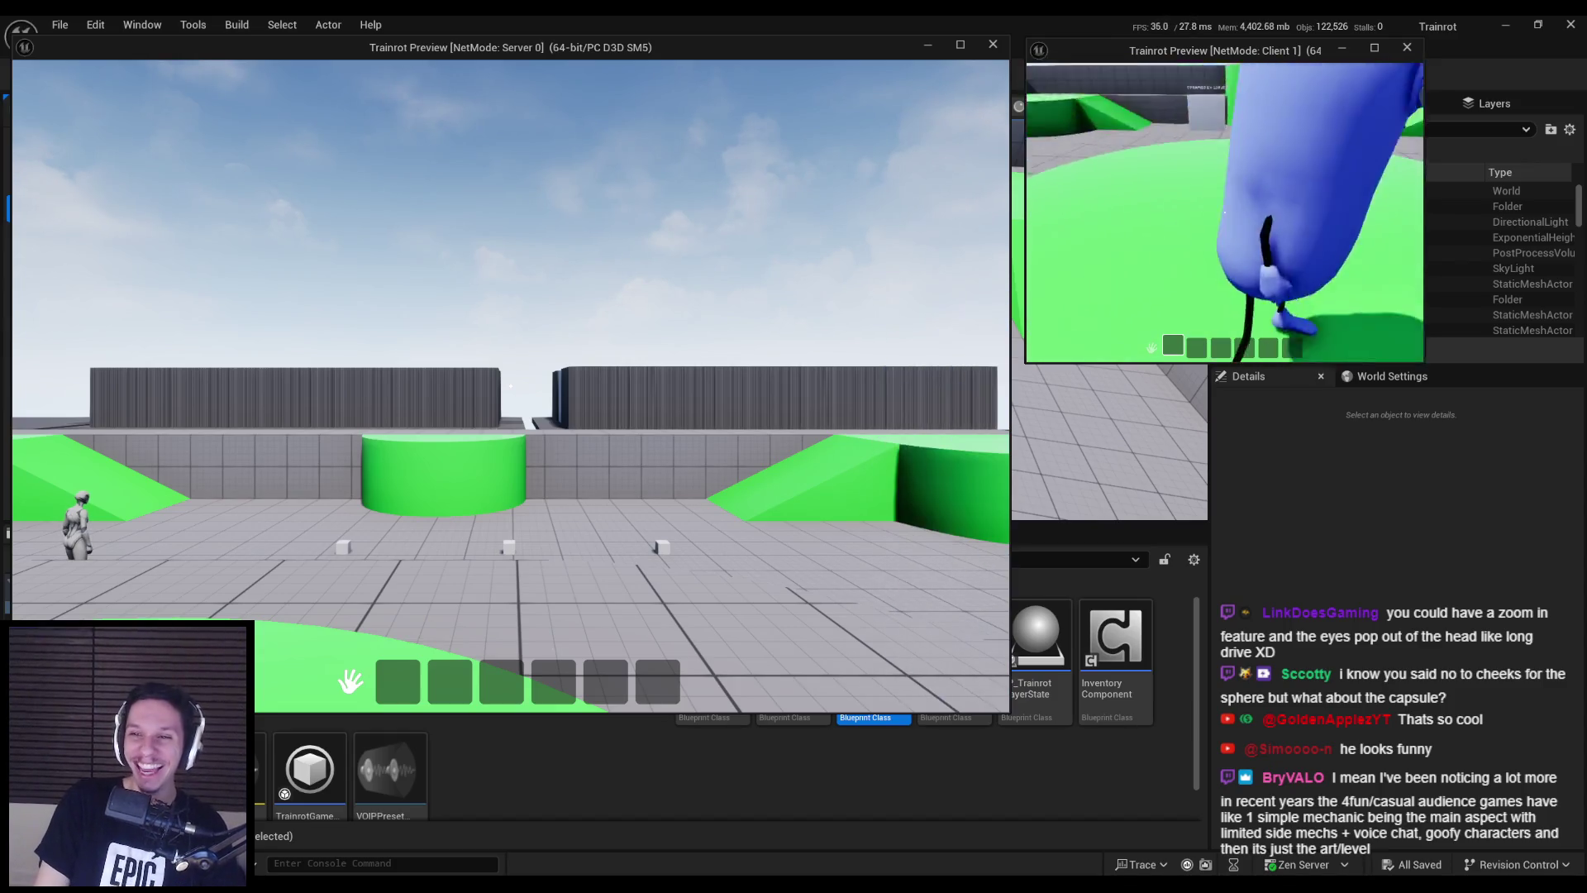
key(s)
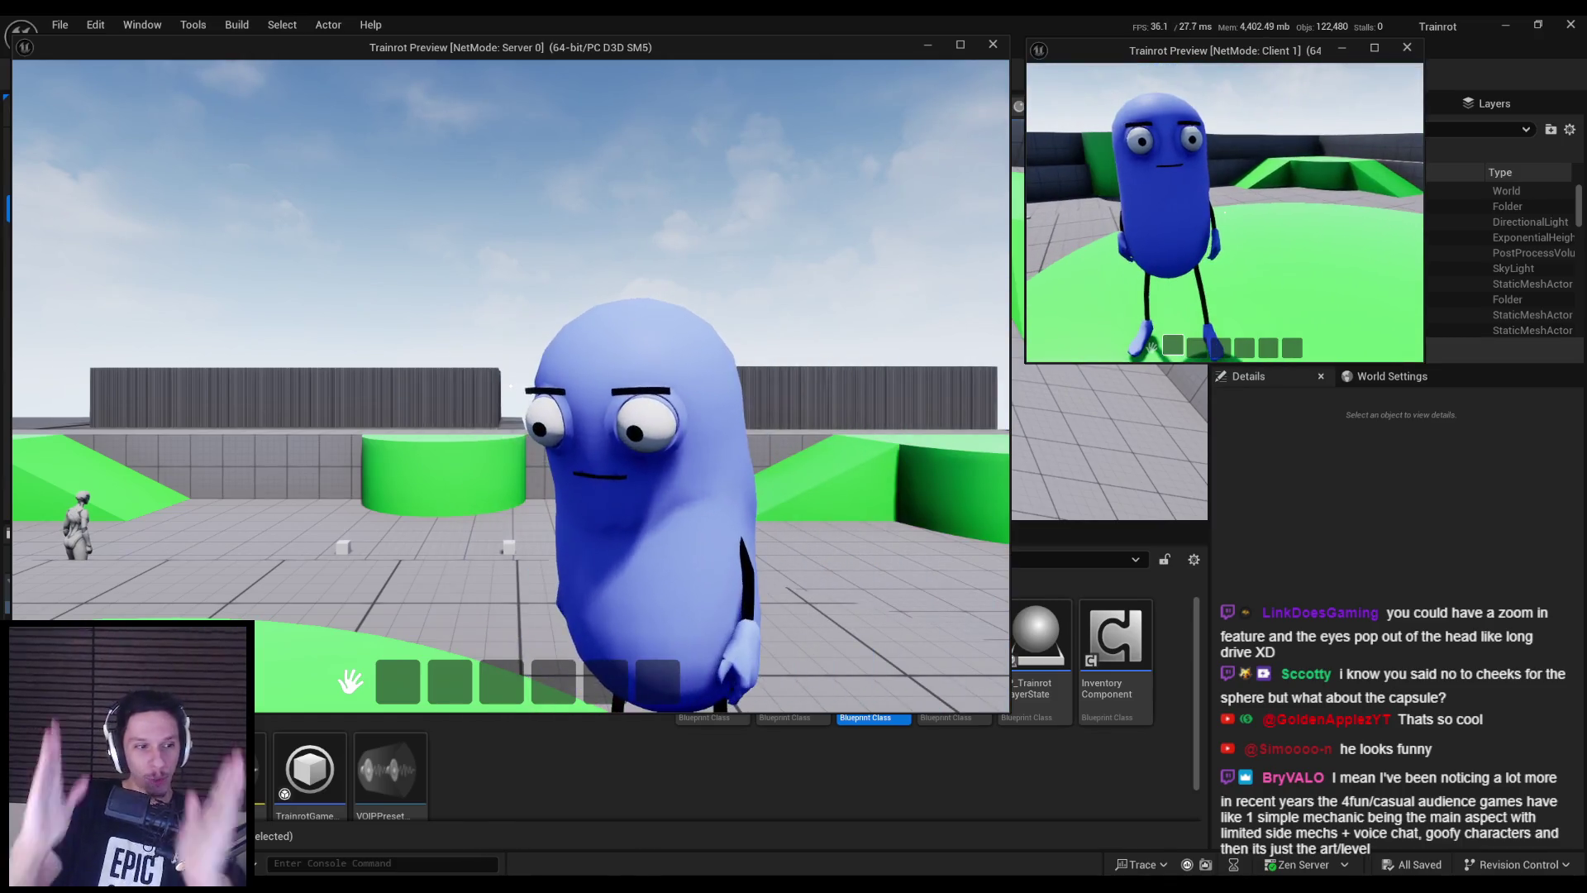
key(s)
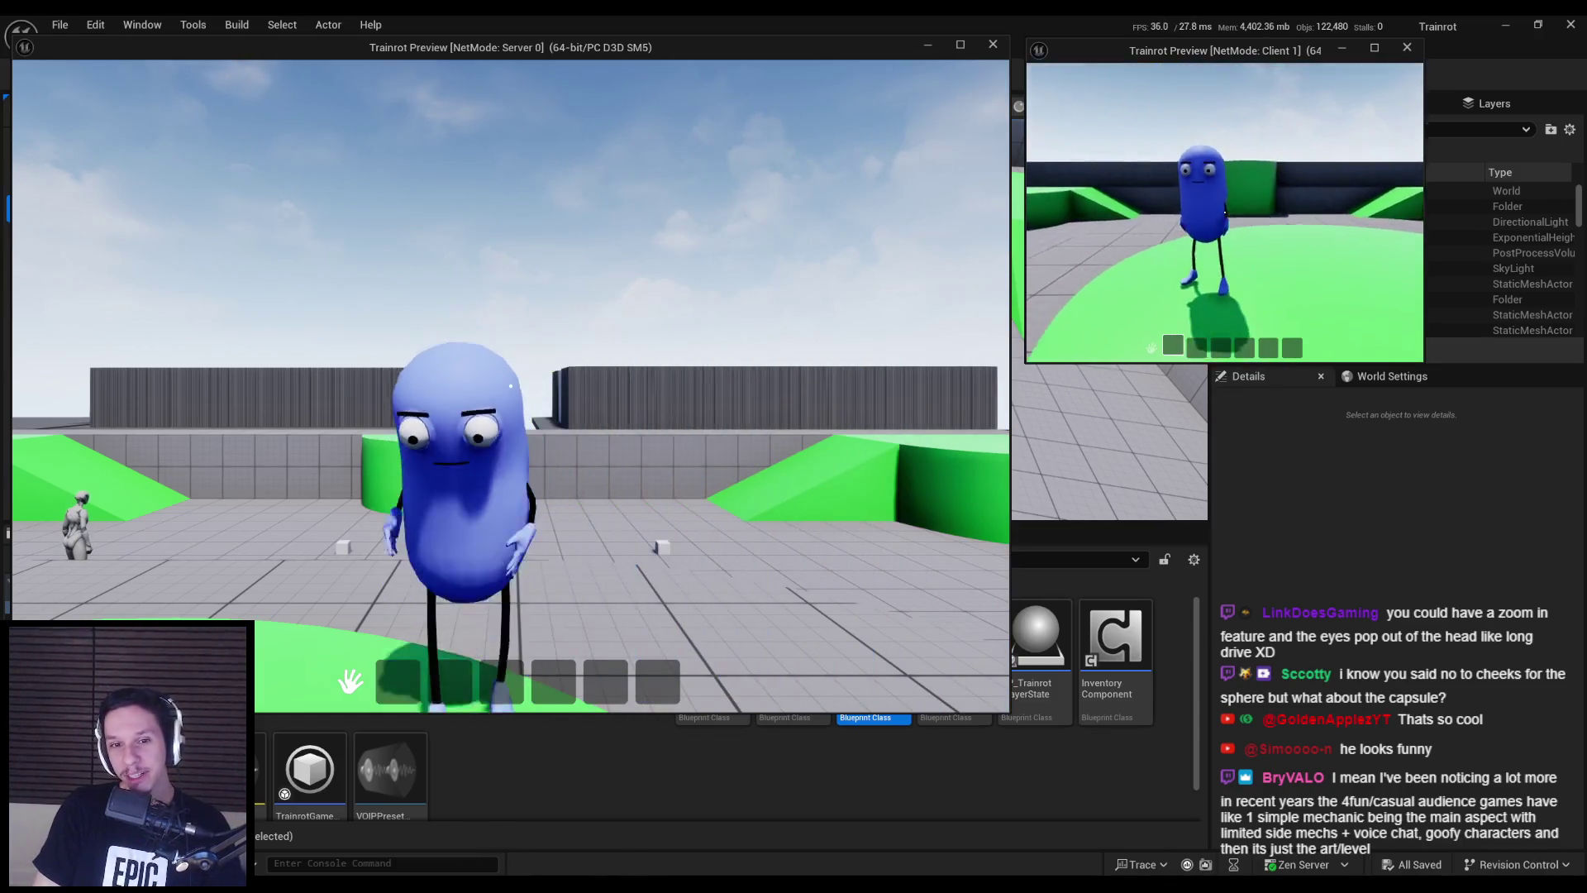
key(a)
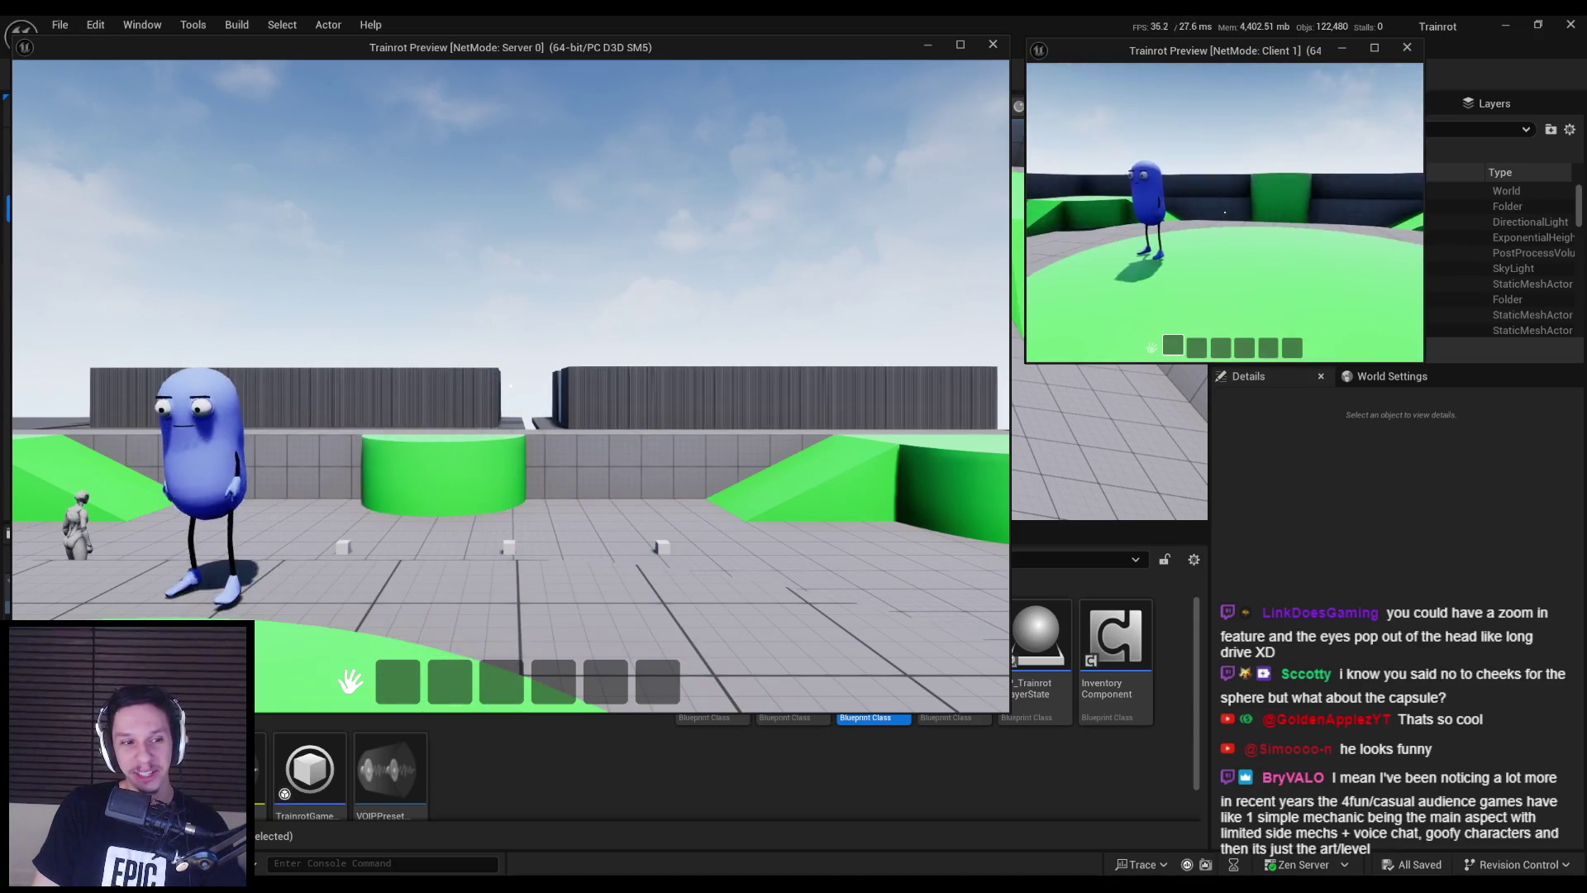
key(w)
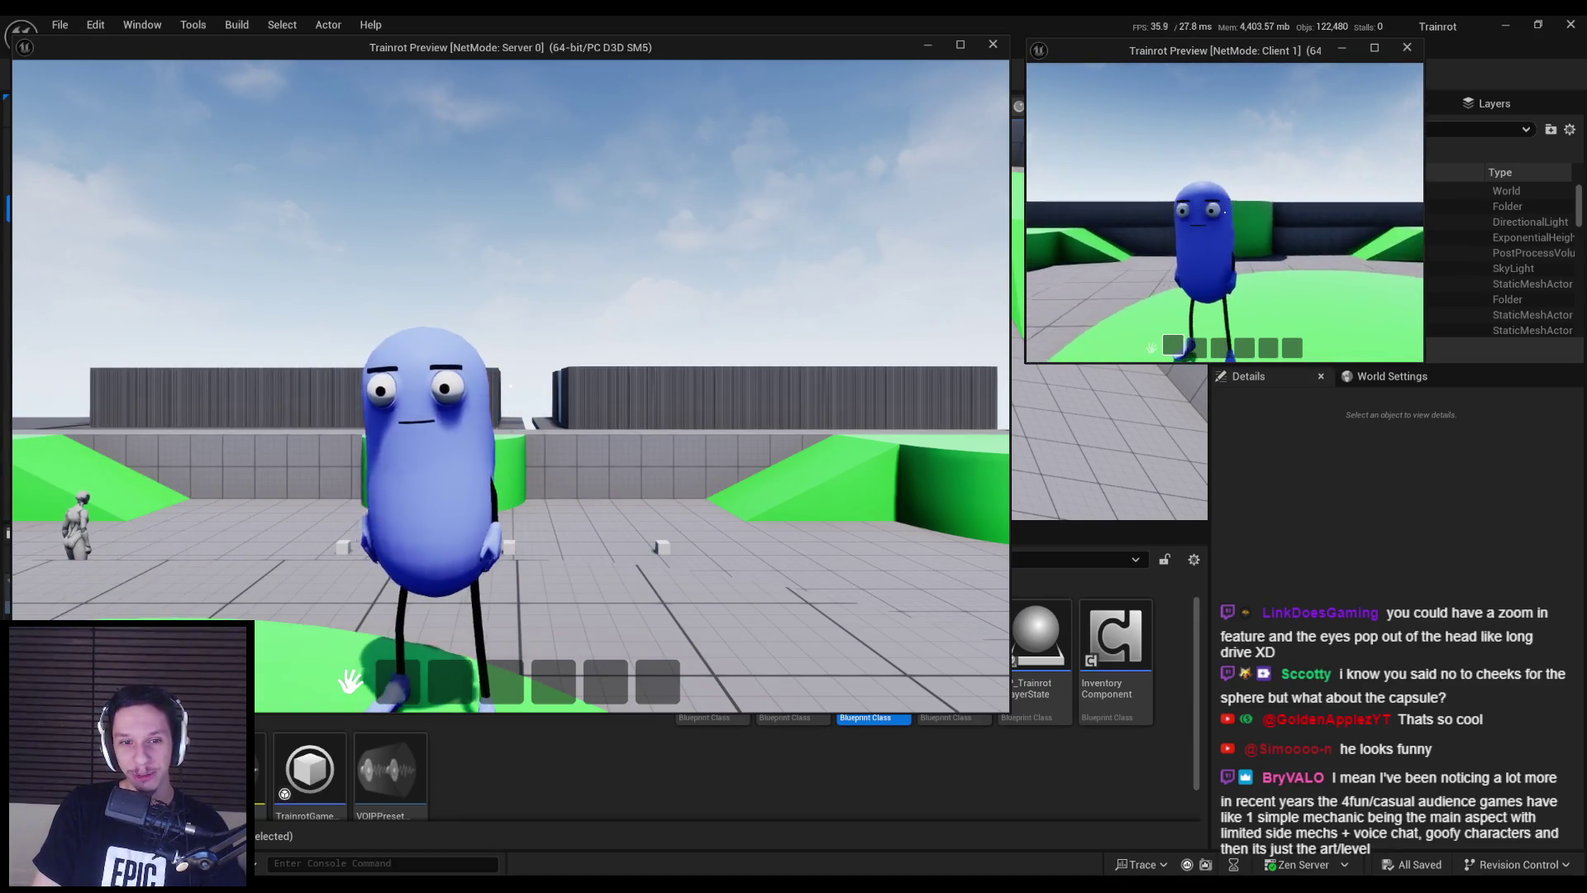
key(s)
key(w)
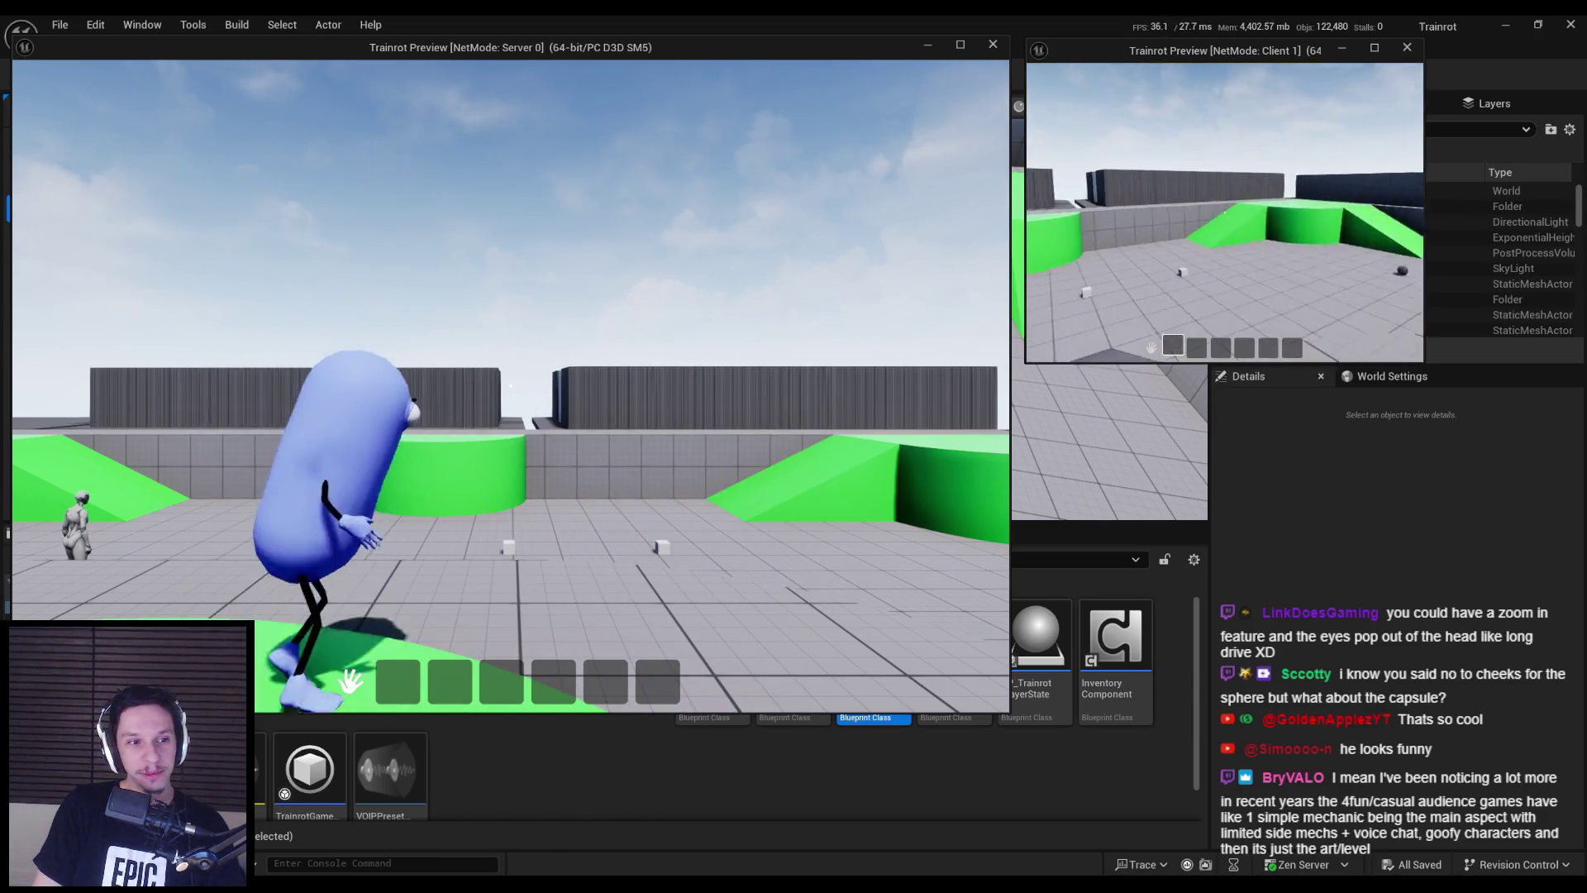
key(w)
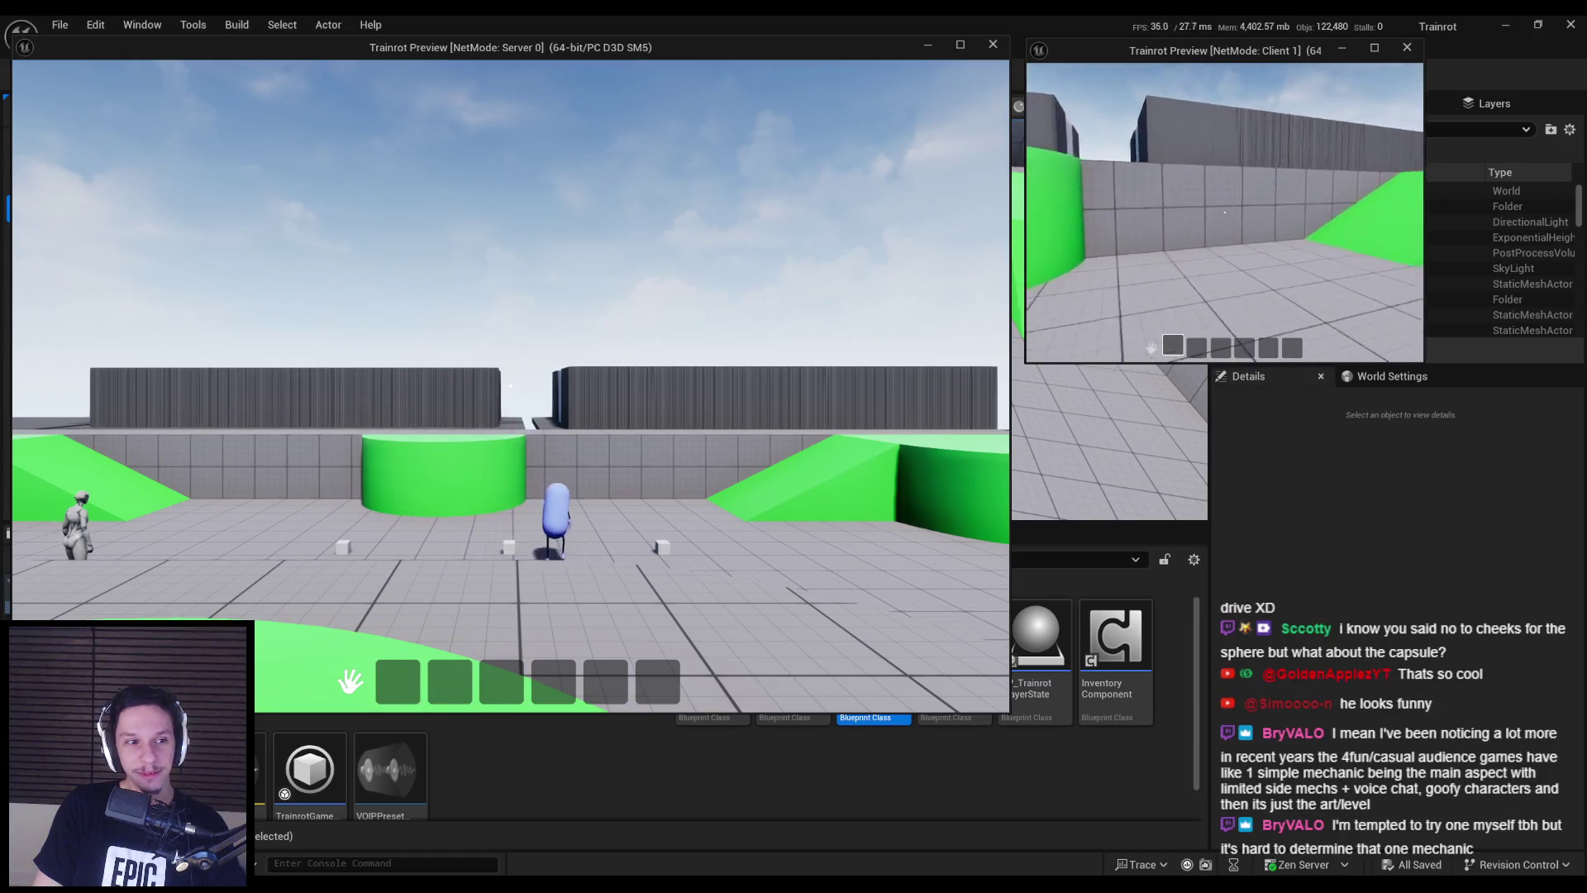
key(w)
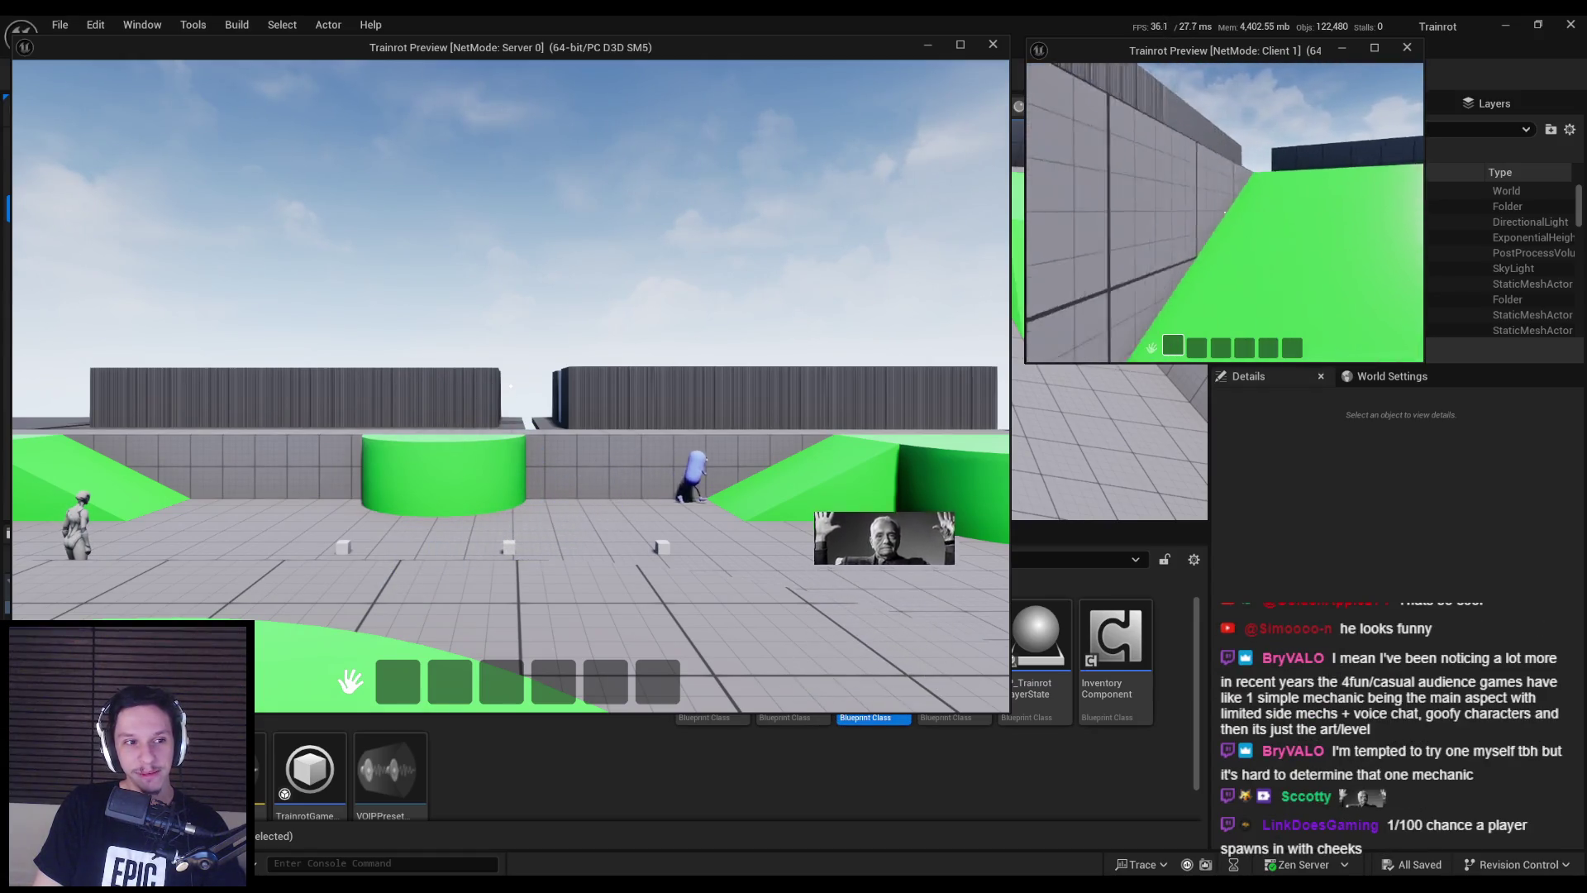
key(w)
key(w)
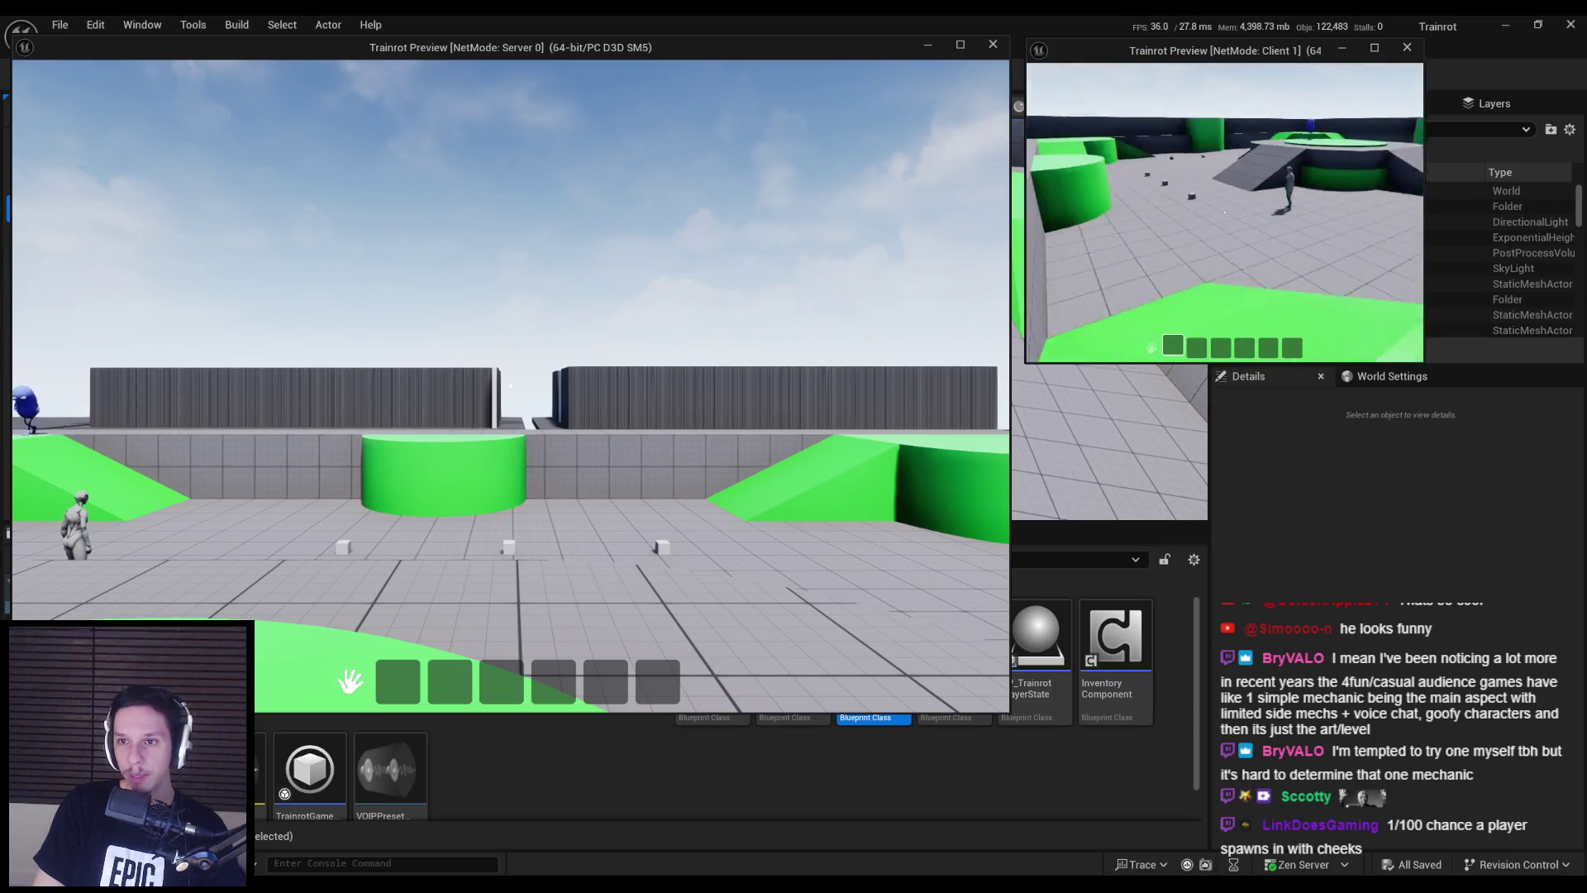
key(w)
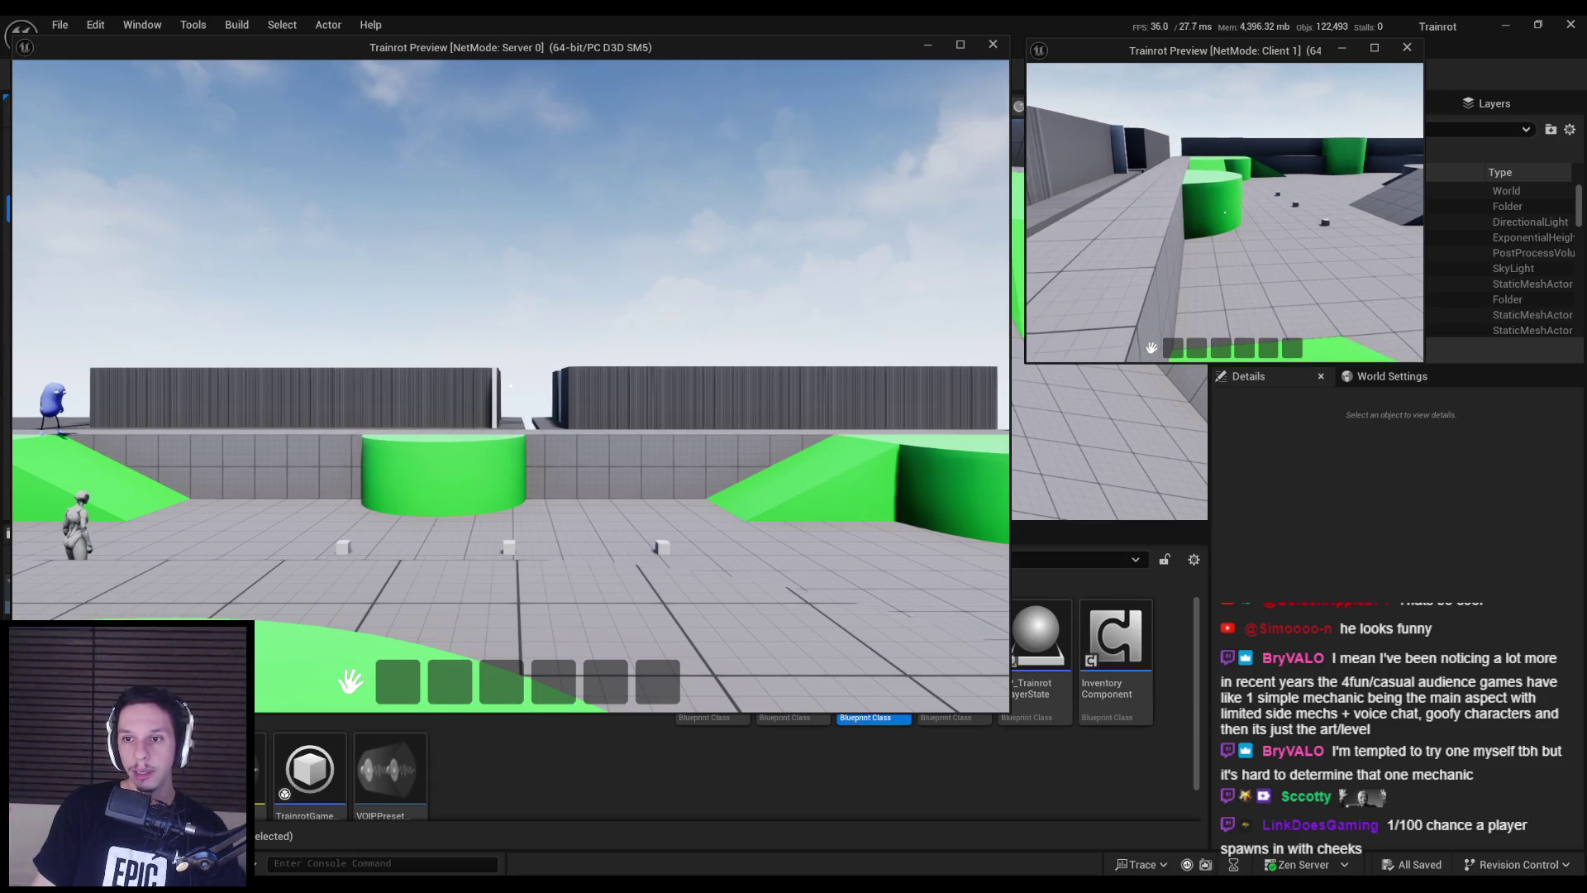
- Switch to the server player and walk over the white cube to collect it
key(2)
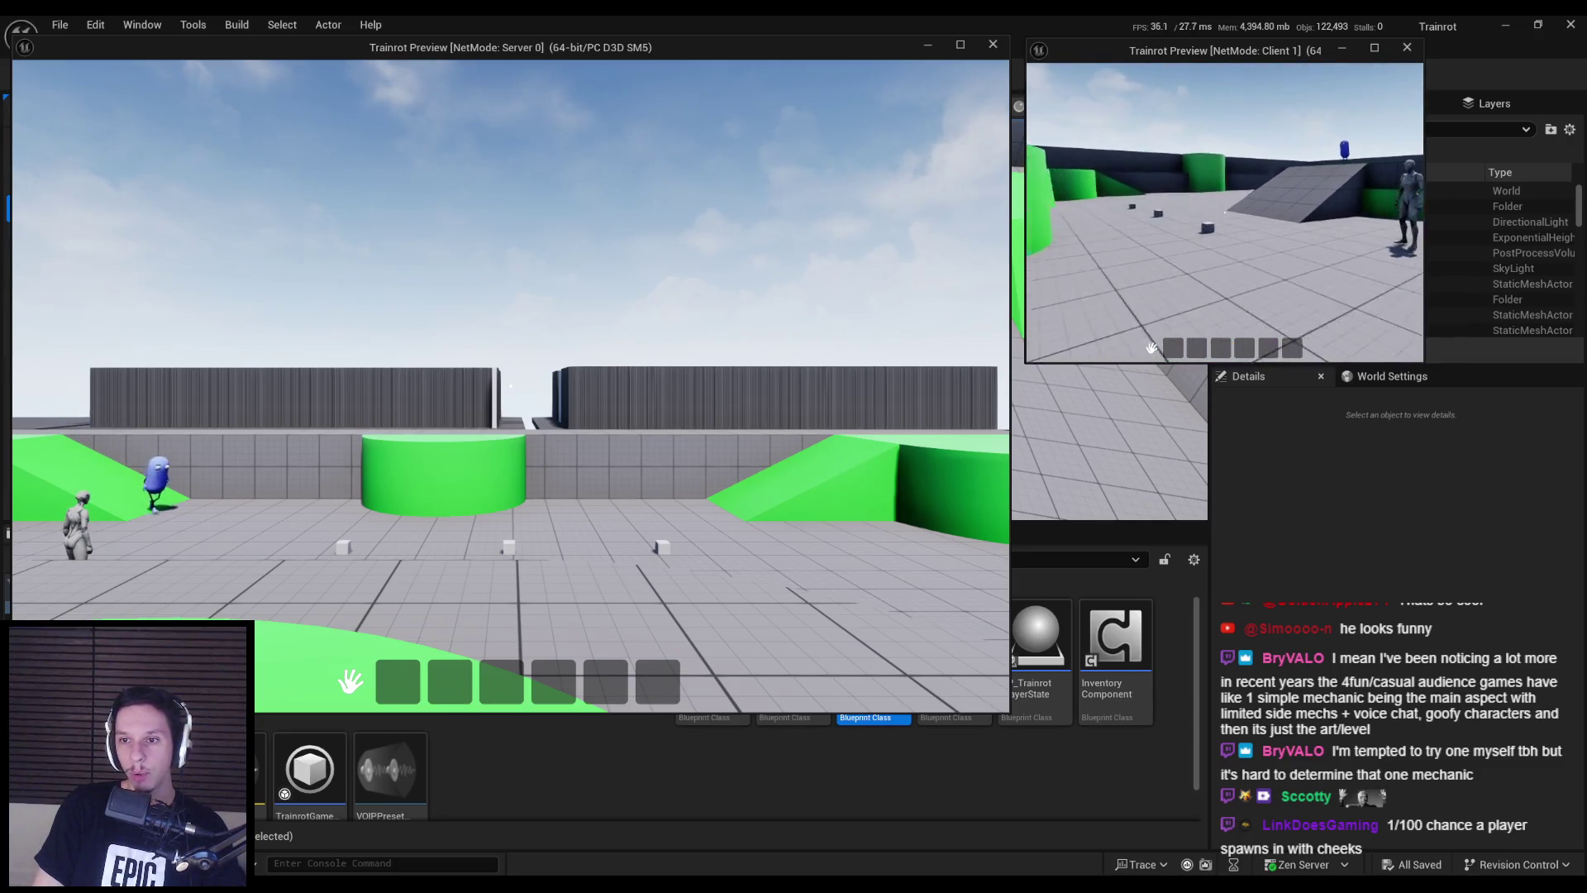
key(super)
click(655, 542)
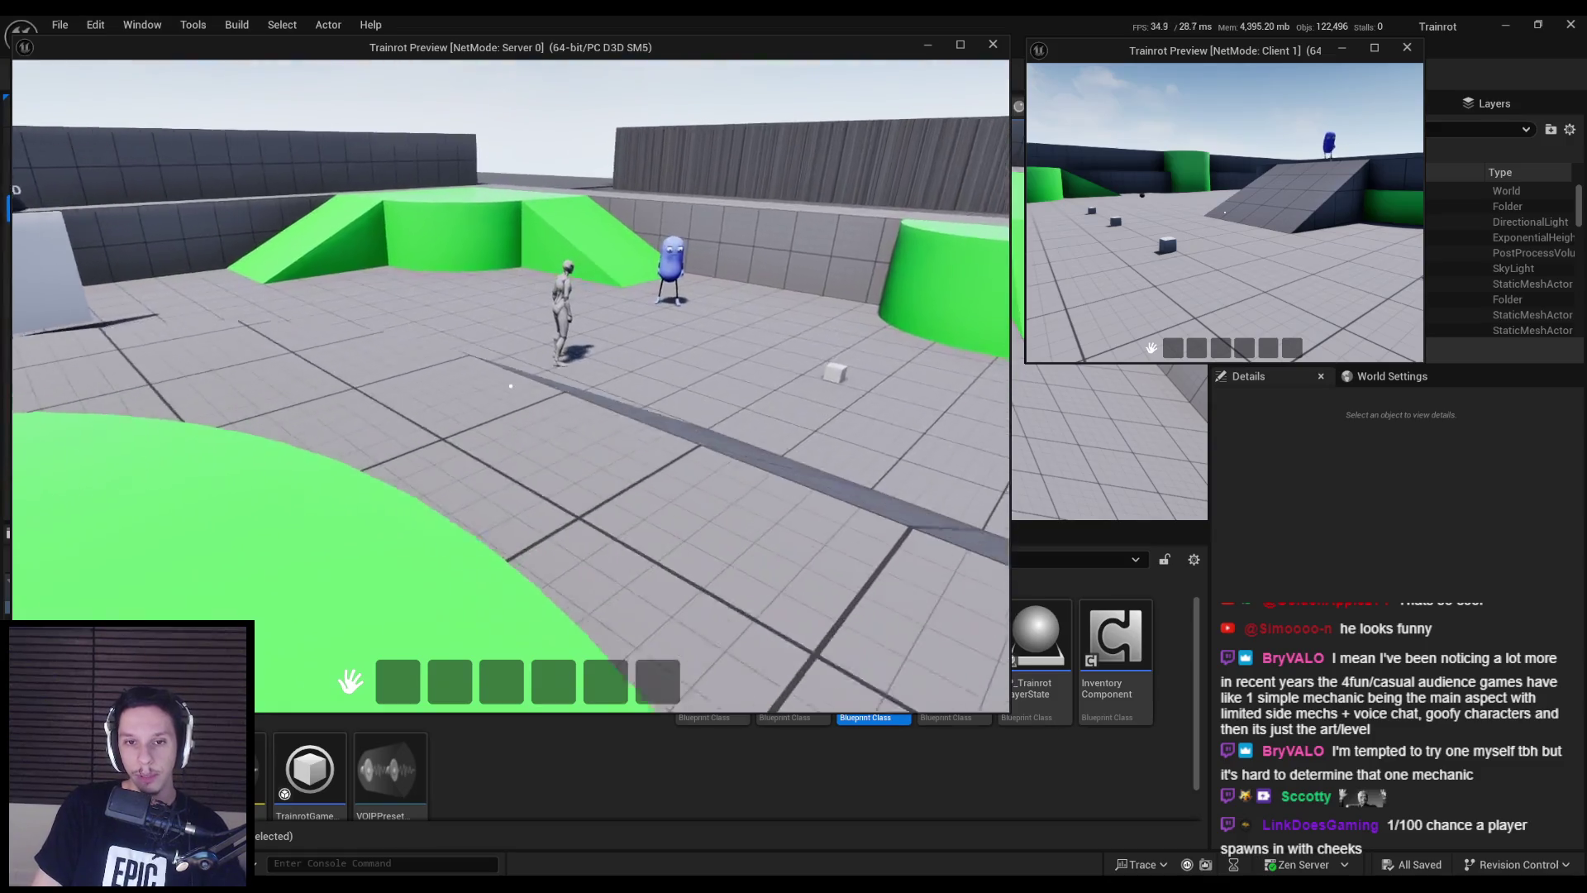
key(w)
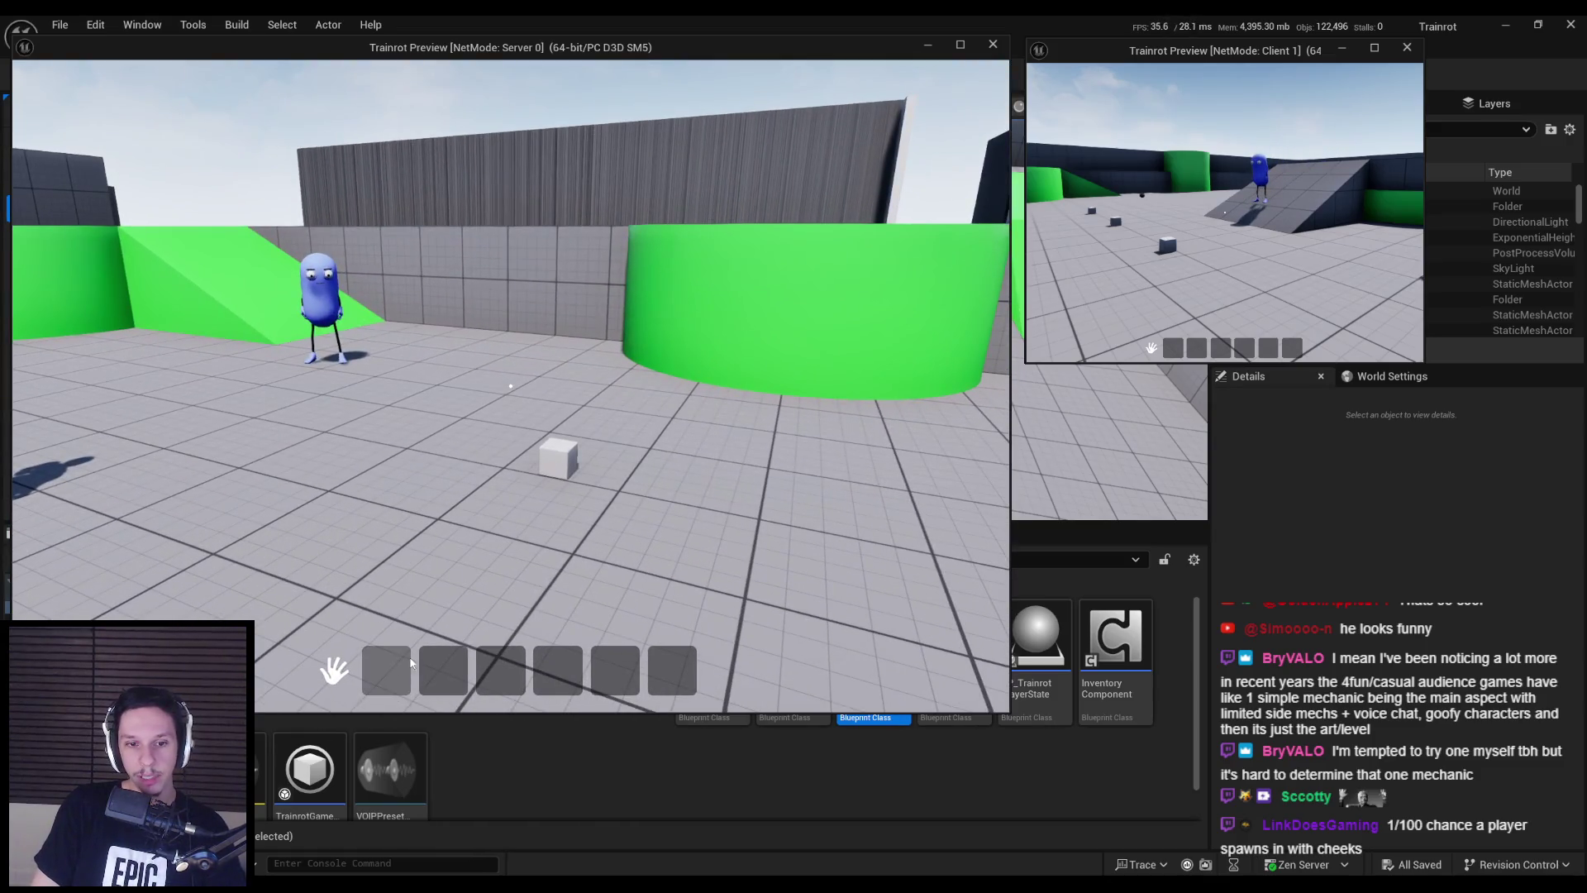
key(w)
- Move the cube between hotbar slots, return it to slot 1, equip it and drop it
drag(392, 678, 500, 671)
mouse_move(500, 672)
mouse_down()
mouse_move(443, 671)
mouse_move(553, 673)
mouse_move(393, 676)
mouse_move(496, 680)
mouse_up()
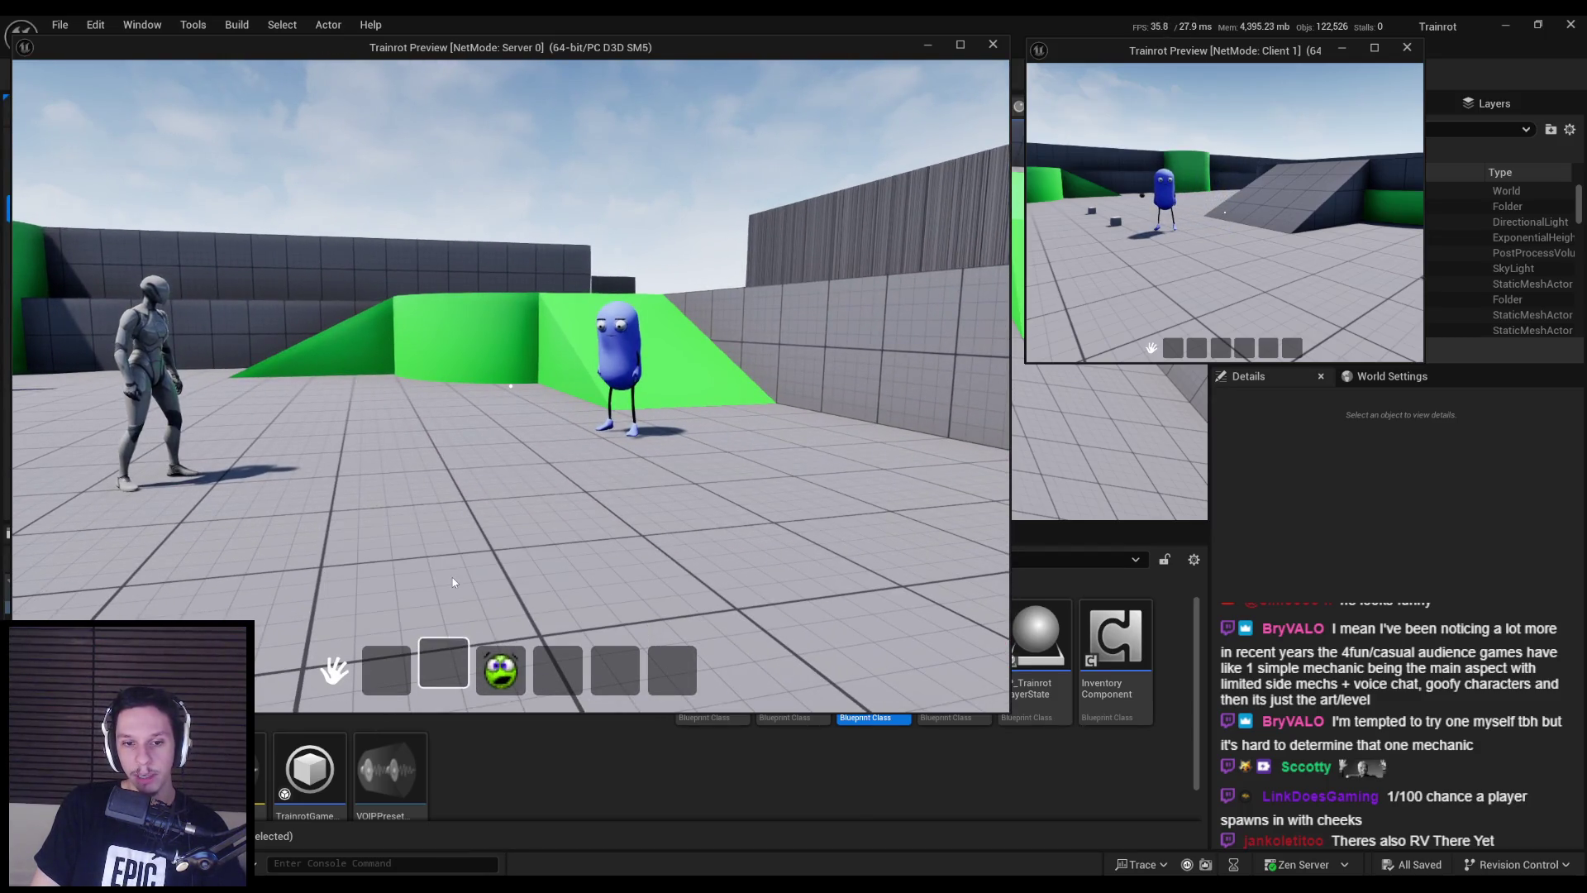
mouse_move(496, 668)
mouse_down()
mouse_move(507, 574)
mouse_move(553, 673)
mouse_up()
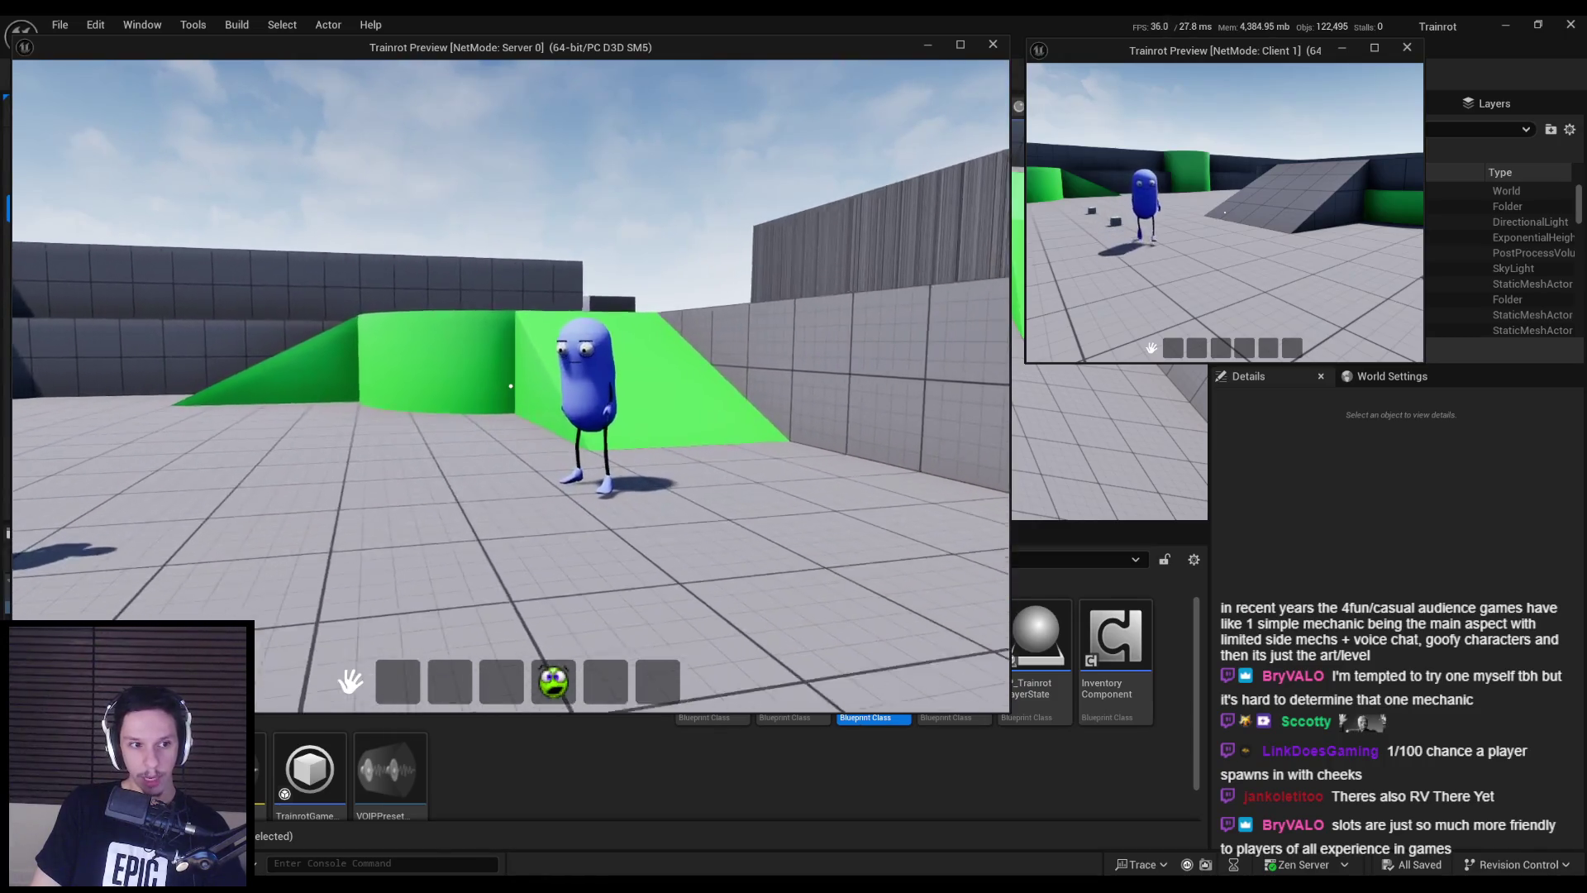
drag(558, 670, 514, 574)
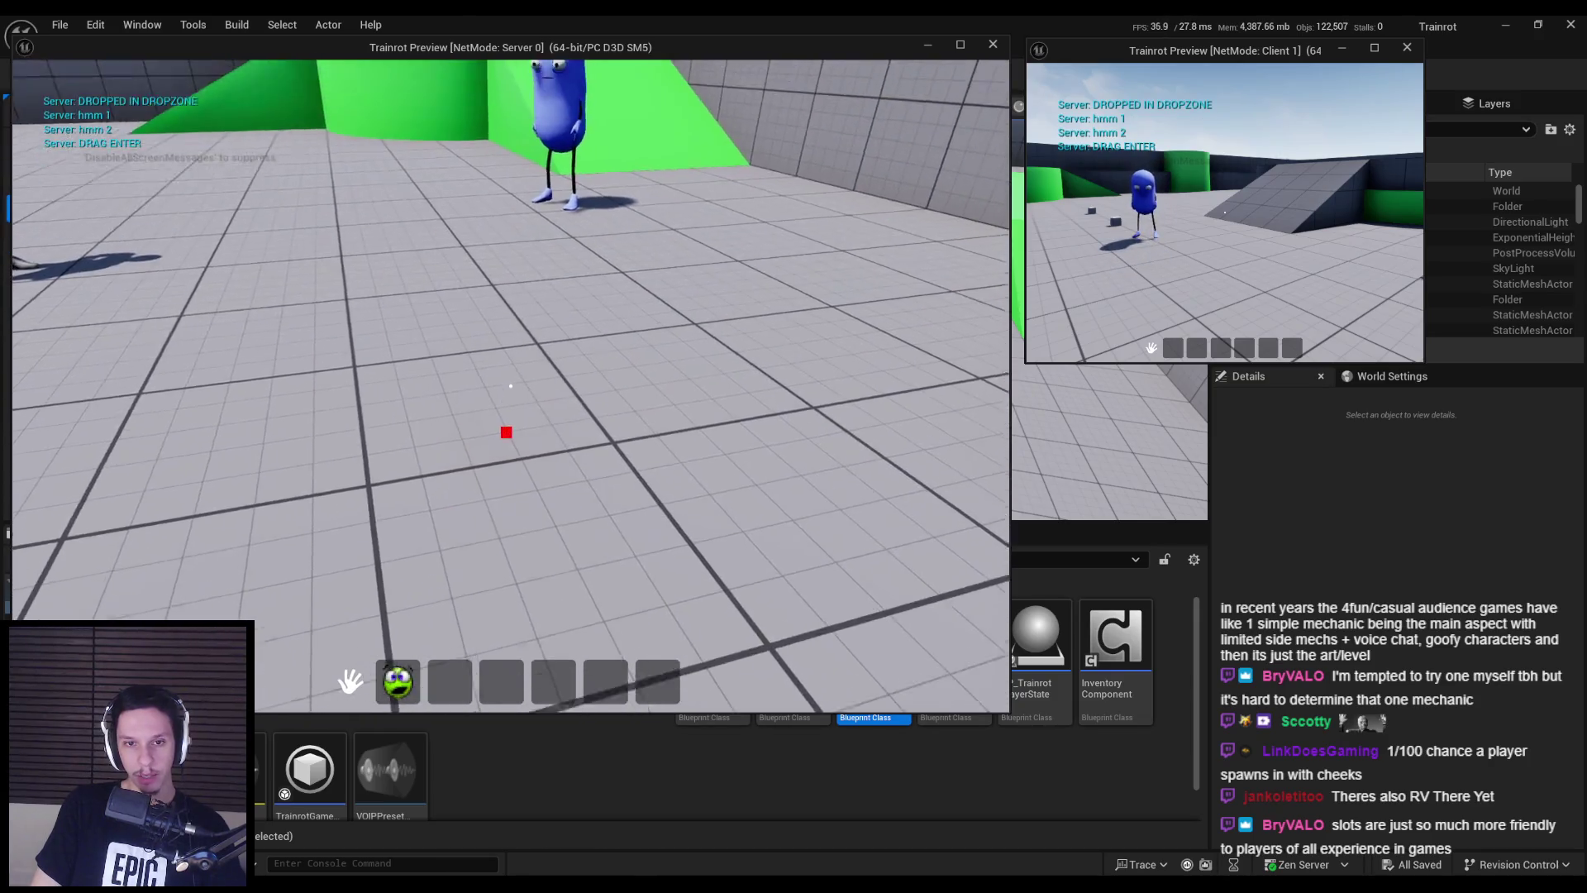
key(1)
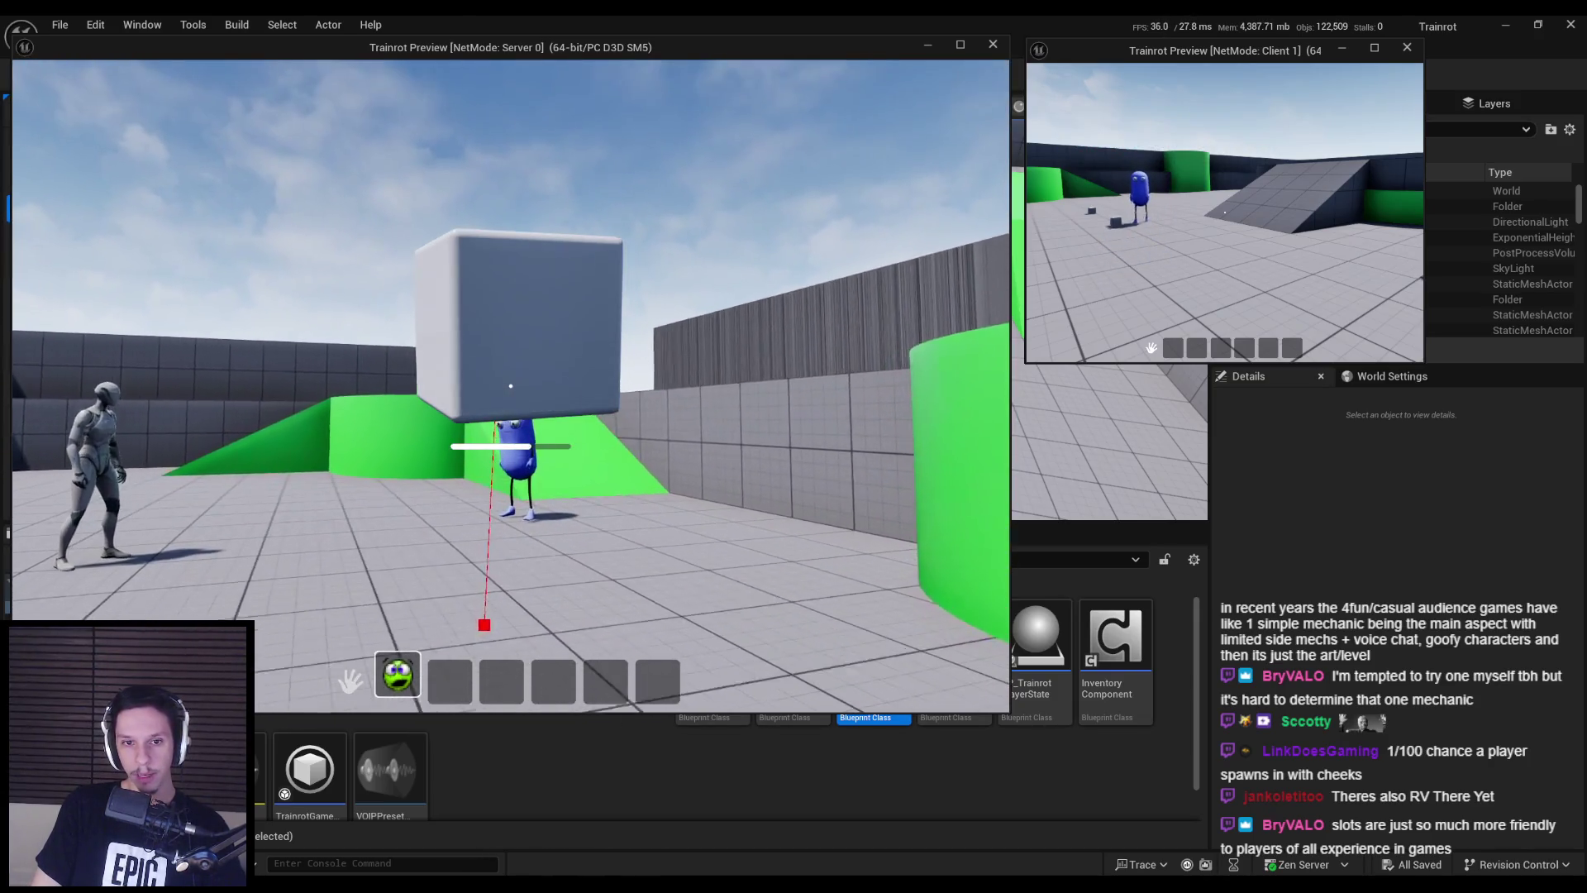
click(511, 386)
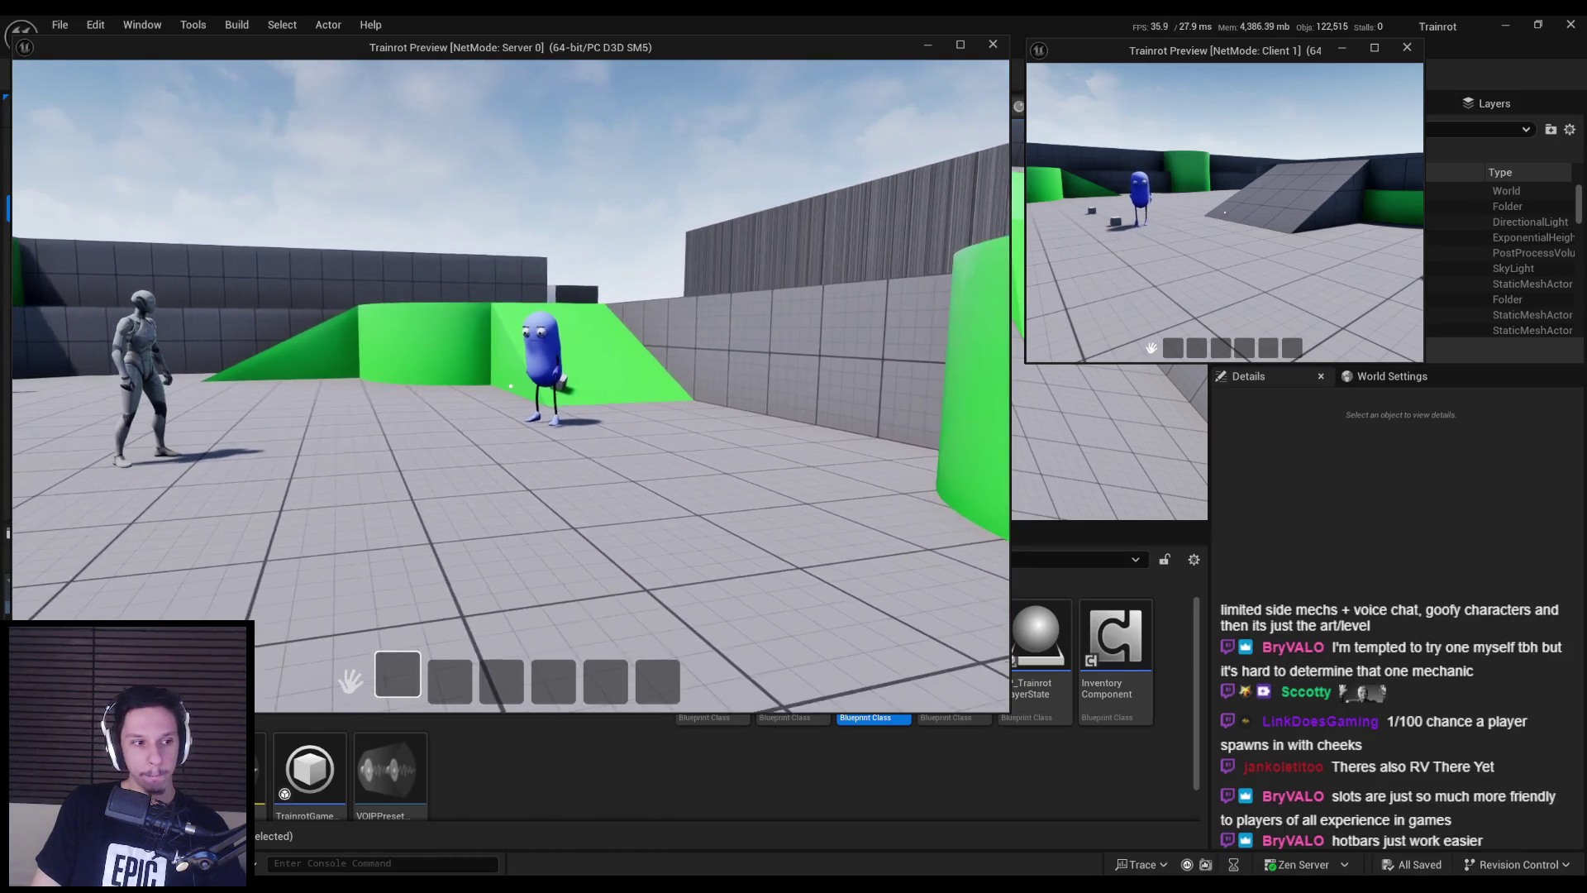
- Walk up to the blue character, back away, and return to the level editor
key(w)
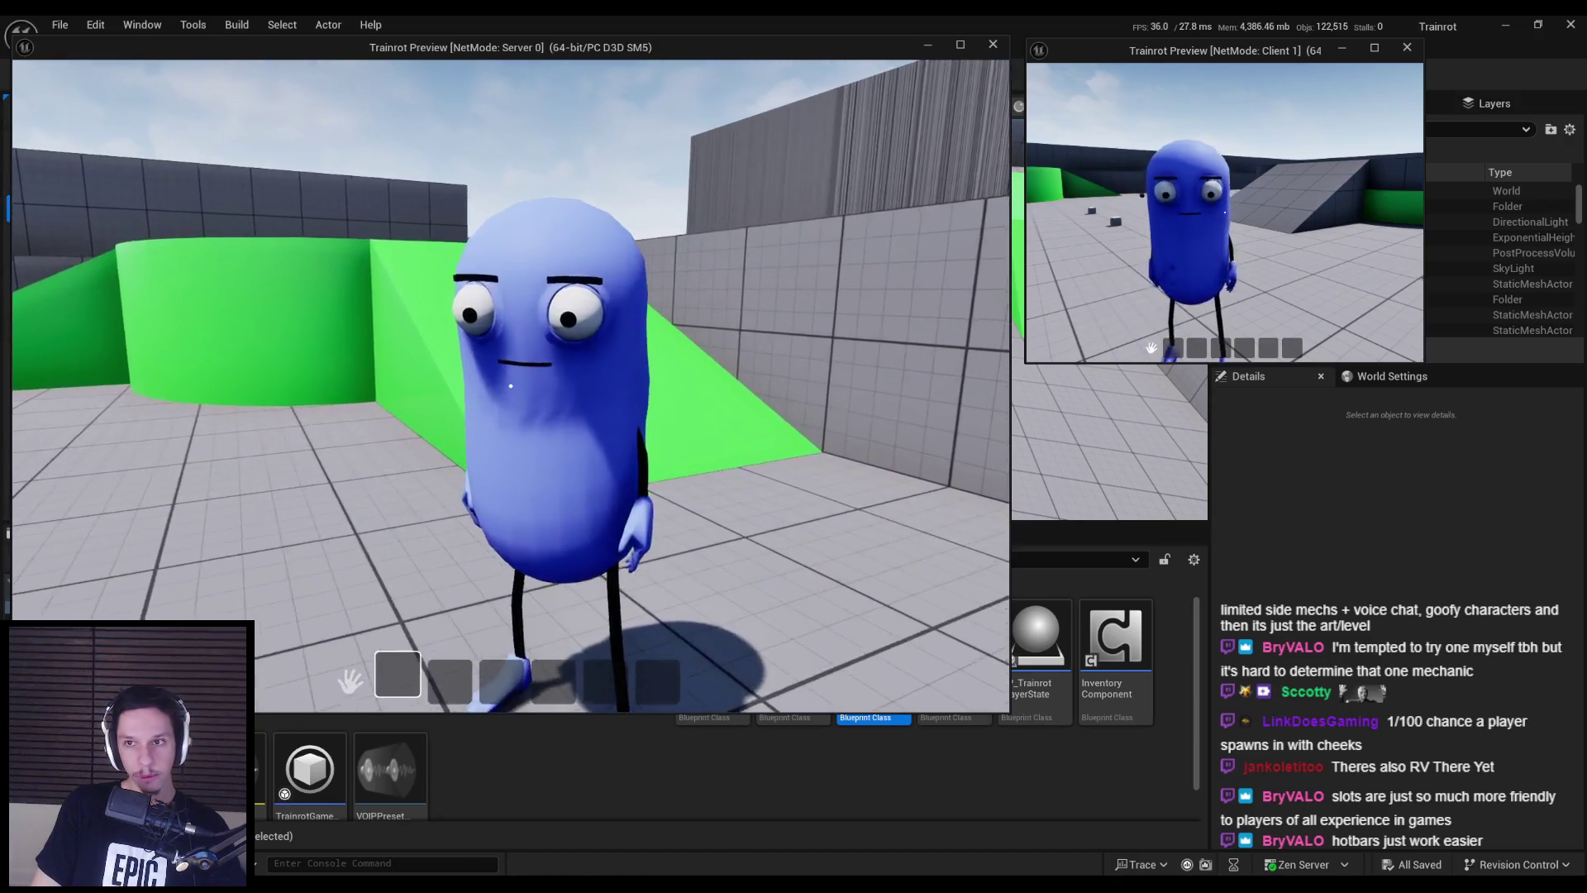
key(s)
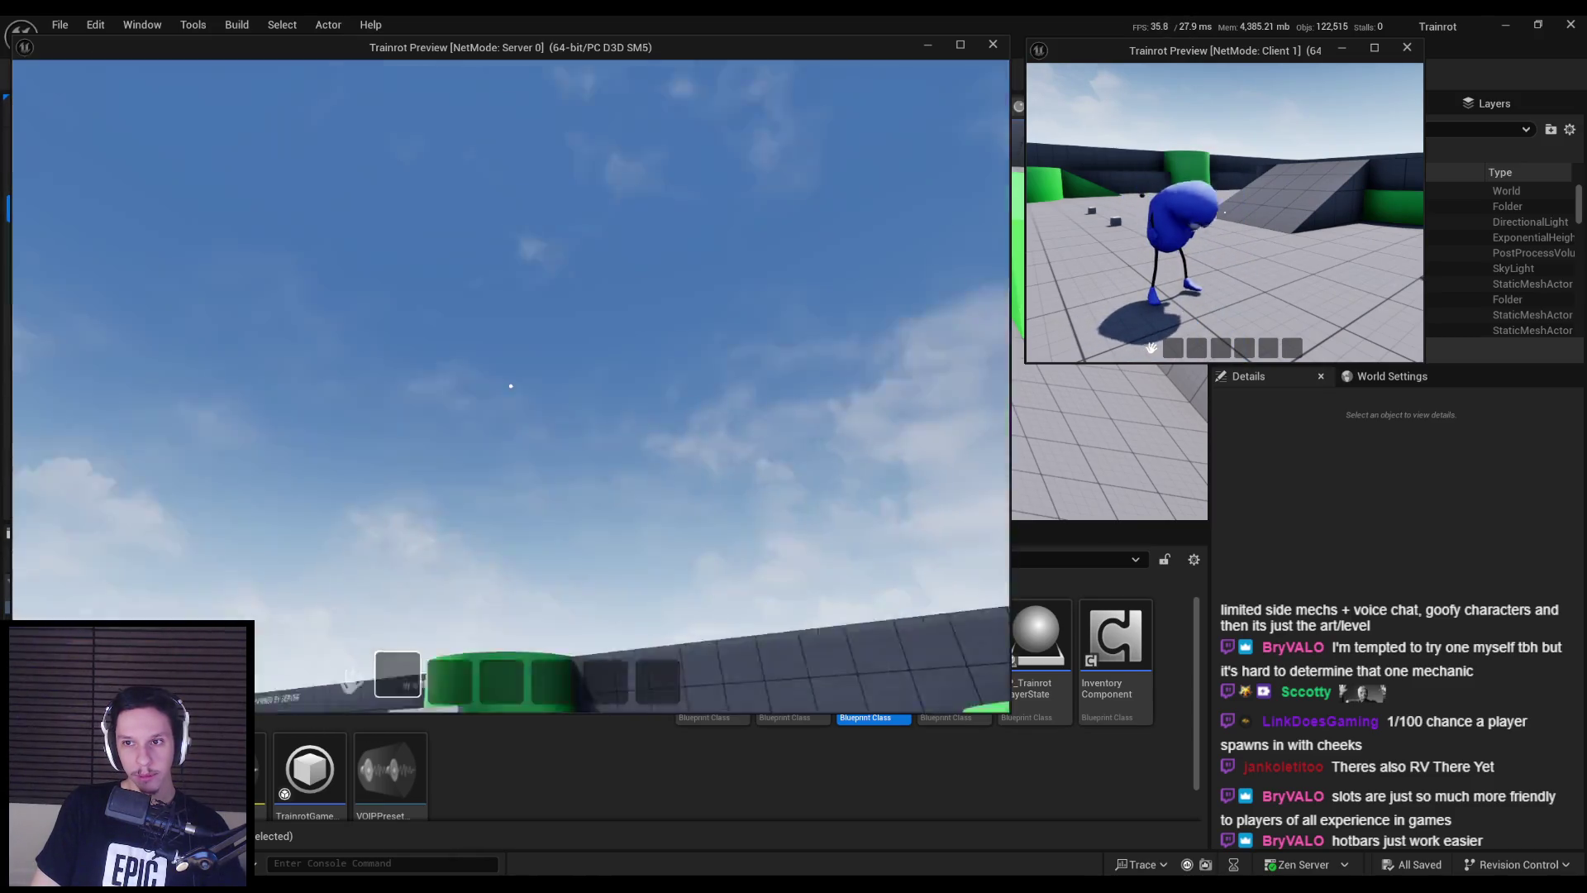
key(shift+F1)
click(265, 709)
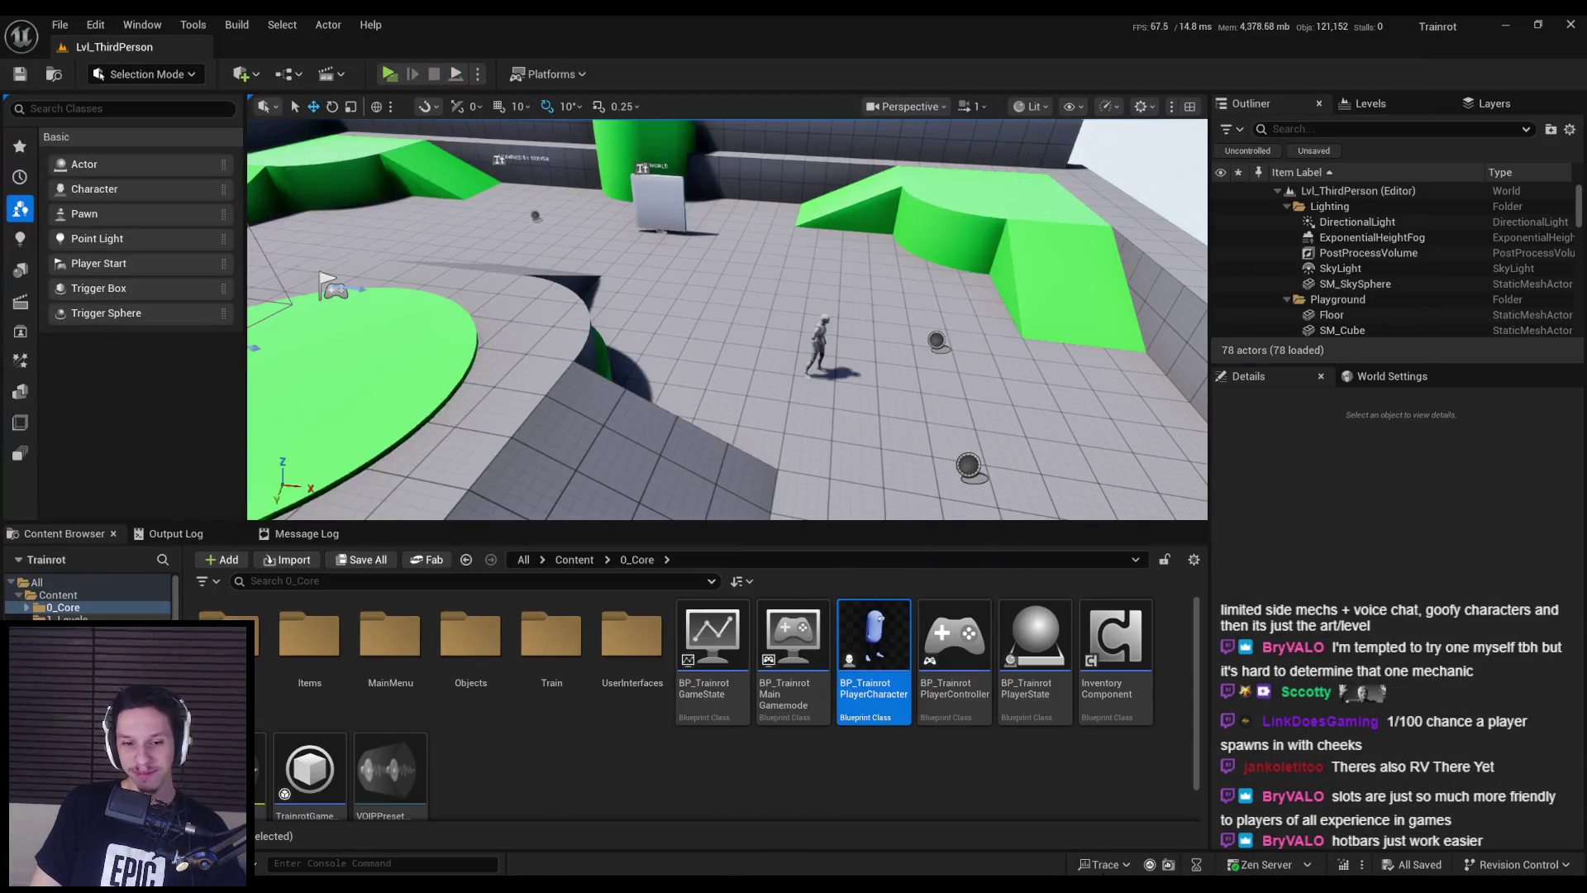
- Stop the play session and set ABP_Unarmed's Transform (Modify) Bone to modify the head bone
key(Escape)
click(1272, 165)
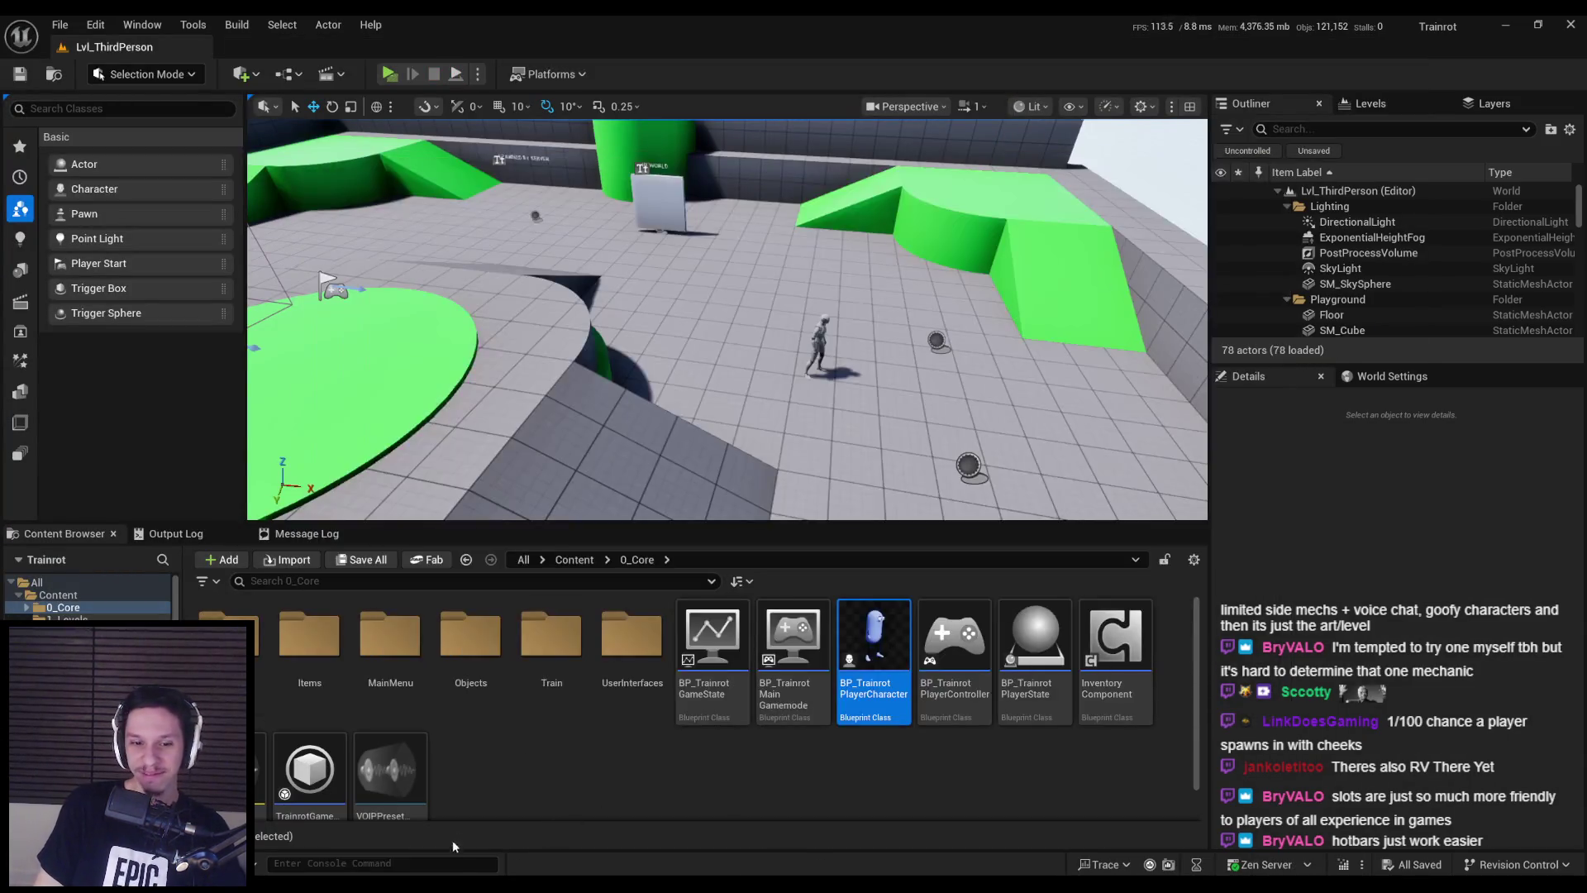
double_click(874, 652)
click(111, 46)
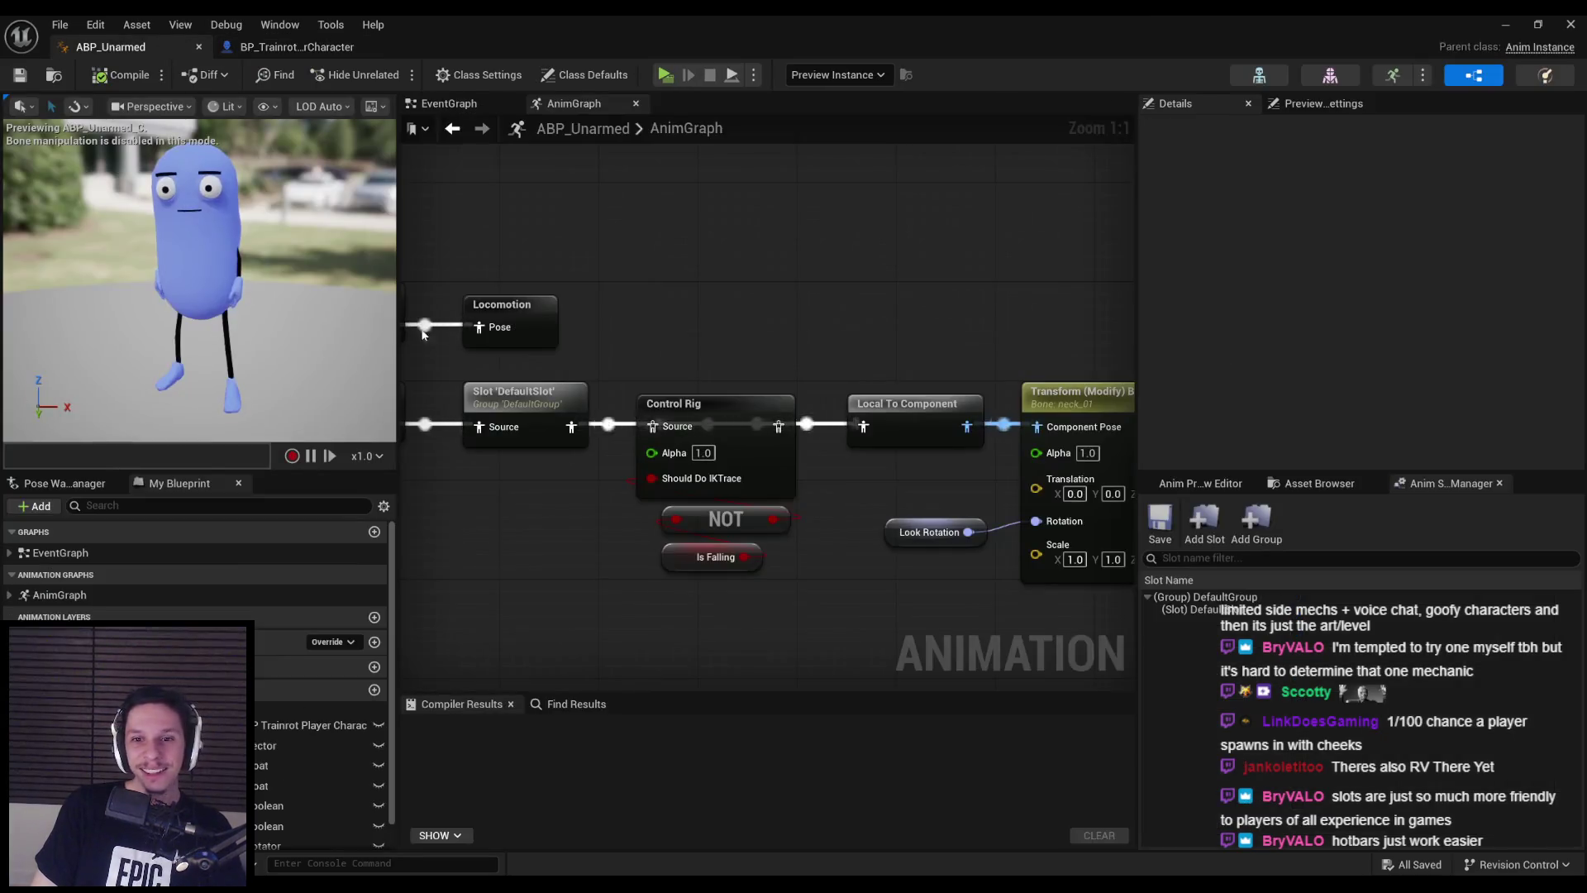
right_drag(950, 248, 775, 230)
click(909, 374)
click(1322, 259)
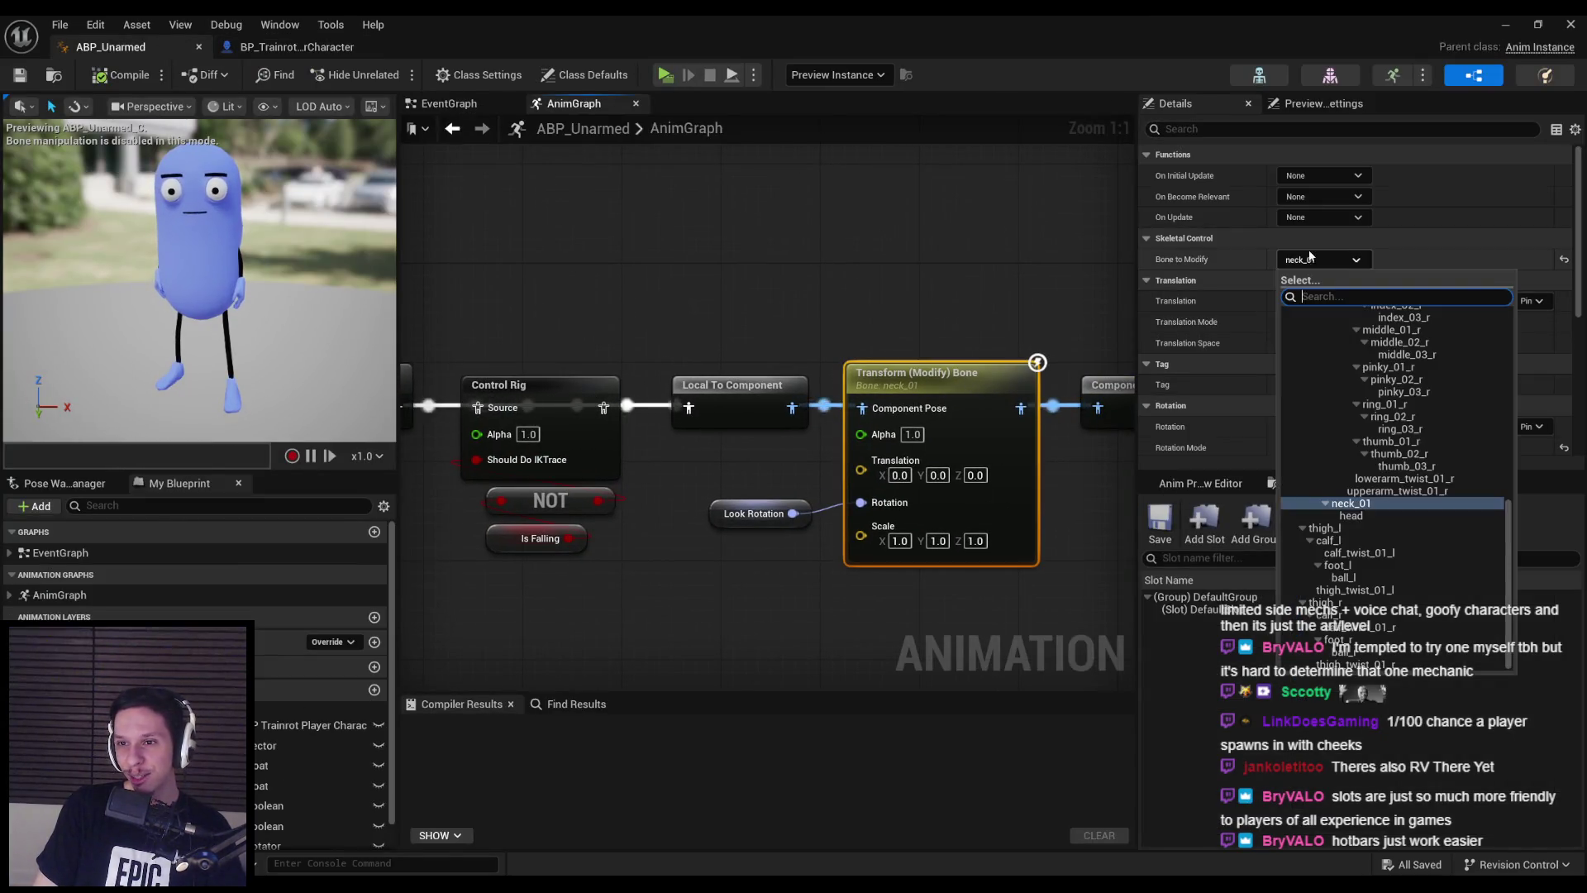
click(1347, 516)
- Compile ABP_Unarmed, close its editor, and launch a new multiplayer play test
click(133, 79)
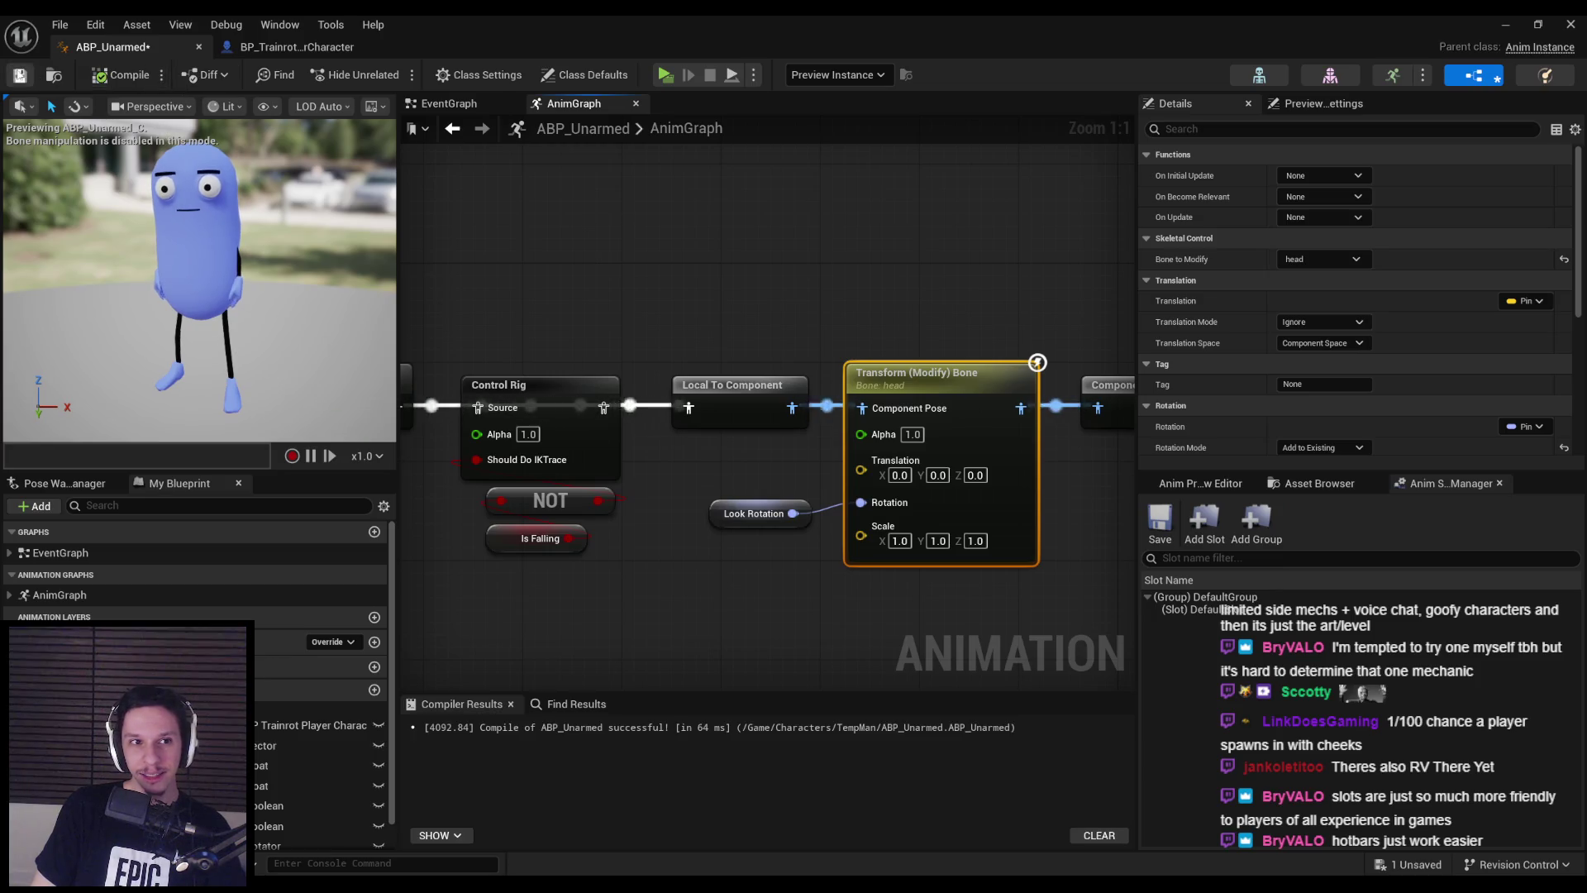
click(1506, 23)
click(390, 75)
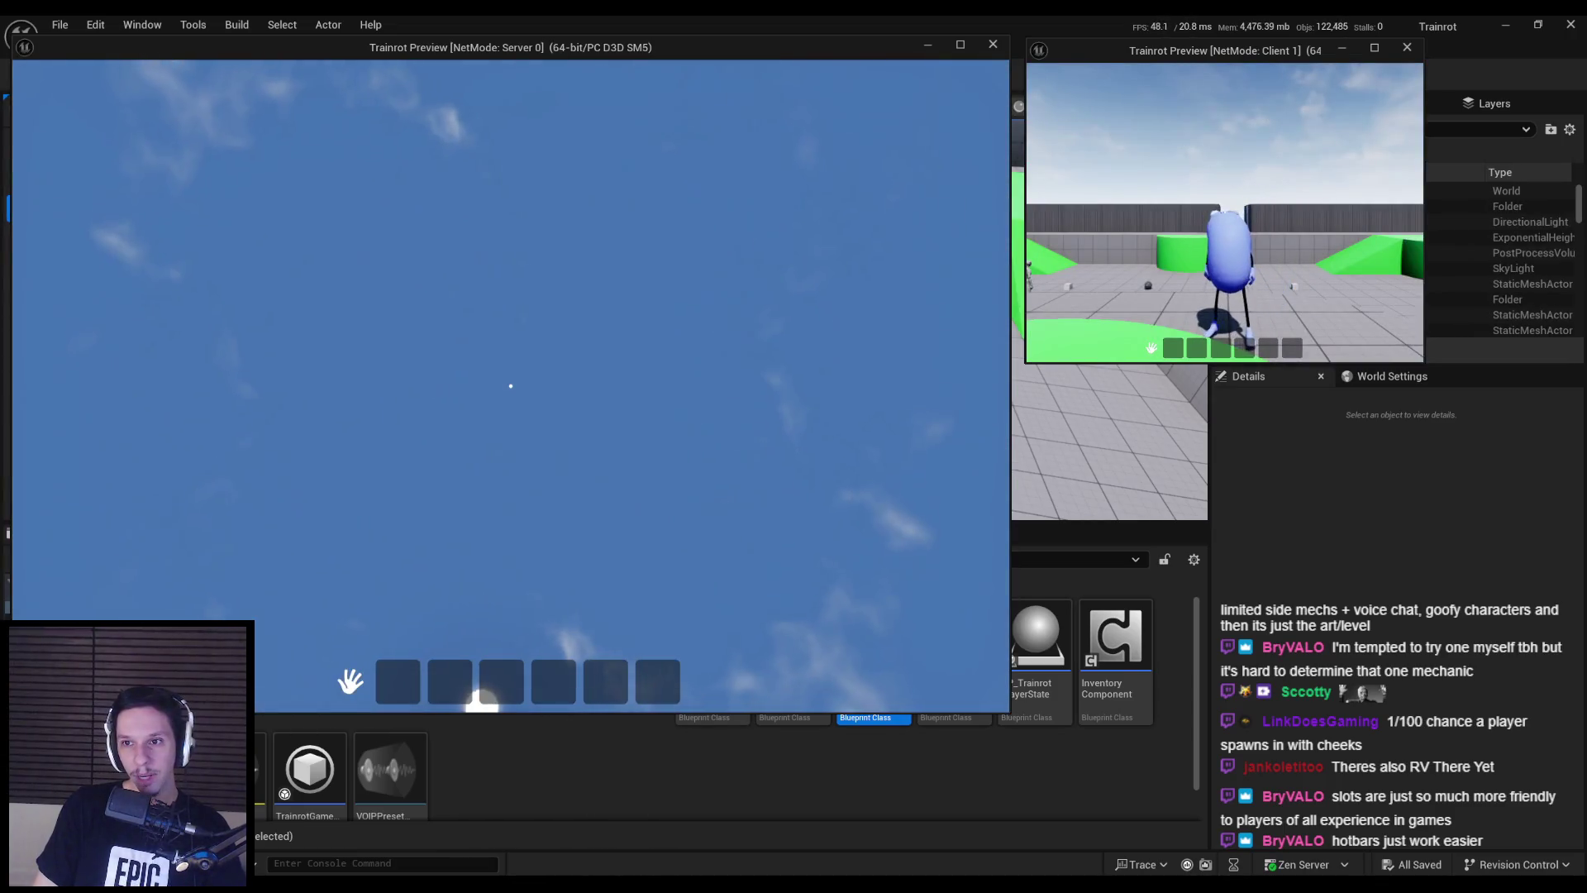
- Walk the server player to the sphere, pick it into hotbar slot 1, and stop playing
key(w)
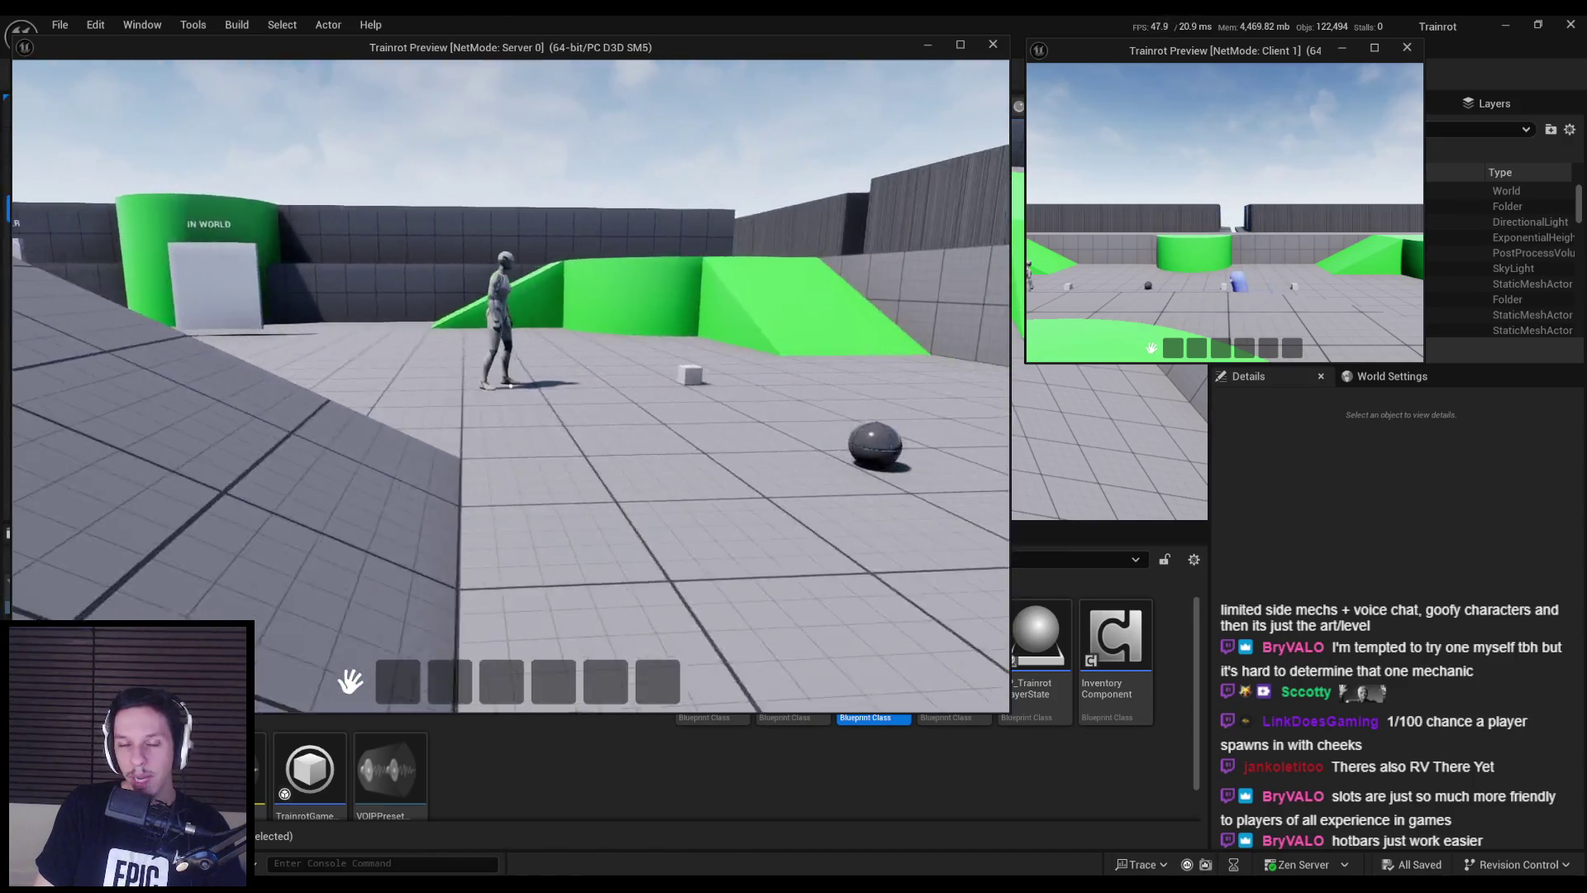
key(e)
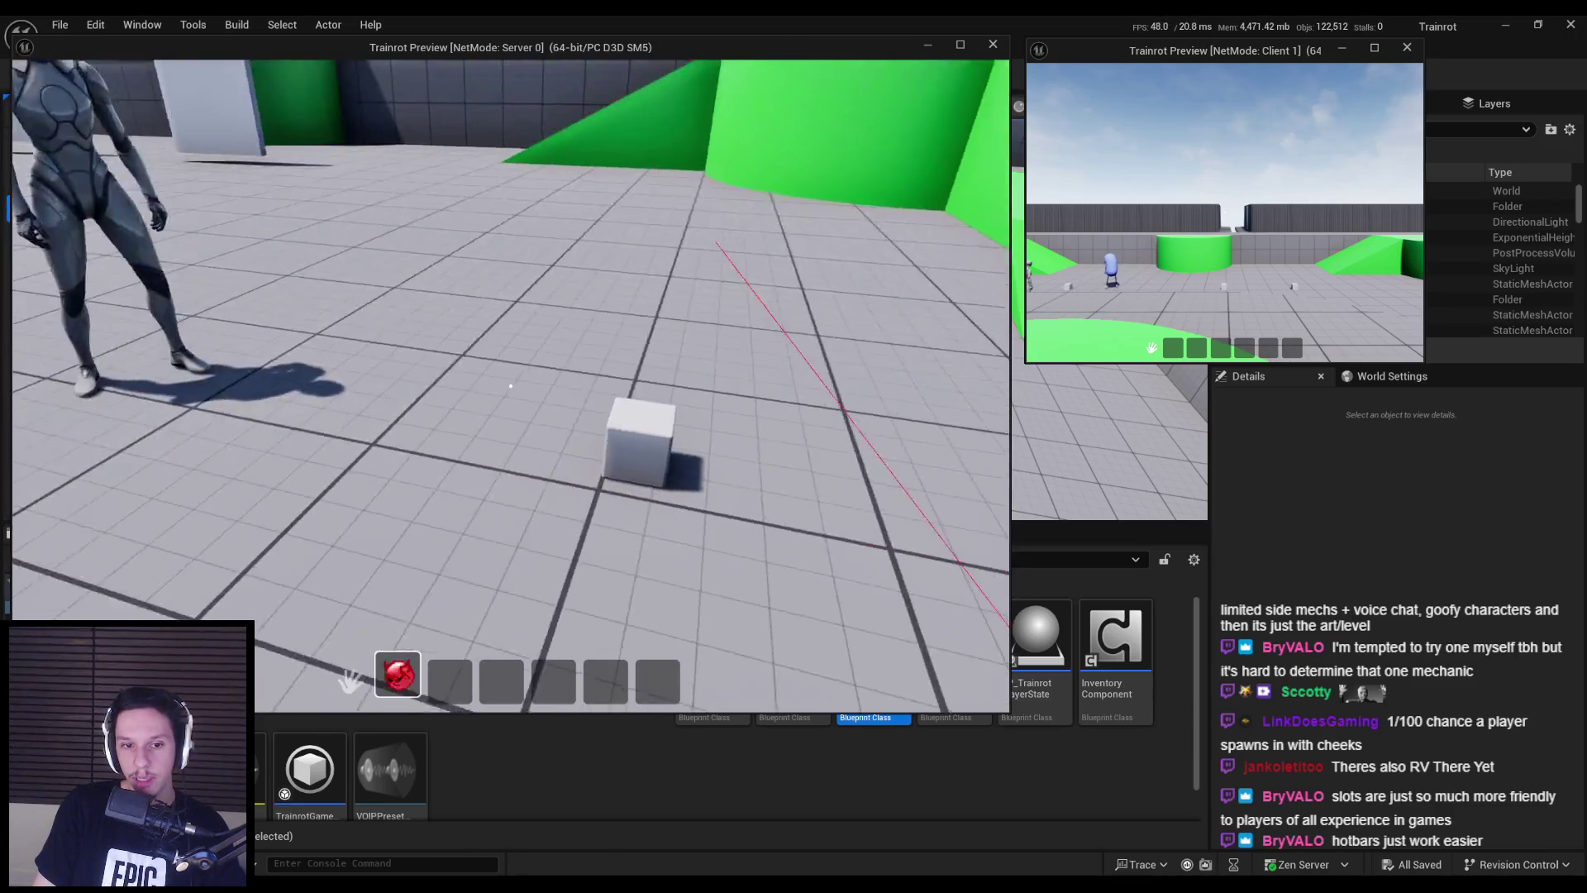
key(Escape)
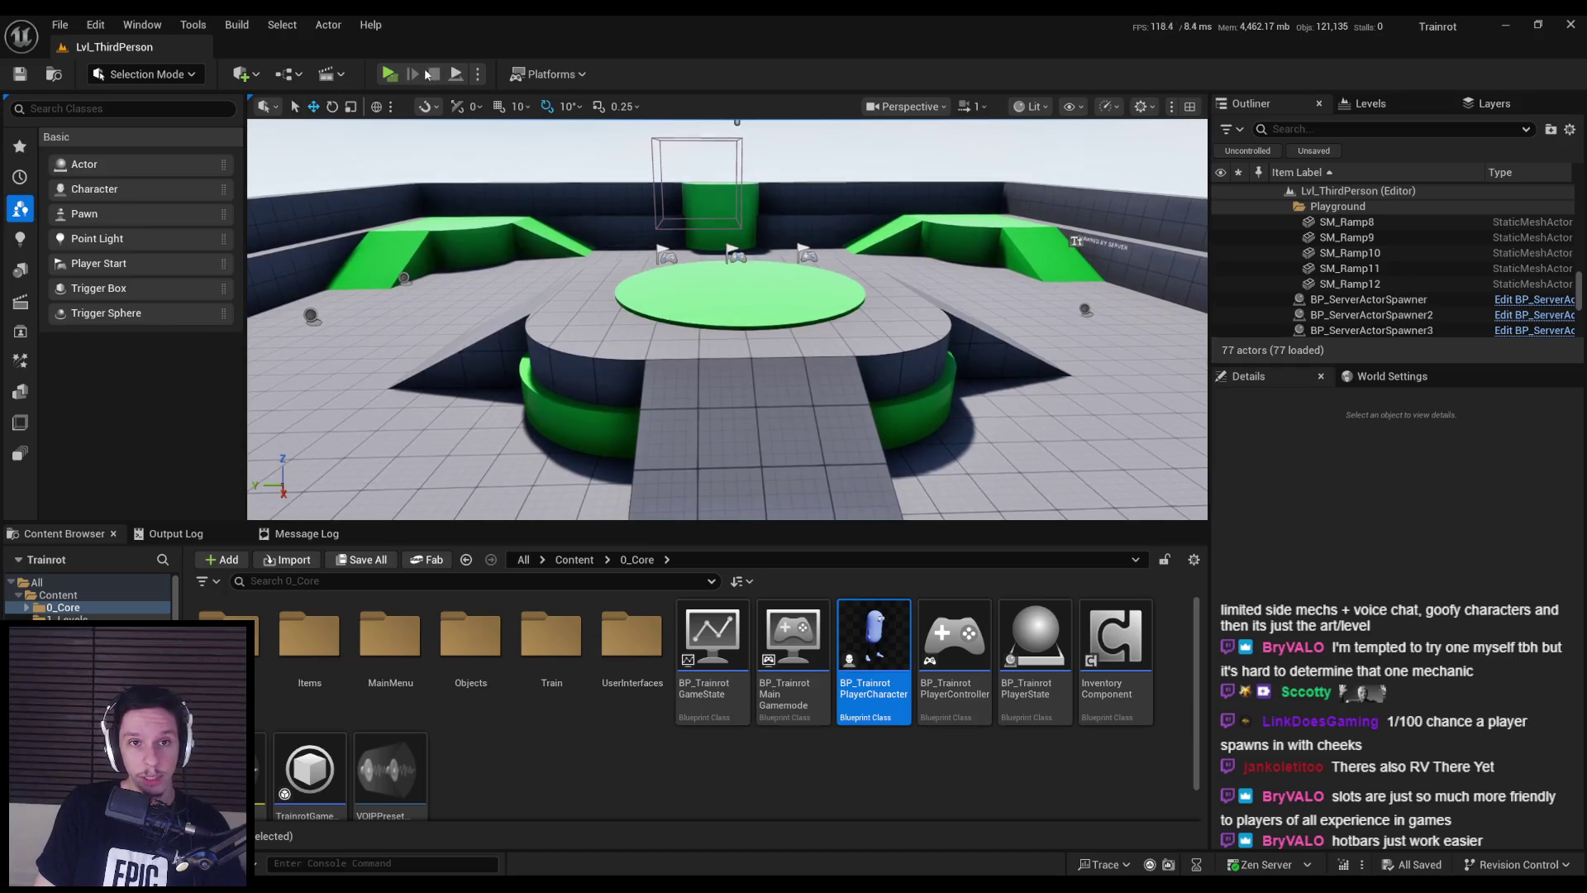
- Restart the multiplayer preview and pick up and drop the sphere twice
click(388, 74)
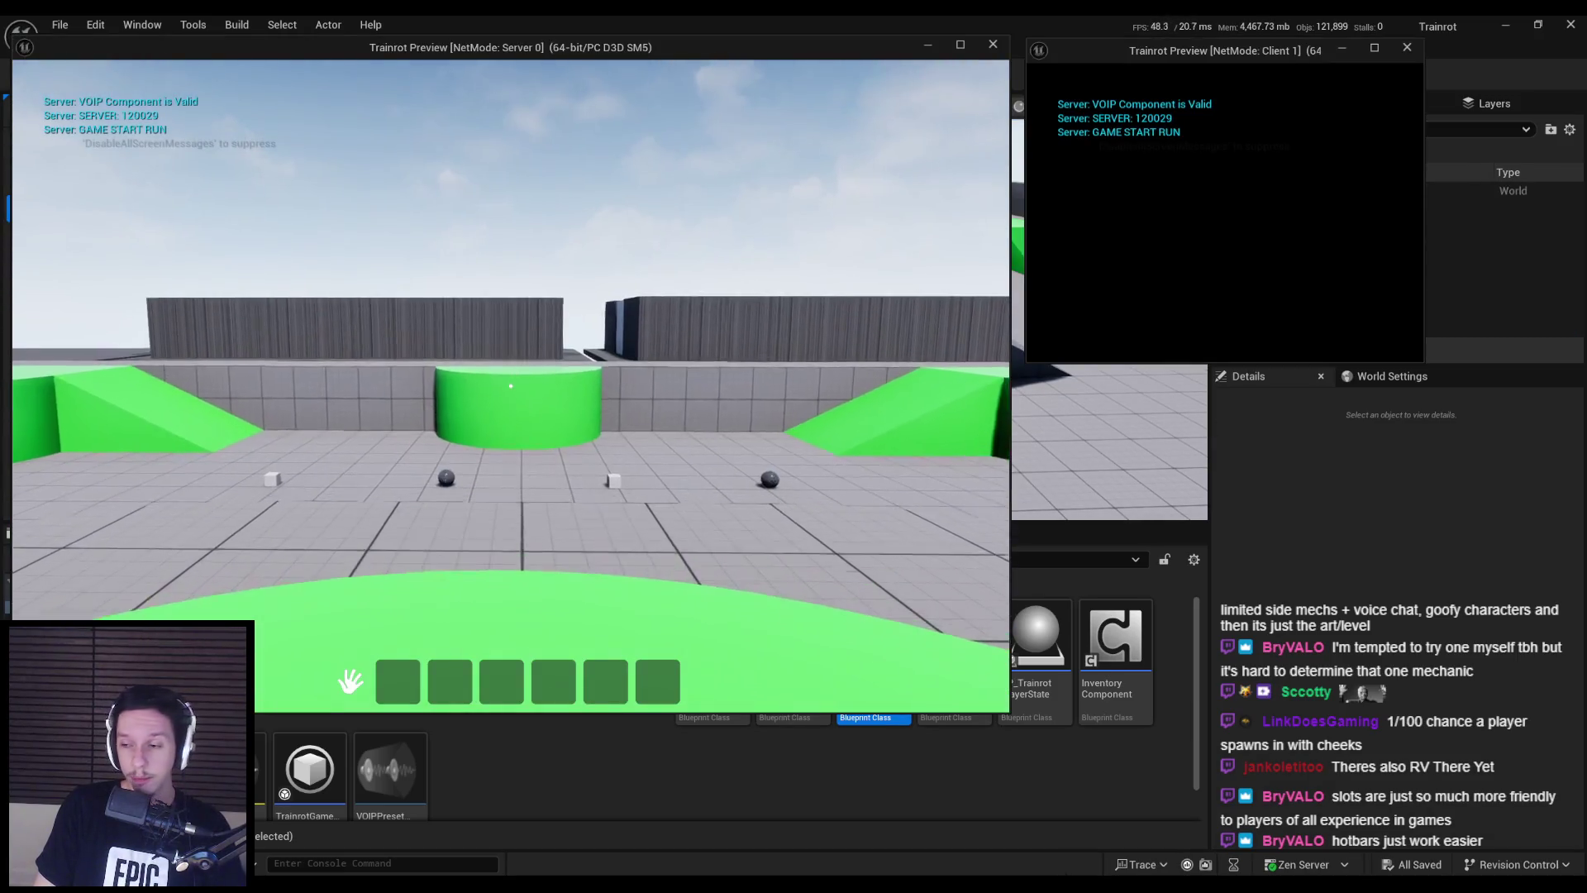
key(w)
key(e)
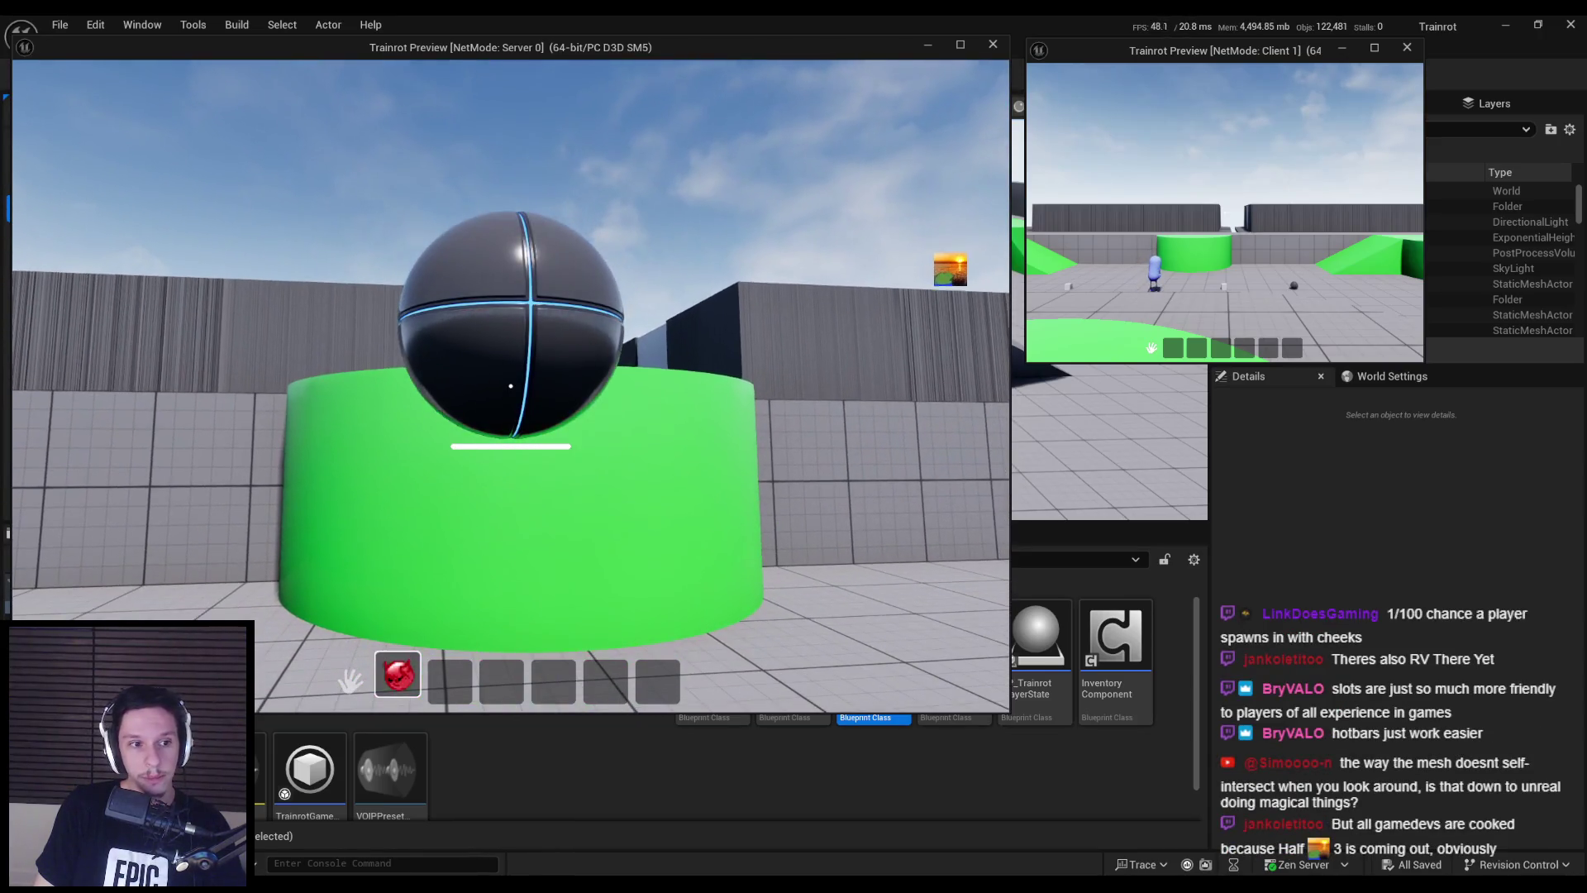
key(q)
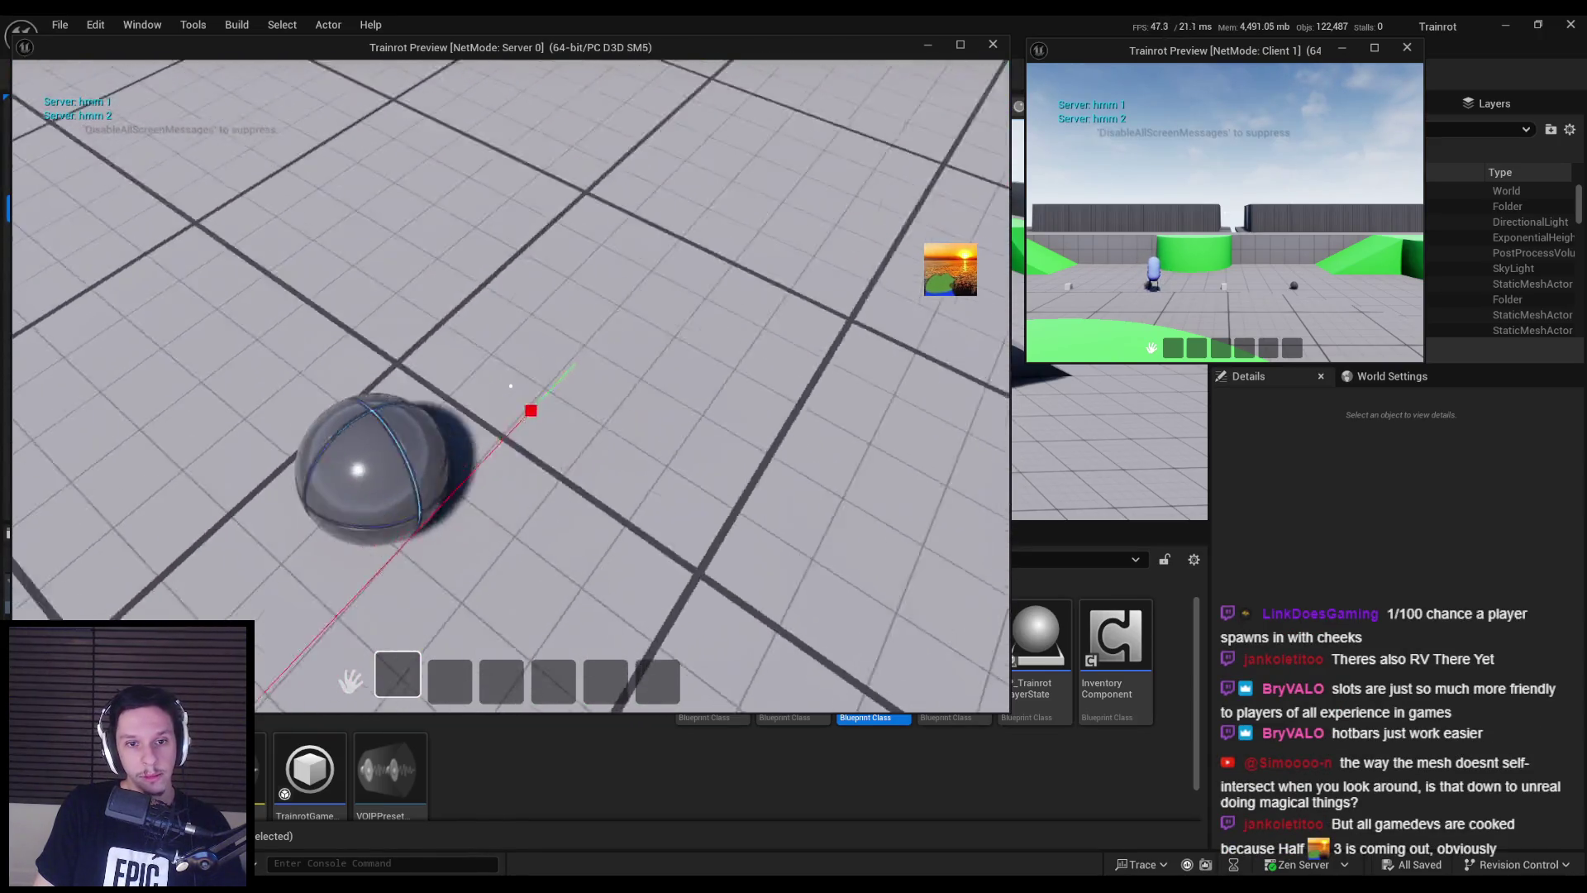
key(e)
key(q)
- Walk the blue client character over the platform, pick up a red item, then stop the preview
key(super)
key(super)
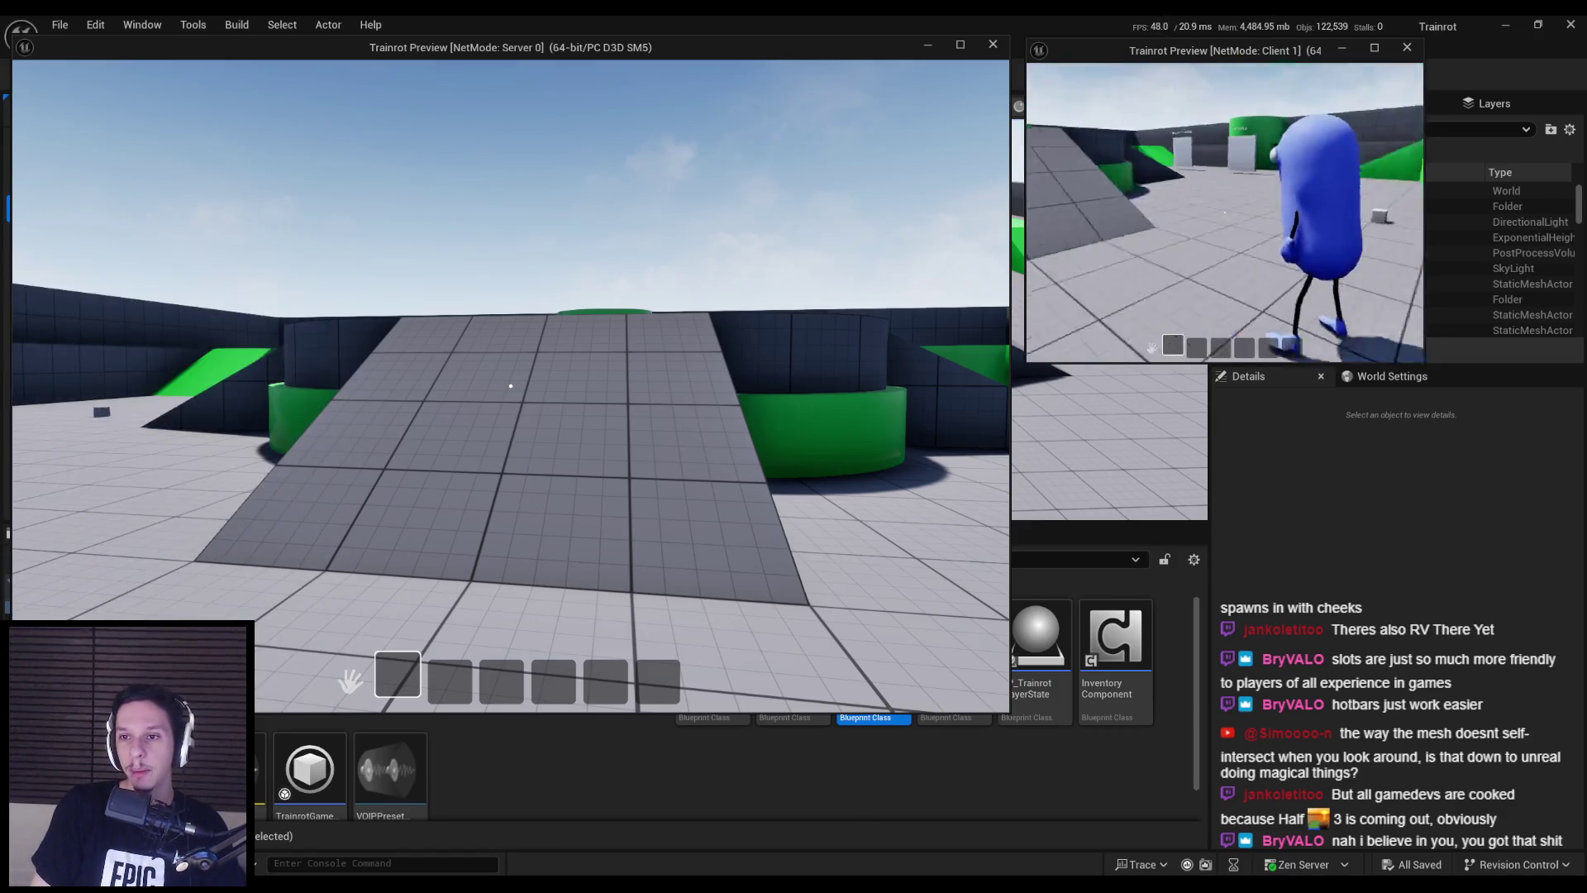
key(w)
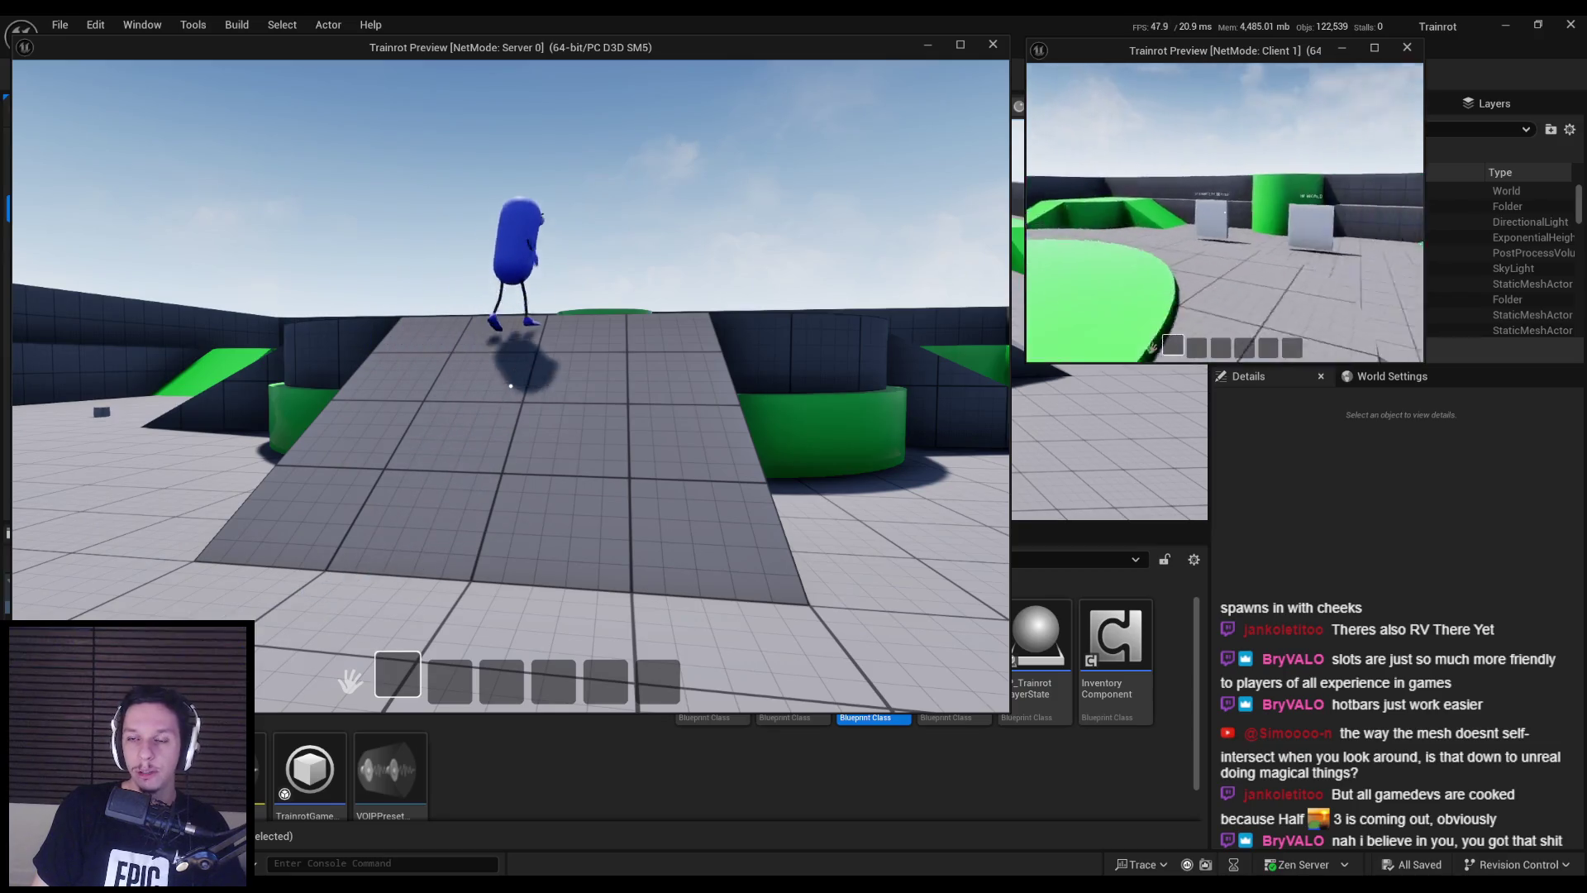
key(w)
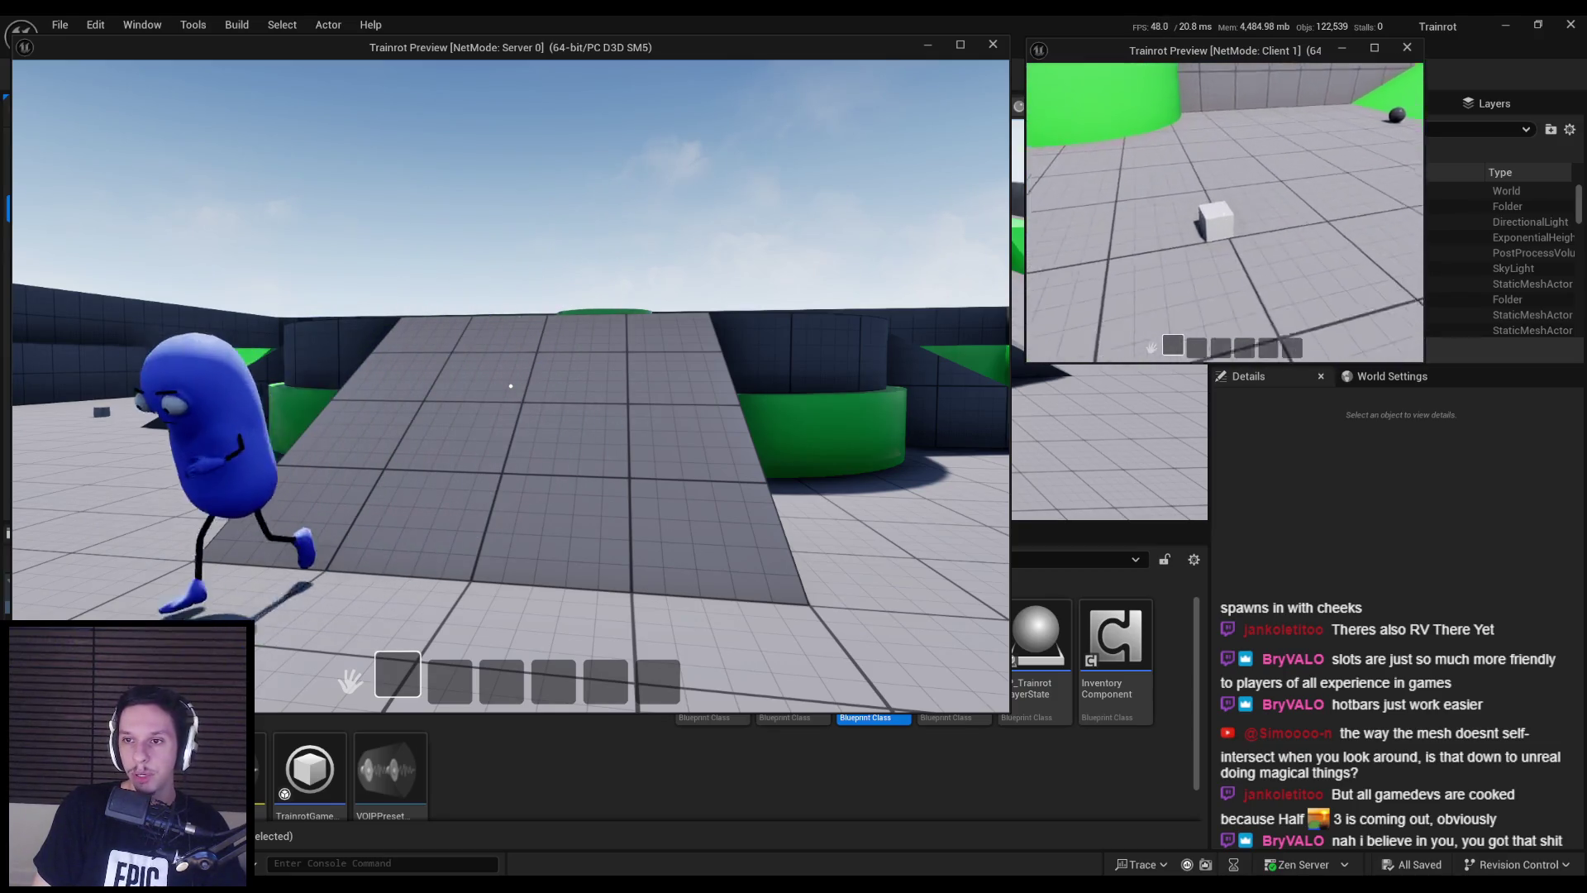
key(w)
key(q)
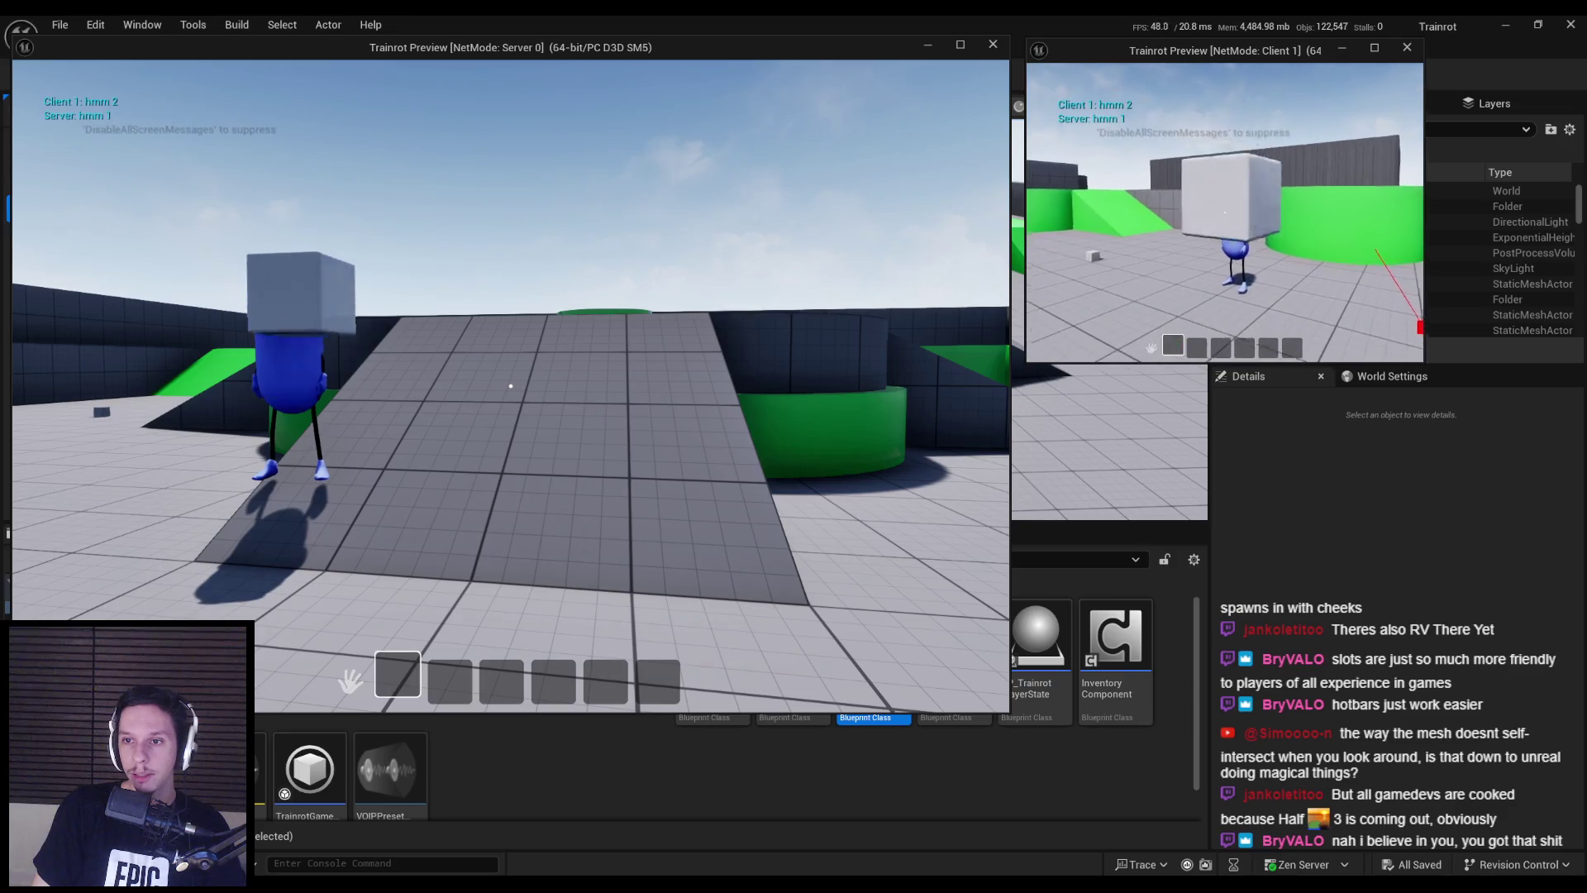
key(w)
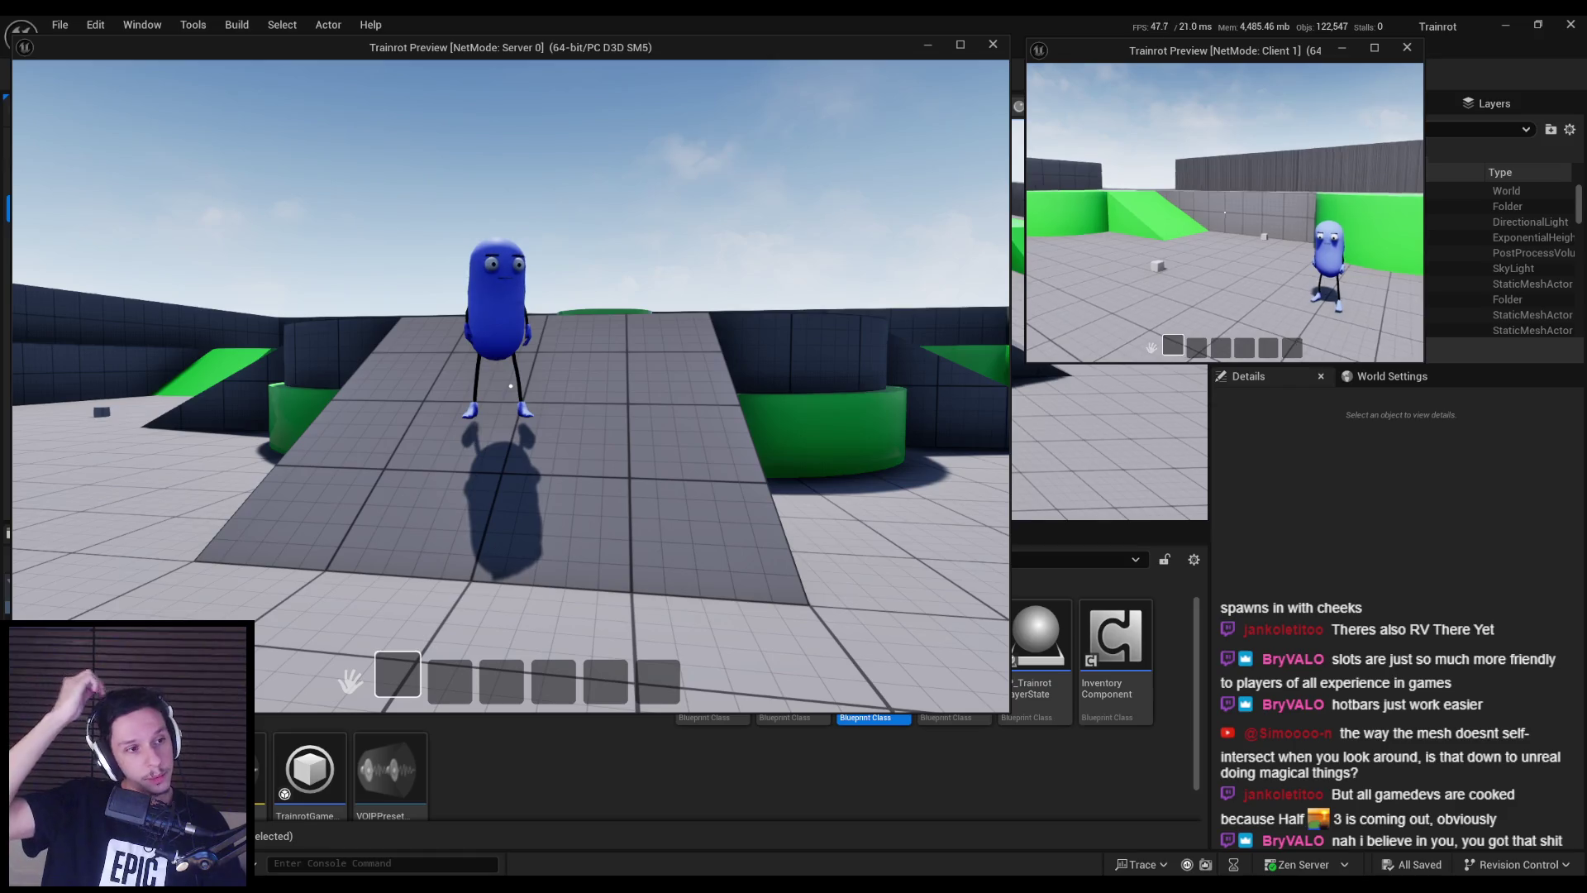
key(w)
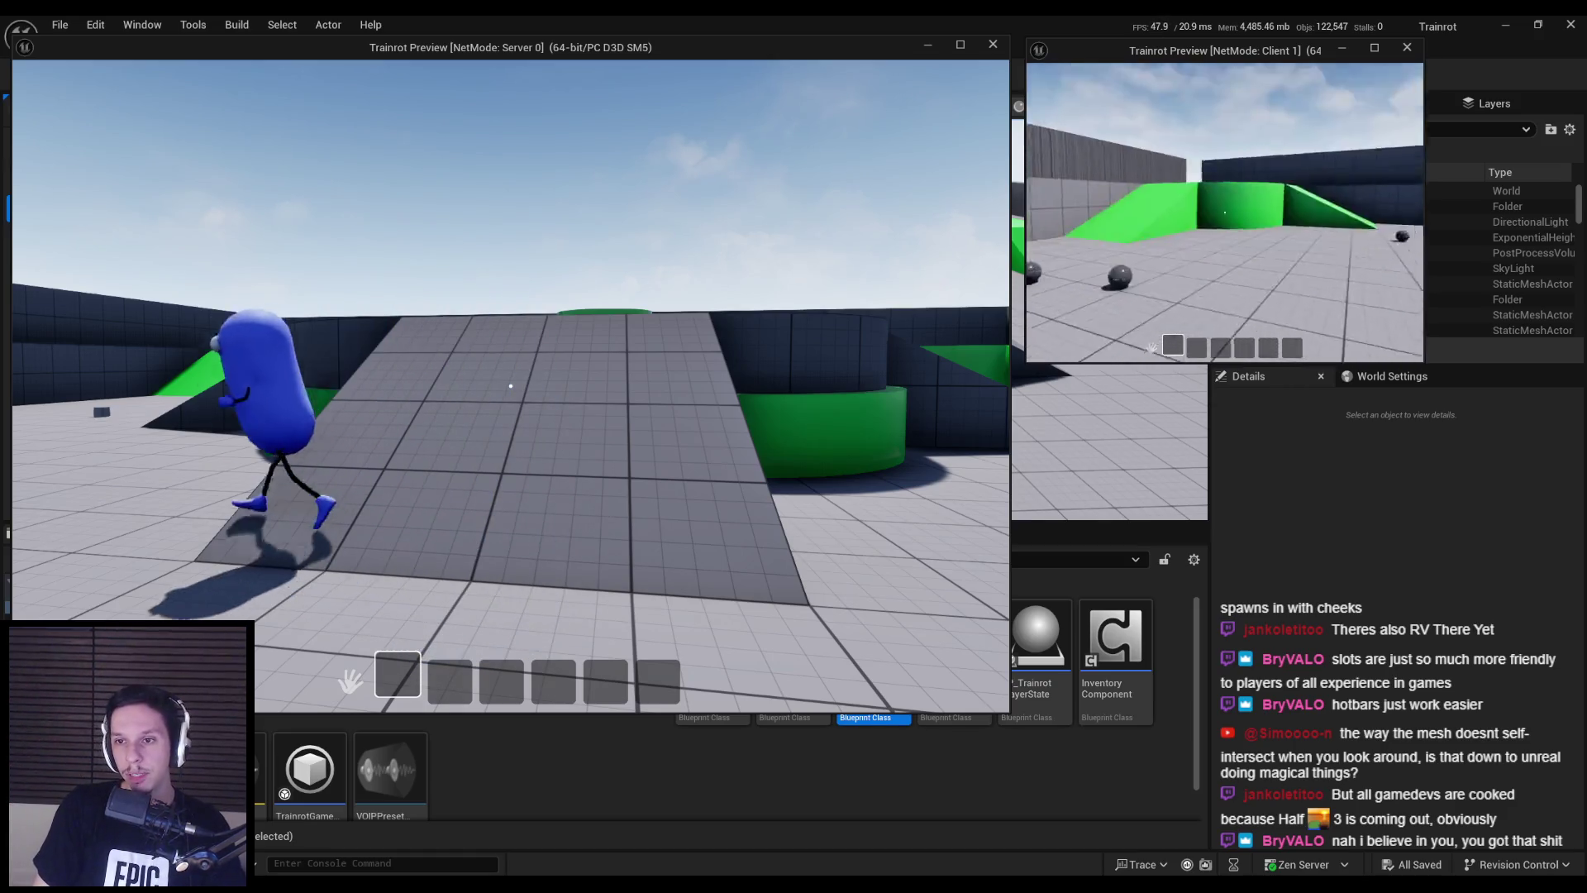
key(w)
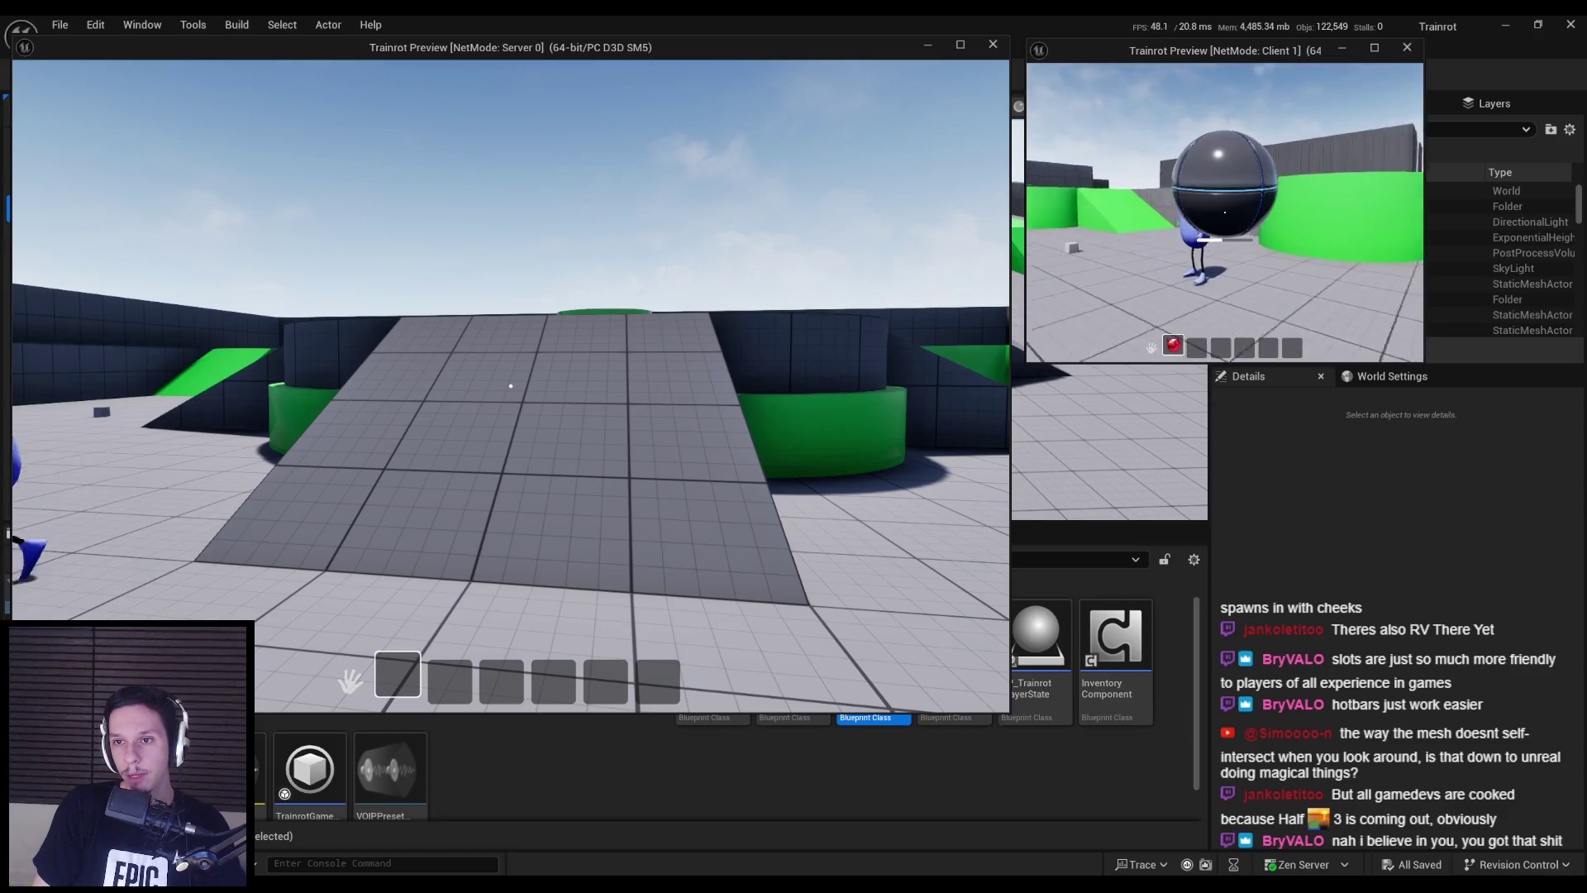
key(Escape)
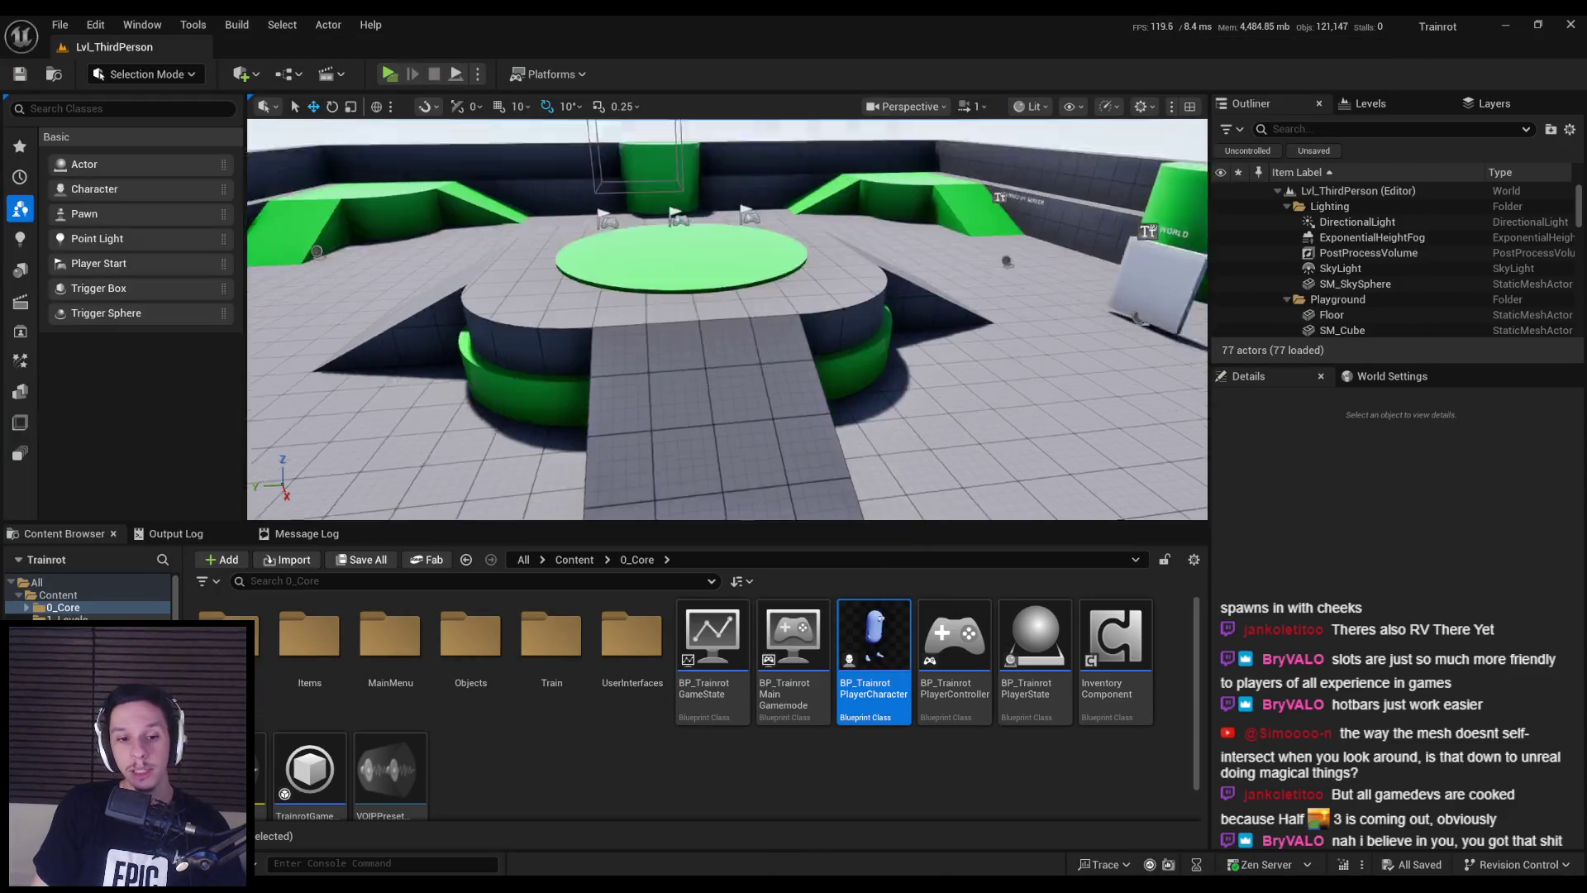
- Save the rig file in Blender, open Trainrot_TrainCabins.blend from recent files, and view the whole train
key(alt+Tab)
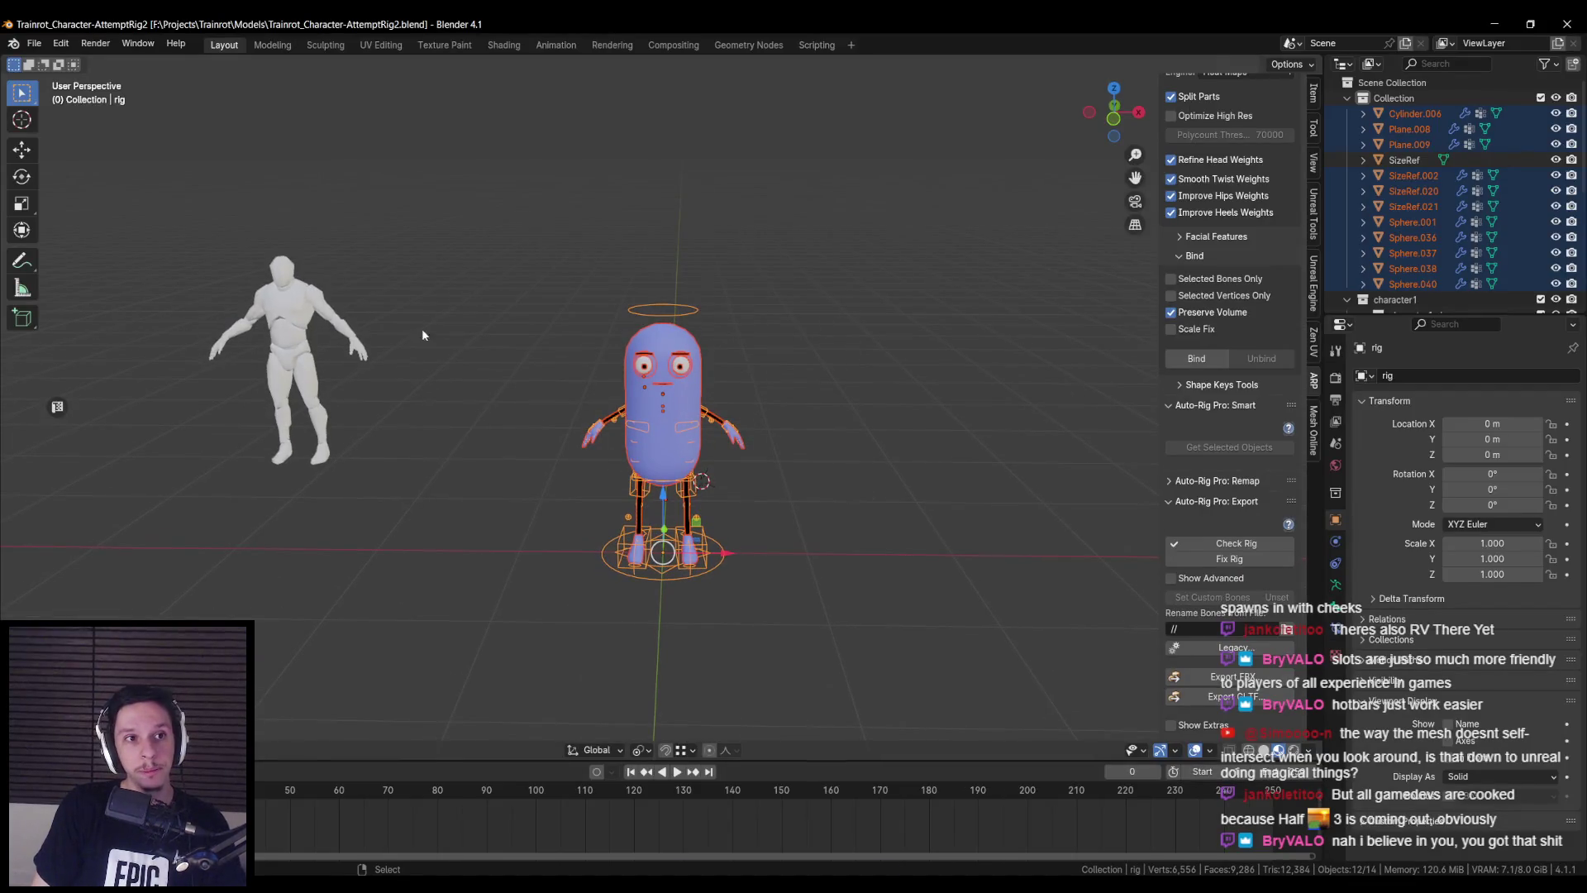
key(ctrl+s)
click(34, 43)
mouse_move(79, 92)
click(263, 138)
mouse_move(570, 467)
middle_down()
mouse_move(678, 452)
mouse_move(709, 386)
mouse_move(825, 443)
mouse_move(592, 443)
mouse_move(648, 330)
mouse_move(463, 372)
mouse_move(680, 344)
mouse_move(893, 397)
mouse_move(785, 519)
mouse_move(786, 418)
mouse_move(586, 284)
mouse_move(642, 484)
middle_up()
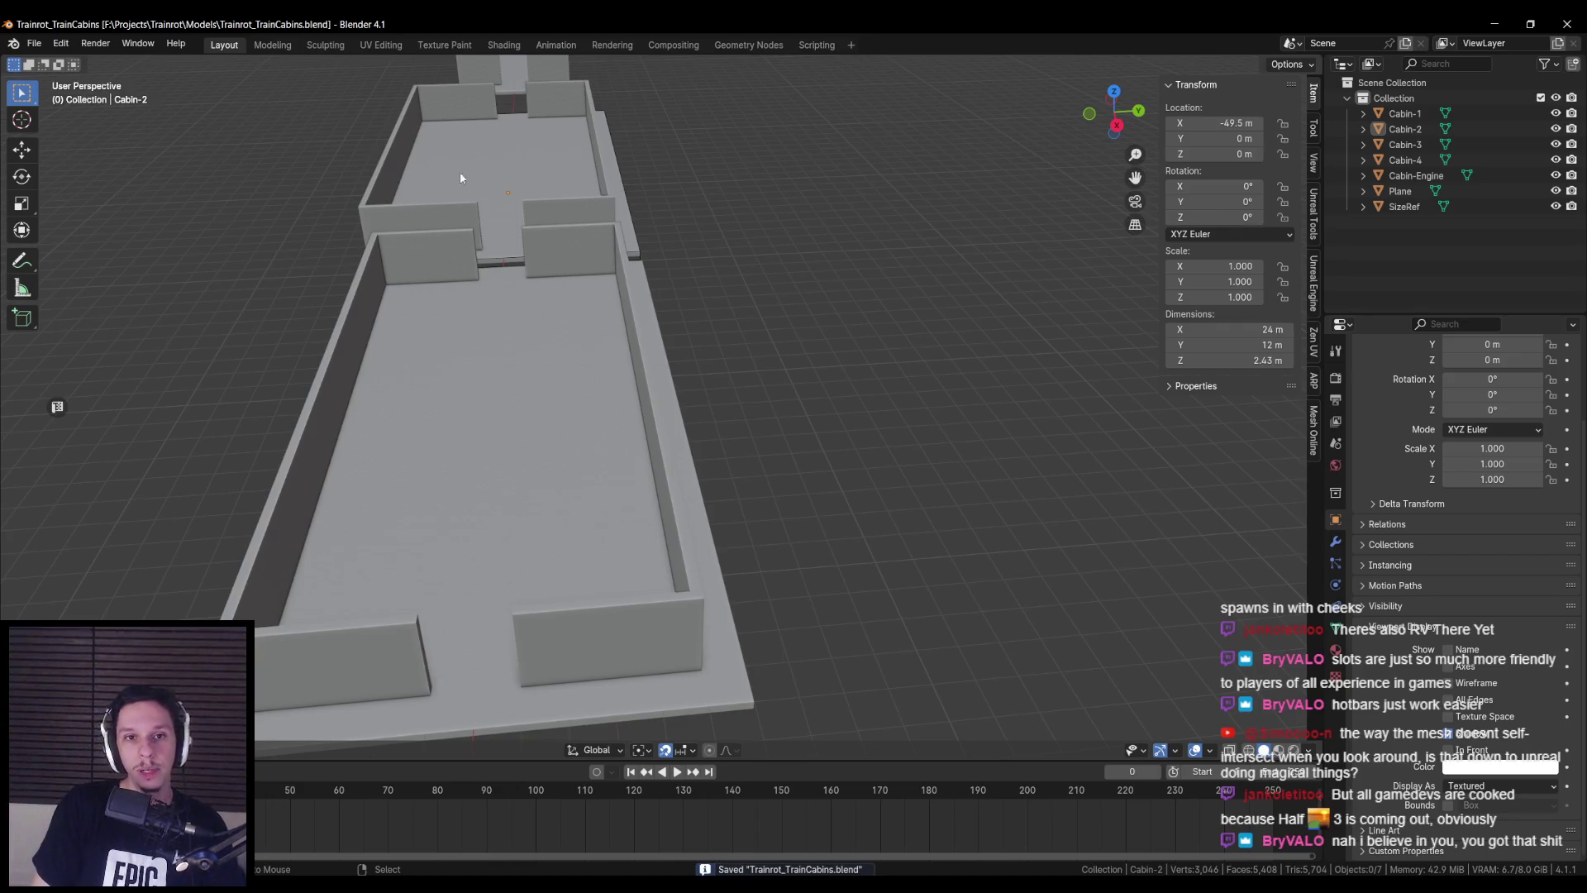
- Get a side-on view of the cabins and move the Plane floor plate further along X
key(KP_Decimal)
scroll(640, 564, down, 4)
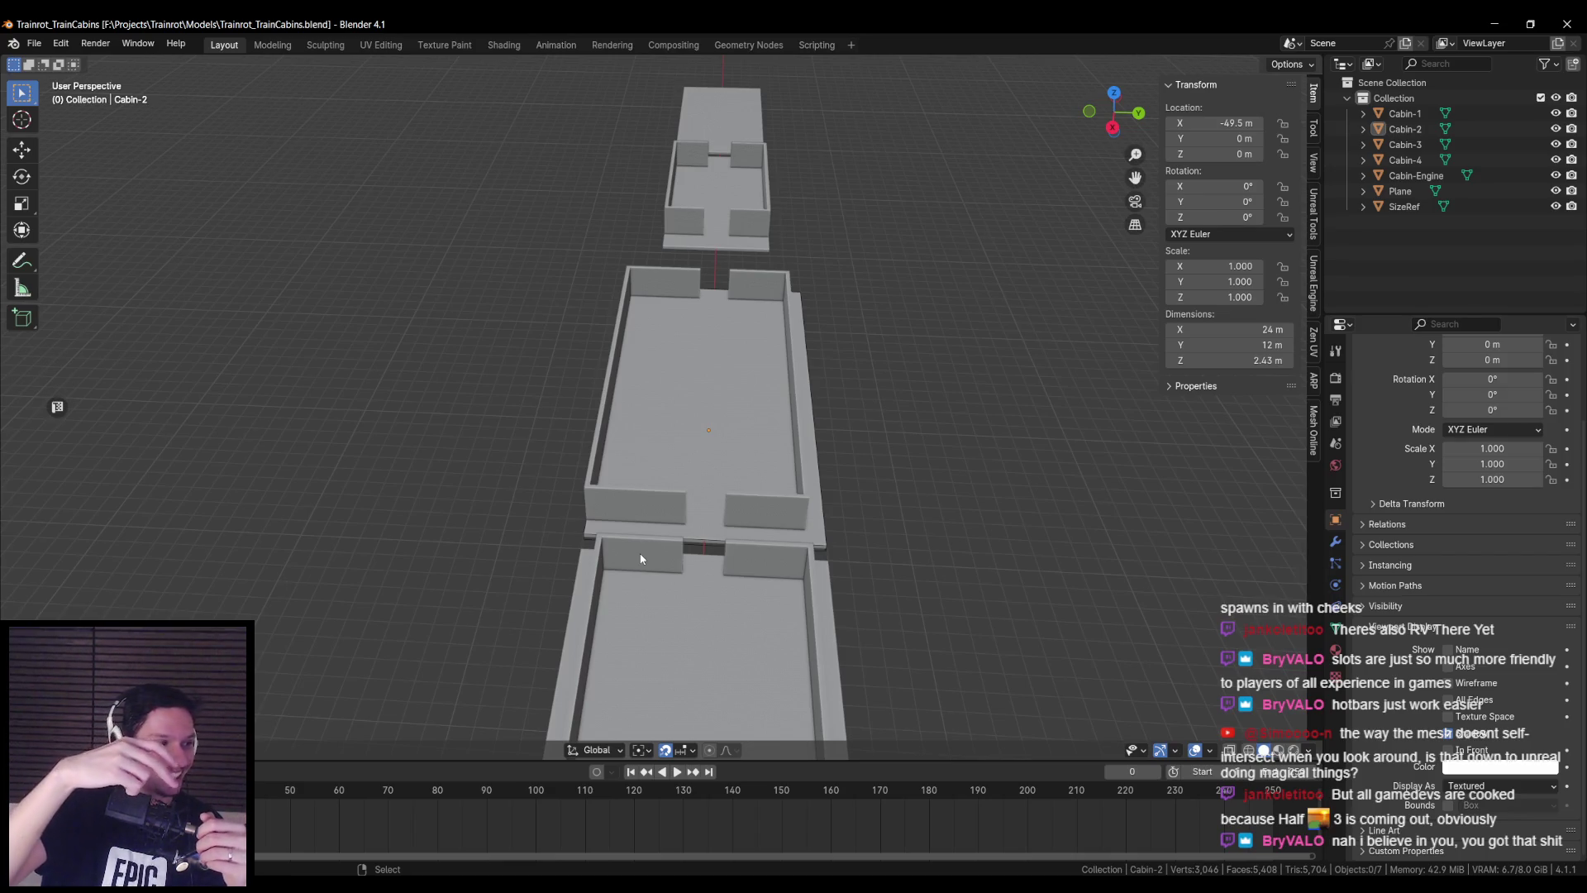
mouse_move(680, 558)
middle_down()
mouse_move(727, 509)
mouse_move(605, 535)
middle_up()
mouse_move(550, 381)
middle_down()
mouse_move(716, 435)
mouse_move(683, 439)
mouse_move(671, 537)
mouse_move(672, 461)
mouse_move(655, 486)
middle_up()
scroll(661, 496, down, 3)
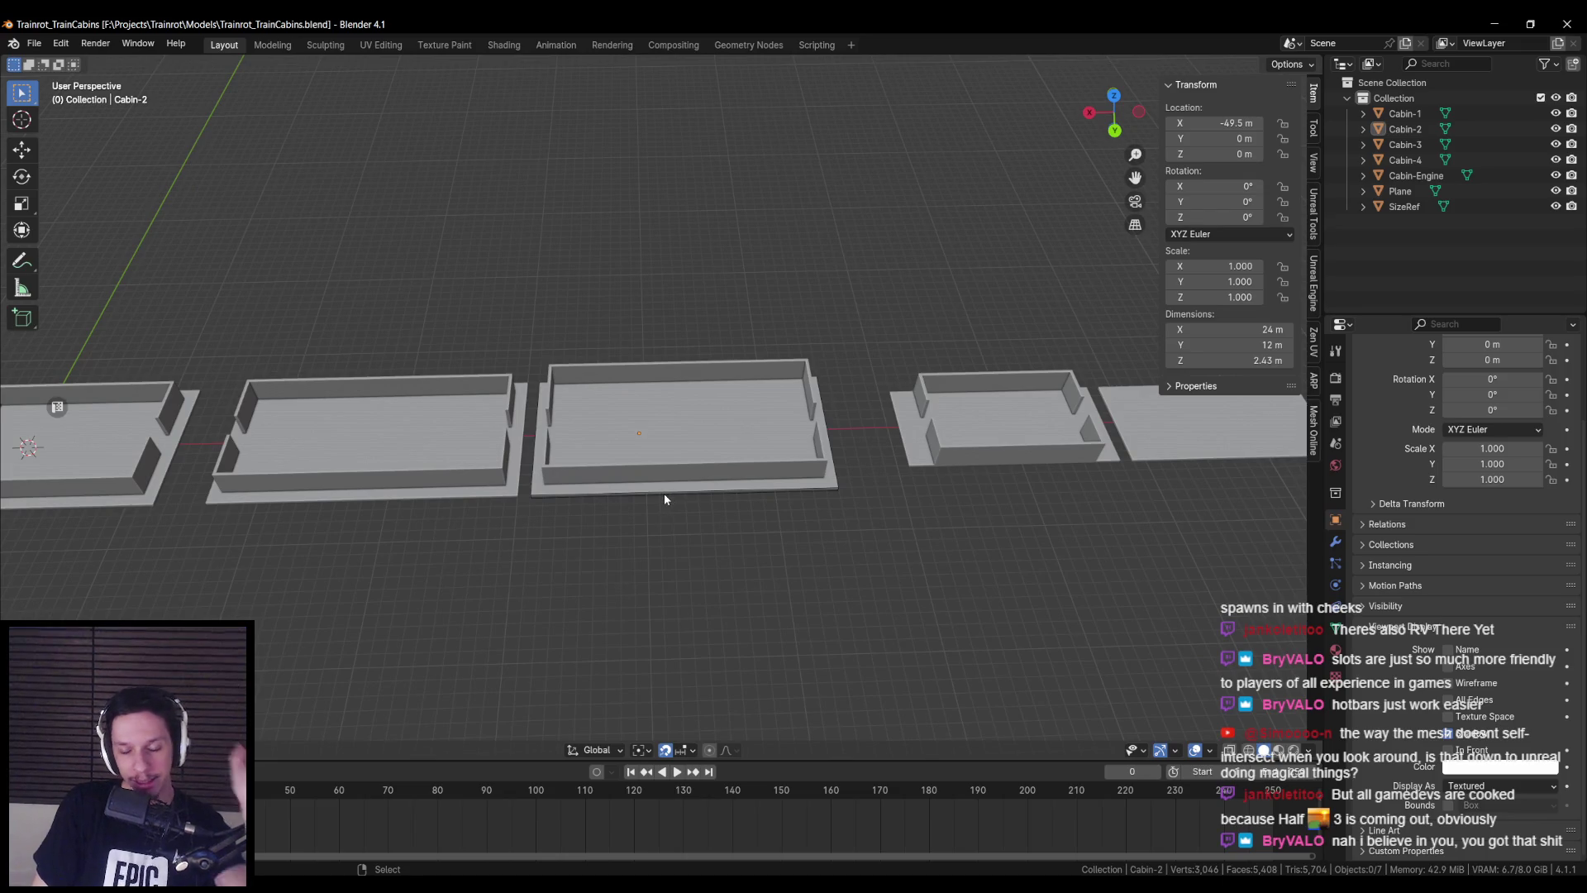
scroll(662, 491, up, 3)
mouse_move(736, 436)
middle_down()
mouse_move(701, 420)
mouse_move(429, 471)
mouse_move(717, 476)
middle_up()
scroll(704, 434, up, 3)
scroll(712, 463, down, 2)
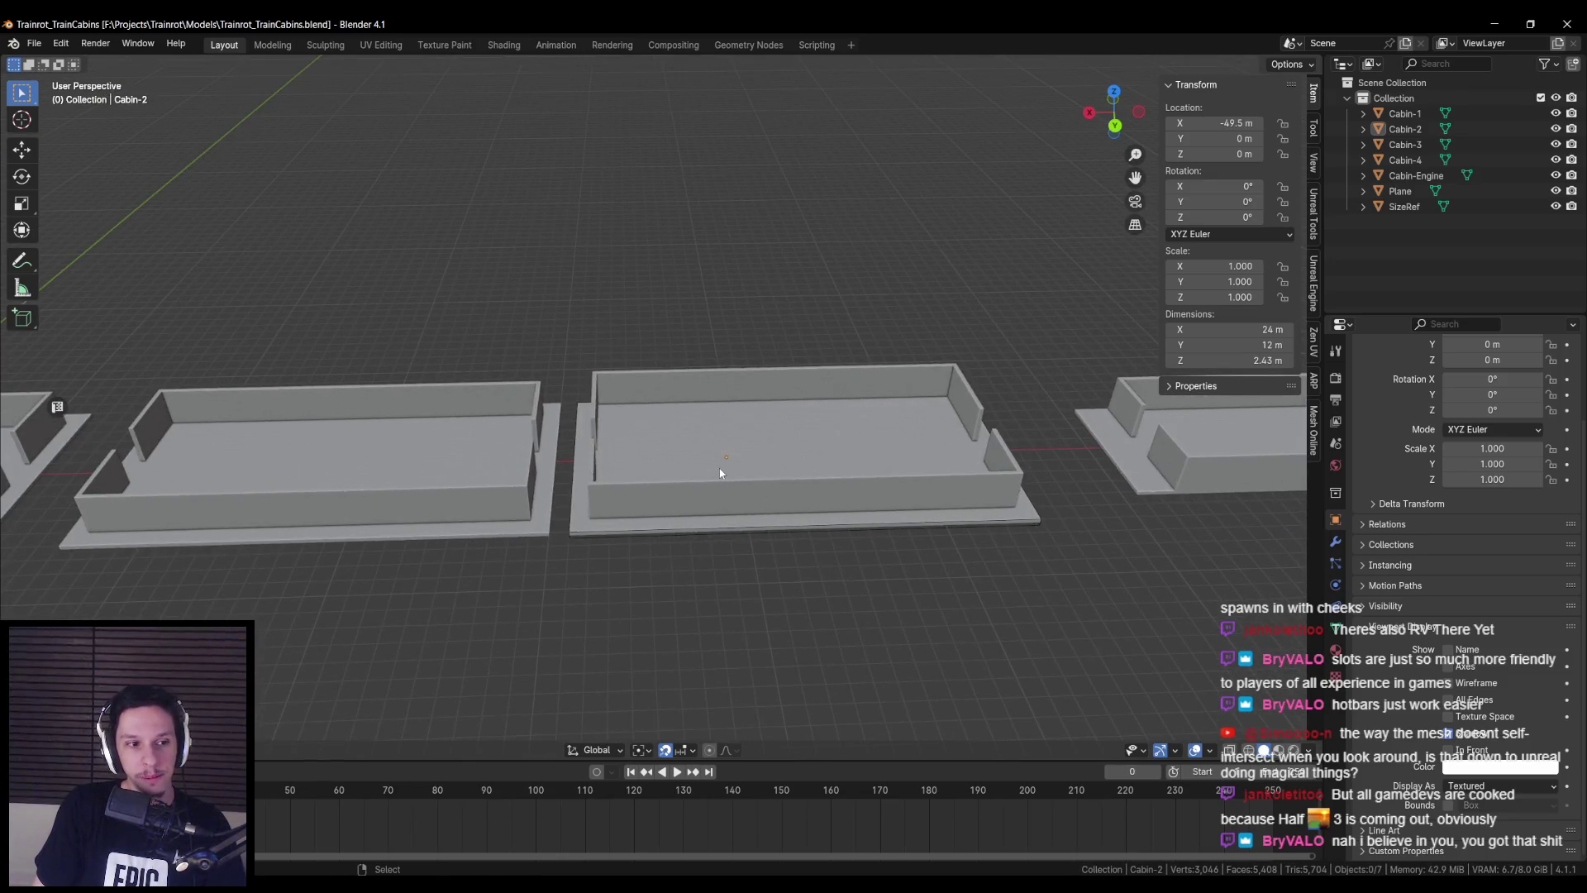
scroll(716, 504, up, 3)
scroll(835, 511, down, 3)
shift+middle_drag(608, 489, 463, 502)
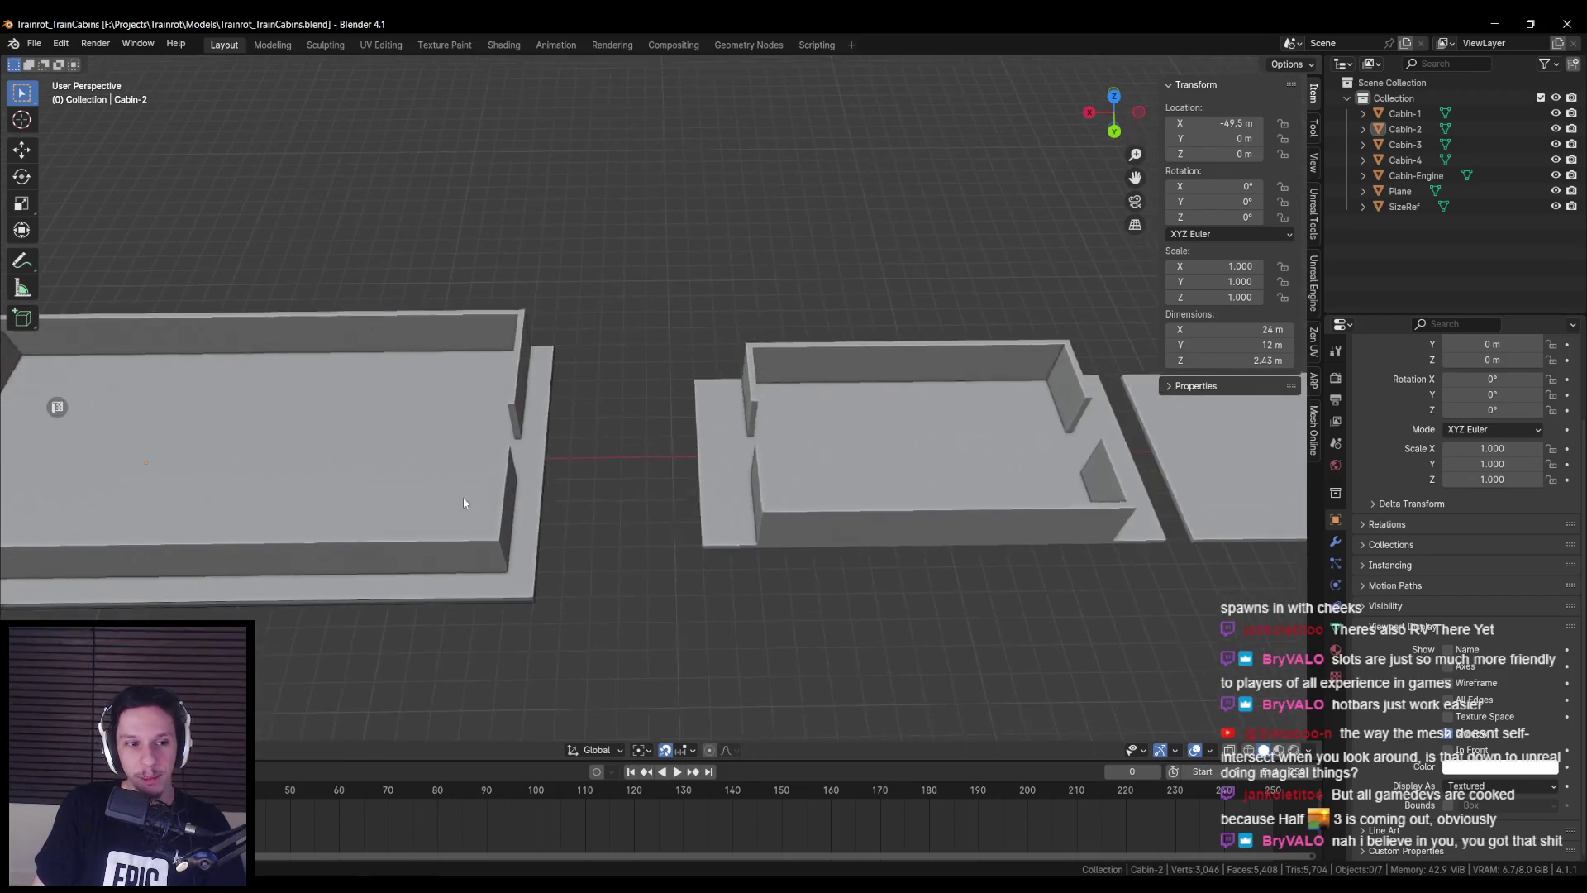
scroll(708, 507, down, 3)
mouse_move(851, 488)
shift+middle_down()
mouse_move(567, 489)
mouse_move(998, 461)
shift+middle_up()
scroll(567, 489, up, 3)
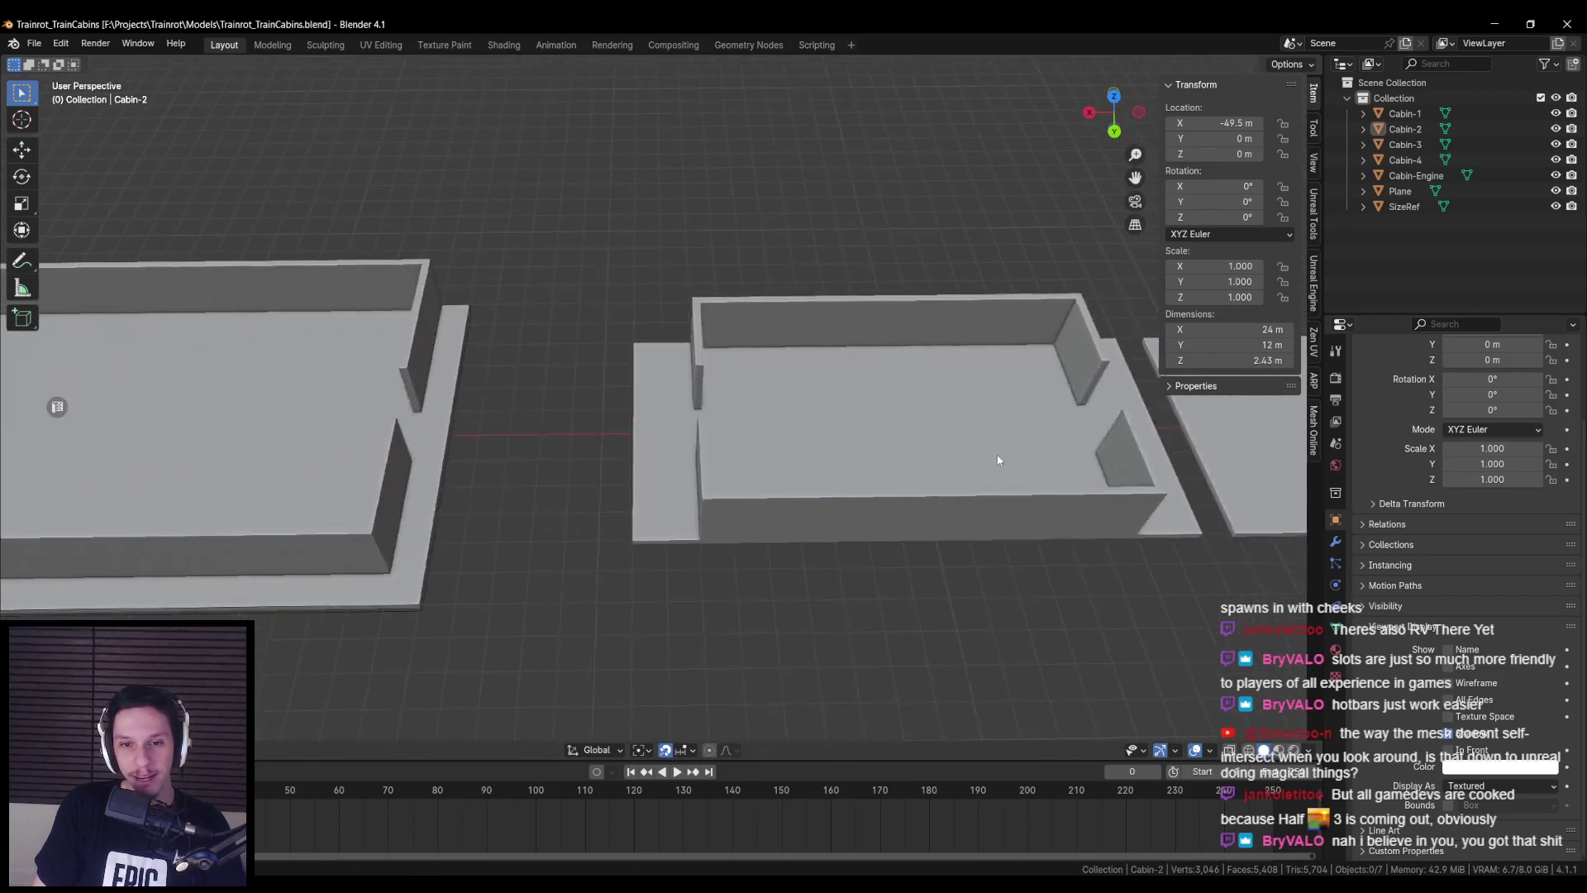
scroll(997, 460, down, 2)
click(770, 454)
mouse_move(703, 488)
shift+middle_down()
mouse_move(793, 495)
mouse_move(683, 460)
mouse_move(745, 430)
shift+middle_up()
click(746, 430)
drag(436, 394, 890, 397)
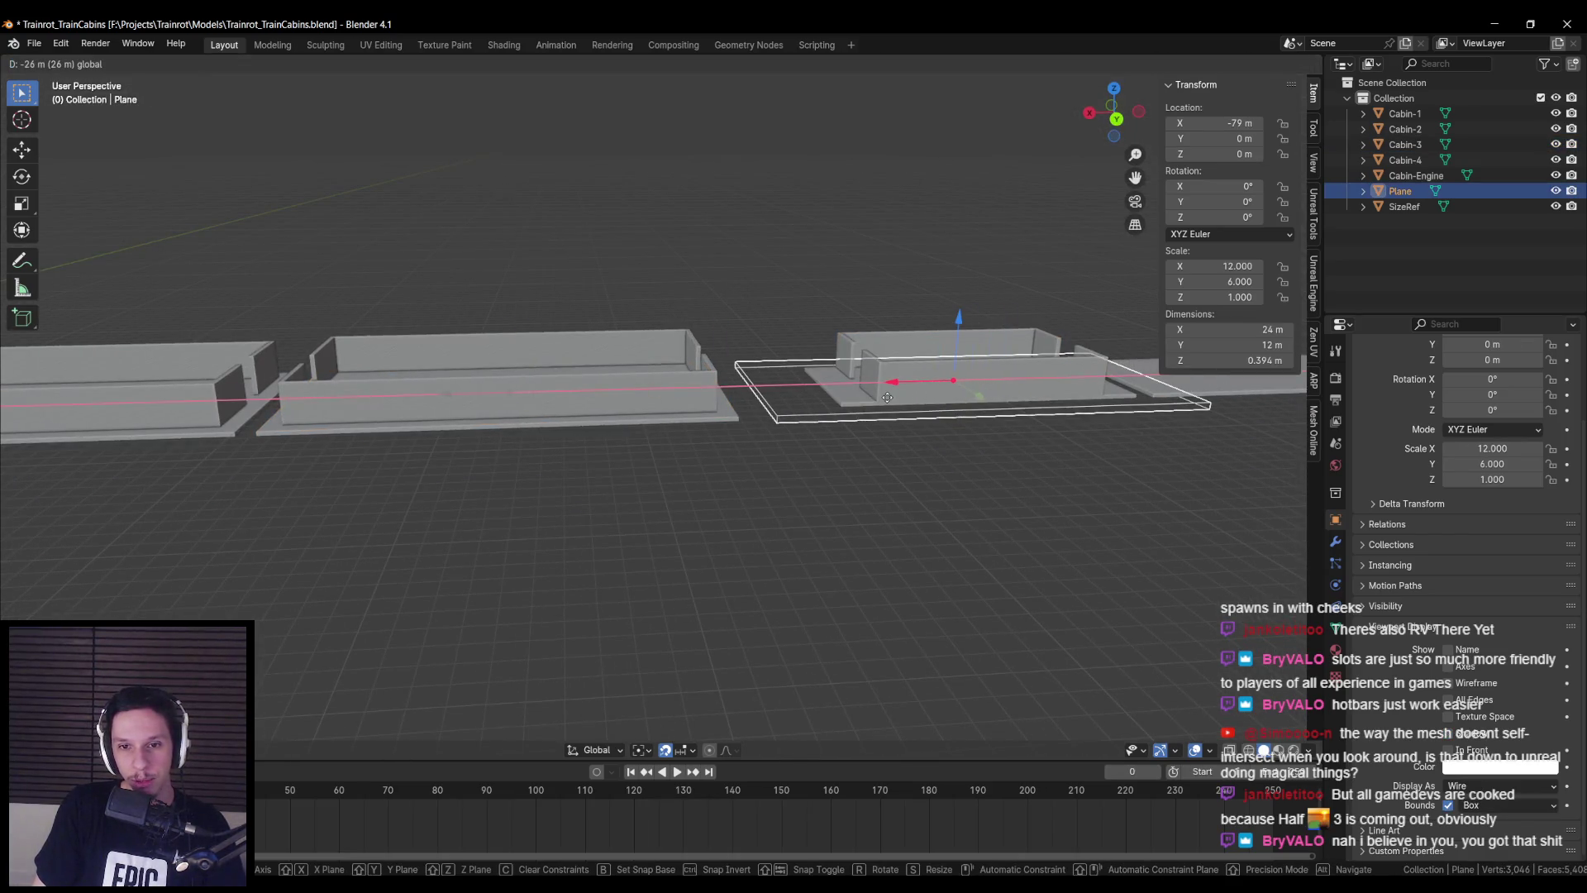
click(887, 397)
- Extend Cabin-3 by moving its left end vertex strip 3 m along X
click(696, 420)
key(Tab)
key(alt+z)
drag(611, 314, 686, 463)
key(alt+z)
drag(595, 376, 543, 377)
click(542, 378)
shift+middle_drag(542, 377, 278, 398)
key(alt+a)
- Shift Cabin-4 further right along X
key(Tab)
click(869, 434)
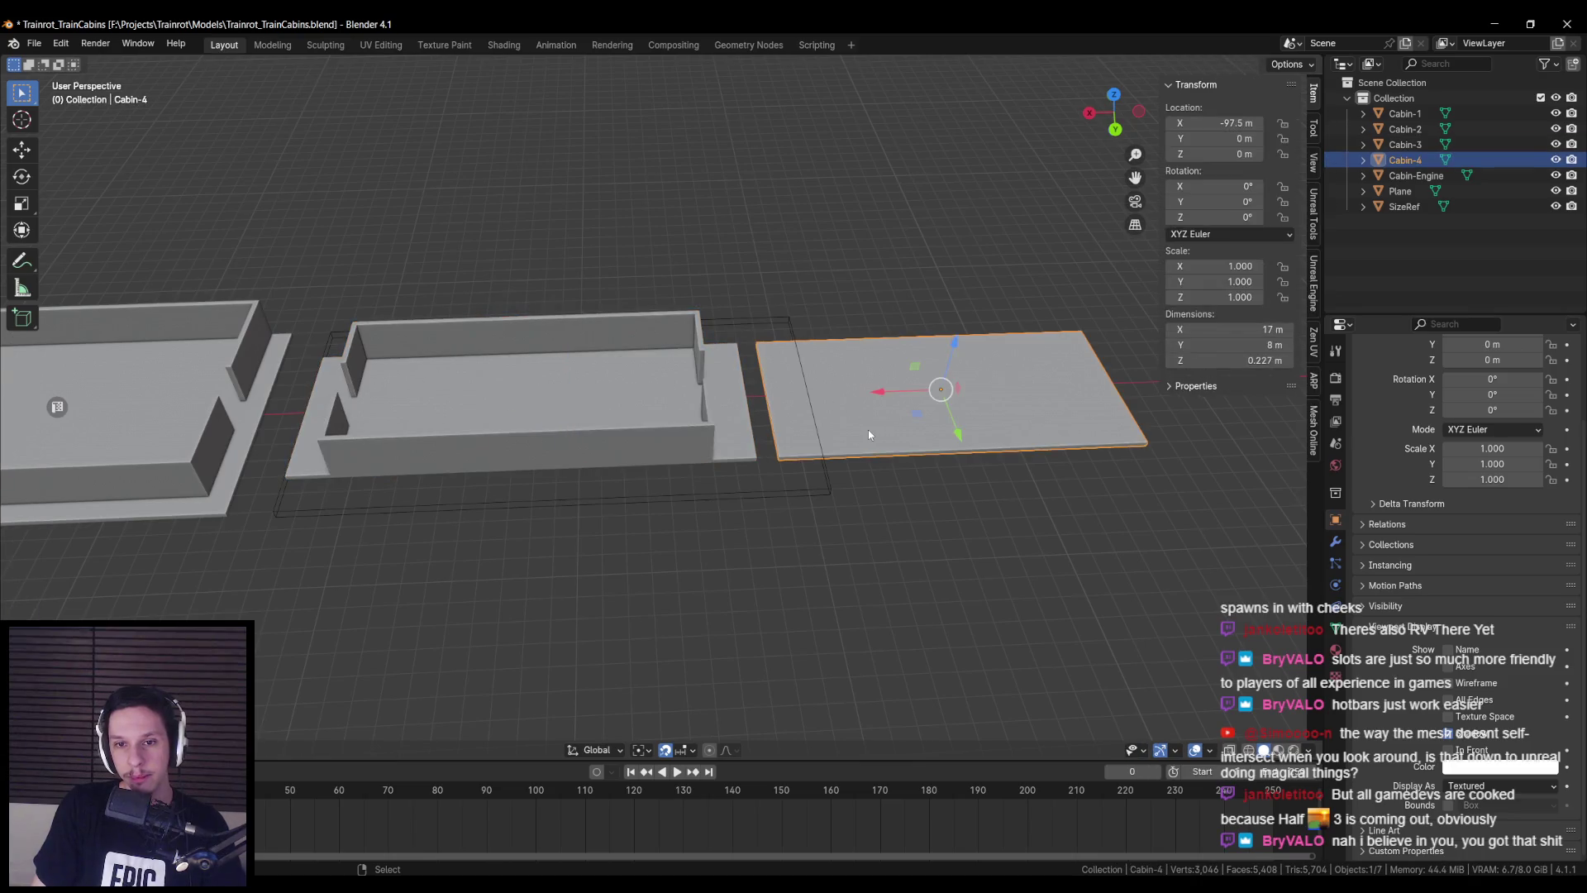
key(g)
key(x)
click(1018, 434)
- Extend Cabin-3 by moving its right end vertex strip 3 m along X
click(628, 388)
key(Tab)
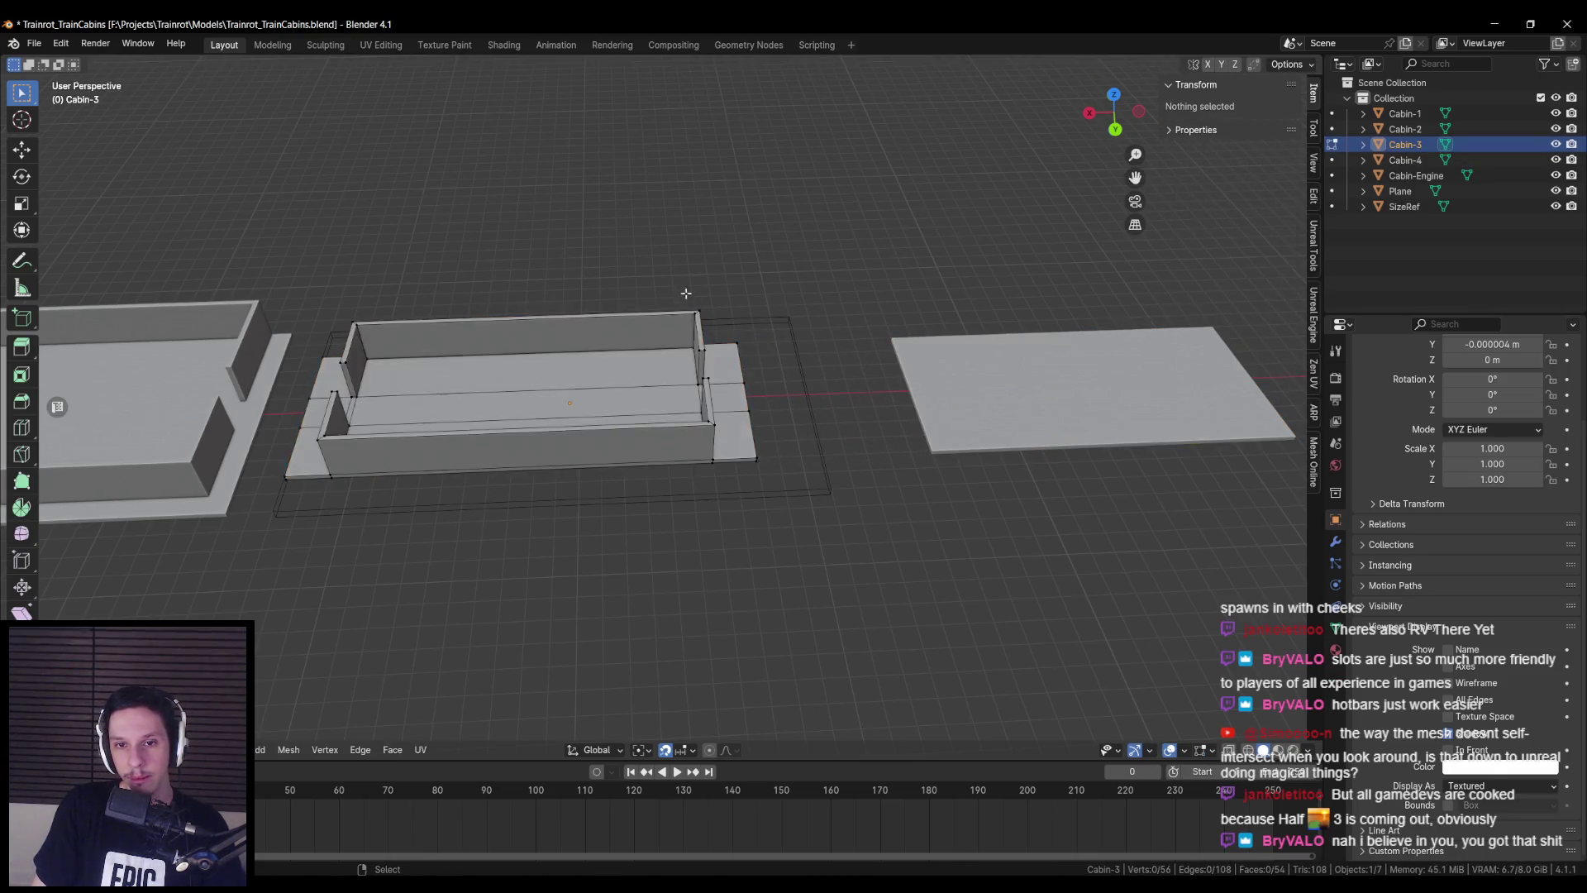
key(alt+z)
drag(686, 293, 874, 560)
key(alt+z)
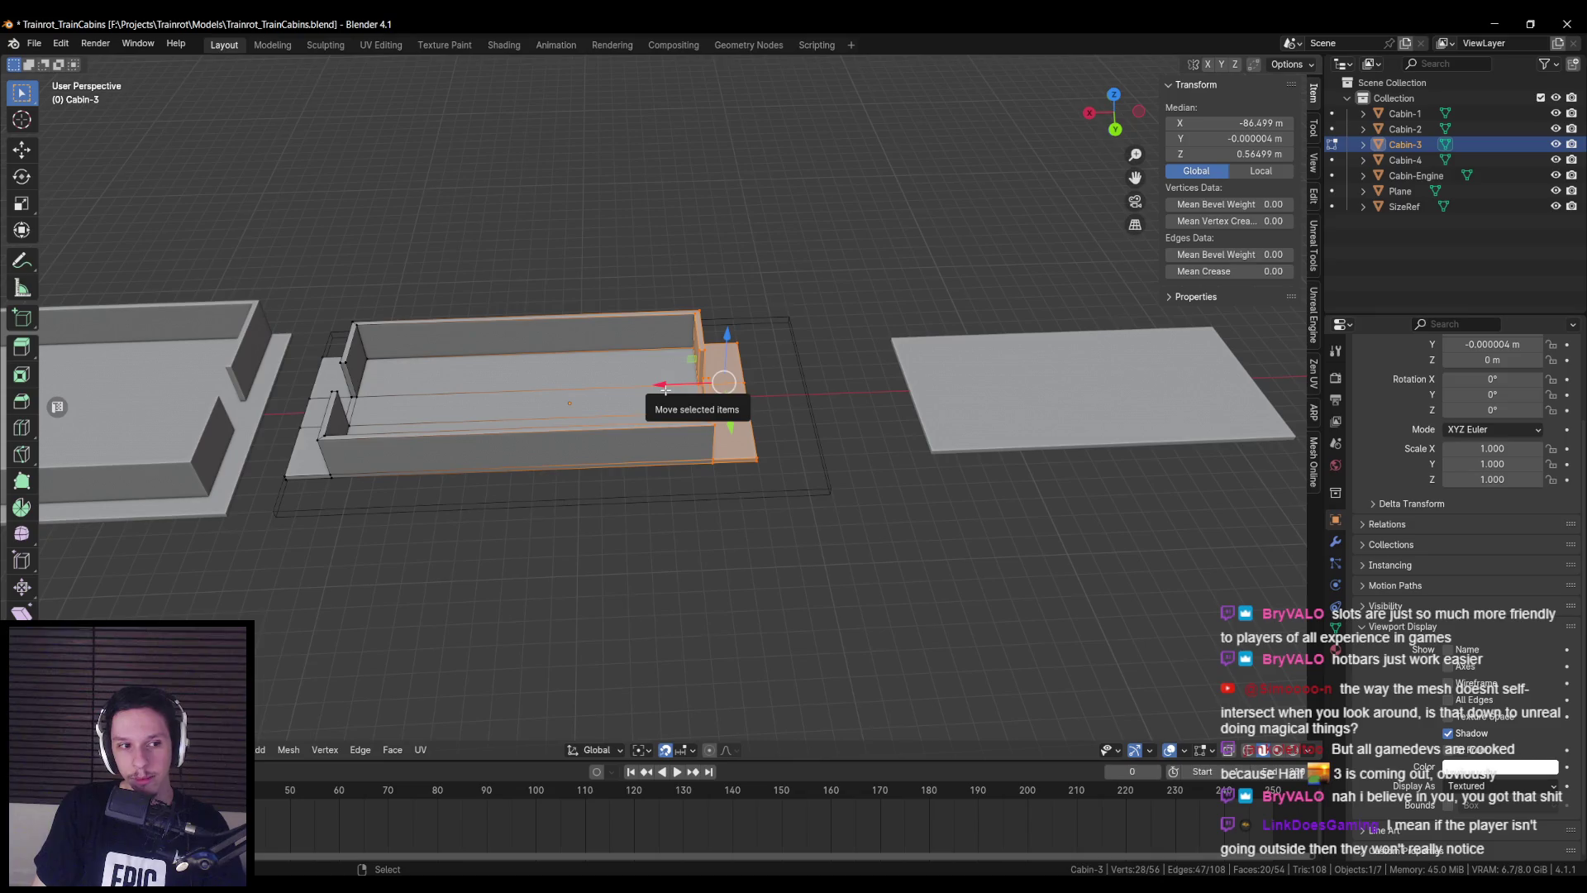
drag(662, 386, 727, 386)
middle_drag(727, 386, 581, 446)
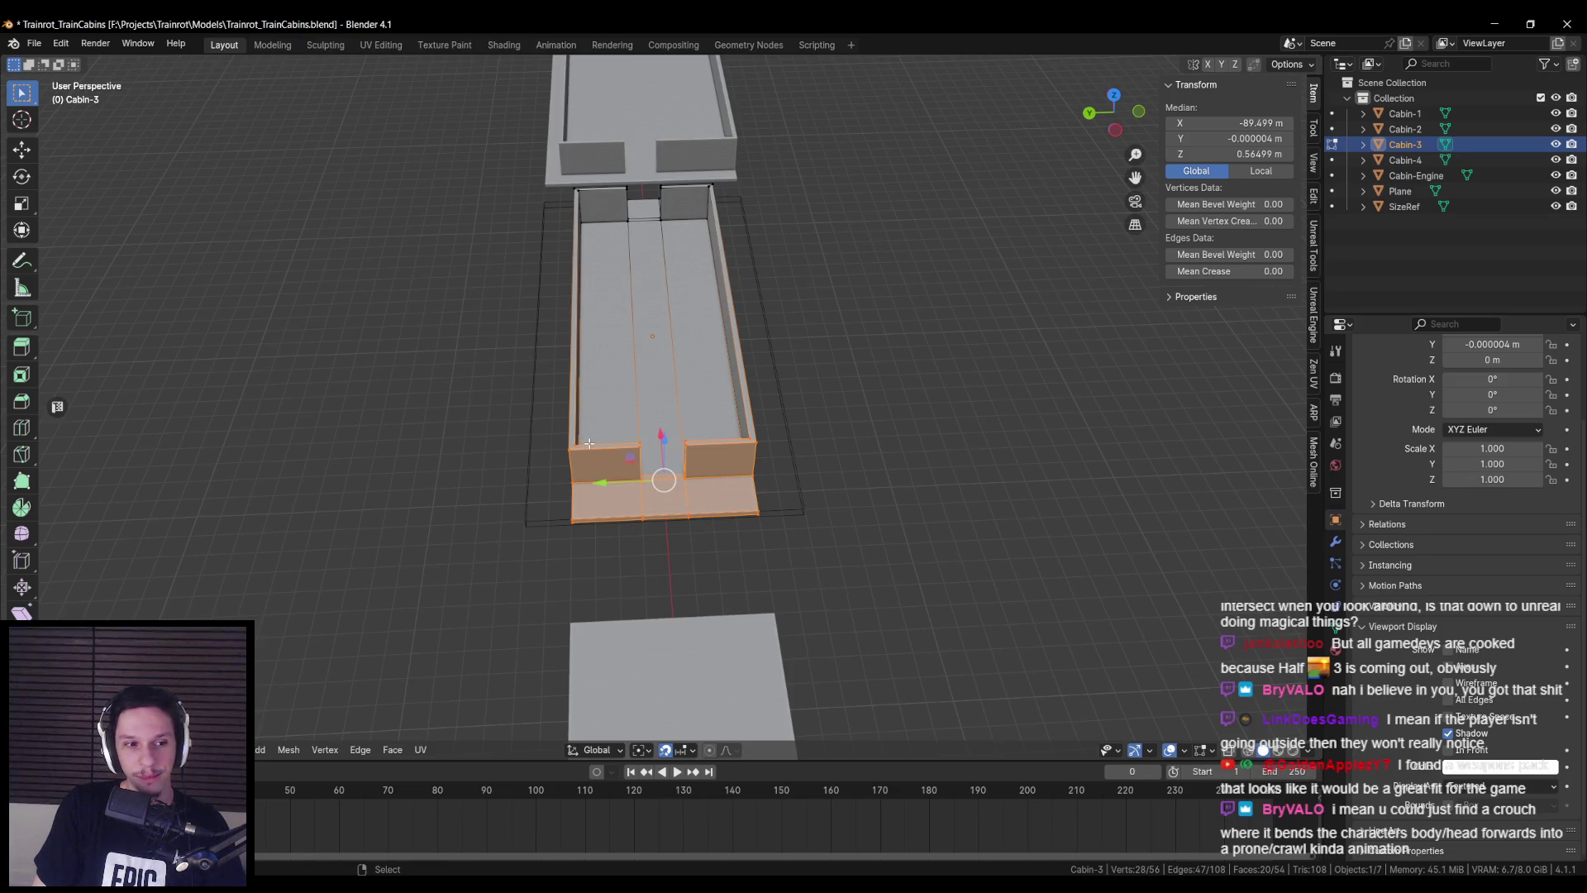
- Widen Cabin-3 by moving its left and right side edge strips outward, 2 m each
click(549, 442)
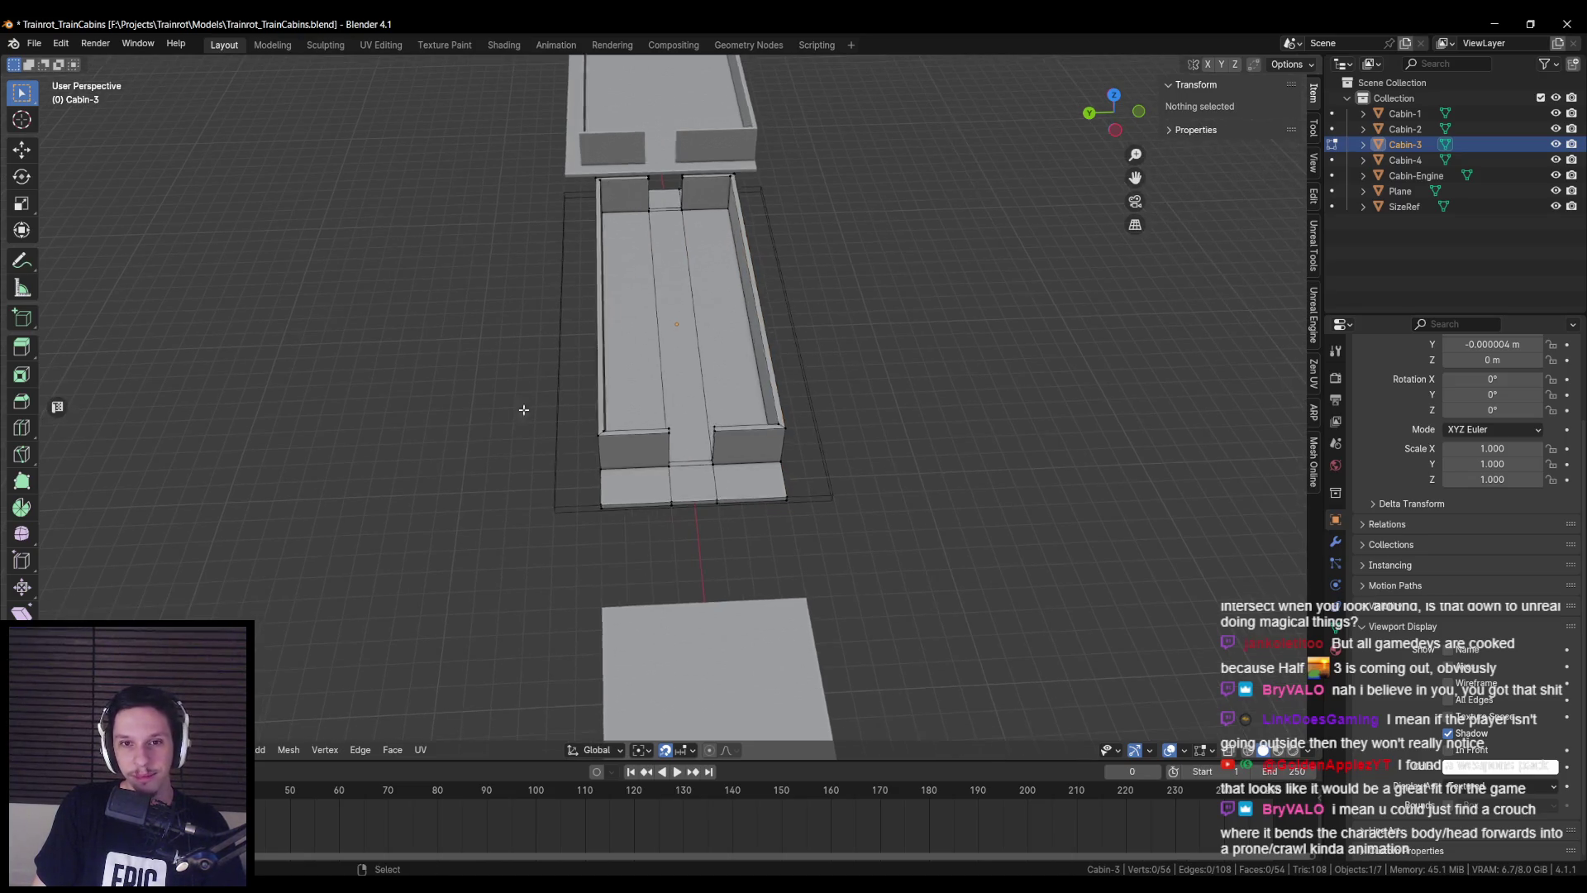
key(alt+z)
mouse_move(537, 136)
mouse_down()
mouse_move(617, 454)
mouse_move(617, 577)
mouse_up()
key(alt+z)
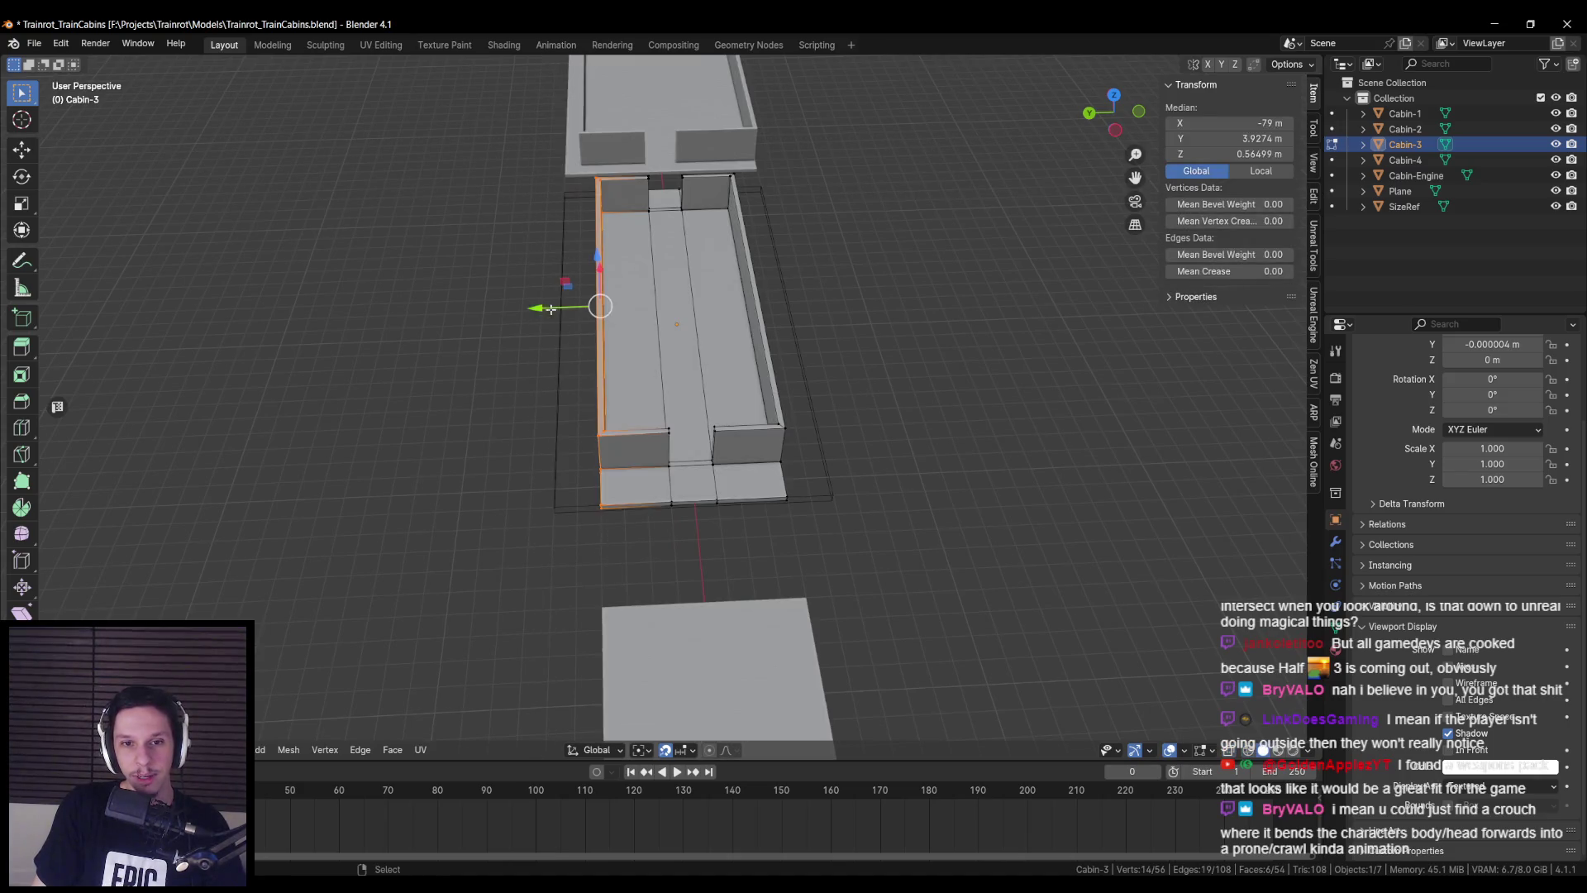
mouse_move(517, 309)
mouse_down()
mouse_move(537, 312)
mouse_move(496, 314)
mouse_up()
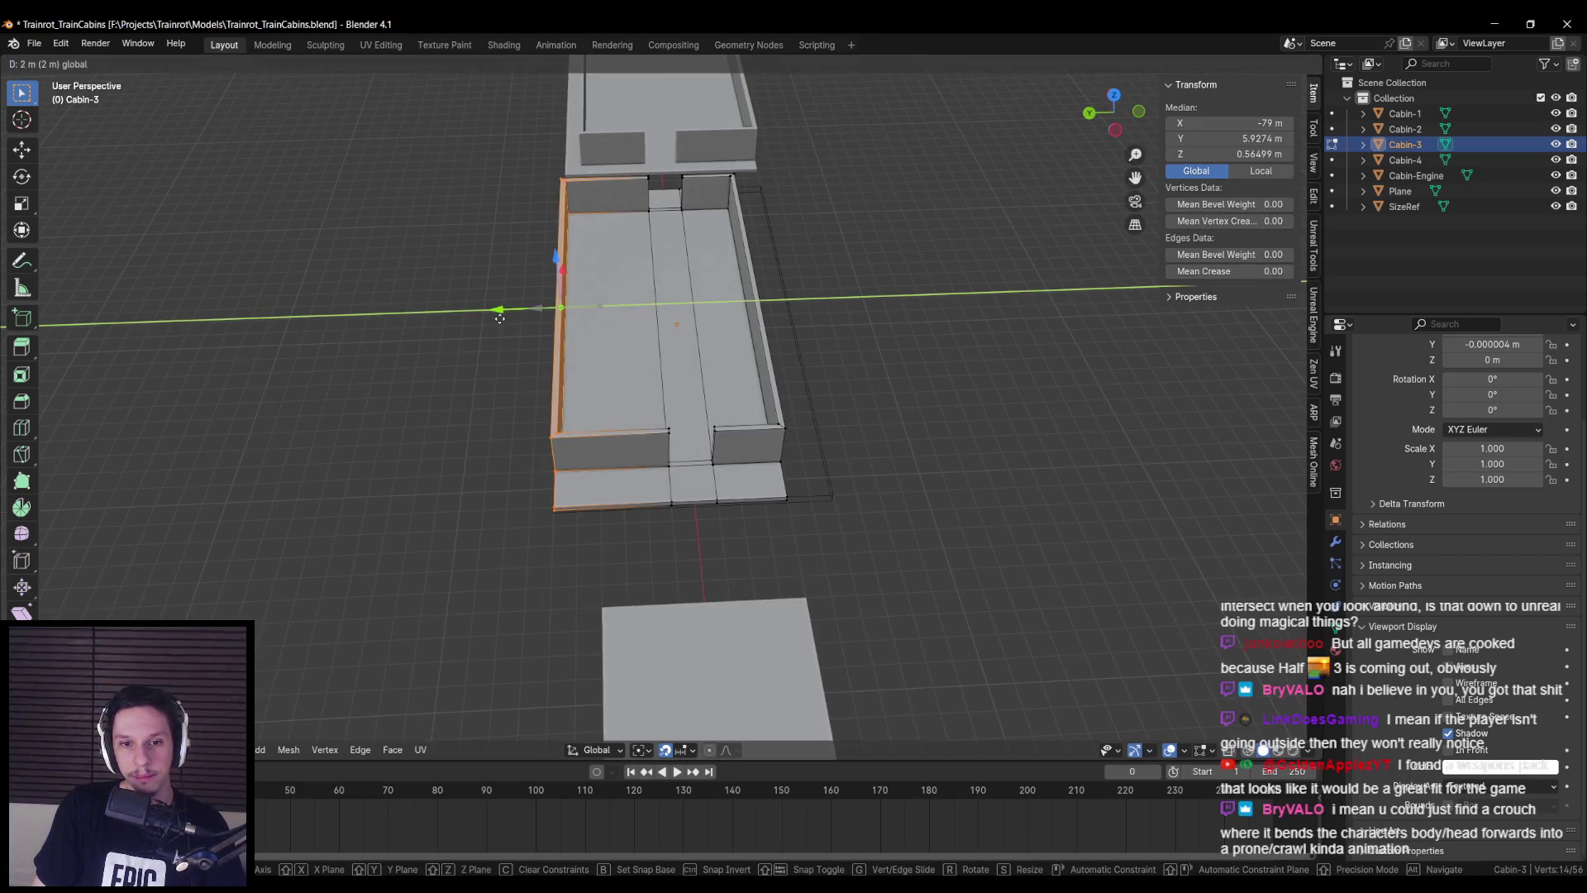
click(496, 314)
middle_drag(496, 314, 685, 310)
key(alt+z)
drag(742, 171, 789, 529)
key(alt+z)
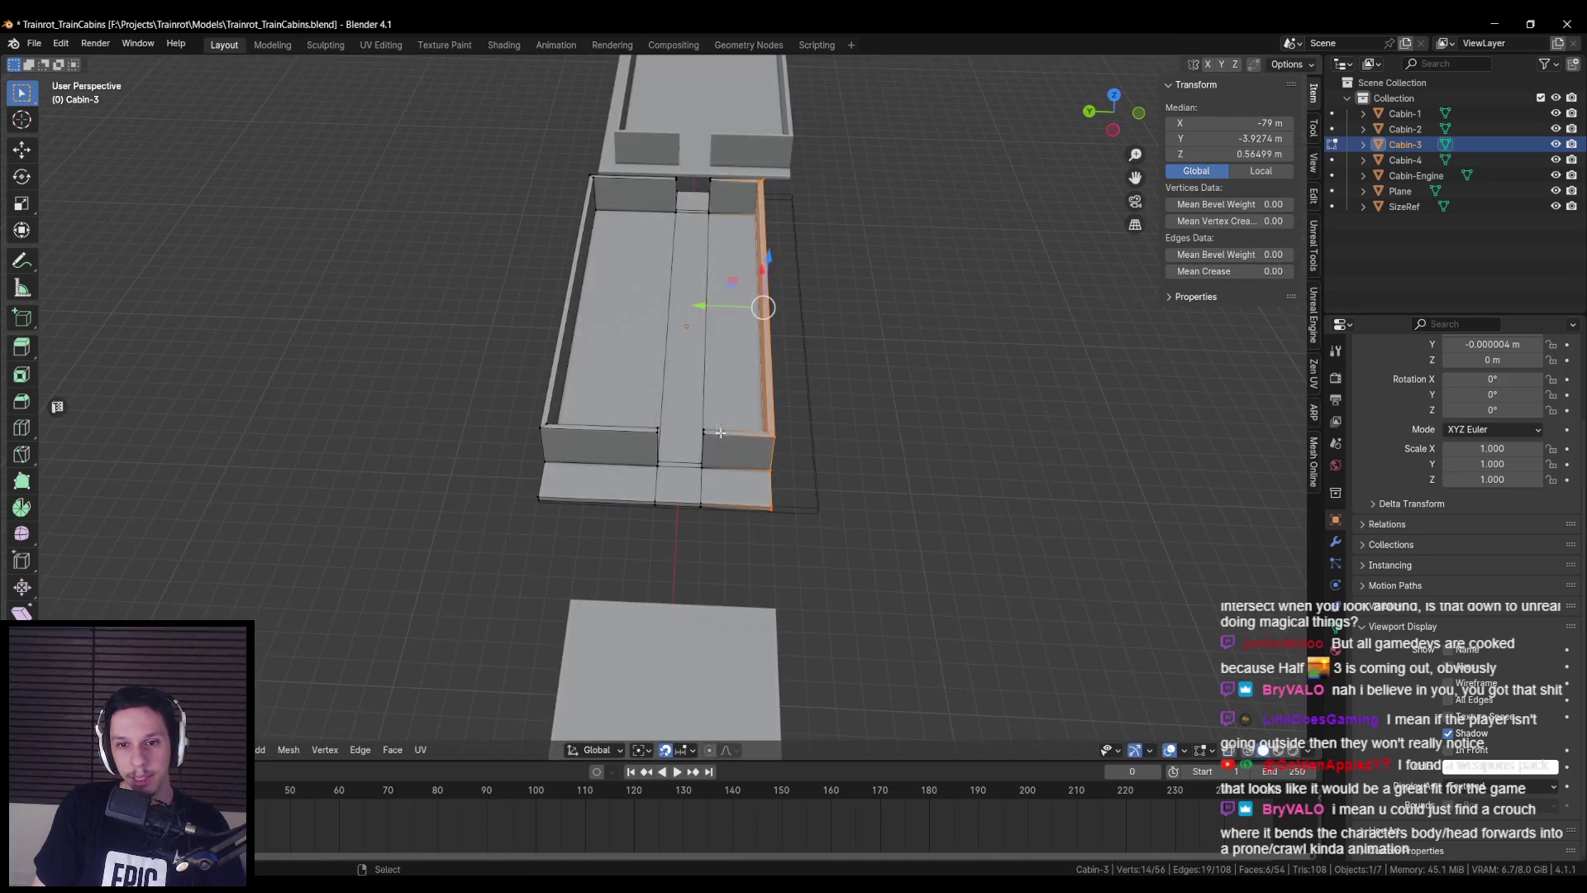
drag(708, 304, 760, 306)
key(Tab)
- Move the Plane floor plate 30 m further along X
scroll(761, 306, down, 5)
middle_drag(760, 306, 810, 405)
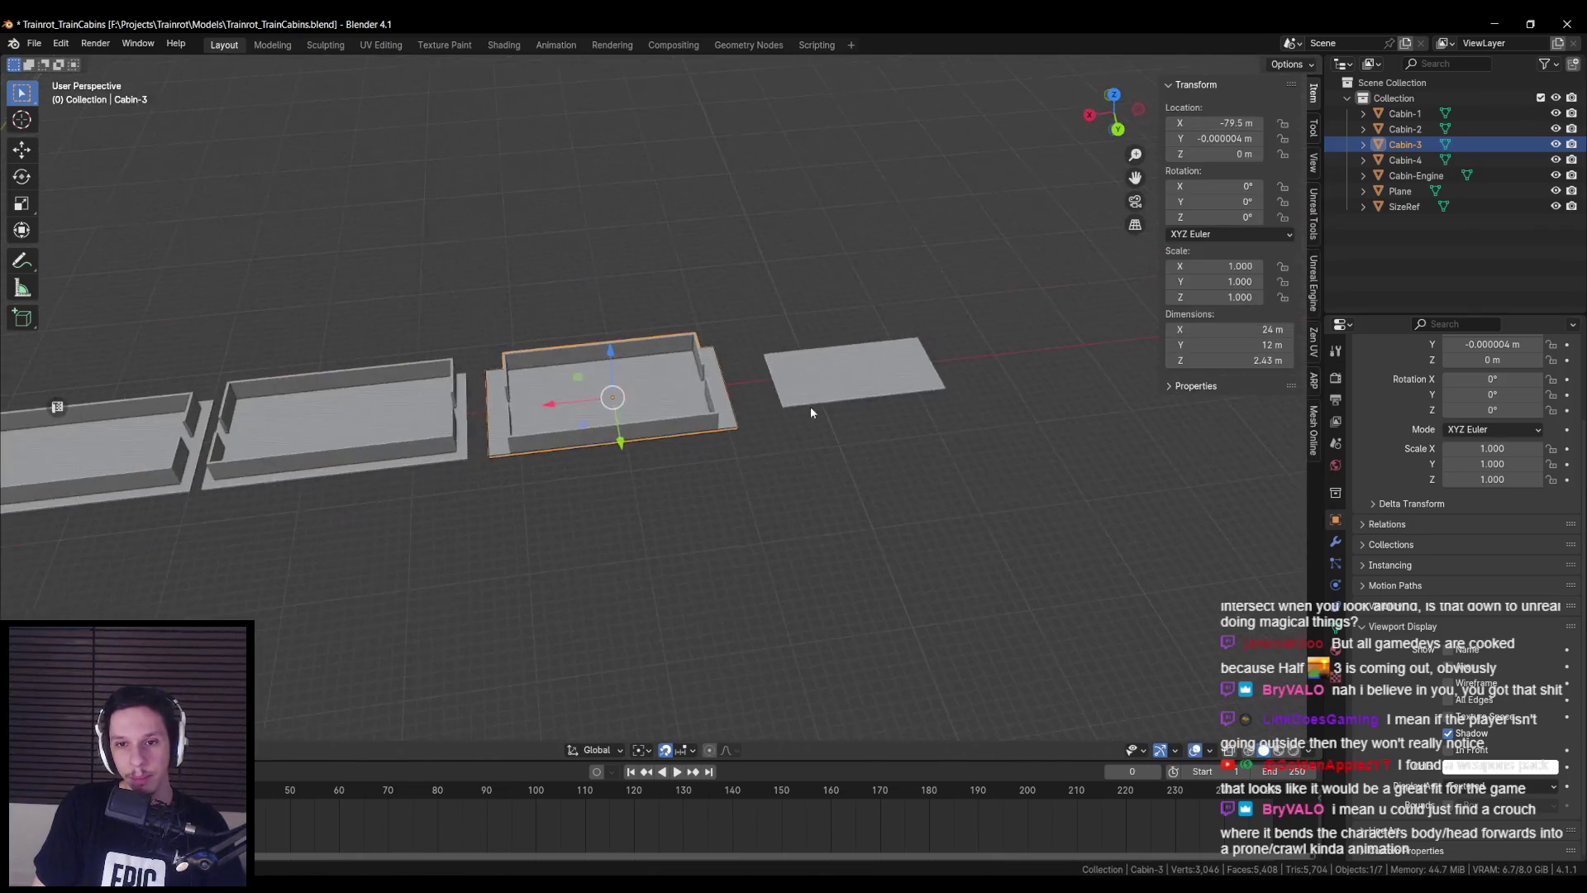
click(716, 438)
mouse_move(552, 400)
mouse_down()
mouse_move(840, 394)
mouse_move(814, 407)
mouse_up()
- Lengthen the Cabin-4 floor to 24 m by moving its left and right vertex columns outward along X
key(Tab)
scroll(669, 515, up, 3)
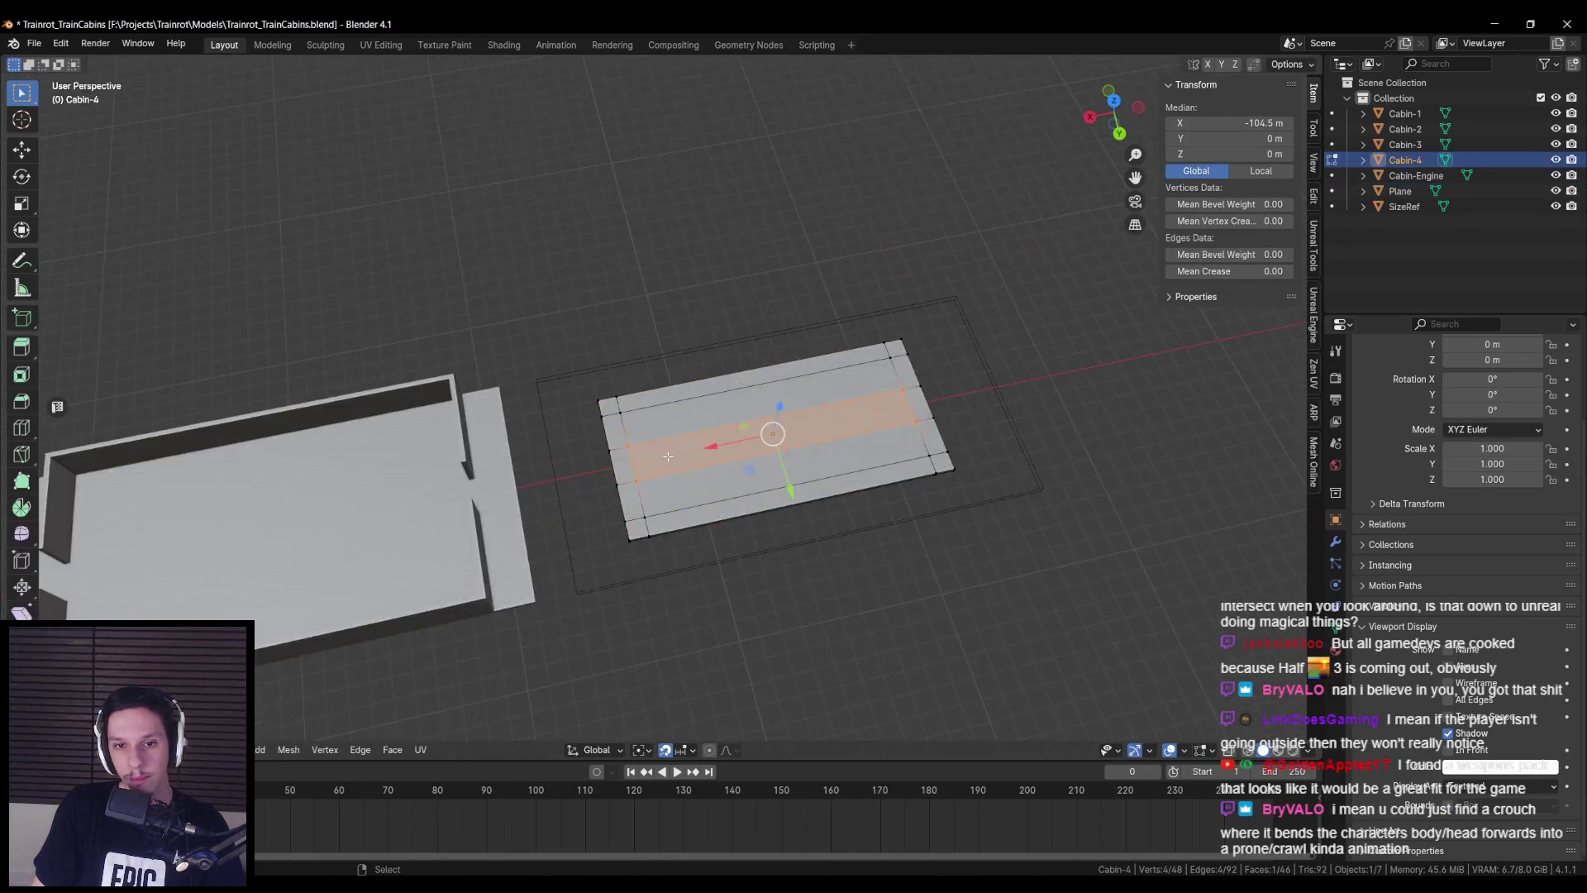
key(alt+z)
drag(556, 369, 726, 624)
key(alt+z)
key(g)
key(x)
click(505, 468)
key(alt+z)
drag(884, 356, 975, 546)
key(alt+z)
key(g)
key(x)
click(927, 449)
mouse_move(928, 449)
middle_down()
mouse_move(653, 413)
mouse_move(637, 397)
middle_up()
- Widen the Cabin-4 floor to 12 m by moving its side vertices along Y
key(alt+a)
key(alt+z)
mouse_move(618, 265)
mouse_down()
mouse_move(671, 553)
mouse_move(661, 331)
mouse_up()
shift+drag(584, 490, 653, 598)
key(alt+z)
key(g)
key(y)
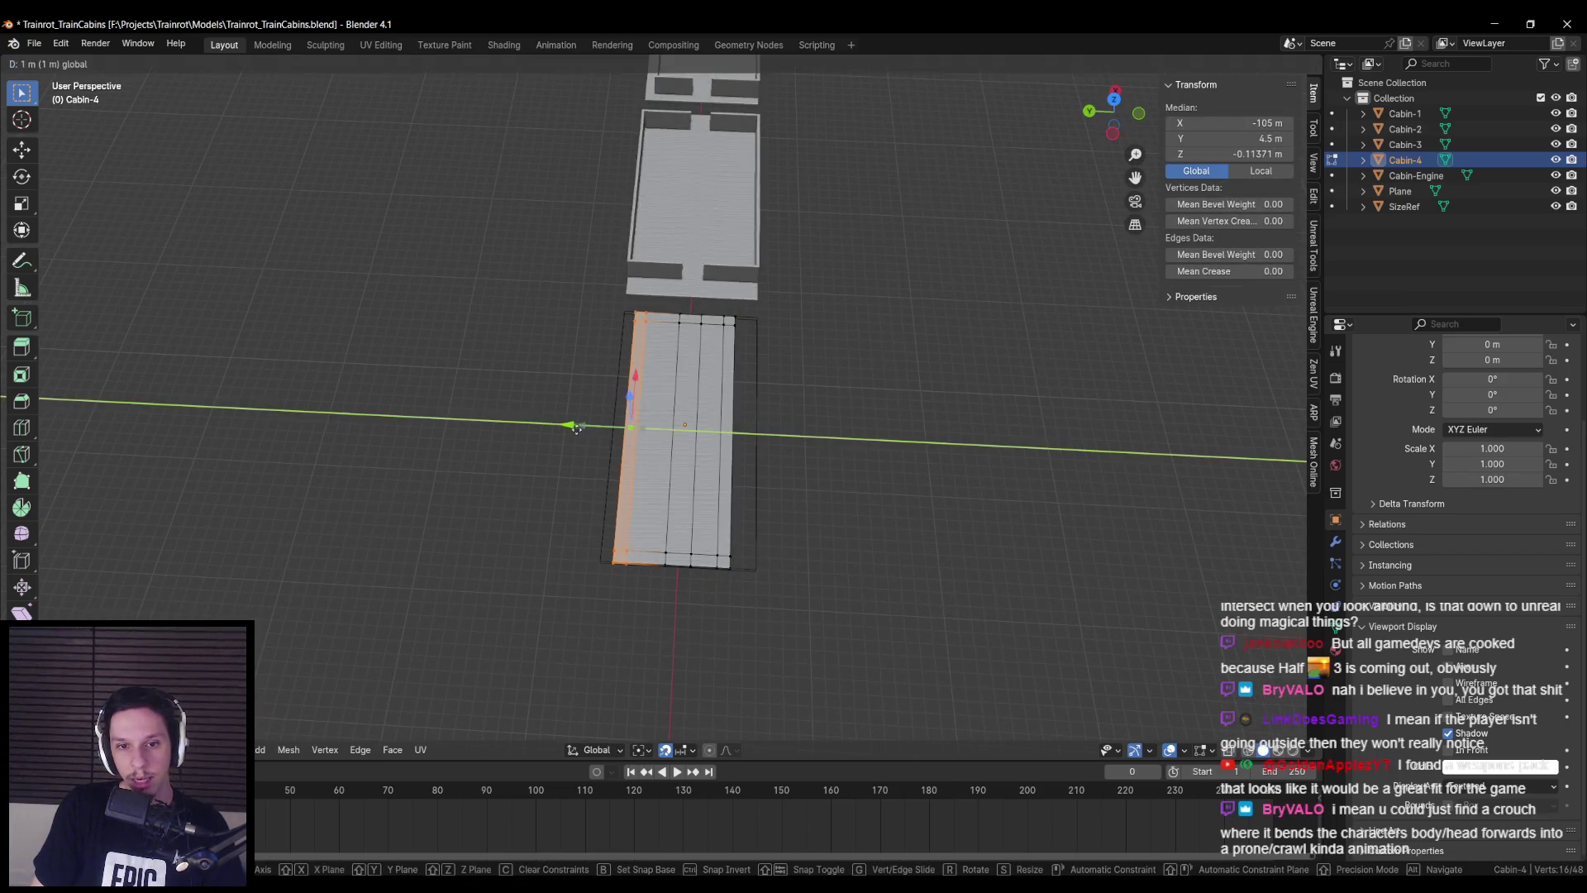
key(Escape)
key(alt+a)
key(alt+z)
drag(734, 307, 715, 579)
key(b)
drag(712, 524, 748, 314)
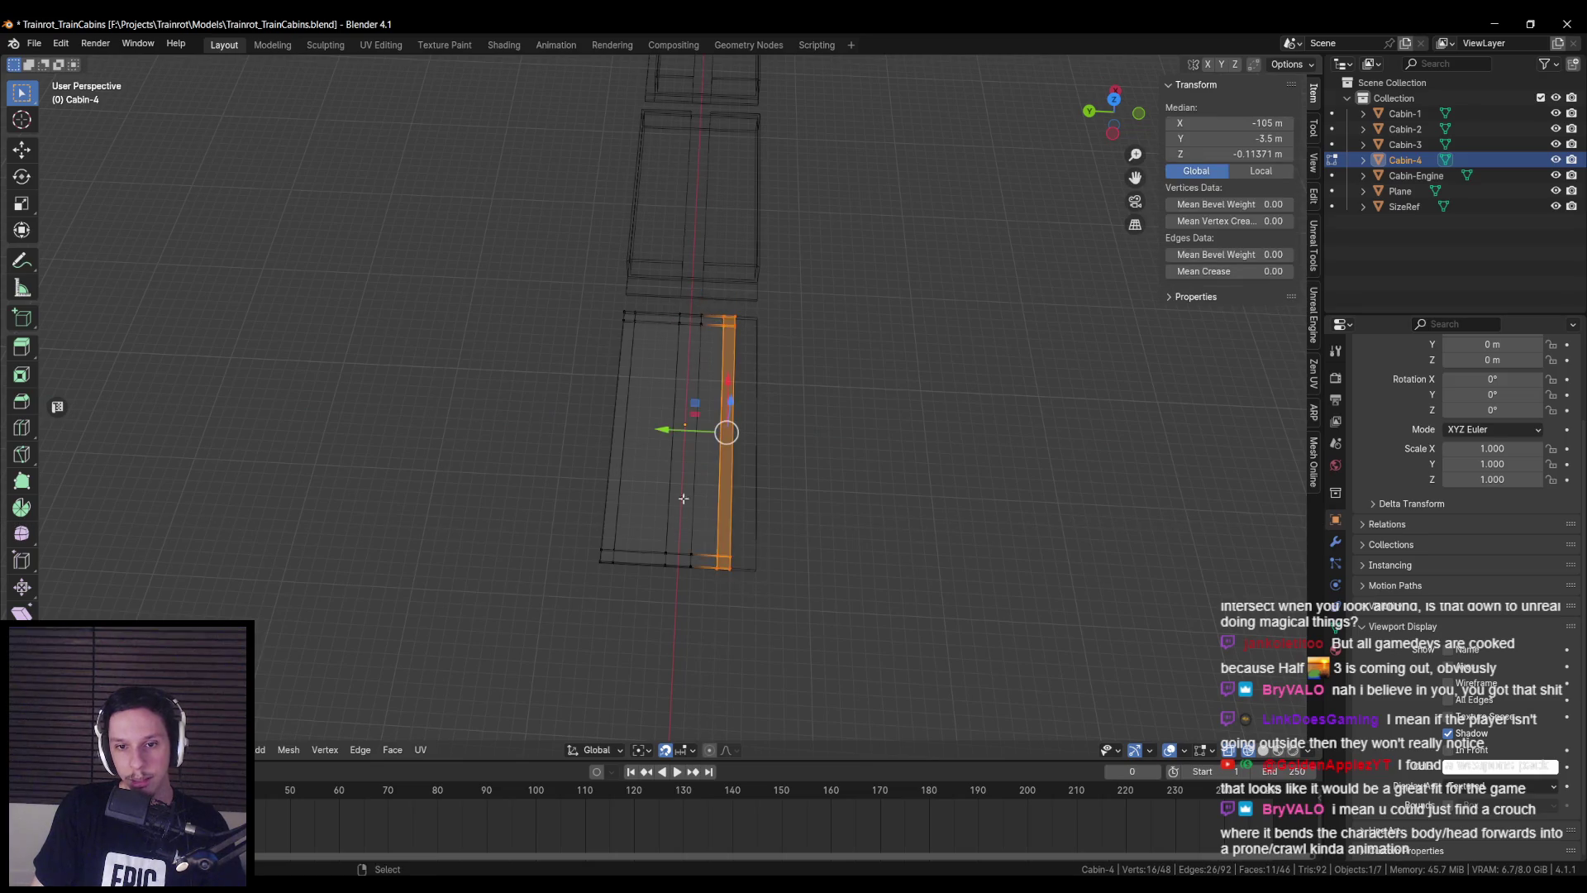
key(alt+z)
key(Tab)
middle_drag(744, 432, 696, 304)
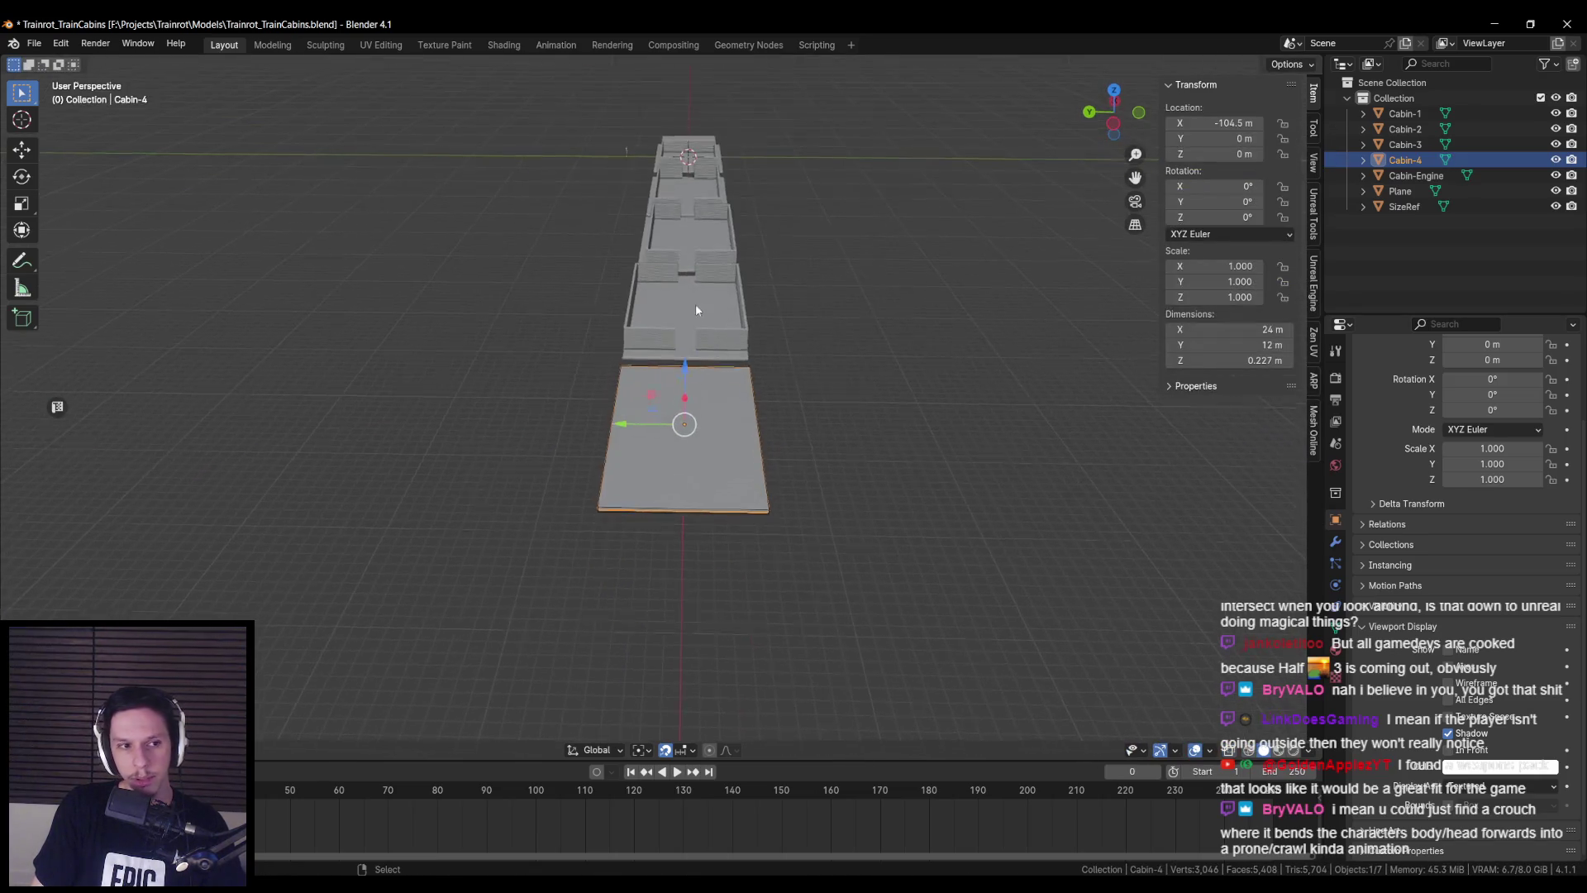
scroll(686, 395, up, 3)
middle_drag(686, 394, 626, 390)
scroll(653, 392, up, 3)
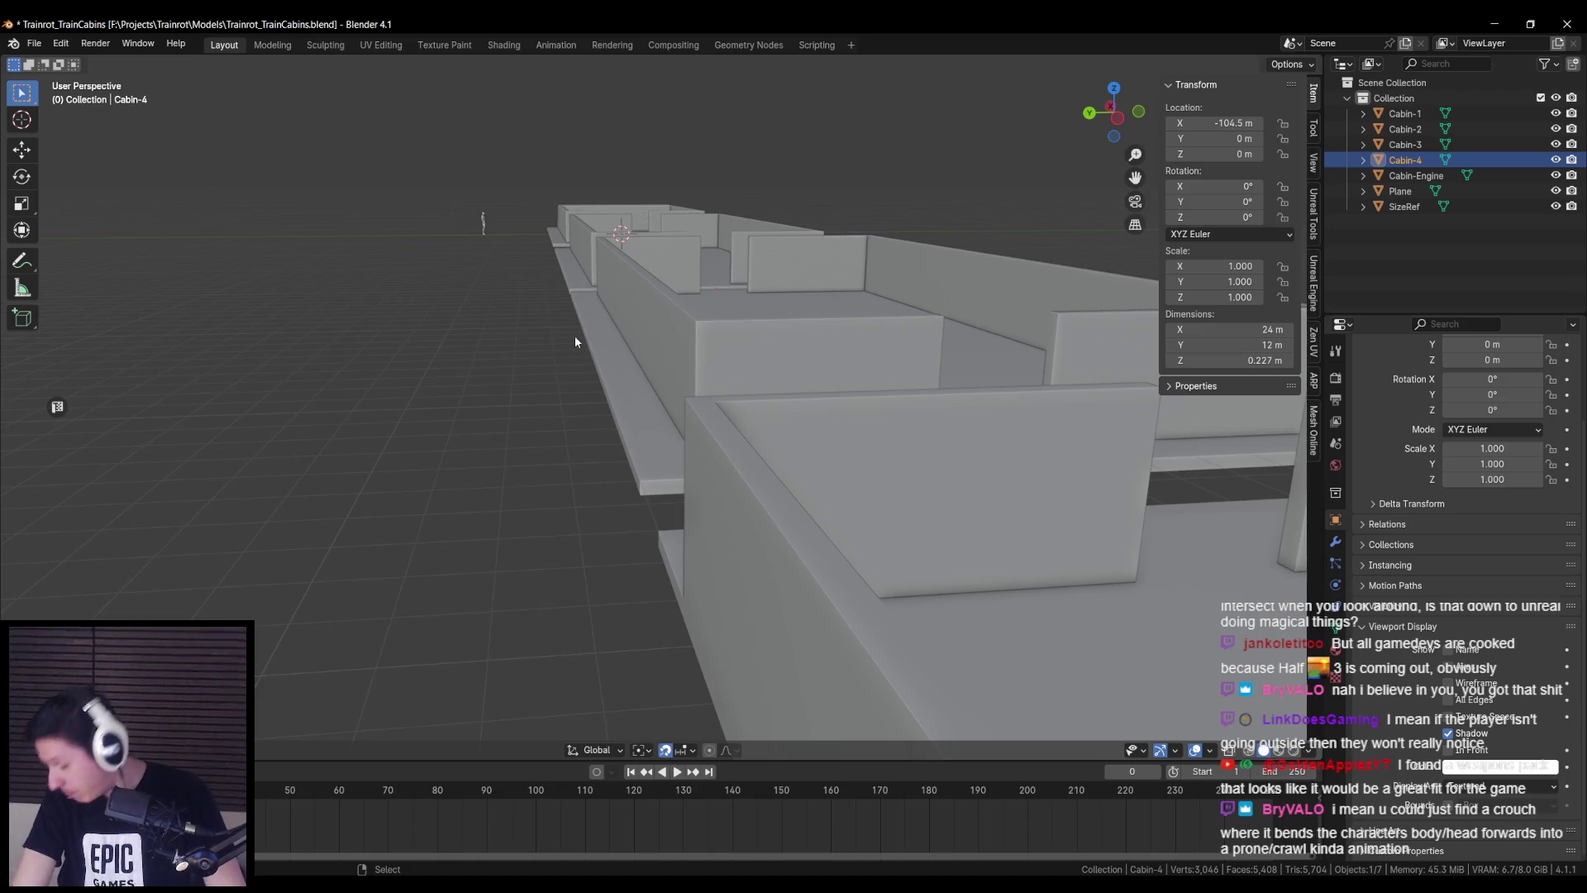
middle_drag(574, 336, 607, 499)
scroll(604, 513, down, 3)
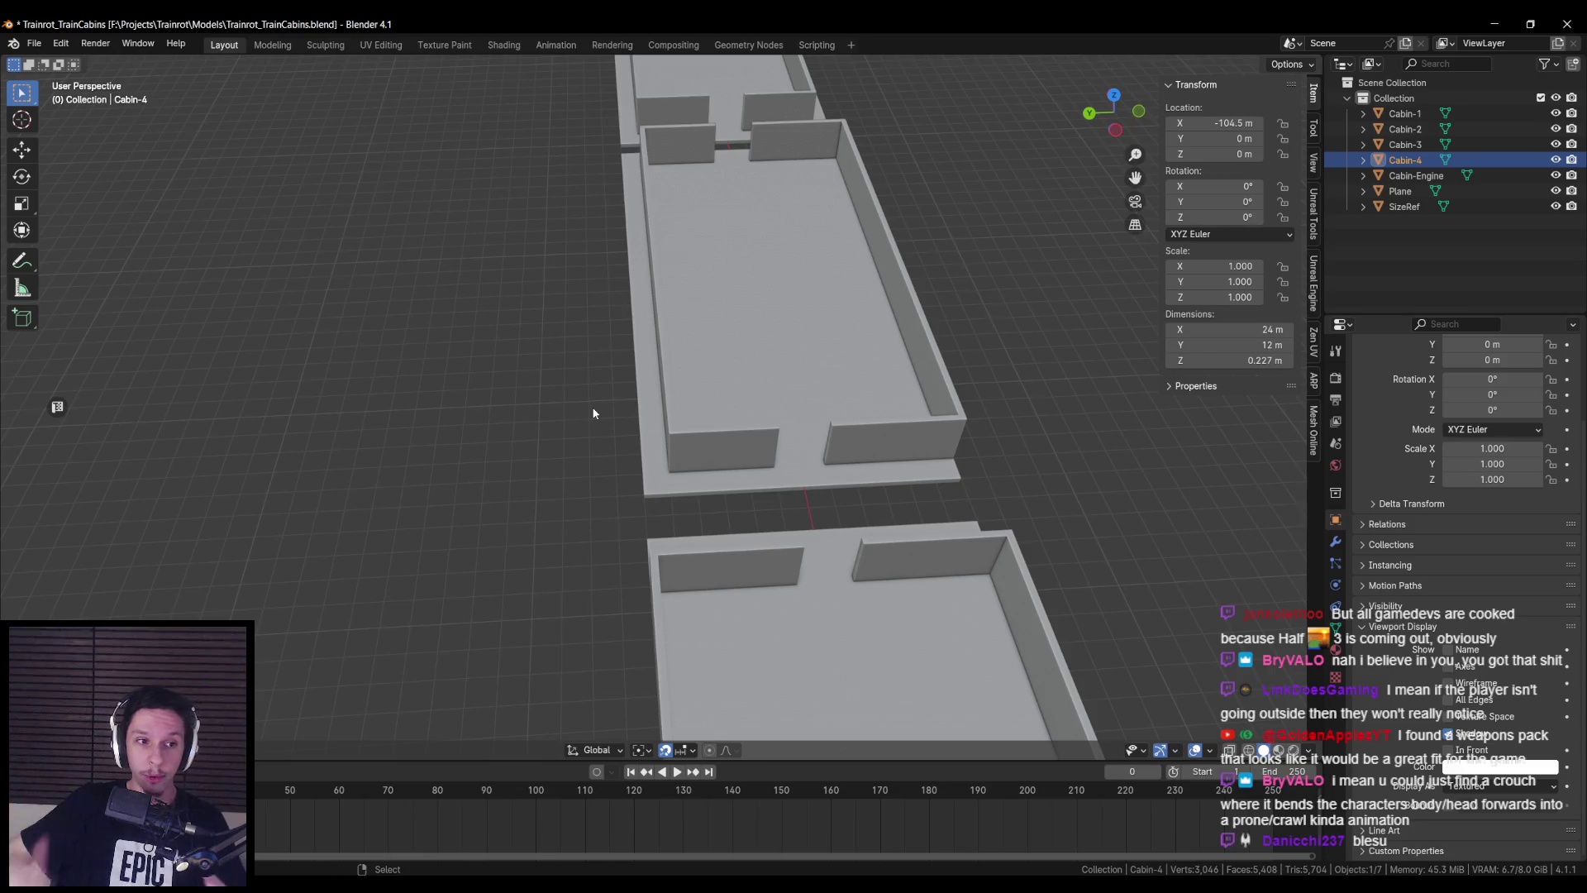
scroll(662, 387, down, 3)
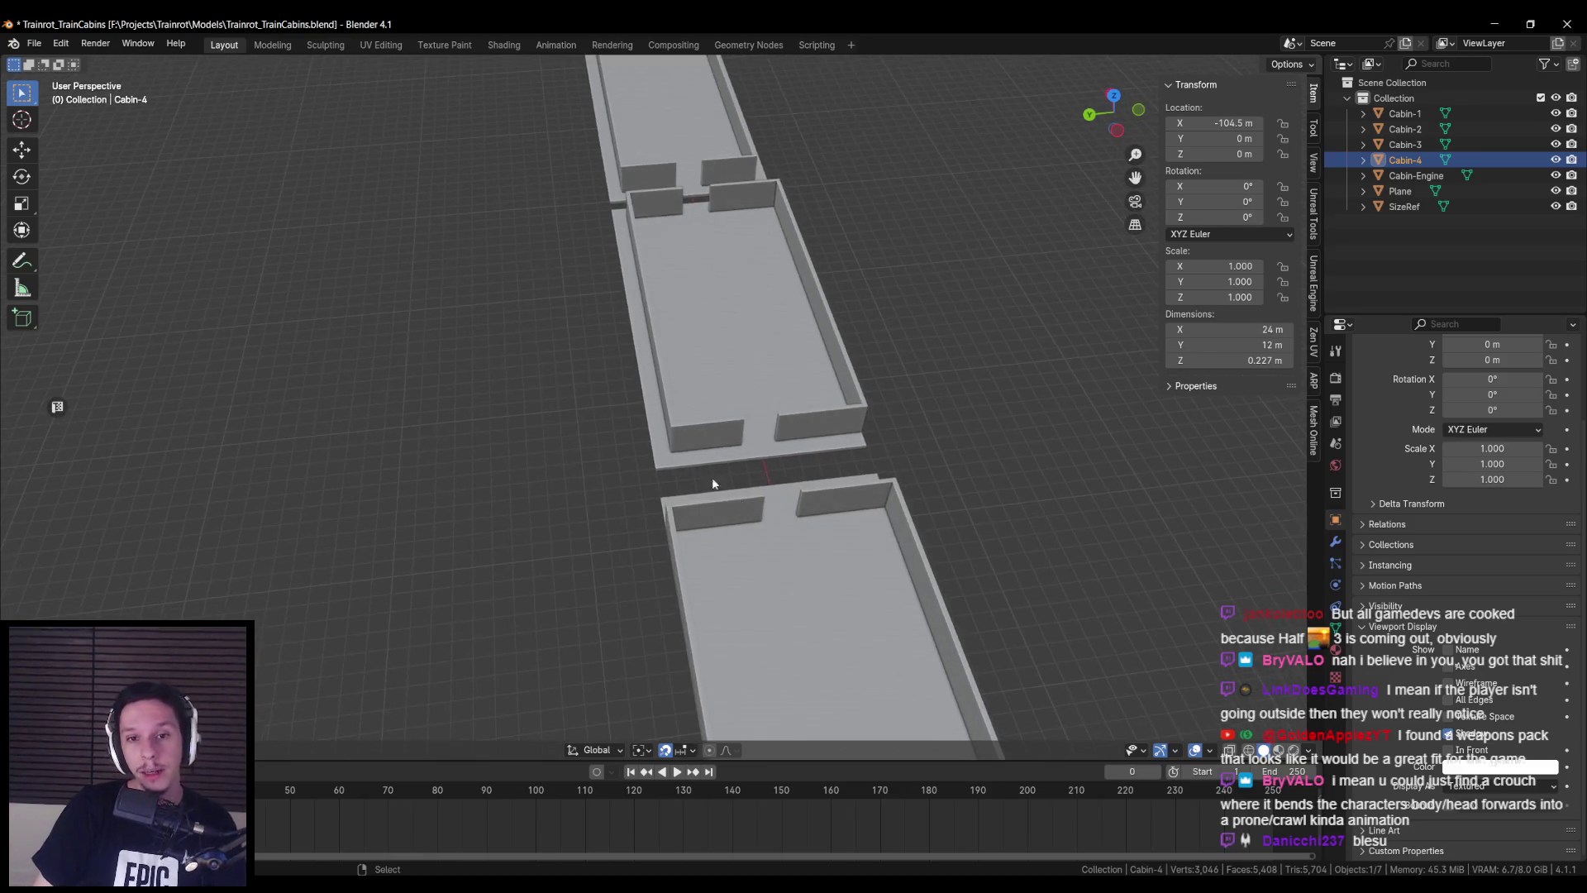
mouse_move(666, 464)
middle_down()
mouse_move(741, 215)
mouse_move(640, 481)
mouse_move(1004, 453)
mouse_move(985, 468)
middle_up()
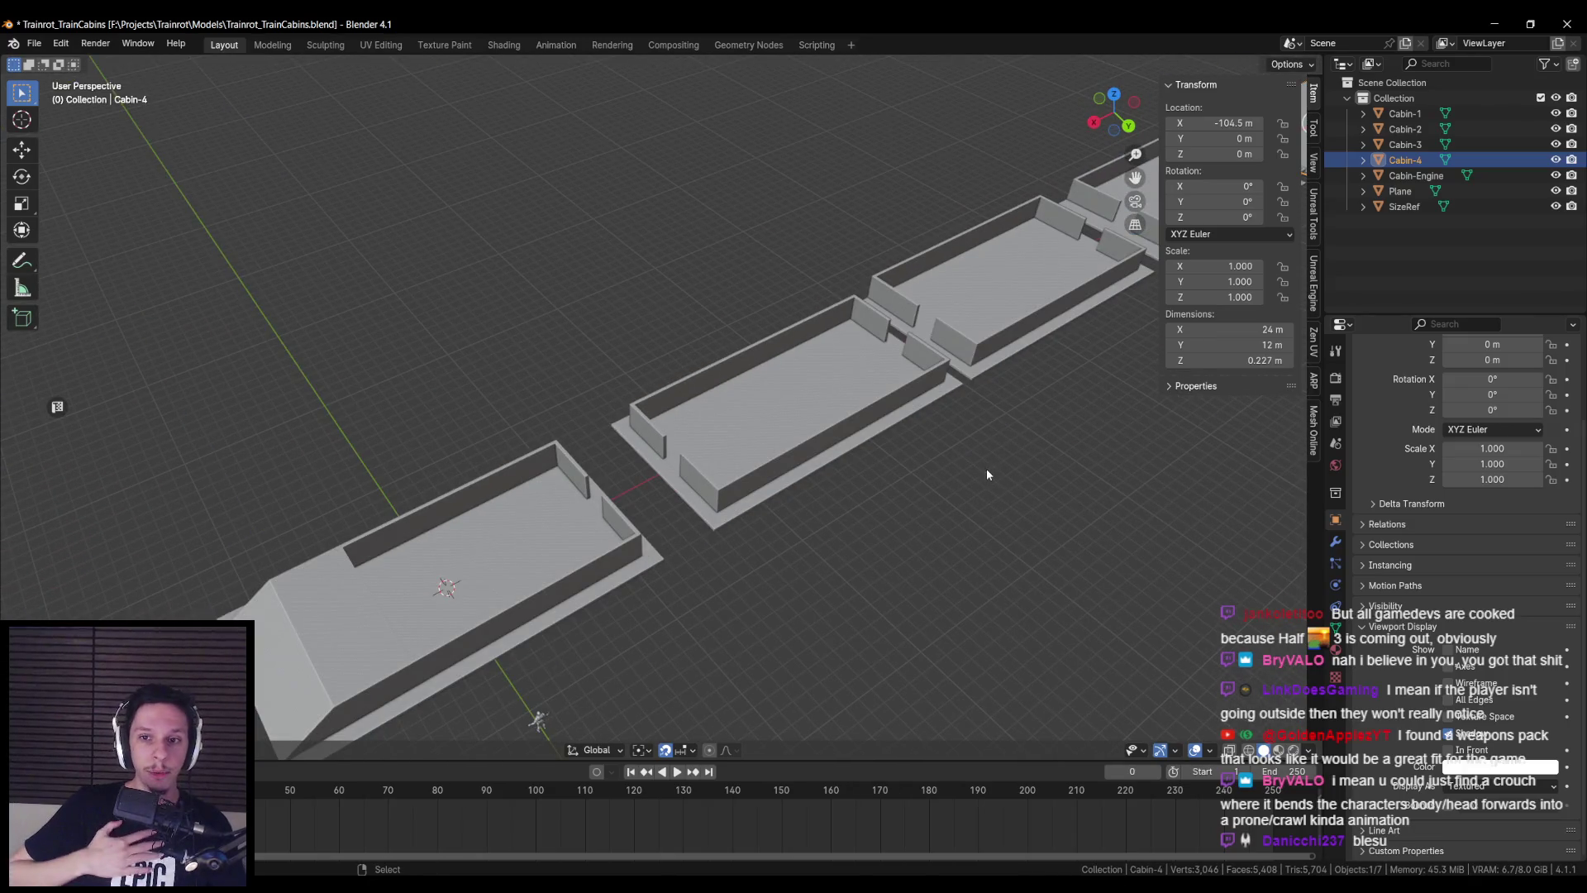
scroll(784, 413, up, 4)
middle_drag(784, 413, 727, 487)
key(alt+Tab)
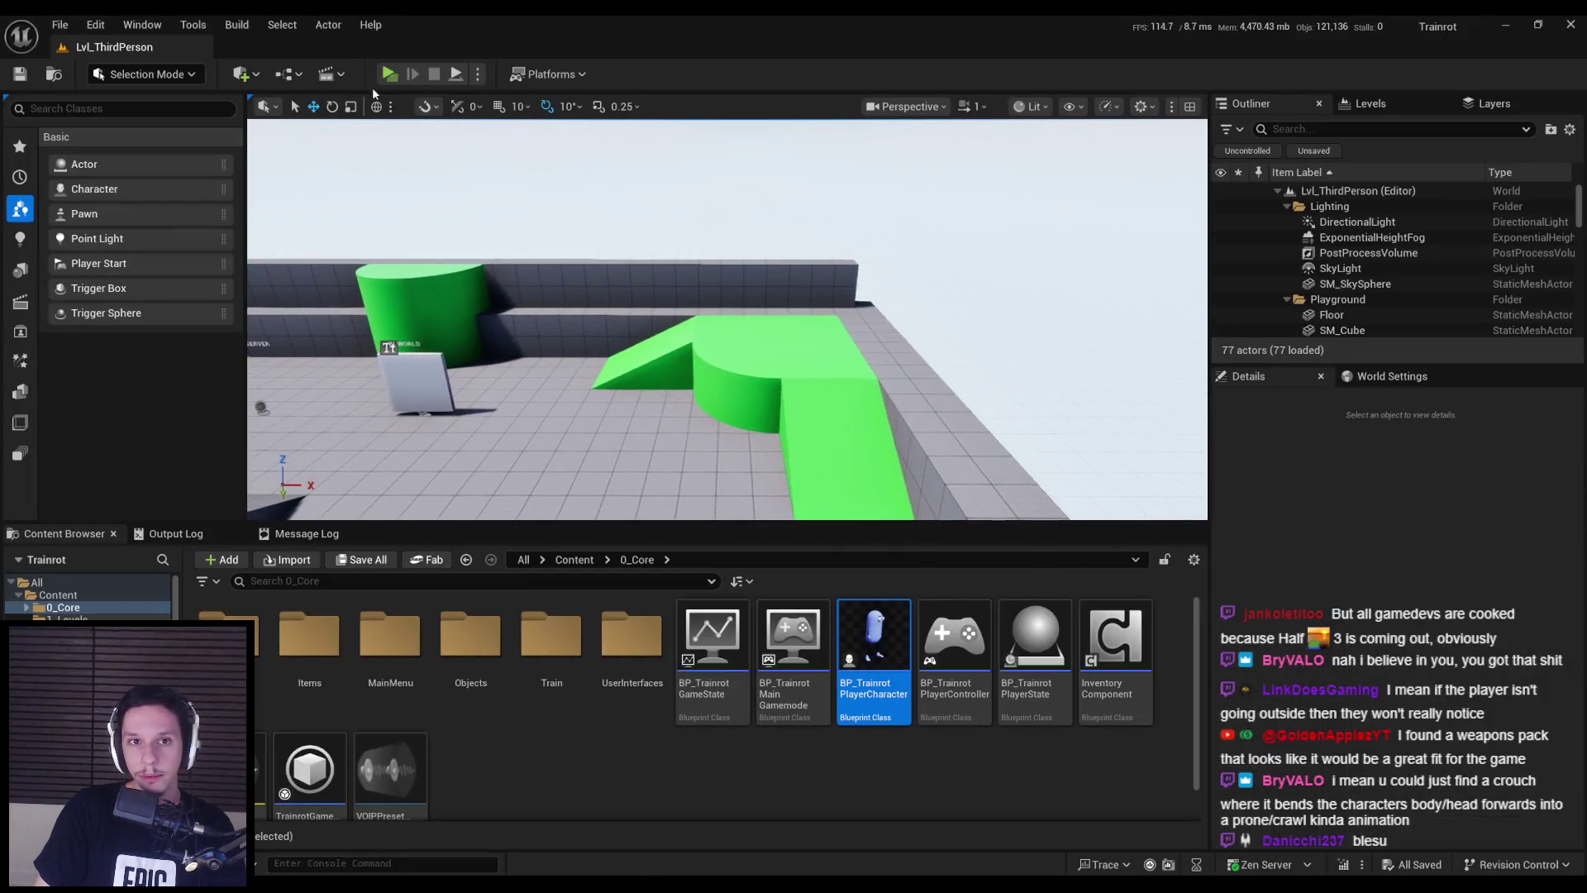
- Run a server-and-client preview, walk up the green ramp toward the wall, then stop
key(alt+p)
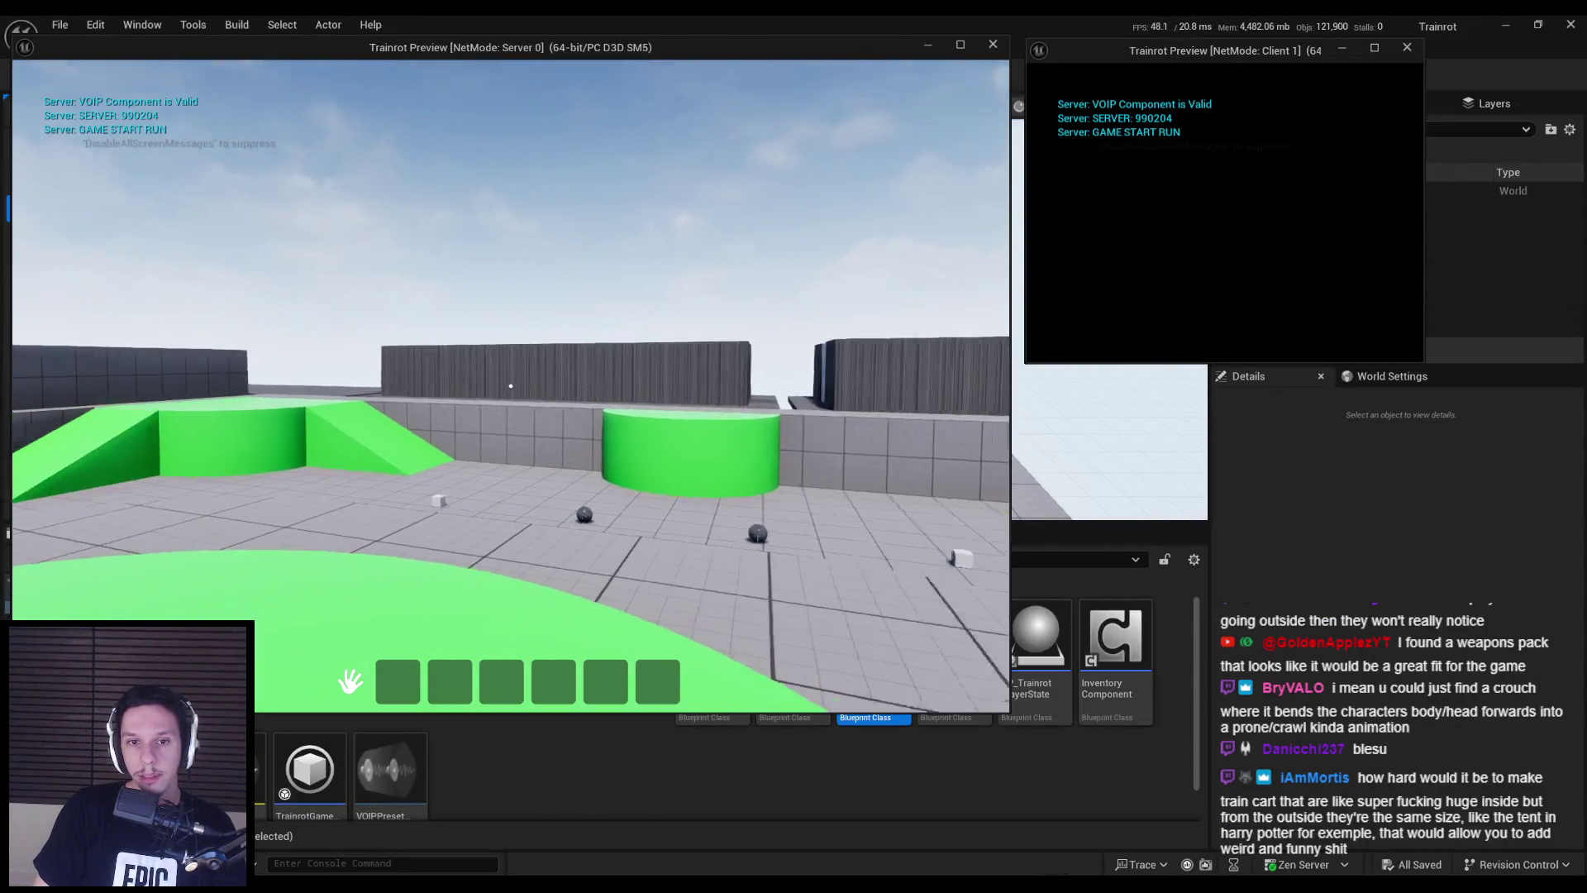
key(w)
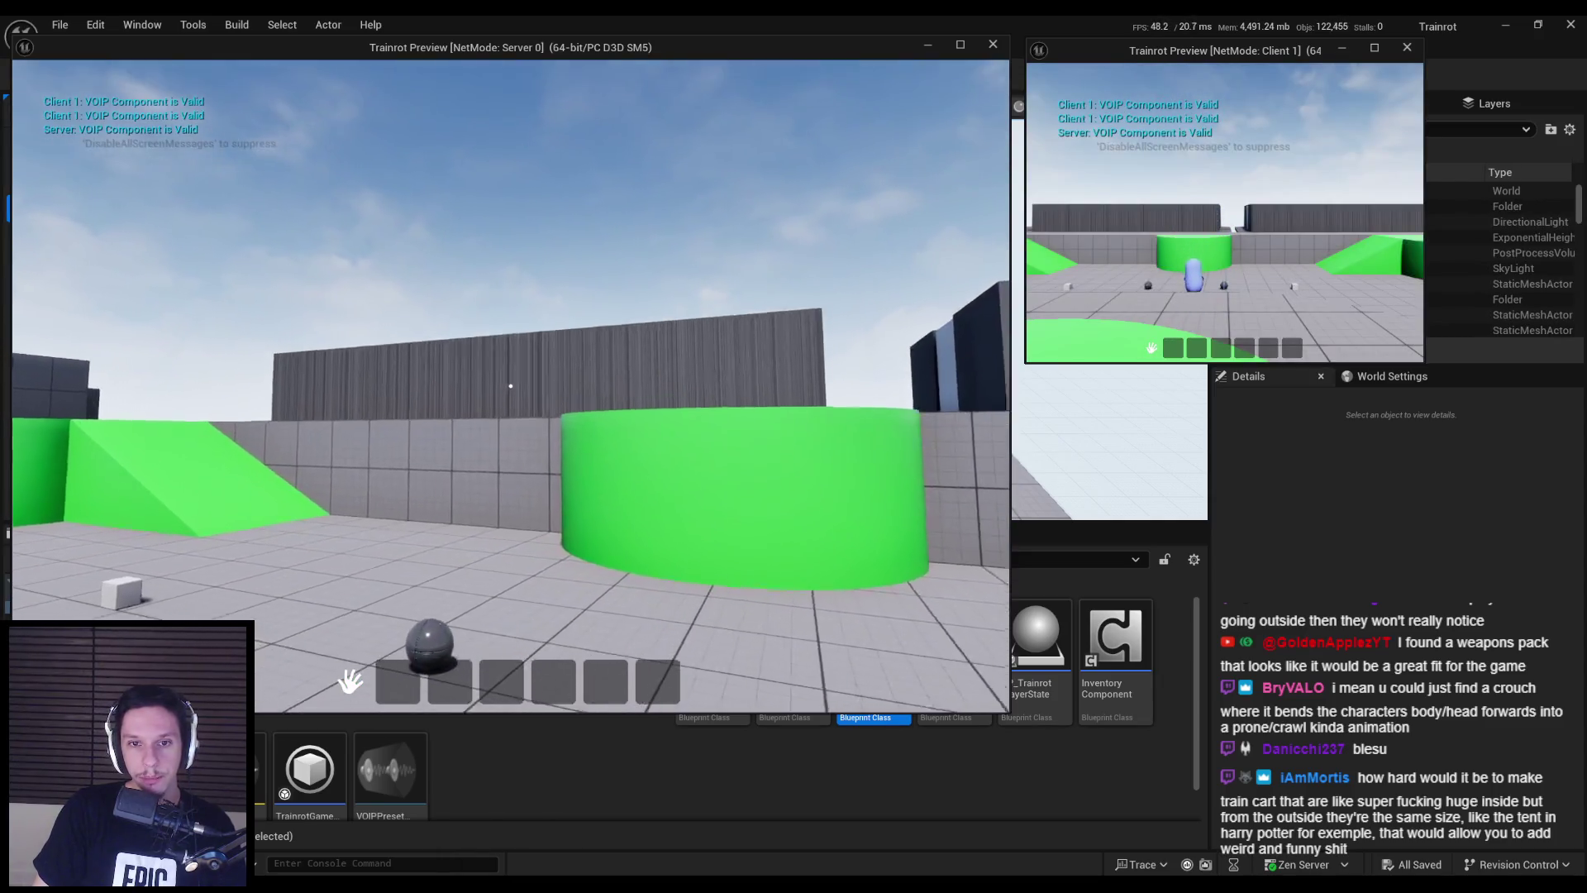
key(w)
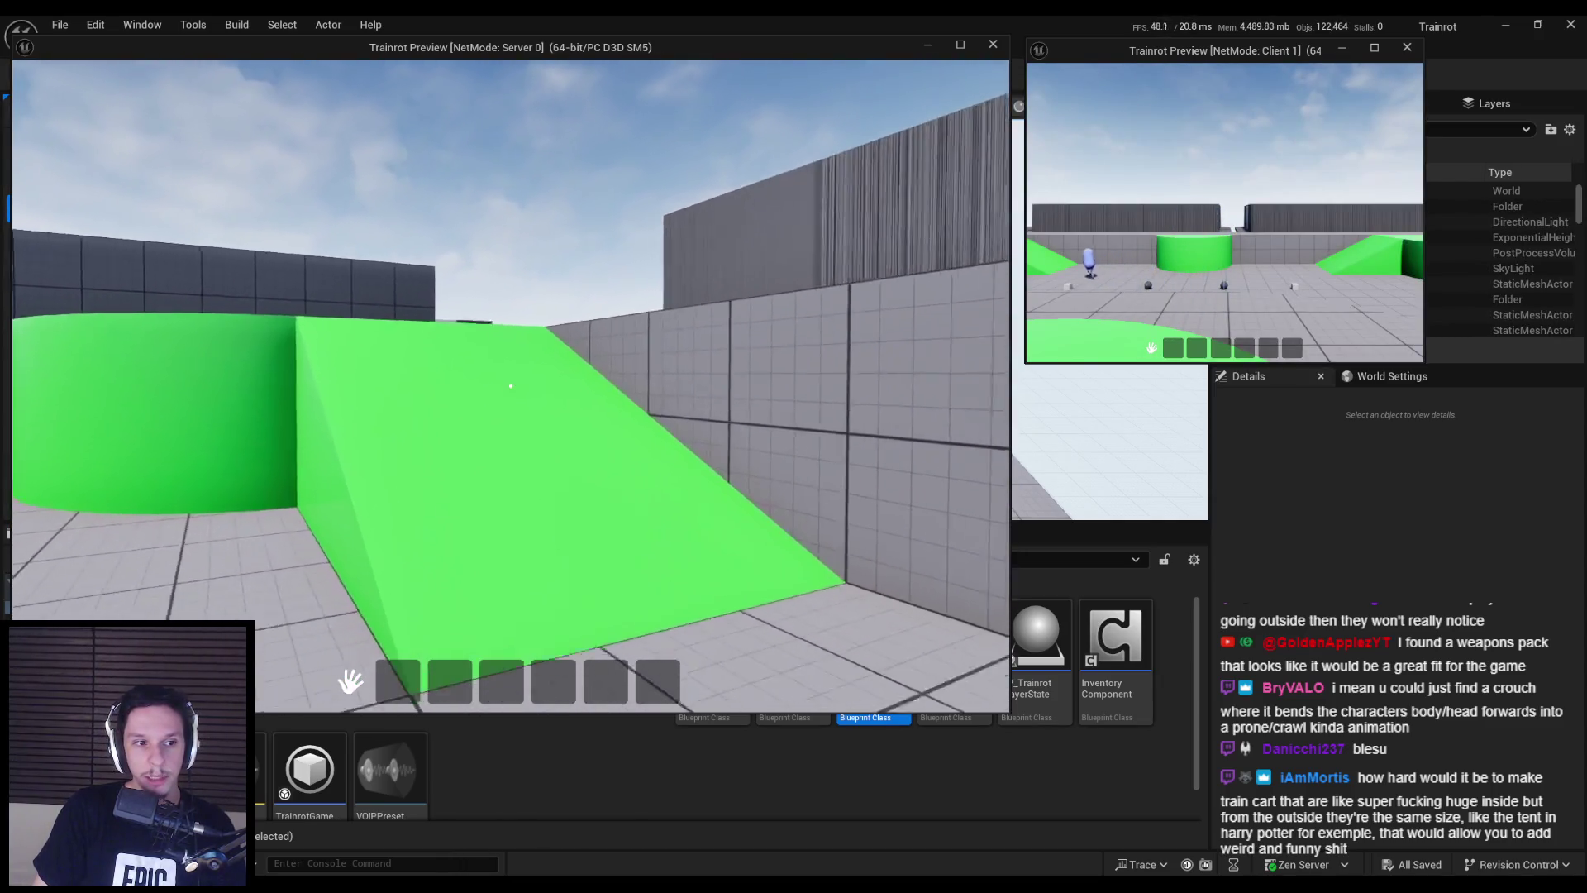
key(w)
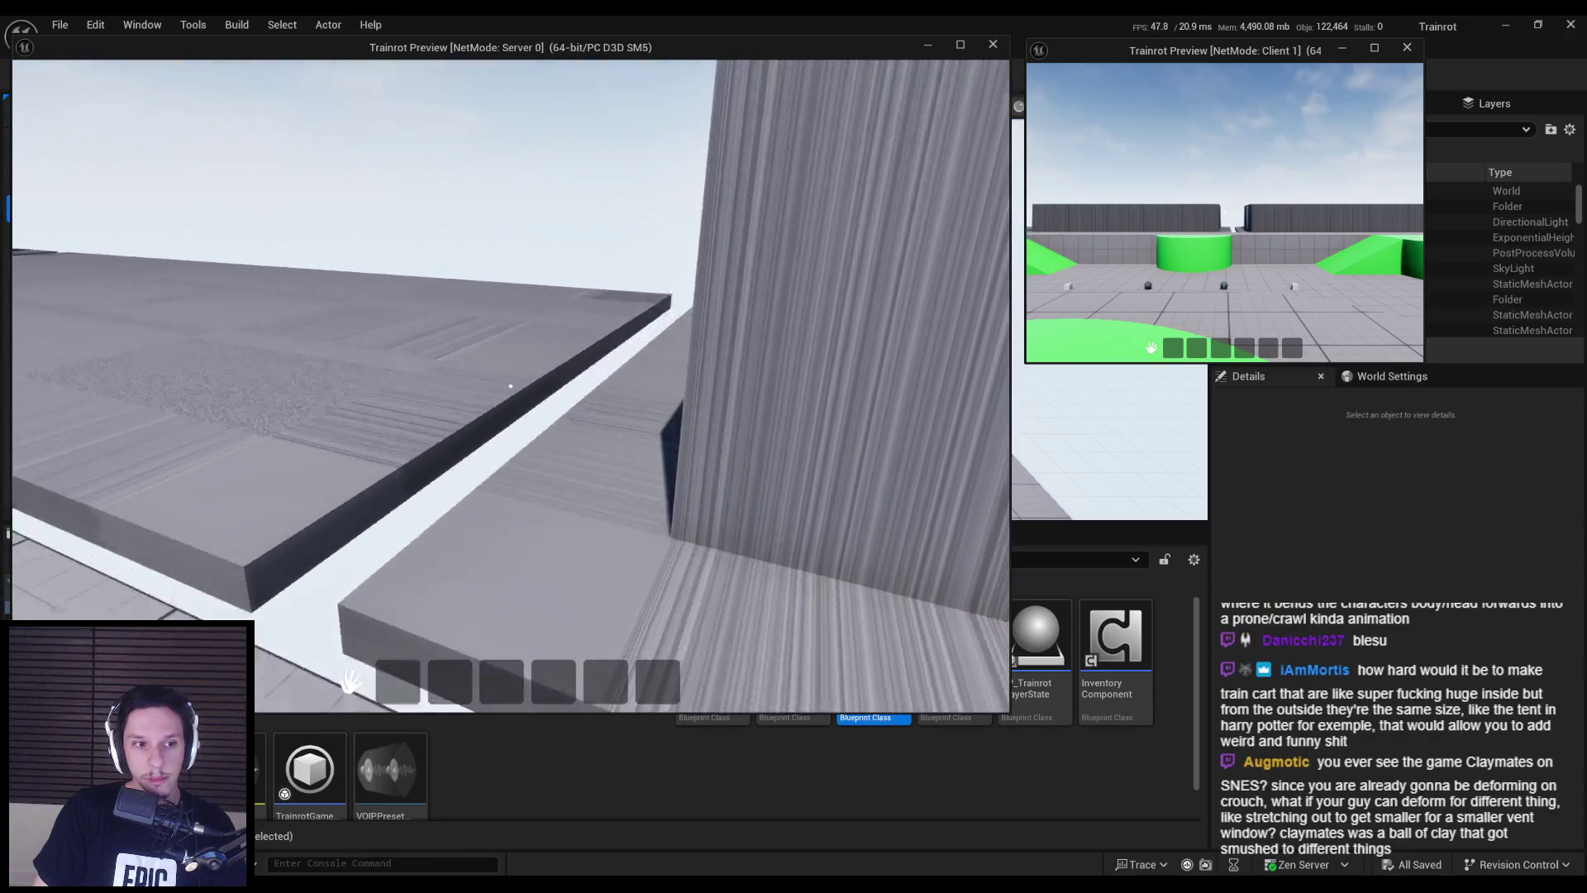
key(Escape)
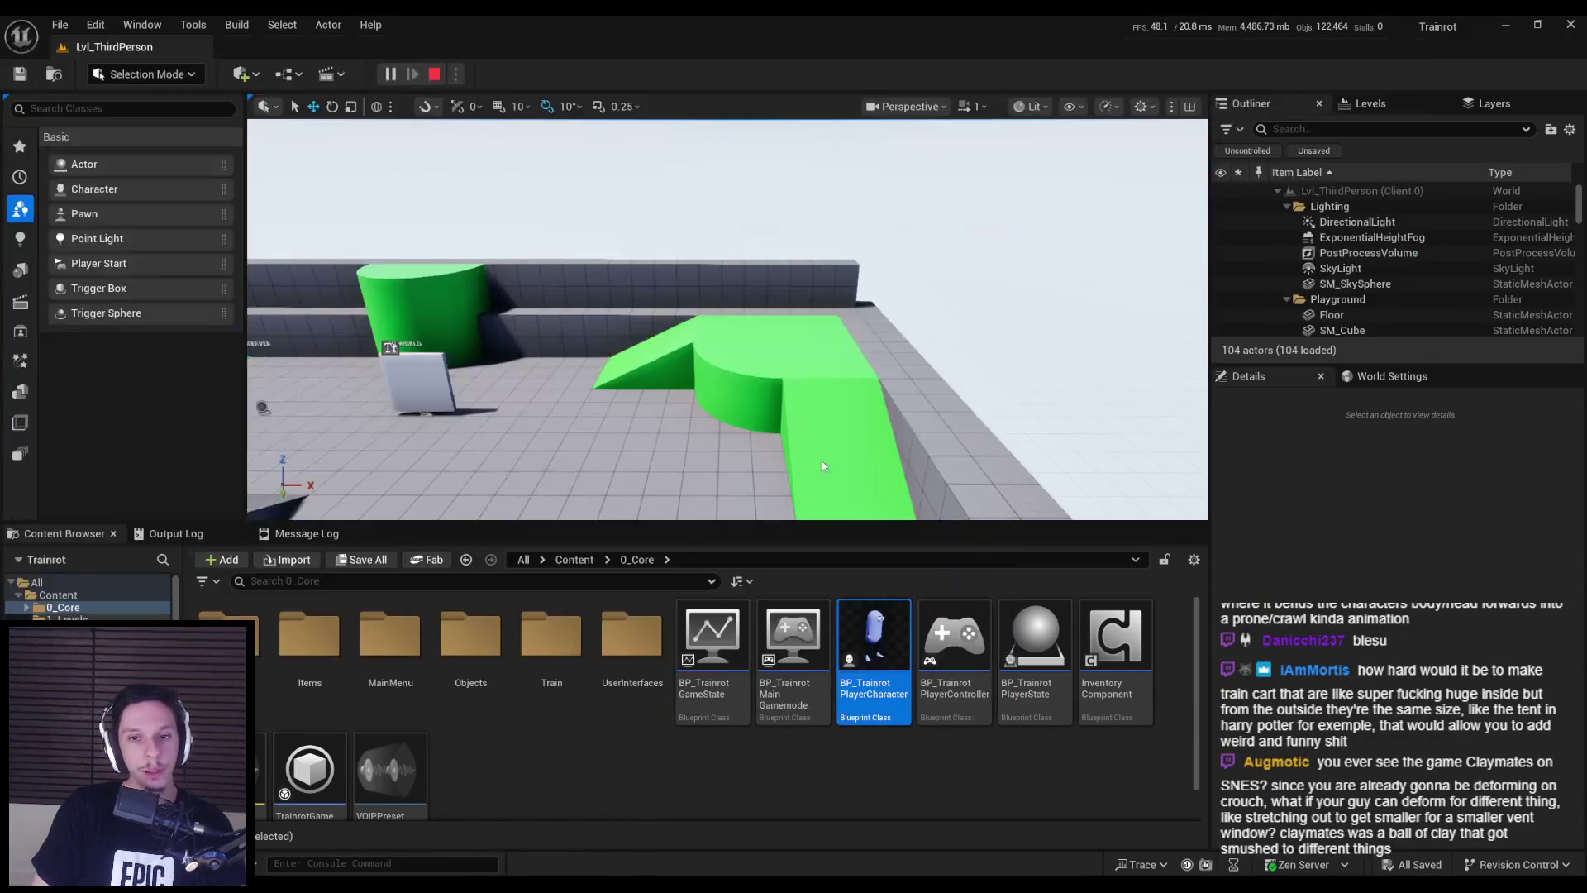
- Select BP_Train-MainEngine and focus the view on the walled engine enclosure
mouse_move(573, 471)
right_down()
mouse_move(504, 468)
mouse_move(510, 496)
mouse_move(496, 500)
mouse_move(528, 463)
mouse_move(744, 378)
mouse_move(703, 393)
right_up()
click(744, 378)
key(f)
mouse_move(612, 448)
right_down()
mouse_move(637, 446)
mouse_move(594, 438)
right_up()
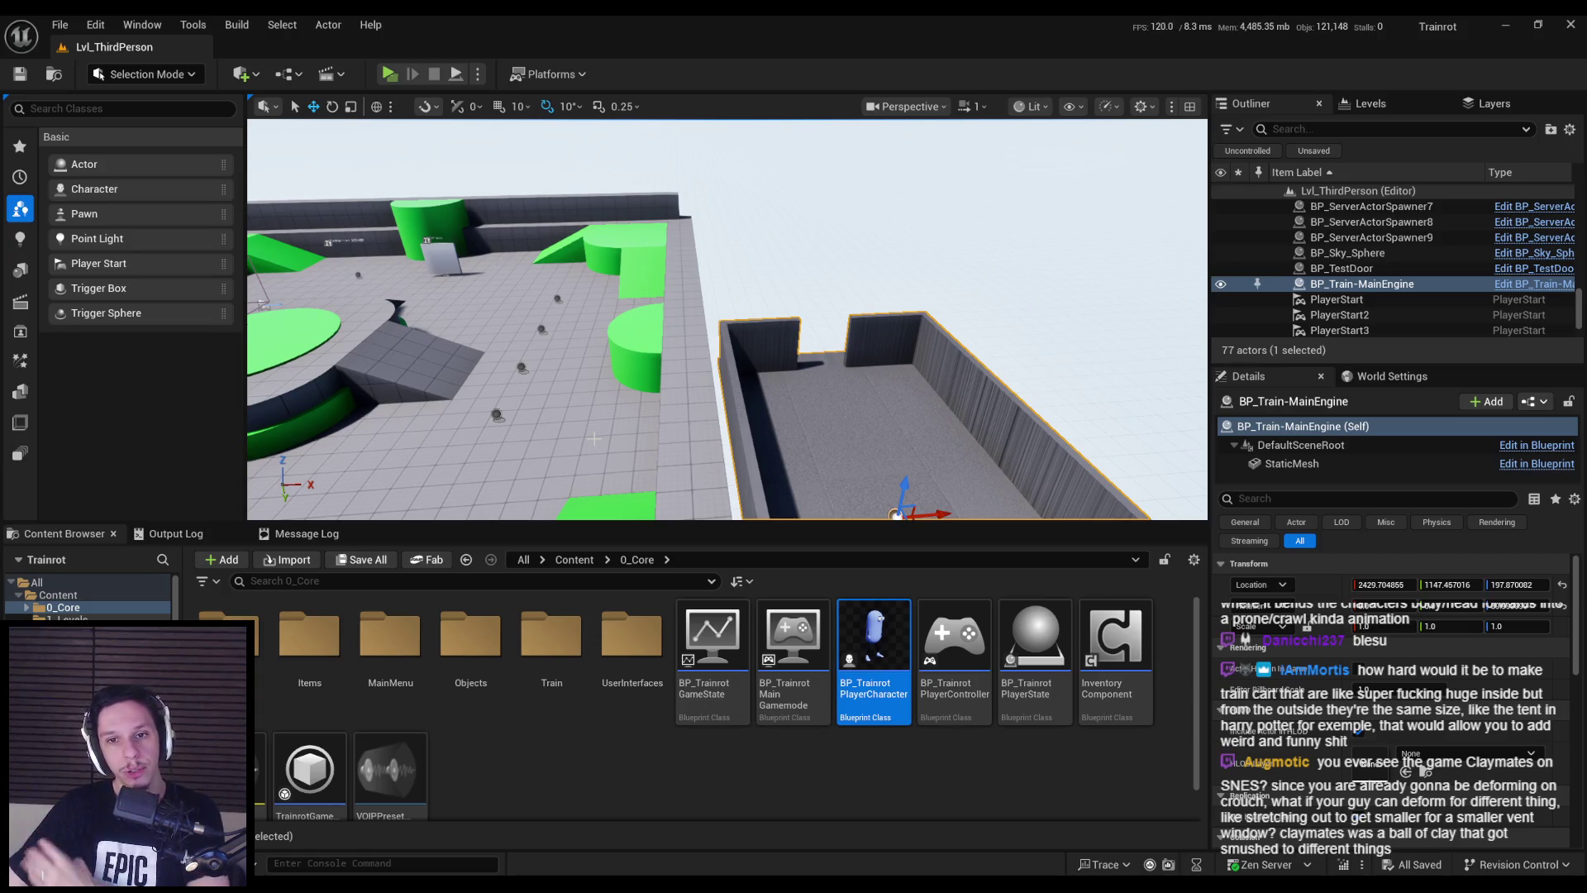
- Fly the viewport camera over the level around the outlined train enclosure for a wider view
right_drag(594, 438, 562, 411)
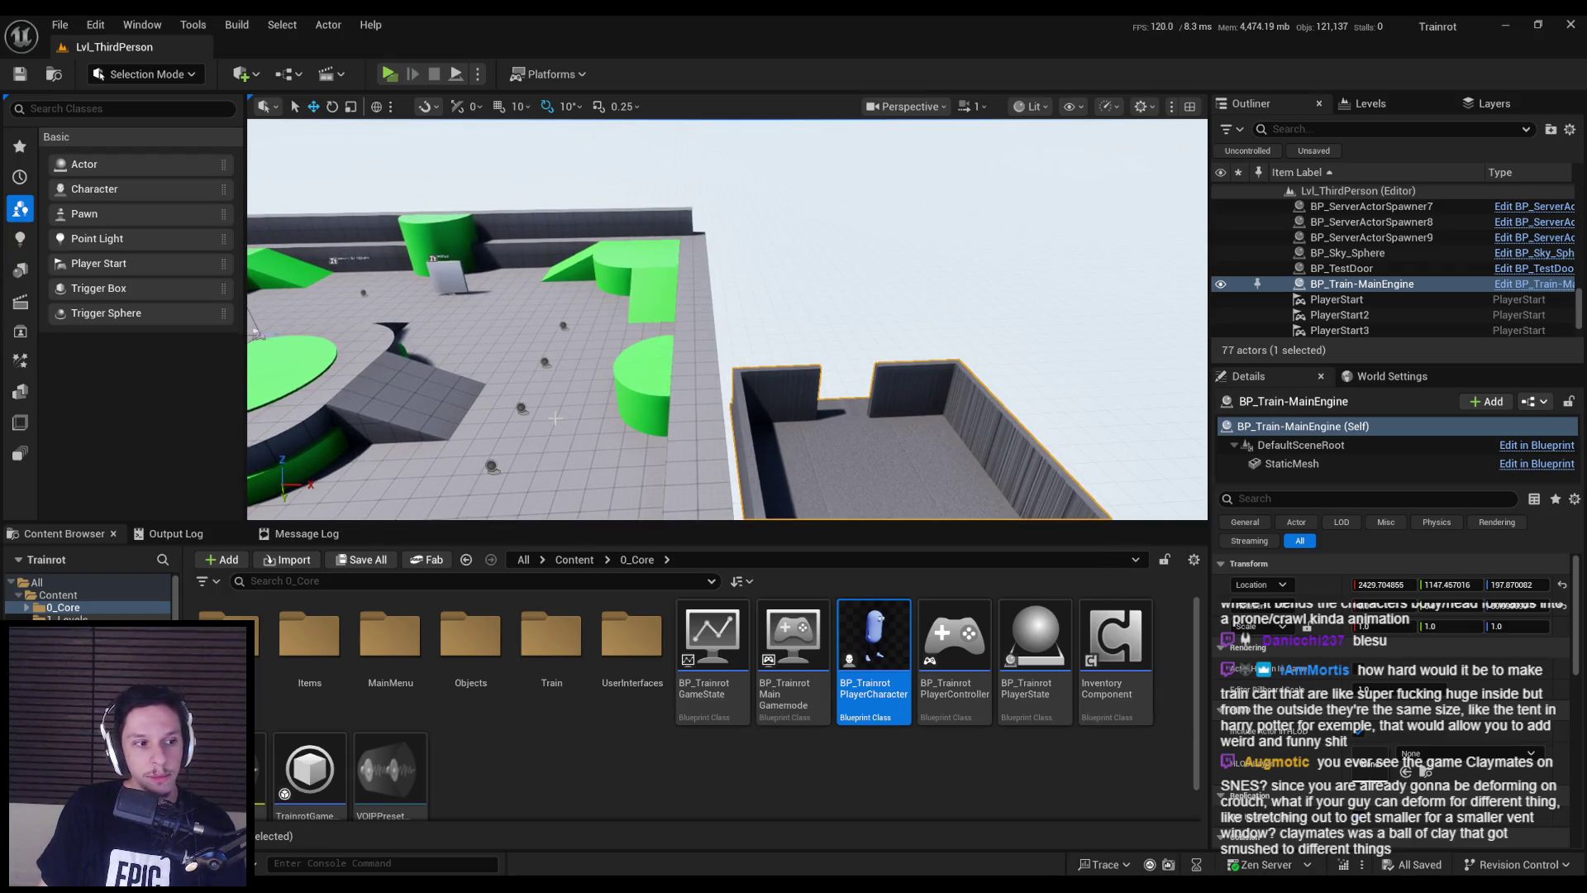
right_drag(560, 417, 549, 407)
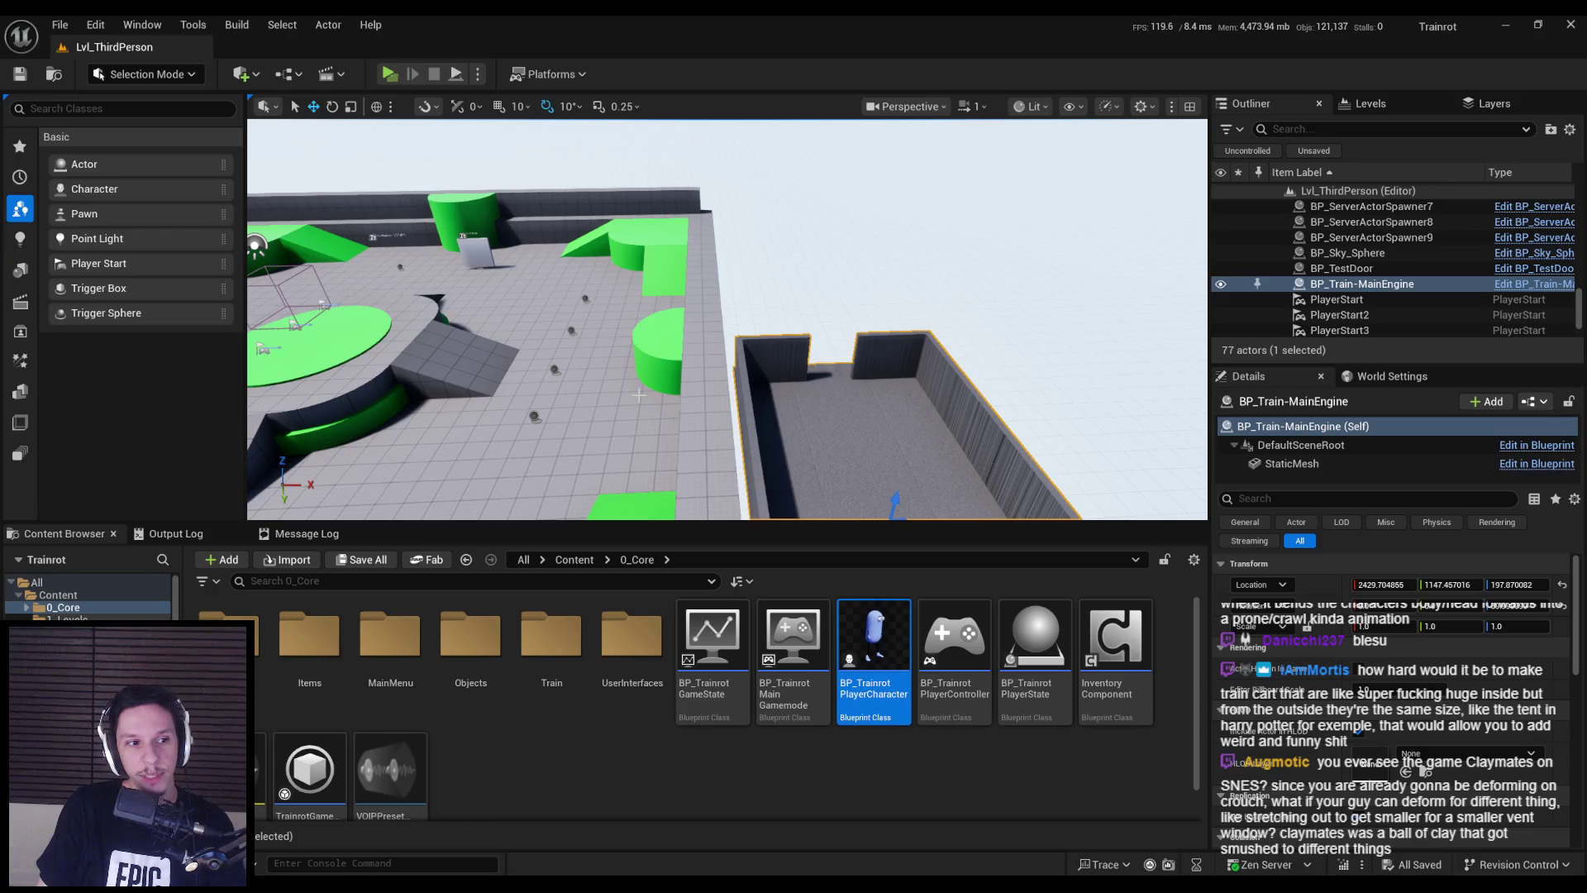
mouse_move(549, 407)
right_down()
mouse_move(495, 394)
mouse_move(621, 408)
right_up()
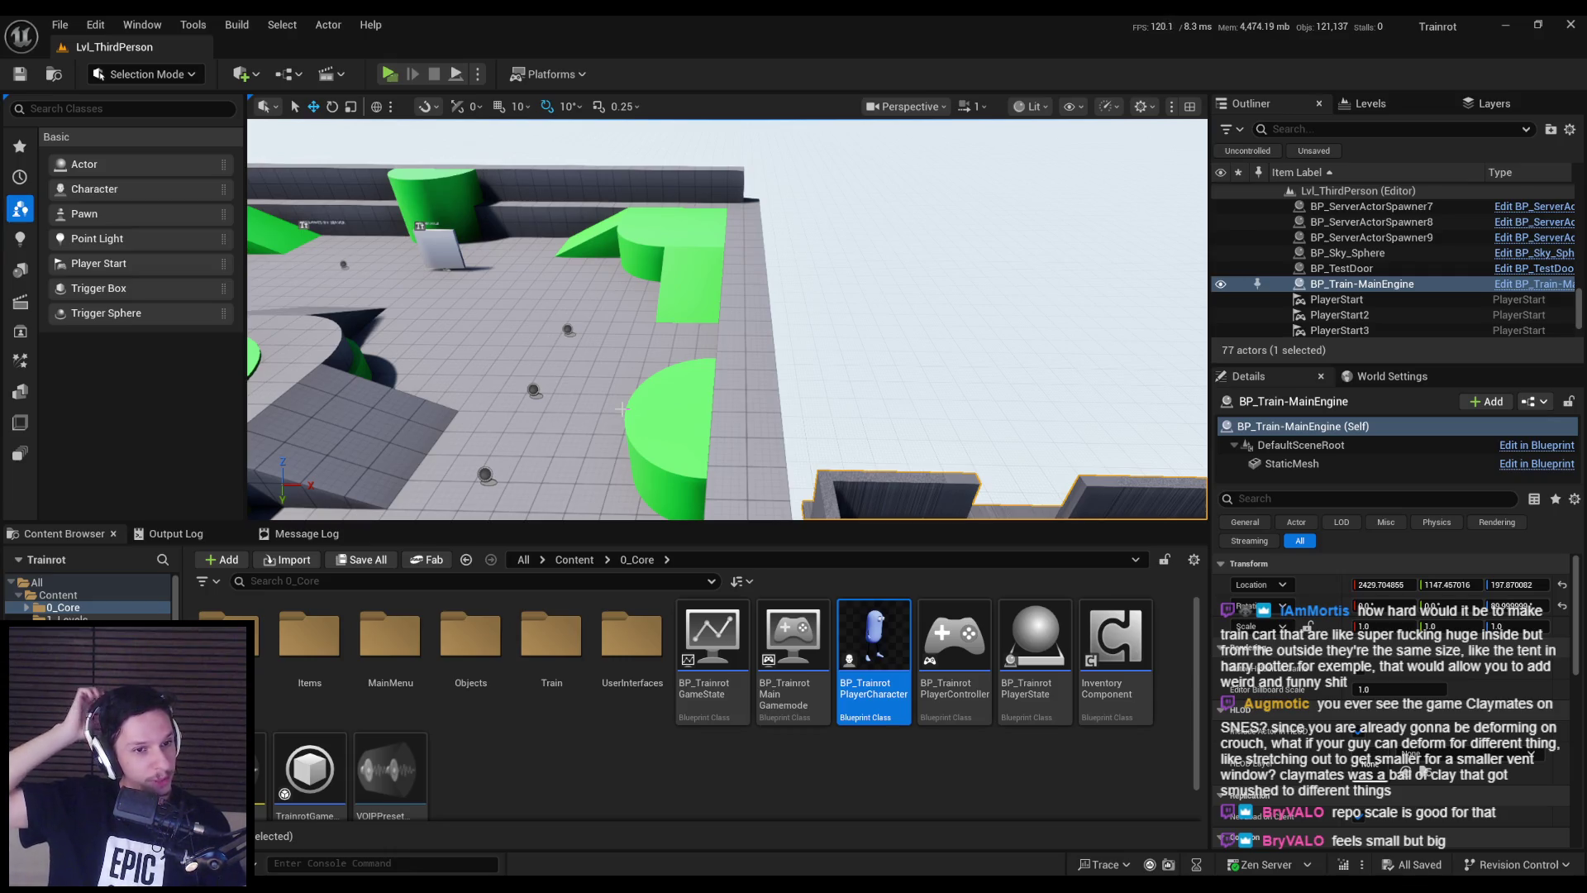
mouse_move(621, 408)
right_down()
mouse_move(595, 469)
mouse_move(628, 460)
mouse_move(615, 459)
right_up()
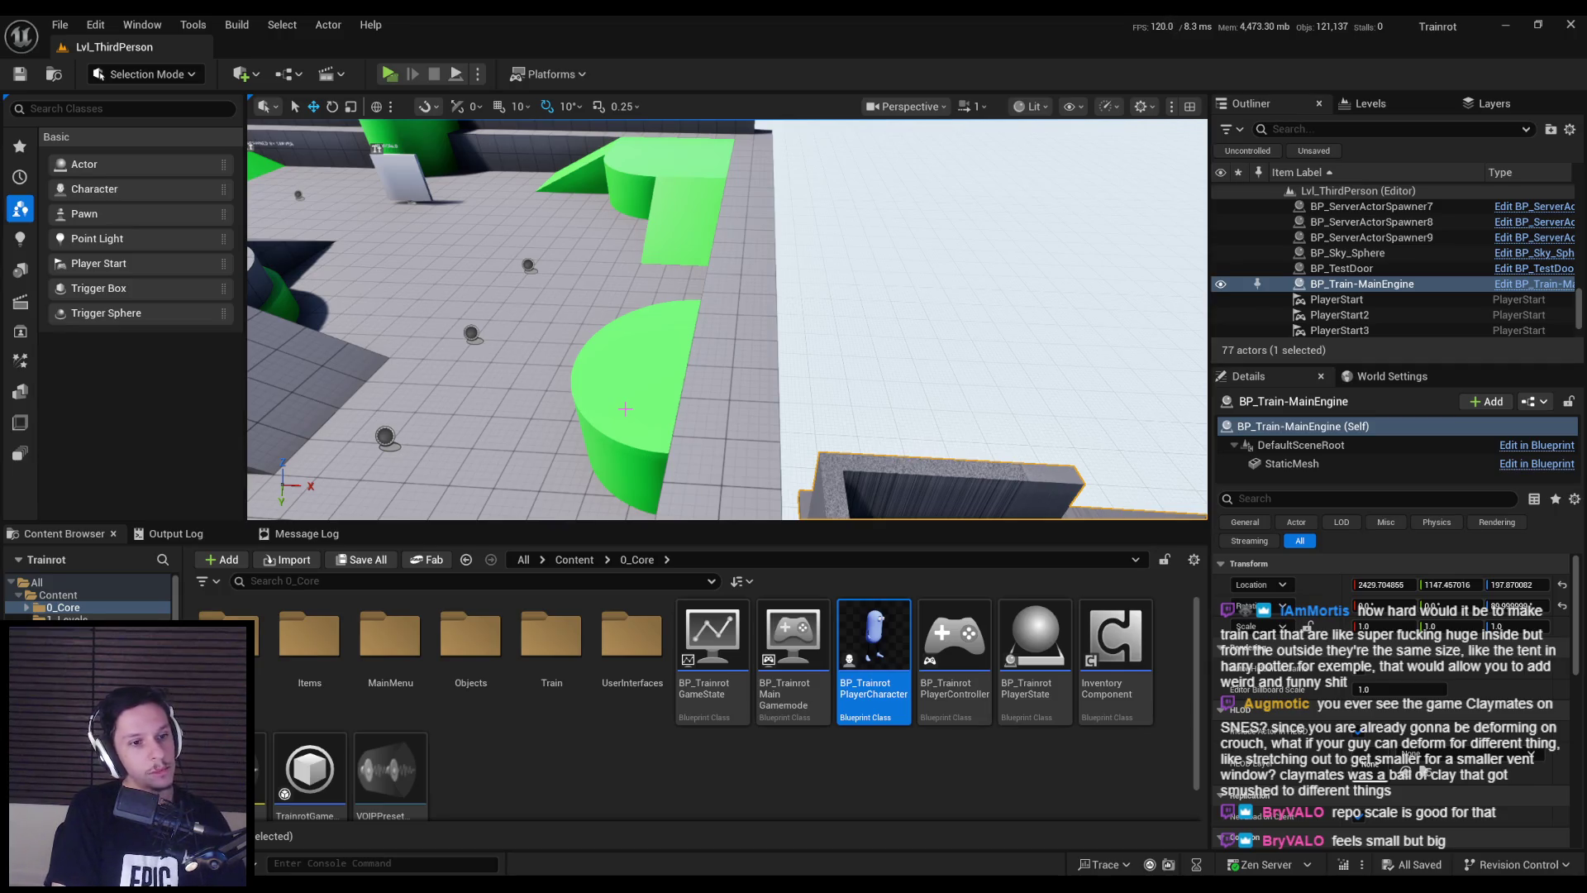
right_drag(855, 213, 855, 213)
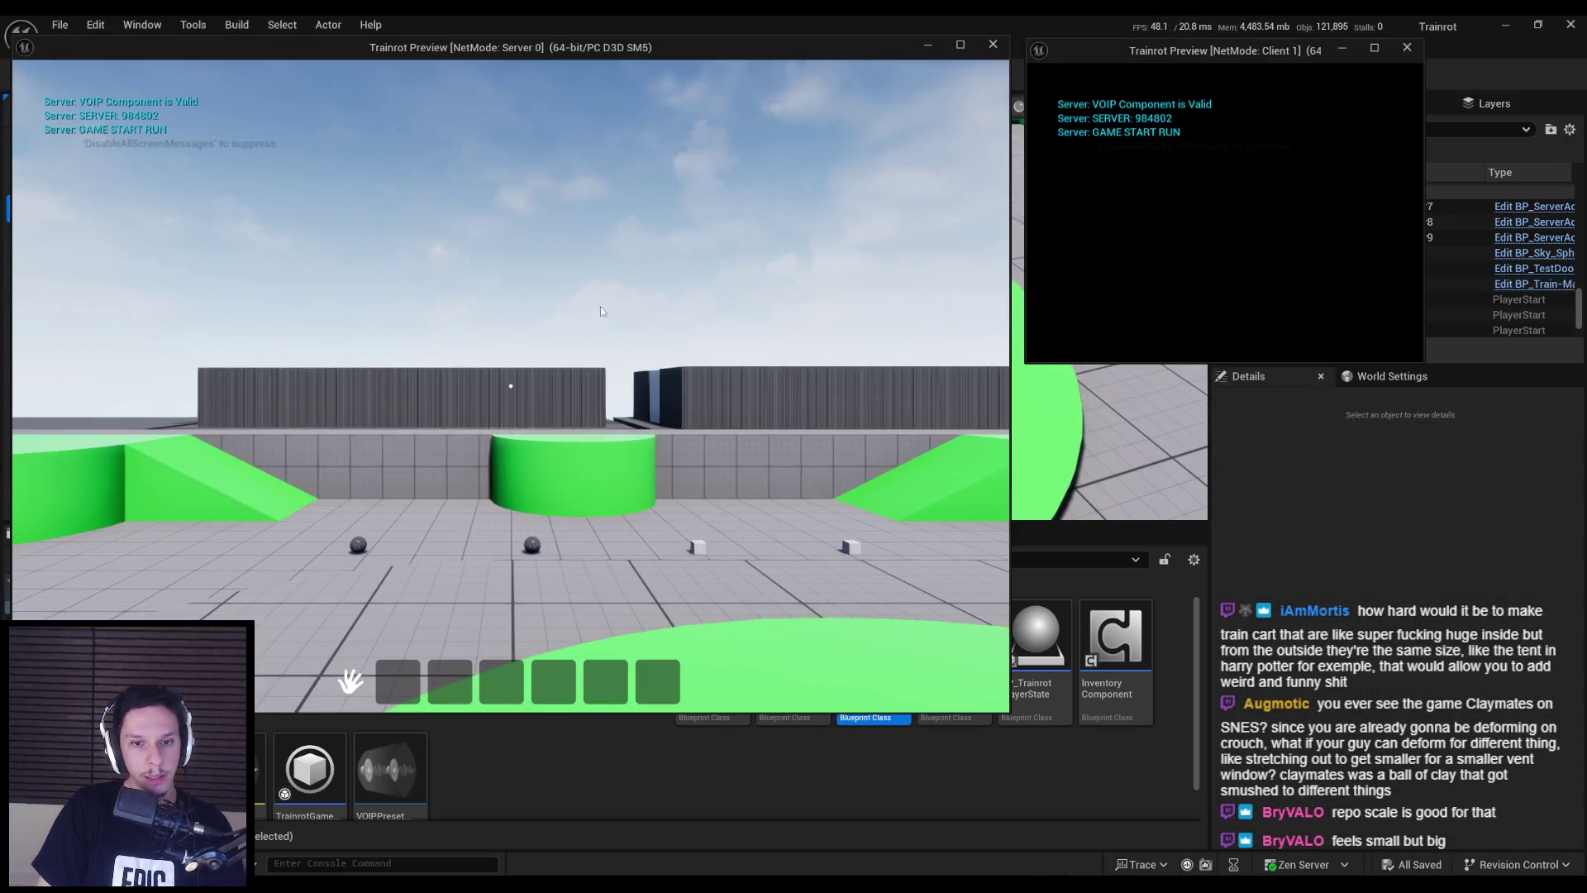
- Walk the server character to the small cubes, pick one into slot 1, and throw it
click(506, 324)
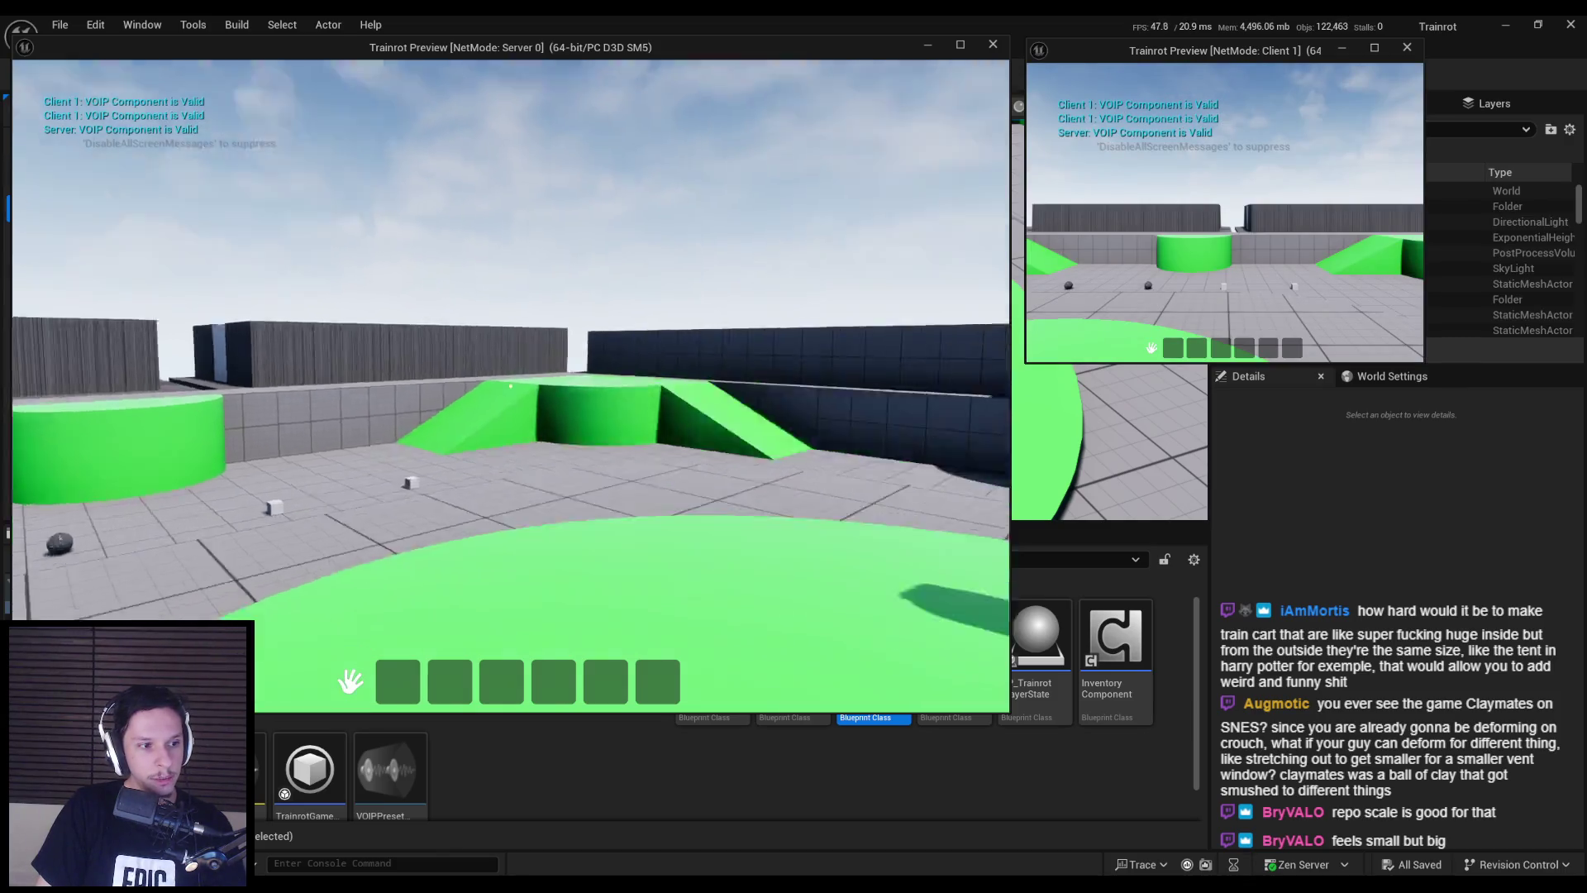
key(w)
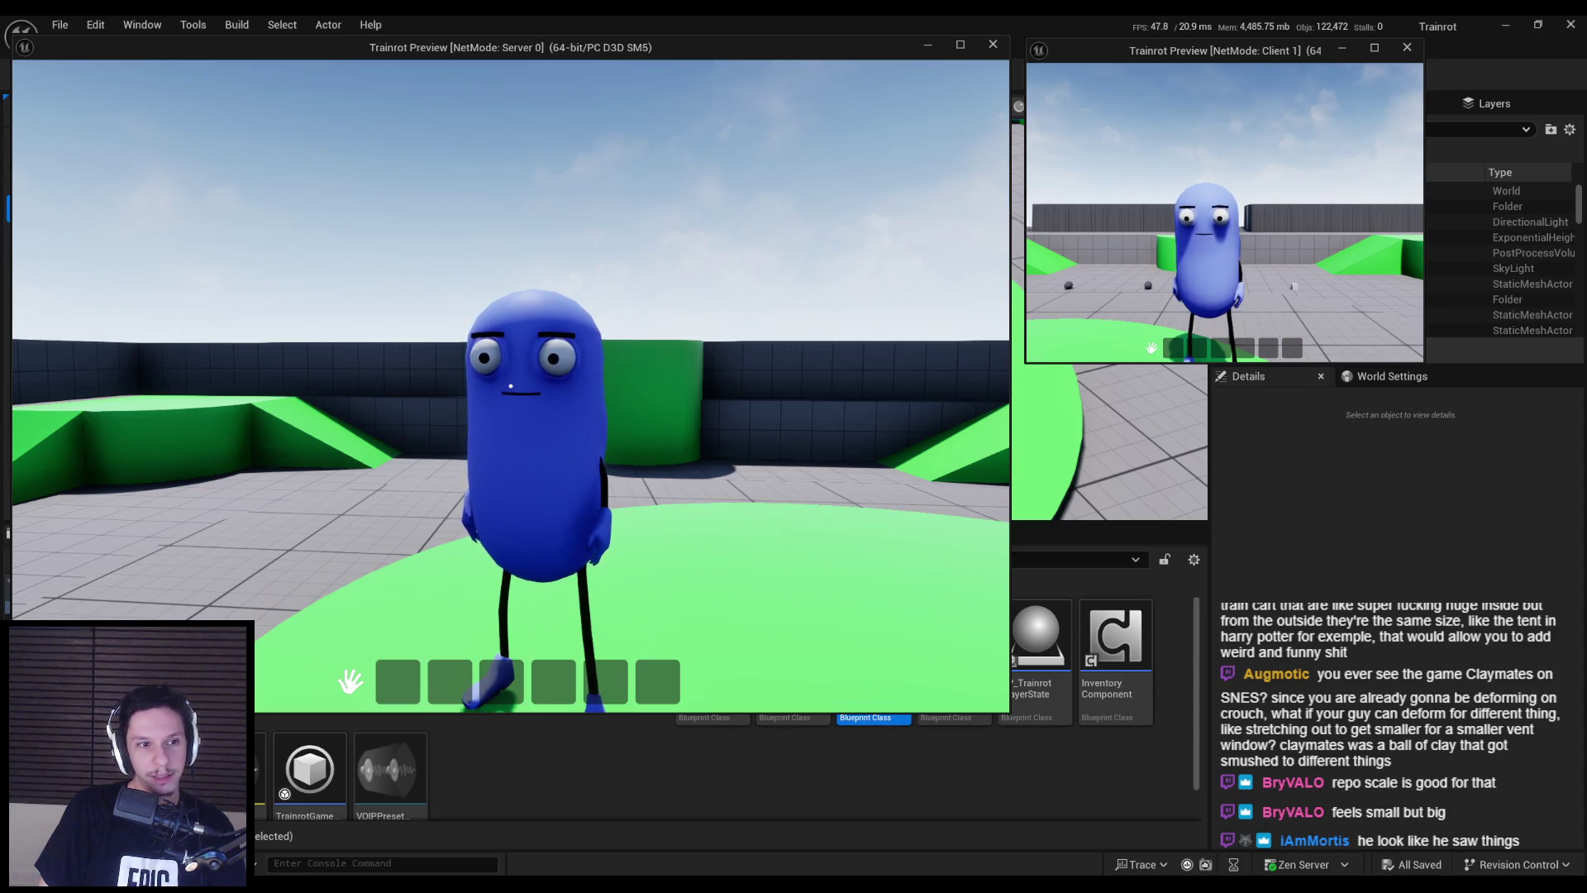
key(w)
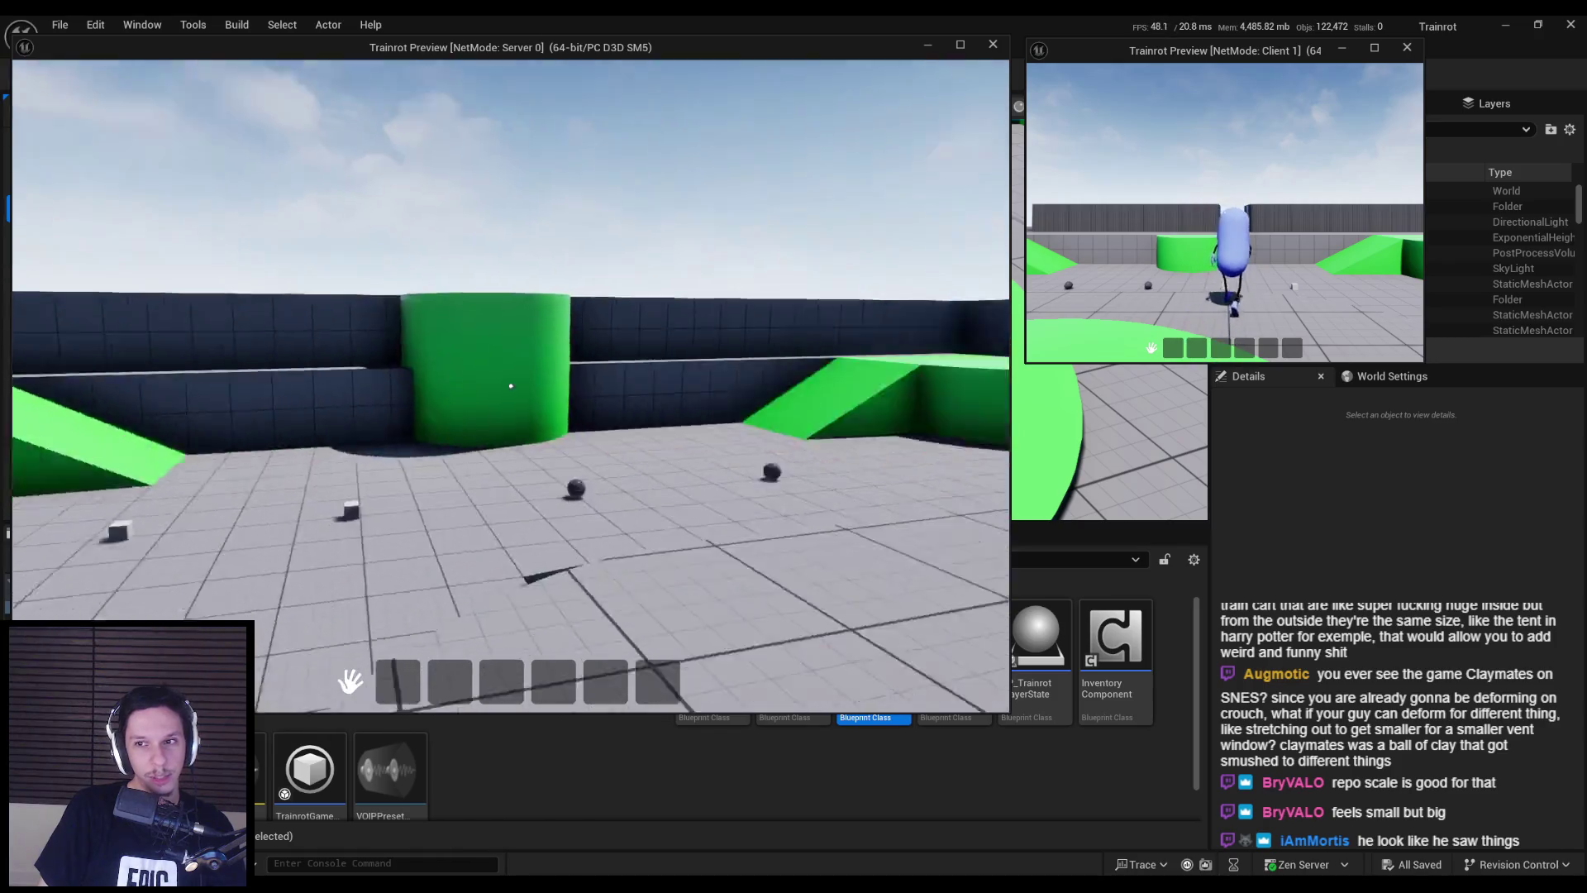
key(s)
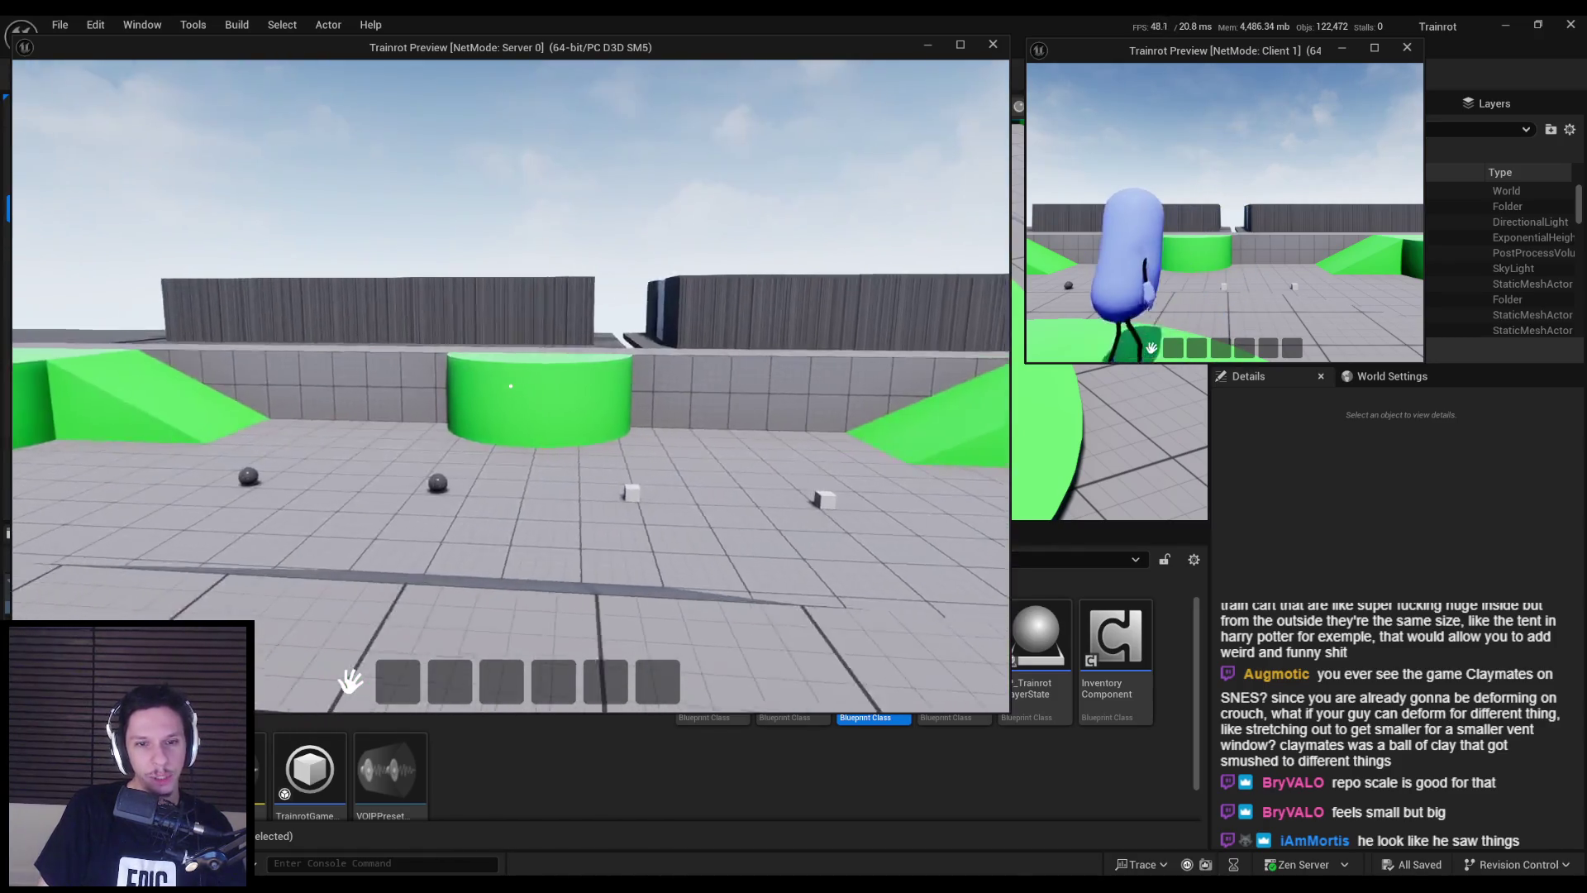
key(w)
key(e)
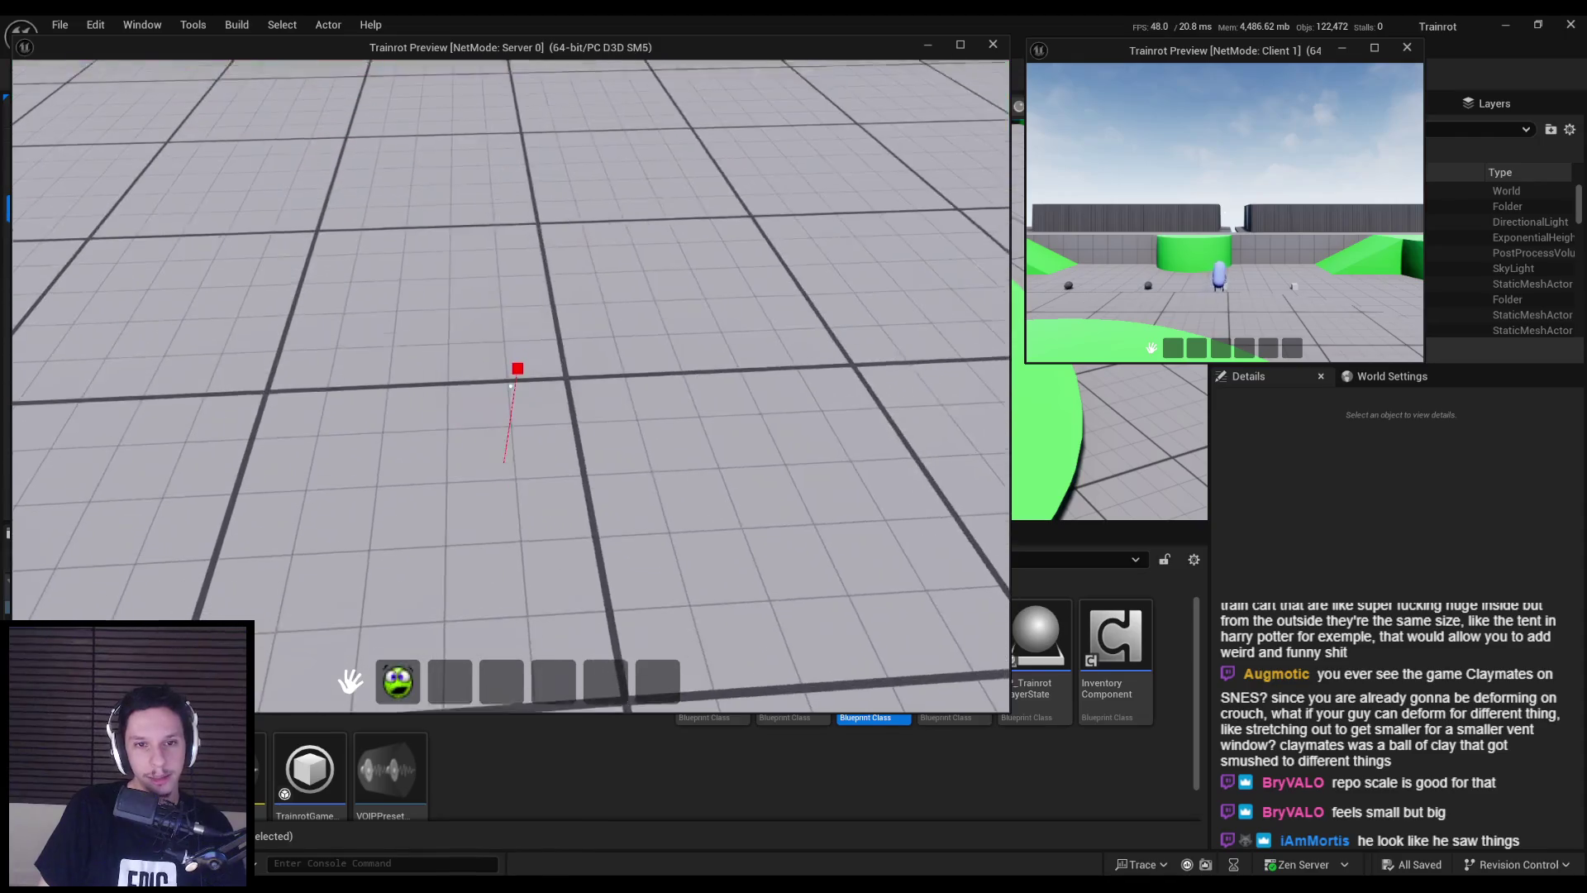
key(1)
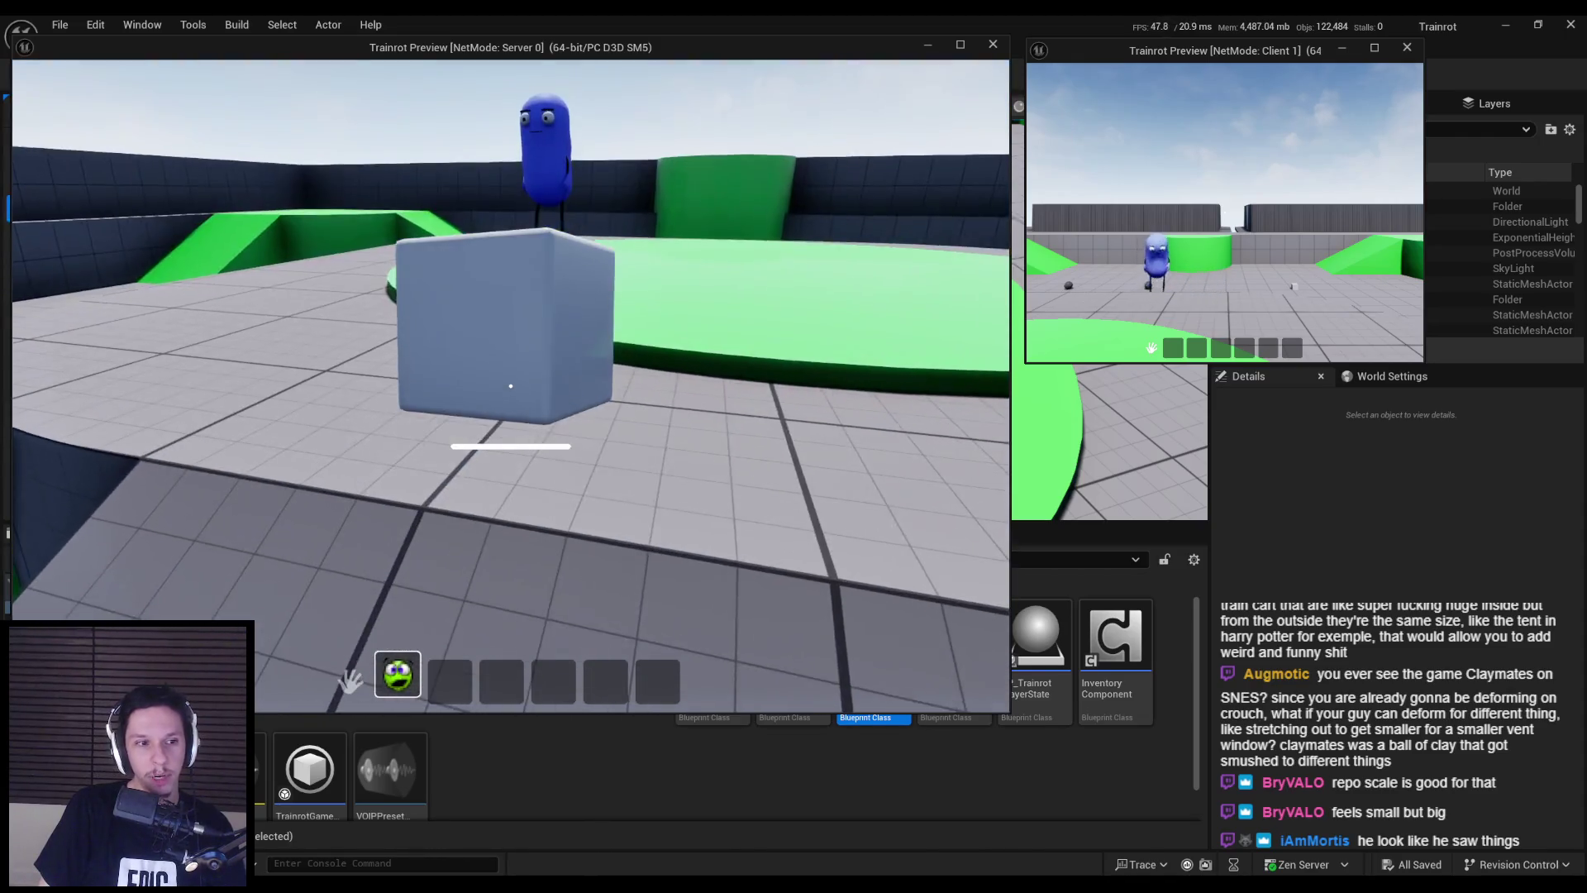
click(511, 386)
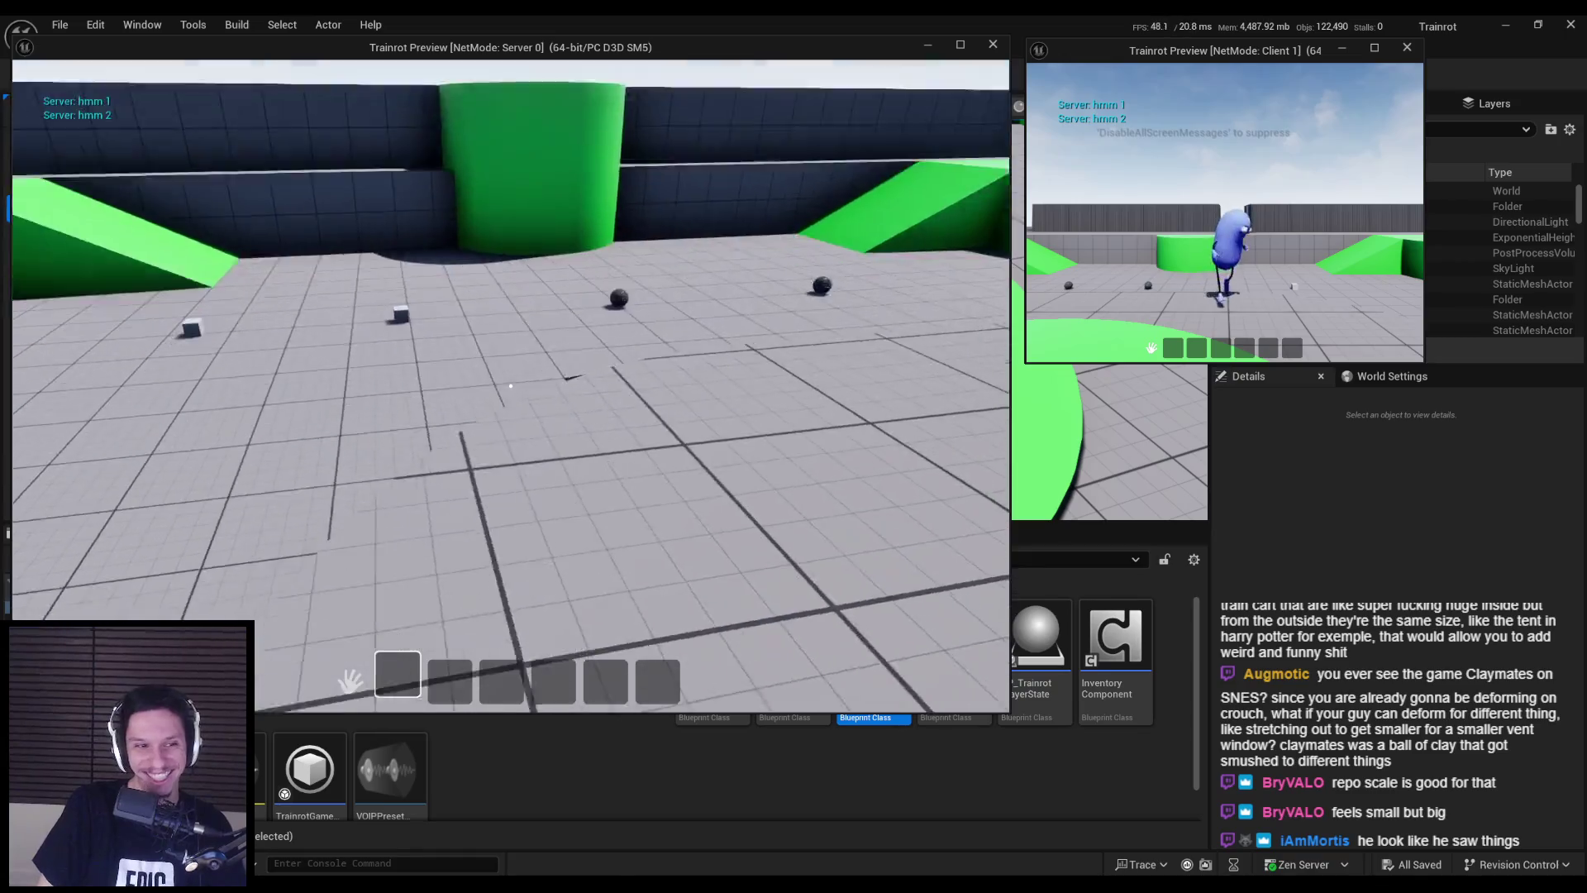
- Pick up and throw two more grey cubes, then end the play preview
key(w)
key(e)
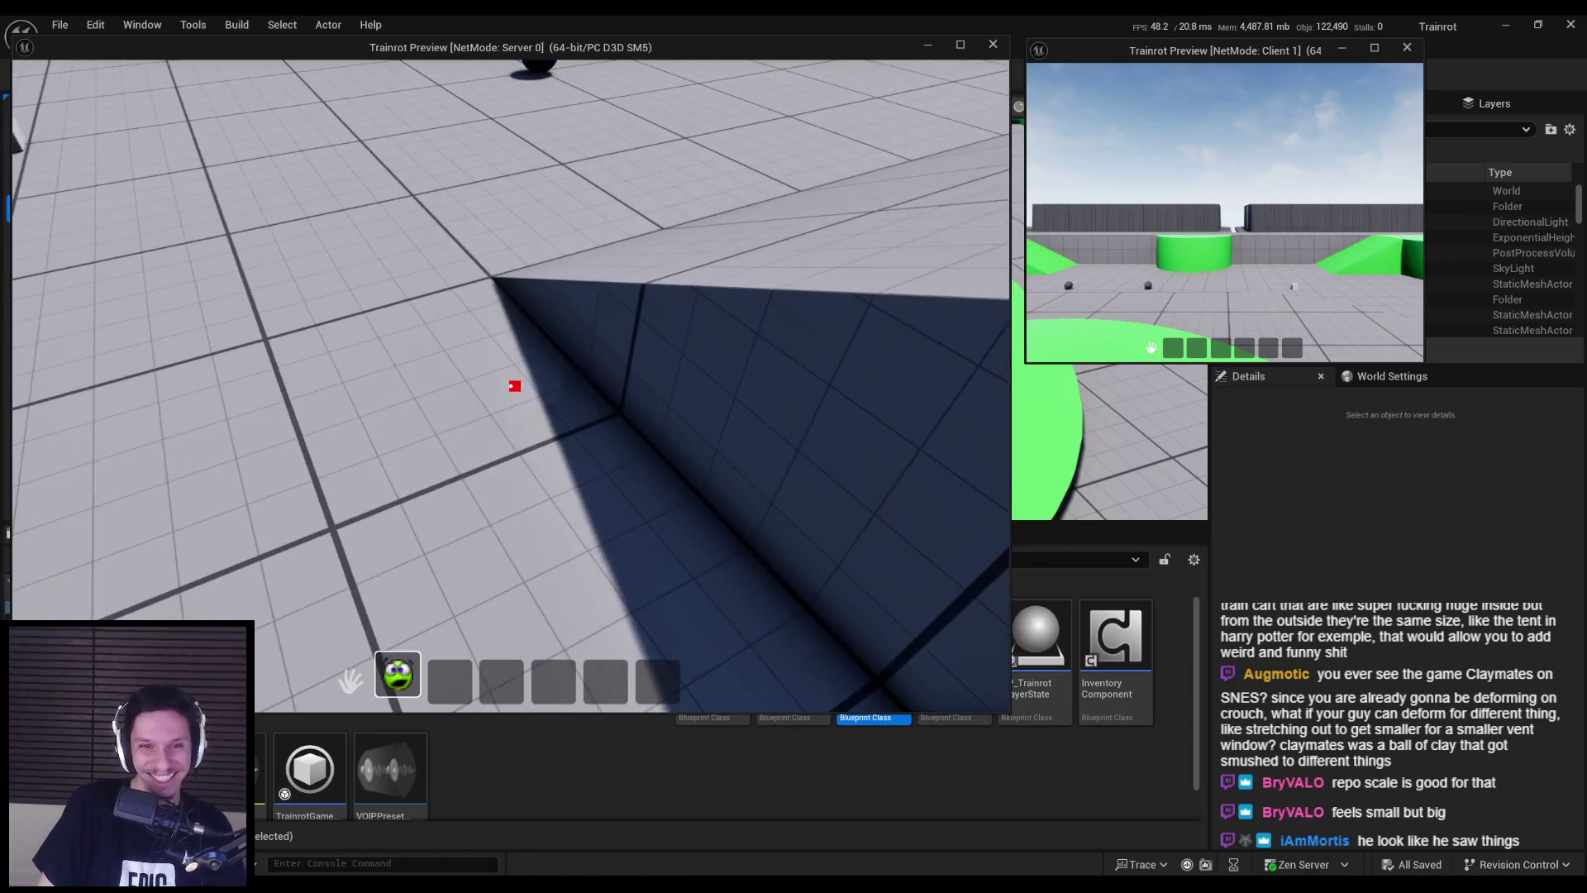
click(512, 386)
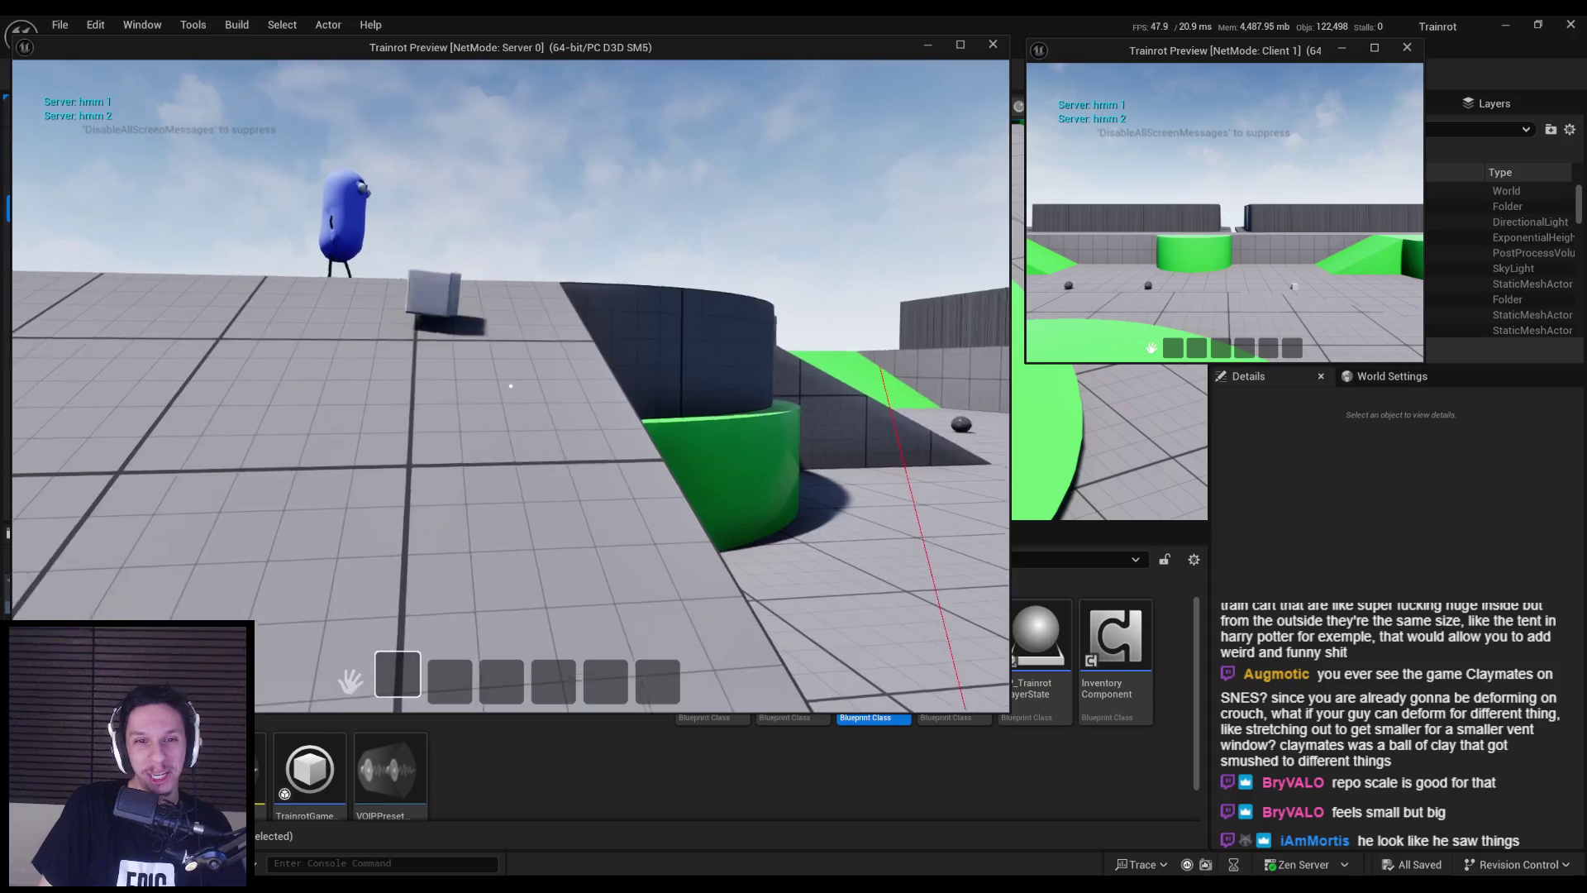
key(w)
key(e)
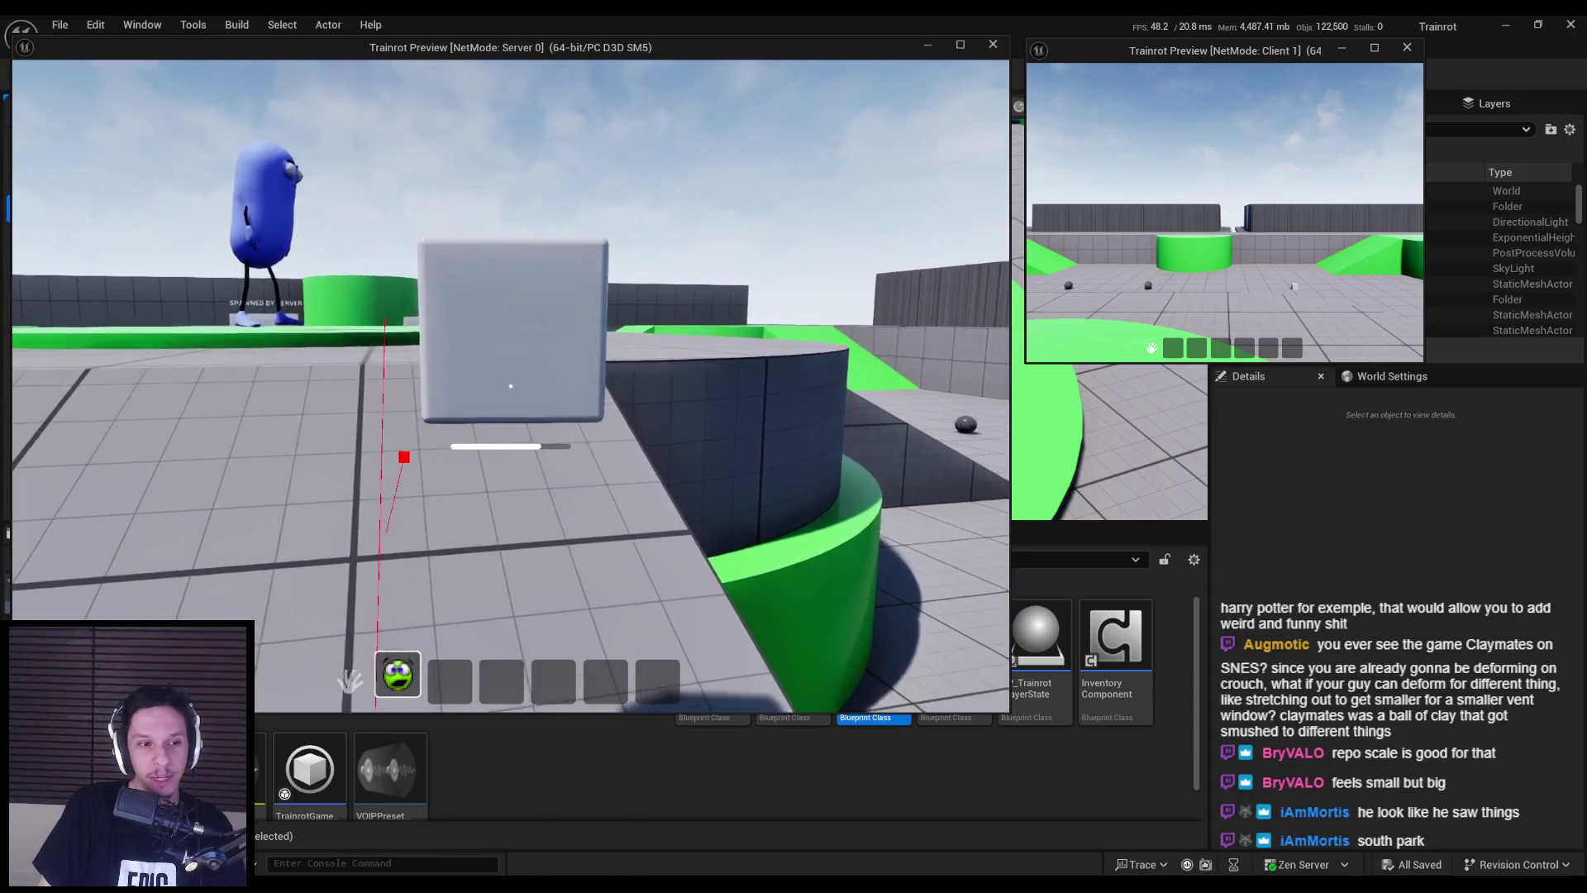
click(510, 386)
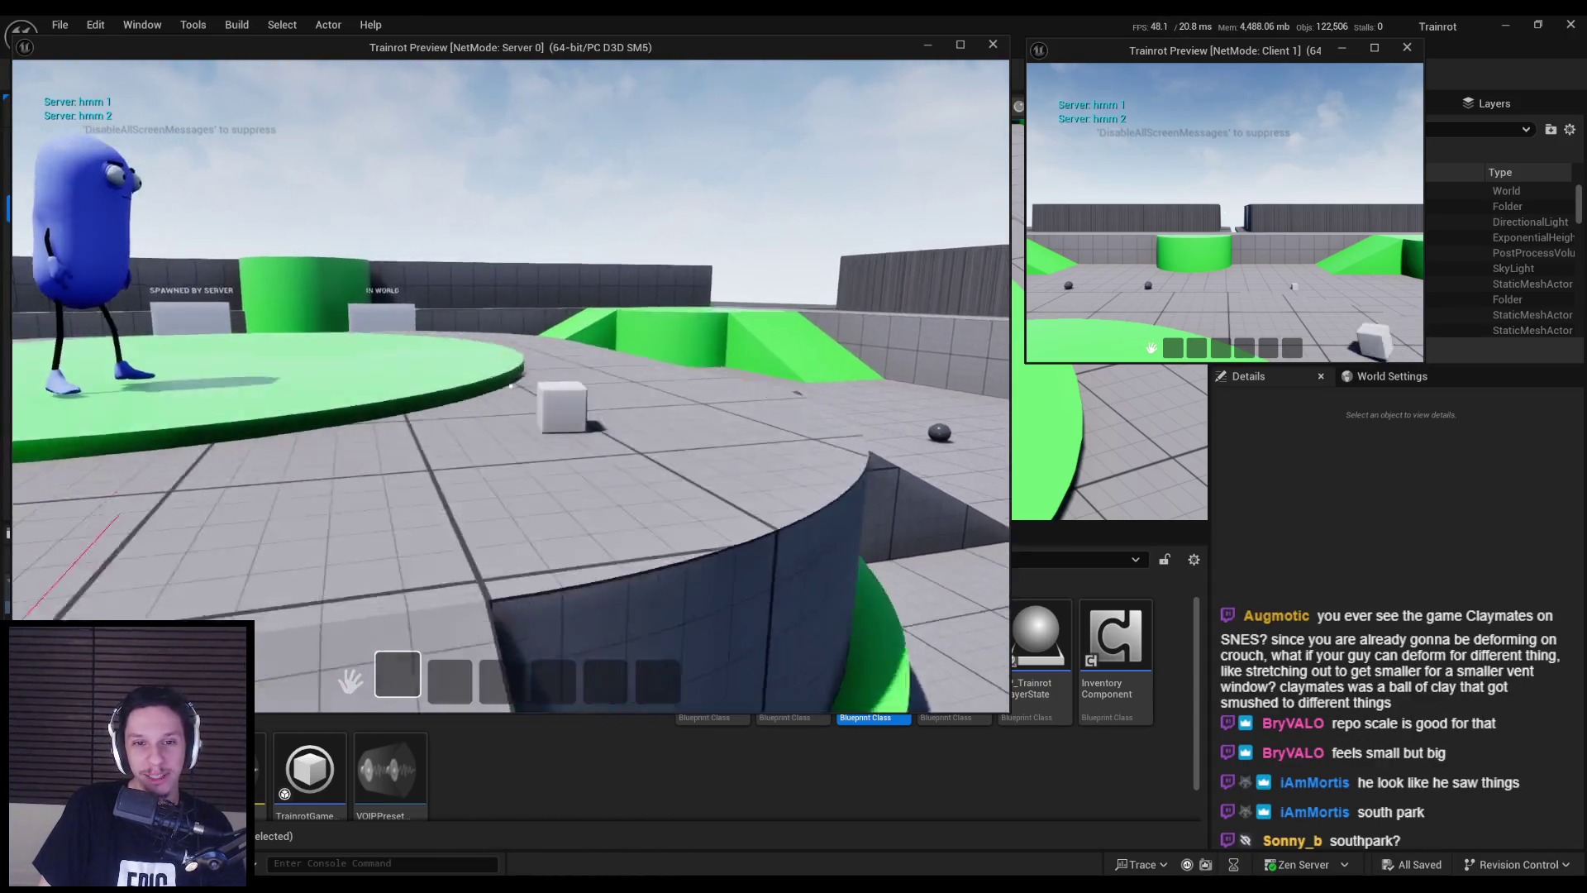
key(Escape)
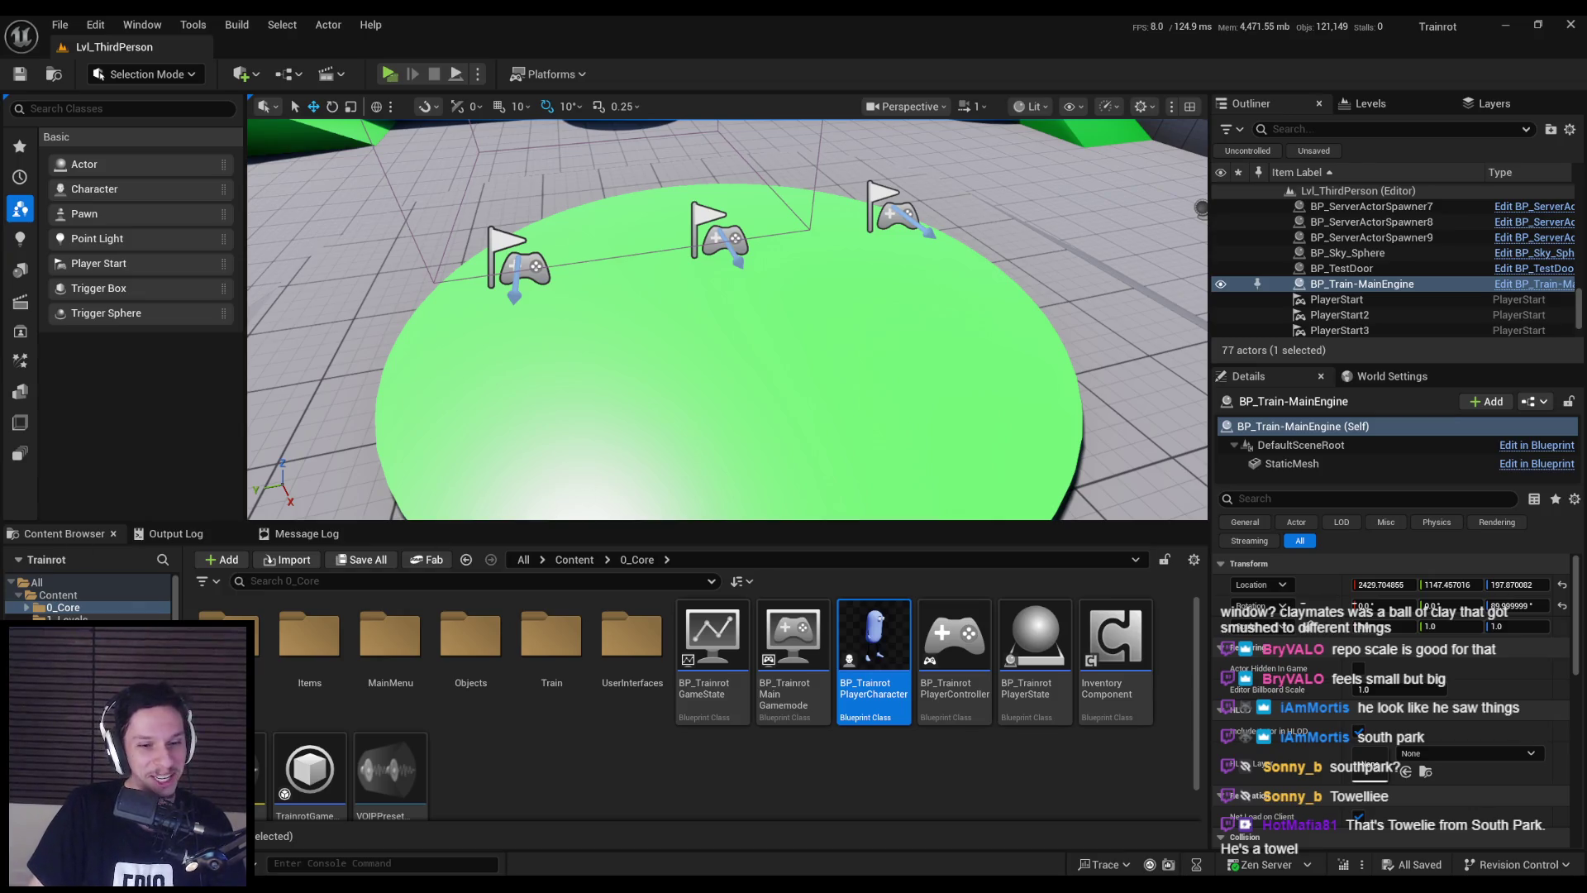
scroll(577, 473, down, 10)
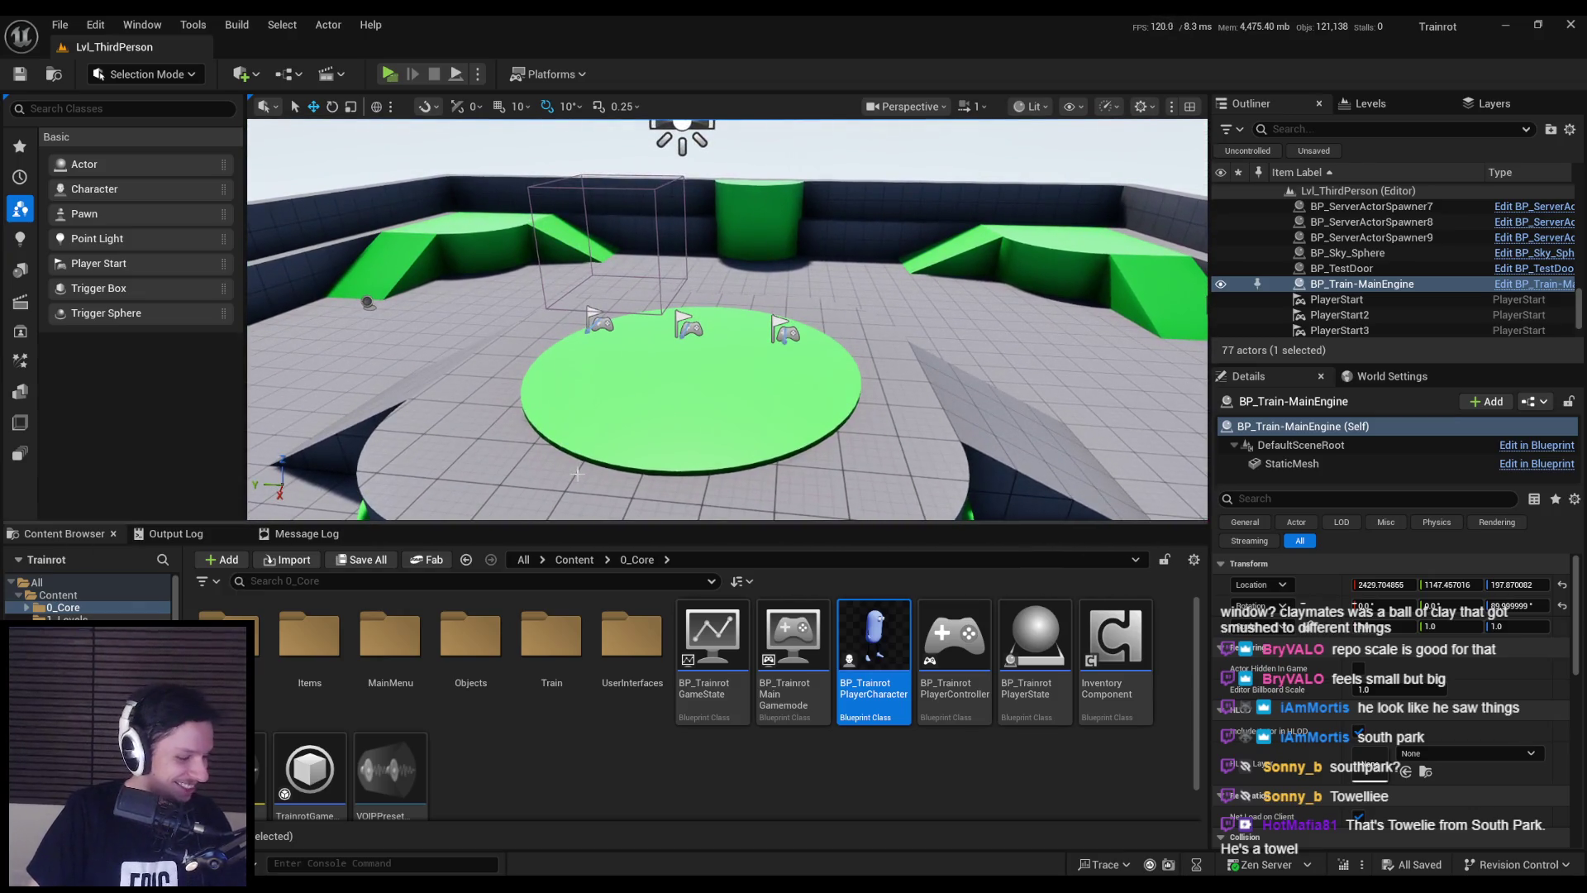
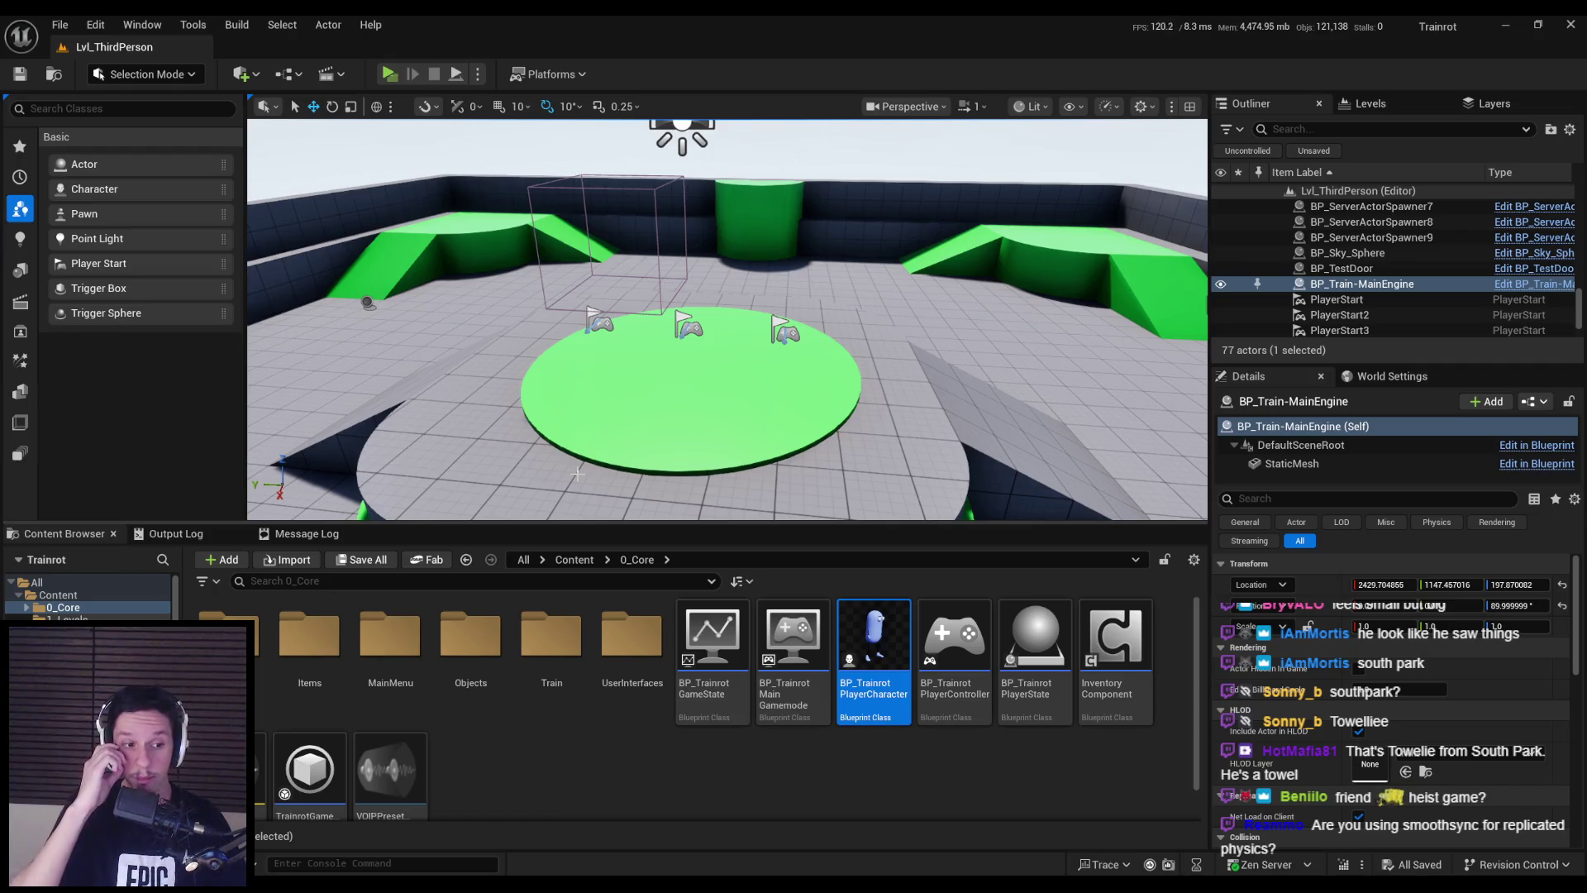
- Run a server-plus-client play session, walk the character forward, and stop it
right_drag(510, 382, 510, 382)
click(389, 74)
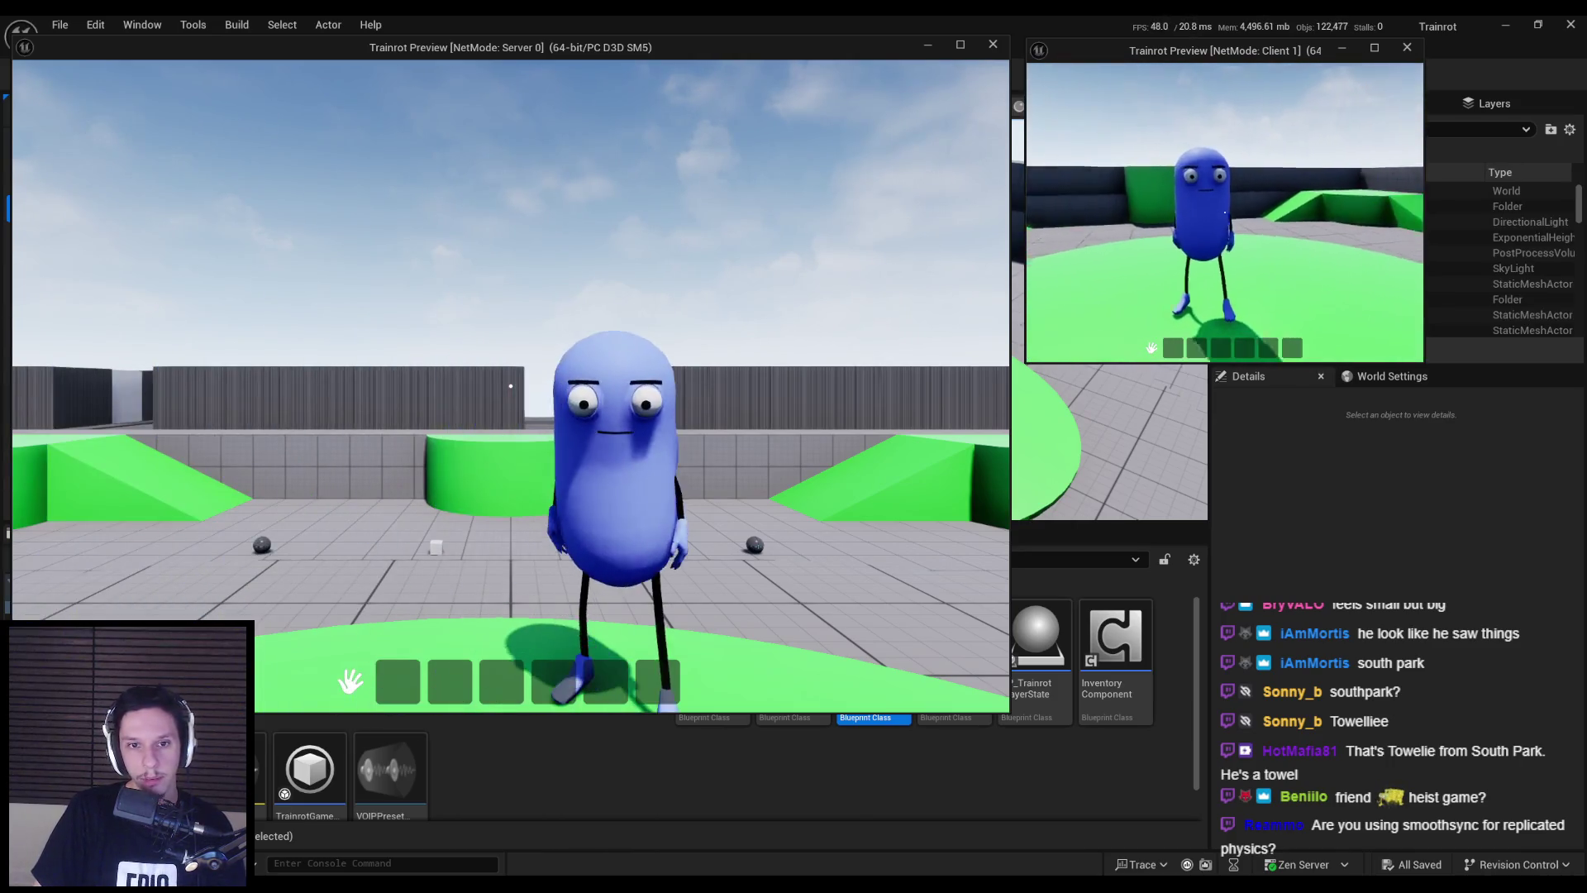
key(w)
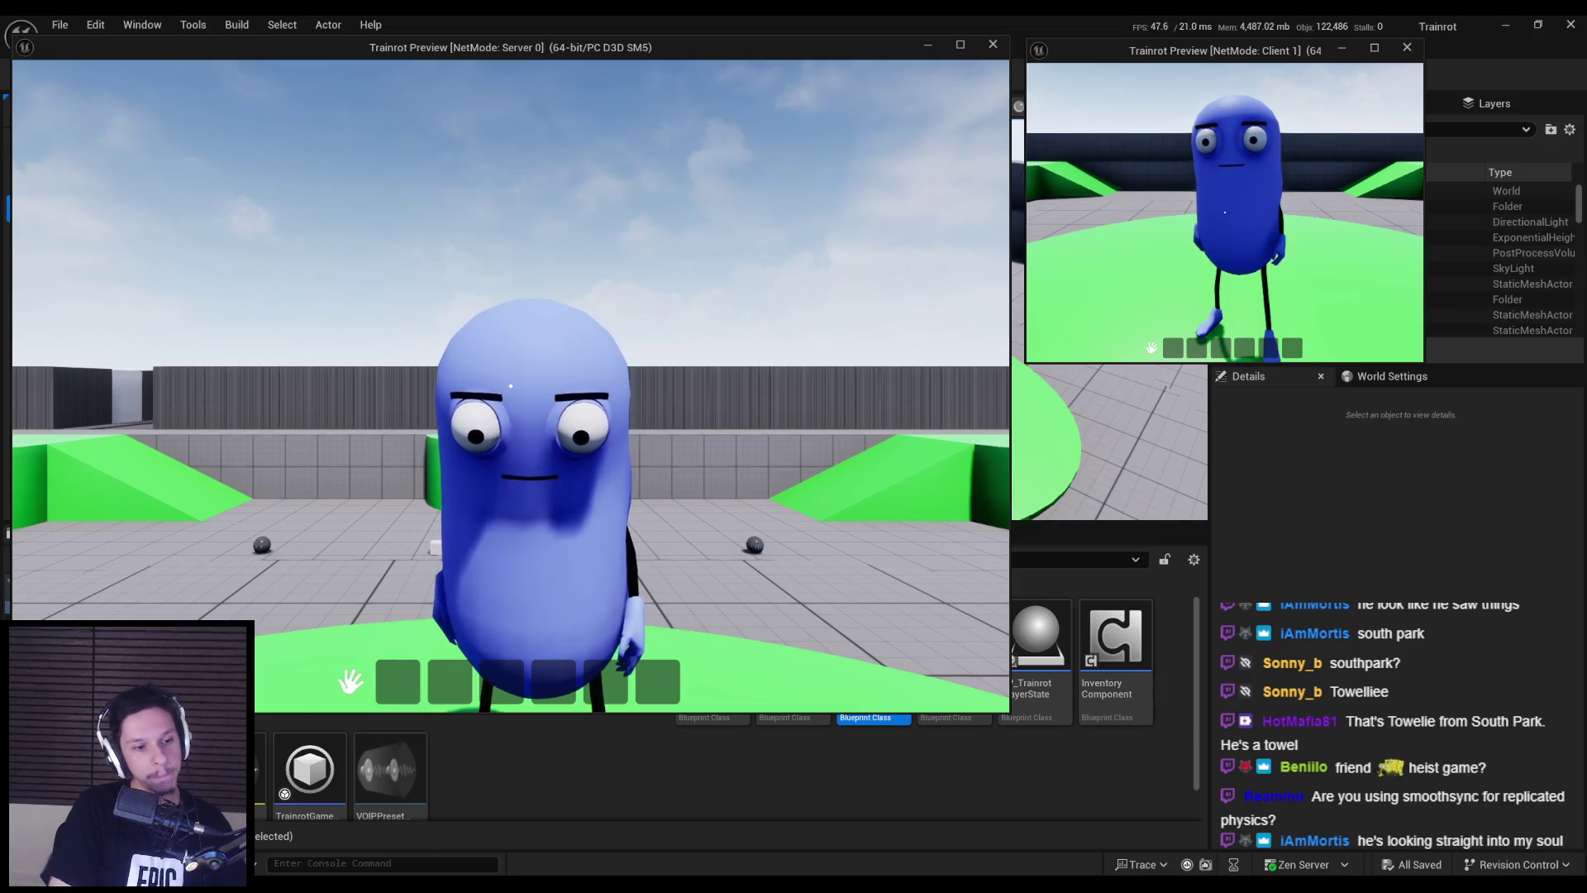
mouse_move(1224, 212)
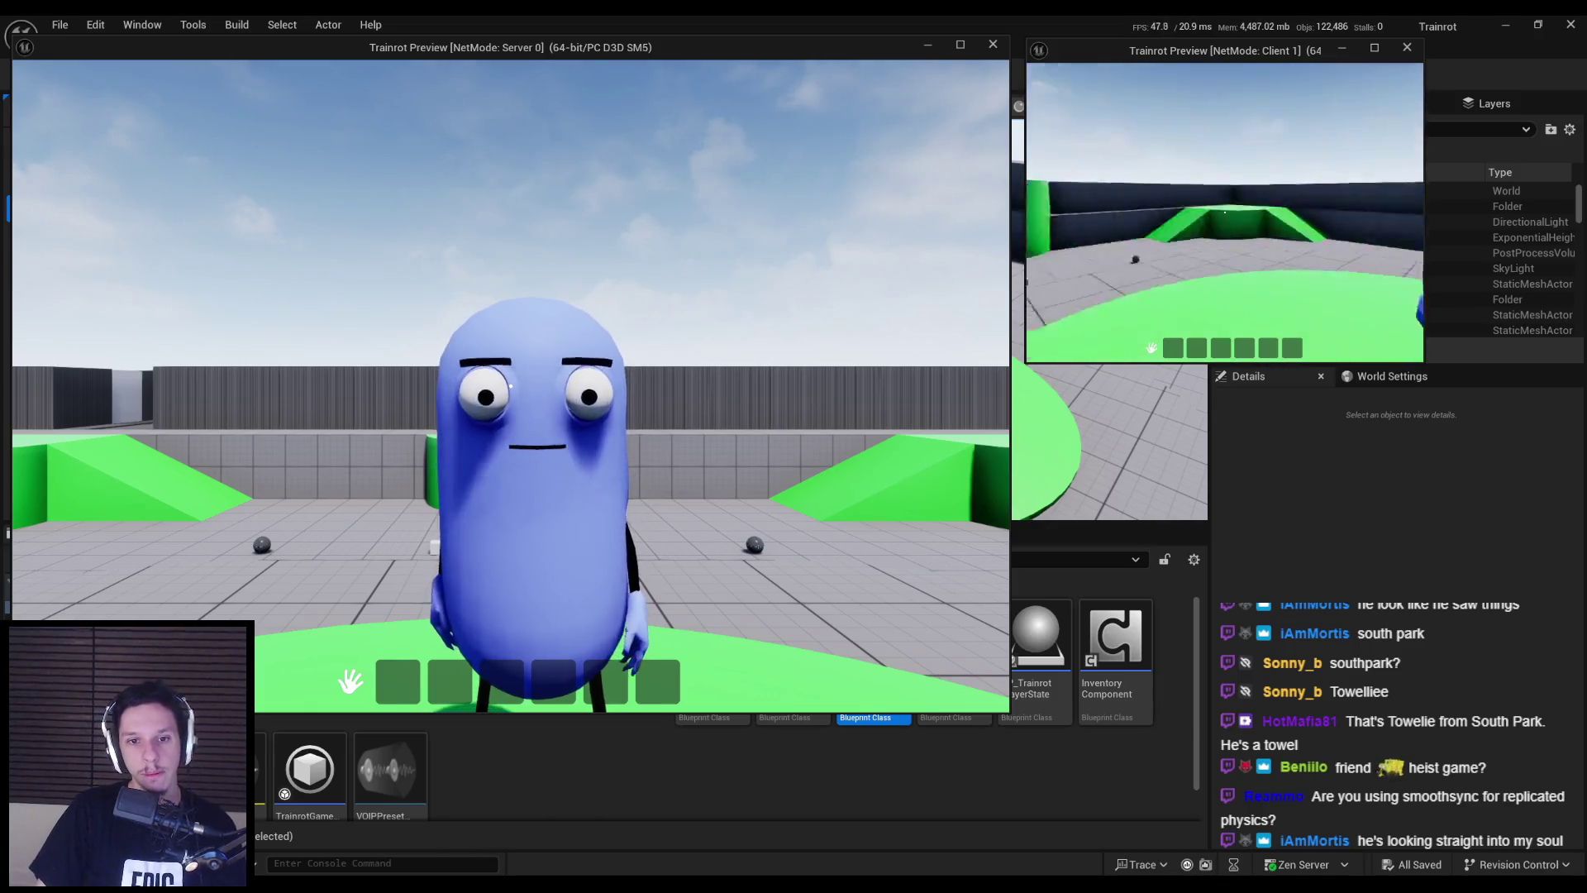
key(Escape)
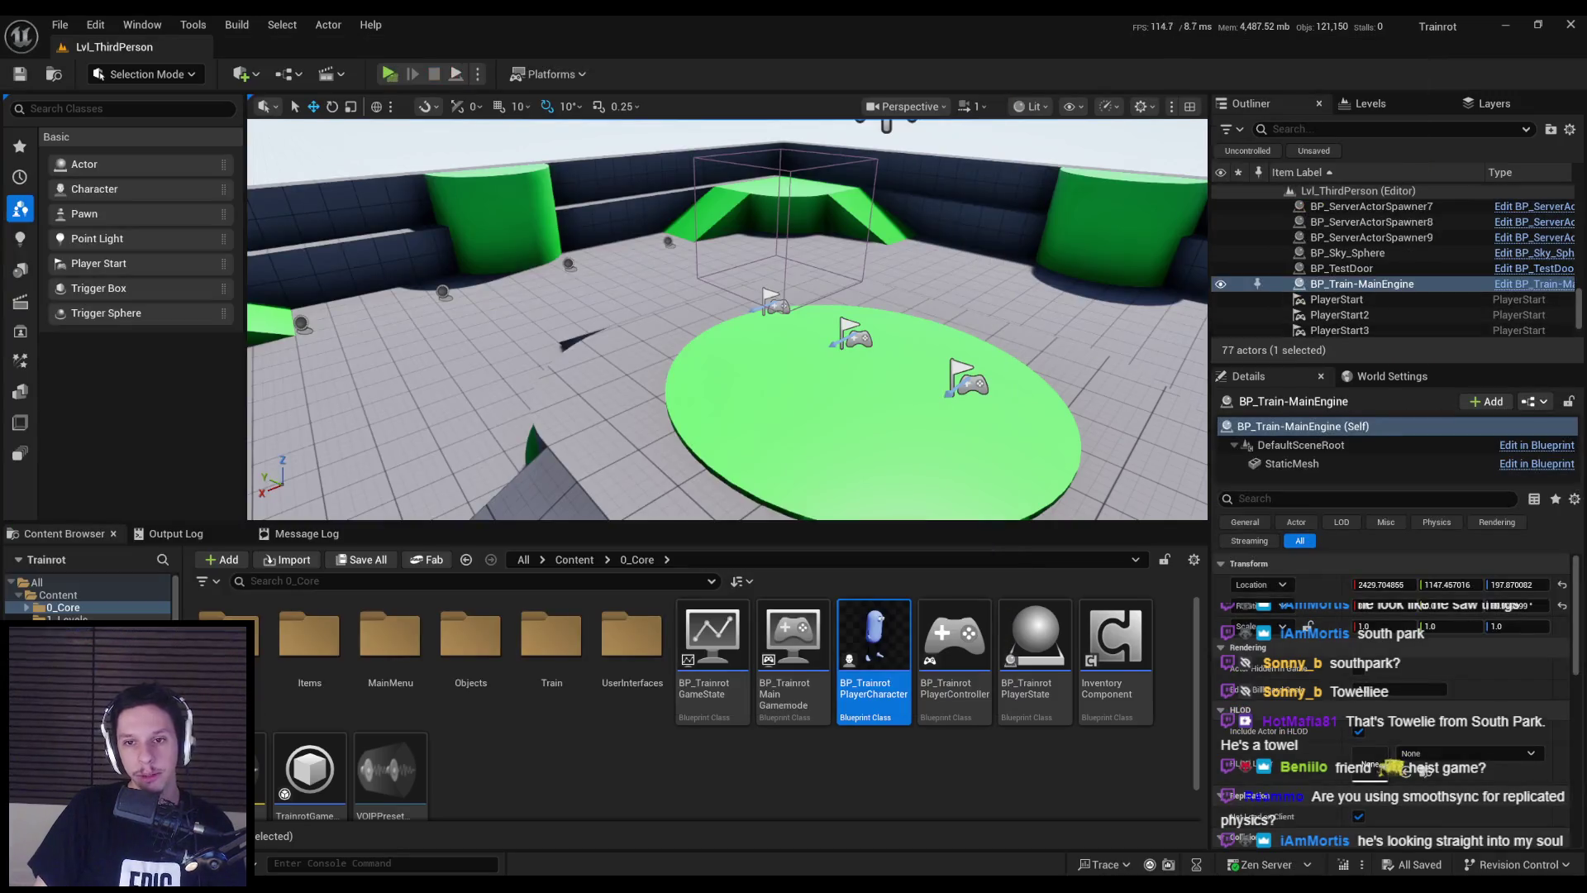
- Frame BP_Train-MainEngine, then view the train cabins from the side in Blender
key(f)
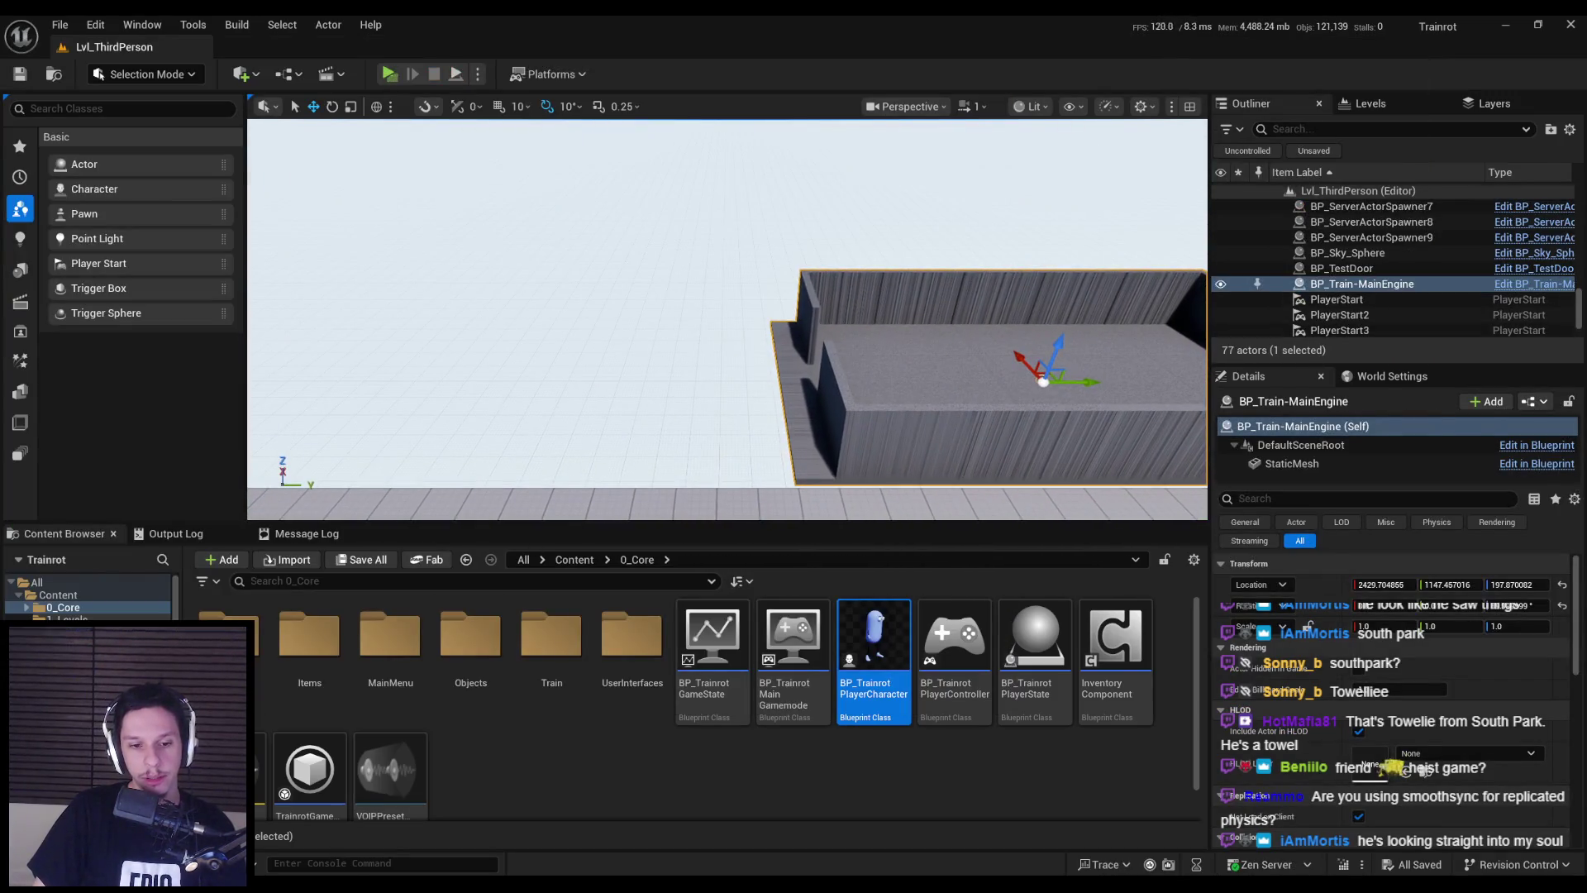
key(alt+Tab)
mouse_move(752, 473)
middle_down()
mouse_move(595, 492)
mouse_move(985, 496)
mouse_move(662, 482)
middle_up()
- Select Cabin-1 through Cabin-4 and Cabin-Engine in Blender
scroll(662, 482, up, 3)
shift+click(911, 372)
shift+click(644, 380)
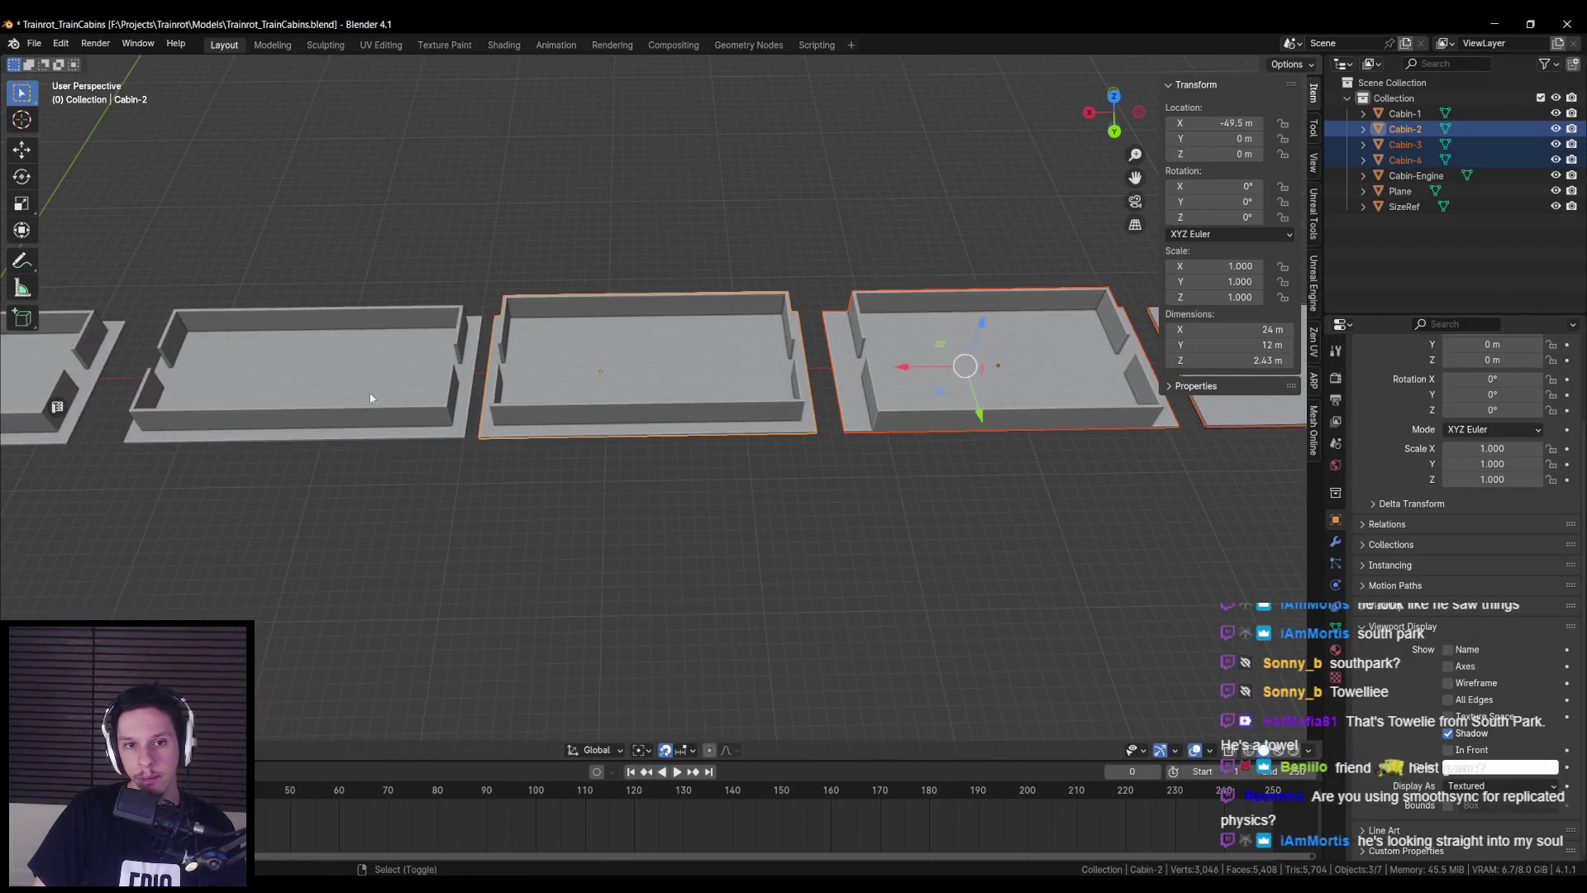
shift+click(370, 398)
shift+middle_drag(370, 397, 623, 496)
shift+click(623, 496)
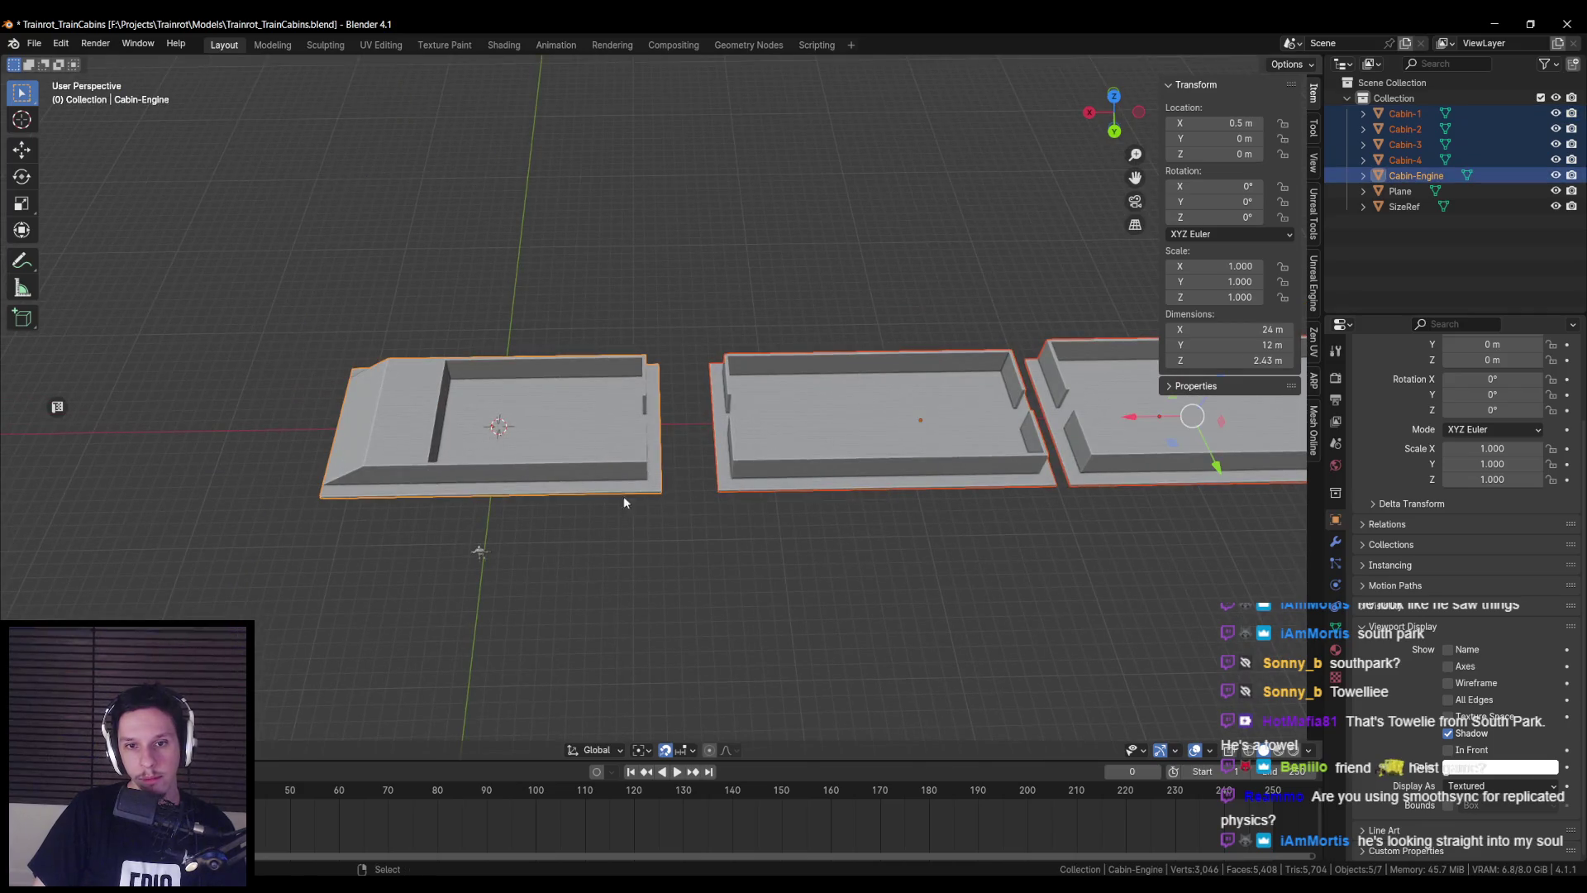
- Export the five selected cabins via Export for Unreal Engine and return to Unreal
click(1315, 283)
scroll(1229, 548, down, 10)
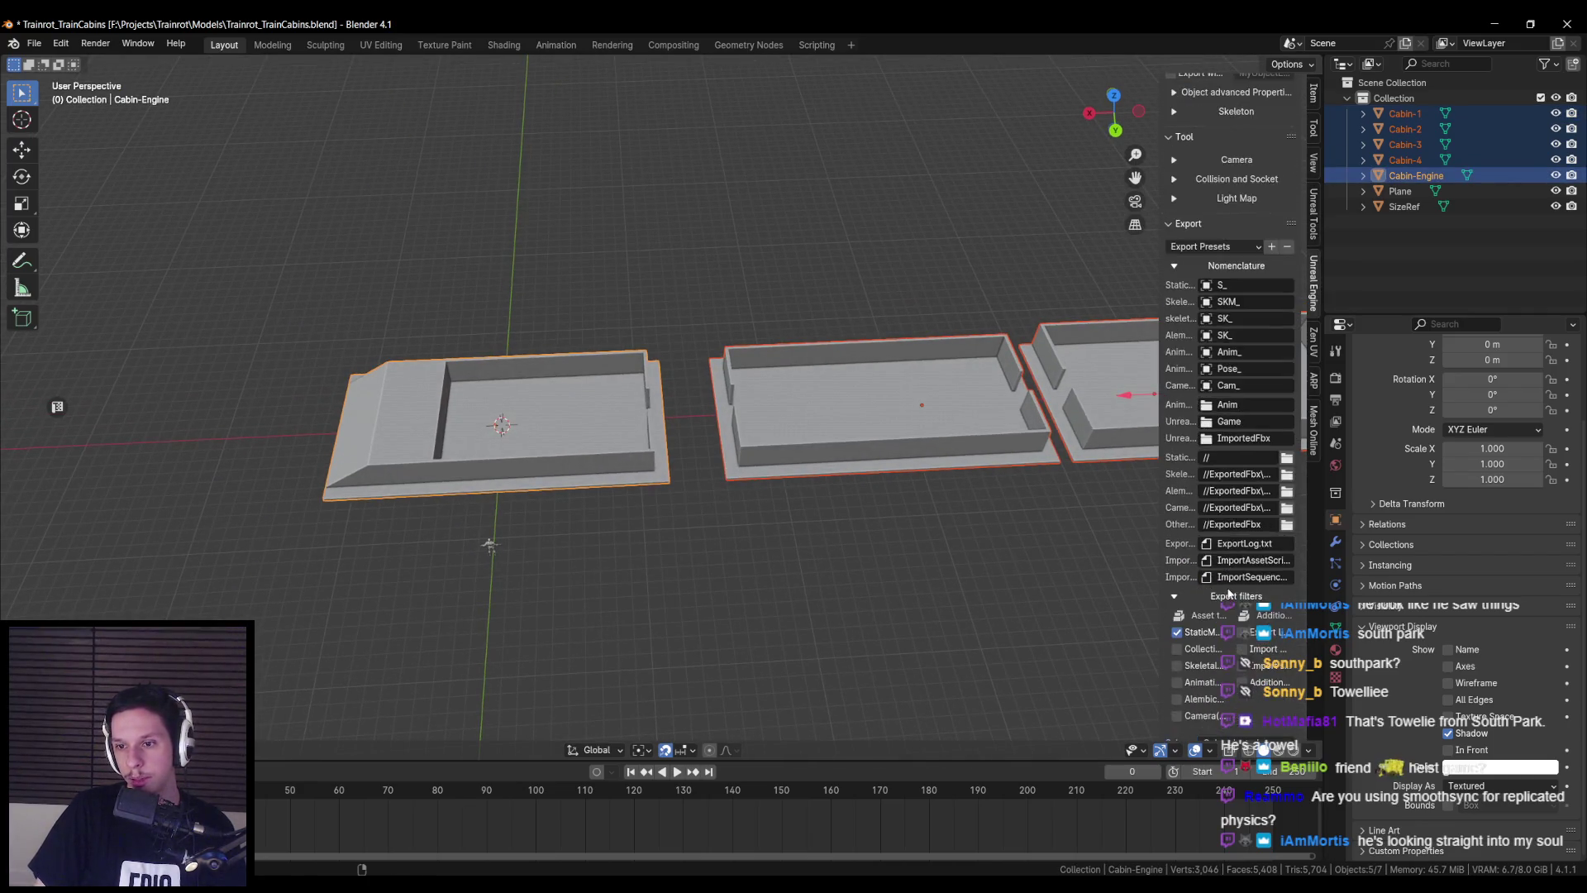
click(1206, 700)
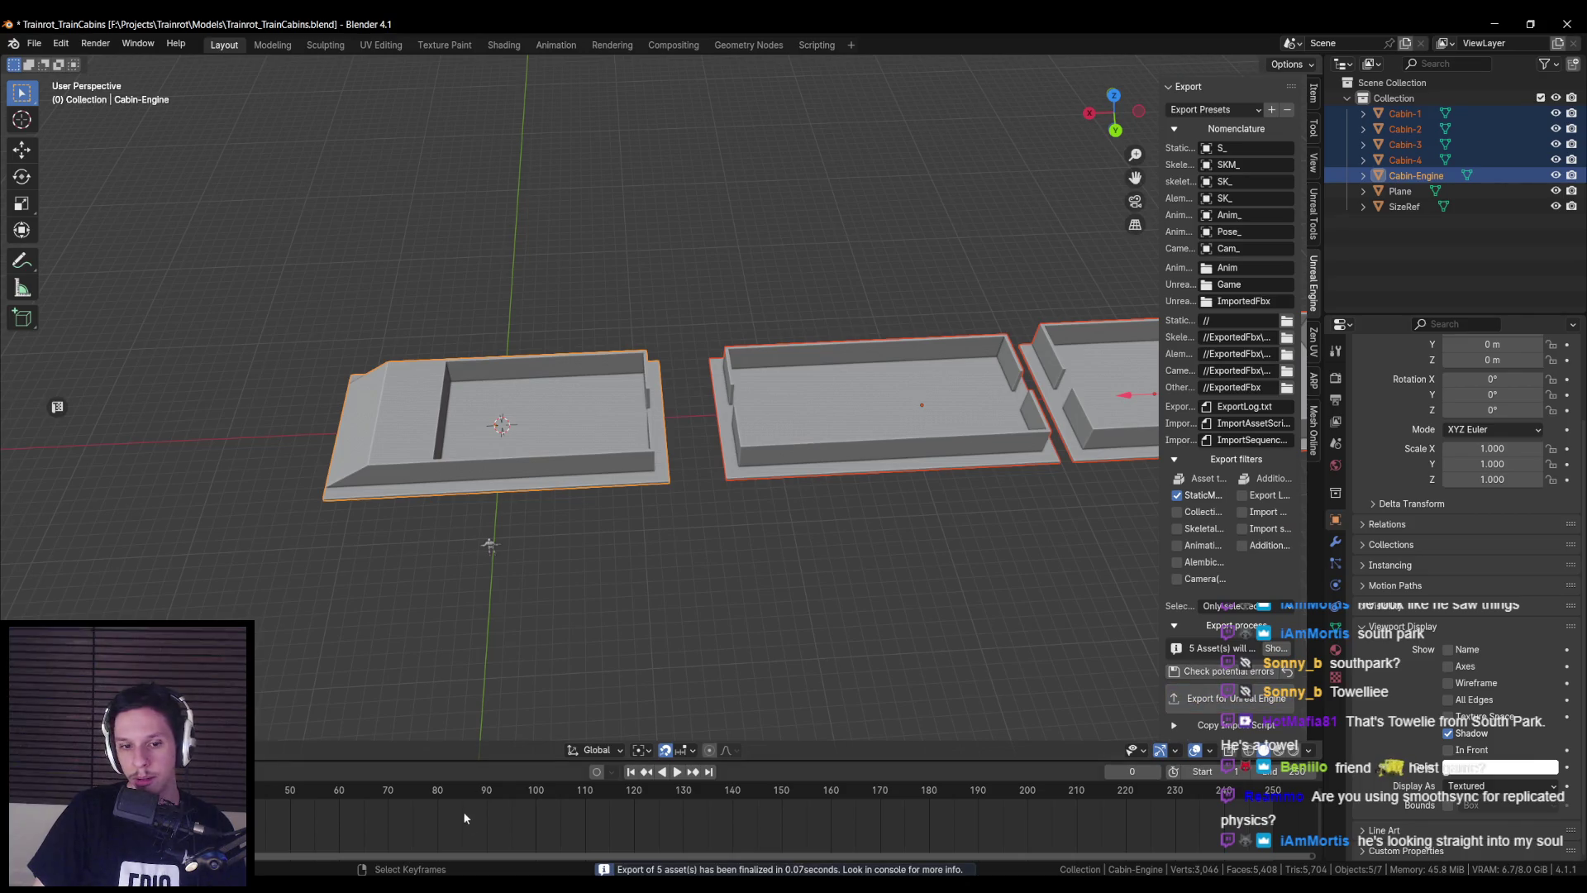
click(449, 836)
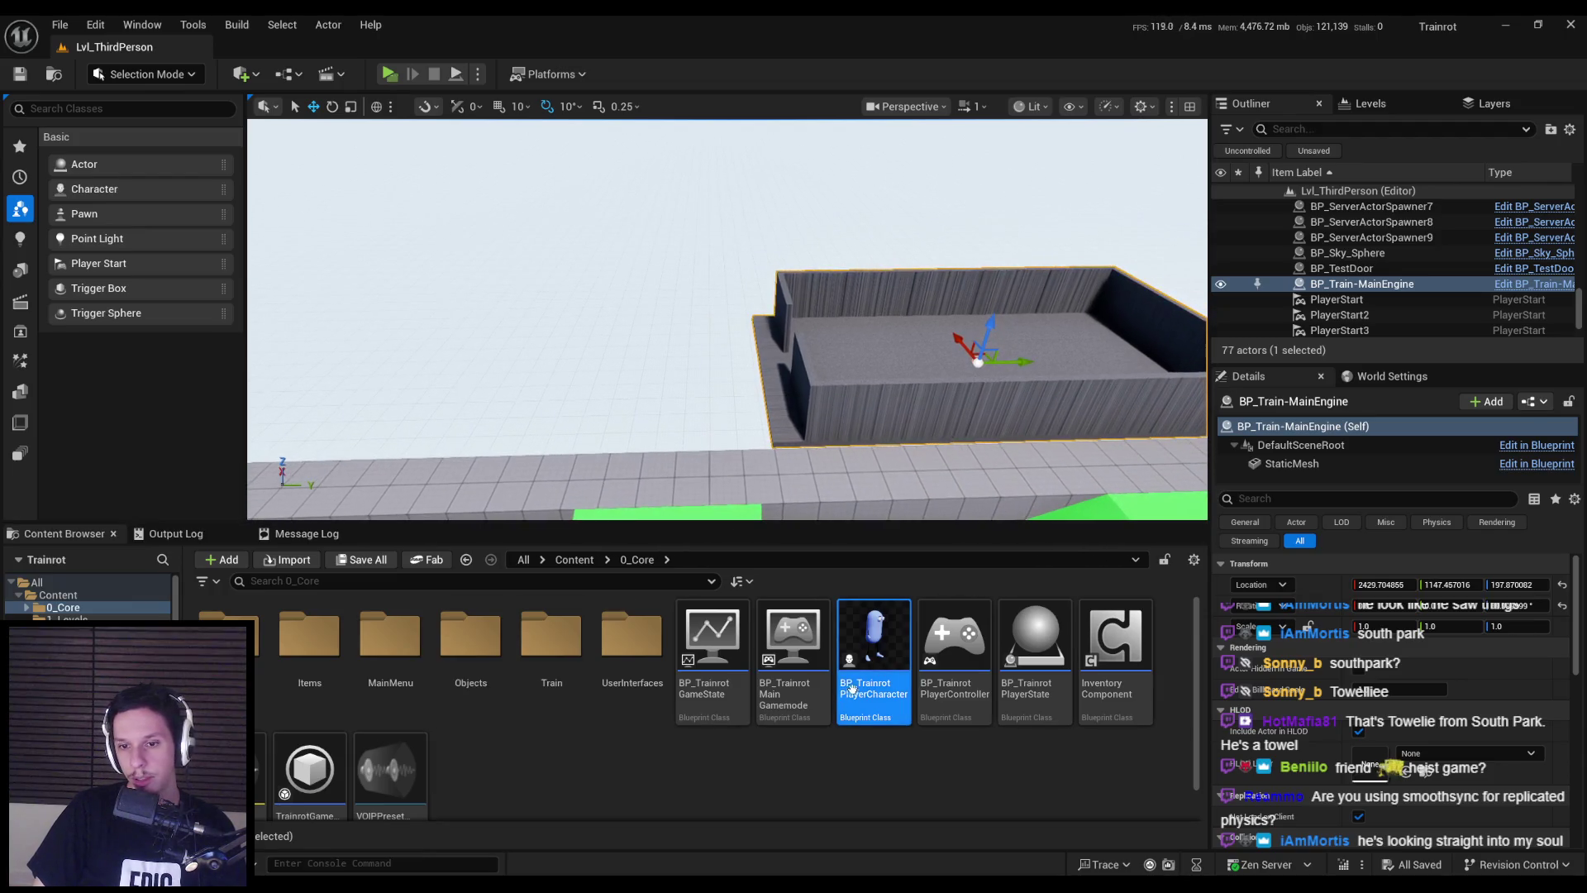
- Reimport the five S_Cabin static meshes from the new export
click(1296, 463)
click(1426, 691)
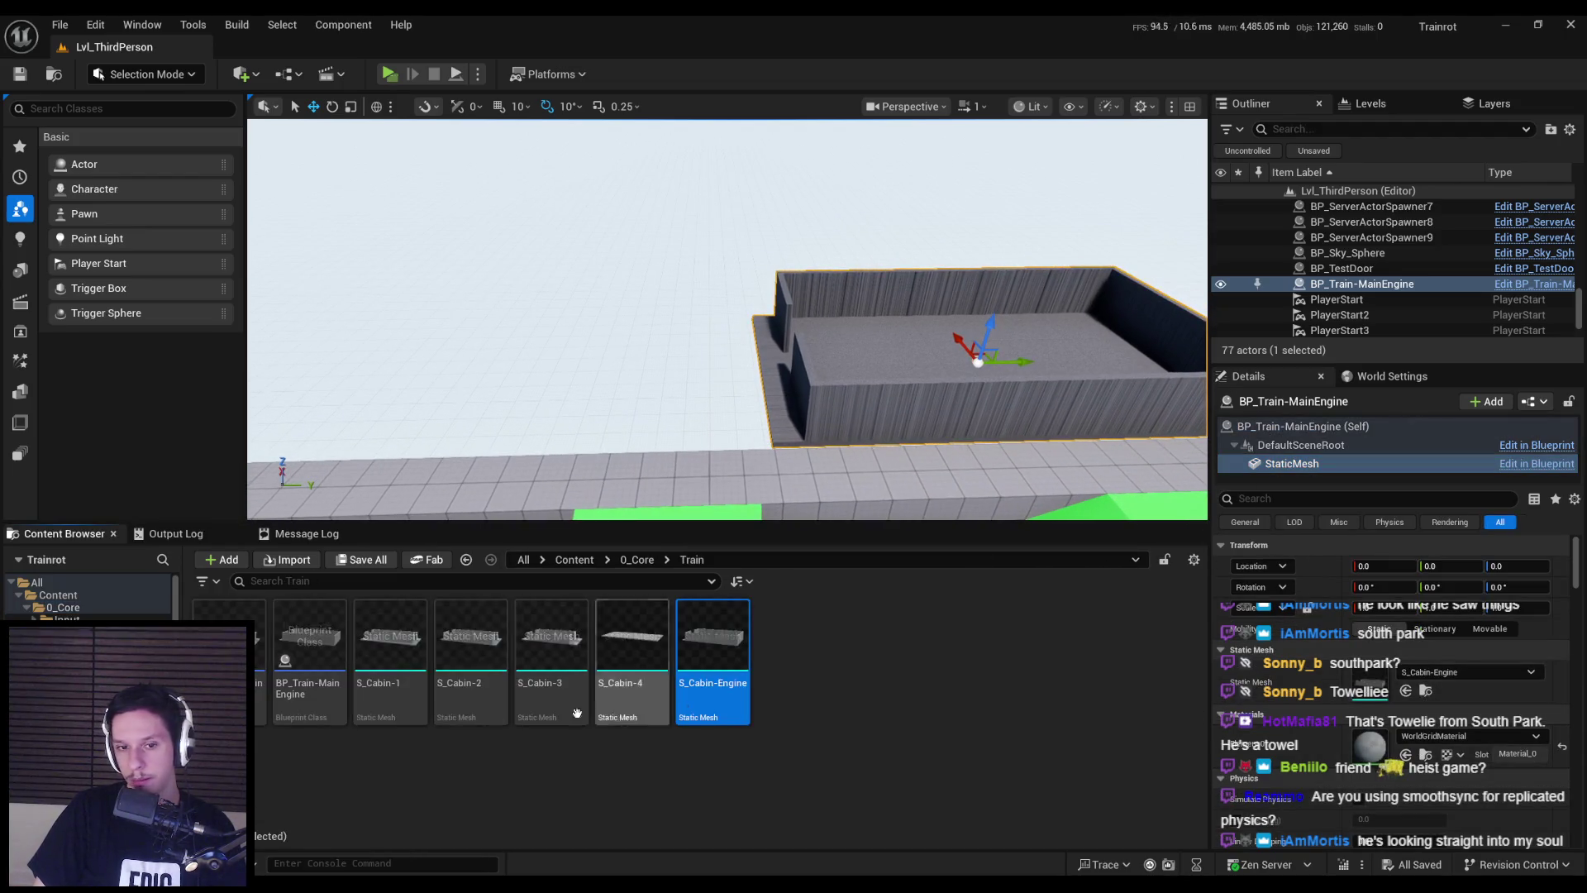
shift+click(386, 695)
right_click(636, 661)
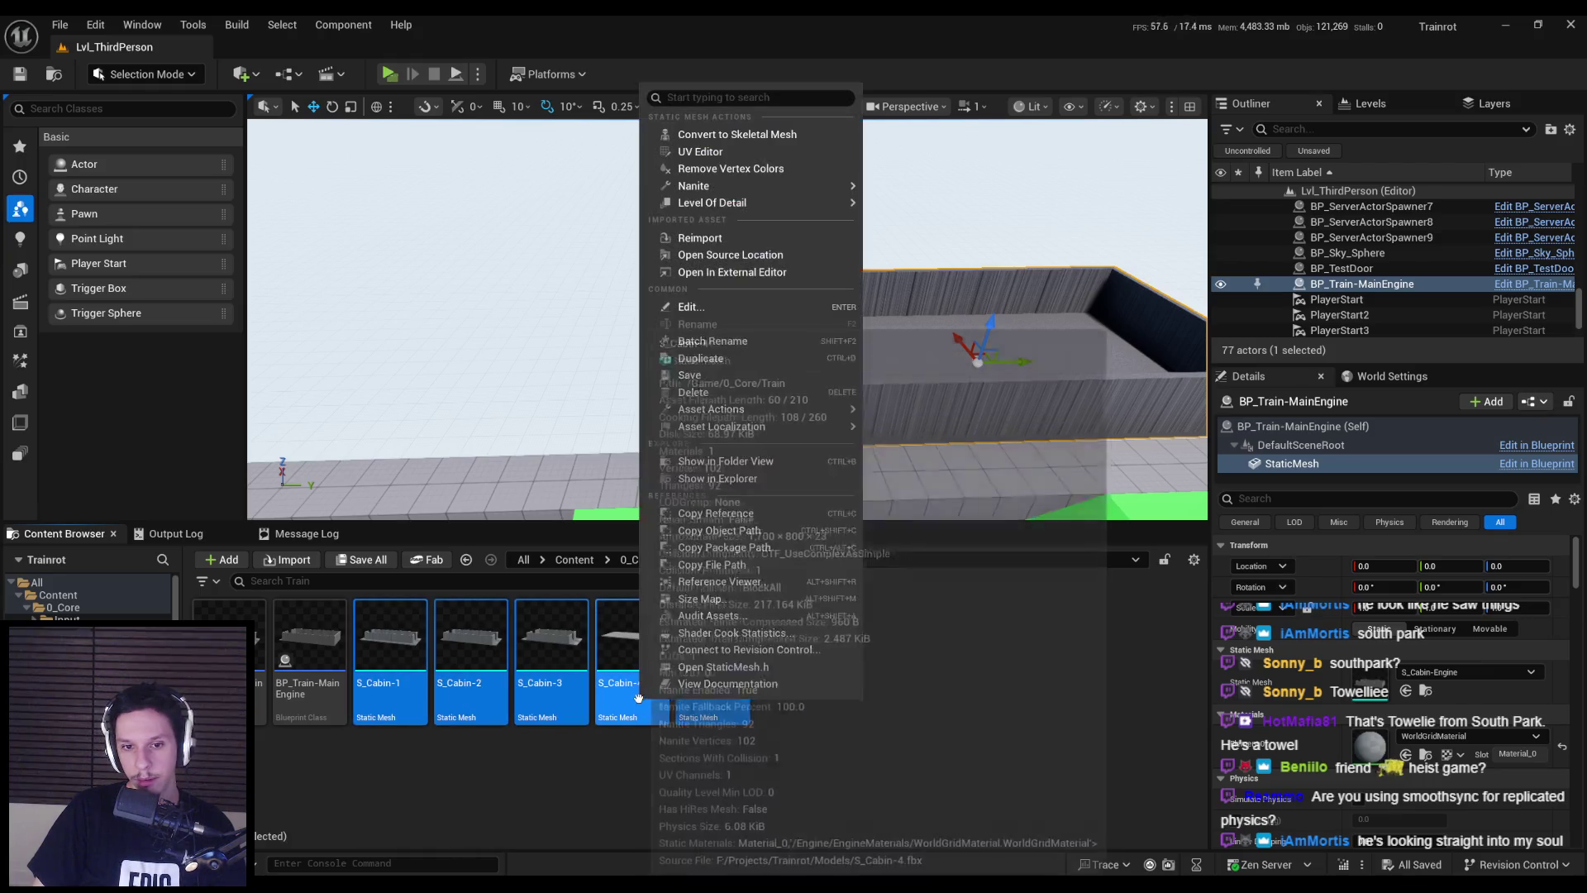
click(710, 255)
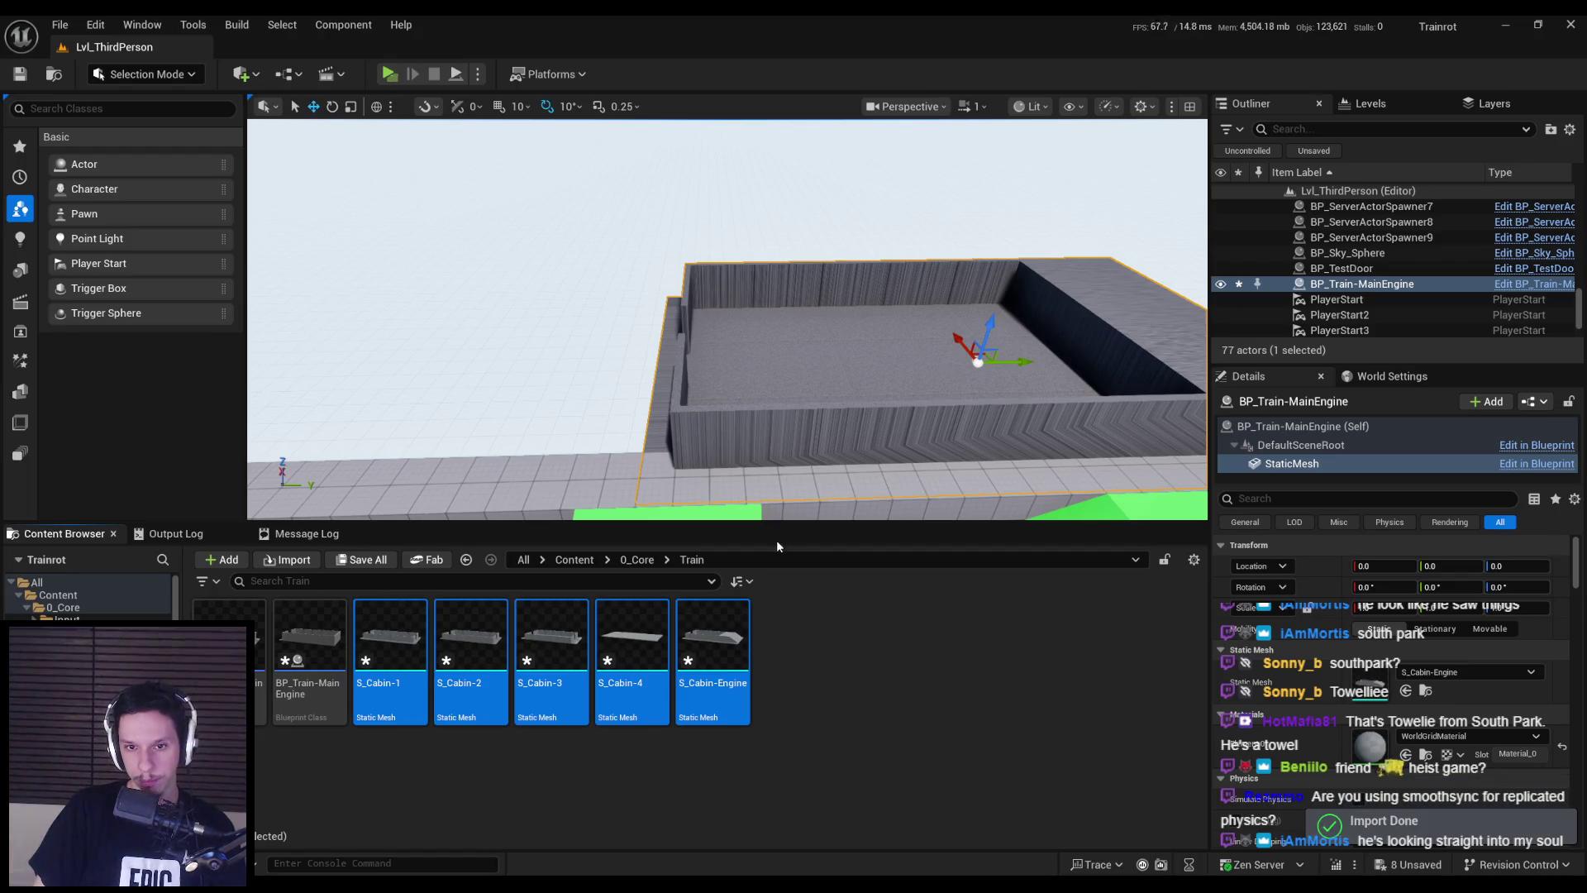
- Slide the train engine actor sideways along Y, save the level, and open BP_Train-MainEngine
click(885, 475)
alt+drag(885, 474, 785, 454)
mouse_move(793, 331)
alt+mouse_down()
mouse_move(840, 321)
mouse_move(644, 331)
alt+mouse_up()
mouse_move(767, 291)
mouse_down()
mouse_move(852, 272)
mouse_move(963, 281)
mouse_up()
key(ctrl+s)
right_drag(963, 281, 931, 256)
click(793, 661)
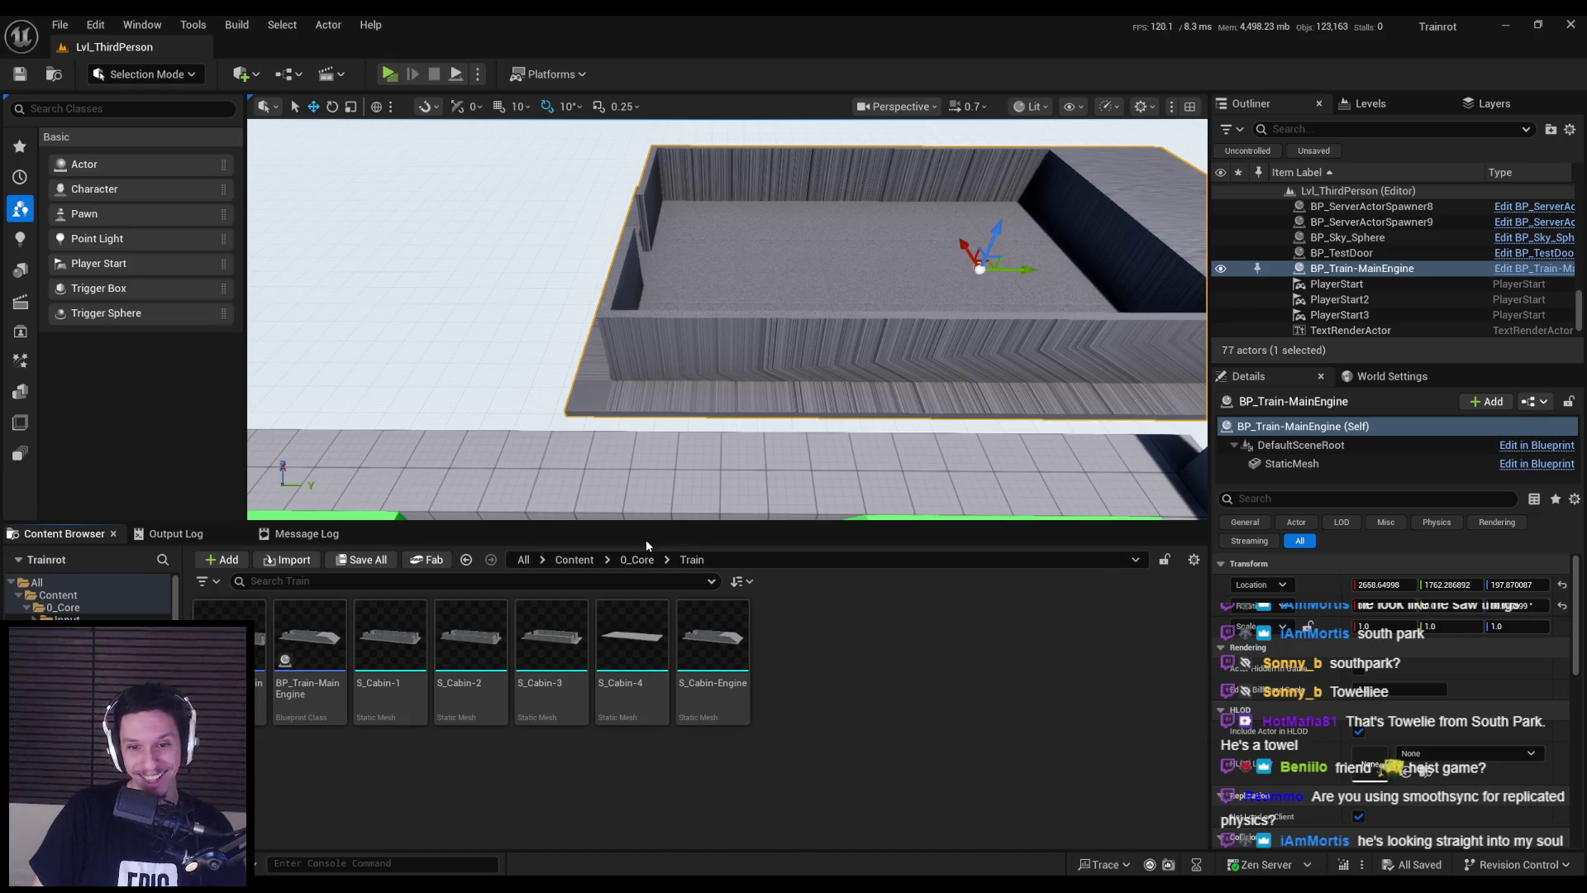
double_click(308, 637)
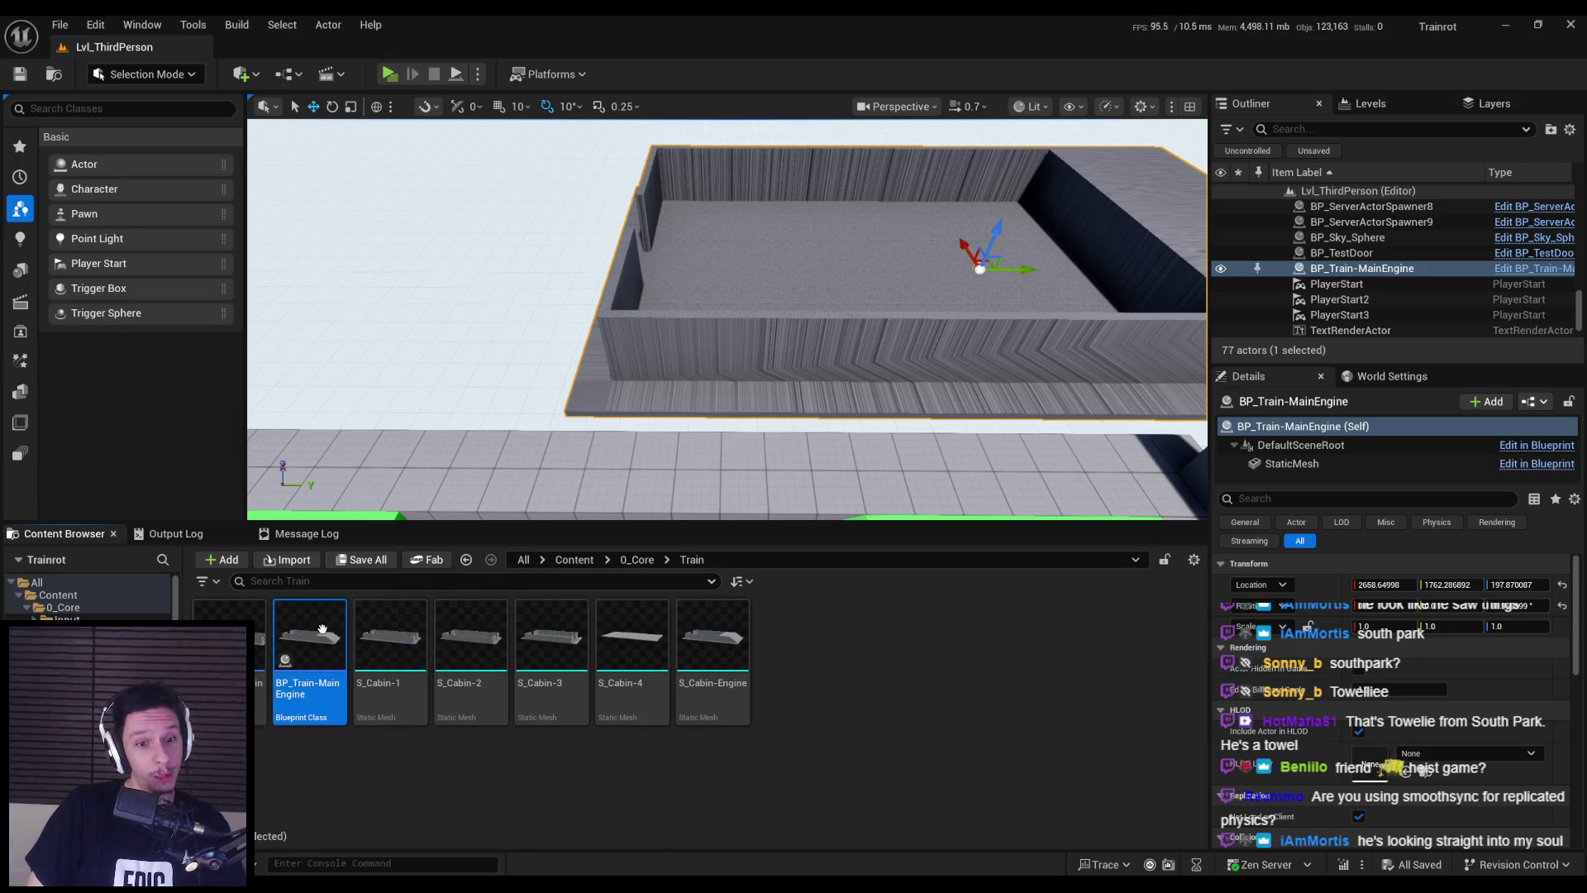
- Open S_Cabin-1 and select its Start and Door2 sockets in the Socket Manager
scroll(895, 314, up, 4)
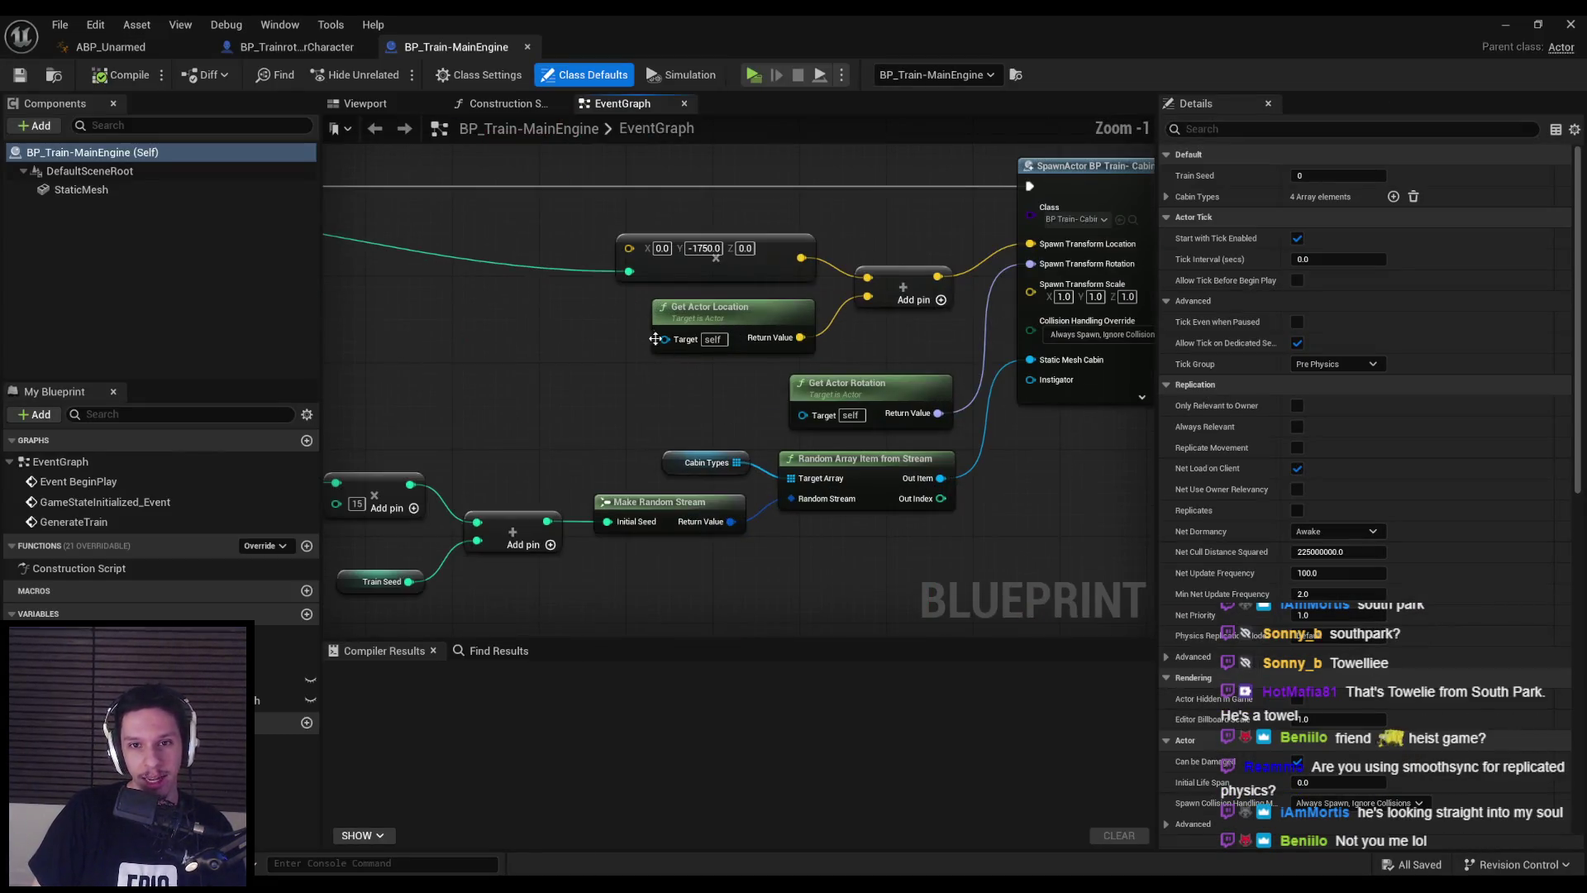
click(1514, 31)
double_click(384, 661)
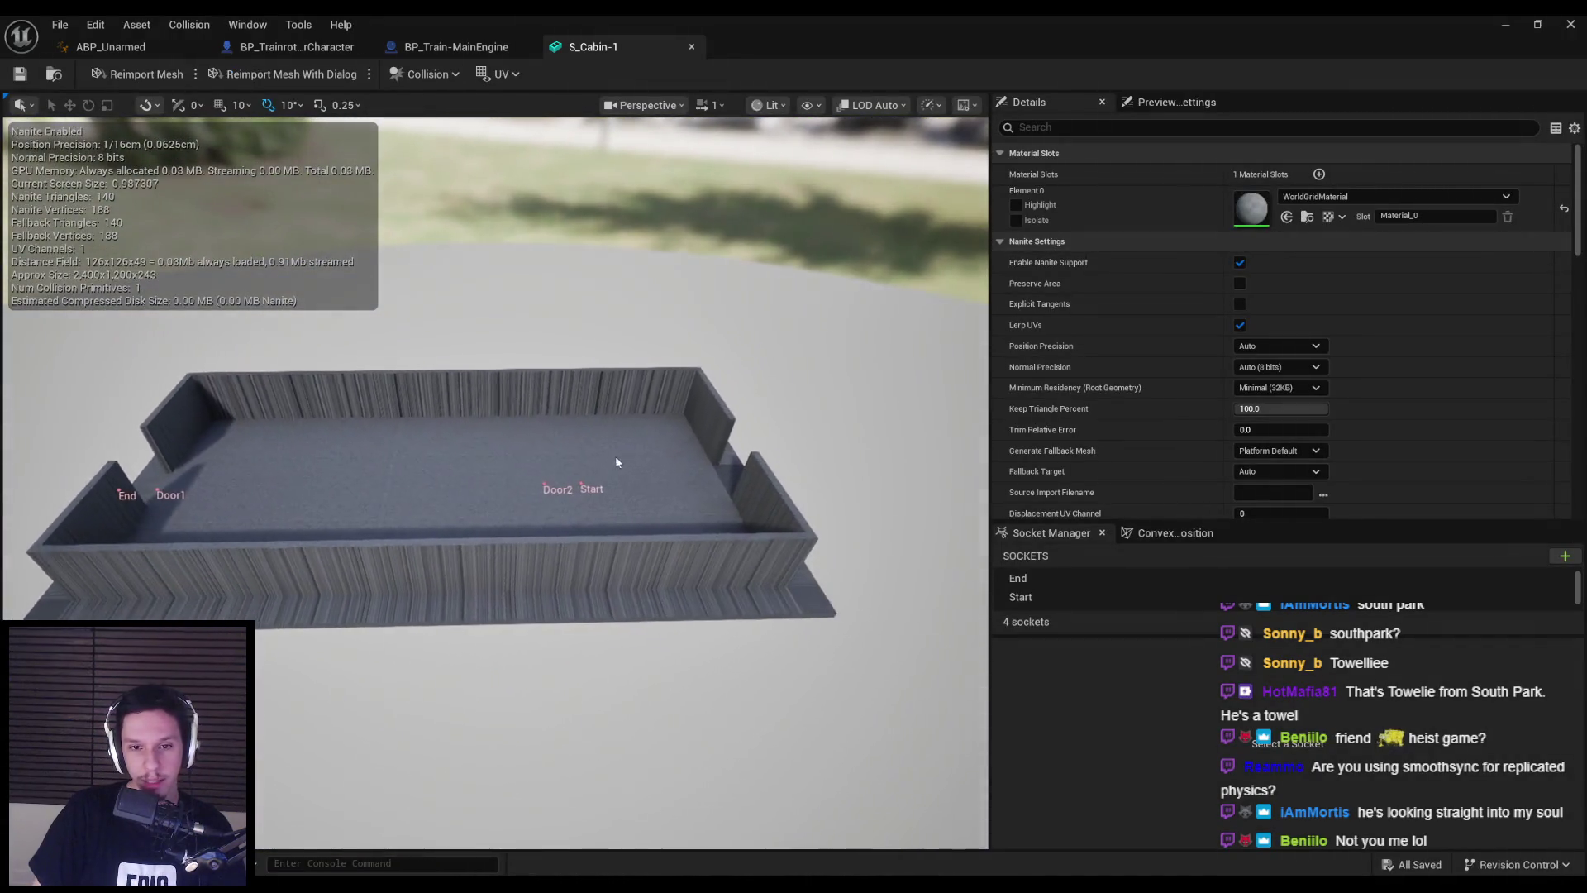
click(545, 492)
drag(545, 491, 461, 473)
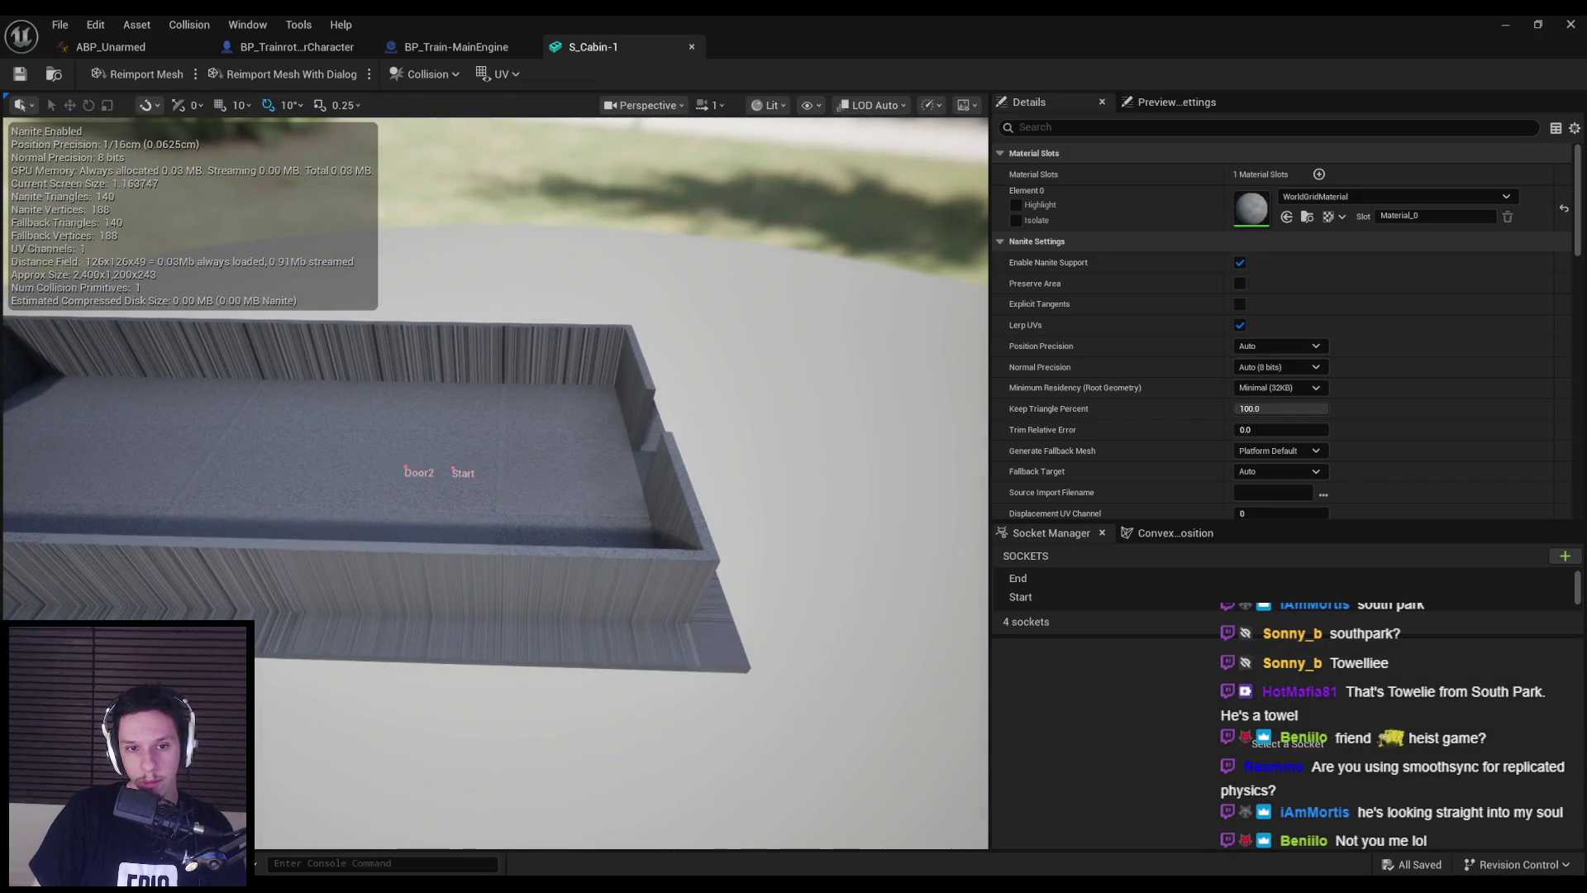
click(453, 469)
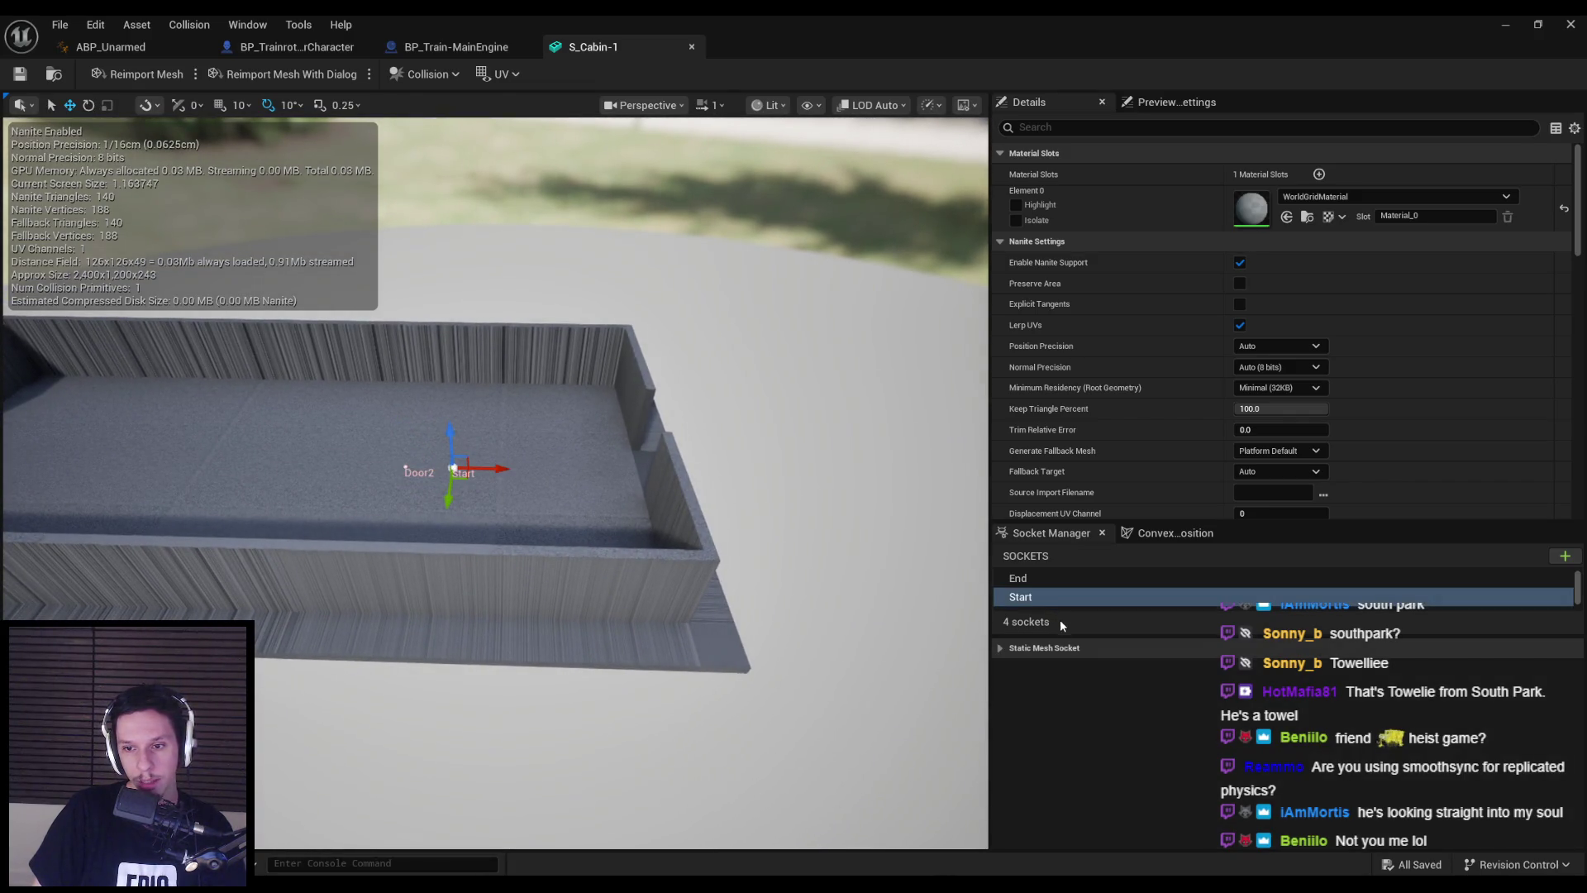
click(1076, 647)
ctrl+click(1044, 633)
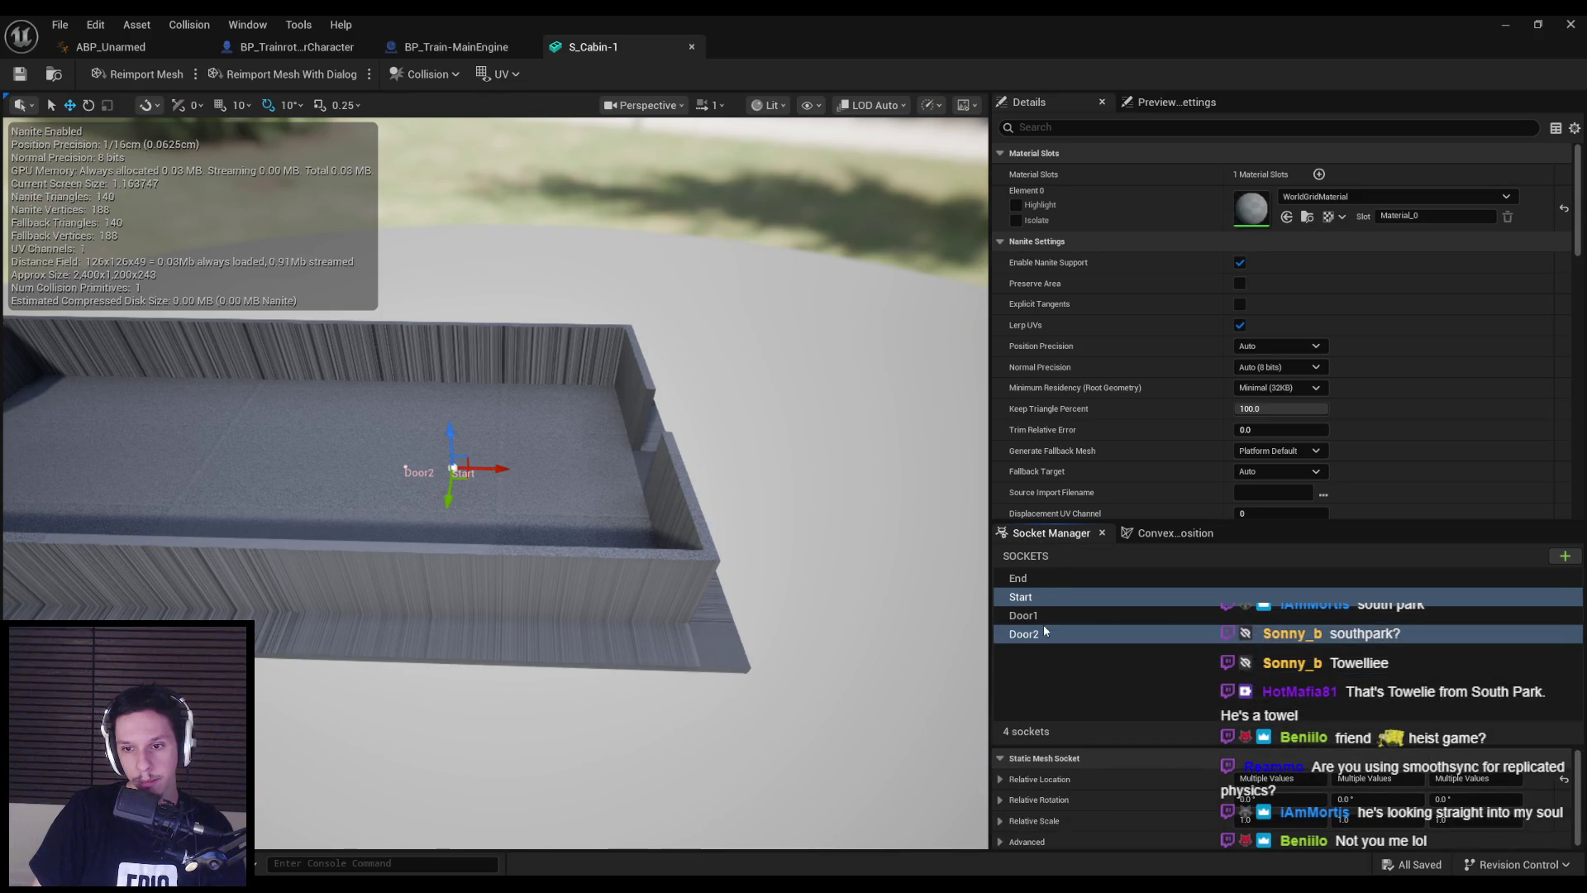
- Move the Start and Door2 sockets along X to the cabin's end wall and save S_Cabin-1
drag(489, 469, 728, 471)
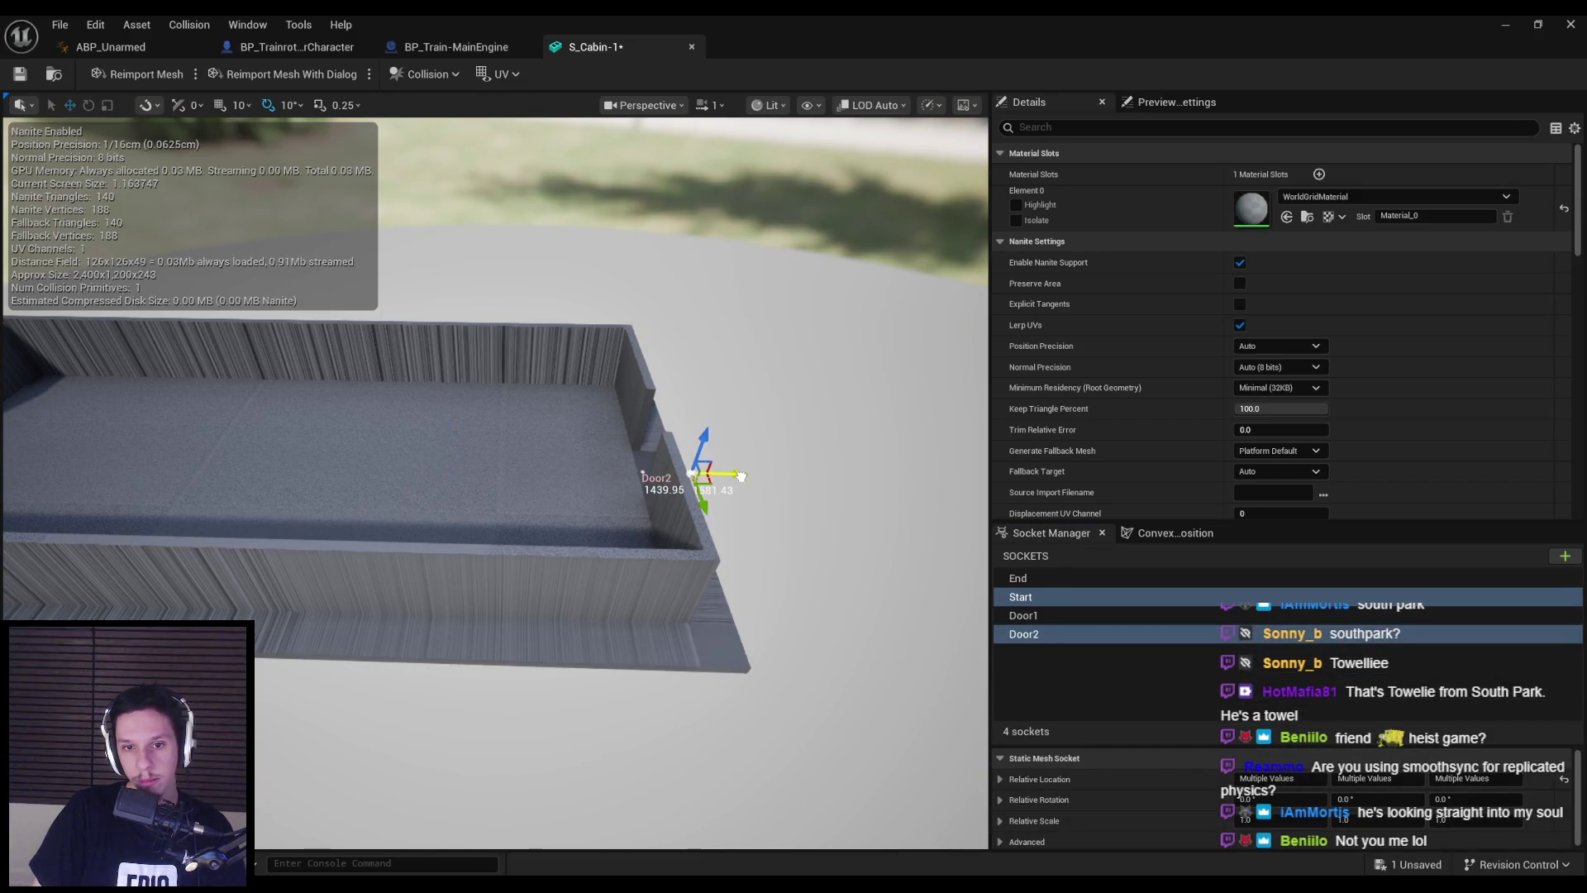
scroll(661, 496, up, 5)
scroll(645, 562, up, 2)
mouse_move(644, 567)
mouse_down()
mouse_move(672, 711)
mouse_move(588, 278)
mouse_up()
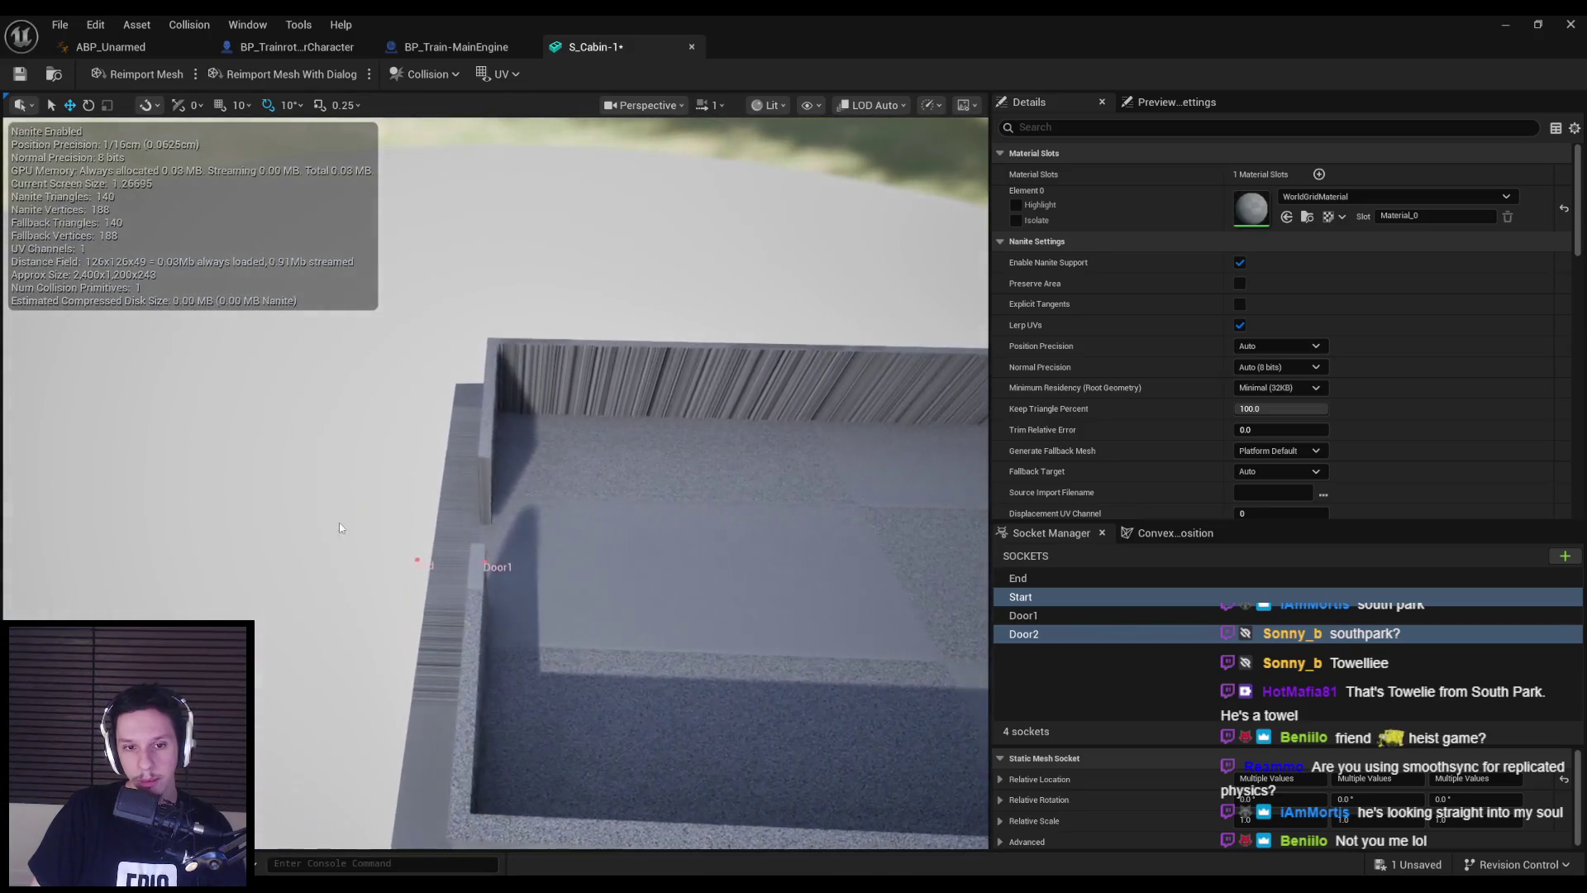
click(589, 278)
key(ctrl+s)
click(692, 47)
key(alt+Tab)
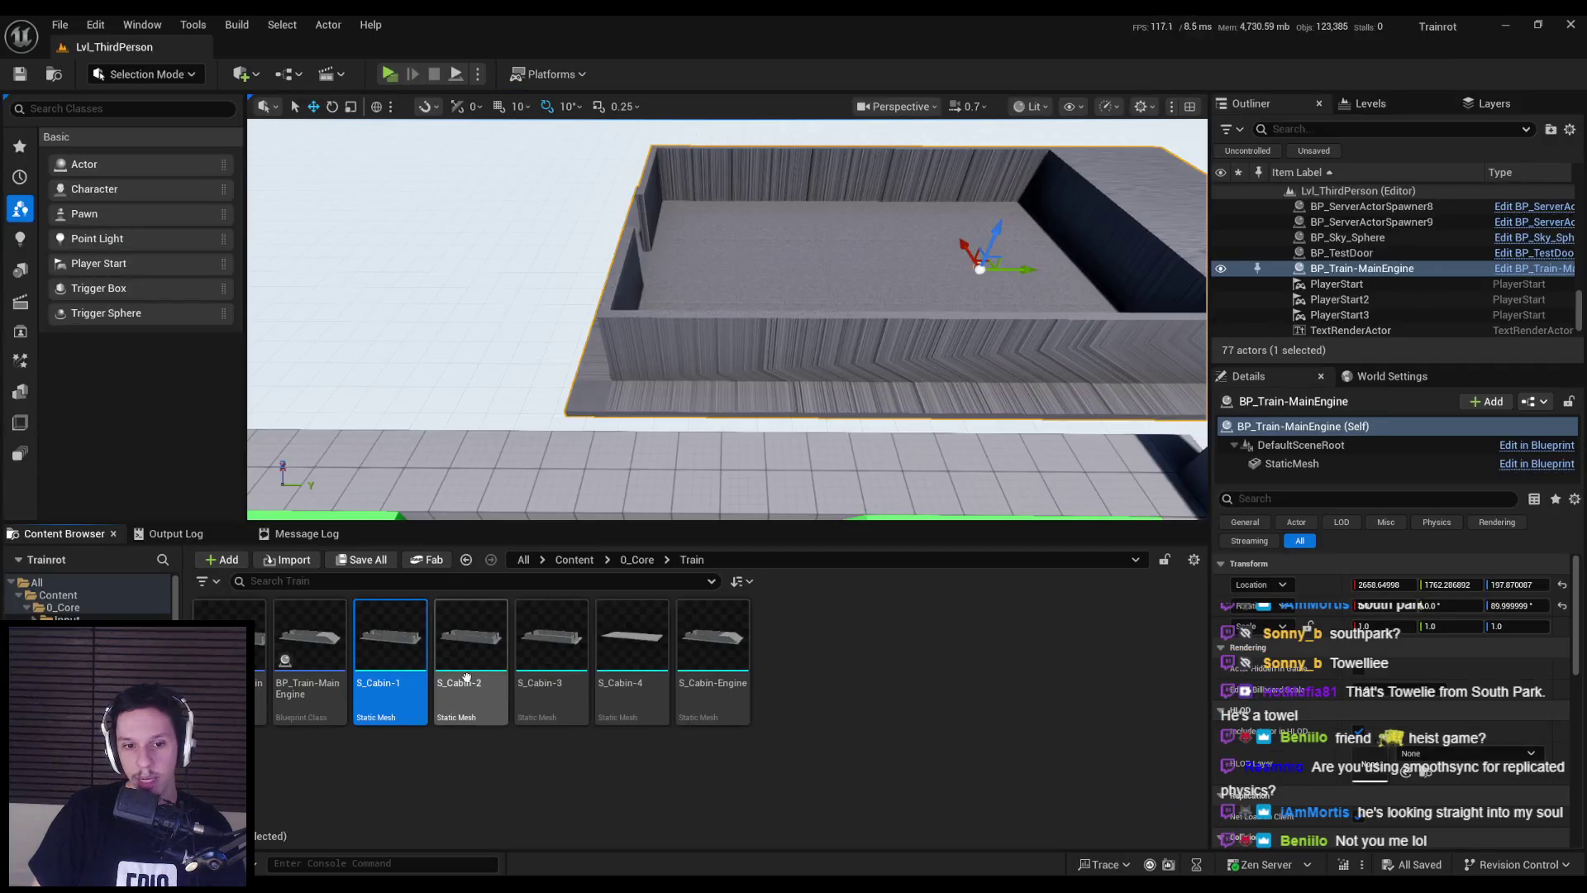
- Move S_Cabin-2's End and Door1 sockets toward the left wall and save the mesh
double_click(471, 661)
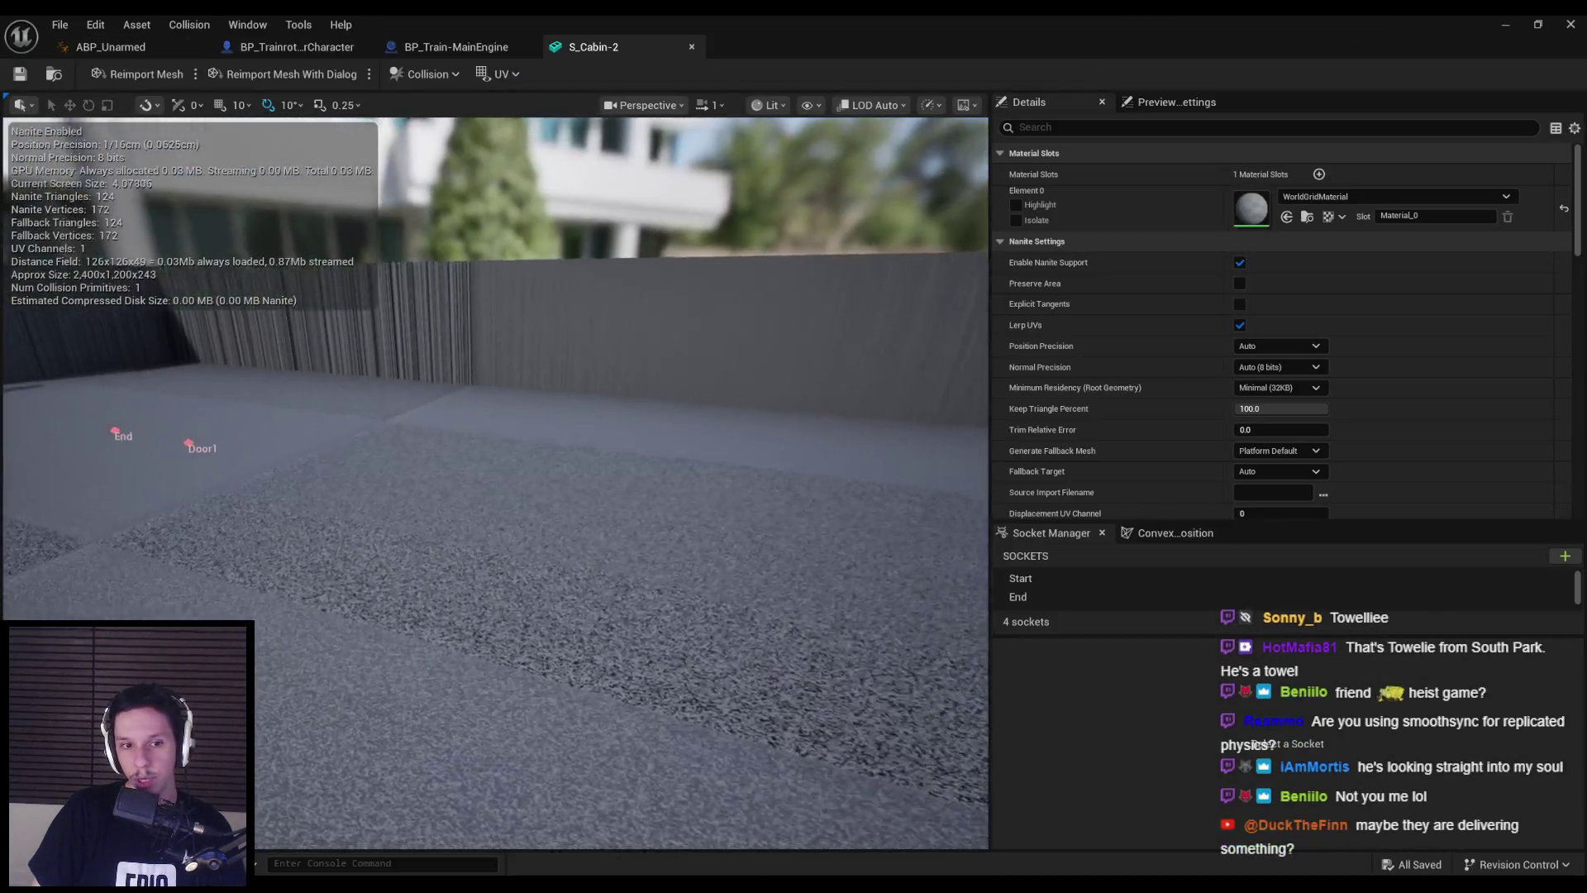
drag(808, 427, 825, 468)
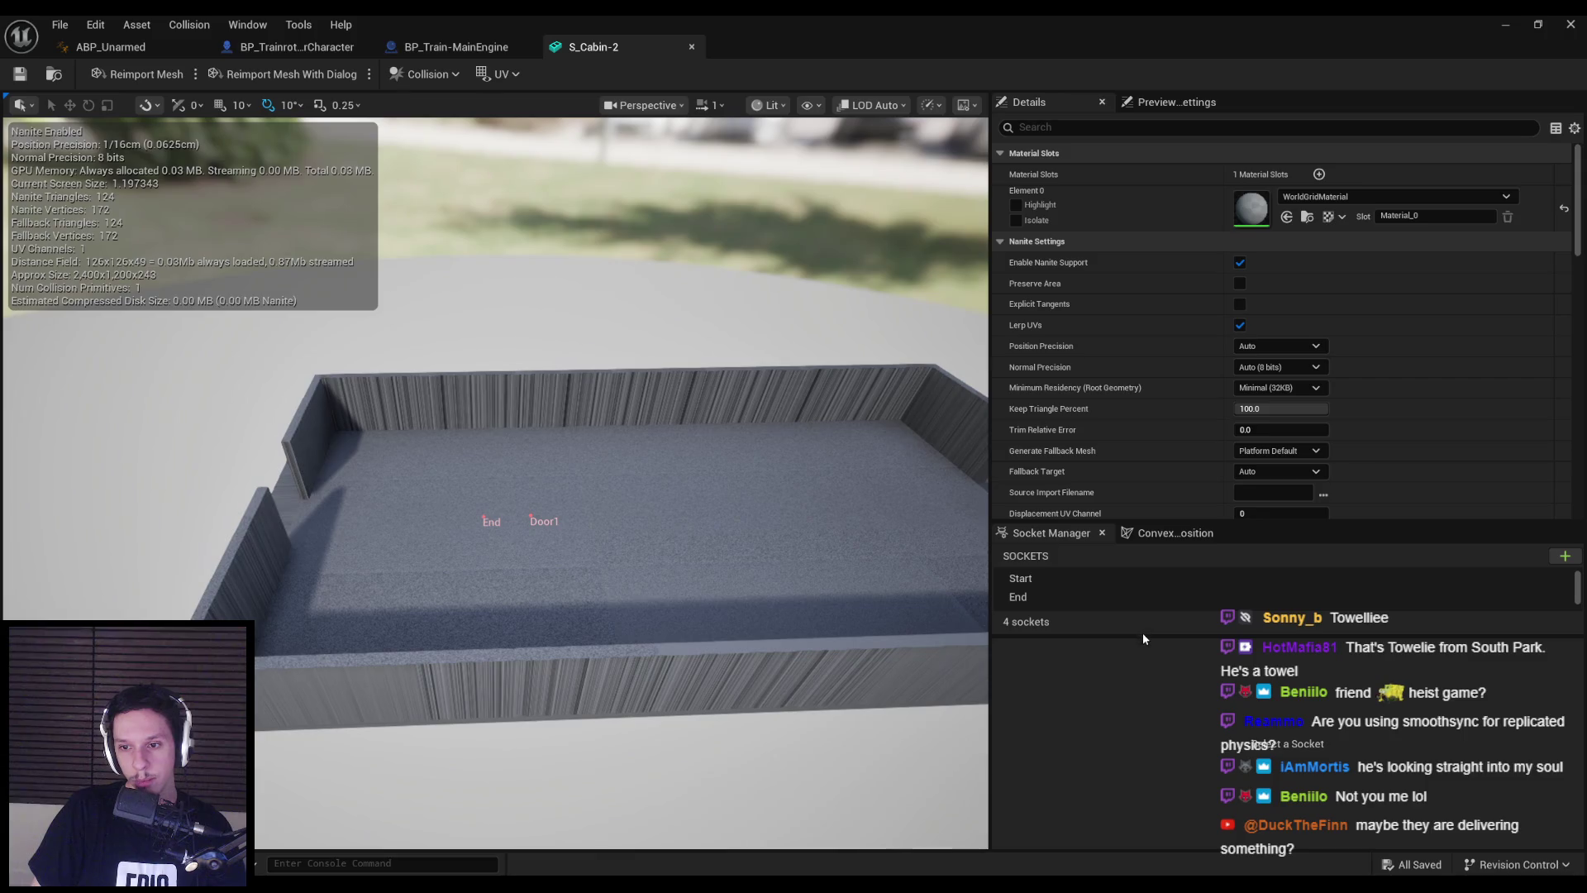
drag(790, 565, 859, 579)
click(1032, 599)
ctrl+click(1024, 616)
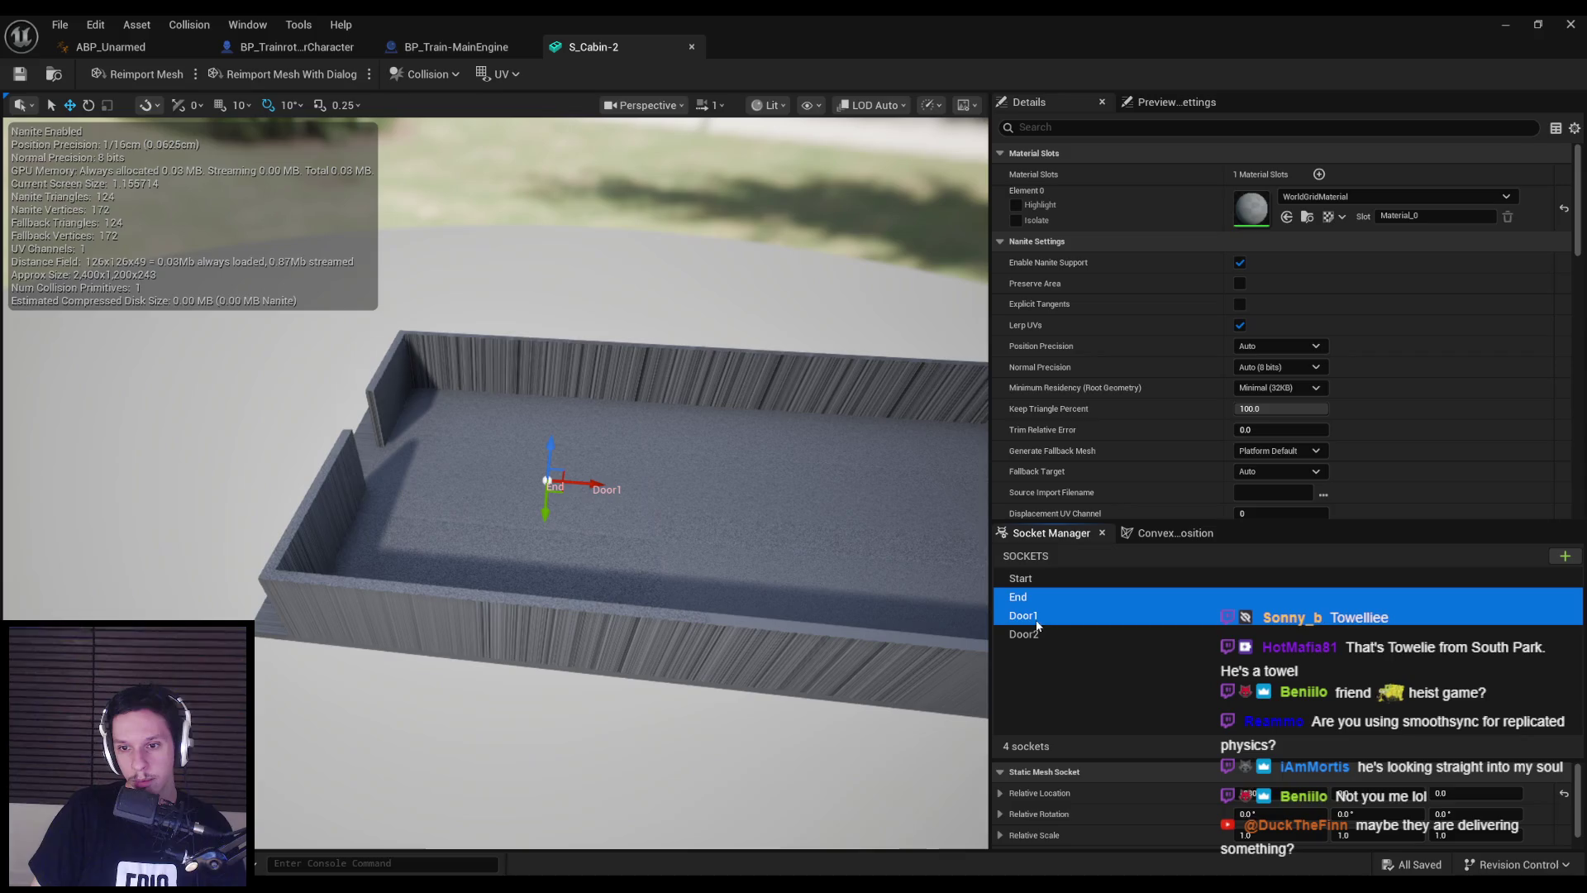
mouse_move(677, 486)
mouse_down()
mouse_move(419, 461)
mouse_move(496, 489)
mouse_move(425, 524)
mouse_move(396, 518)
mouse_move(388, 537)
mouse_move(447, 519)
mouse_up()
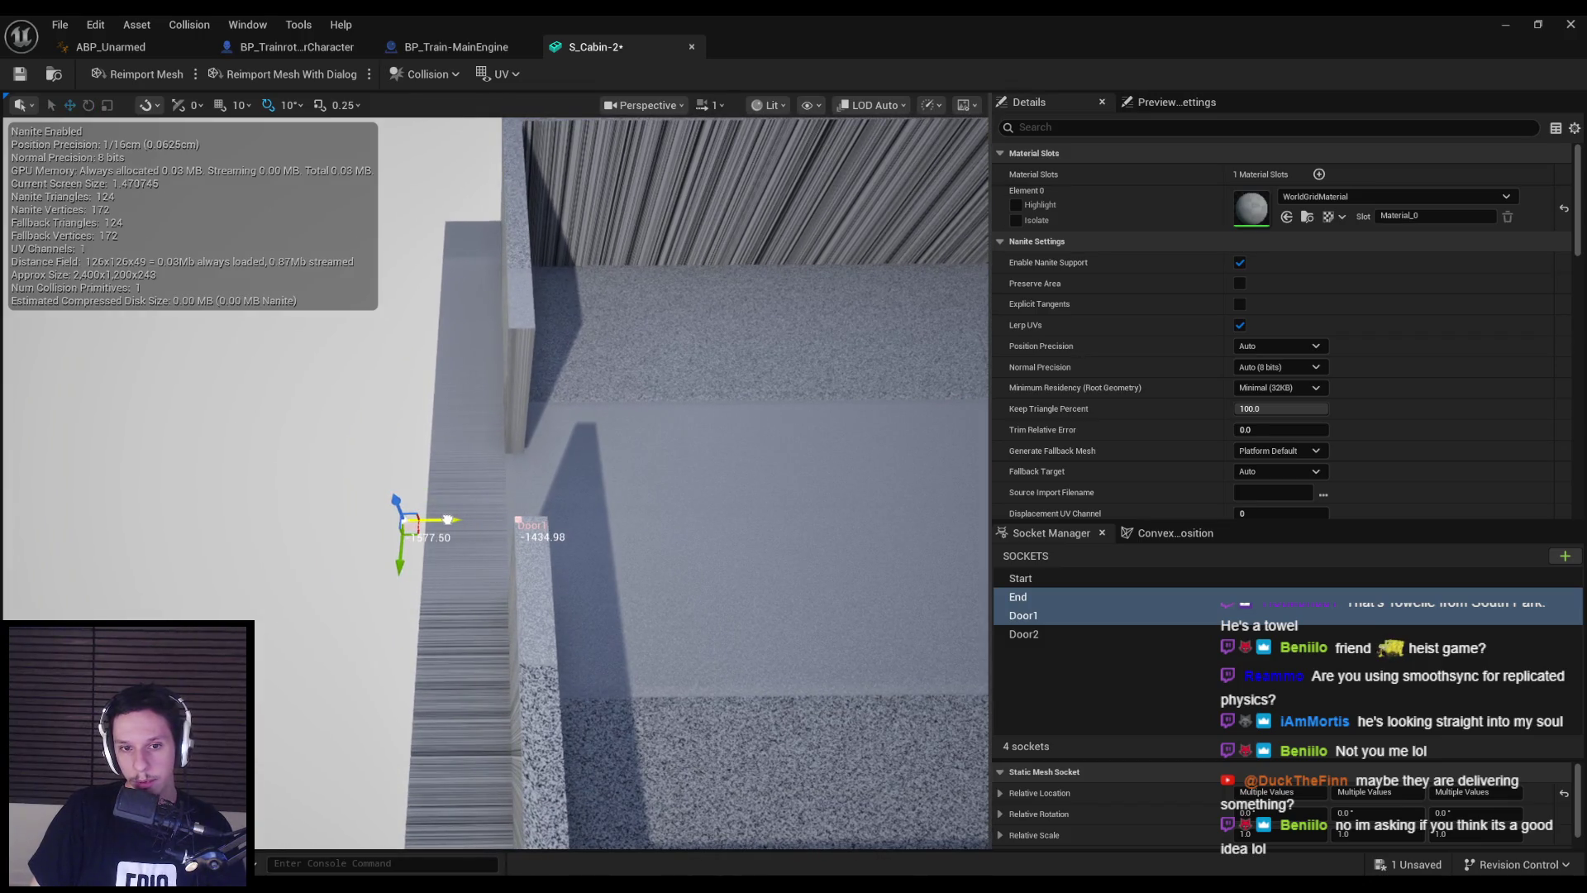
key(ctrl+s)
scroll(447, 519, down, 6)
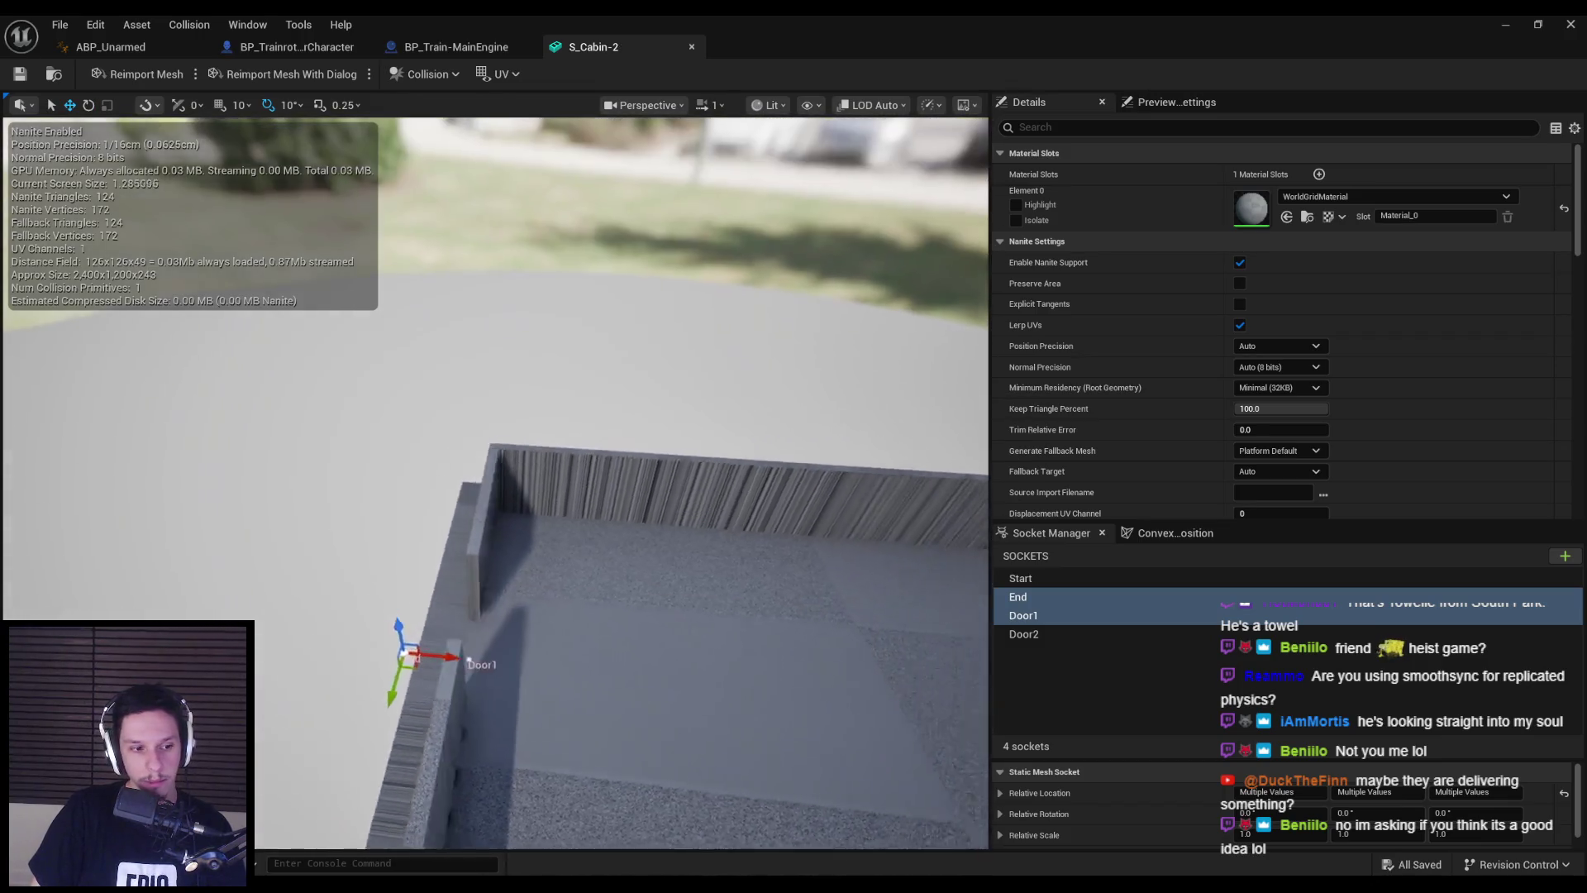
scroll(619, 444, up, 2)
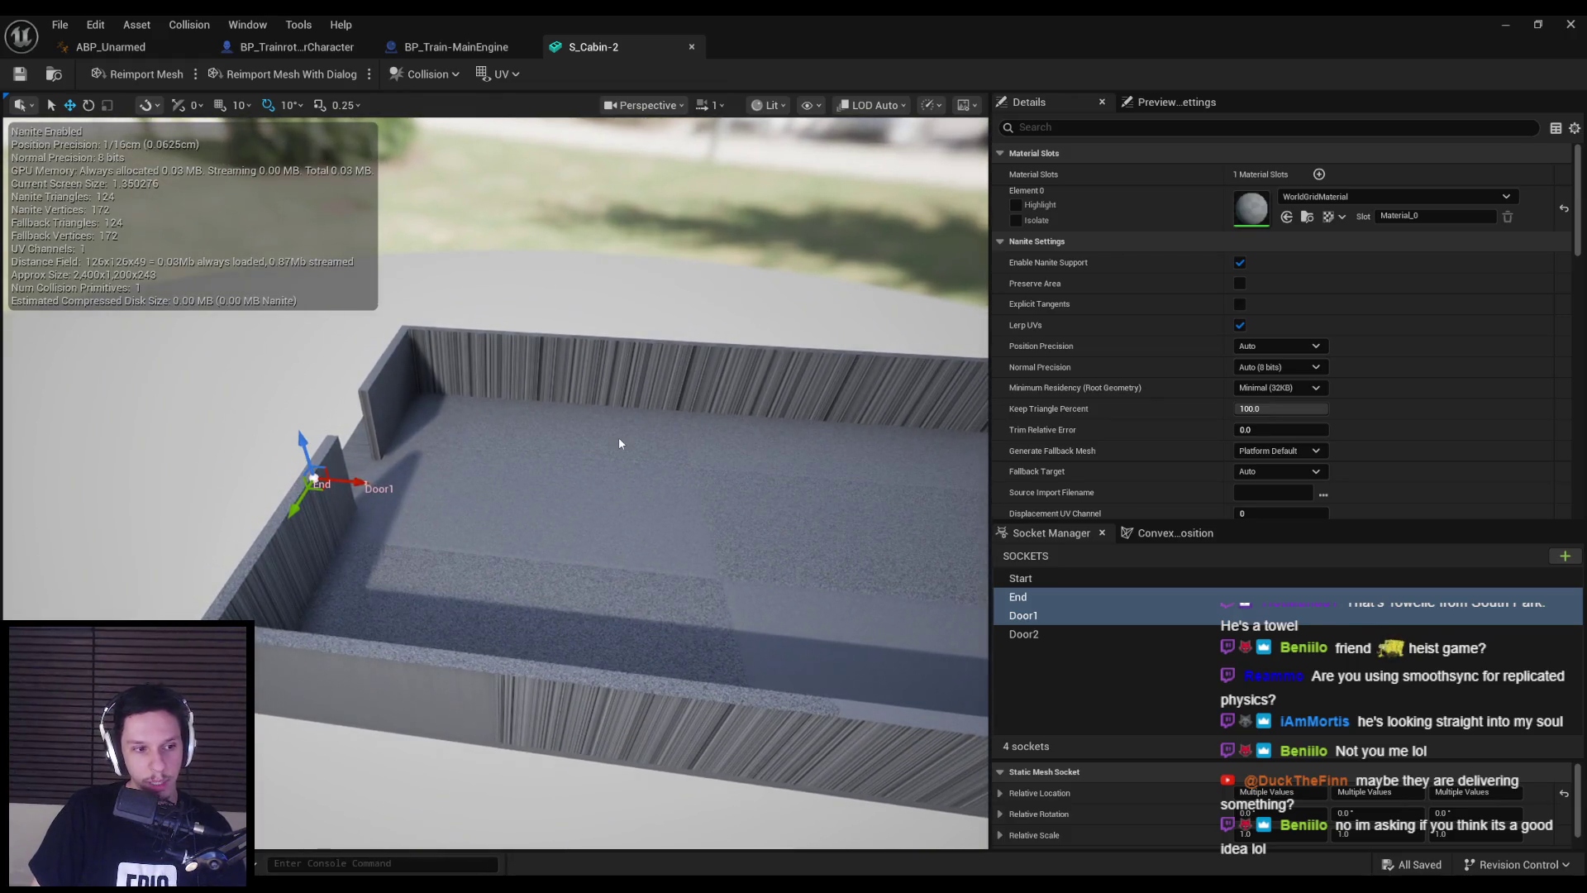
click(691, 46)
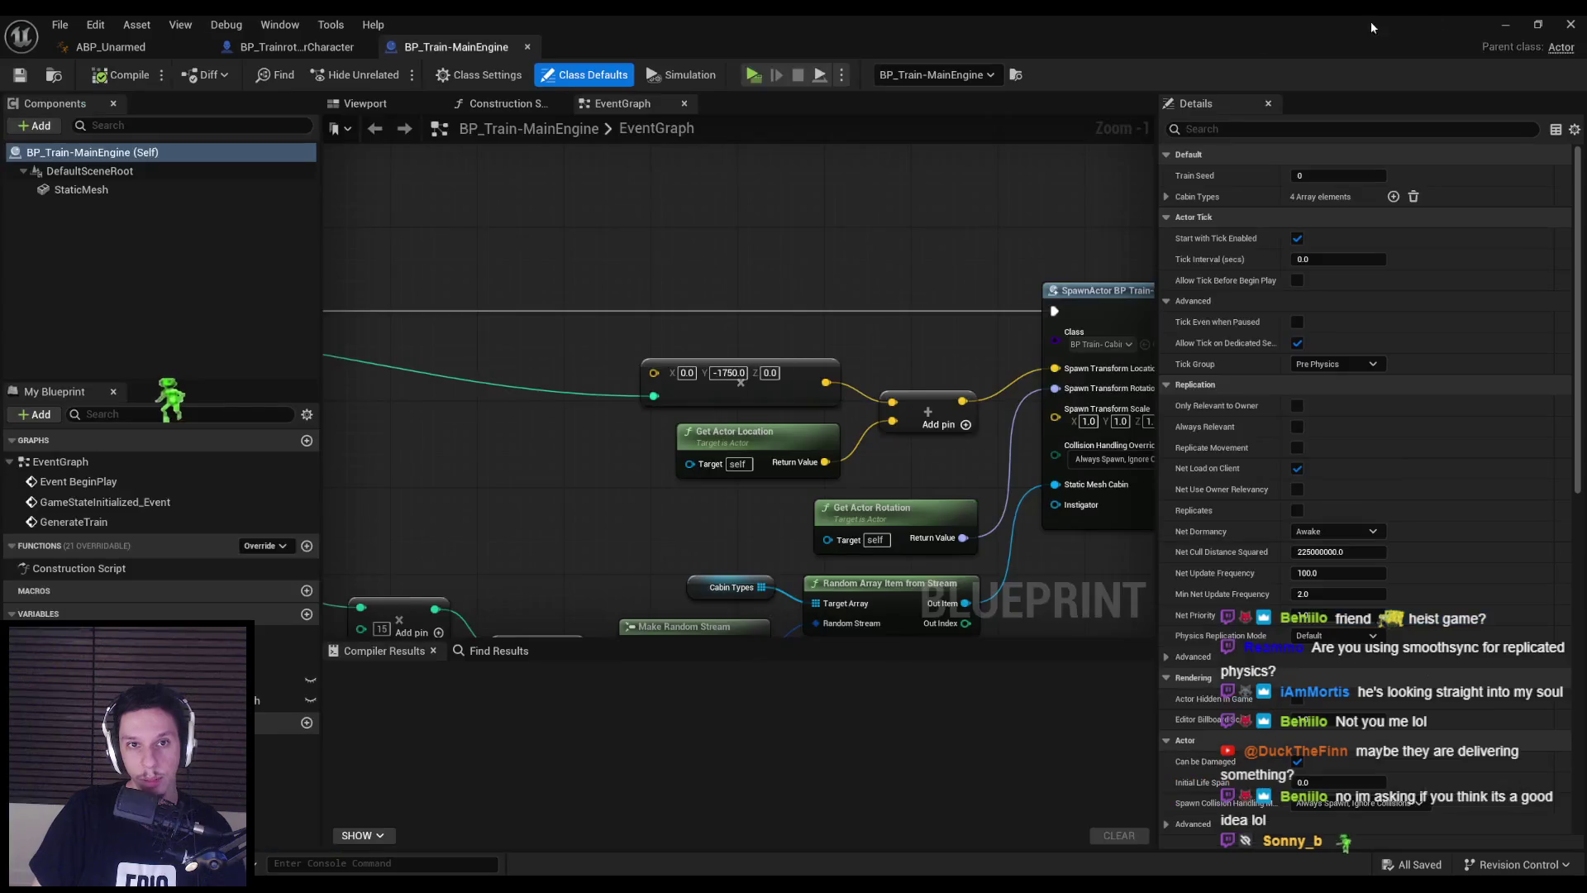
- Shift S_Cabin-3's End and Door1 sockets left along Y to the cabin's edge and save
click(1509, 33)
double_click(570, 696)
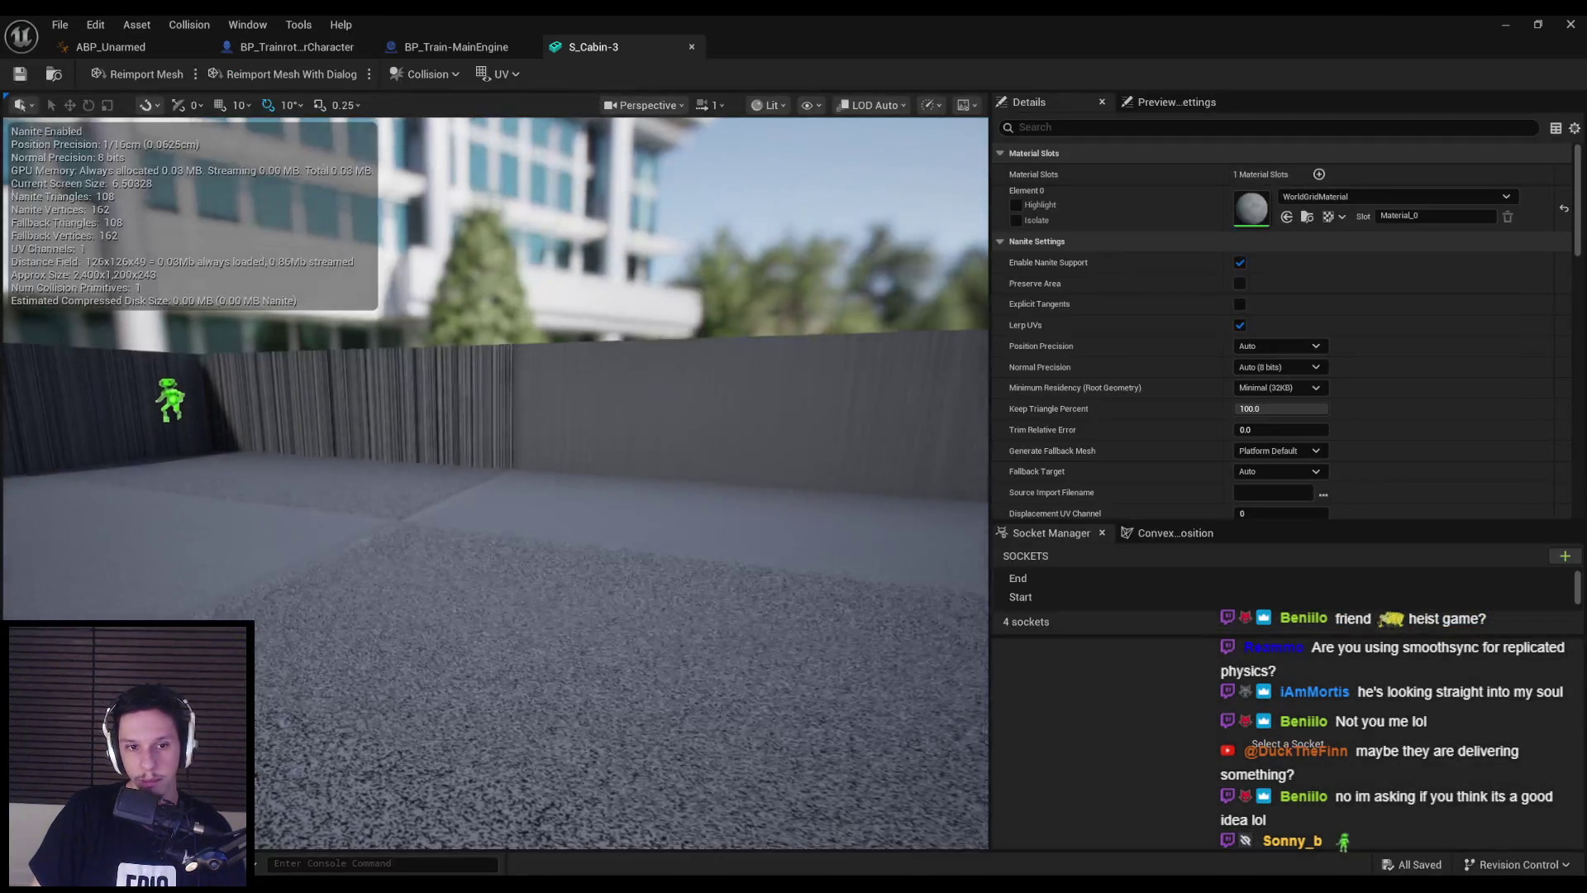
right_drag(519, 537, 519, 584)
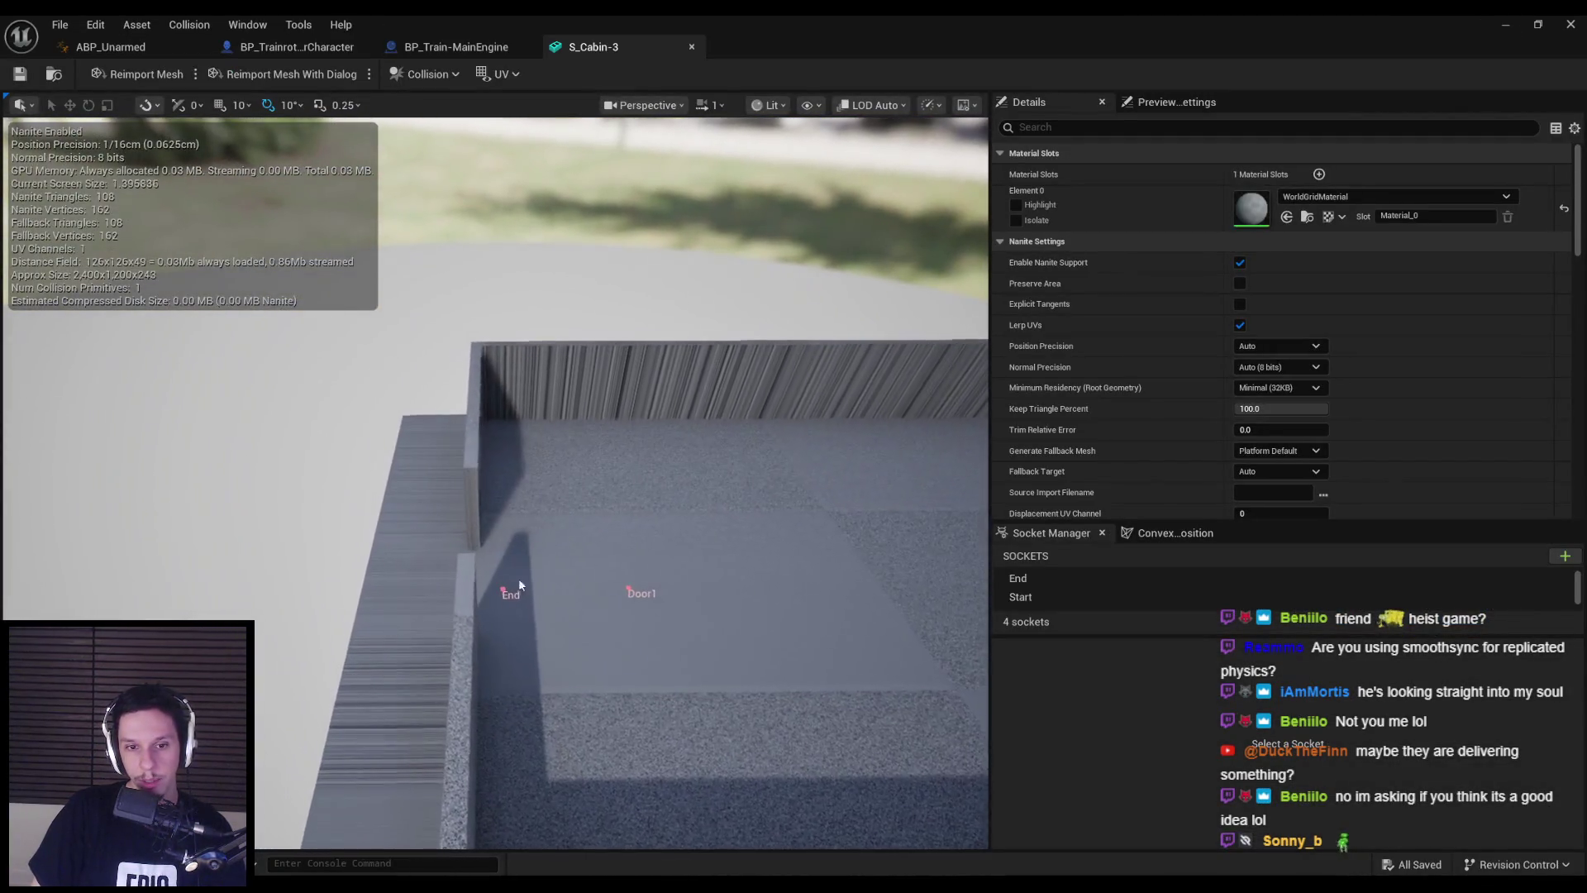
click(504, 588)
ctrl+click(633, 593)
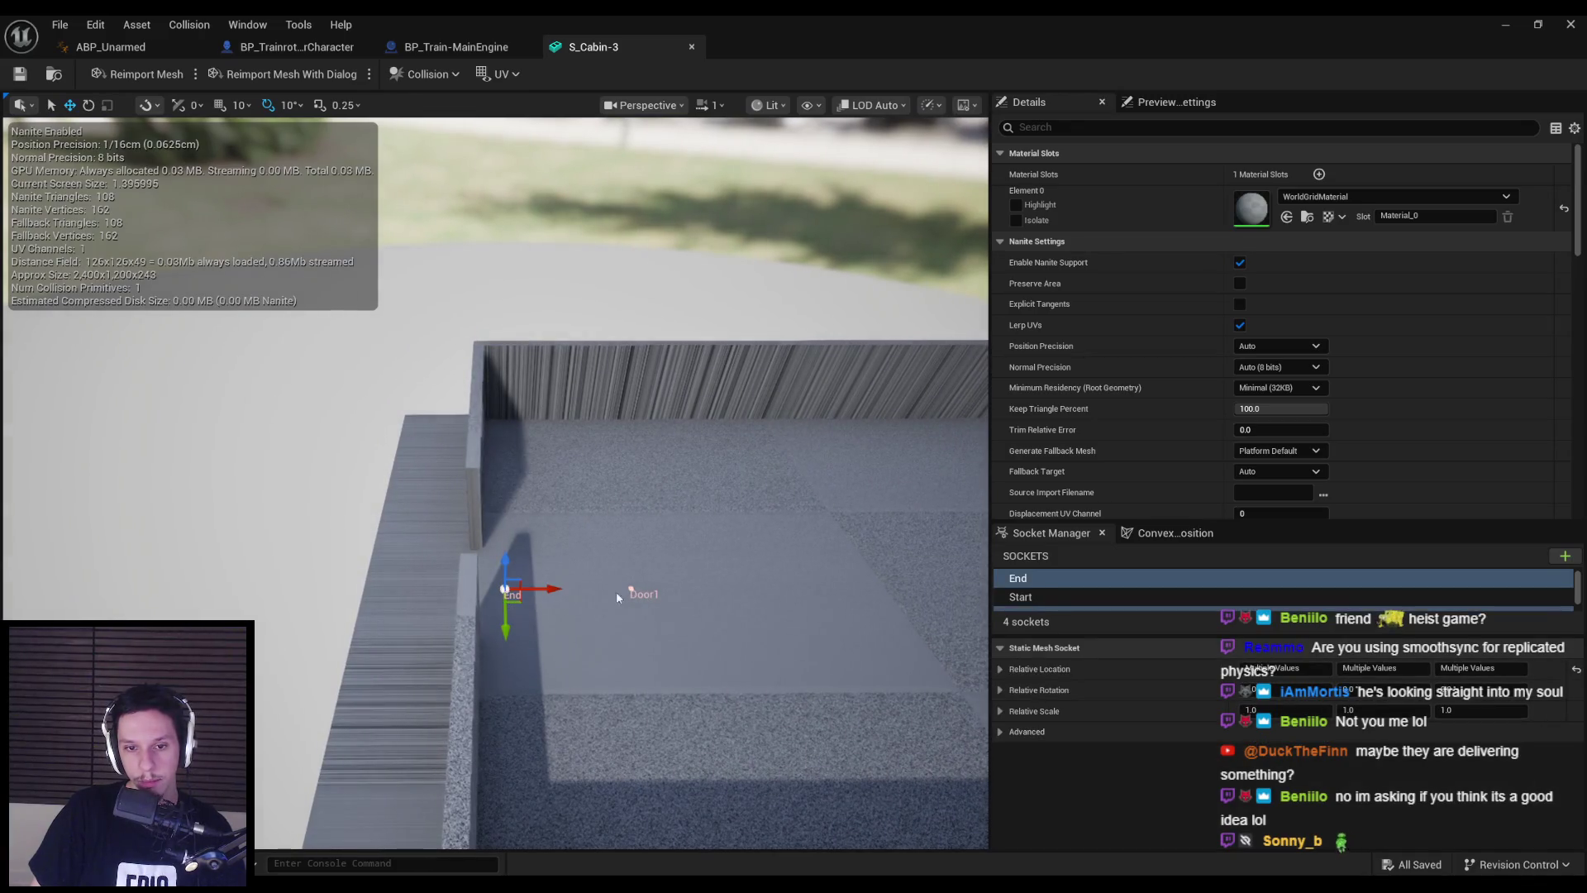
drag(553, 589, 380, 589)
right_drag(394, 548, 393, 583)
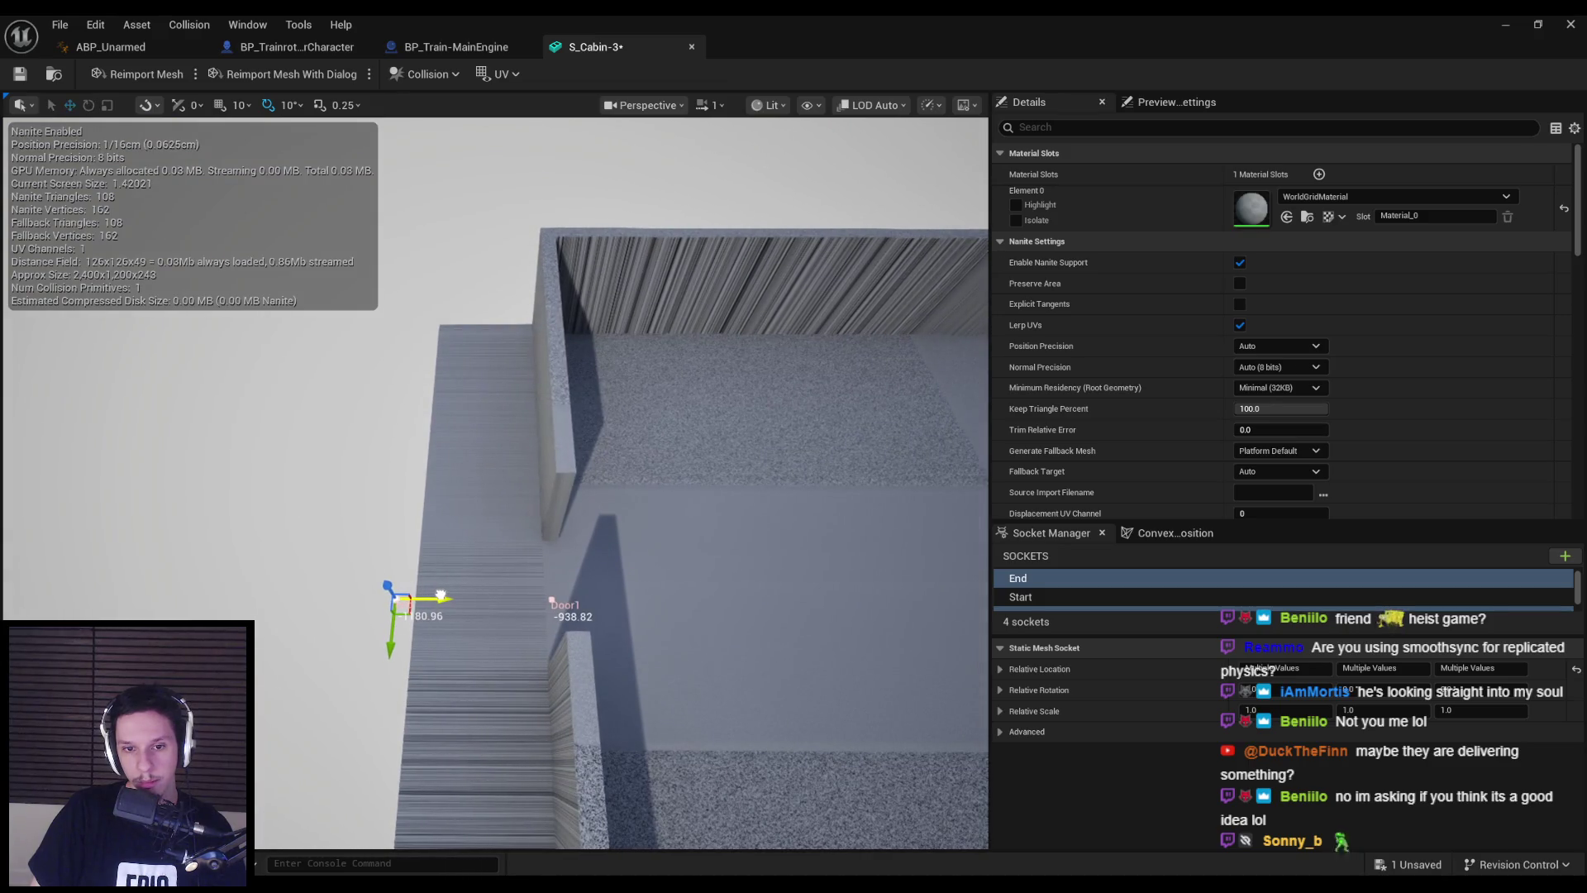
middle_drag(482, 558, 406, 563)
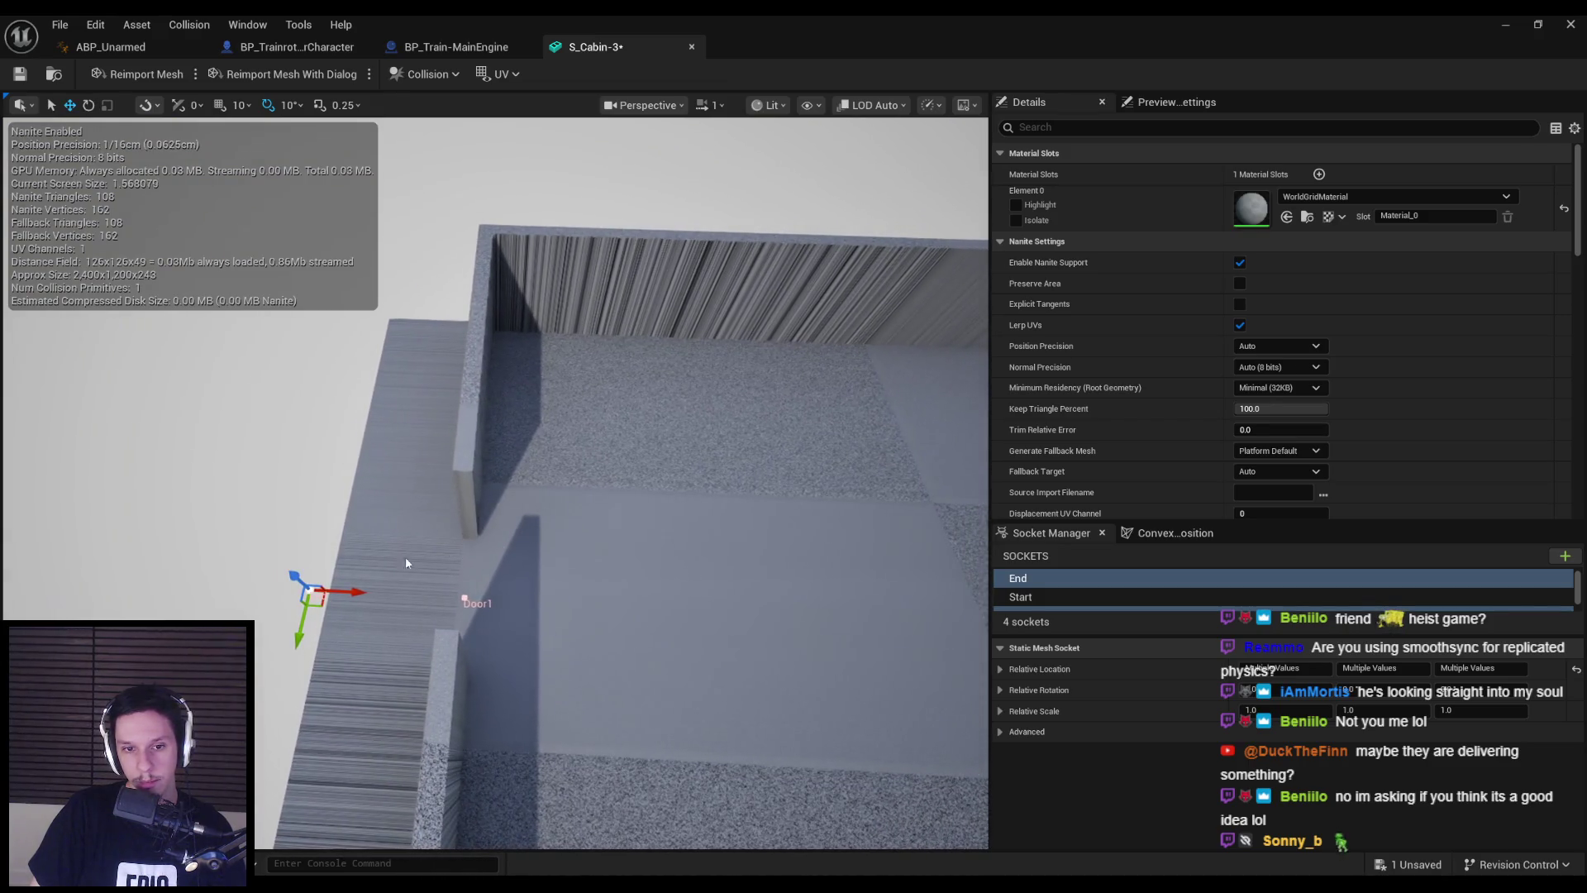
drag(355, 593, 355, 644)
key(ctrl+s)
mouse_move(564, 371)
mouse_down()
mouse_move(563, 388)
mouse_move(529, 372)
mouse_move(417, 386)
mouse_up()
mouse_move(657, 267)
mouse_down()
mouse_move(657, 231)
mouse_move(657, 267)
mouse_up()
click(692, 46)
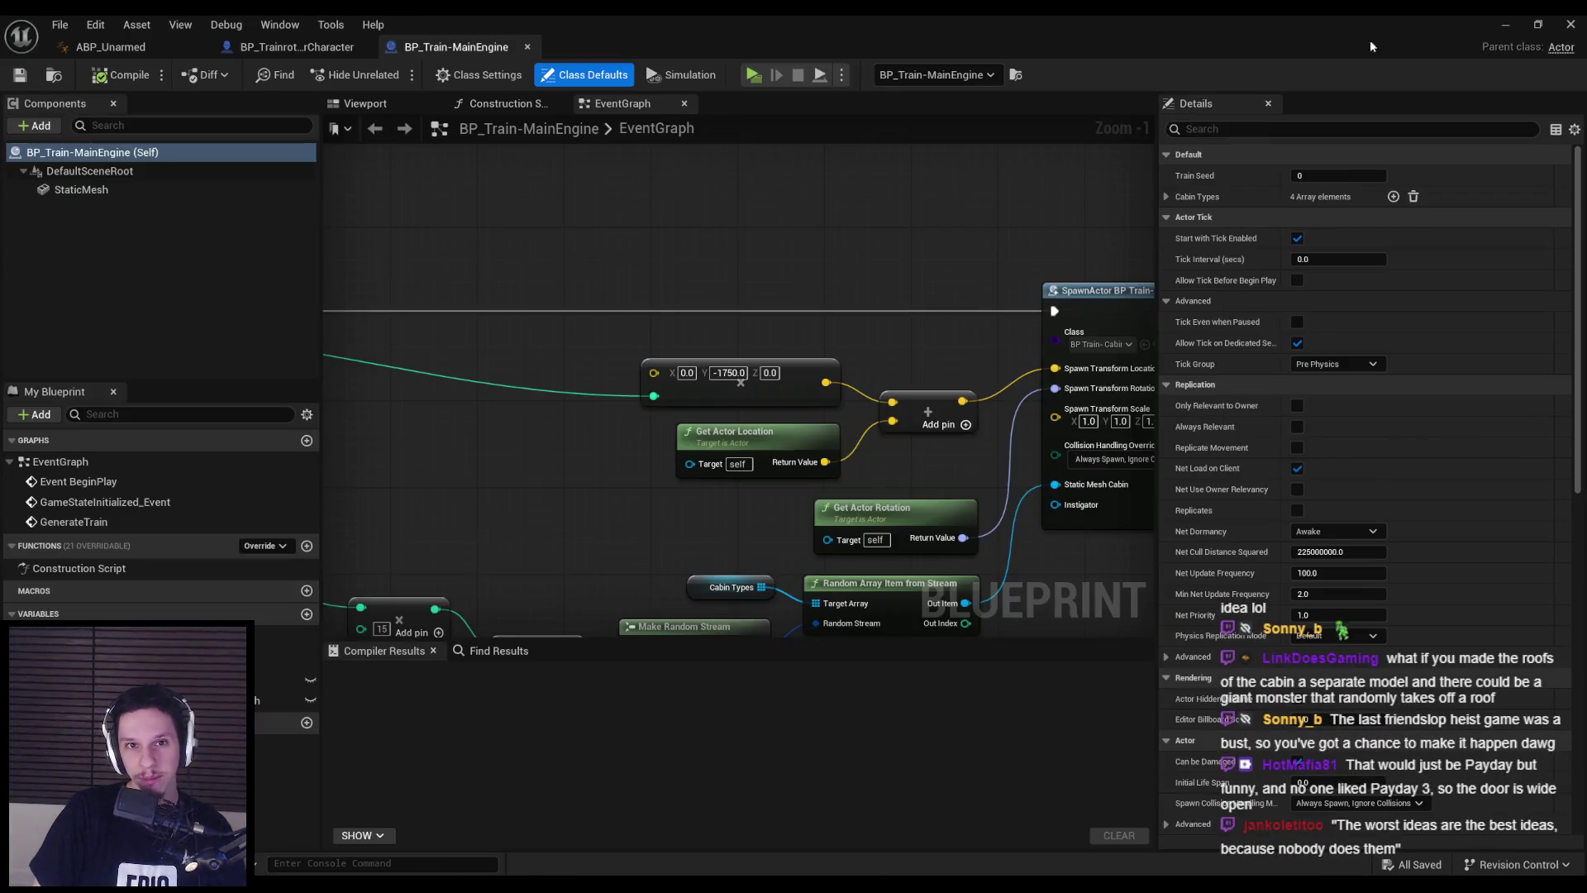
- Move S_Cabin-4's End socket along Y to about -1288, adjust Start, and save the mesh
click(1503, 25)
double_click(648, 678)
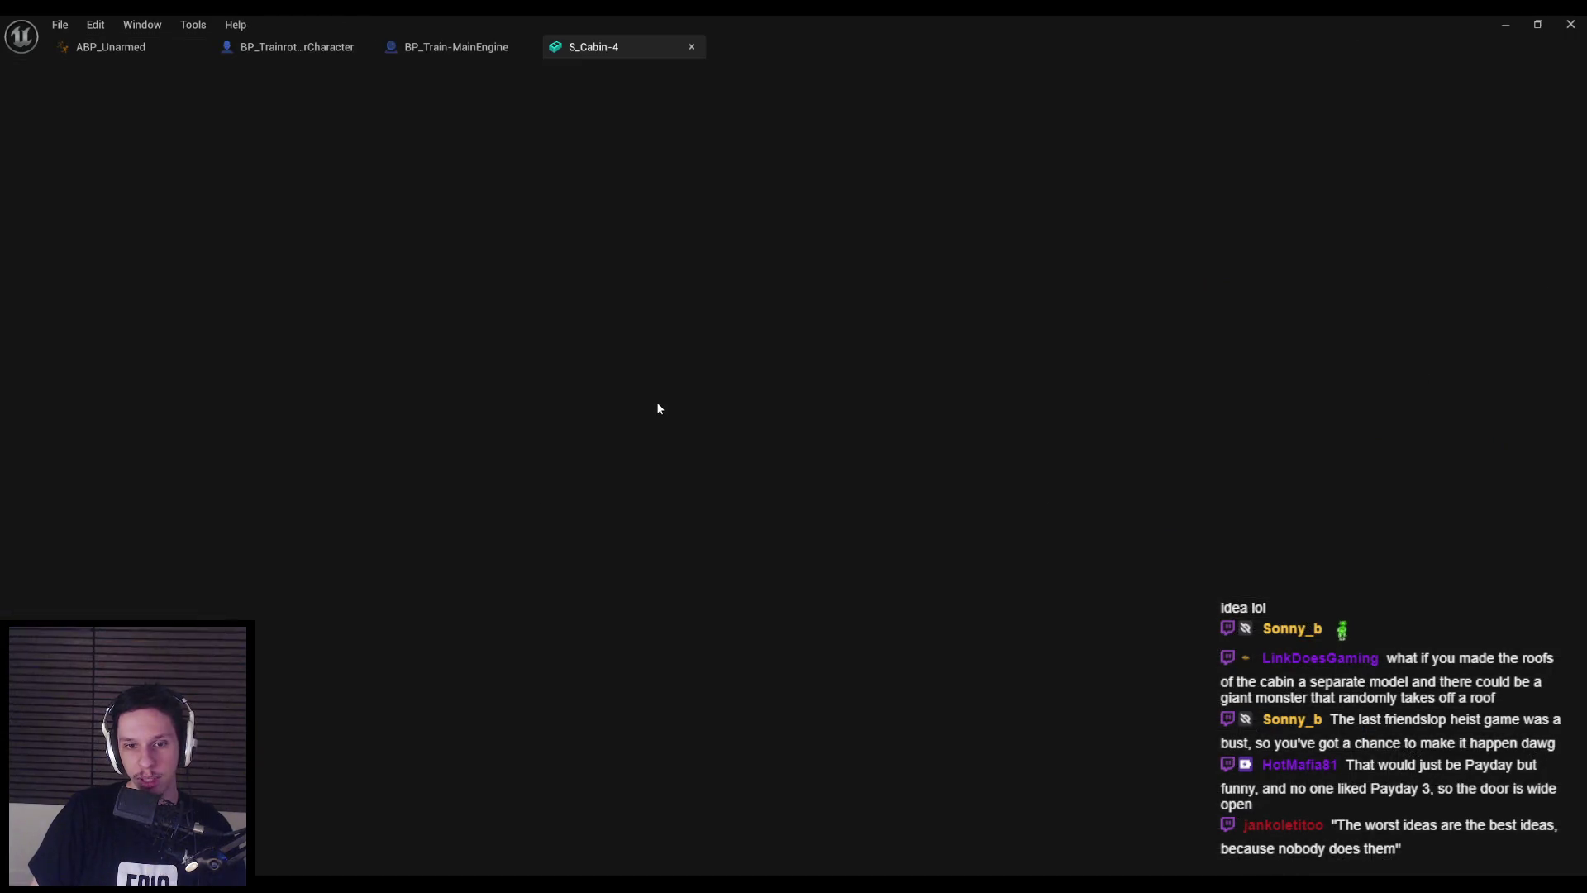
key(f)
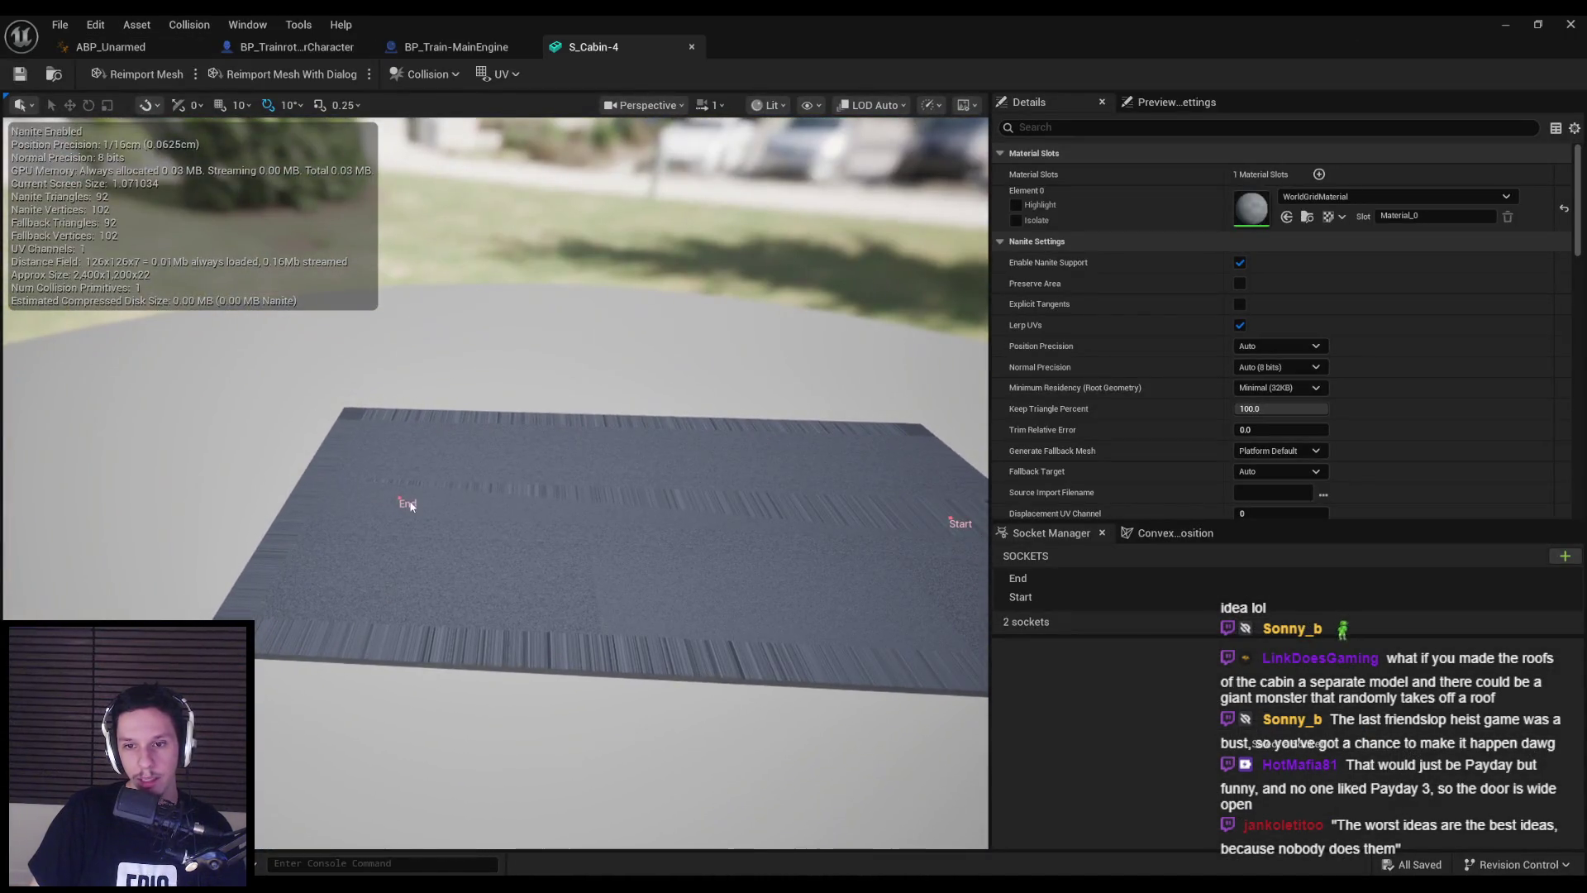
click(1017, 578)
mouse_move(435, 498)
mouse_down()
mouse_move(302, 496)
mouse_move(317, 494)
mouse_up()
middle_drag(314, 495, 632, 468)
click(632, 468)
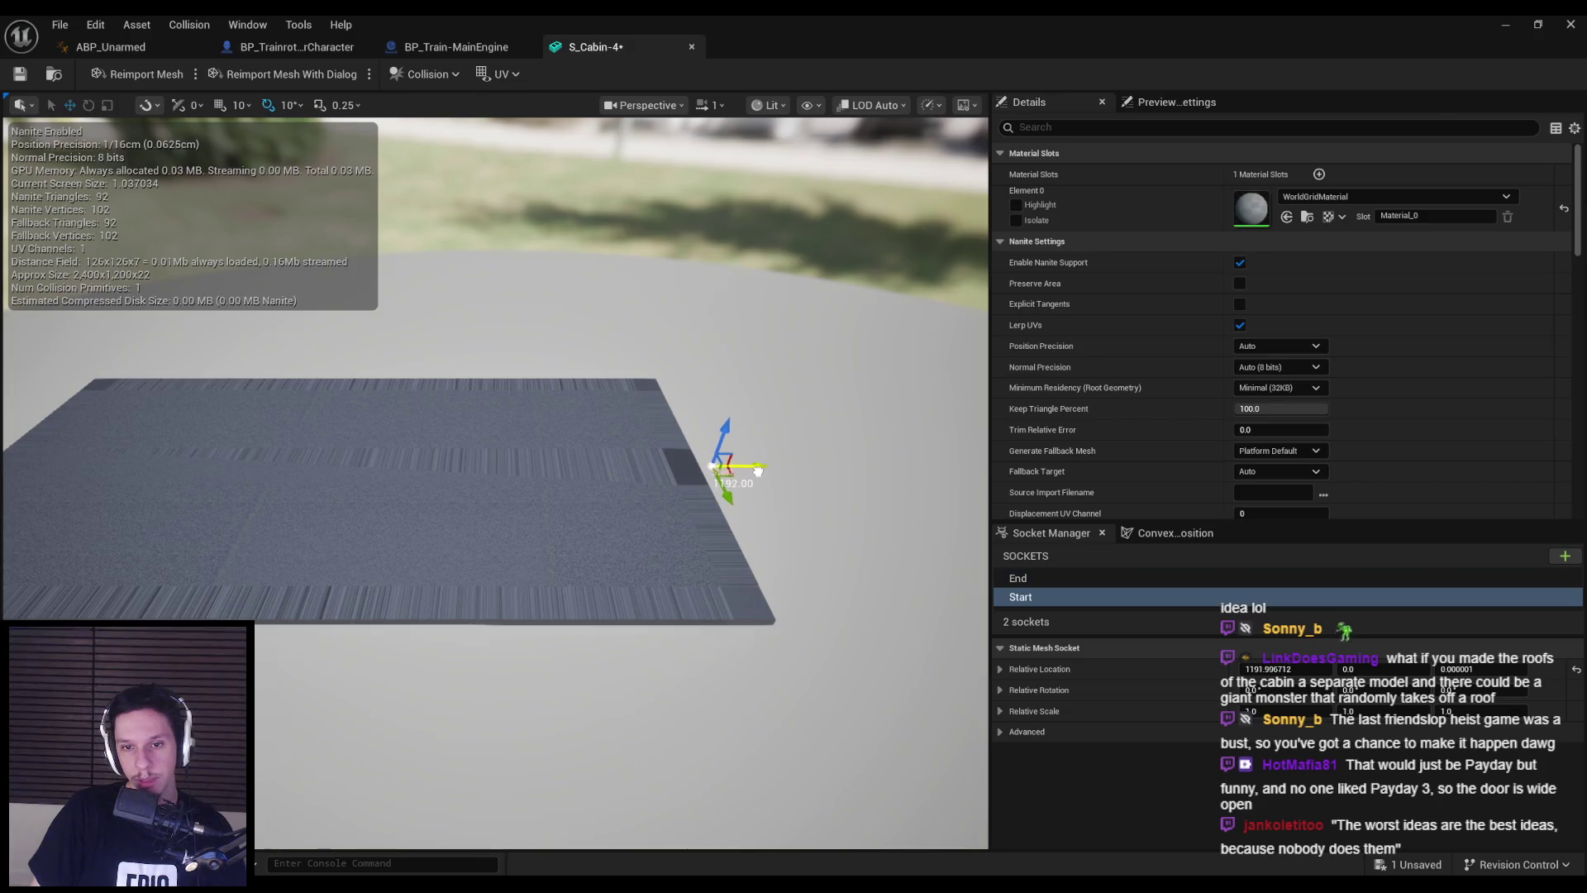
drag(715, 466, 615, 94)
key(ctrl+s)
click(692, 46)
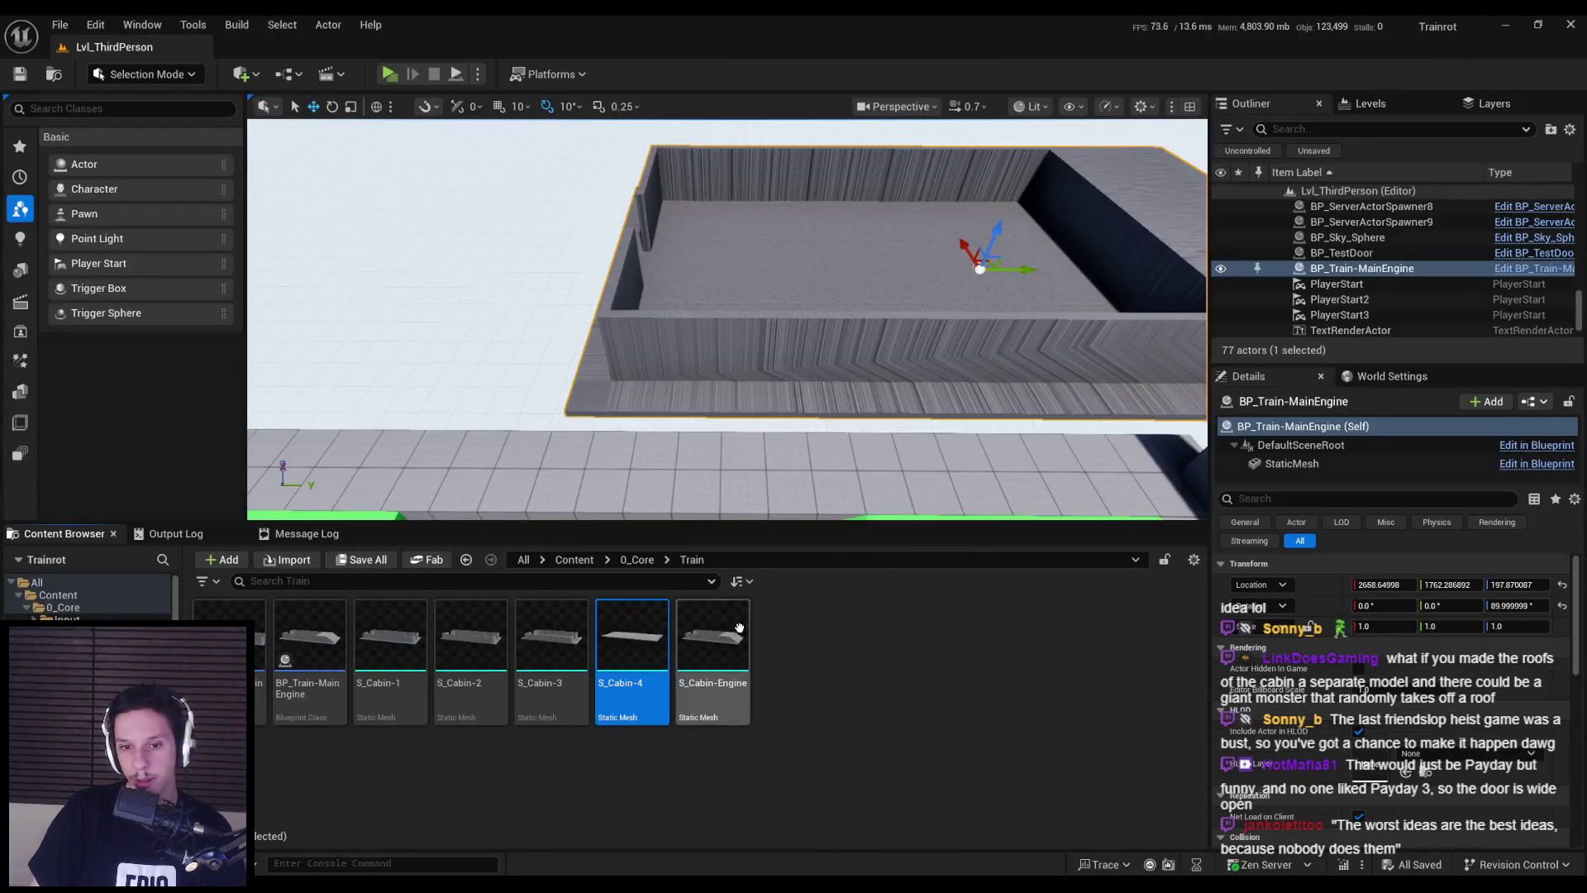
- Shift S_Cabin-Engine's Start and Door sockets along Y and save the mesh
double_click(712, 653)
mouse_move(609, 440)
mouse_down()
mouse_move(559, 514)
mouse_move(515, 540)
mouse_up()
click(515, 539)
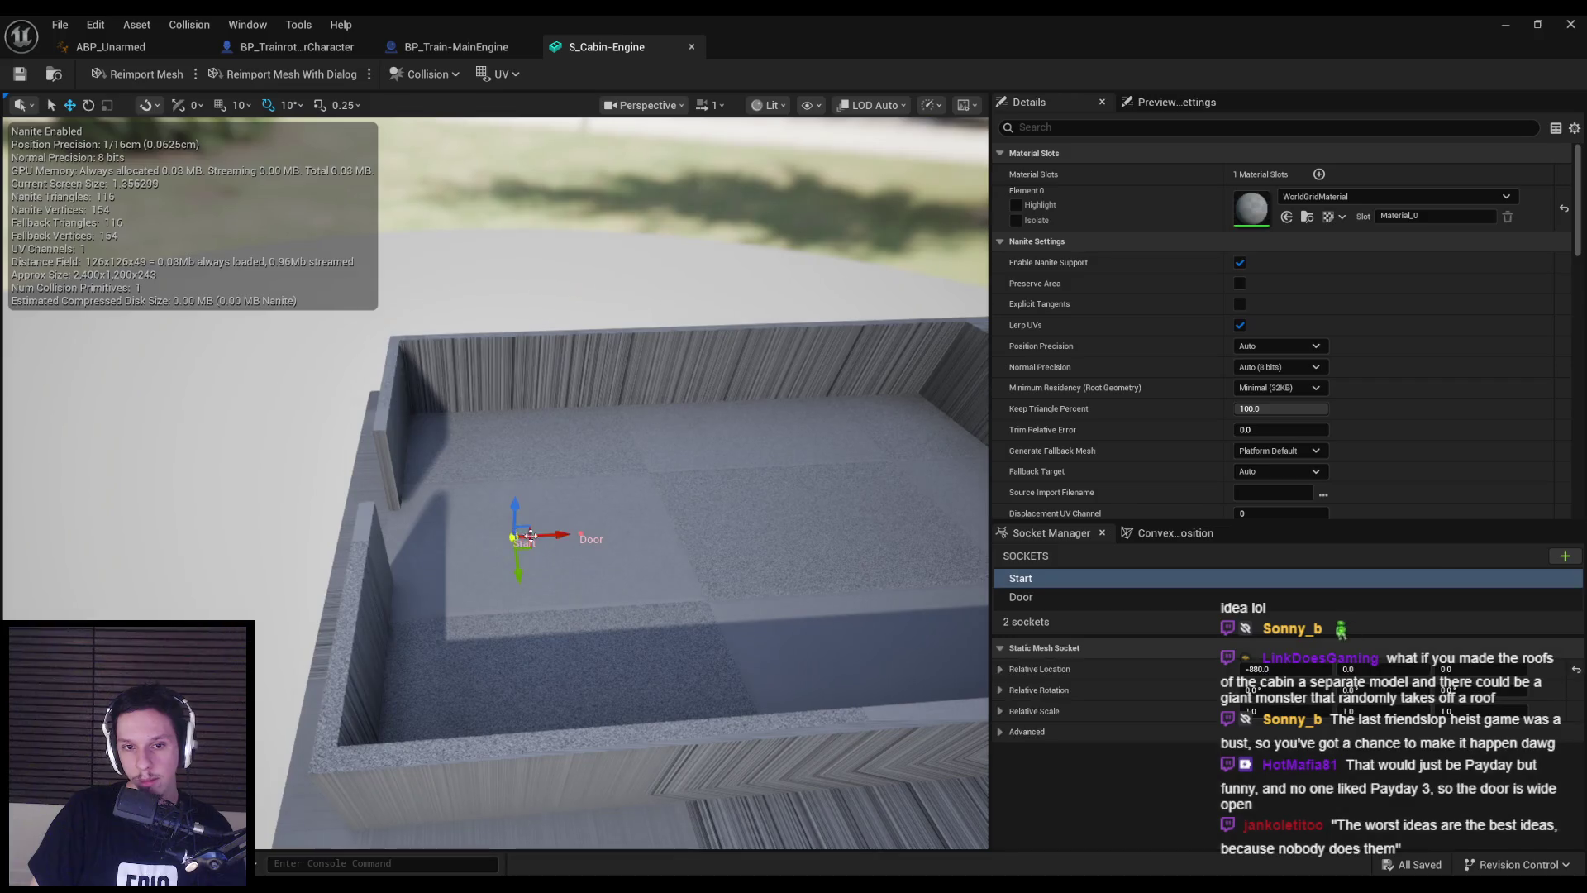
ctrl+click(581, 536)
mouse_move(370, 550)
mouse_down()
mouse_move(405, 579)
mouse_move(426, 570)
mouse_move(425, 609)
mouse_up()
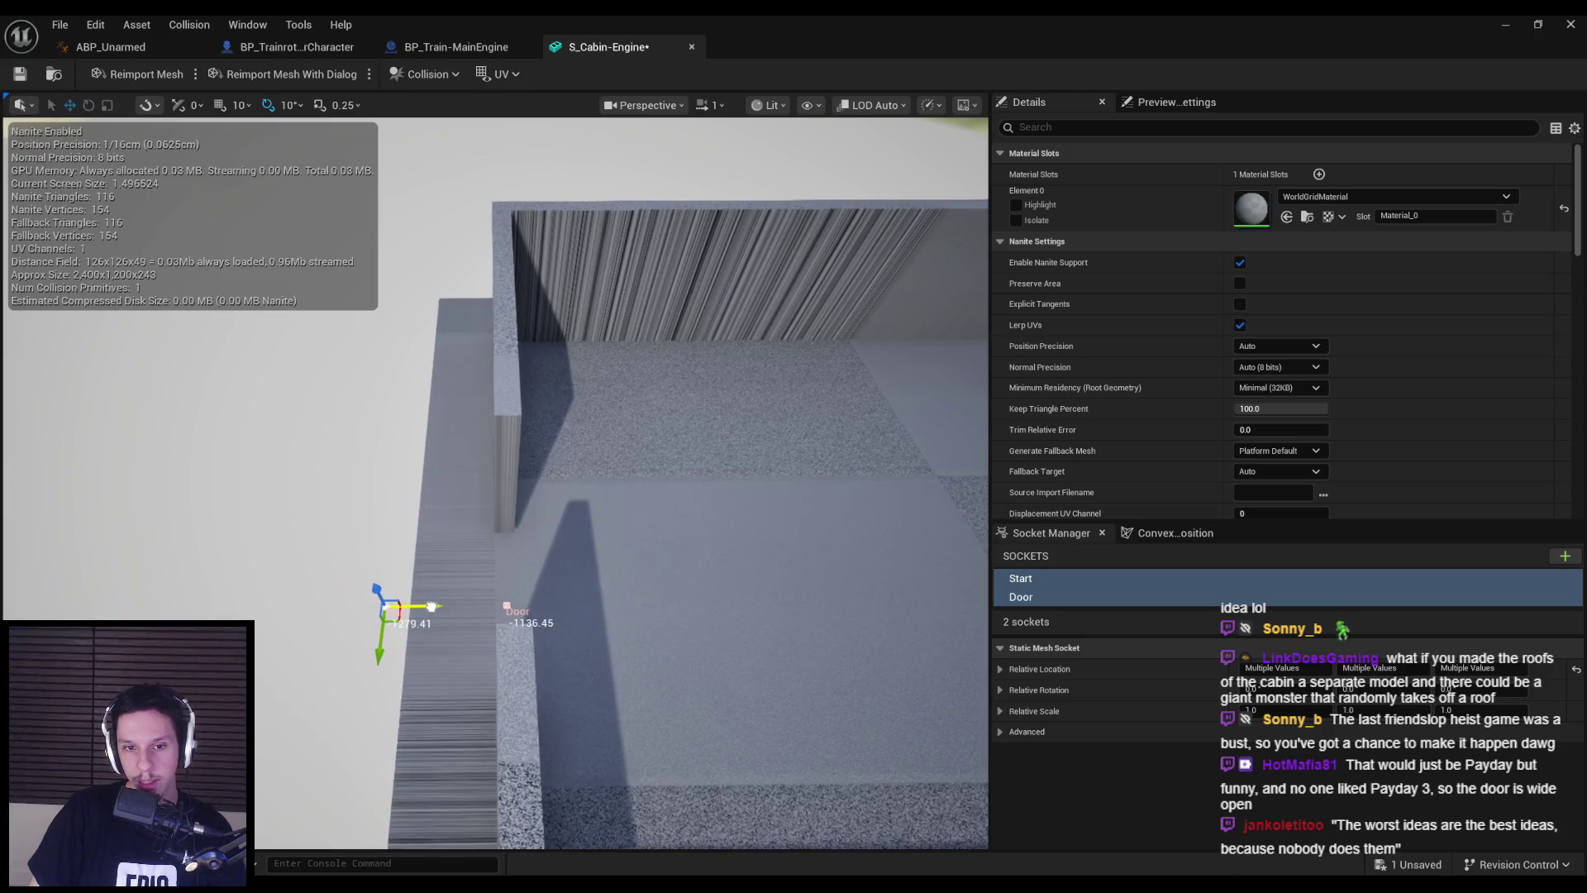
key(ctrl+s)
mouse_move(529, 579)
mouse_down()
mouse_move(612, 496)
mouse_move(602, 364)
mouse_move(595, 380)
mouse_move(616, 248)
mouse_up()
middle_click(616, 47)
- Switch between the character and train blueprints, ending on the BP_Train-MainEngine event graph
click(319, 47)
click(457, 47)
click(338, 47)
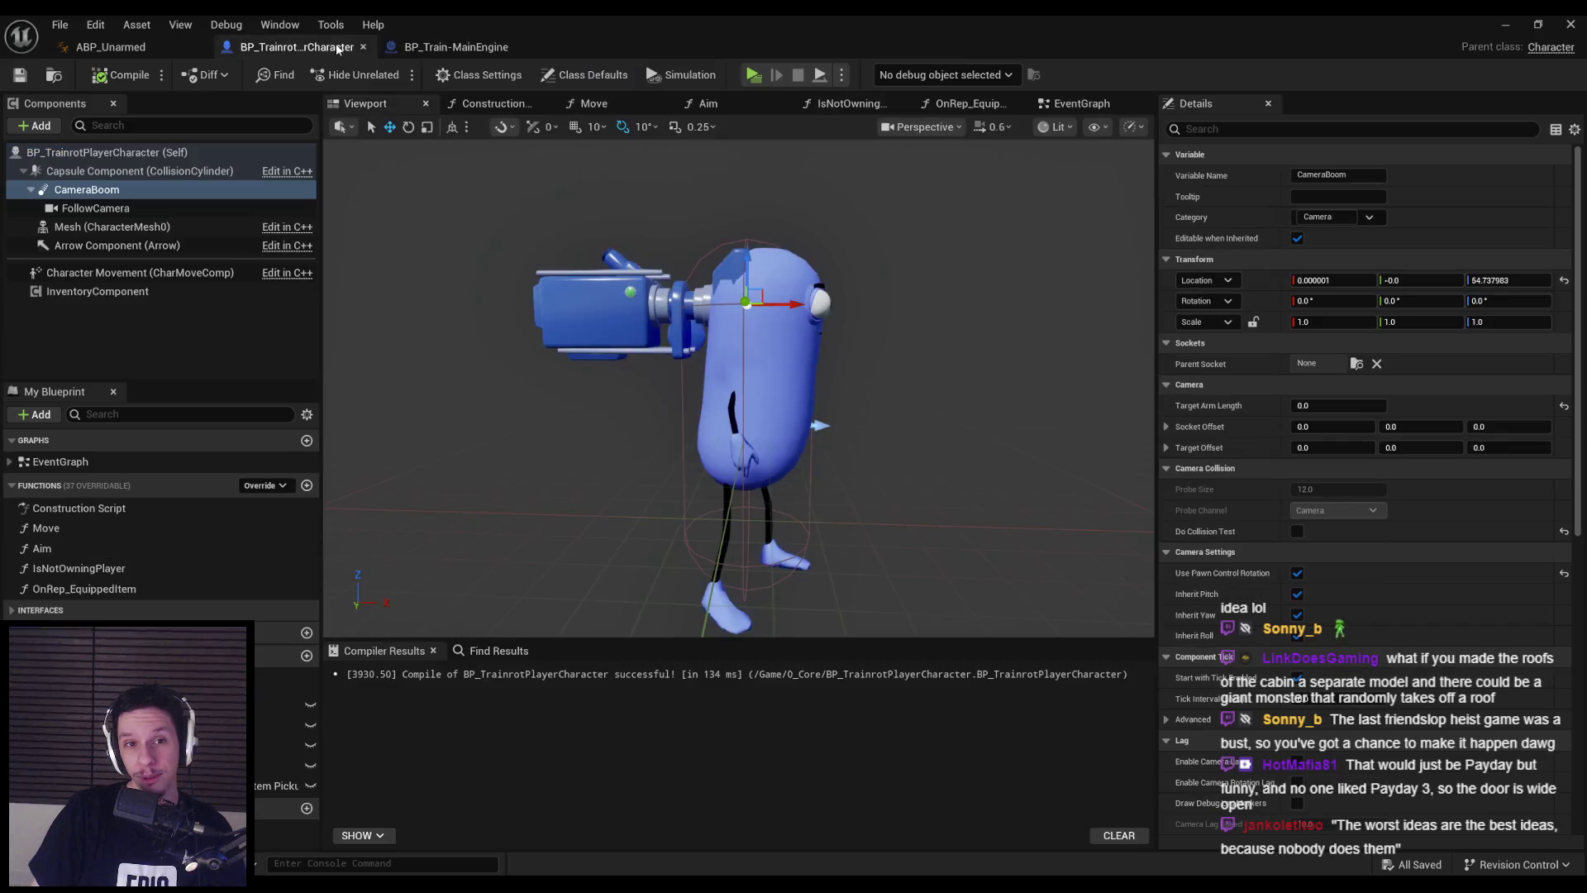
click(456, 47)
click(317, 50)
click(459, 50)
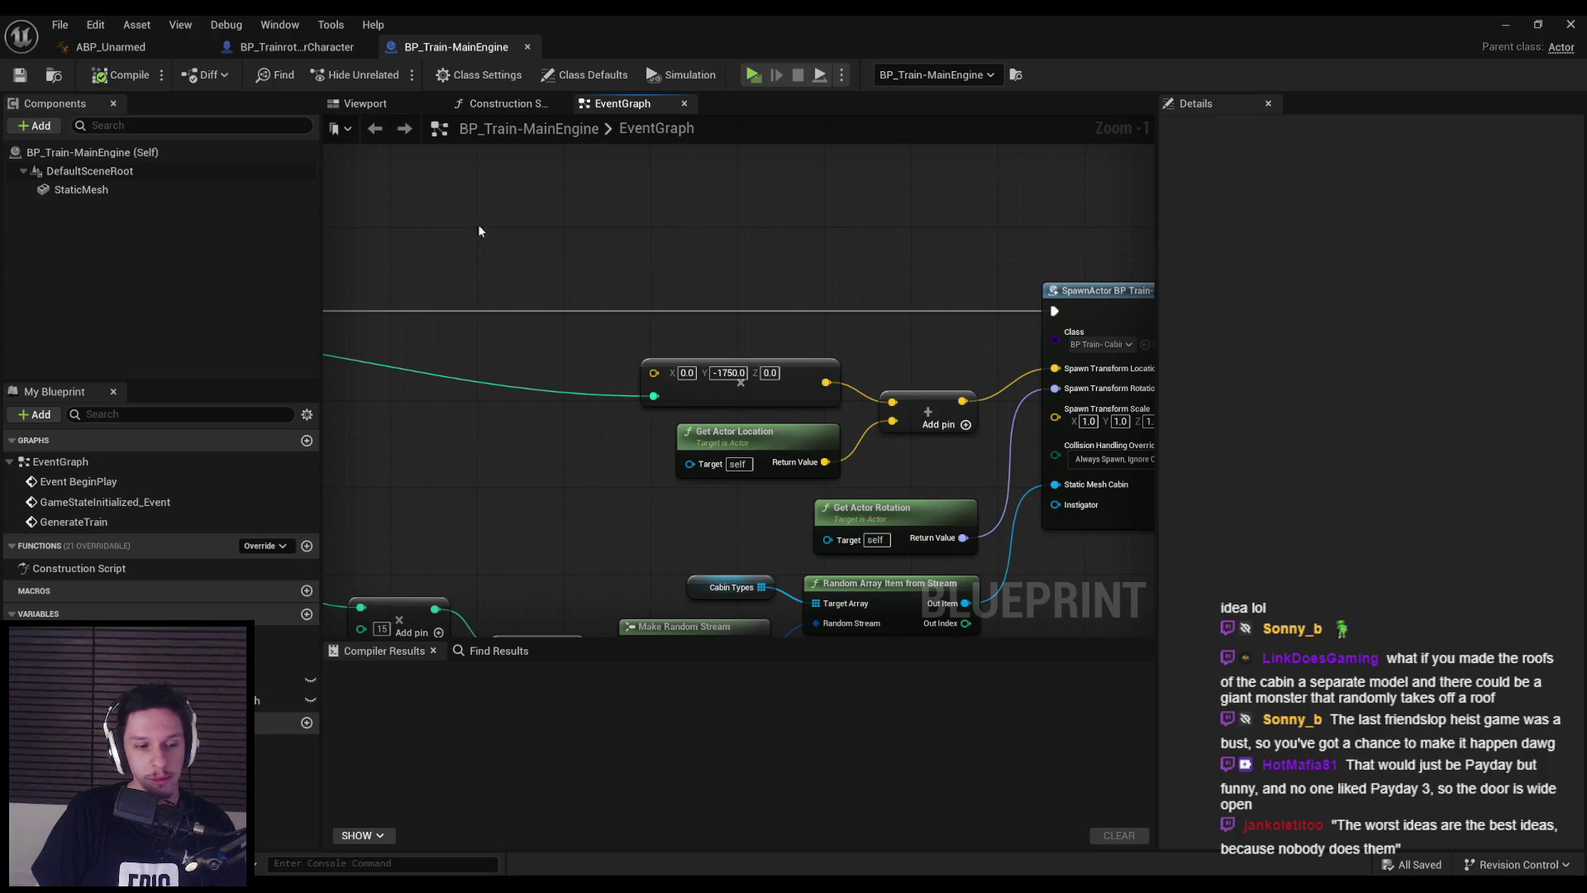
- Reopen S_Cabin-Engine to check its sockets, then return to the train blueprint
click(1507, 26)
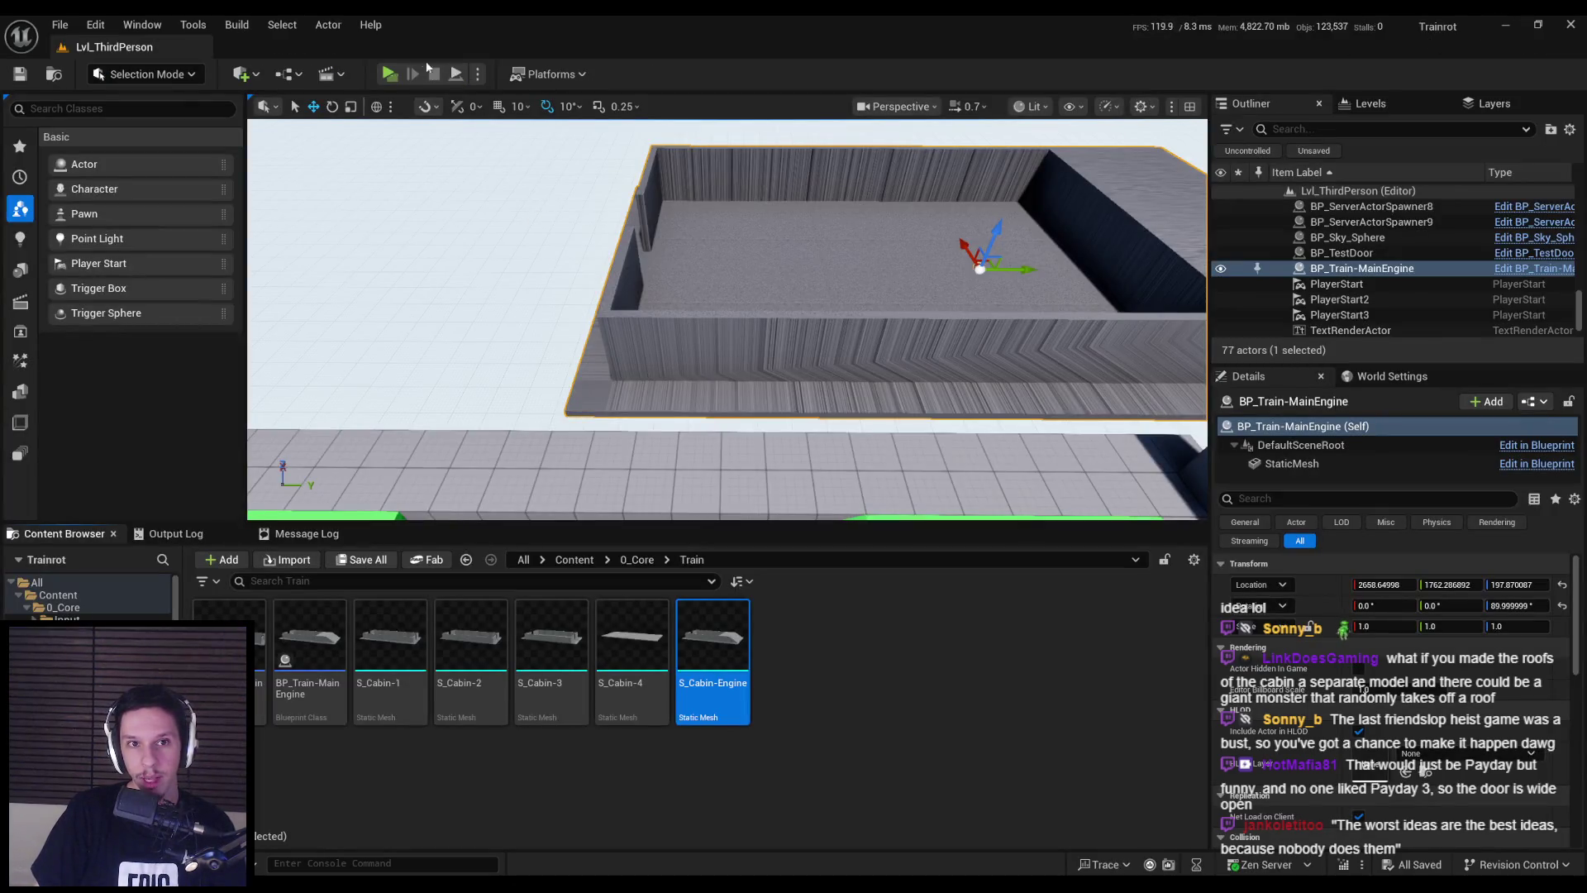
click(728, 767)
mouse_move(535, 872)
click(628, 819)
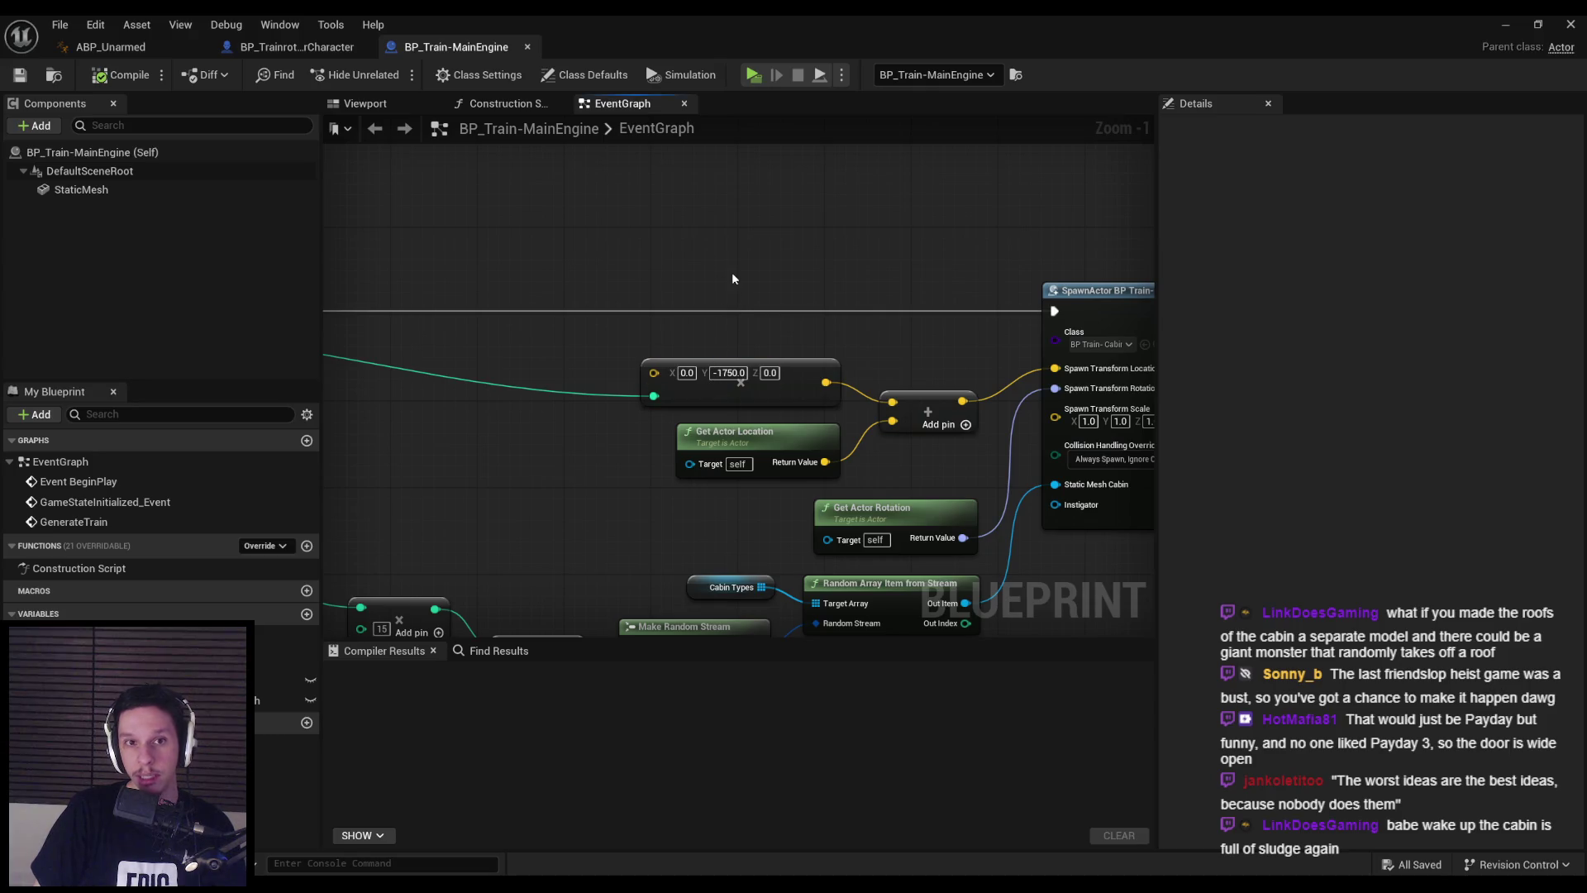
click(297, 47)
click(448, 46)
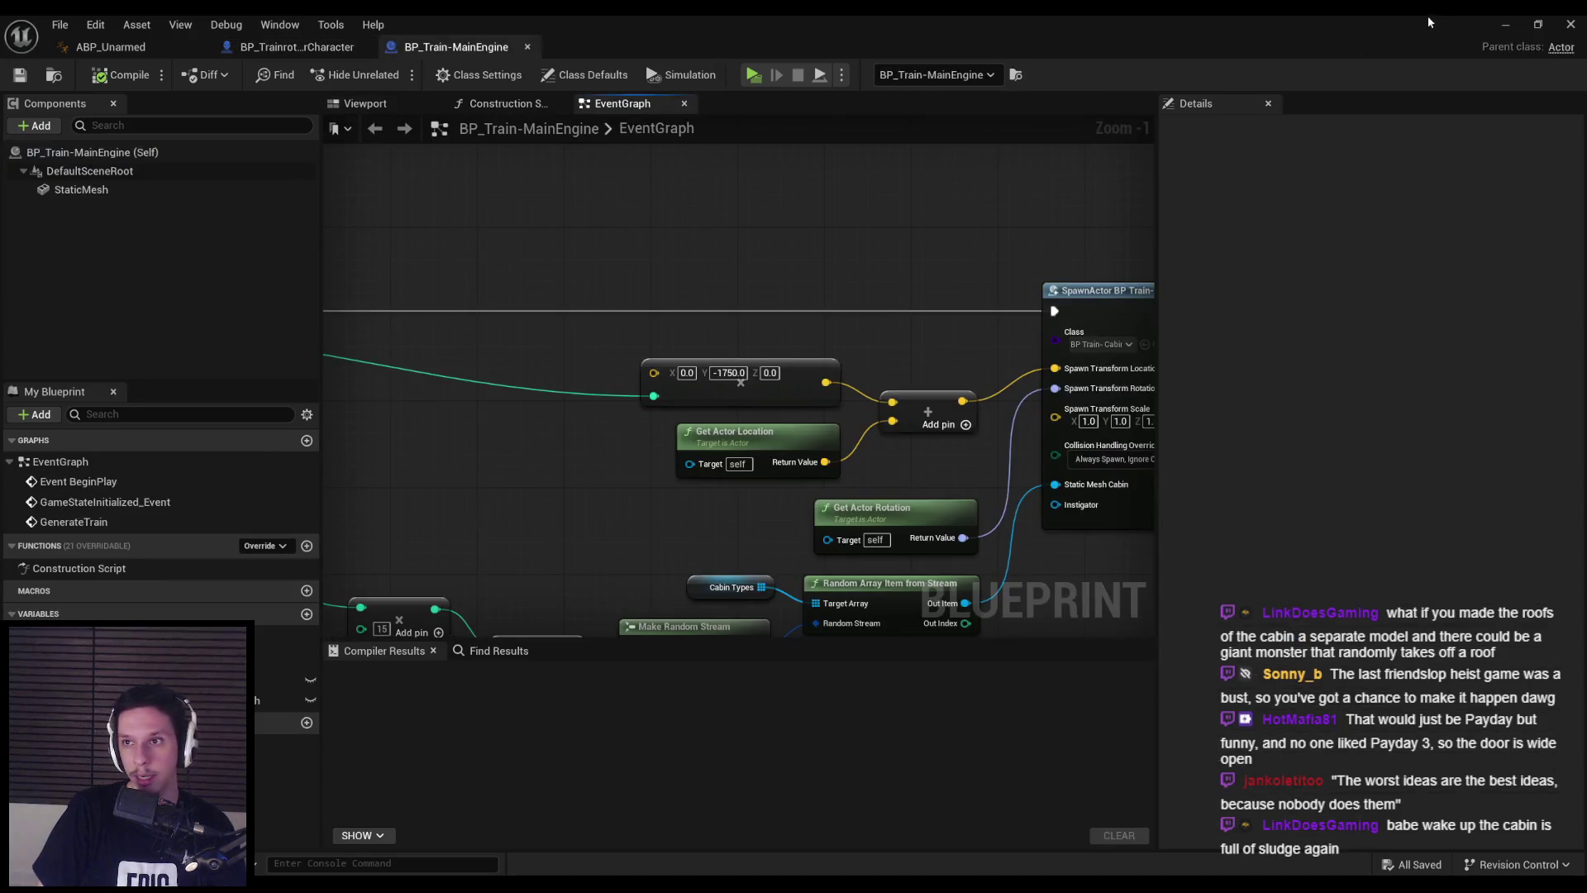
click(1505, 24)
double_click(710, 641)
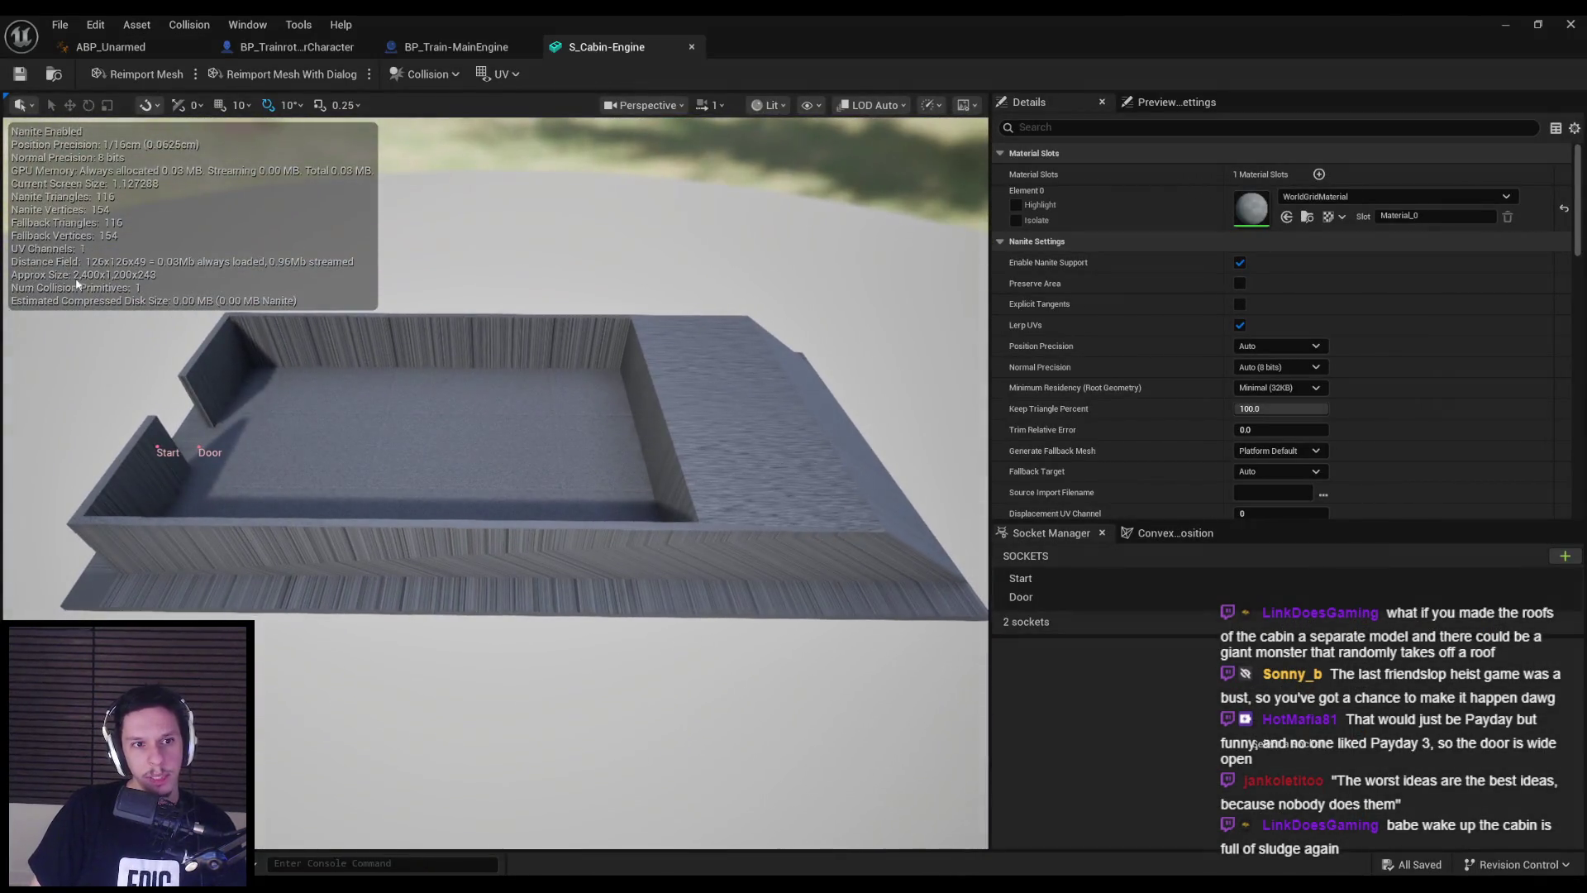
middle_click(607, 48)
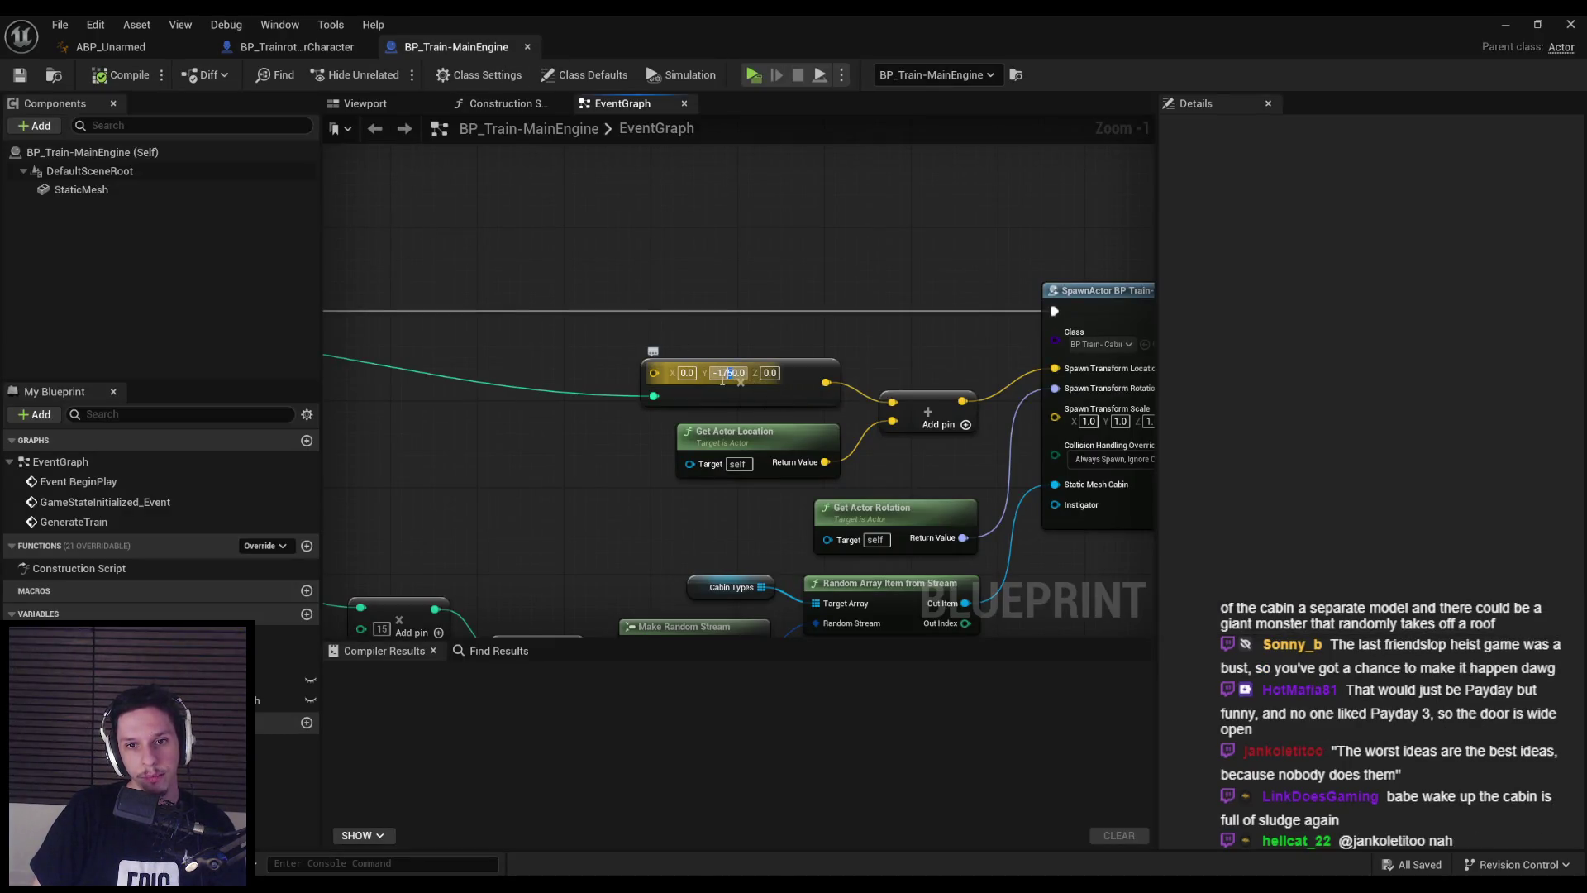
- Set the cabin spawn offset Y to -2550.0, compile BP_Train-MainEngine, and return to the level
text(255)
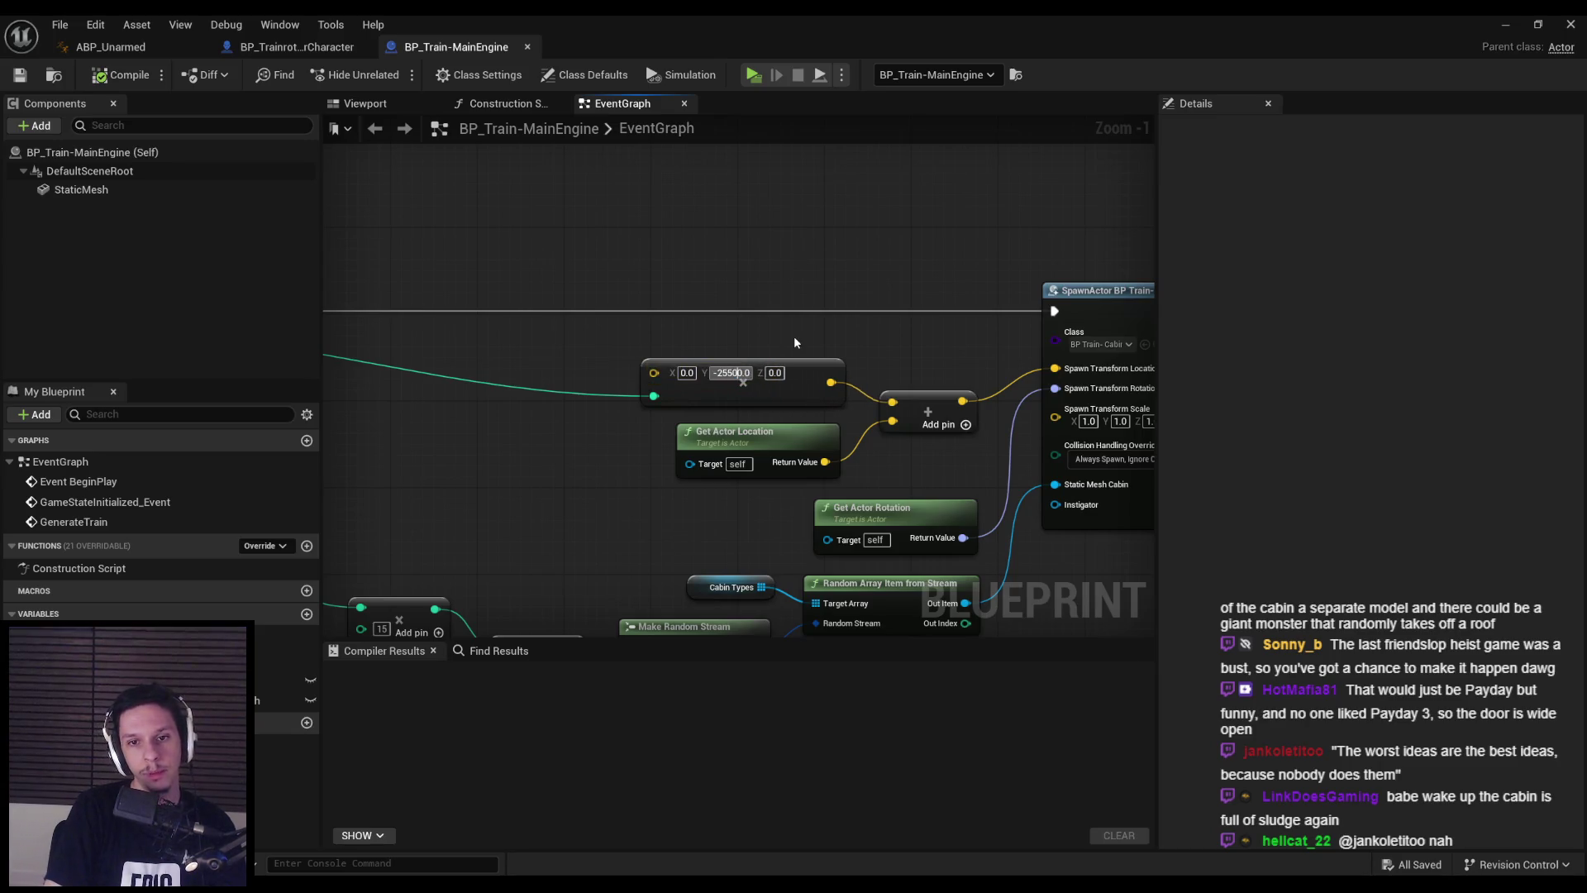
click(122, 74)
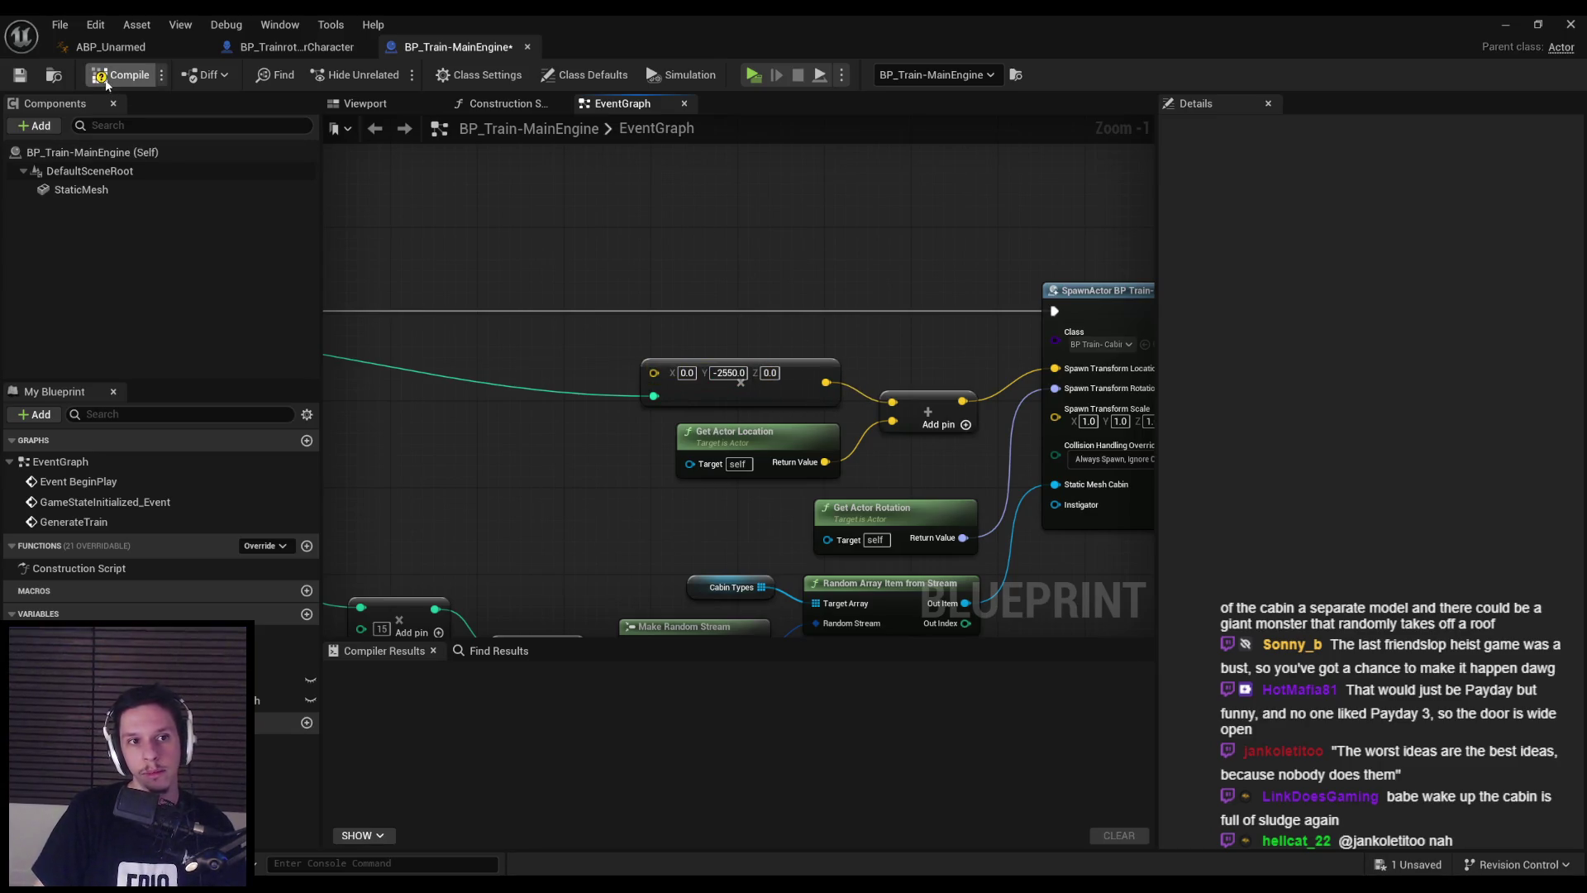
click(1502, 26)
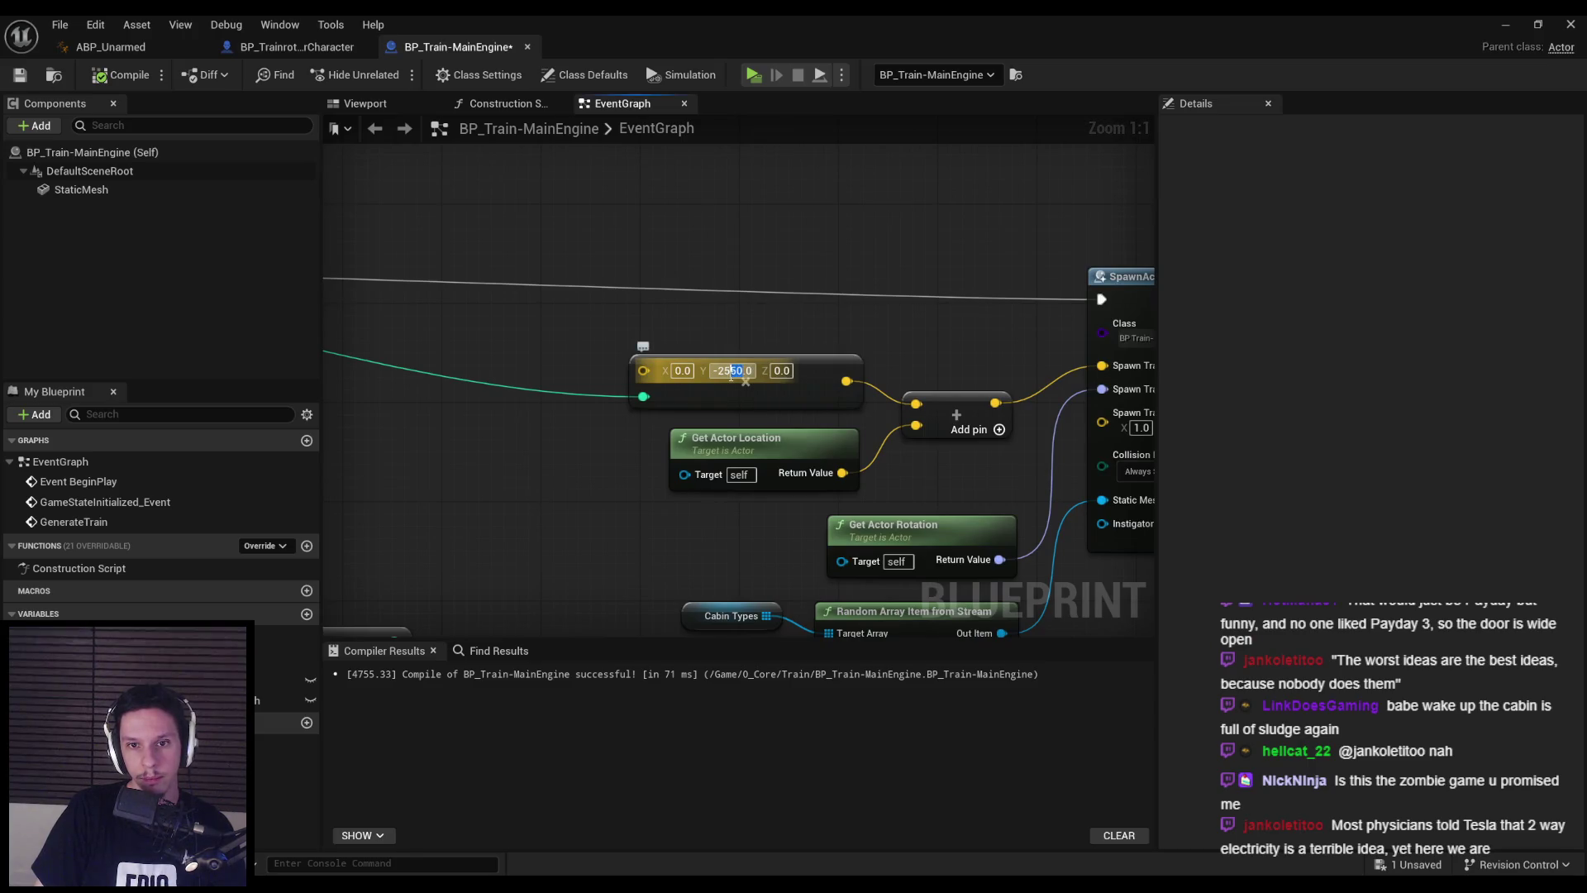
text(-2525)
click(1503, 26)
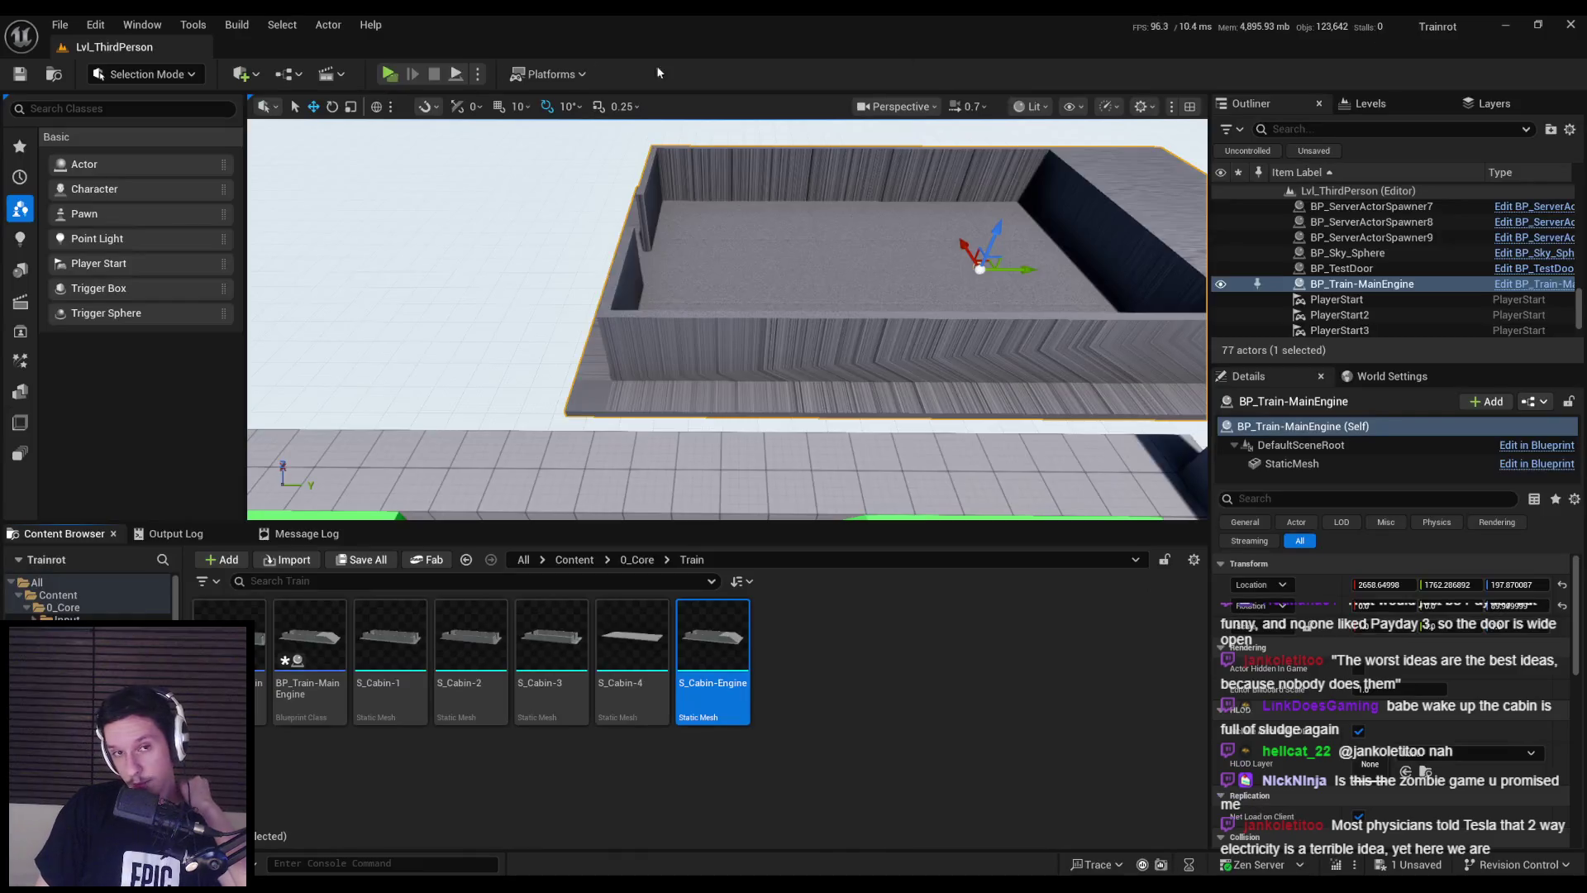
- Play a server-plus-client session, walking over the green ramp up to the spawned train cabin
click(390, 74)
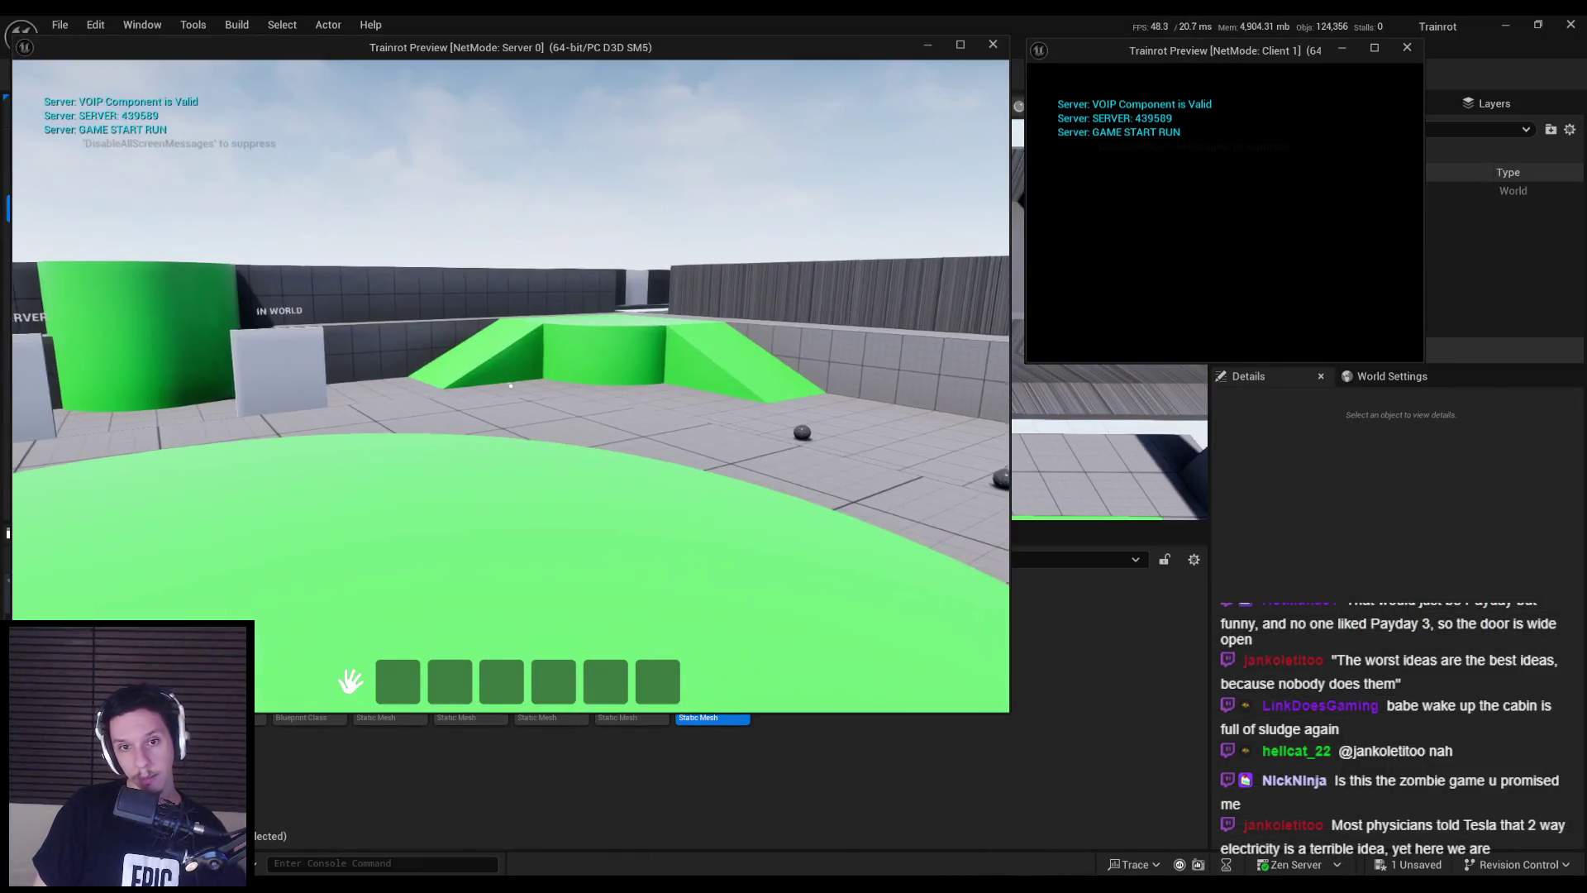
key(w)
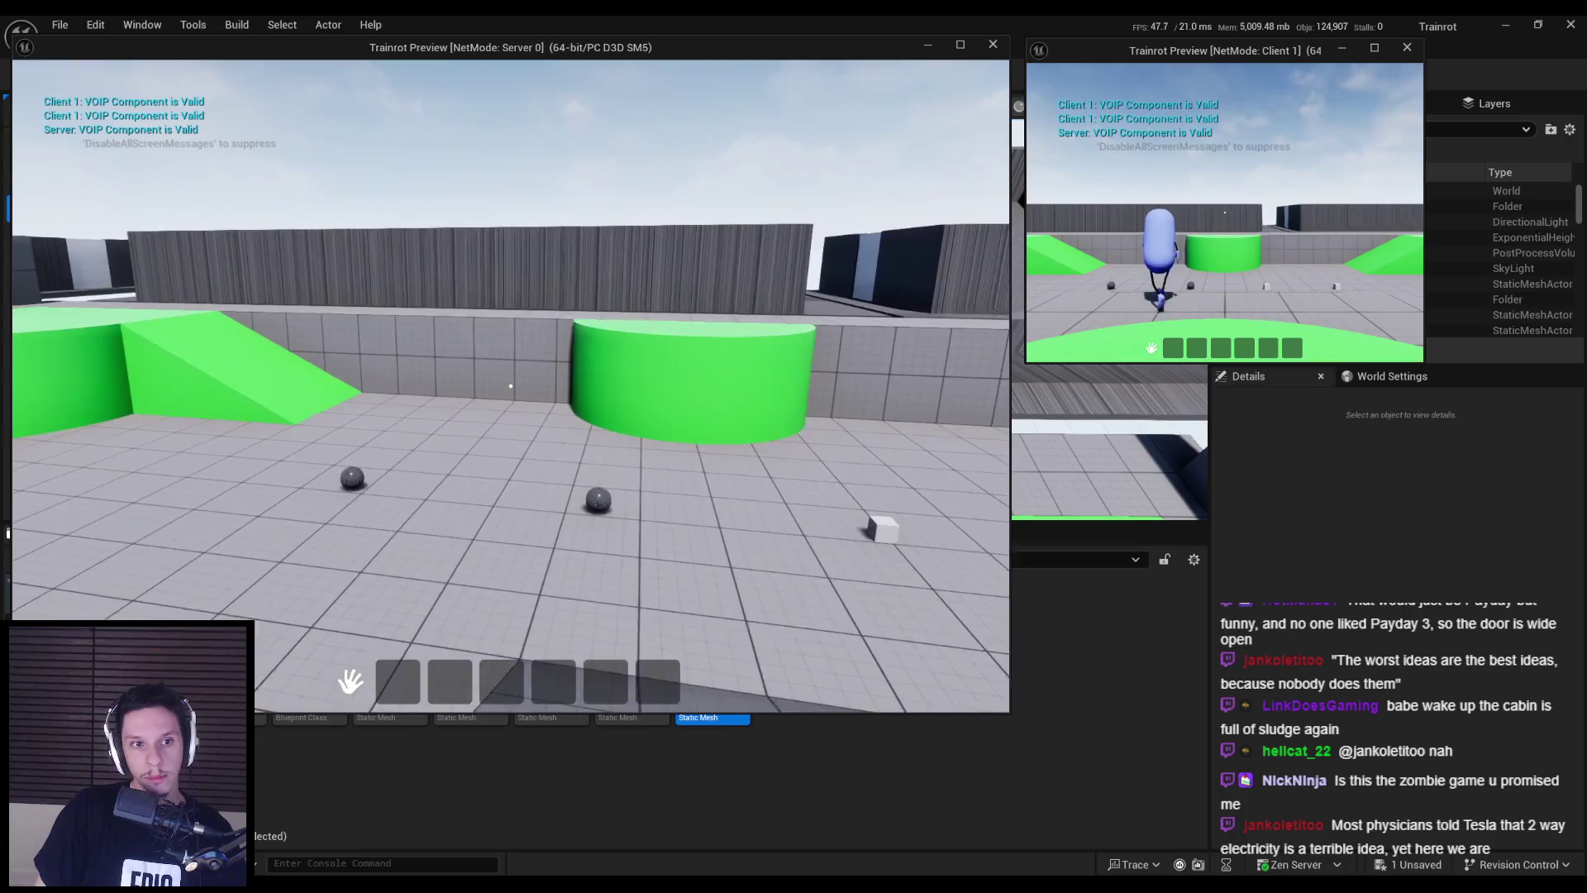
key(w)
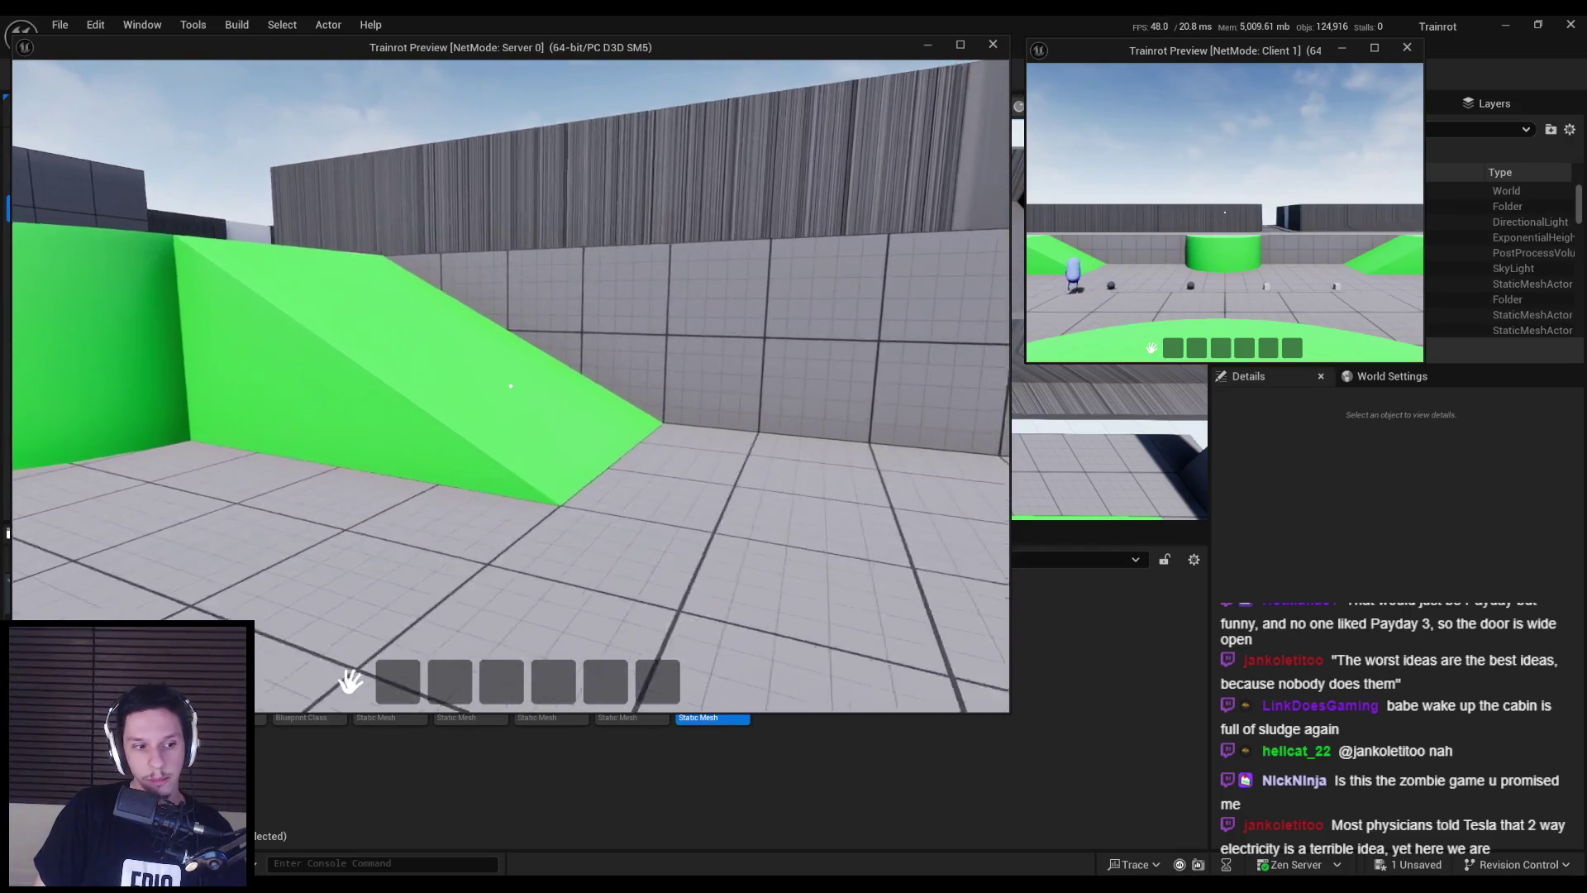
key(w)
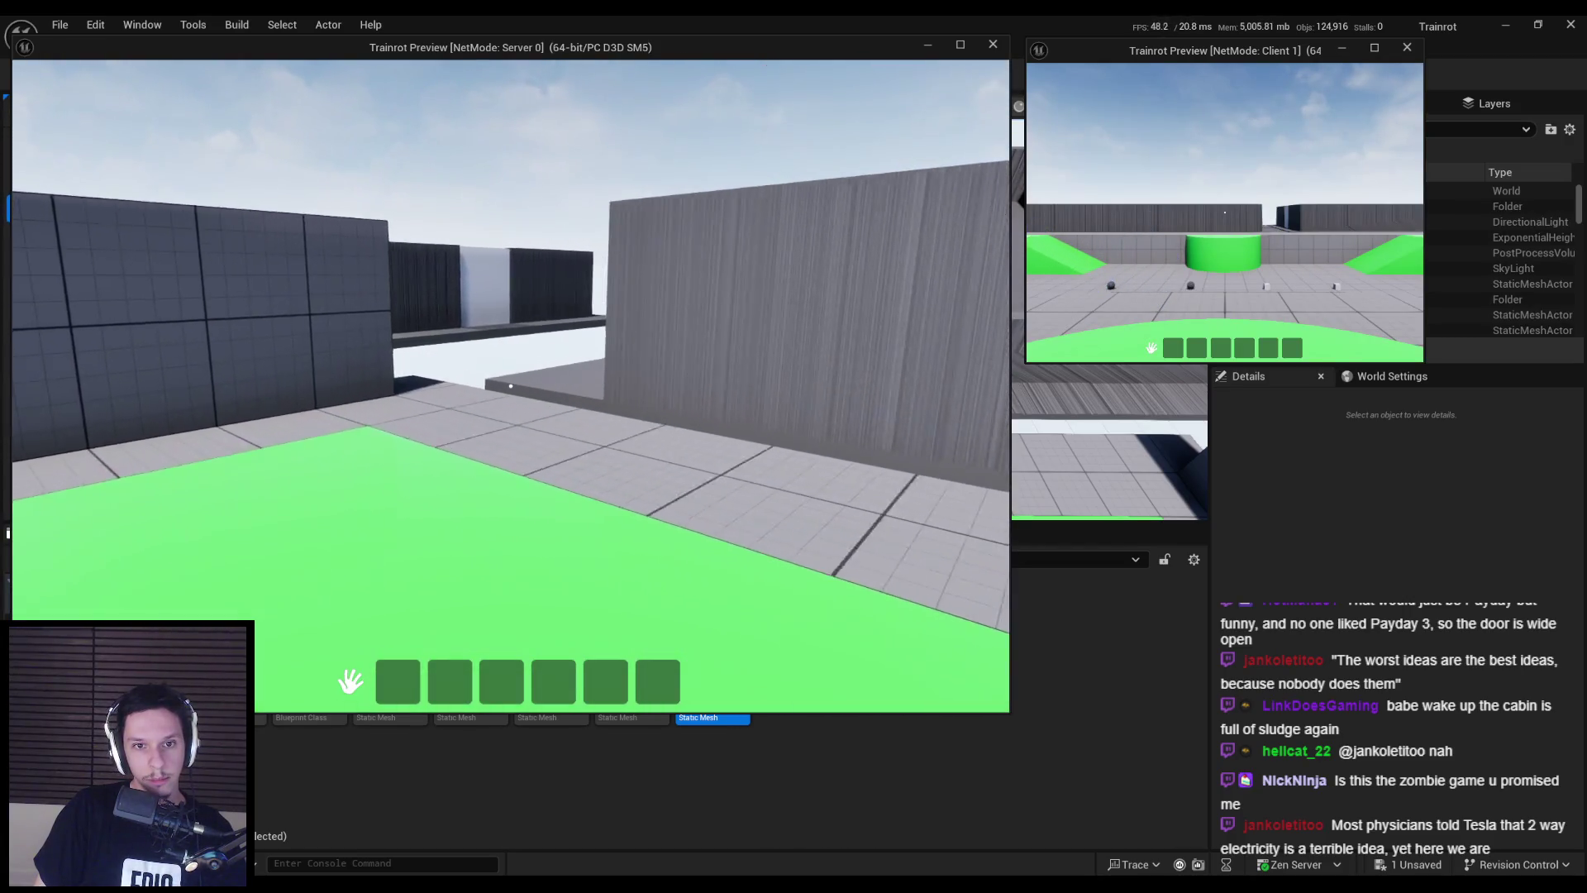
key(w)
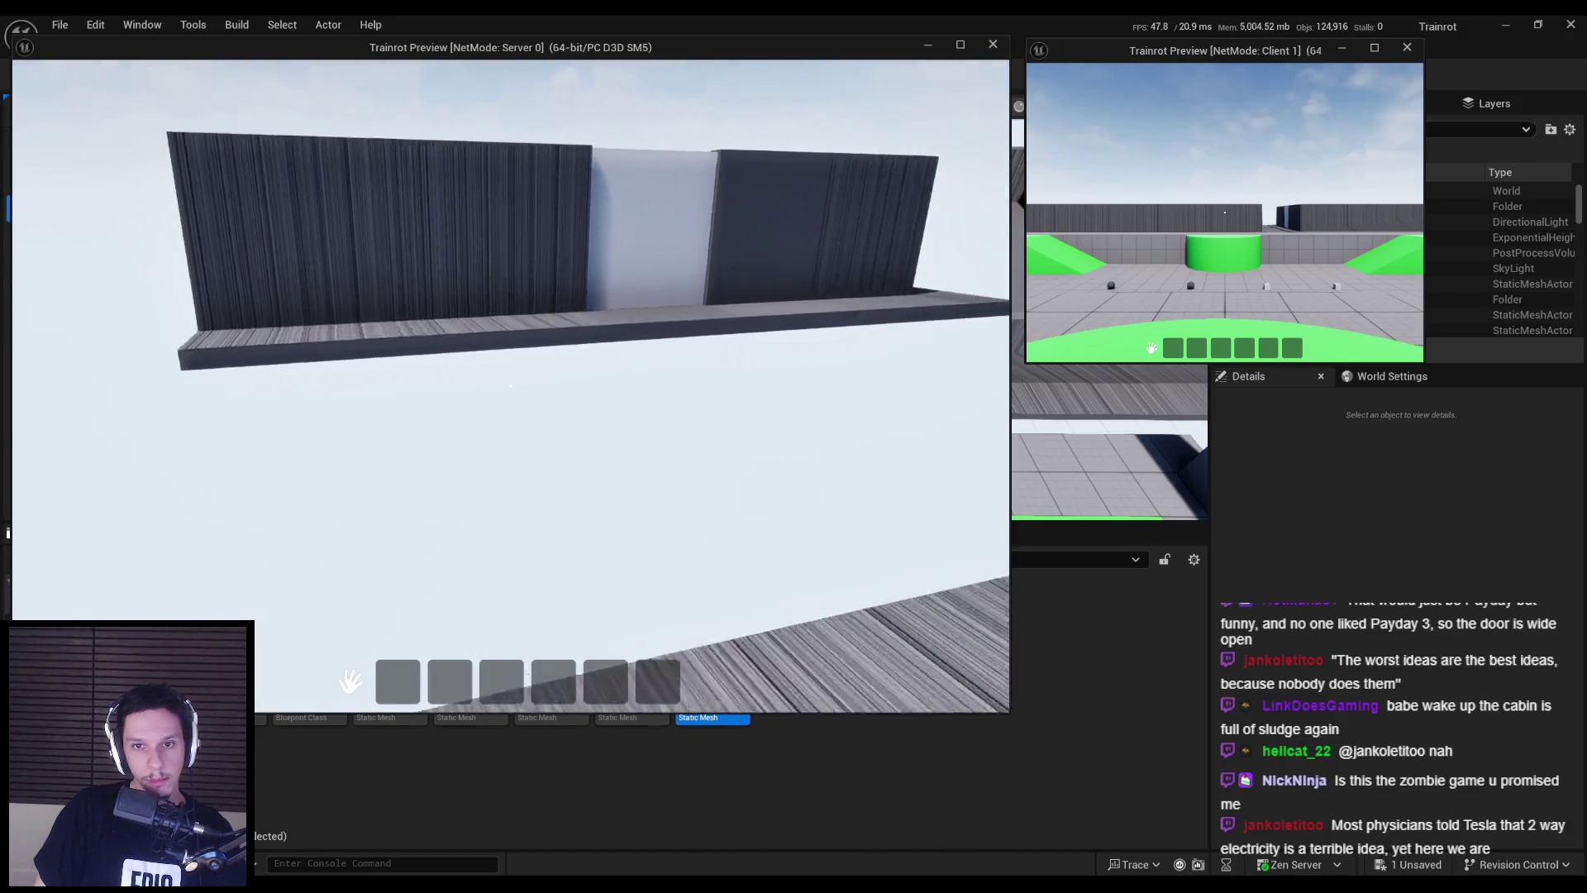
key(Escape)
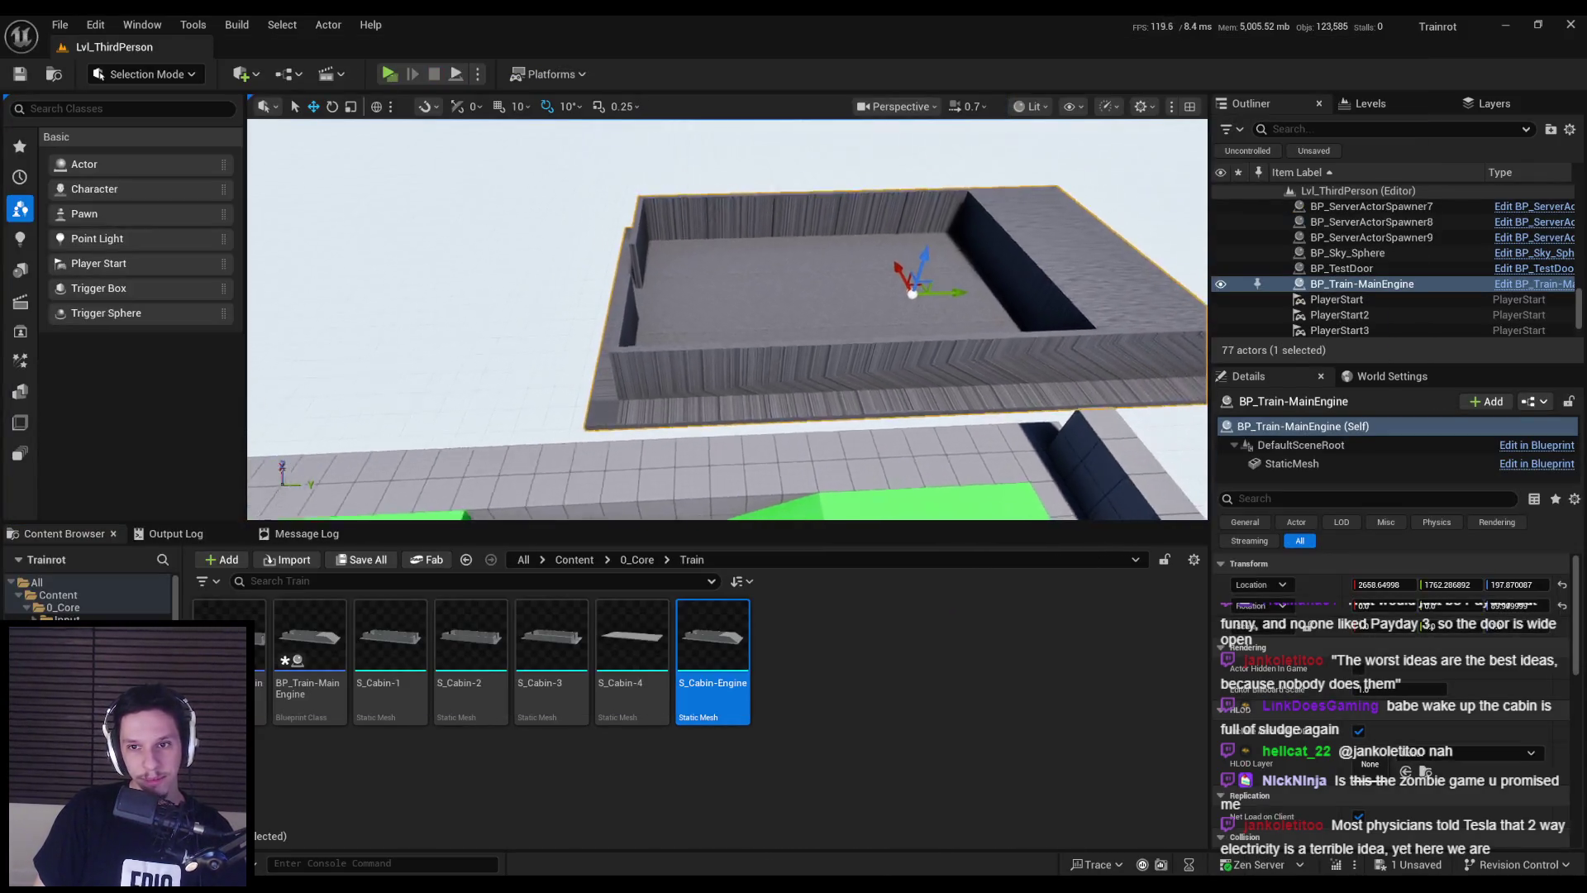
key(Down)
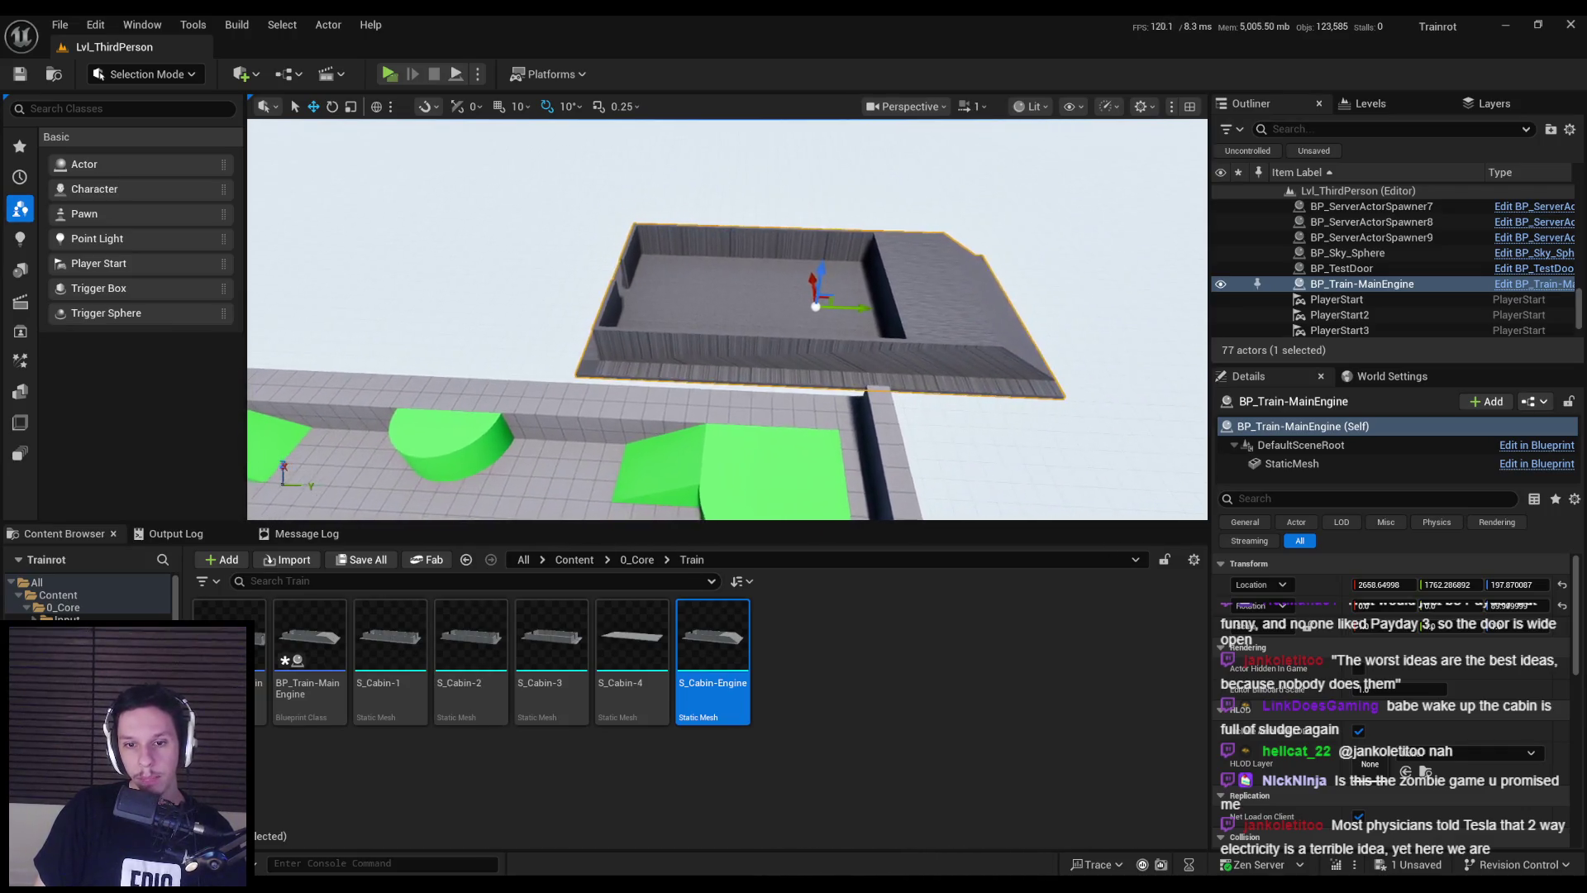
- In Blender, select and centre Cabin-Engine, toggling edit mode on and off
click(557, 846)
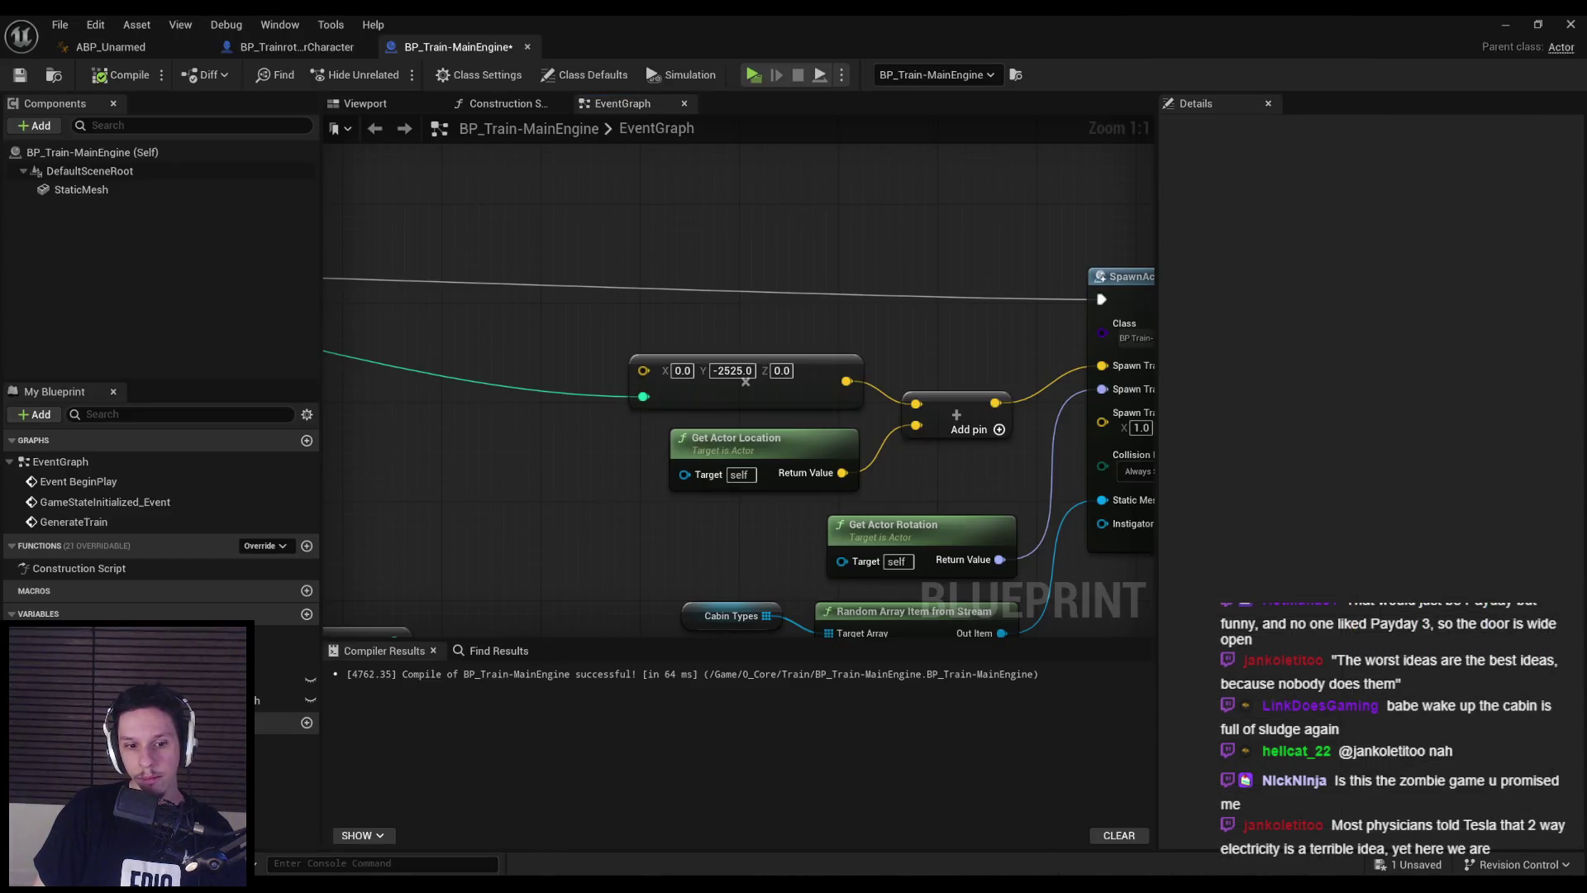
key(alt+Tab)
click(671, 464)
key(KP_Decimal)
key(Tab)
key(Tab)
- Recentre Cabin-4's origin on the geometry of its middle floor strip
shift+middle_drag(793, 503, 588, 470)
click(588, 469)
key(Tab)
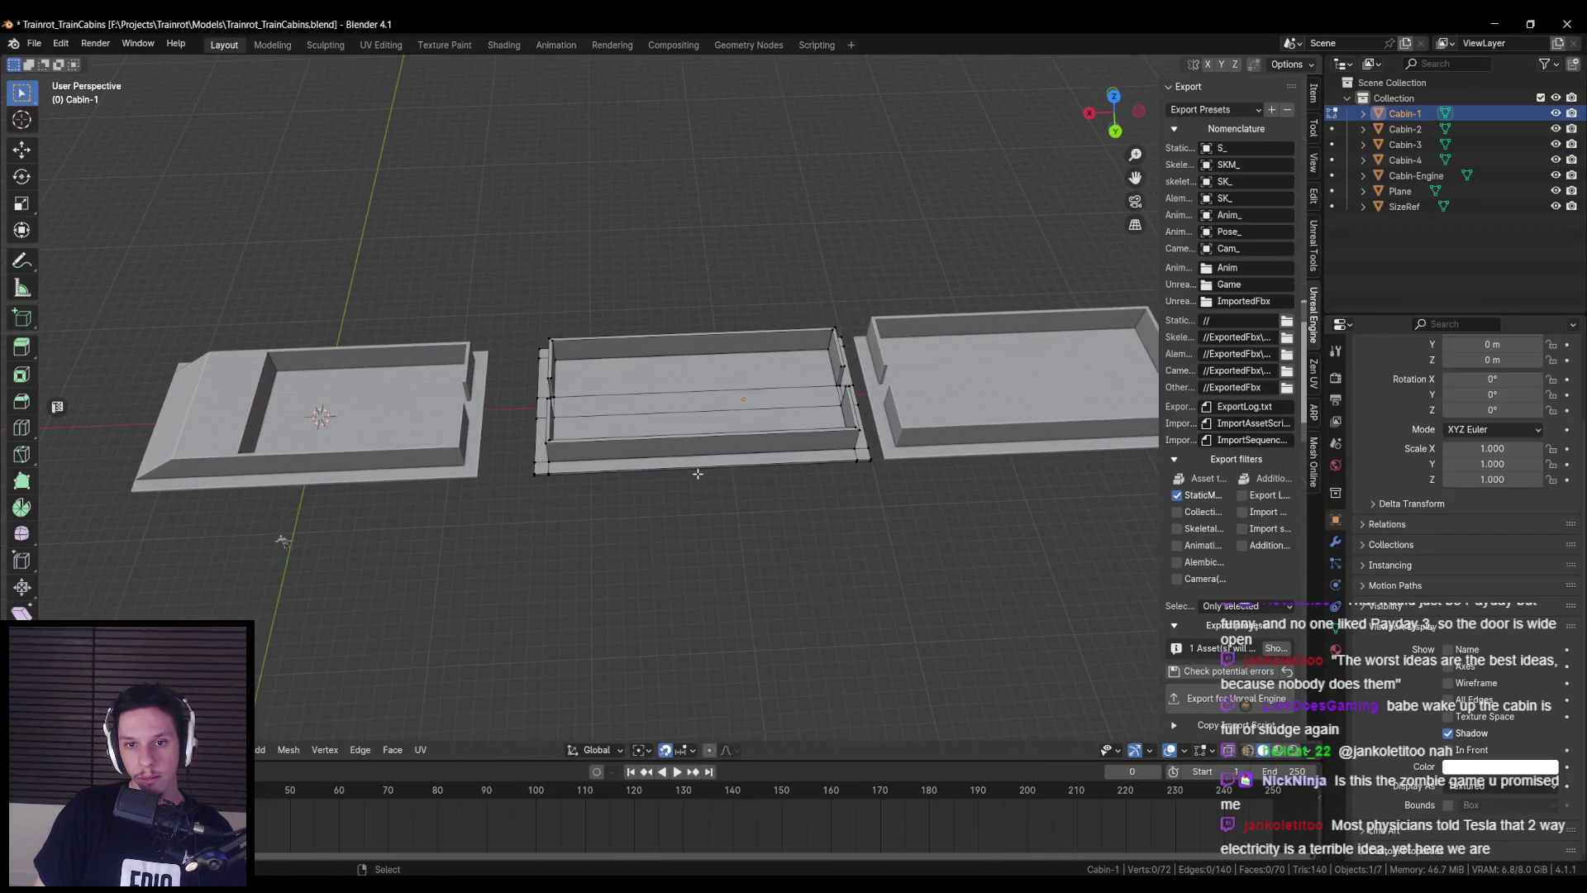
key(Tab)
click(921, 418)
mouse_move(743, 429)
middle_down()
mouse_move(921, 418)
mouse_move(965, 478)
mouse_move(750, 458)
middle_up()
click(1025, 463)
key(KP_Decimal)
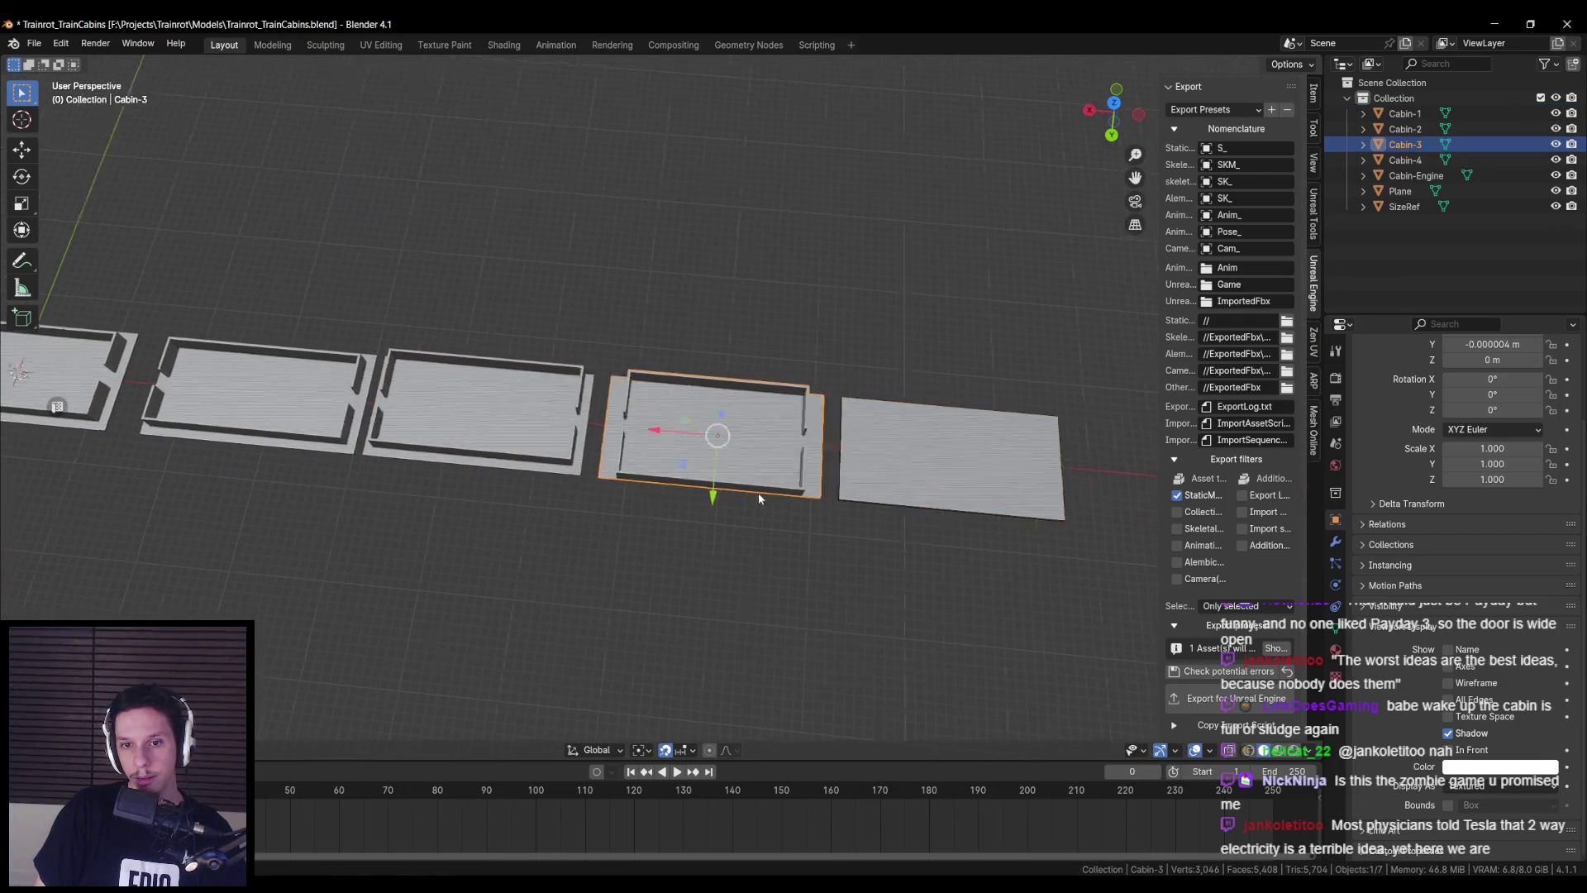
click(860, 487)
key(KP_Decimal)
key(Tab)
scroll(701, 463, up, 3)
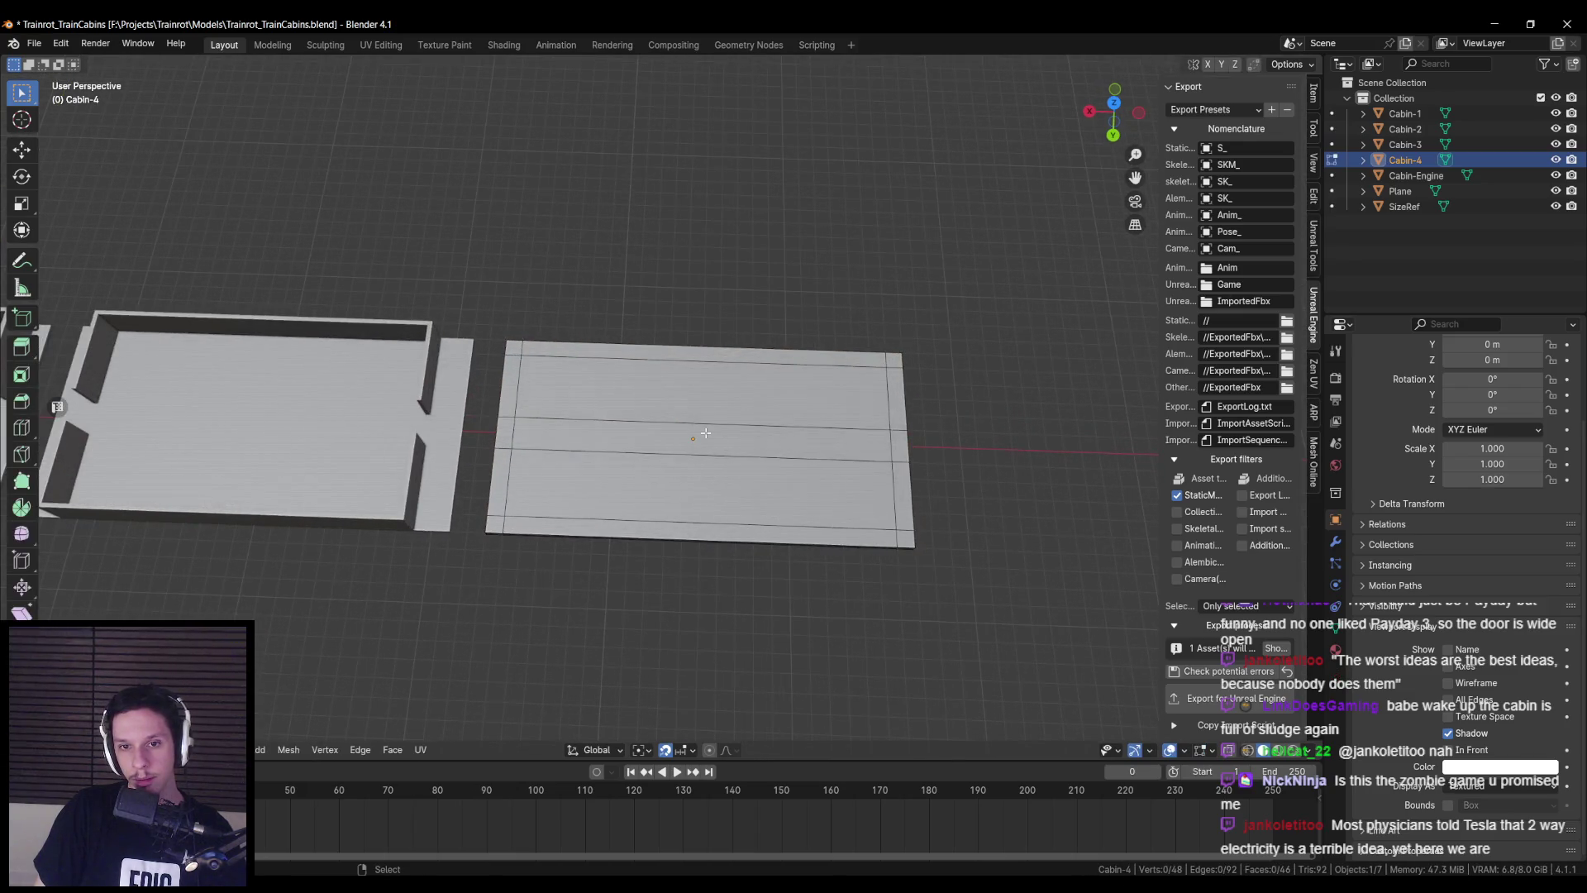
alt+click(705, 432)
key(Tab)
middle_drag(767, 584, 771, 454)
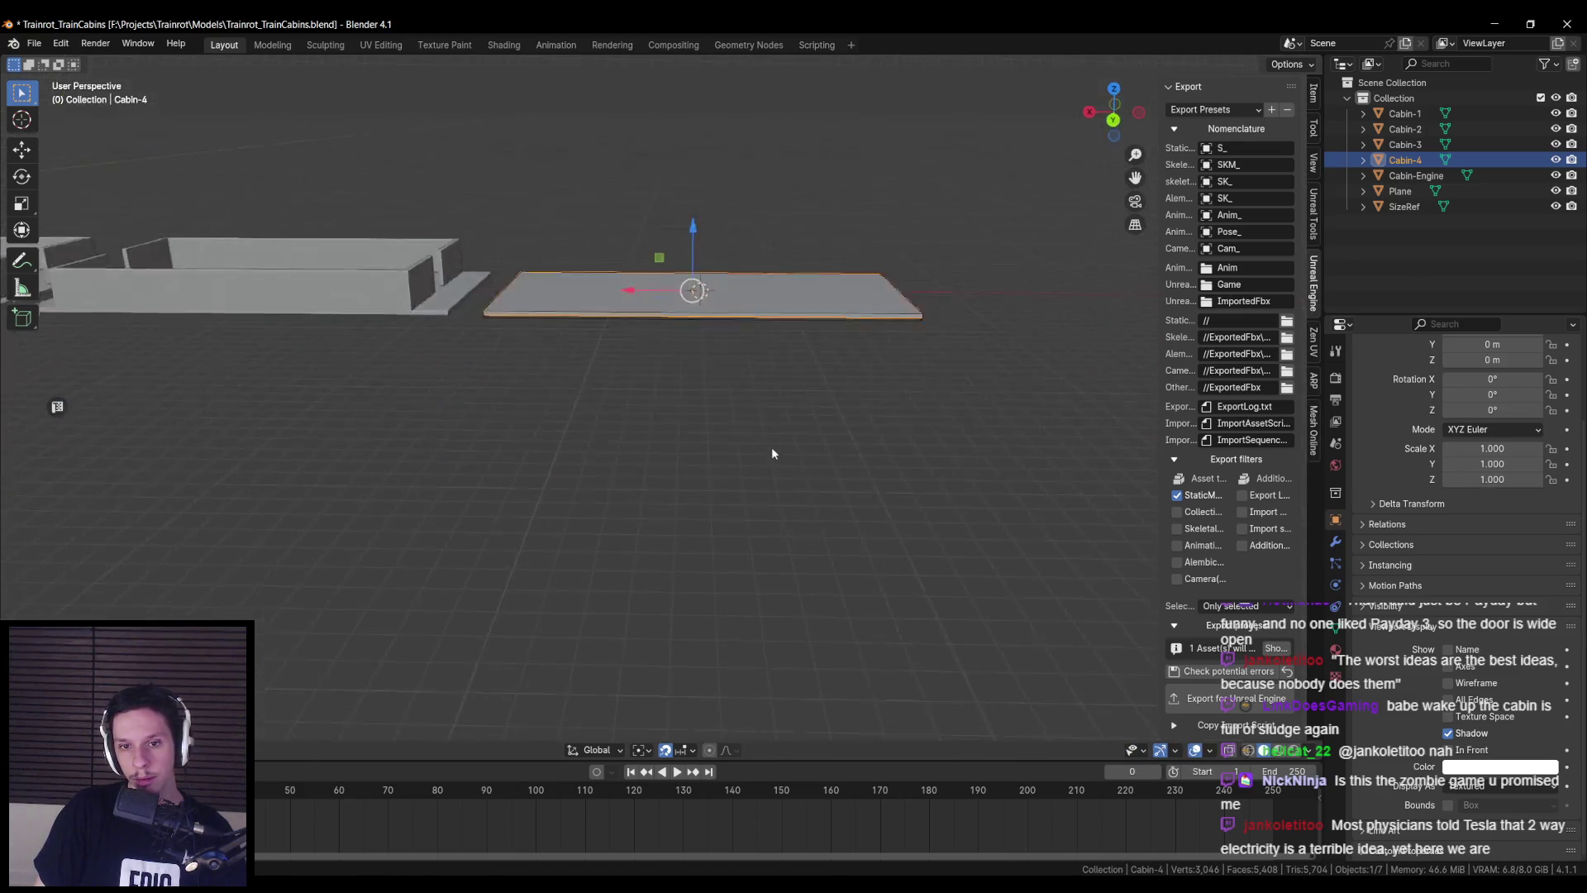
scroll(771, 446, up, 2)
right_click(771, 445)
mouse_move(743, 513)
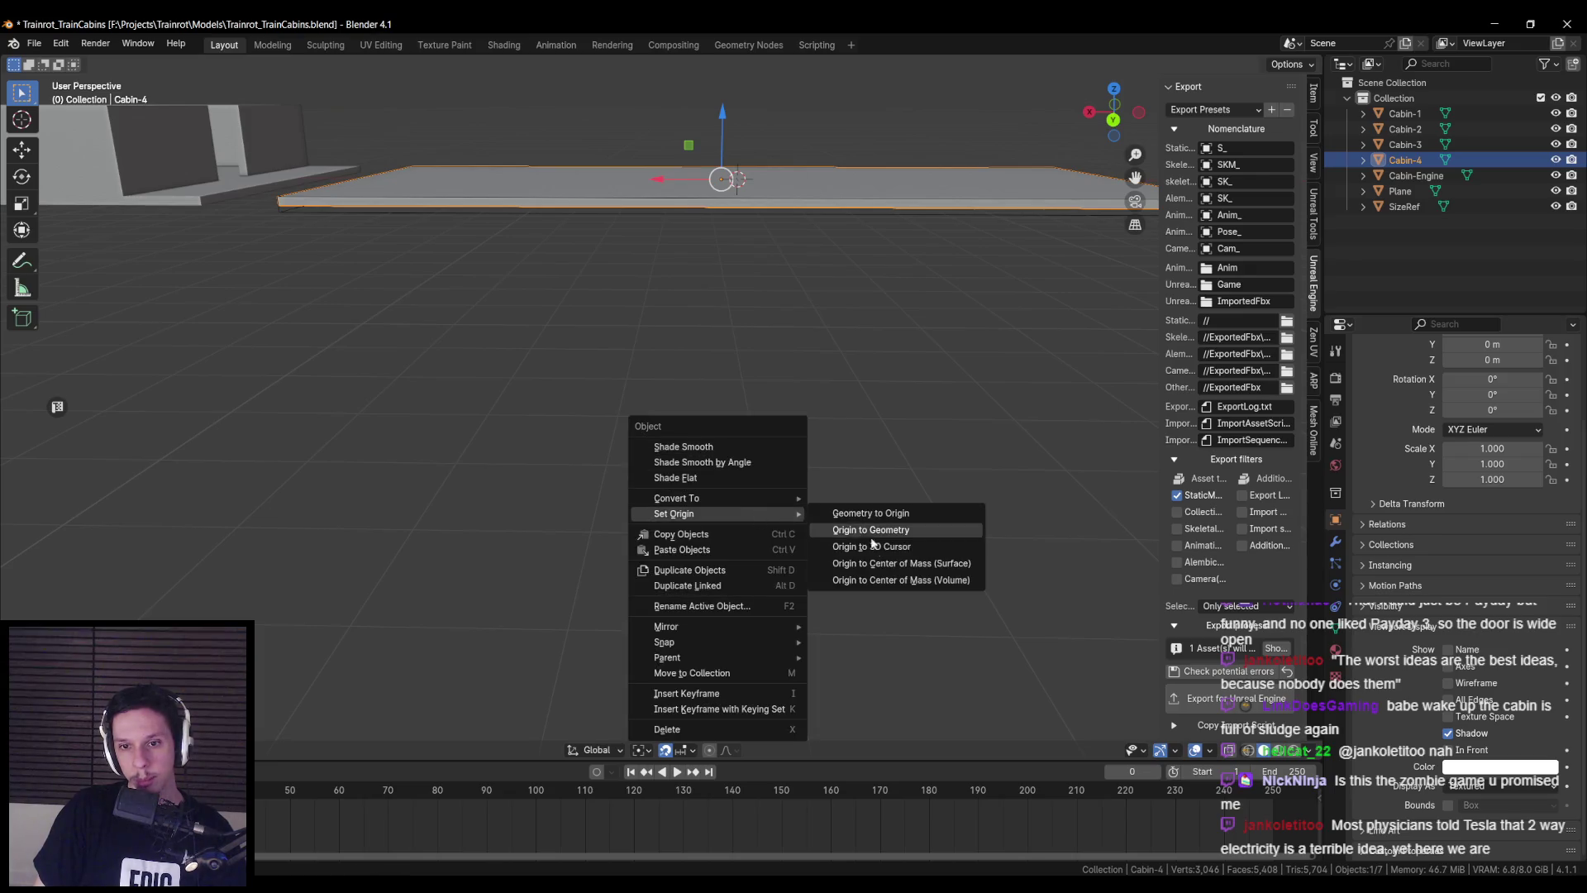
click(872, 546)
- Recentre Cabin-3's origin on the geometry of its middle floor faces
middle_drag(410, 378, 805, 414)
click(805, 415)
key(KP_Decimal)
key(Tab)
alt+click(716, 397)
key(Tab)
right_click(750, 508)
mouse_move(750, 507)
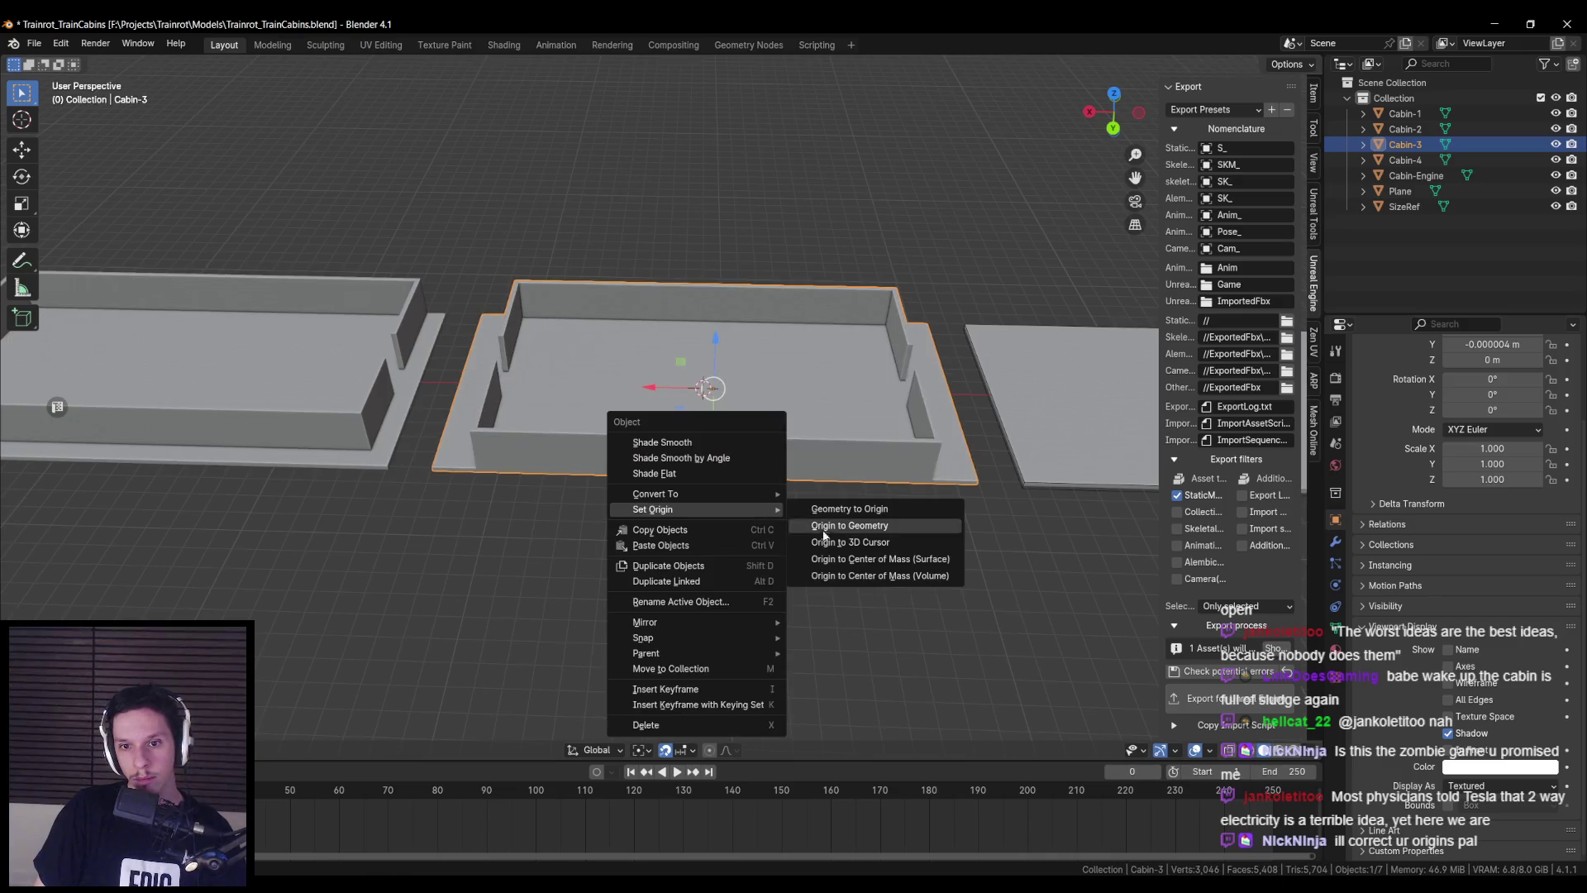
click(824, 530)
- Recentre Cabin-2's origin on the geometry of its middle floor faces
middle_drag(513, 502, 517, 524)
key(Tab)
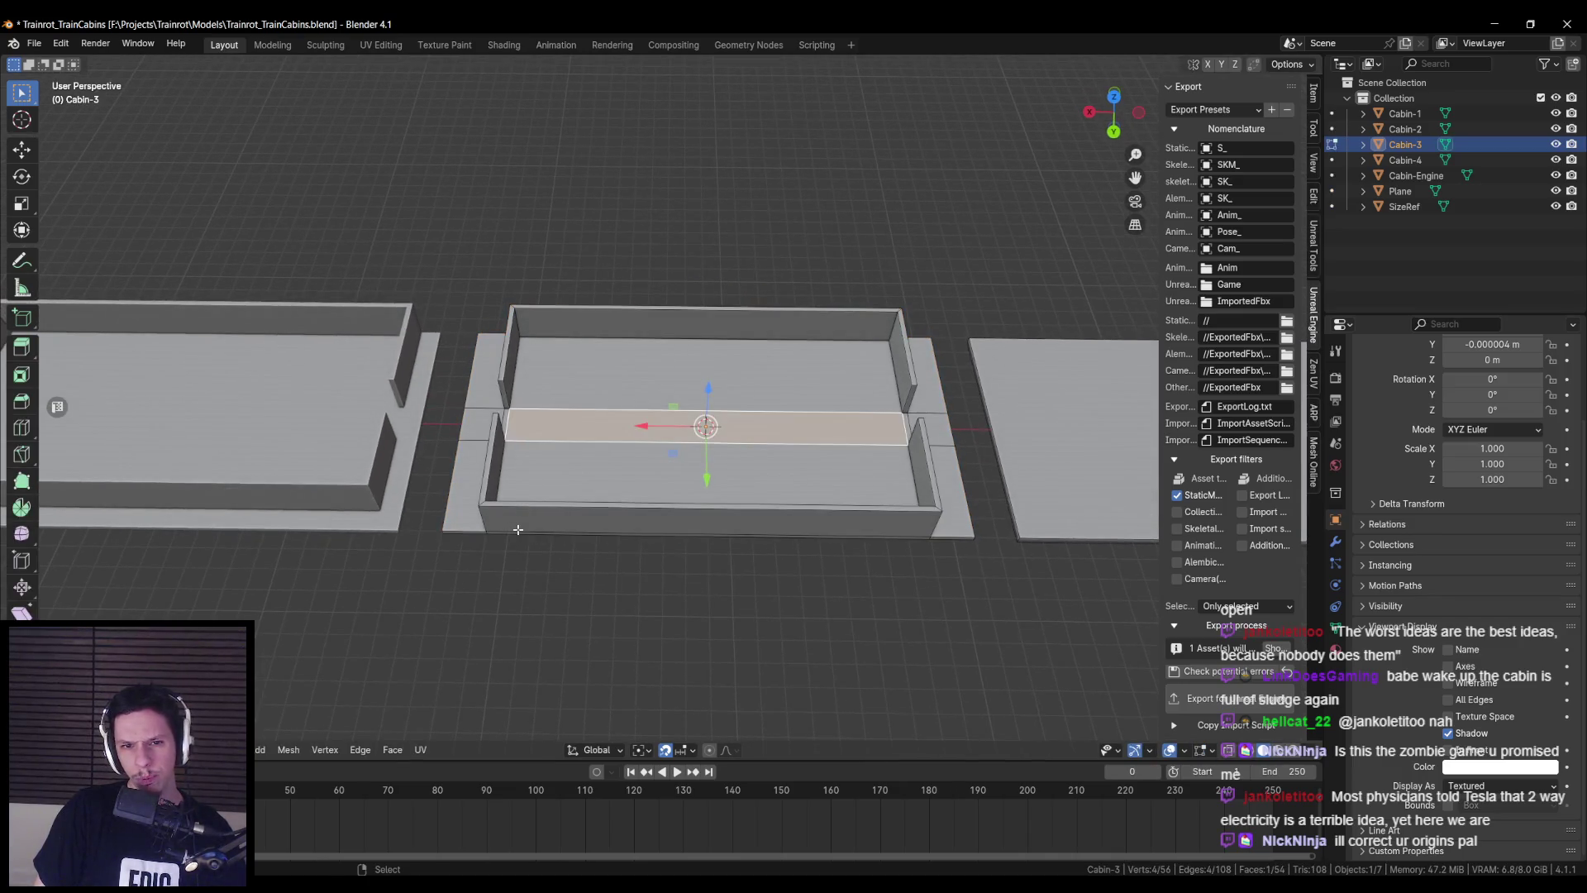
key(Tab)
click(744, 463)
key(KP_Decimal)
key(Tab)
alt+click(770, 401)
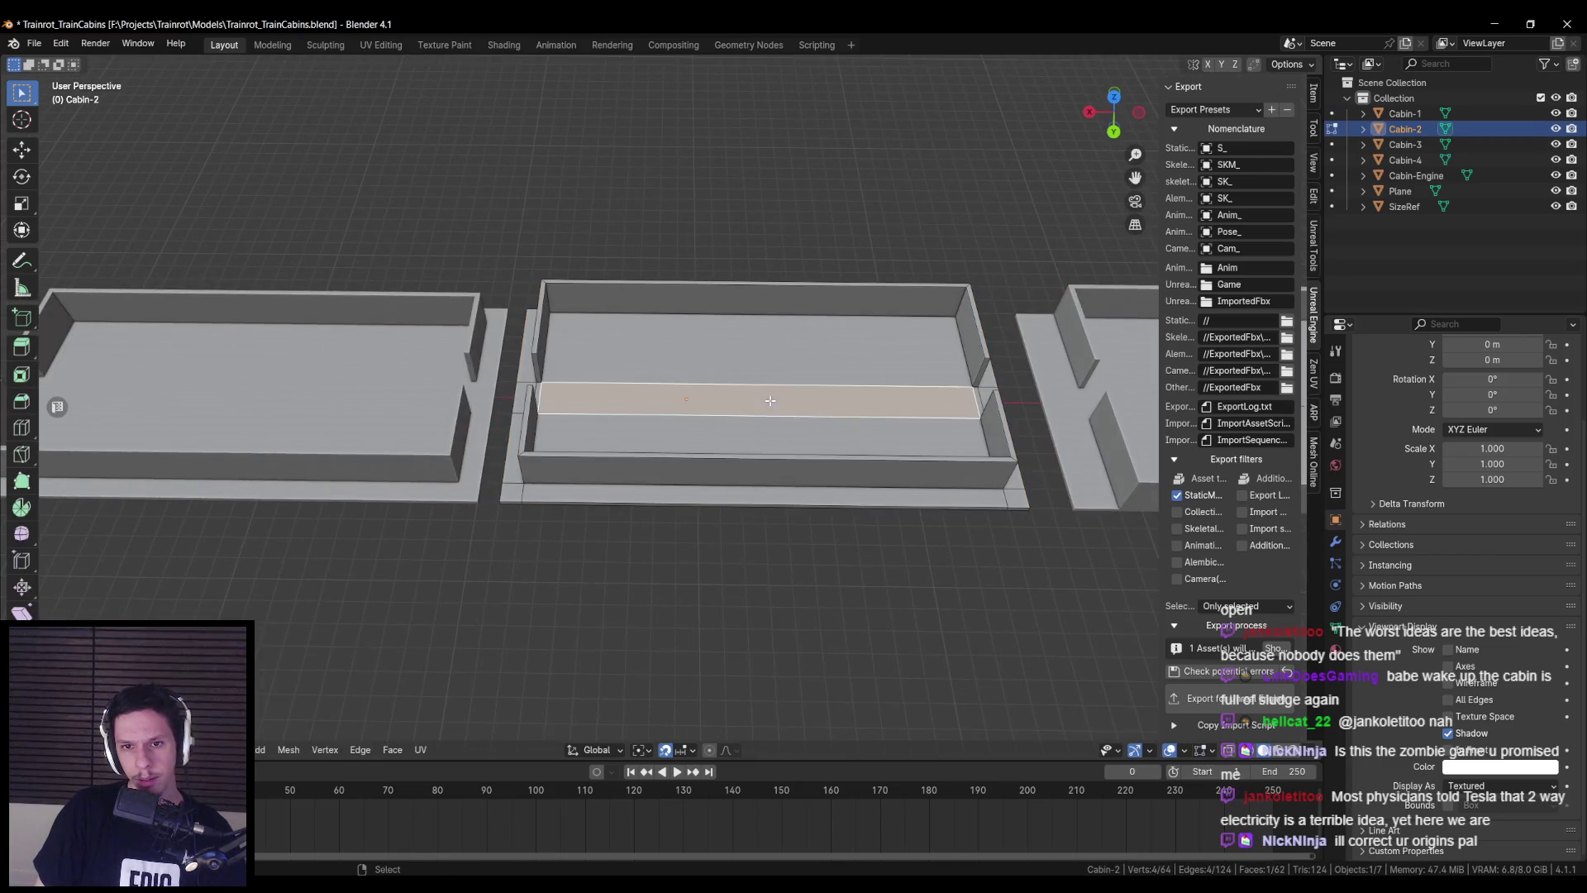
key(Tab)
right_click(794, 524)
mouse_move(796, 531)
click(861, 557)
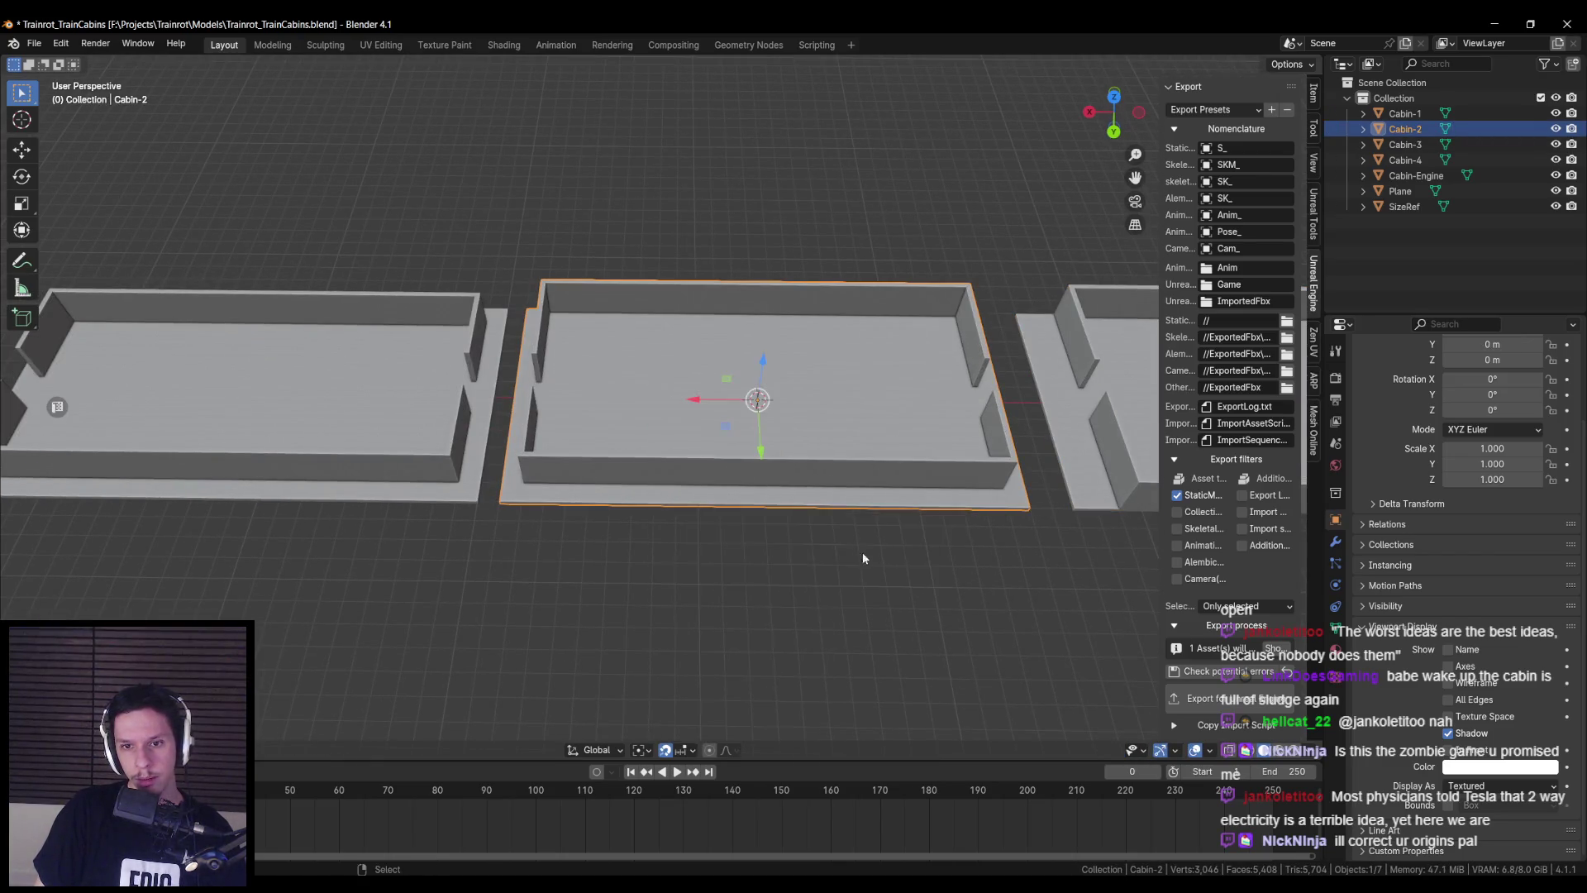
- Snap the 3D cursor onto Cabin-1 and set its origin to the 3D cursor
middle_drag(861, 556, 672, 481)
click(671, 480)
key(Tab)
key(shift+s)
click(611, 503)
key(Tab)
right_click(612, 505)
mouse_move(628, 510)
click(717, 543)
- Set Cabin-Engine's origin to the 3D cursor at its middle floor
middle_drag(718, 543, 614, 425)
click(614, 425)
key(Tab)
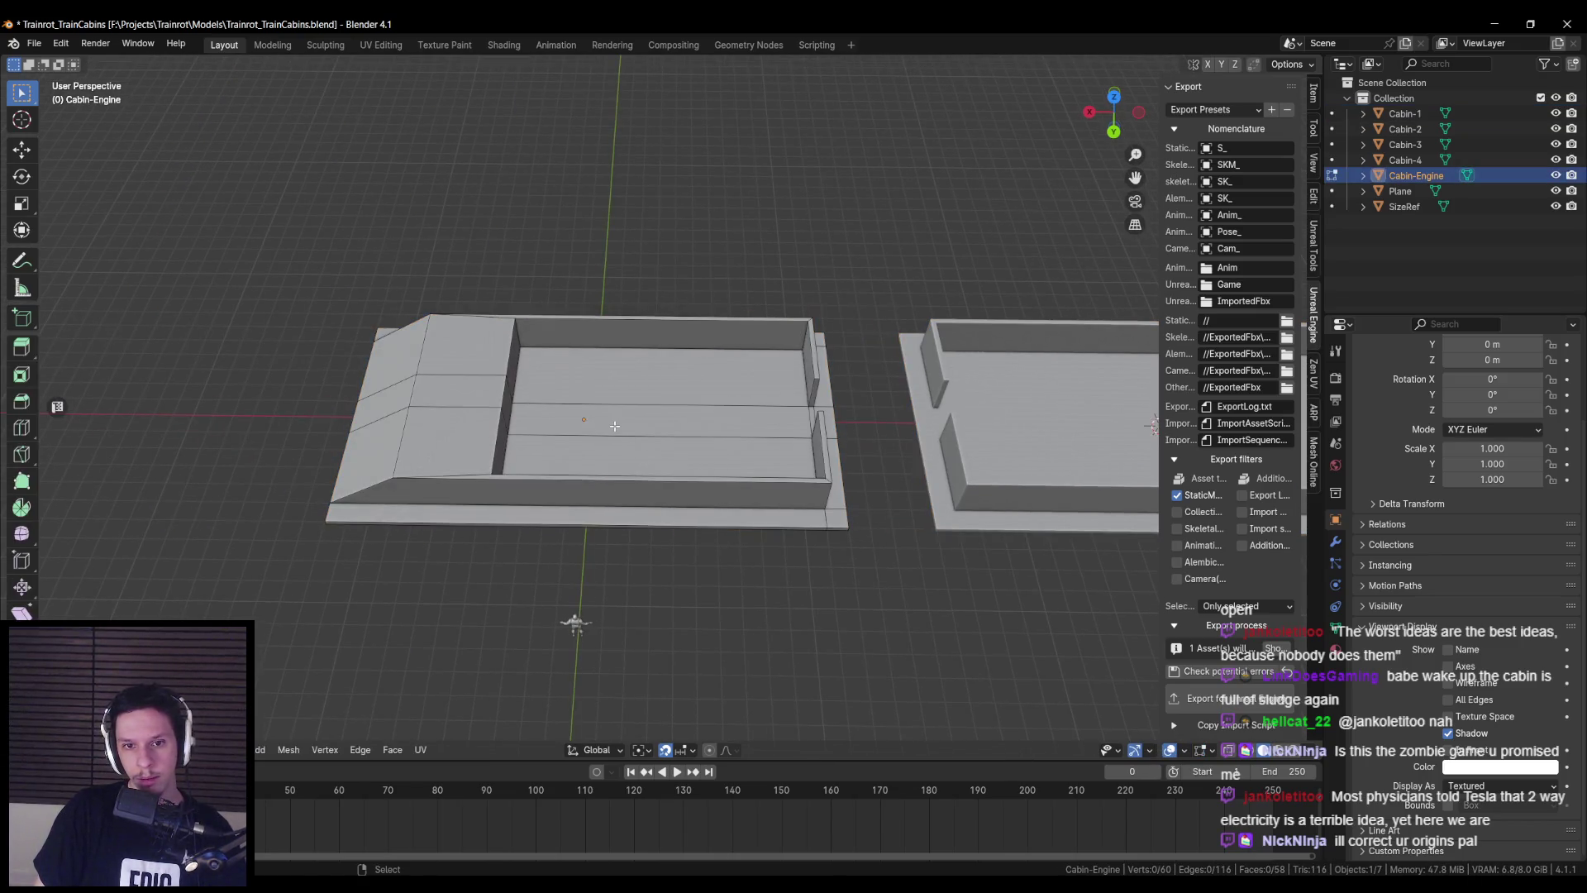
click(596, 423)
mouse_move(596, 423)
middle_down()
mouse_move(438, 395)
mouse_move(584, 488)
mouse_move(702, 444)
middle_up()
key(alt+z)
key(alt+z)
click(584, 488)
shift+click(585, 487)
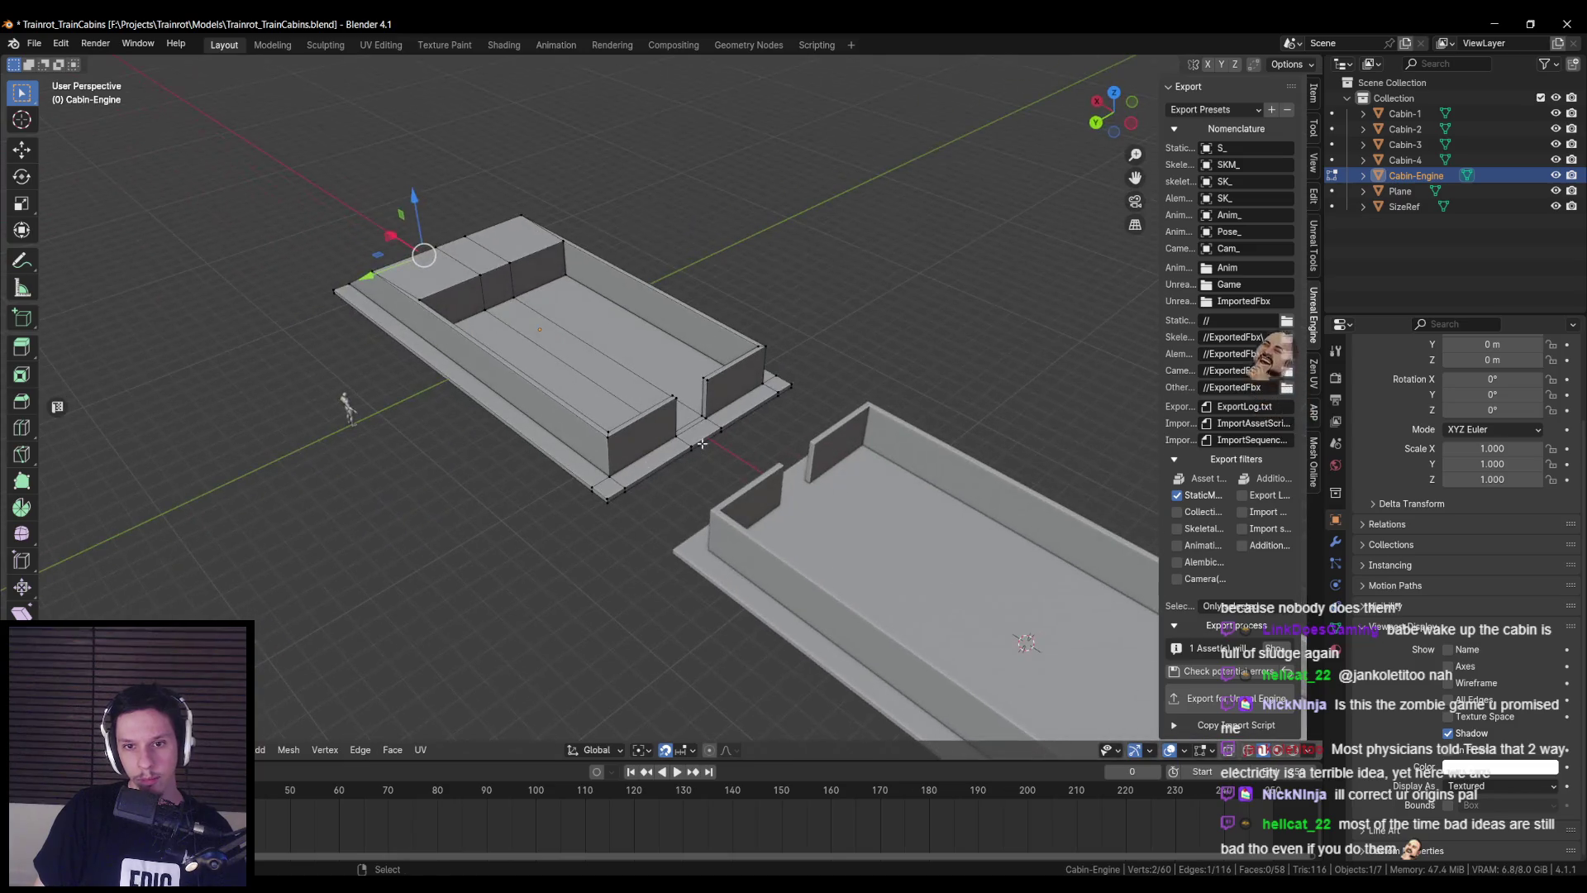
key(ctrl+Tab)
click(759, 542)
right_click(759, 542)
mouse_move(766, 543)
click(827, 581)
- Select all five cabins and run Export for Unreal Engine
scroll(827, 583, down, 5)
shift+click(951, 429)
mouse_move(950, 430)
middle_down()
mouse_move(957, 483)
mouse_move(867, 499)
middle_up()
shift+click(459, 395)
shift+click(694, 435)
shift+click(952, 507)
click(1248, 690)
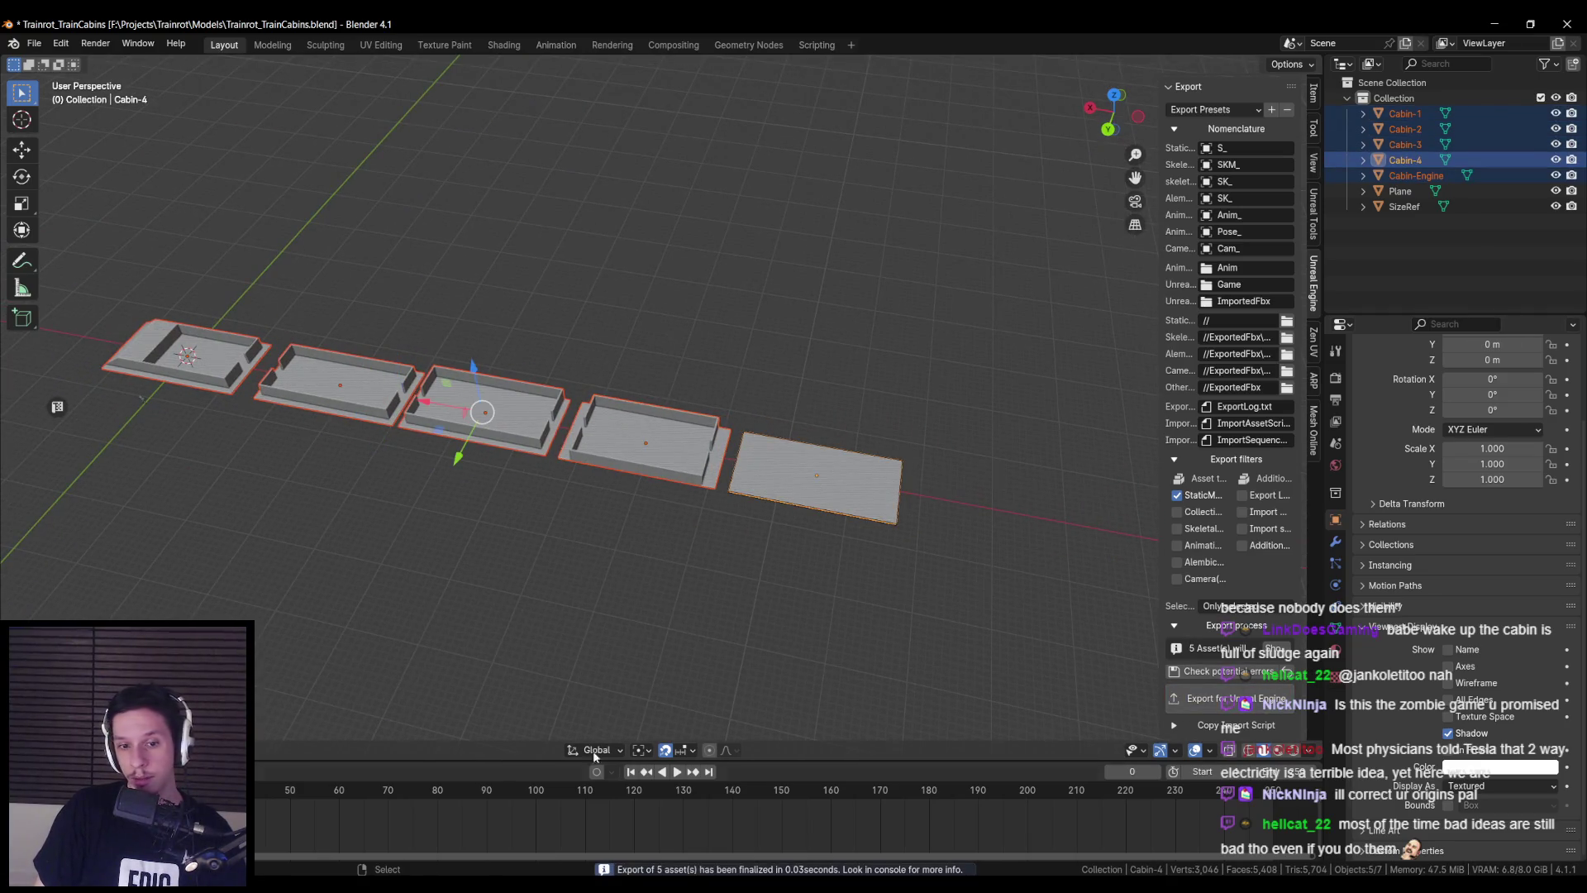
key(alt+Tab)
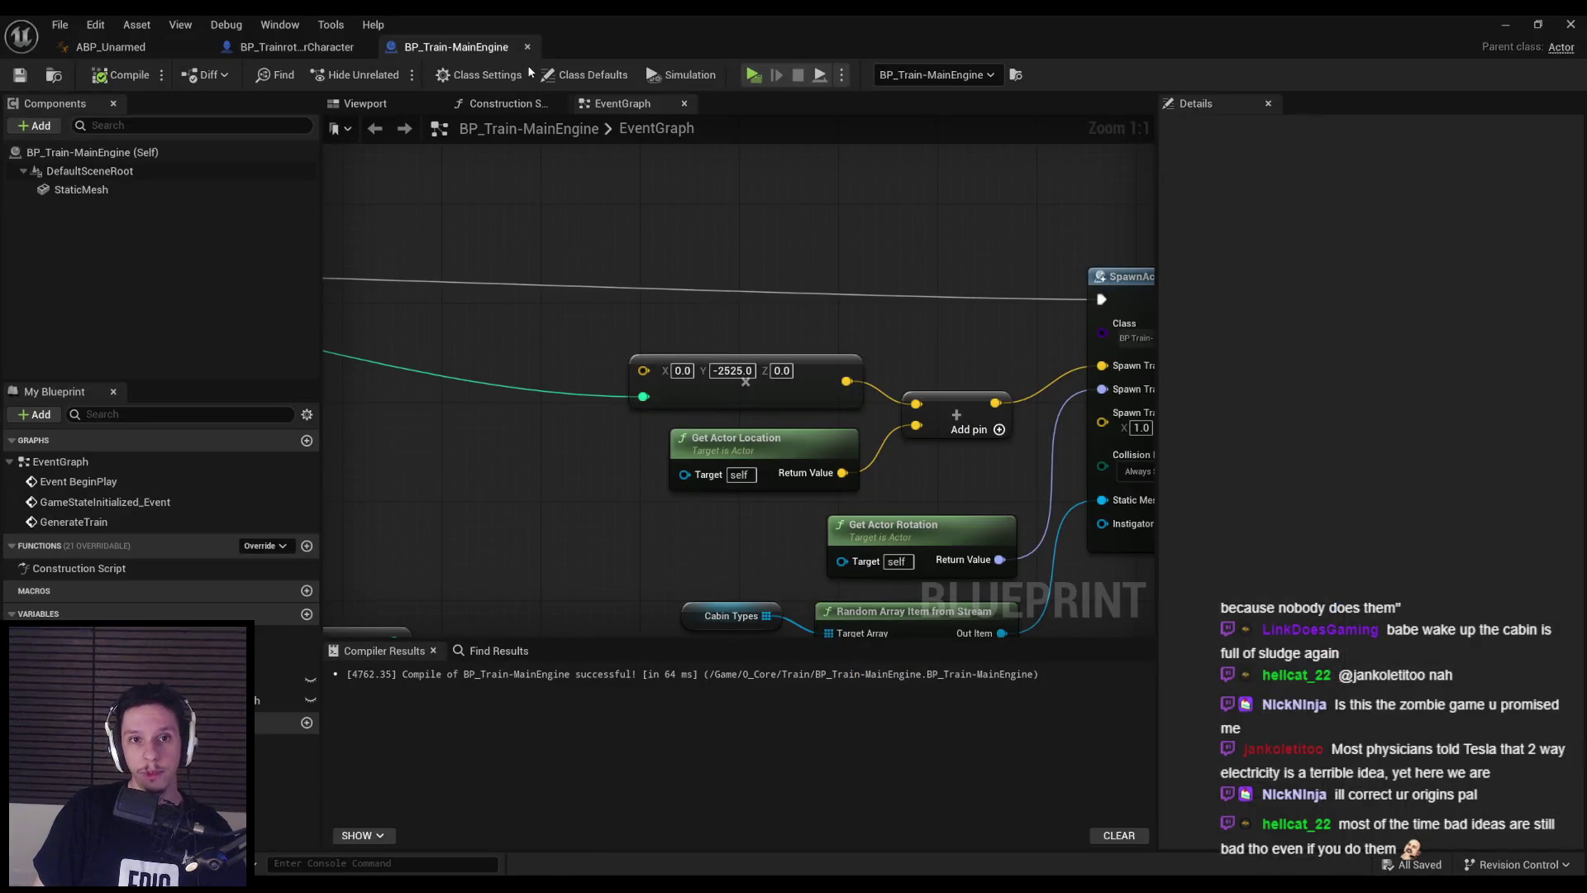
- Reimport the cabin mesh assets from the Content Browser
click(1506, 28)
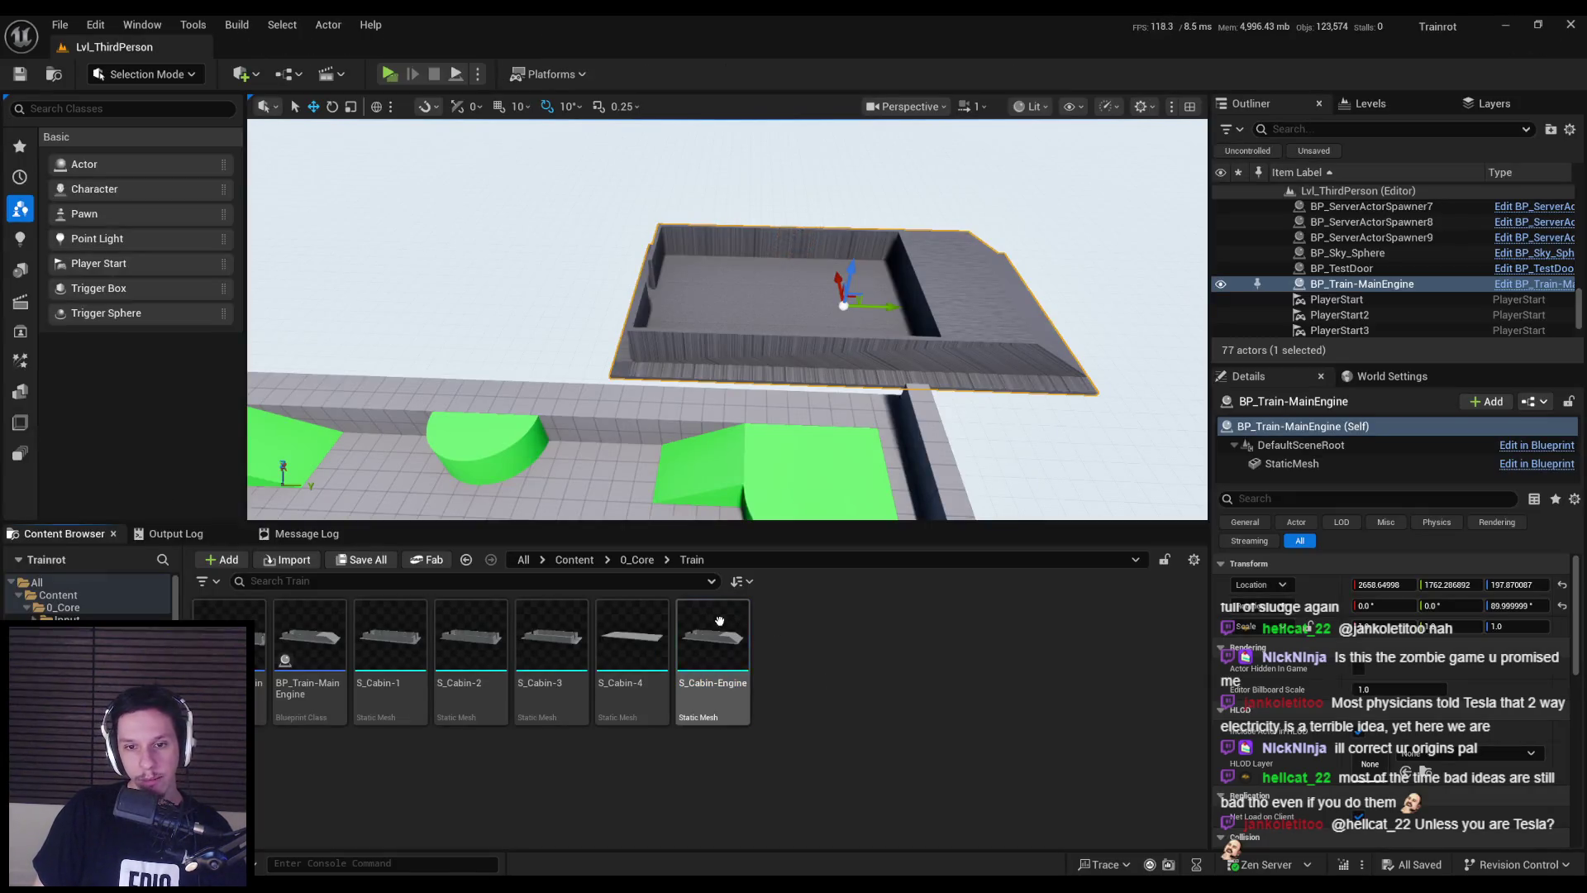
shift+click(386, 653)
right_click(386, 653)
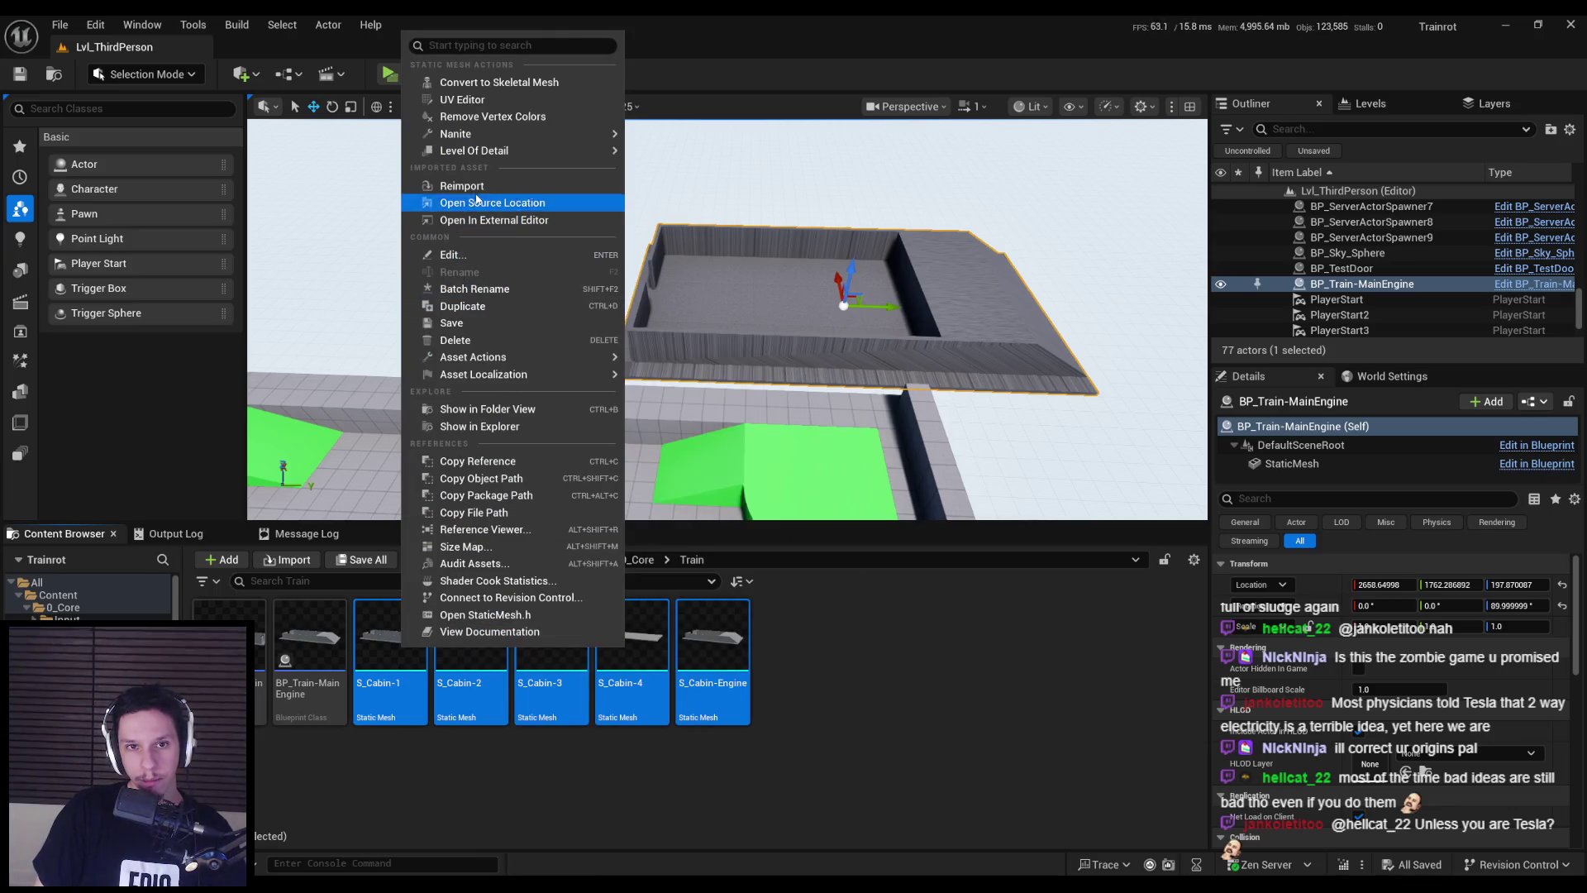
click(496, 202)
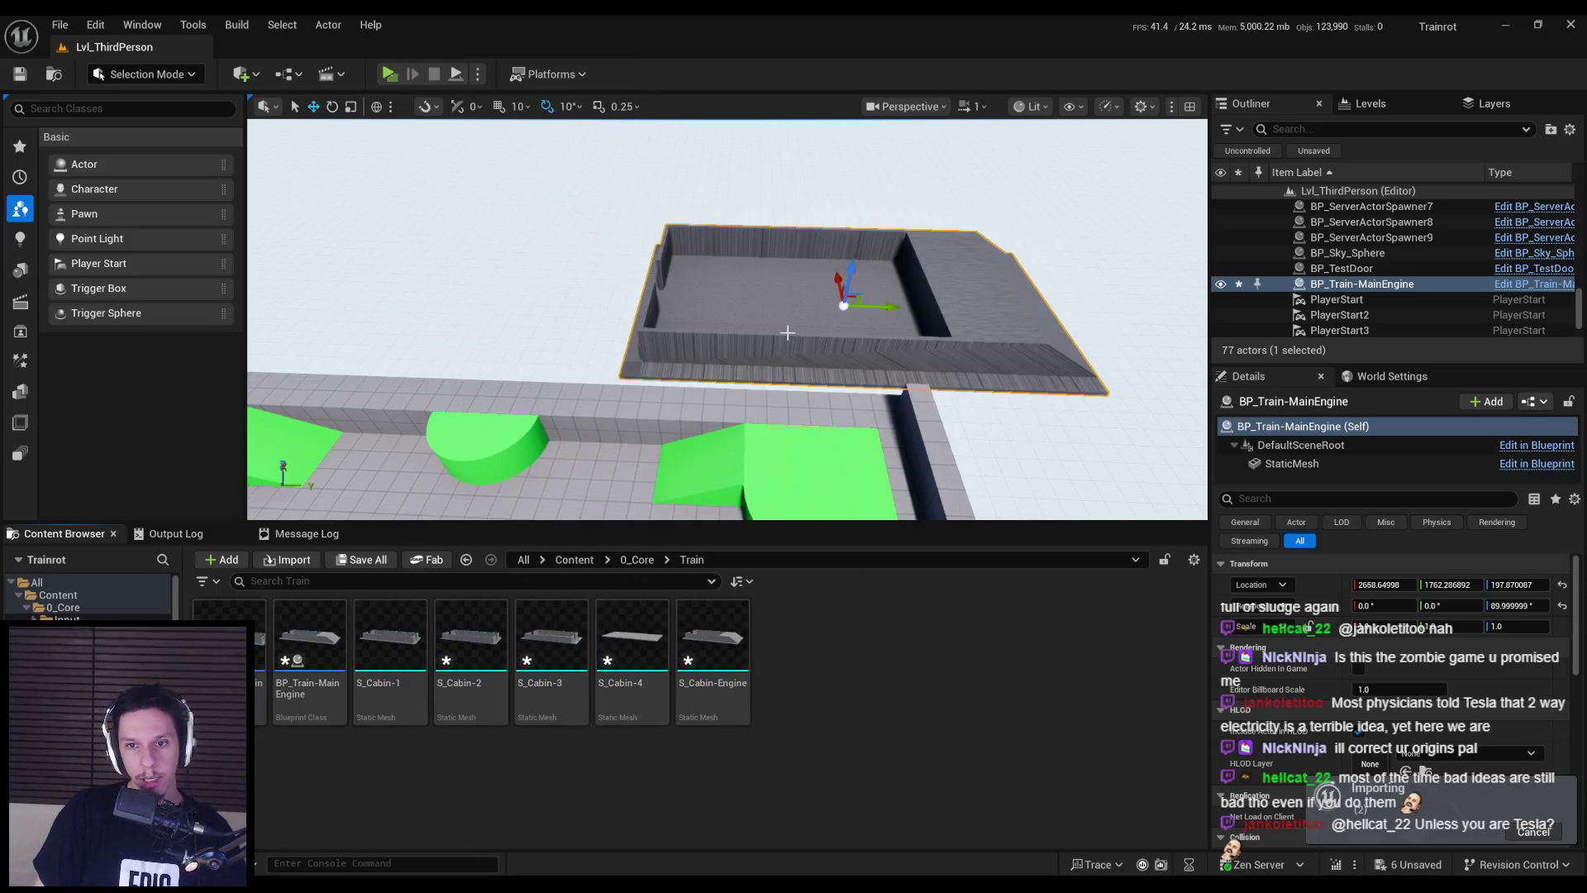
- In S_Cabin-1, push the Start socket outward along X beyond the wall and save
double_click(392, 640)
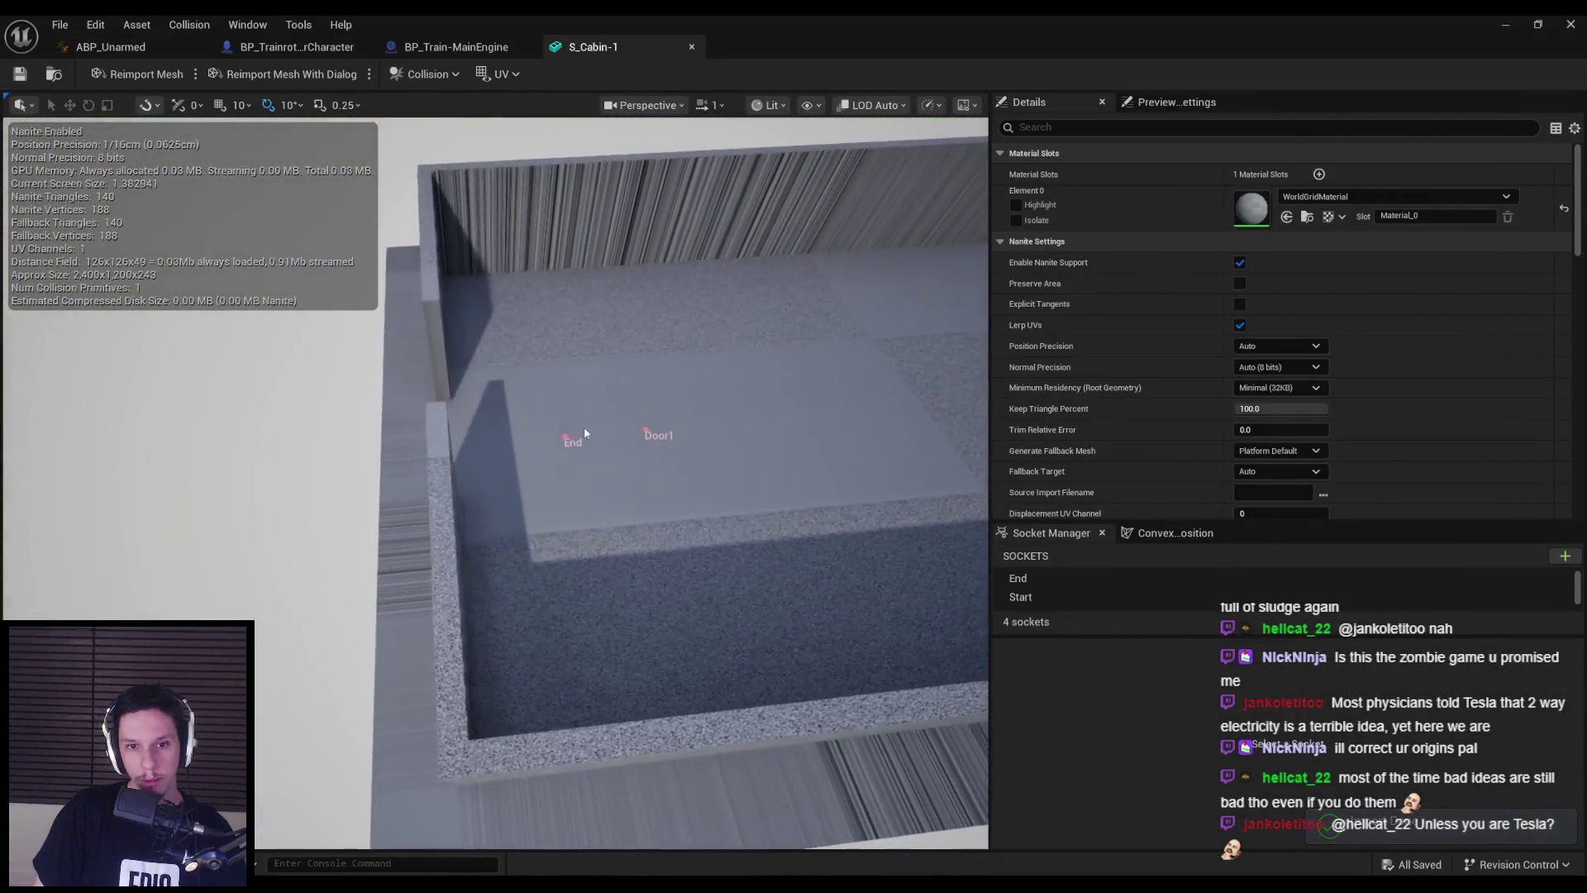
click(569, 438)
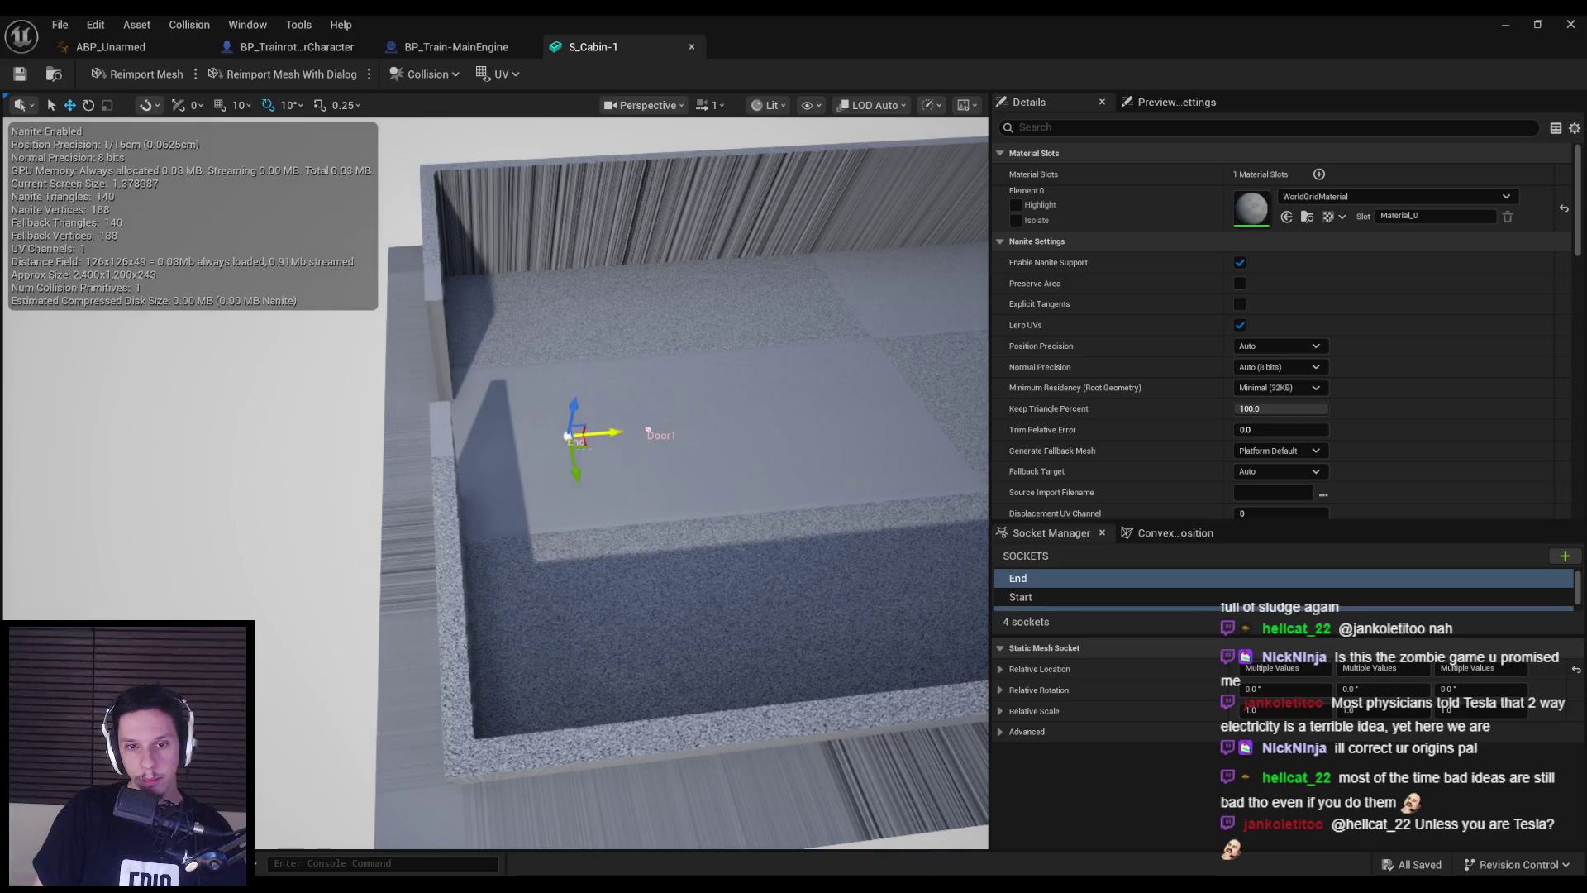
mouse_move(393, 450)
right_down()
mouse_move(437, 488)
mouse_move(604, 492)
right_up()
click(613, 500)
drag(682, 506, 765, 504)
right_drag(764, 505, 776, 498)
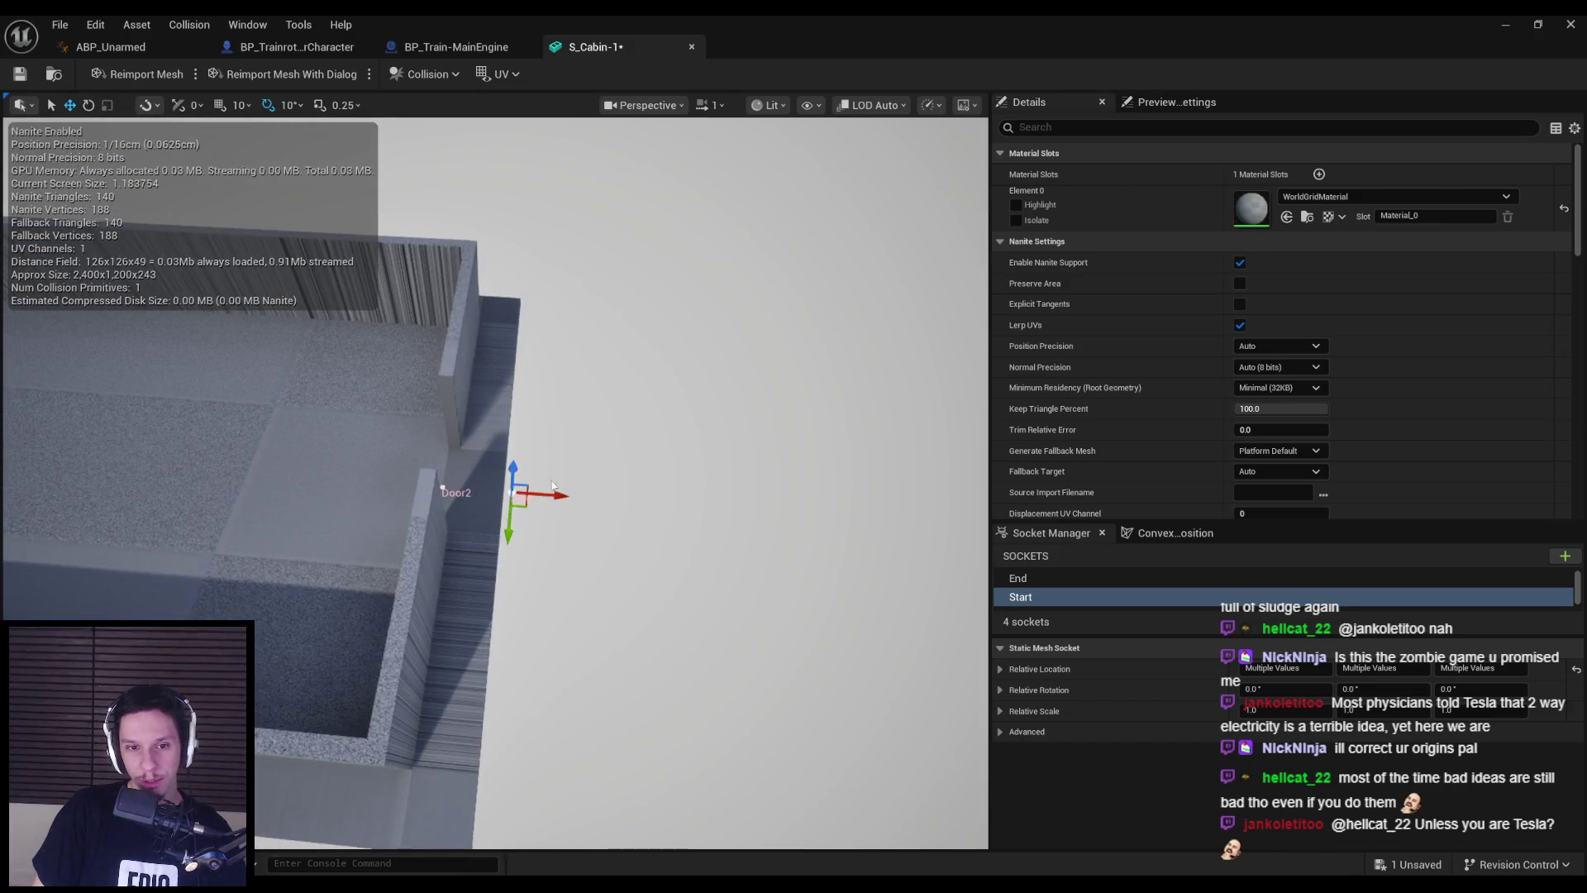
scroll(553, 486, up, 3)
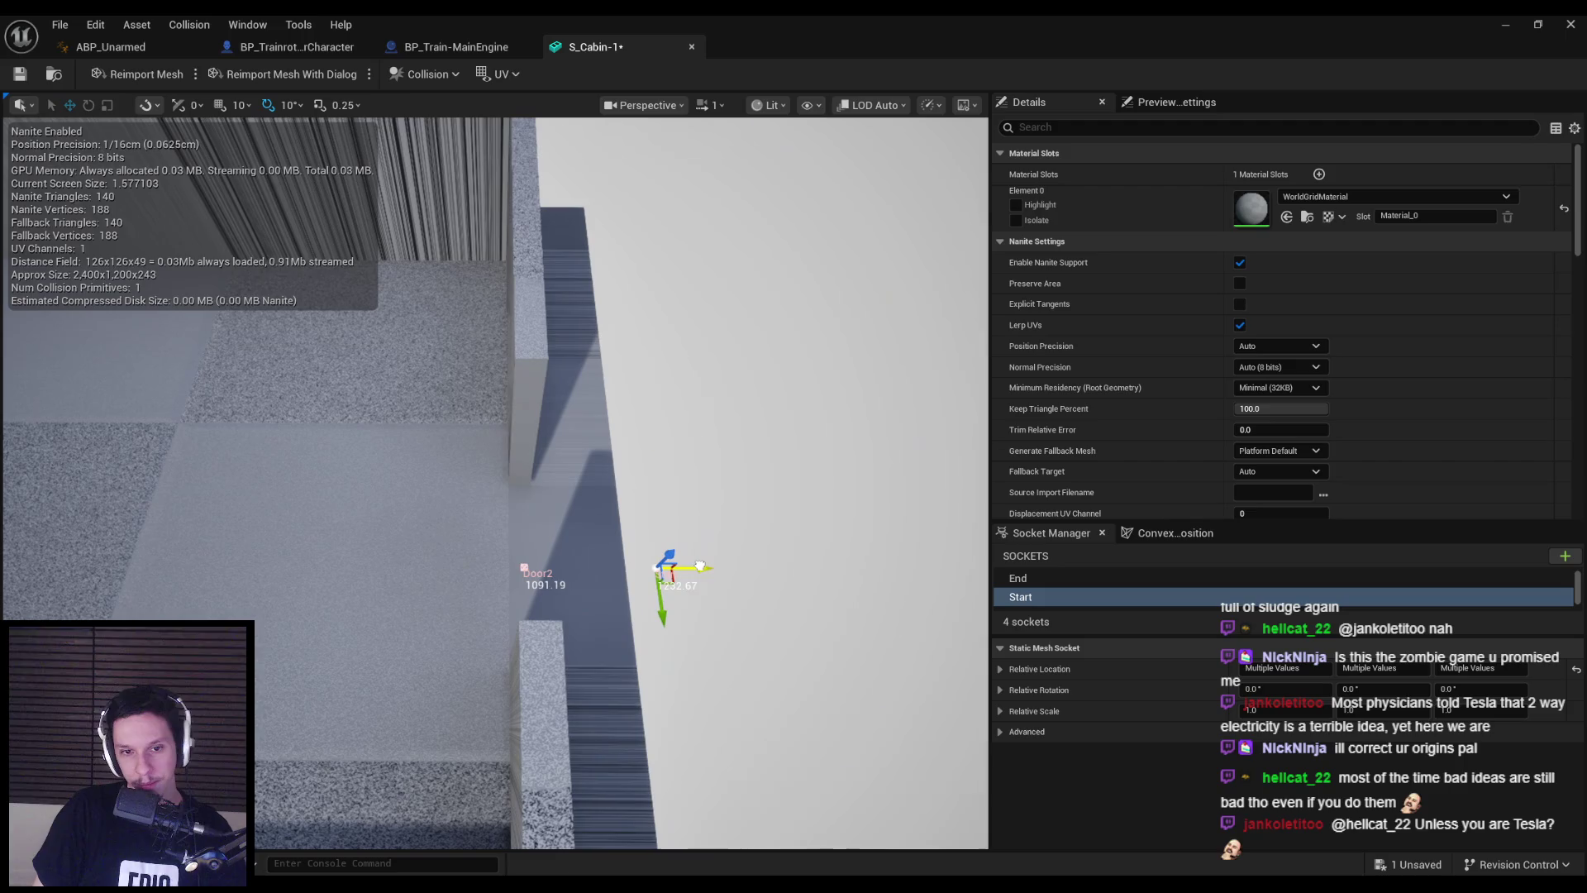
click(704, 542)
key(ctrl+s)
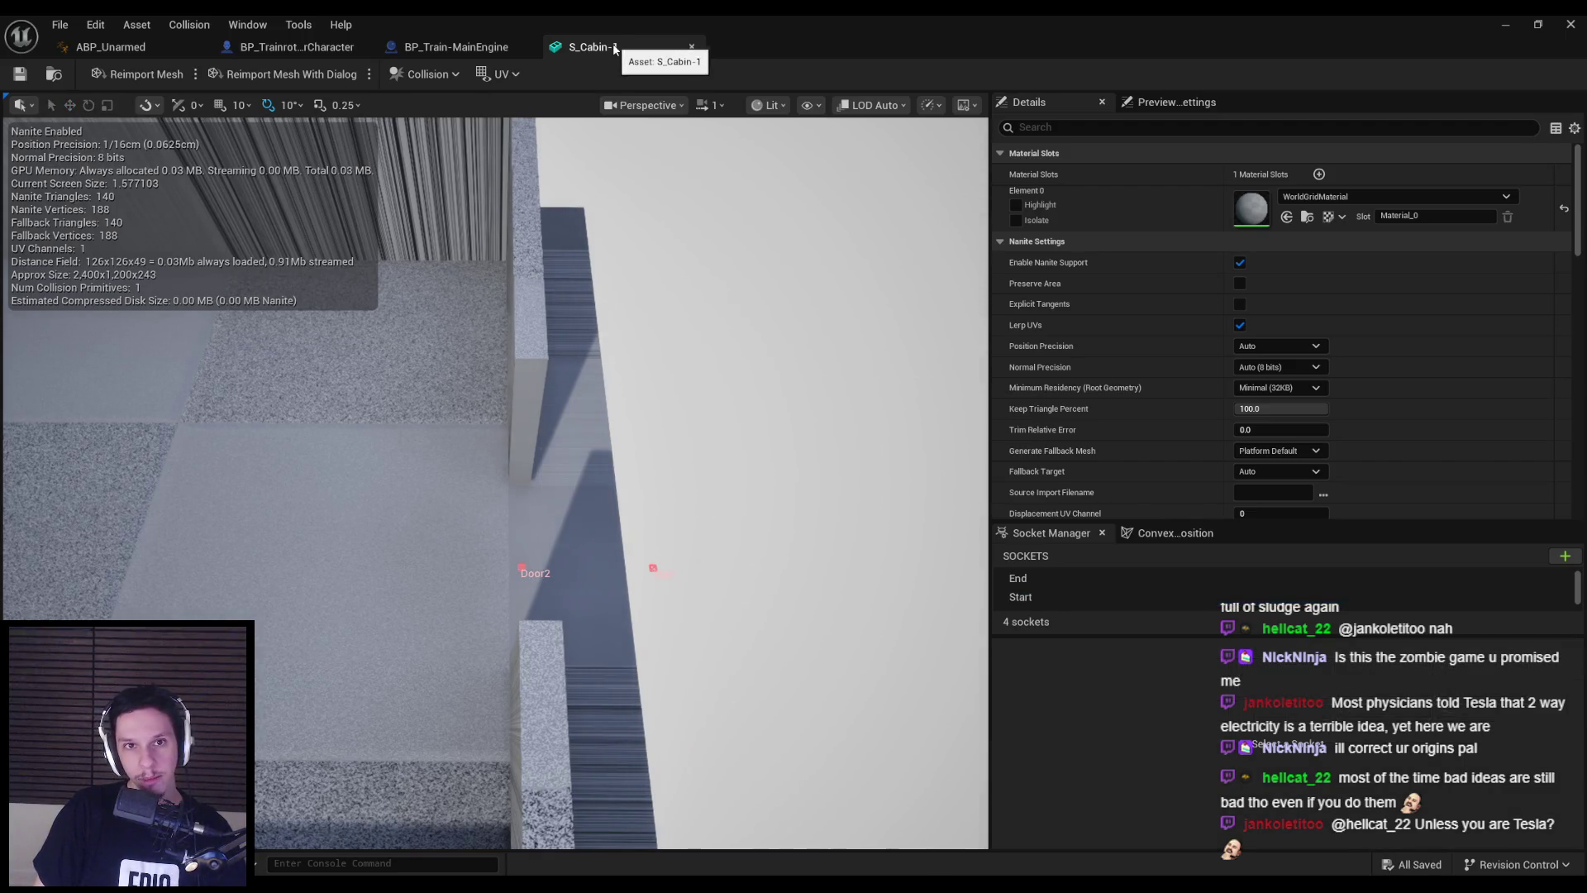
- Open S_Cabin-2 in the Static Mesh editor
click(1505, 24)
click(1475, 38)
double_click(551, 662)
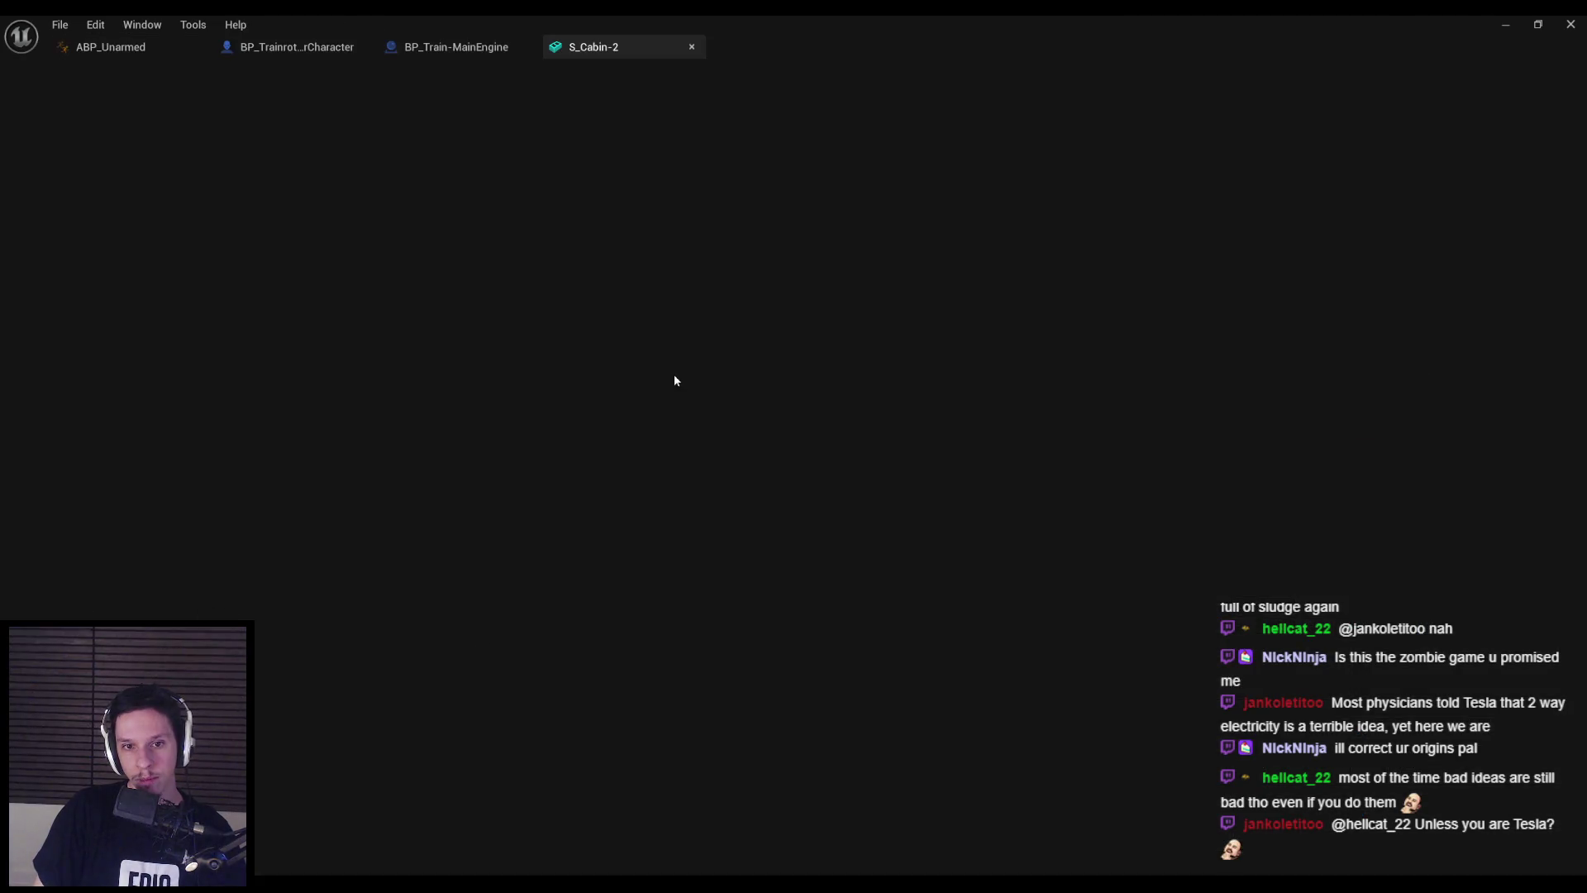
- Move S_Cabin-2's End socket out beyond its door wall
drag(613, 410, 300, 539)
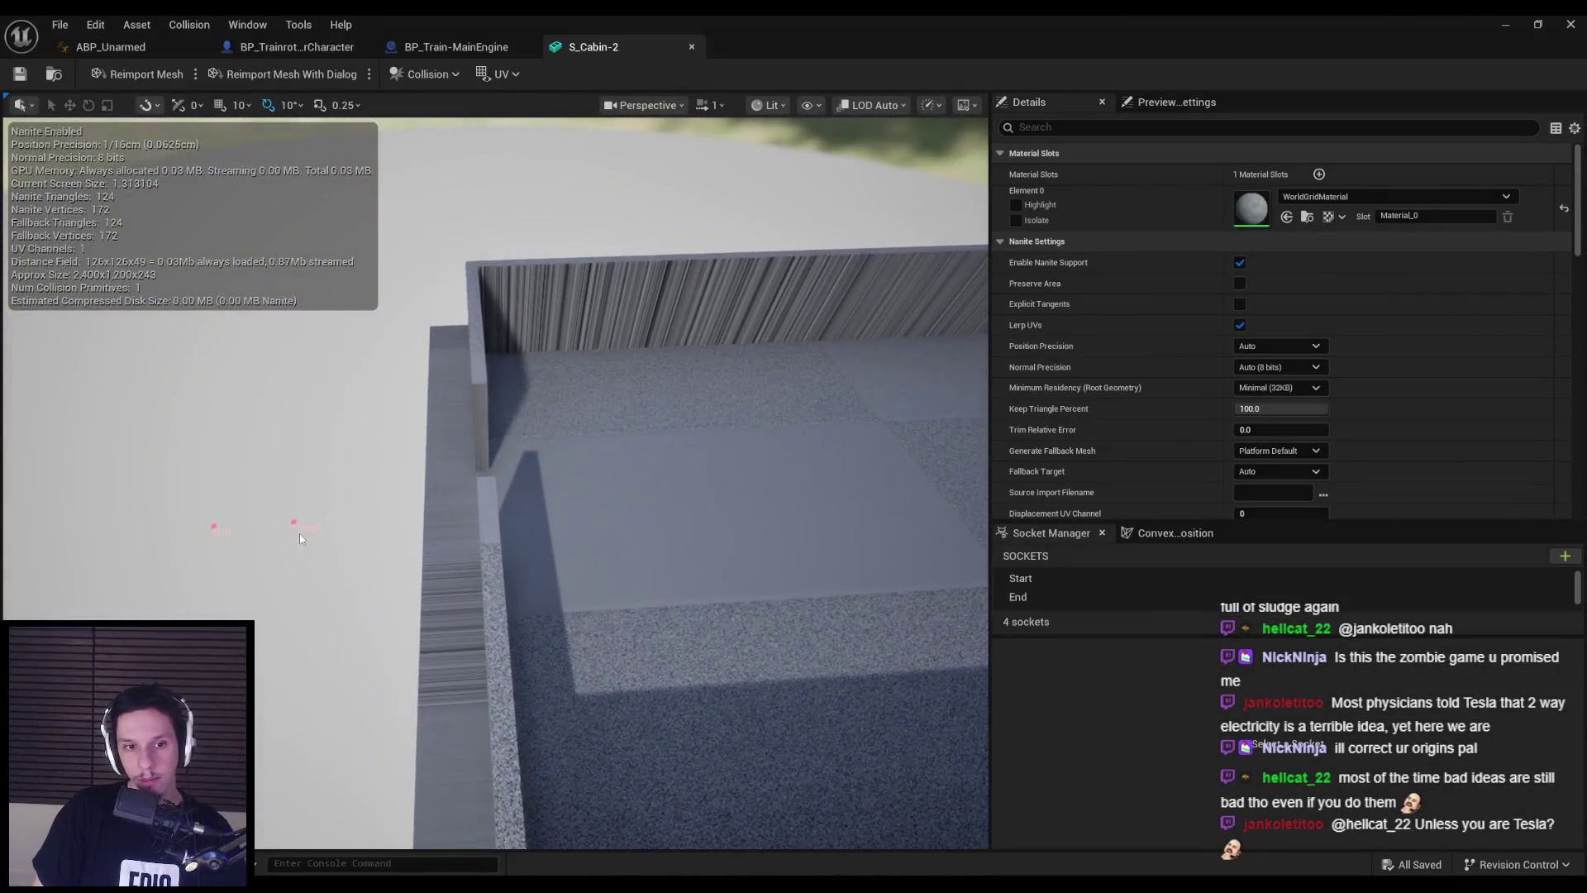
click(292, 524)
ctrl+click(215, 529)
scroll(278, 523, down, 5)
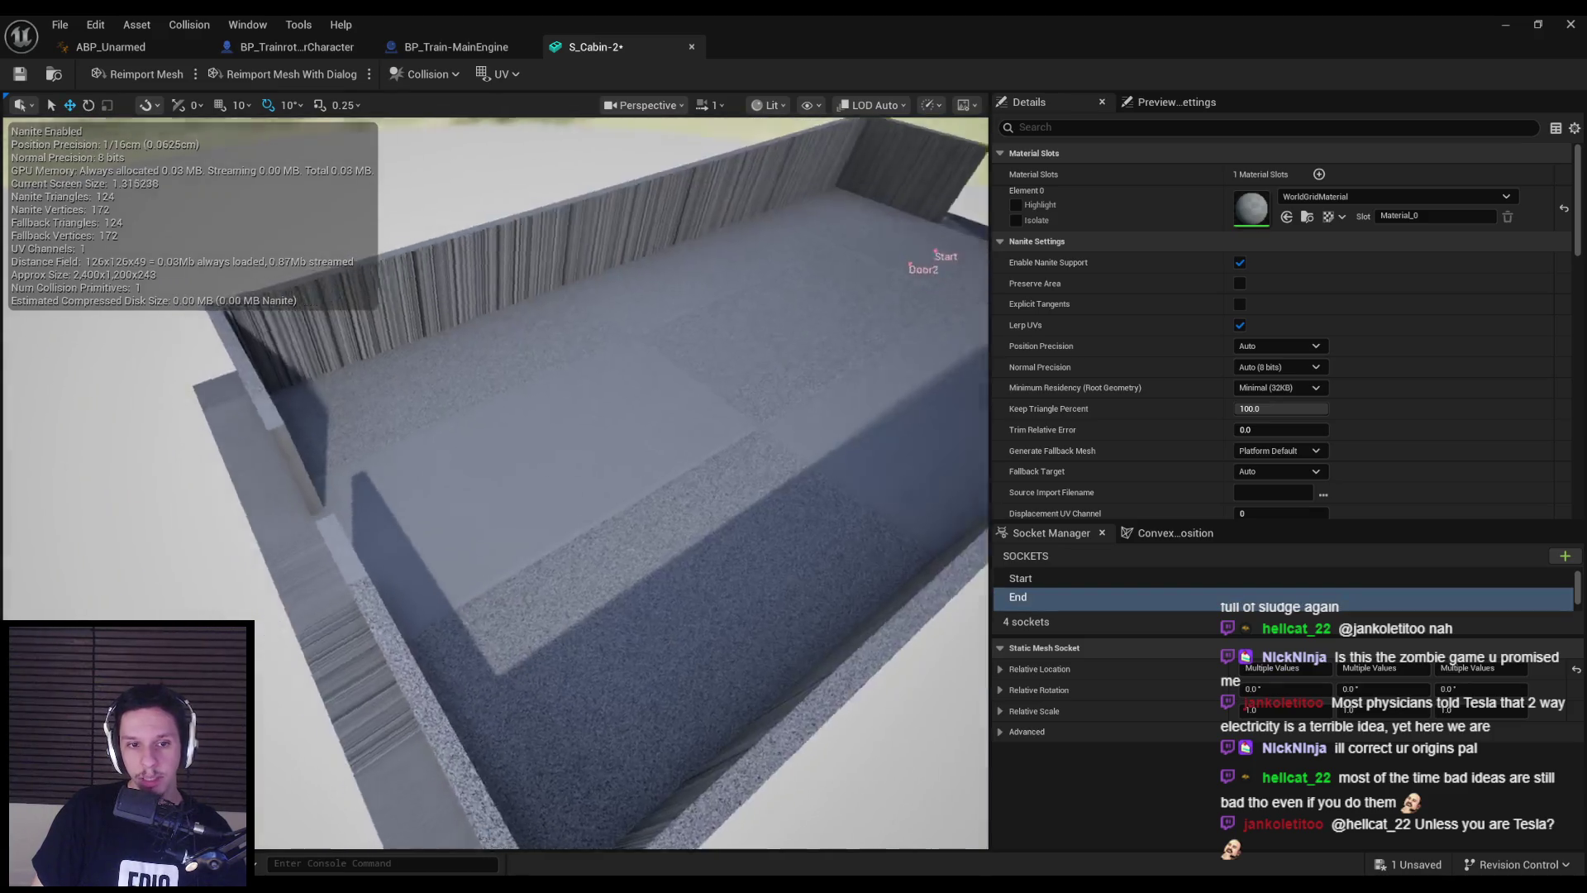
scroll(287, 506, up, 5)
scroll(467, 507, up, 4)
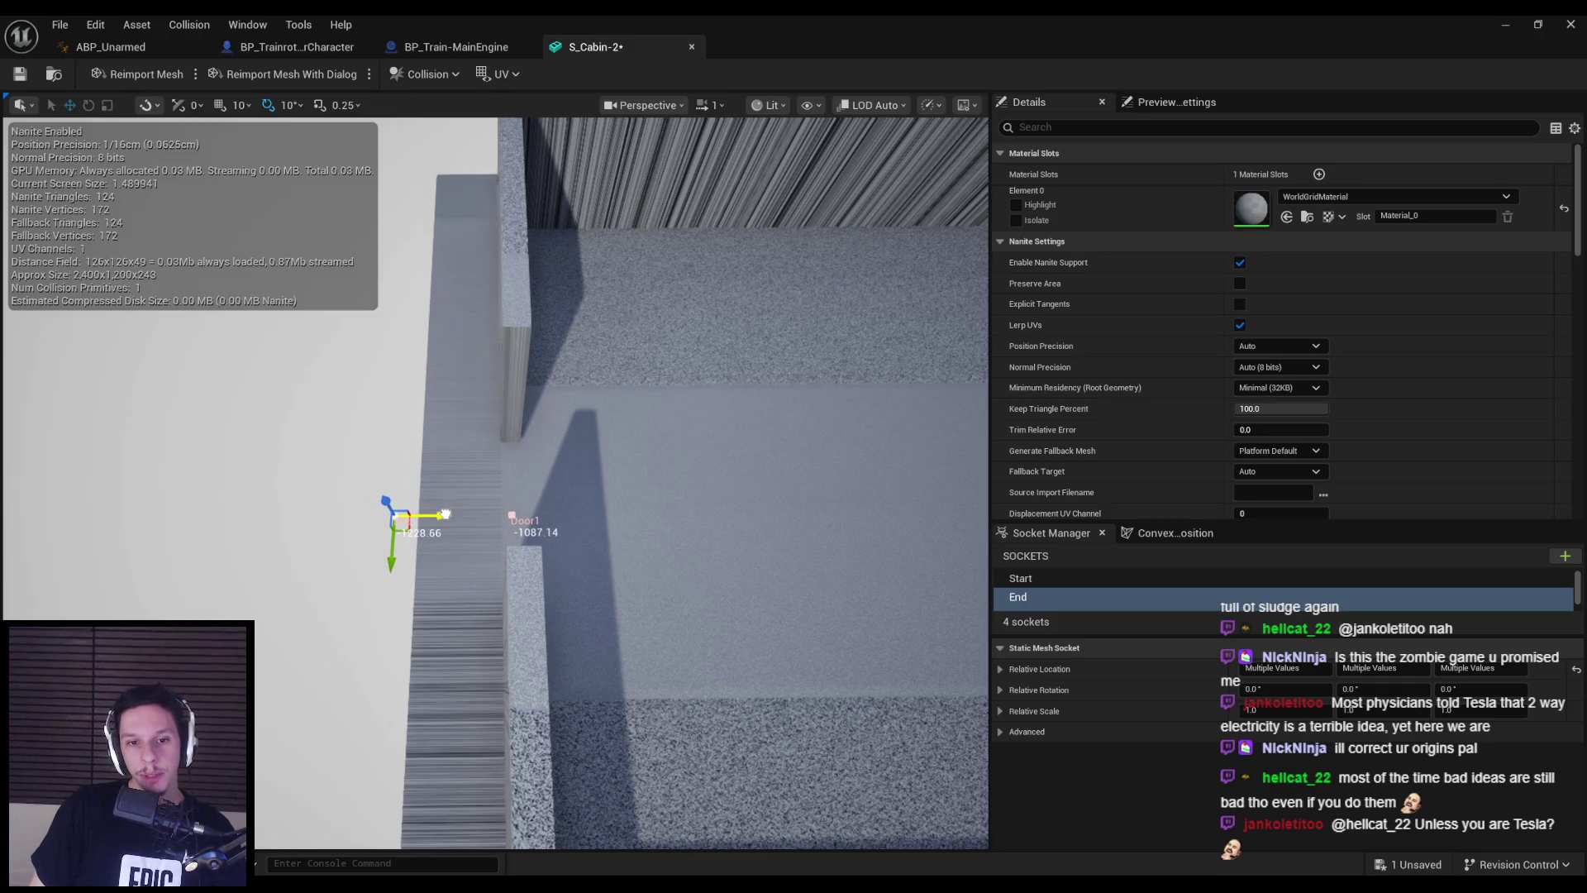
- Move the Start socket outward, save S_Cabin-2, and close its editor
mouse_move(446, 514)
mouse_down()
mouse_move(463, 562)
mouse_move(481, 463)
mouse_up()
click(481, 464)
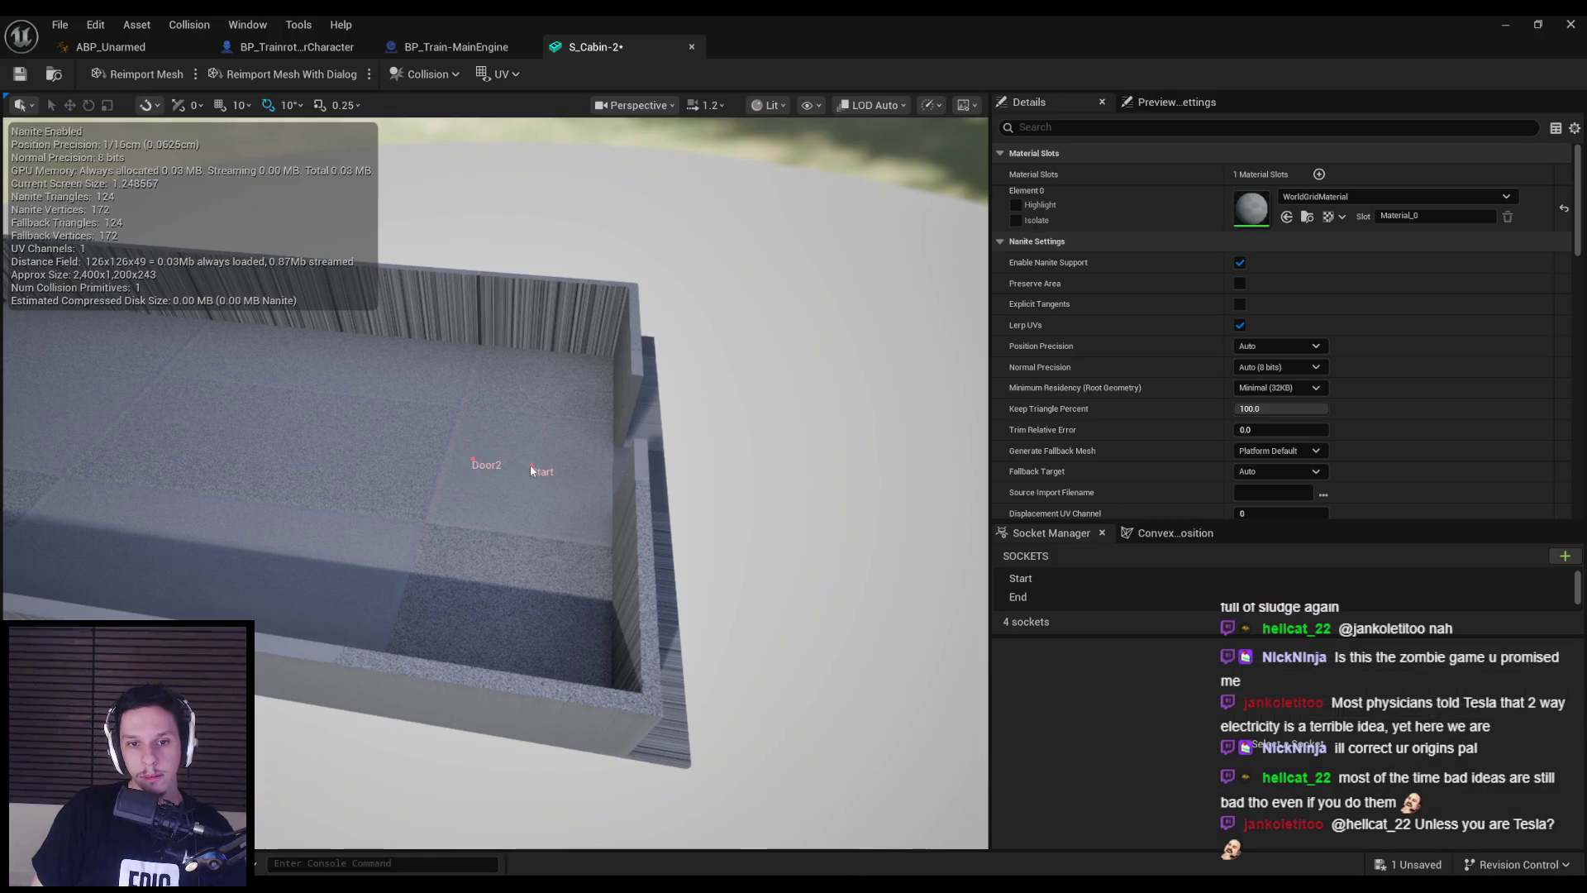
click(530, 466)
drag(531, 466, 495, 479)
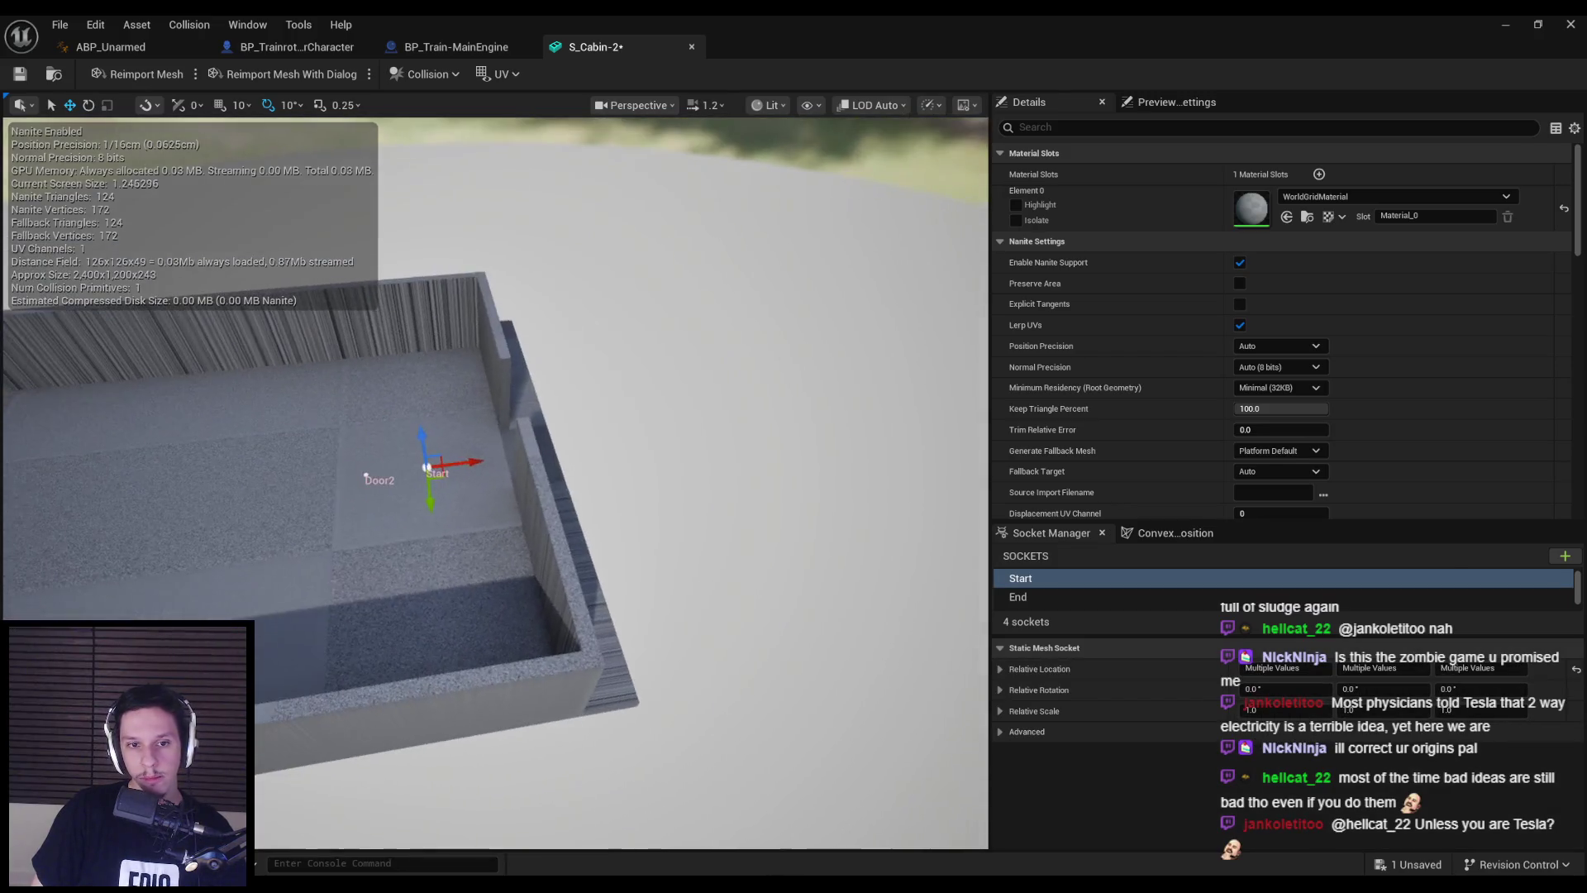
mouse_move(622, 455)
mouse_down()
mouse_move(616, 529)
mouse_move(703, 548)
mouse_up()
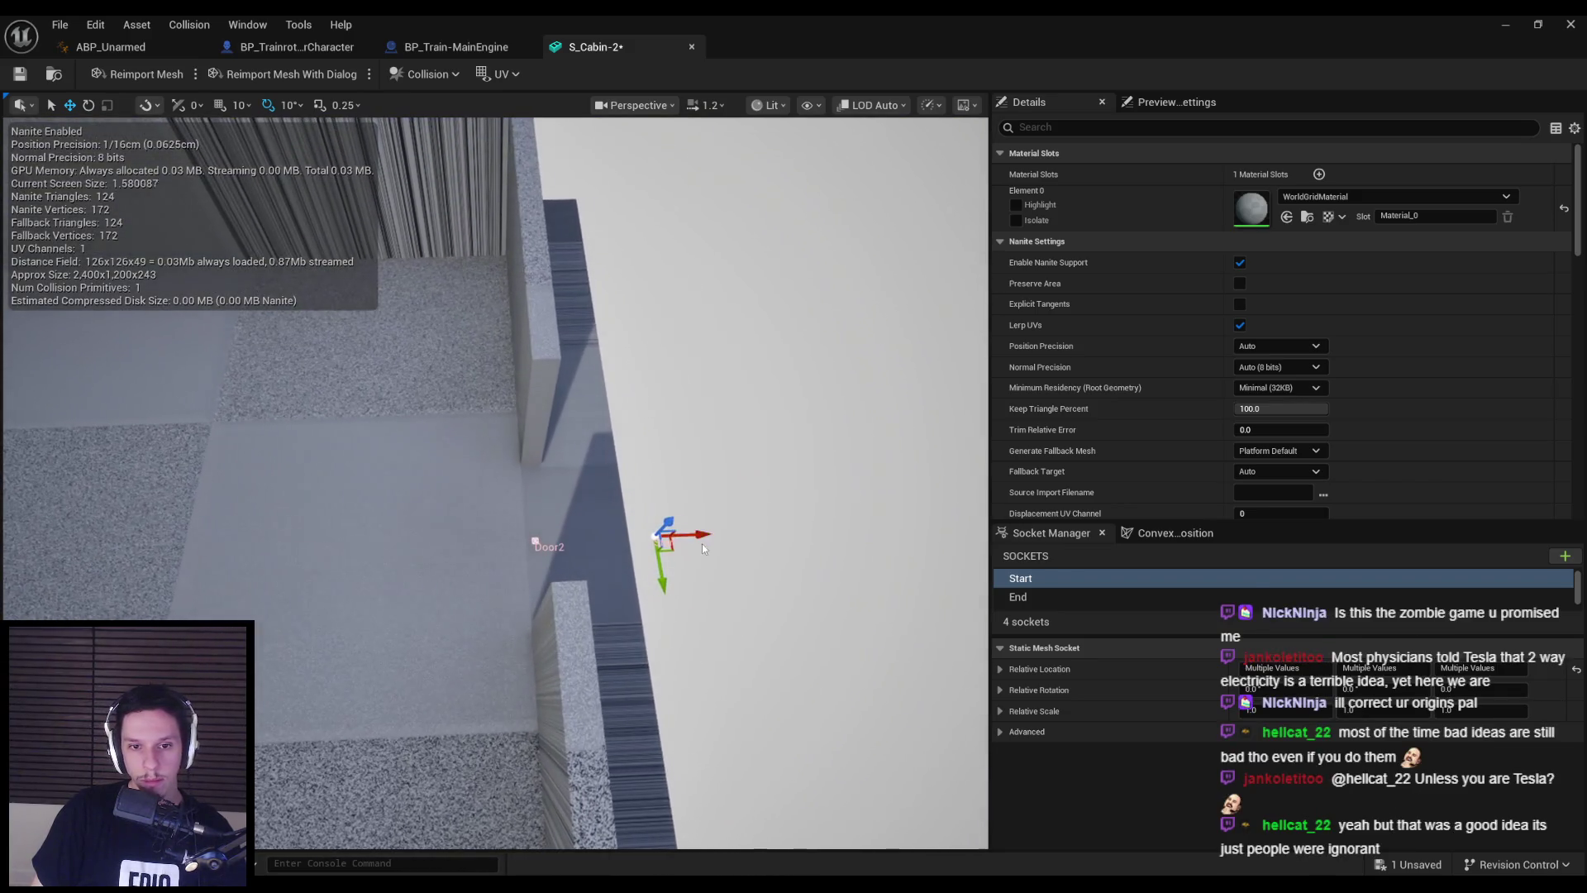
click(722, 460)
key(ctrl+s)
drag(721, 460, 721, 464)
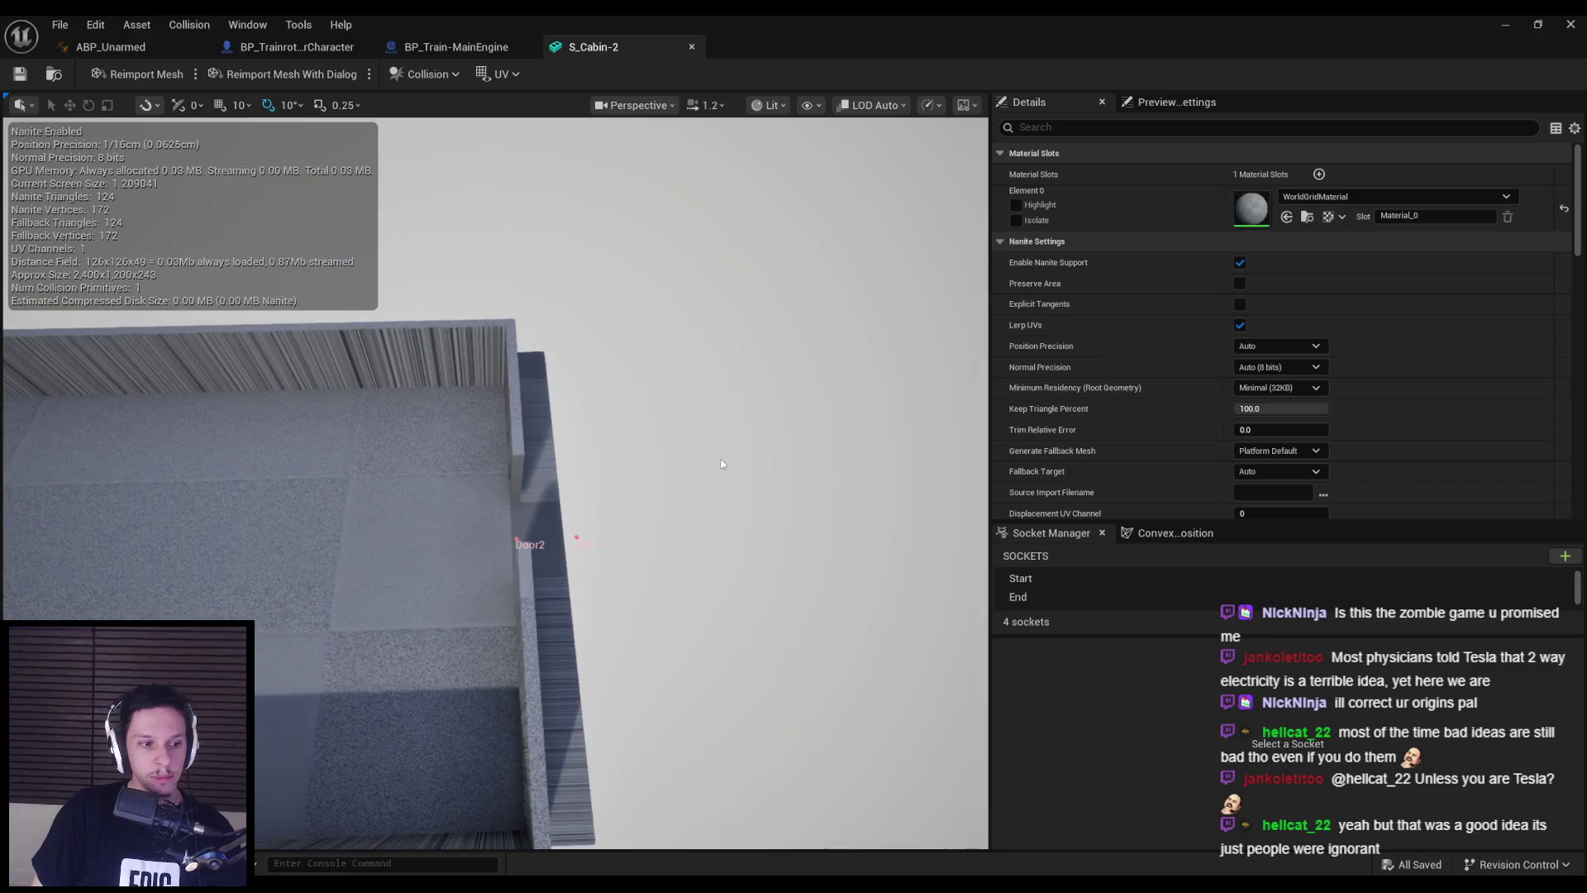
drag(651, 425, 581, 408)
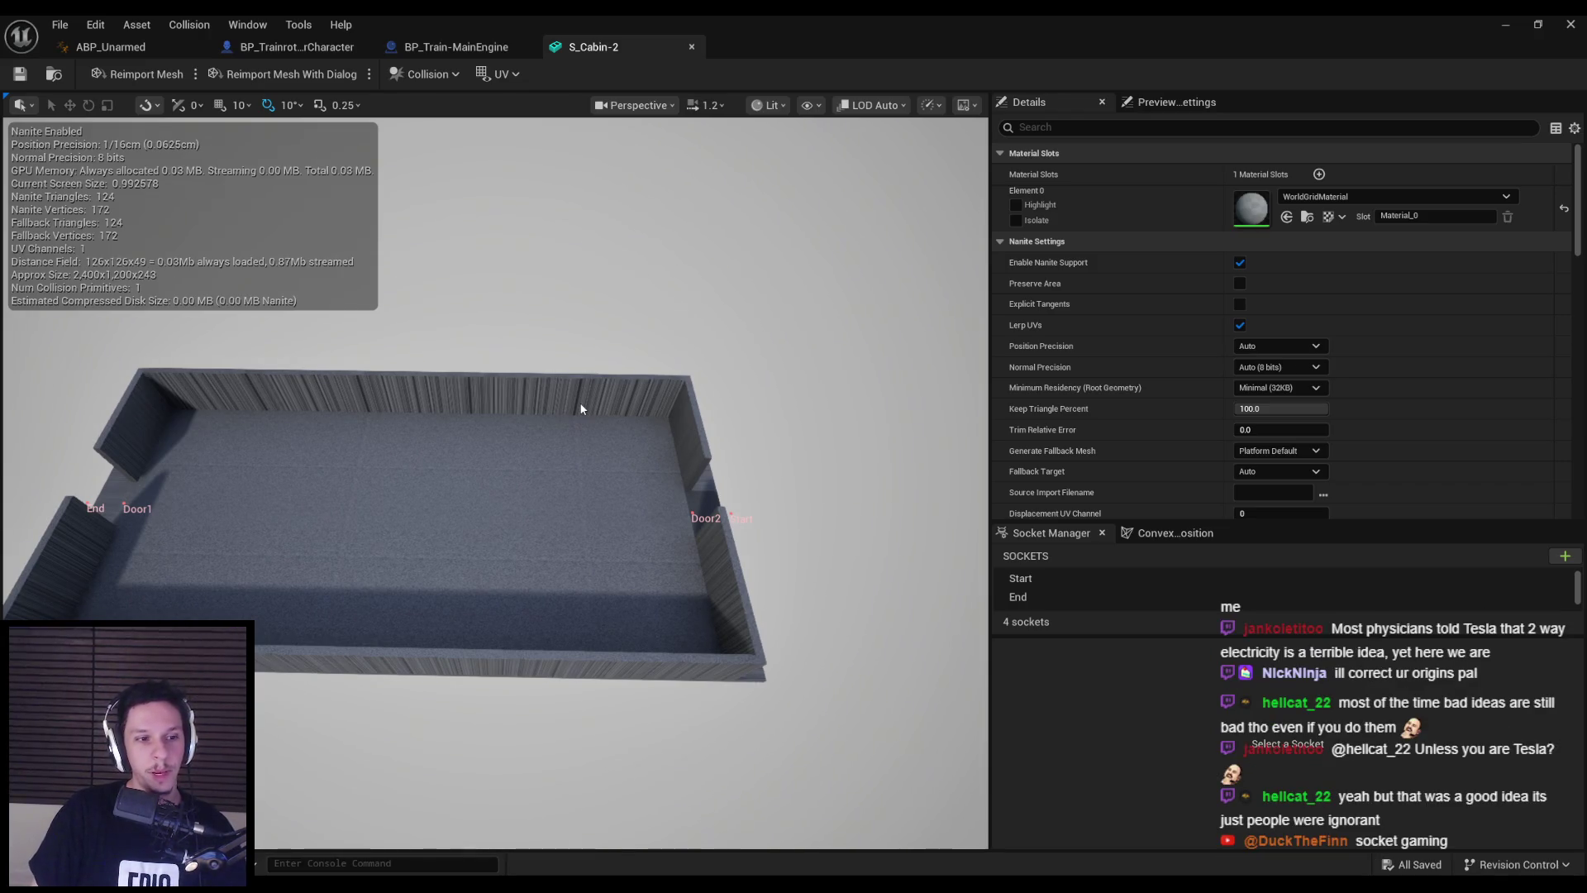
click(691, 46)
click(1515, 25)
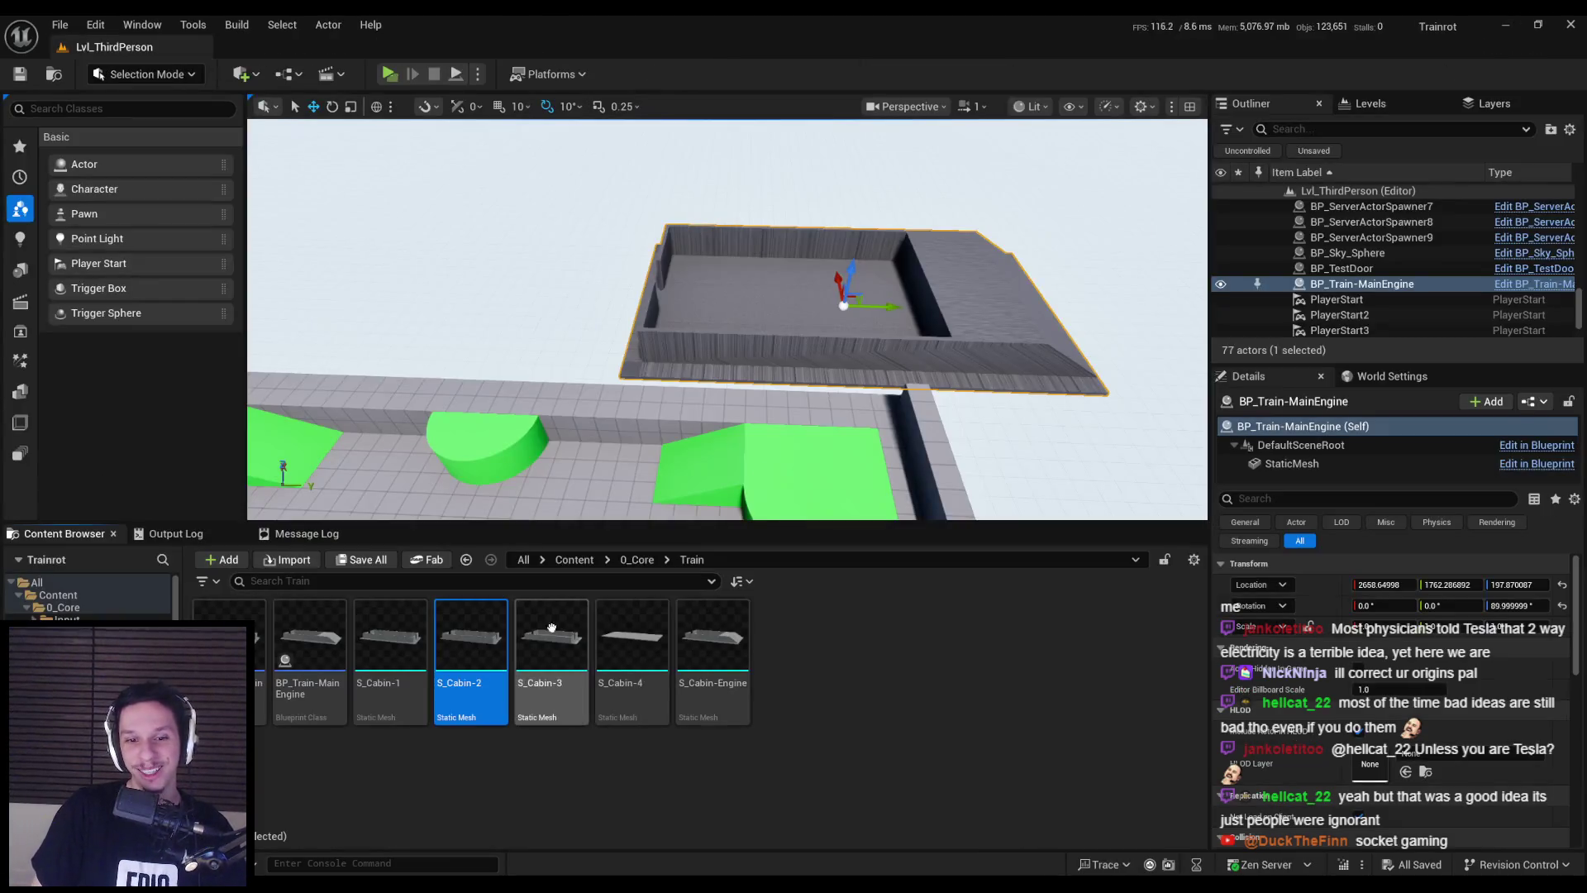
- In S_Cabin-3, reposition the End socket beyond the cabin wall
double_click(542, 635)
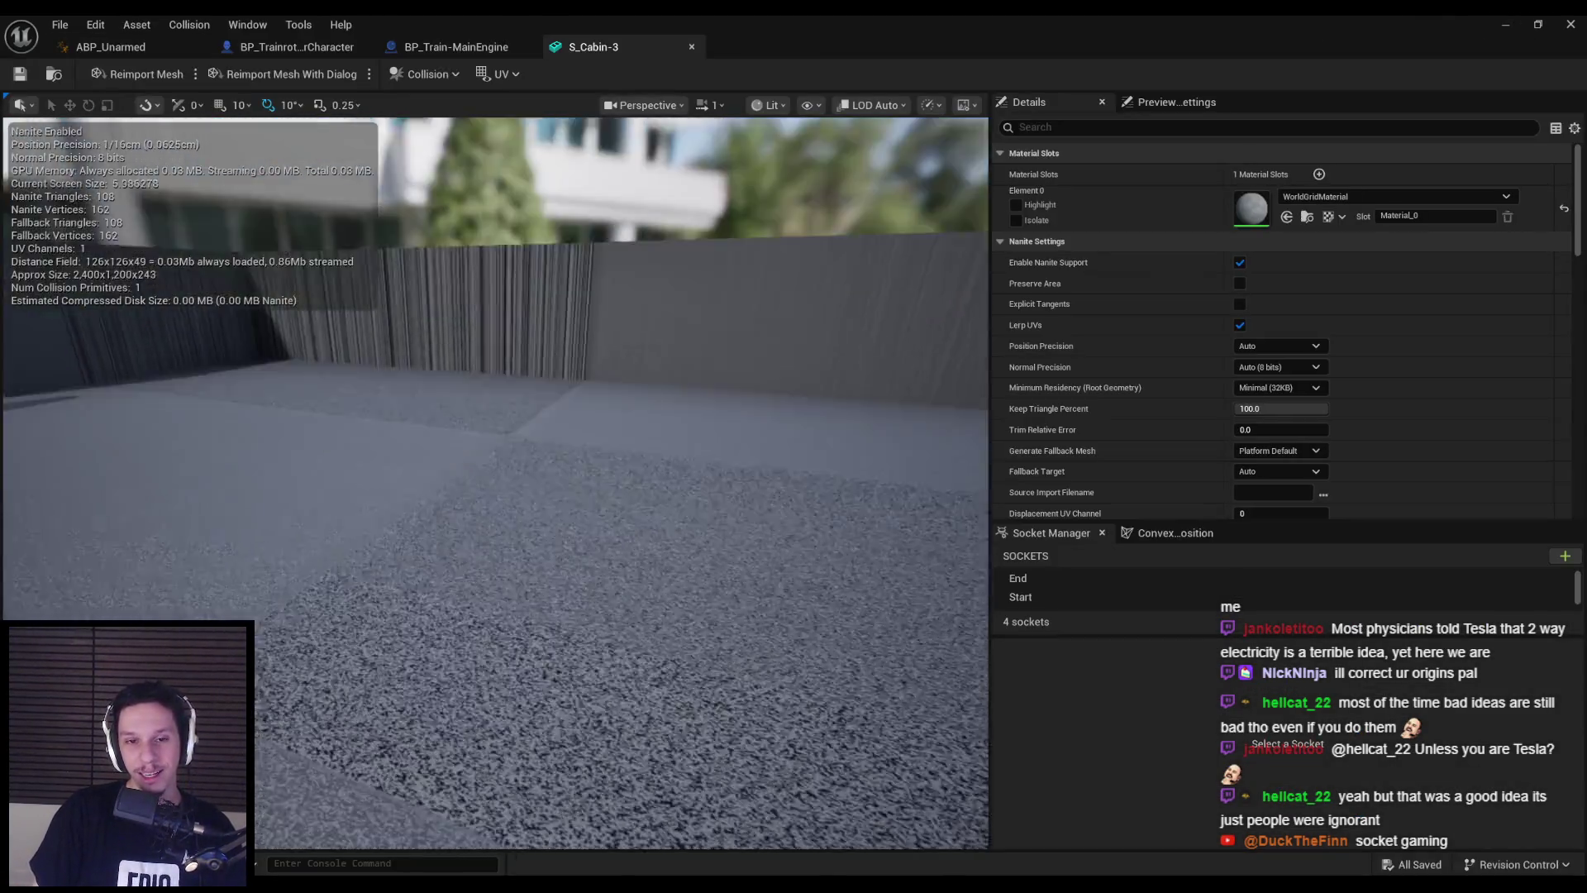
drag(603, 421, 526, 542)
click(556, 542)
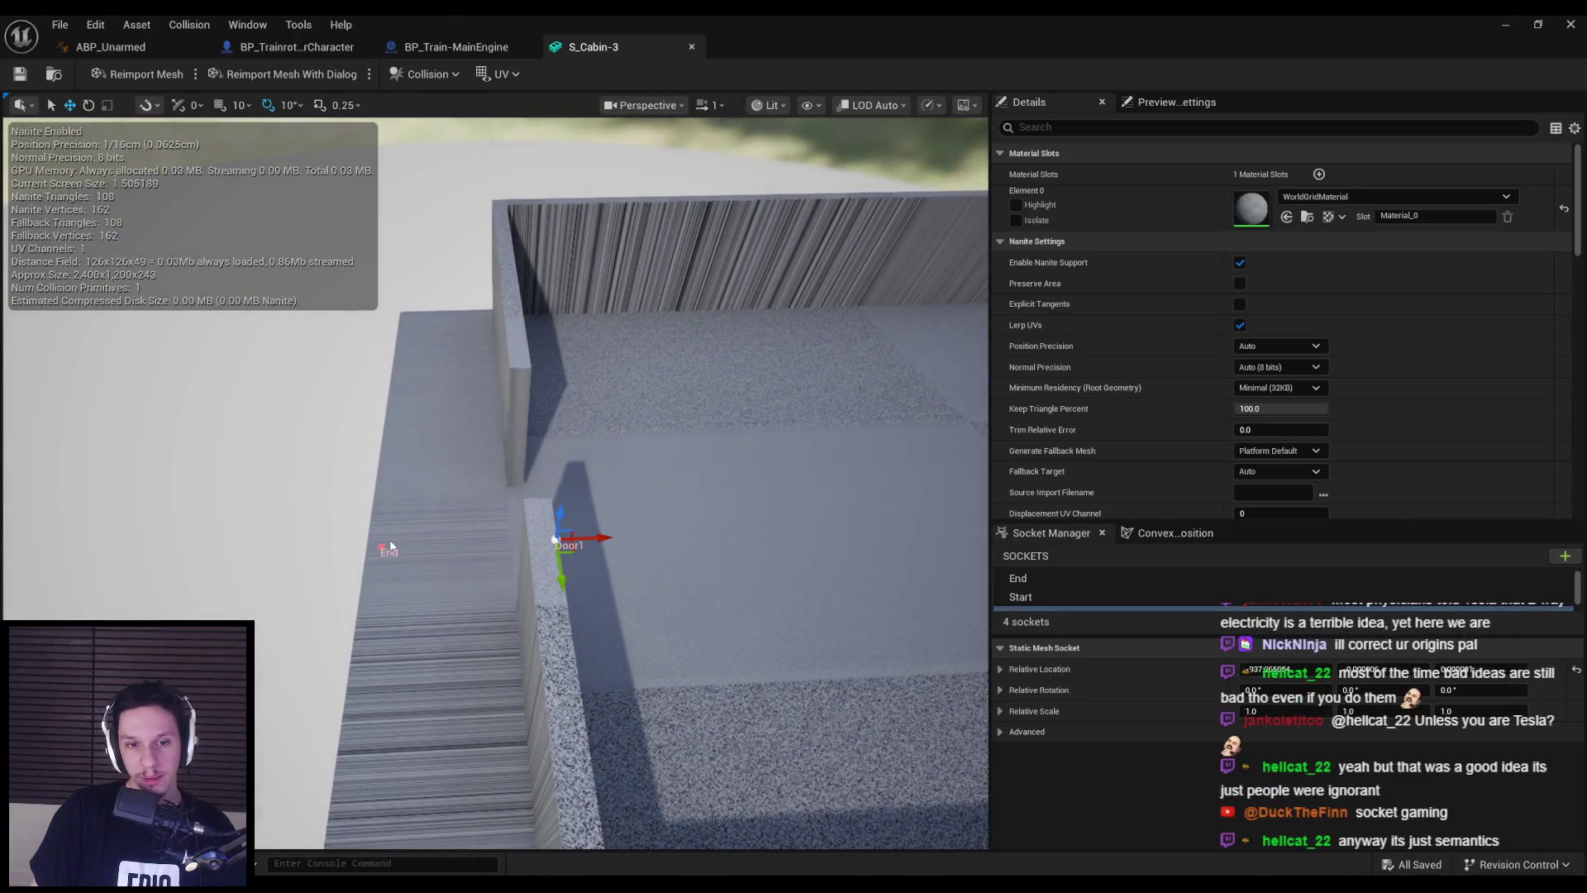
click(385, 548)
drag(403, 548, 430, 538)
right_drag(429, 537, 451, 572)
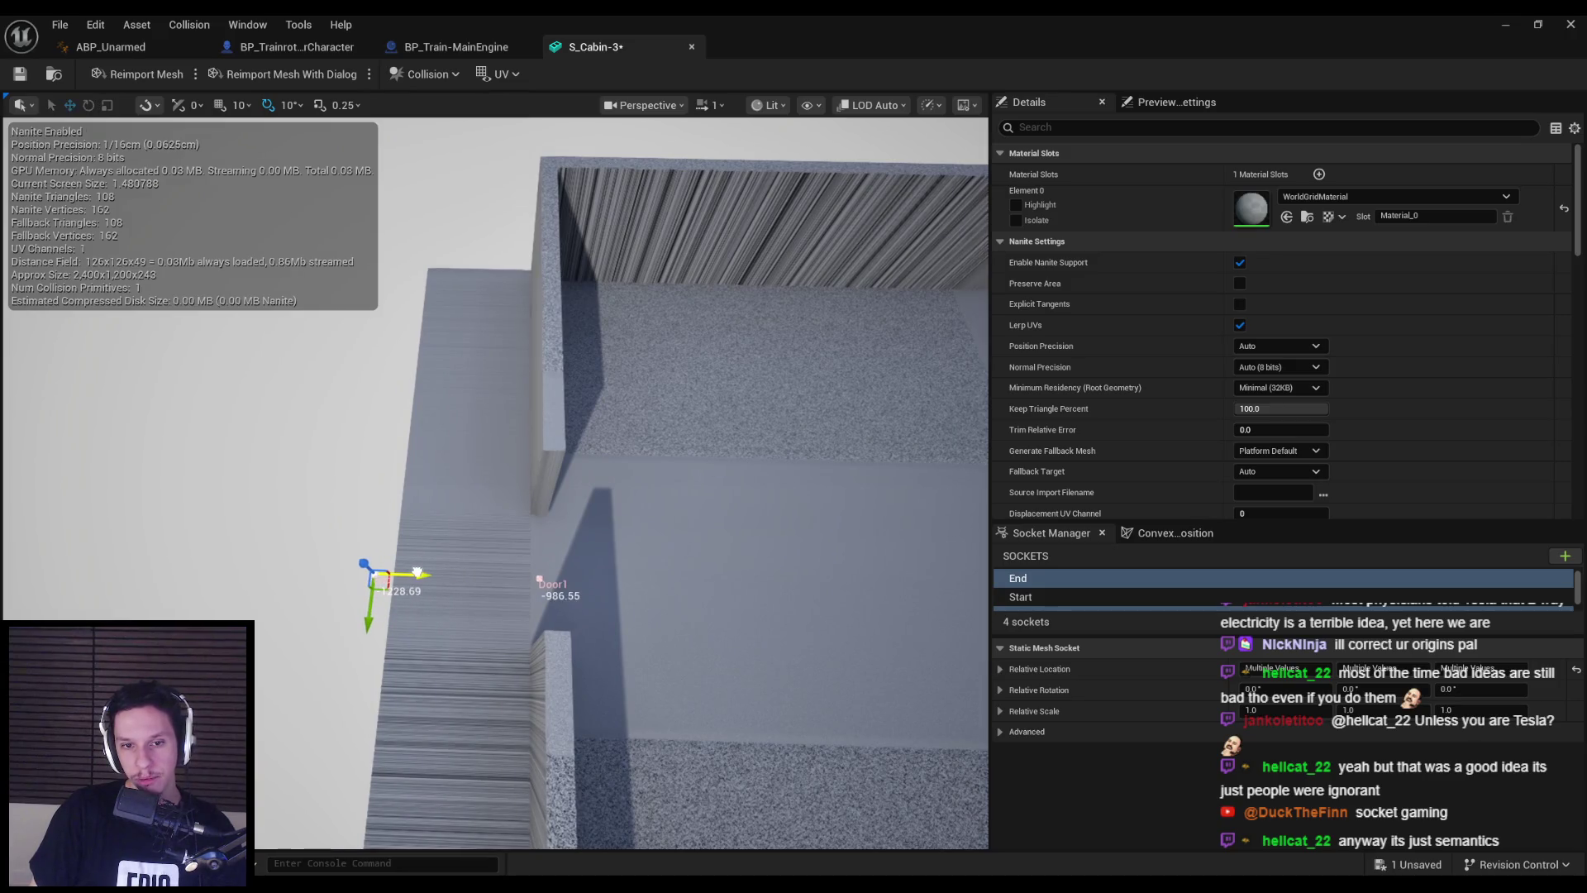
click(463, 496)
right_drag(463, 496, 469, 503)
- Slide S_Cabin-3's Start socket along X, save, and close the editor
click(550, 569)
right_drag(595, 570, 539, 568)
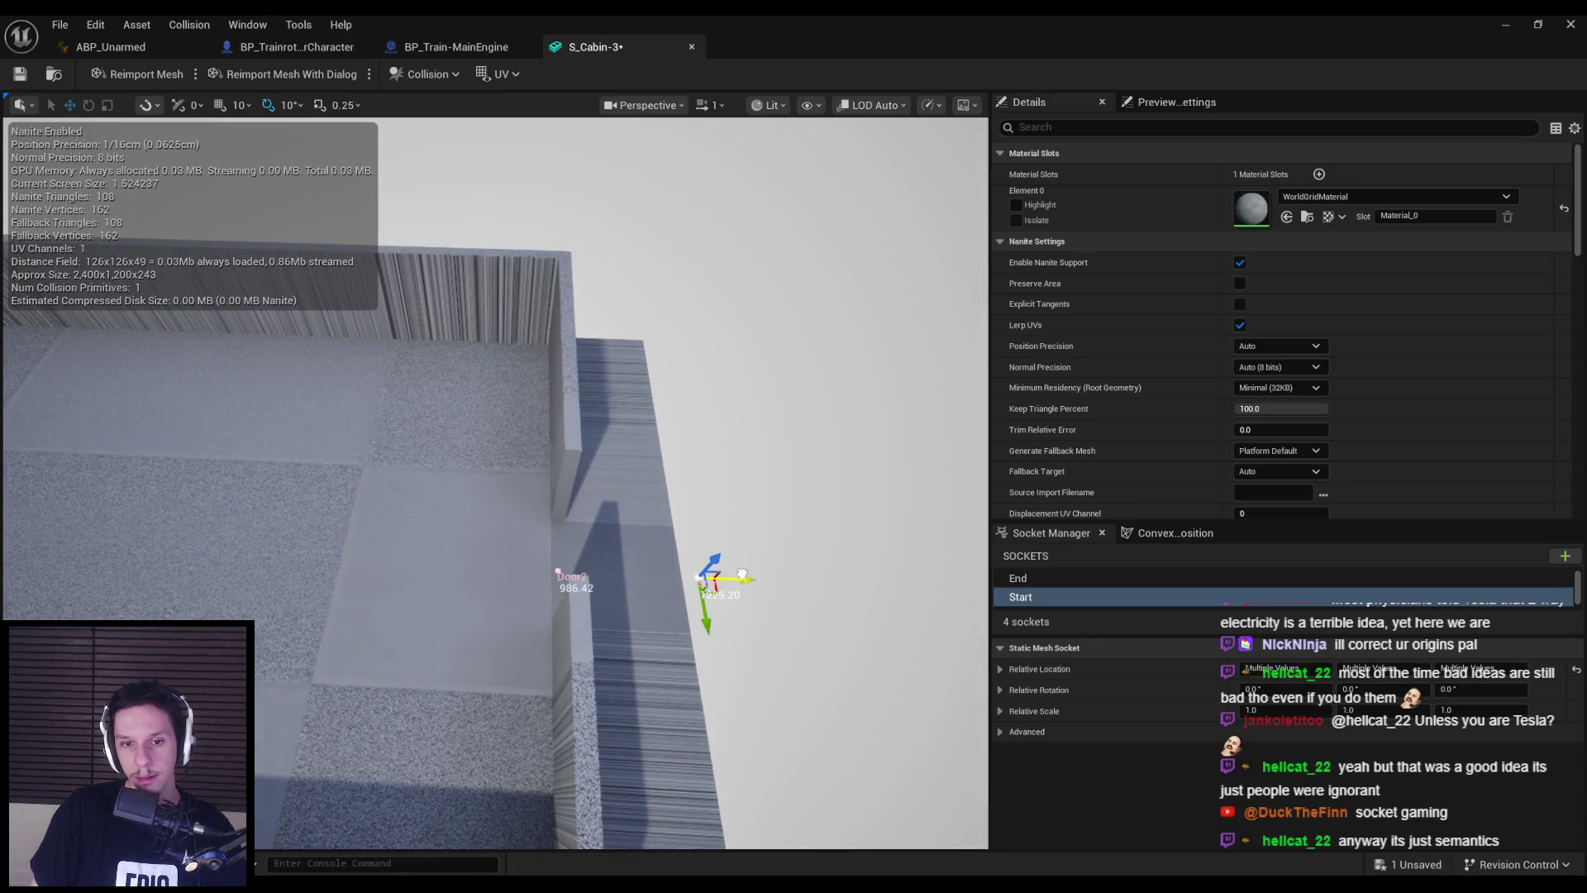
right_drag(742, 573, 726, 574)
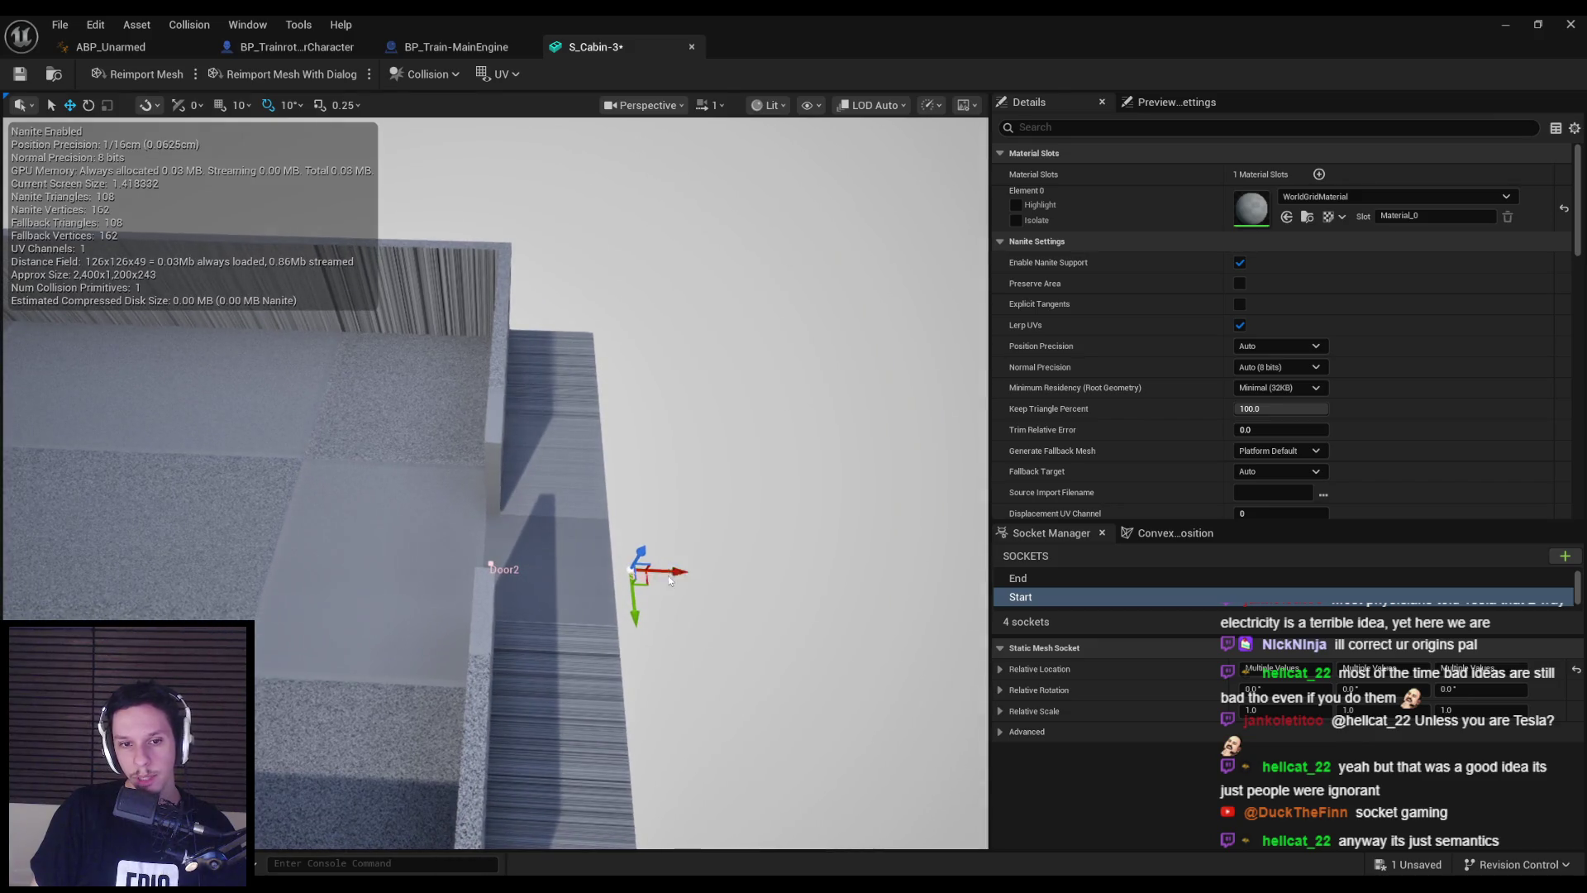
drag(669, 572, 543, 612)
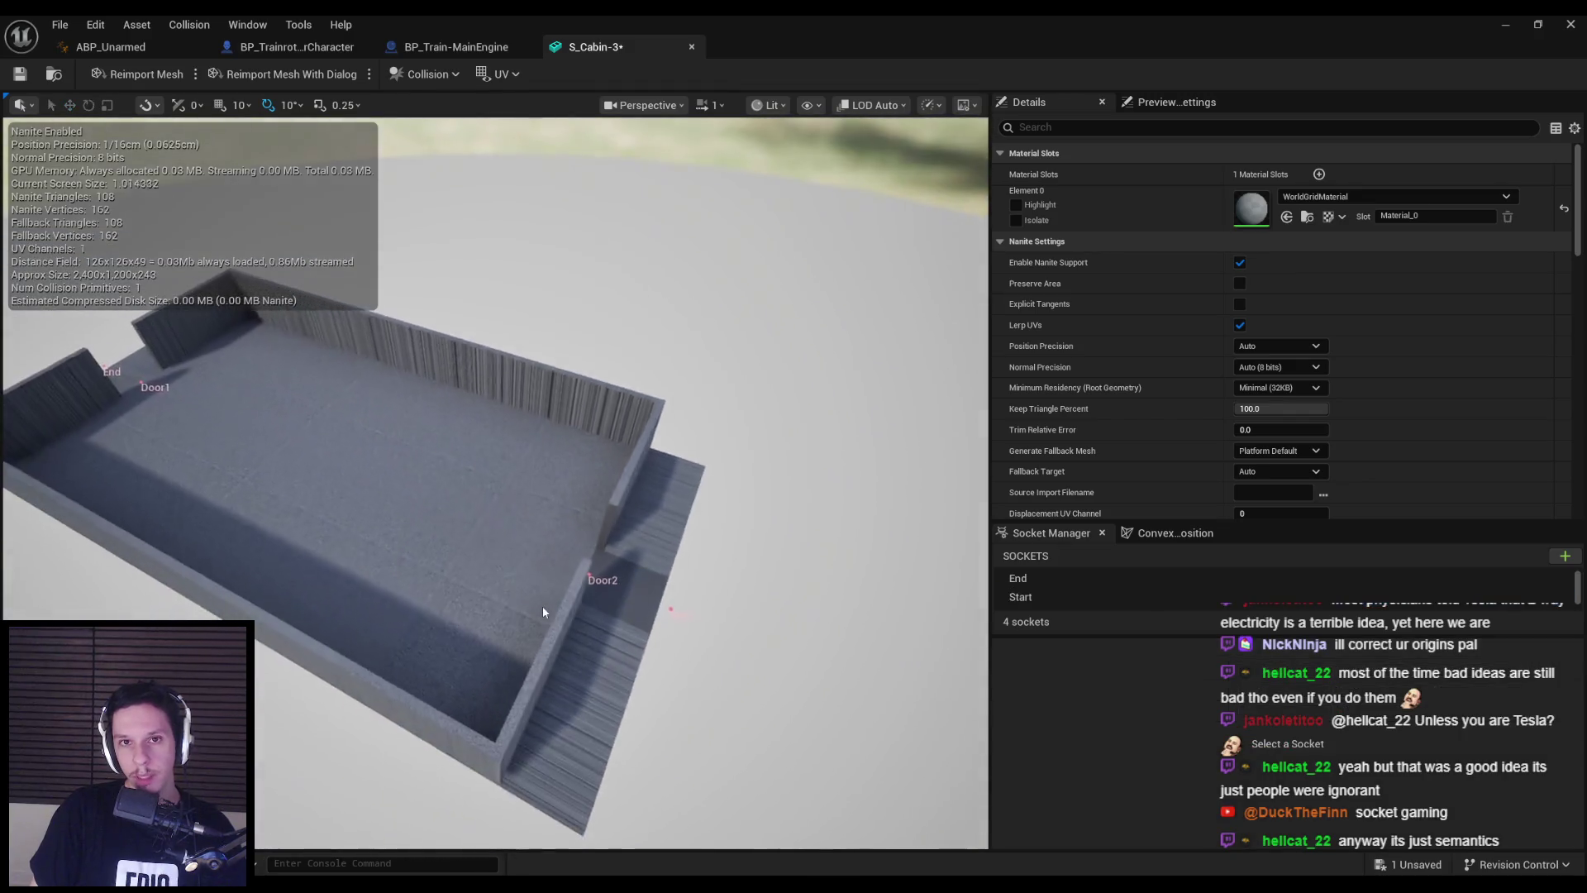
key(ctrl+s)
click(692, 47)
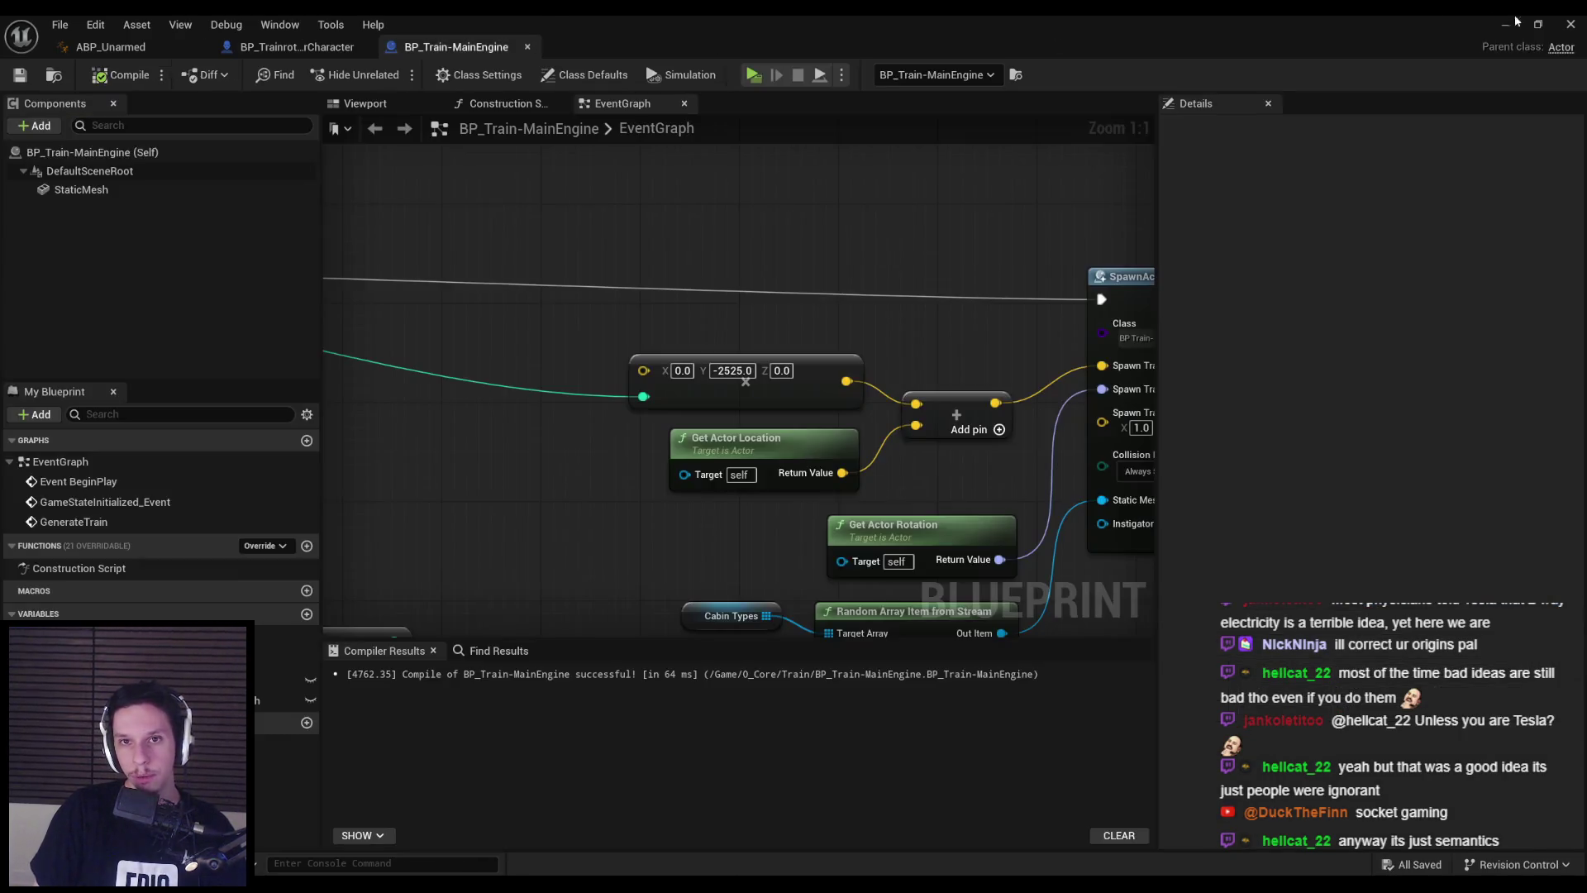
- Move S_Cabin-4's Start and End sockets together along X and save
click(1505, 25)
click(621, 682)
double_click(621, 683)
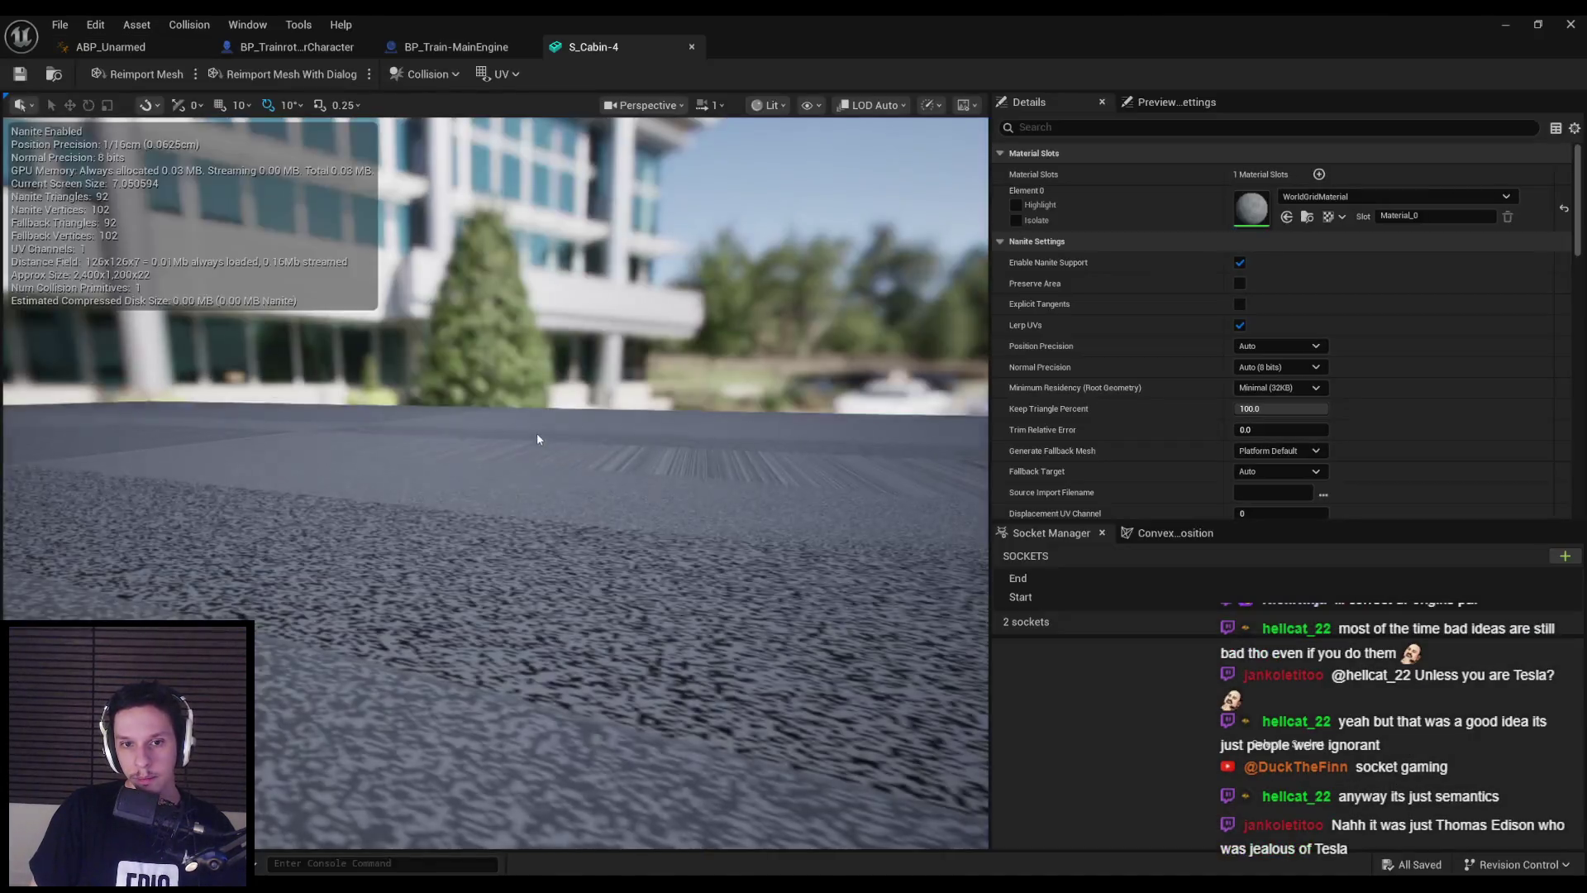
scroll(496, 479, down, 5)
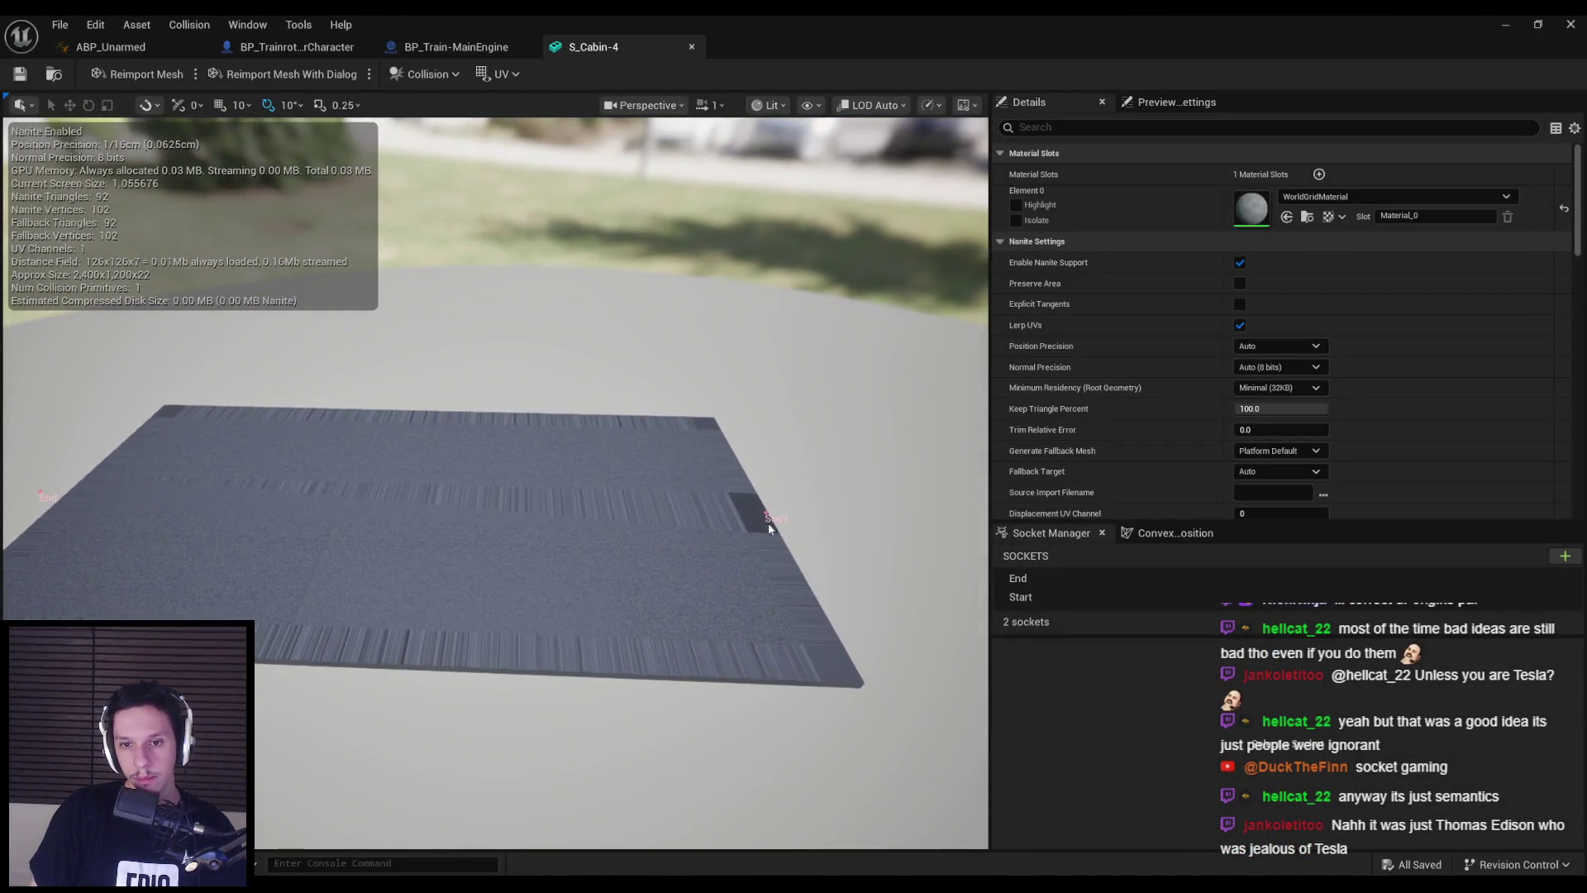
click(765, 514)
ctrl+click(55, 496)
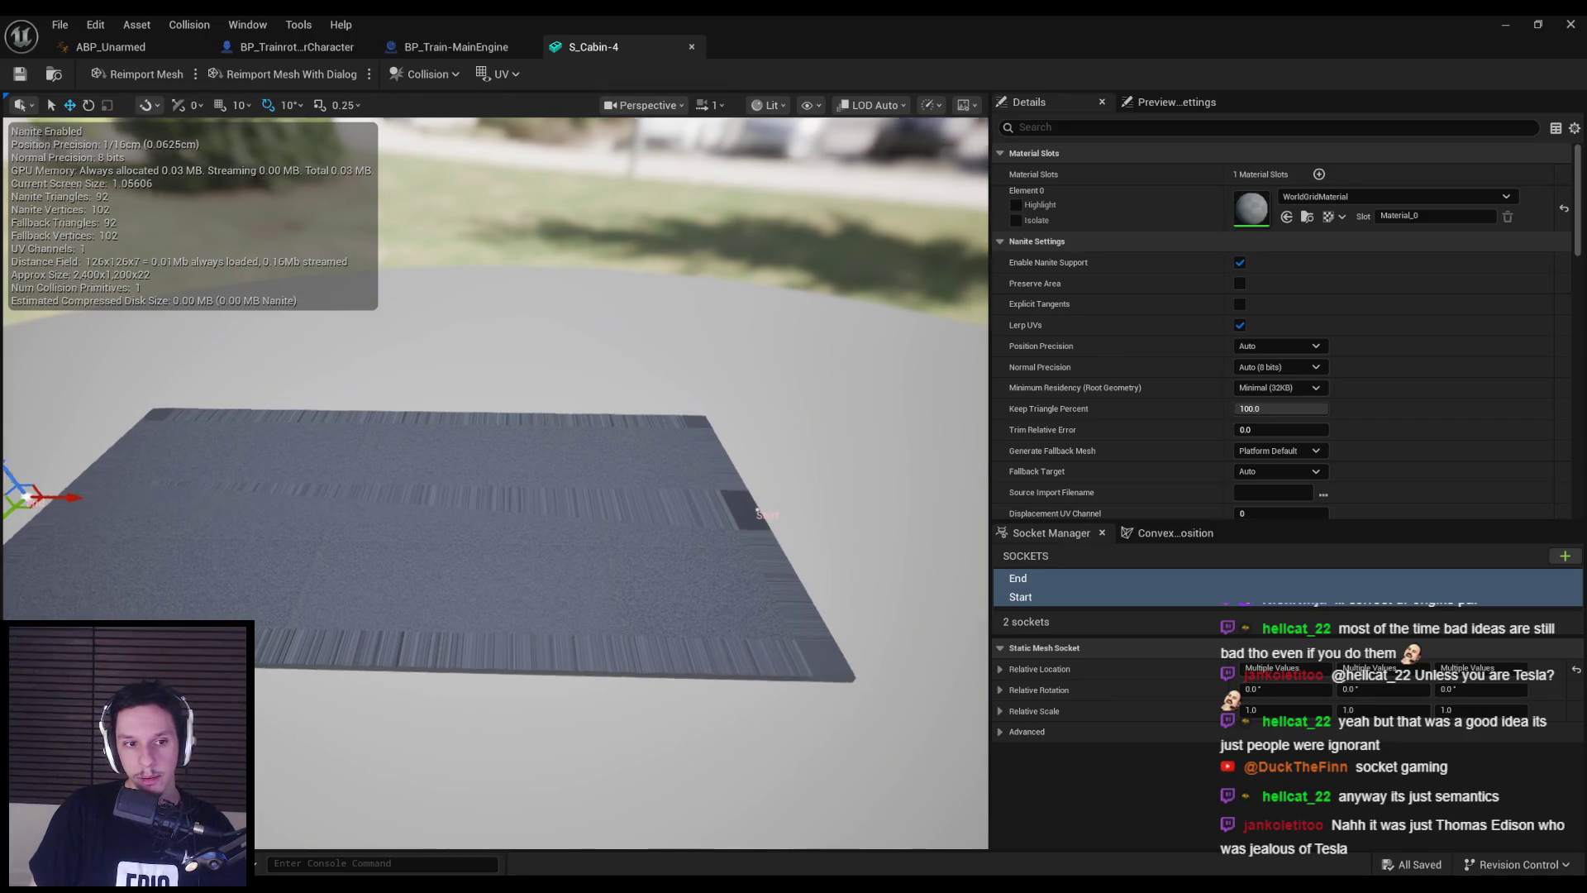
drag(66, 497, 78, 499)
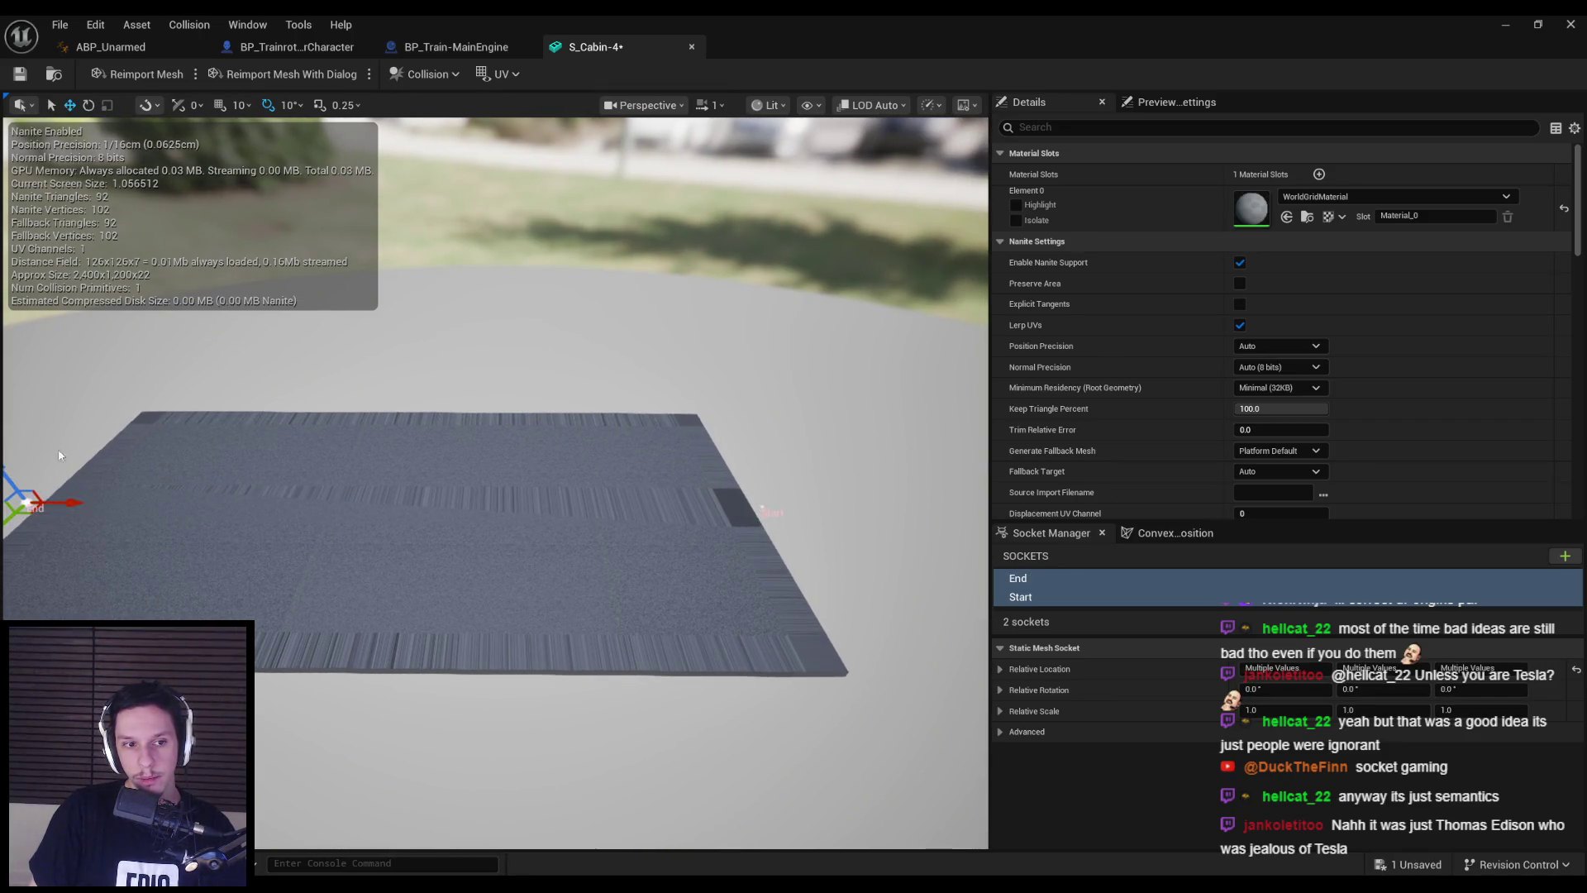
key(ctrl+s)
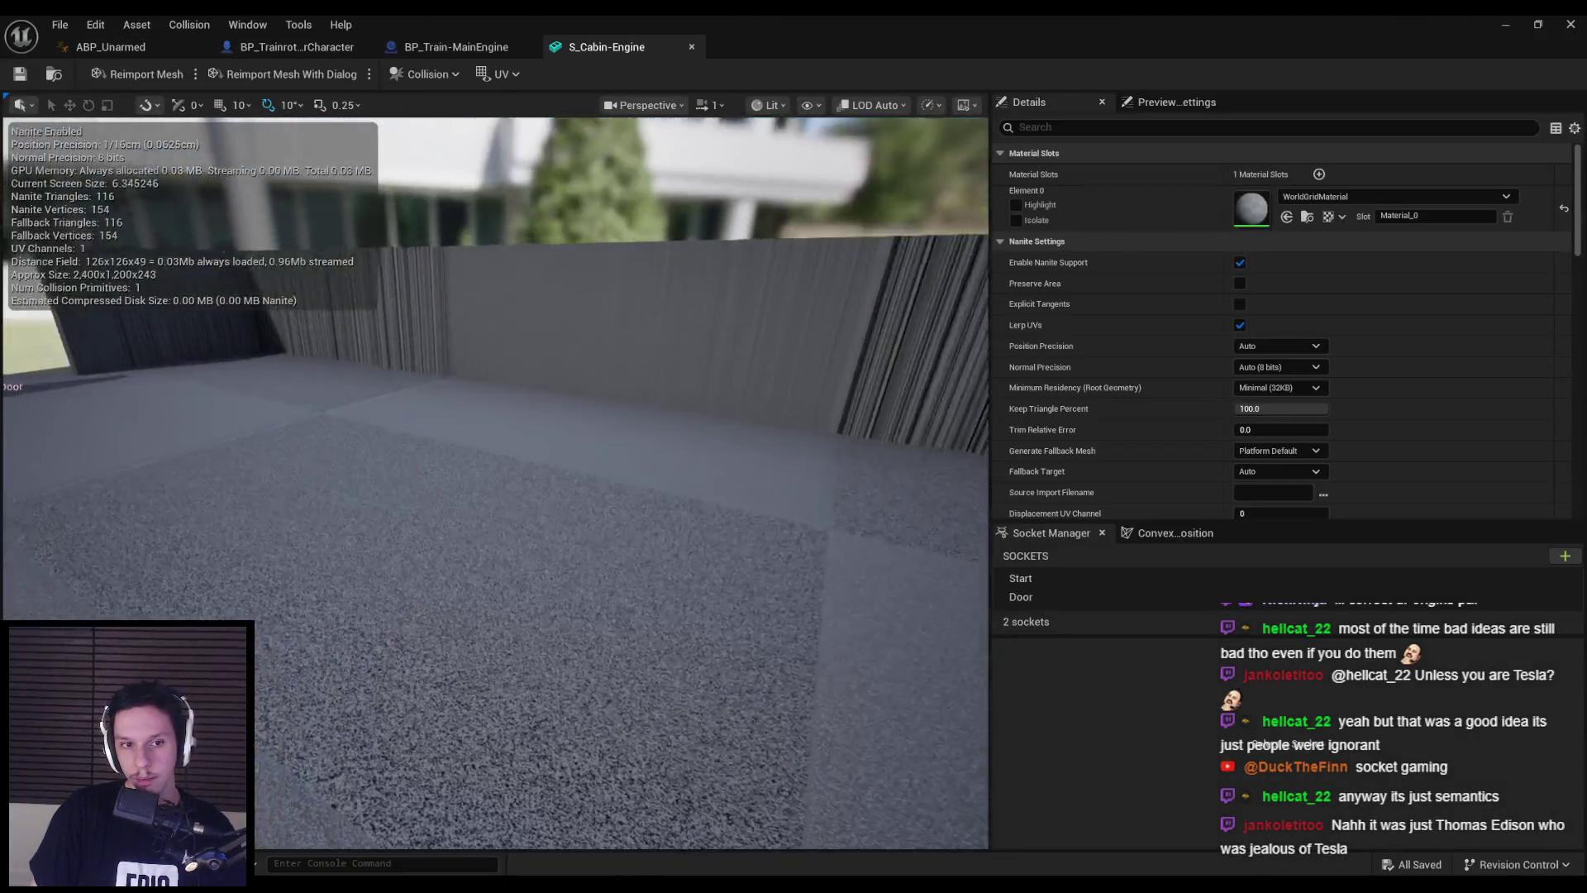
- Move S_Cabin-Engine's Start and Door sockets along X, save, and close
right_drag(578, 378, 485, 611)
click(486, 612)
click(394, 609)
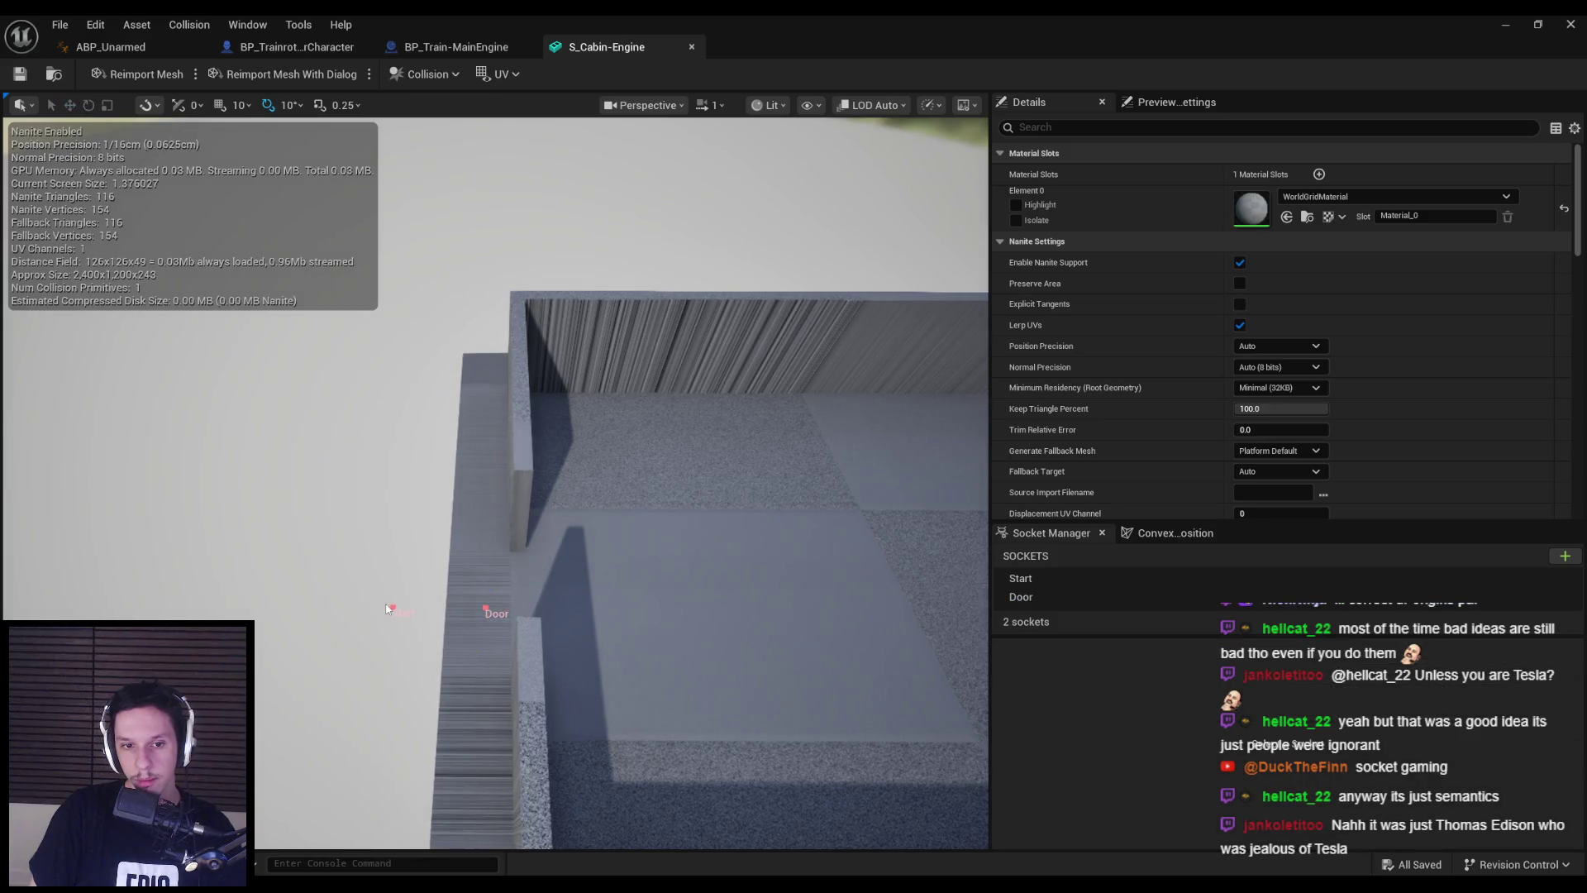
click(394, 608)
ctrl+click(489, 614)
drag(433, 606, 467, 601)
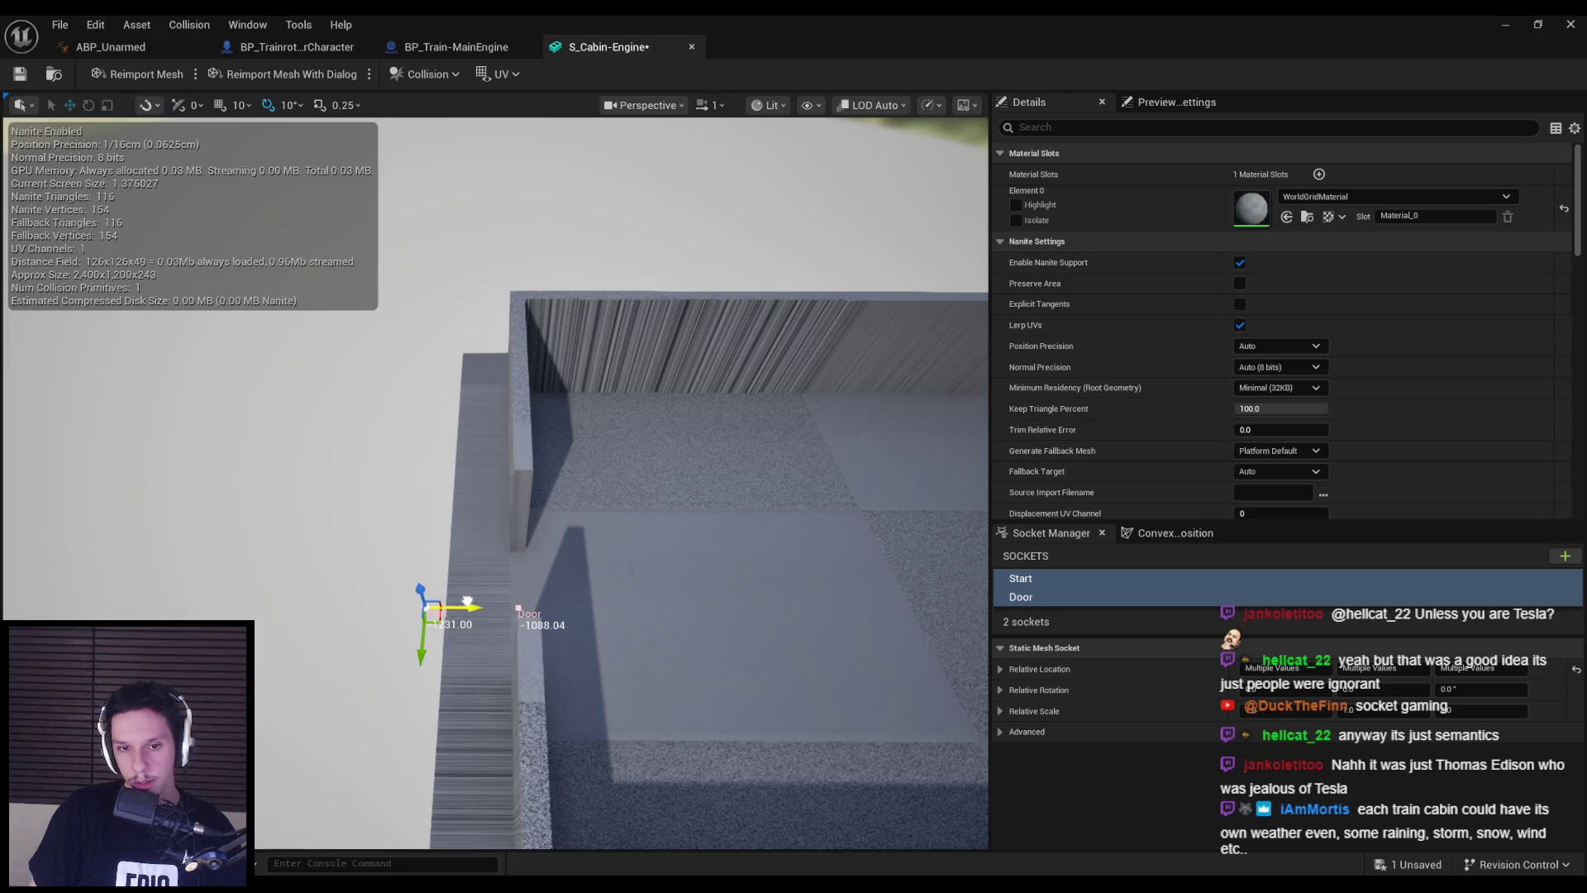
key(ctrl+s)
middle_click(641, 37)
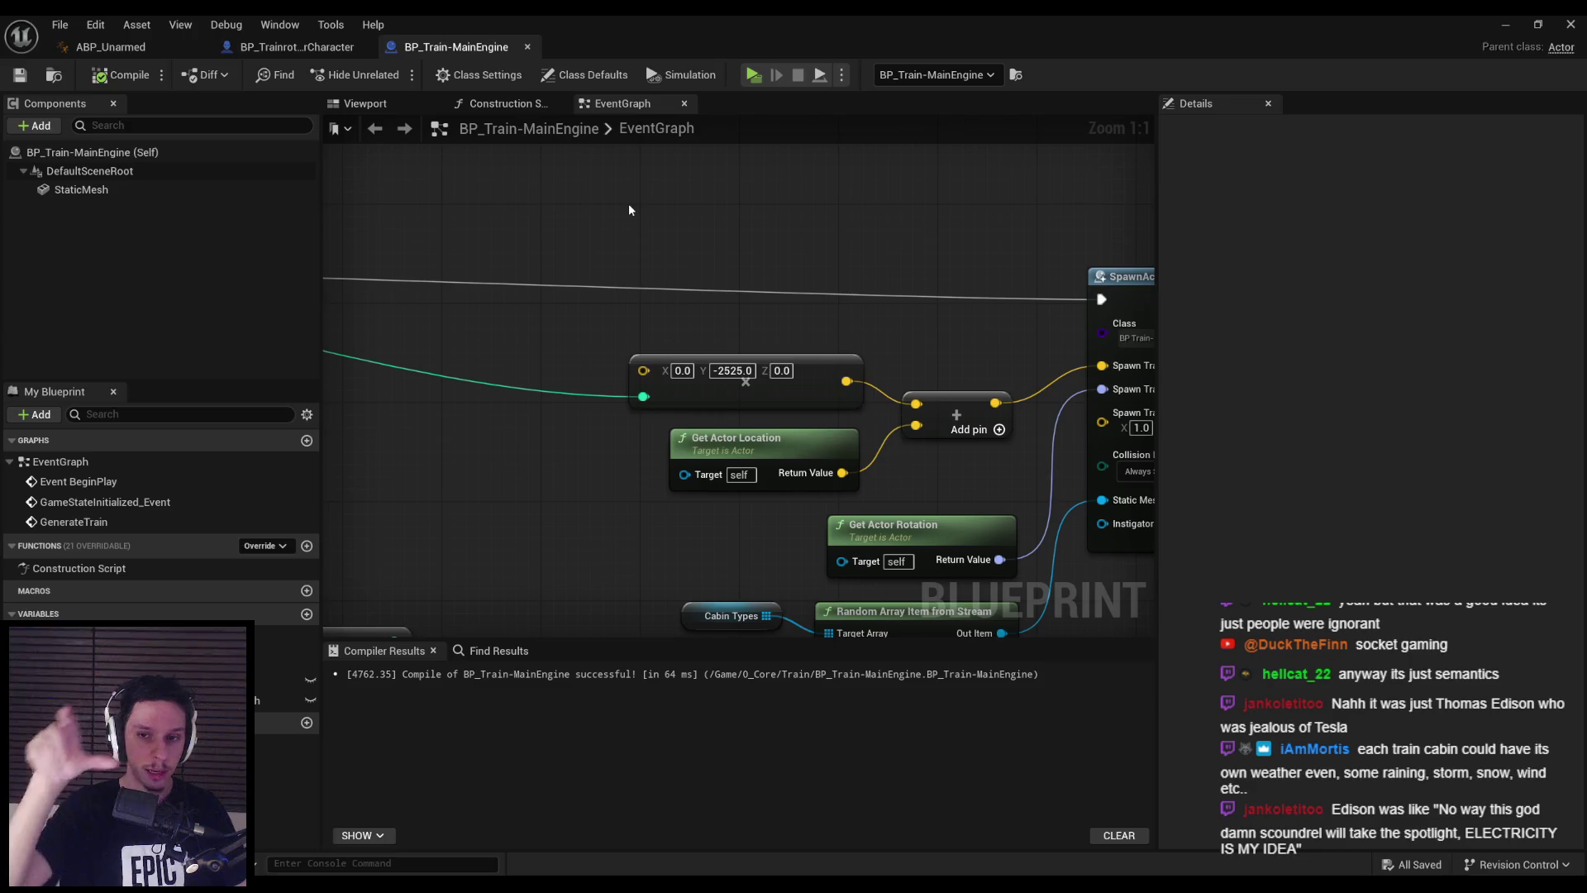
- Screenshot the Make Vector offset area and mark the execution wire with red boxes
key(Print)
drag(319, 189, 1358, 546)
click(1371, 477)
mouse_move(518, 272)
mouse_down()
mouse_move(660, 296)
mouse_move(893, 293)
mouse_move(819, 294)
mouse_up()
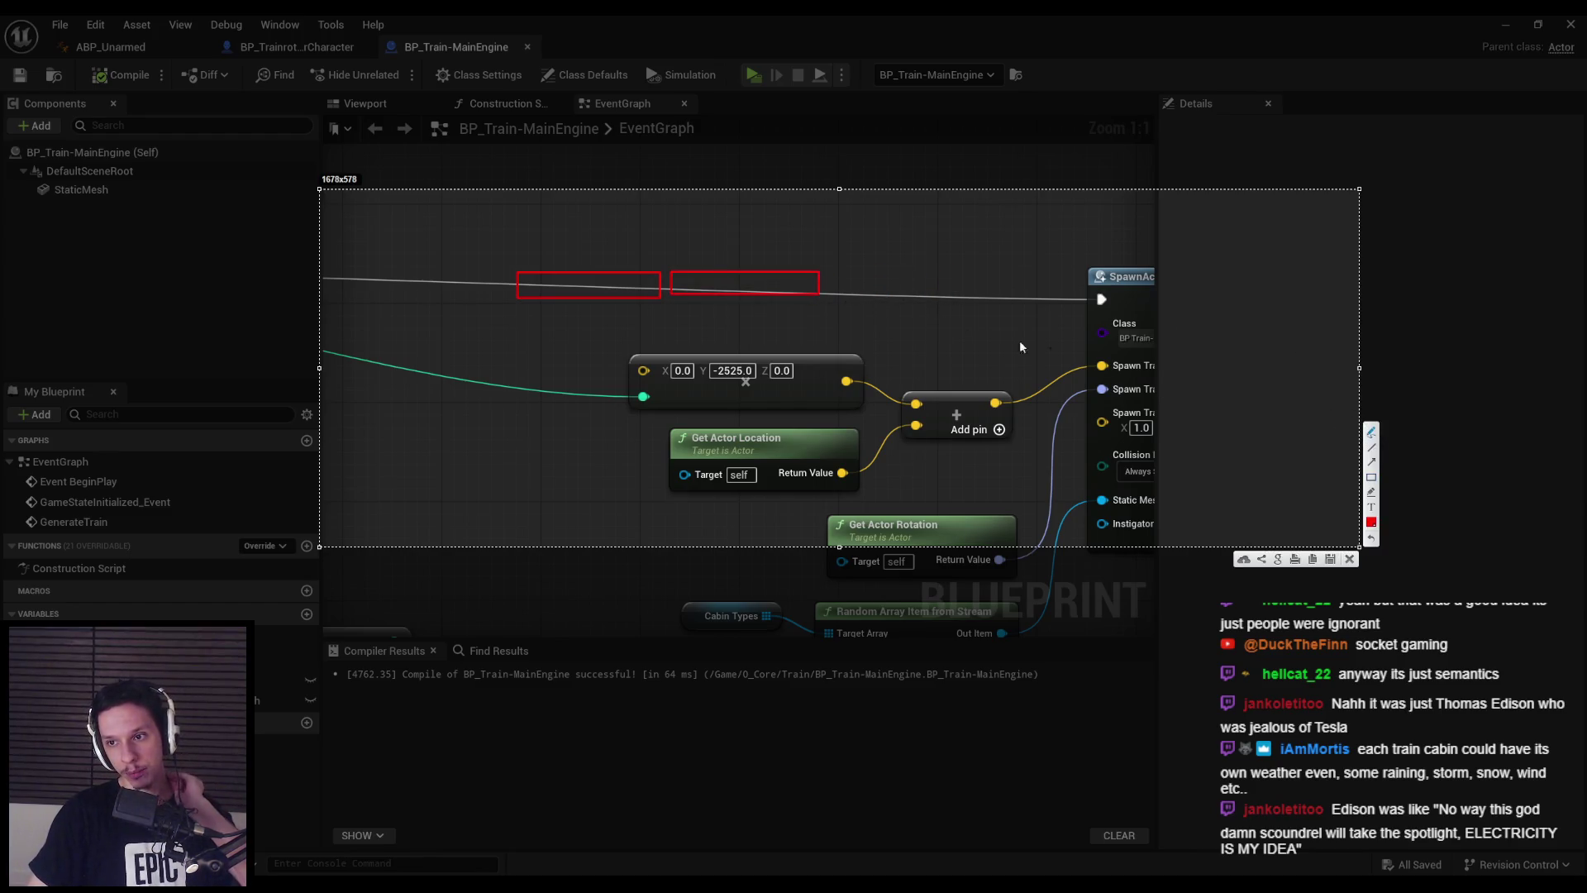
drag(743, 288, 744, 283)
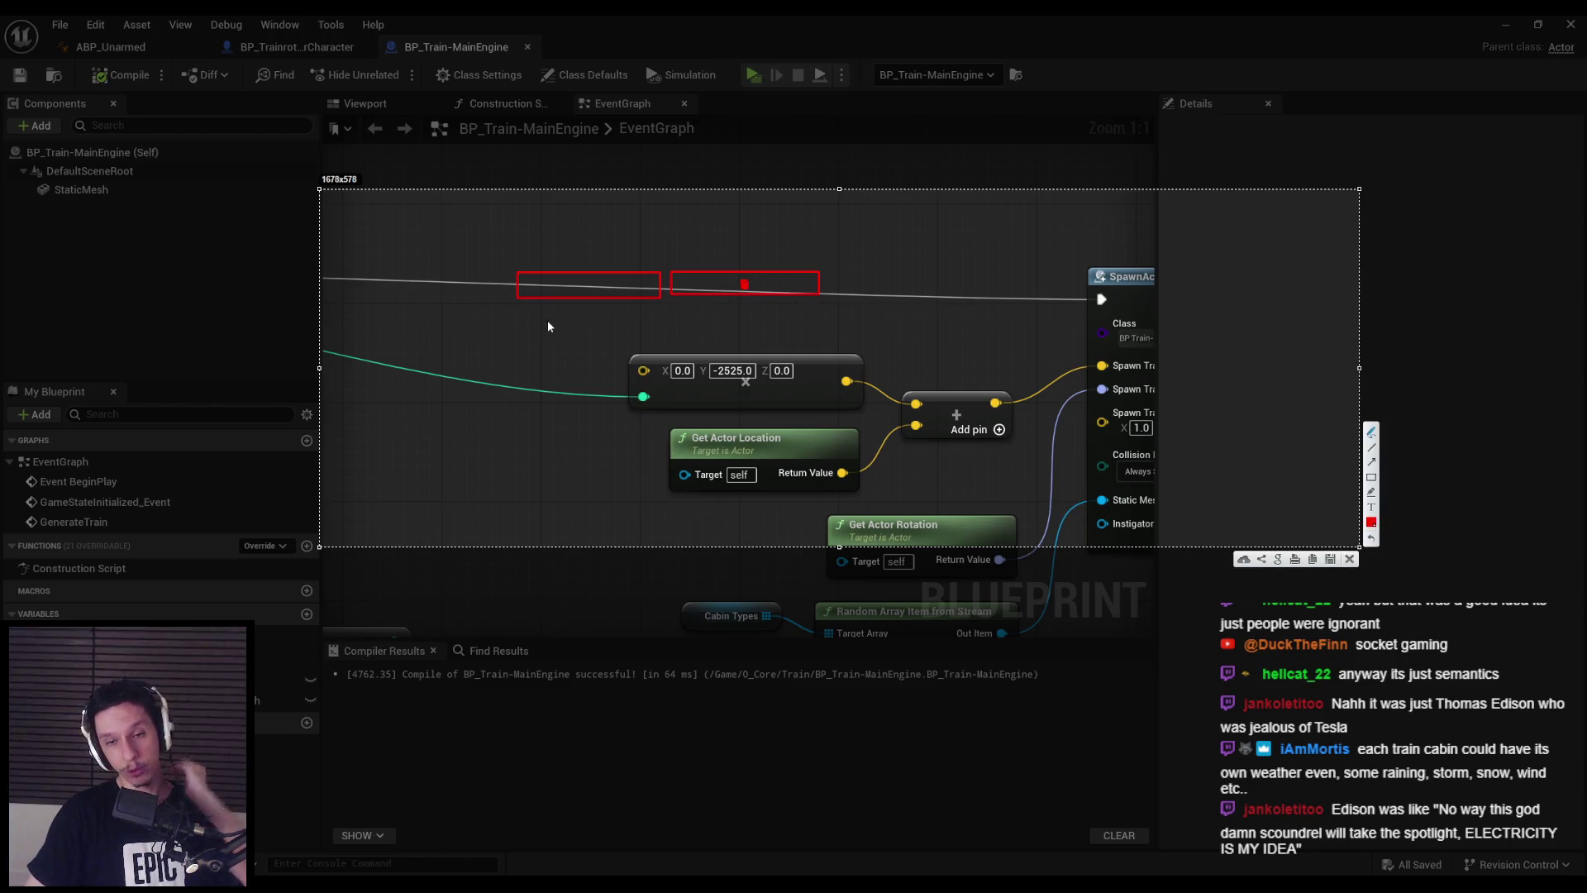
drag(704, 293, 699, 291)
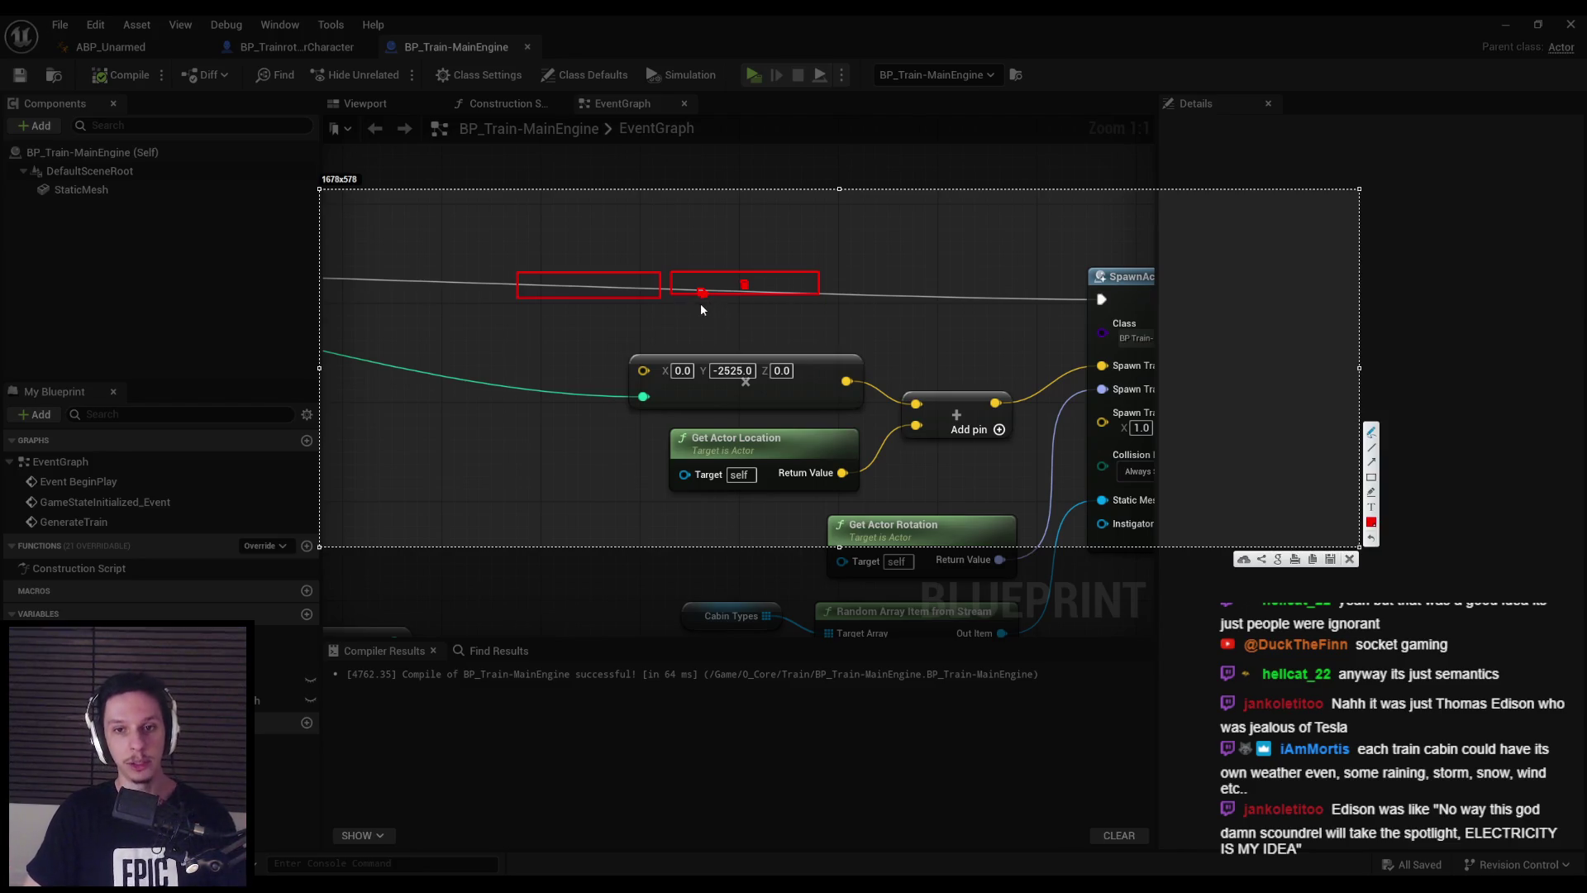
key(ctrl+c)
- Pan and zoom around the spawn nodes, then return to the level editor
scroll(693, 309, down, 2)
mouse_move(551, 331)
right_down()
mouse_move(536, 341)
mouse_move(563, 316)
right_up()
scroll(771, 350, down, 3)
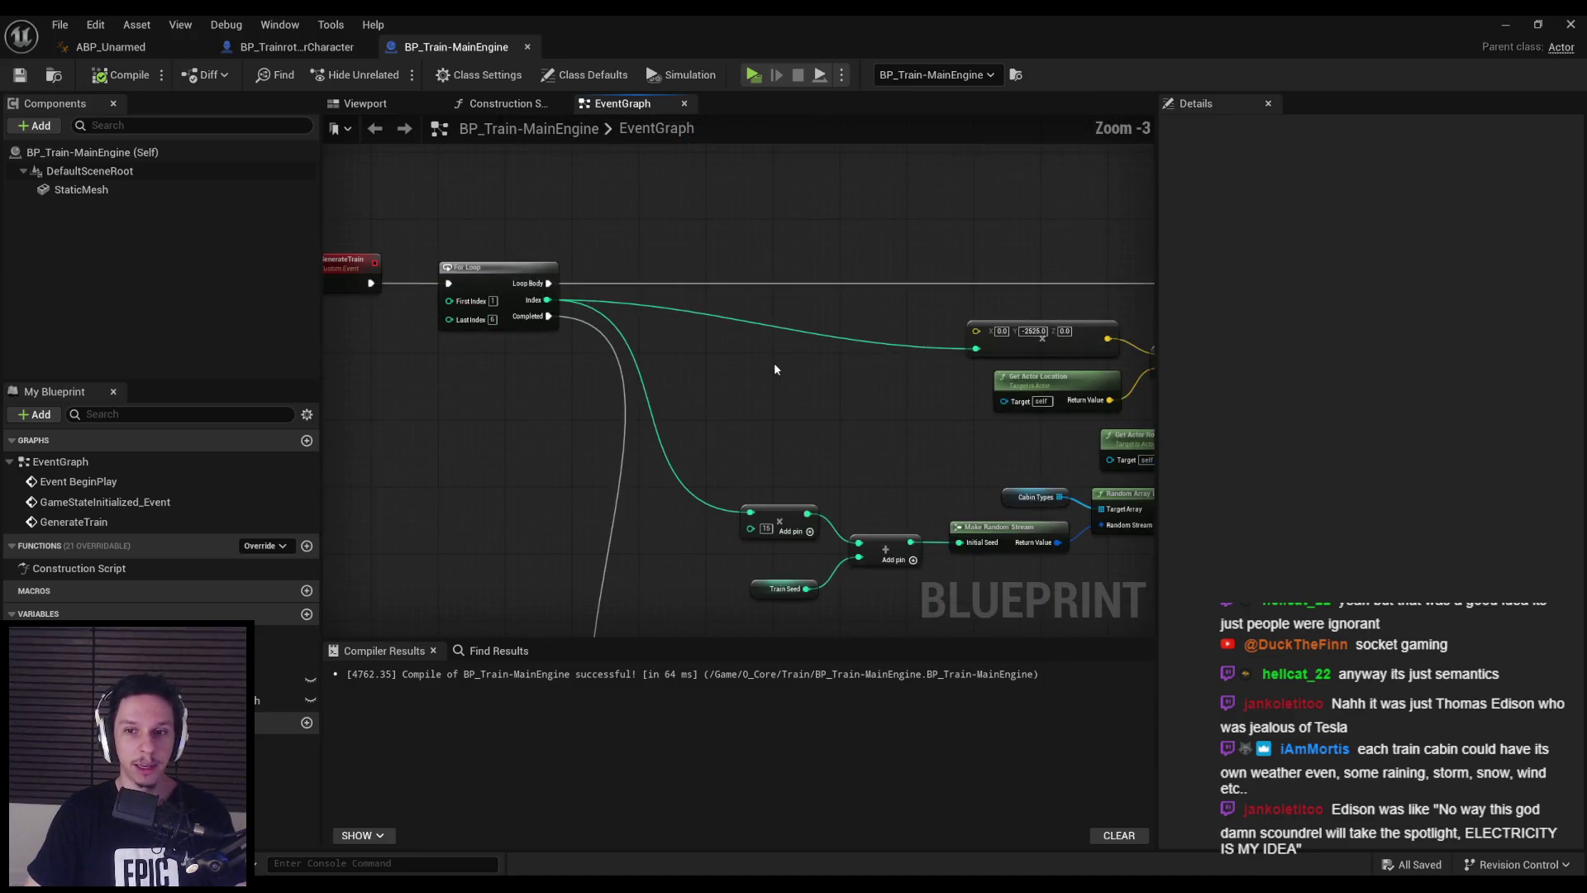
scroll(574, 358, up, 2)
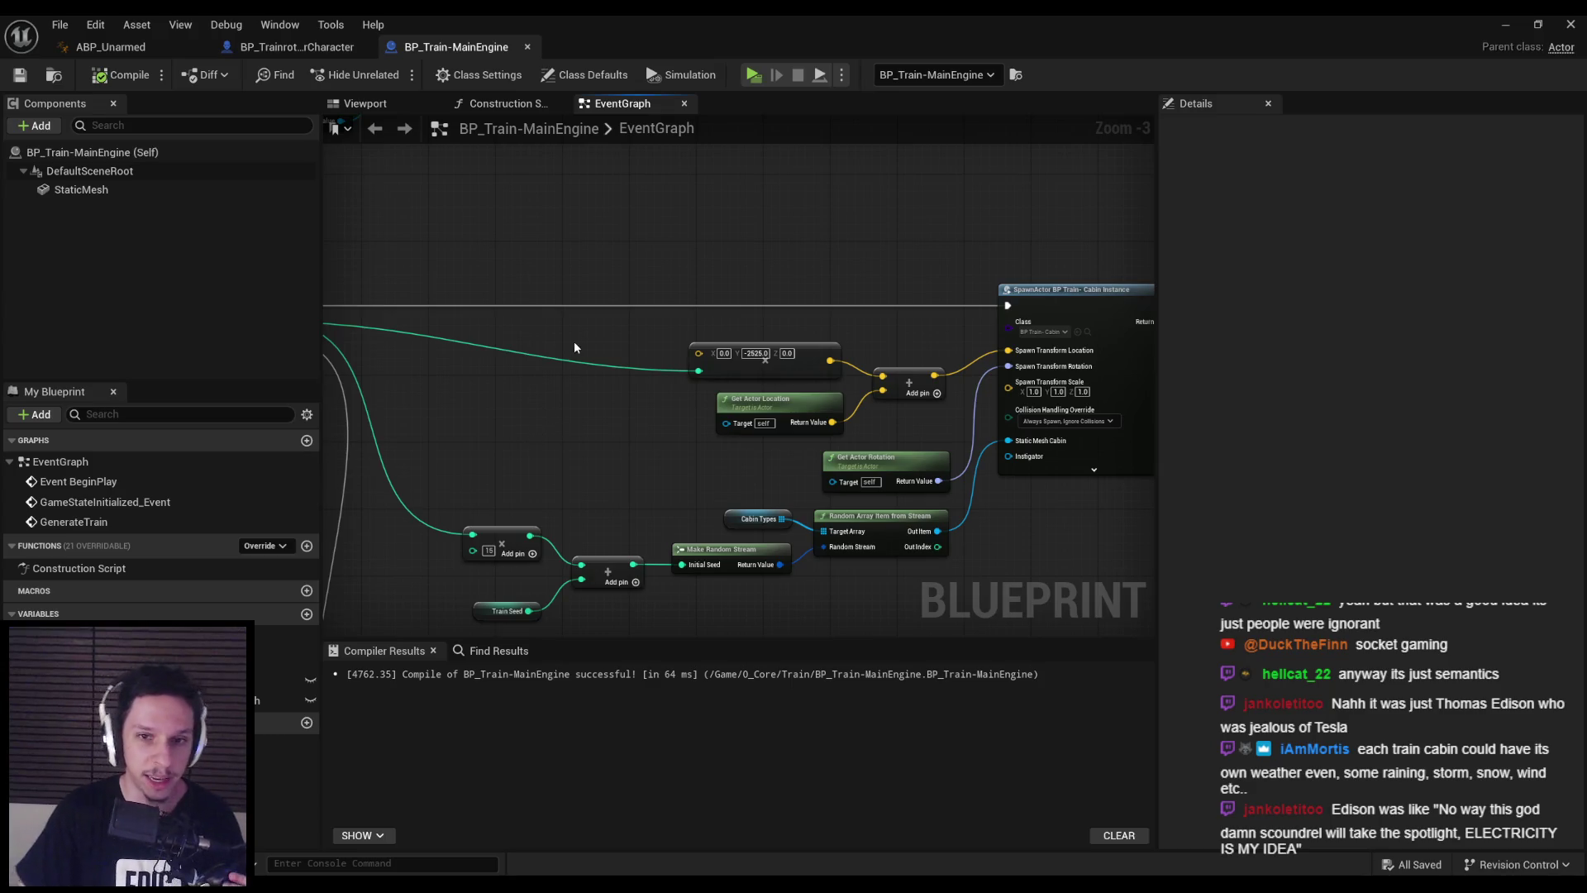
click(1503, 25)
click(392, 75)
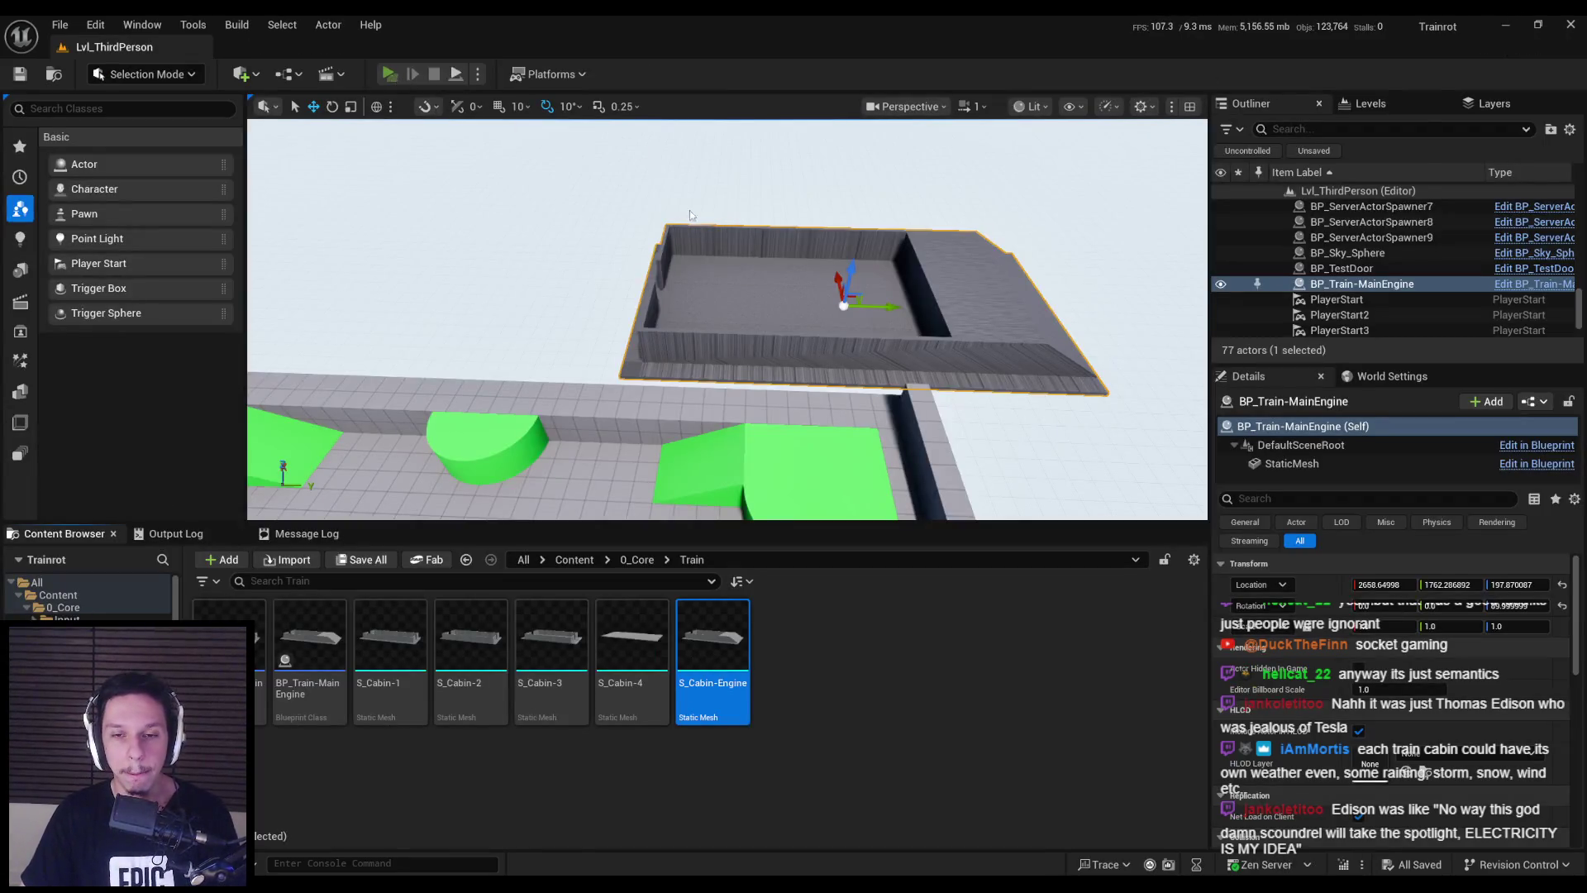
- Walk the character past the ramp onto the train cabin platform, then end the play session
key(w)
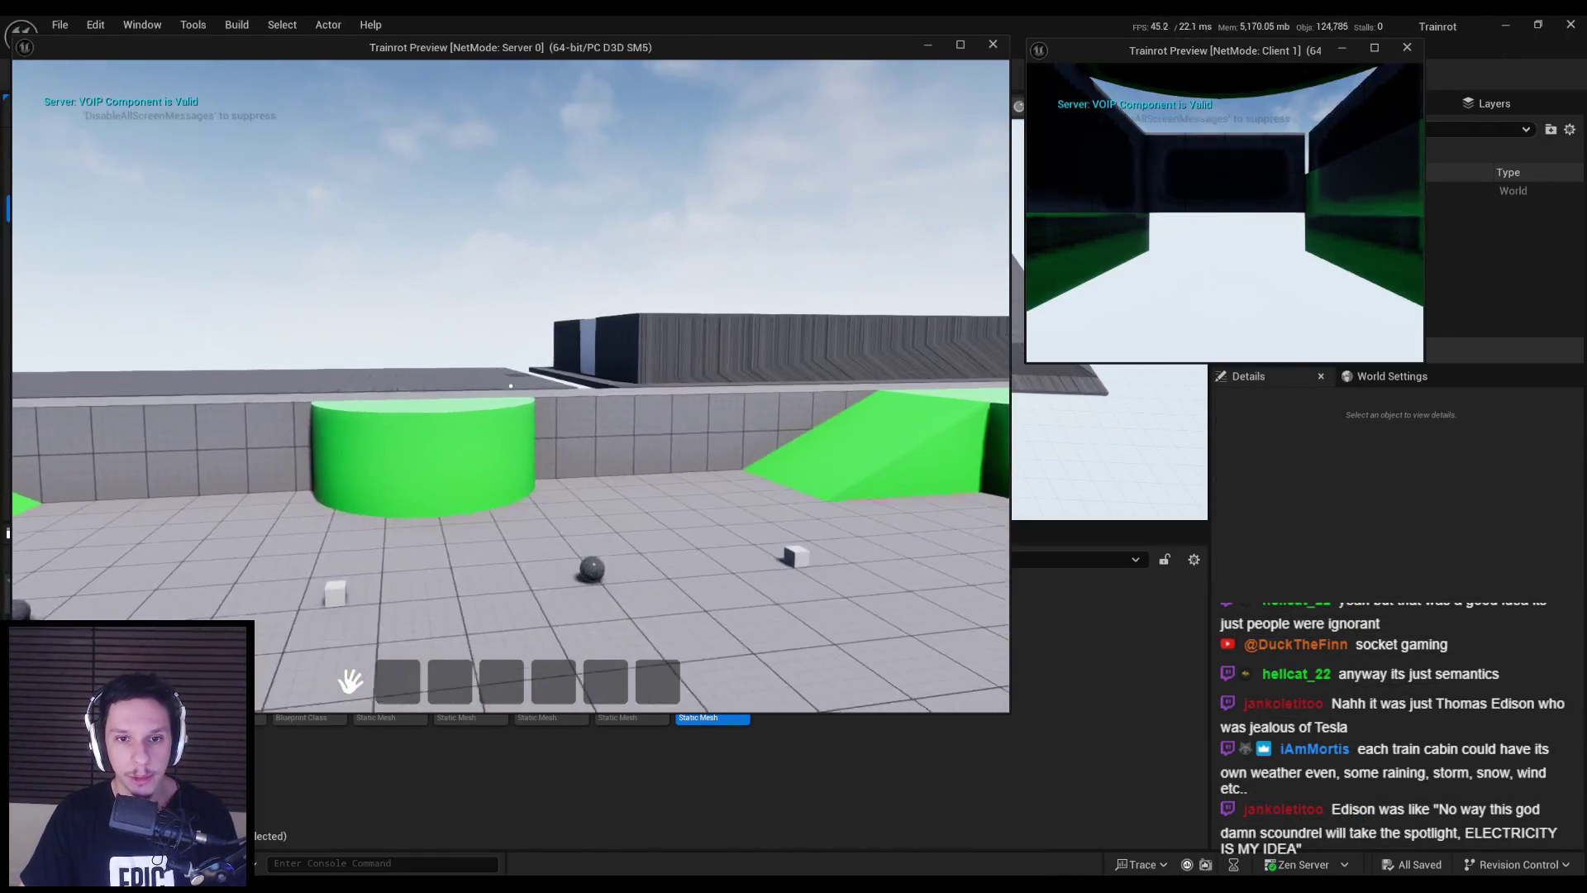
key(w)
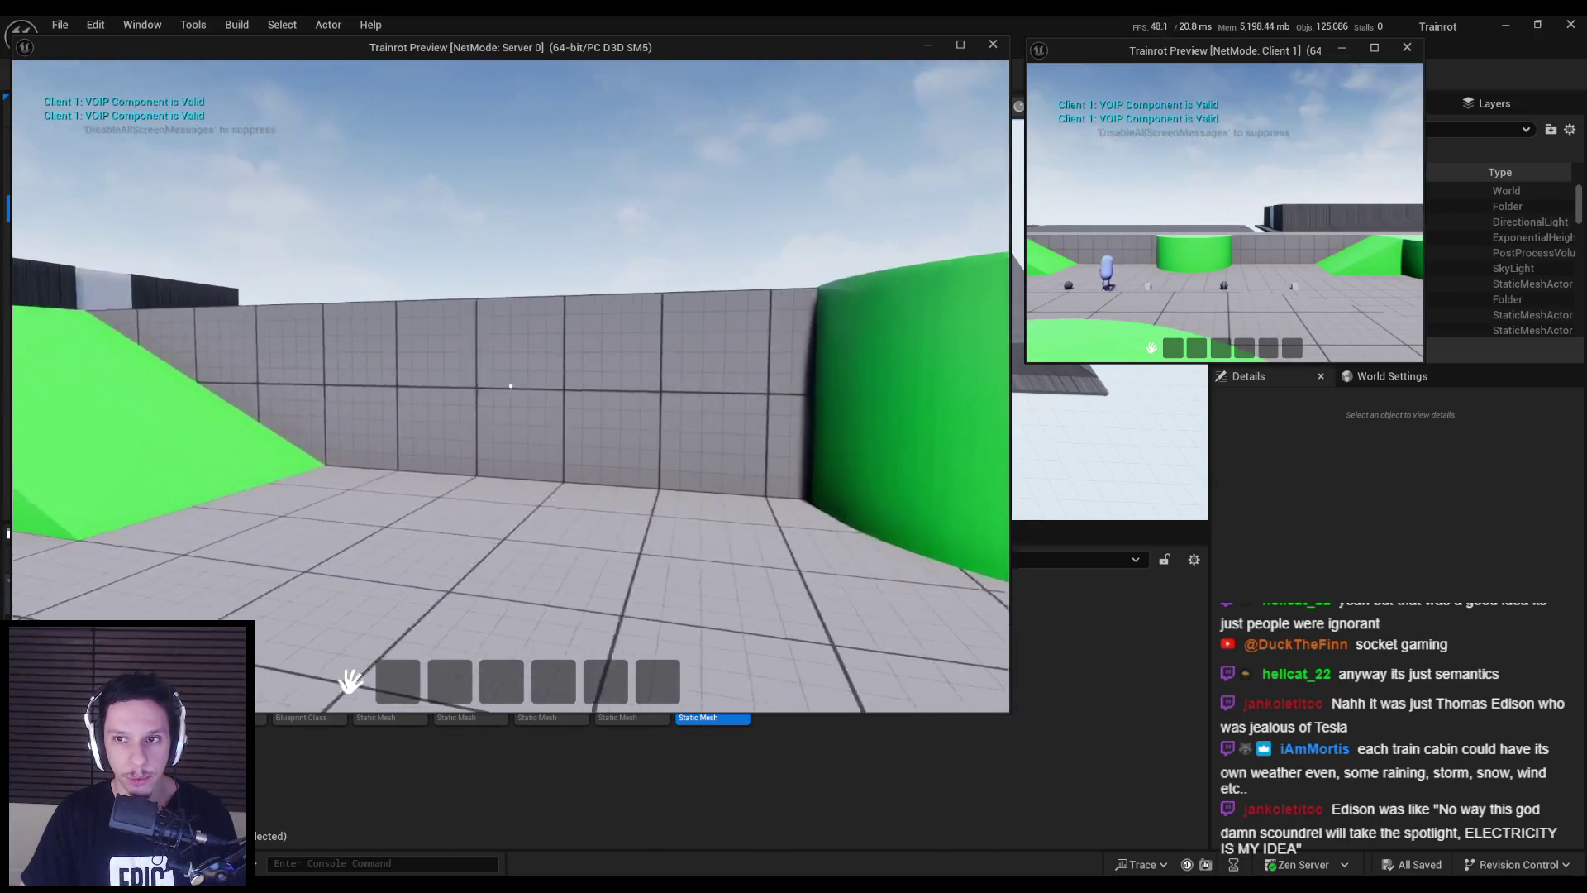
key(w)
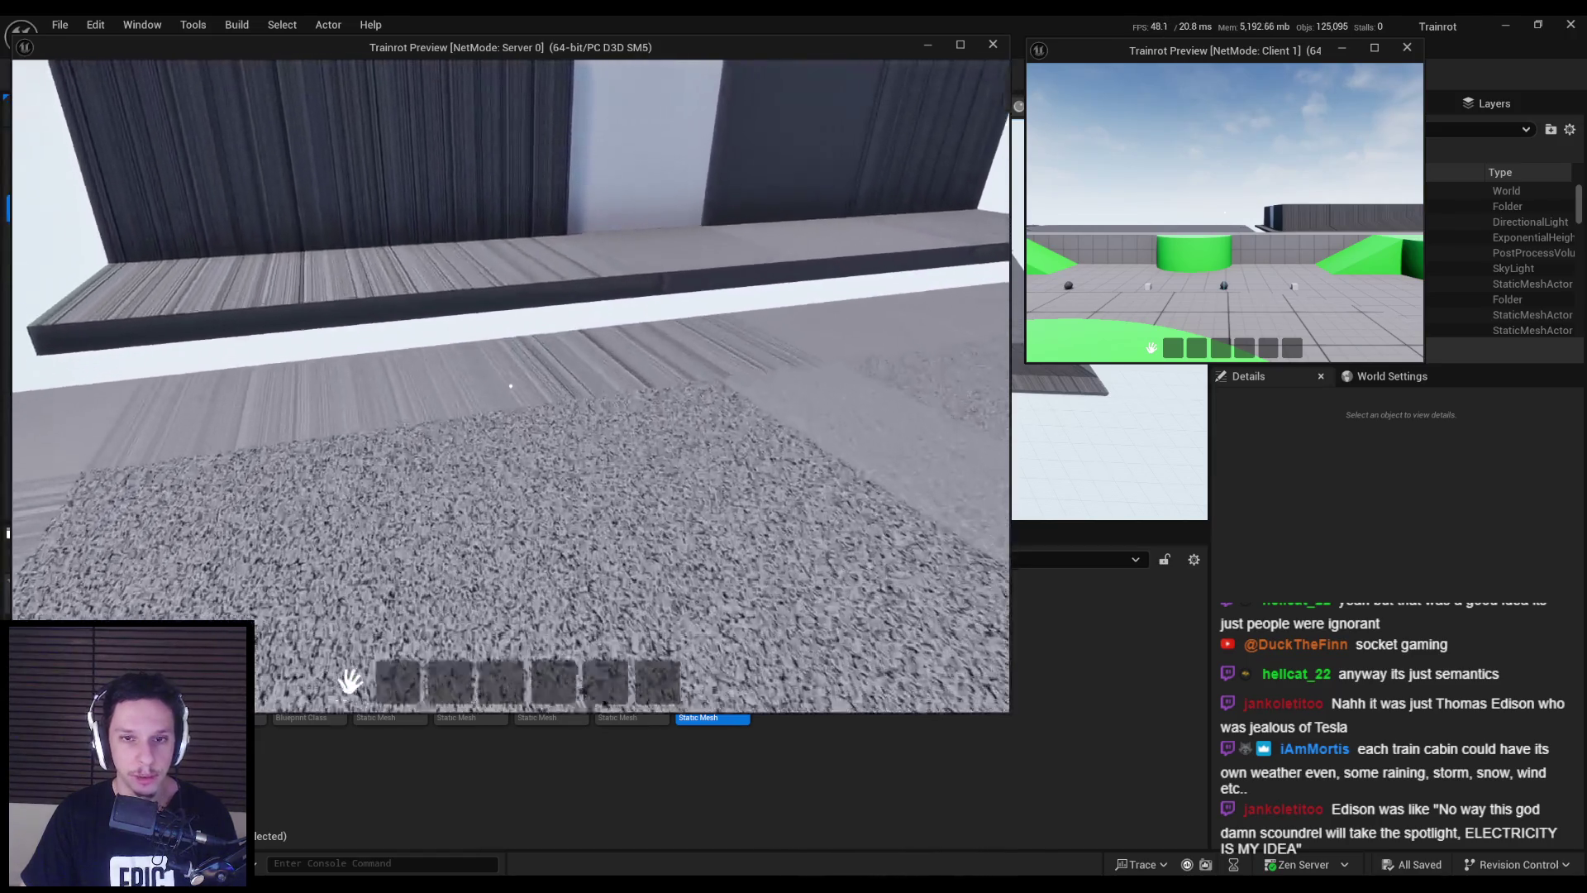
key(Escape)
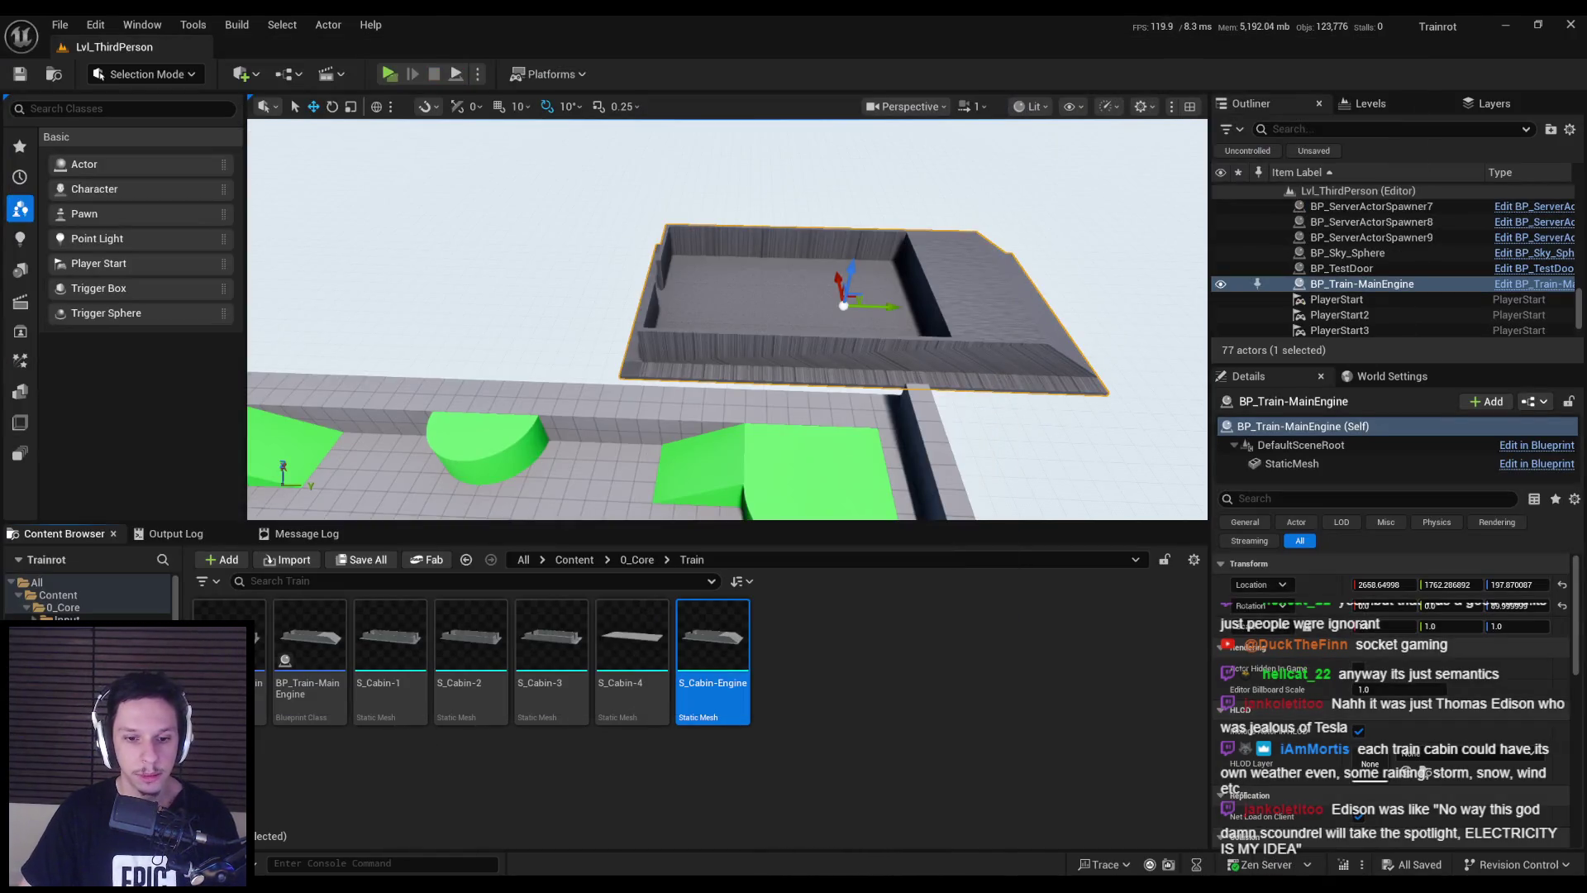
- In BP_Train-MainEngine, set the Make Vector Y offset to -2505 and compile
click(567, 821)
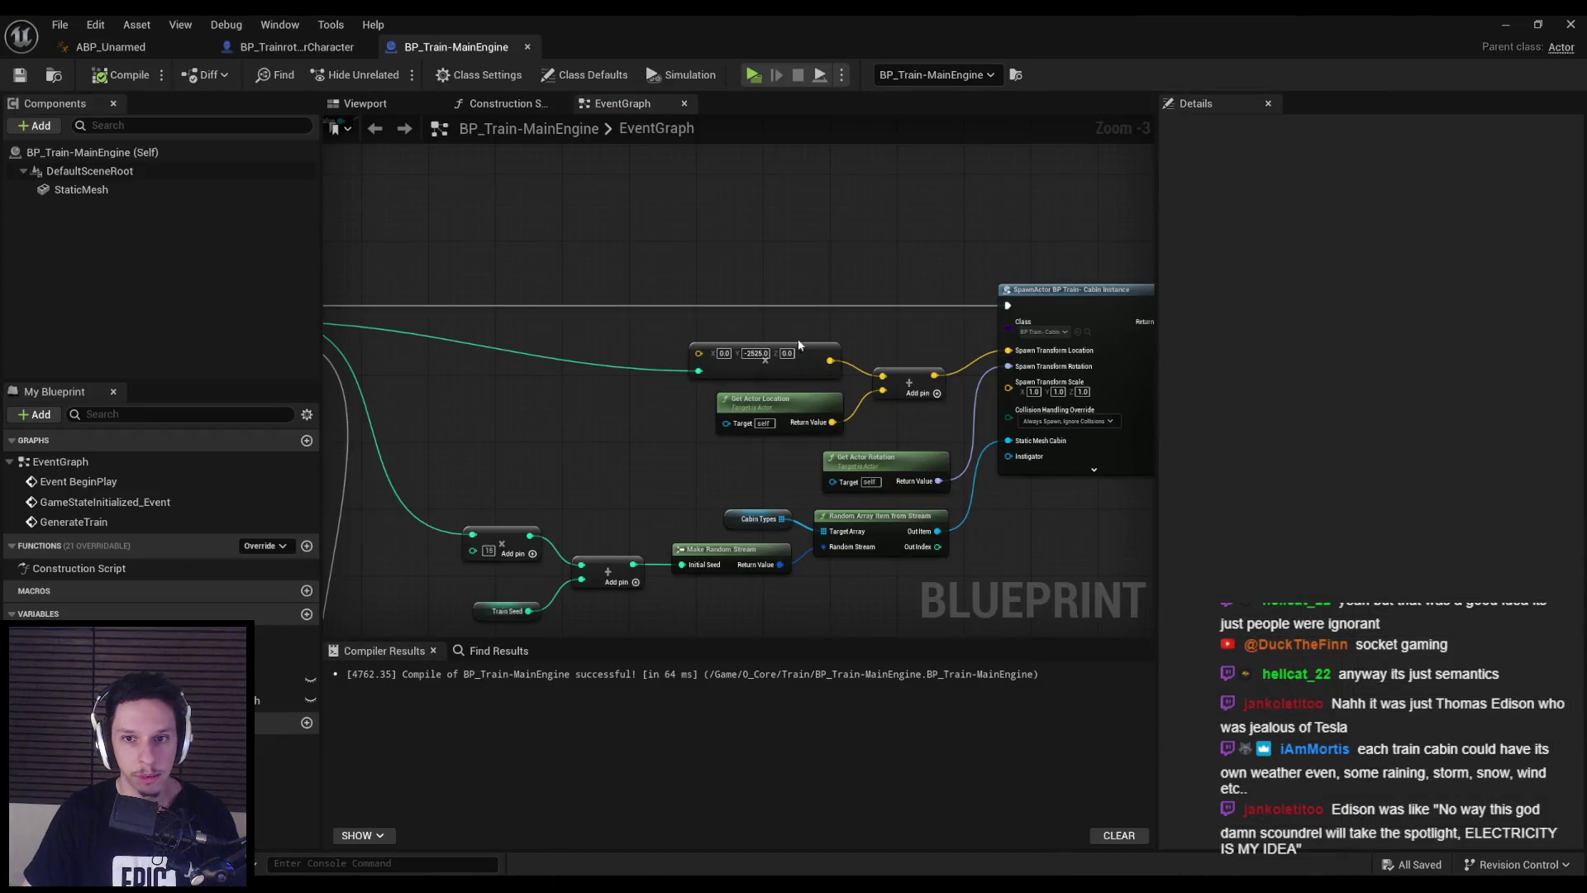
double_click(746, 353)
text(2505)
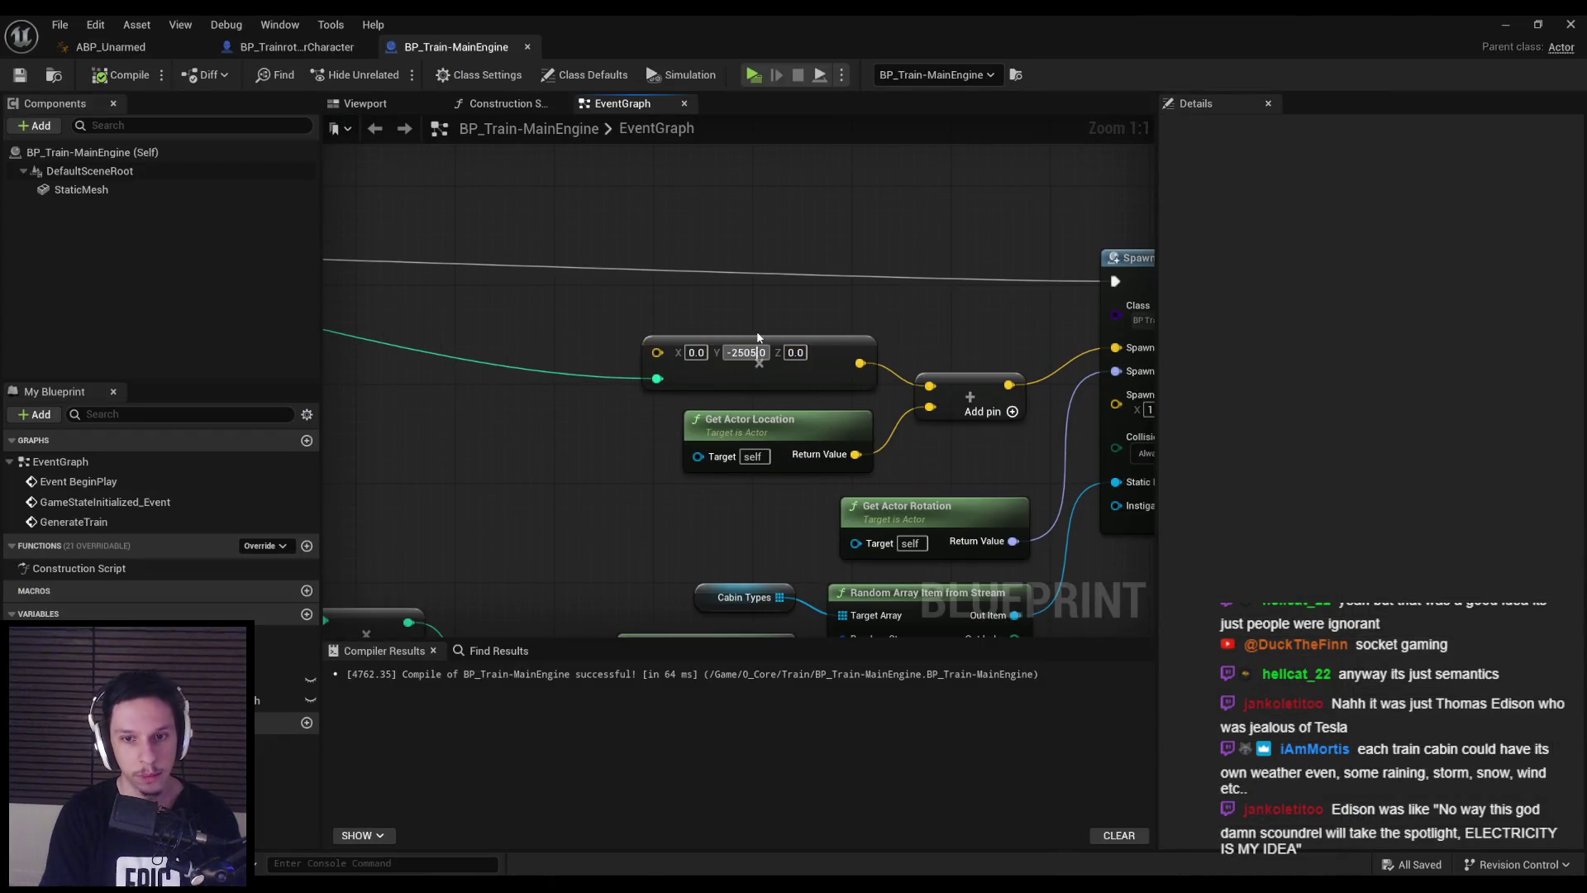
click(119, 74)
- Rerun the multiplayer play test, walking past the sphere and ramp onto the cabin ledge
click(1505, 24)
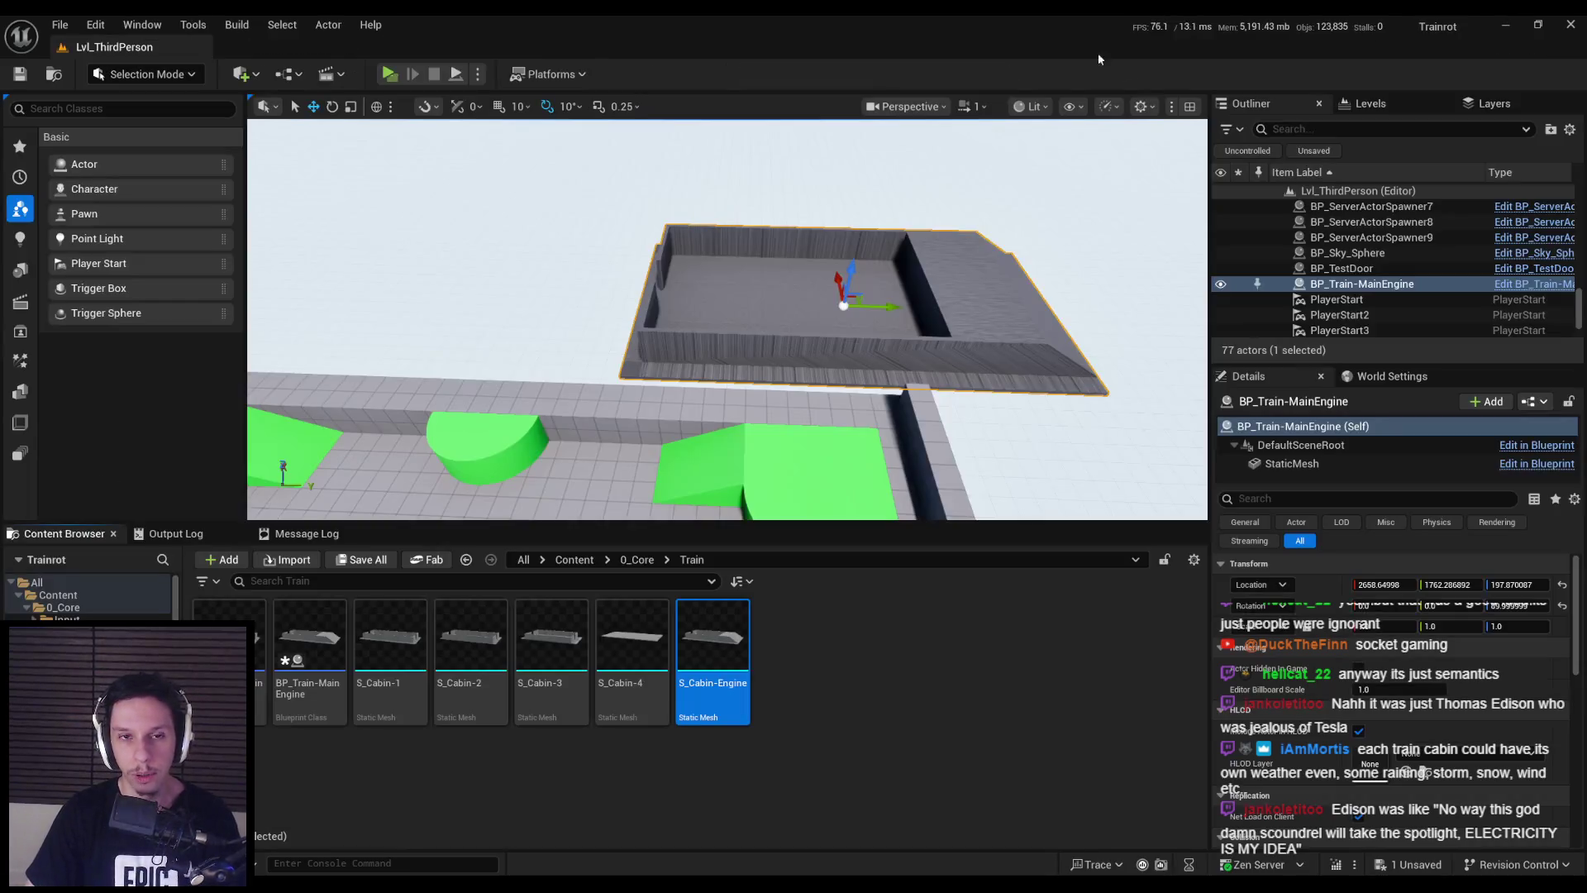
click(389, 73)
key(w)
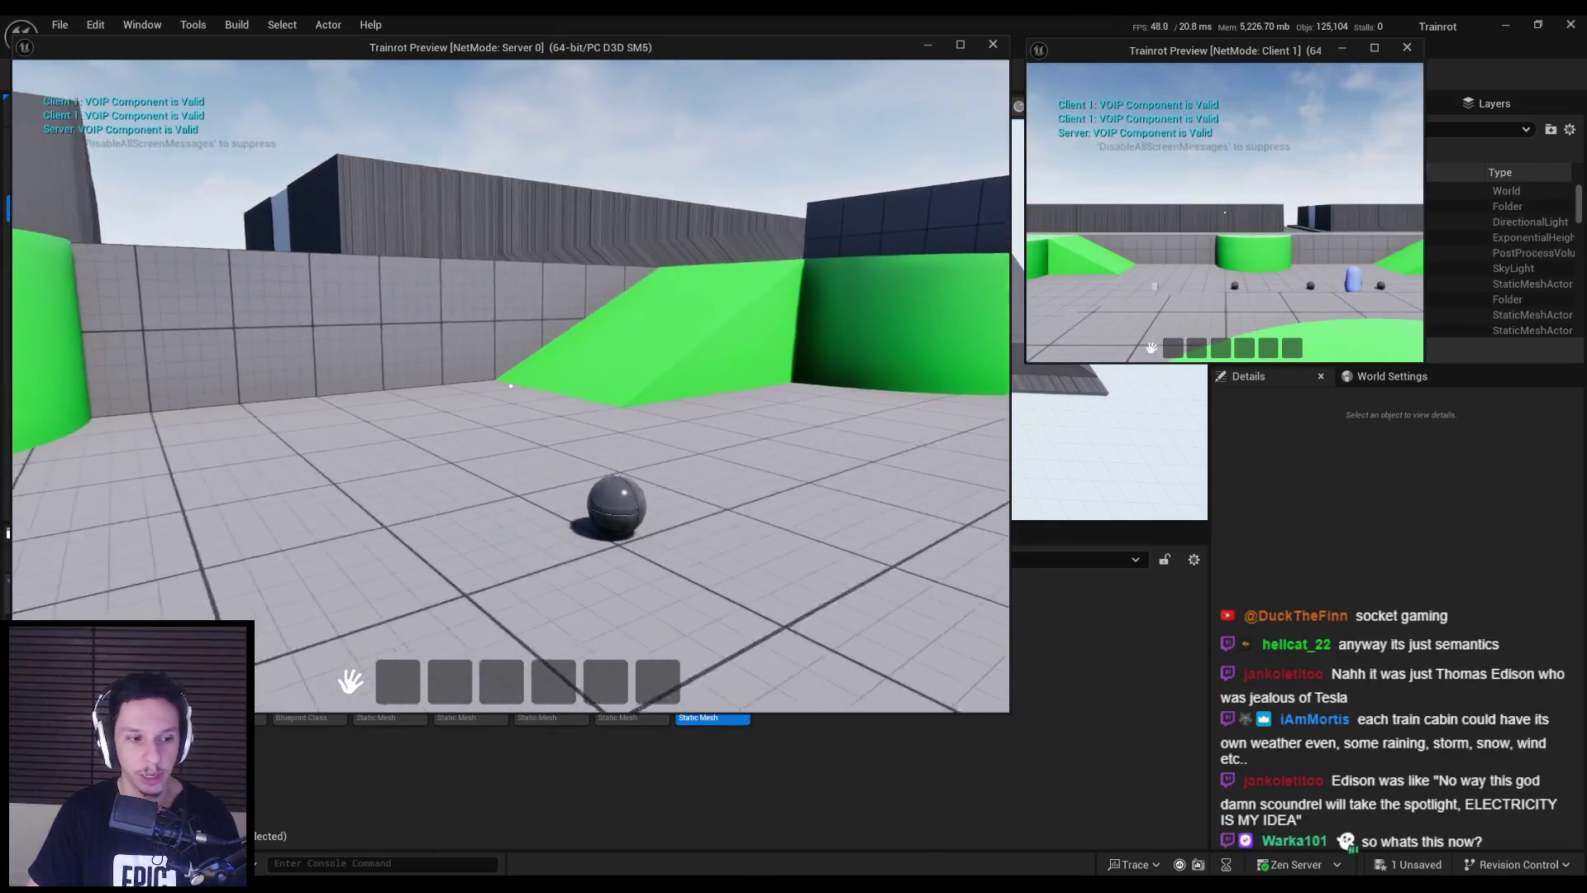
key(w)
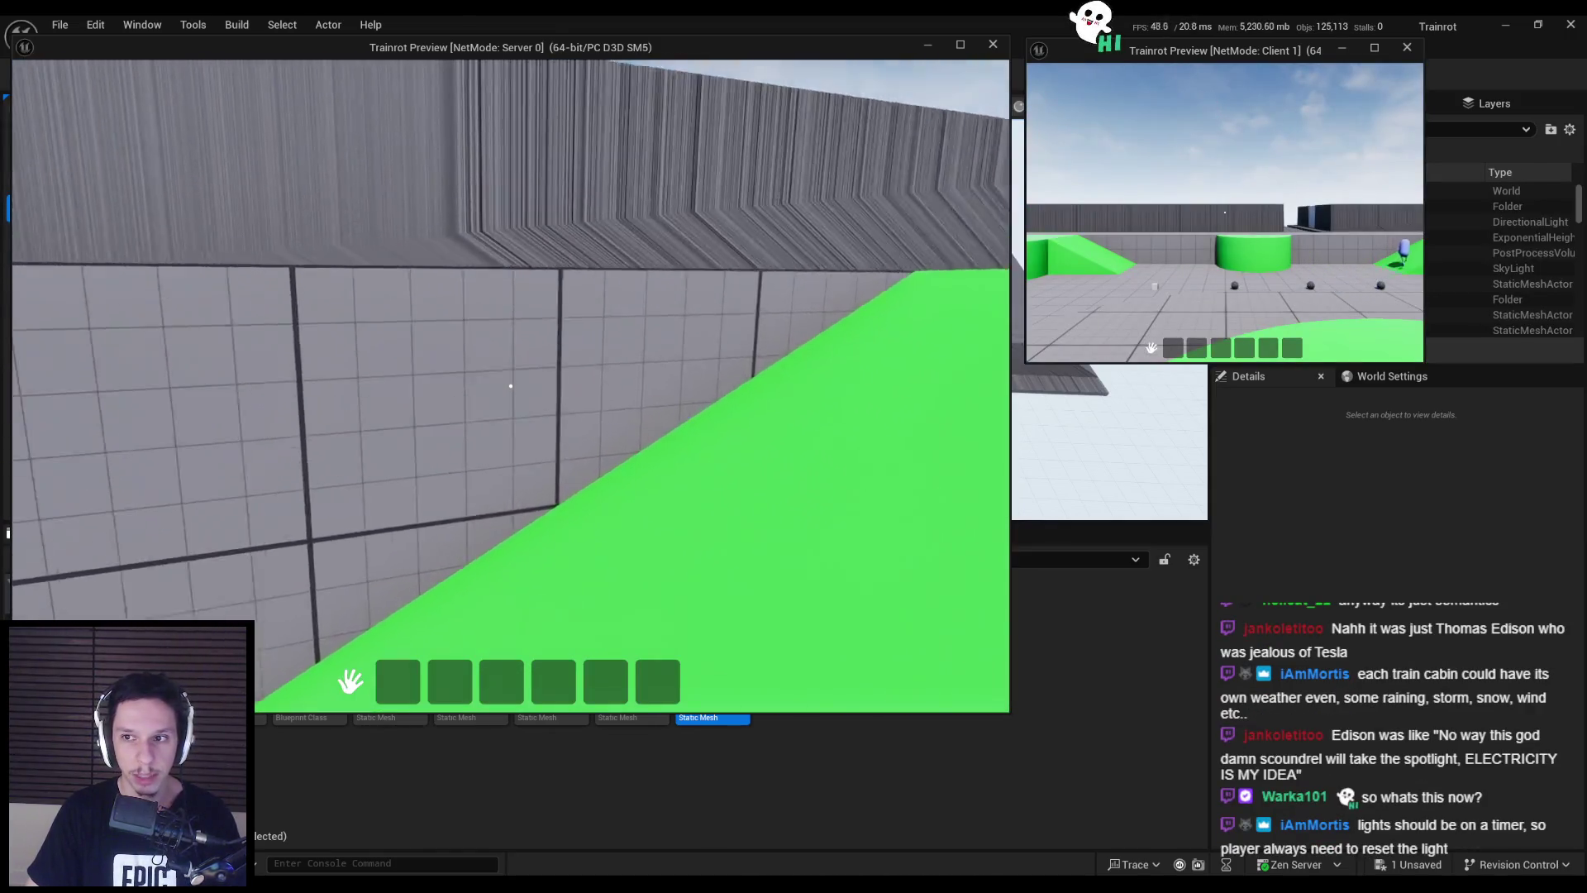
key(w)
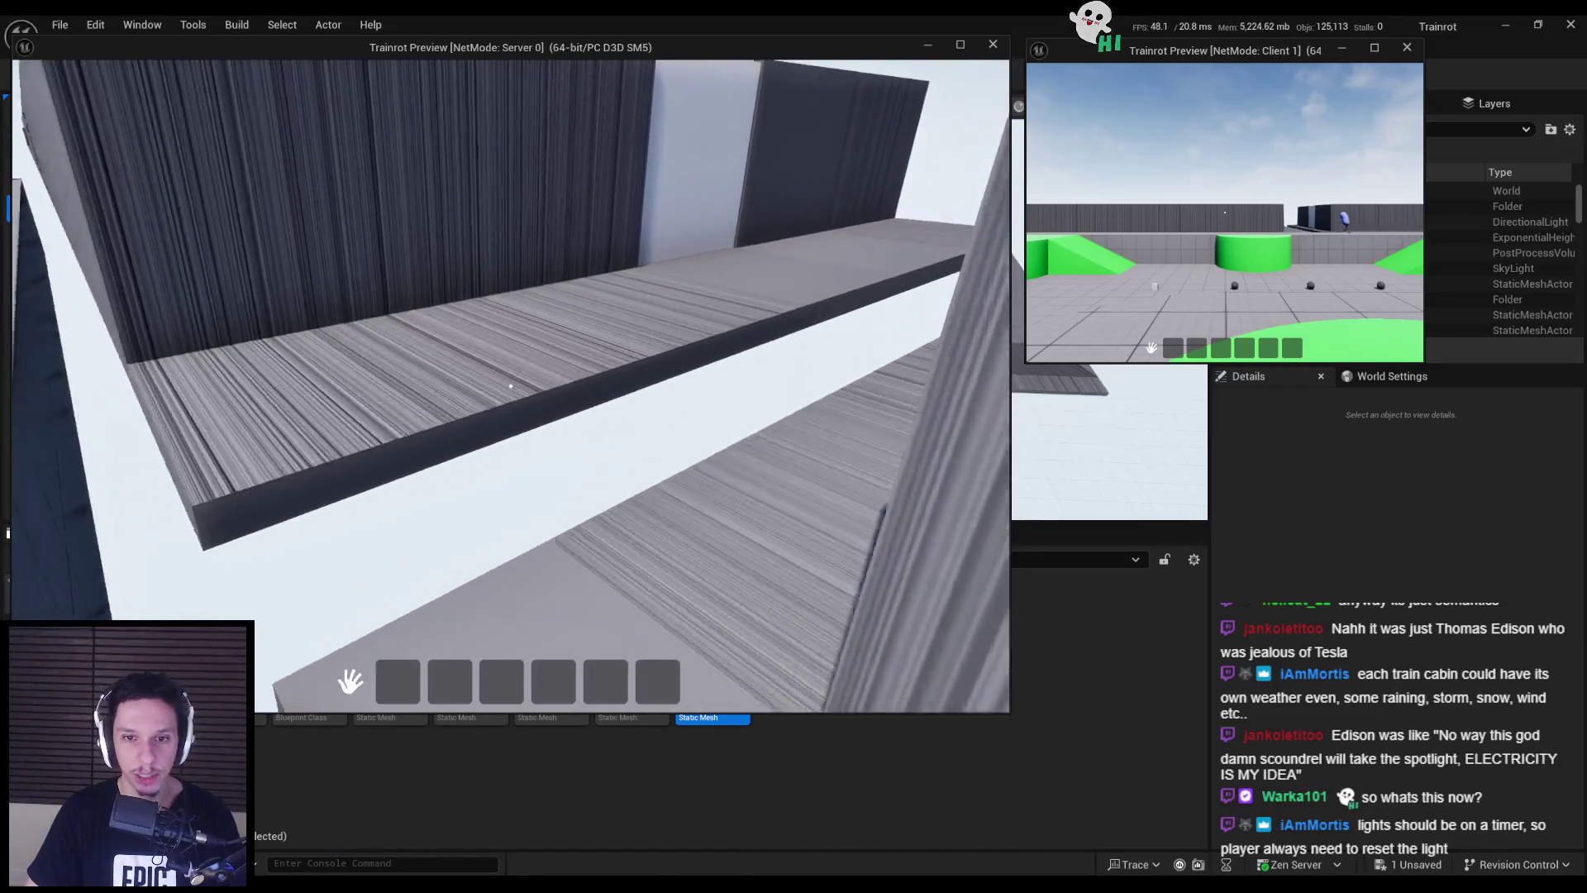